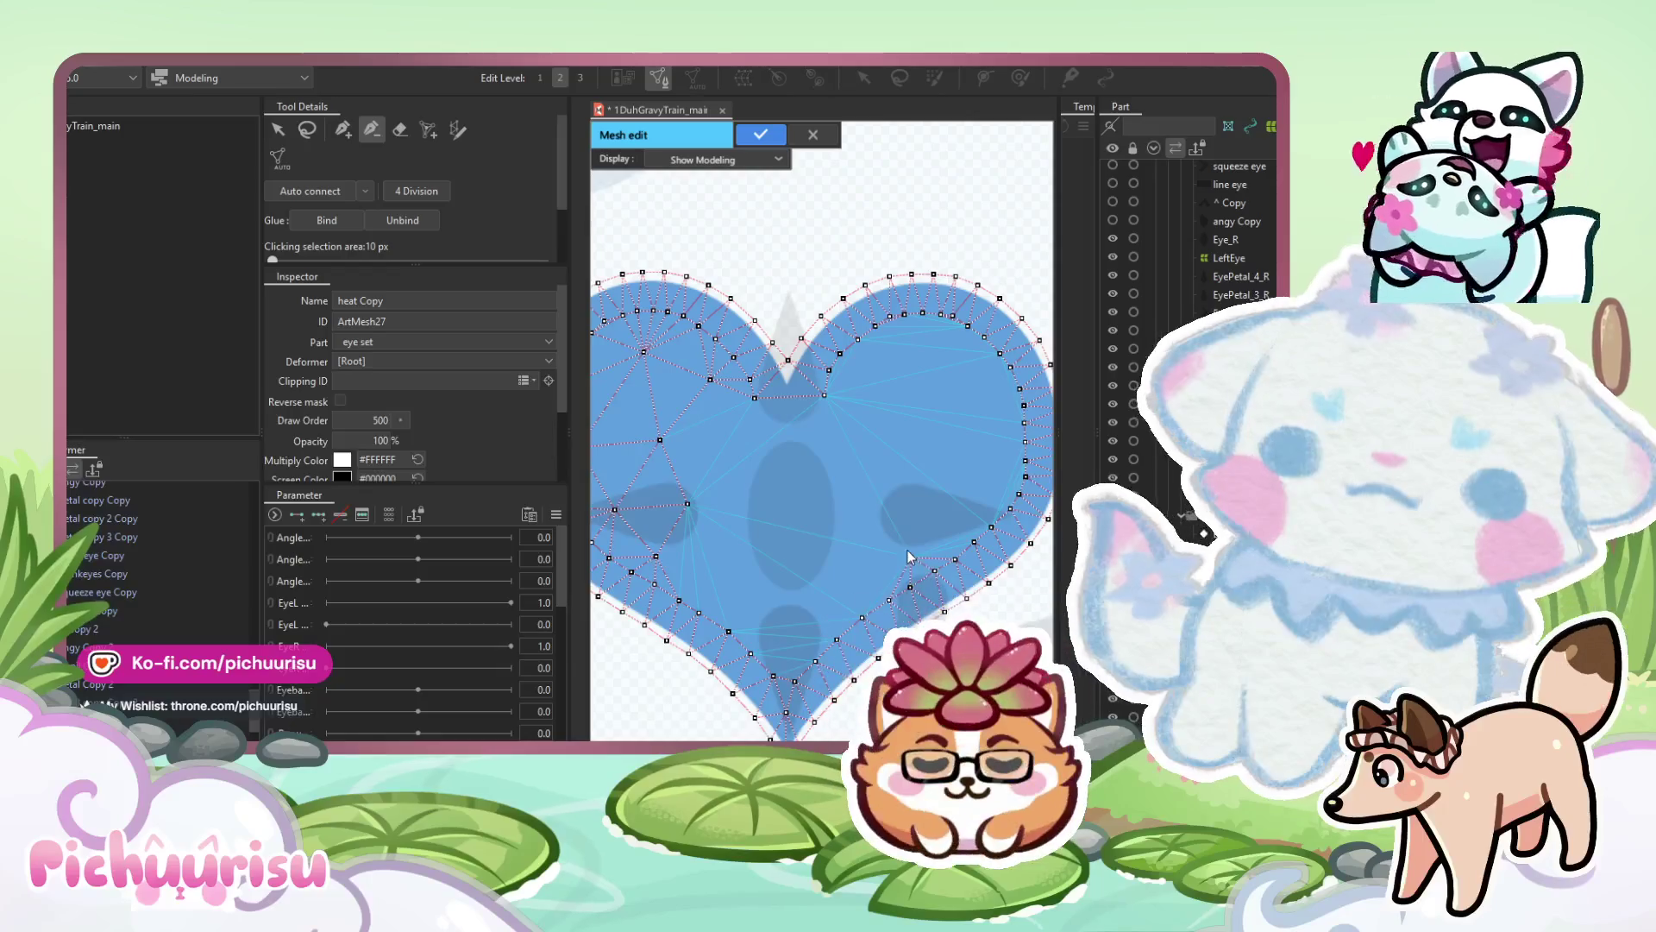
Delete six interior vertices from the heart mesh's centre and left lobe.
{"action": "left_click_drag", "start_coordinate": [851, 524], "coordinate": [941, 508]}
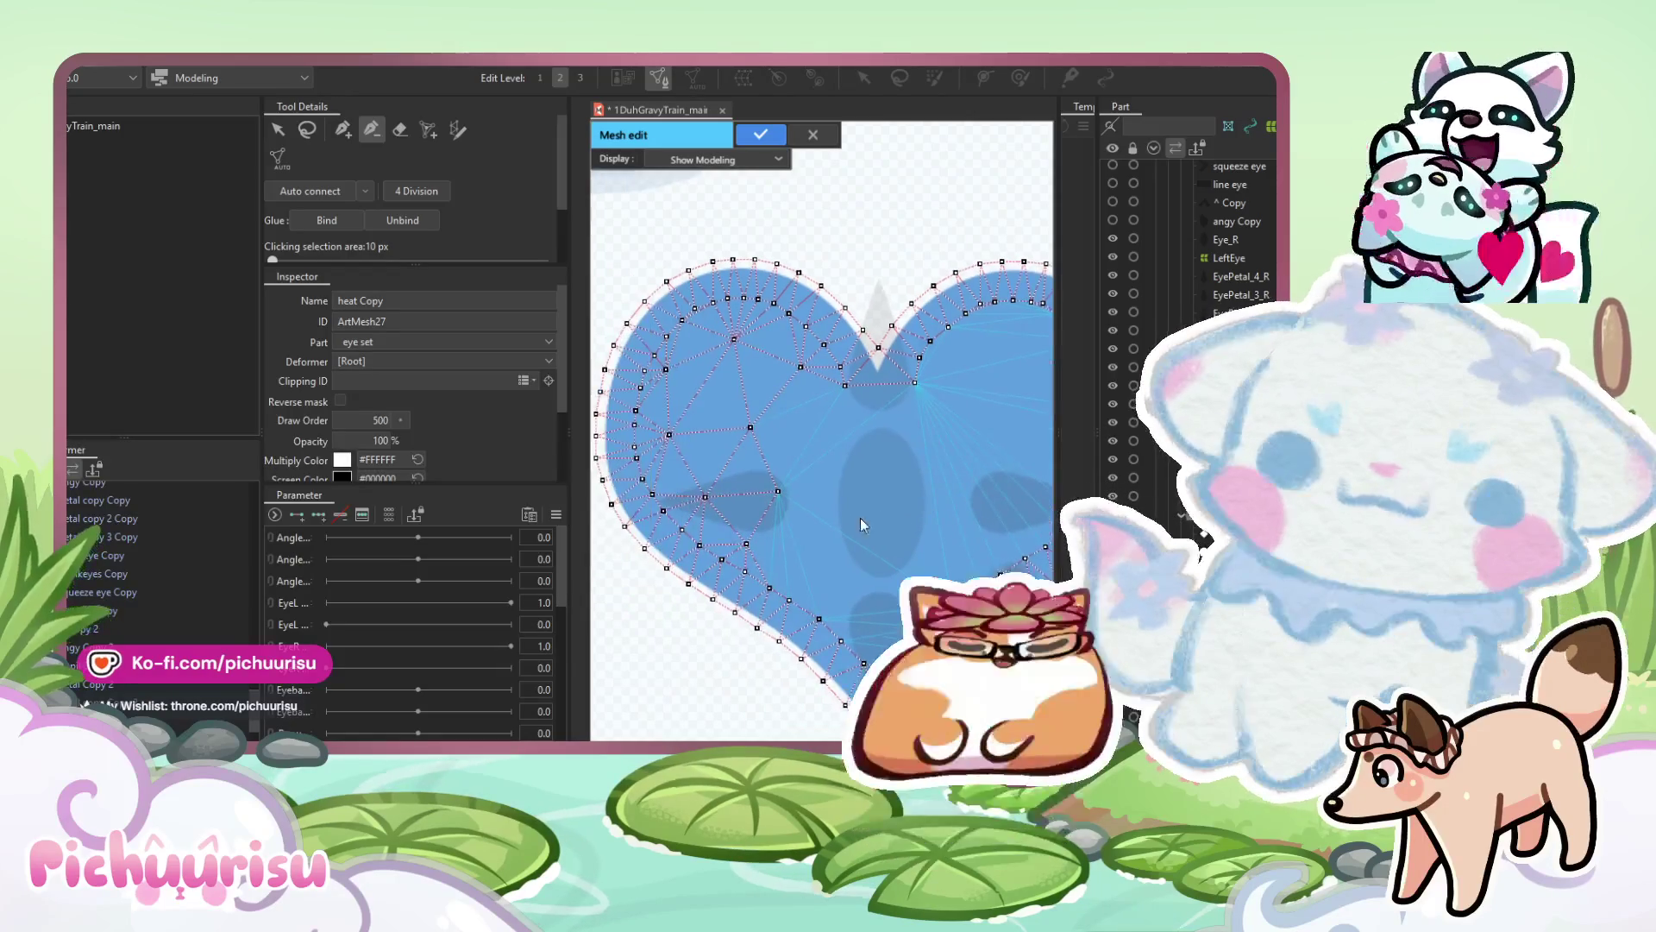
{"action": "left_click", "coordinate": [704, 496], "text": "ctrl"}
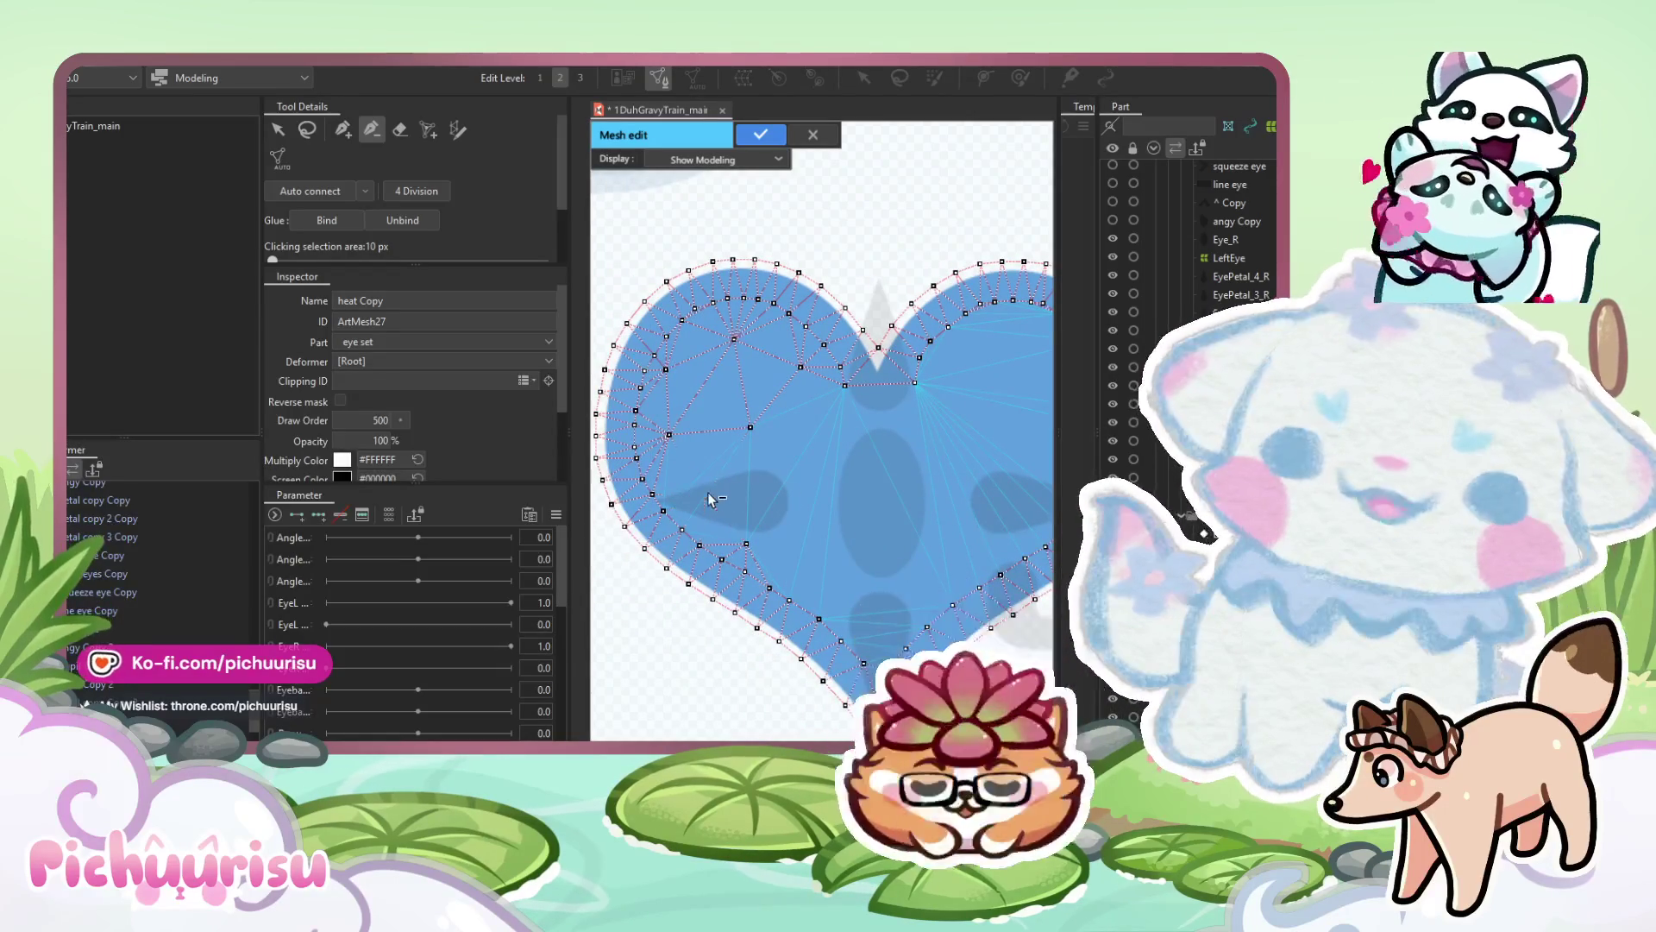
{"action": "left_click", "coordinate": [751, 427], "text": "ctrl"}
{"action": "left_click", "coordinate": [670, 434], "text": "ctrl"}
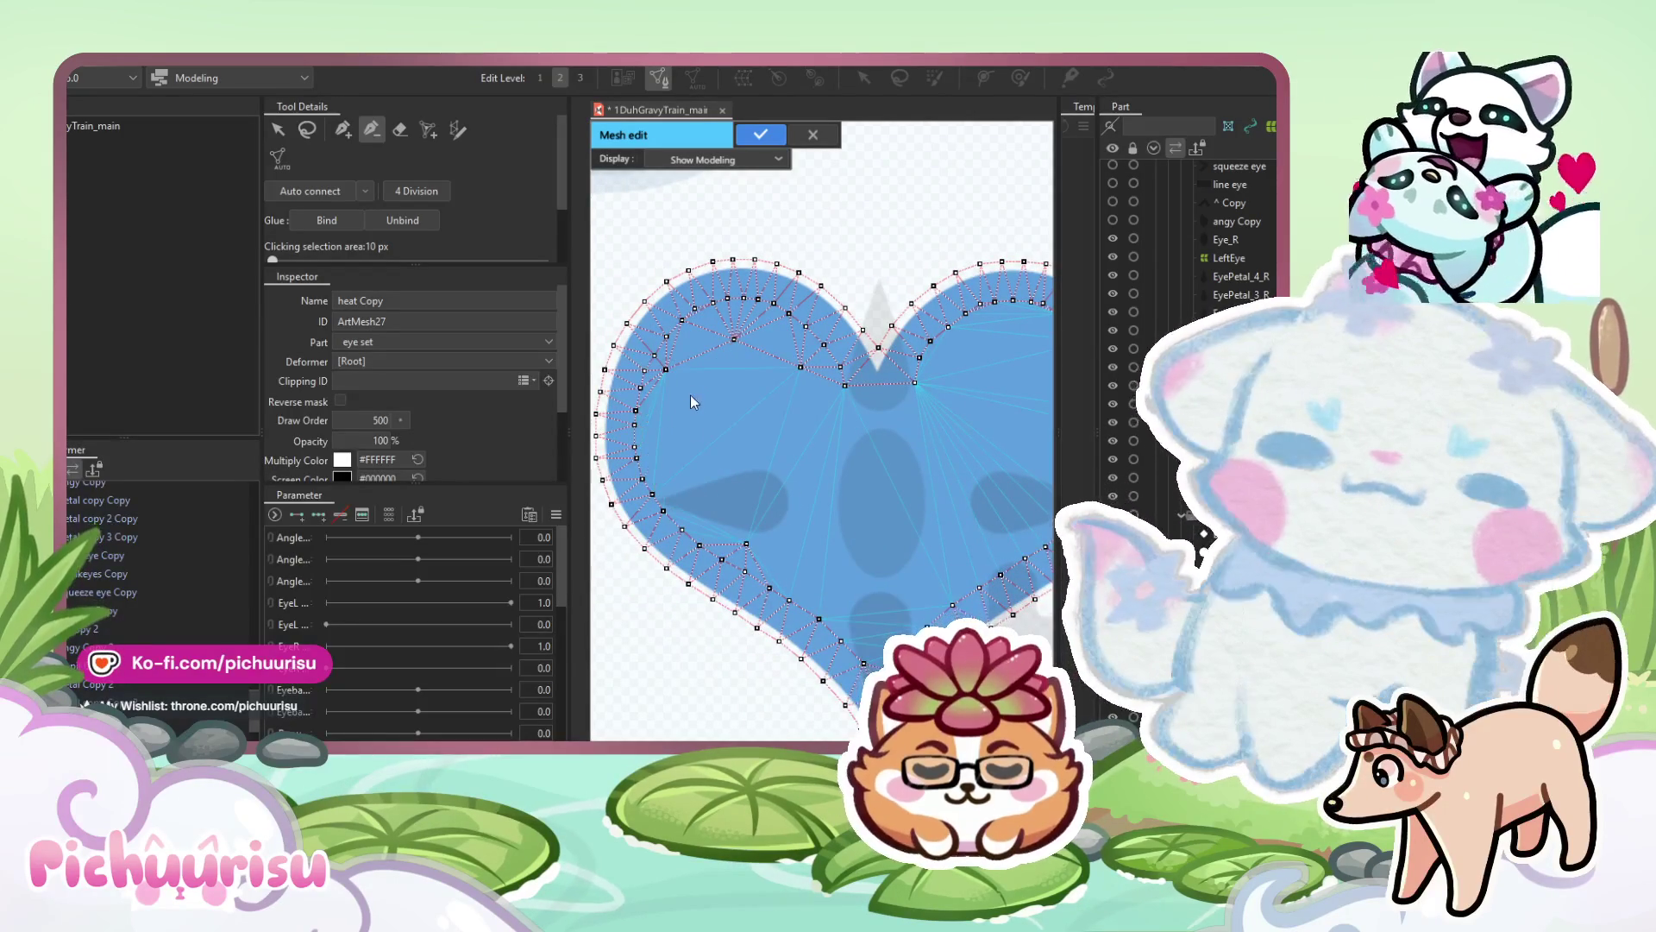
{"action": "left_click", "coordinate": [664, 372], "text": "ctrl"}
{"action": "left_click", "coordinate": [734, 339], "text": "ctrl"}
{"action": "left_click", "coordinate": [802, 368], "text": "ctrl"}
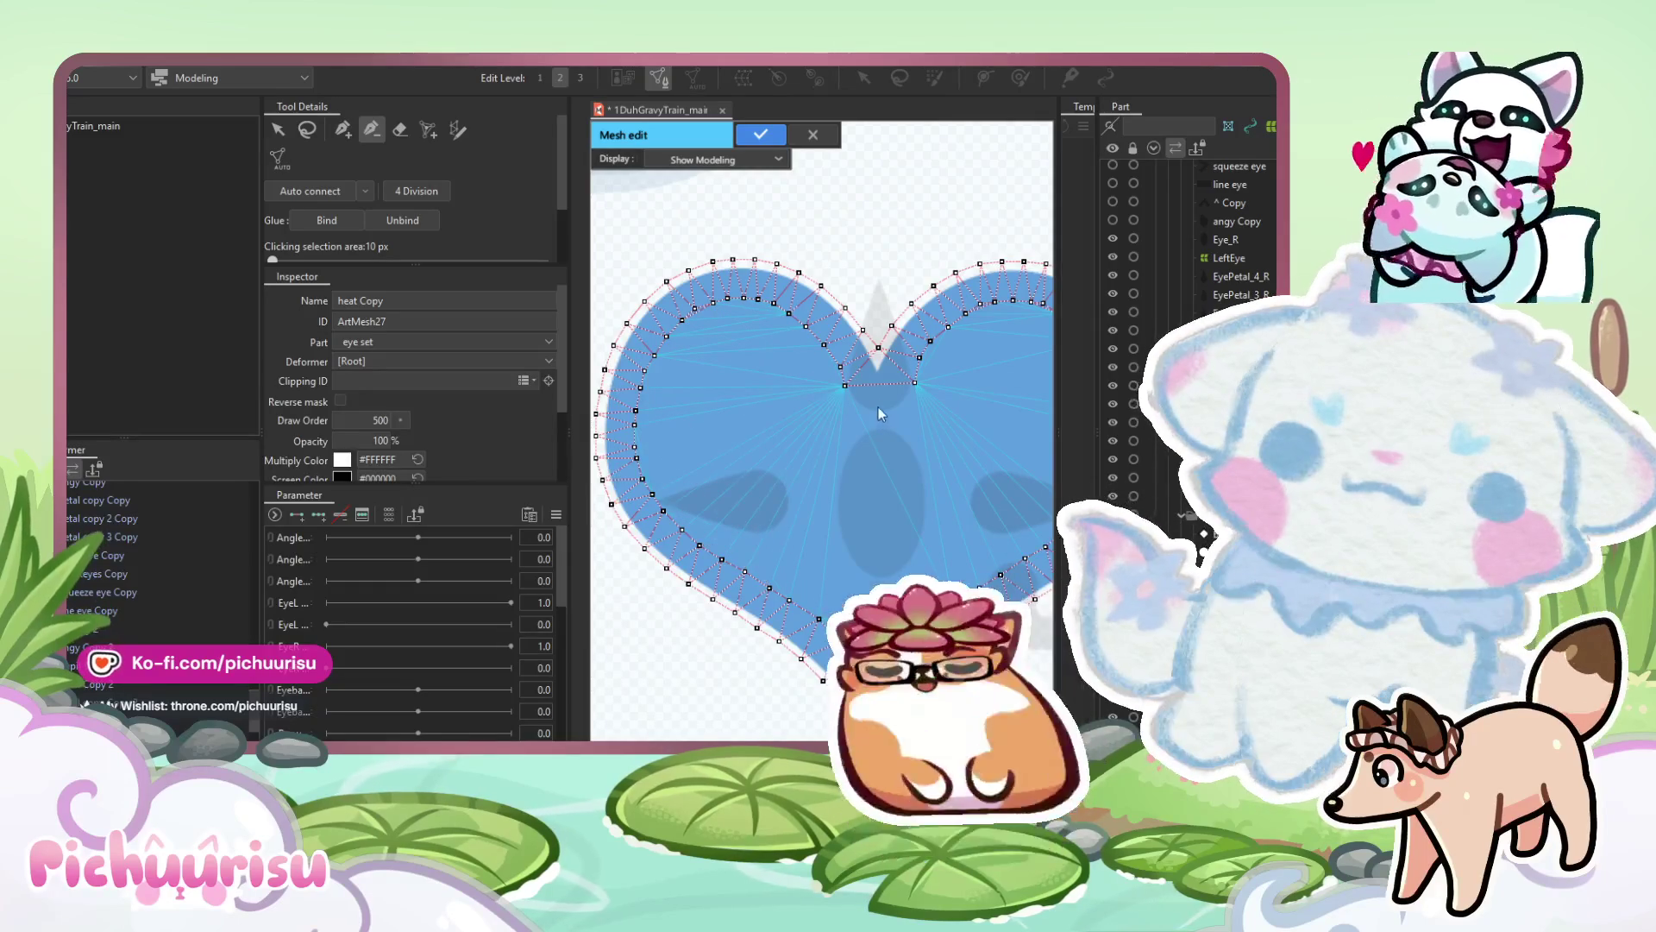
{"action": "left_click_drag", "start_coordinate": [875, 445], "coordinate": [728, 411]}
Add vertices at the heart's top notch and near its bottom tip.
{"action": "left_click", "coordinate": [342, 129]}
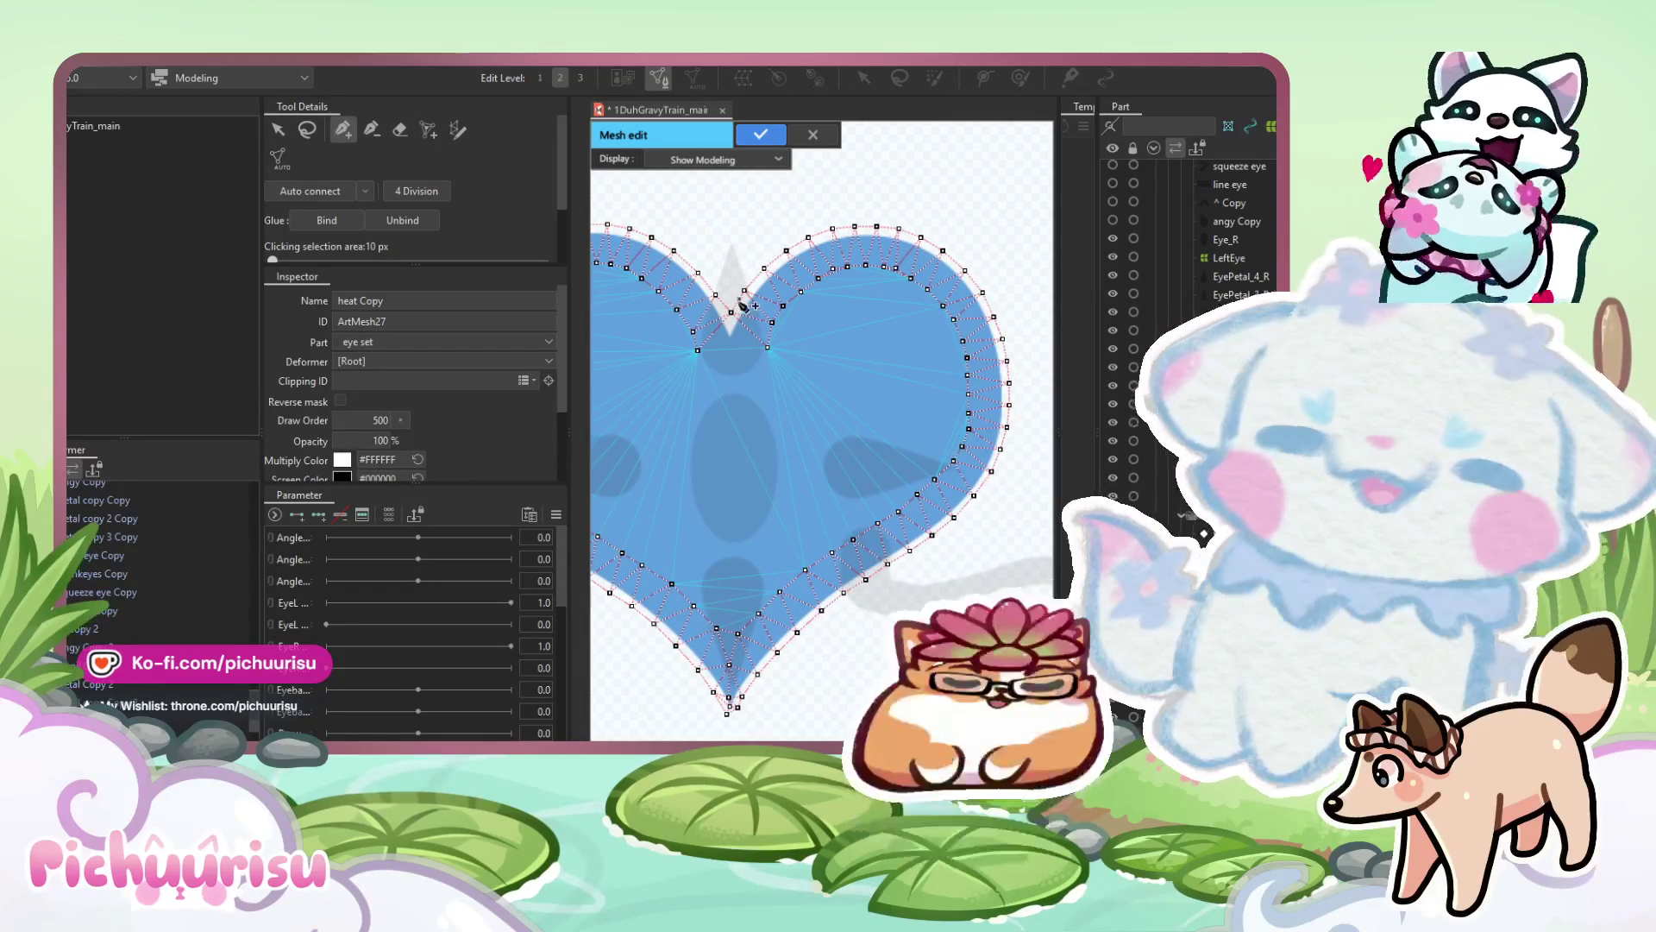
{"action": "left_click", "coordinate": [730, 312]}
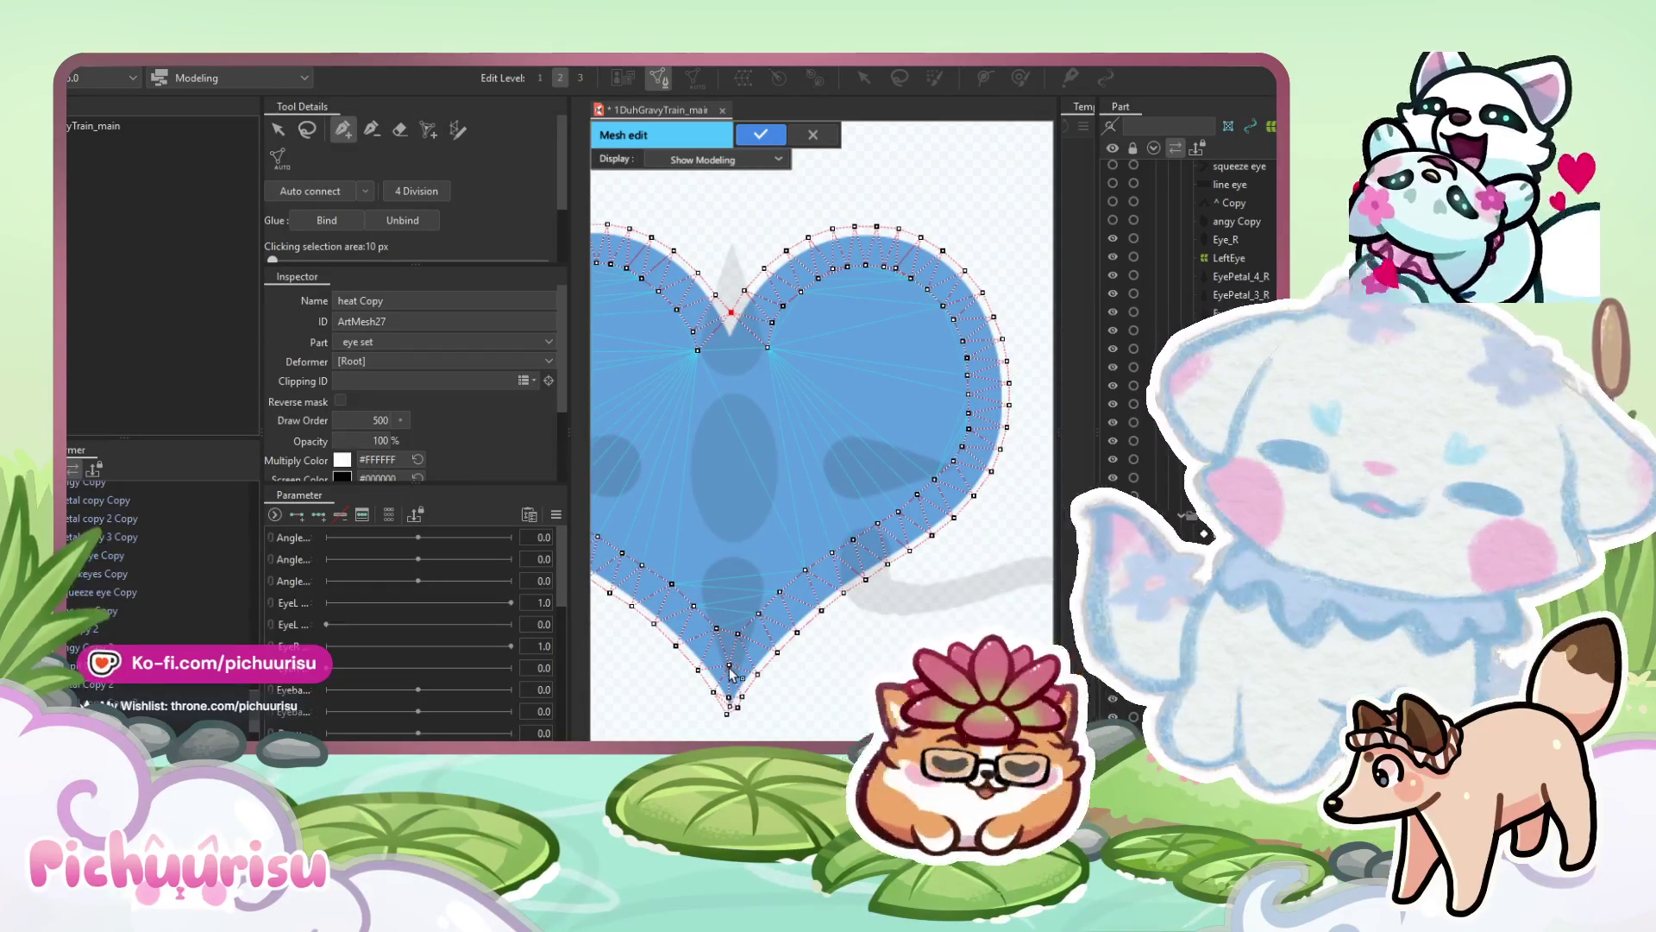
{"action": "scroll", "coordinate": [737, 657], "scroll_direction": "up", "scroll_amount": 2}
{"action": "left_click", "coordinate": [716, 617]}
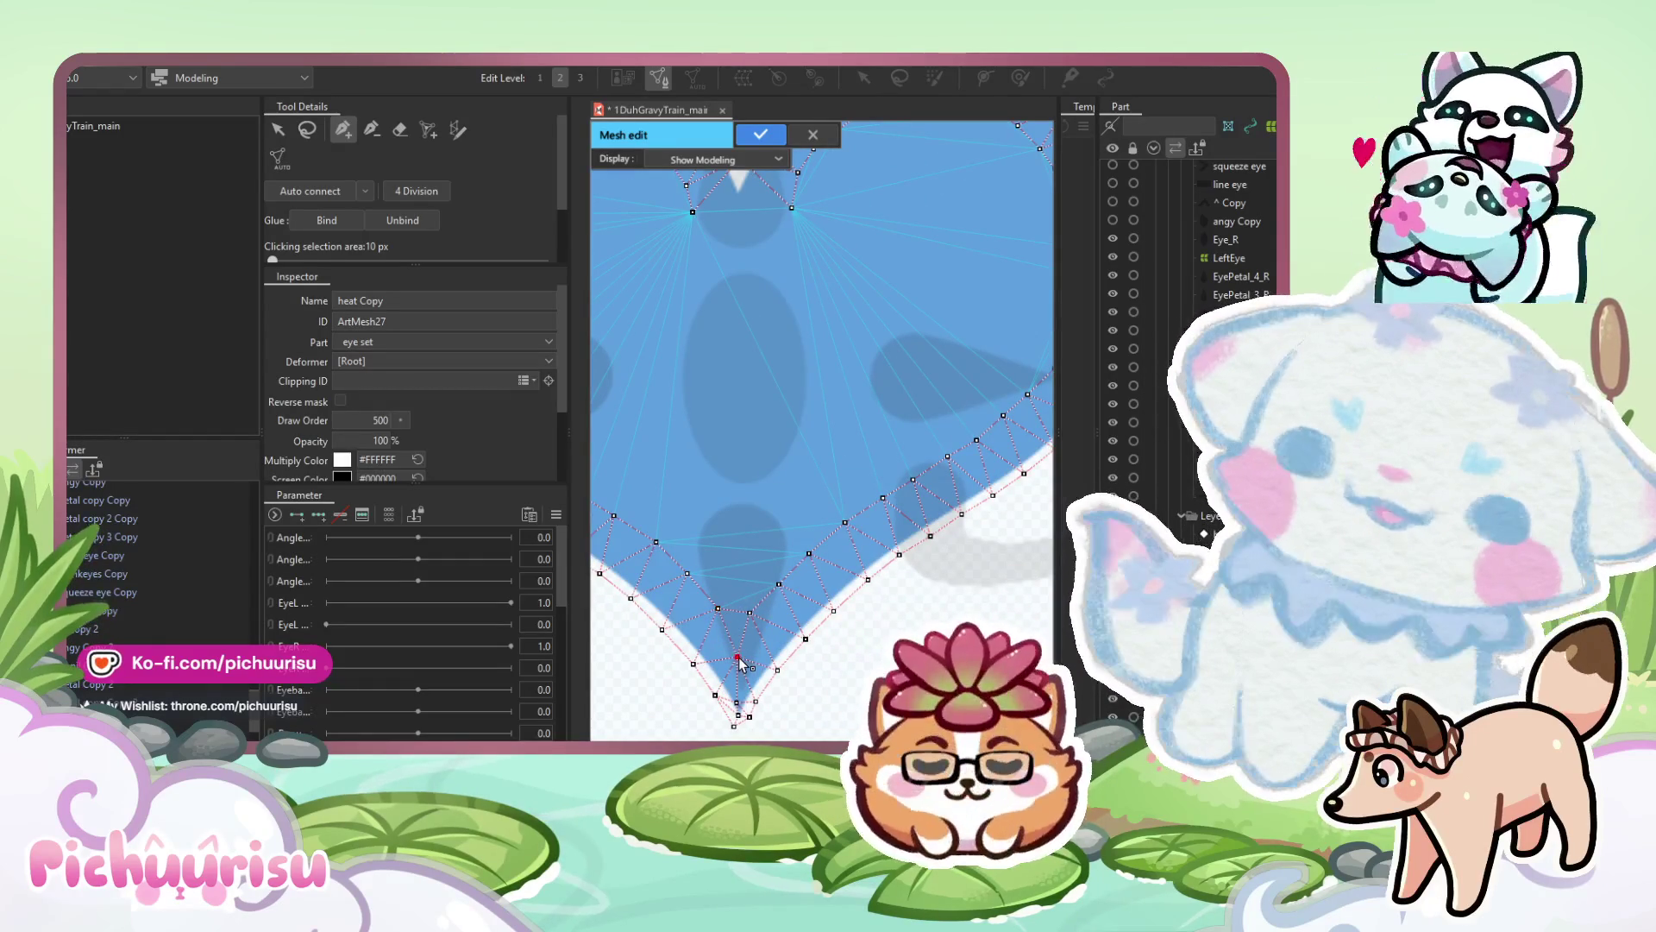
{"action": "scroll", "coordinate": [756, 347], "scroll_direction": "down", "scroll_amount": 1}
{"action": "left_click", "coordinate": [763, 264]}
{"action": "scroll", "coordinate": [762, 269], "scroll_direction": "up", "scroll_amount": 2}
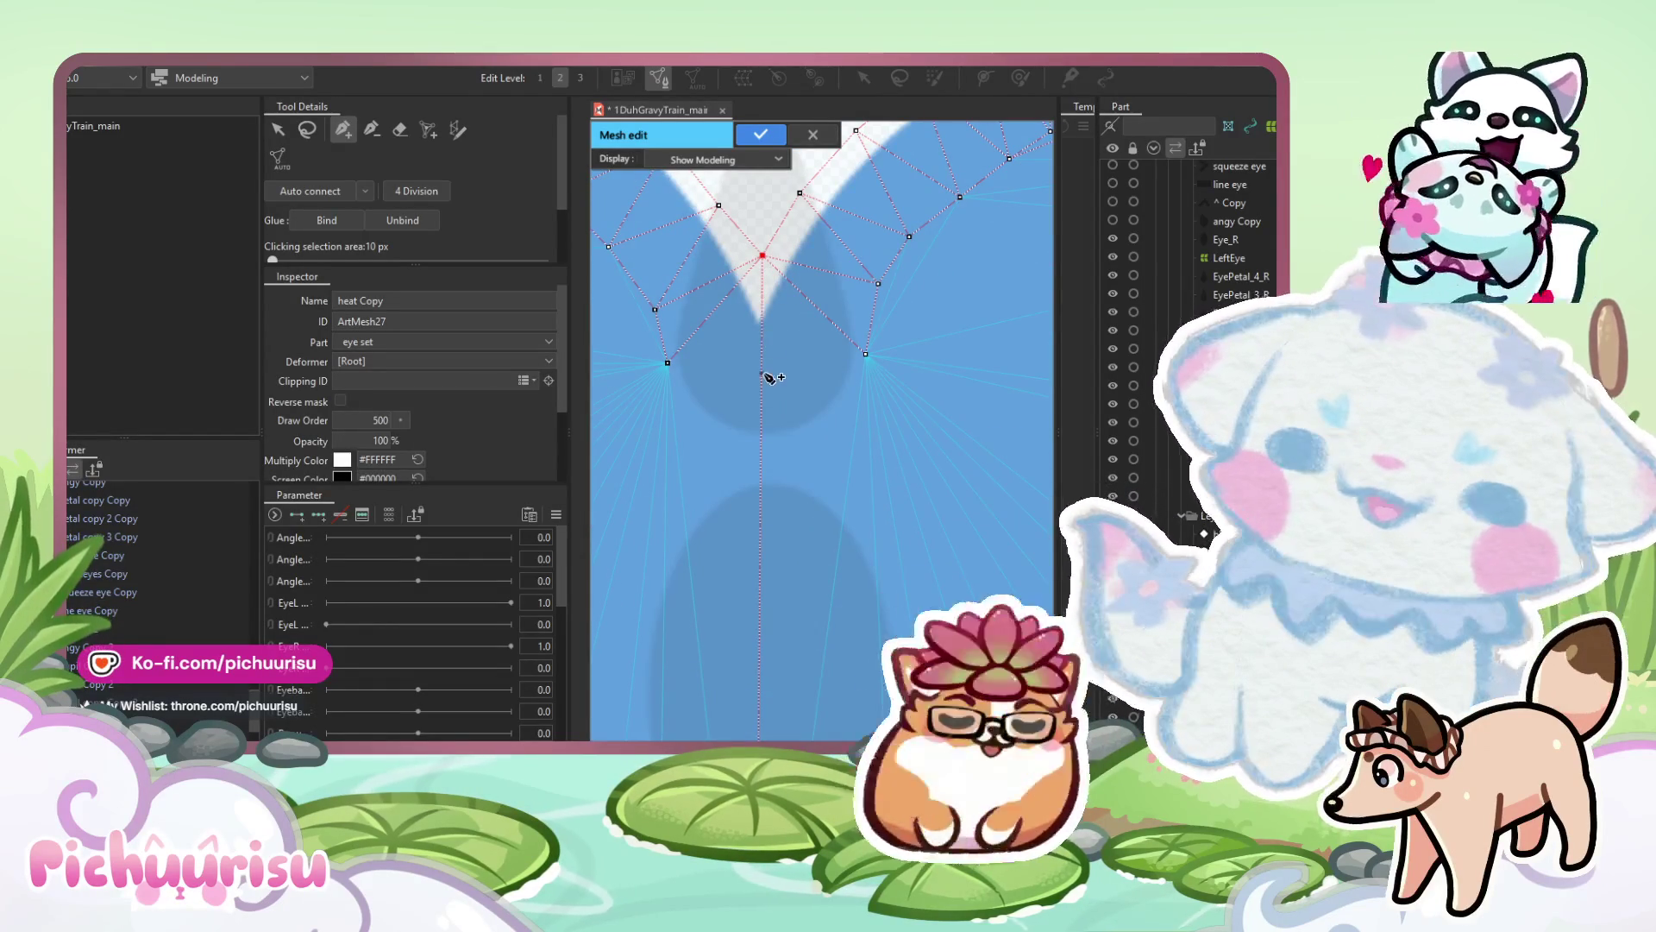
Add a centre-line vertex, connect it to the left and right vertices, and apply the 'heat Copy' mesh.
{"action": "left_click", "coordinate": [761, 404]}
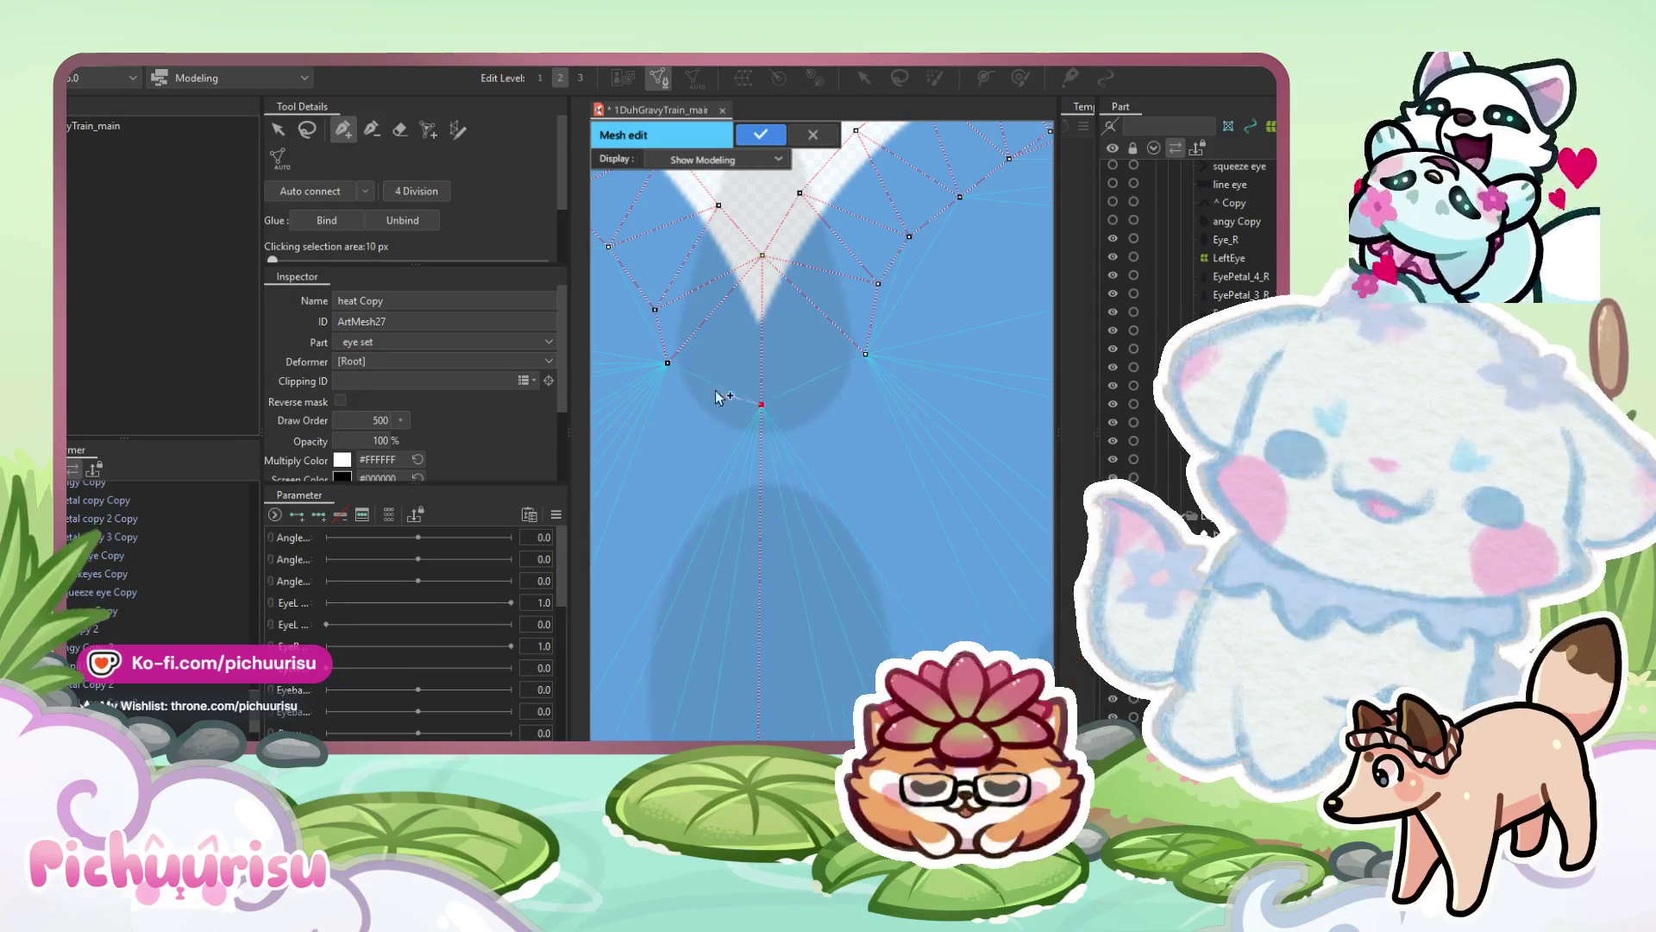
{"action": "left_click", "coordinate": [668, 362]}
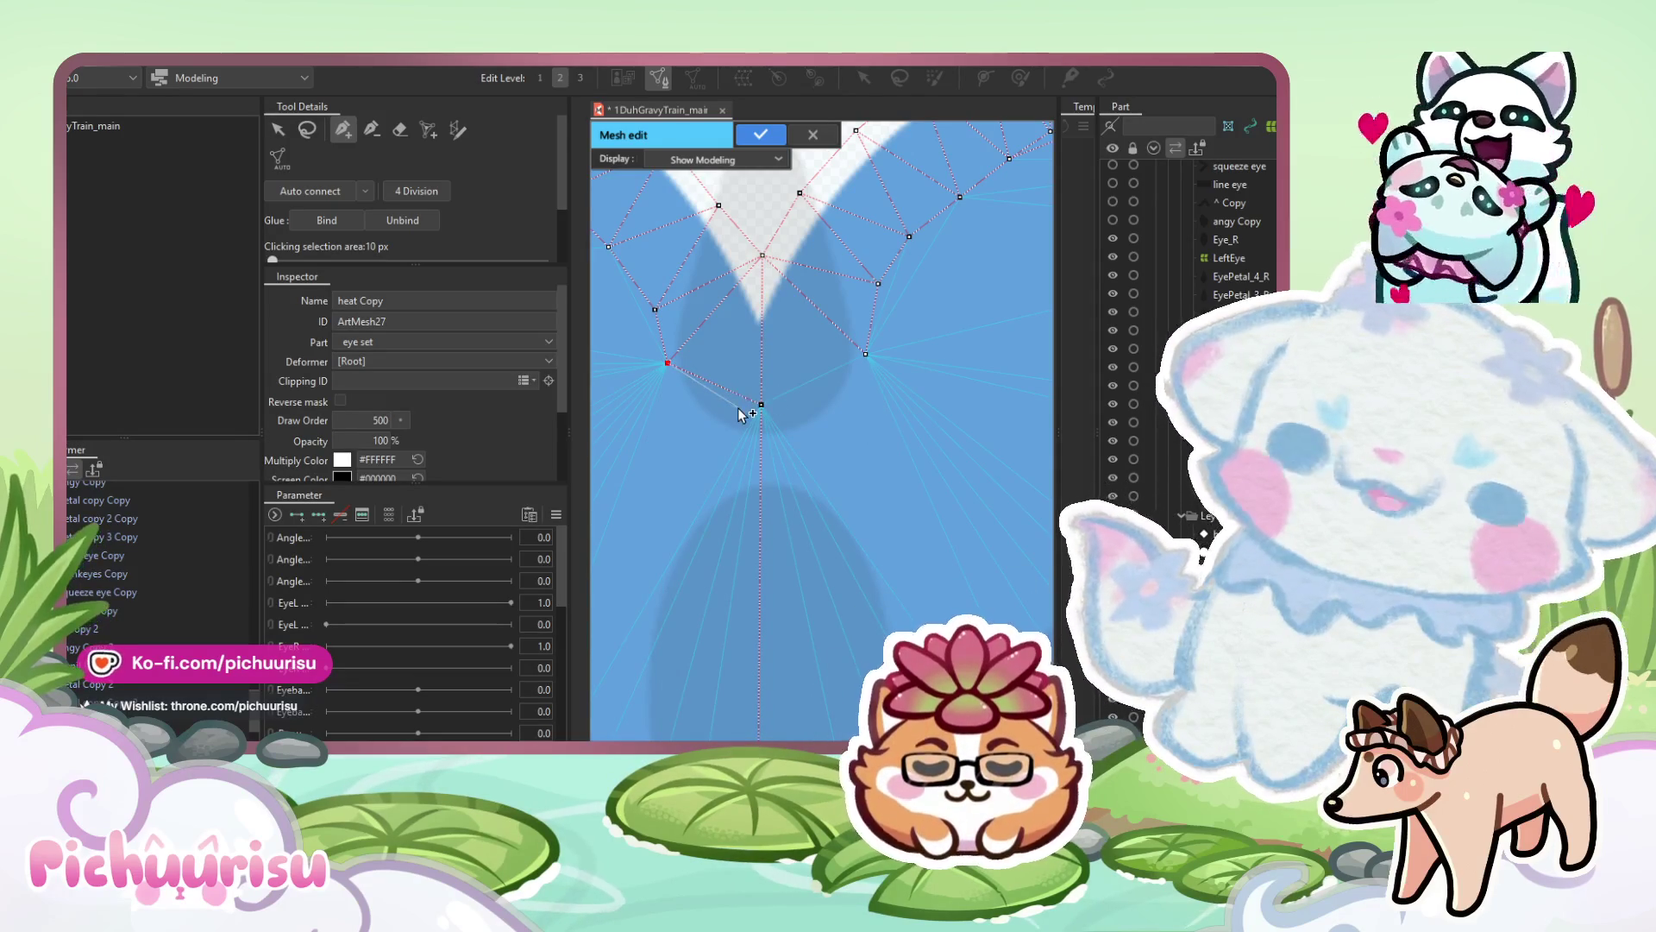
{"action": "left_click", "coordinate": [762, 405]}
{"action": "left_click", "coordinate": [865, 353]}
{"action": "scroll", "coordinate": [865, 355], "scroll_direction": "down", "scroll_amount": 5}
{"action": "scroll", "coordinate": [766, 350], "scroll_direction": "up", "scroll_amount": 5}
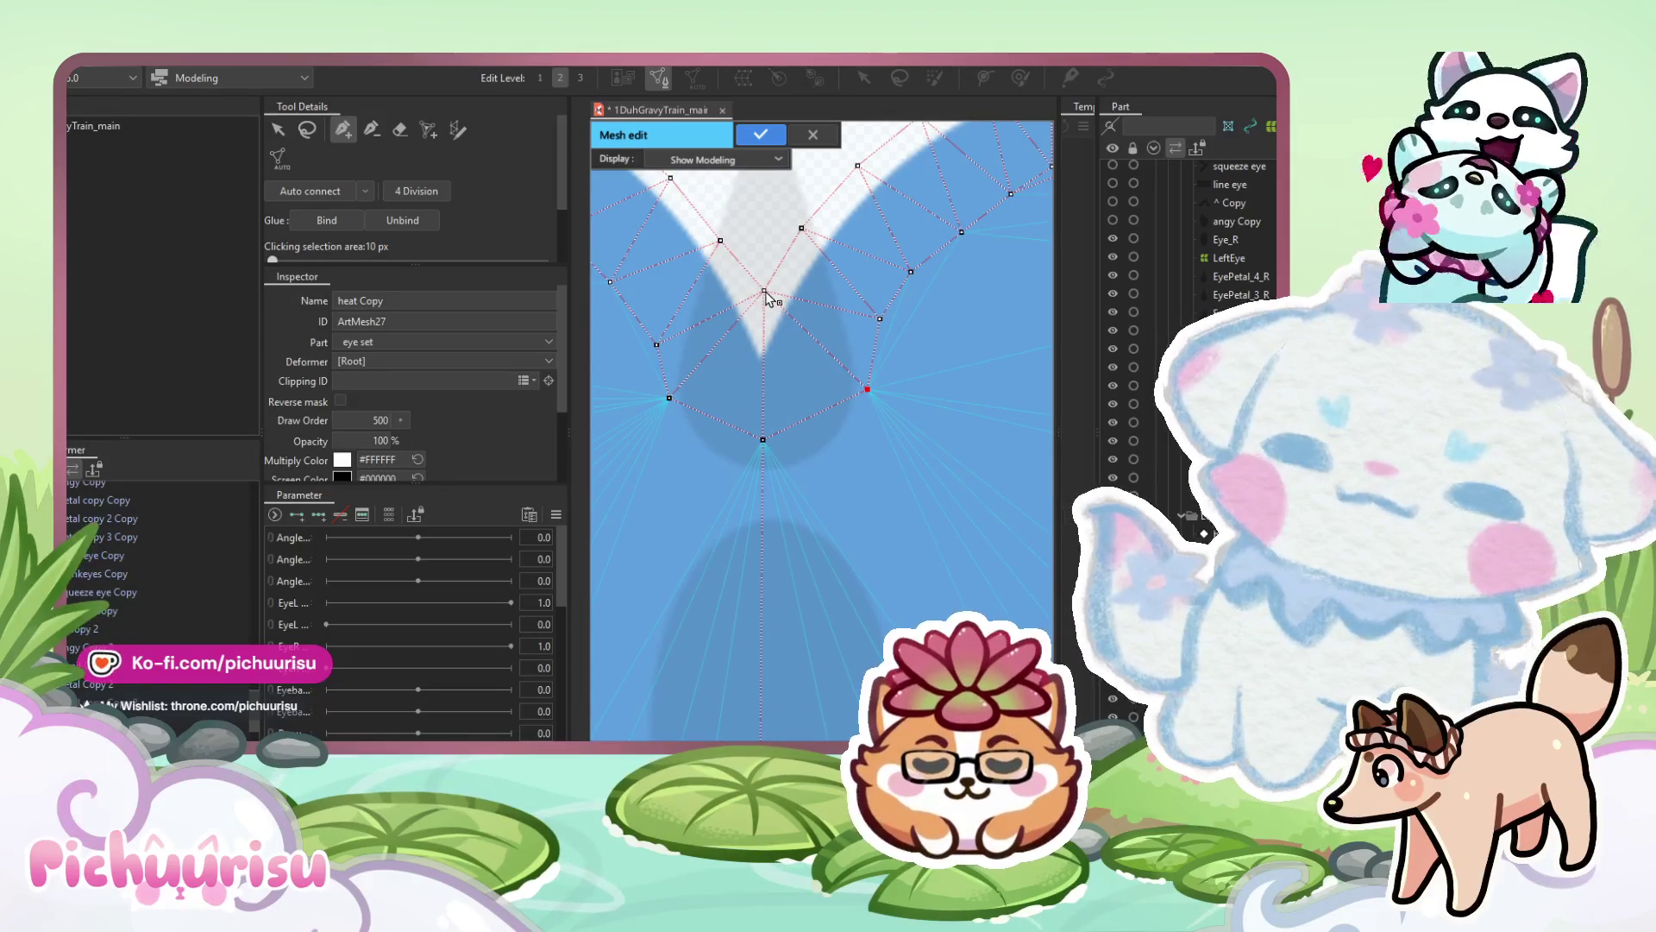
{"action": "scroll", "coordinate": [771, 297], "scroll_direction": "down", "scroll_amount": 5}
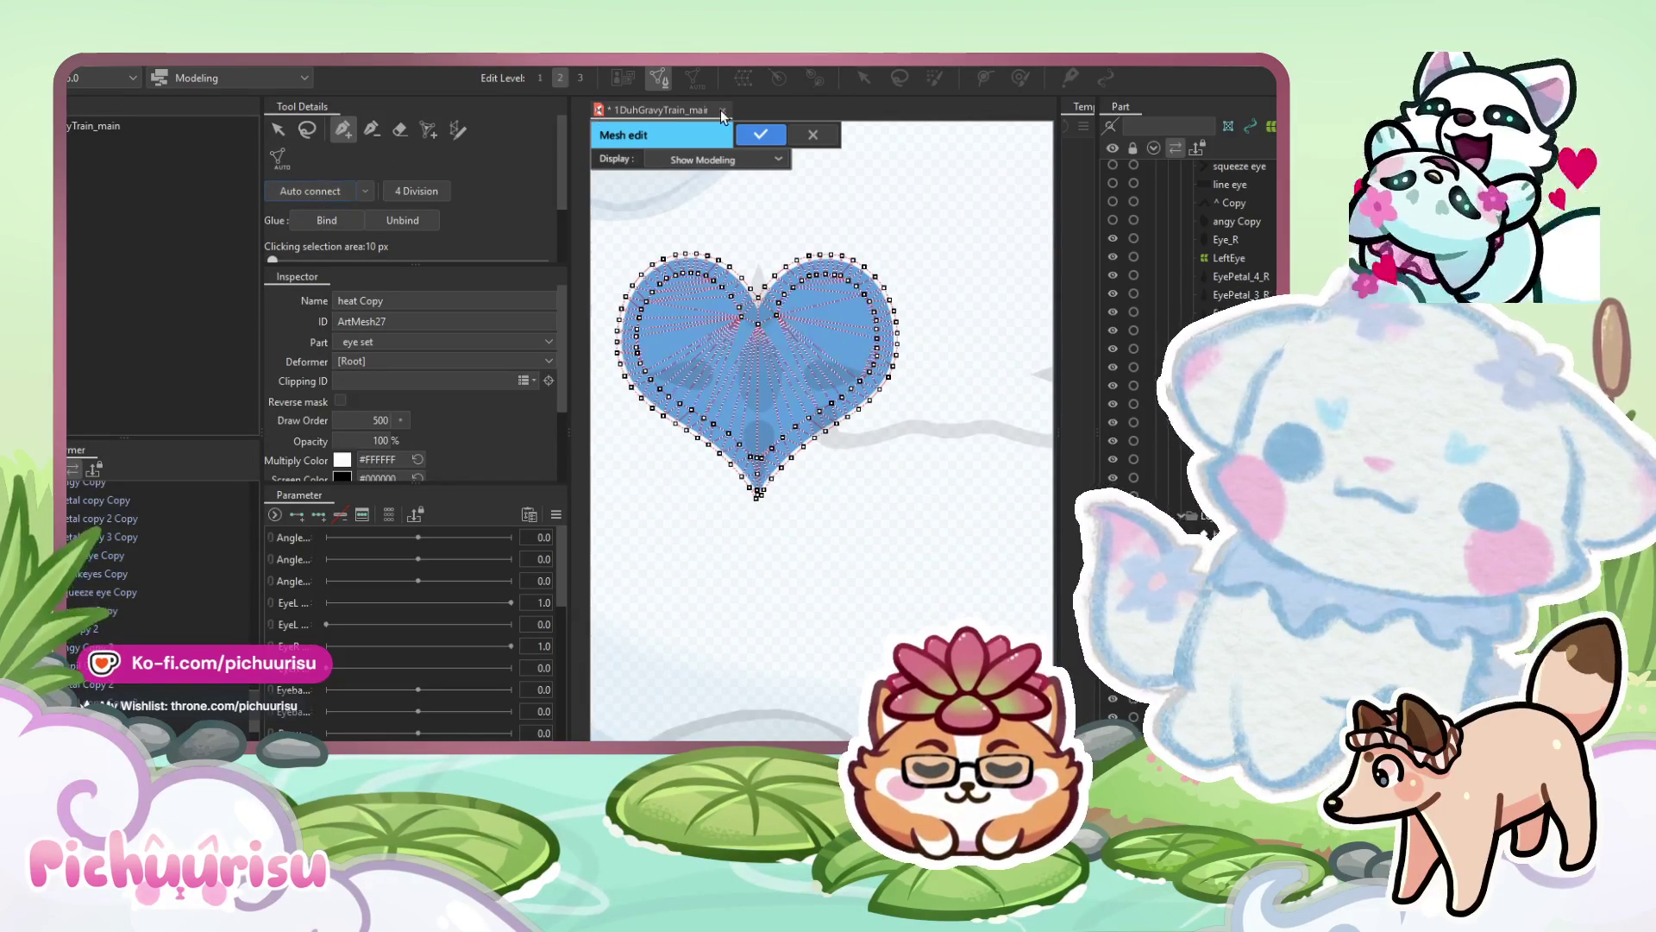
{"action": "left_click", "coordinate": [760, 134]}
{"action": "scroll", "coordinate": [860, 521], "scroll_direction": "down", "scroll_amount": 5}
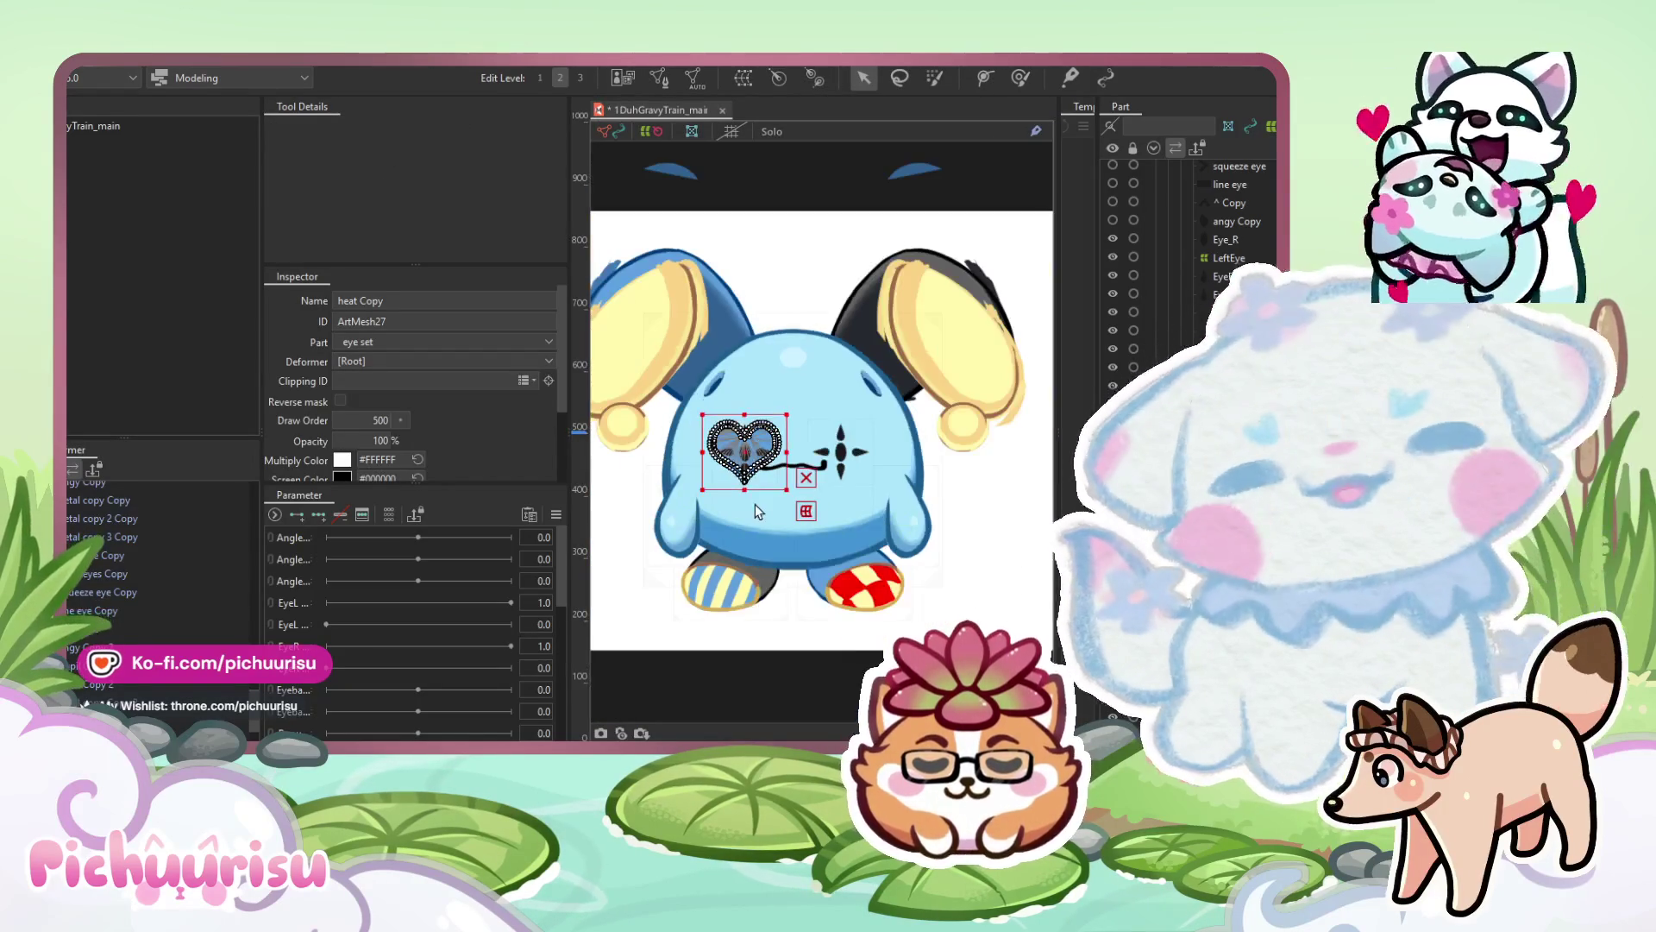
{"action": "left_click", "coordinate": [804, 622]}
{"action": "scroll", "coordinate": [778, 390], "scroll_direction": "up", "scroll_amount": 2}
{"action": "scroll", "coordinate": [664, 384], "scroll_direction": "down", "scroll_amount": 2}
{"action": "scroll", "coordinate": [742, 414], "scroll_direction": "up", "scroll_amount": 5}
{"action": "left_click", "coordinate": [763, 421]}
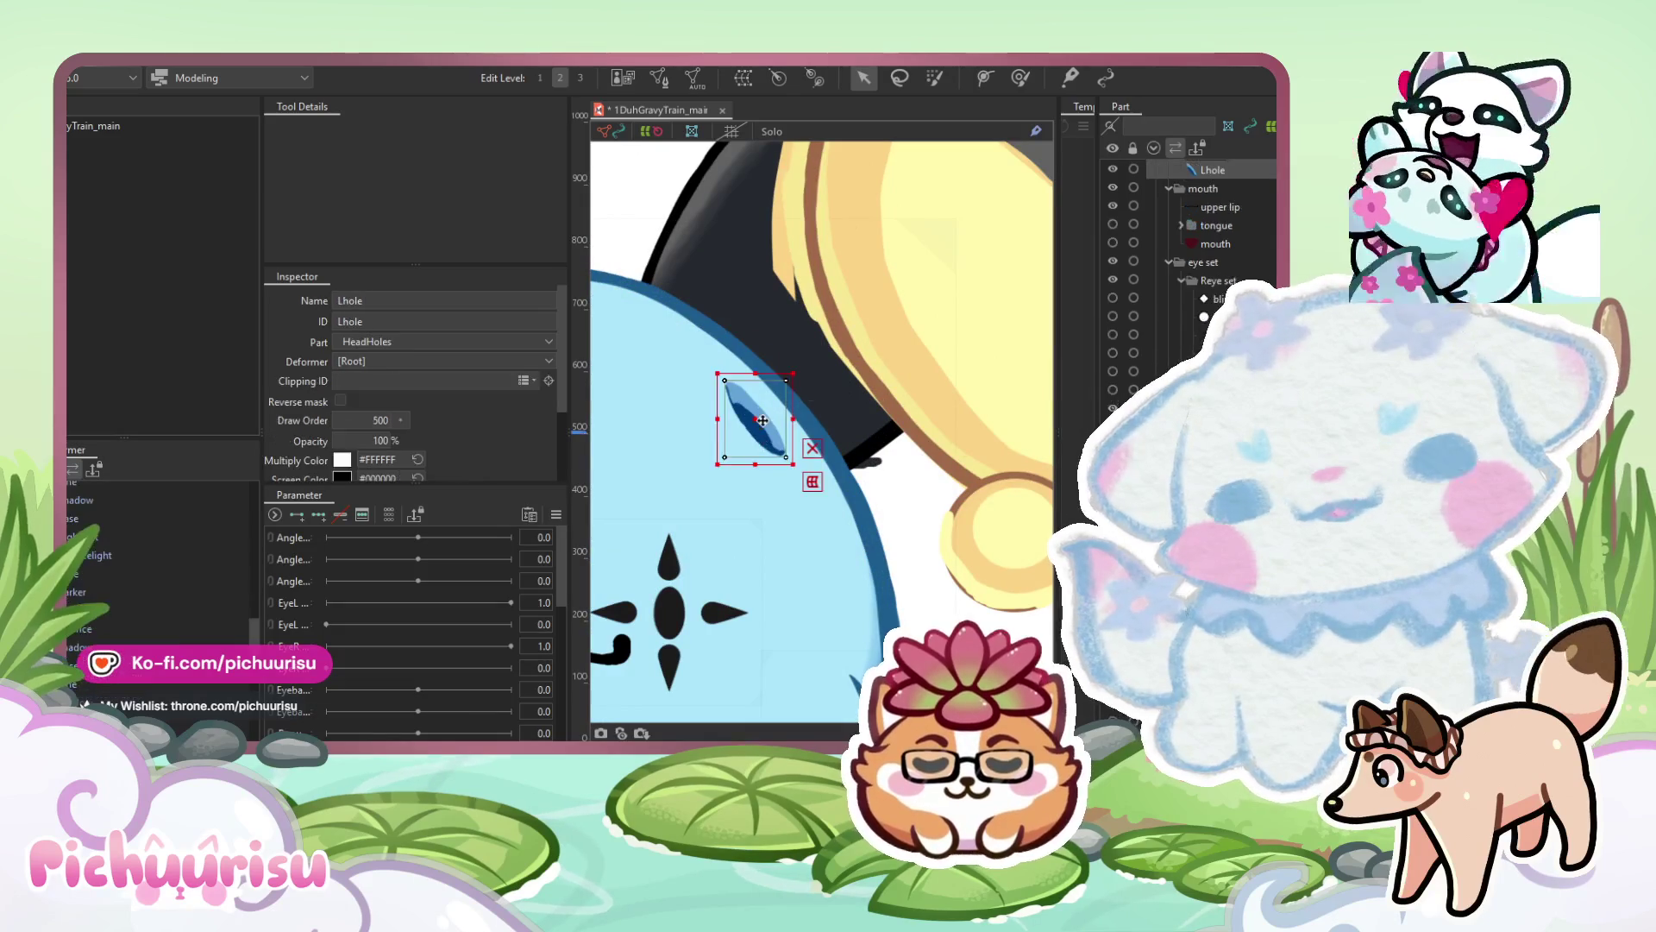
{"action": "scroll", "coordinate": [888, 376], "scroll_direction": "down", "scroll_amount": 3}
{"action": "scroll", "coordinate": [889, 376], "scroll_direction": "down", "scroll_amount": 1}
{"action": "scroll", "coordinate": [888, 376], "scroll_direction": "up", "scroll_amount": 1}
{"action": "scroll", "coordinate": [888, 376], "scroll_direction": "down", "scroll_amount": 1}
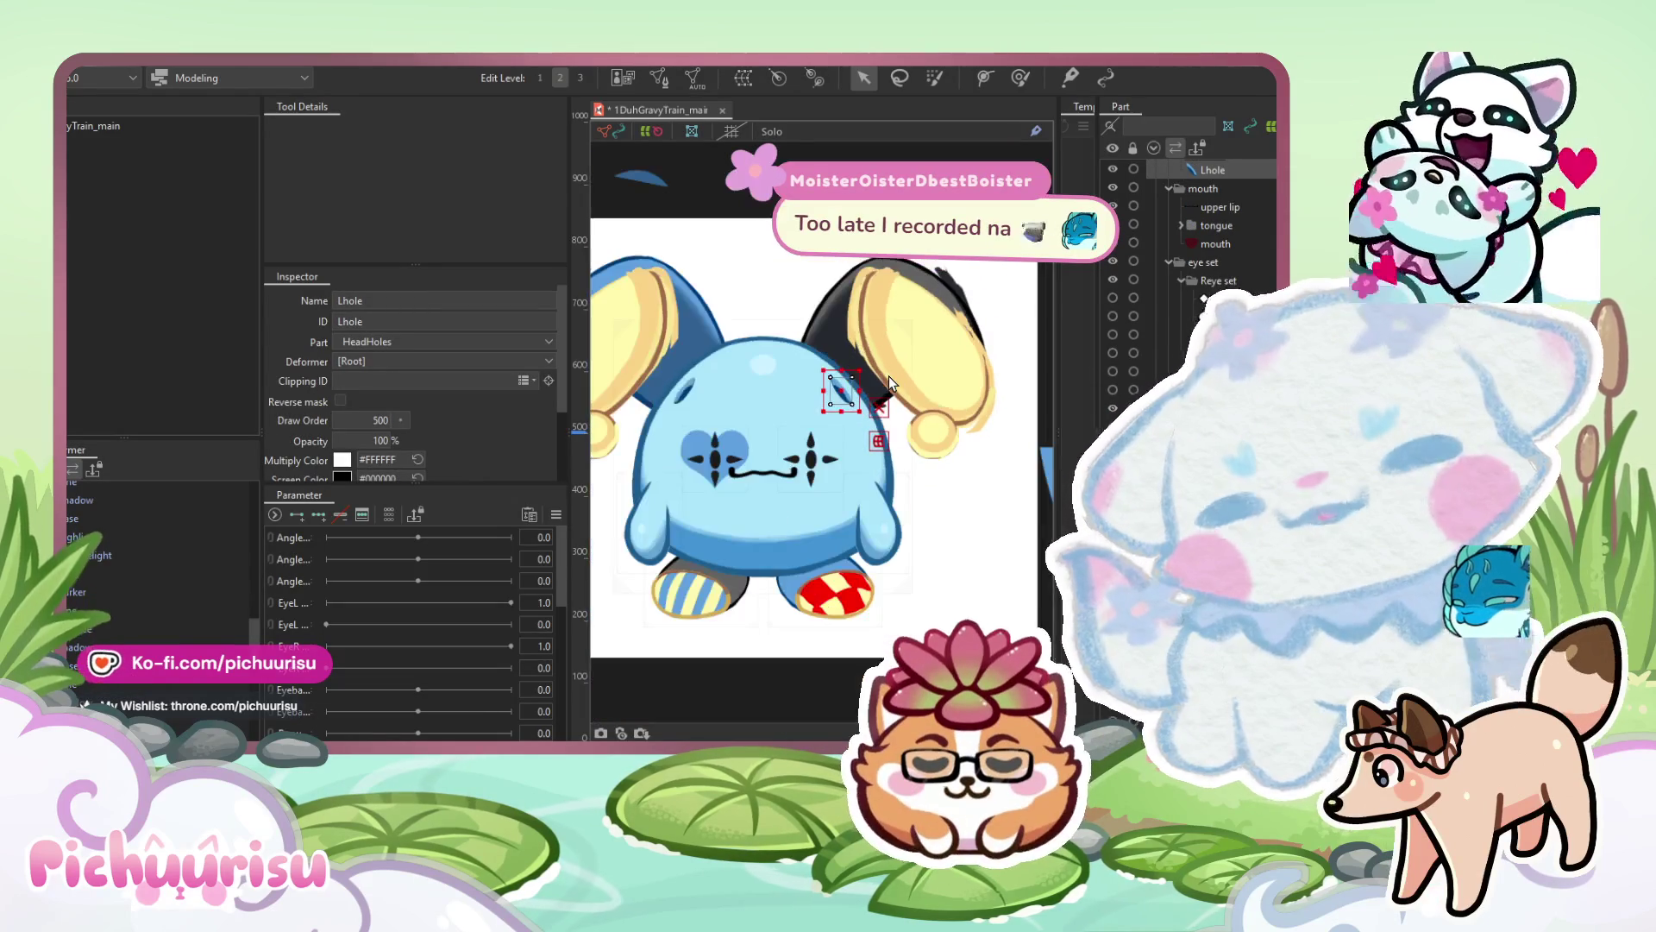
{"action": "scroll", "coordinate": [694, 421], "scroll_direction": "up", "scroll_amount": 2}
{"action": "scroll", "coordinate": [772, 332], "scroll_direction": "down", "scroll_amount": 3}
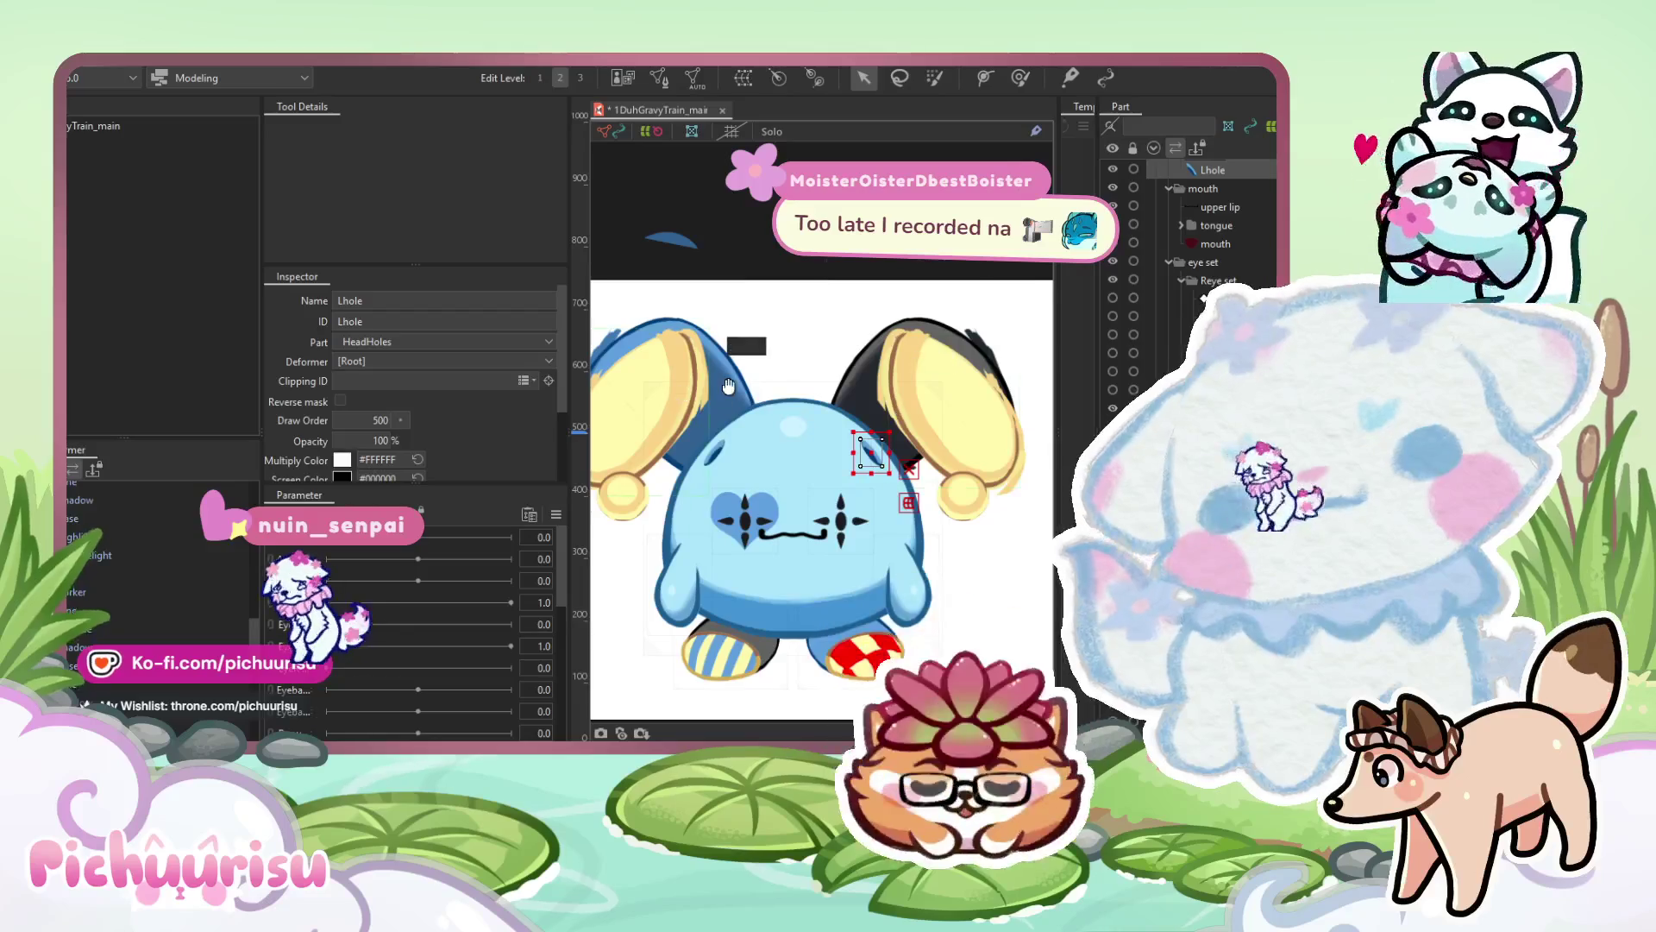
{"action": "scroll", "coordinate": [728, 386], "scroll_direction": "up", "scroll_amount": 2}
{"action": "scroll", "coordinate": [777, 397], "scroll_direction": "down", "scroll_amount": 2}
{"action": "scroll", "coordinate": [897, 410], "scroll_direction": "up", "scroll_amount": 3}
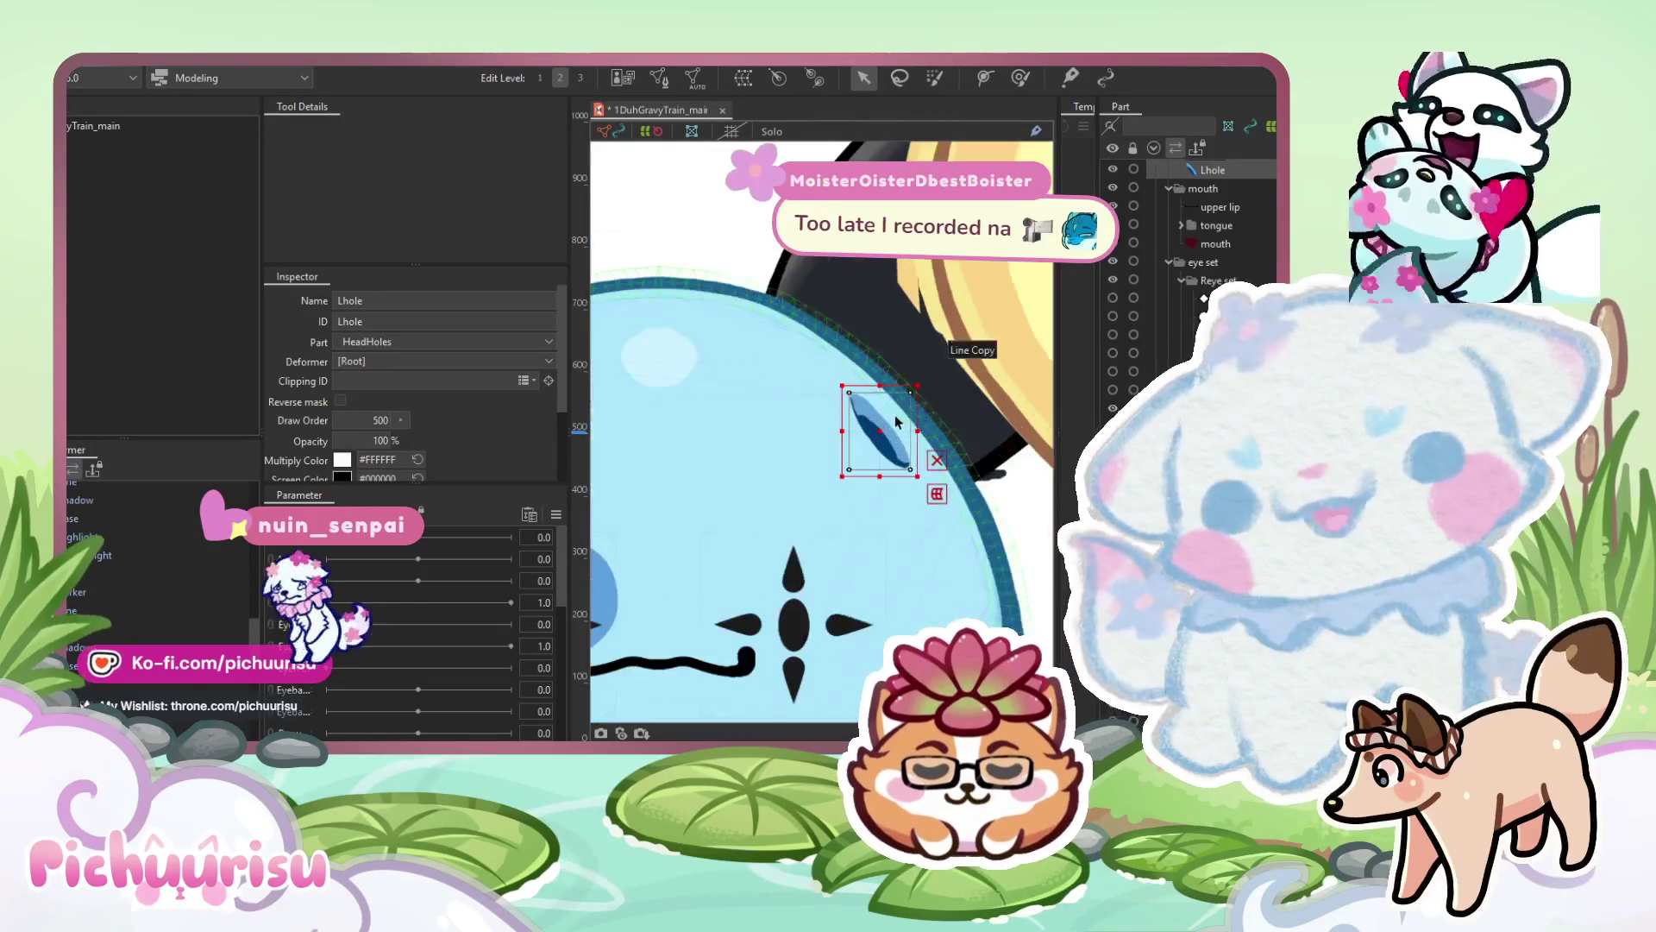
{"action": "scroll", "coordinate": [897, 411], "scroll_direction": "up", "scroll_amount": 3}
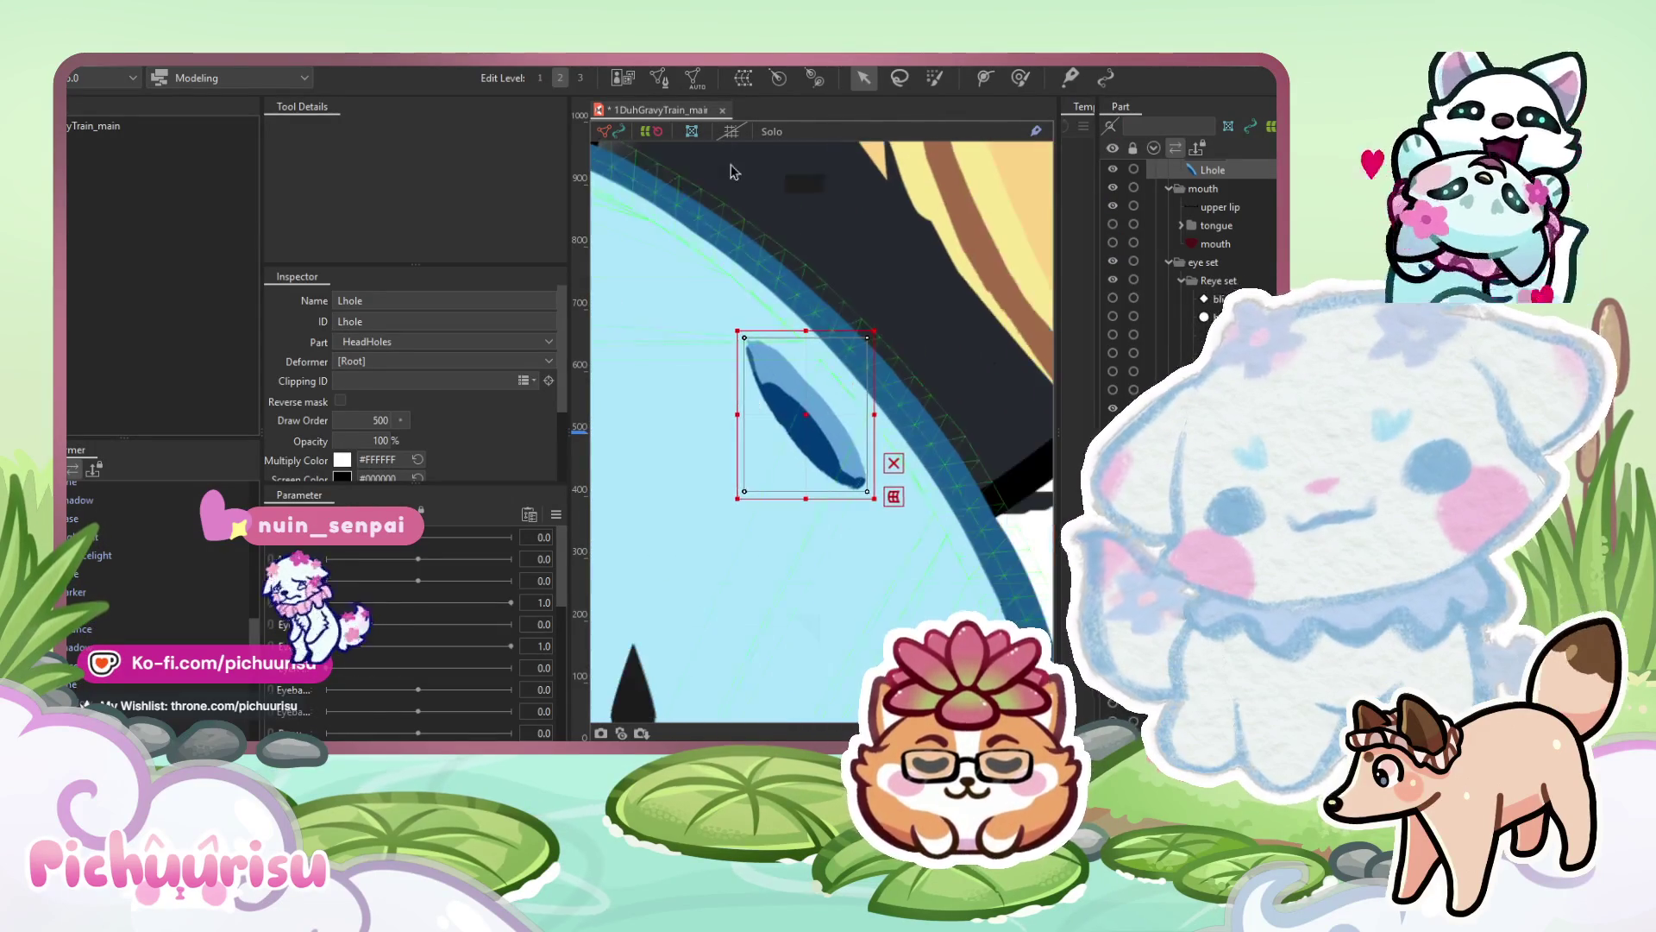
{"action": "scroll", "coordinate": [813, 384], "scroll_direction": "up", "scroll_amount": 1}
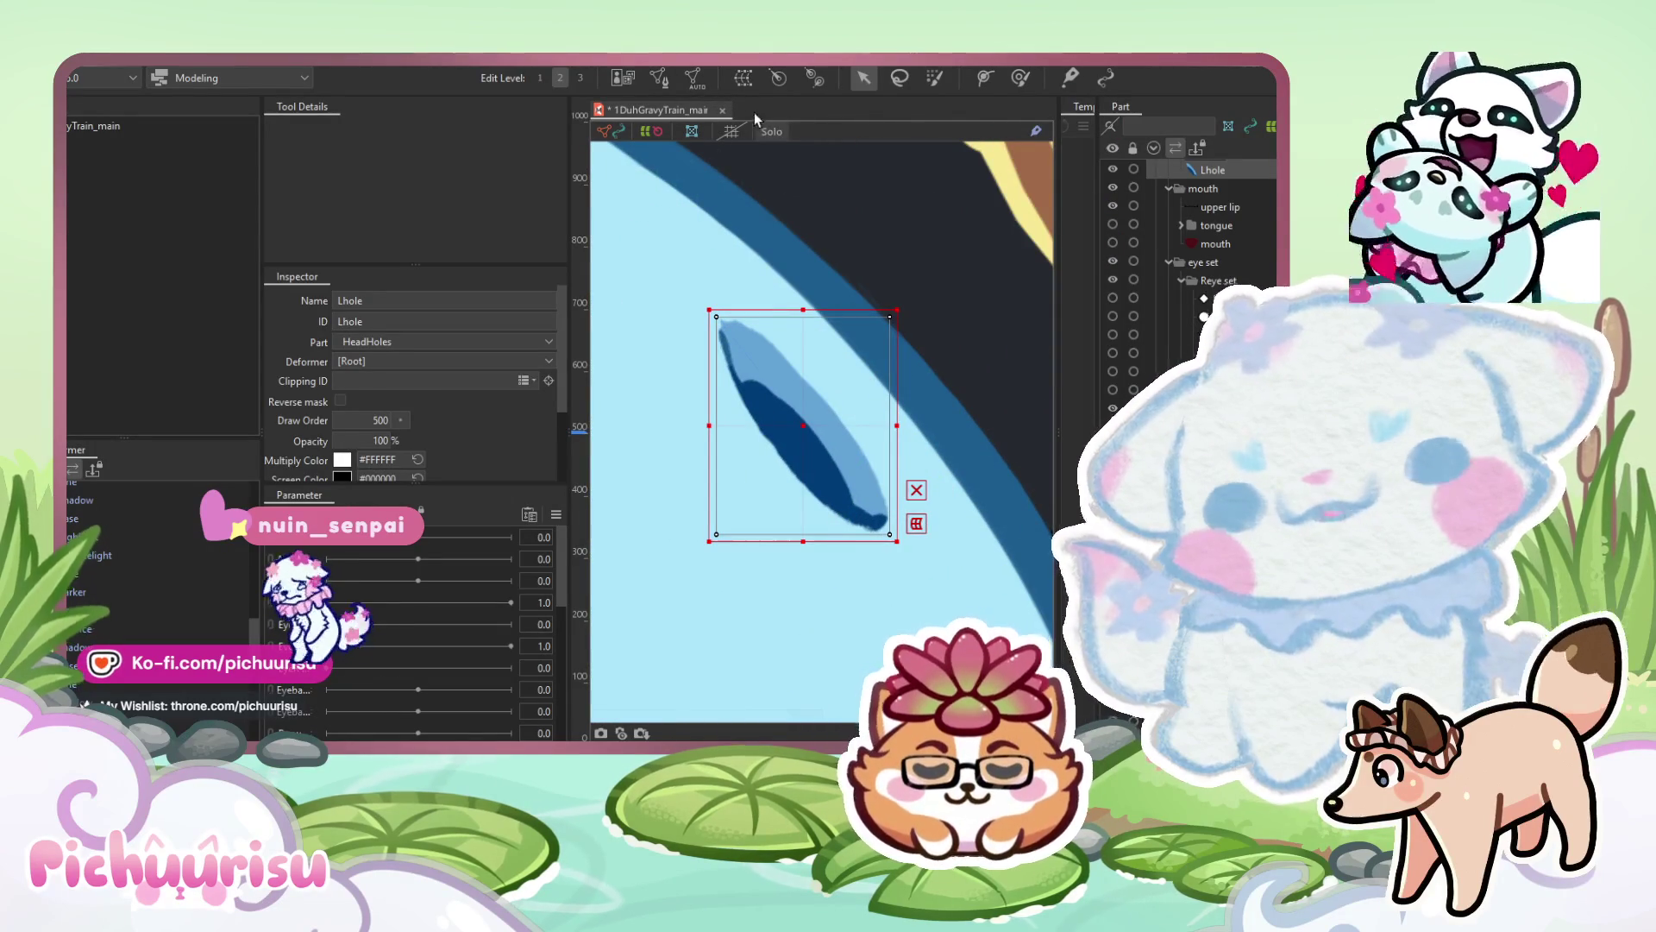
{"action": "double_click", "coordinate": [744, 370]}
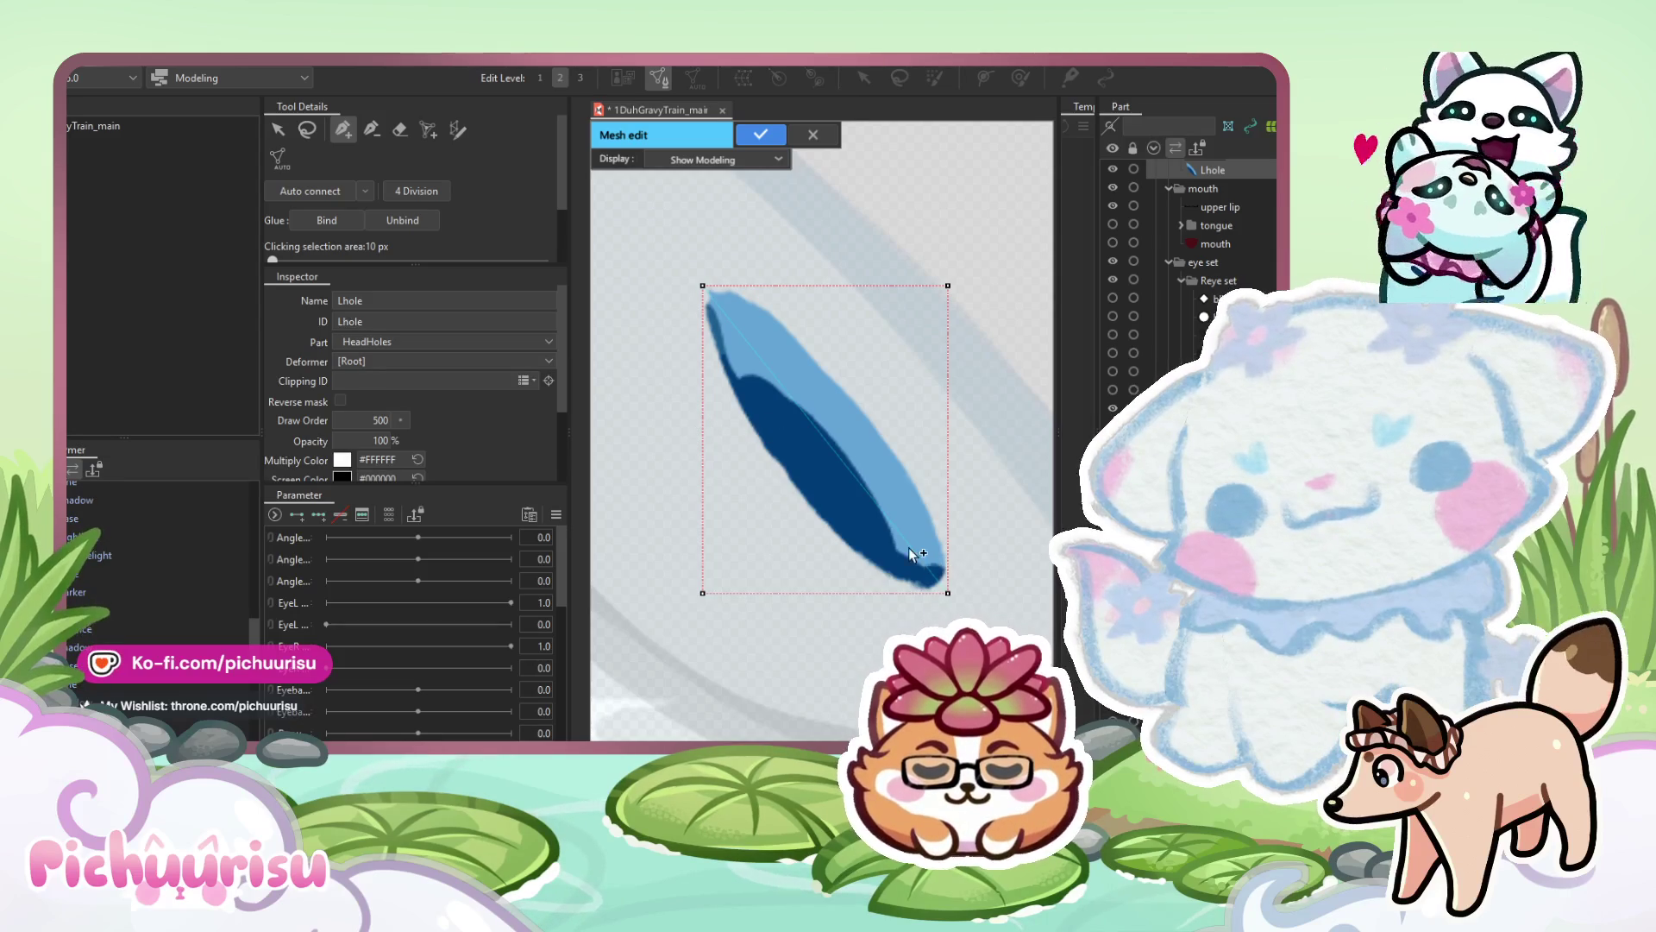
{"action": "scroll", "coordinate": [914, 535], "scroll_direction": "down", "scroll_amount": 5}
{"action": "key", "text": "Return"}
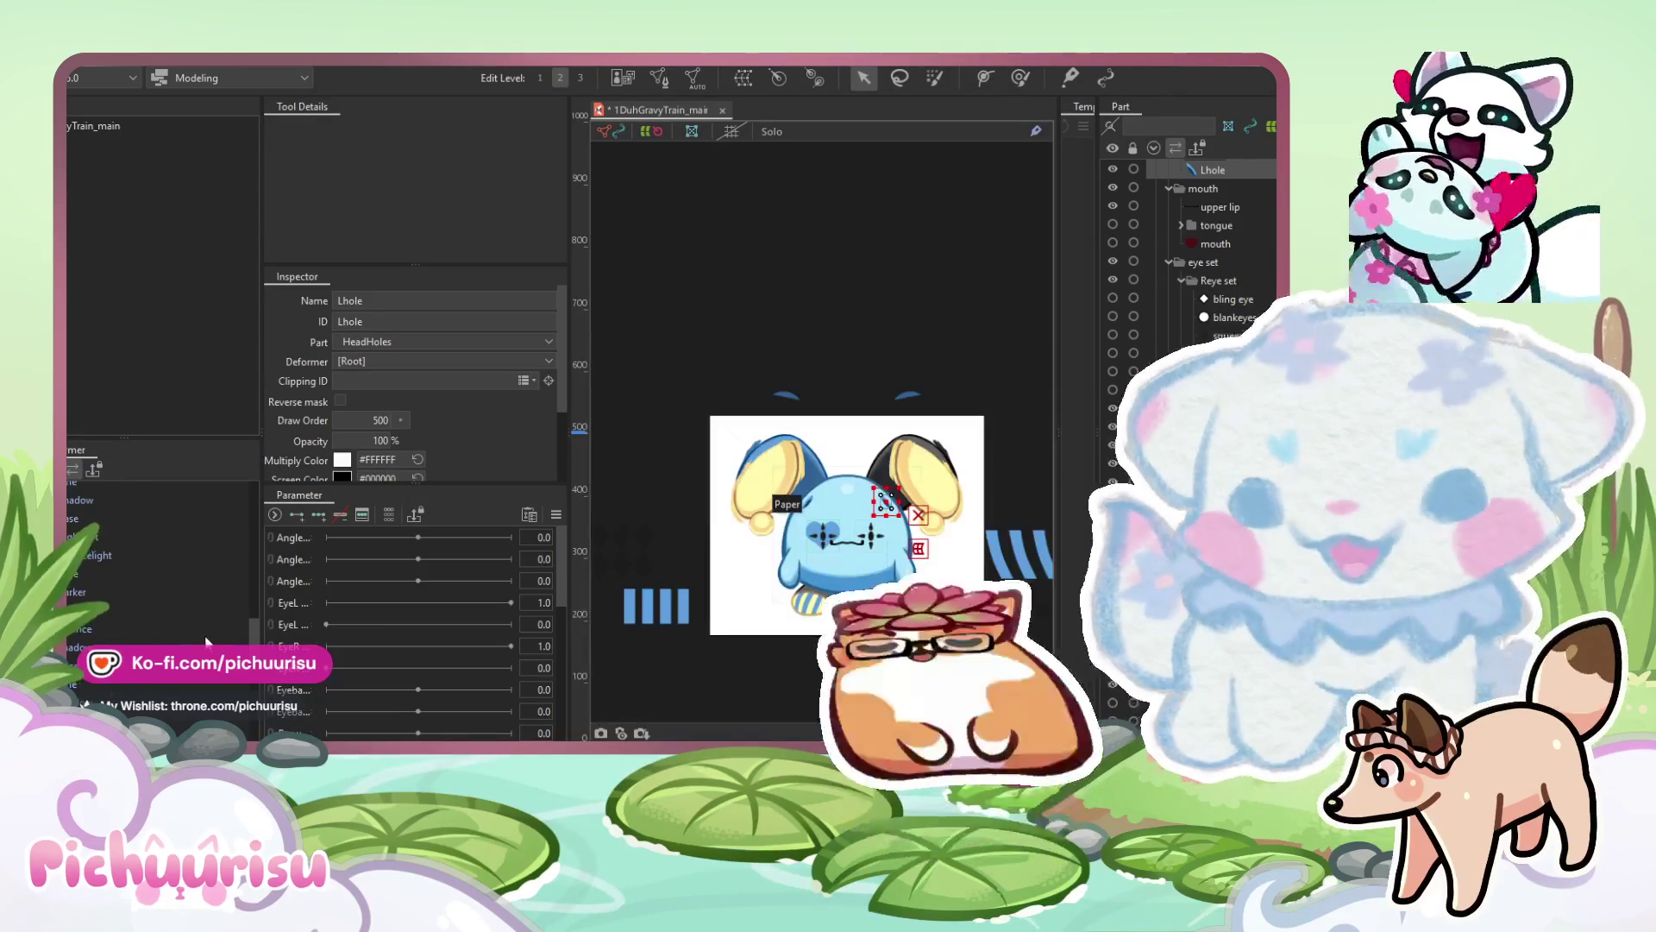
{"action": "scroll", "coordinate": [188, 633], "scroll_direction": "up", "scroll_amount": 5}
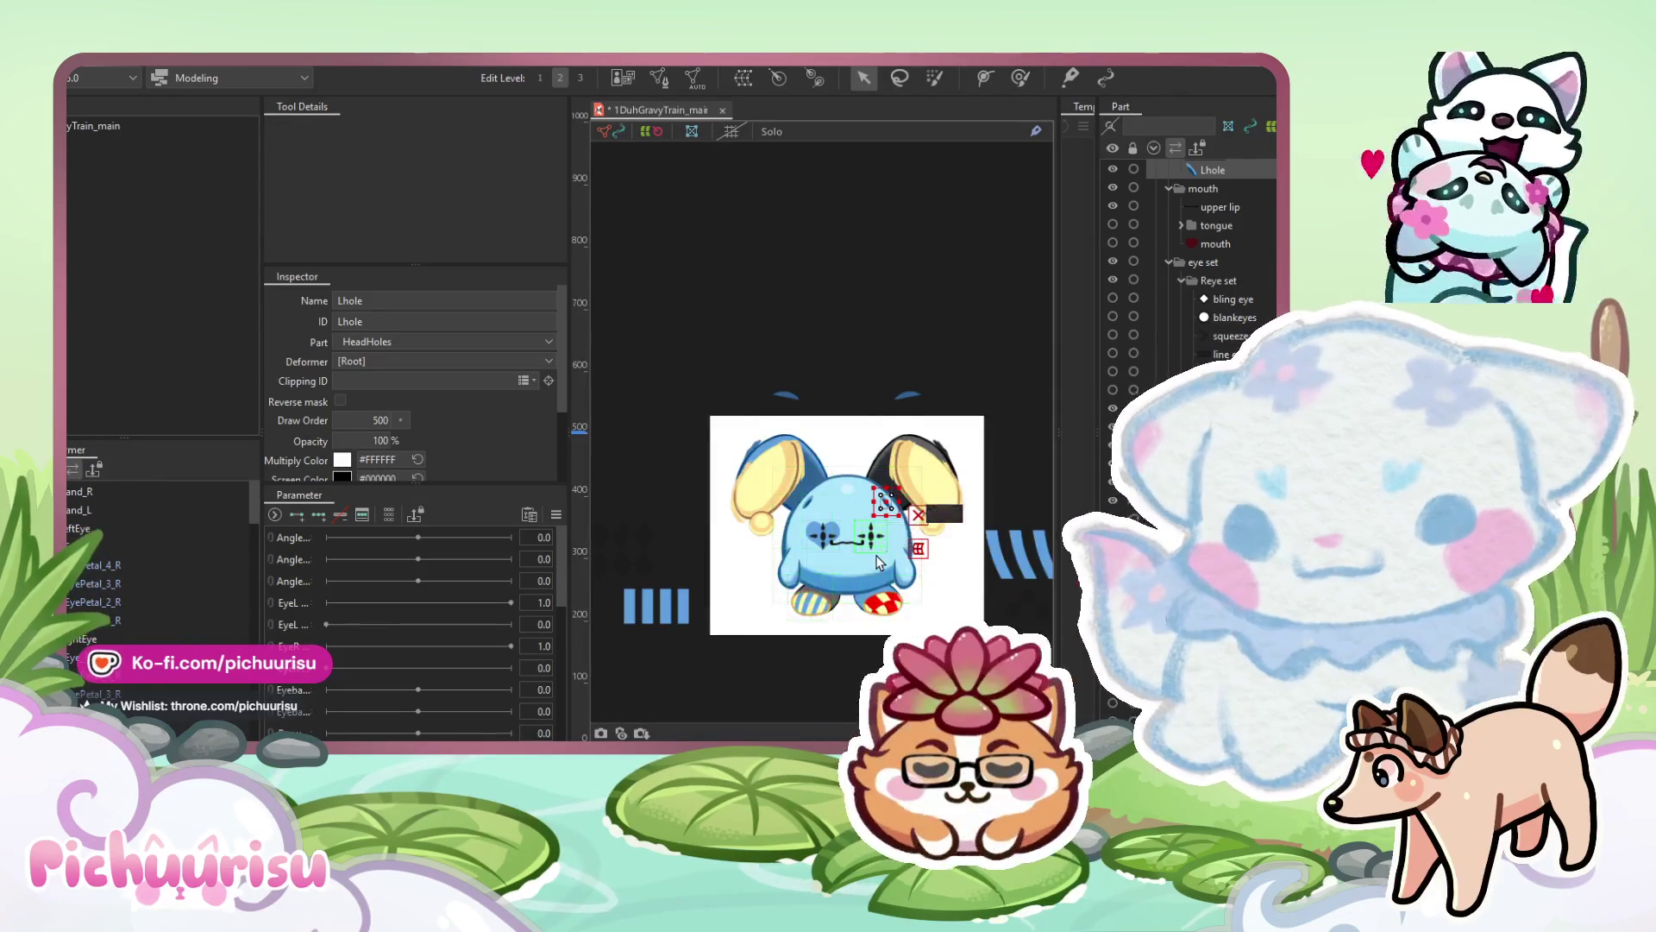
{"action": "scroll", "coordinate": [877, 562], "scroll_direction": "up", "scroll_amount": 5}
{"action": "scroll", "coordinate": [840, 477], "scroll_direction": "down", "scroll_amount": 5}
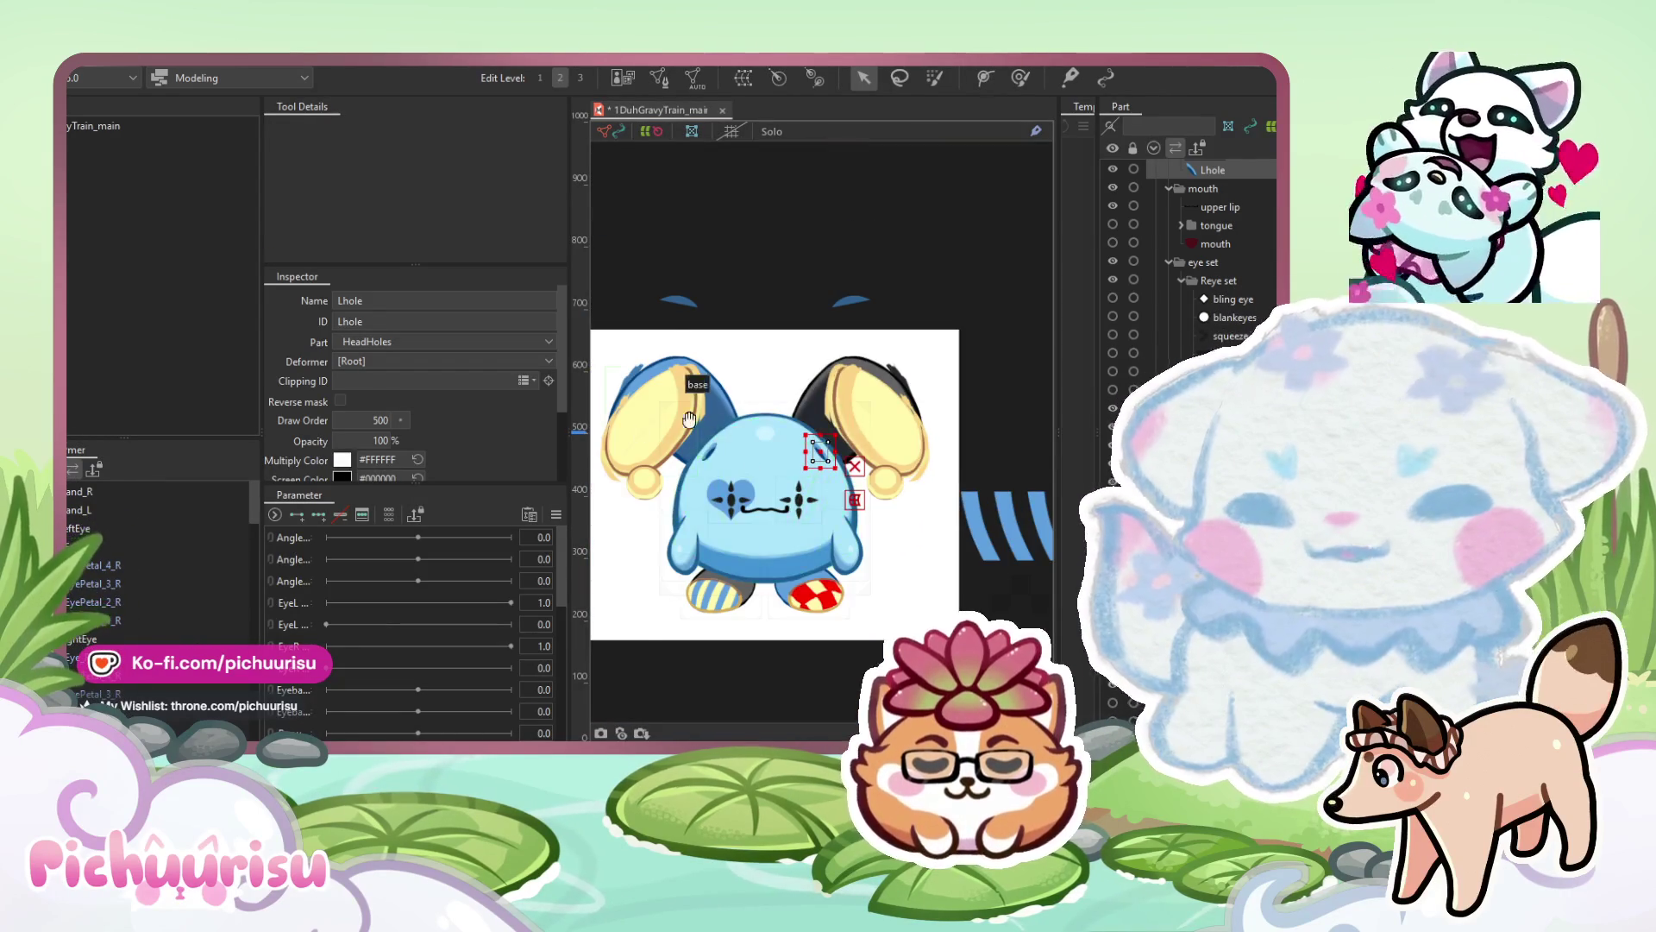
{"action": "scroll", "coordinate": [665, 429], "scroll_direction": "up", "scroll_amount": 5}
{"action": "left_click", "coordinate": [782, 288]}
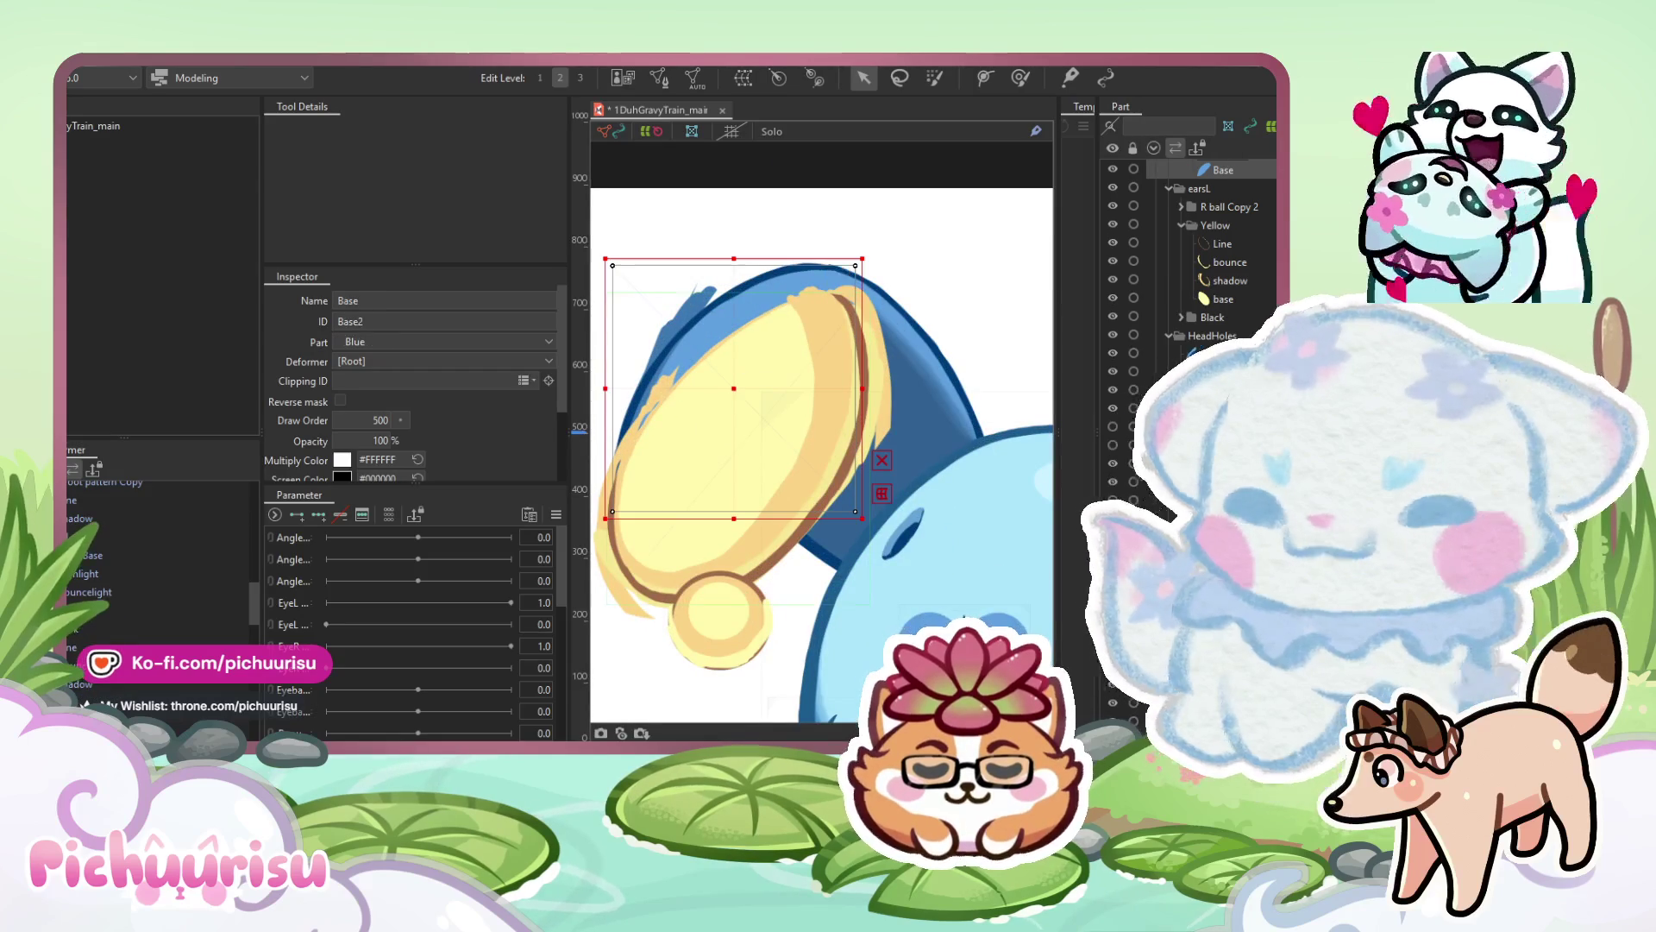
{"action": "left_click", "coordinate": [1113, 169]}
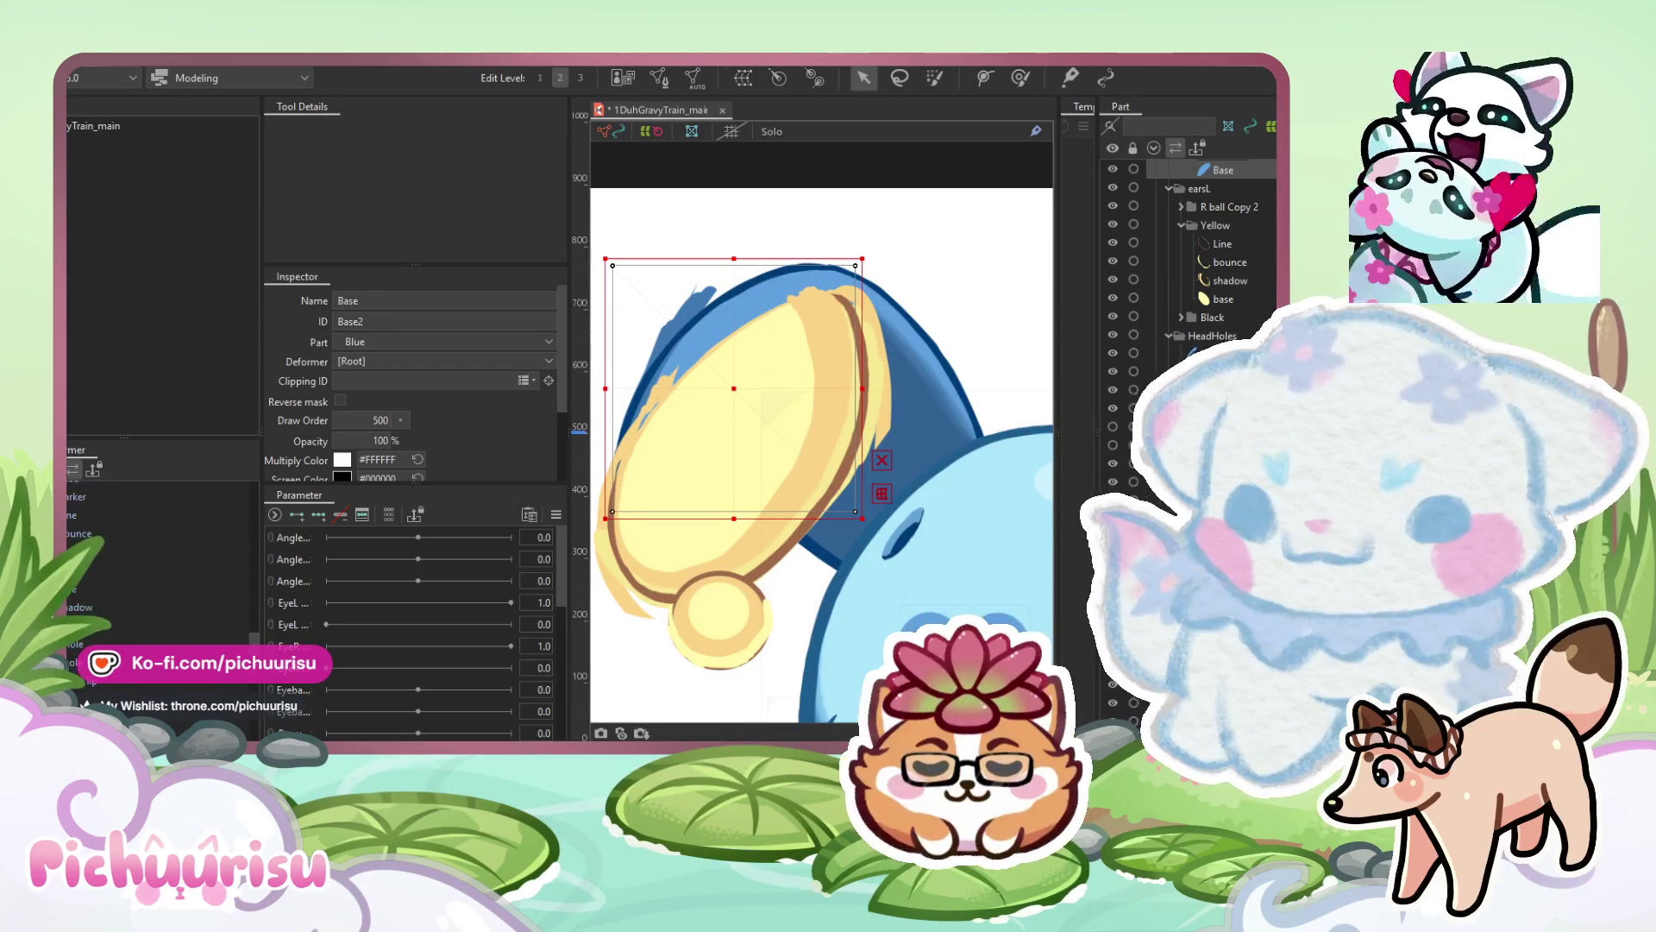
{"action": "left_click", "coordinate": [816, 440]}
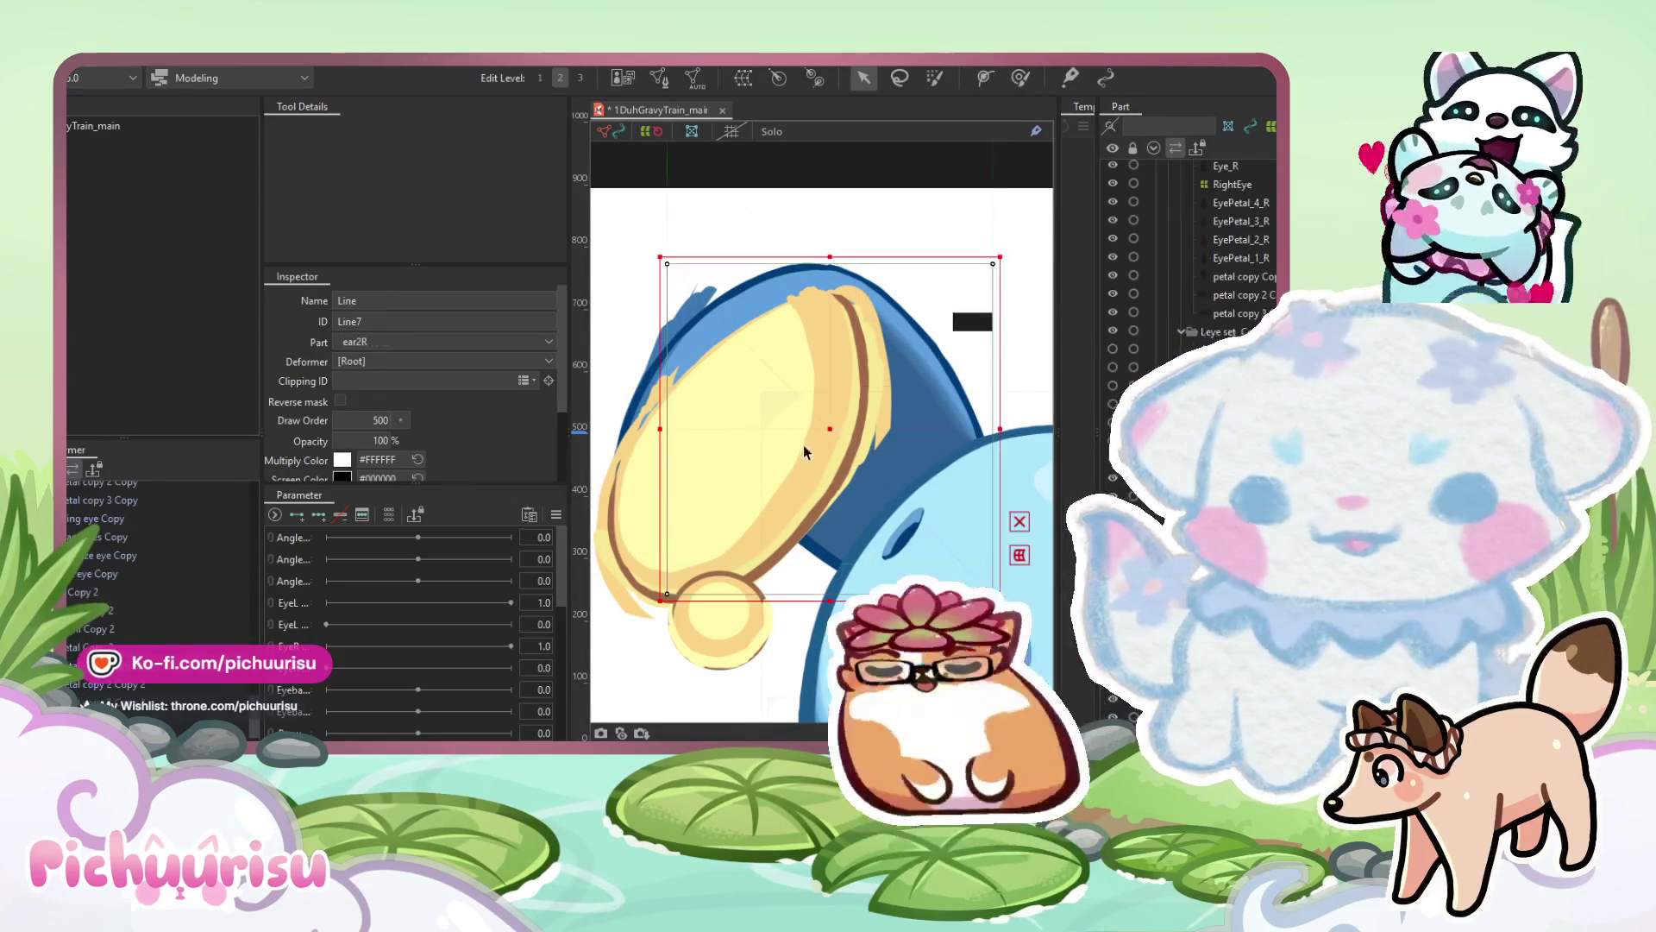
{"action": "scroll", "coordinate": [816, 440], "scroll_direction": "down", "scroll_amount": 2}
{"action": "left_click", "coordinate": [816, 440]}
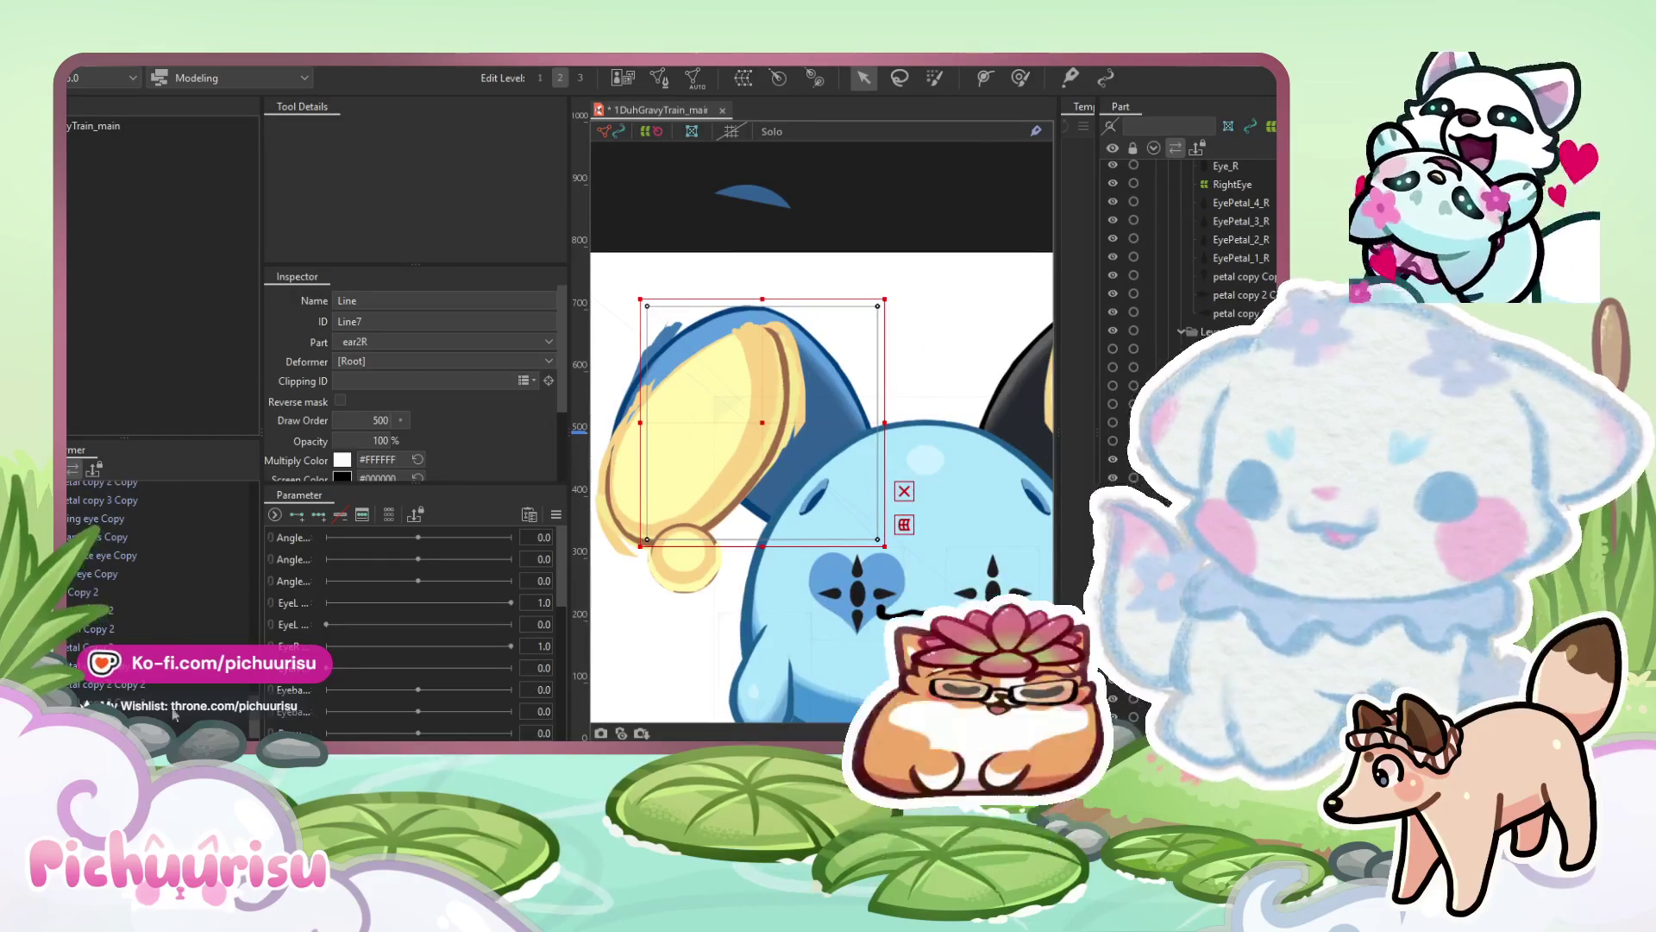
{"action": "left_click", "coordinate": [816, 440]}
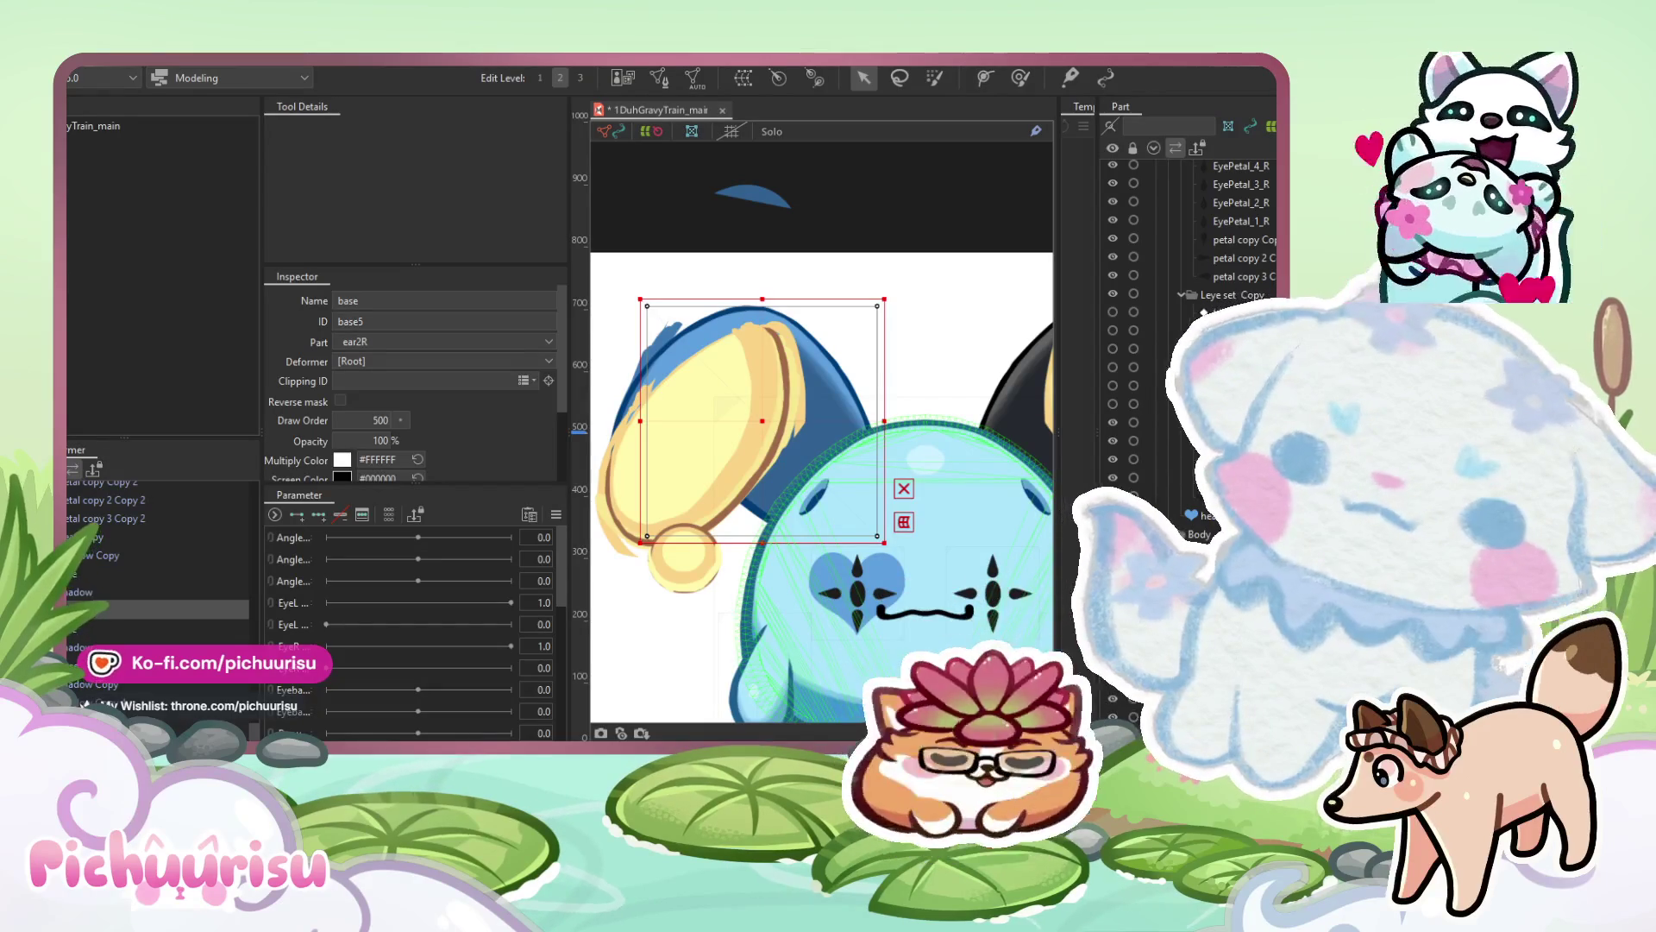
Open Mesh Edit on the right ear's 'base' art mesh and lasso its existing vertices.
{"action": "scroll", "coordinate": [722, 485], "scroll_direction": "down", "scroll_amount": 2}
{"action": "scroll", "coordinate": [723, 485], "scroll_direction": "up", "scroll_amount": 2}
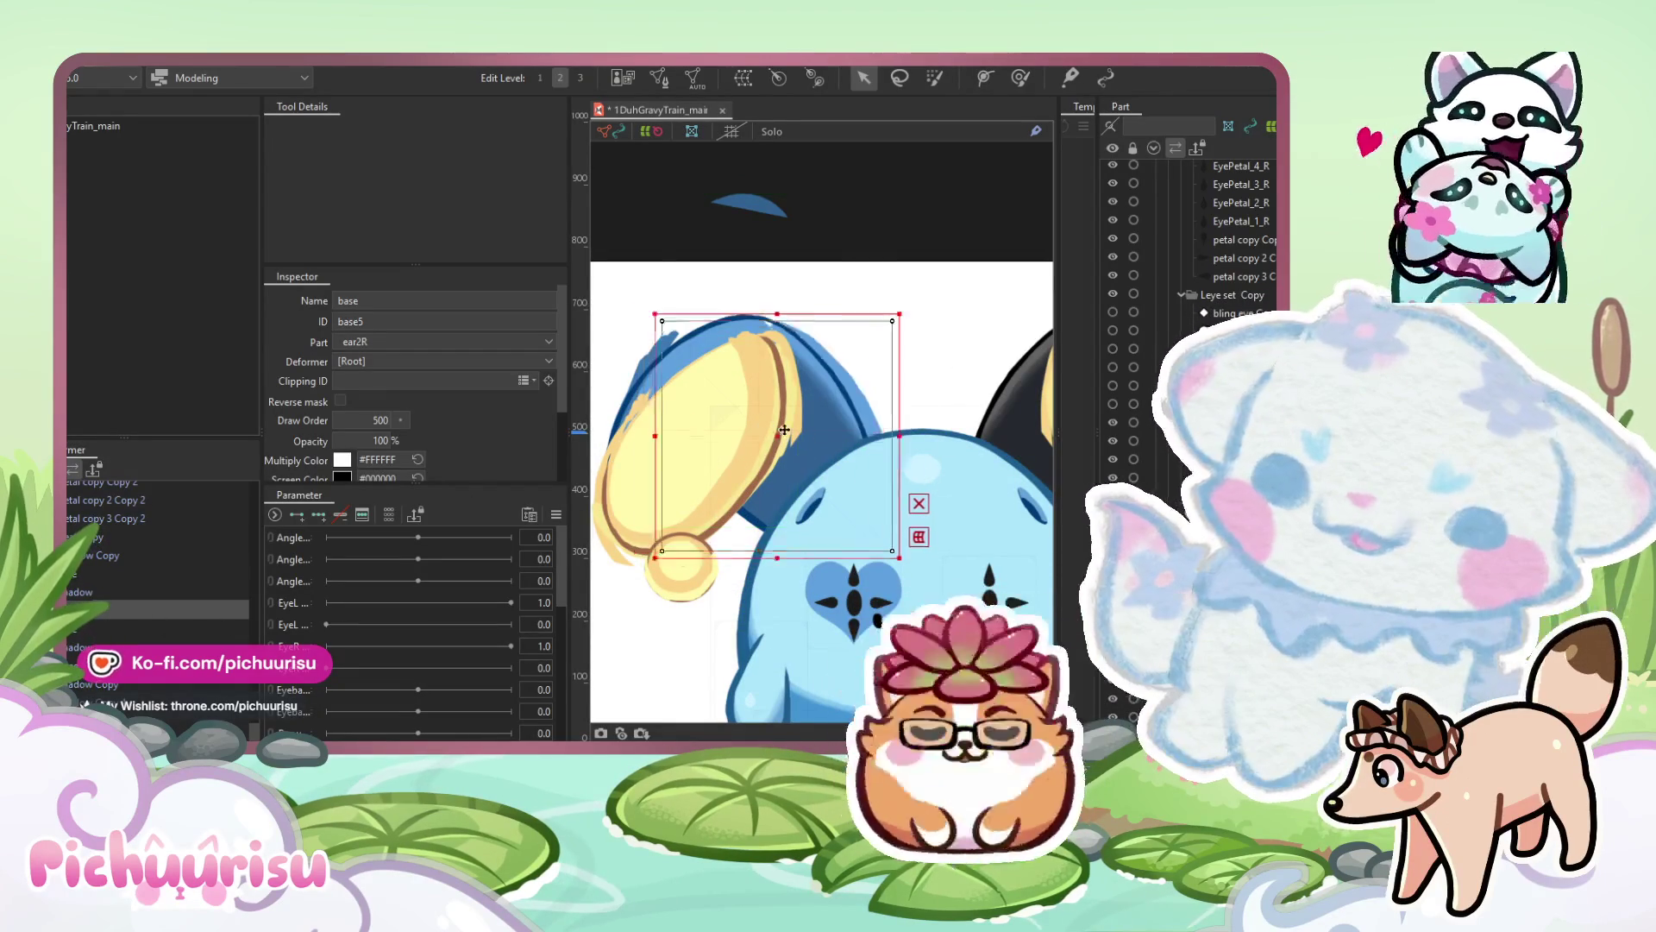
{"action": "left_click_drag", "start_coordinate": [802, 446], "coordinate": [762, 436]}
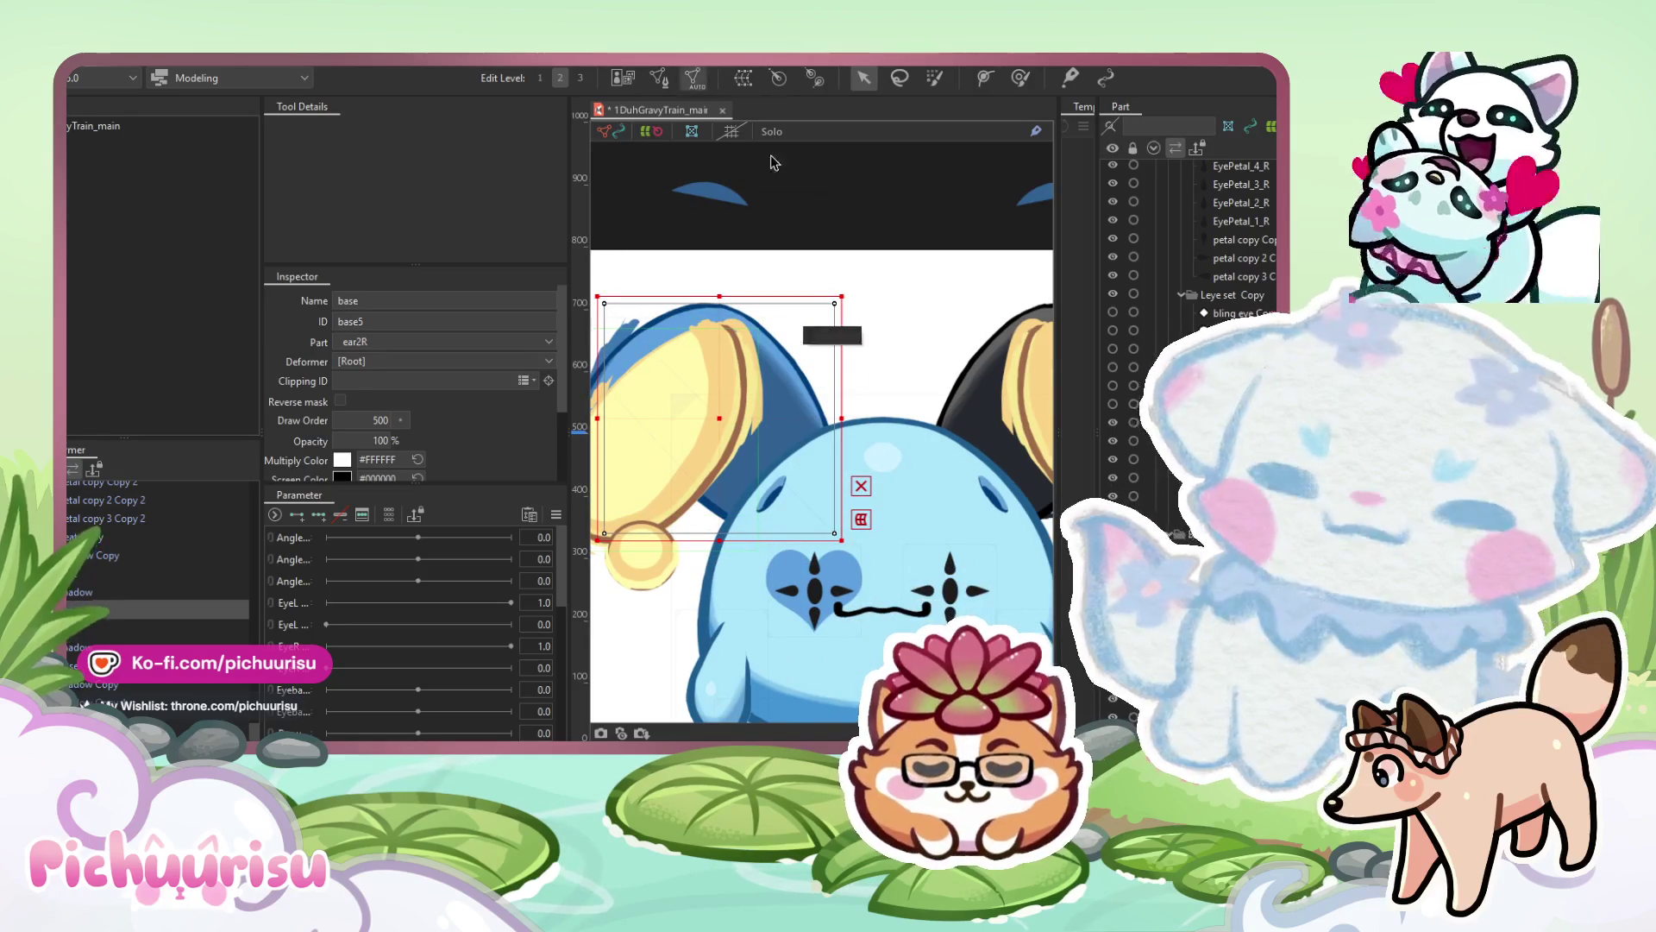
{"action": "scroll", "coordinate": [993, 247], "scroll_direction": "down", "scroll_amount": 3}
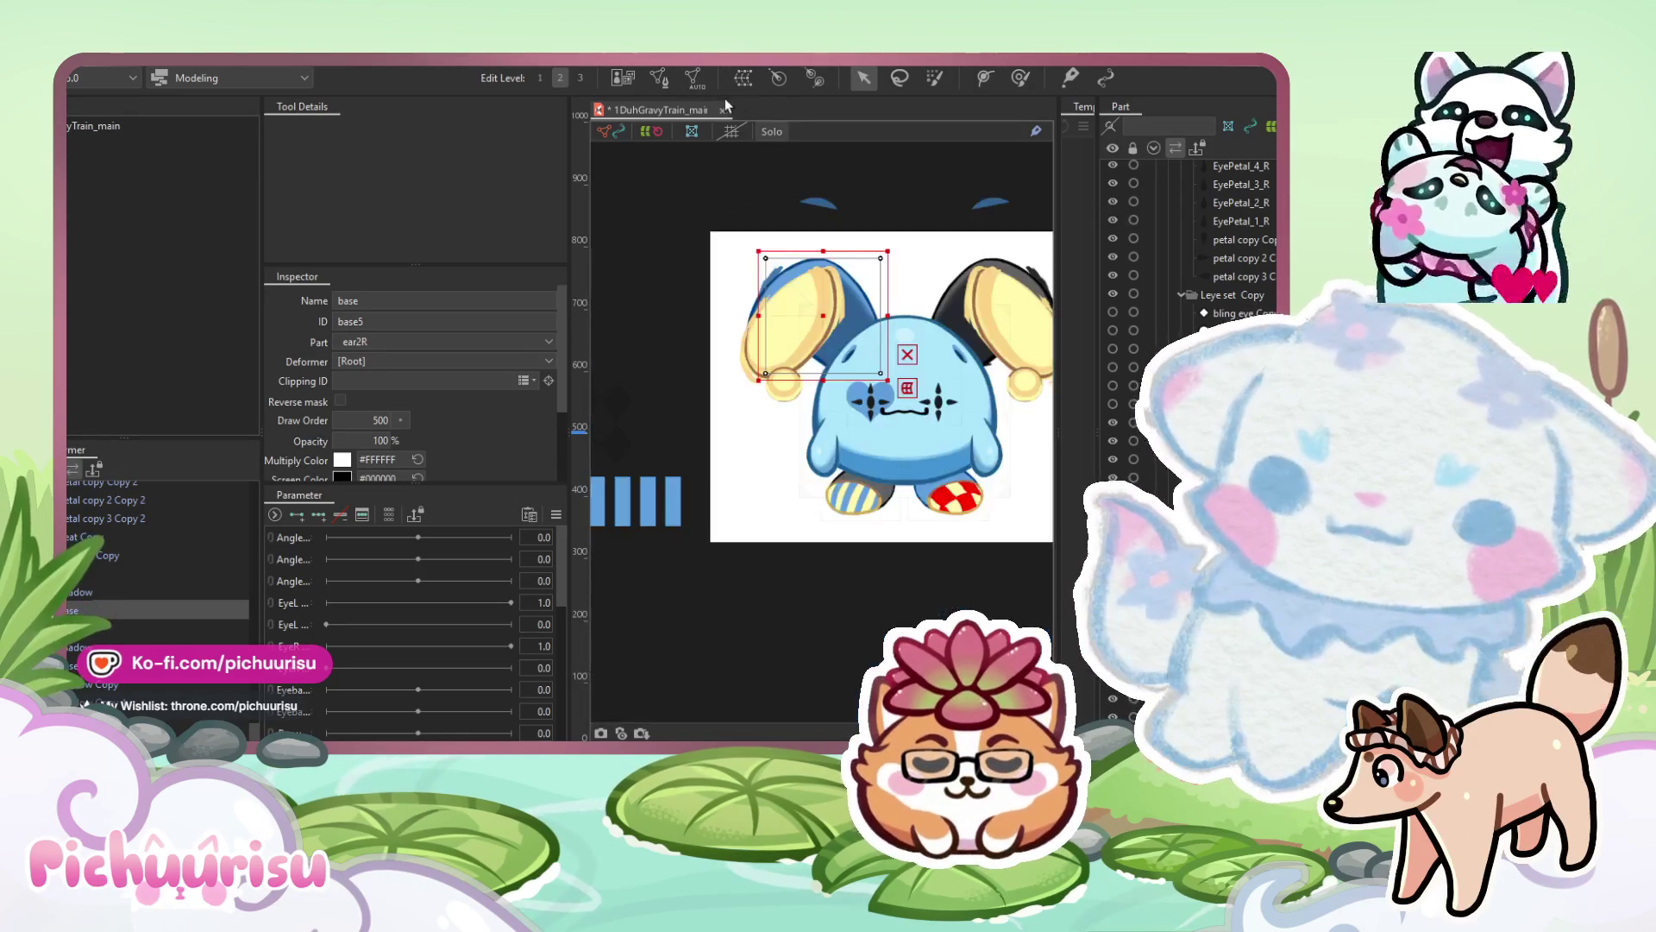
{"action": "scroll", "coordinate": [994, 248], "scroll_direction": "up", "scroll_amount": 1}
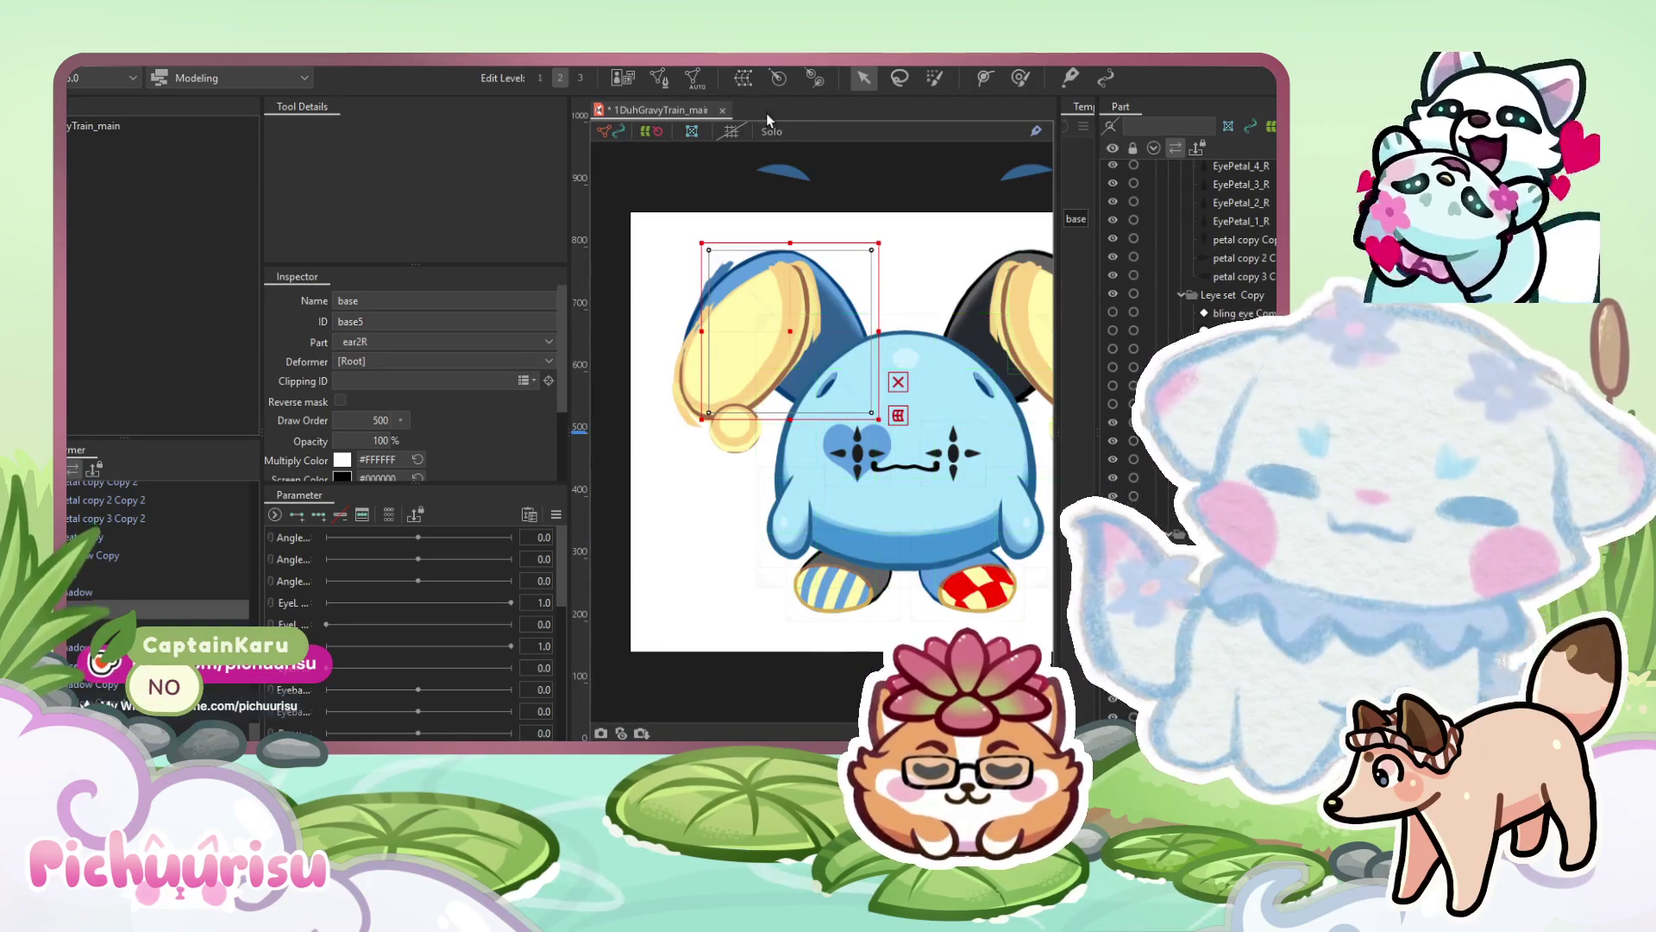
{"action": "left_click", "coordinate": [658, 77]}
{"action": "mouse_move", "coordinate": [988, 578]}
{"action": "left_mouse_down"}
{"action": "mouse_move", "coordinate": [638, 362]}
{"action": "mouse_move", "coordinate": [728, 664]}
{"action": "left_mouse_up"}
Clear the old points and place outline points along the ear's upper-left and top edges.
{"action": "left_click", "coordinate": [731, 671]}
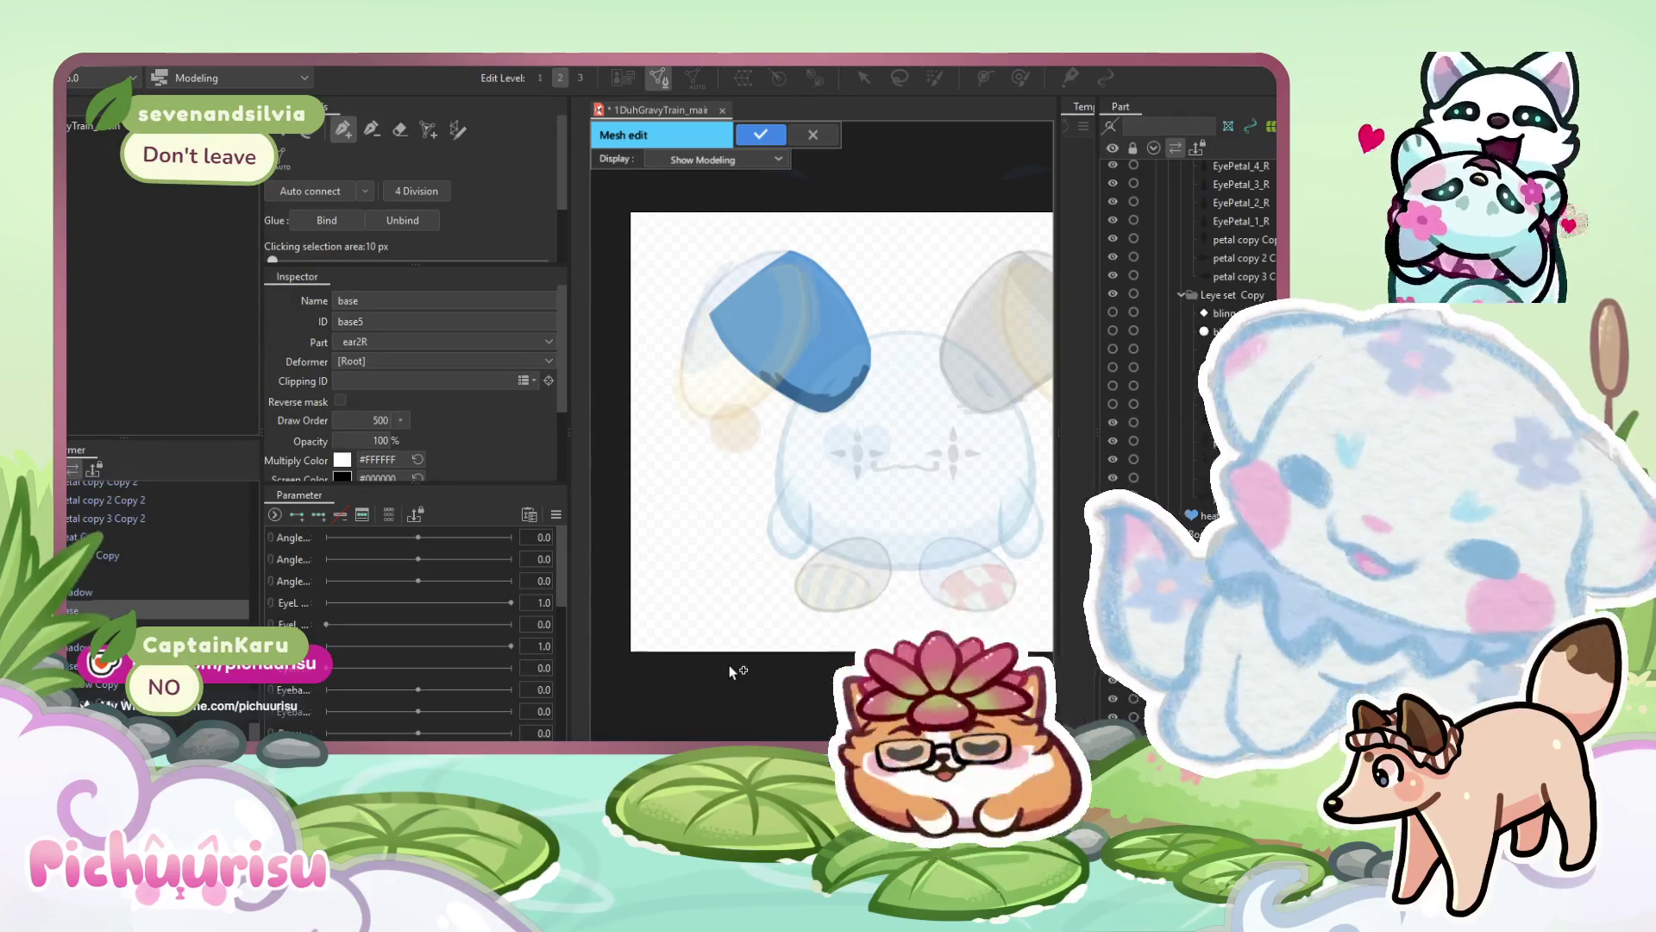
{"action": "scroll", "coordinate": [731, 671], "scroll_direction": "up", "scroll_amount": 3}
{"action": "scroll", "coordinate": [705, 294], "scroll_direction": "down", "scroll_amount": 3}
{"action": "scroll", "coordinate": [654, 324], "scroll_direction": "up", "scroll_amount": 4}
{"action": "left_click", "coordinate": [639, 326]}
{"action": "left_click", "coordinate": [660, 307]}
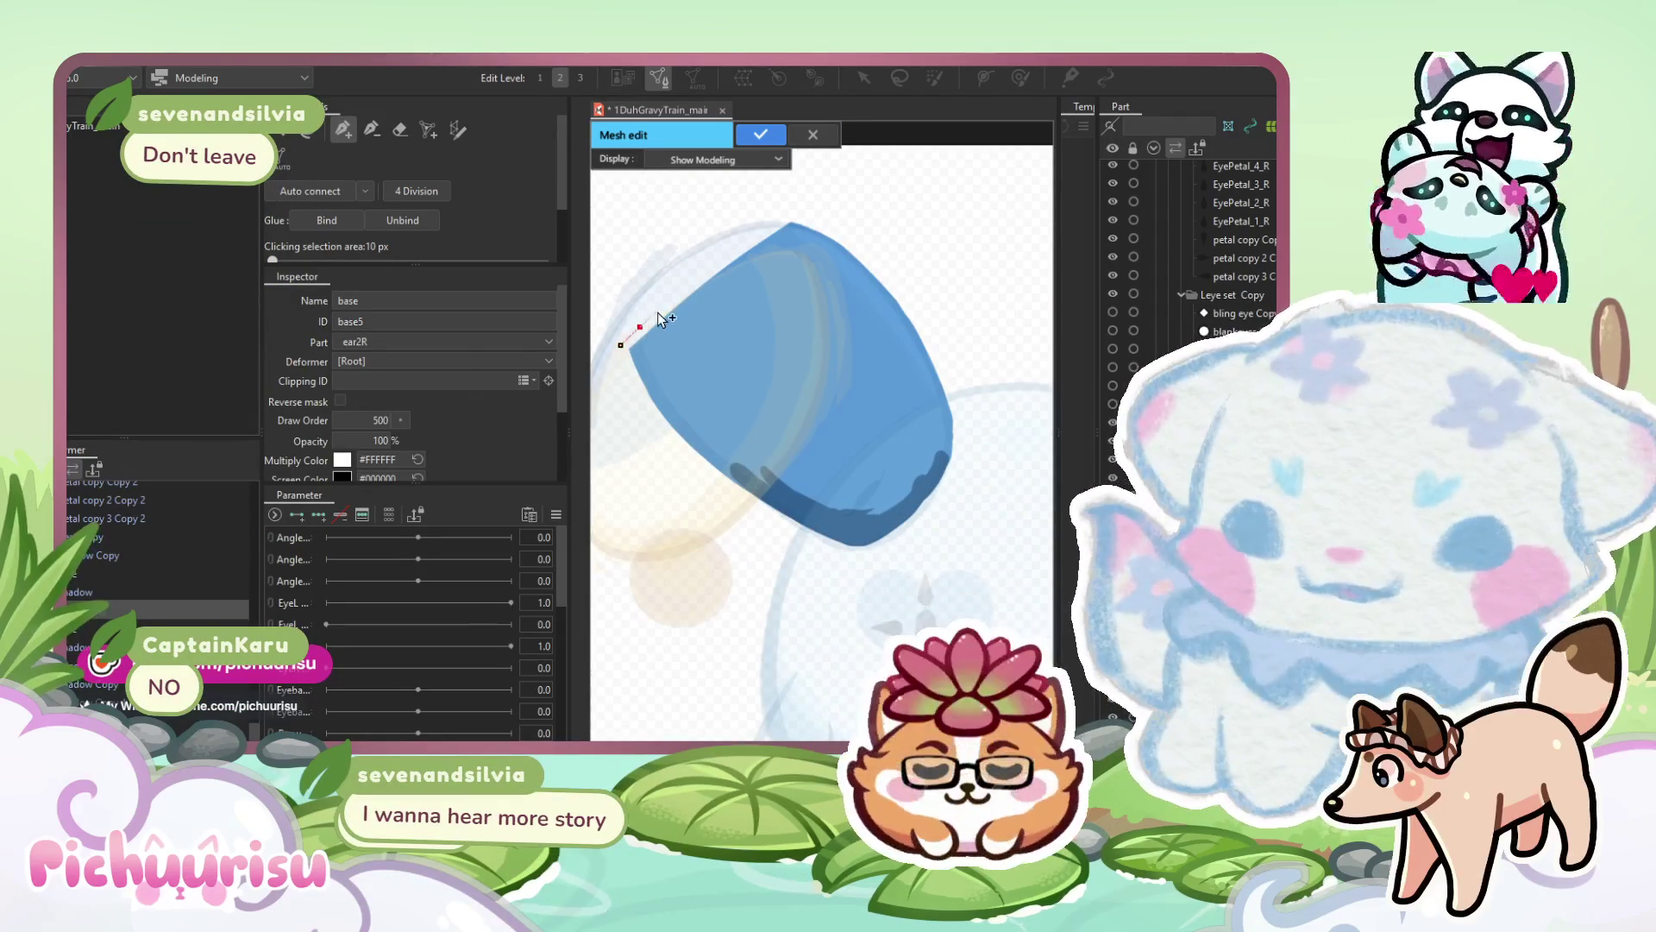
{"action": "left_click", "coordinate": [680, 289]}
{"action": "left_click", "coordinate": [701, 271]}
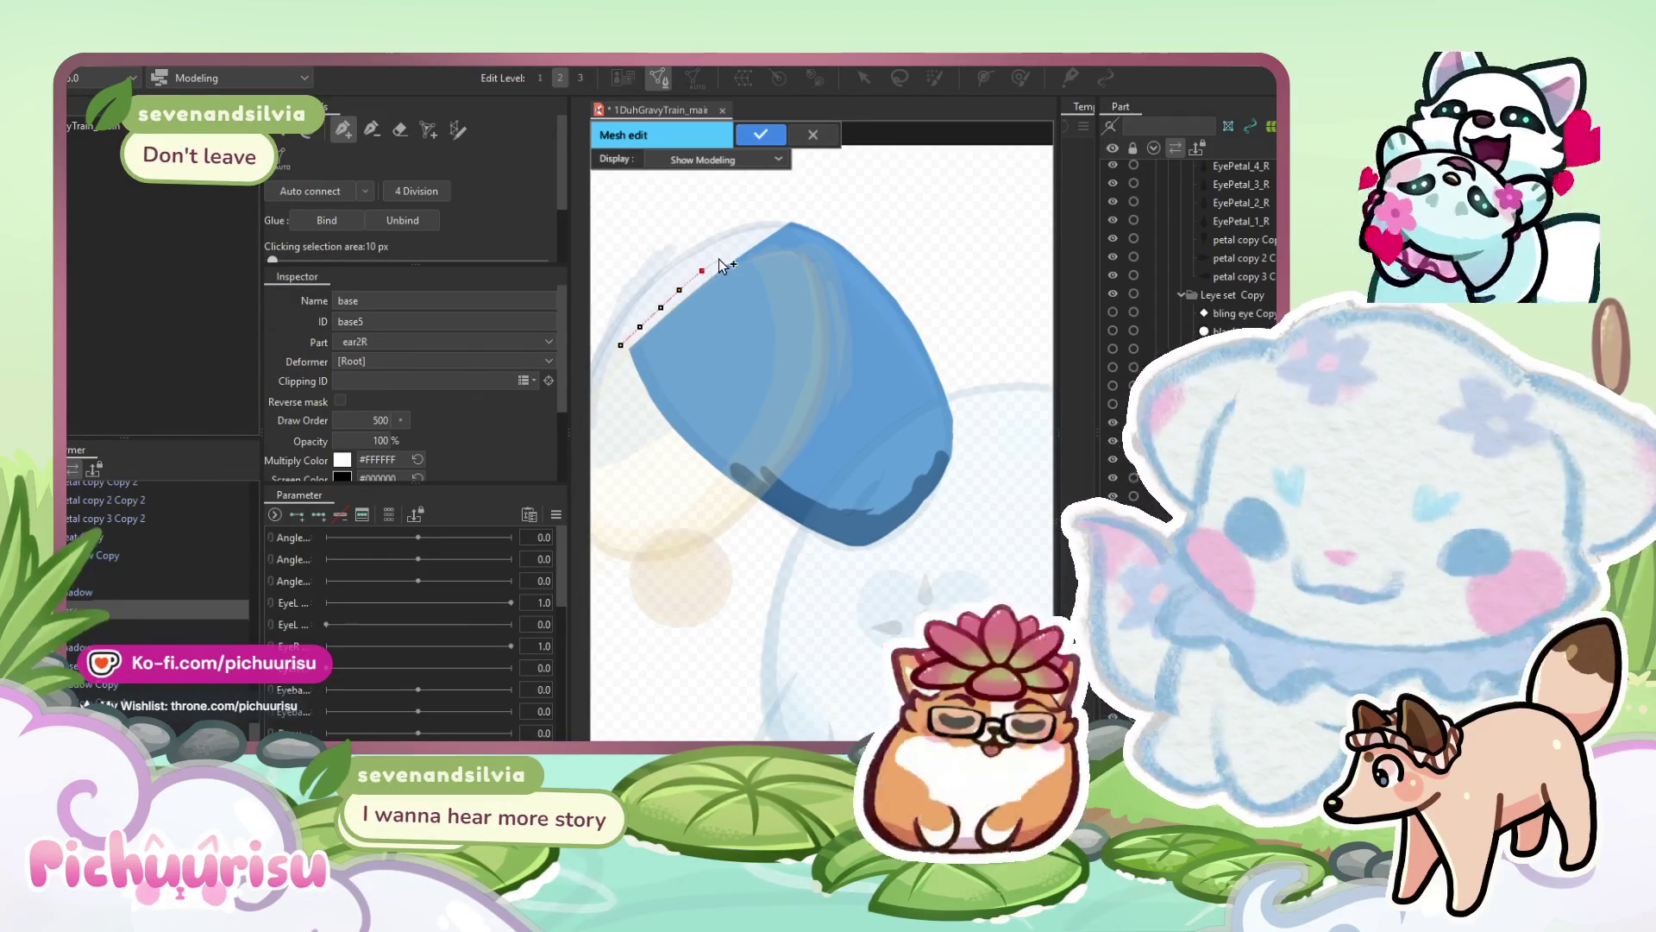
{"action": "left_click", "coordinate": [722, 253]}
{"action": "left_click", "coordinate": [743, 238]}
{"action": "left_click", "coordinate": [762, 224]}
{"action": "left_click", "coordinate": [781, 211]}
{"action": "left_click", "coordinate": [808, 213]}
Continue the outer ring down the right edge, around the bottom corner, and up the left side.
{"action": "left_click", "coordinate": [837, 225]}
{"action": "left_click", "coordinate": [860, 239]}
{"action": "left_click", "coordinate": [879, 259]}
{"action": "left_click", "coordinate": [896, 278]}
{"action": "left_click", "coordinate": [910, 297]}
{"action": "left_click", "coordinate": [924, 319]}
{"action": "left_click", "coordinate": [935, 341]}
{"action": "left_click", "coordinate": [950, 371]}
{"action": "left_click", "coordinate": [957, 394]}
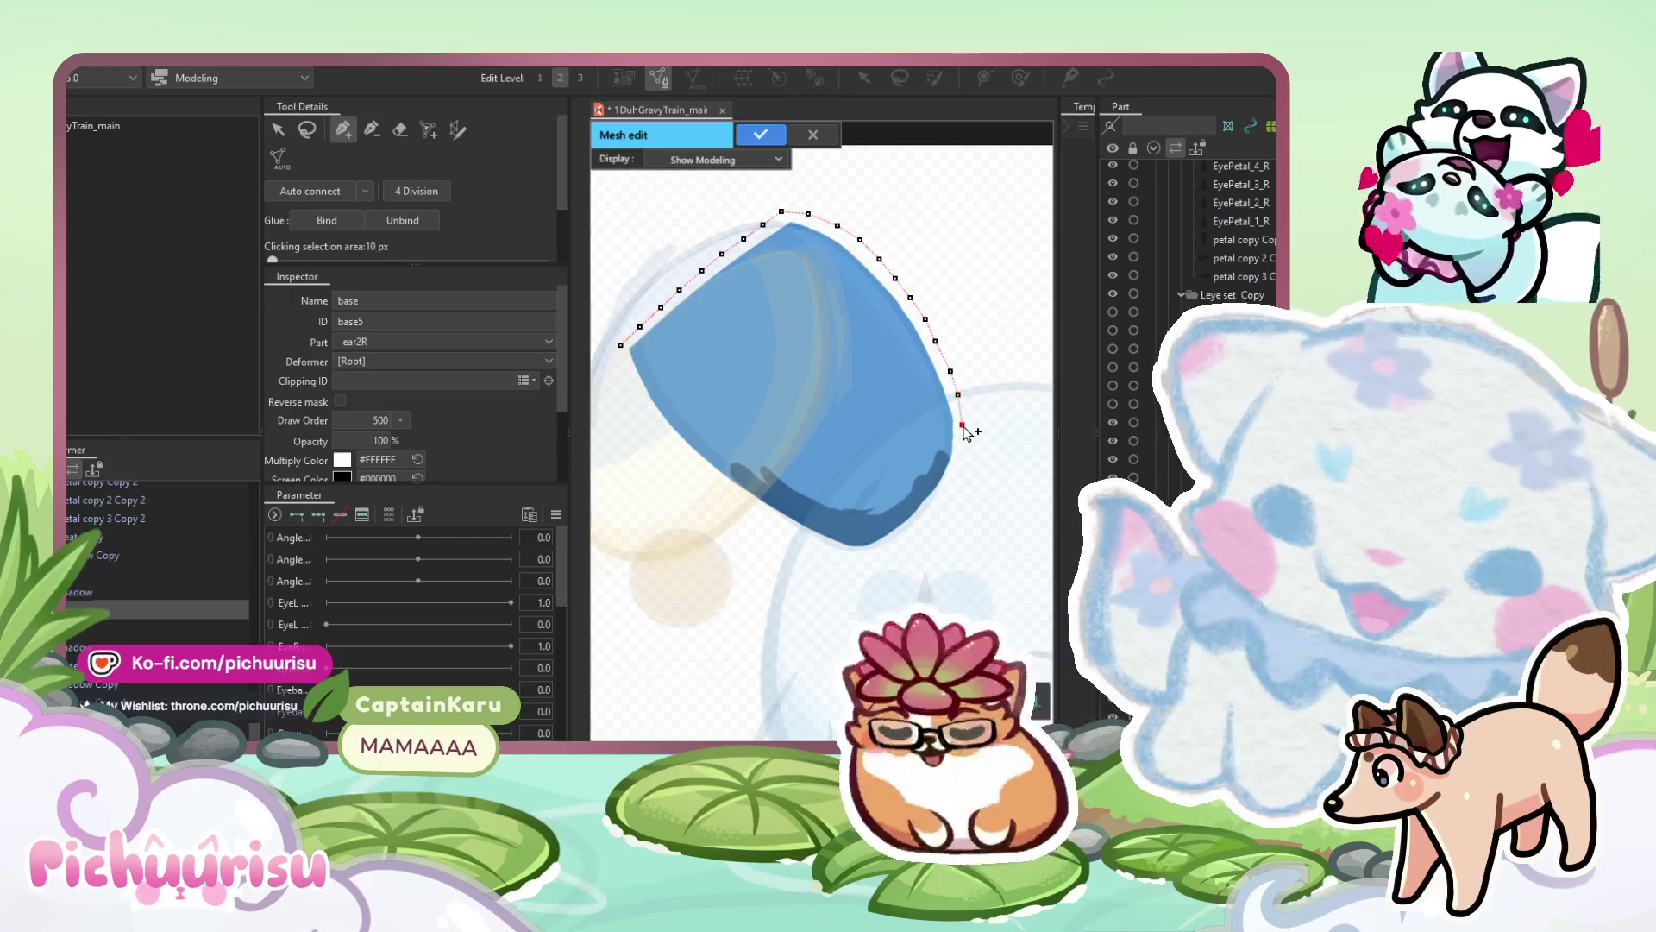
{"action": "left_click", "coordinate": [950, 486]}
{"action": "left_click", "coordinate": [933, 509]}
{"action": "left_click", "coordinate": [918, 529]}
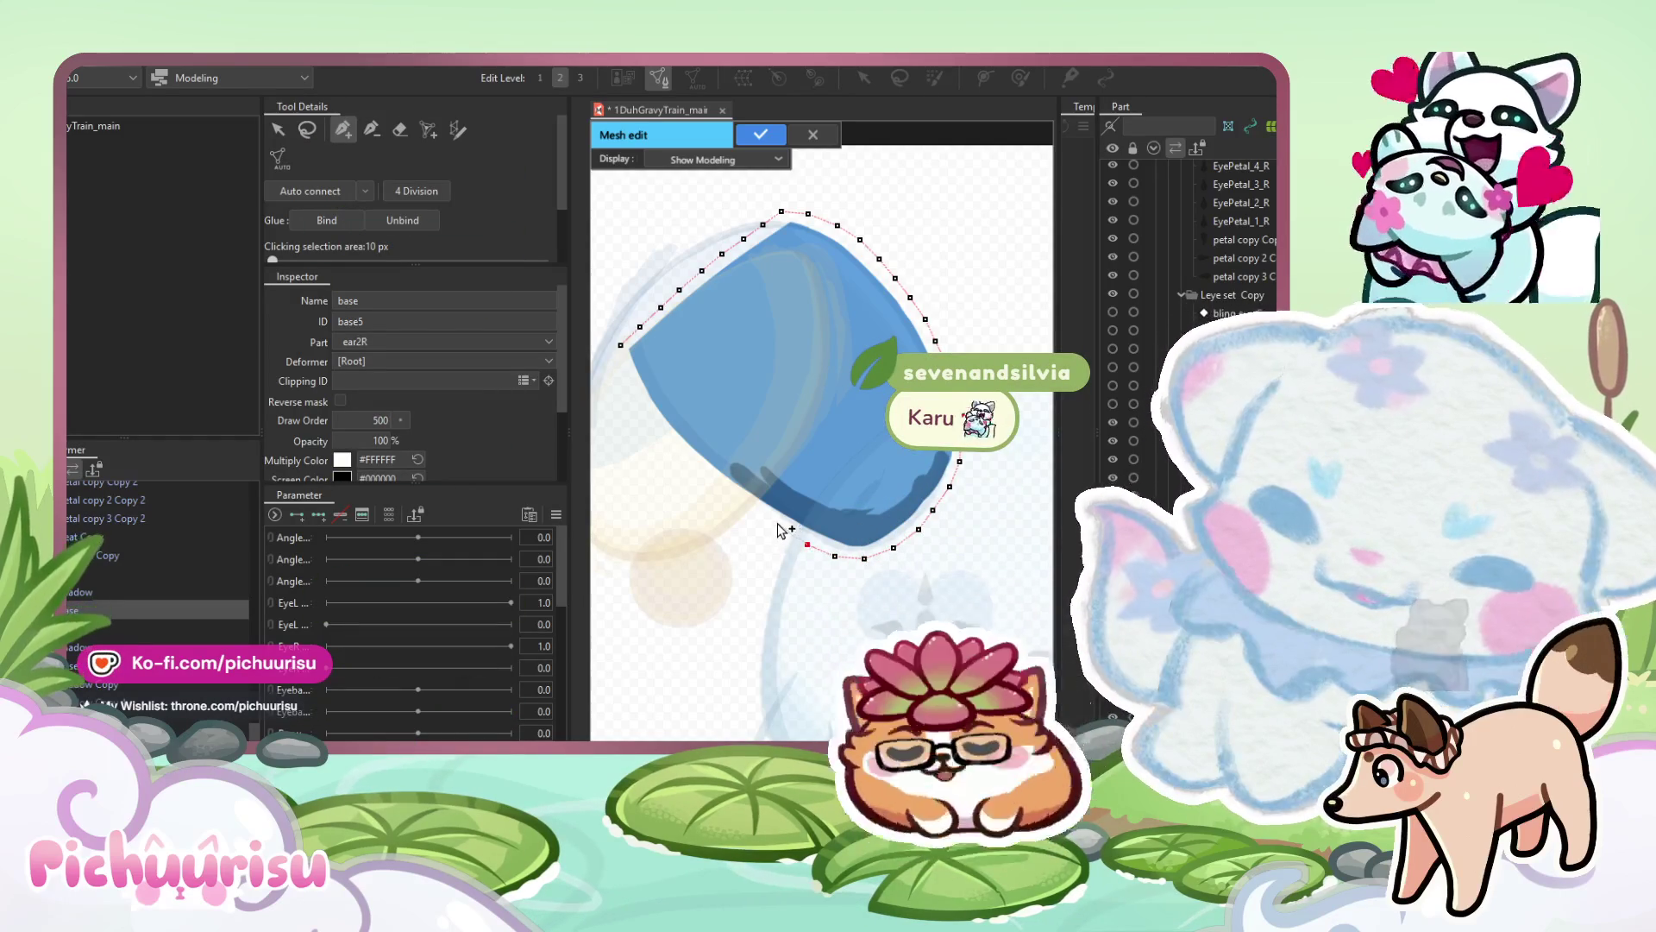
{"action": "left_click", "coordinate": [754, 510]}
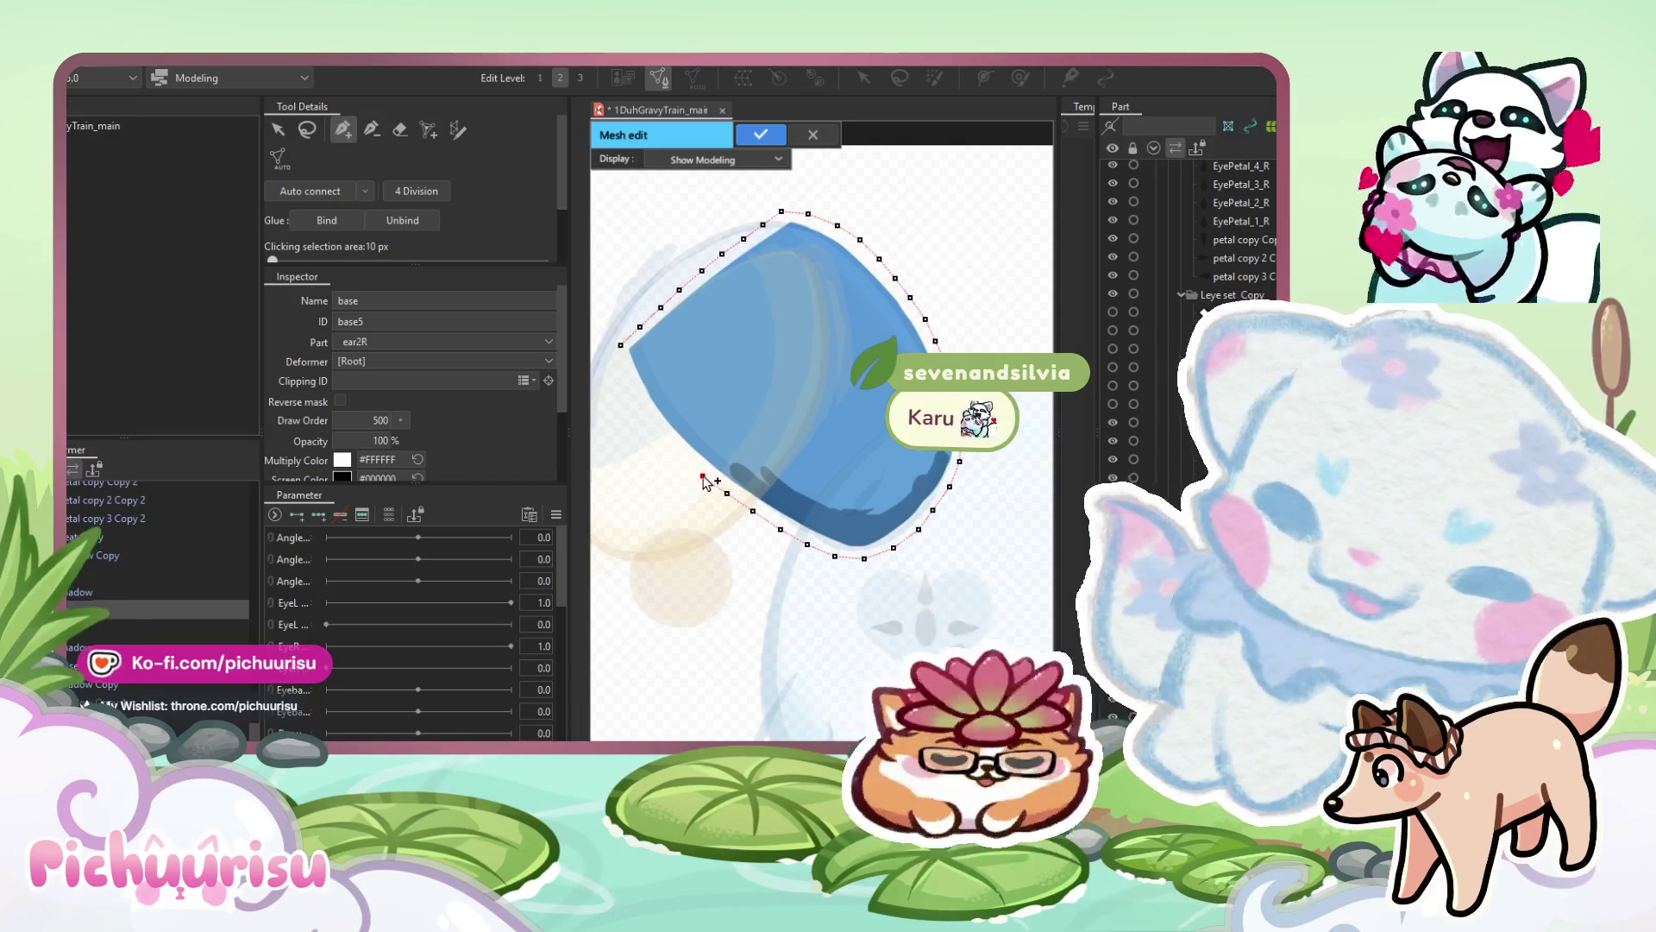
{"action": "left_click", "coordinate": [663, 431]}
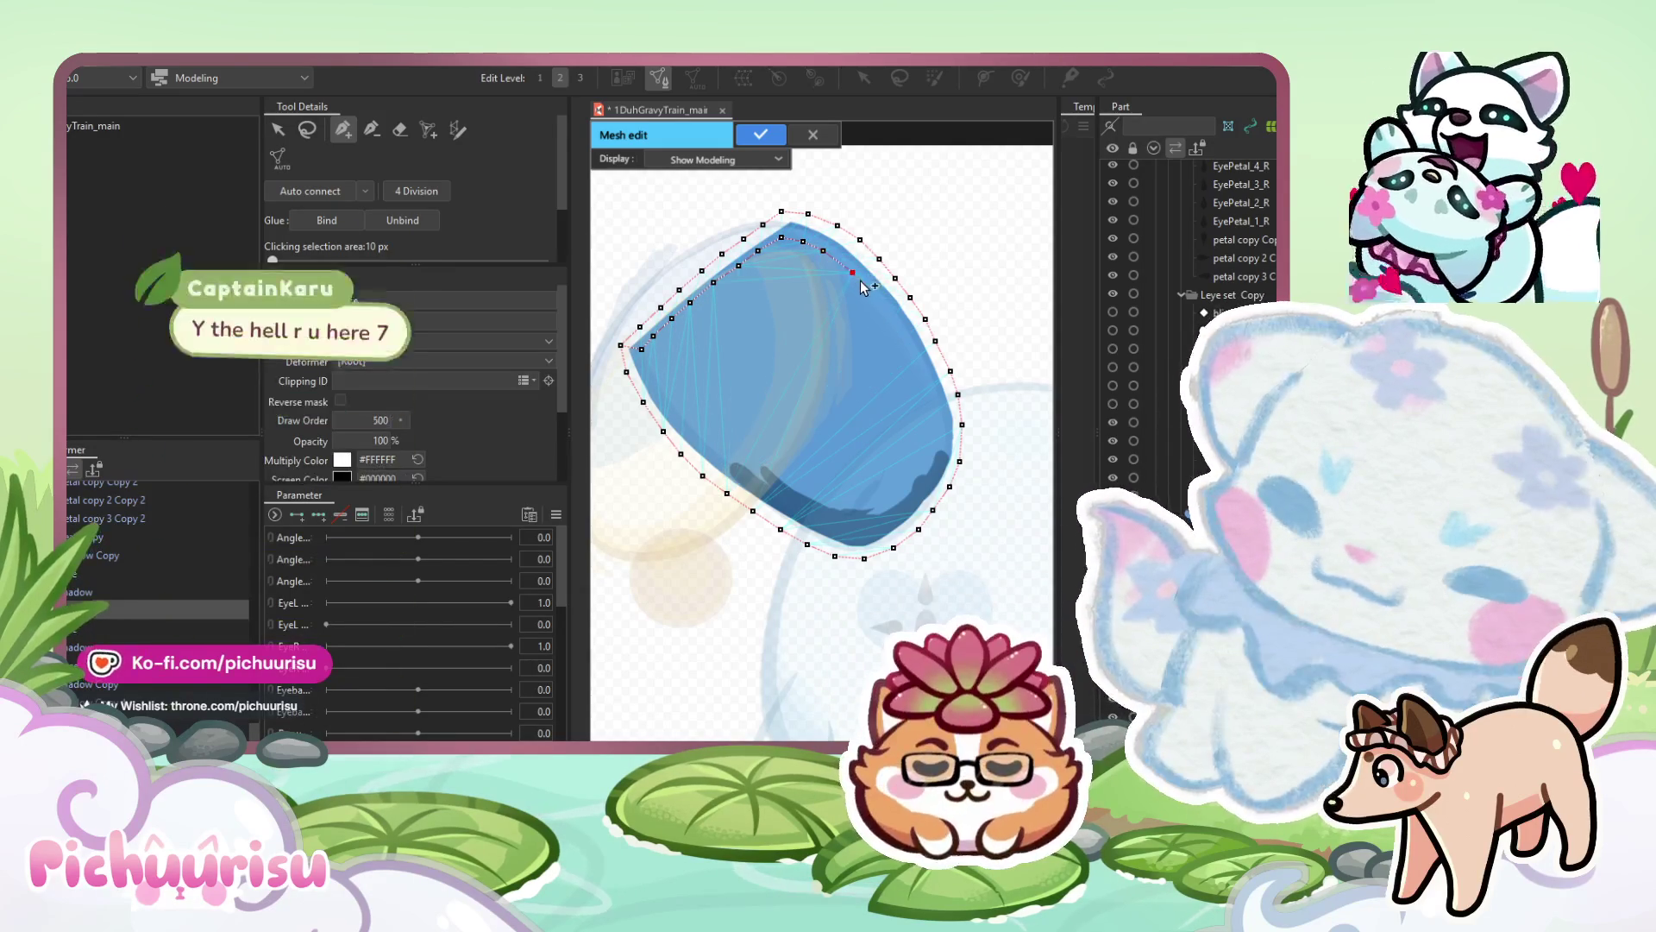
Trace an inner ring of points along the lower right edge, bottom, and left edge.
{"action": "left_click", "coordinate": [886, 312]}
{"action": "left_click_drag", "start_coordinate": [811, 262], "coordinate": [802, 248]}
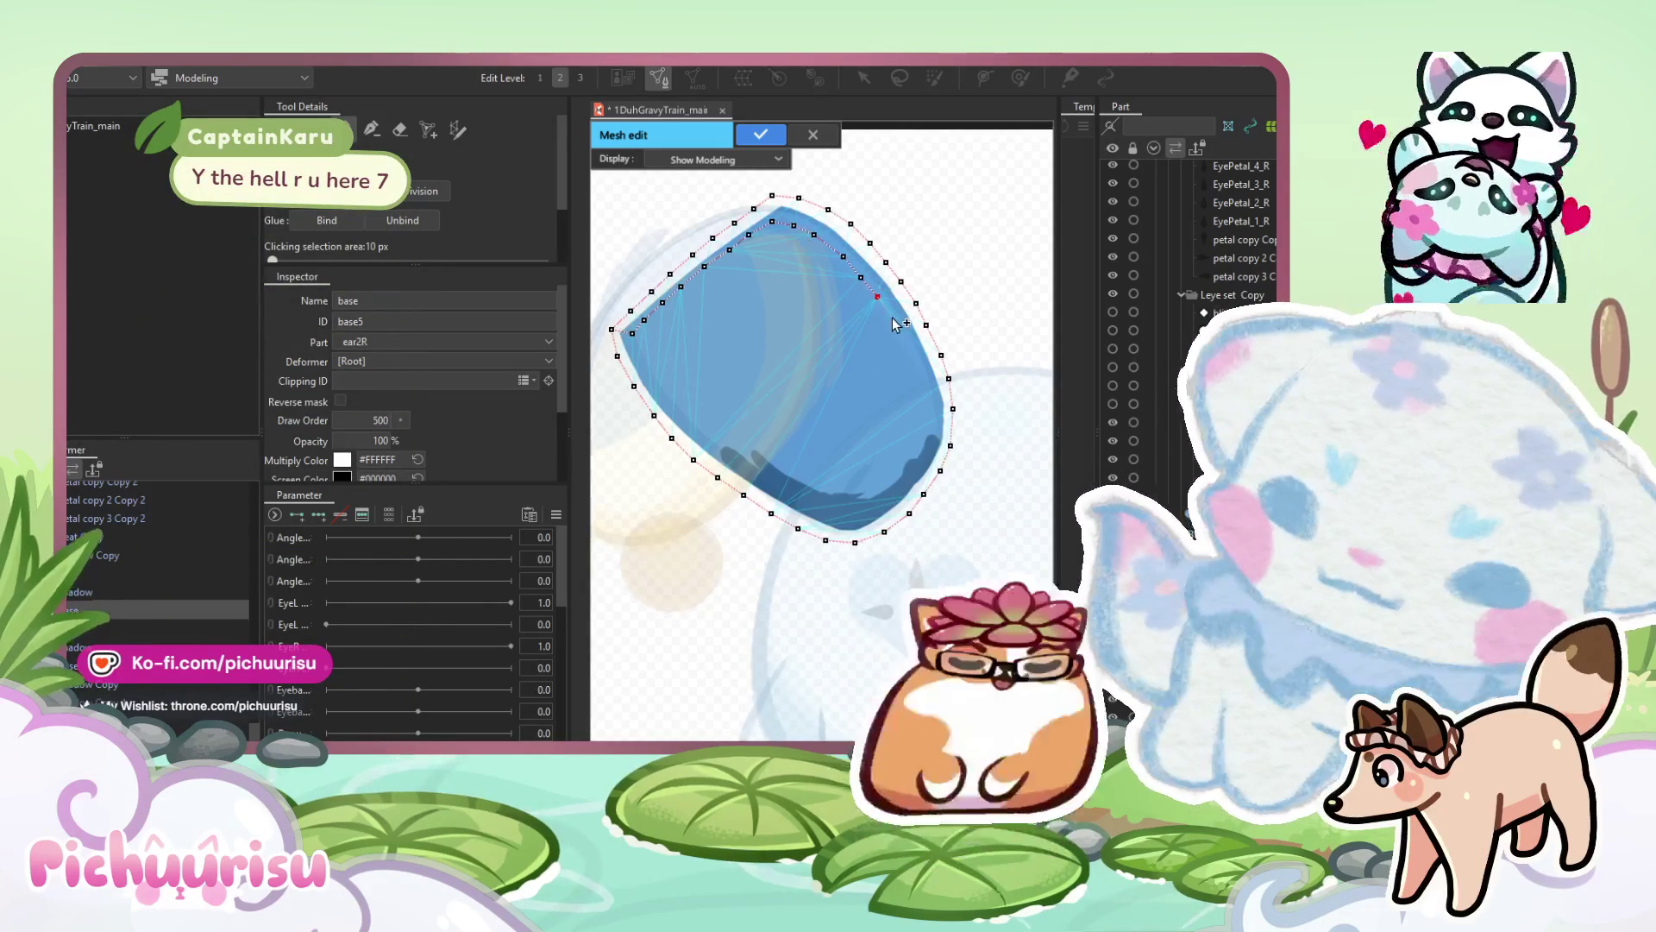
{"action": "left_click", "coordinate": [927, 417]}
{"action": "left_click", "coordinate": [922, 446]}
{"action": "left_click", "coordinate": [909, 473]}
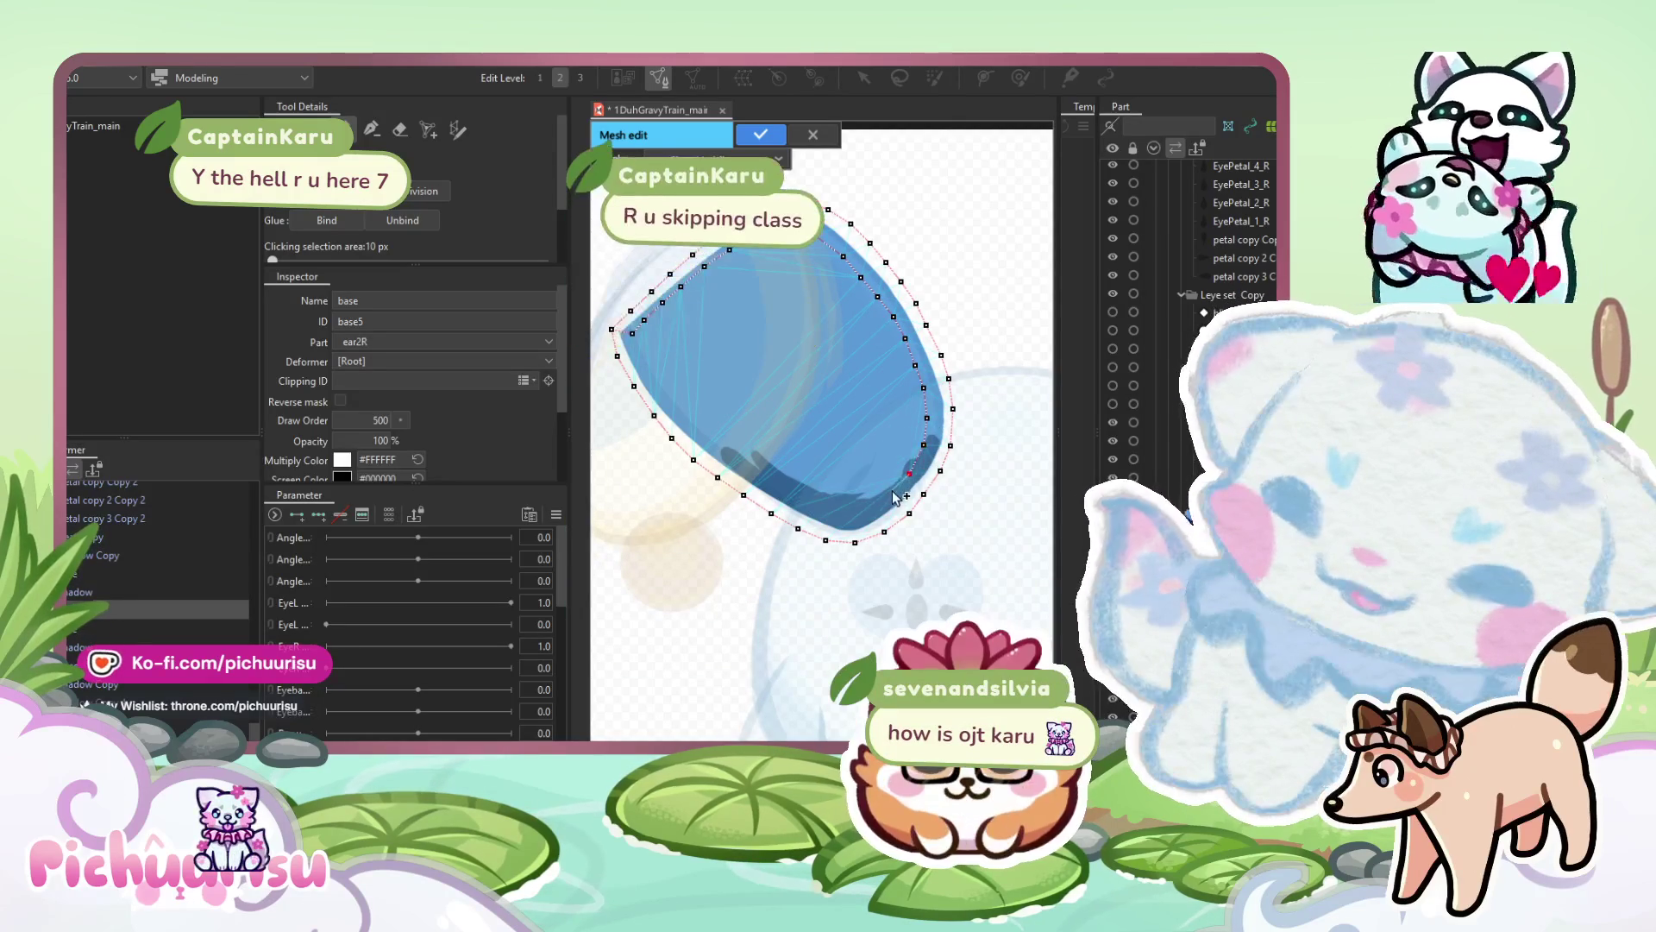
{"action": "left_click", "coordinate": [845, 515]}
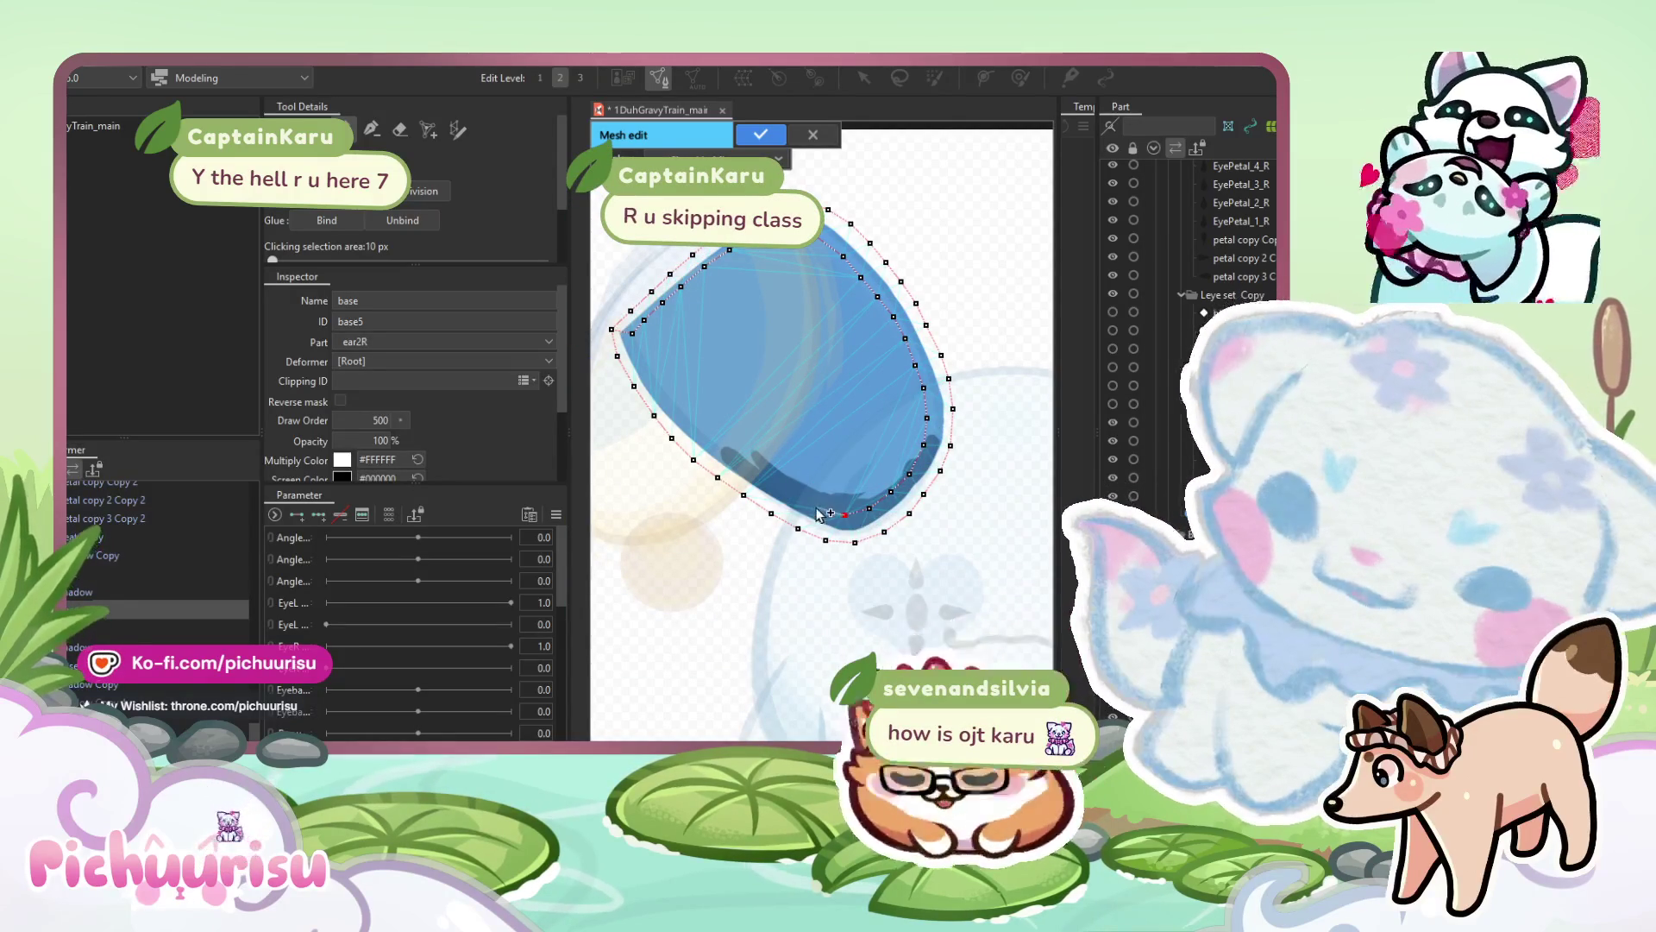
{"action": "left_click", "coordinate": [763, 474]}
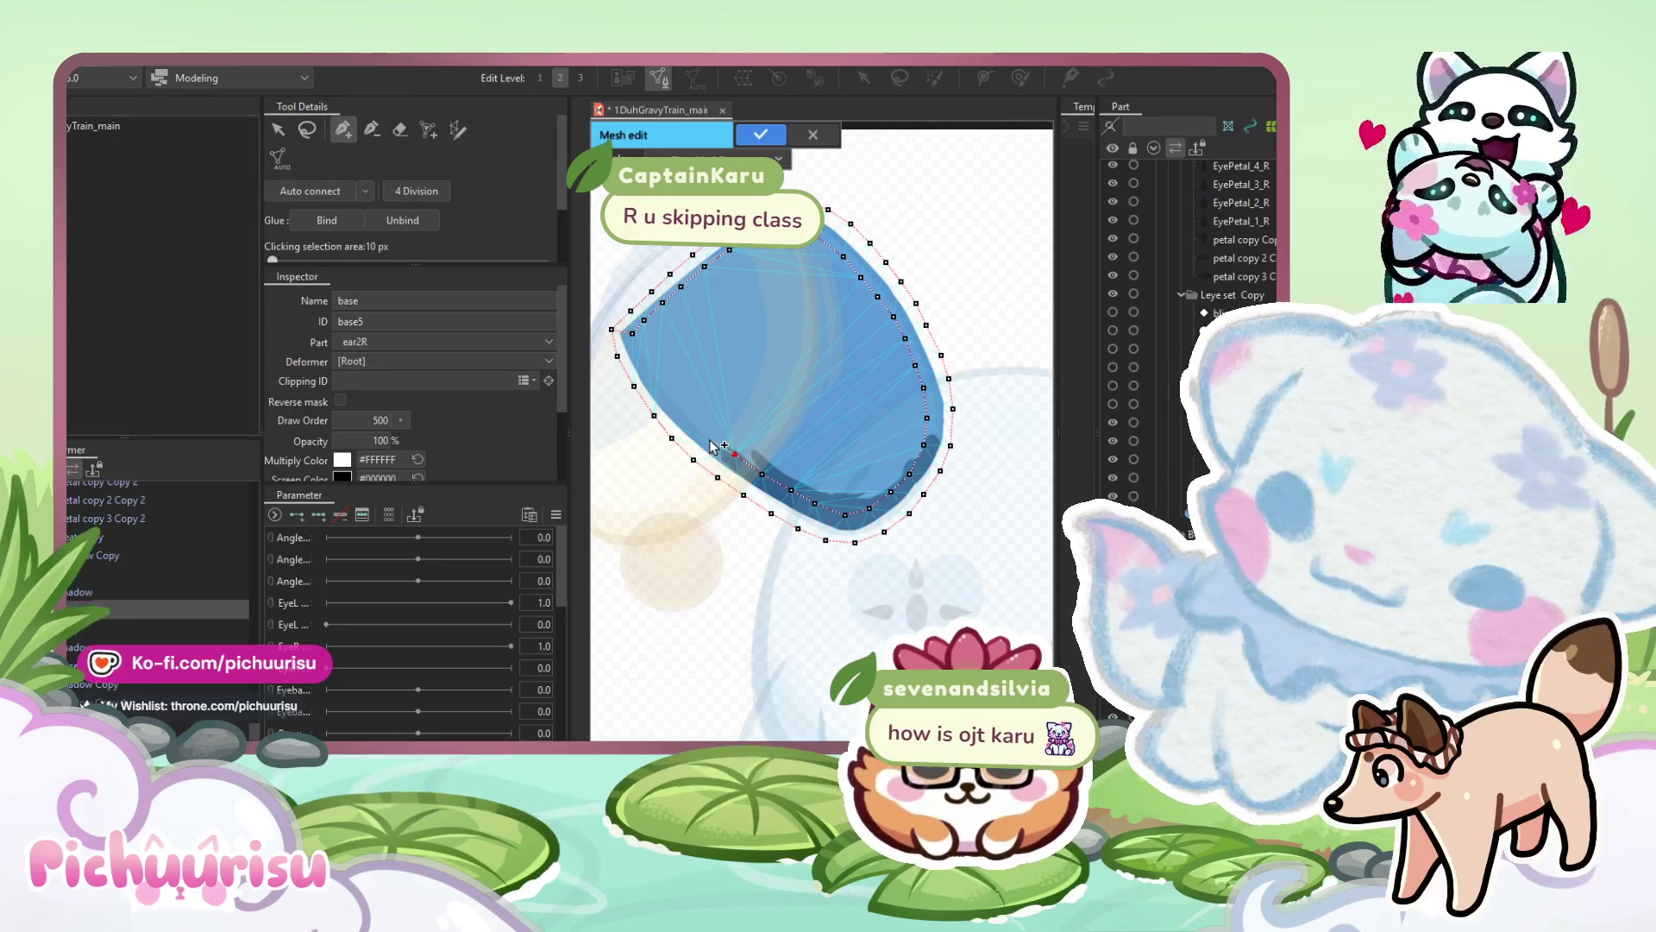
{"action": "left_click", "coordinate": [677, 402]}
{"action": "left_click", "coordinate": [655, 374]}
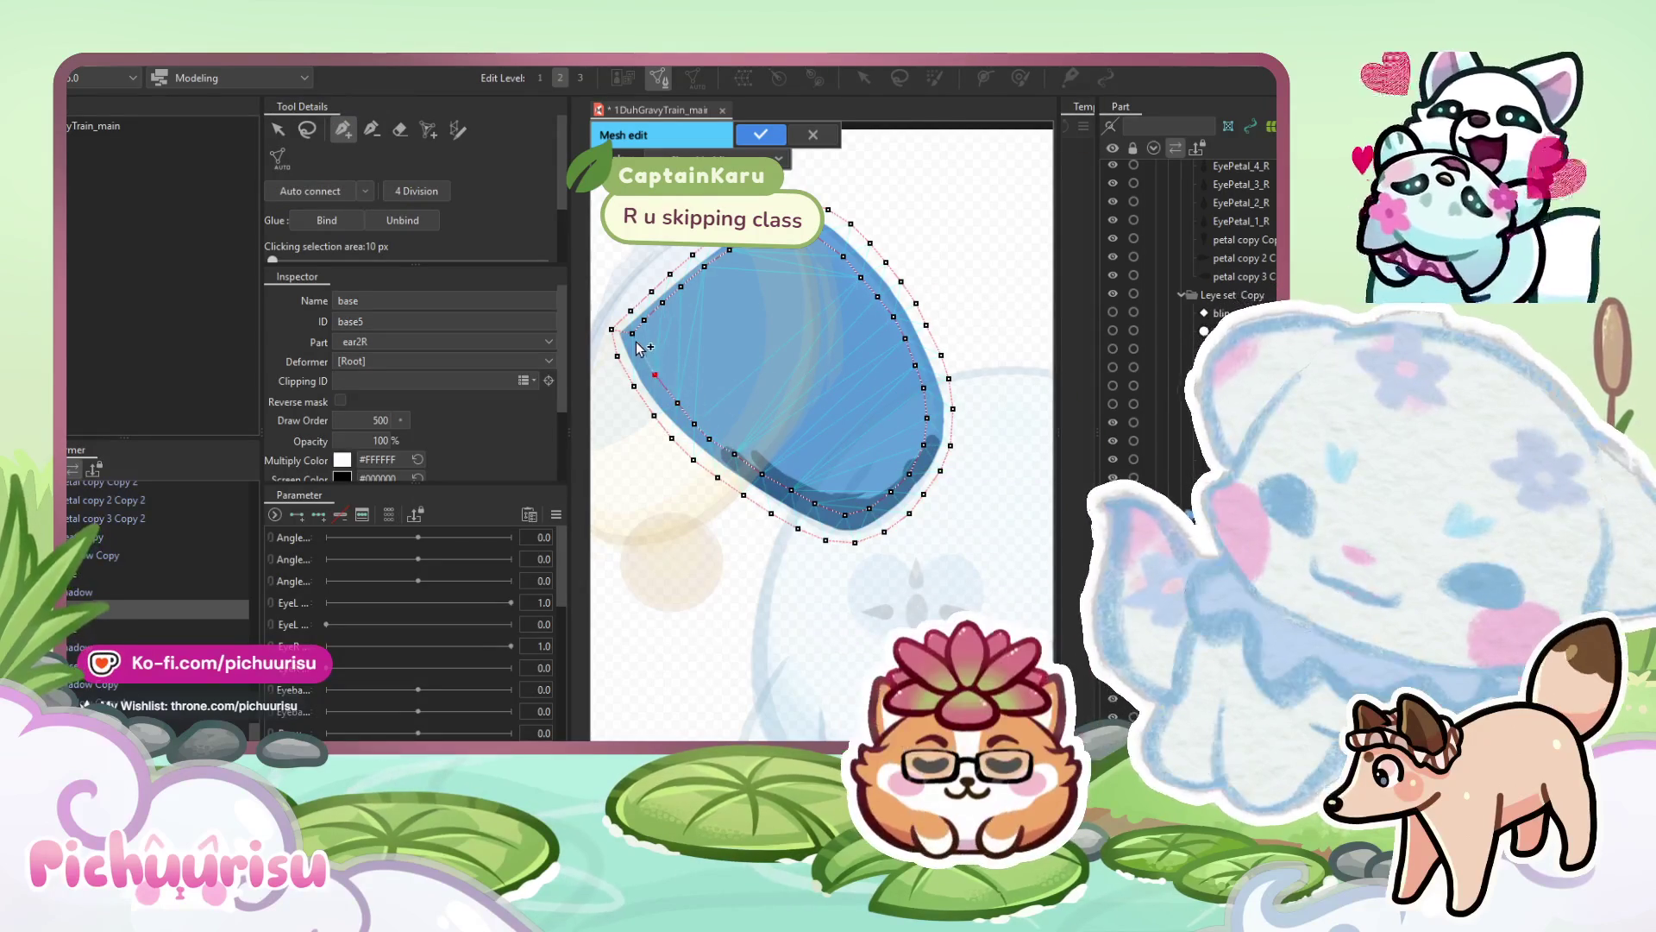
{"action": "left_click", "coordinate": [639, 349]}
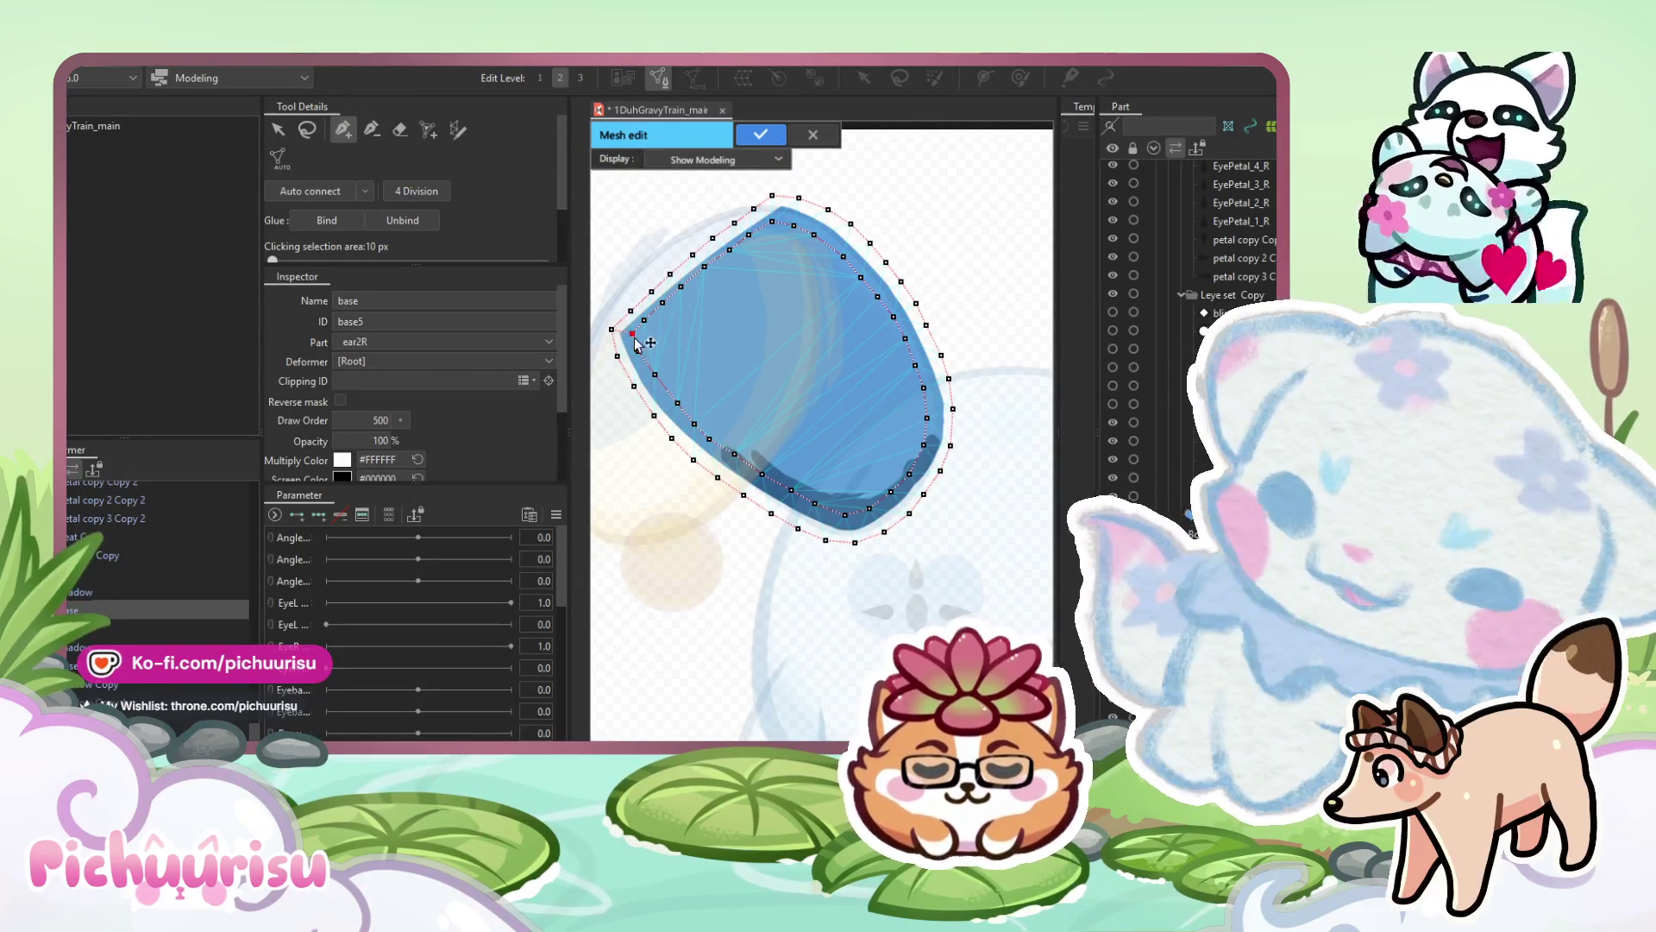
{"action": "scroll", "coordinate": [685, 282], "scroll_direction": "down", "scroll_amount": 2}
{"action": "scroll", "coordinate": [638, 326], "scroll_direction": "up", "scroll_amount": 3}
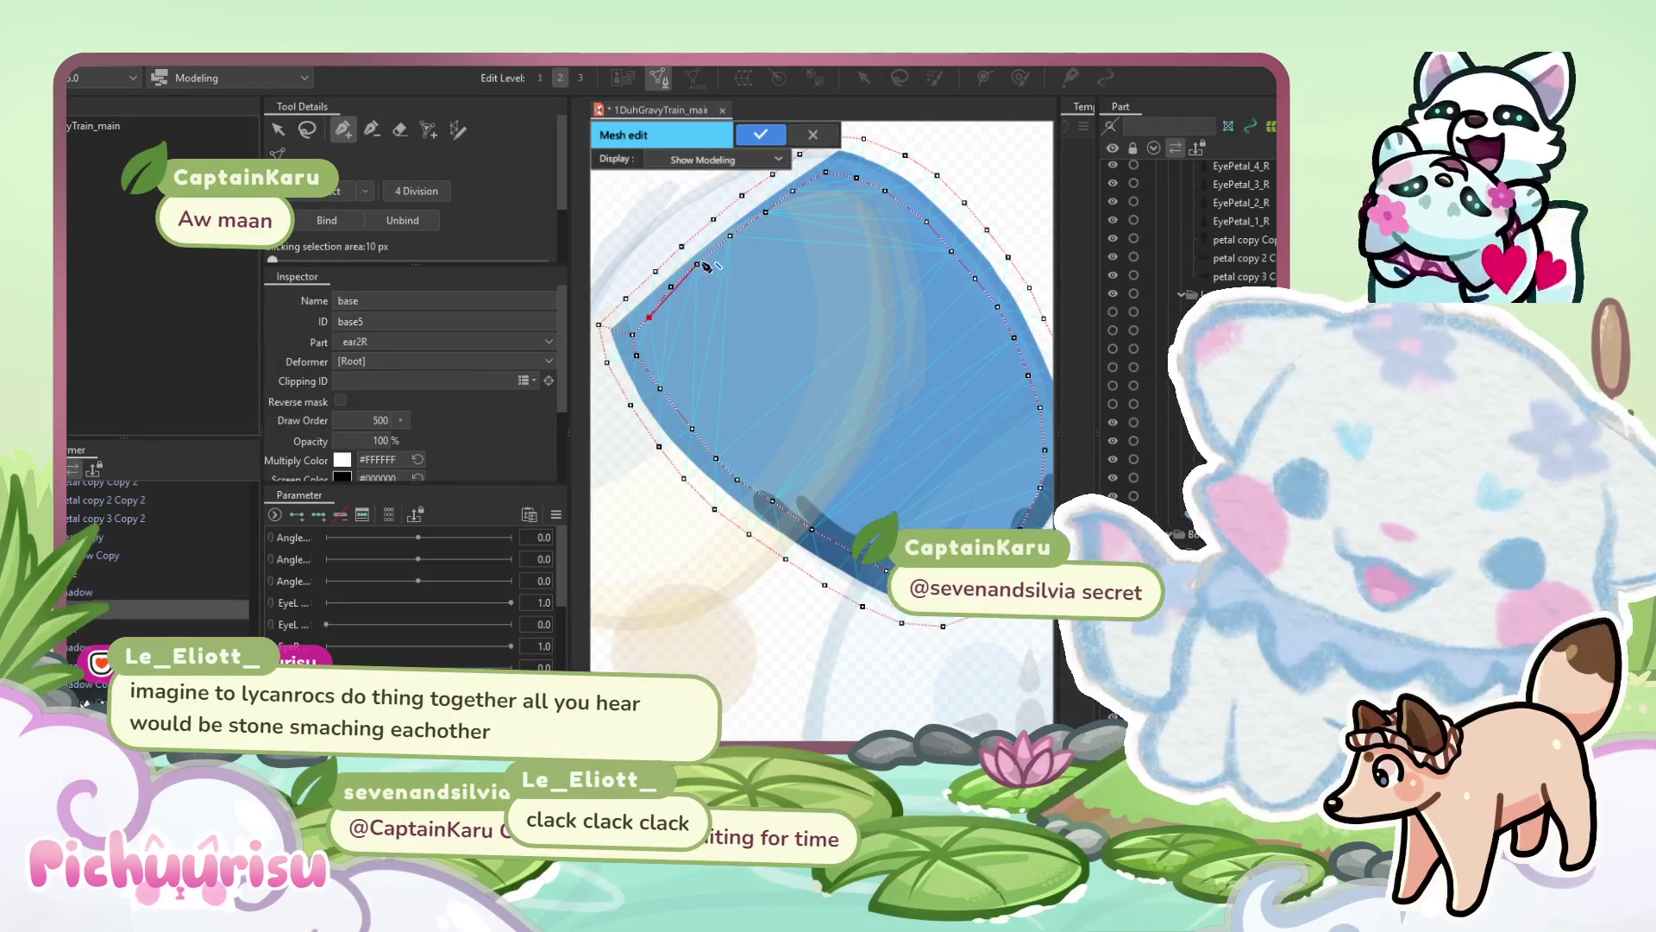
Select all the ear's points, auto-connect them into triangles, and apply the mesh.
{"action": "left_click", "coordinate": [706, 267]}
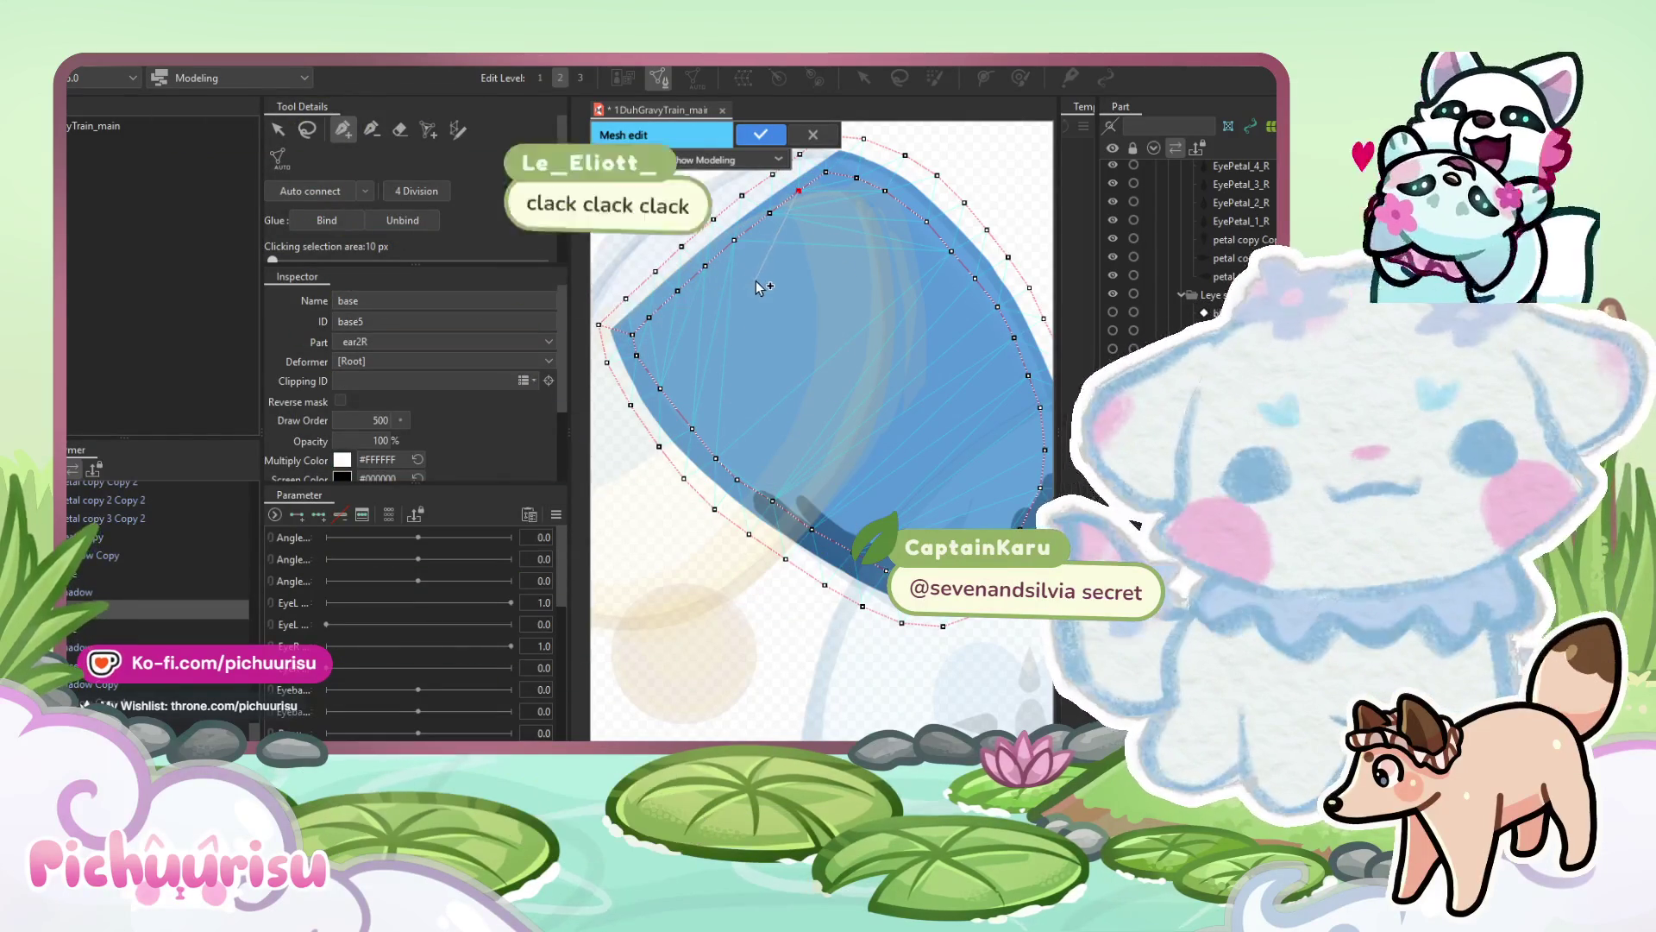
{"action": "scroll", "coordinate": [752, 285], "scroll_direction": "down", "scroll_amount": 1}
{"action": "scroll", "coordinate": [770, 236], "scroll_direction": "up", "scroll_amount": 2}
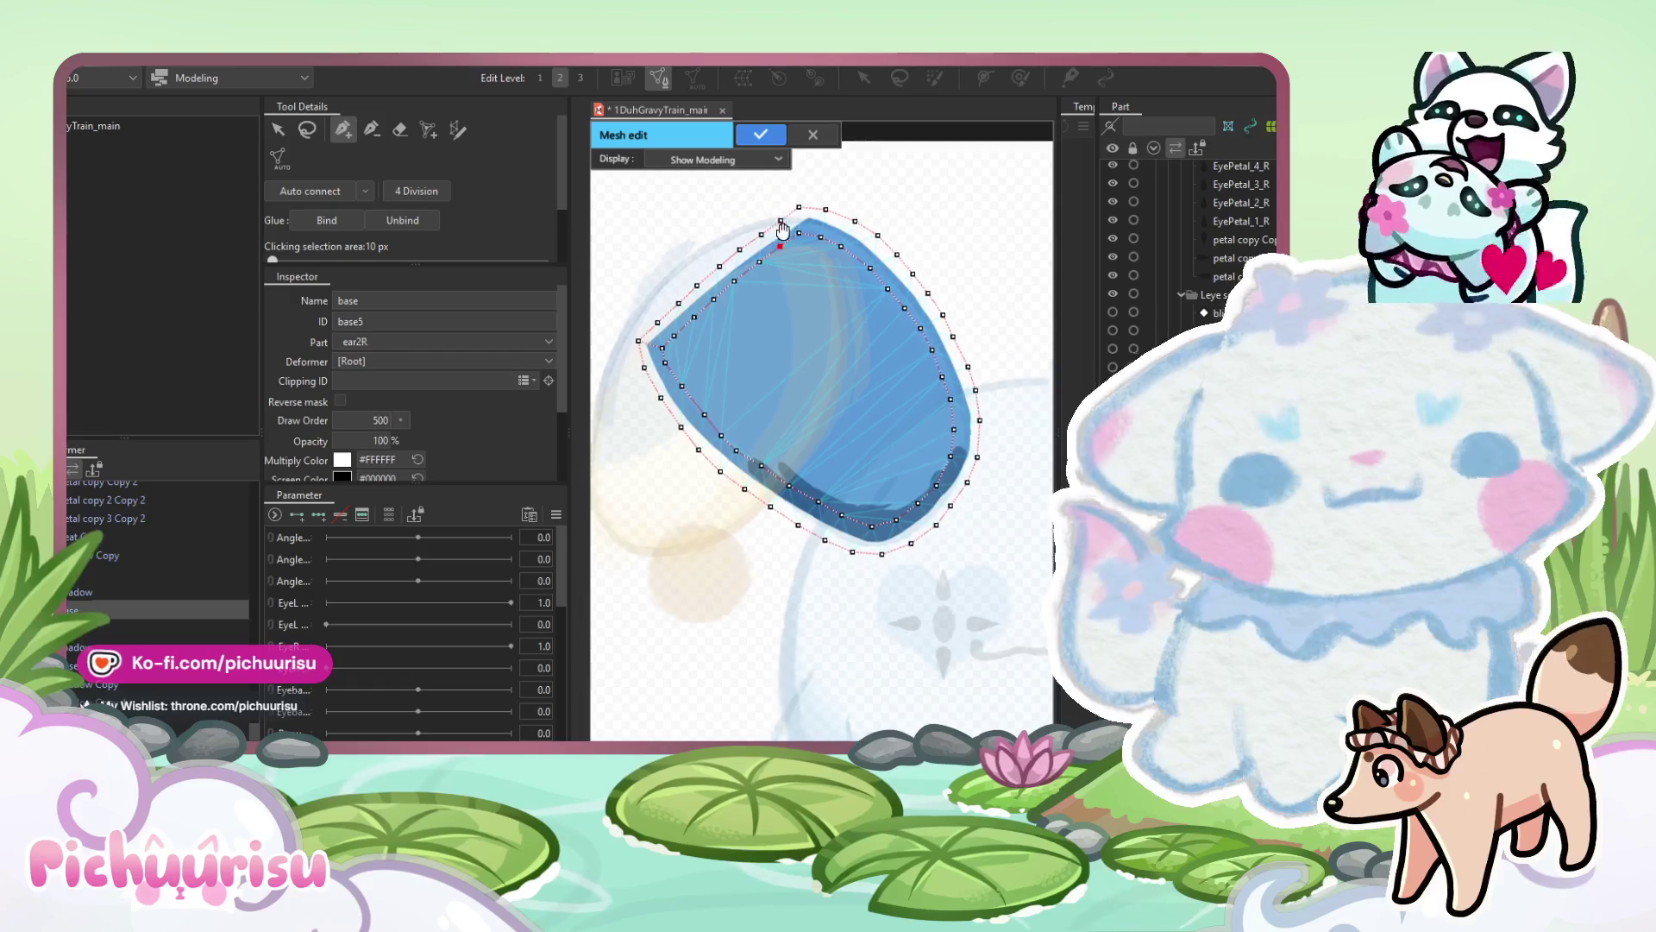
{"action": "scroll", "coordinate": [782, 251], "scroll_direction": "down", "scroll_amount": 1}
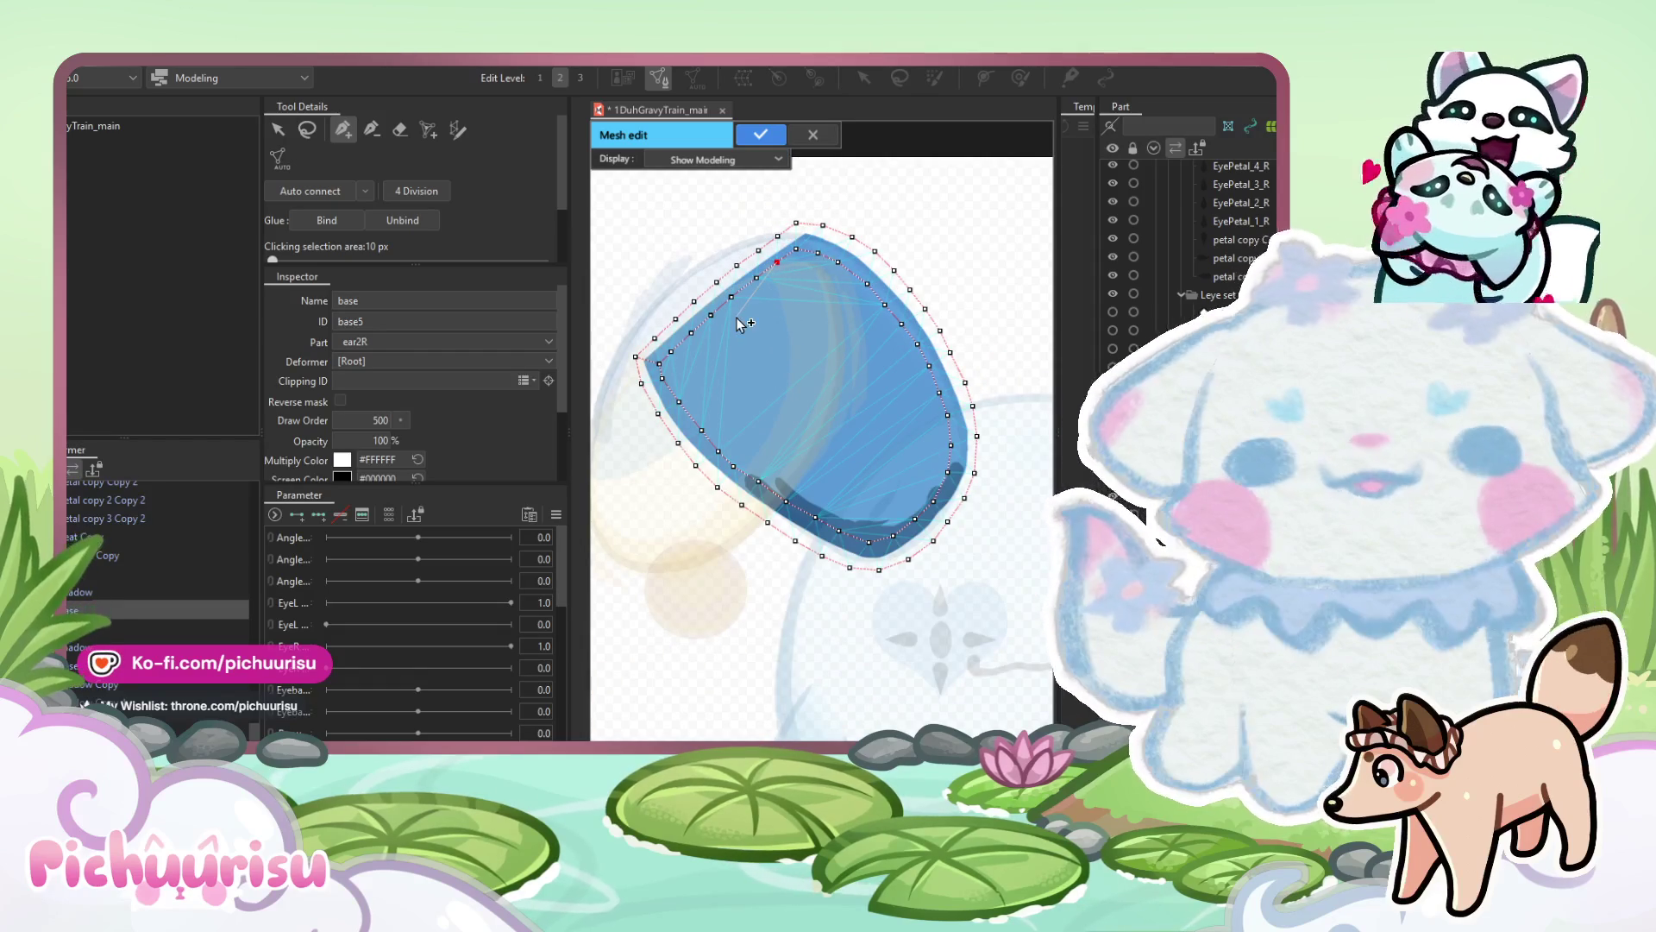
{"action": "scroll", "coordinate": [776, 296], "scroll_direction": "up", "scroll_amount": 2}
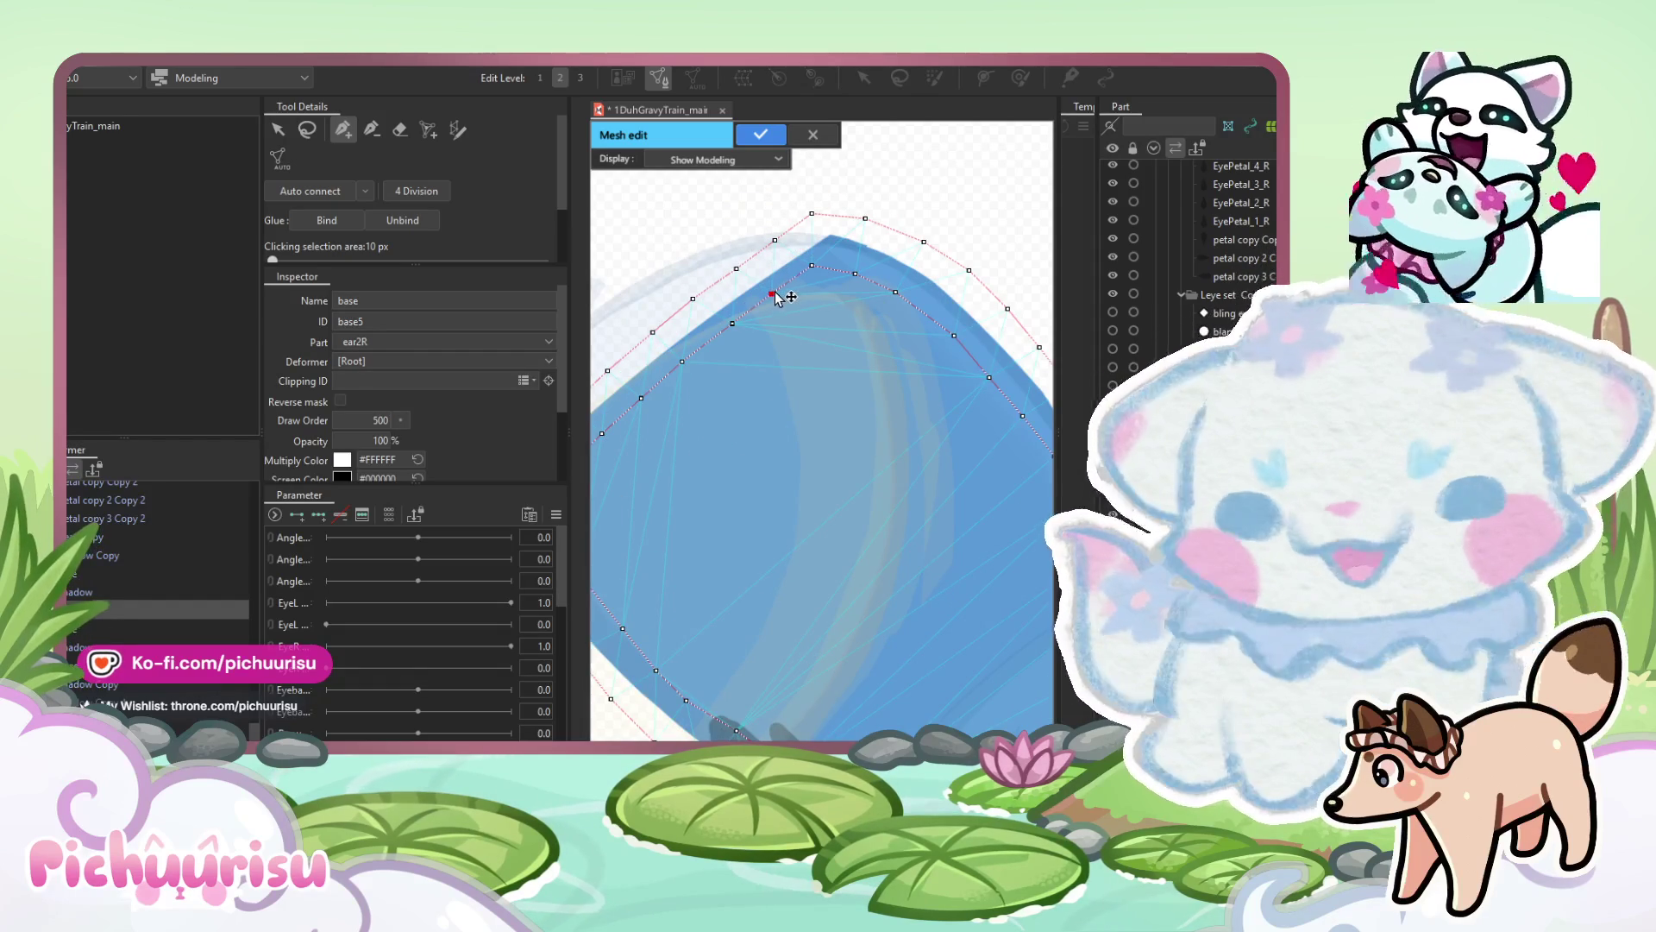
{"action": "scroll", "coordinate": [776, 296], "scroll_direction": "down", "scroll_amount": 1}
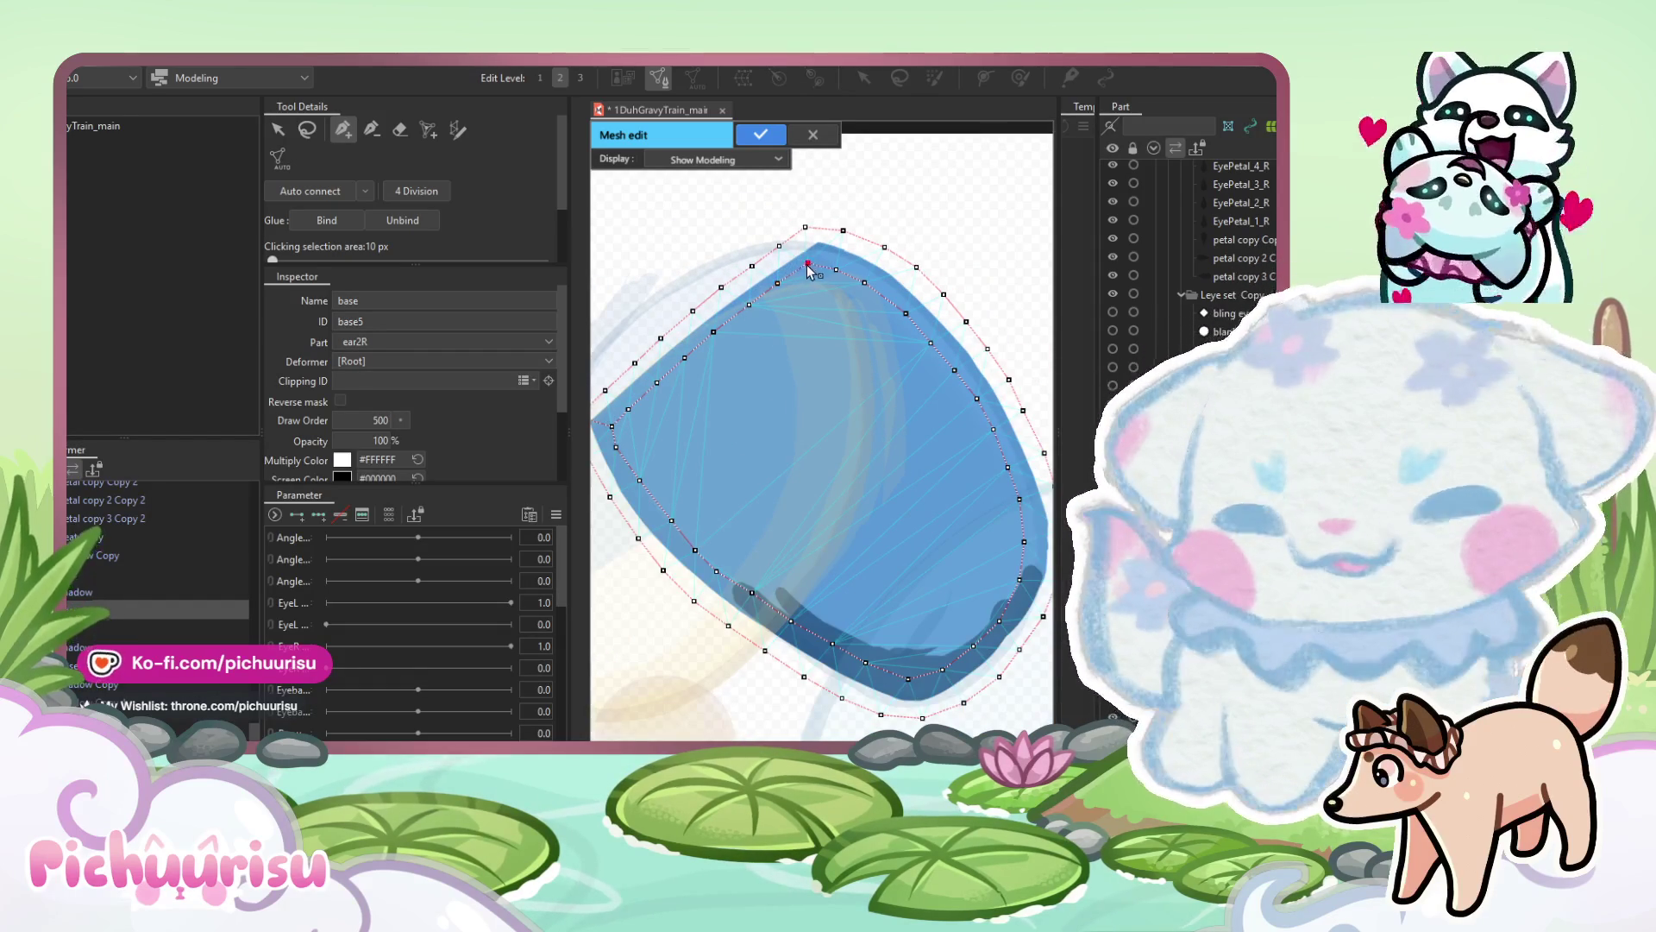
{"action": "scroll", "coordinate": [810, 271], "scroll_direction": "down", "scroll_amount": 1}
{"action": "key", "text": "v"}
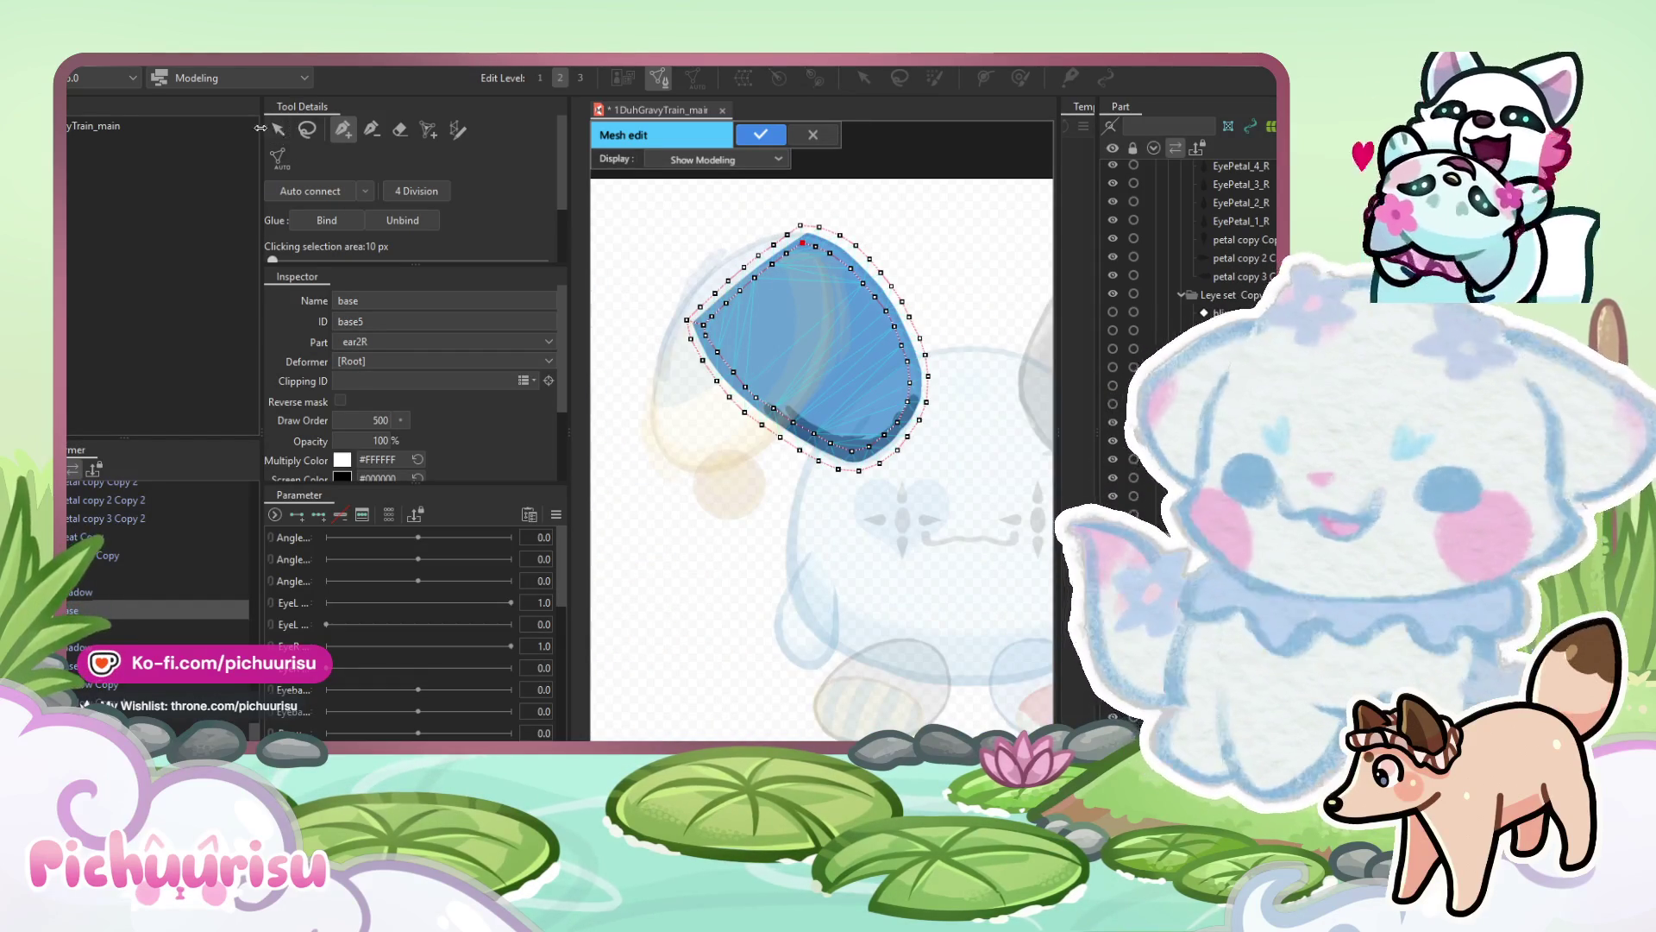
{"action": "mouse_move", "coordinate": [949, 496]}
{"action": "left_mouse_down"}
{"action": "mouse_move", "coordinate": [636, 192]}
{"action": "mouse_move", "coordinate": [625, 200]}
{"action": "left_mouse_up"}
{"action": "left_click", "coordinate": [326, 195]}
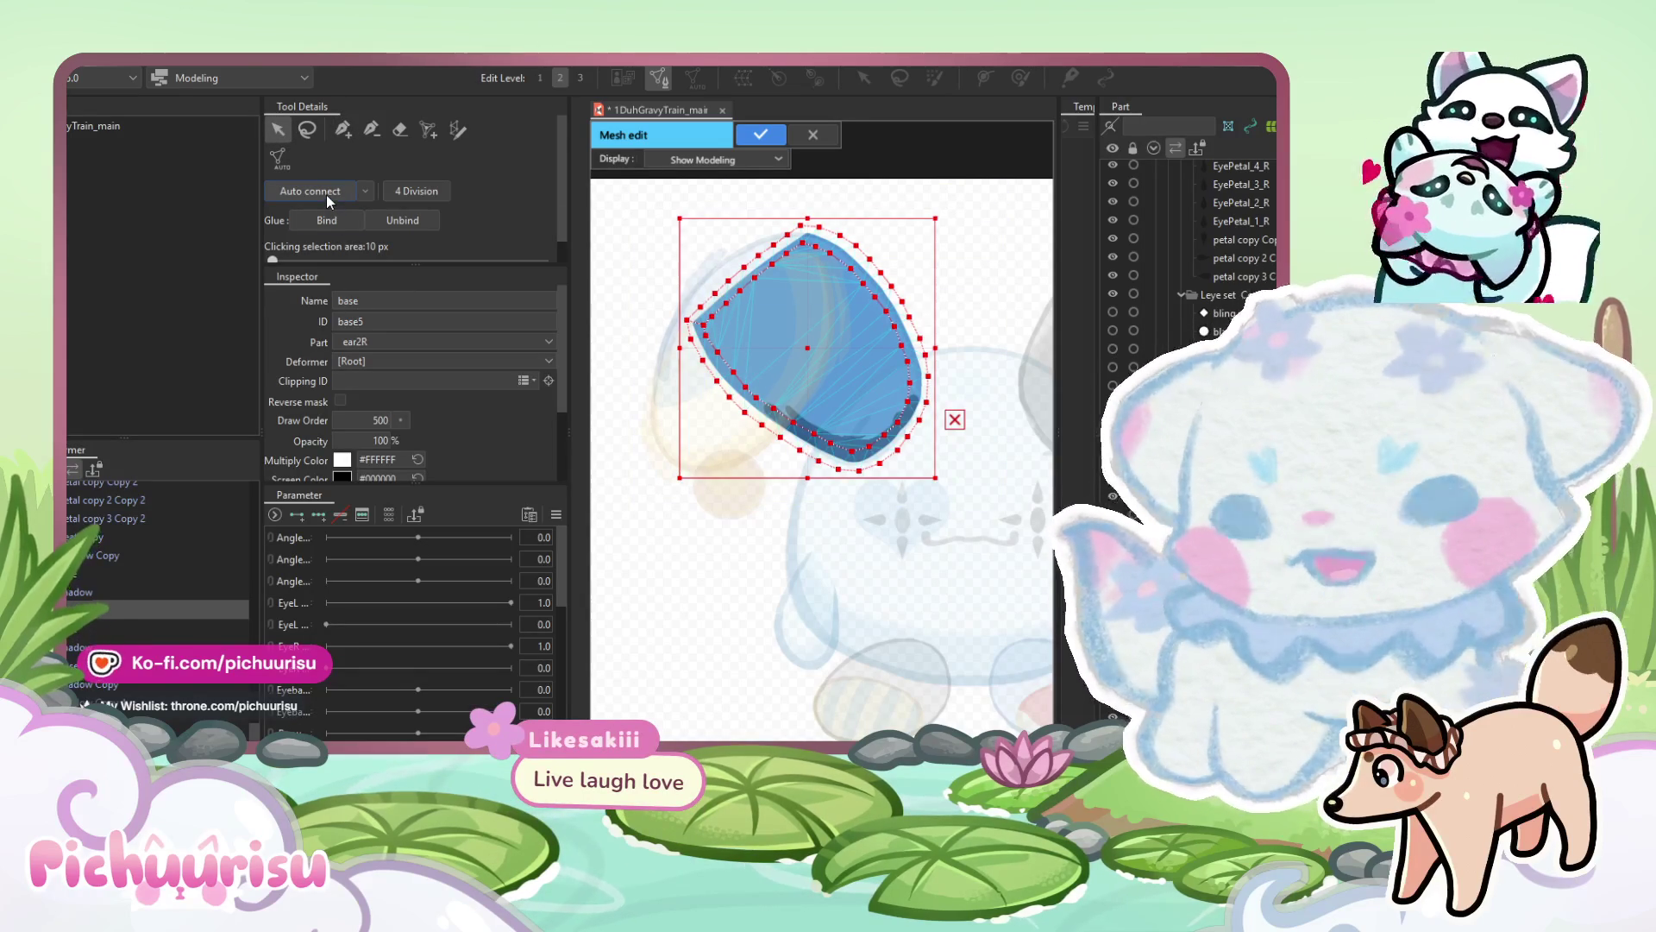
{"action": "key", "text": "Return"}
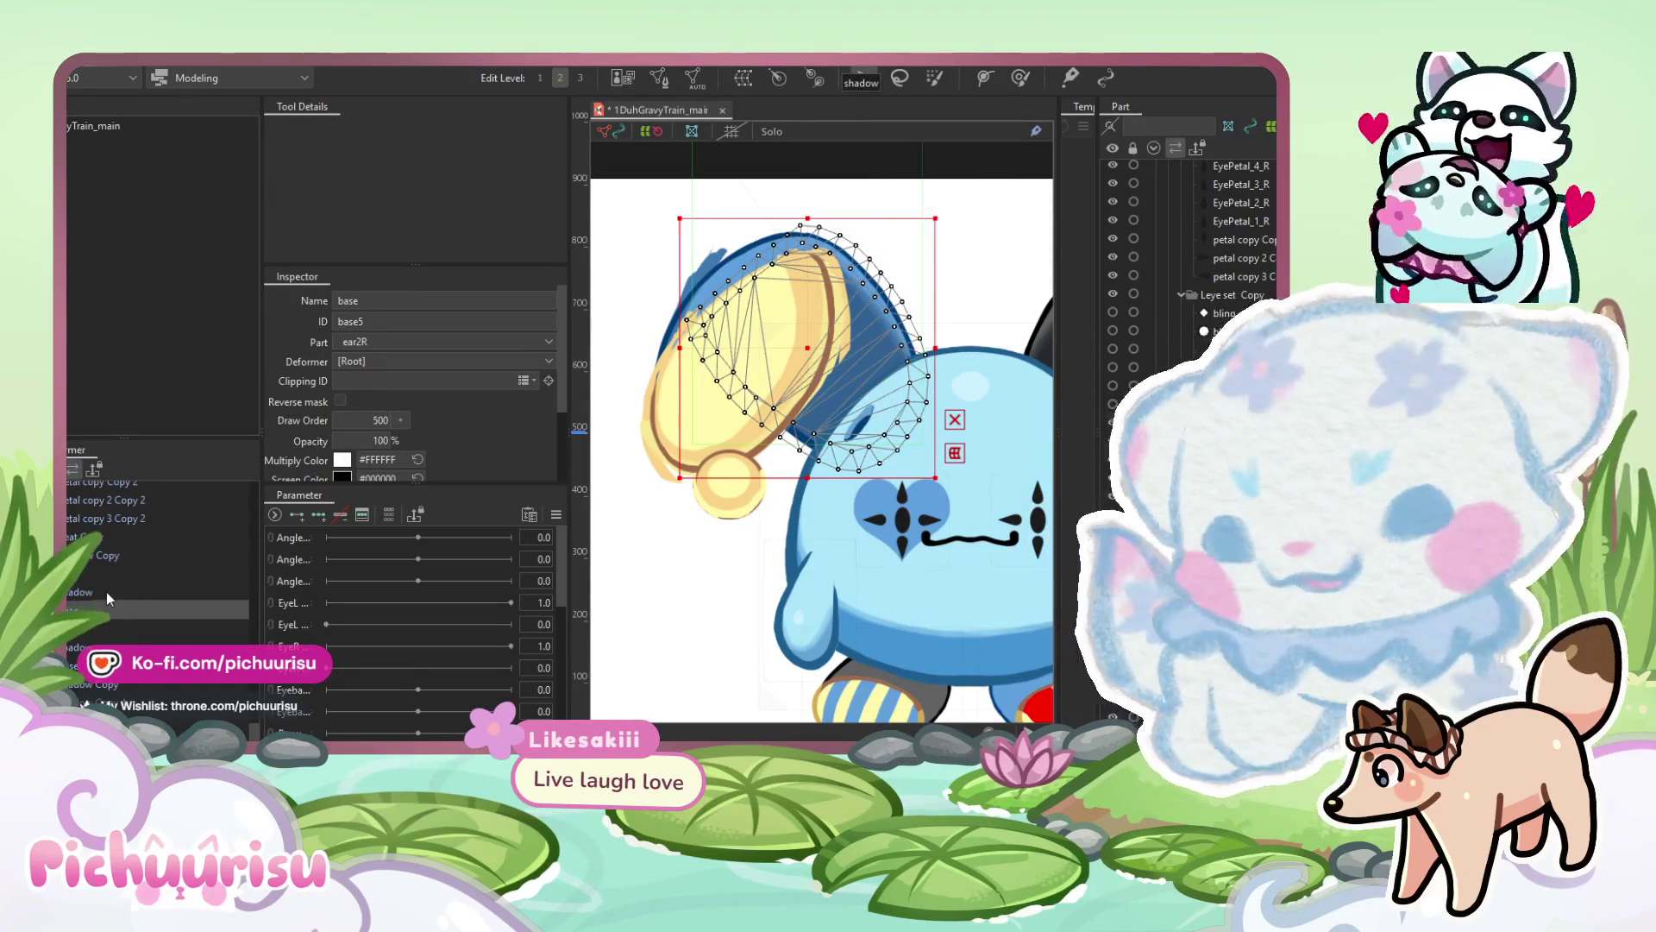
Open the right ear's shadow layer in mesh editing with its existing points deselected.
{"action": "left_click", "coordinate": [109, 591]}
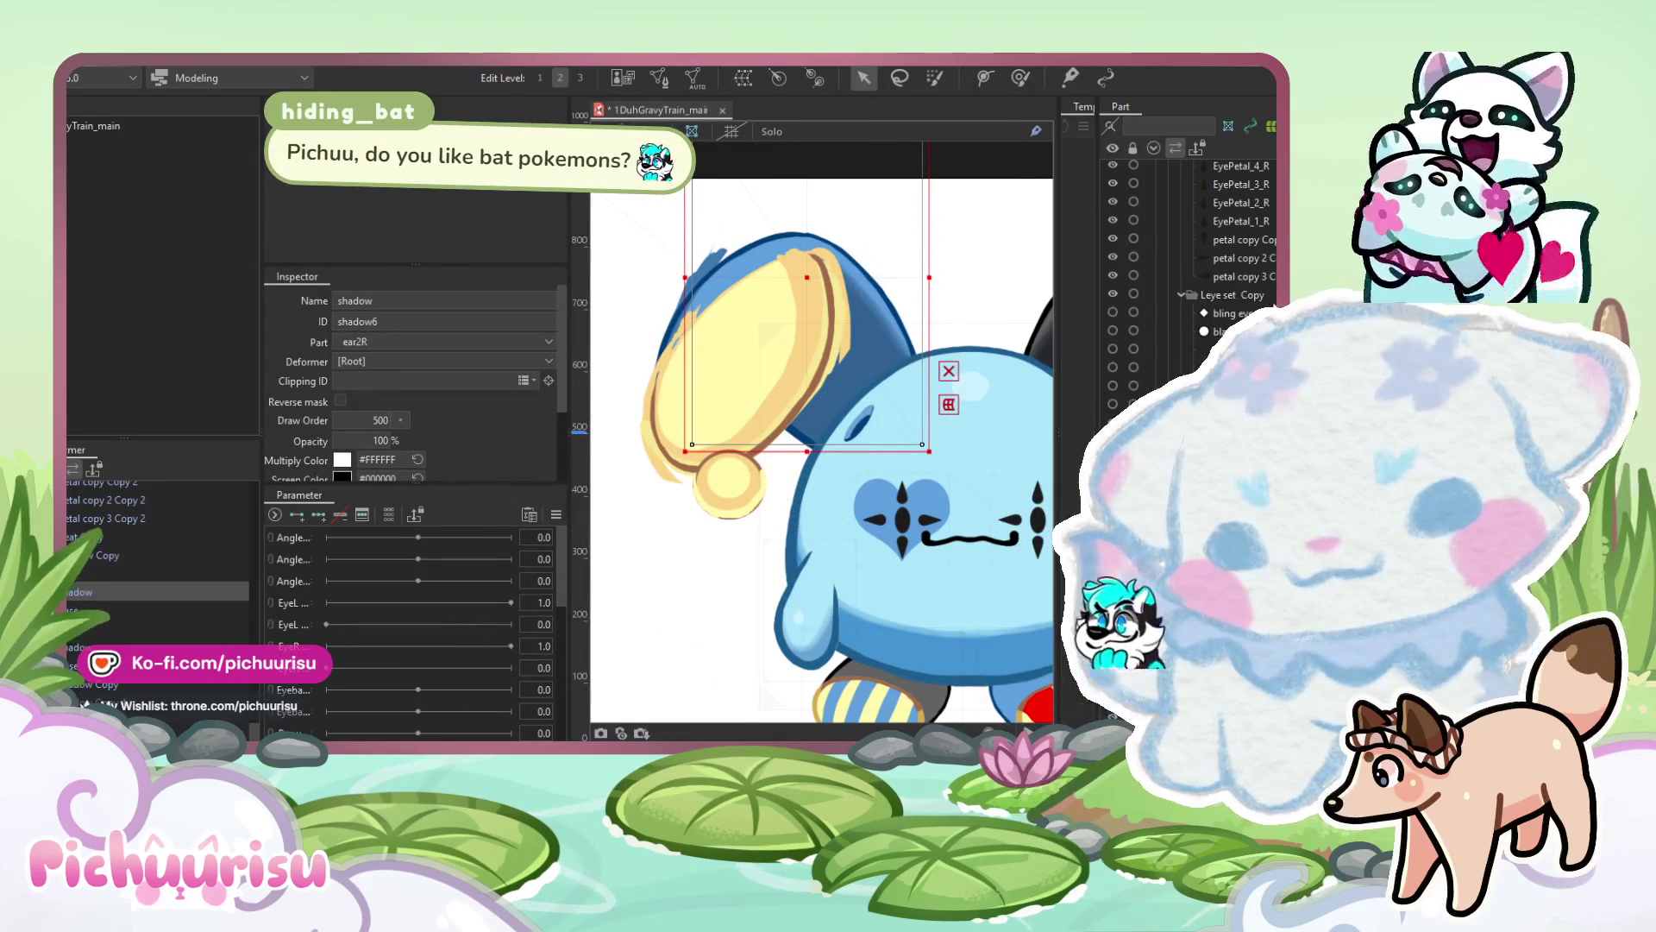
{"action": "left_click", "coordinate": [658, 77]}
{"action": "scroll", "coordinate": [958, 530], "scroll_direction": "down", "scroll_amount": 1}
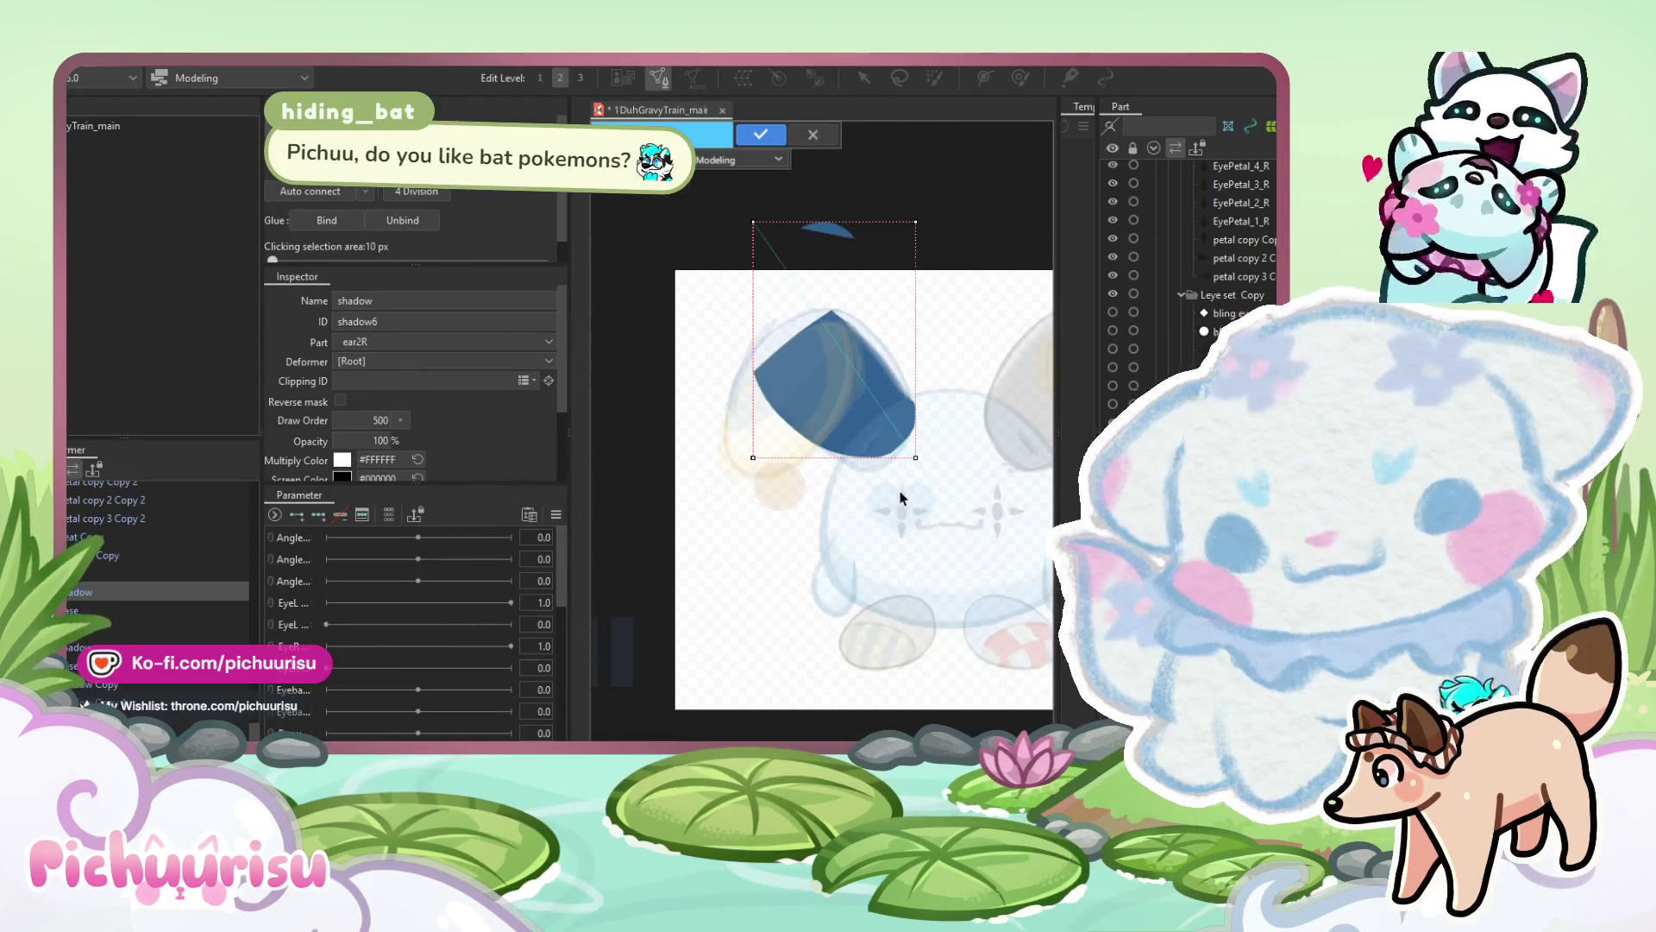
{"action": "left_click", "coordinate": [646, 670]}
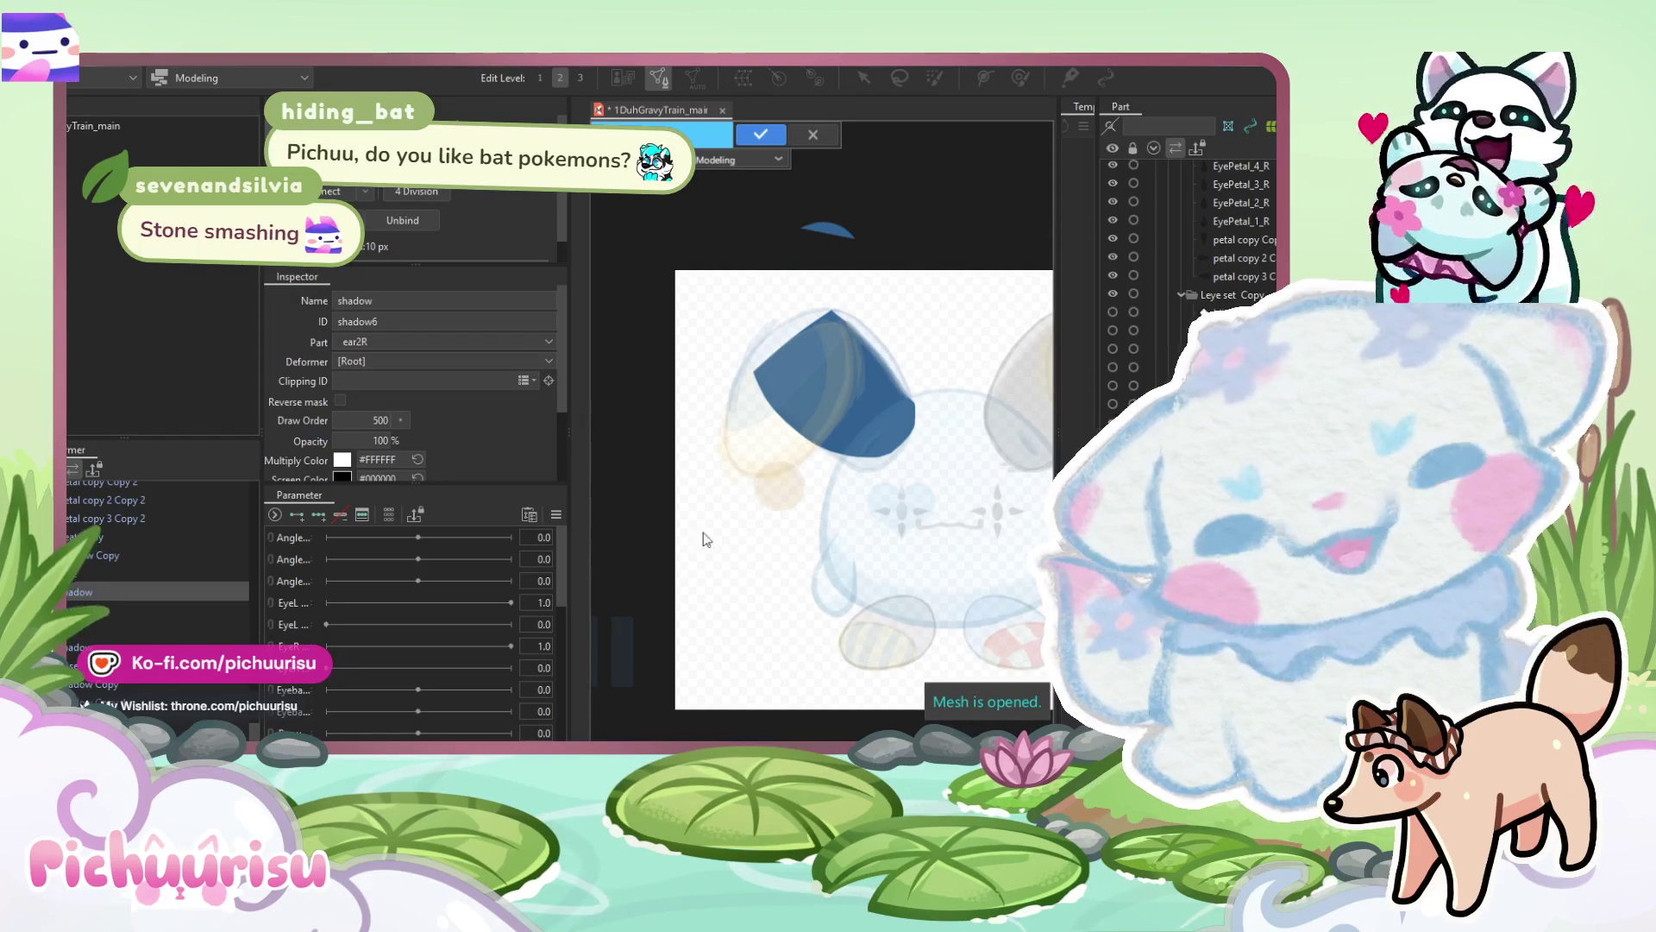
{"action": "left_click", "coordinate": [833, 426]}
{"action": "scroll", "coordinate": [831, 427], "scroll_direction": "up", "scroll_amount": 3}
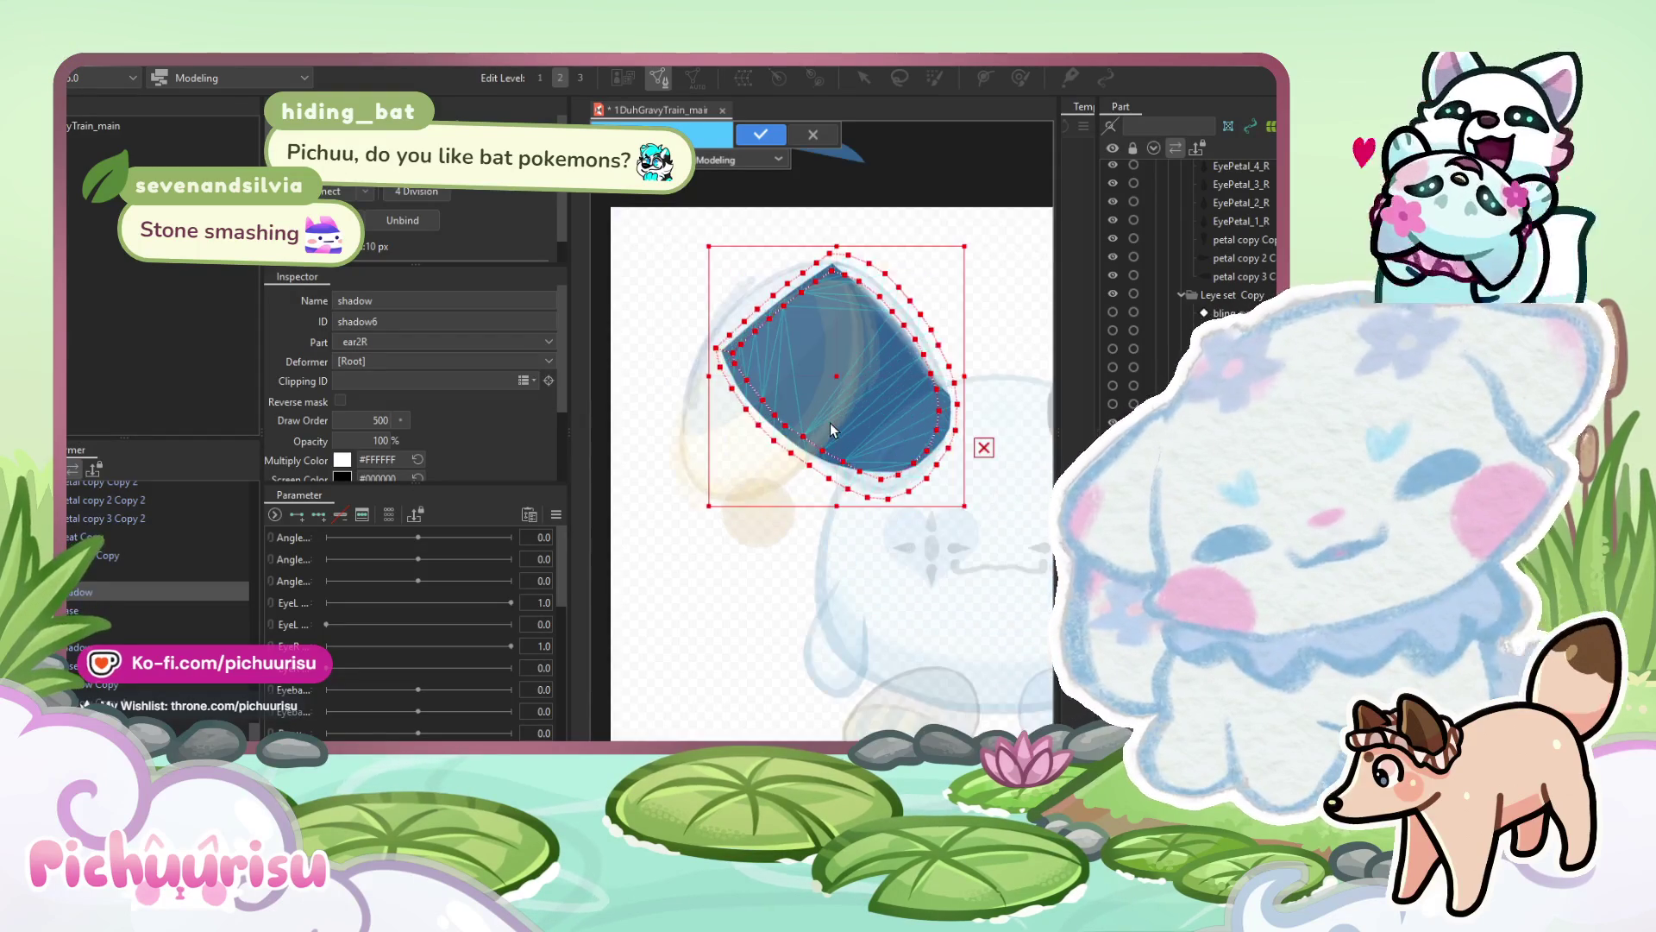
{"action": "scroll", "coordinate": [874, 532], "scroll_direction": "up", "scroll_amount": 5}
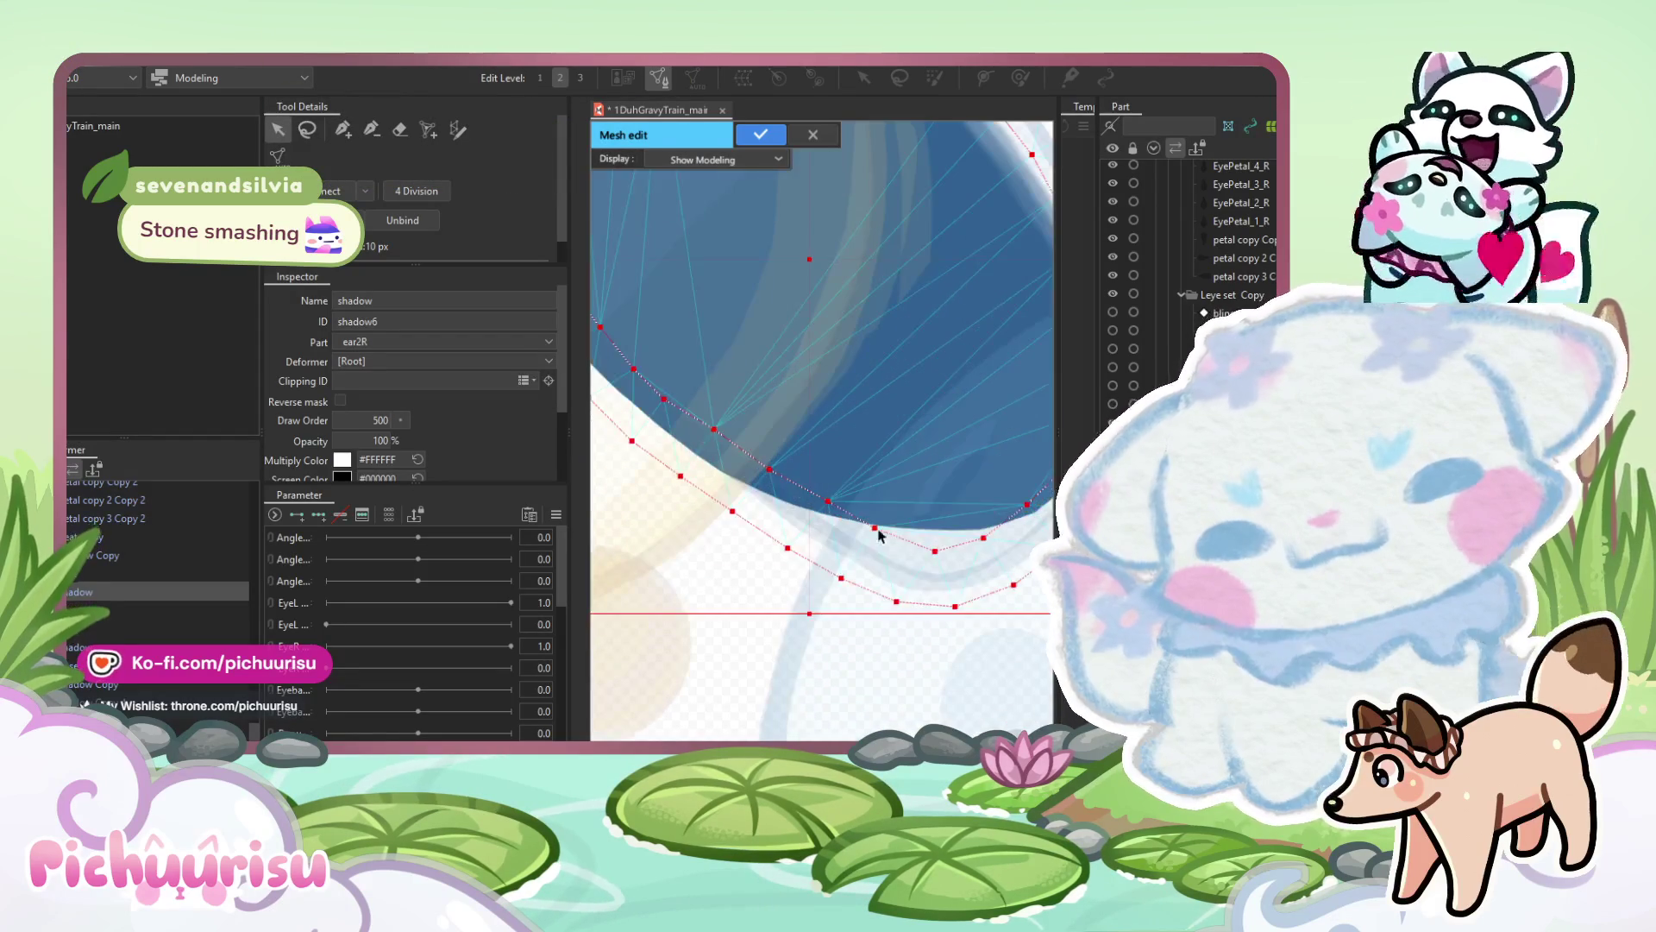
{"action": "scroll", "coordinate": [897, 543], "scroll_direction": "right", "scroll_amount": 2}
{"action": "scroll", "coordinate": [866, 534], "scroll_direction": "right", "scroll_amount": 2}
{"action": "scroll", "coordinate": [852, 539], "scroll_direction": "down", "scroll_amount": 1}
{"action": "scroll", "coordinate": [837, 528], "scroll_direction": "down", "scroll_amount": 2}
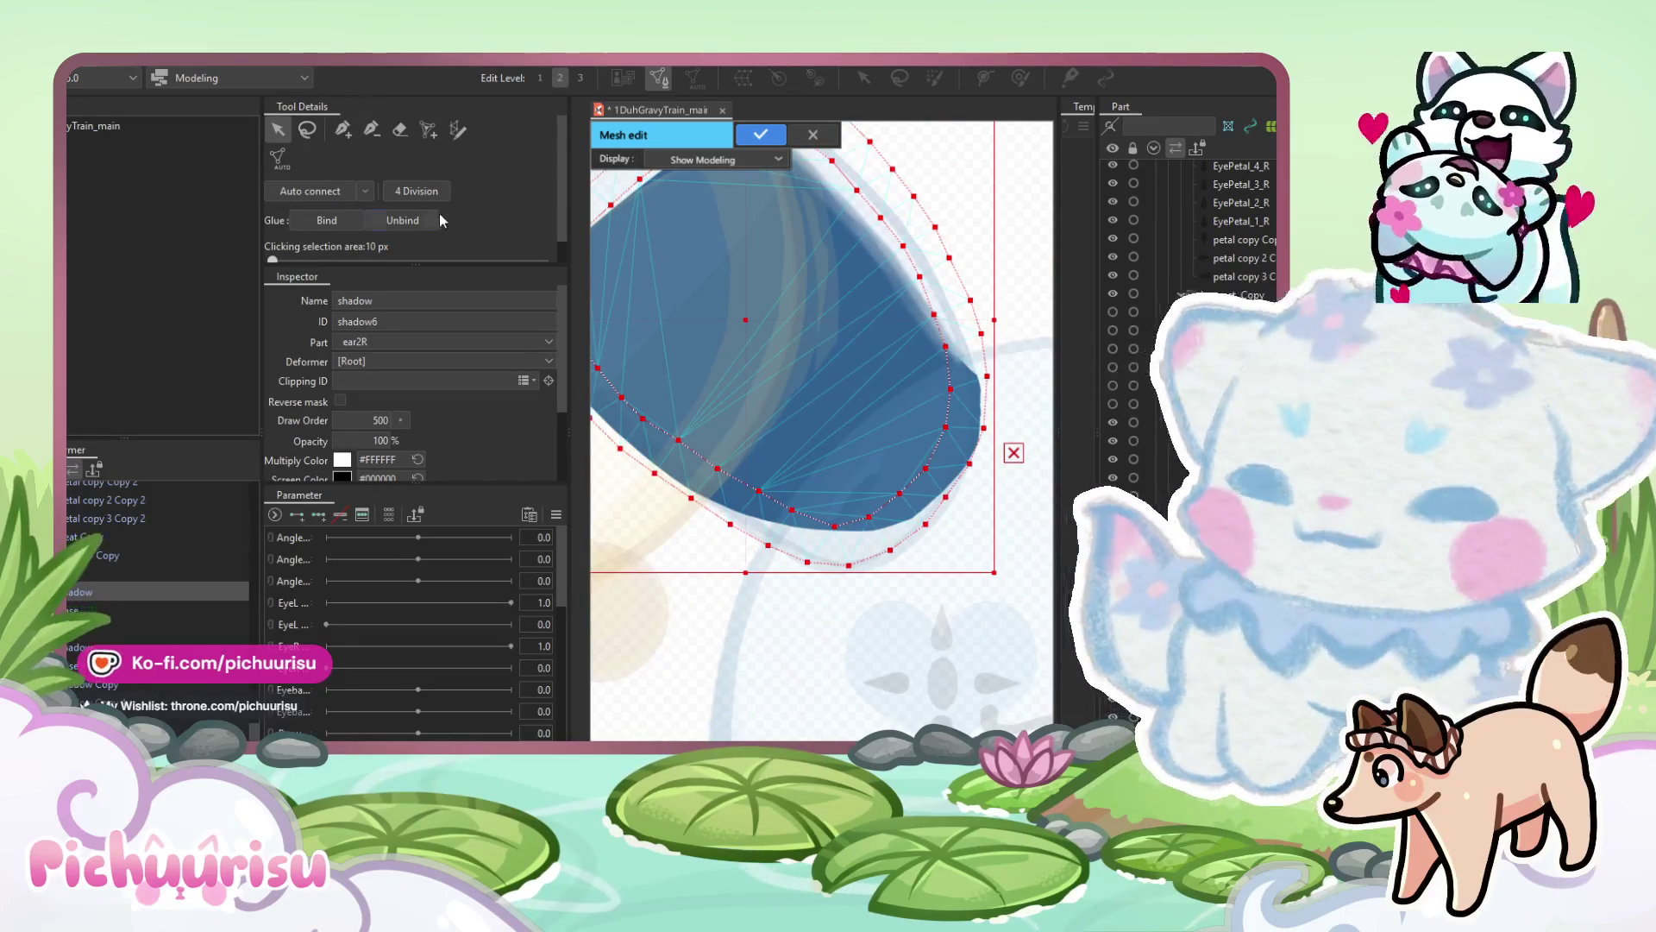
{"action": "scroll", "coordinate": [853, 611], "scroll_direction": "up", "scroll_amount": 1}
{"action": "left_click", "coordinate": [903, 646]}
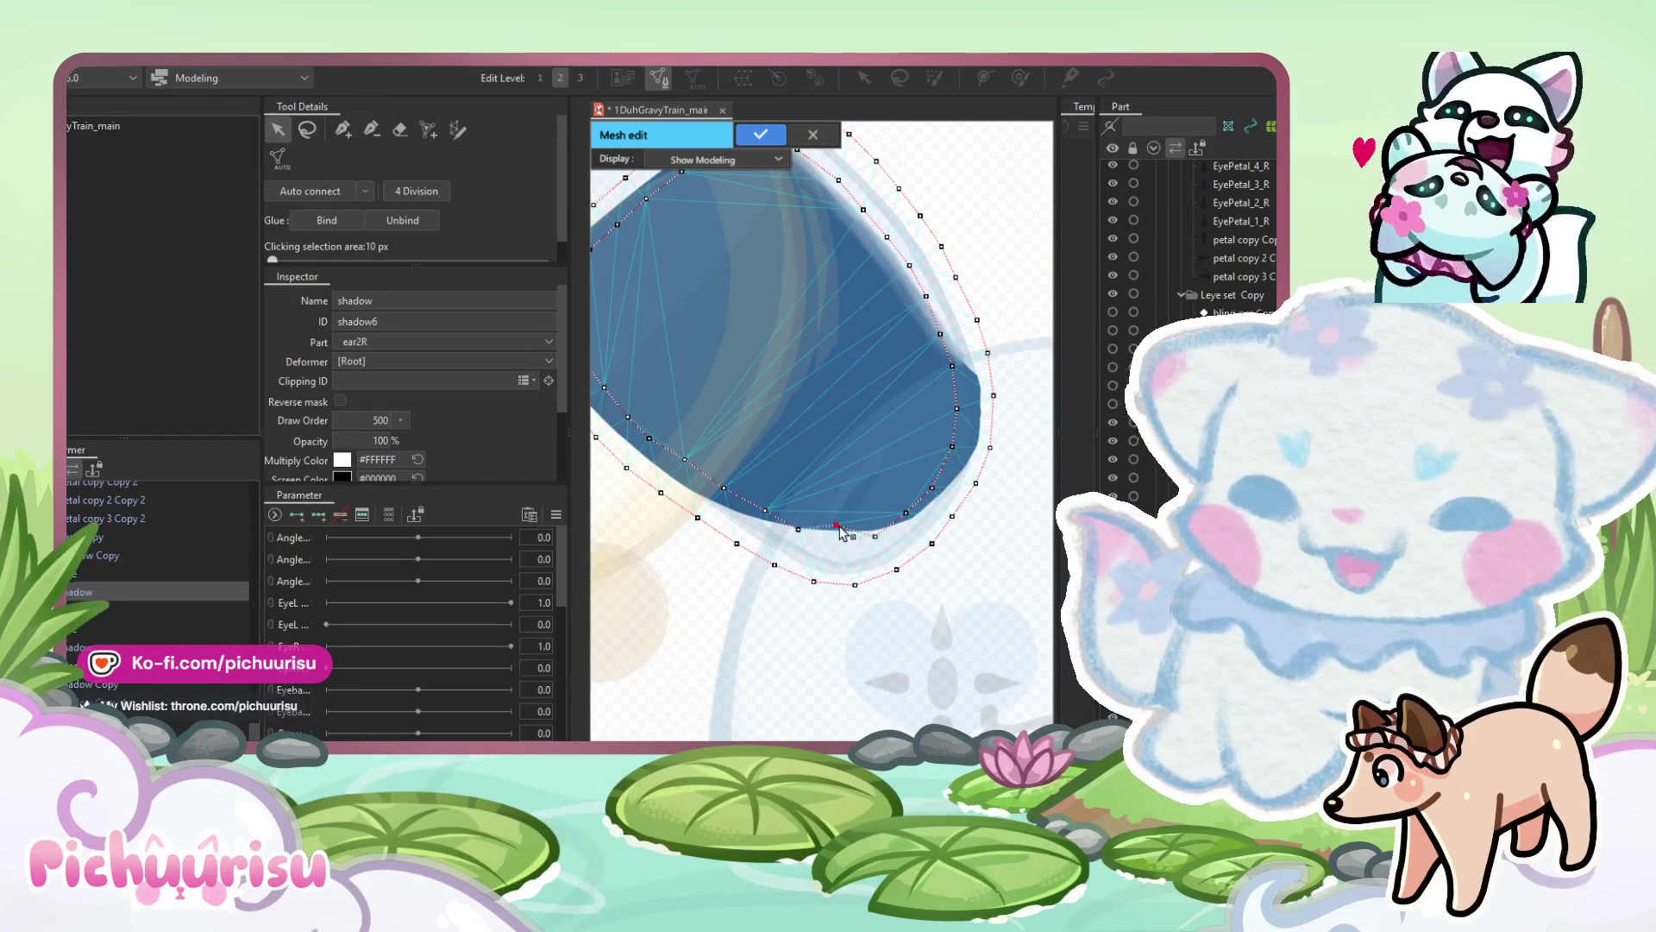
Pull an outline vertex onto the shadow's edge and add vertices along the ear's top outline.
{"action": "scroll", "coordinate": [871, 541], "scroll_direction": "up", "scroll_amount": 1}
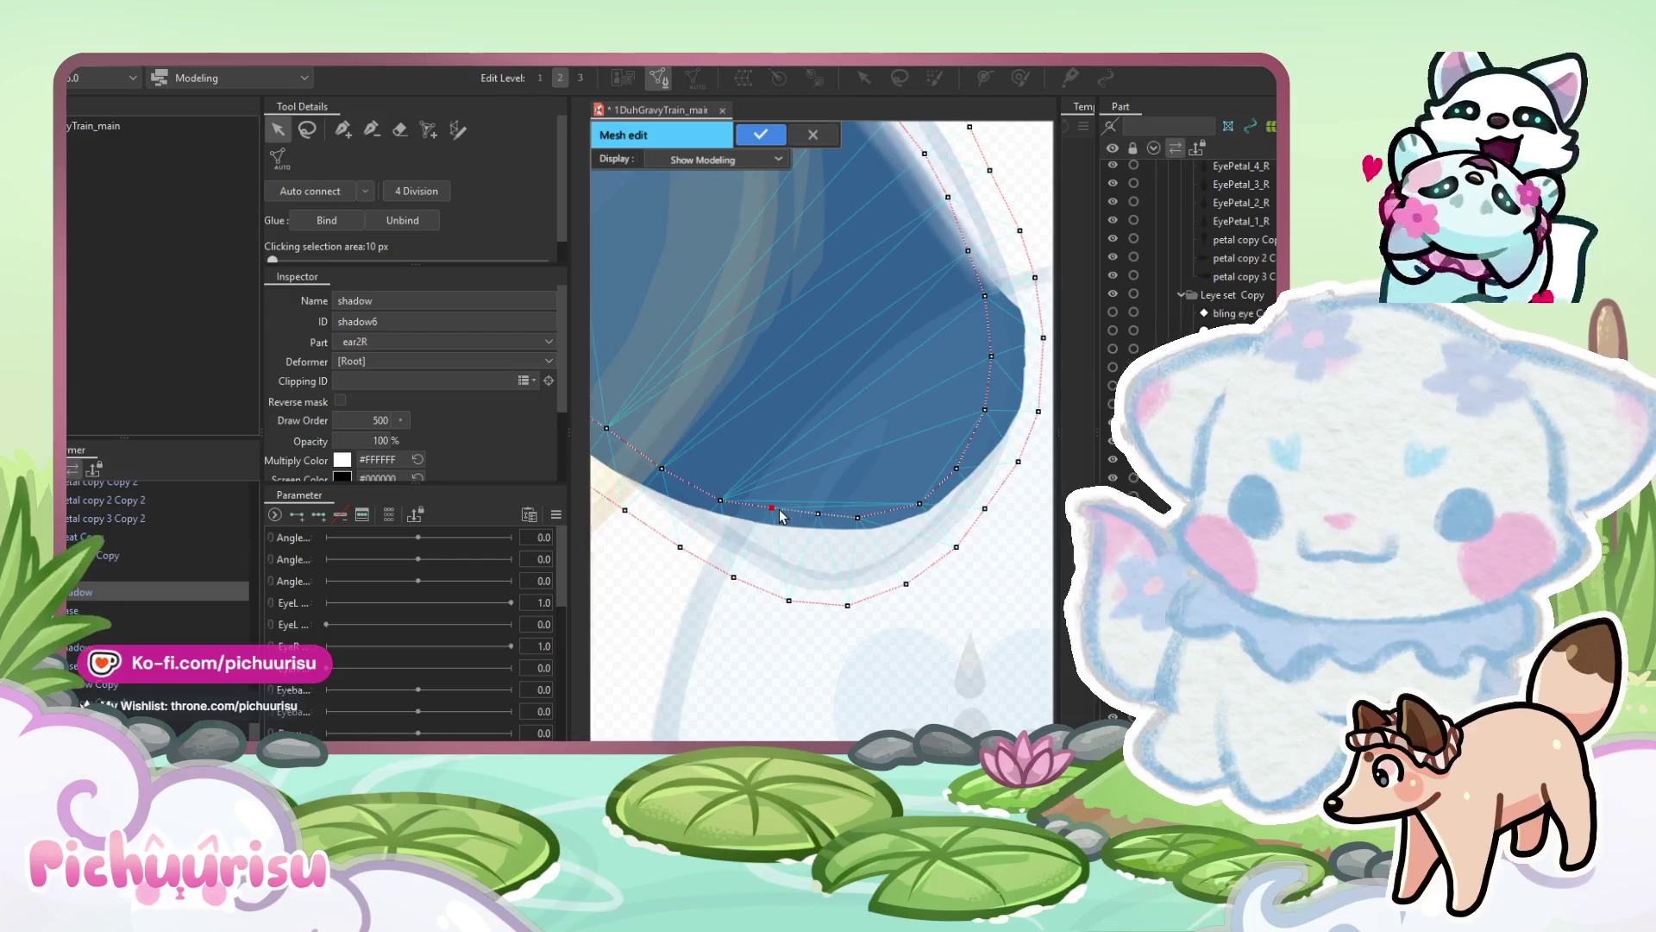
{"action": "scroll", "coordinate": [781, 515], "scroll_direction": "down", "scroll_amount": 1}
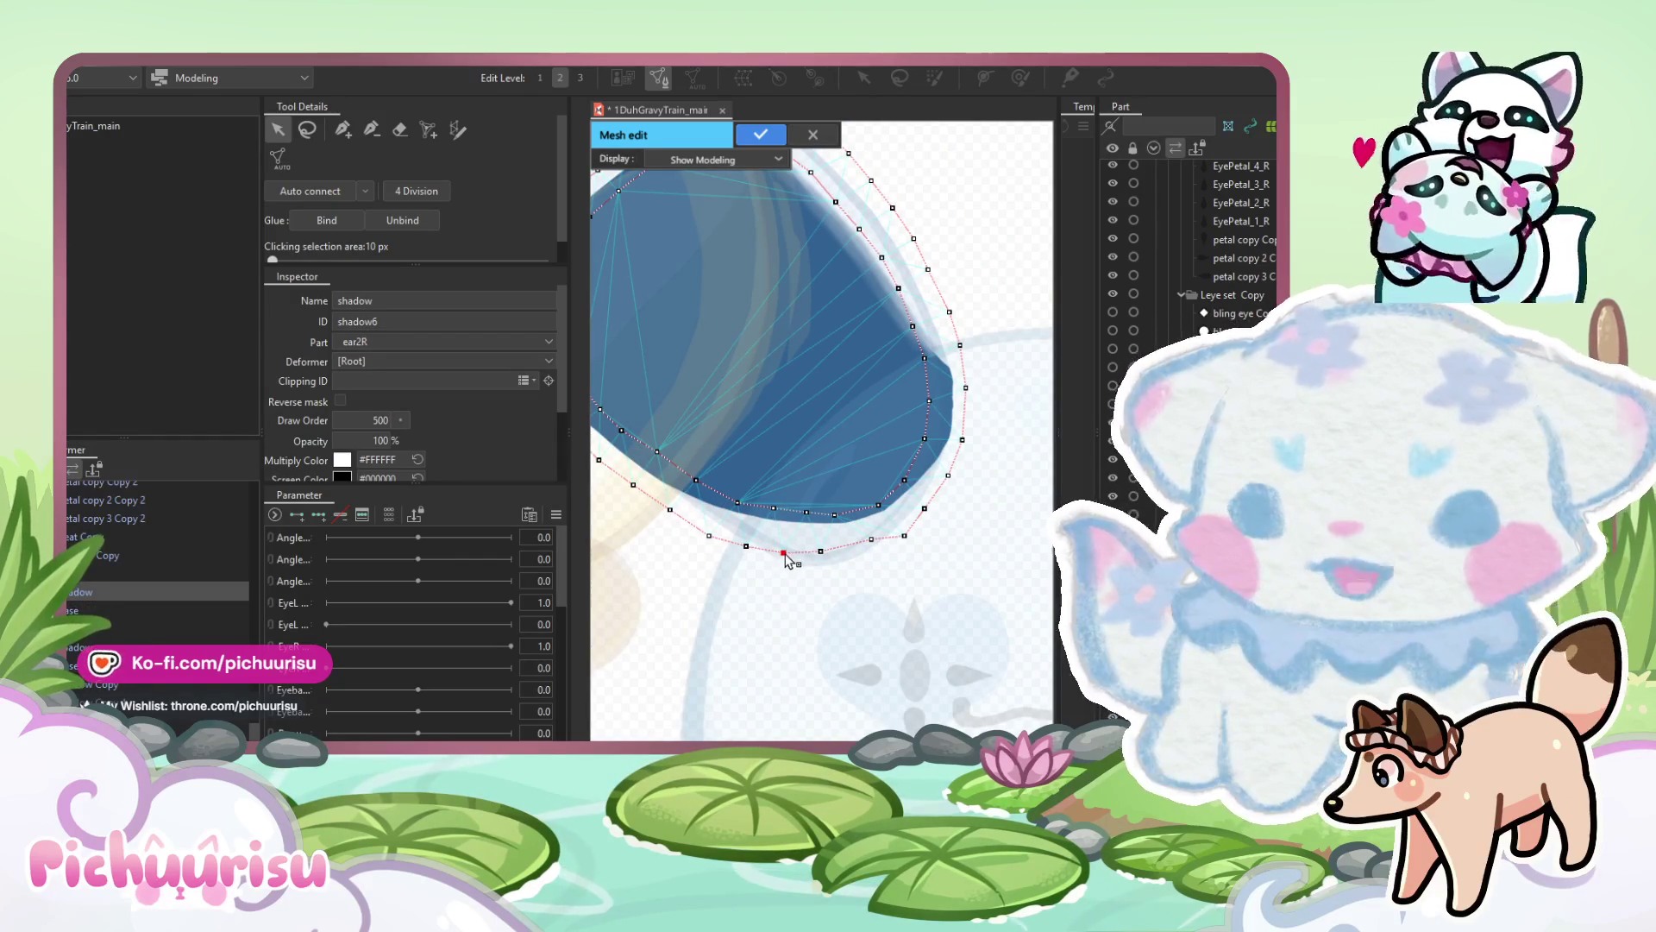
{"action": "scroll", "coordinate": [866, 405], "scroll_direction": "up", "scroll_amount": 3}
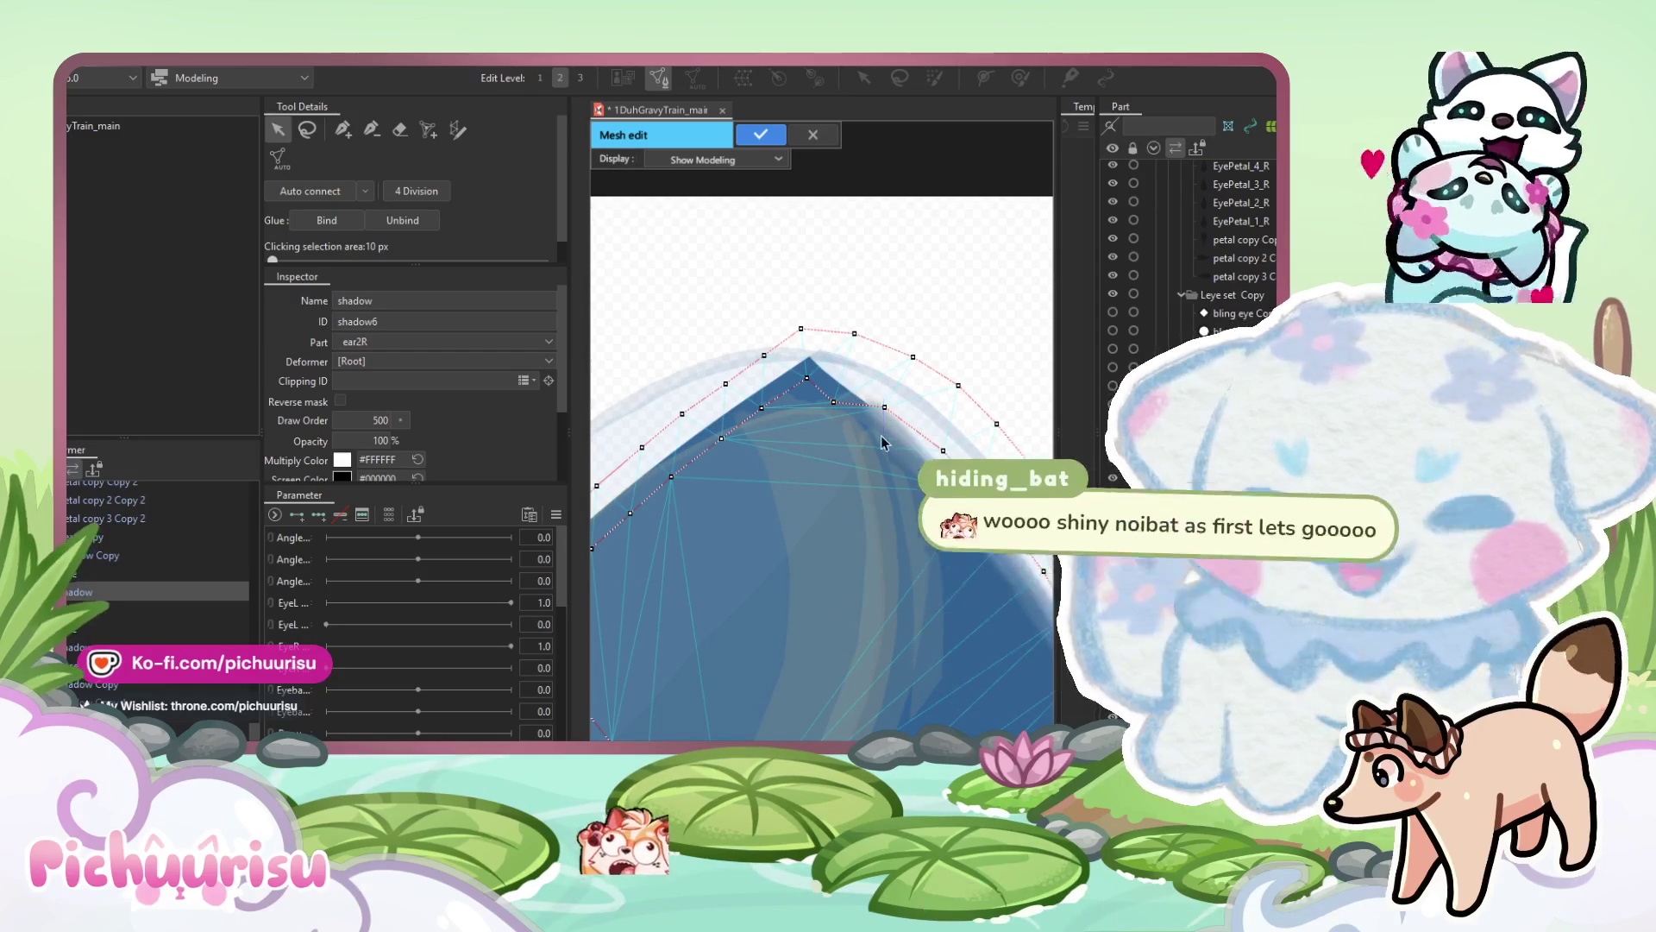
{"action": "mouse_move", "coordinate": [912, 467]}
{"action": "left_mouse_down"}
{"action": "mouse_move", "coordinate": [751, 357]}
{"action": "mouse_move", "coordinate": [758, 374]}
{"action": "left_mouse_up"}
{"action": "left_click_drag", "start_coordinate": [723, 299], "coordinate": [713, 329]}
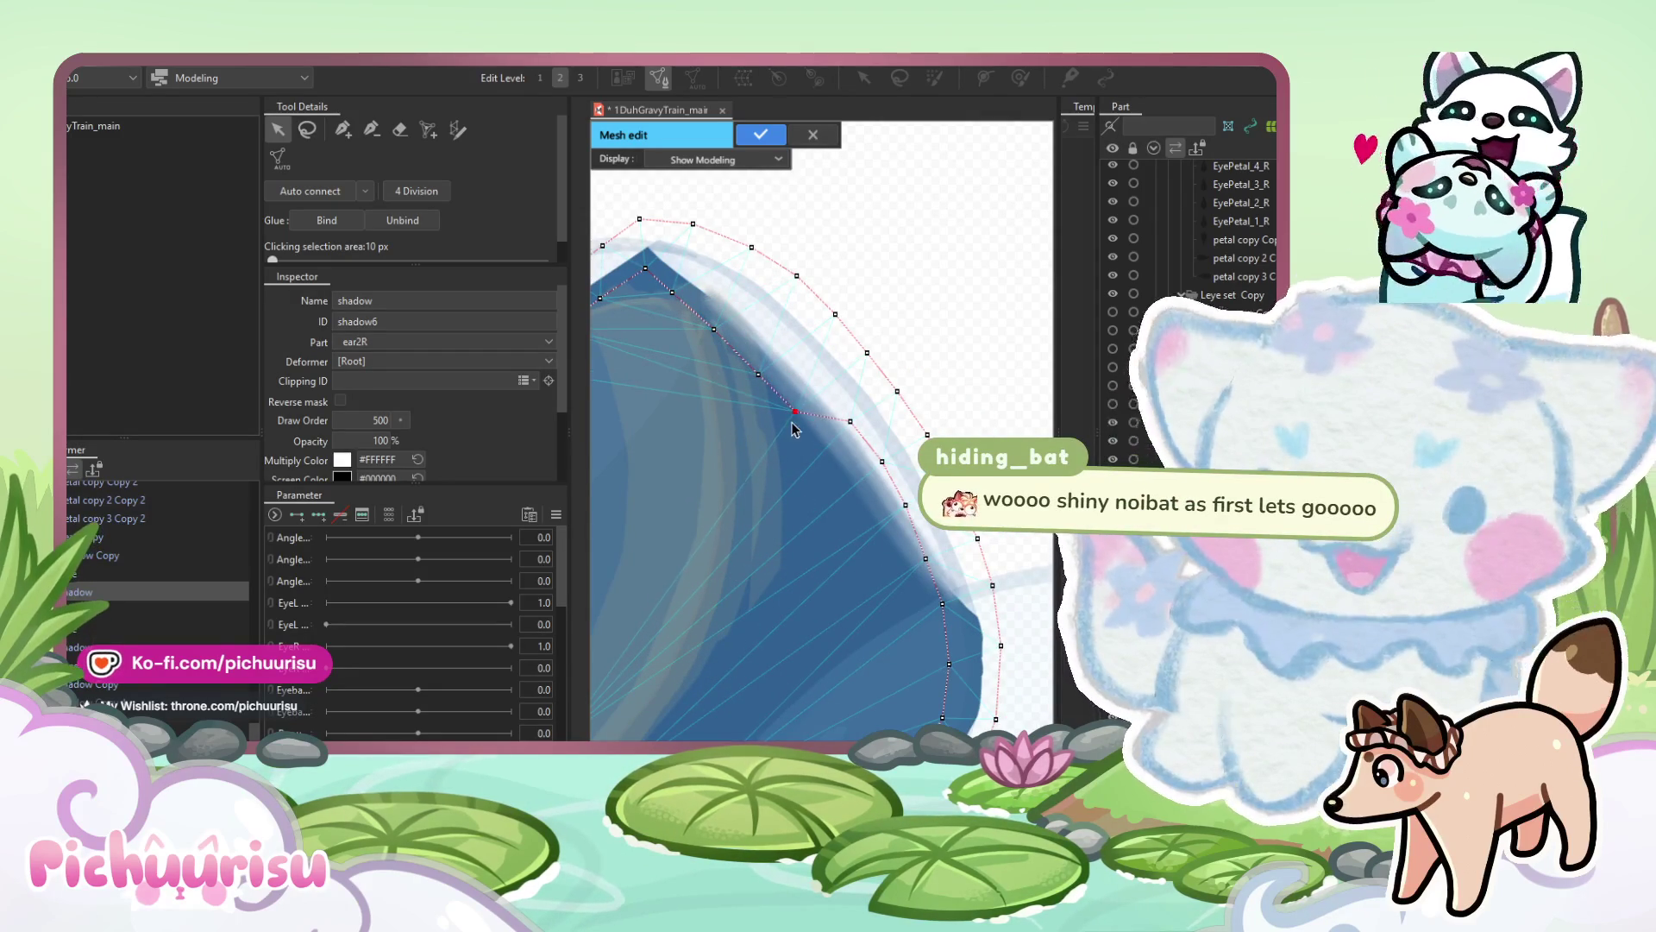
{"action": "left_click_drag", "start_coordinate": [792, 428], "coordinate": [738, 358]}
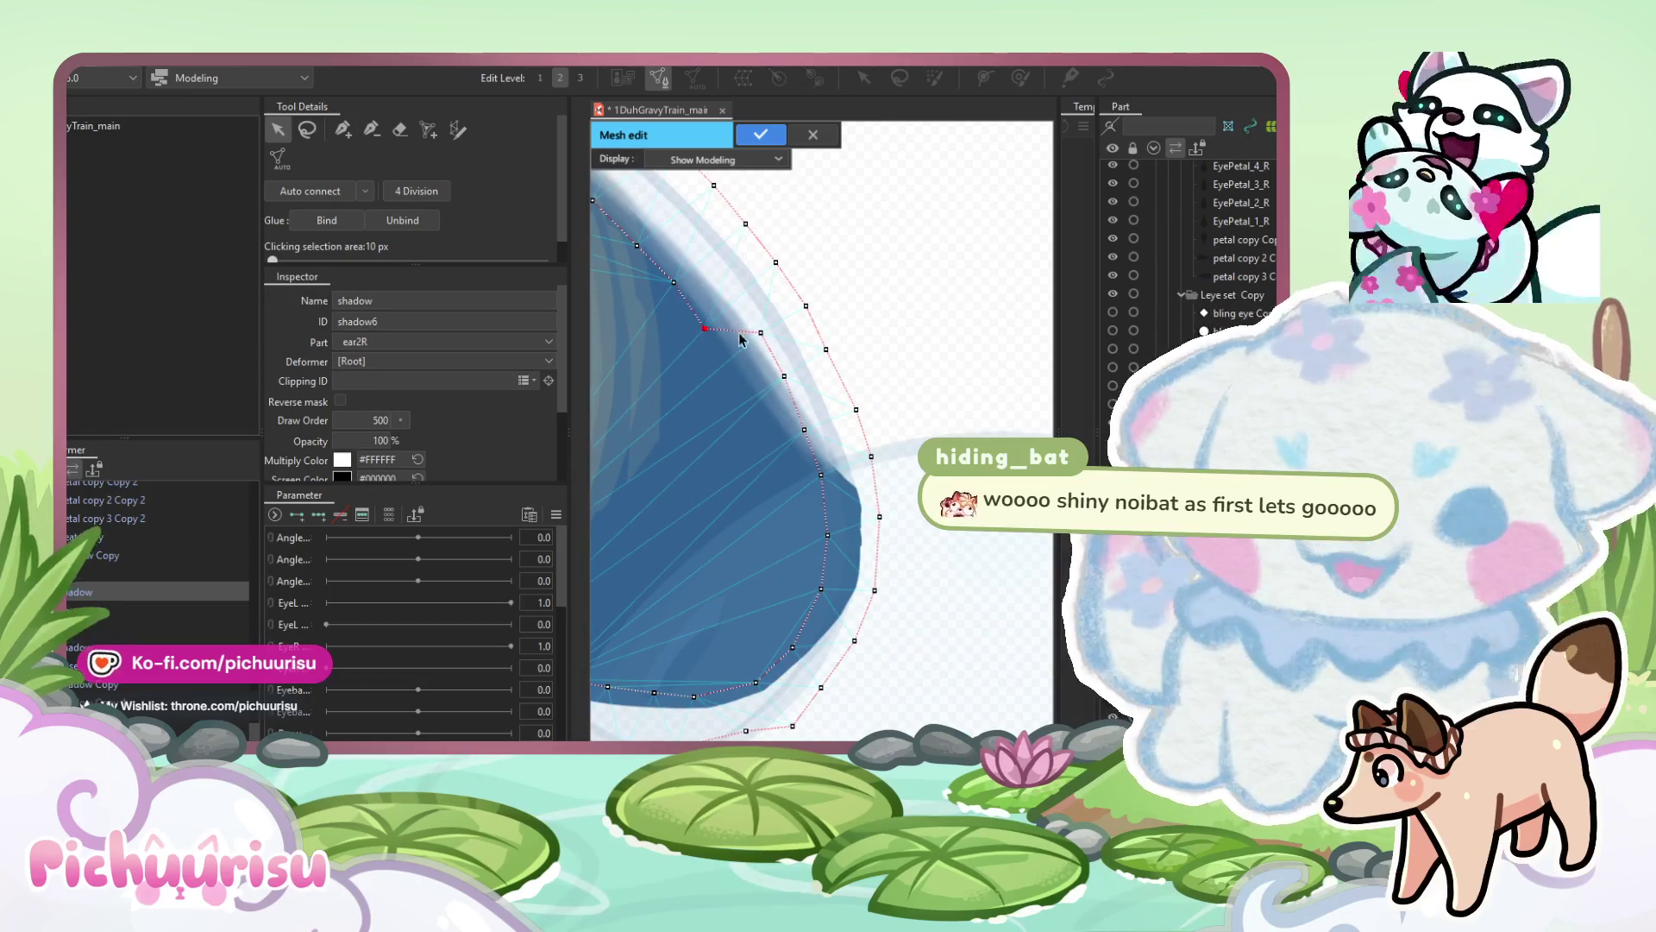
{"action": "left_click", "coordinate": [754, 418]}
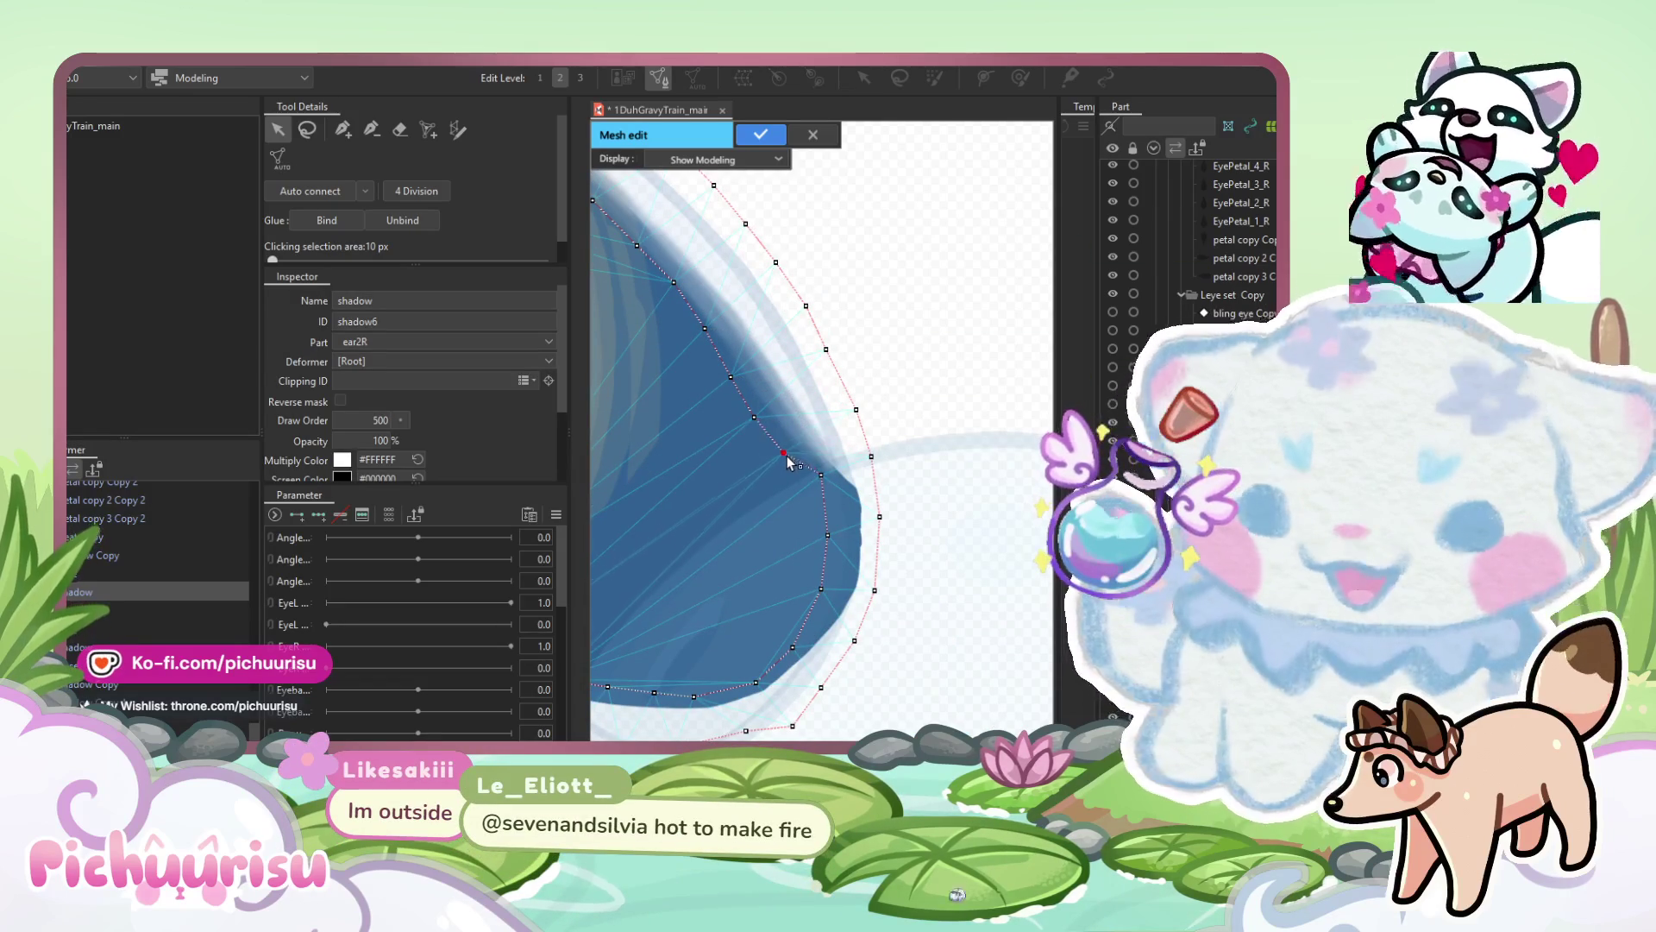
{"action": "scroll", "coordinate": [787, 459], "scroll_direction": "down", "scroll_amount": 3}
{"action": "scroll", "coordinate": [759, 395], "scroll_direction": "up", "scroll_amount": 4}
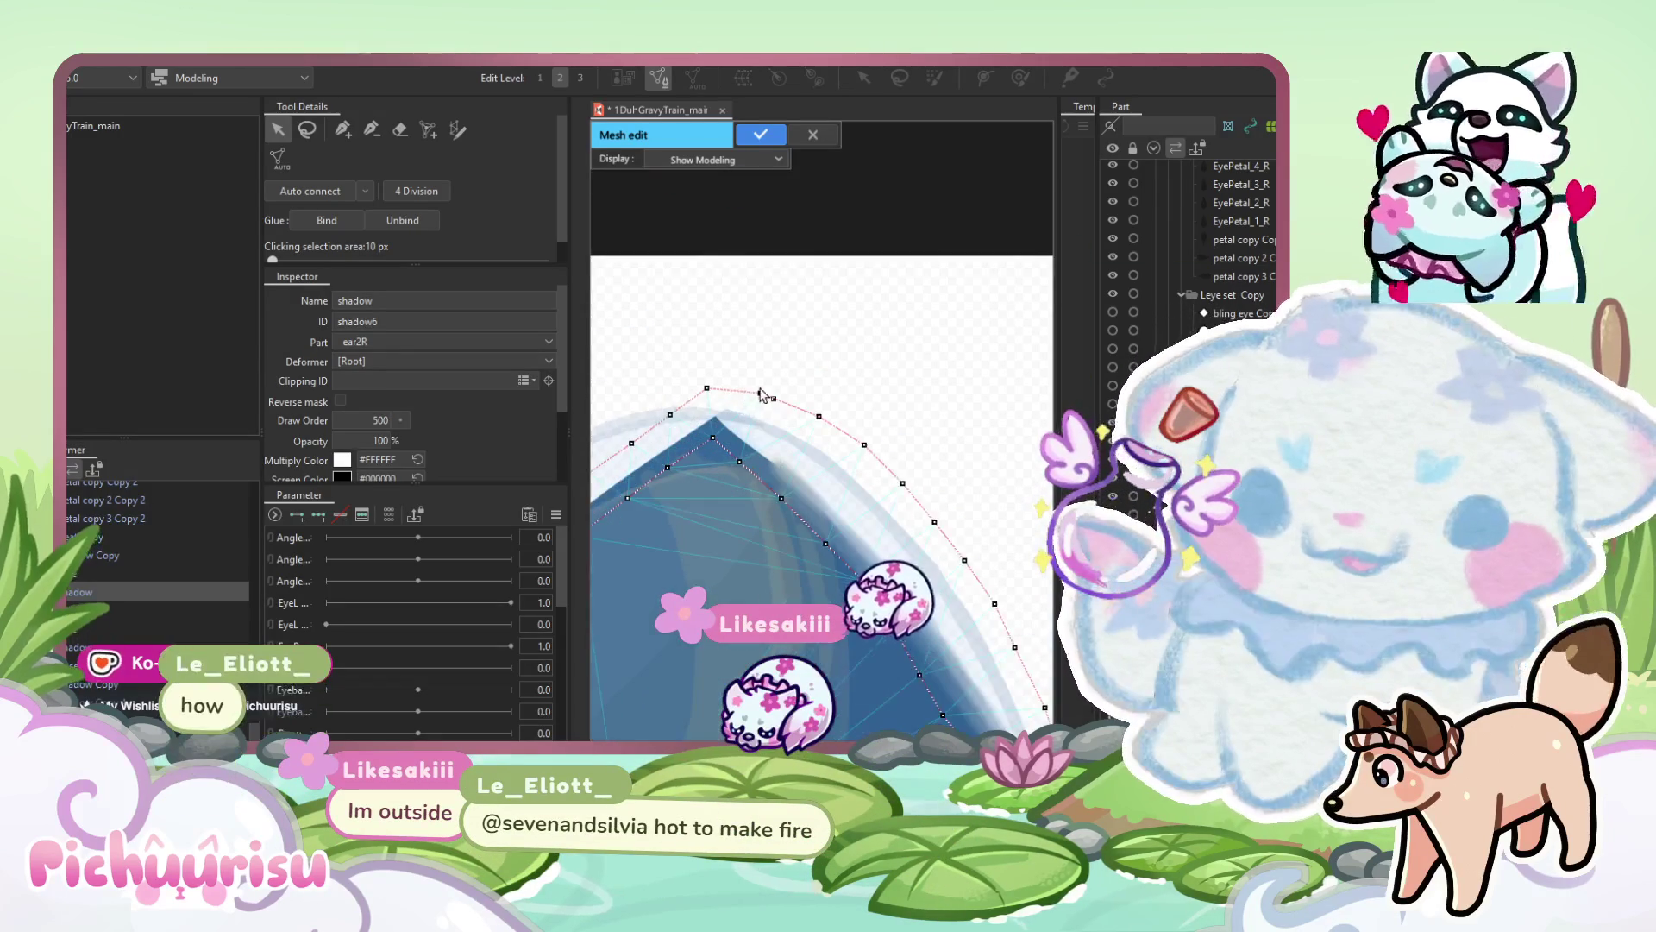
{"action": "left_click", "coordinate": [746, 405]}
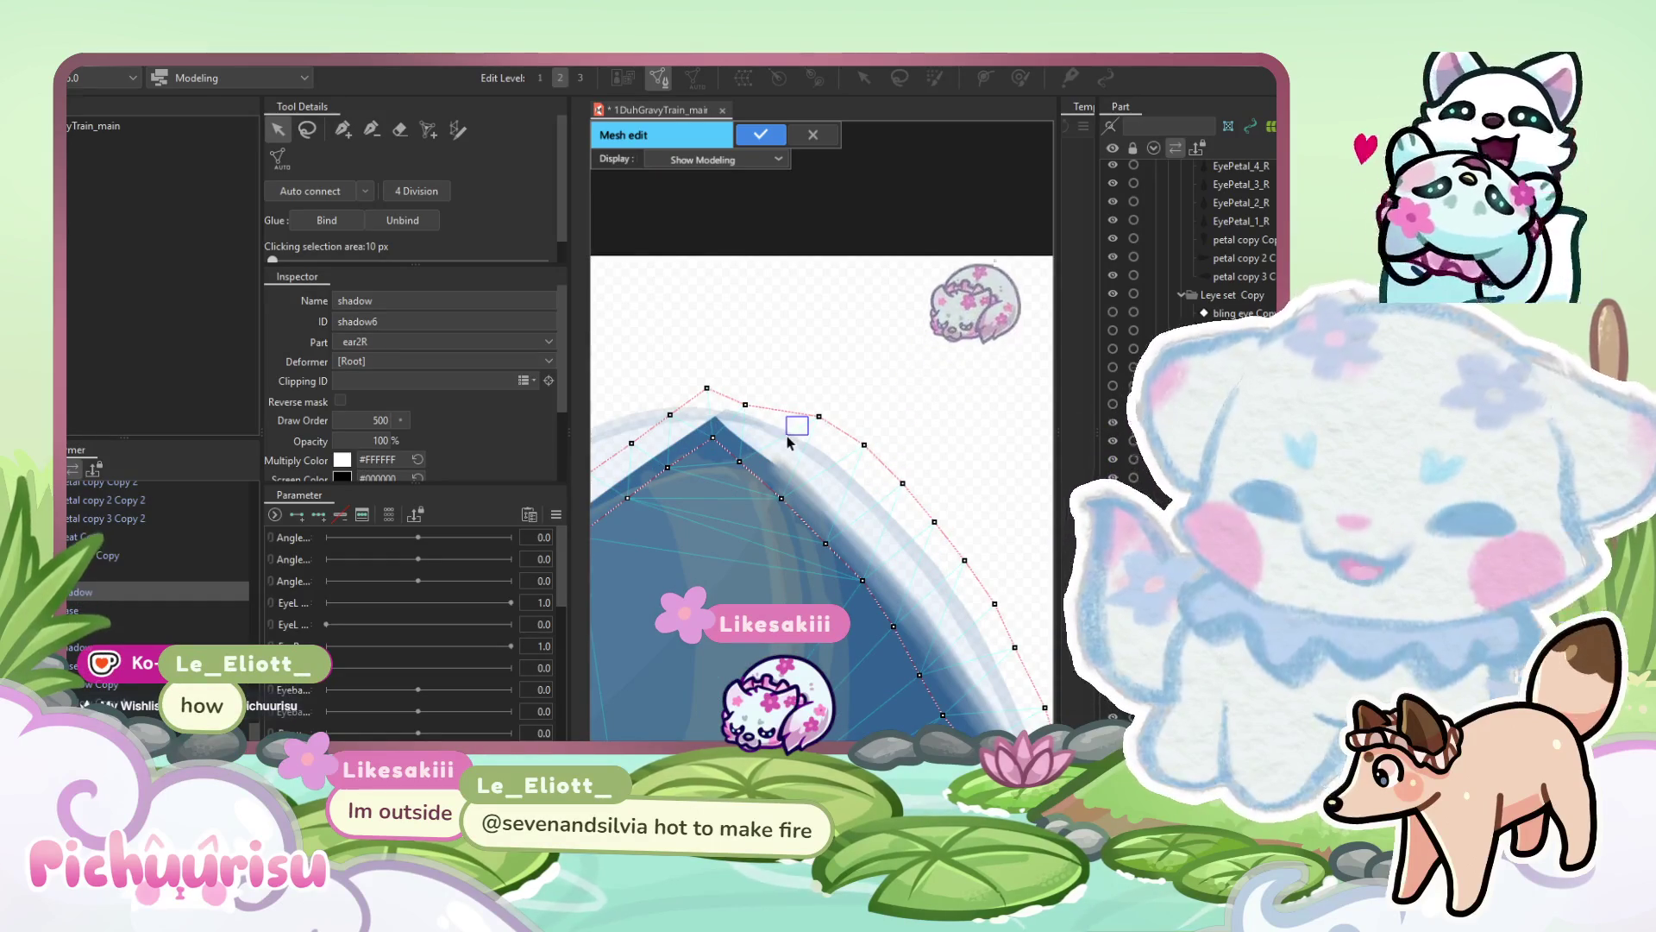
{"action": "left_click", "coordinate": [819, 417]}
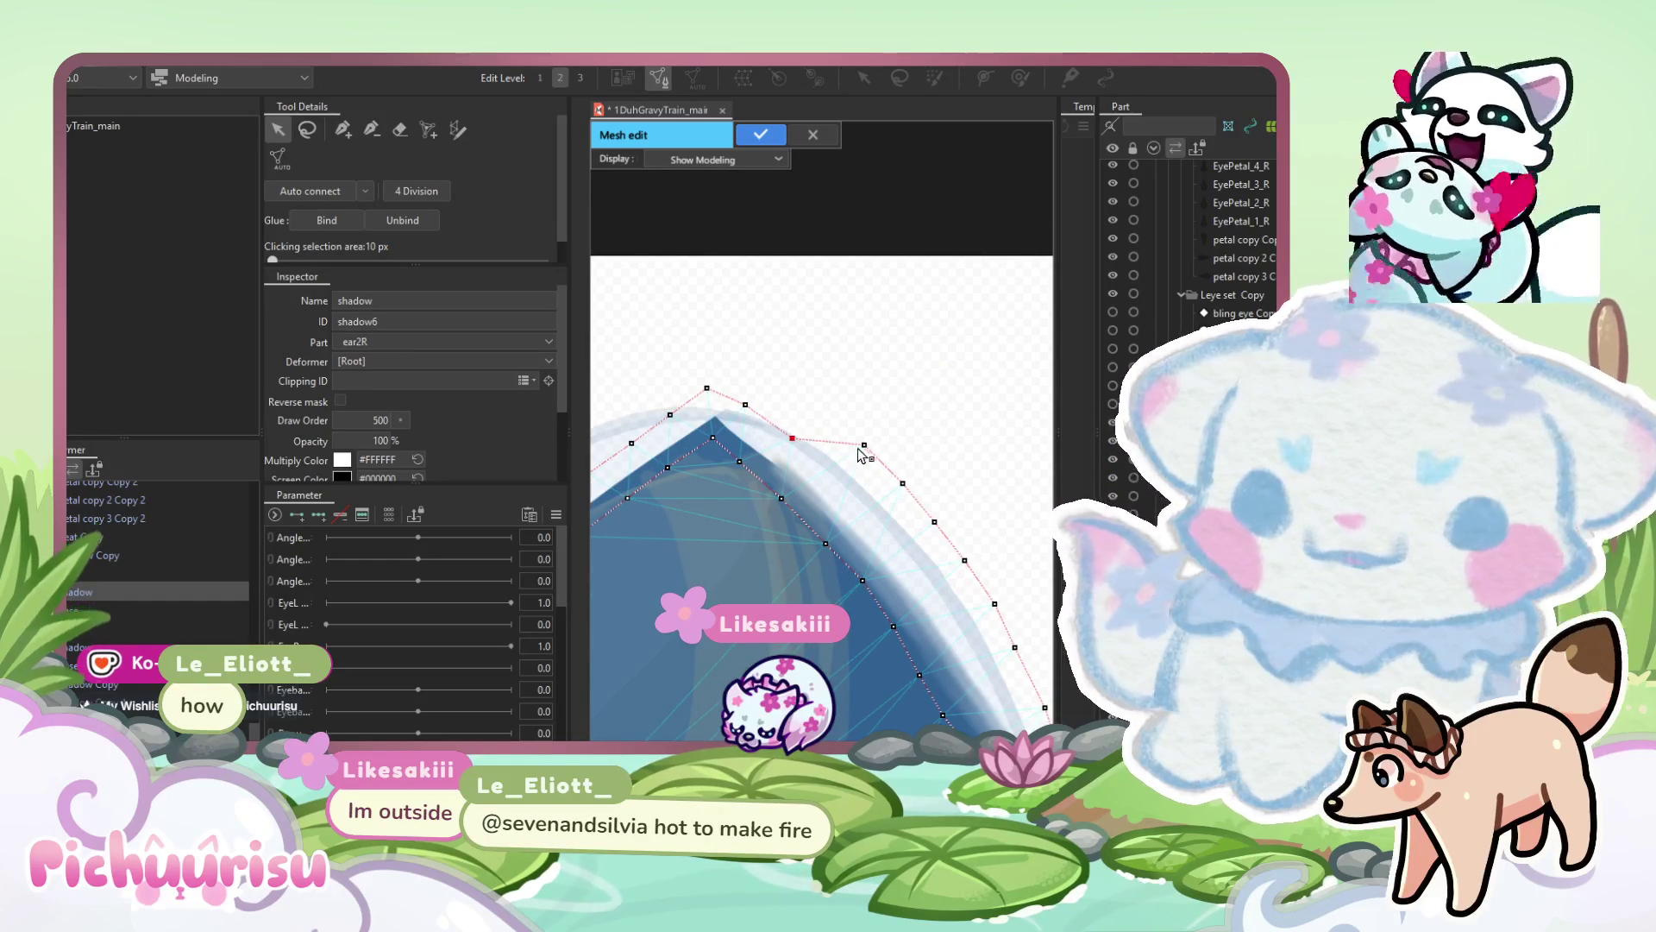
Select the ear's base art mesh in the layer list.
{"action": "mouse_move", "coordinate": [868, 453]}
{"action": "left_mouse_down"}
{"action": "mouse_move", "coordinate": [768, 371]}
{"action": "mouse_move", "coordinate": [776, 425]}
{"action": "mouse_move", "coordinate": [720, 322]}
{"action": "mouse_move", "coordinate": [872, 520]}
{"action": "left_mouse_up"}
{"action": "scroll", "coordinate": [813, 448], "scroll_direction": "up", "scroll_amount": 2}
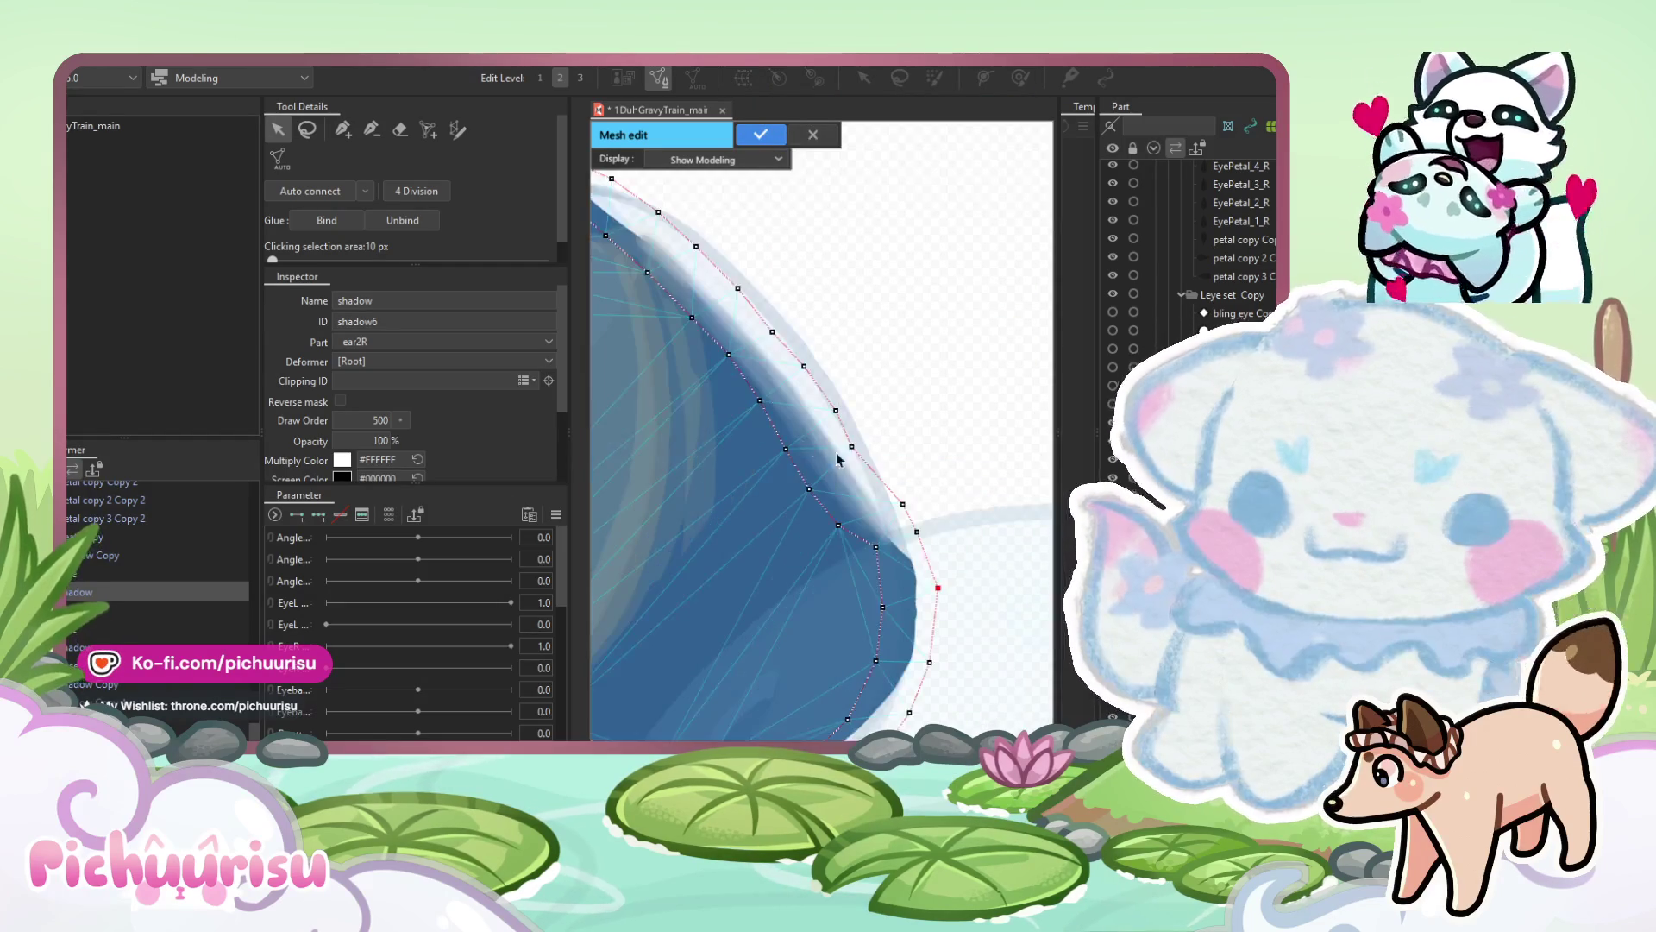
{"action": "scroll", "coordinate": [826, 392], "scroll_direction": "down", "scroll_amount": 2}
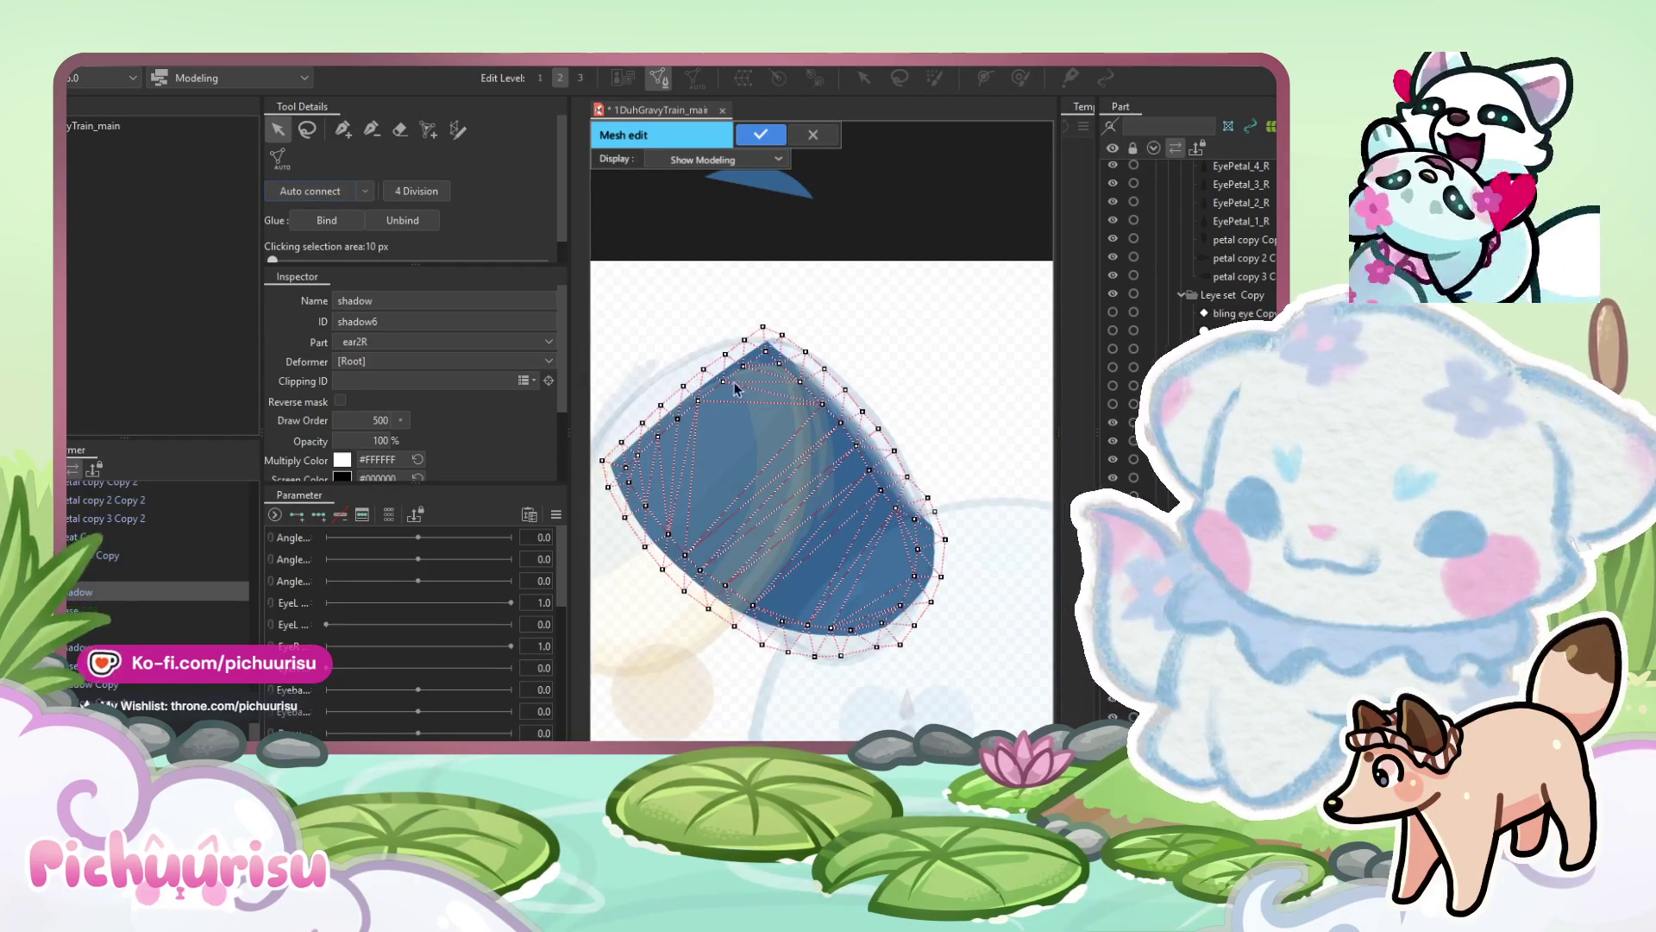
{"action": "left_click", "coordinate": [121, 610]}
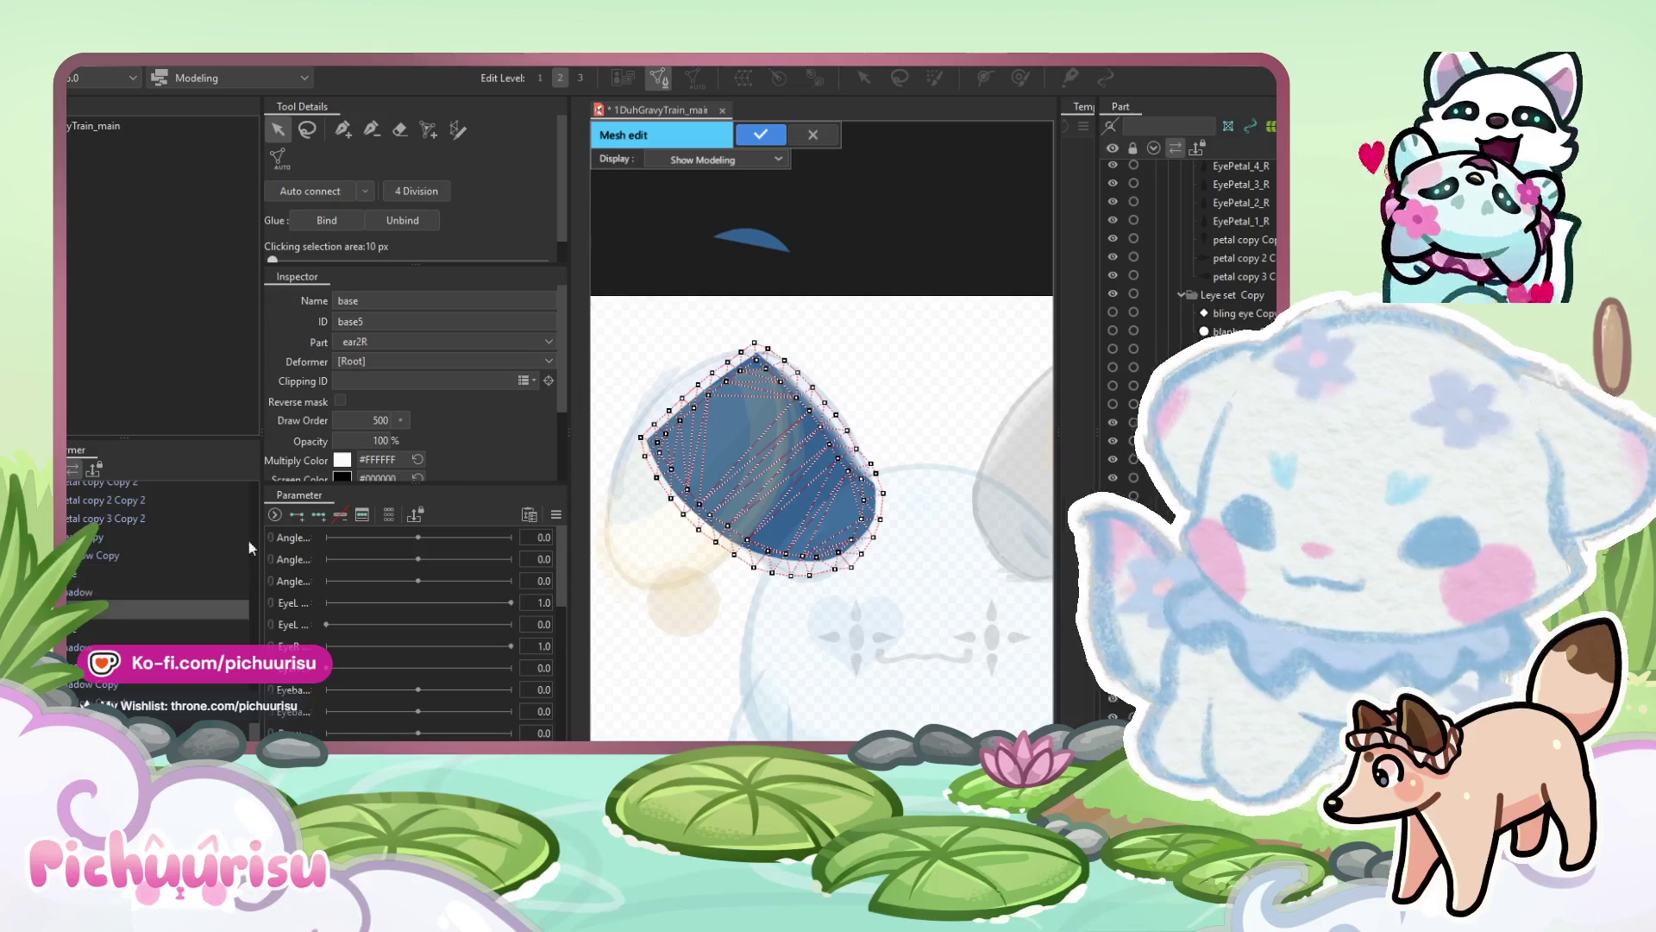
Confirm the shadow mesh, edit and apply the base layer's mesh, then select Line.
{"action": "key", "text": "Return"}
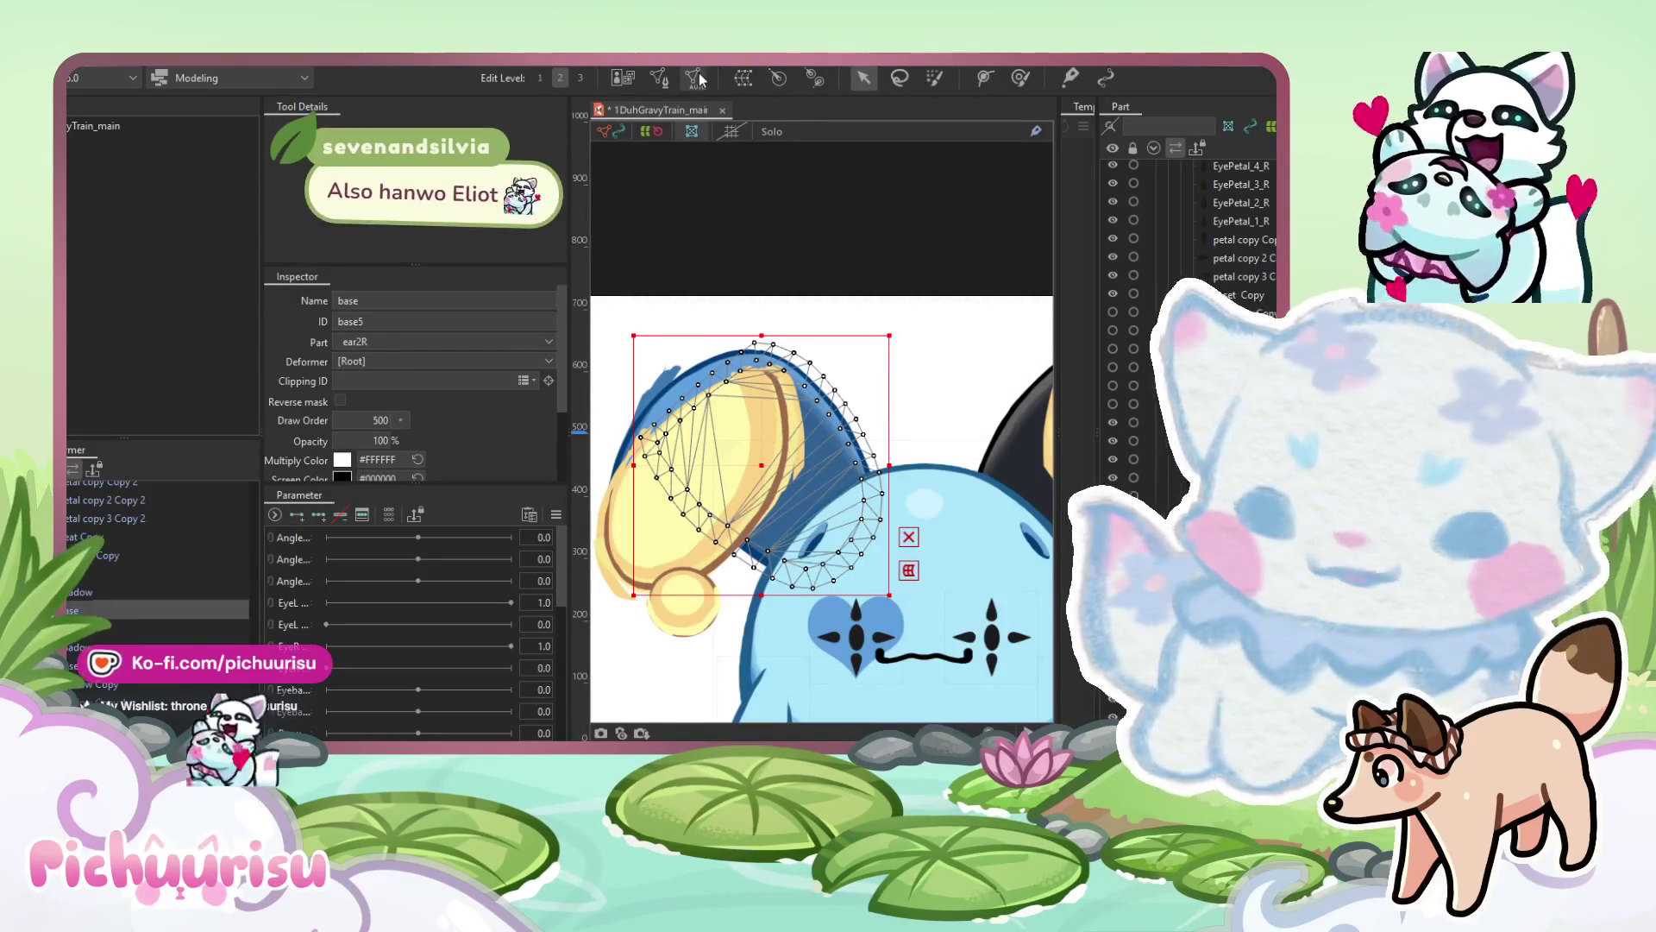
{"action": "left_click", "coordinate": [661, 78]}
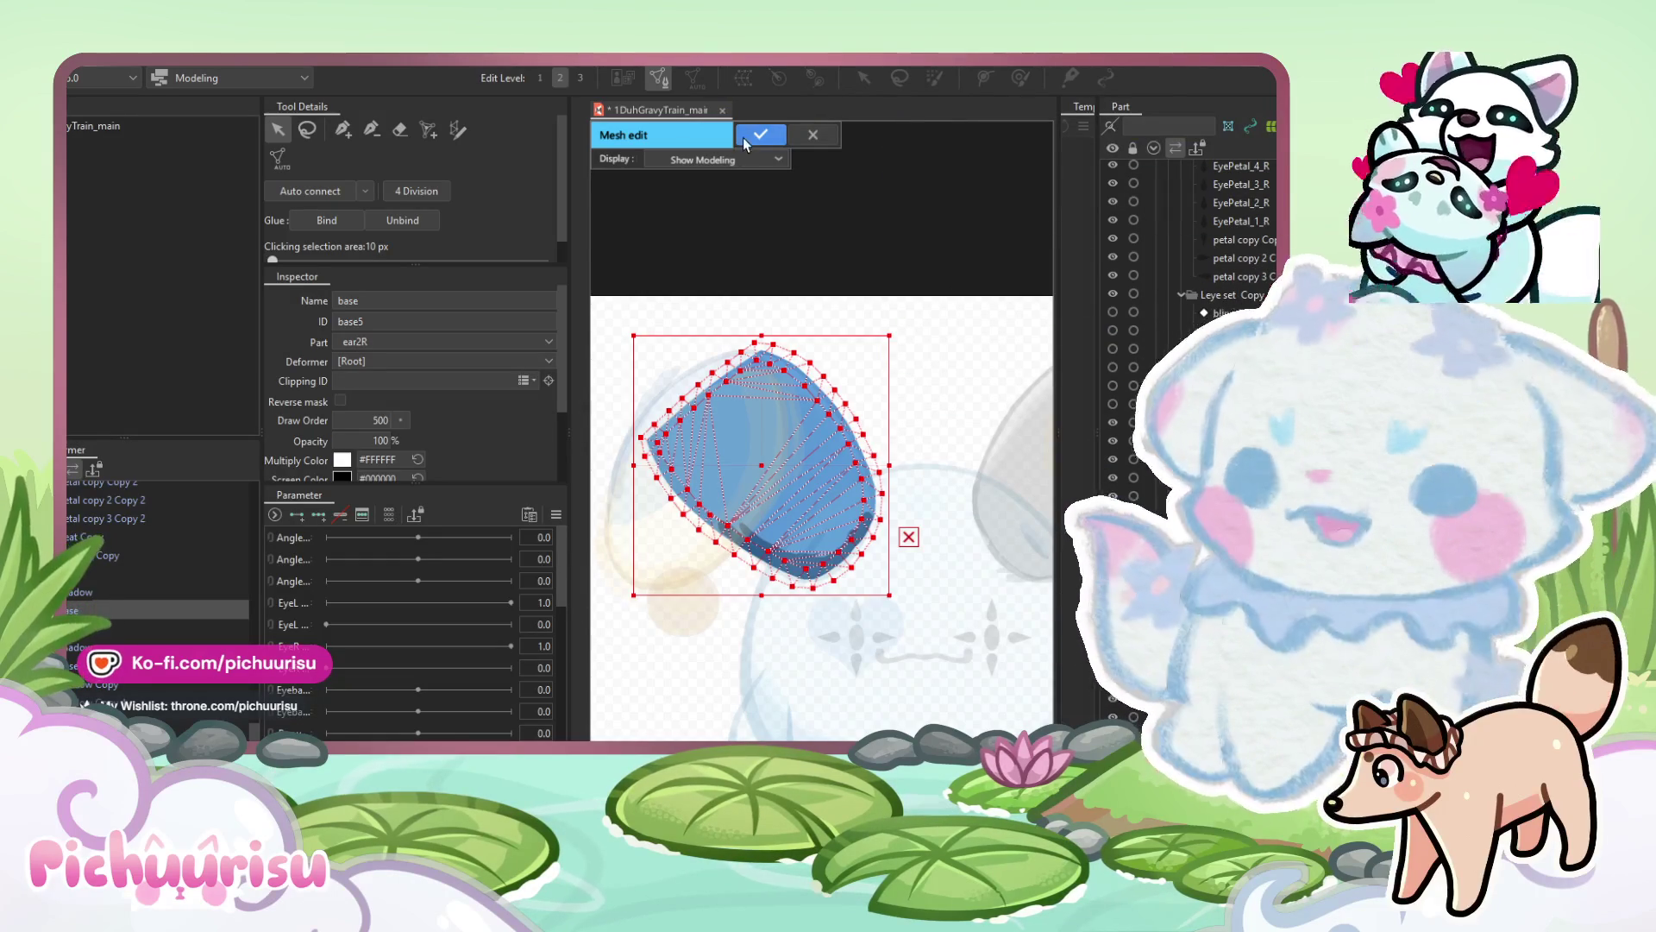
{"action": "left_click", "coordinate": [759, 134]}
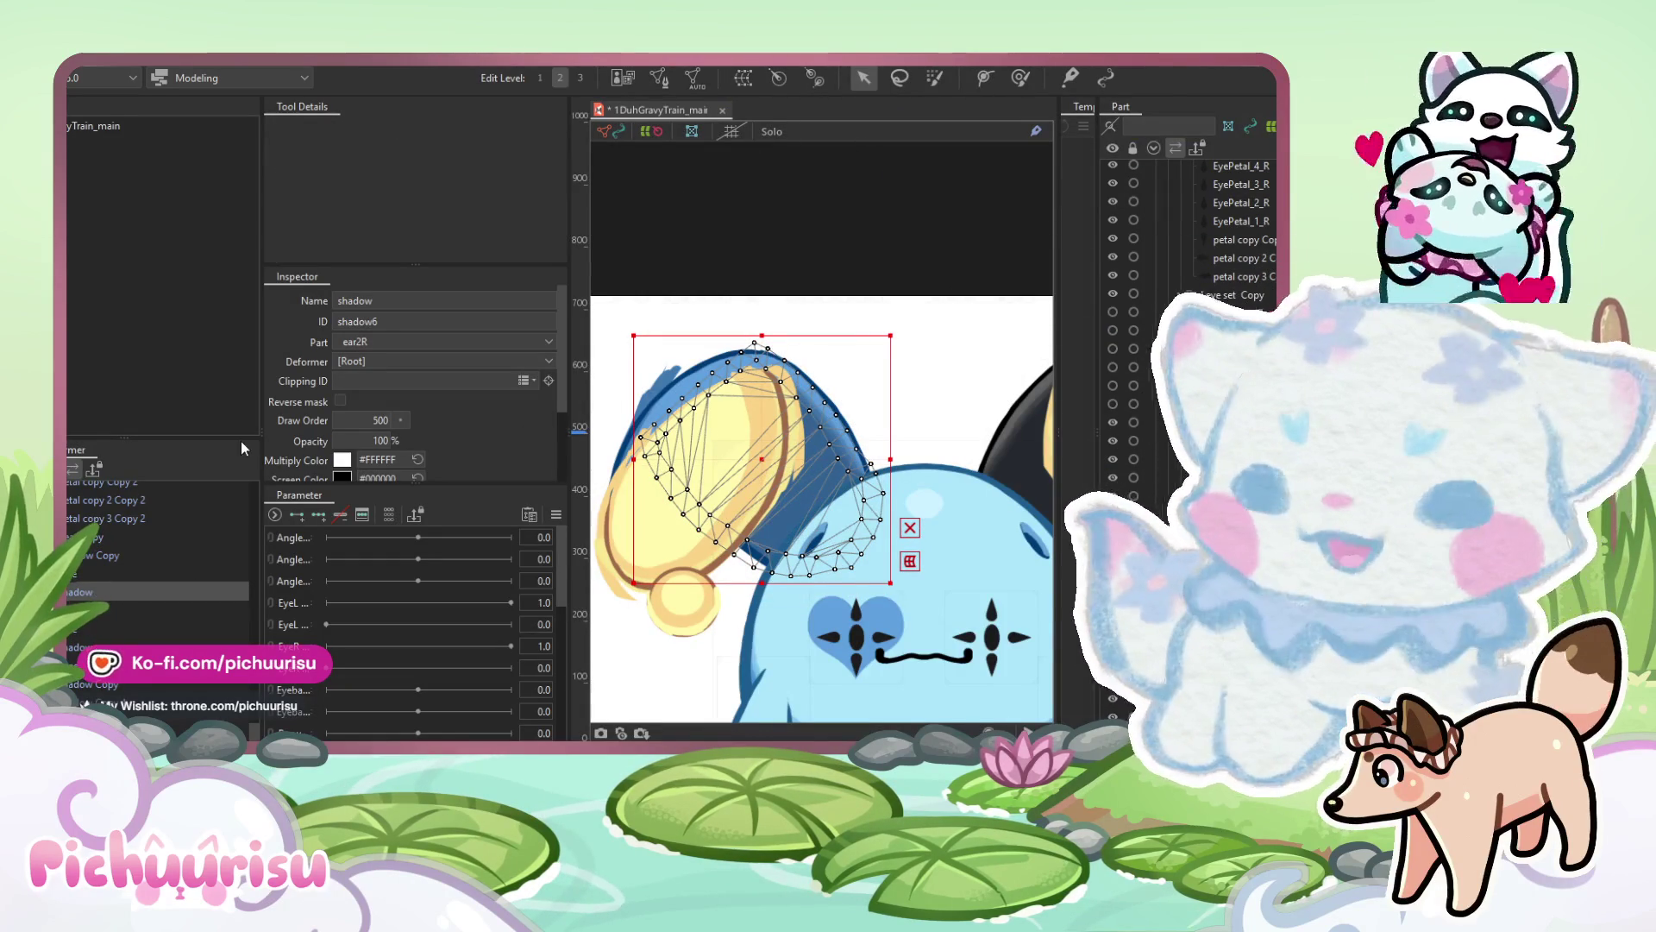
{"action": "left_click", "coordinate": [102, 576]}
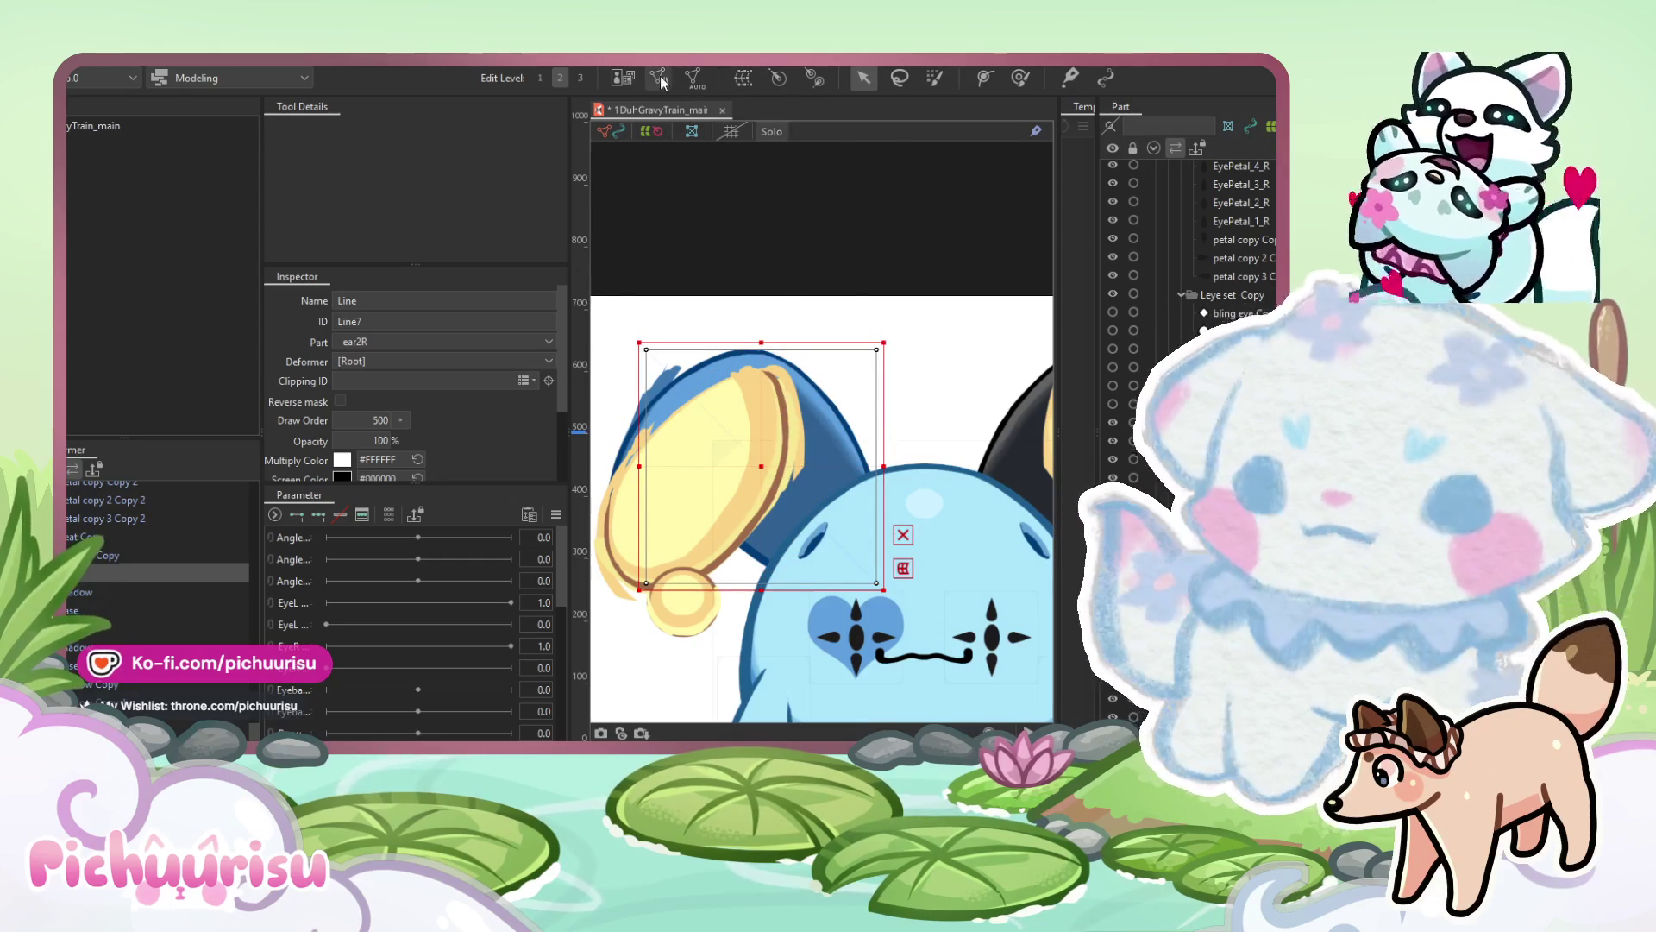
Open mesh editing on the right ear's Line art mesh and add a vertex on the blue outline's edge.
{"action": "left_click", "coordinate": [658, 77]}
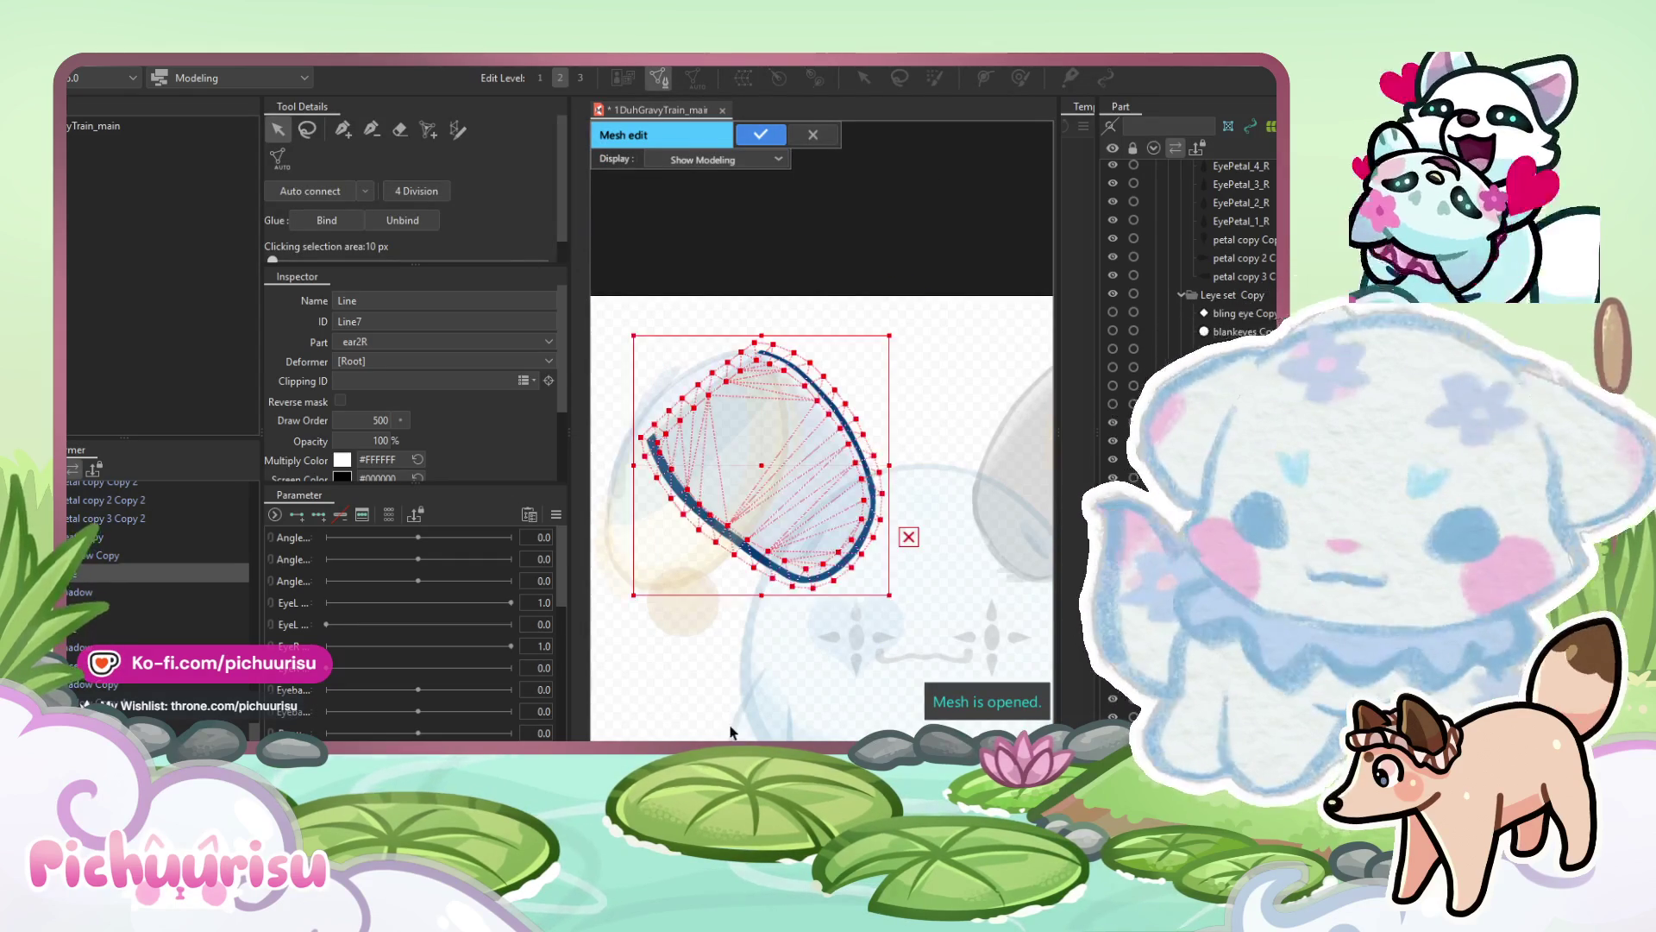
{"action": "scroll", "coordinate": [711, 413], "scroll_direction": "up", "scroll_amount": 2}
{"action": "left_click", "coordinate": [339, 131]}
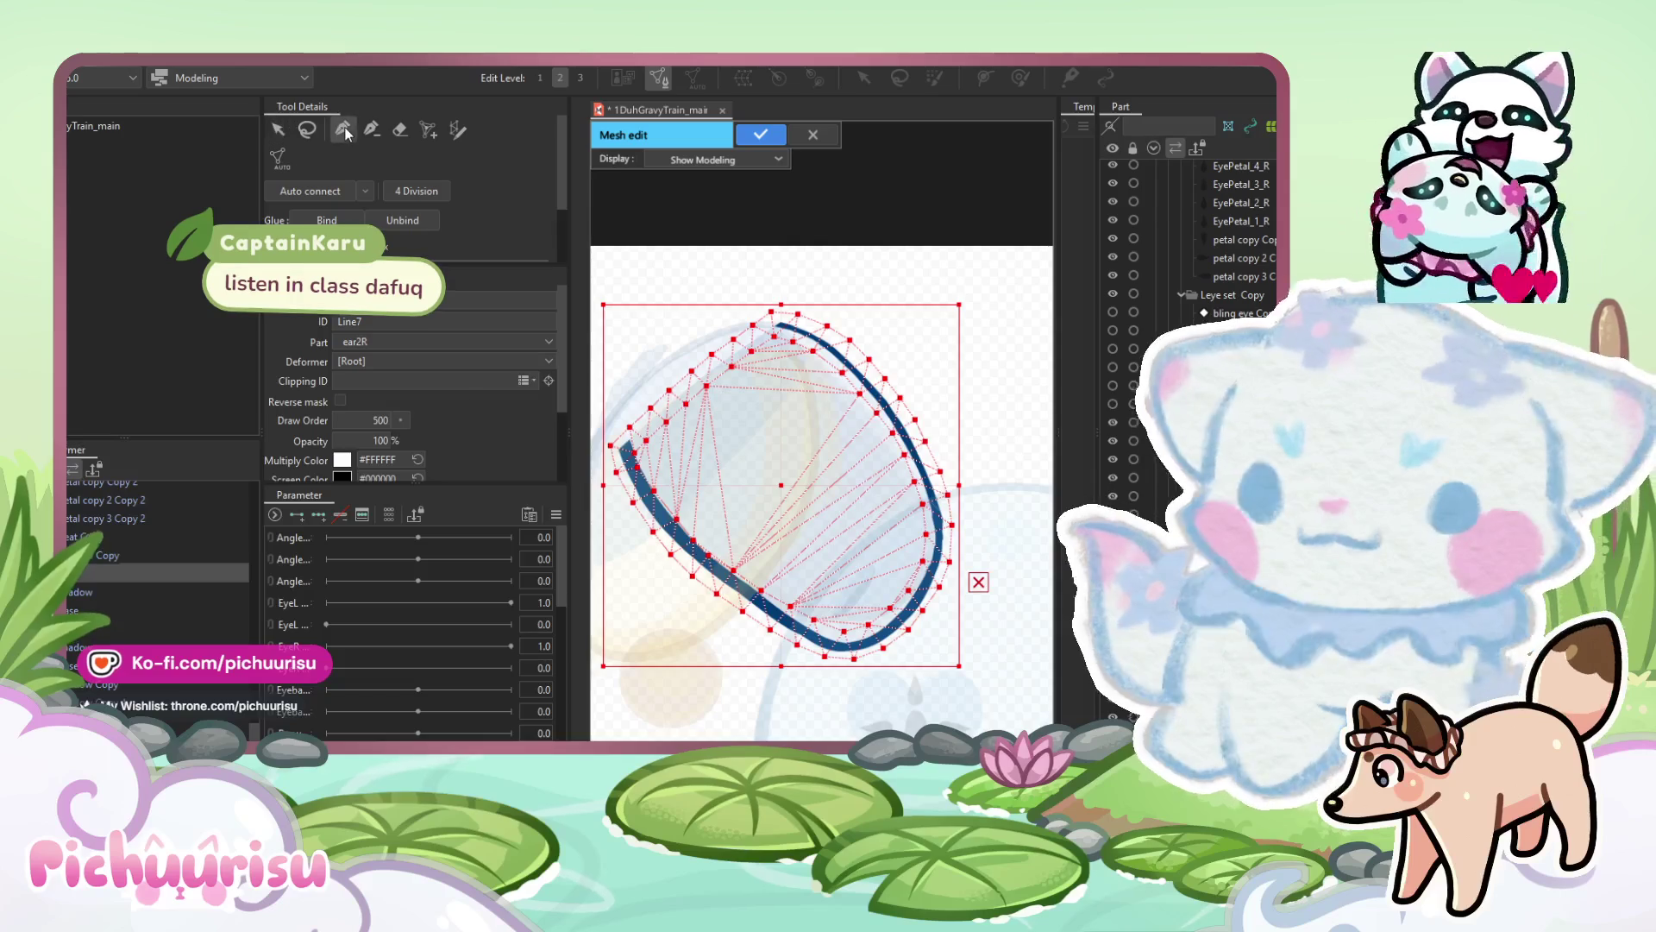
{"action": "scroll", "coordinate": [656, 480], "scroll_direction": "up", "scroll_amount": 3}
{"action": "left_click", "coordinate": [372, 130]}
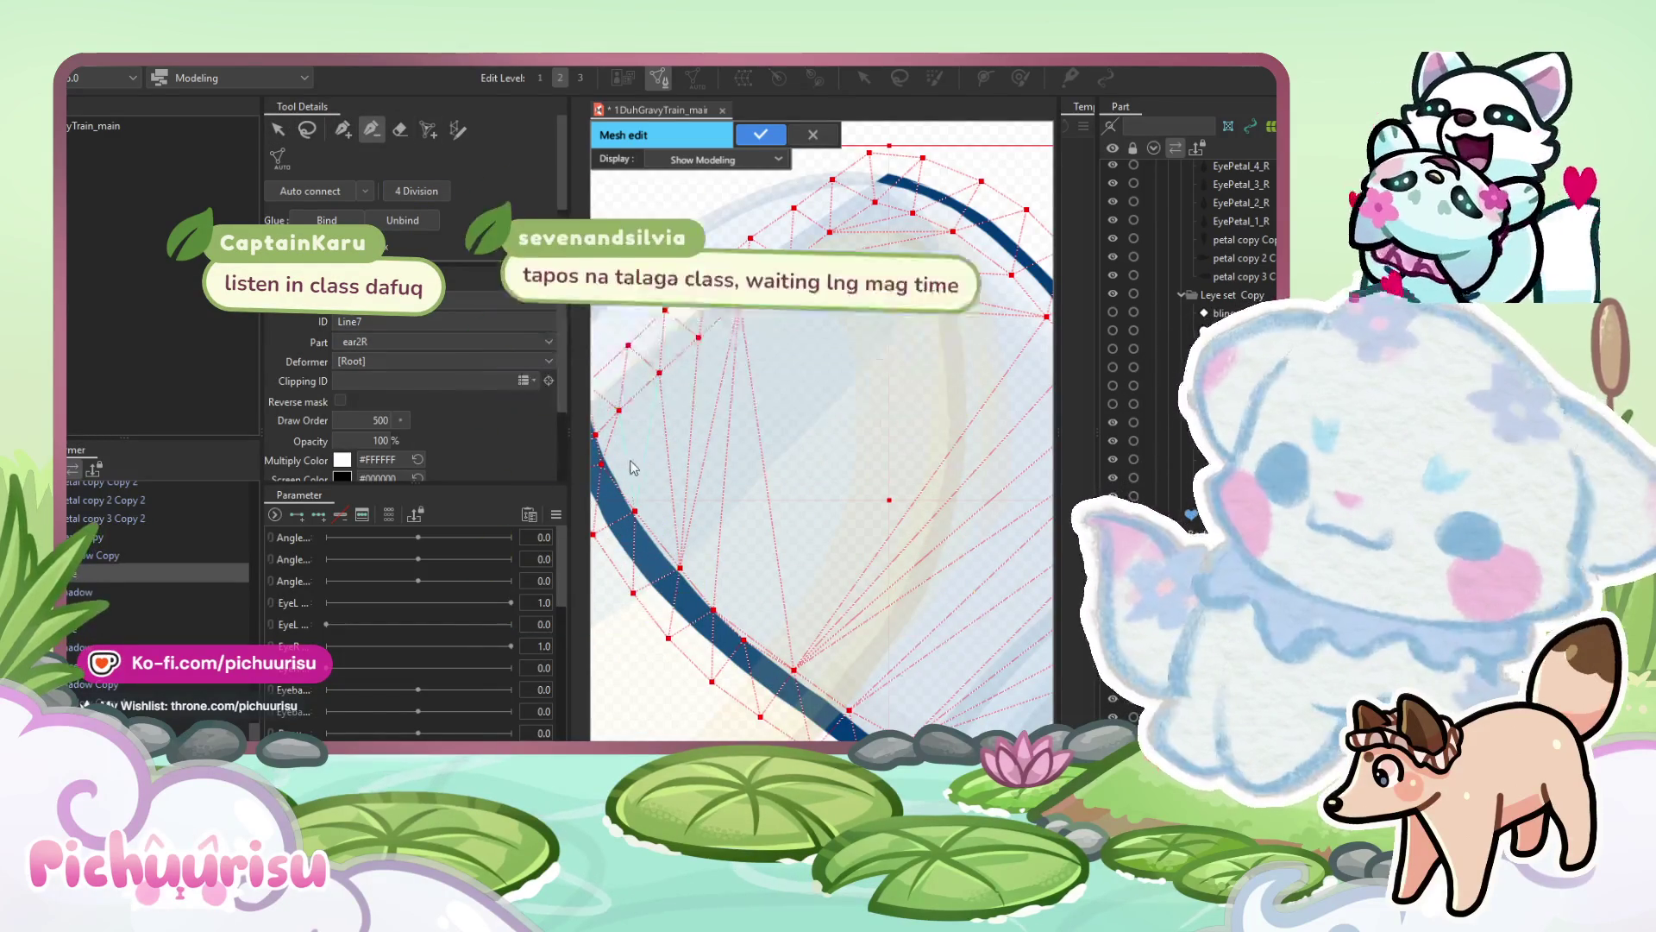
{"action": "scroll", "coordinate": [656, 457], "scroll_direction": "left", "scroll_amount": 2}
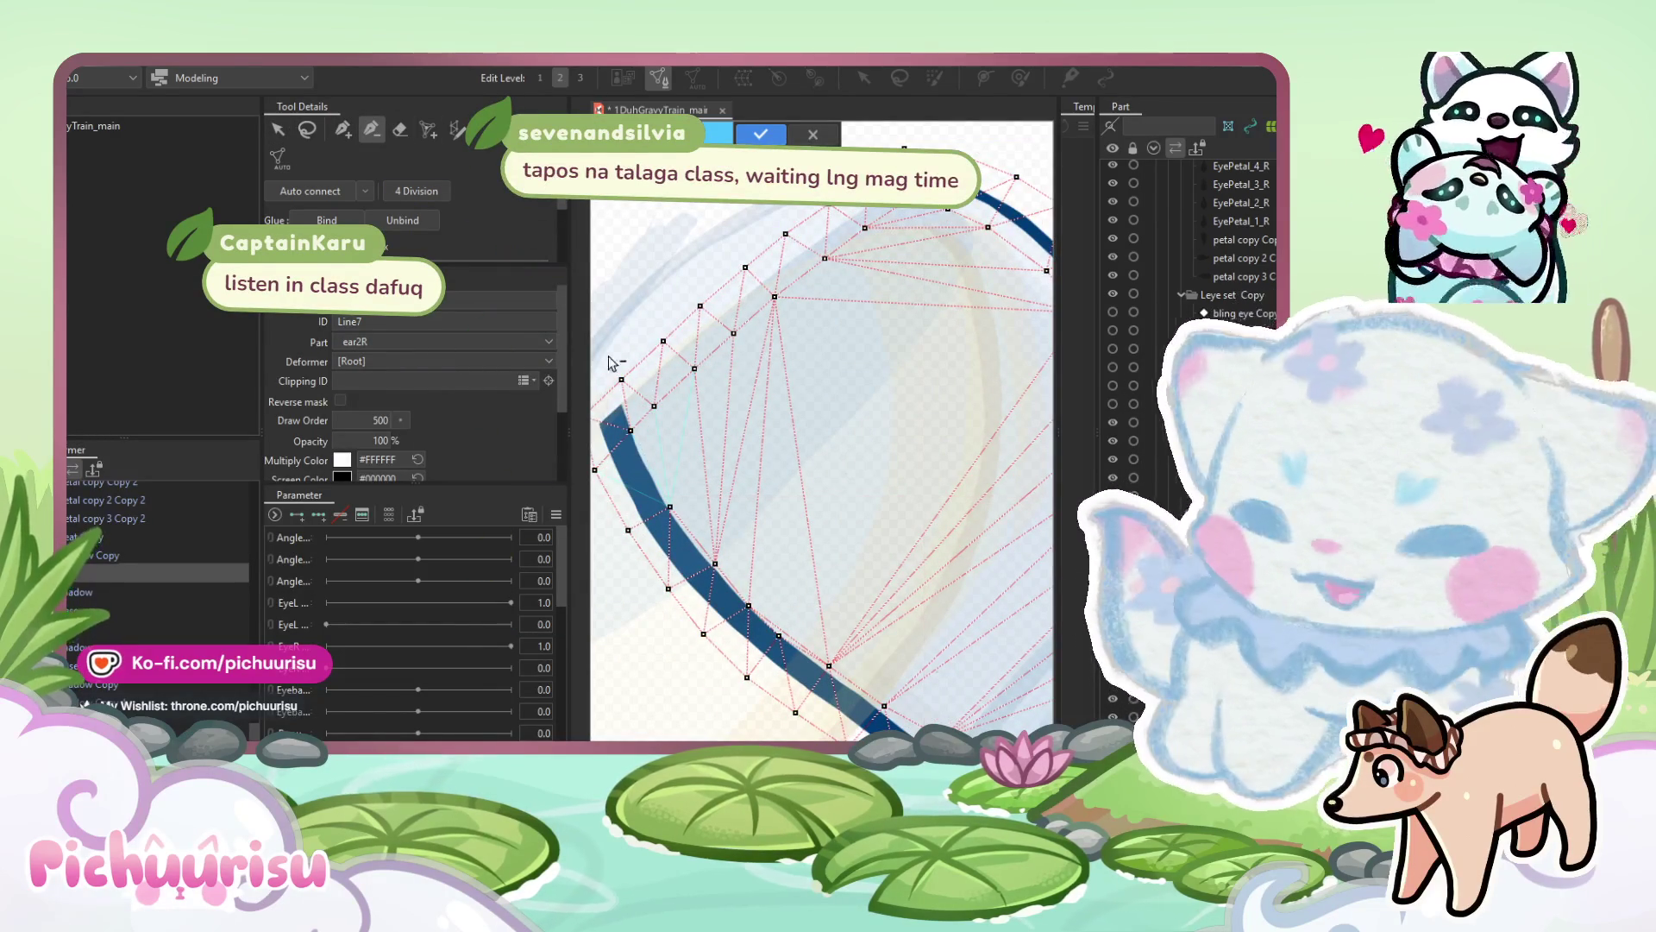
{"action": "scroll", "coordinate": [665, 479], "scroll_direction": "up", "scroll_amount": 2}
{"action": "left_click", "coordinate": [343, 130]}
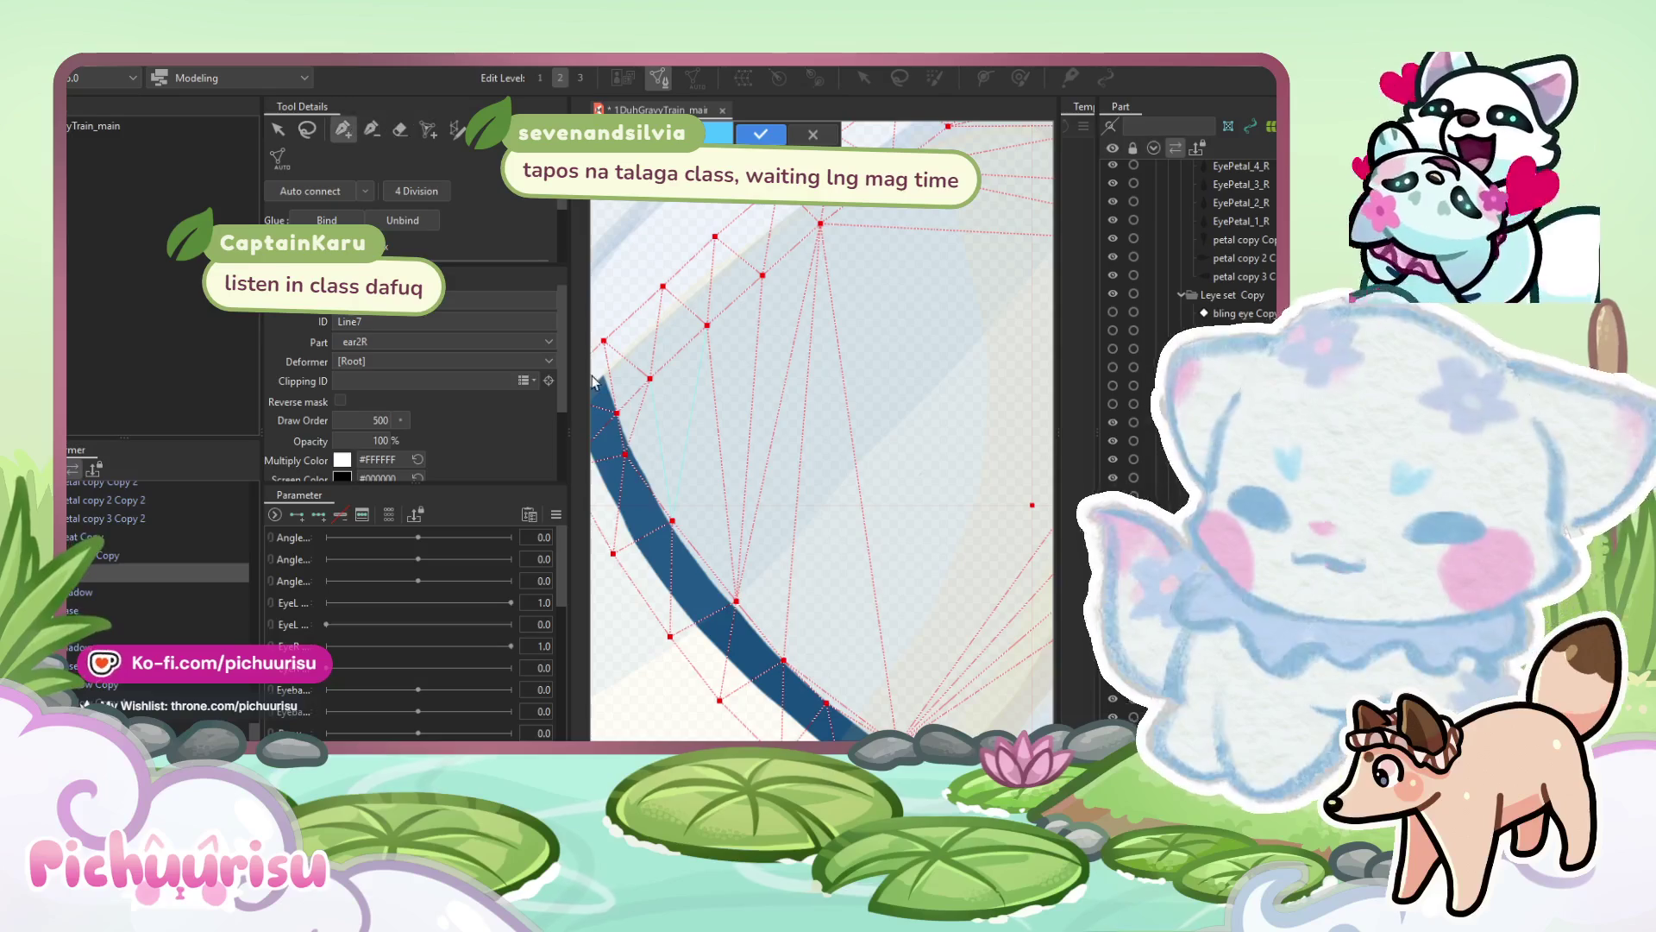
{"action": "scroll", "coordinate": [633, 451], "scroll_direction": "left", "scroll_amount": 1}
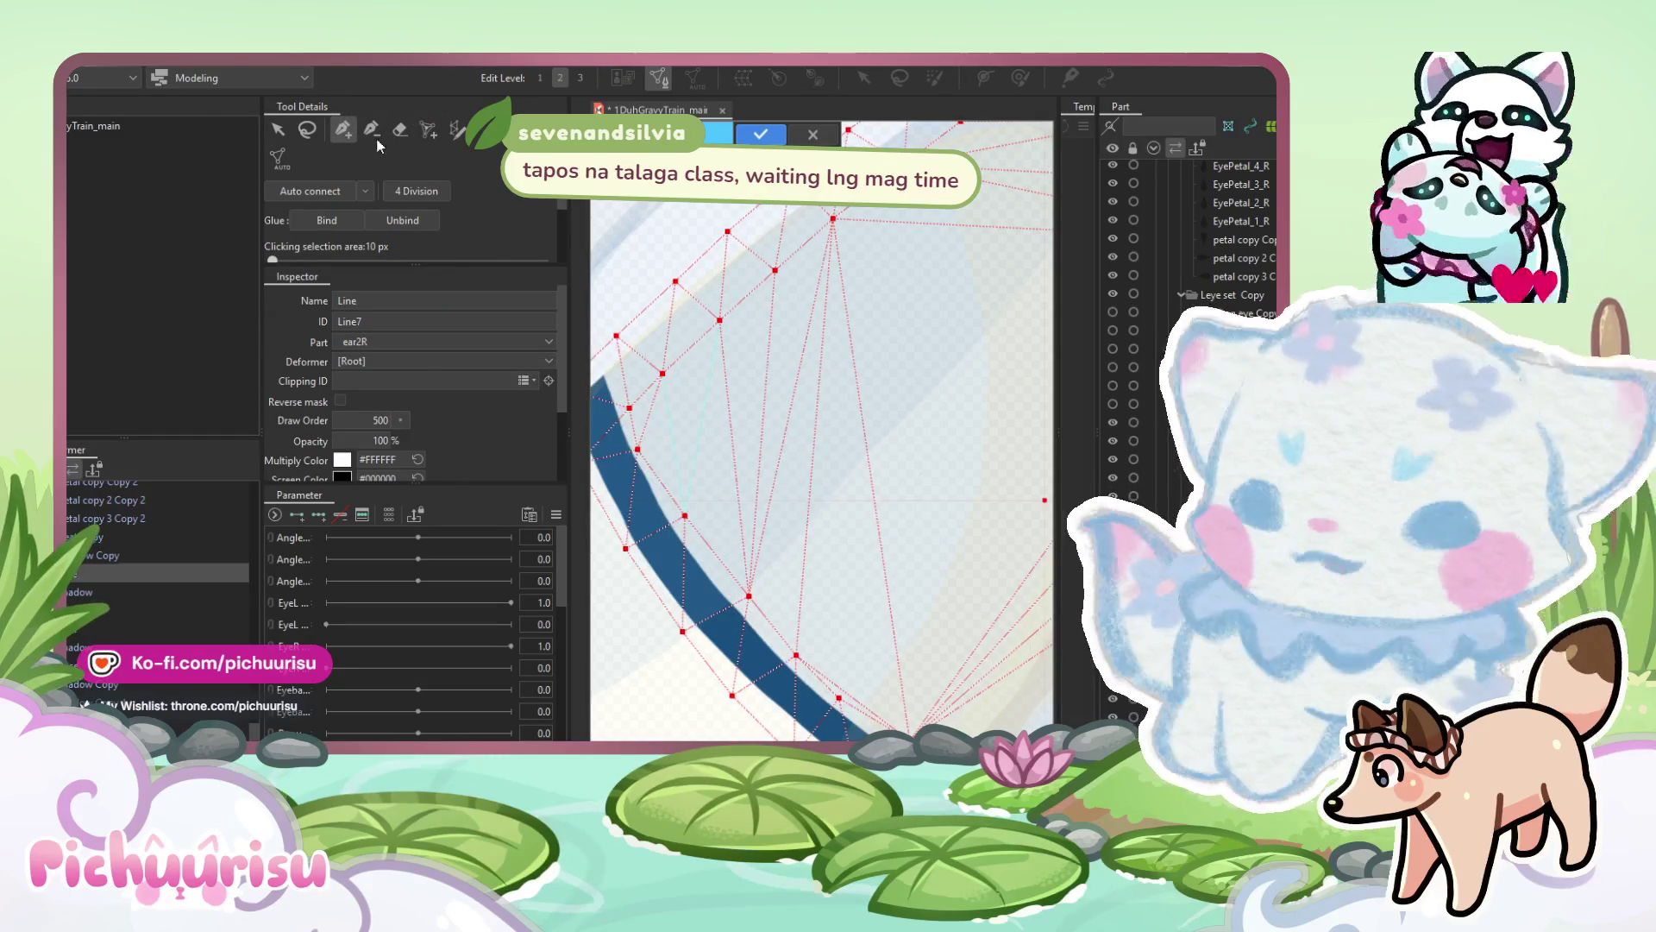
{"action": "left_click", "coordinate": [278, 129]}
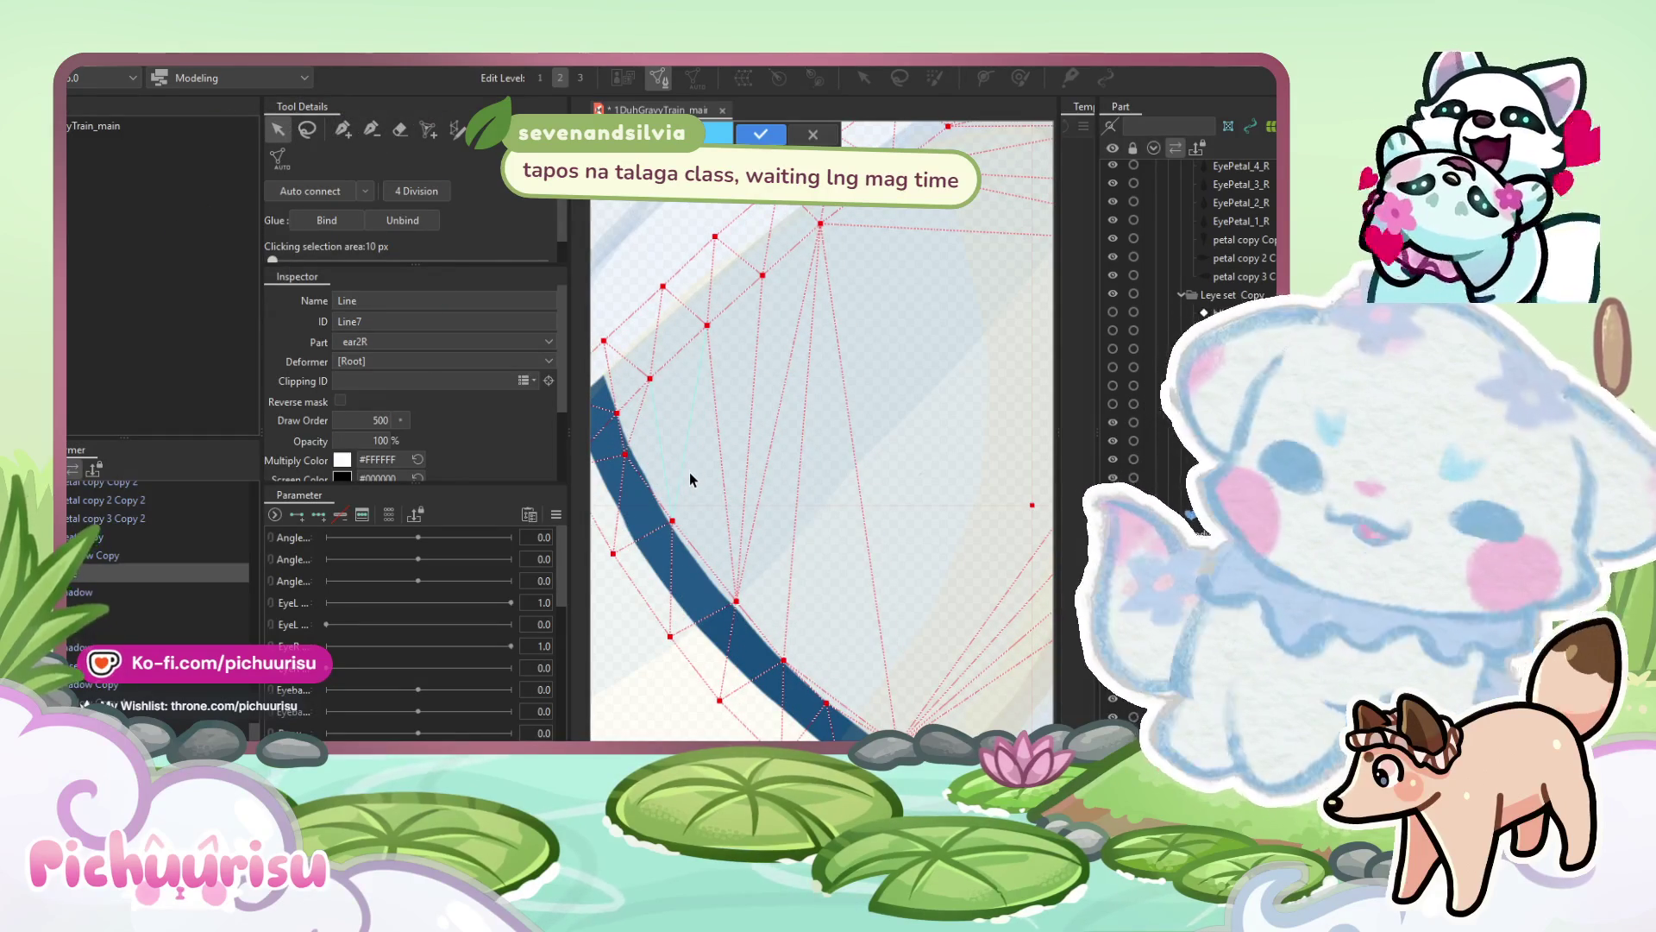
{"action": "scroll", "coordinate": [643, 450], "scroll_direction": "left", "scroll_amount": 1}
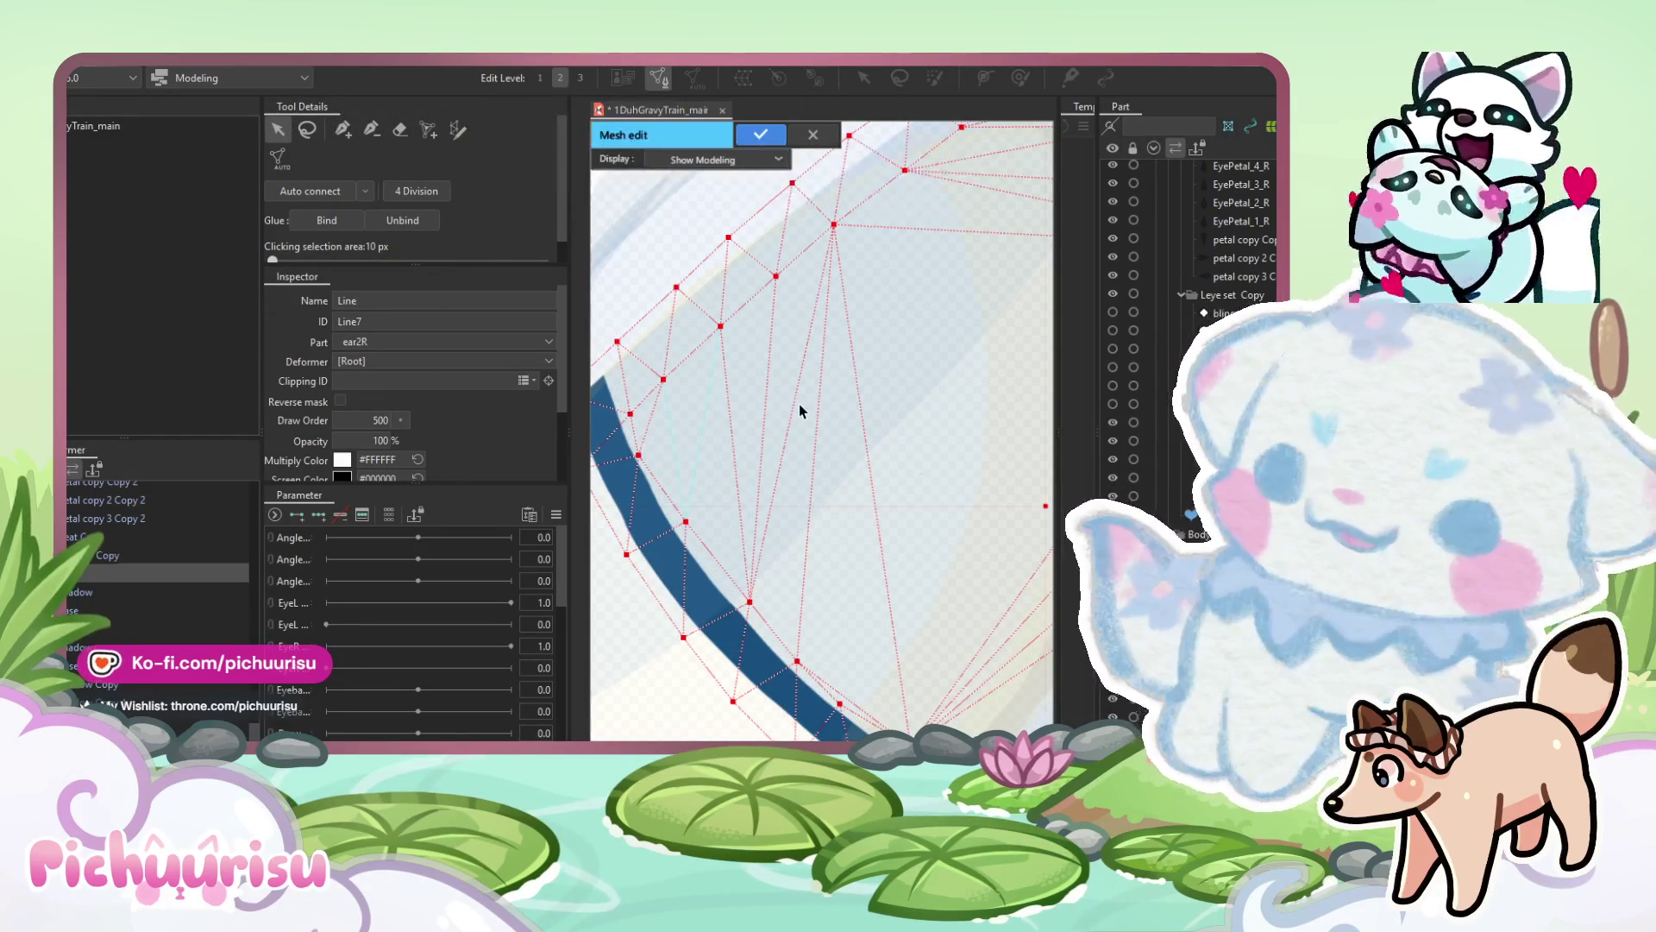
{"action": "scroll", "coordinate": [798, 410], "scroll_direction": "right", "scroll_amount": 1}
{"action": "scroll", "coordinate": [695, 307], "scroll_direction": "down", "scroll_amount": 3}
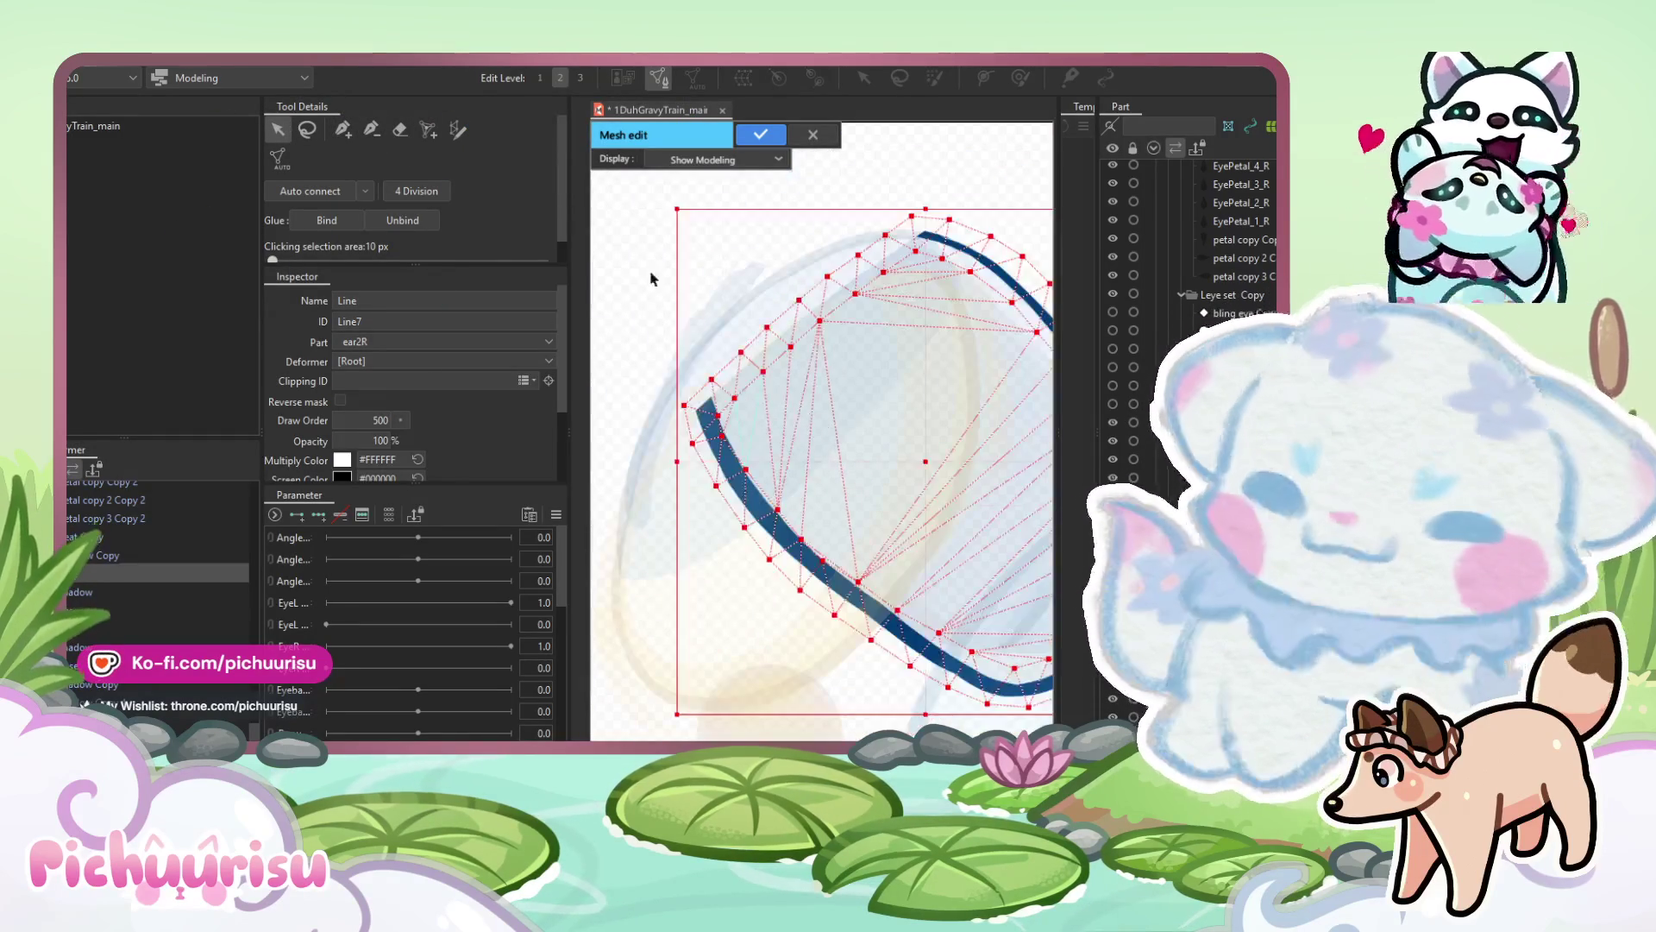
{"action": "scroll", "coordinate": [705, 412], "scroll_direction": "up", "scroll_amount": 3}
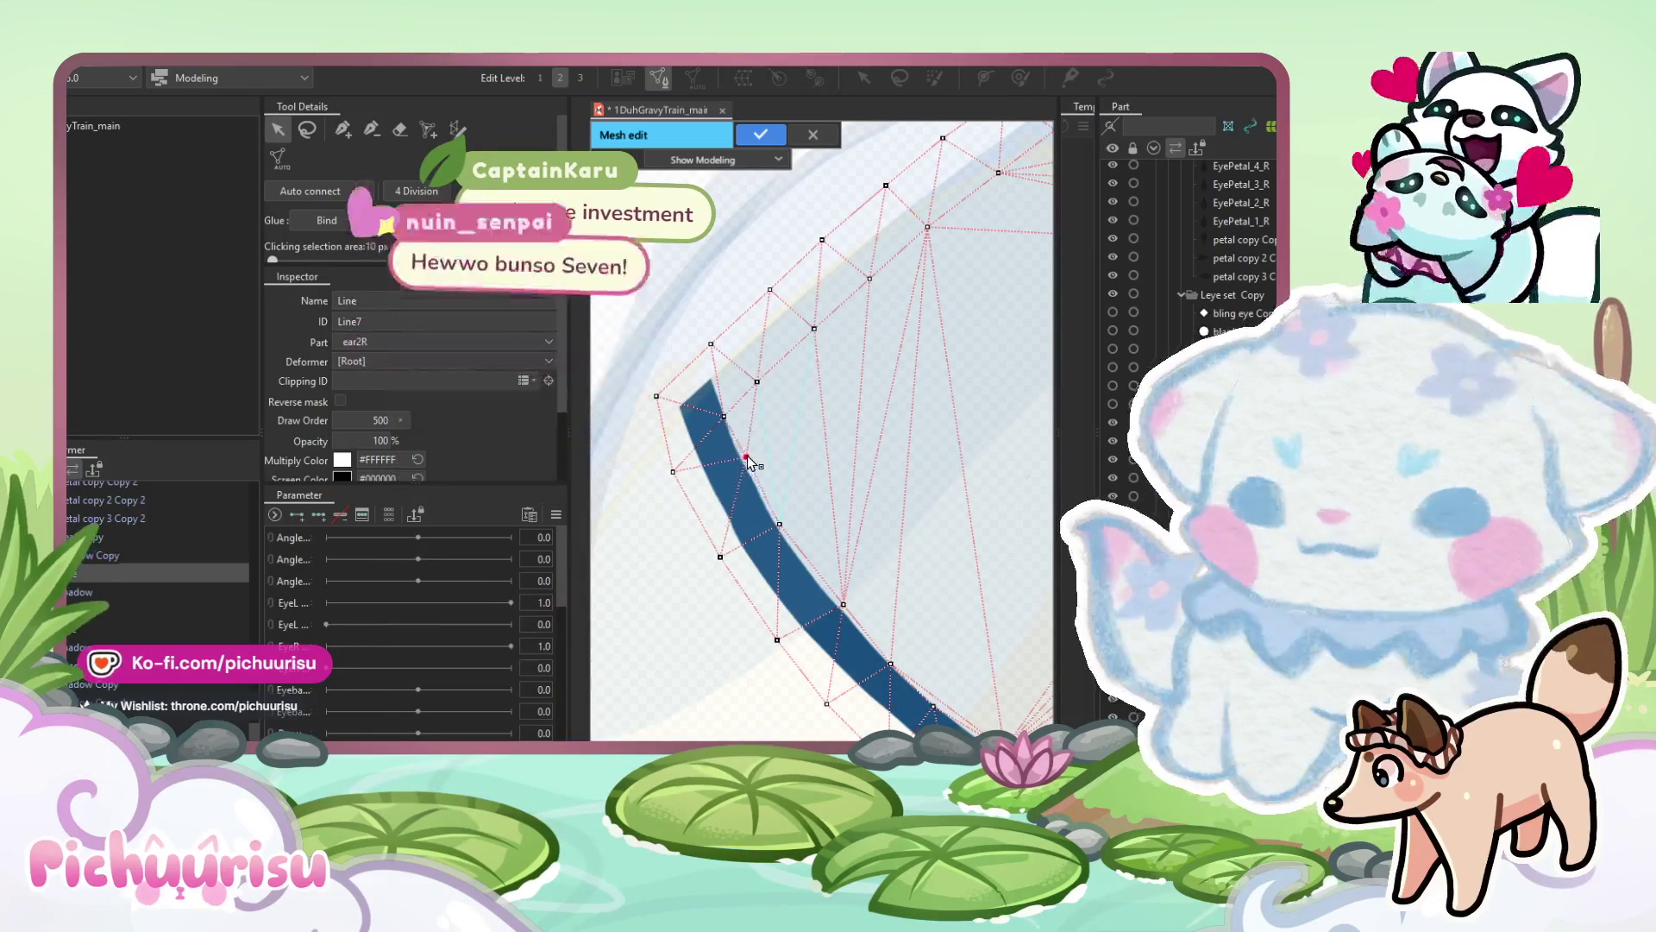
{"action": "left_click", "coordinate": [750, 456]}
{"action": "left_click_drag", "start_coordinate": [724, 416], "coordinate": [733, 415]}
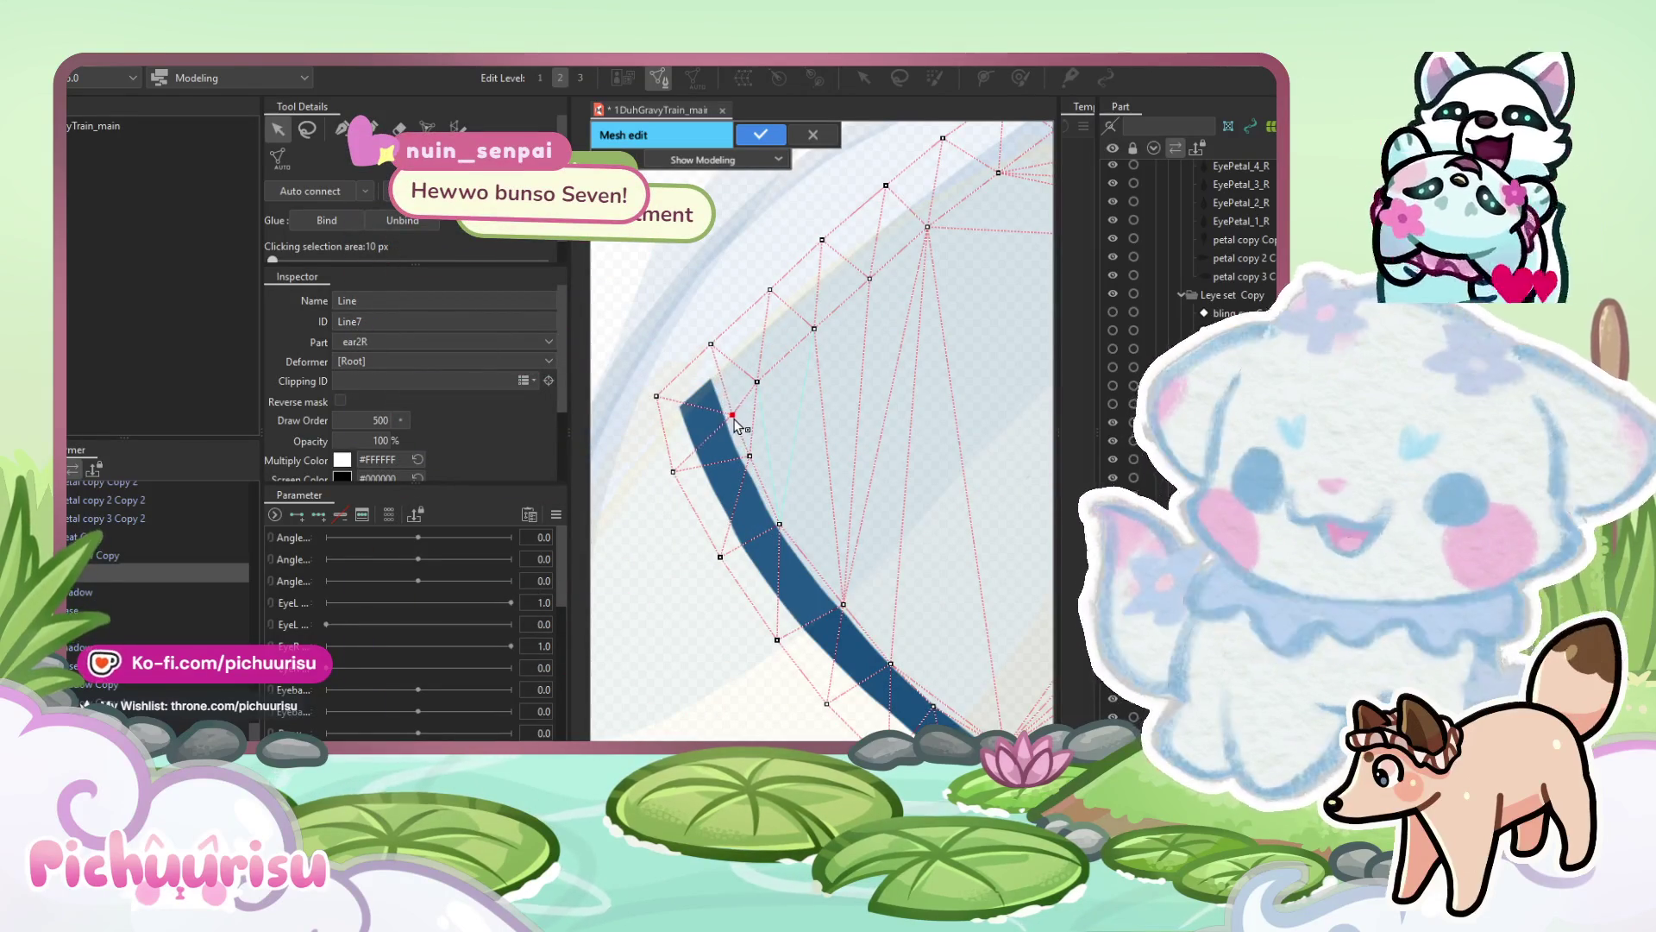
Drag another vertex to hug the blue outline and box-select a group of ear-line vertices.
{"action": "scroll", "coordinate": [743, 480], "scroll_direction": "down", "scroll_amount": 2}
{"action": "scroll", "coordinate": [787, 592], "scroll_direction": "up", "scroll_amount": 4}
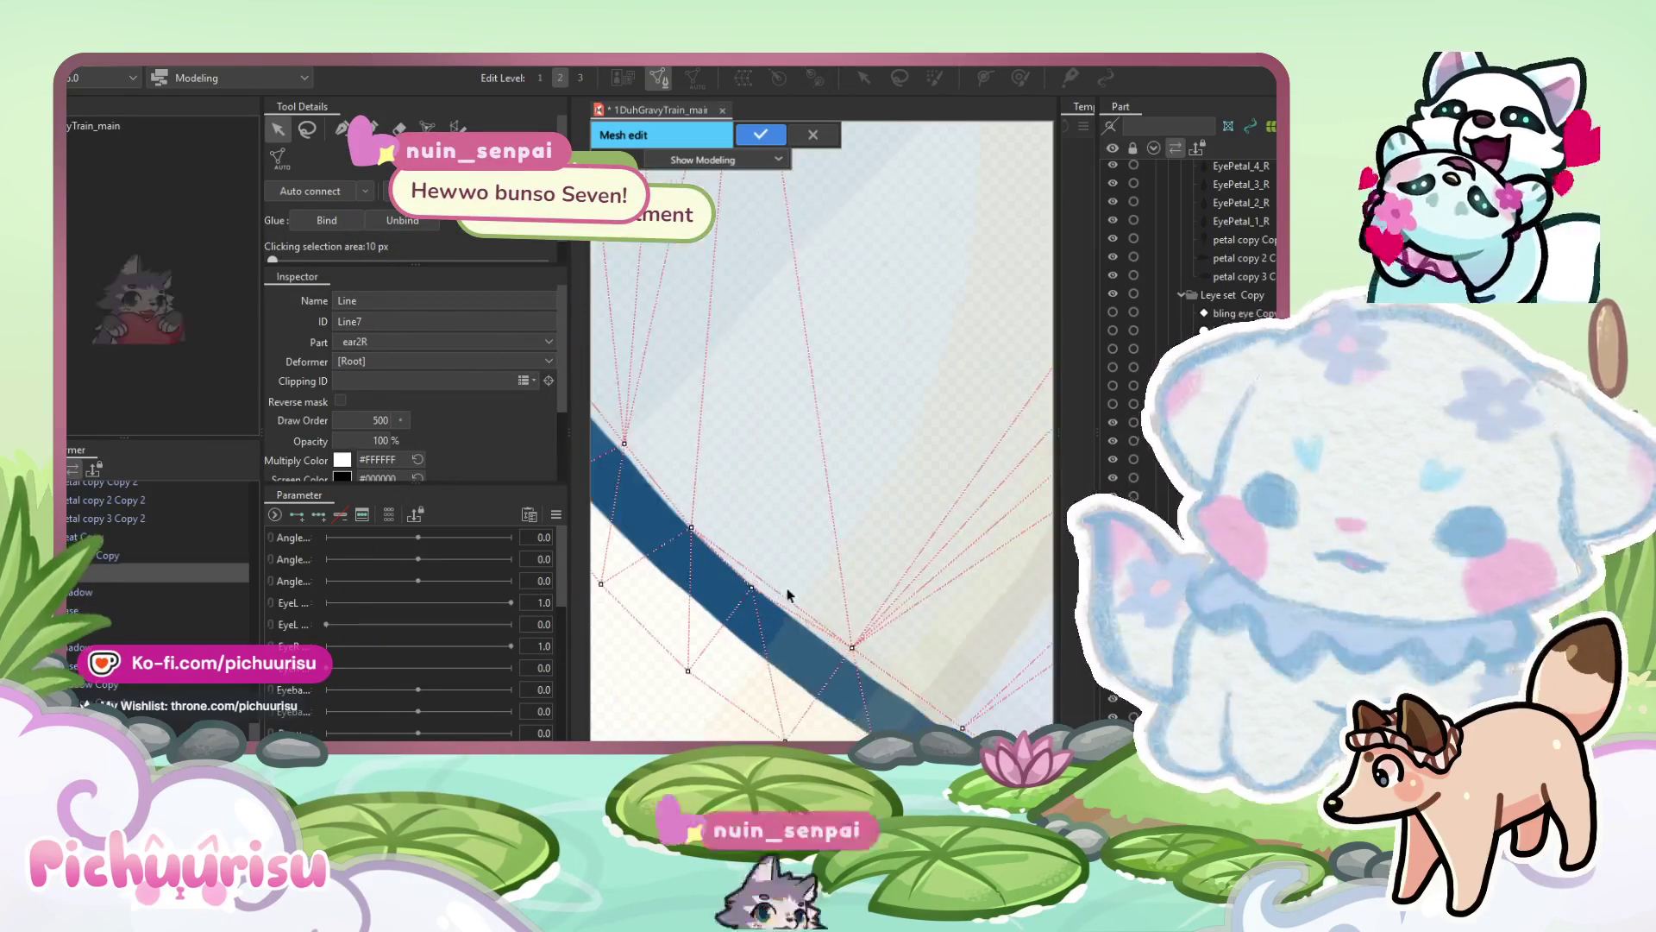
{"action": "left_click_drag", "start_coordinate": [691, 526], "coordinate": [710, 522]}
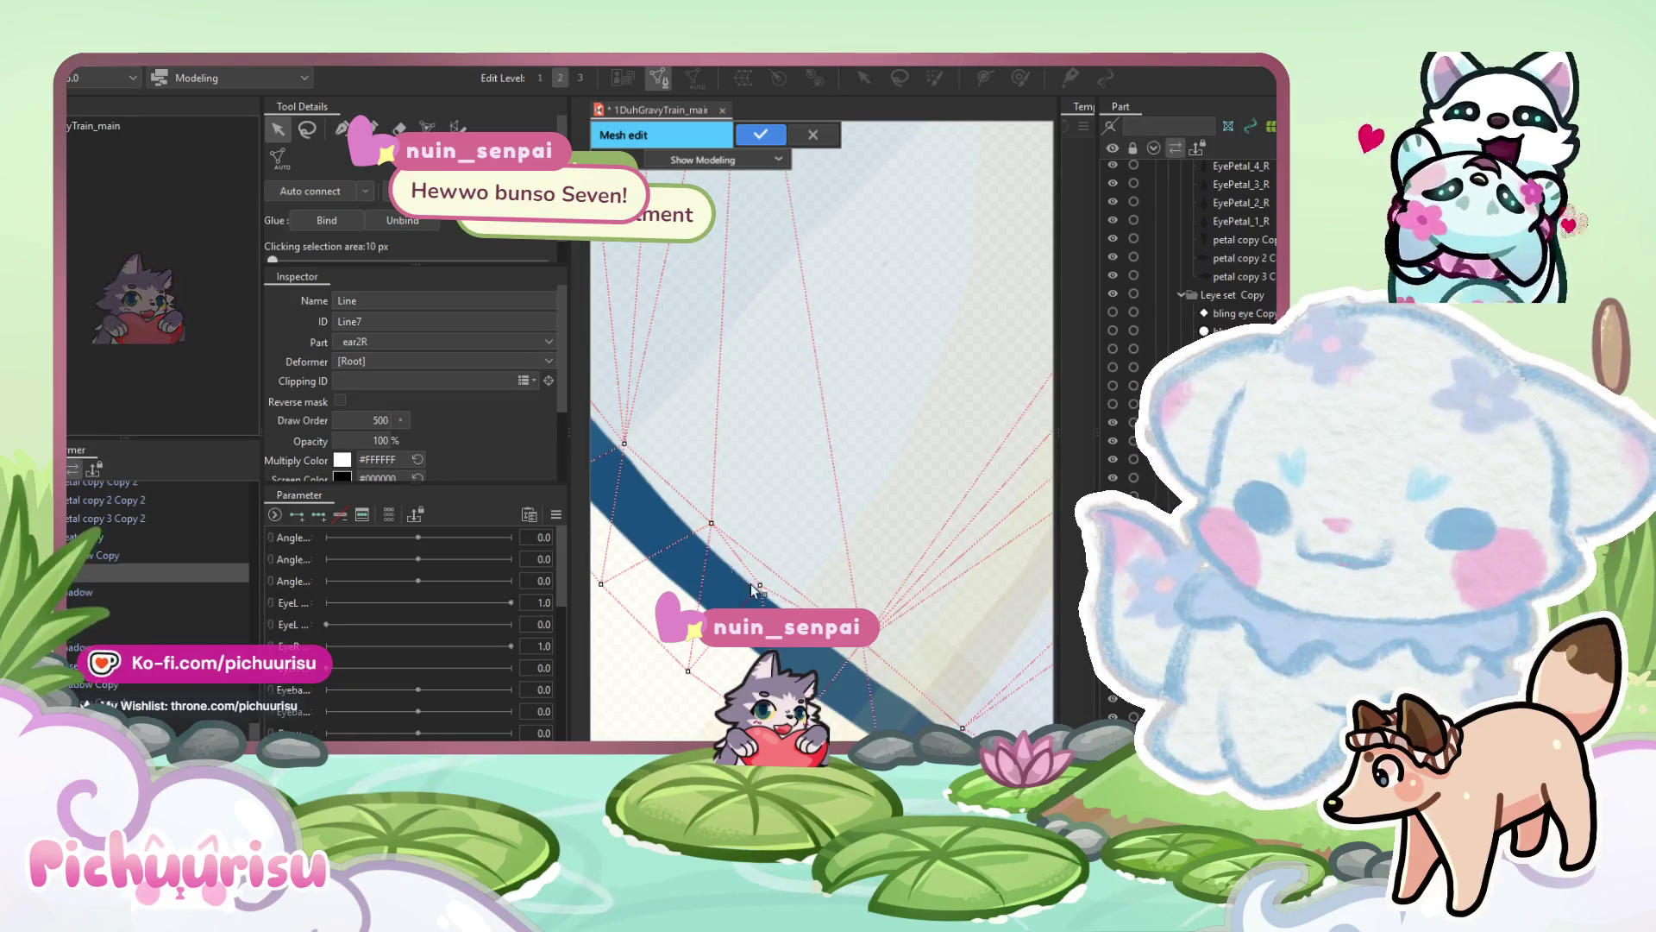
{"action": "scroll", "coordinate": [854, 655], "scroll_direction": "down", "scroll_amount": 3}
{"action": "scroll", "coordinate": [920, 553], "scroll_direction": "up", "scroll_amount": 1}
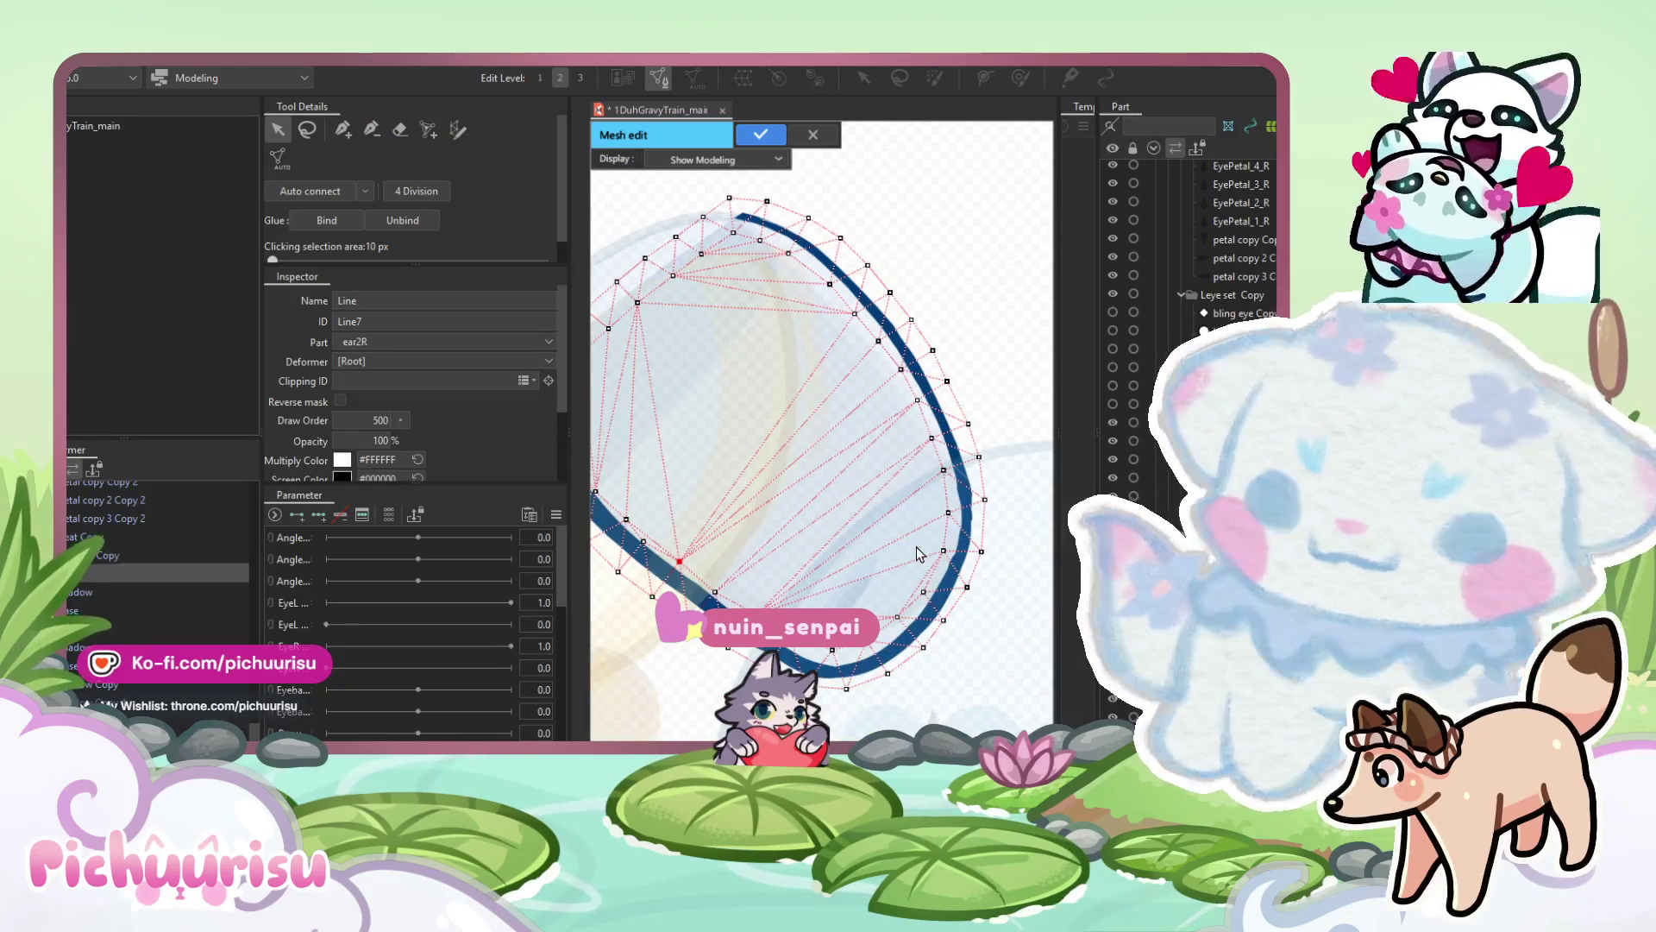
{"action": "scroll", "coordinate": [917, 552], "scroll_direction": "down", "scroll_amount": 1}
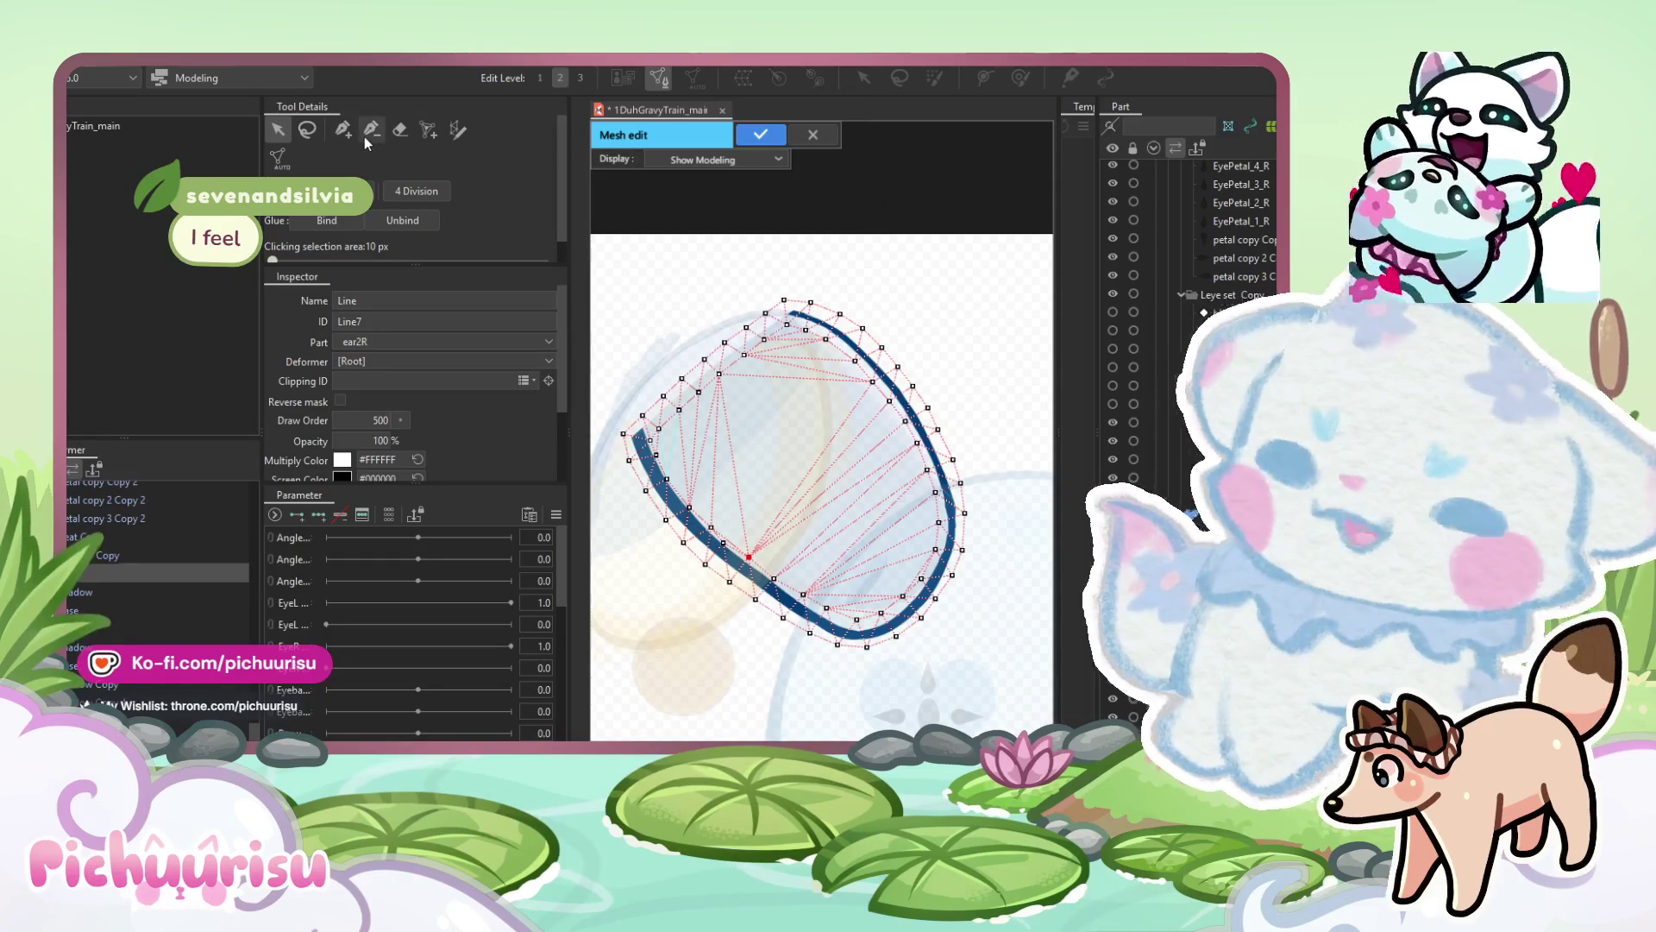
{"action": "left_click", "coordinate": [369, 135]}
{"action": "scroll", "coordinate": [647, 435], "scroll_direction": "up", "scroll_amount": 2}
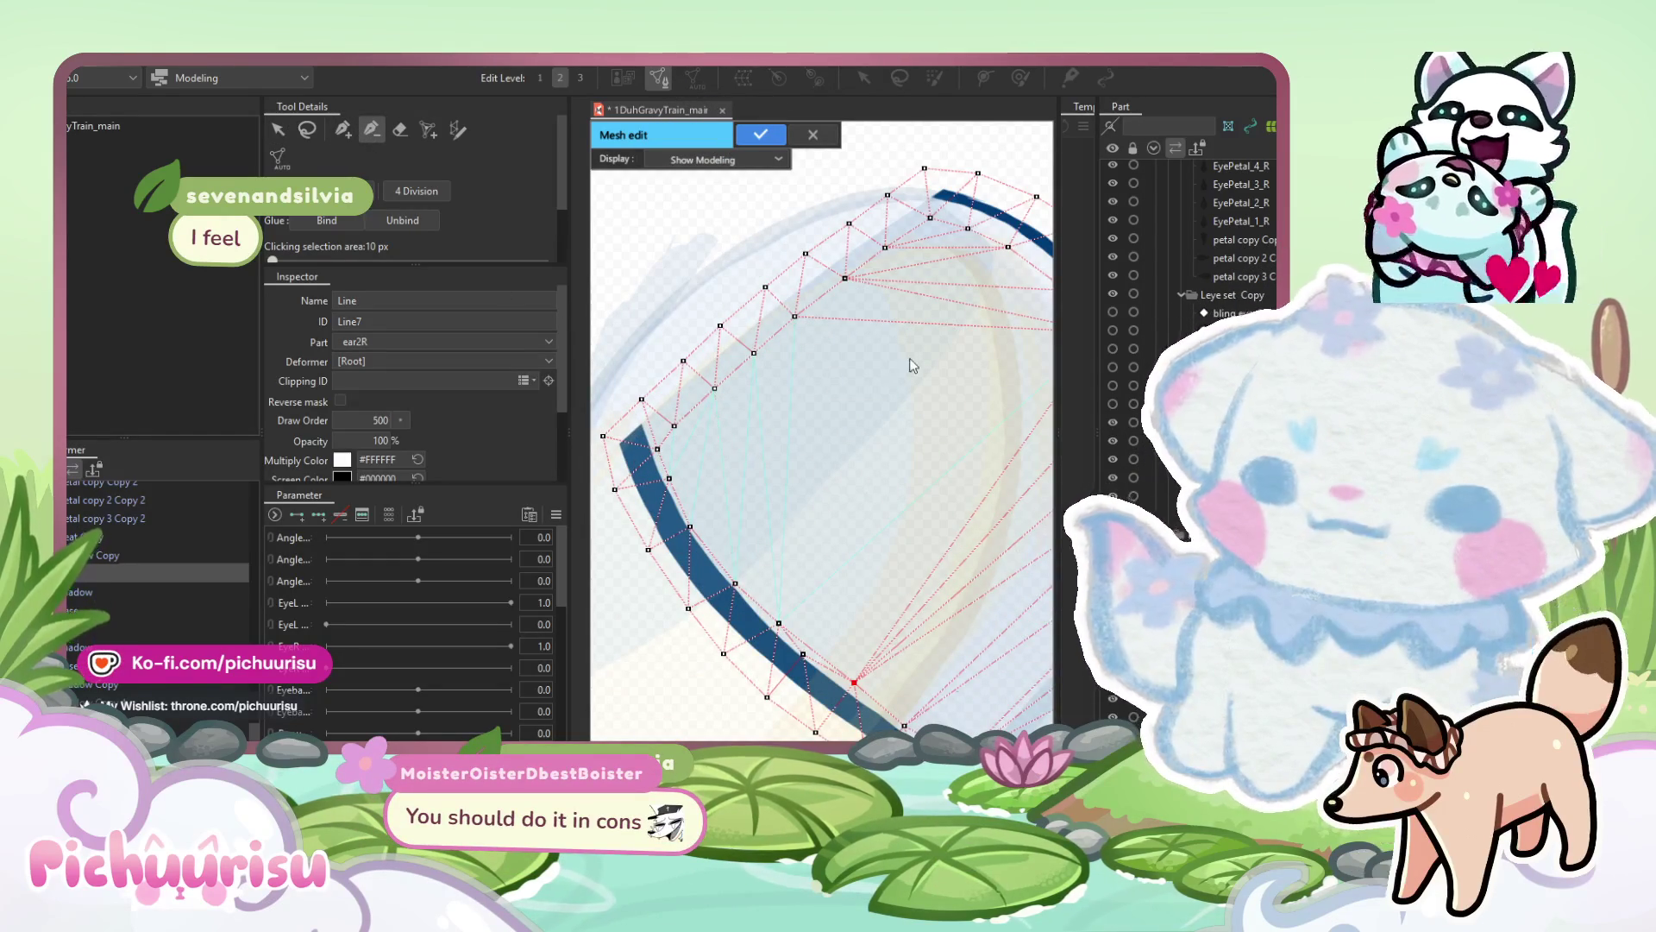
{"action": "scroll", "coordinate": [869, 415], "scroll_direction": "up", "scroll_amount": 2}
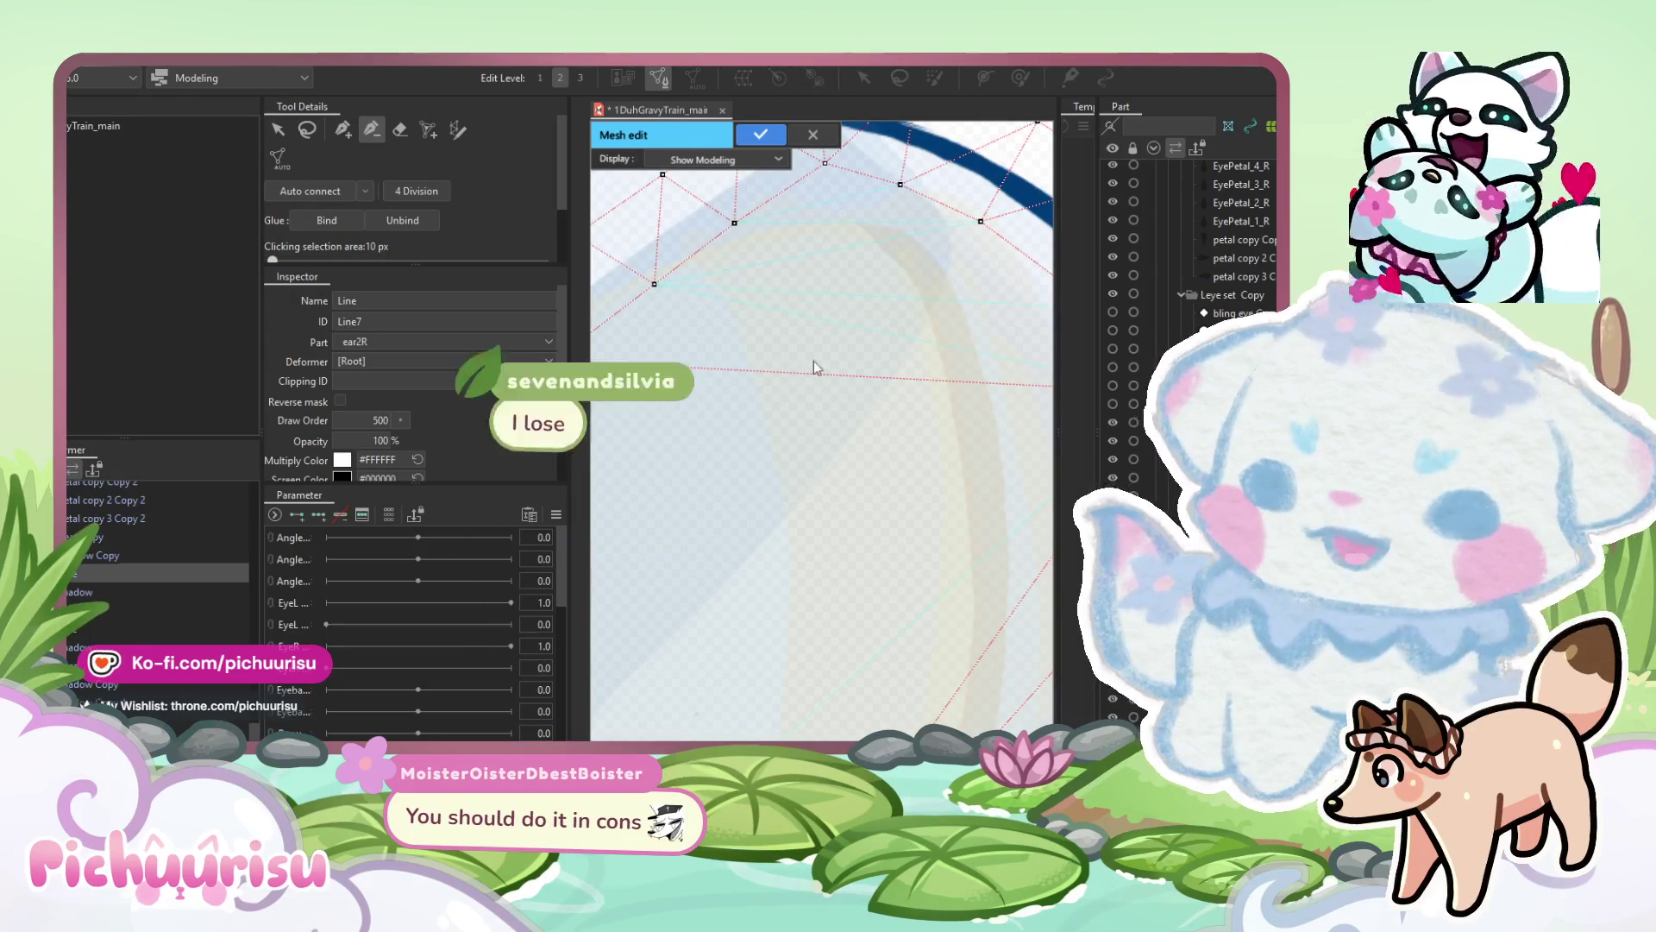
{"action": "scroll", "coordinate": [754, 309], "scroll_direction": "down", "scroll_amount": 3}
{"action": "scroll", "coordinate": [895, 451], "scroll_direction": "up", "scroll_amount": 1}
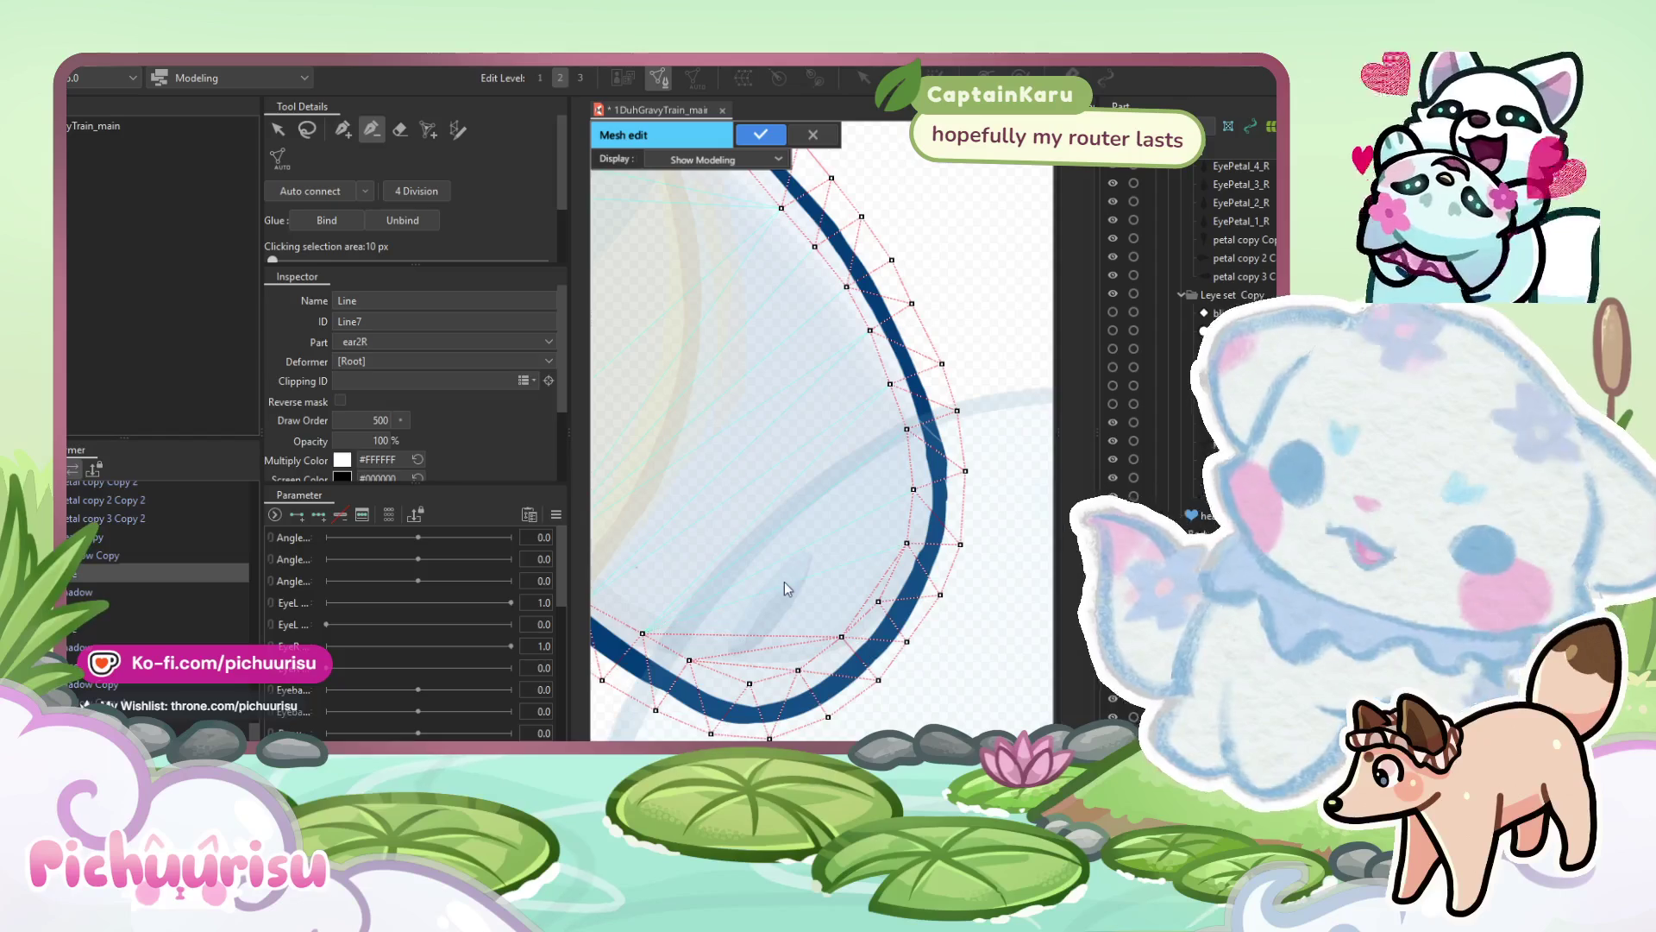
{"action": "scroll", "coordinate": [779, 645], "scroll_direction": "down", "scroll_amount": 3}
{"action": "scroll", "coordinate": [878, 587], "scroll_direction": "up", "scroll_amount": 3}
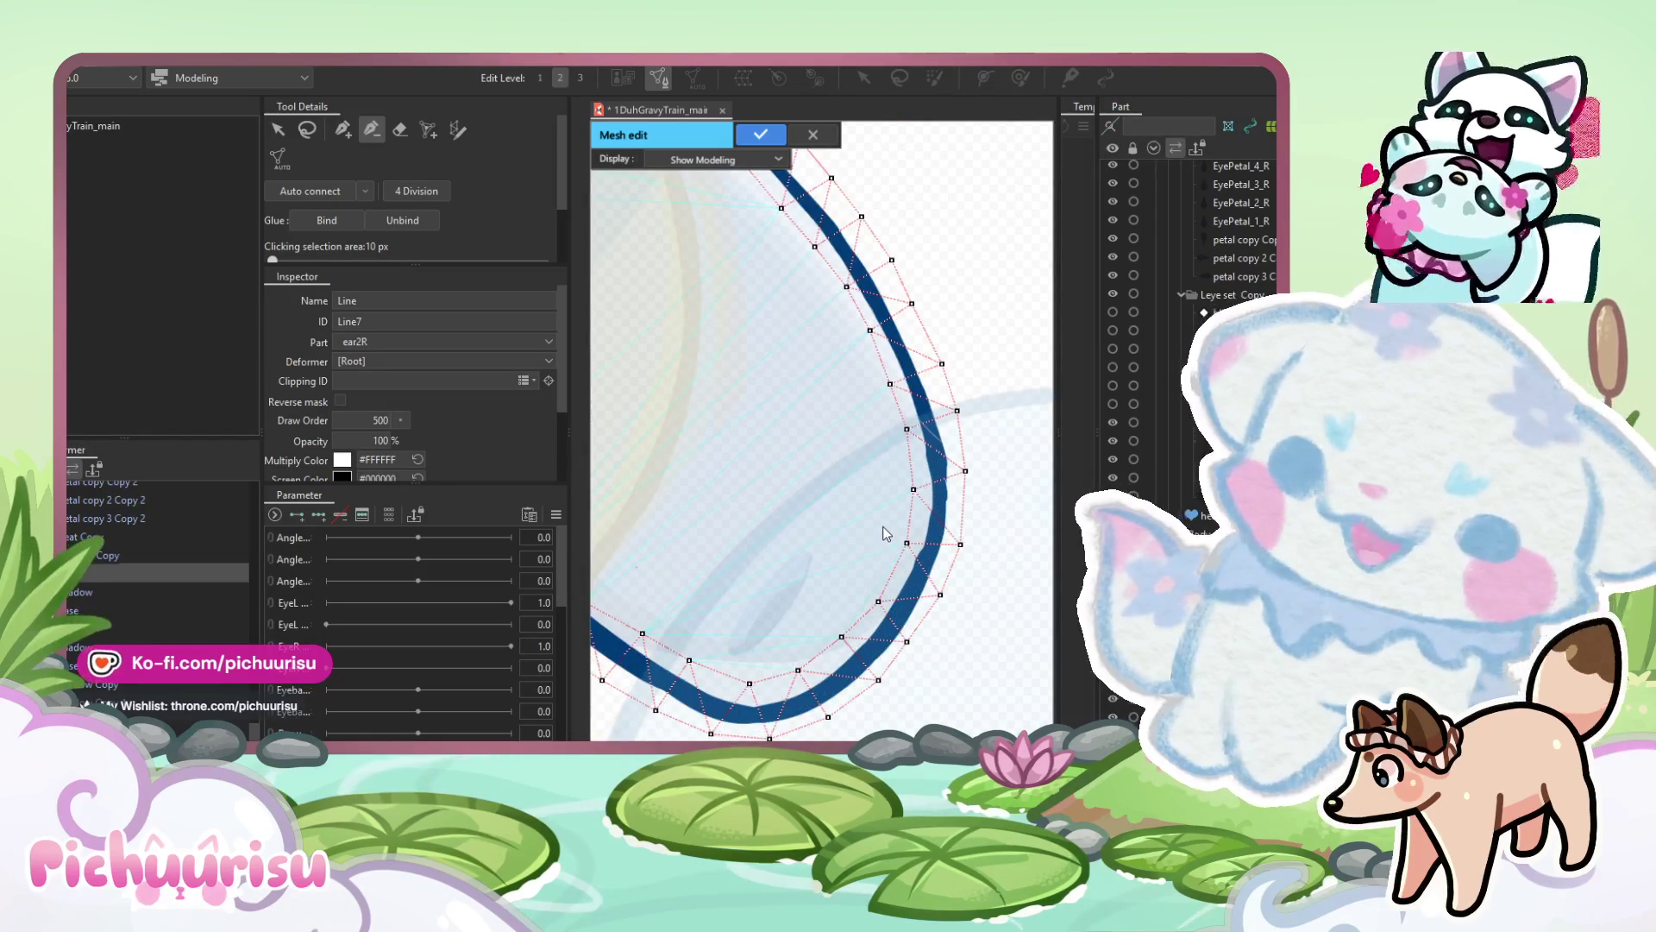
{"action": "scroll", "coordinate": [889, 517], "scroll_direction": "down", "scroll_amount": 4}
{"action": "scroll", "coordinate": [756, 448], "scroll_direction": "up", "scroll_amount": 3}
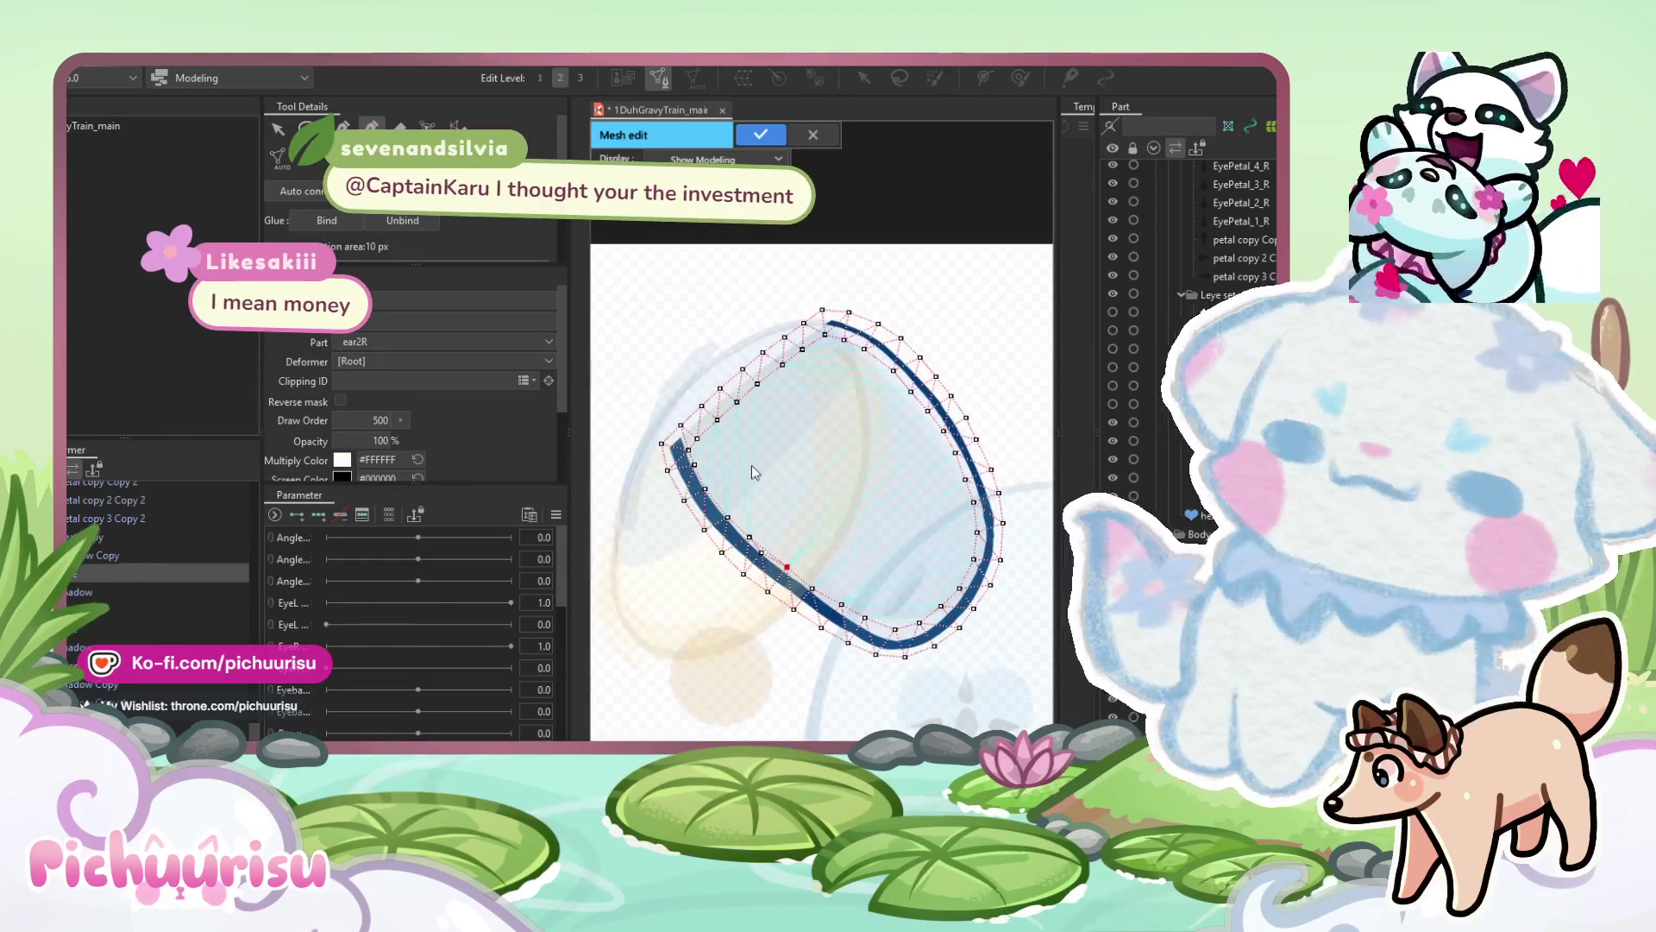
{"action": "scroll", "coordinate": [744, 450], "scroll_direction": "down", "scroll_amount": 3}
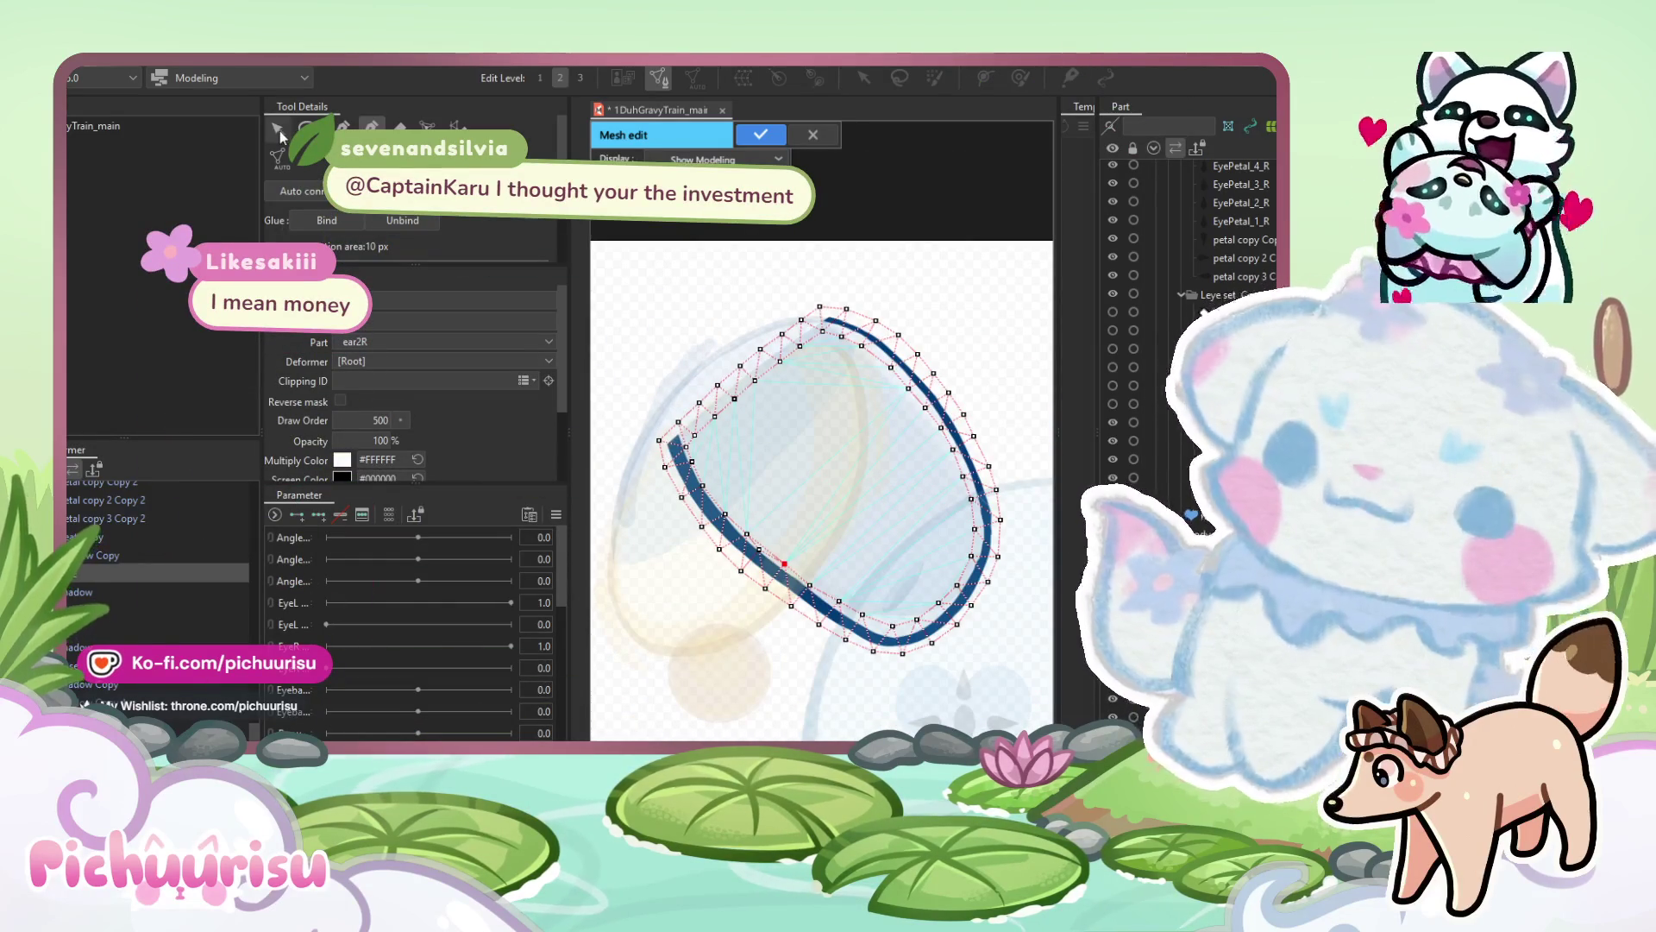
{"action": "scroll", "coordinate": [846, 469], "scroll_direction": "down", "scroll_amount": 3}
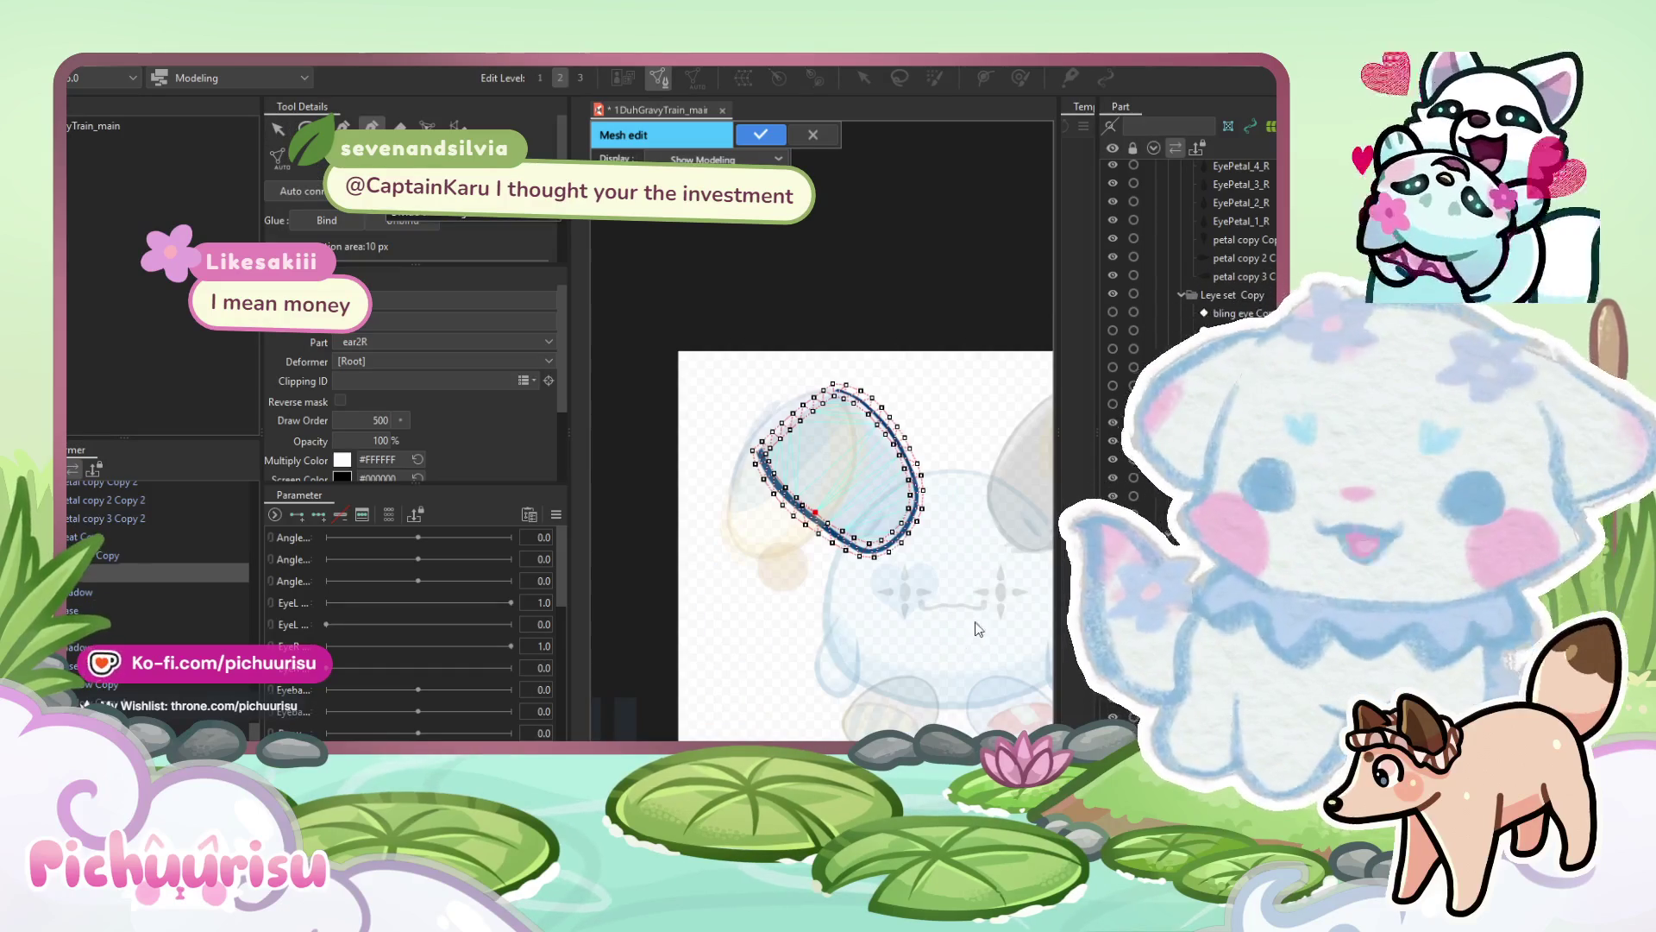
{"action": "scroll", "coordinate": [880, 496], "scroll_direction": "up", "scroll_amount": 3}
{"action": "left_click_drag", "start_coordinate": [1019, 665], "coordinate": [660, 375]}
Undo a mistaken vertex removal and box-select every vertex of the ear line mesh.
{"action": "scroll", "coordinate": [845, 483], "scroll_direction": "up", "scroll_amount": 3}
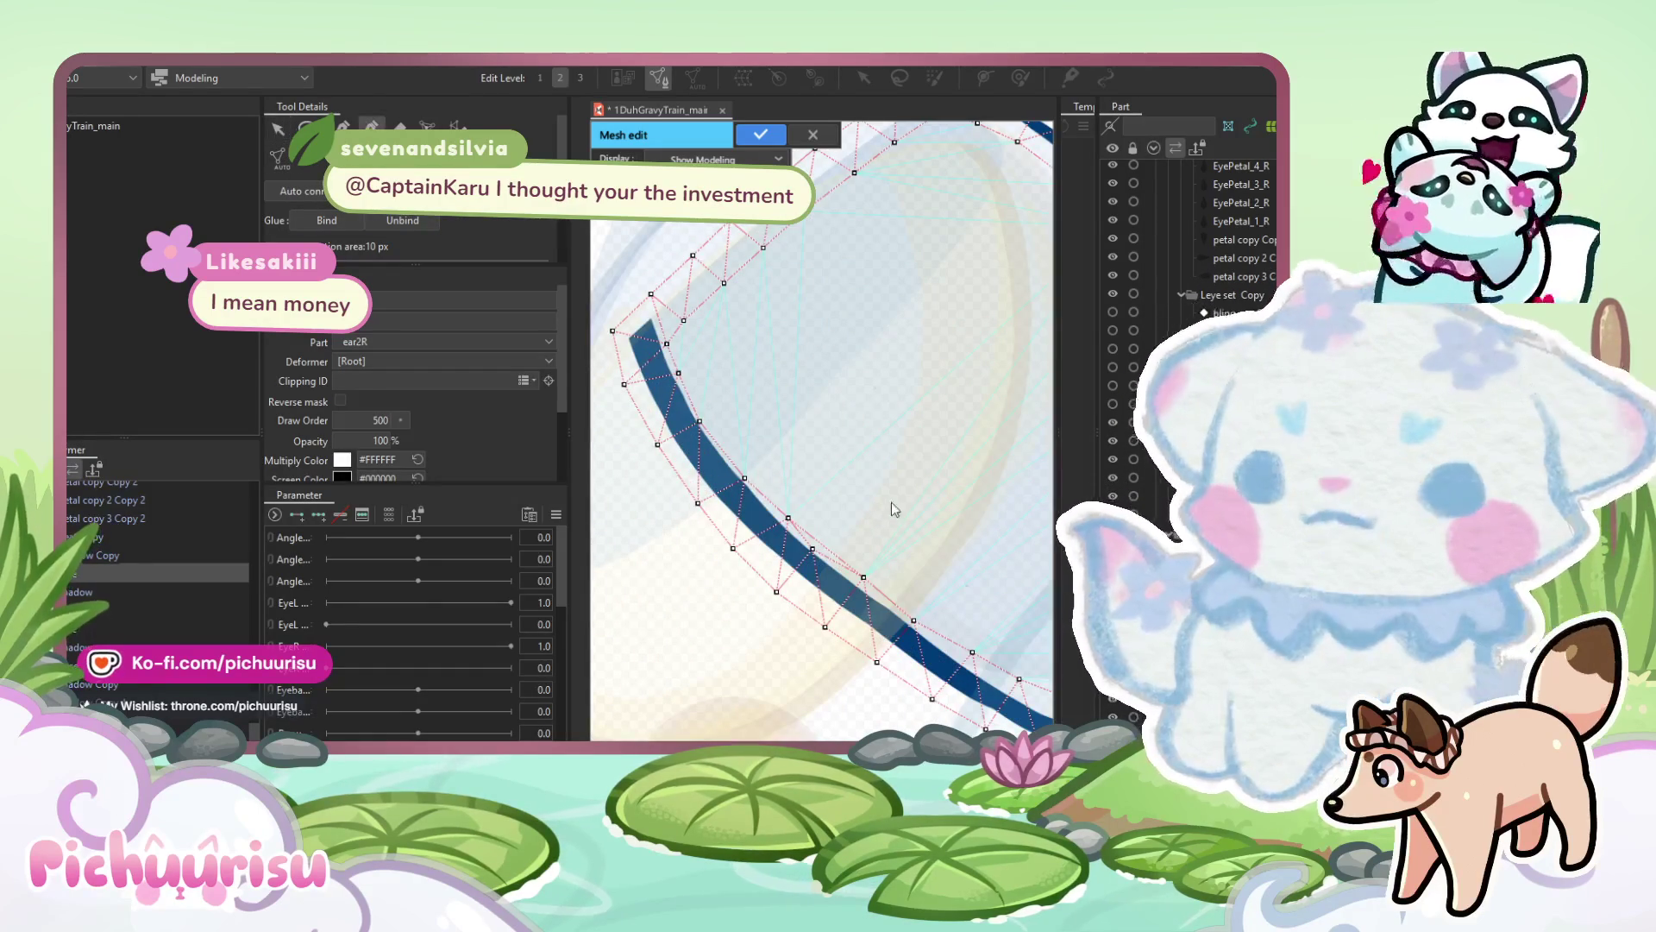
{"action": "left_click", "coordinate": [813, 548]}
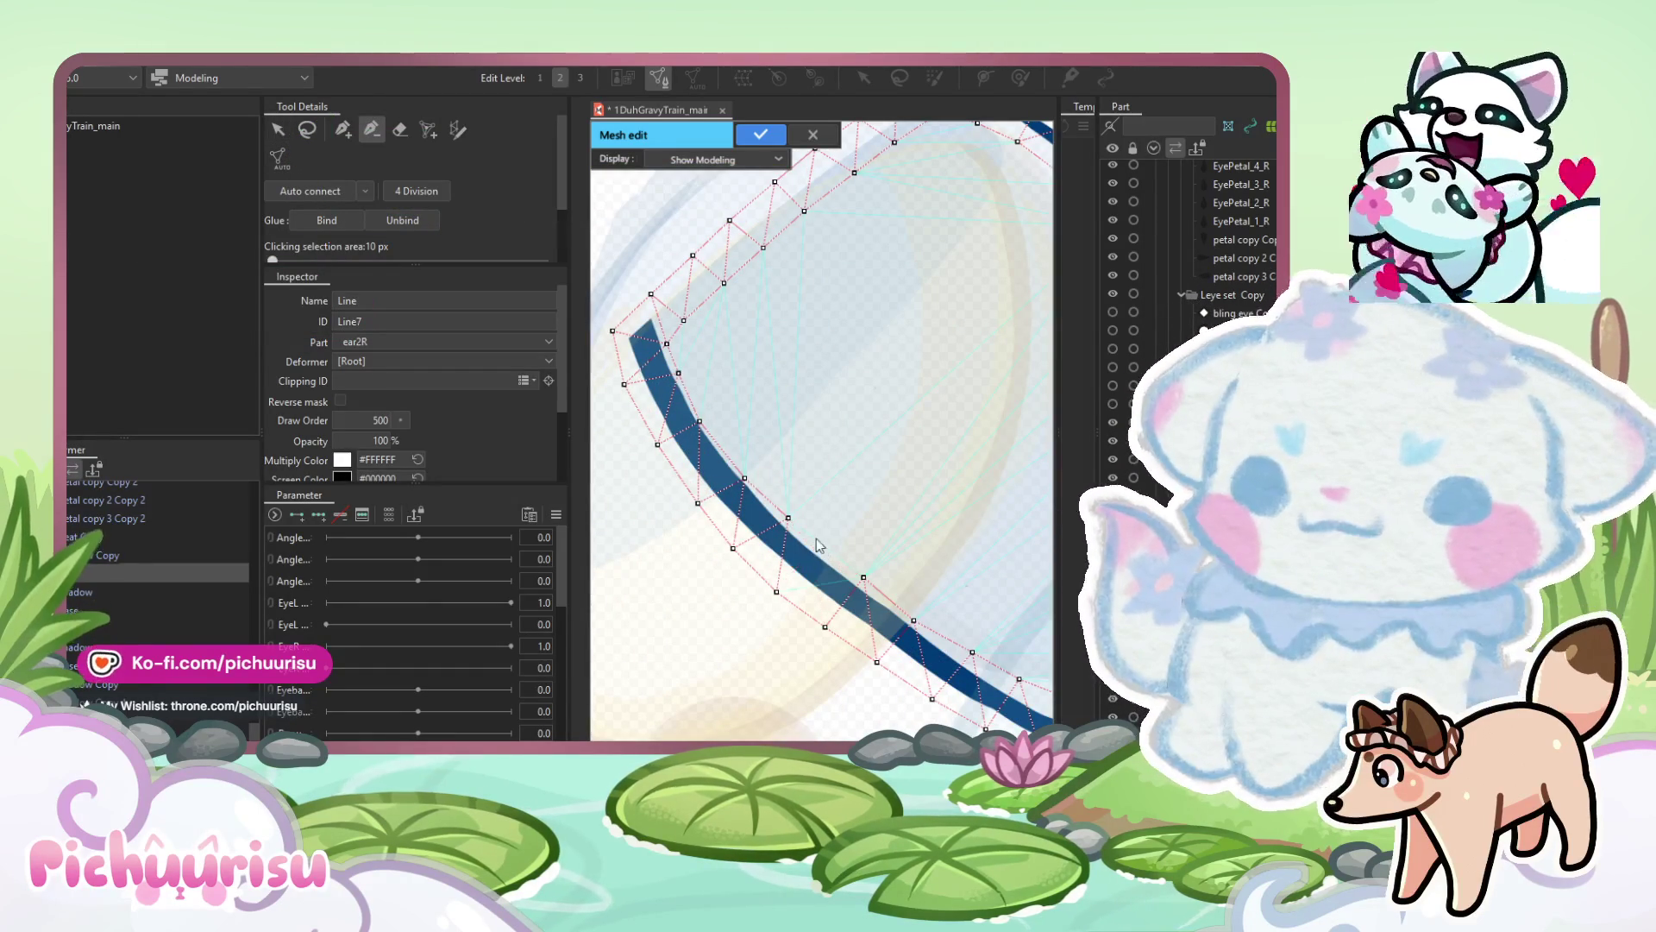
{"action": "key", "text": "ctrl+z"}
{"action": "left_click", "coordinate": [253, 126]}
{"action": "left_click", "coordinate": [278, 130]}
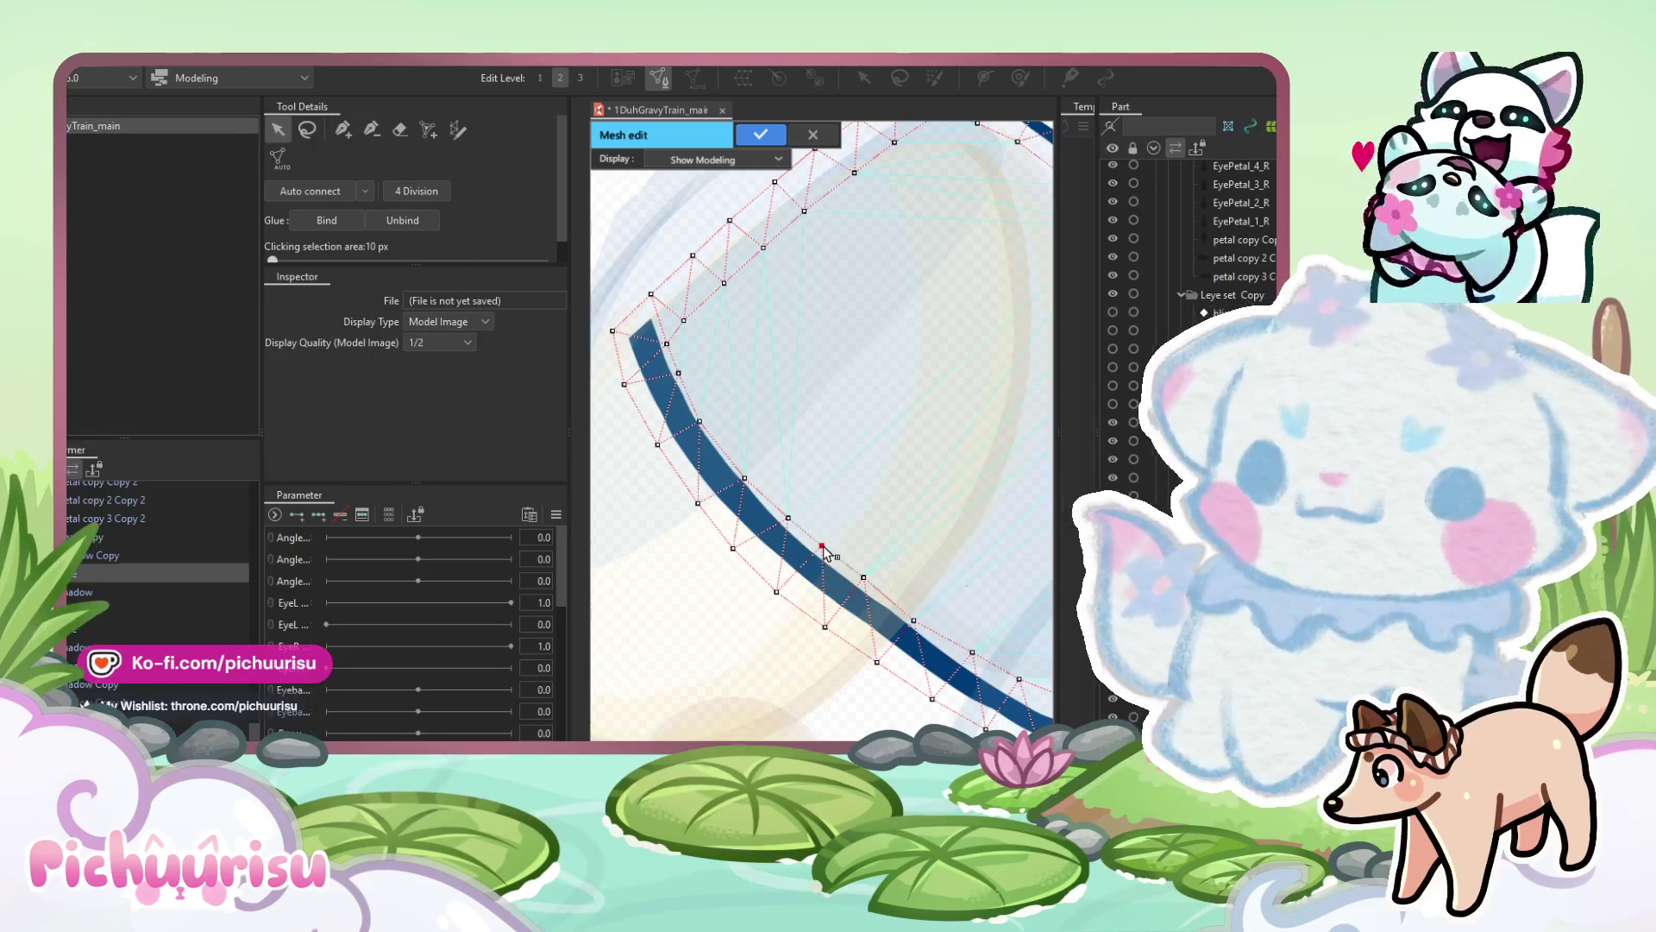
{"action": "scroll", "coordinate": [608, 463], "scroll_direction": "down", "scroll_amount": 5}
{"action": "mouse_move", "coordinate": [903, 610]}
{"action": "left_mouse_down"}
{"action": "mouse_move", "coordinate": [765, 518]}
{"action": "mouse_move", "coordinate": [602, 300]}
{"action": "left_mouse_up"}
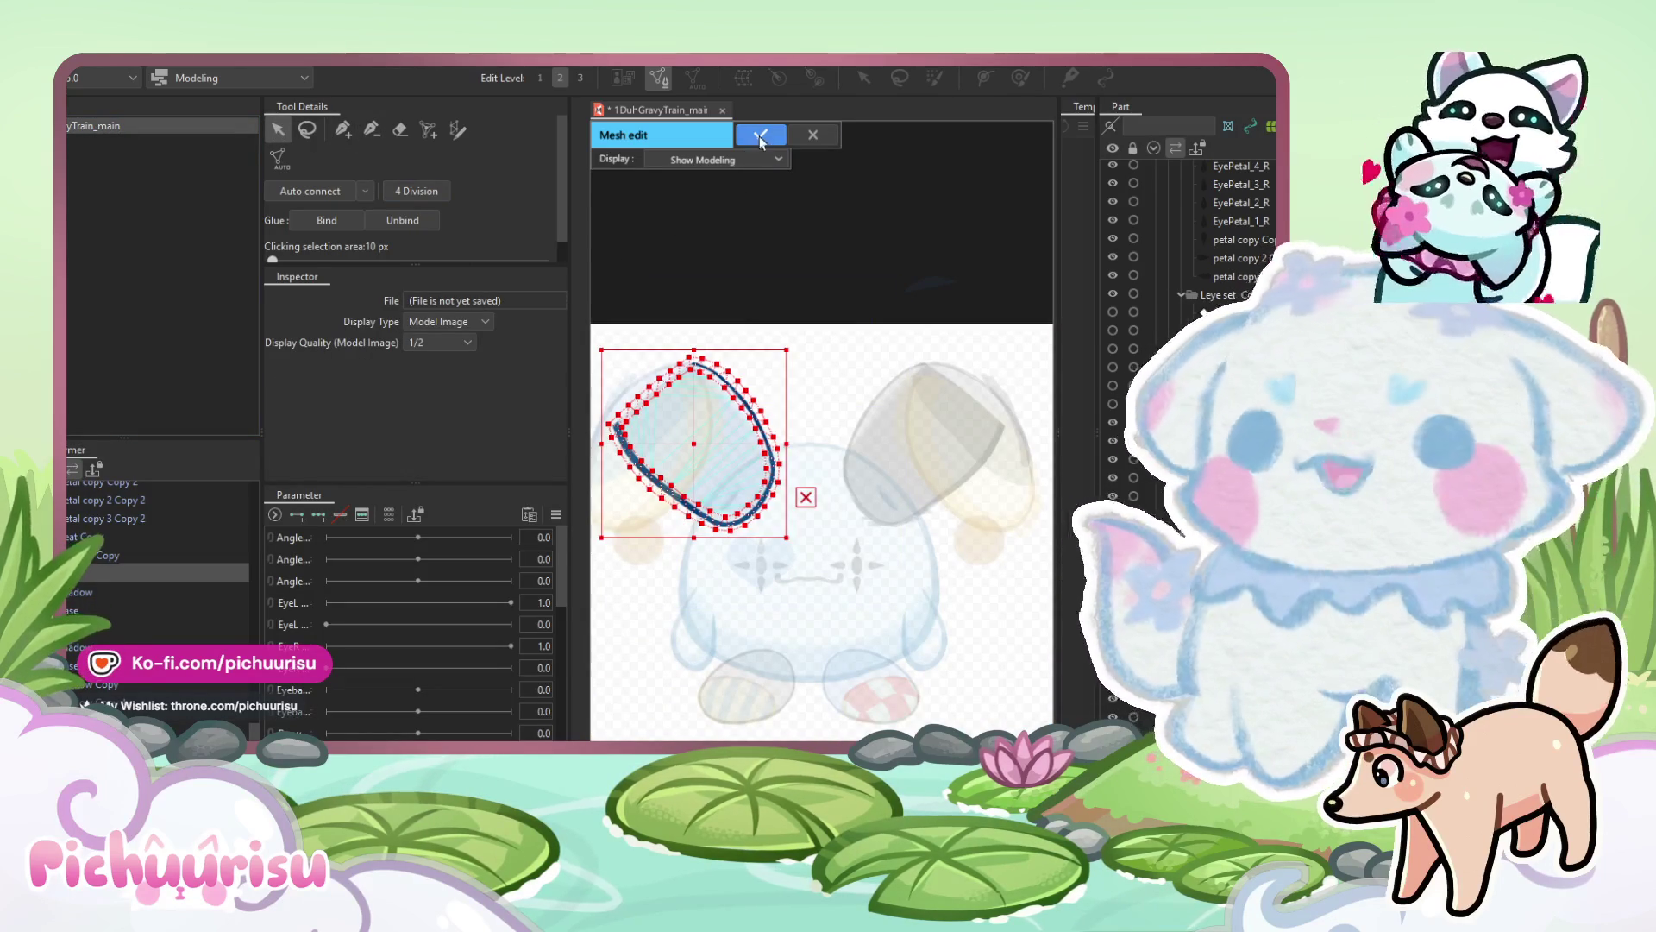
Apply the Line mesh, open and apply the blue 'base' mesh edit, then select 'shadow'.
{"action": "left_click", "coordinate": [758, 136]}
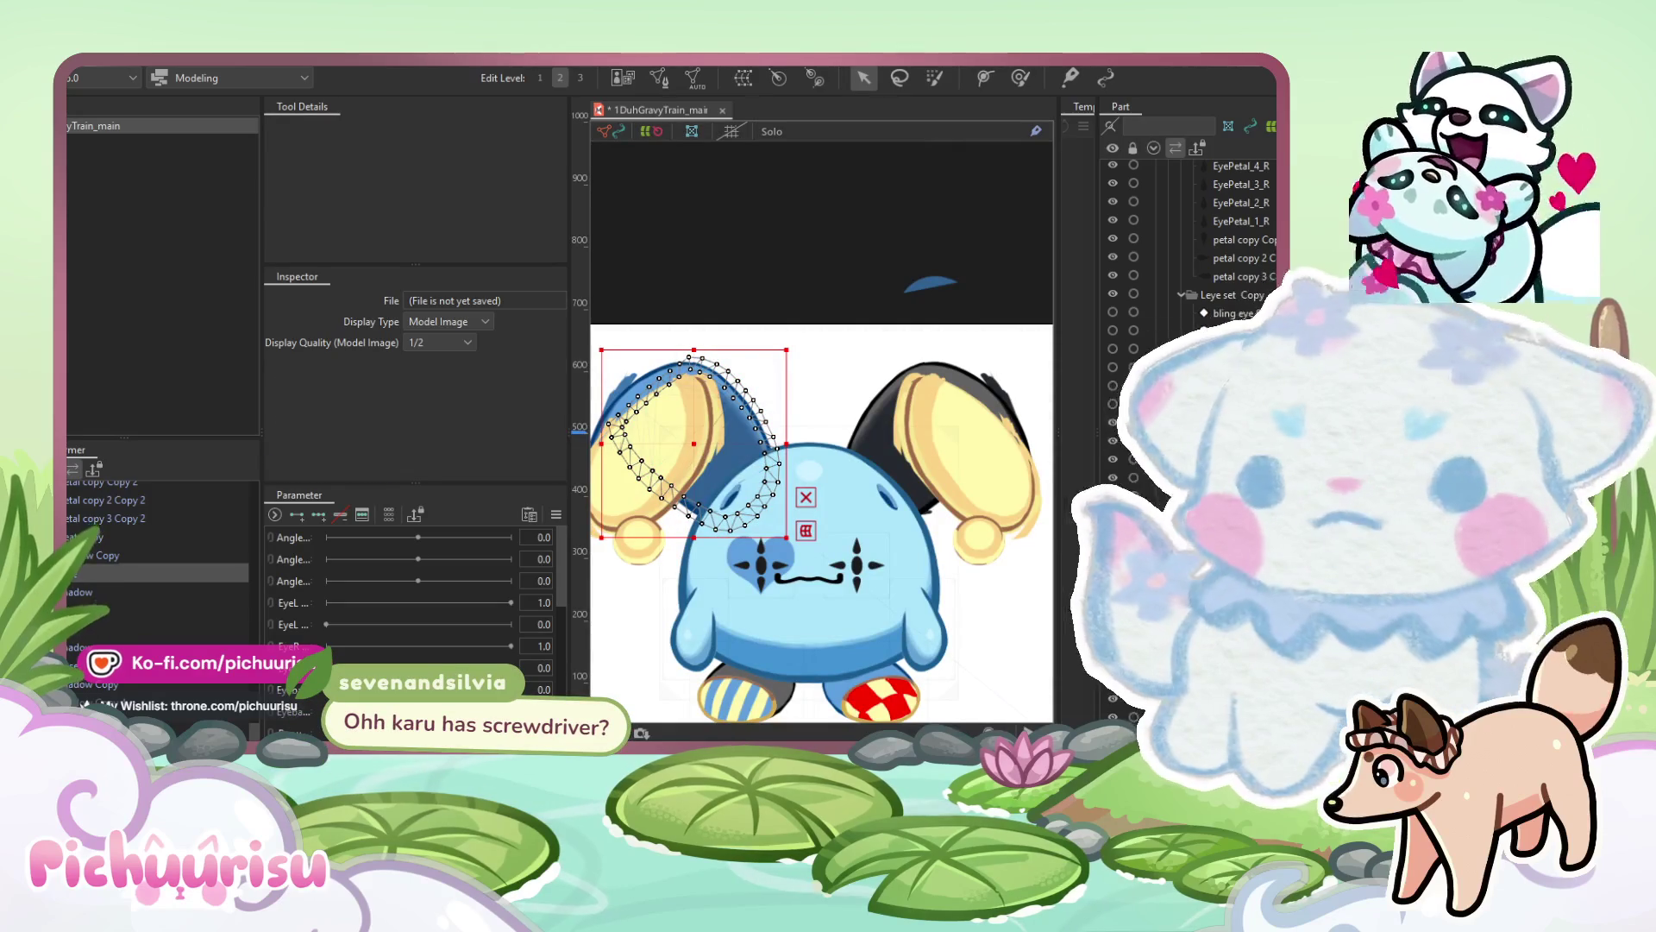
{"action": "left_click", "coordinate": [740, 439]}
{"action": "left_click_drag", "start_coordinate": [740, 438], "coordinate": [874, 465]}
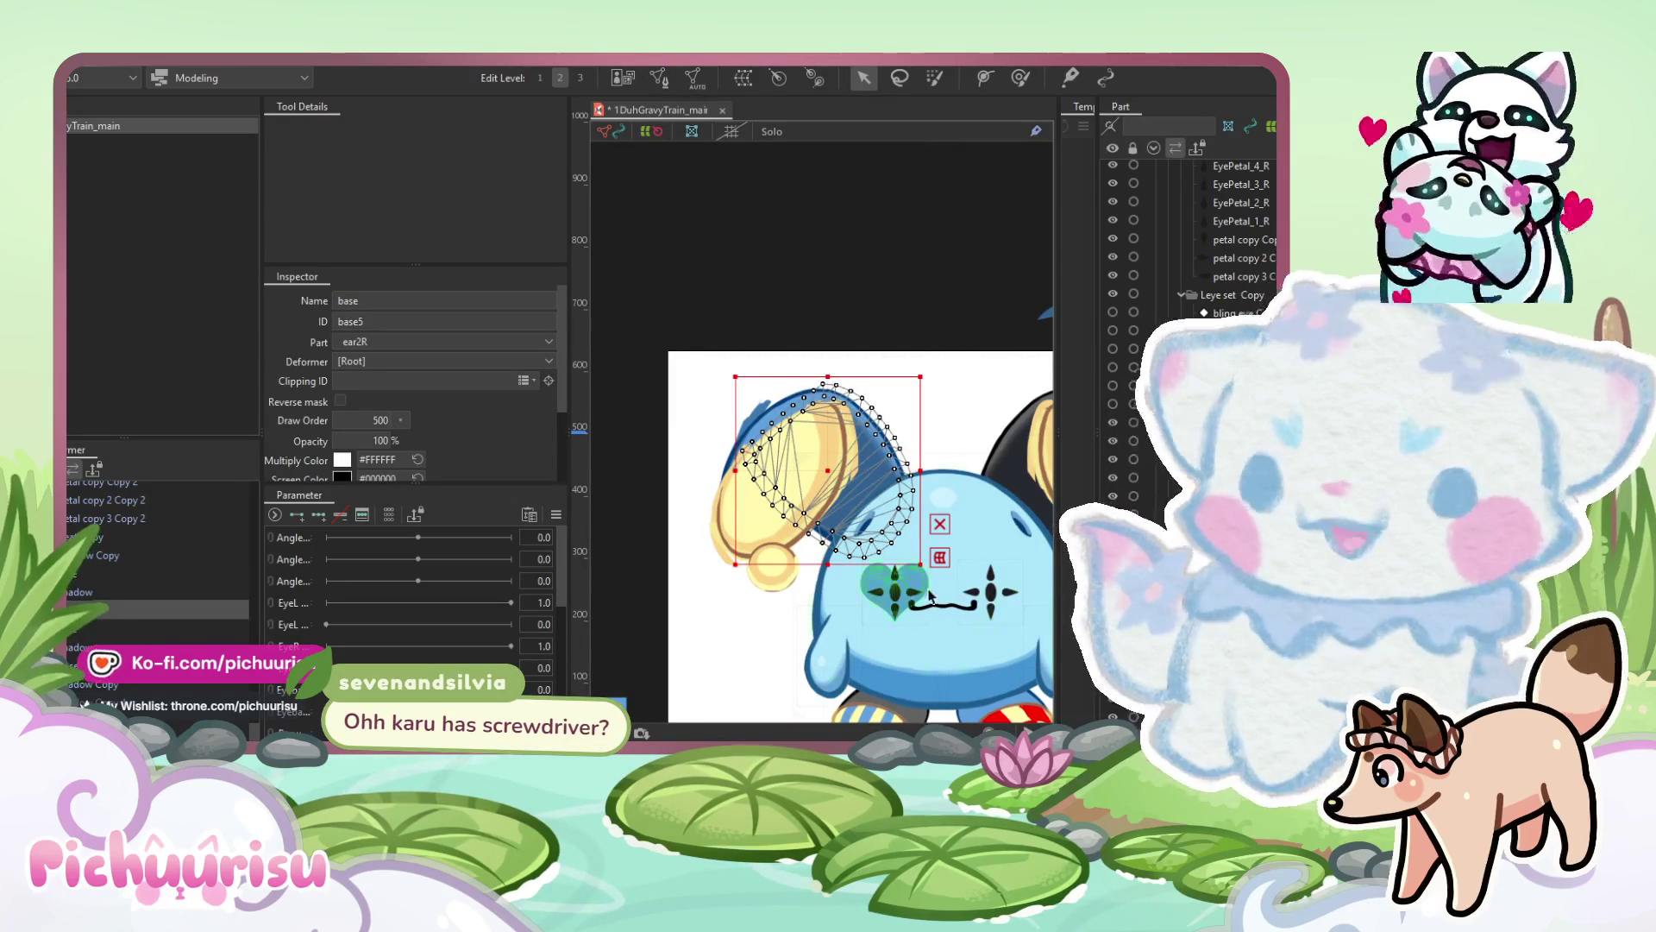
{"action": "left_click", "coordinate": [659, 78]}
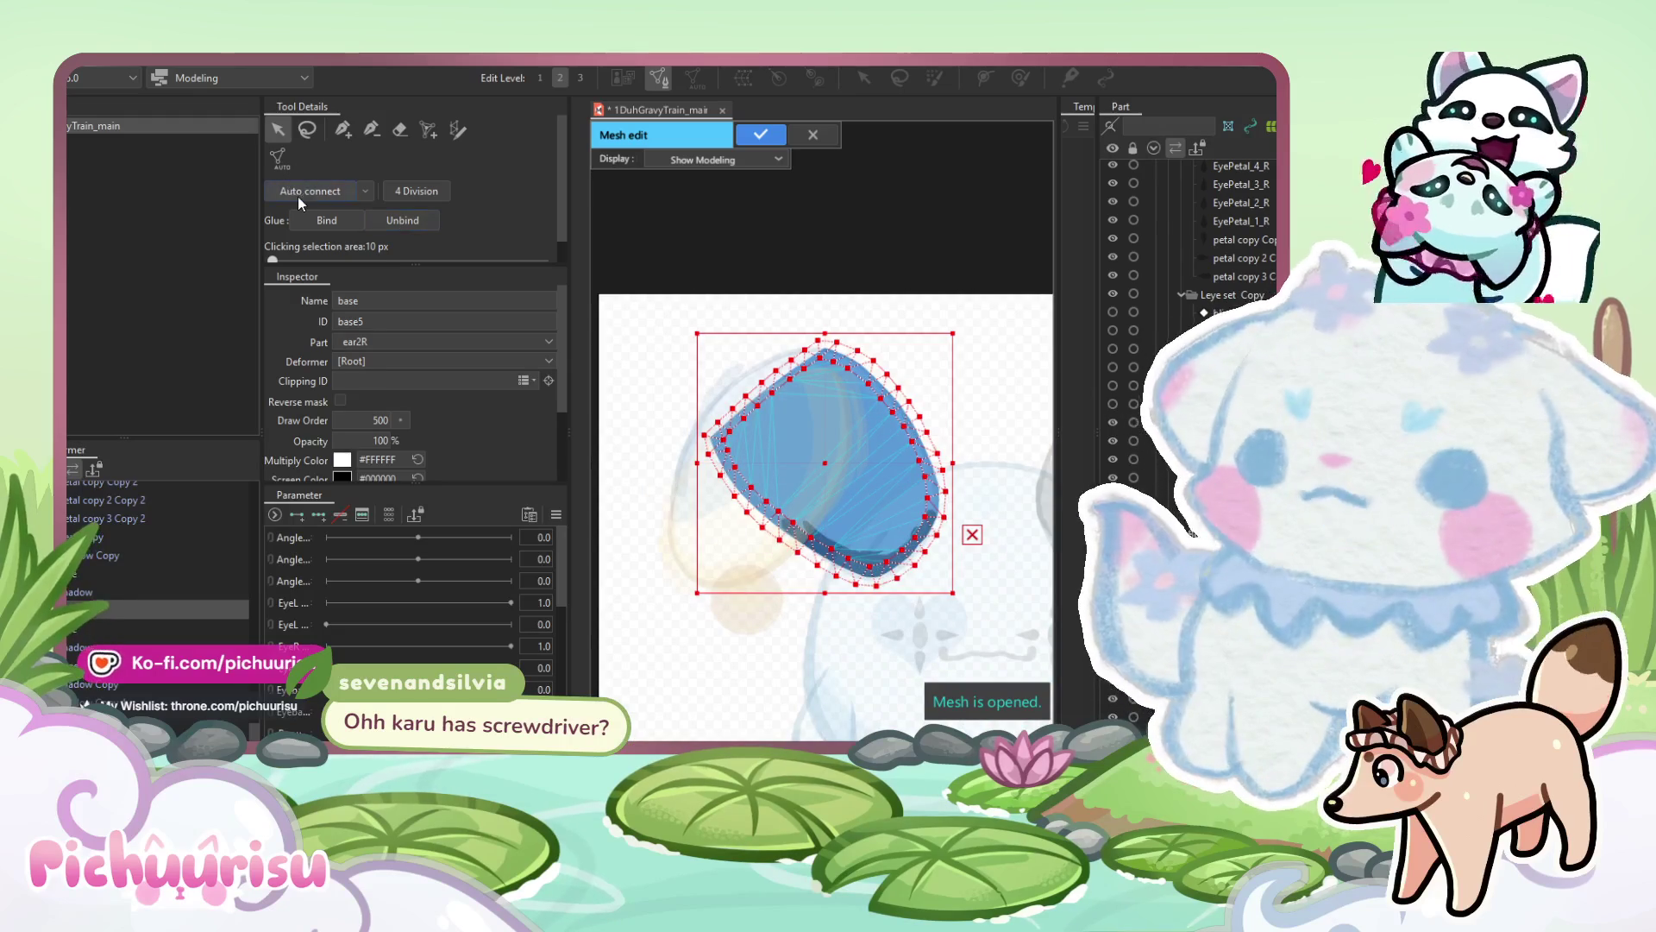
{"action": "left_click", "coordinate": [771, 134]}
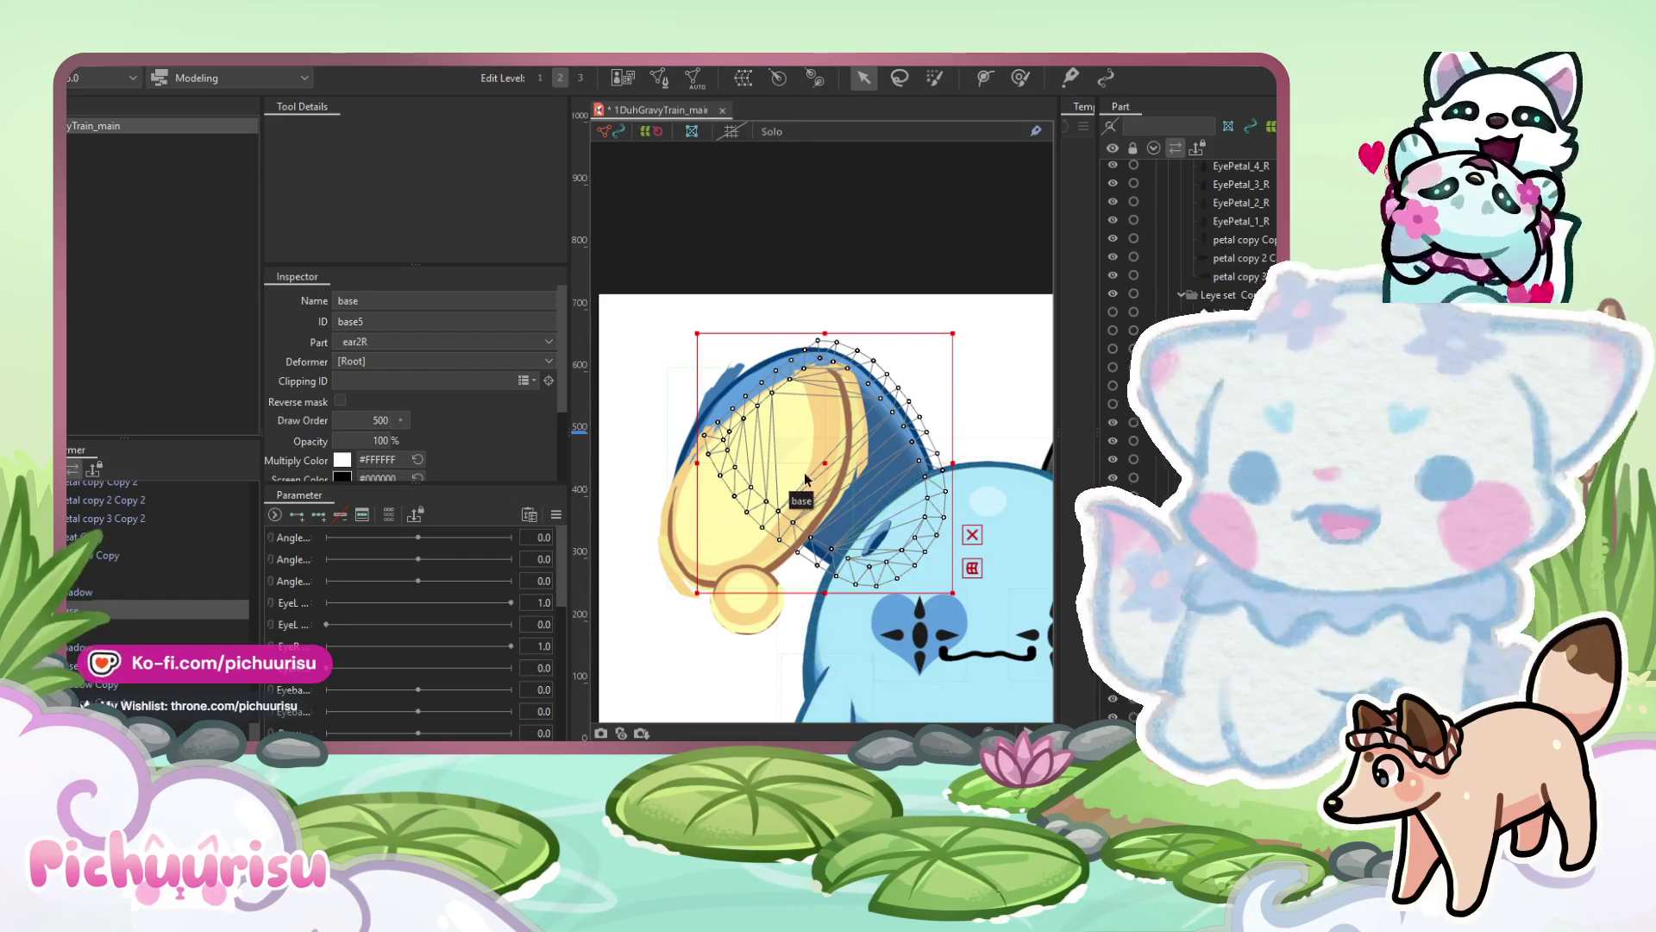
{"action": "left_click_drag", "start_coordinate": [818, 464], "coordinate": [796, 466]}
{"action": "left_click", "coordinate": [109, 586]}
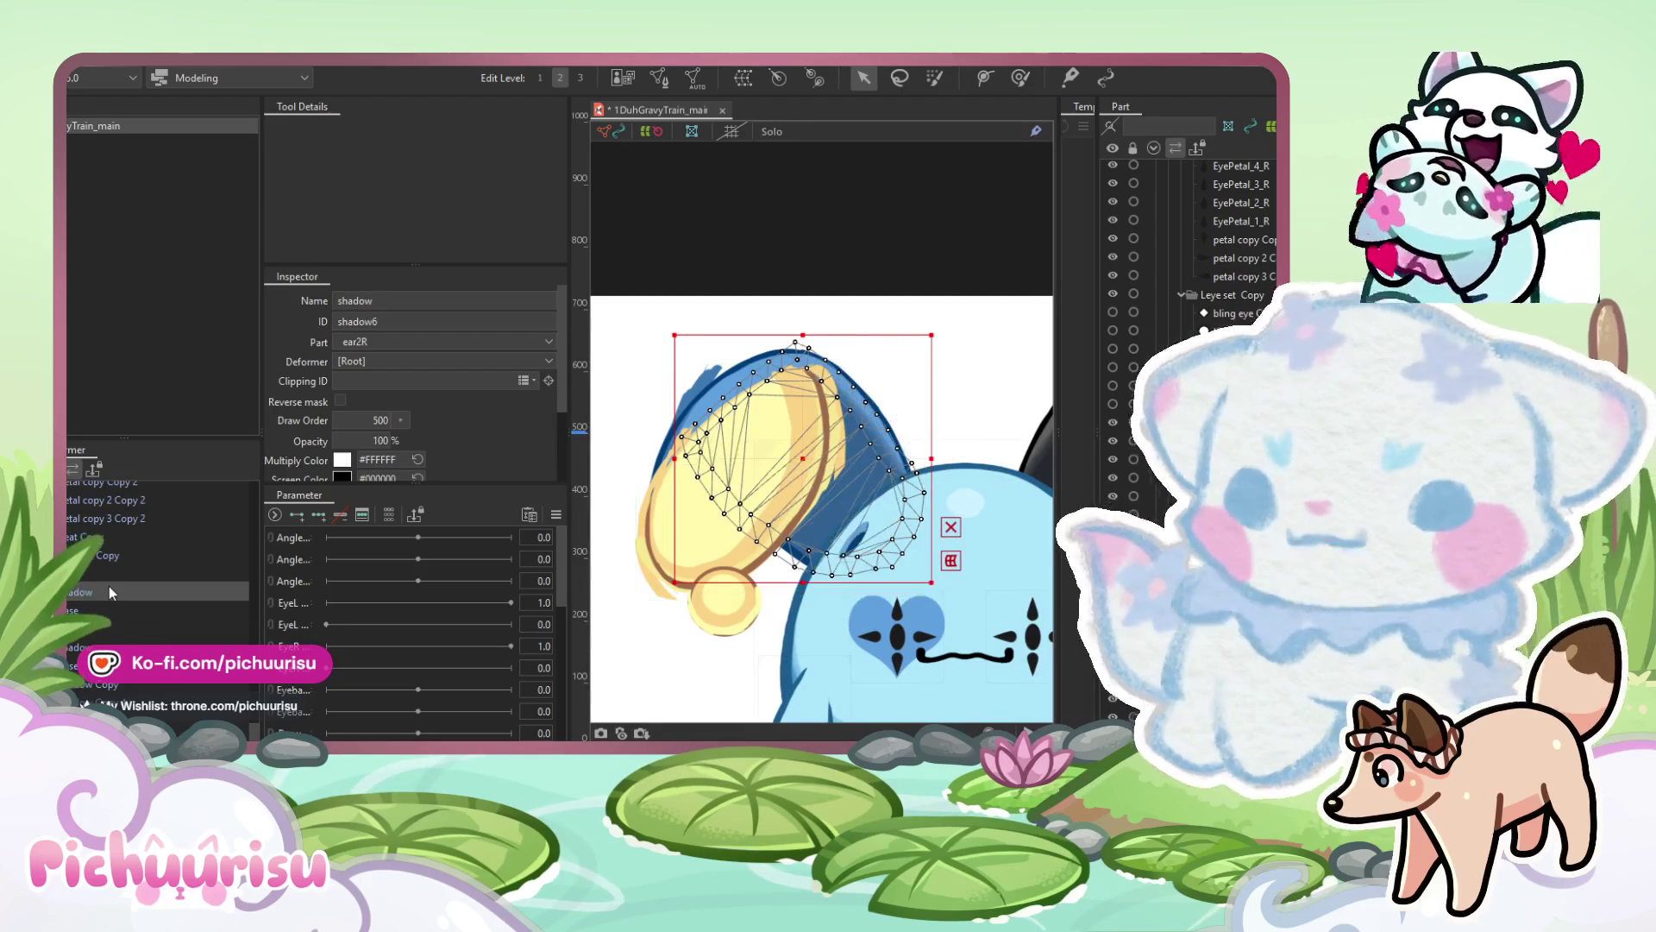
Select the yellow 'base' art mesh, open Mesh edit, and choose the Stroke mesh-mapping tool.
{"action": "left_click", "coordinate": [87, 557]}
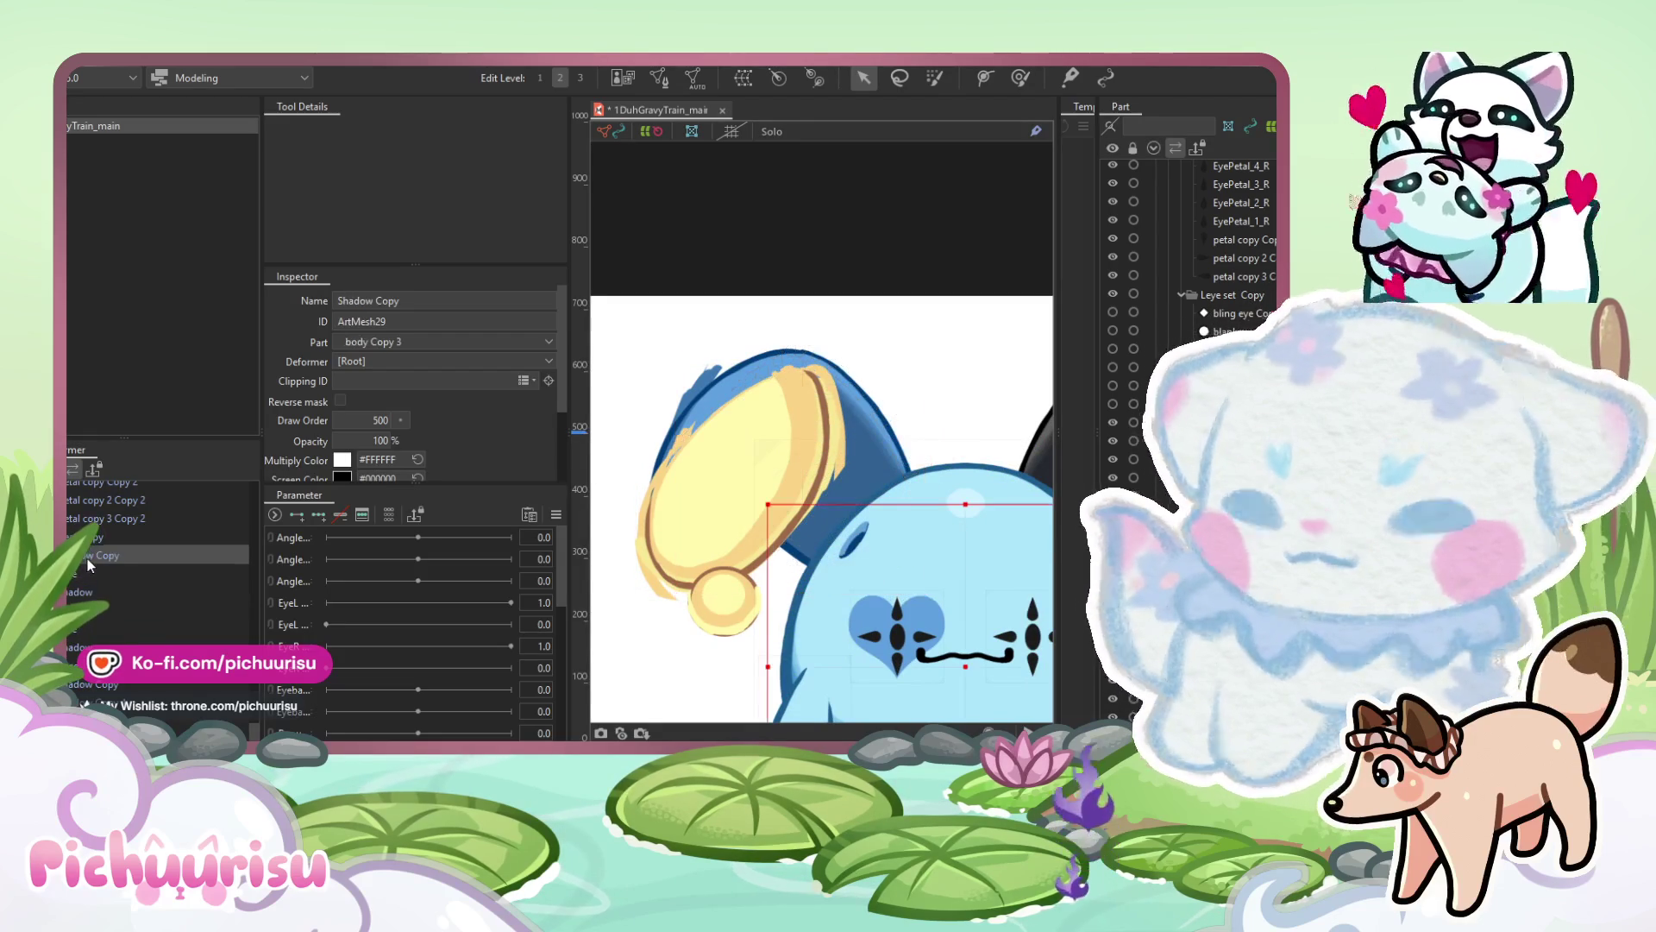
{"action": "scroll", "coordinate": [733, 479], "scroll_direction": "up", "scroll_amount": 2}
{"action": "left_click", "coordinate": [725, 474]}
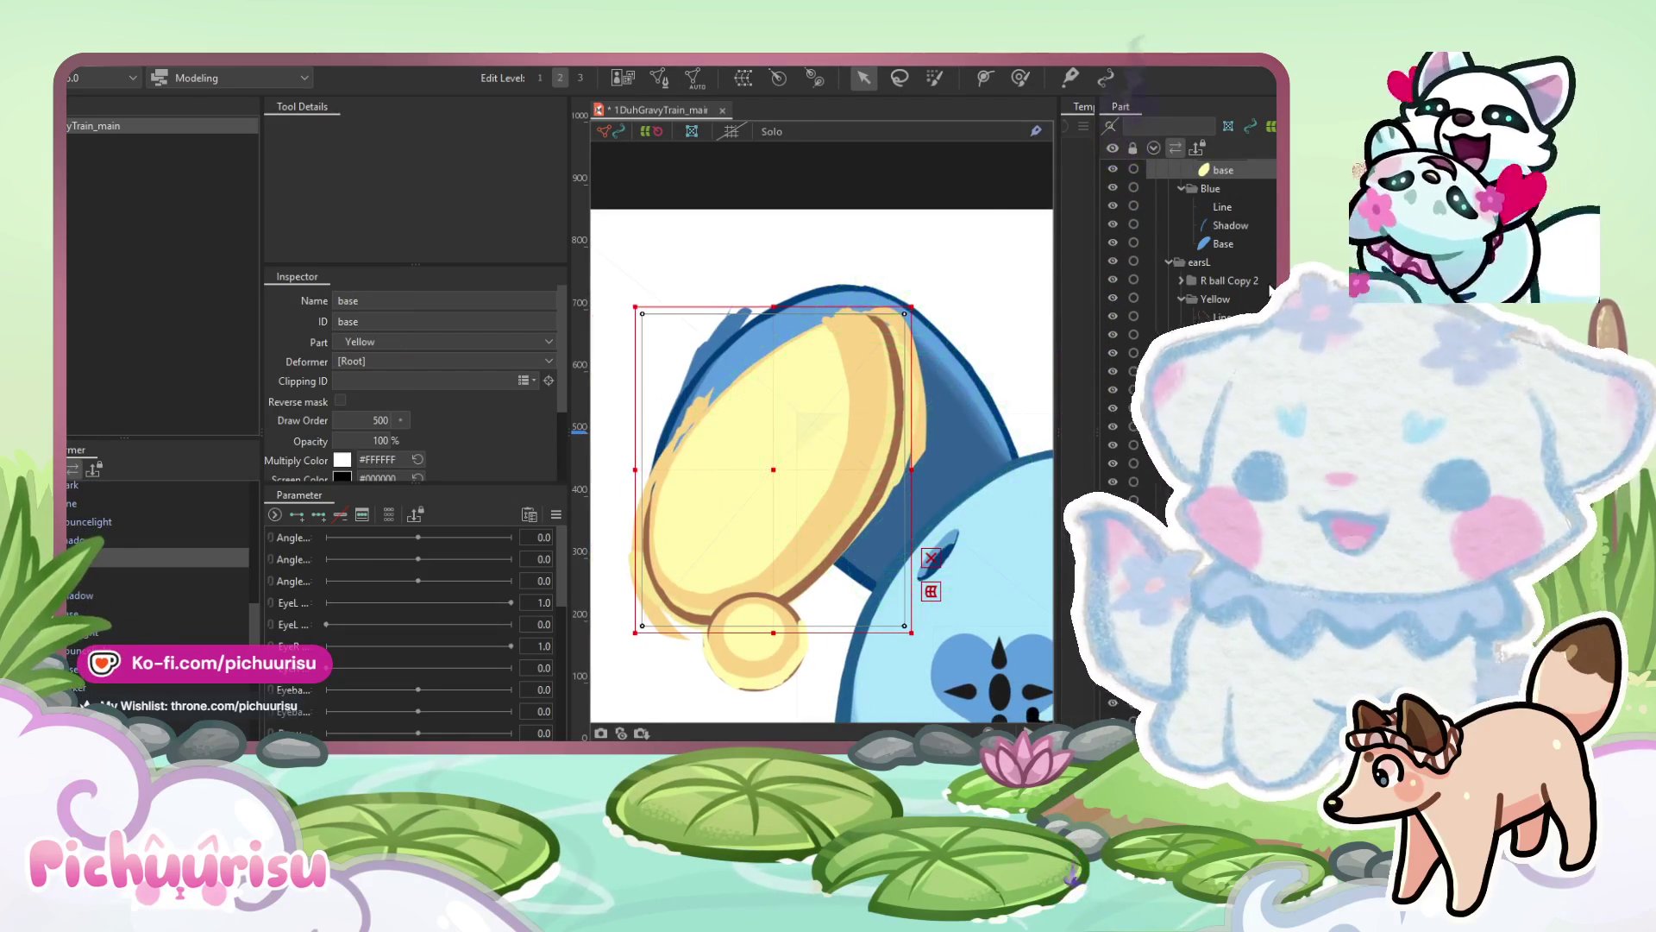
{"action": "left_click", "coordinate": [658, 77]}
{"action": "mouse_move", "coordinate": [949, 311]}
{"action": "left_mouse_down"}
{"action": "mouse_move", "coordinate": [949, 703]}
{"action": "mouse_move", "coordinate": [595, 735]}
{"action": "mouse_move", "coordinate": [931, 554]}
{"action": "left_mouse_up"}
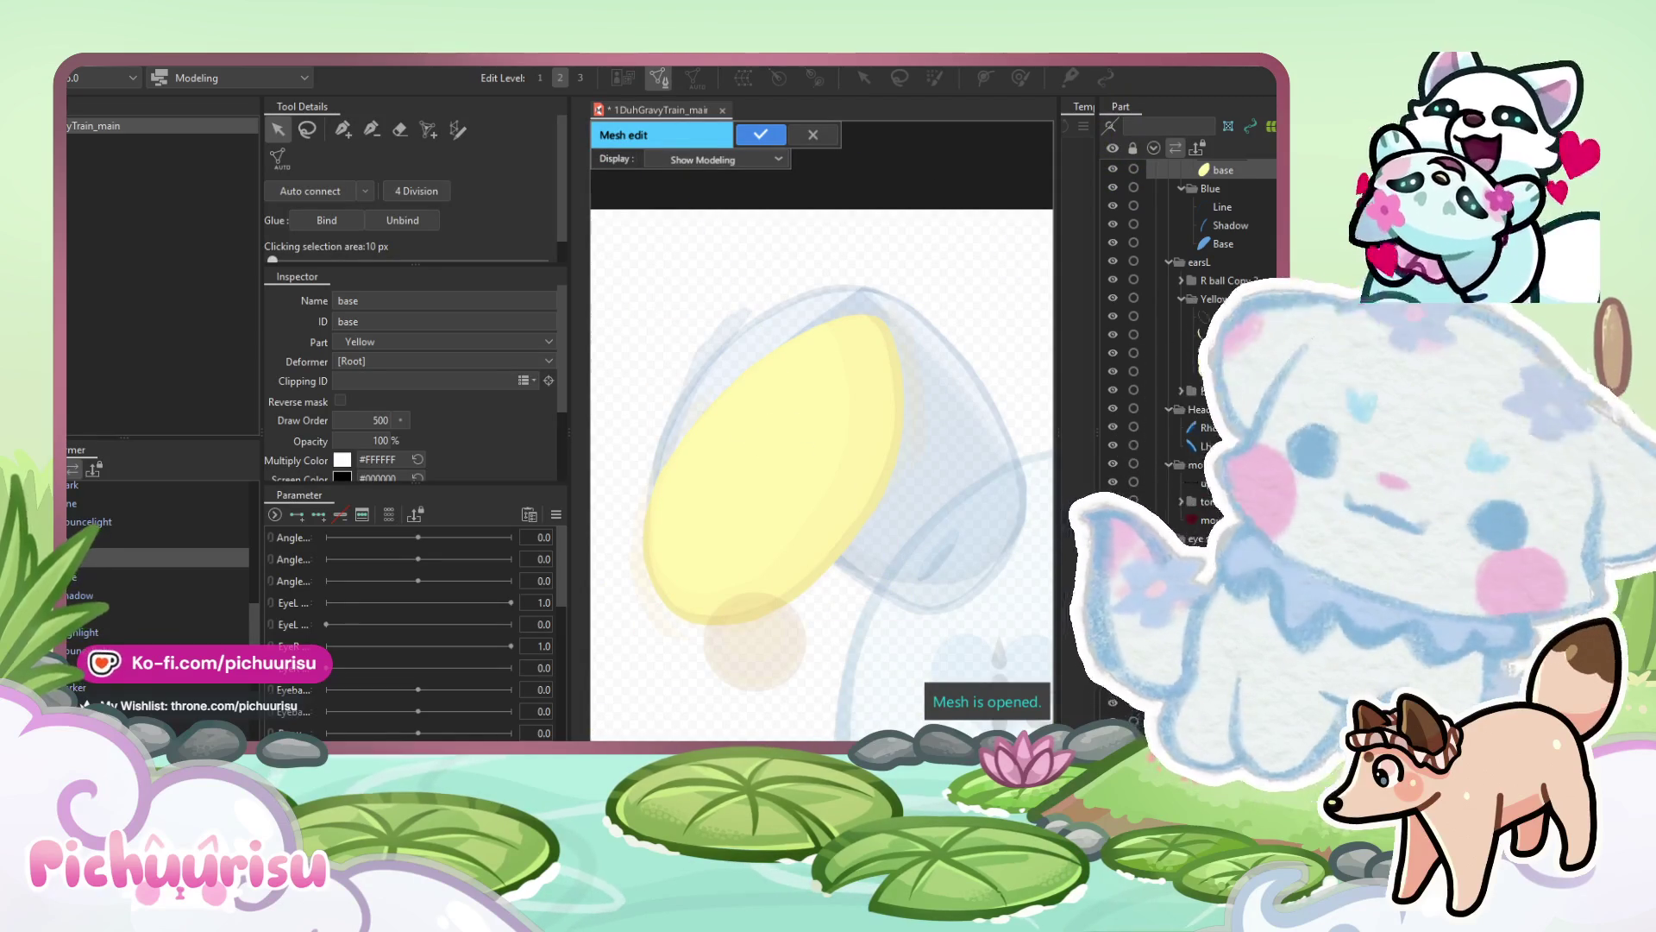
{"action": "left_click", "coordinate": [458, 130]}
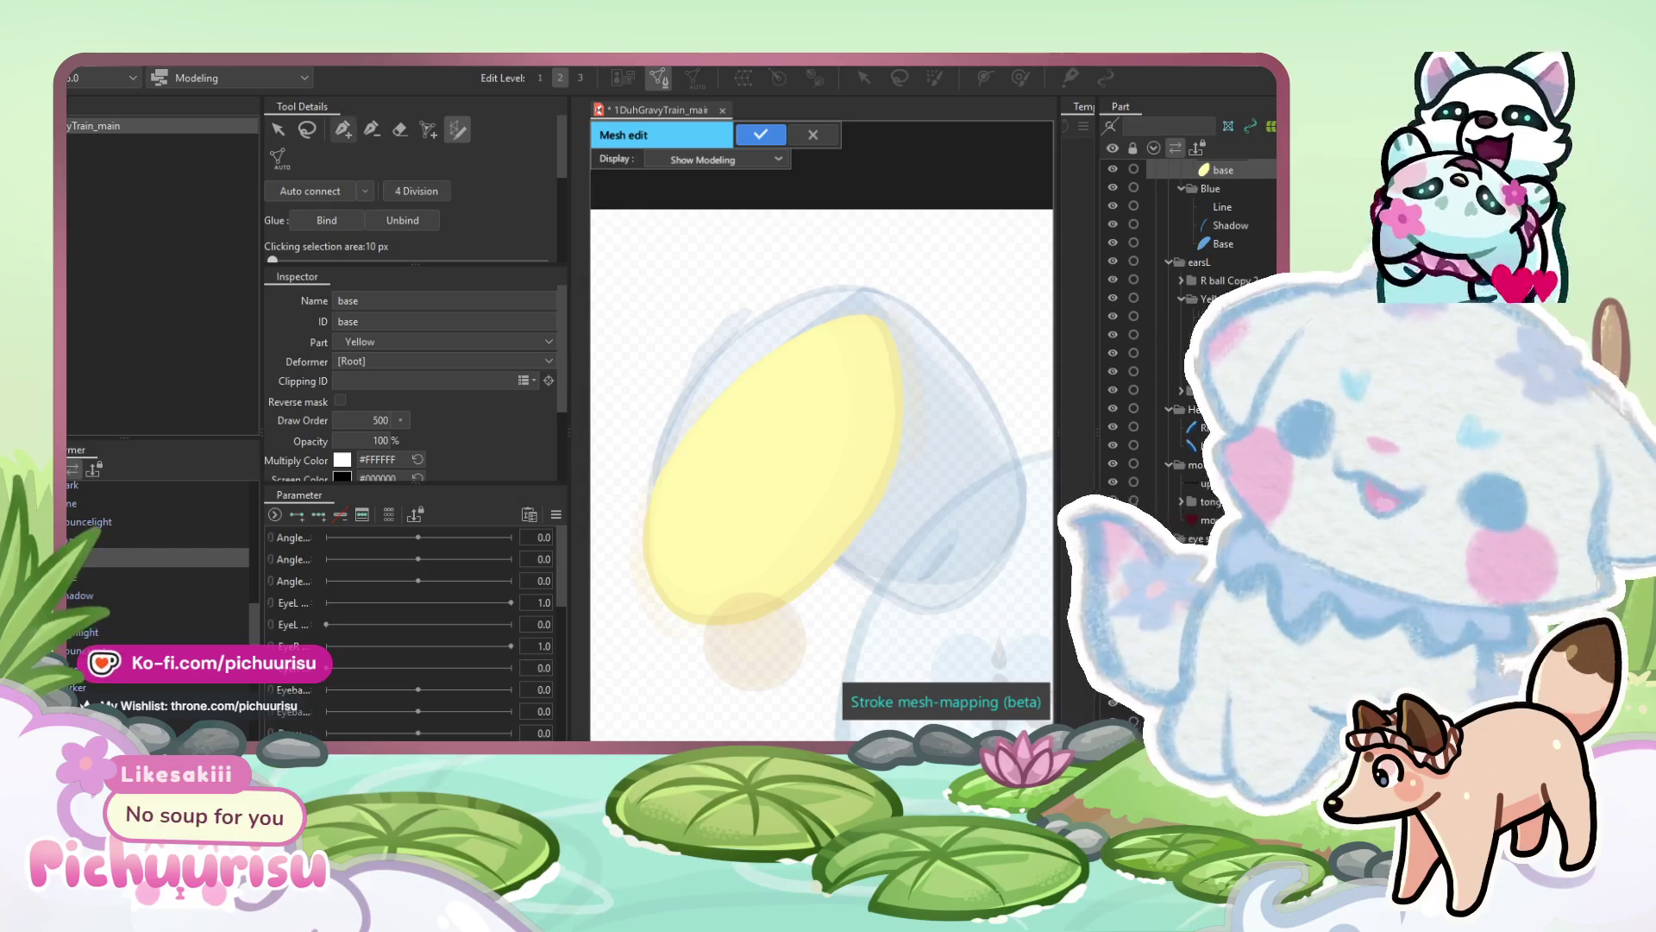
Trace a mapping stroke around the yellow ear and drag its control points to fit the shape.
{"action": "mouse_move", "coordinate": [688, 451]}
{"action": "left_mouse_down"}
{"action": "mouse_move", "coordinate": [664, 492]}
{"action": "mouse_move", "coordinate": [785, 591]}
{"action": "mouse_move", "coordinate": [852, 326]}
{"action": "left_mouse_up"}
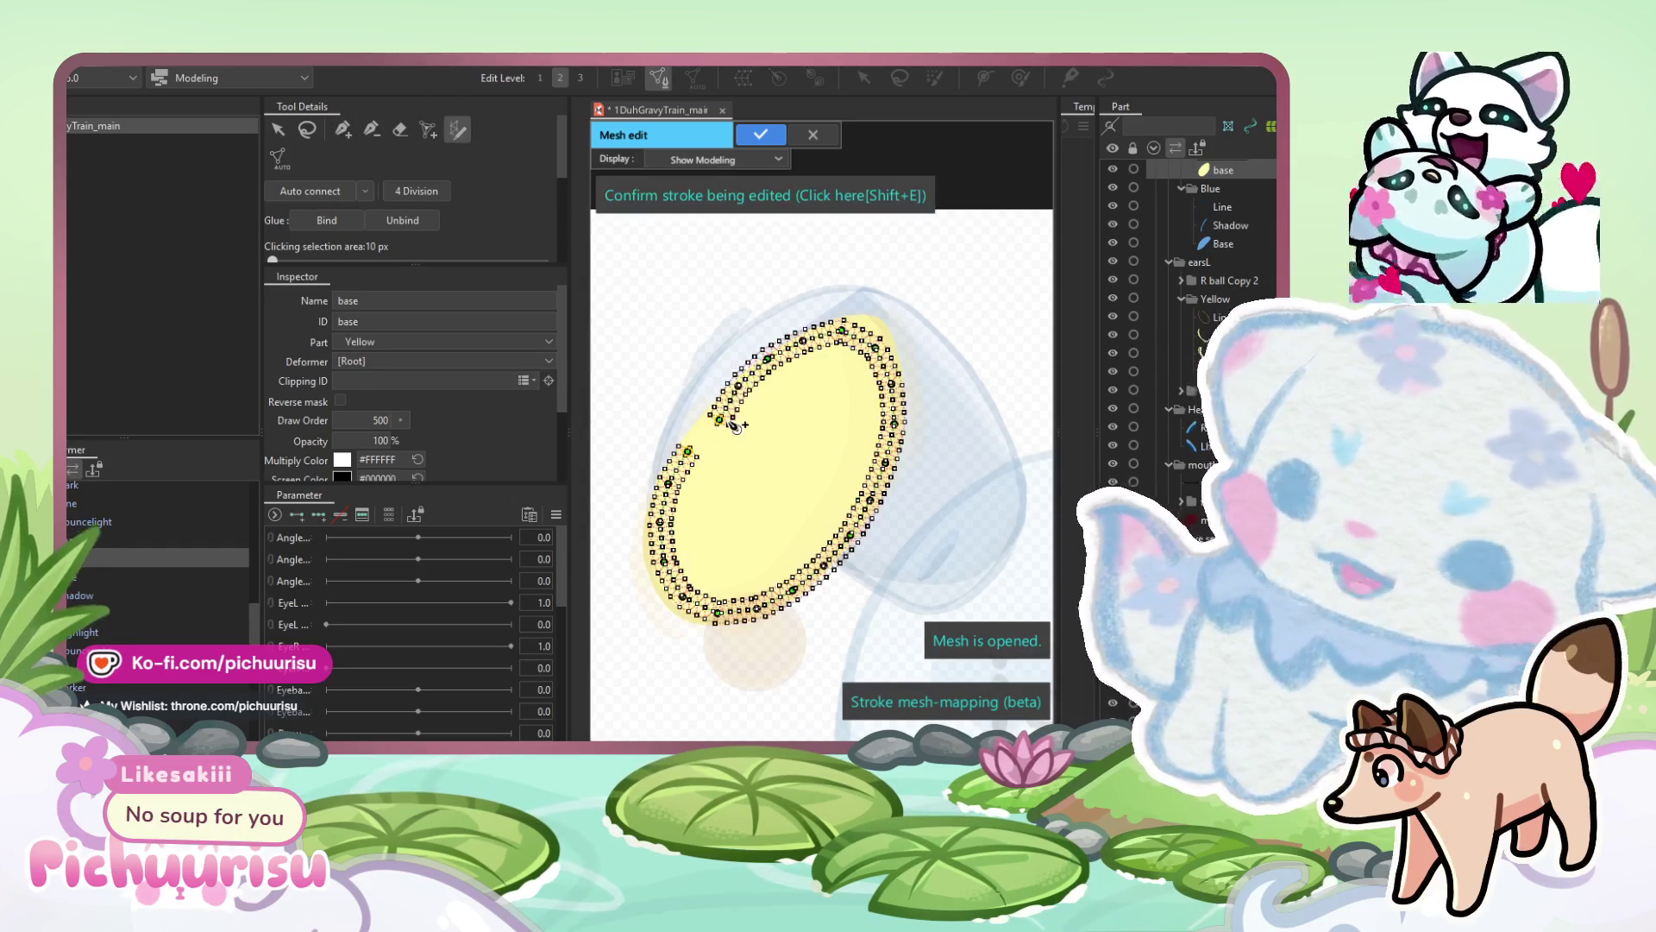
{"action": "scroll", "coordinate": [695, 415], "scroll_direction": "up", "scroll_amount": 3}
{"action": "scroll", "coordinate": [695, 415], "scroll_direction": "down", "scroll_amount": 3}
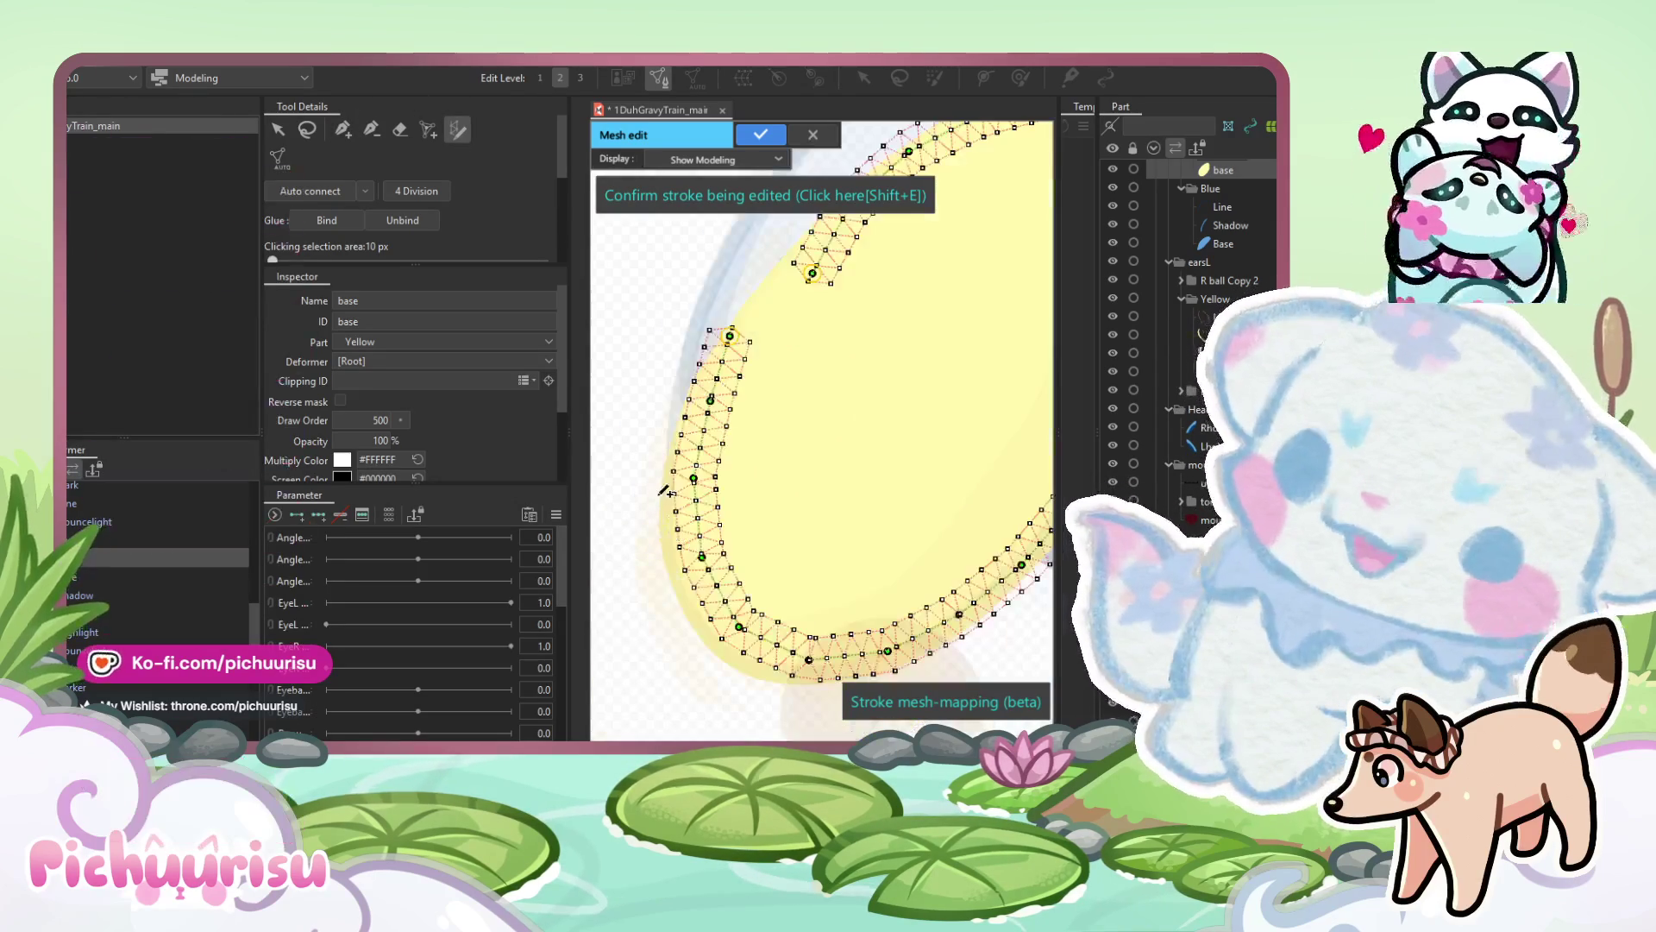
{"action": "left_click_drag", "start_coordinate": [692, 477], "coordinate": [670, 516]}
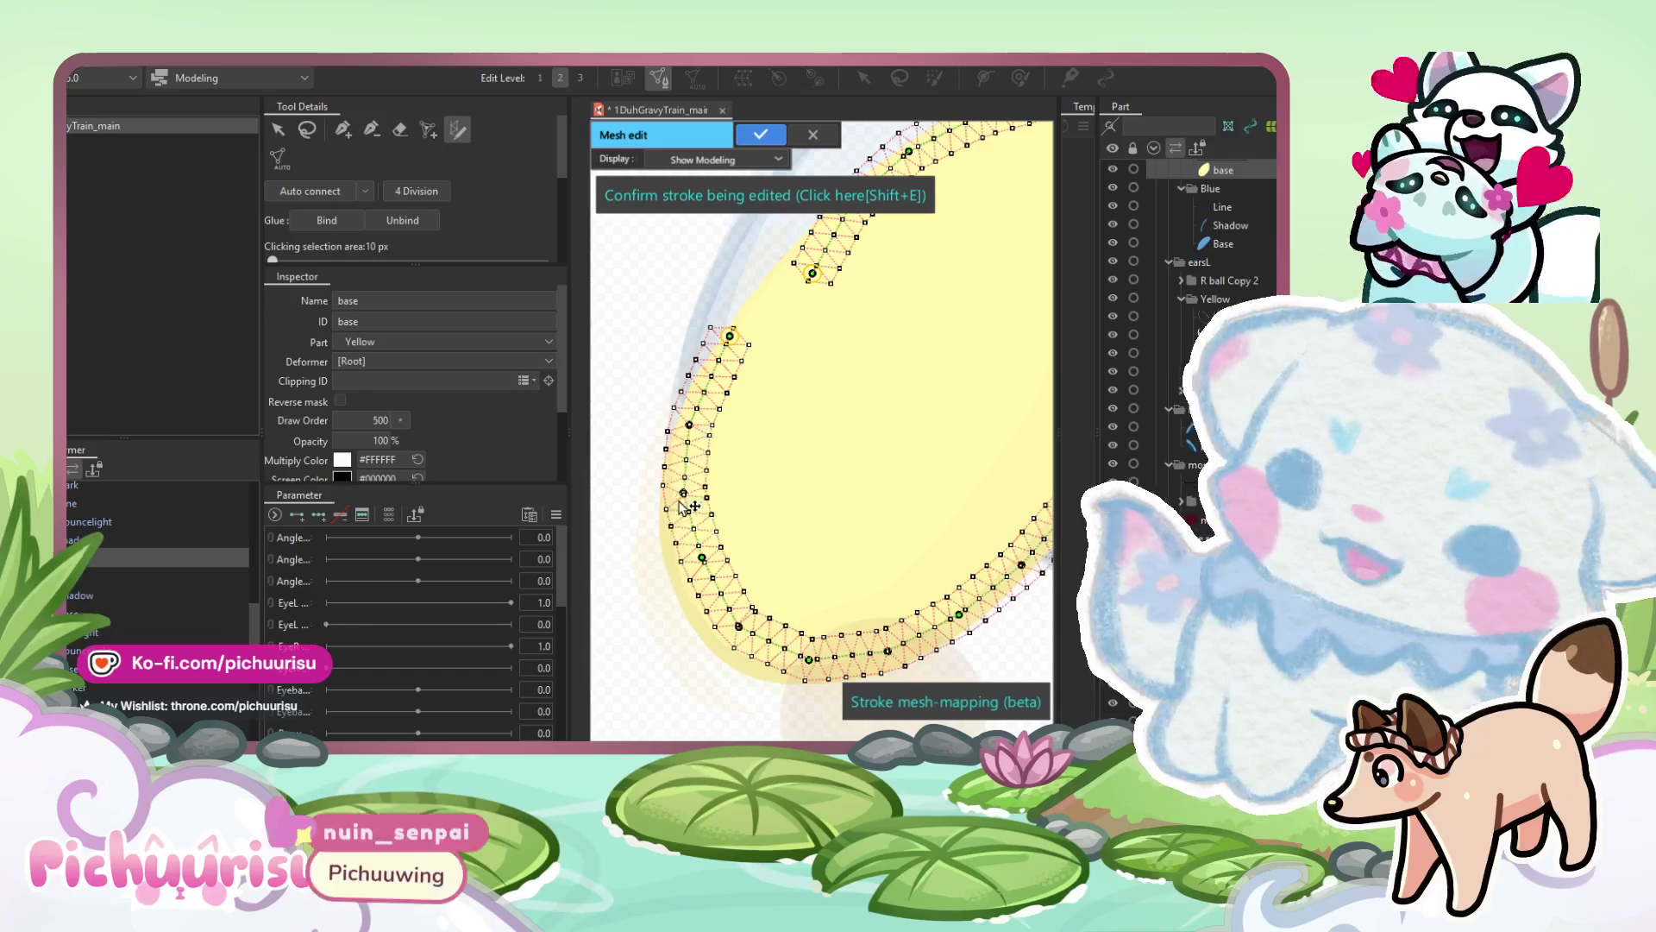
{"action": "mouse_move", "coordinate": [700, 570]}
{"action": "left_mouse_down"}
{"action": "mouse_move", "coordinate": [690, 604]}
{"action": "mouse_move", "coordinate": [701, 557]}
{"action": "mouse_move", "coordinate": [691, 603]}
{"action": "mouse_move", "coordinate": [741, 661]}
{"action": "mouse_move", "coordinate": [815, 671]}
{"action": "left_mouse_up"}
{"action": "left_click", "coordinate": [675, 565]}
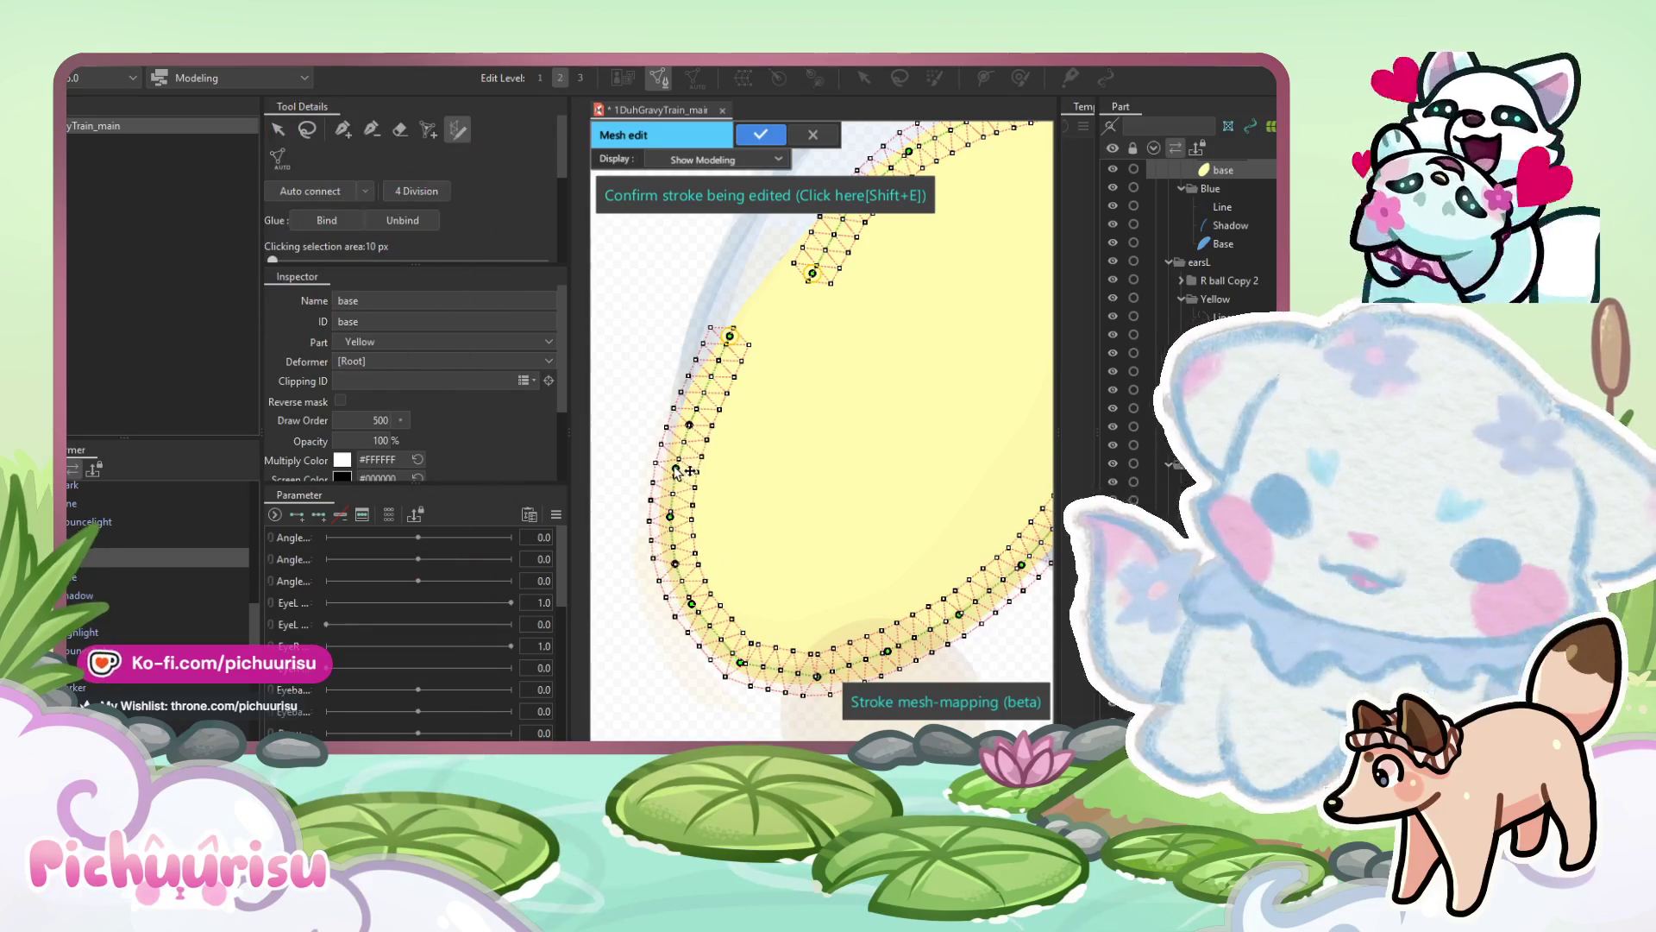
{"action": "scroll", "coordinate": [732, 451], "scroll_direction": "down", "scroll_amount": 3}
{"action": "scroll", "coordinate": [729, 410], "scroll_direction": "up", "scroll_amount": 3}
{"action": "left_click_drag", "start_coordinate": [729, 409], "coordinate": [660, 455]}
{"action": "left_click_drag", "start_coordinate": [758, 348], "coordinate": [751, 345]}
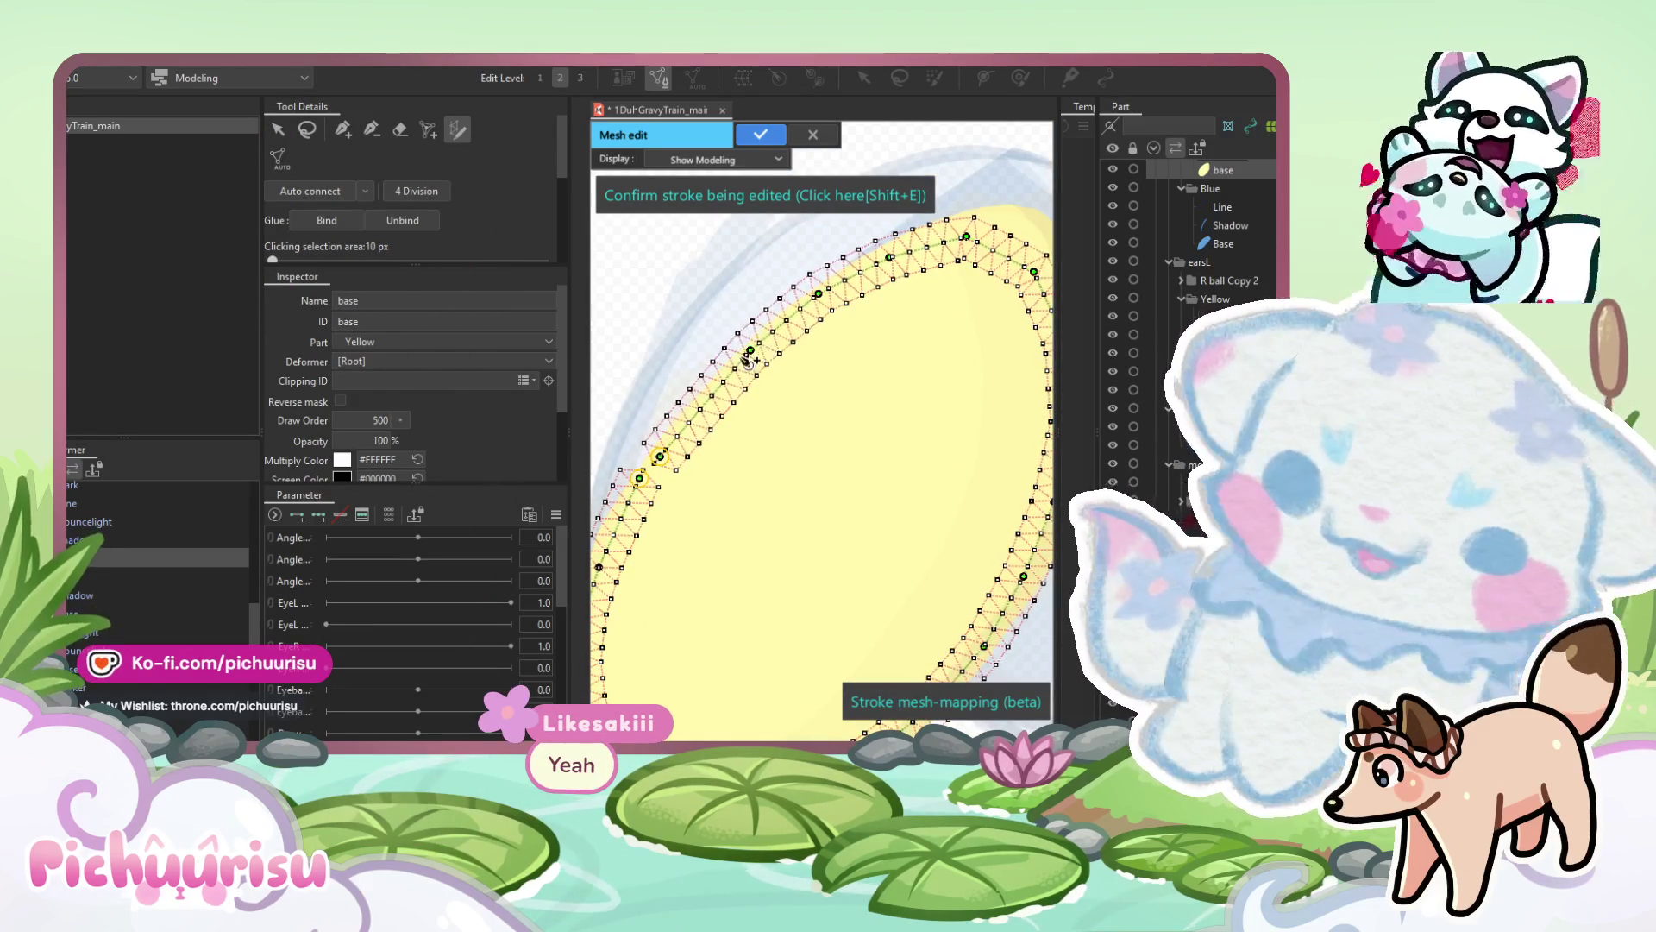
{"action": "scroll", "coordinate": [864, 404], "scroll_direction": "up", "scroll_amount": 2}
{"action": "left_click_drag", "start_coordinate": [865, 405], "coordinate": [879, 381]}
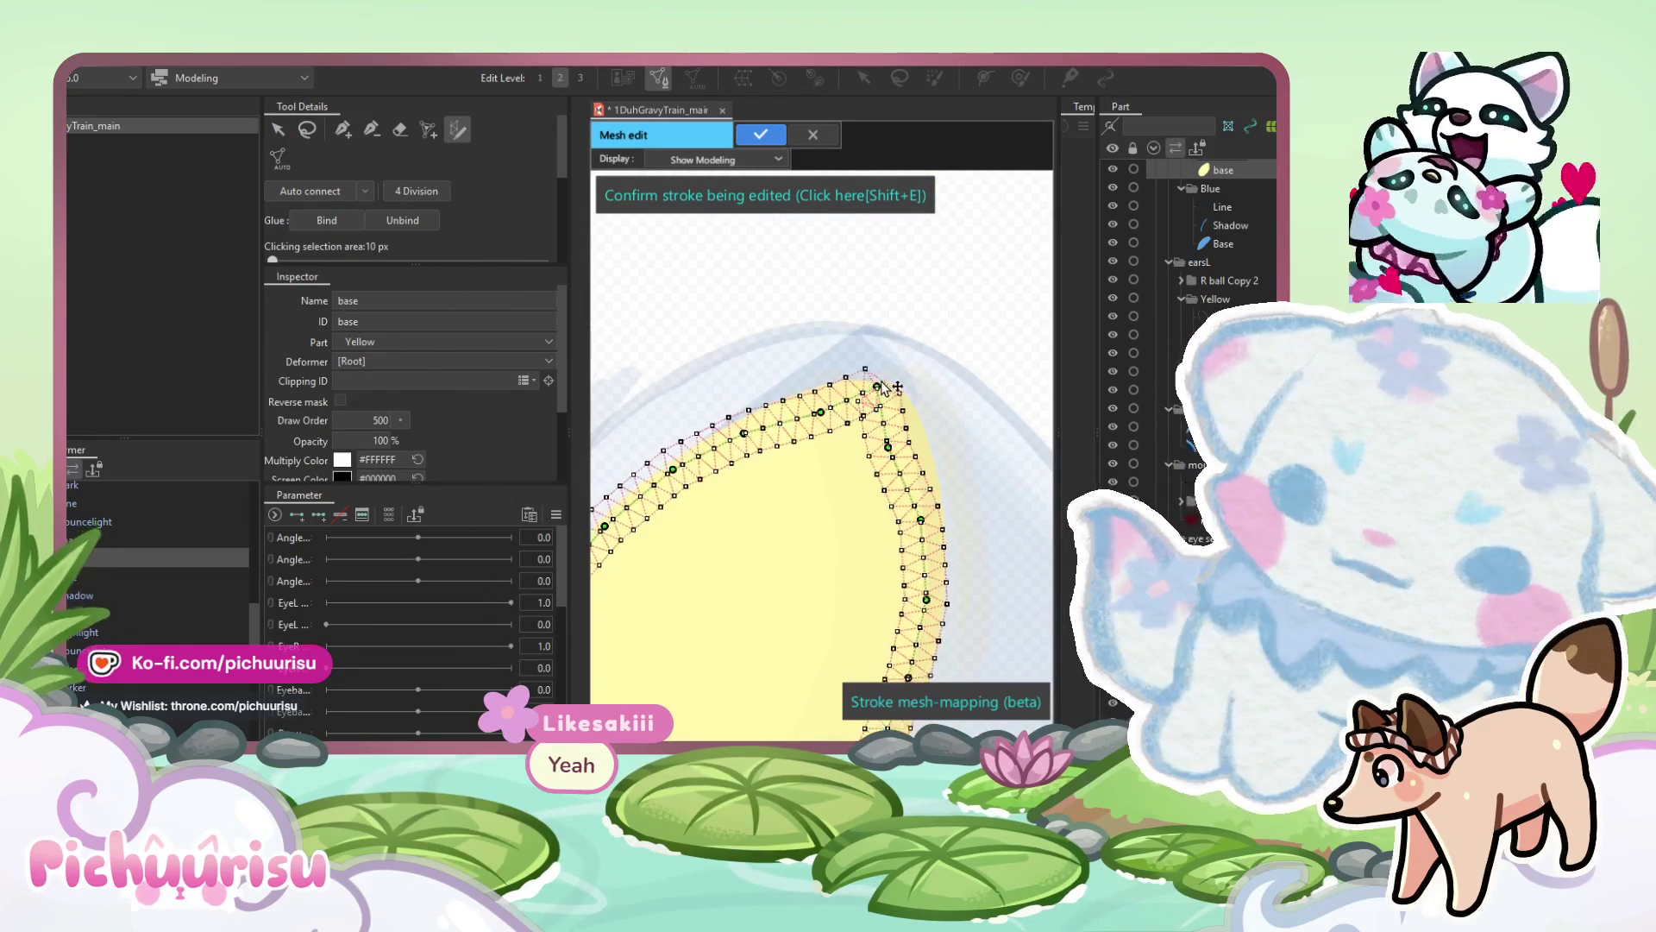
{"action": "mouse_move", "coordinate": [901, 438]}
{"action": "left_mouse_down"}
{"action": "mouse_move", "coordinate": [910, 424]}
{"action": "mouse_move", "coordinate": [920, 439]}
{"action": "left_mouse_up"}
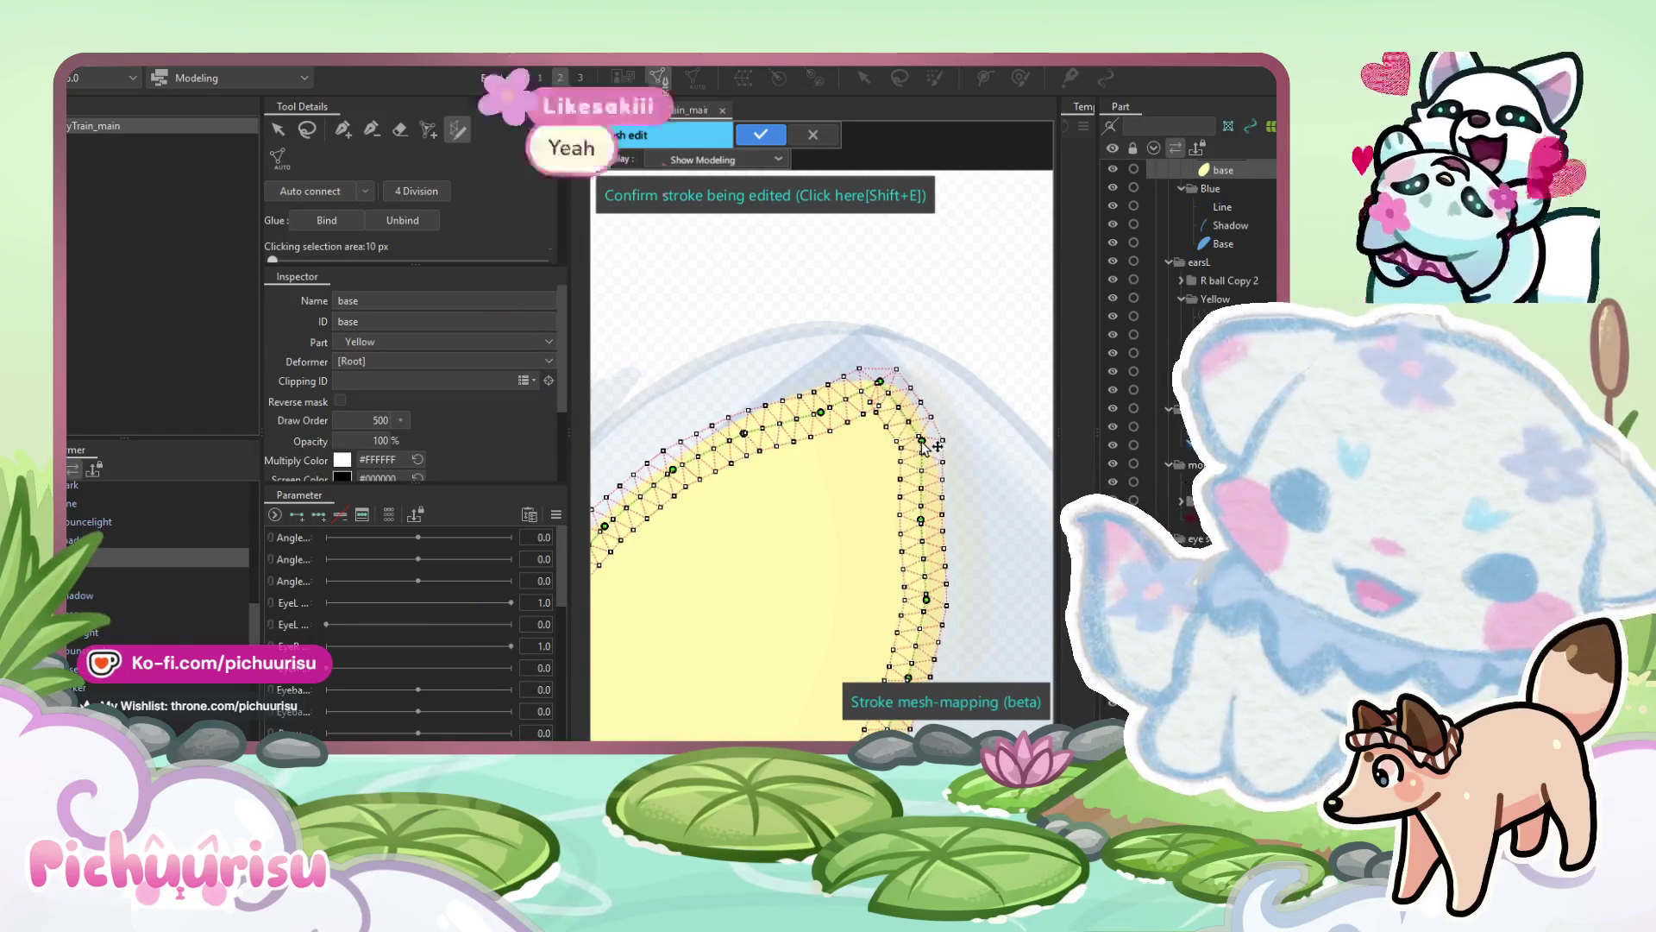
{"action": "mouse_move", "coordinate": [820, 413]}
{"action": "left_mouse_down"}
{"action": "mouse_move", "coordinate": [807, 399]}
{"action": "mouse_move", "coordinate": [877, 390]}
{"action": "left_mouse_up"}
{"action": "left_click_drag", "start_coordinate": [920, 519], "coordinate": [931, 516]}
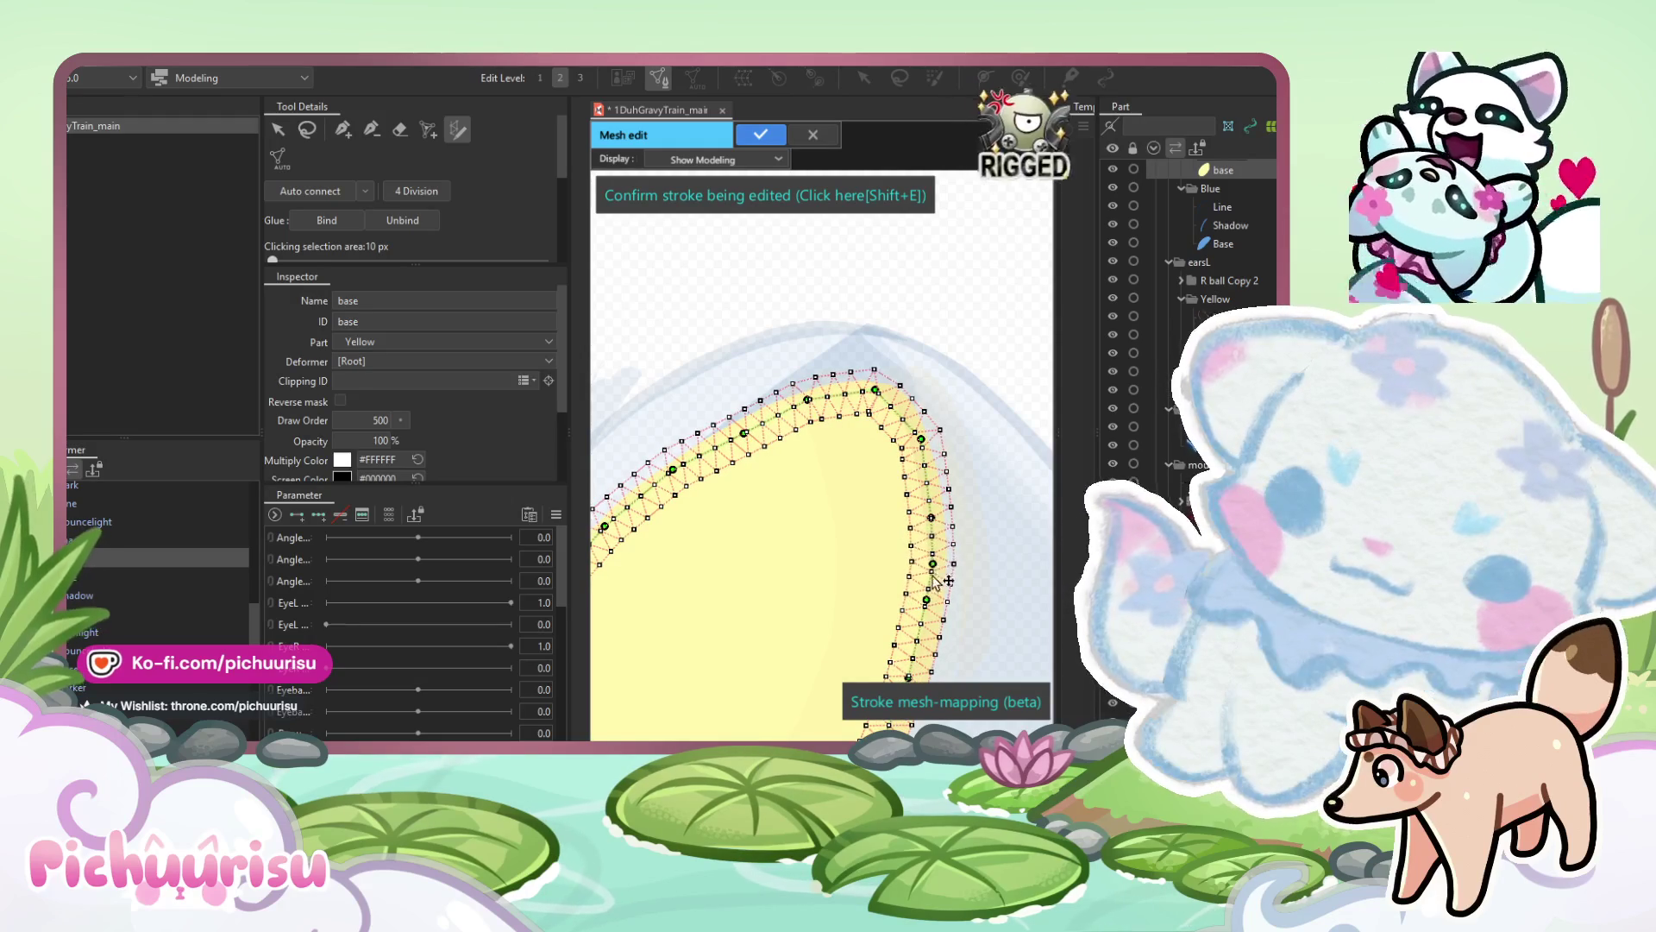
{"action": "left_click_drag", "start_coordinate": [926, 598], "coordinate": [929, 624]}
Raise Mesh width and Repeated density, refit the stroke ends, and generate the mesh with Shift+E.
{"action": "scroll", "coordinate": [930, 628], "scroll_direction": "down", "scroll_amount": 5}
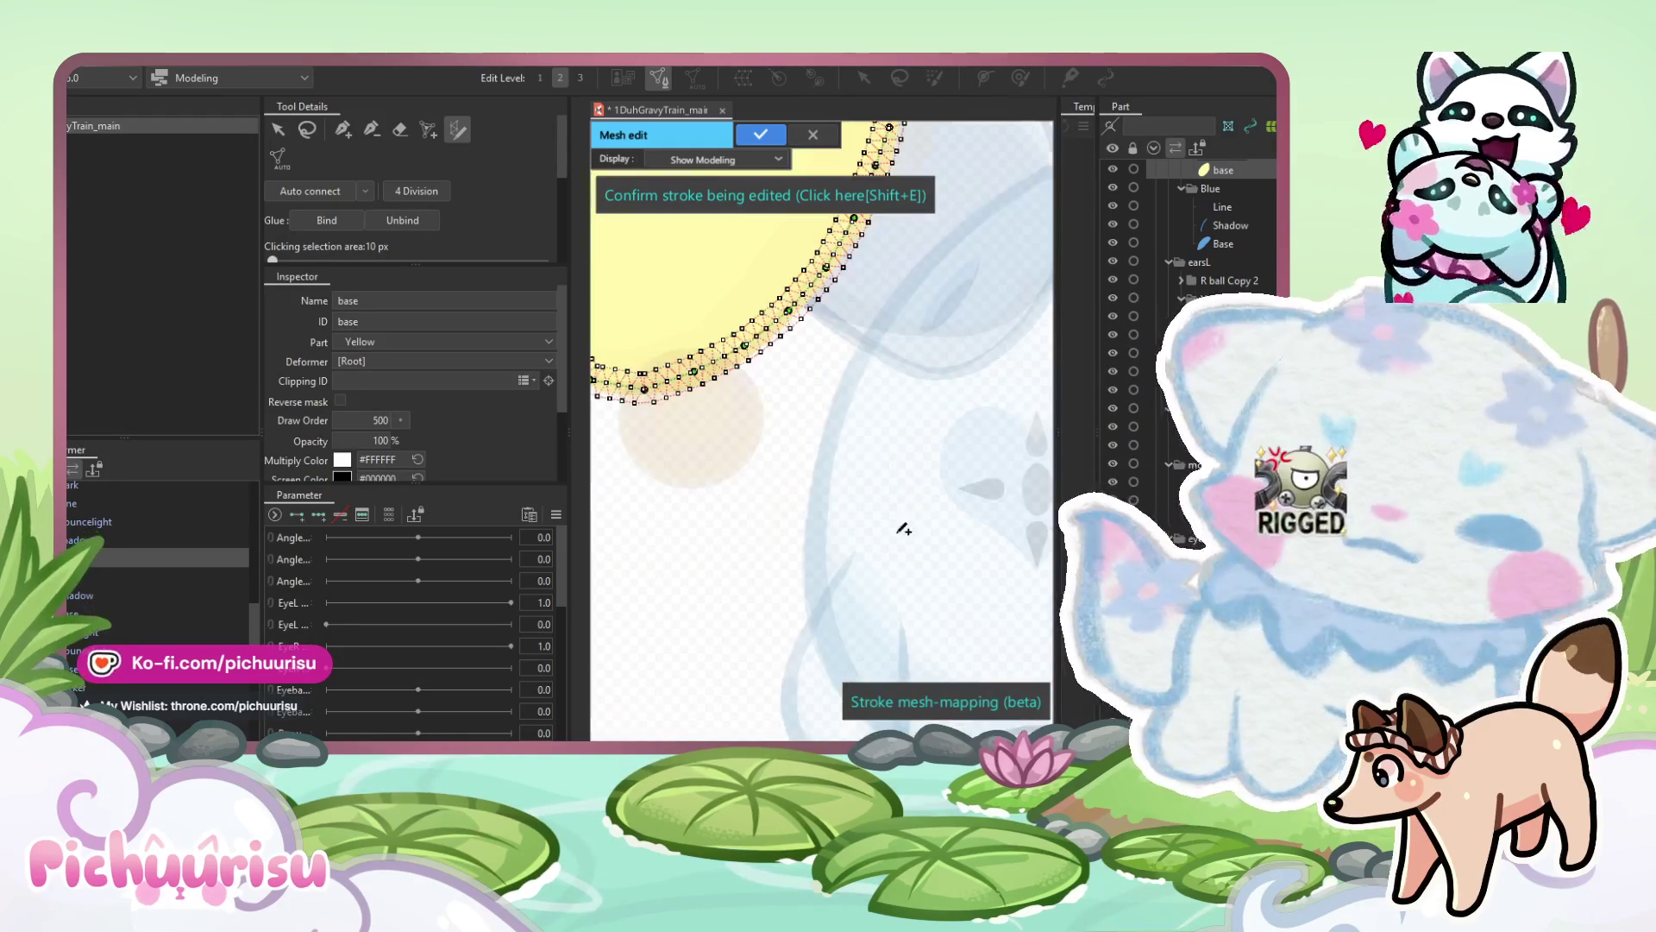
{"action": "scroll", "coordinate": [873, 636], "scroll_direction": "up", "scroll_amount": 4}
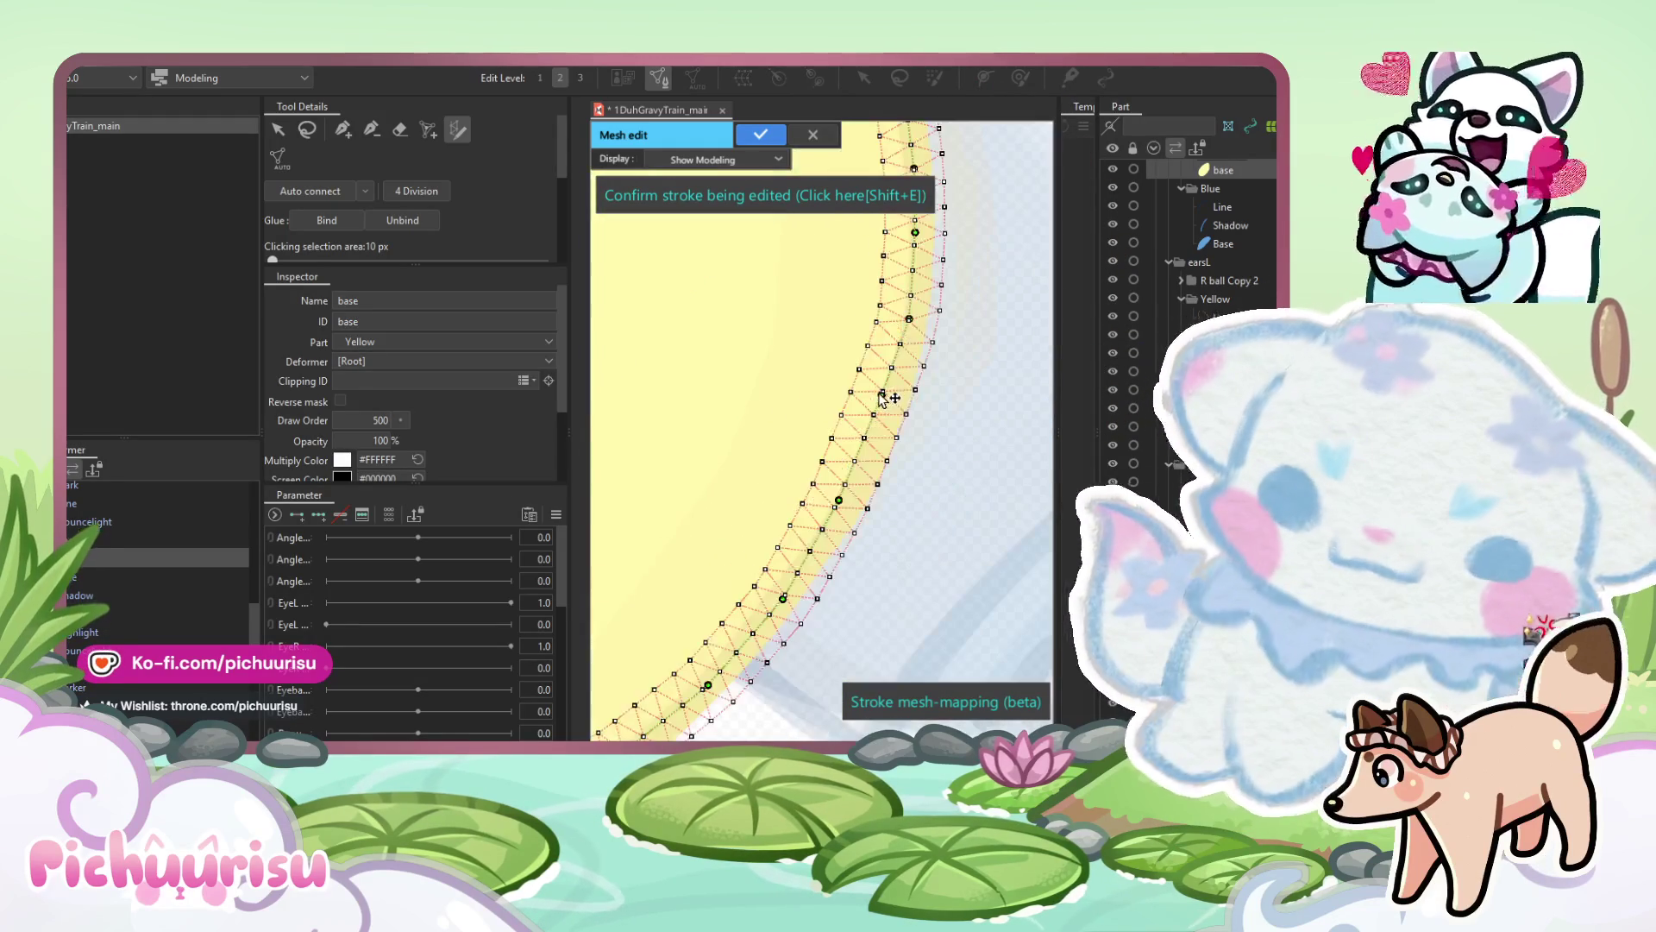
{"action": "scroll", "coordinate": [852, 507], "scroll_direction": "down", "scroll_amount": 2}
{"action": "scroll", "coordinate": [780, 546], "scroll_direction": "down", "scroll_amount": 3}
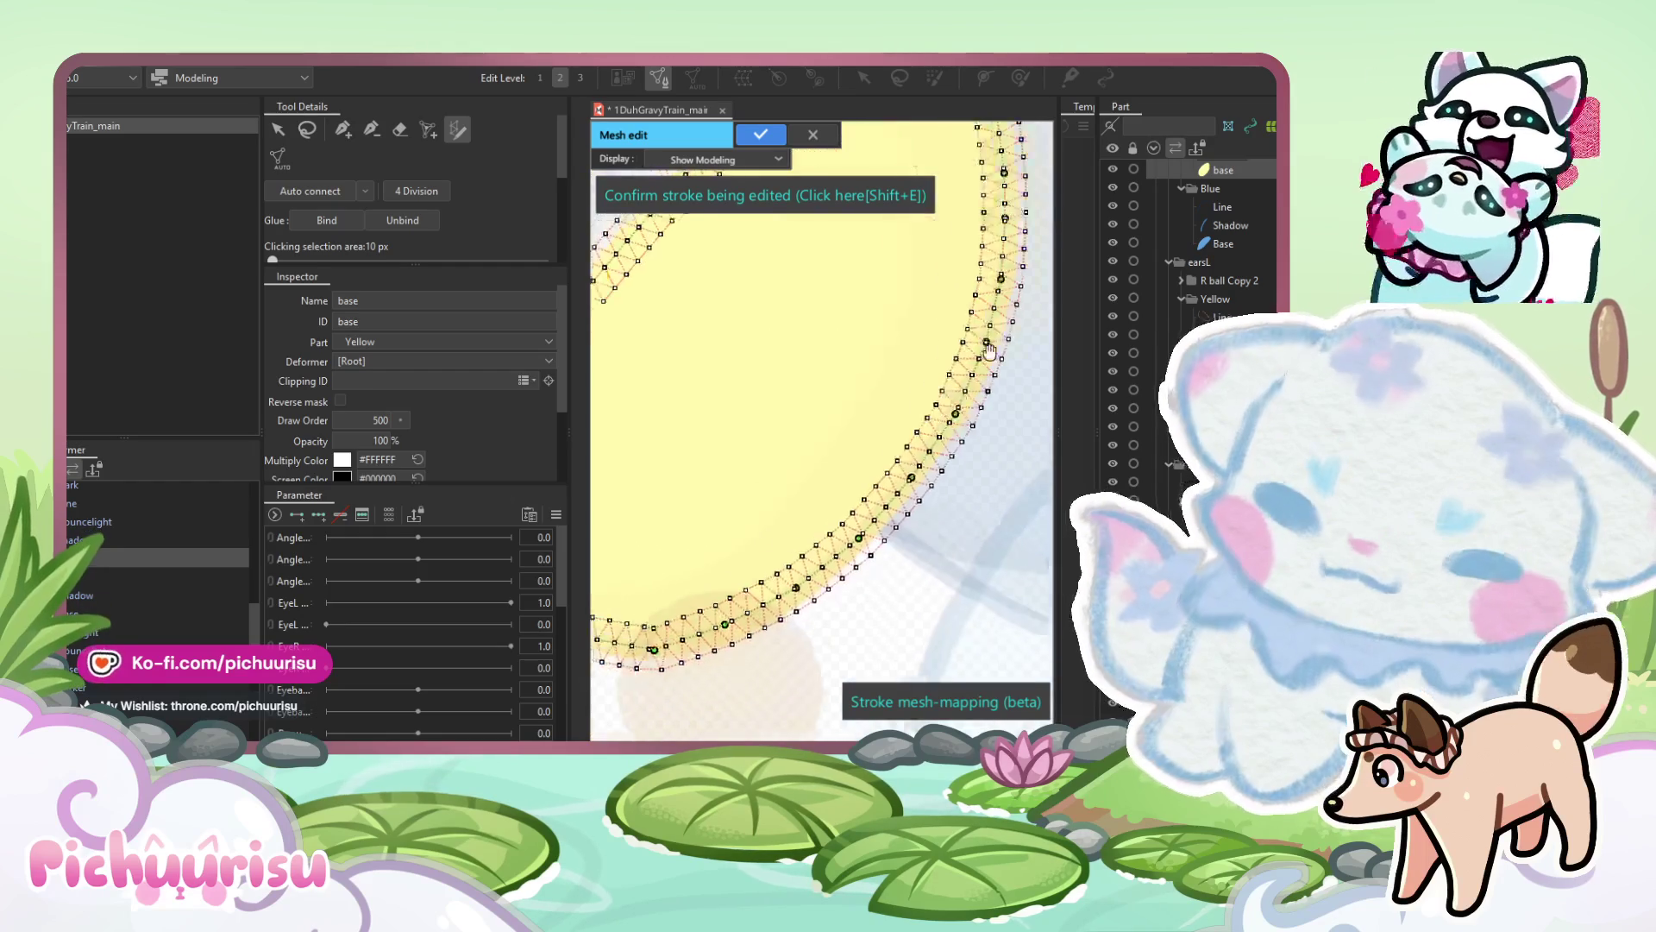
{"action": "mouse_move", "coordinate": [751, 625]}
{"action": "left_mouse_down"}
{"action": "mouse_move", "coordinate": [798, 604]}
{"action": "mouse_move", "coordinate": [875, 516]}
{"action": "mouse_move", "coordinate": [854, 552]}
{"action": "mouse_move", "coordinate": [880, 533]}
{"action": "left_mouse_up"}
{"action": "scroll", "coordinate": [875, 530], "scroll_direction": "down", "scroll_amount": 3}
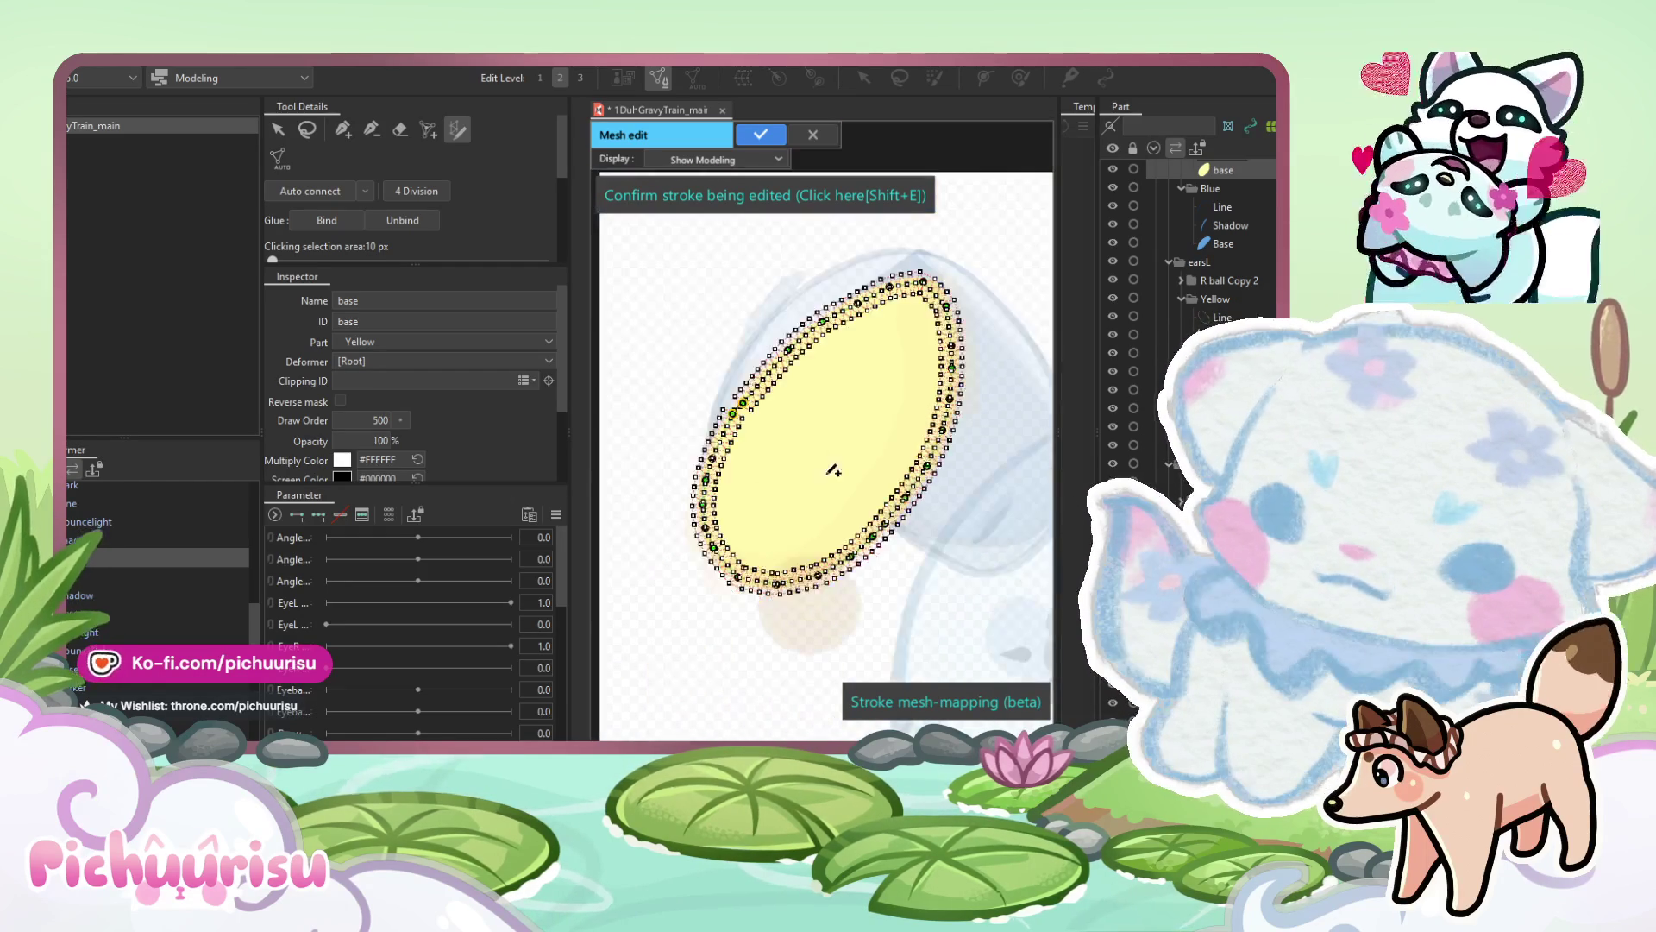
{"action": "scroll", "coordinate": [733, 436], "scroll_direction": "up", "scroll_amount": 3}
{"action": "scroll", "coordinate": [414, 191], "scroll_direction": "down", "scroll_amount": 5}
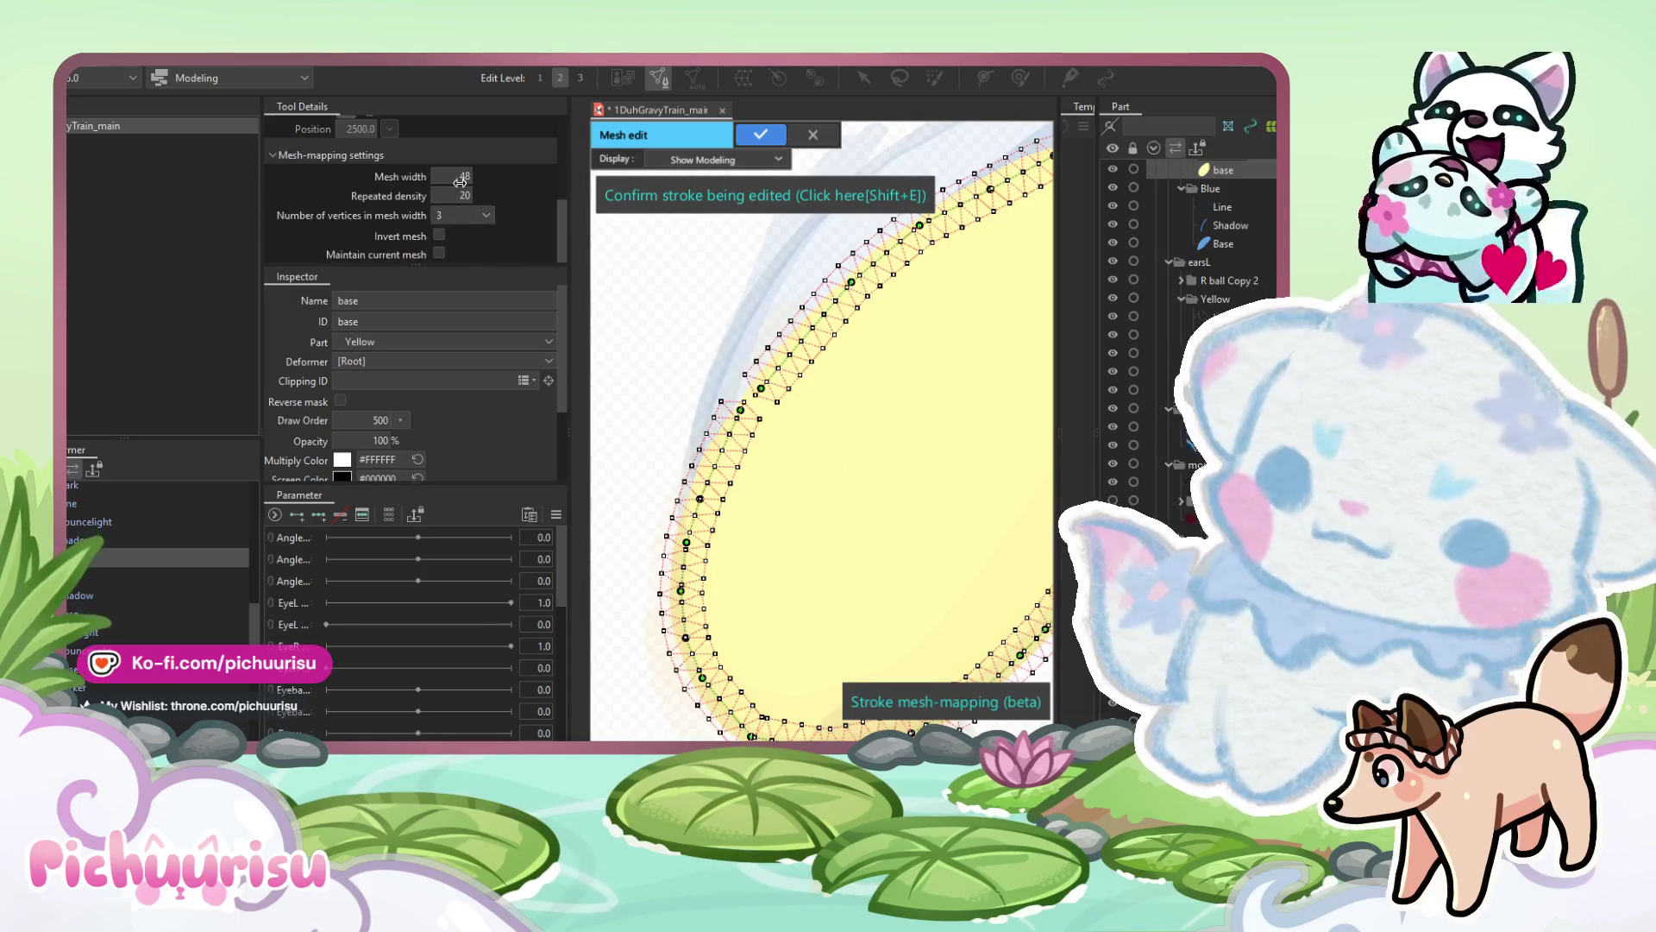
{"action": "mouse_move", "coordinate": [450, 178]}
{"action": "left_mouse_down"}
{"action": "mouse_move", "coordinate": [497, 199]}
{"action": "mouse_move", "coordinate": [530, 183]}
{"action": "mouse_move", "coordinate": [540, 200]}
{"action": "left_mouse_up"}
{"action": "scroll", "coordinate": [732, 418], "scroll_direction": "up", "scroll_amount": 3}
{"action": "left_click_drag", "start_coordinate": [732, 418], "coordinate": [724, 430]}
{"action": "left_click_drag", "start_coordinate": [771, 373], "coordinate": [762, 380]}
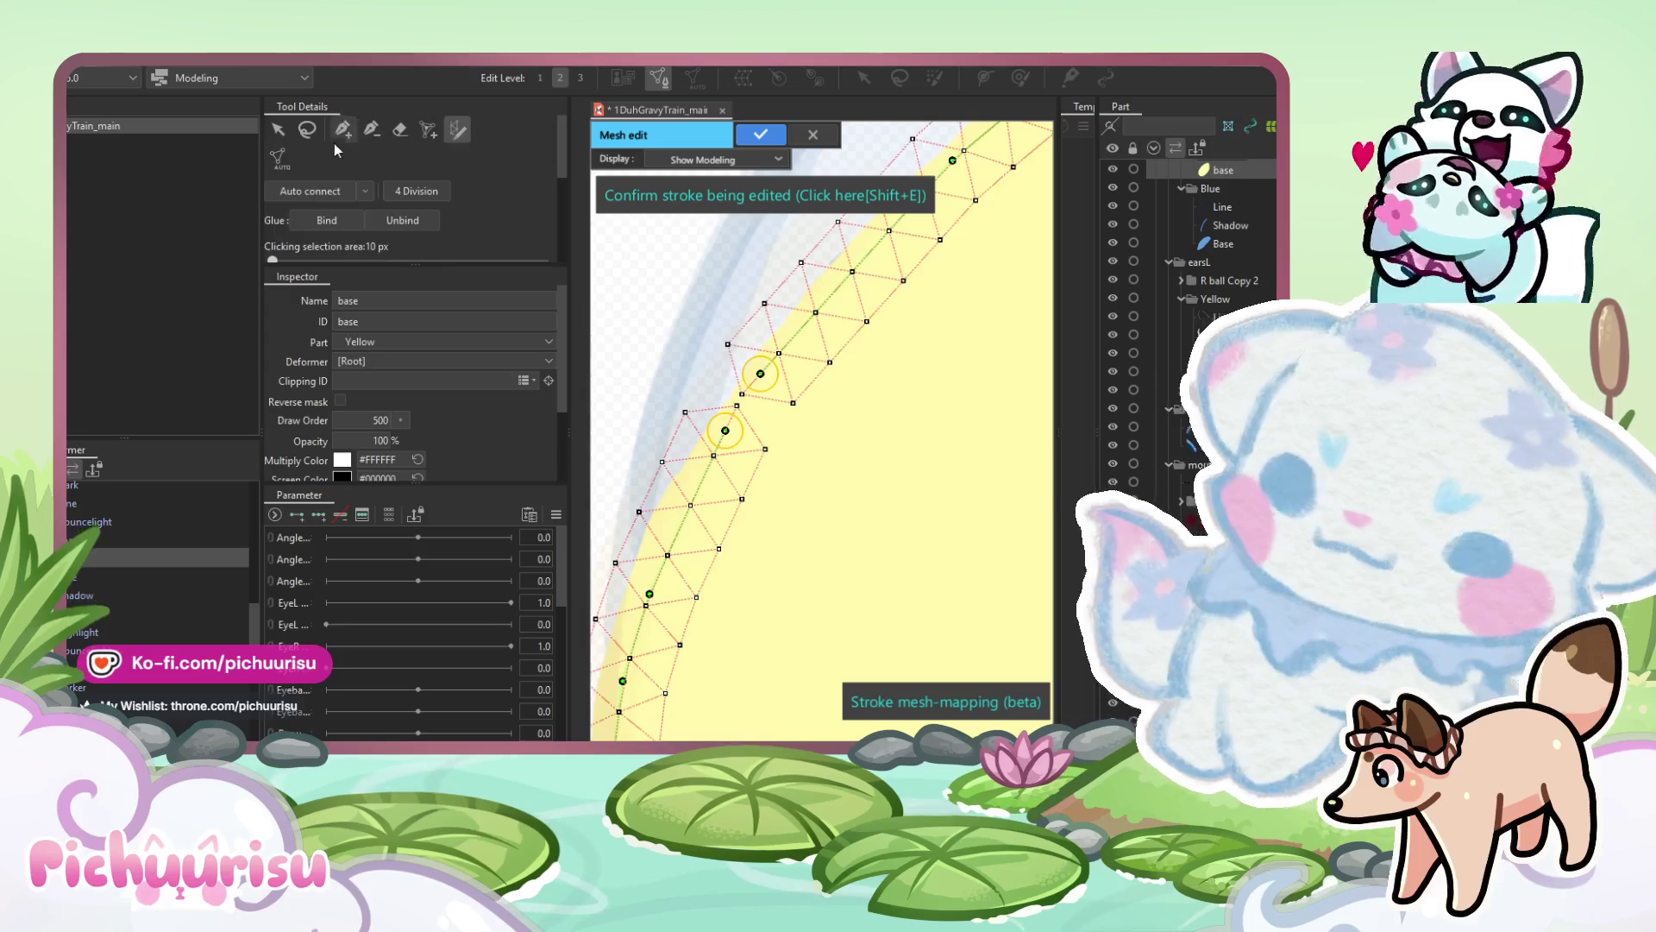
{"action": "key", "text": "shift+e"}
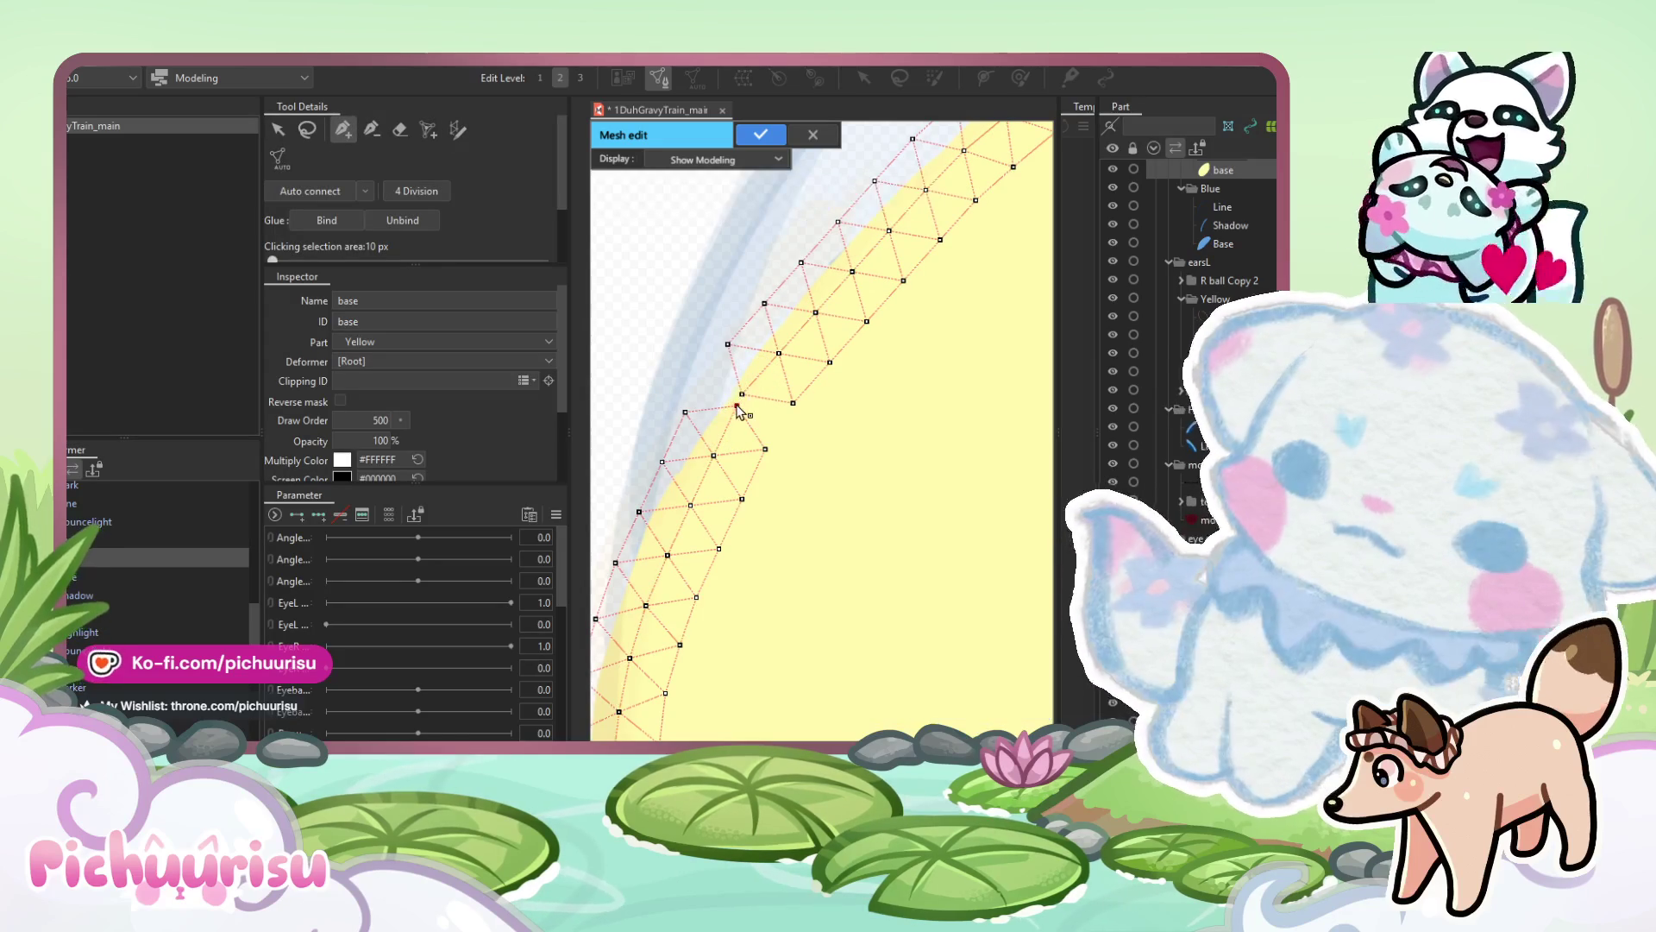
Add three connected vertices along the ear mesh edge and apply the mesh edit.
{"action": "left_click", "coordinate": [704, 376]}
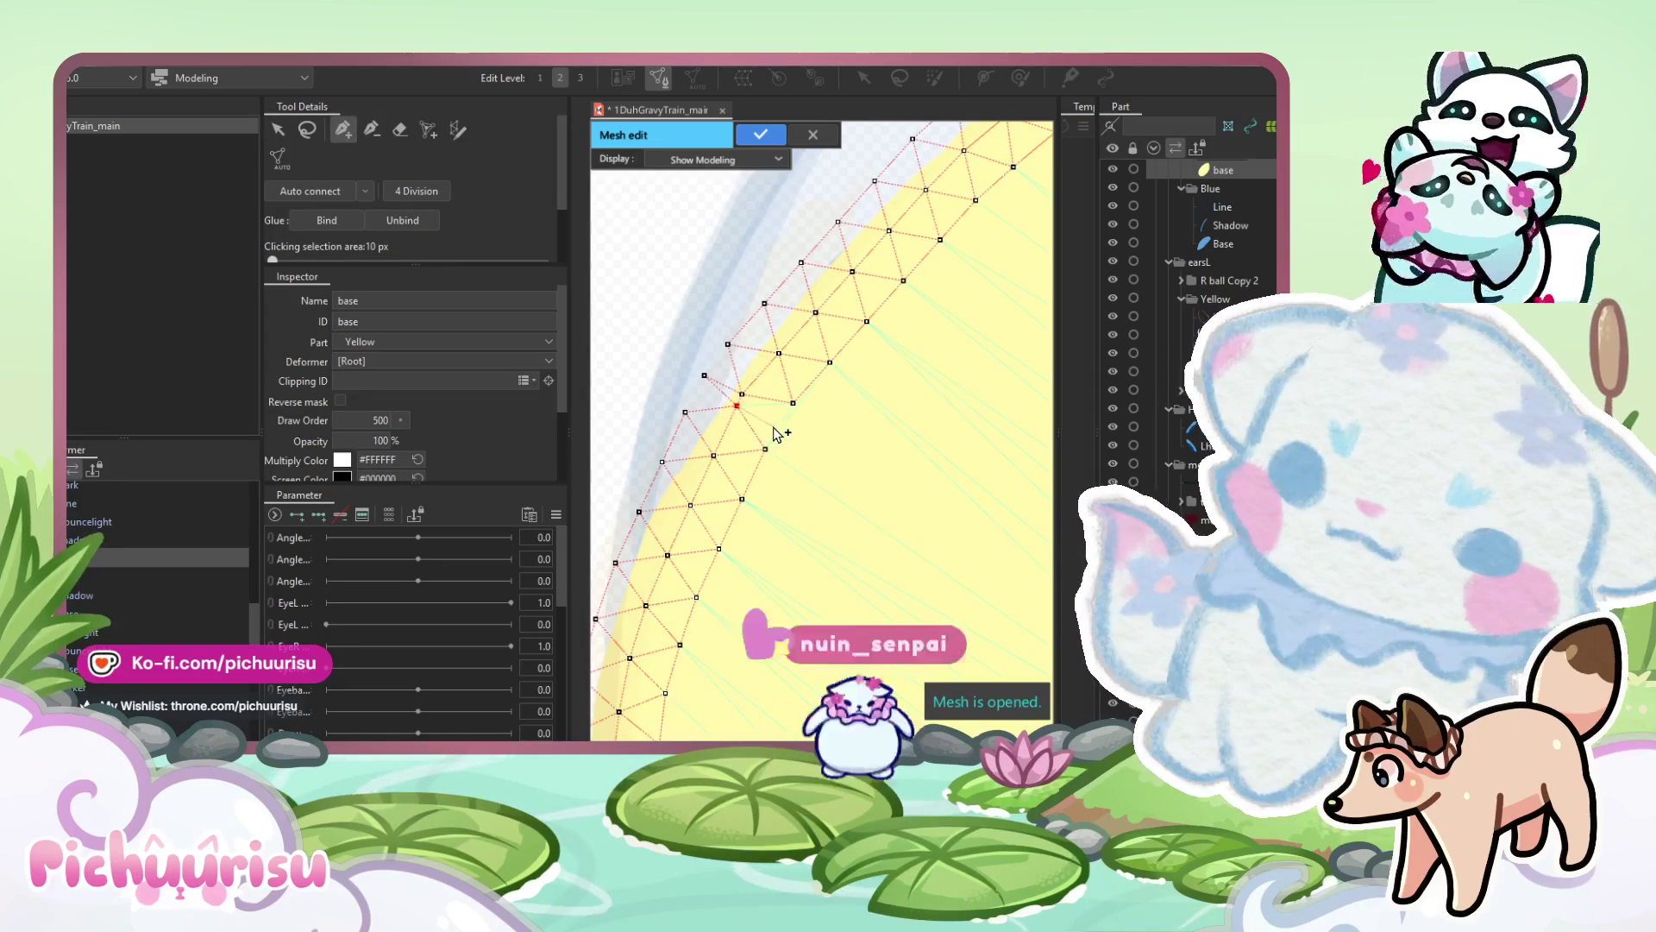
{"action": "left_click", "coordinate": [705, 376]}
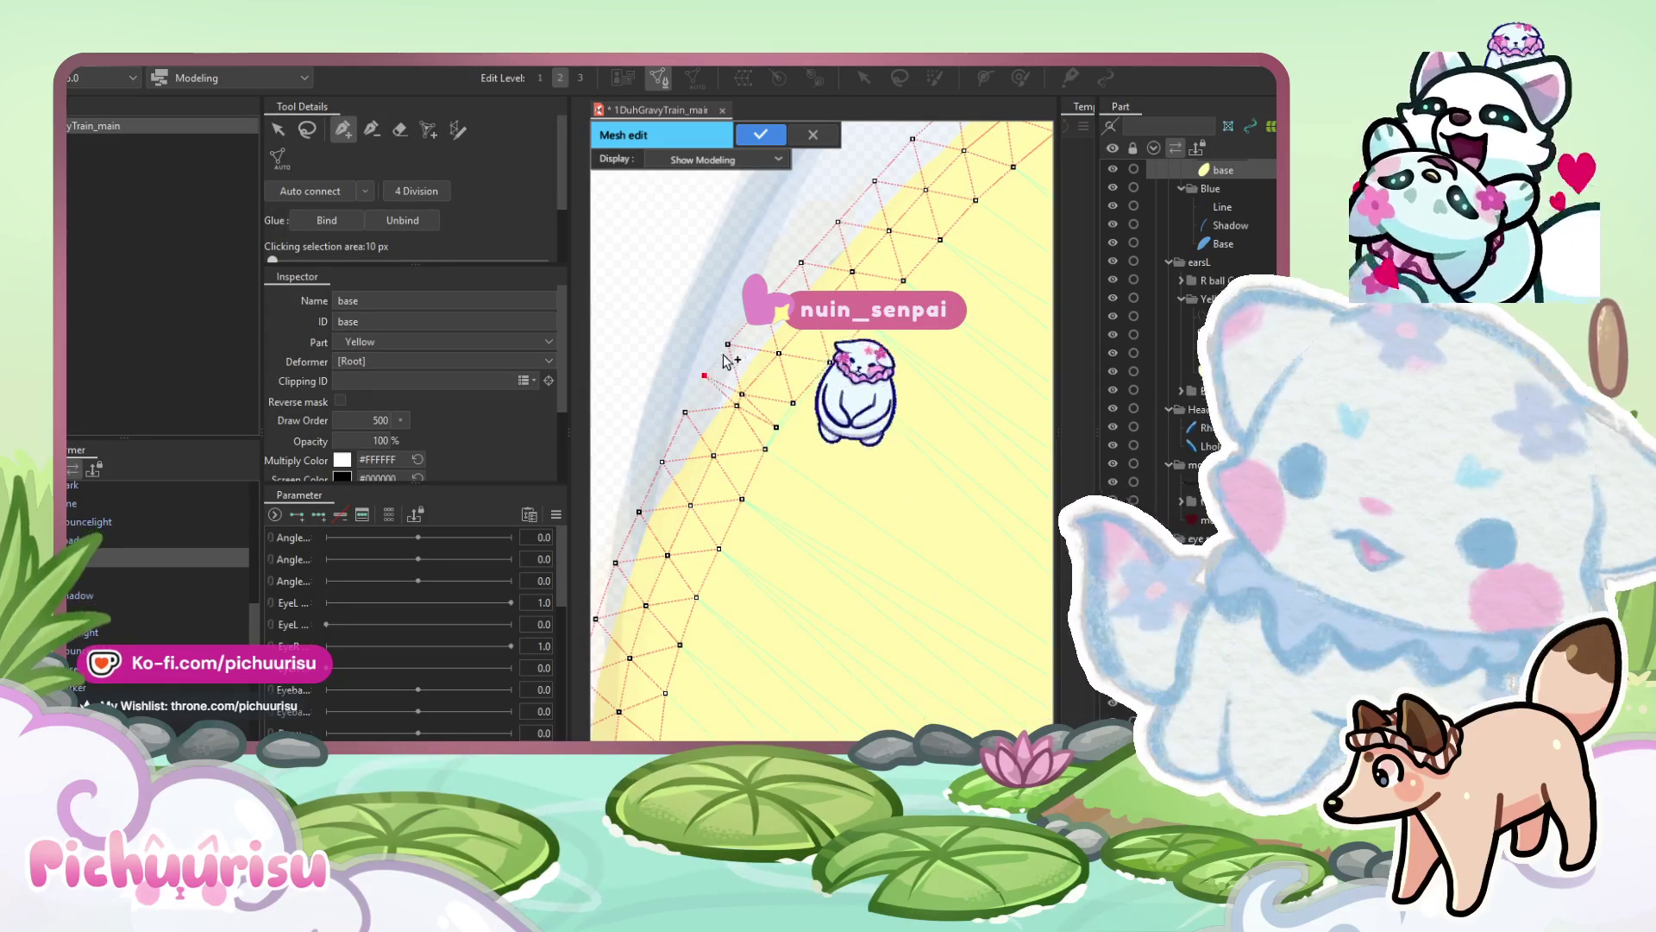
{"action": "left_click", "coordinate": [728, 345]}
{"action": "left_click", "coordinate": [776, 428]}
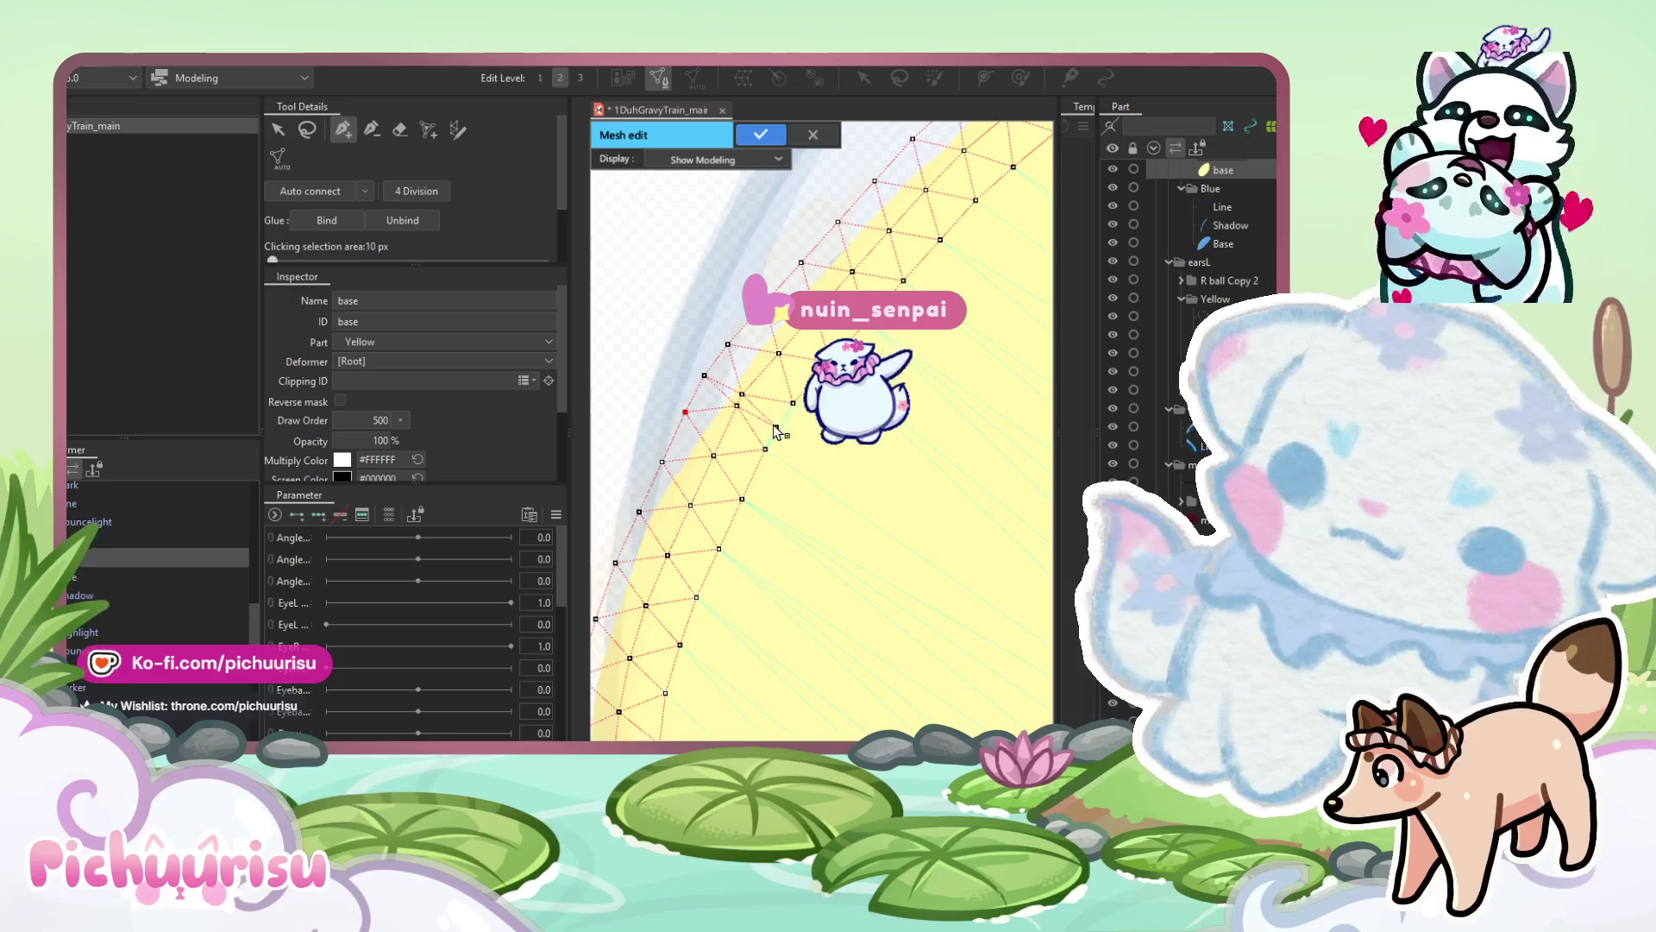
{"action": "scroll", "coordinate": [792, 384], "scroll_direction": "down", "scroll_amount": 5}
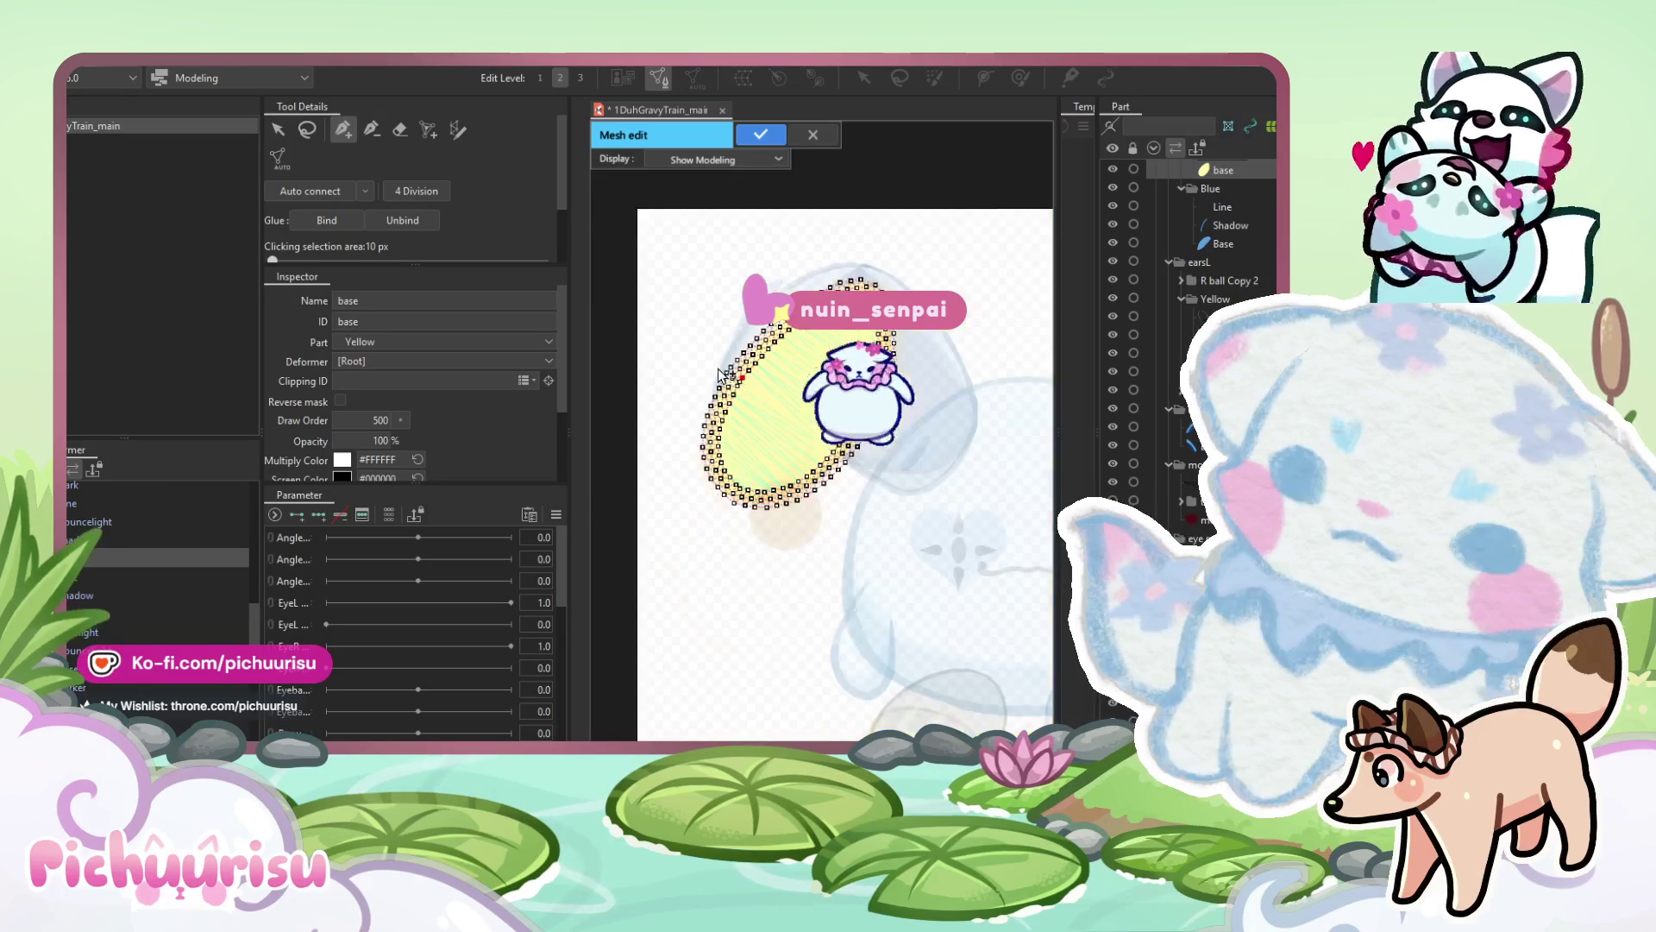
{"action": "scroll", "coordinate": [792, 380], "scroll_direction": "up", "scroll_amount": 5}
{"action": "key", "text": "Return"}
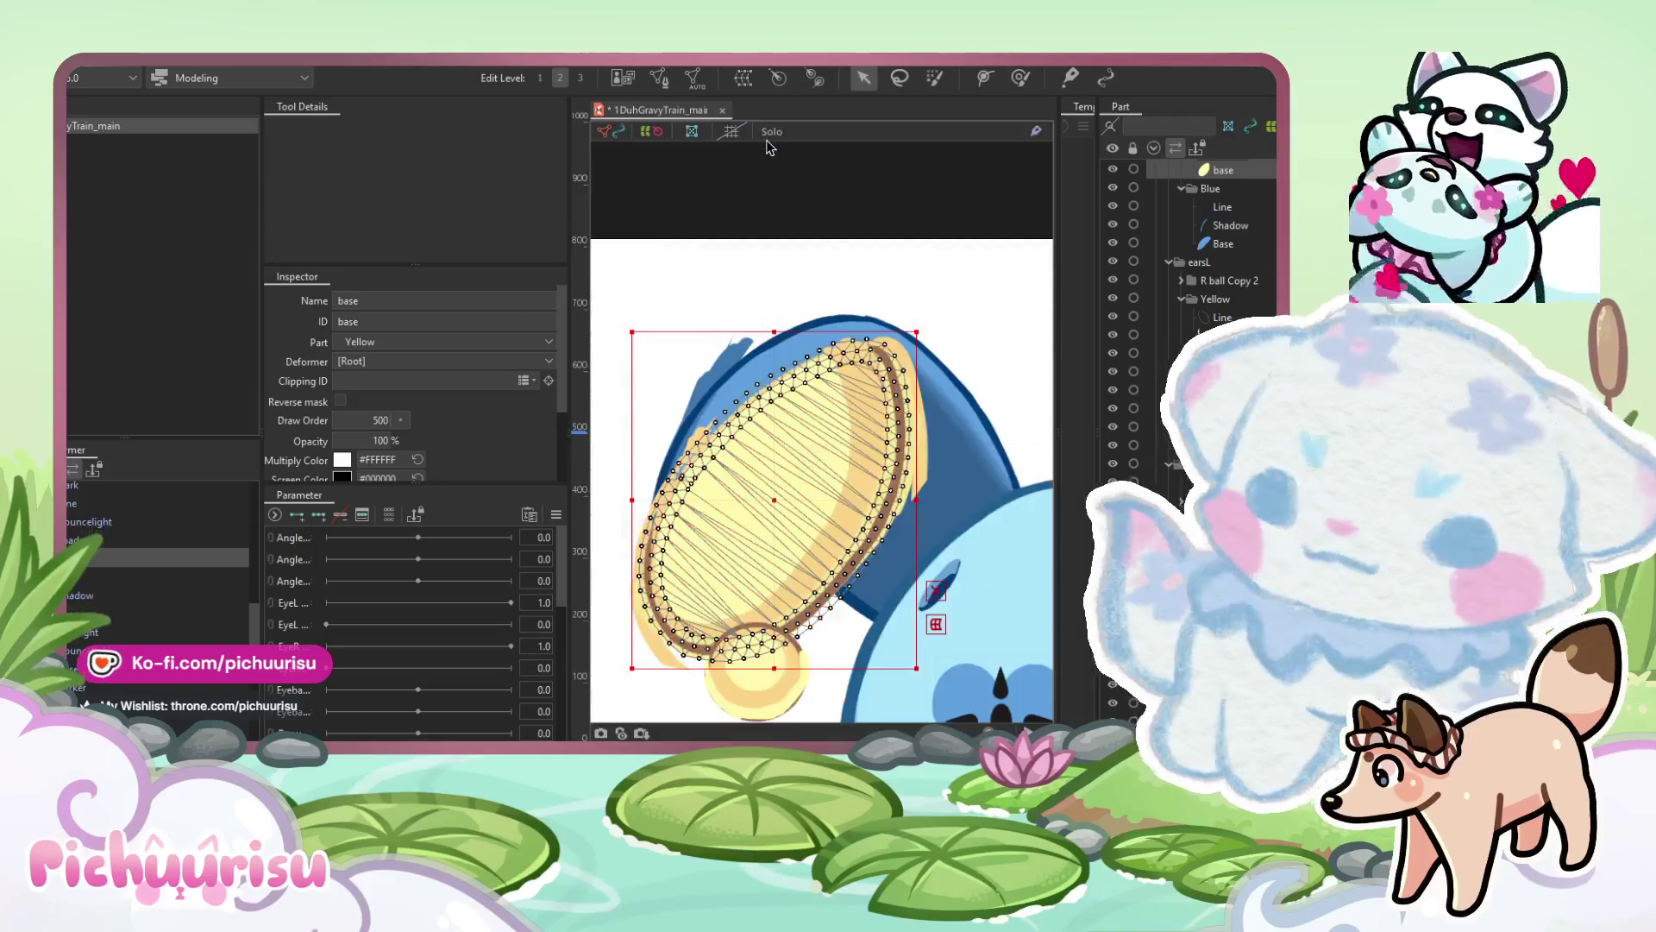
{"action": "key", "text": "ctrl+v"}
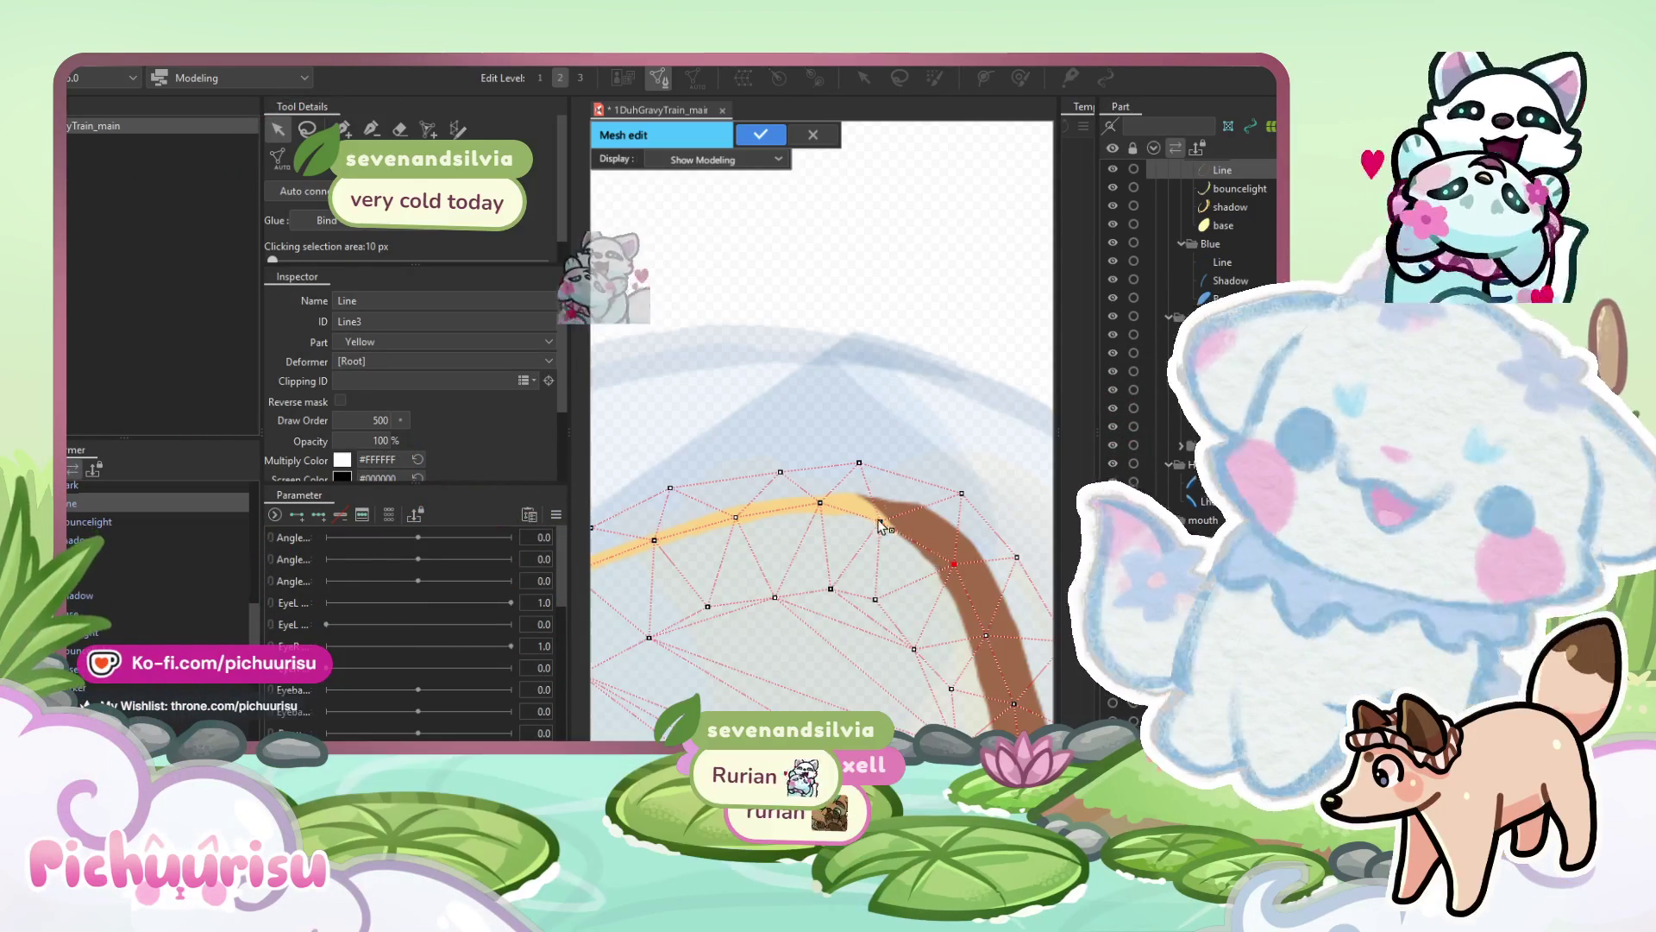
Drag Line mesh vertices onto the yellow ear's arc, then box-select every vertex.
{"action": "scroll", "coordinate": [780, 482], "scroll_direction": "up", "scroll_amount": 2}
{"action": "mouse_move", "coordinate": [820, 486]}
{"action": "left_mouse_down"}
{"action": "mouse_move", "coordinate": [715, 397]}
{"action": "mouse_move", "coordinate": [770, 374]}
{"action": "left_mouse_up"}
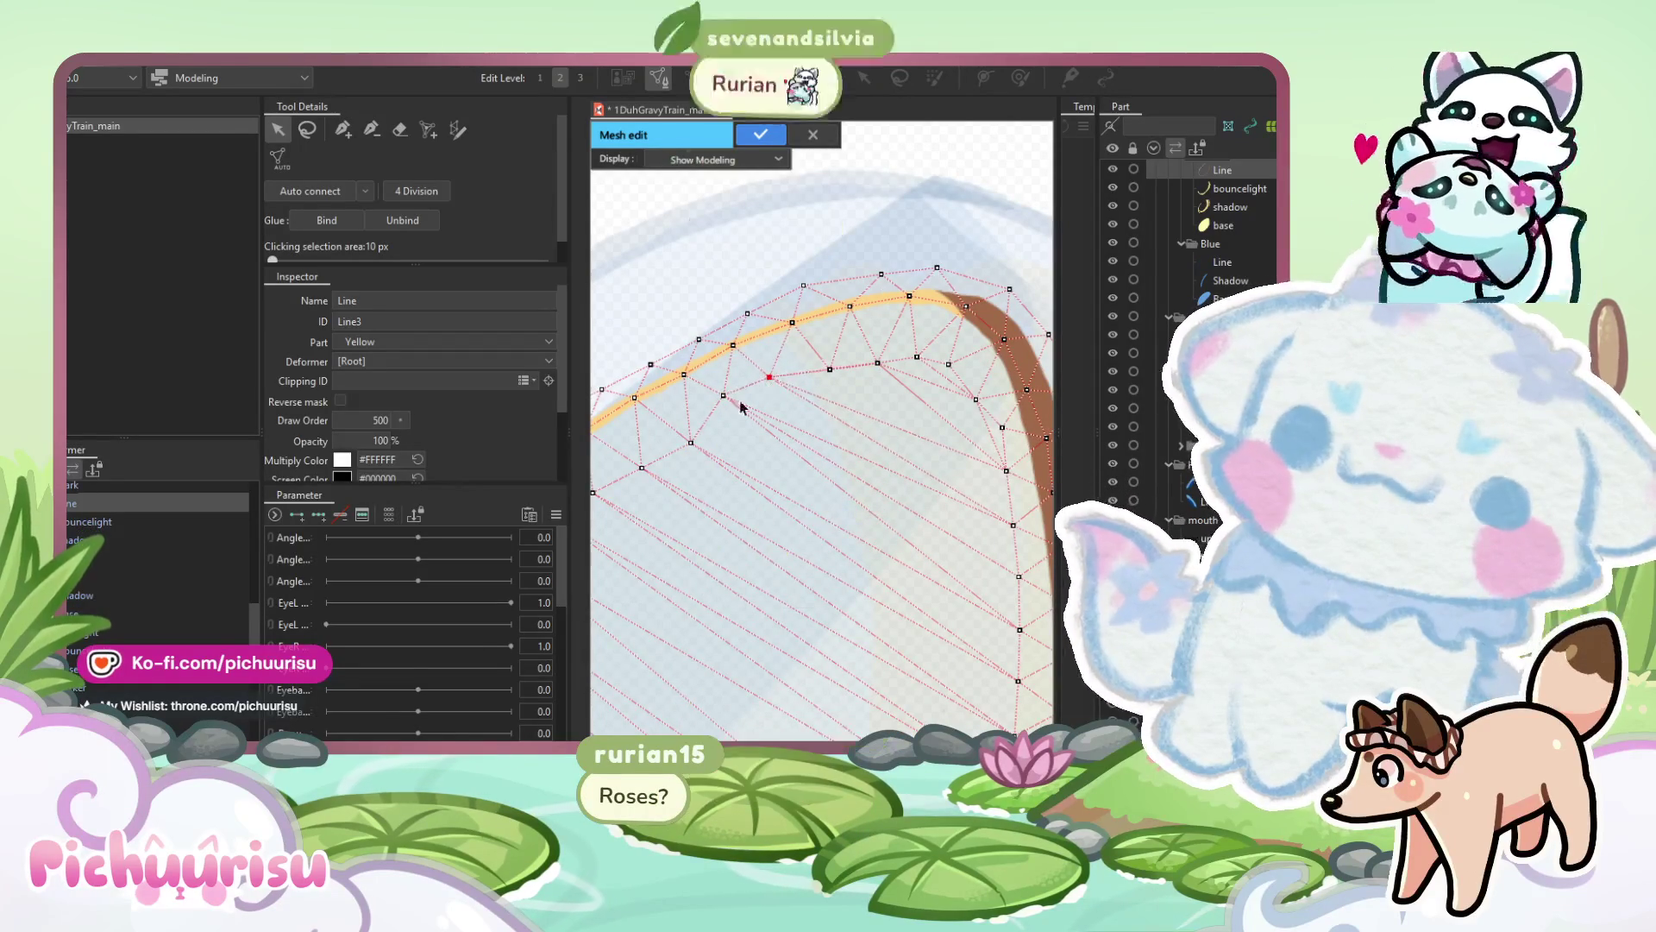
{"action": "mouse_move", "coordinate": [692, 444]}
{"action": "left_mouse_down"}
{"action": "mouse_move", "coordinate": [683, 419]}
{"action": "mouse_move", "coordinate": [772, 455]}
{"action": "left_mouse_up"}
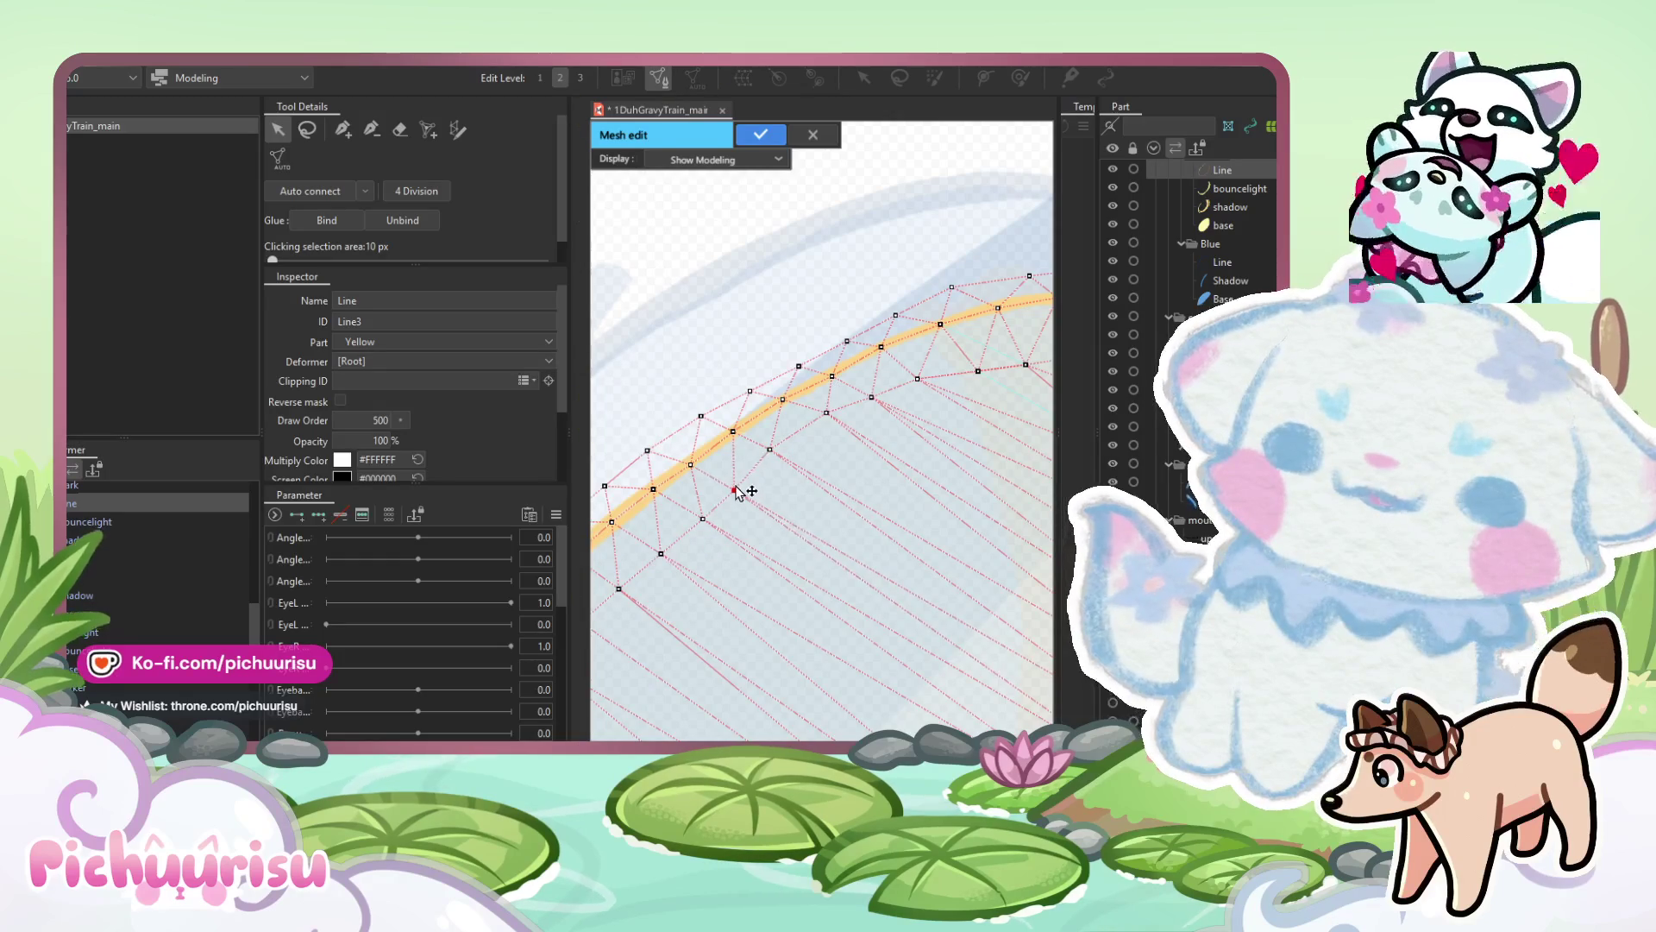
{"action": "scroll", "coordinate": [777, 380], "scroll_direction": "down", "scroll_amount": 5}
{"action": "scroll", "coordinate": [780, 432], "scroll_direction": "up", "scroll_amount": 2}
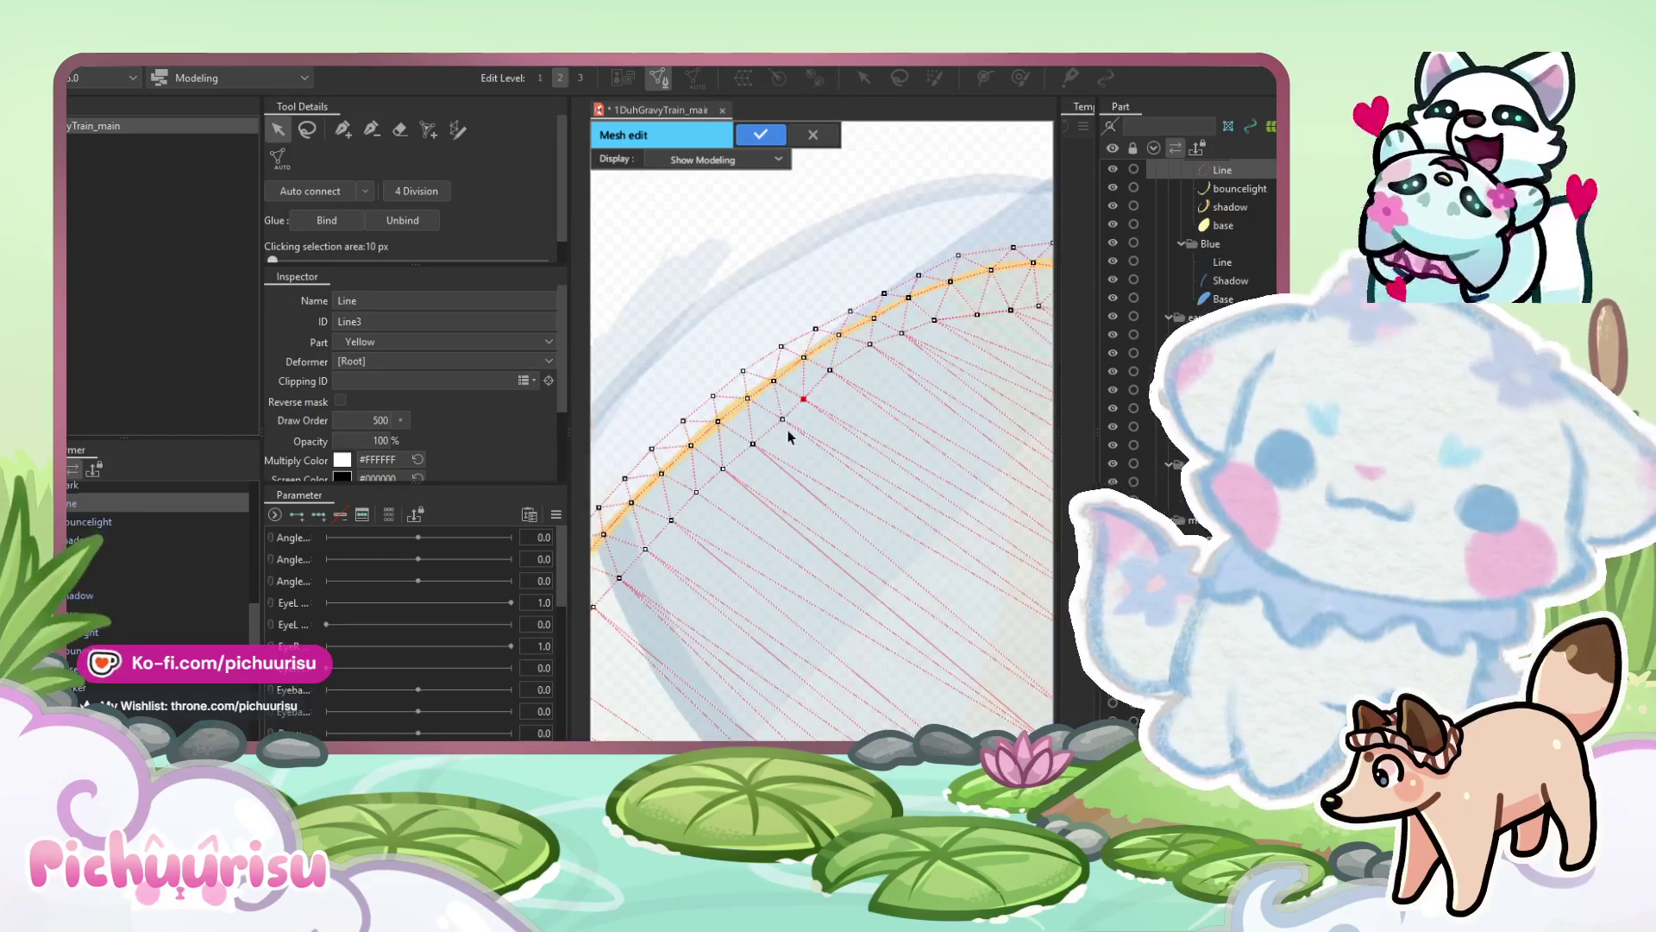
{"action": "scroll", "coordinate": [831, 431], "scroll_direction": "down", "scroll_amount": 4}
{"action": "left_click_drag", "start_coordinate": [1006, 693], "coordinate": [540, 245]}
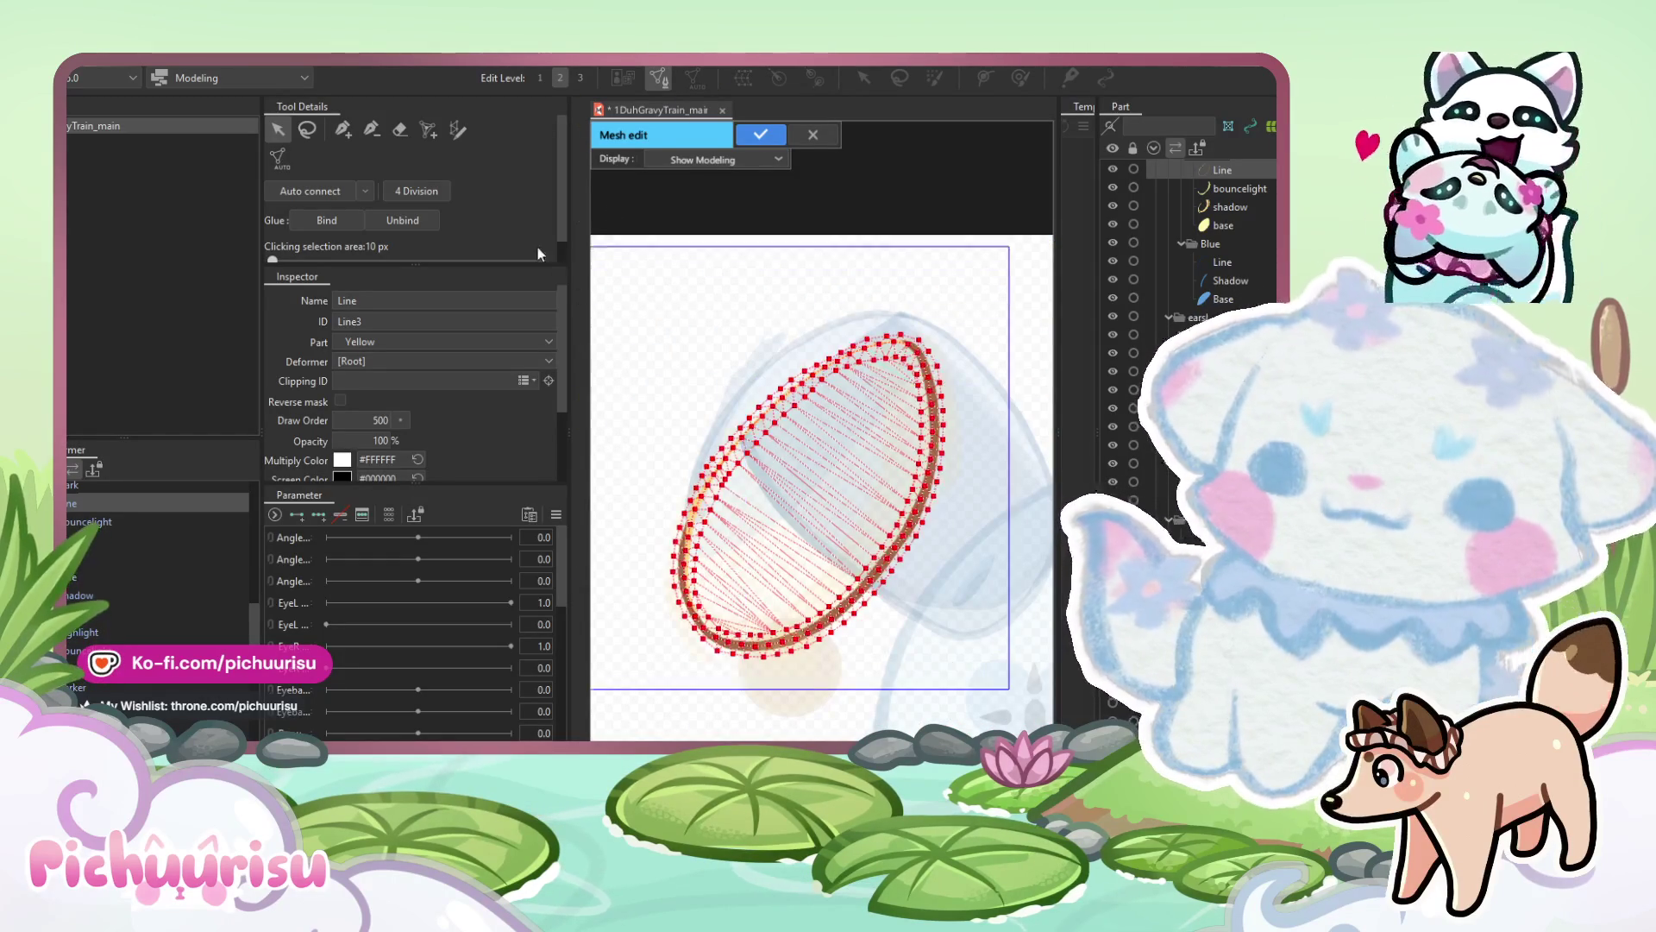
Delete the old Line mesh, trace a mapping stroke around the oval, and pull its points onto the line.
{"action": "key", "text": "Delete"}
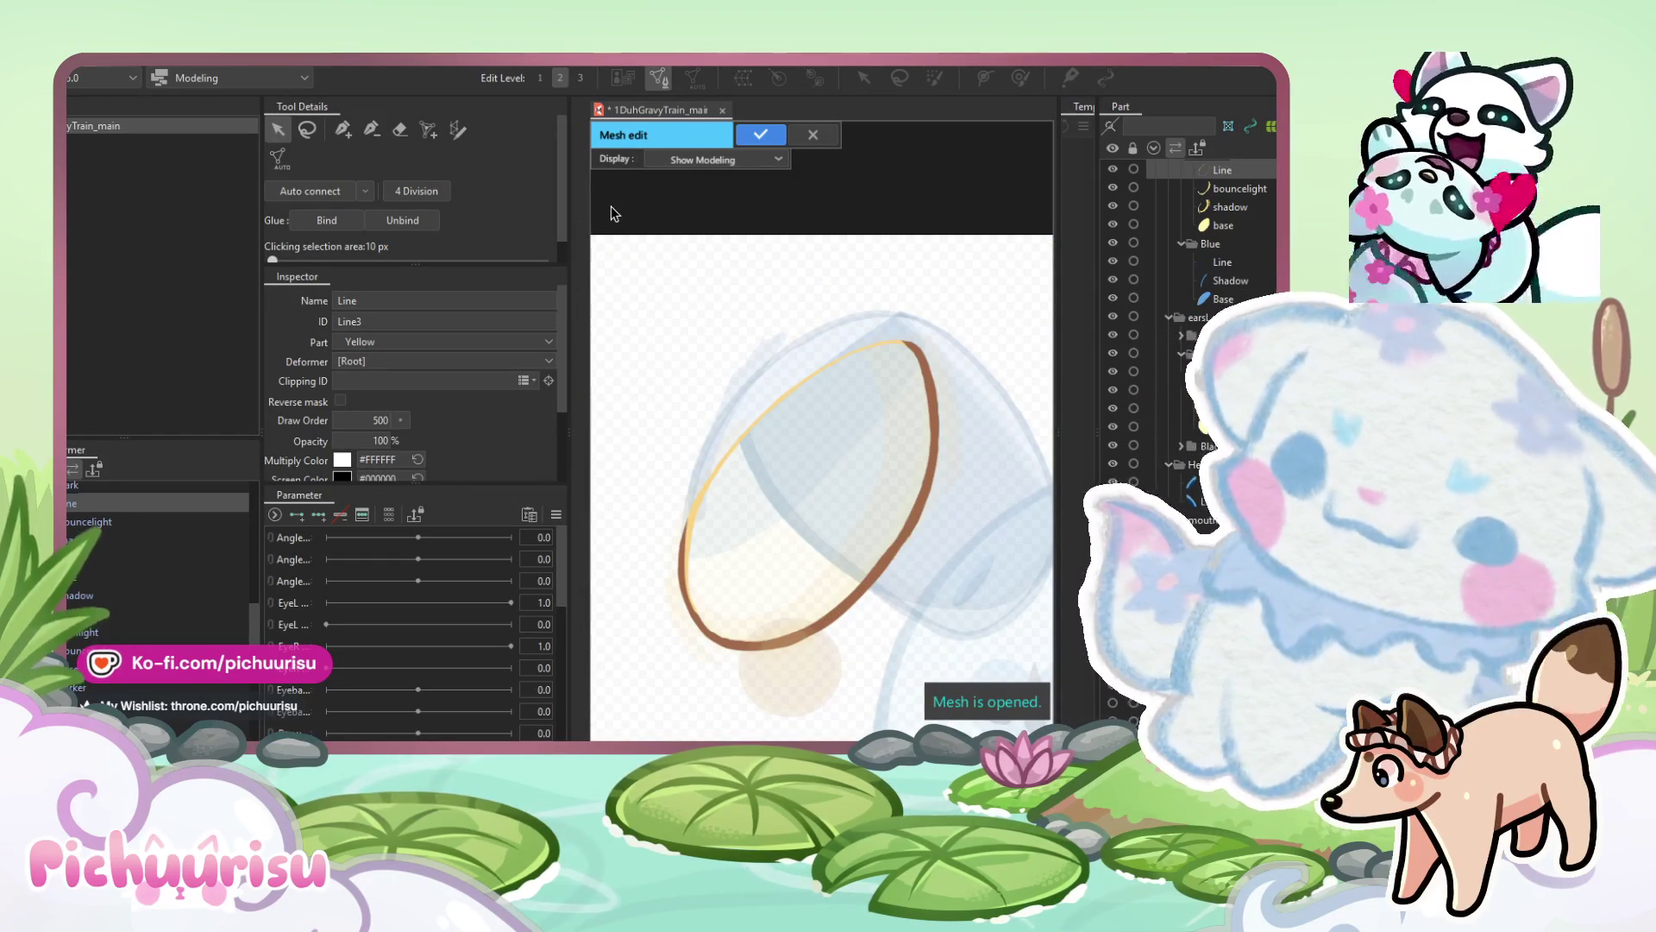
{"action": "left_click", "coordinate": [458, 129]}
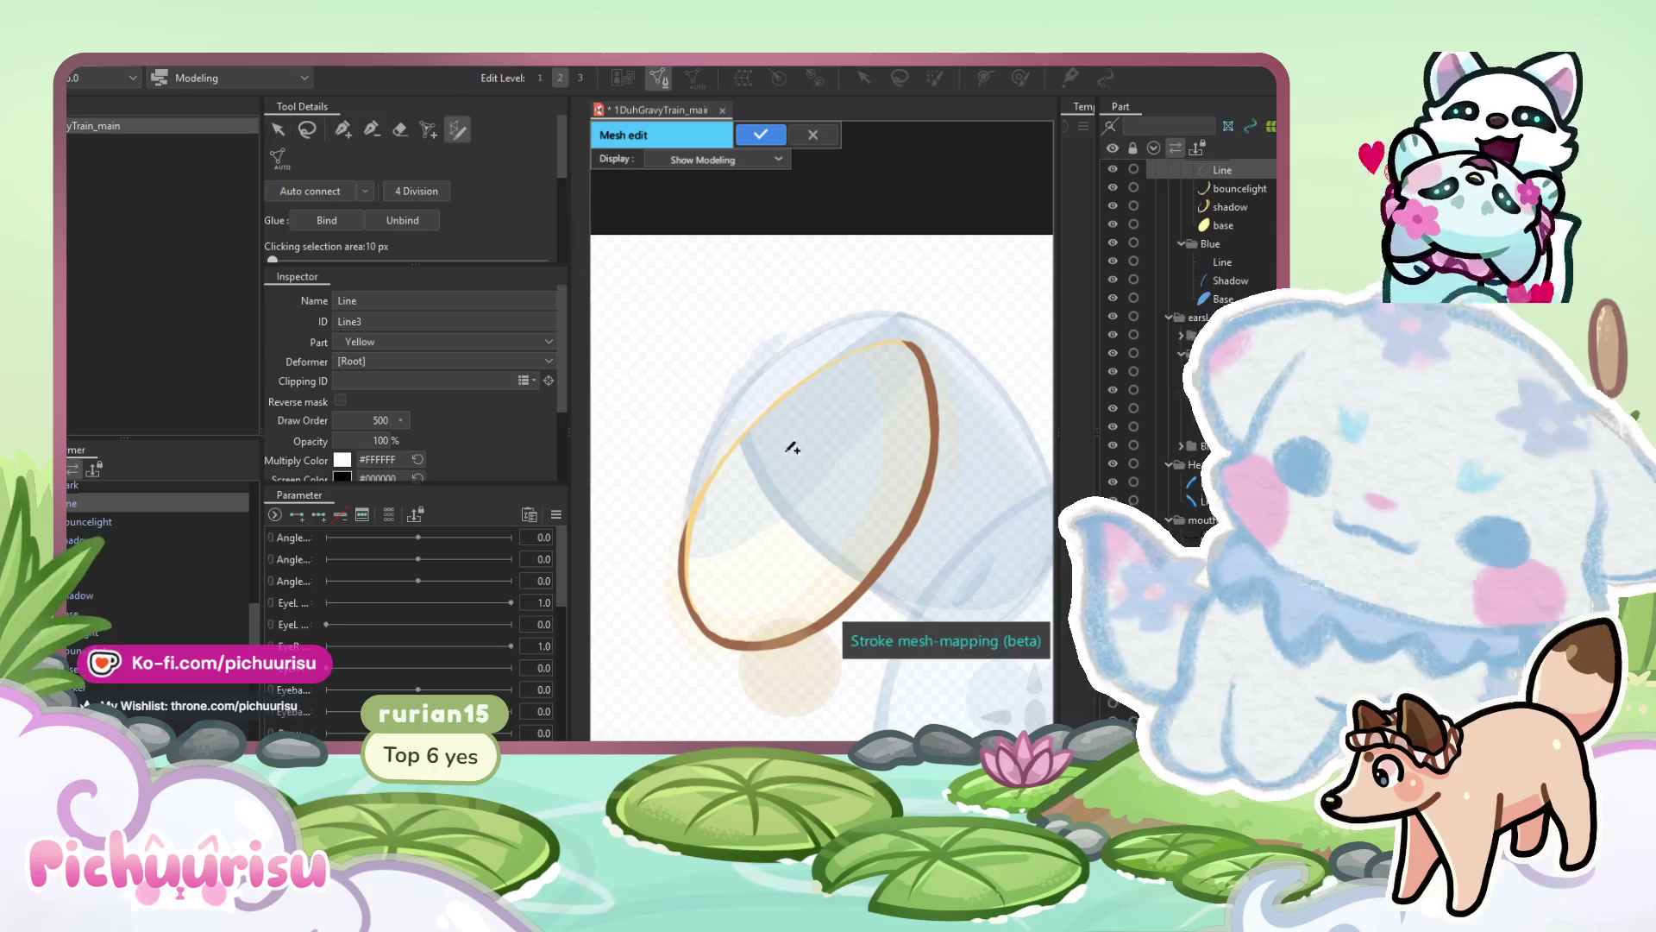
{"action": "mouse_move", "coordinate": [749, 426]}
{"action": "left_mouse_down"}
{"action": "mouse_move", "coordinate": [710, 471]}
{"action": "mouse_move", "coordinate": [695, 627]}
{"action": "mouse_move", "coordinate": [878, 582]}
{"action": "mouse_move", "coordinate": [920, 319]}
{"action": "left_mouse_up"}
{"action": "scroll", "coordinate": [845, 335], "scroll_direction": "up", "scroll_amount": 5}
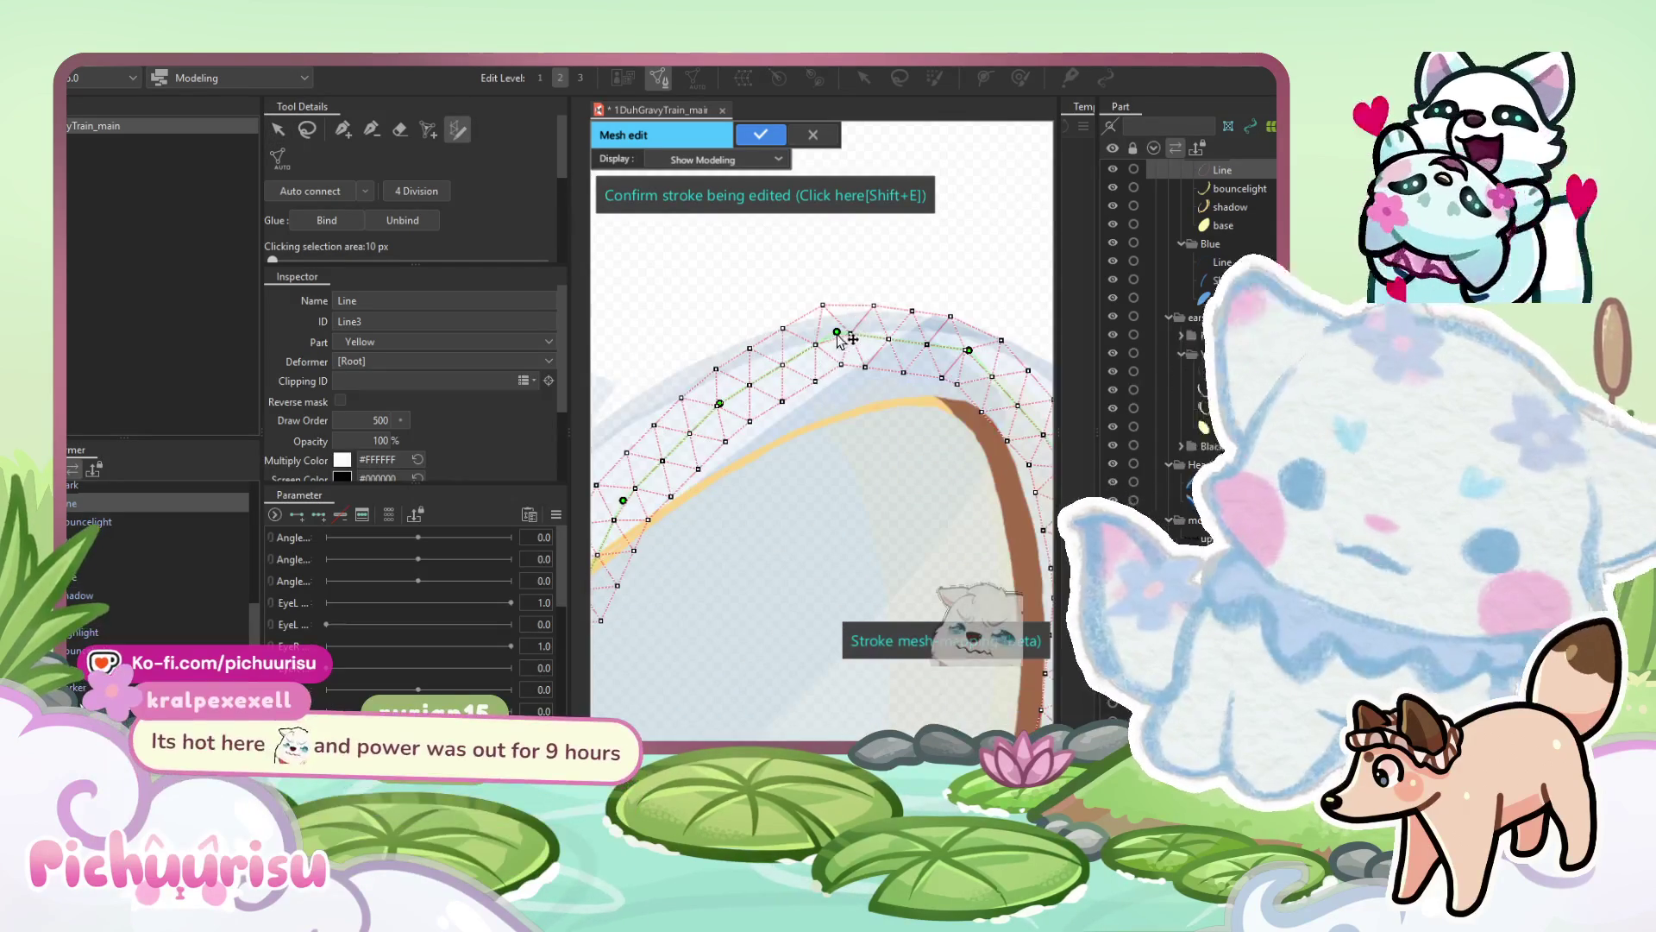
{"action": "left_click_drag", "start_coordinate": [838, 333], "coordinate": [861, 414]}
{"action": "left_click_drag", "start_coordinate": [720, 403], "coordinate": [746, 464]}
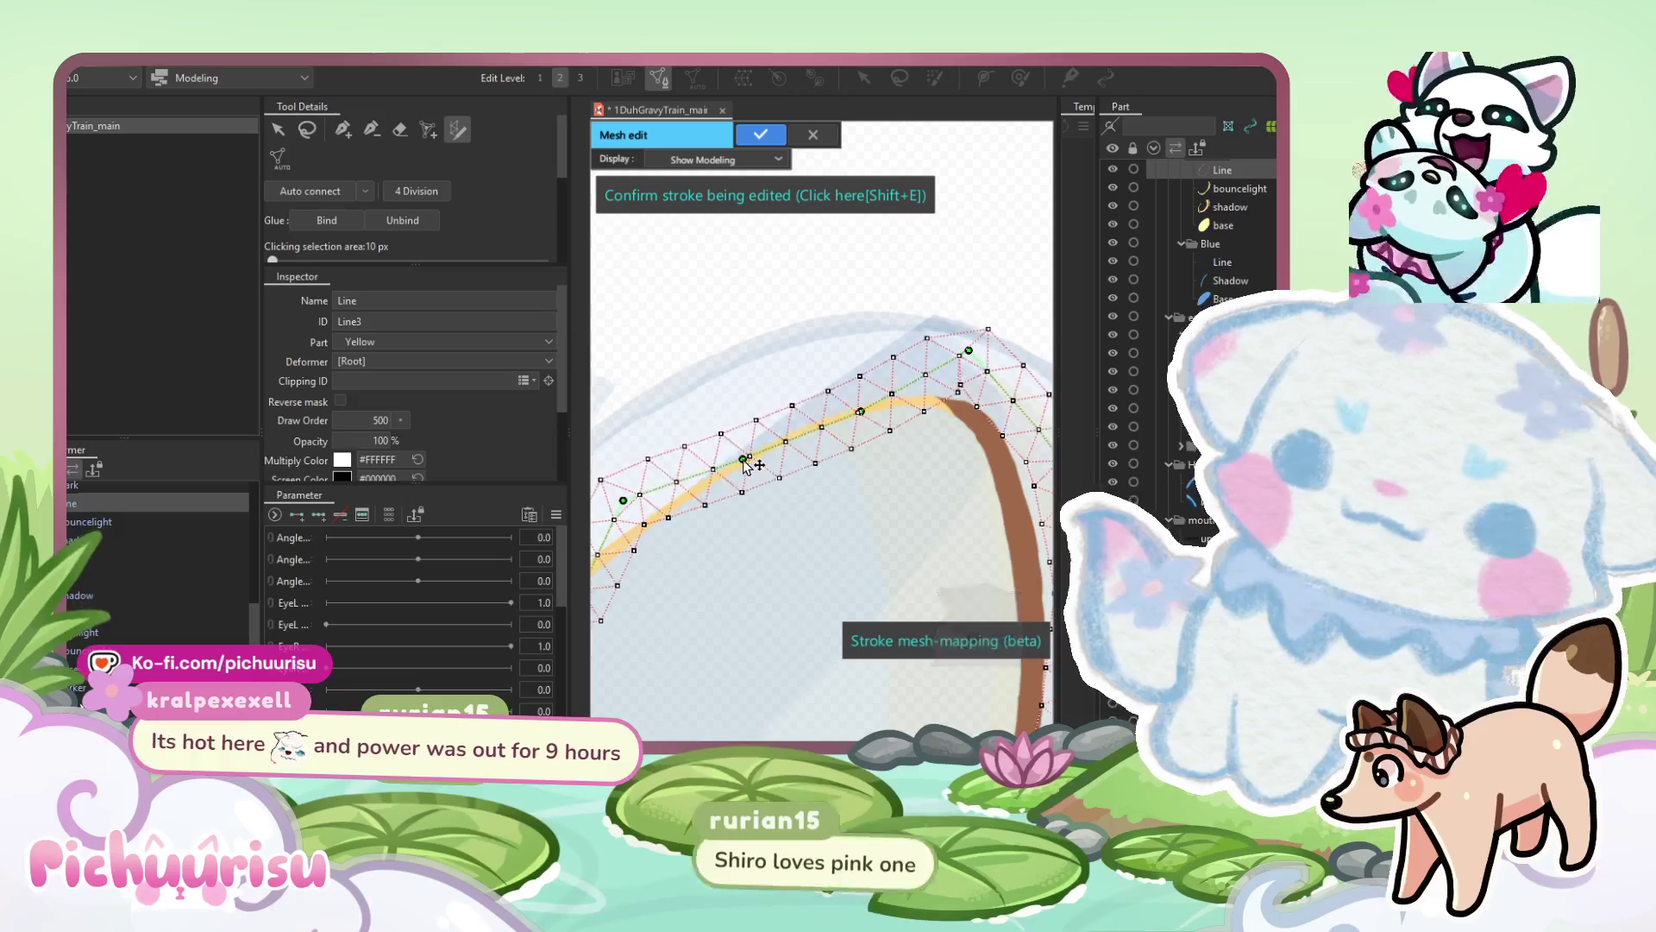
{"action": "scroll", "coordinate": [747, 466], "scroll_direction": "down", "scroll_amount": 5}
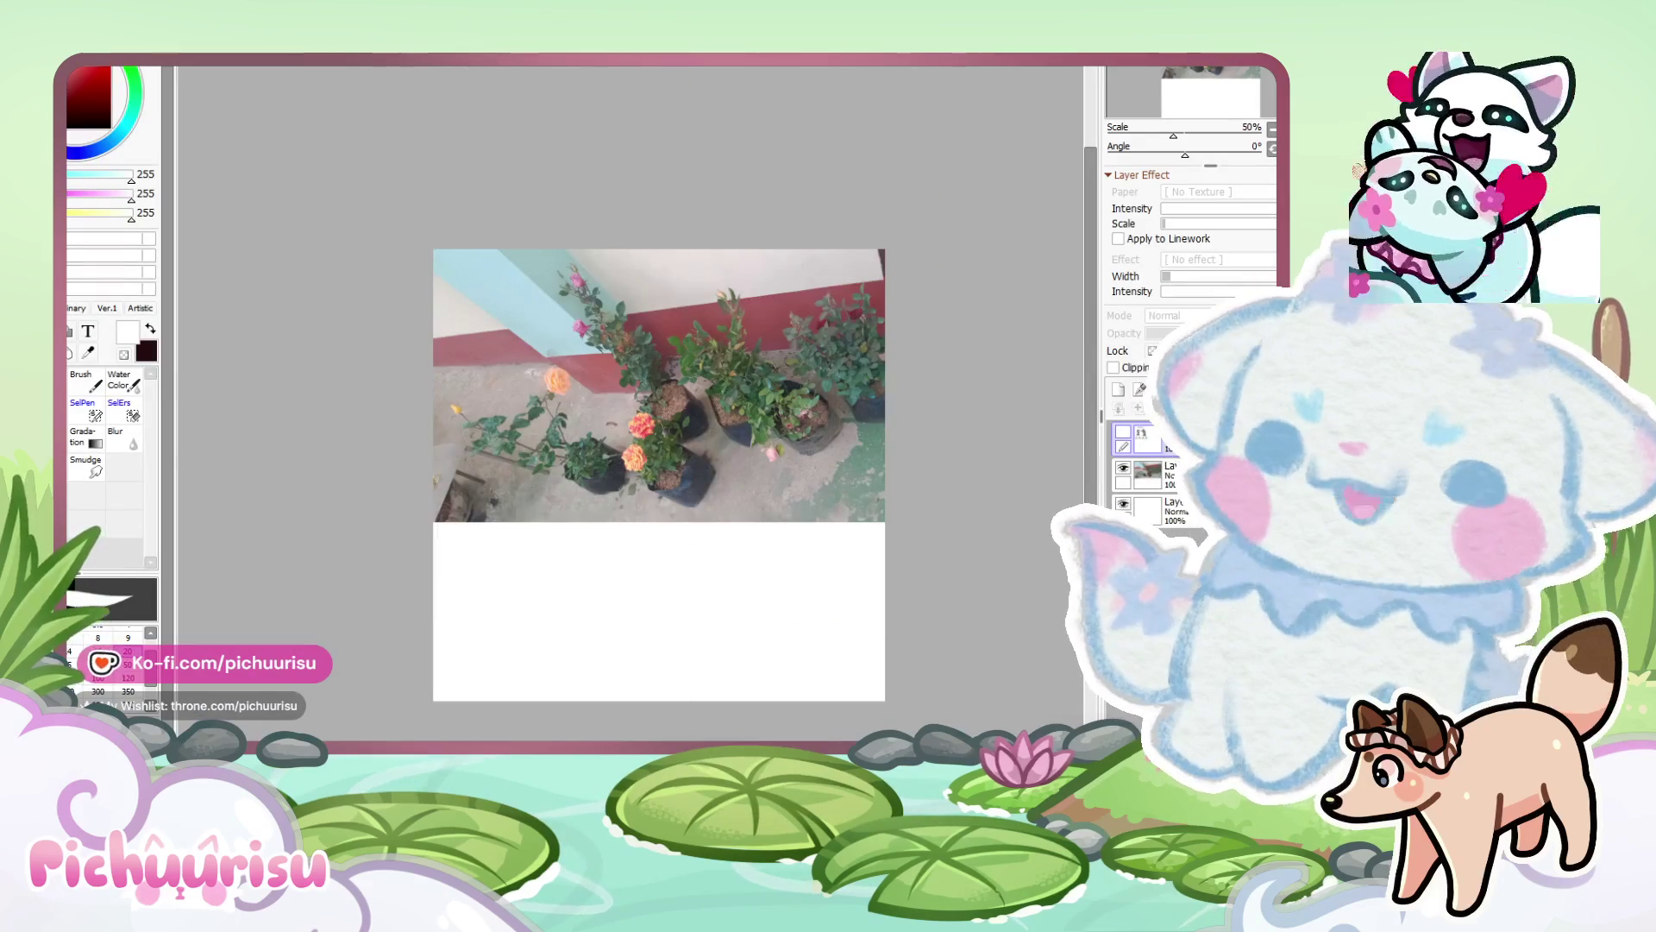
{"action": "scroll", "coordinate": [629, 405], "scroll_direction": "up", "scroll_amount": 2}
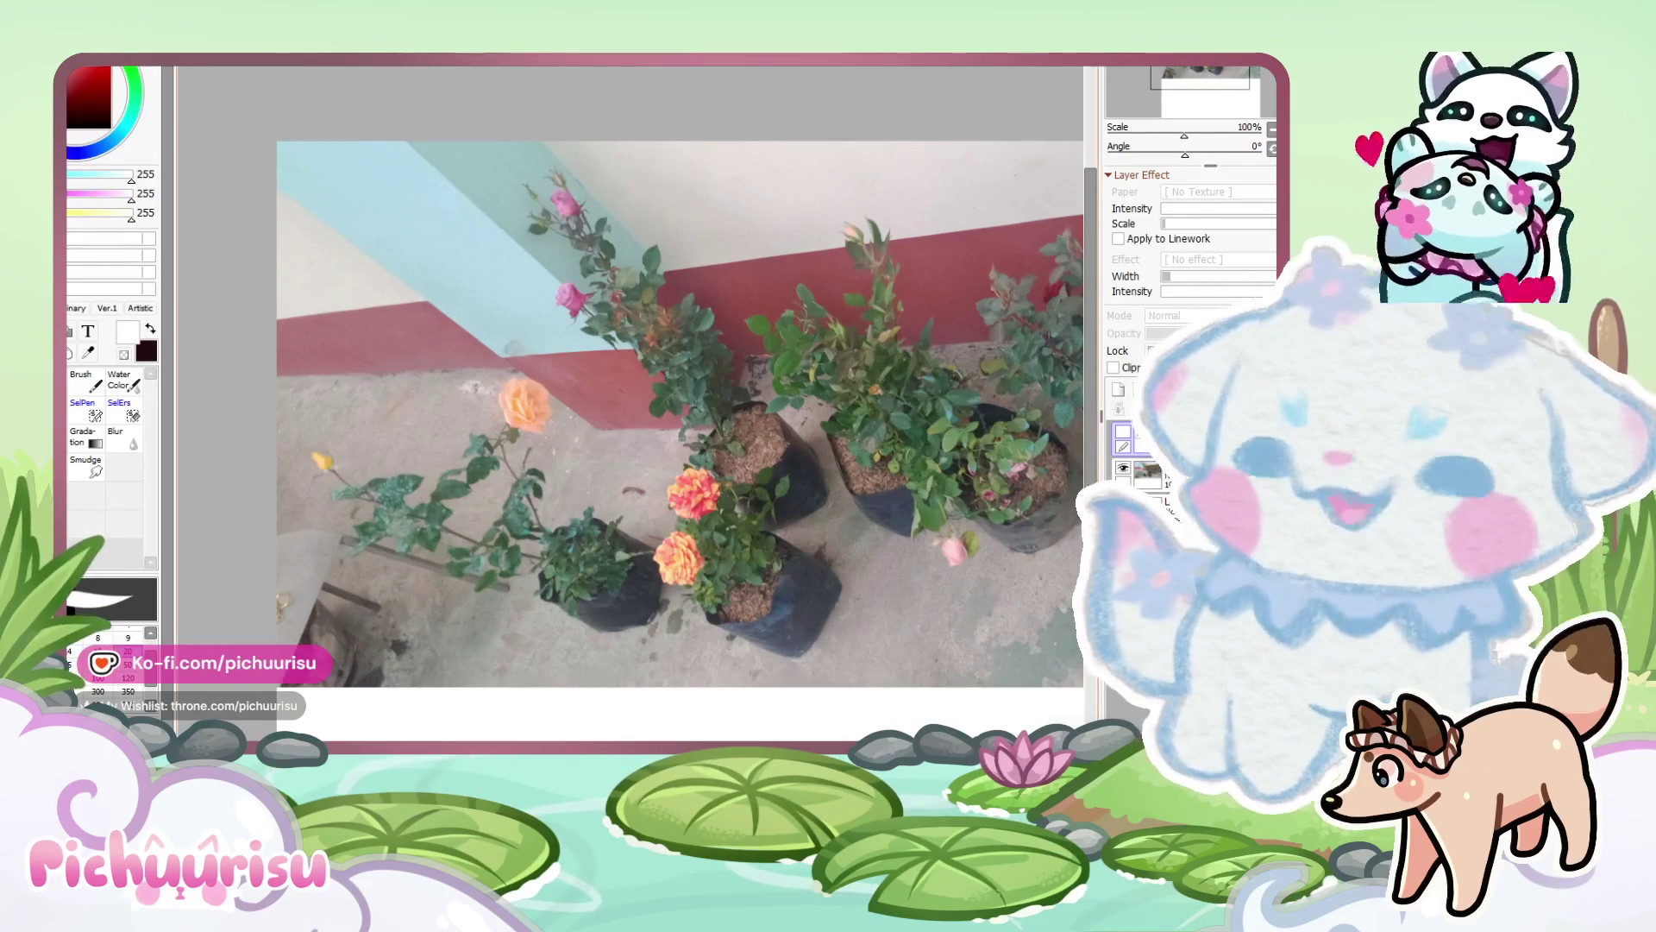
{"action": "scroll", "coordinate": [630, 414], "scroll_direction": "right", "scroll_amount": 3}
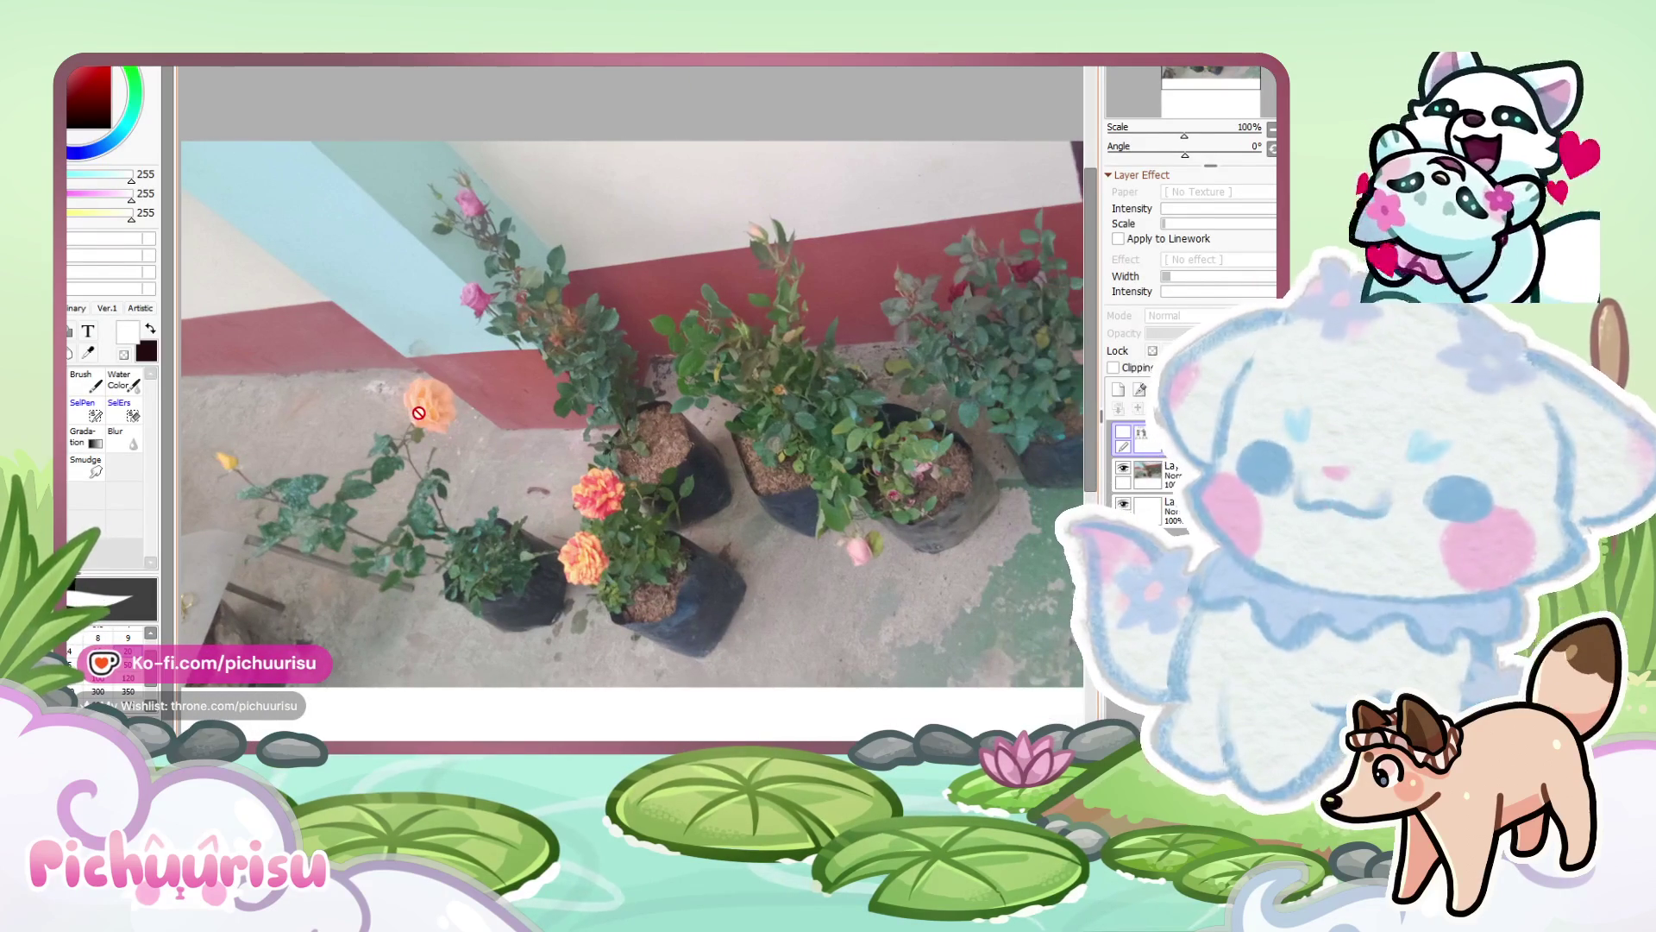
{"action": "scroll", "coordinate": [569, 522], "scroll_direction": "up", "scroll_amount": 2}
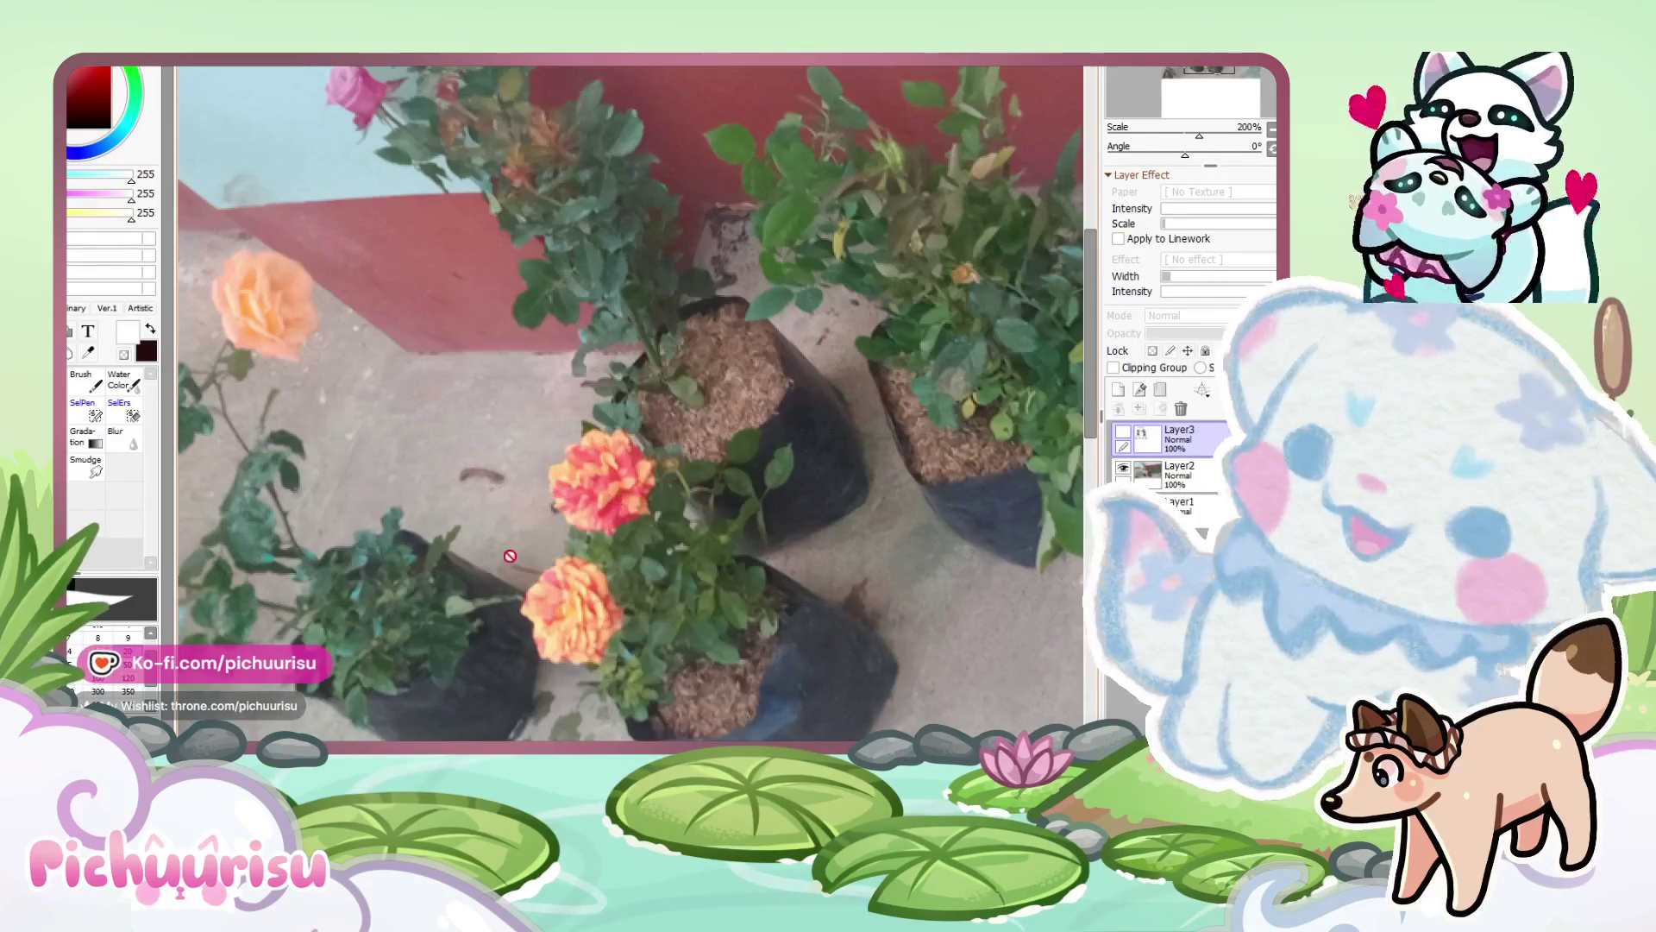
{"action": "scroll", "coordinate": [555, 532], "scroll_direction": "down", "scroll_amount": 2}
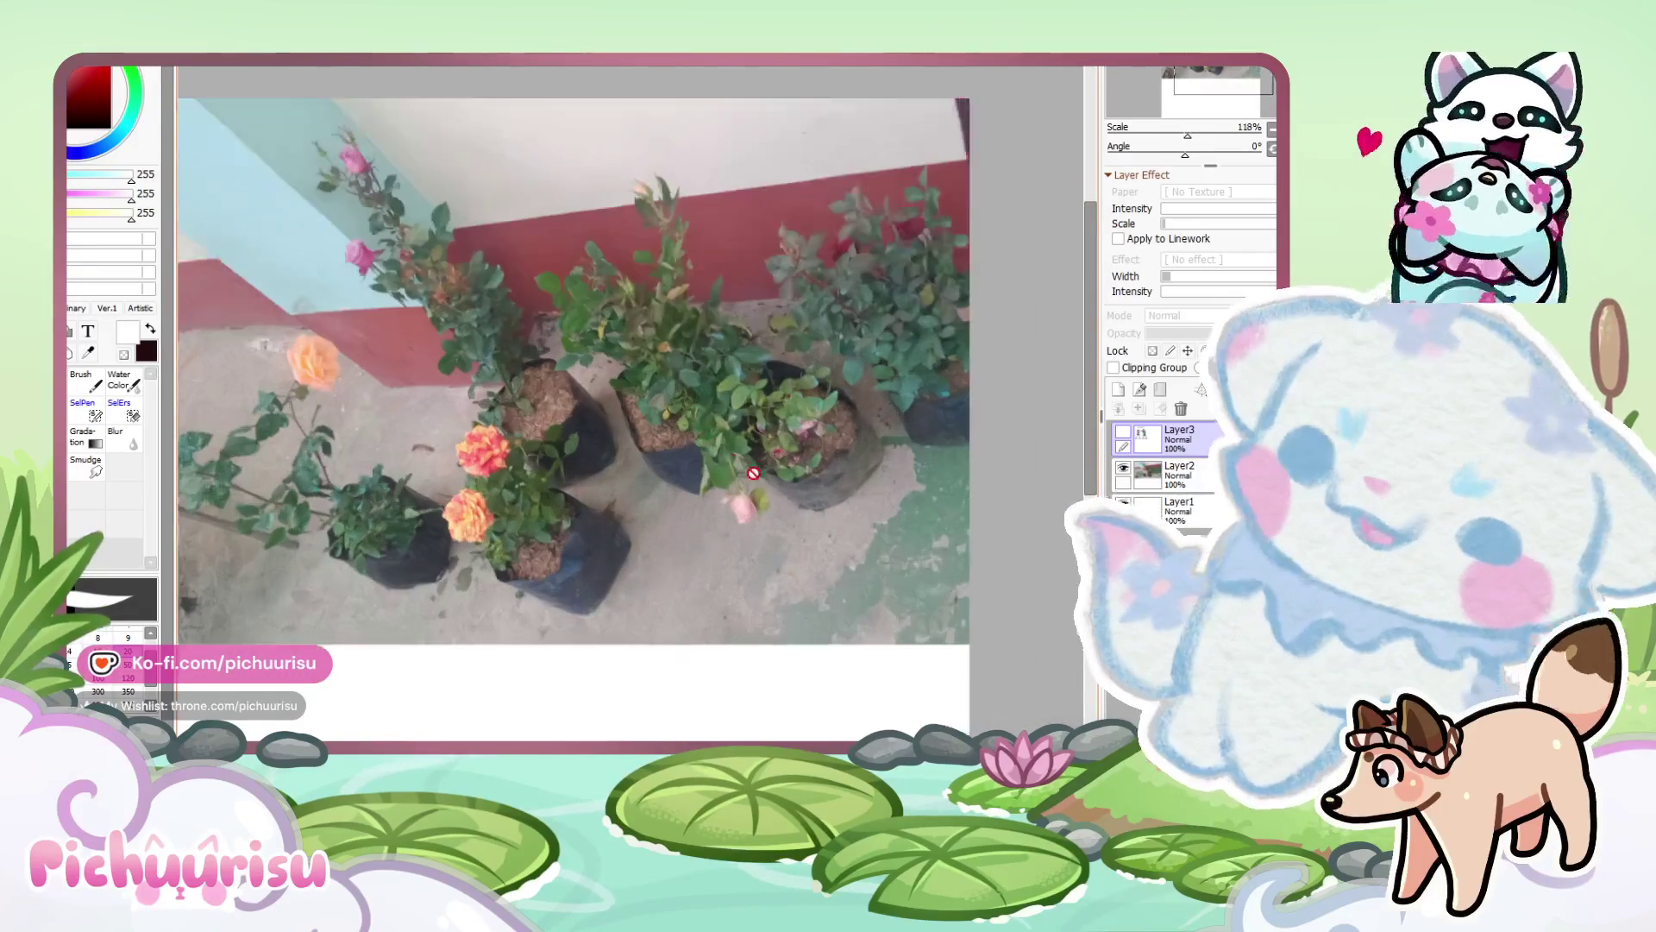
{"action": "scroll", "coordinate": [747, 471], "scroll_direction": "up", "scroll_amount": 1}
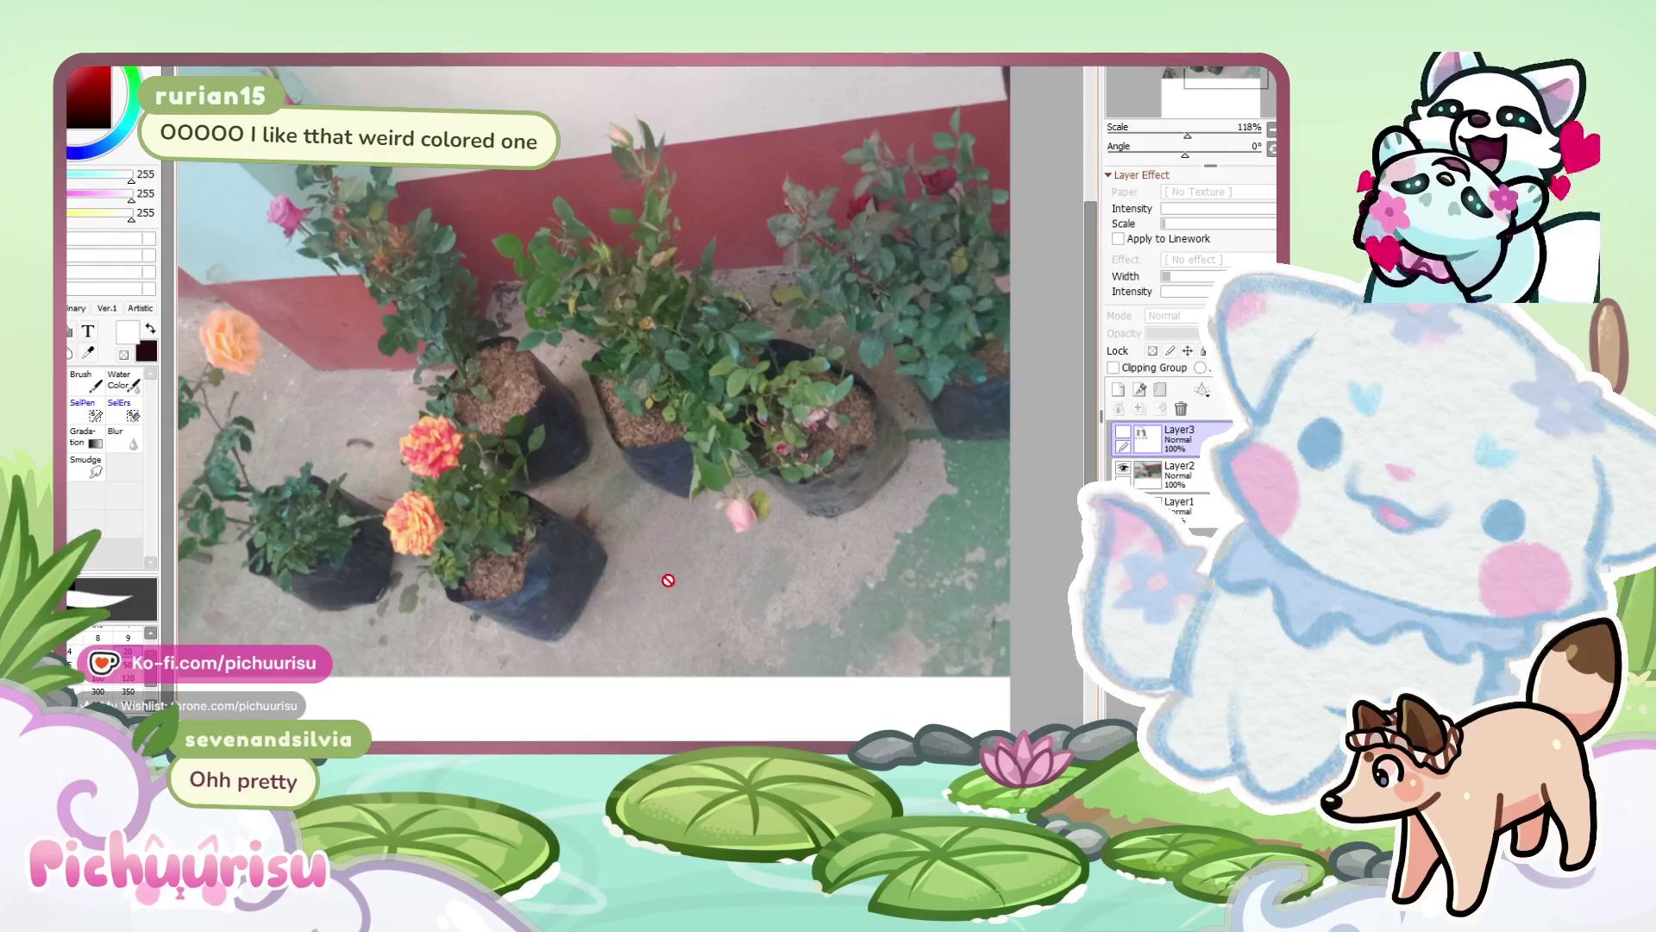
{"action": "scroll", "coordinate": [764, 460], "scroll_direction": "down", "scroll_amount": 1}
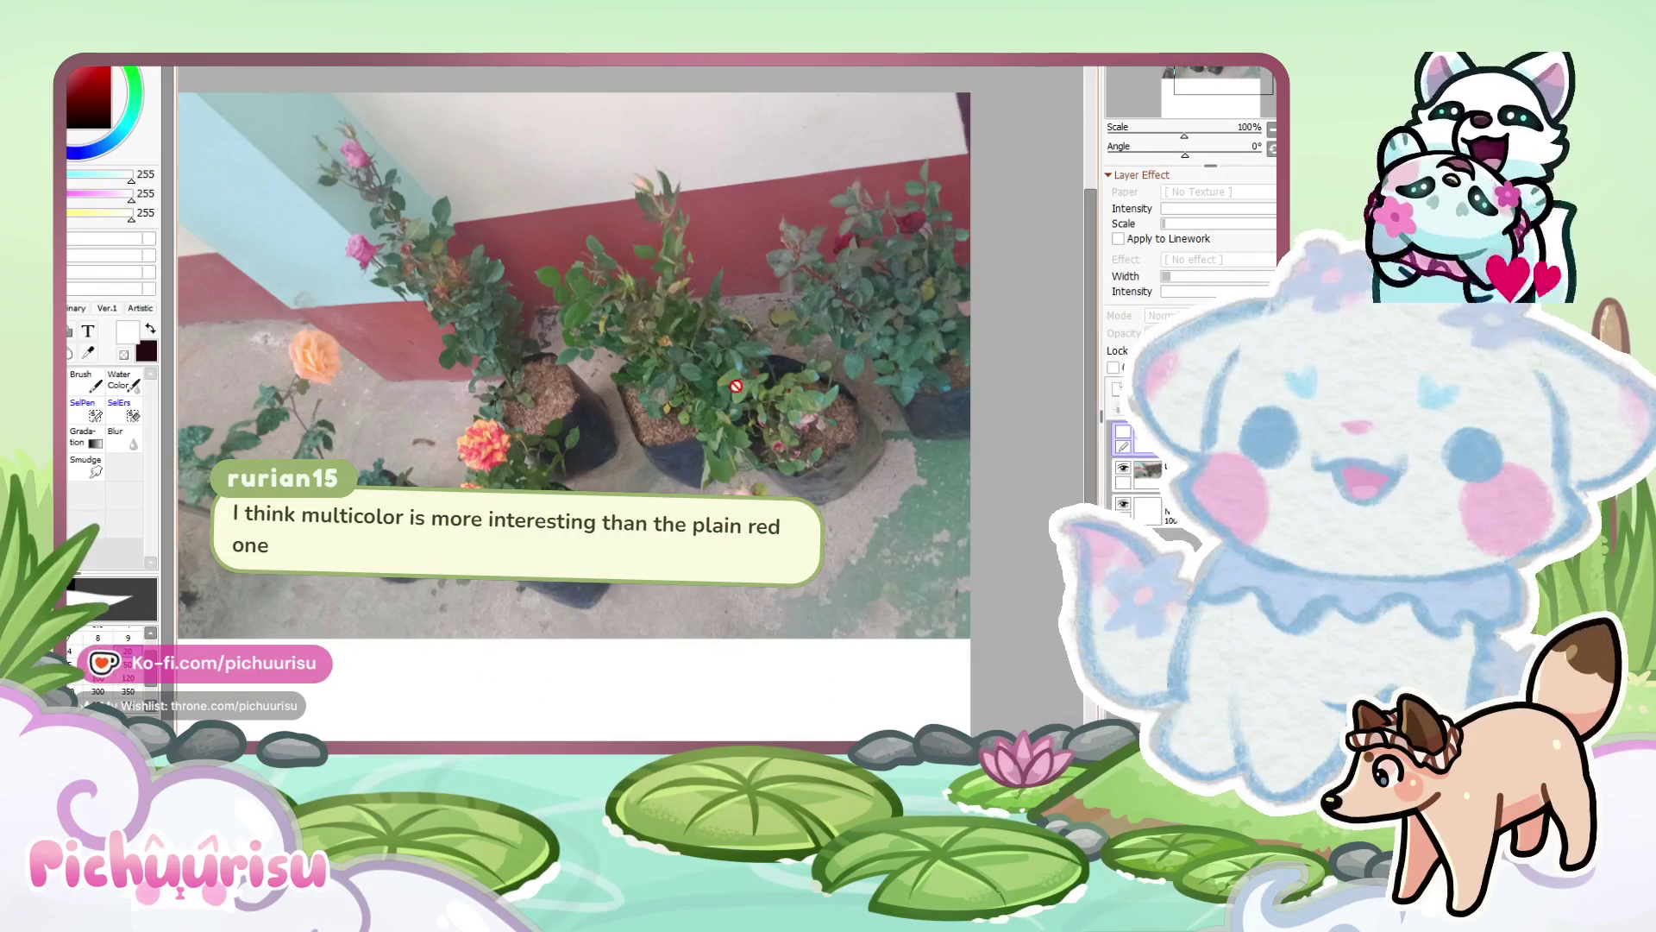
Zoom around the rose photo, then switch to the next open rose photo with Ctrl+Tab.
{"action": "scroll", "coordinate": [932, 277], "scroll_direction": "up", "scroll_amount": 4}
{"action": "scroll", "coordinate": [932, 277], "scroll_direction": "up", "scroll_amount": 3}
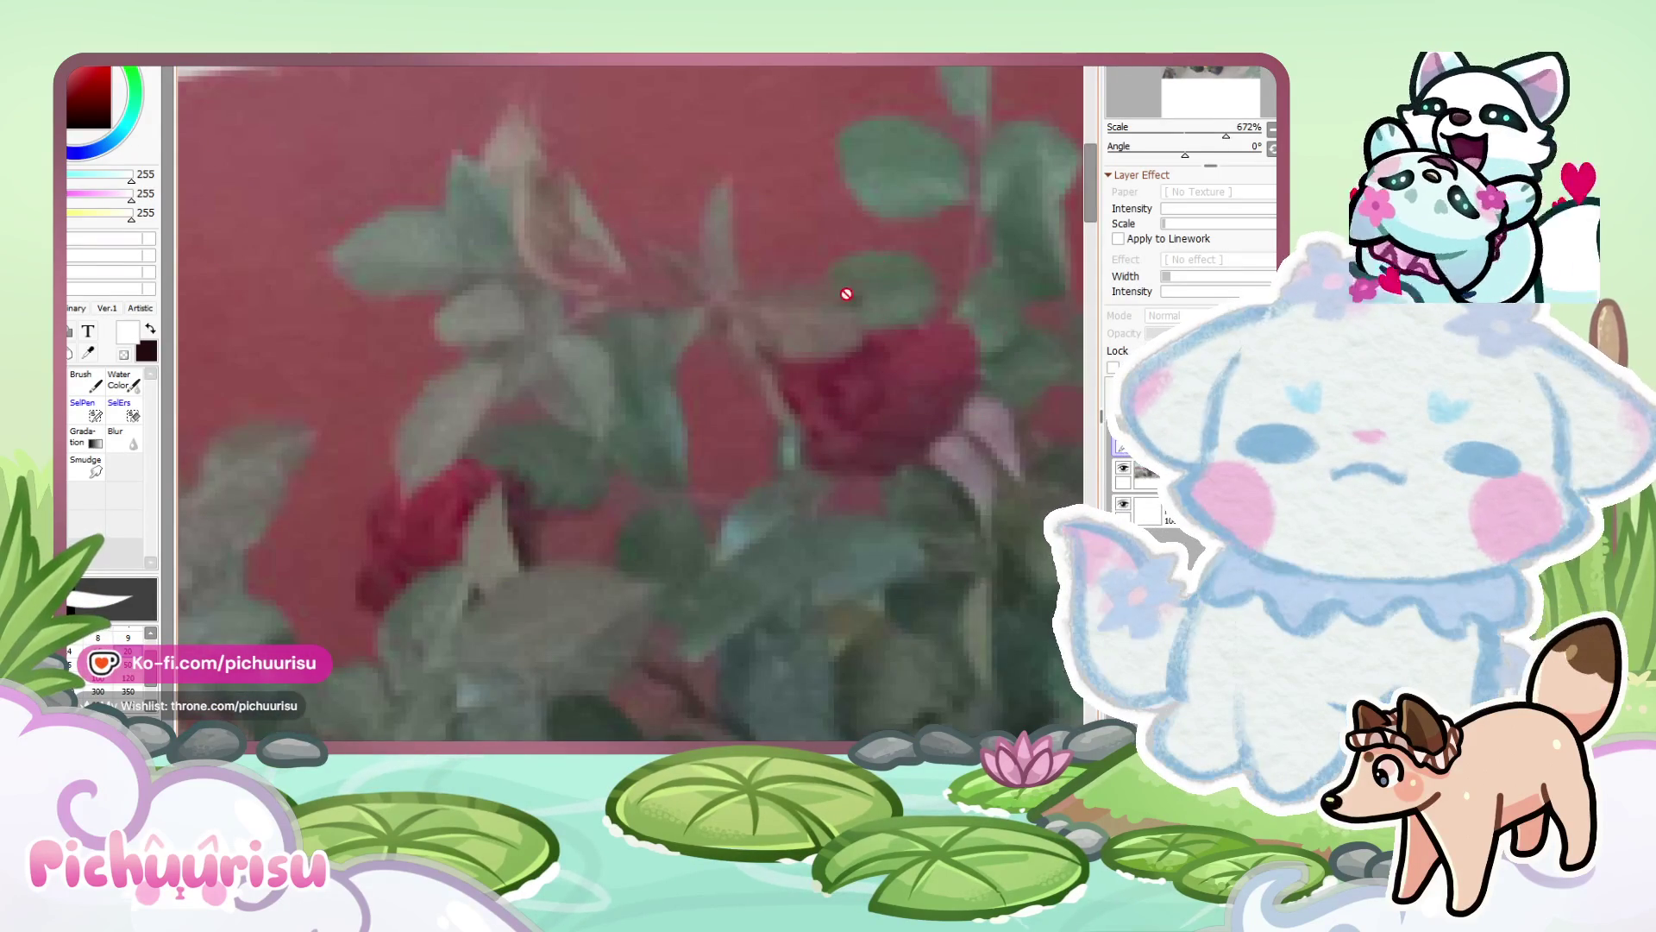
{"action": "scroll", "coordinate": [850, 277], "scroll_direction": "down", "scroll_amount": 5}
{"action": "scroll", "coordinate": [282, 479], "scroll_direction": "up", "scroll_amount": 1}
{"action": "scroll", "coordinate": [282, 479], "scroll_direction": "up", "scroll_amount": 3}
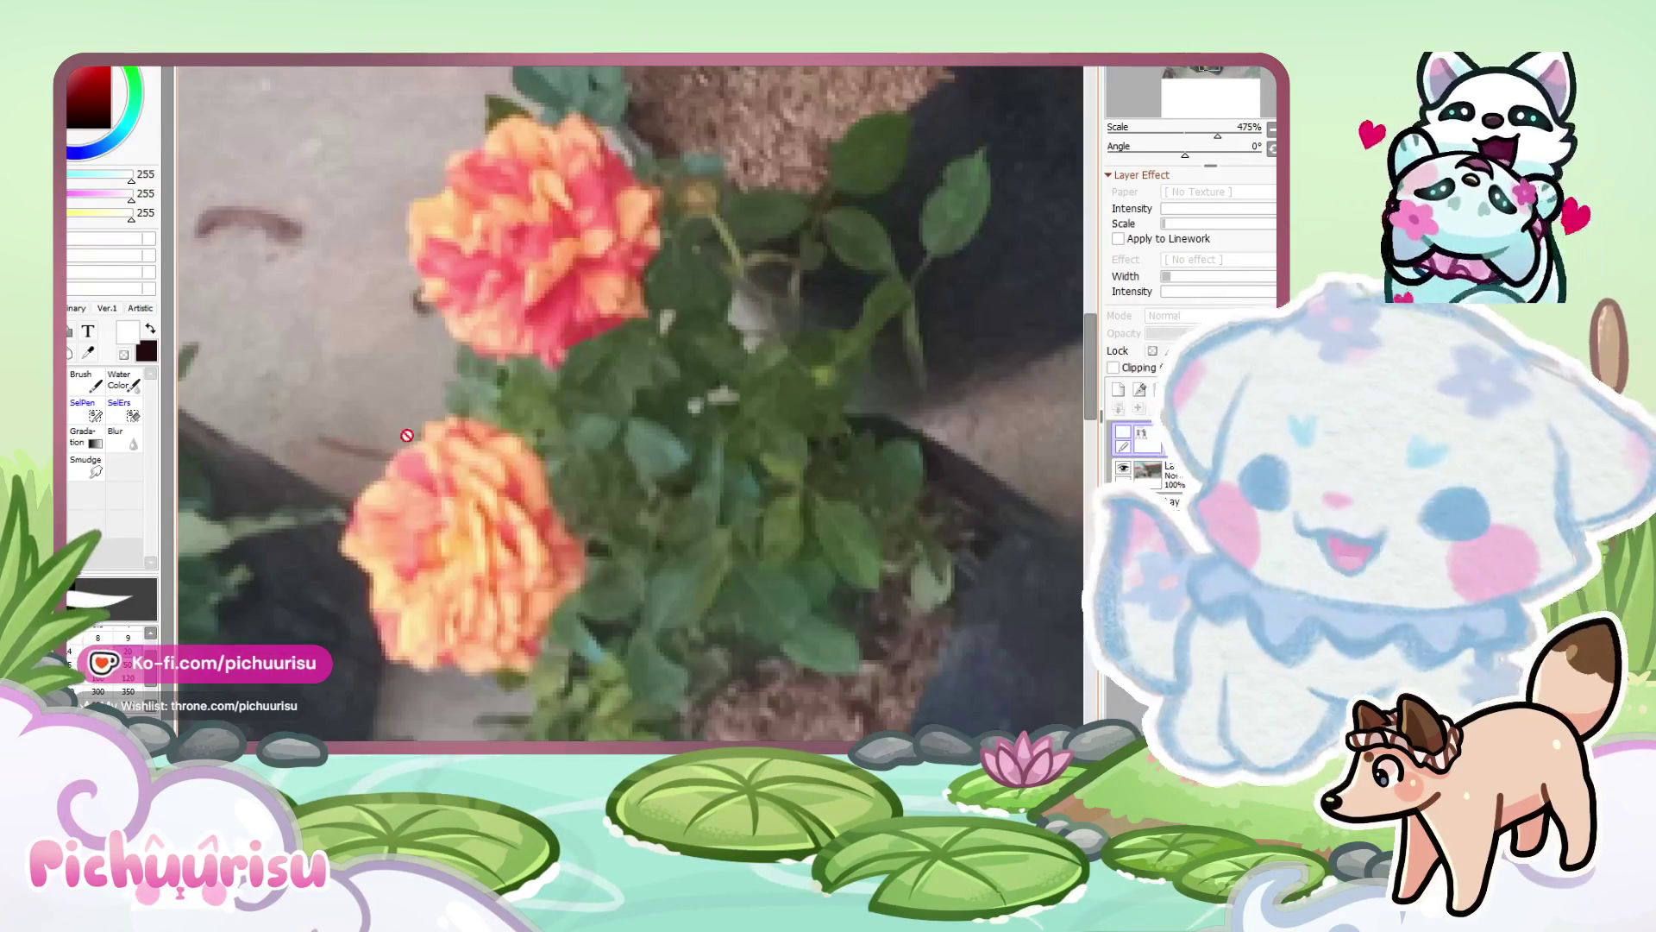
{"action": "scroll", "coordinate": [496, 479], "scroll_direction": "down", "scroll_amount": 6}
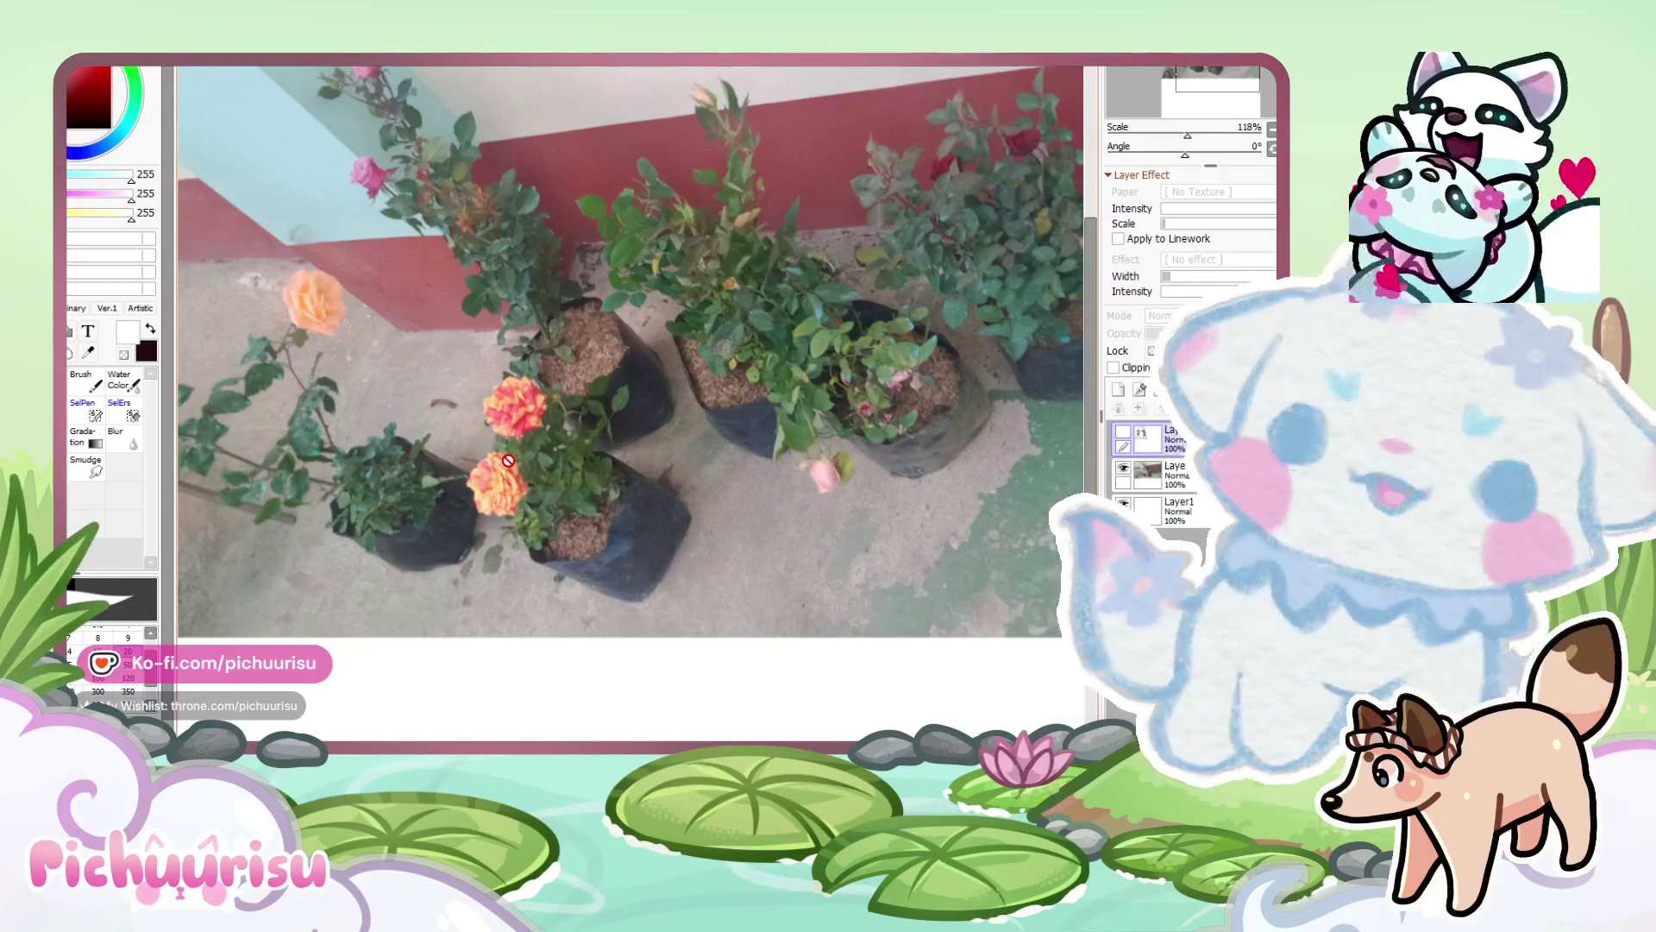
{"action": "scroll", "coordinate": [508, 460], "scroll_direction": "down", "scroll_amount": 2}
{"action": "scroll", "coordinate": [723, 314], "scroll_direction": "up", "scroll_amount": 4}
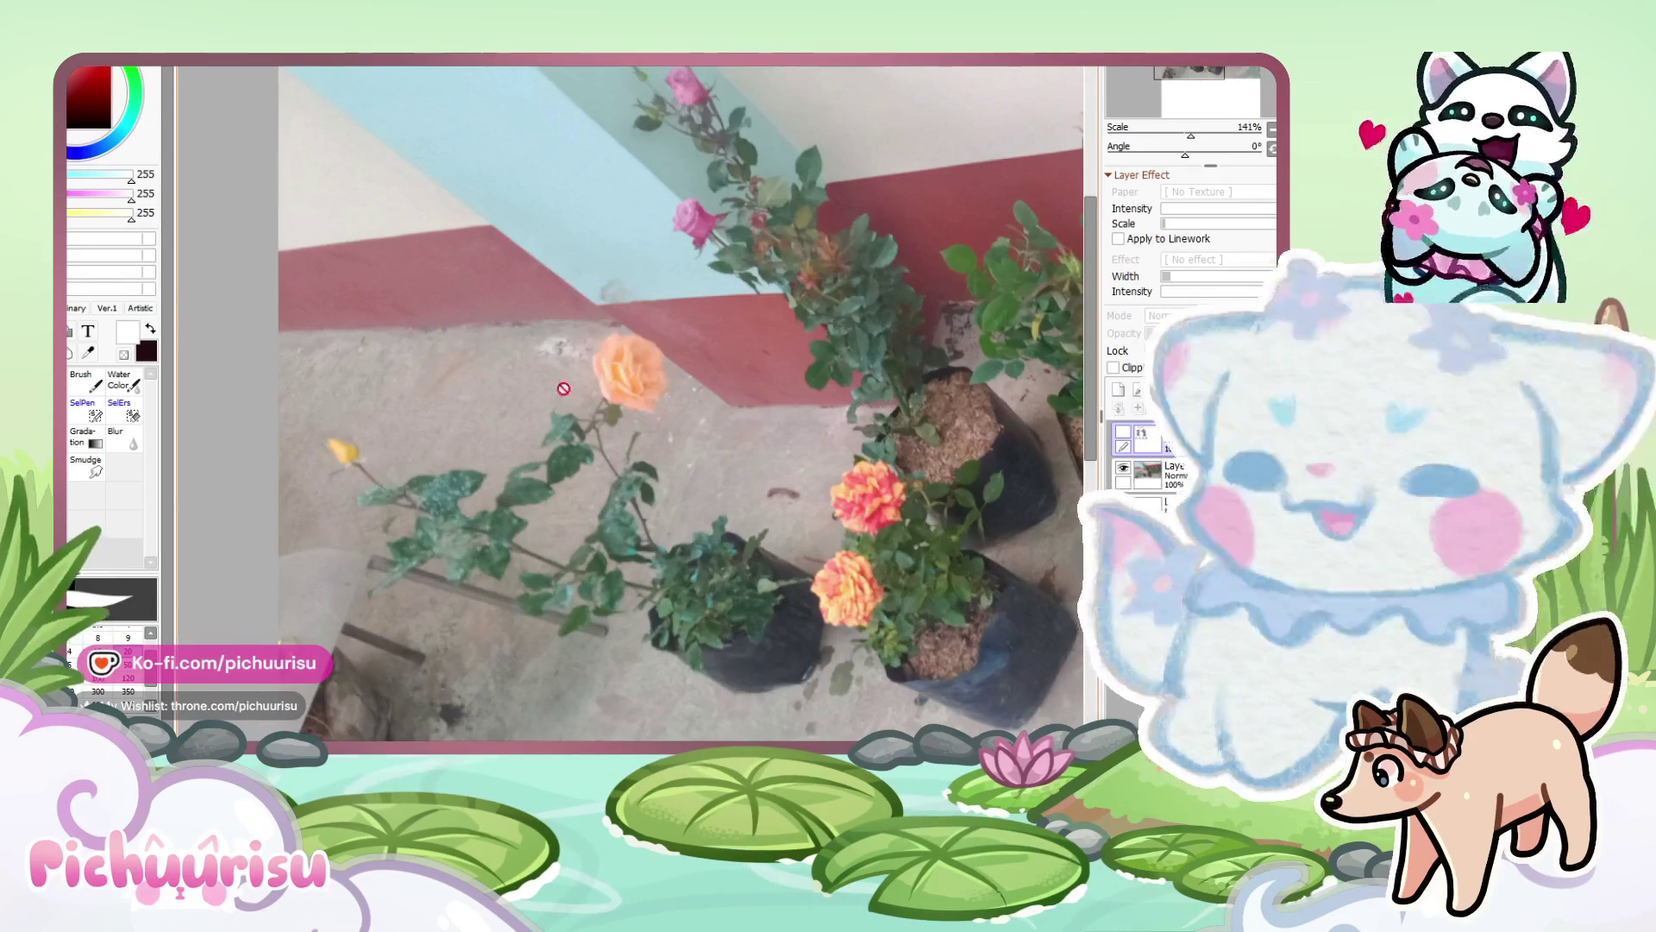
{"action": "scroll", "coordinate": [474, 446], "scroll_direction": "down", "scroll_amount": 2}
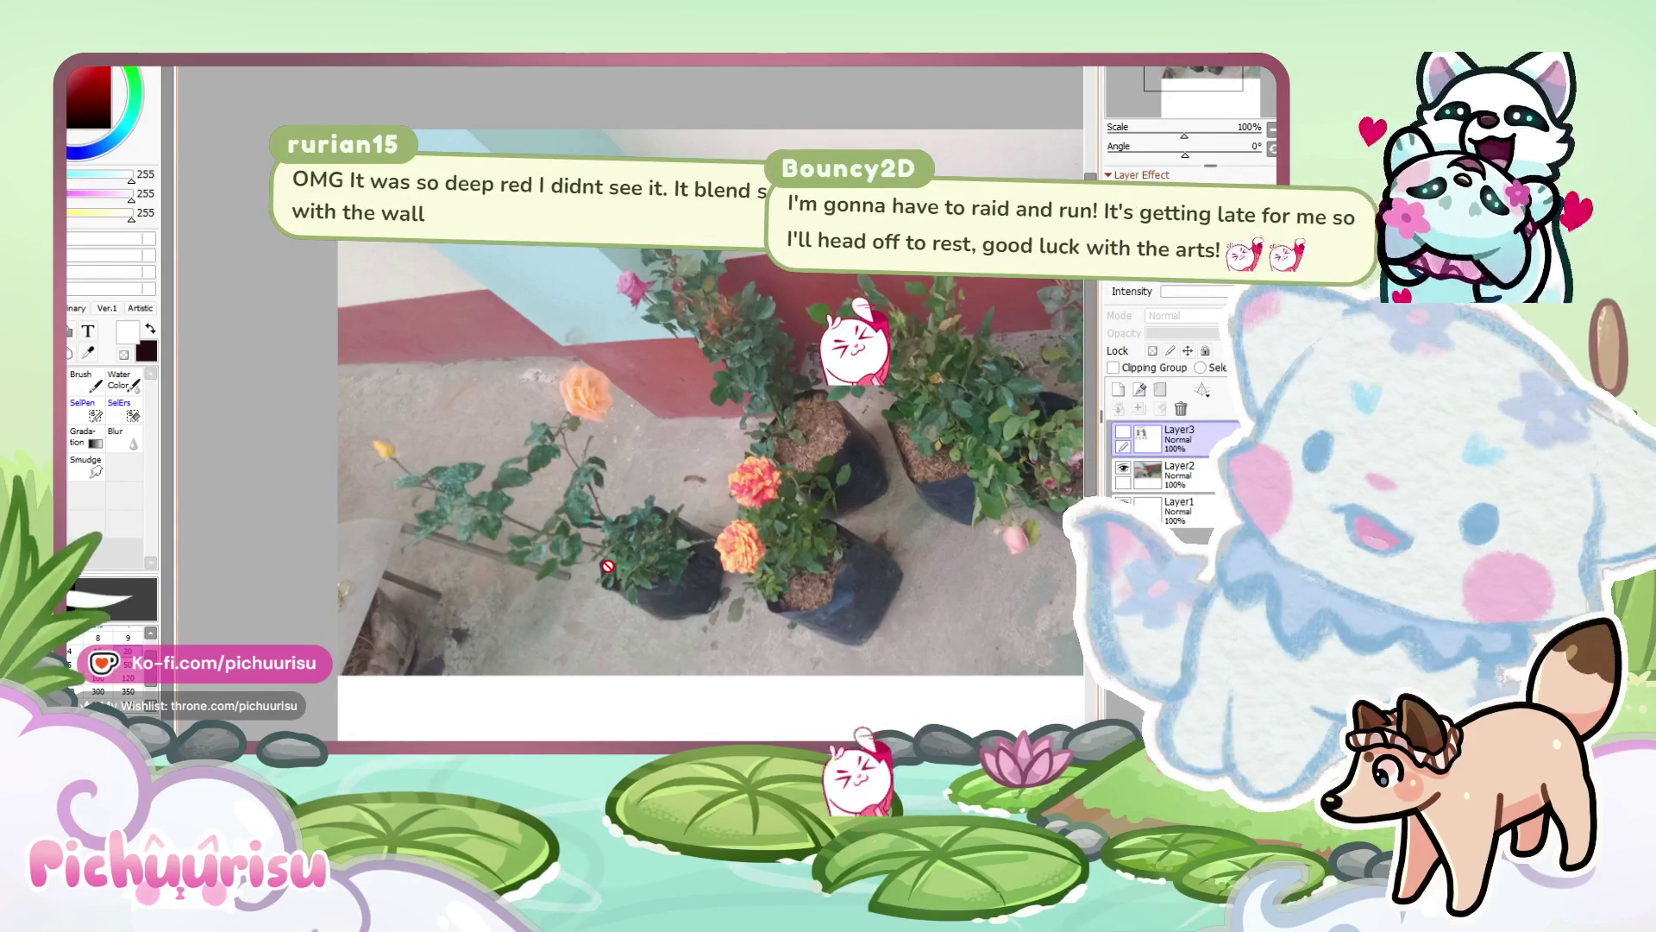
{"action": "scroll", "coordinate": [608, 566], "scroll_direction": "down", "scroll_amount": 3}
{"action": "scroll", "coordinate": [853, 380], "scroll_direction": "up", "scroll_amount": 9}
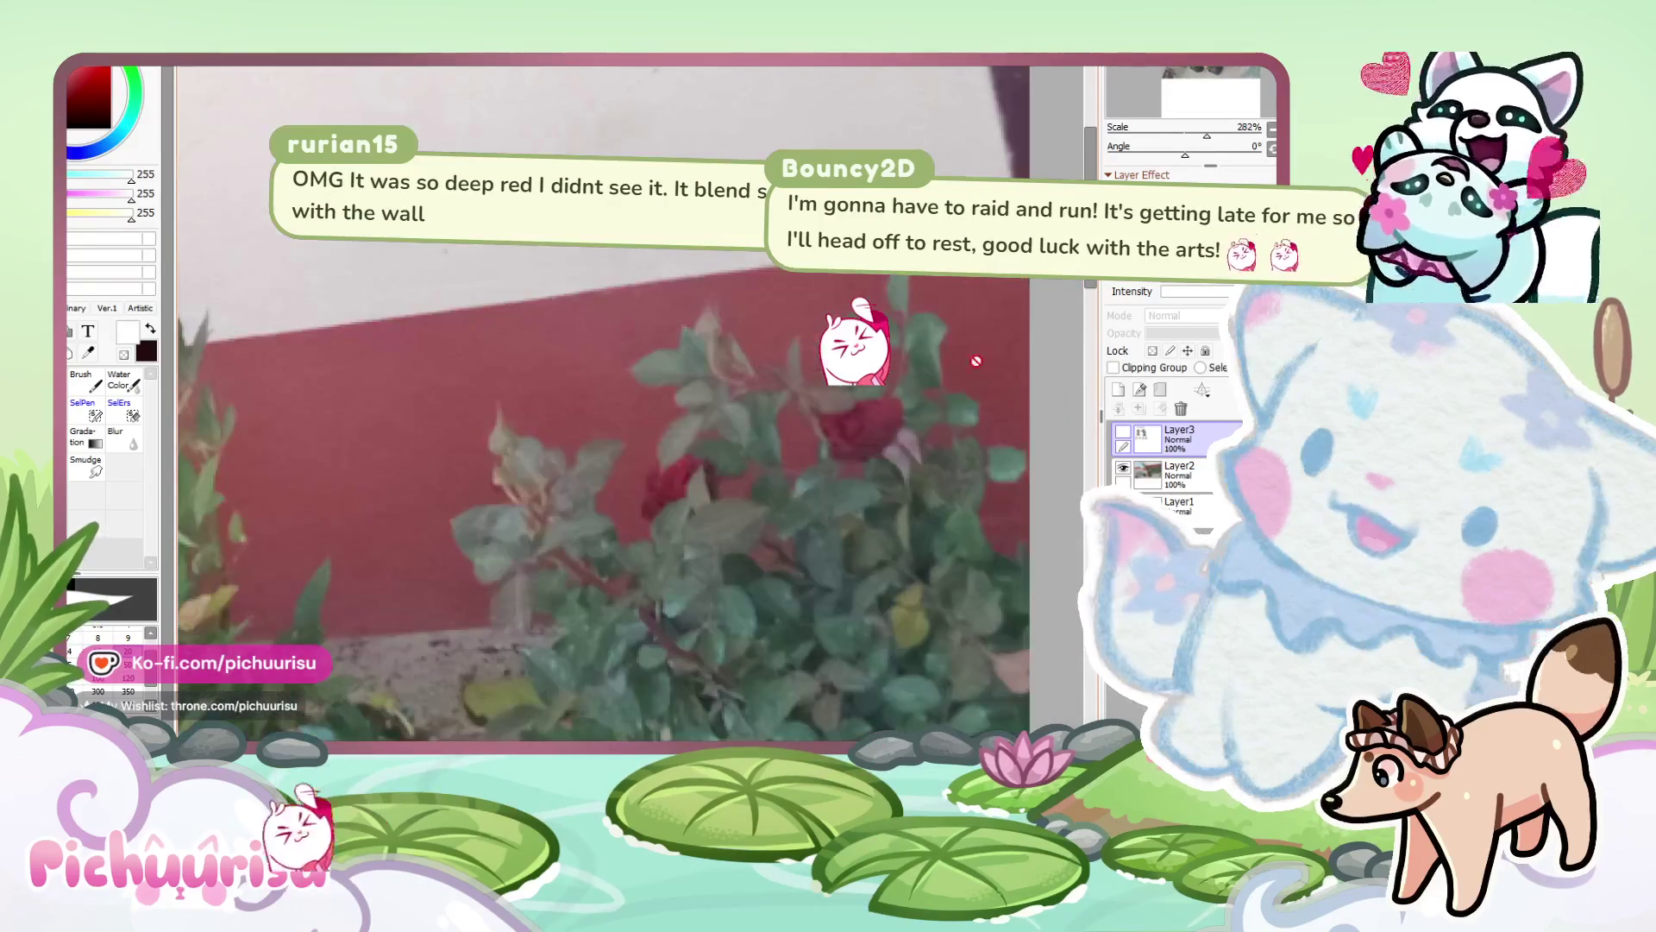
{"action": "scroll", "coordinate": [853, 380], "scroll_direction": "down", "scroll_amount": 3}
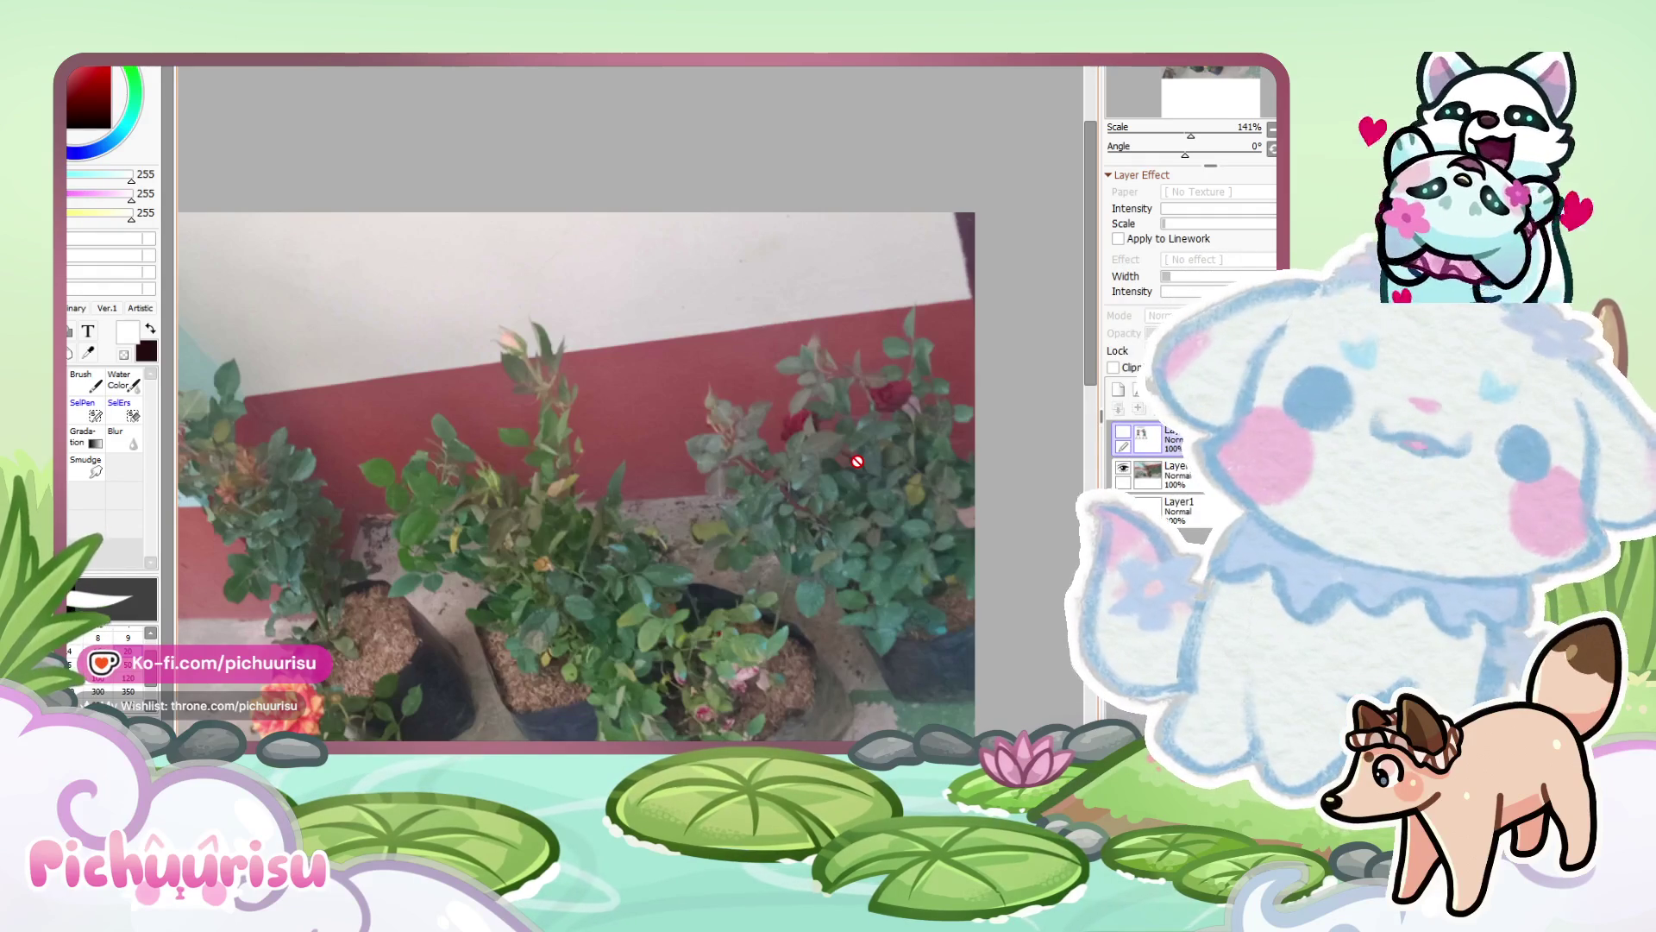
{"action": "key", "text": "ctrl+Tab"}
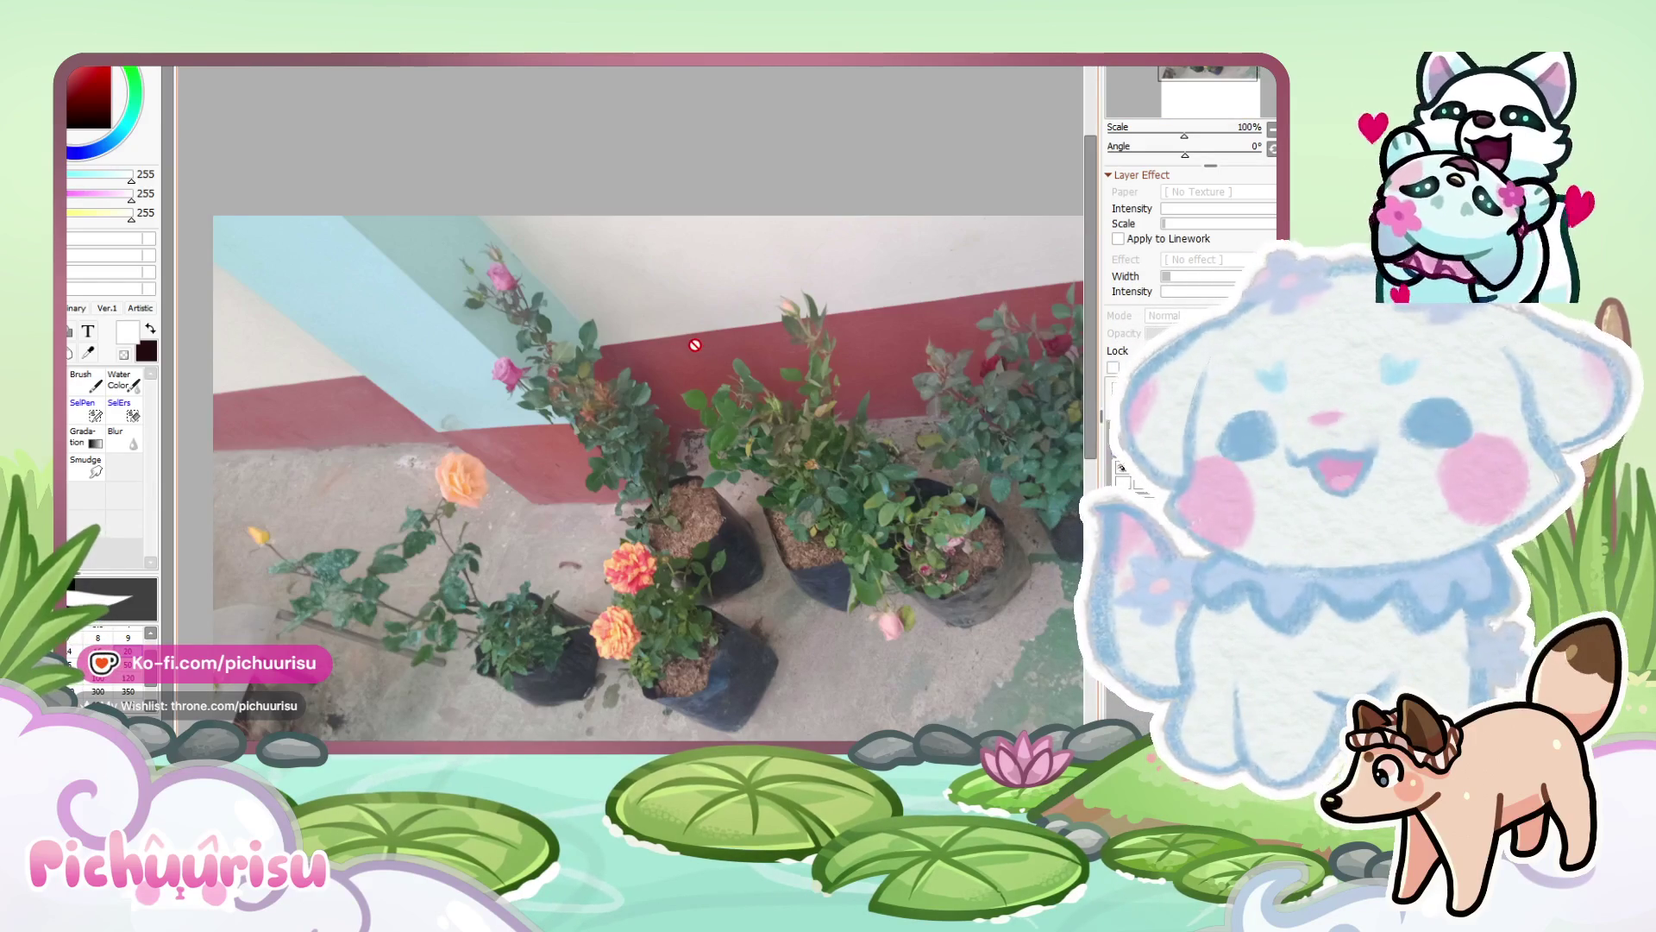
{"action": "scroll", "coordinate": [692, 339], "scroll_direction": "down", "scroll_amount": 2}
{"action": "scroll", "coordinate": [695, 345], "scroll_direction": "up", "scroll_amount": 1}
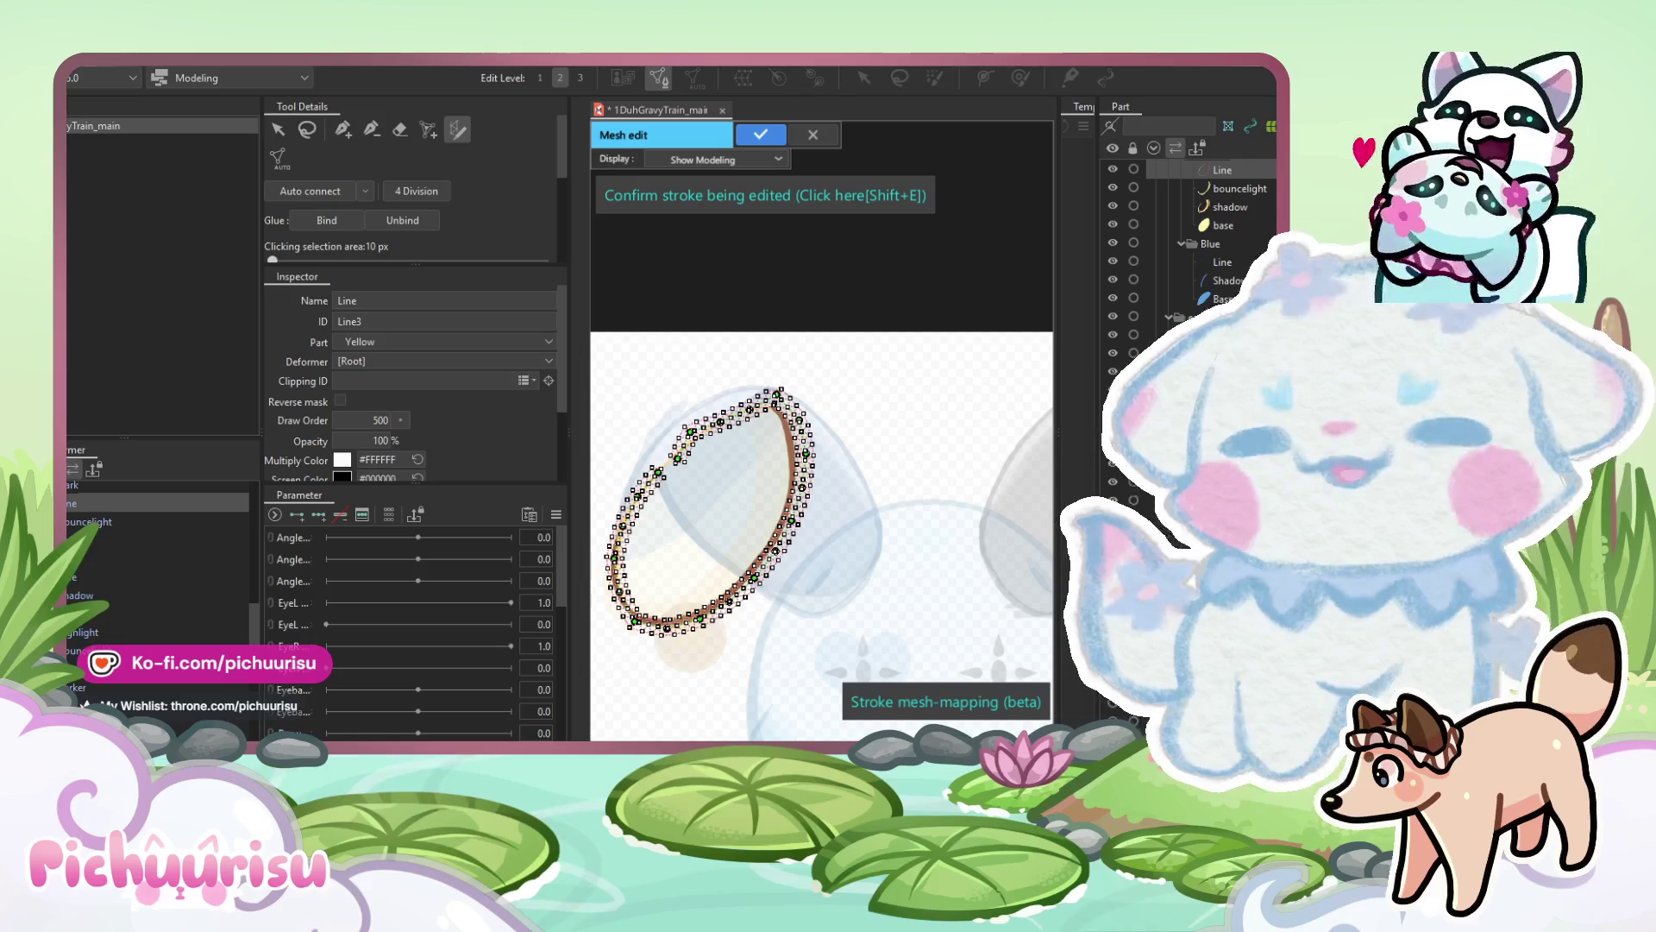
Reshape the stroke and add a control point so the mesh hugs the first stretch of the oval.
{"action": "scroll", "coordinate": [745, 437], "scroll_direction": "up", "scroll_amount": 5}
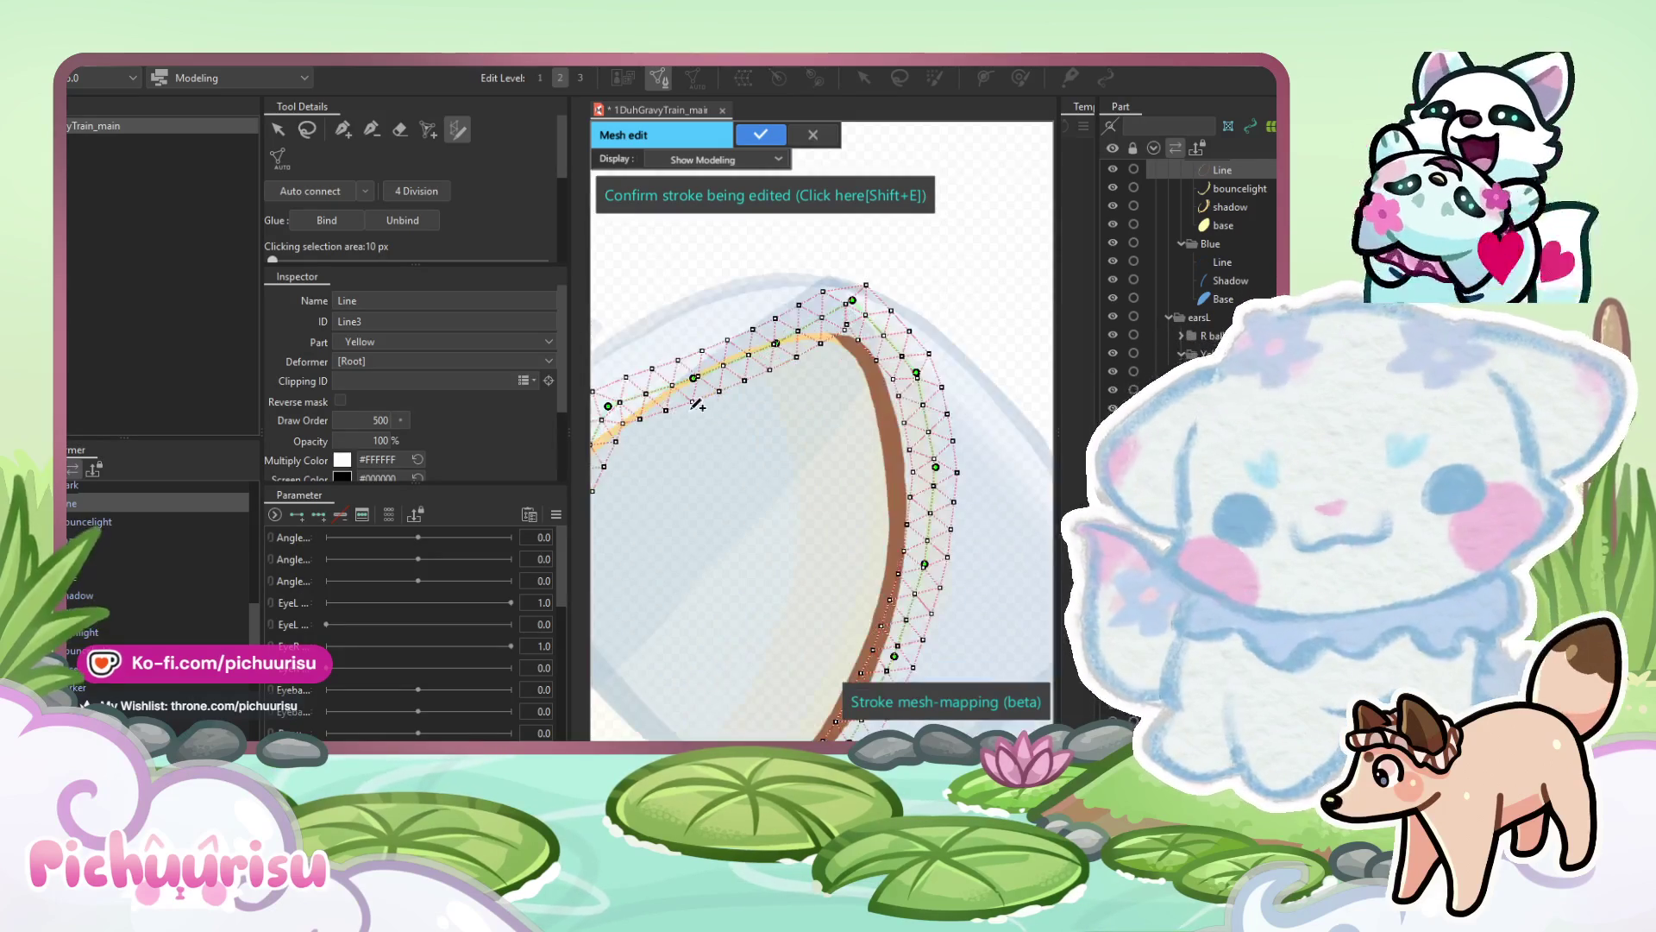
{"action": "left_click_drag", "start_coordinate": [807, 492], "coordinate": [838, 509]}
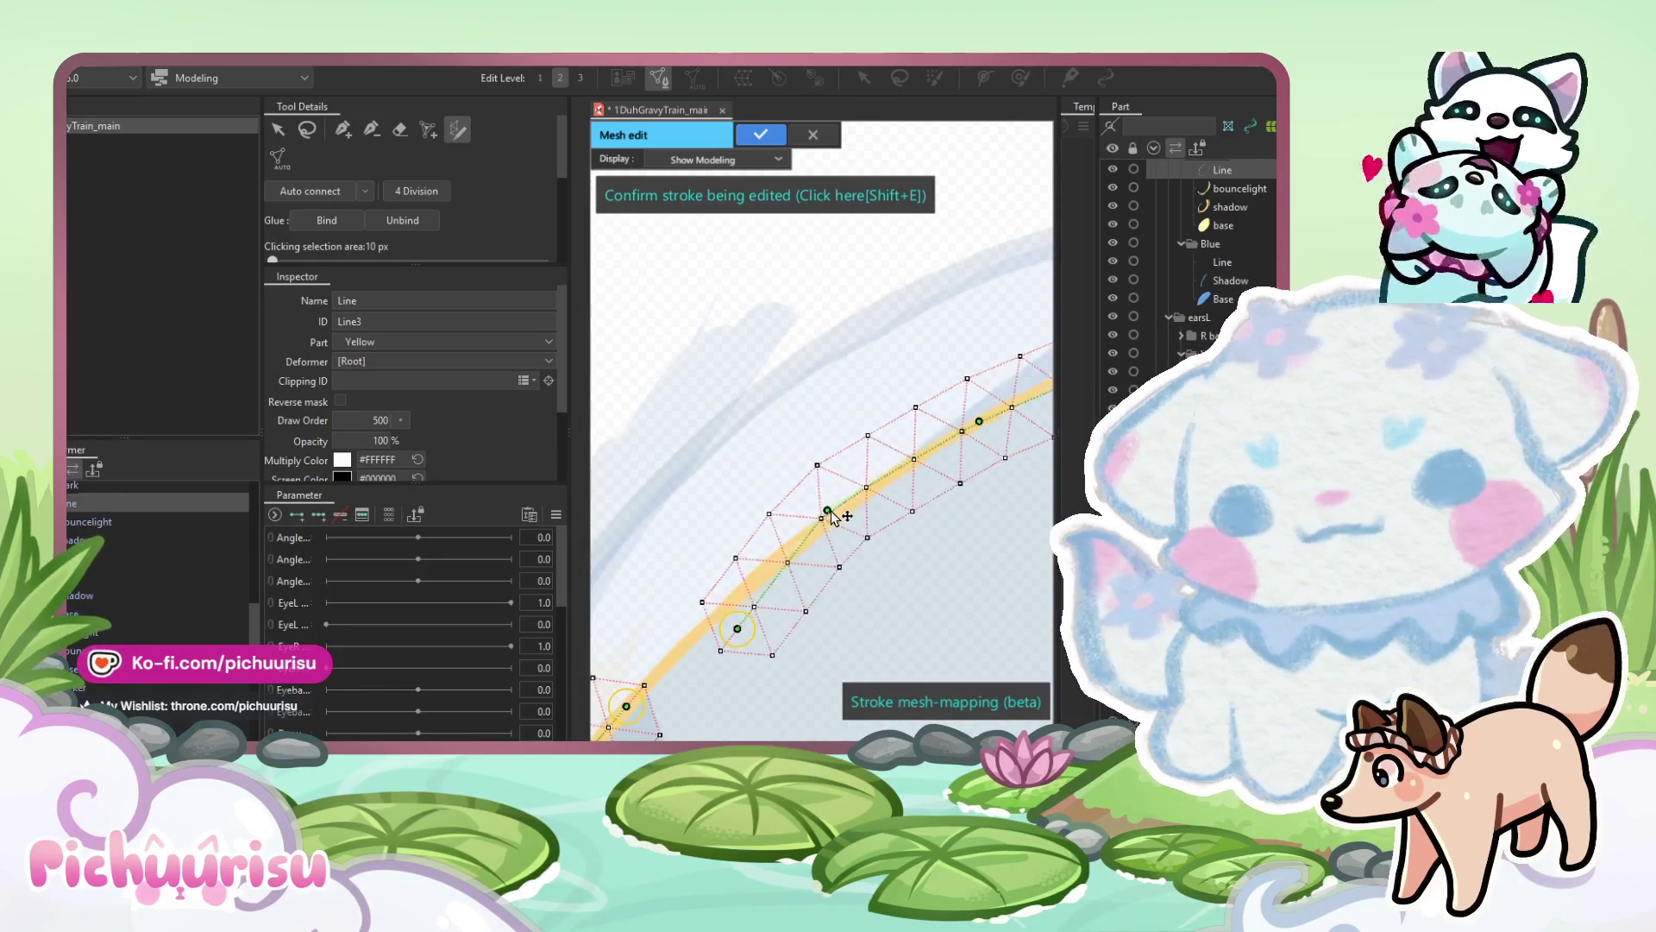
{"action": "left_click_drag", "start_coordinate": [737, 628], "coordinate": [686, 637]}
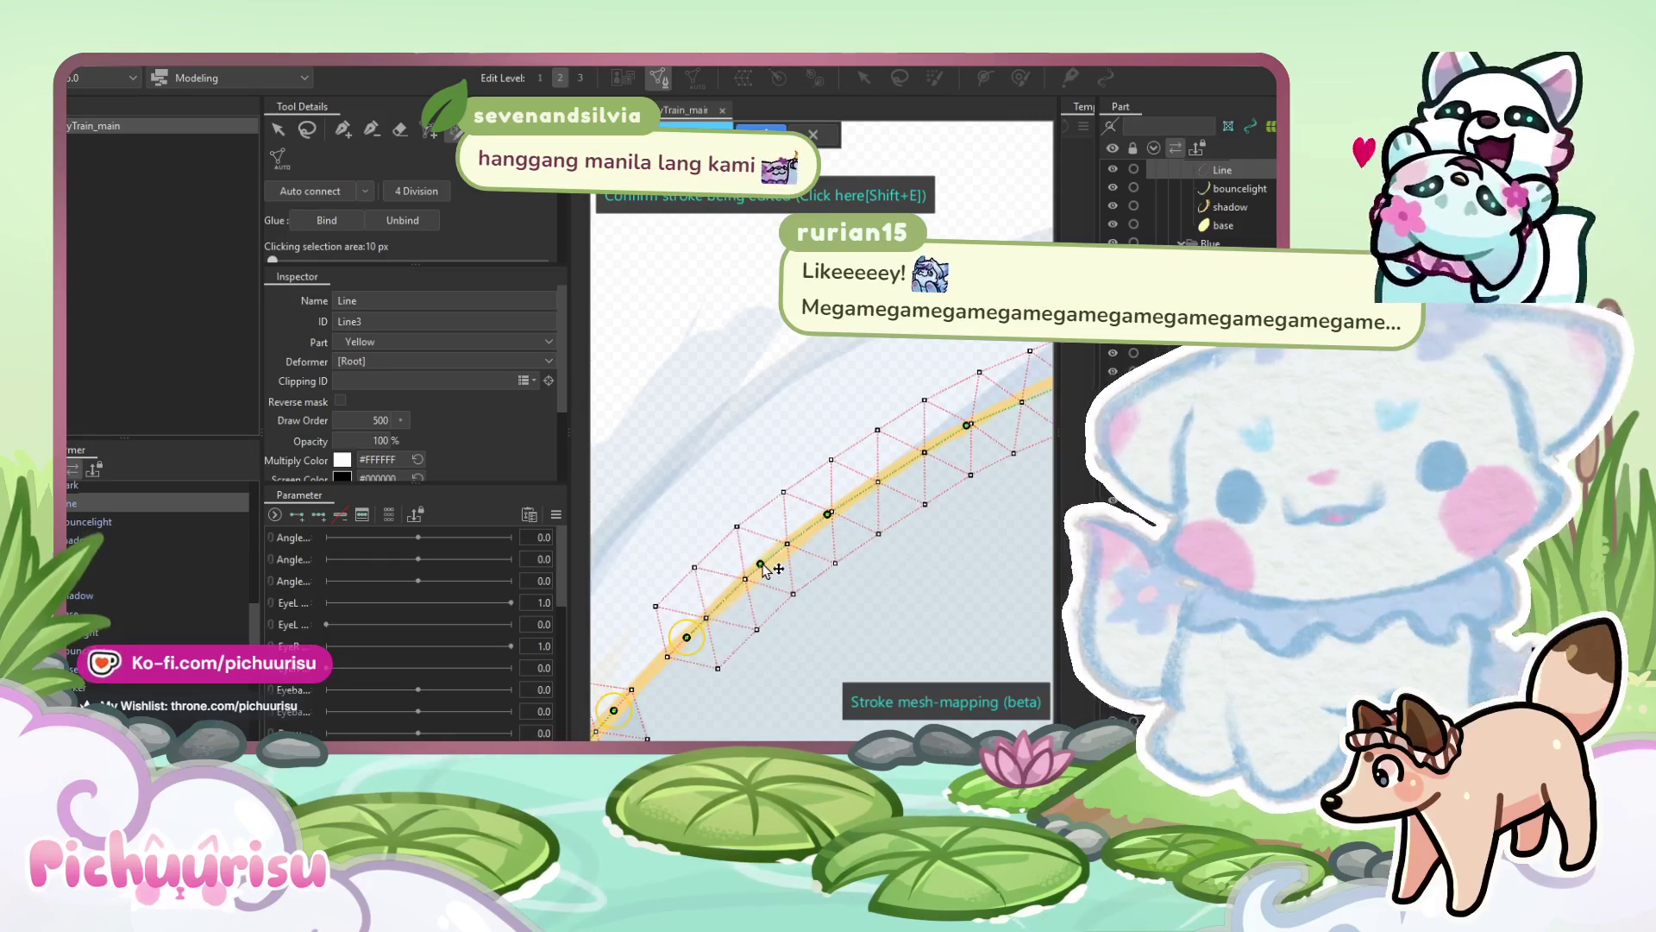
{"action": "mouse_move", "coordinate": [776, 570]}
{"action": "left_mouse_down"}
{"action": "mouse_move", "coordinate": [772, 498]}
{"action": "mouse_move", "coordinate": [888, 481]}
{"action": "mouse_move", "coordinate": [841, 476]}
{"action": "left_mouse_up"}
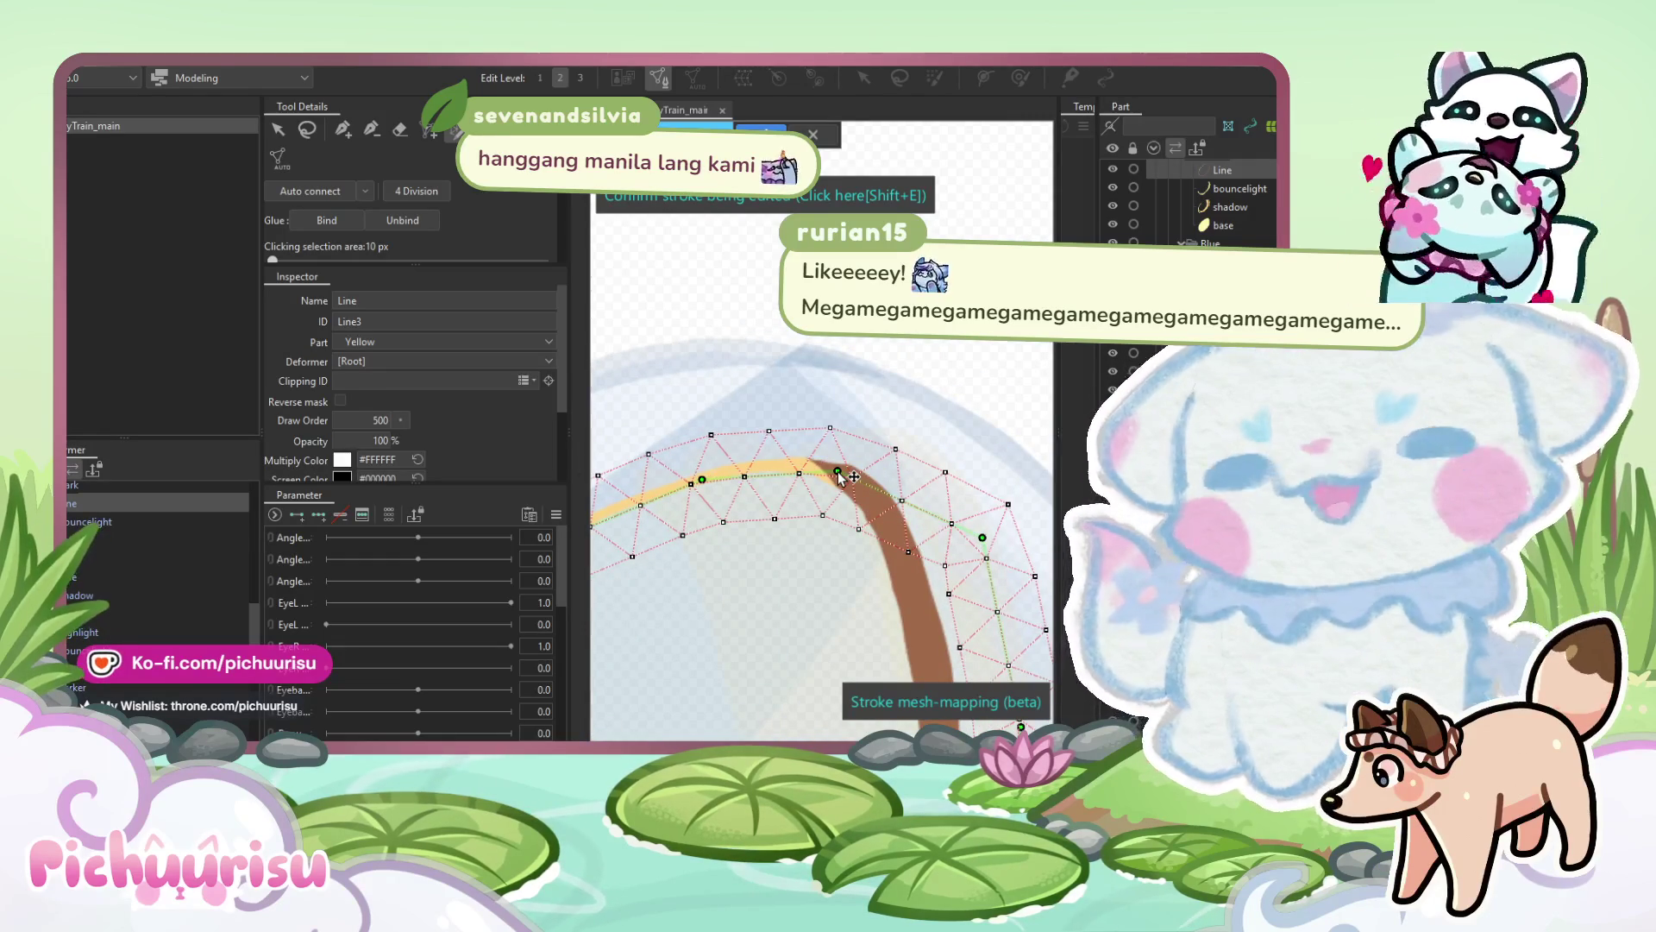
{"action": "left_click", "coordinate": [770, 467]}
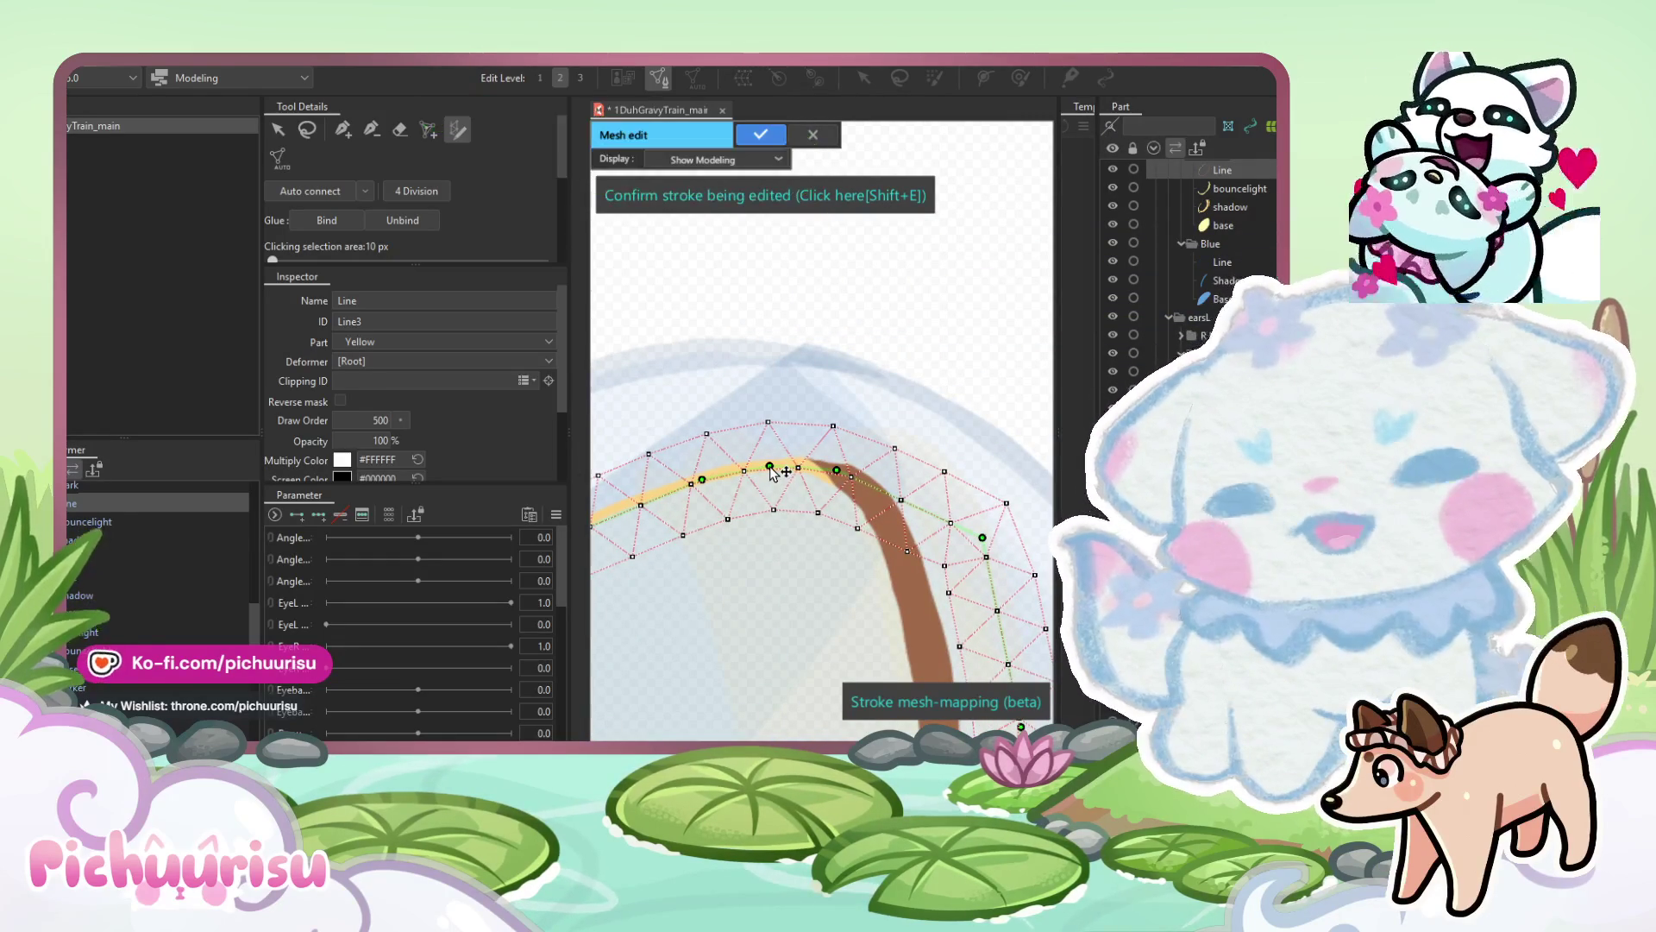
{"action": "scroll", "coordinate": [819, 478], "scroll_direction": "up", "scroll_amount": 2}
{"action": "left_click_drag", "start_coordinate": [873, 484], "coordinate": [864, 486]}
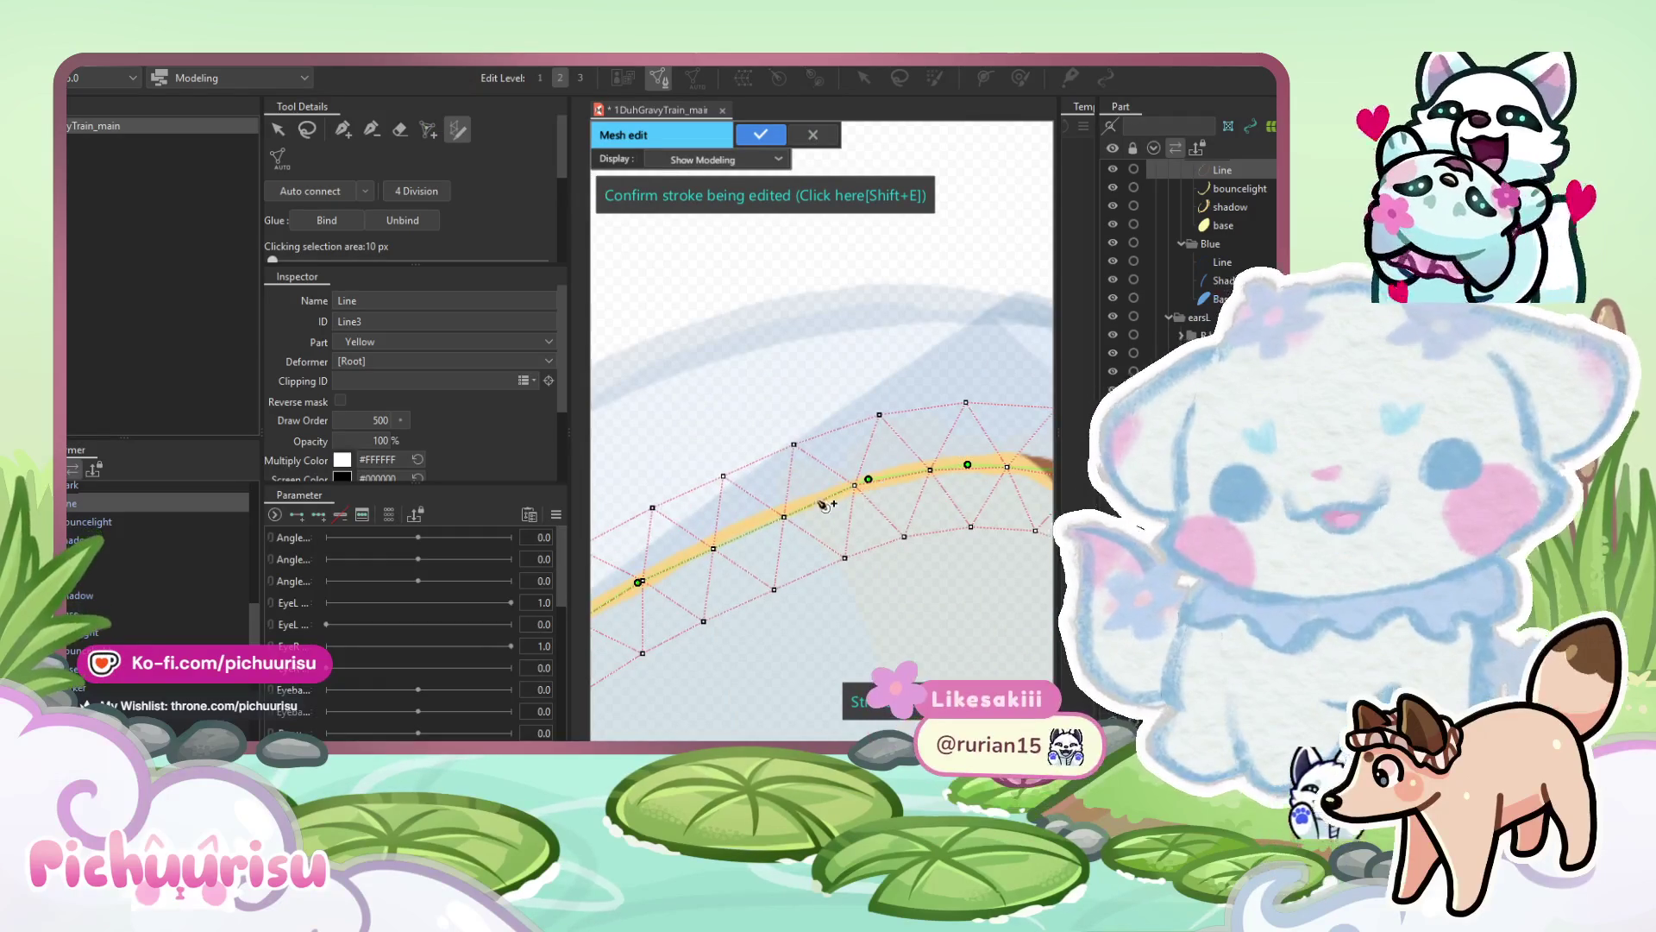
{"action": "scroll", "coordinate": [742, 445], "scroll_direction": "down", "scroll_amount": 3}
{"action": "scroll", "coordinate": [875, 316], "scroll_direction": "up", "scroll_amount": 3}
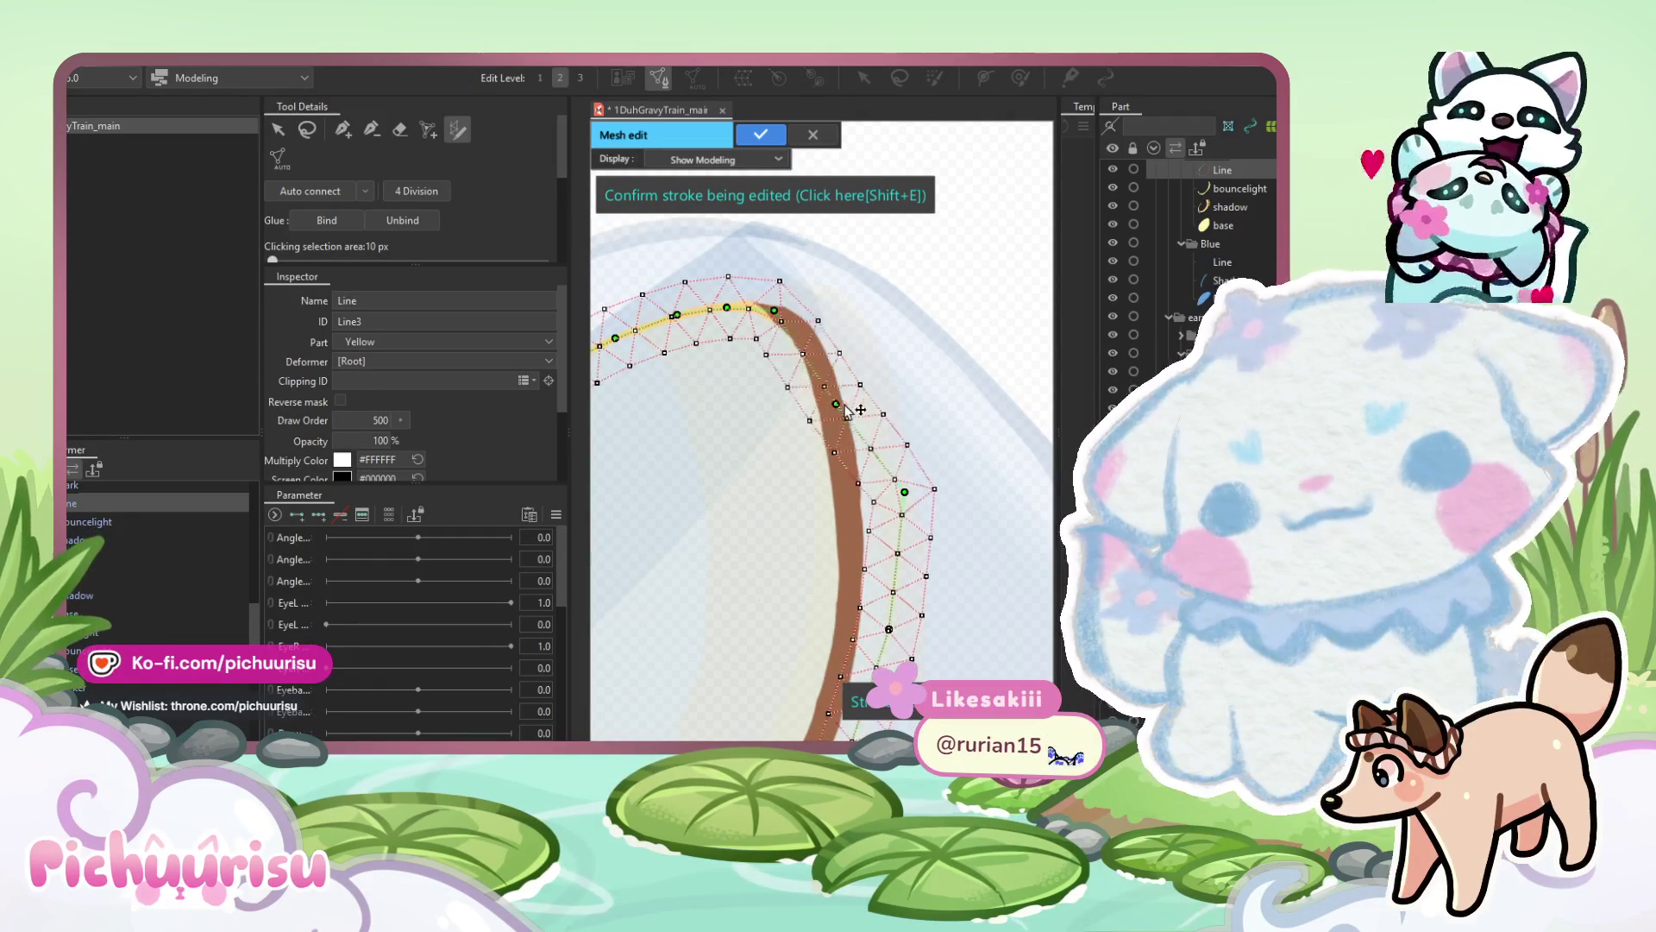
{"action": "scroll", "coordinate": [830, 388], "scroll_direction": "up", "scroll_amount": 3}
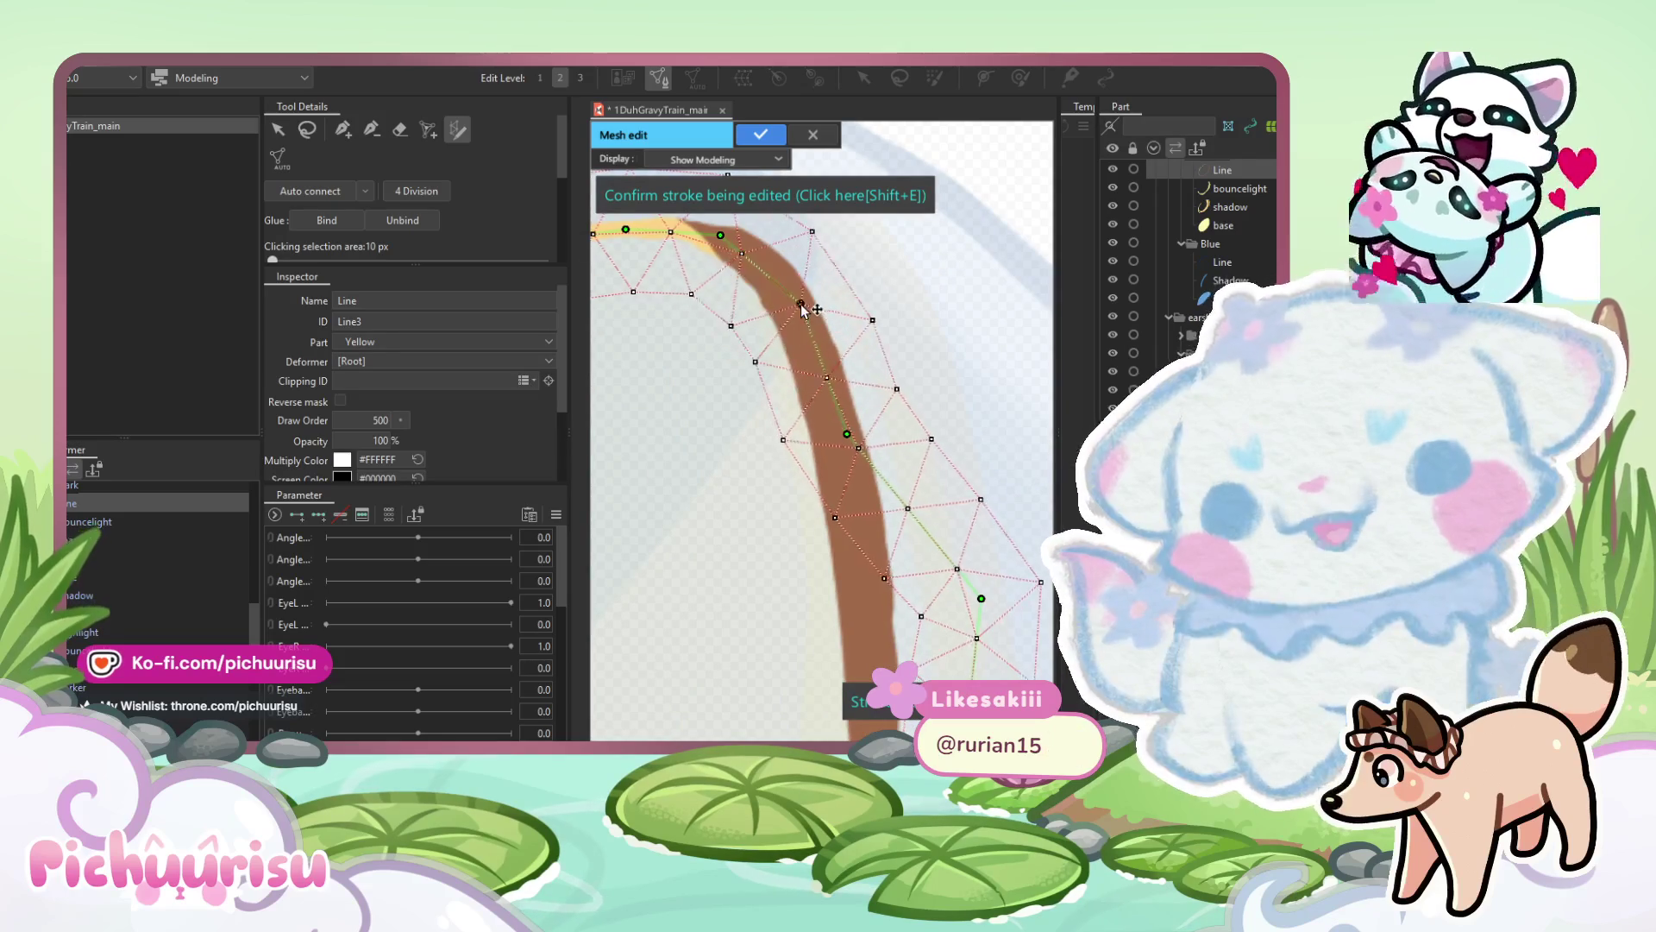
{"action": "scroll", "coordinate": [854, 345], "scroll_direction": "down", "scroll_amount": 2}
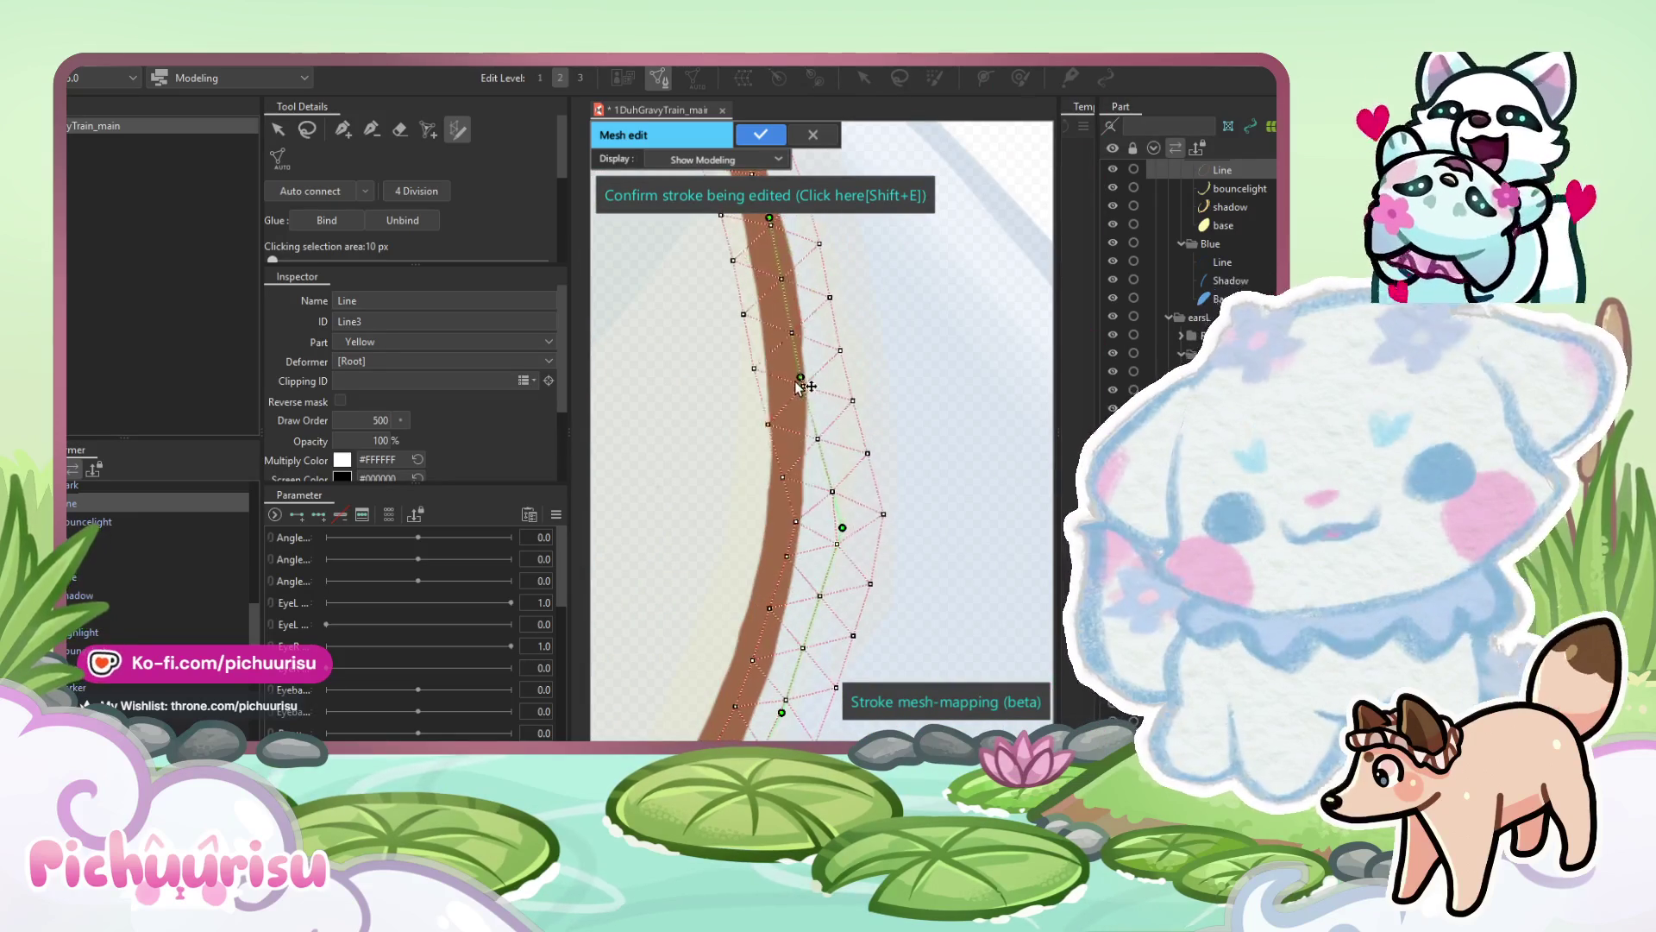
Pan along the oval, adding and moving stroke points onto the brown outline.
{"action": "mouse_move", "coordinate": [862, 343]}
{"action": "left_mouse_down"}
{"action": "mouse_move", "coordinate": [953, 470]}
{"action": "mouse_move", "coordinate": [905, 476]}
{"action": "left_mouse_up"}
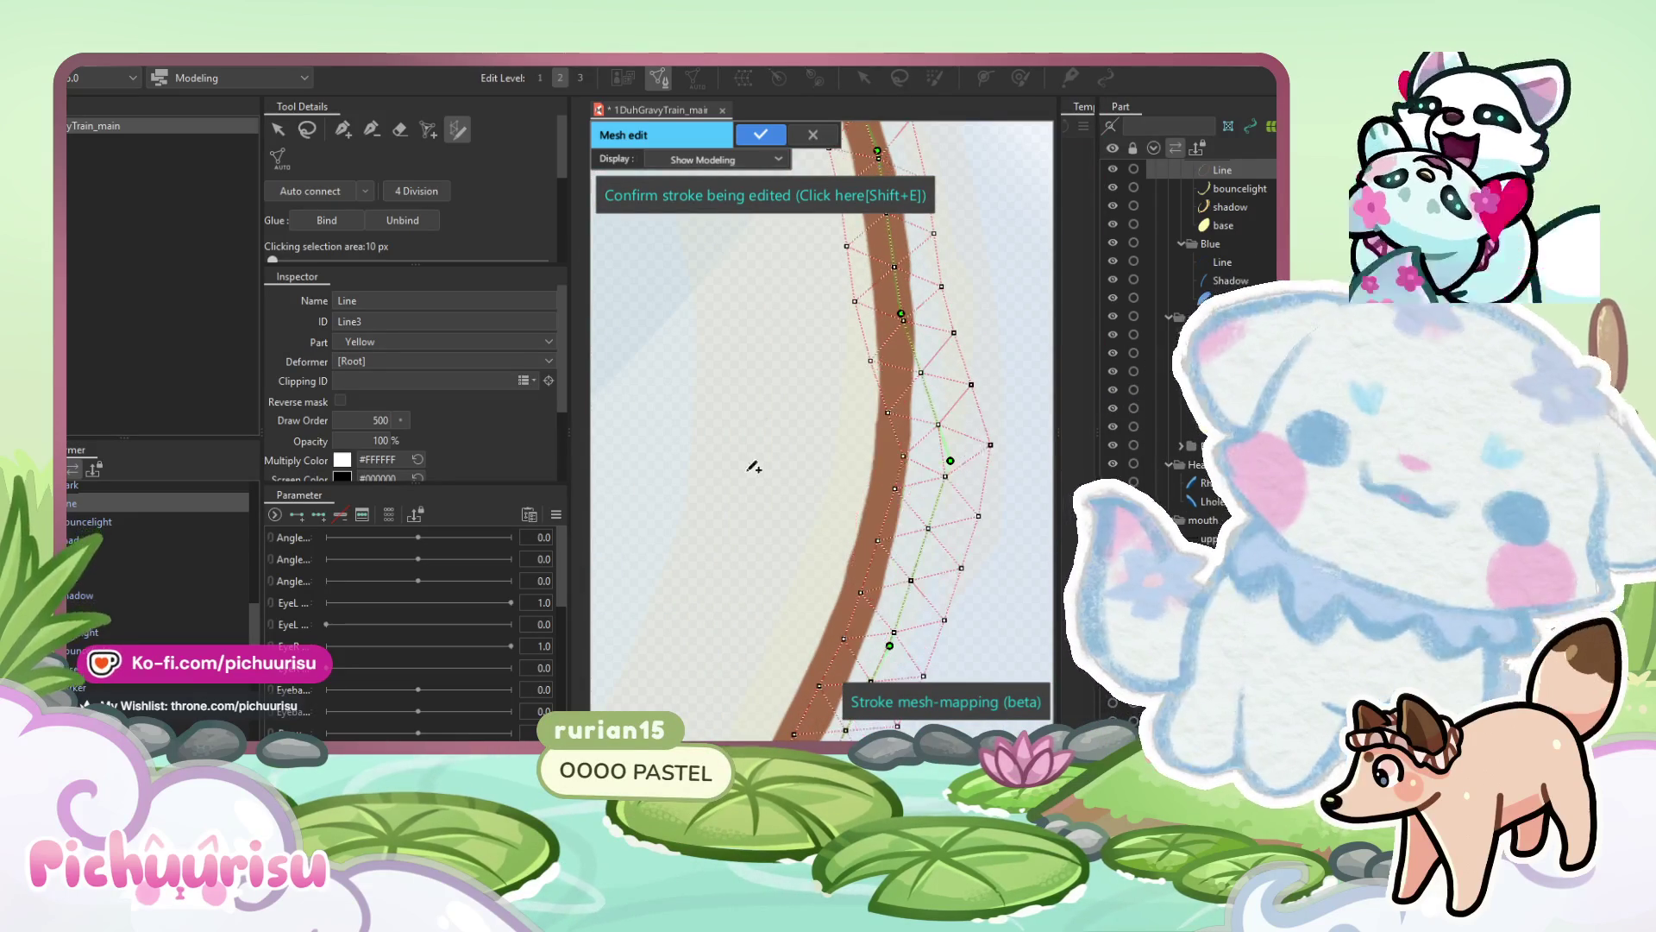
{"action": "mouse_move", "coordinate": [956, 477]}
{"action": "left_mouse_down"}
{"action": "mouse_move", "coordinate": [889, 489]}
{"action": "mouse_move", "coordinate": [925, 516]}
{"action": "mouse_move", "coordinate": [871, 562]}
{"action": "left_mouse_up"}
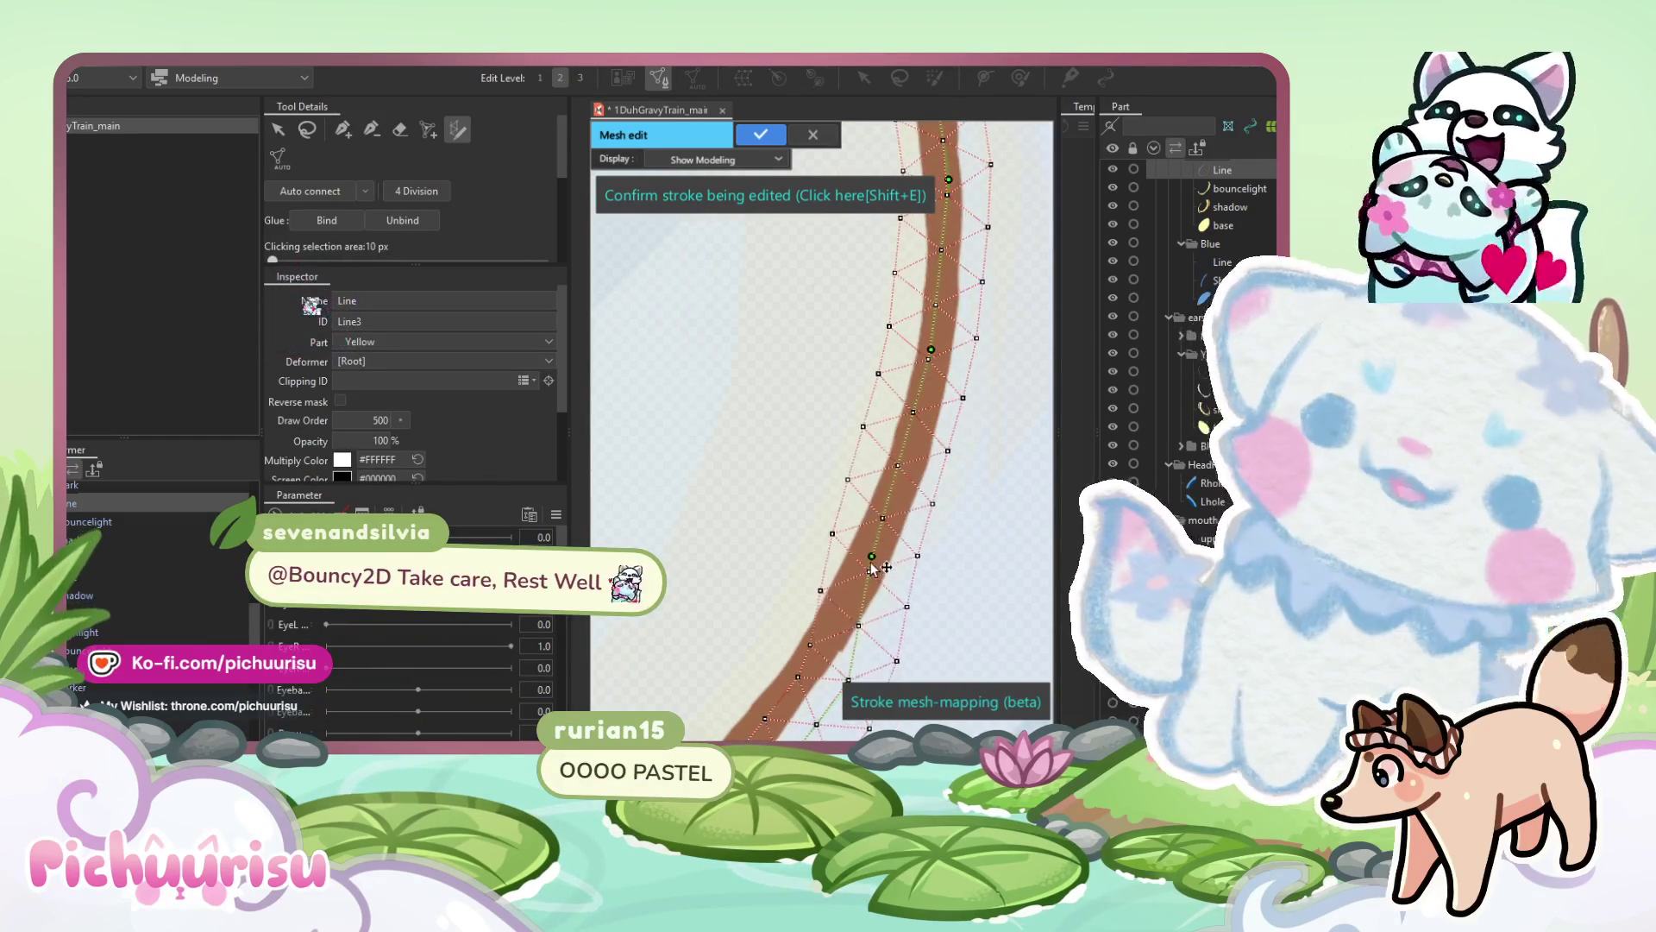
{"action": "left_click", "coordinate": [907, 448]}
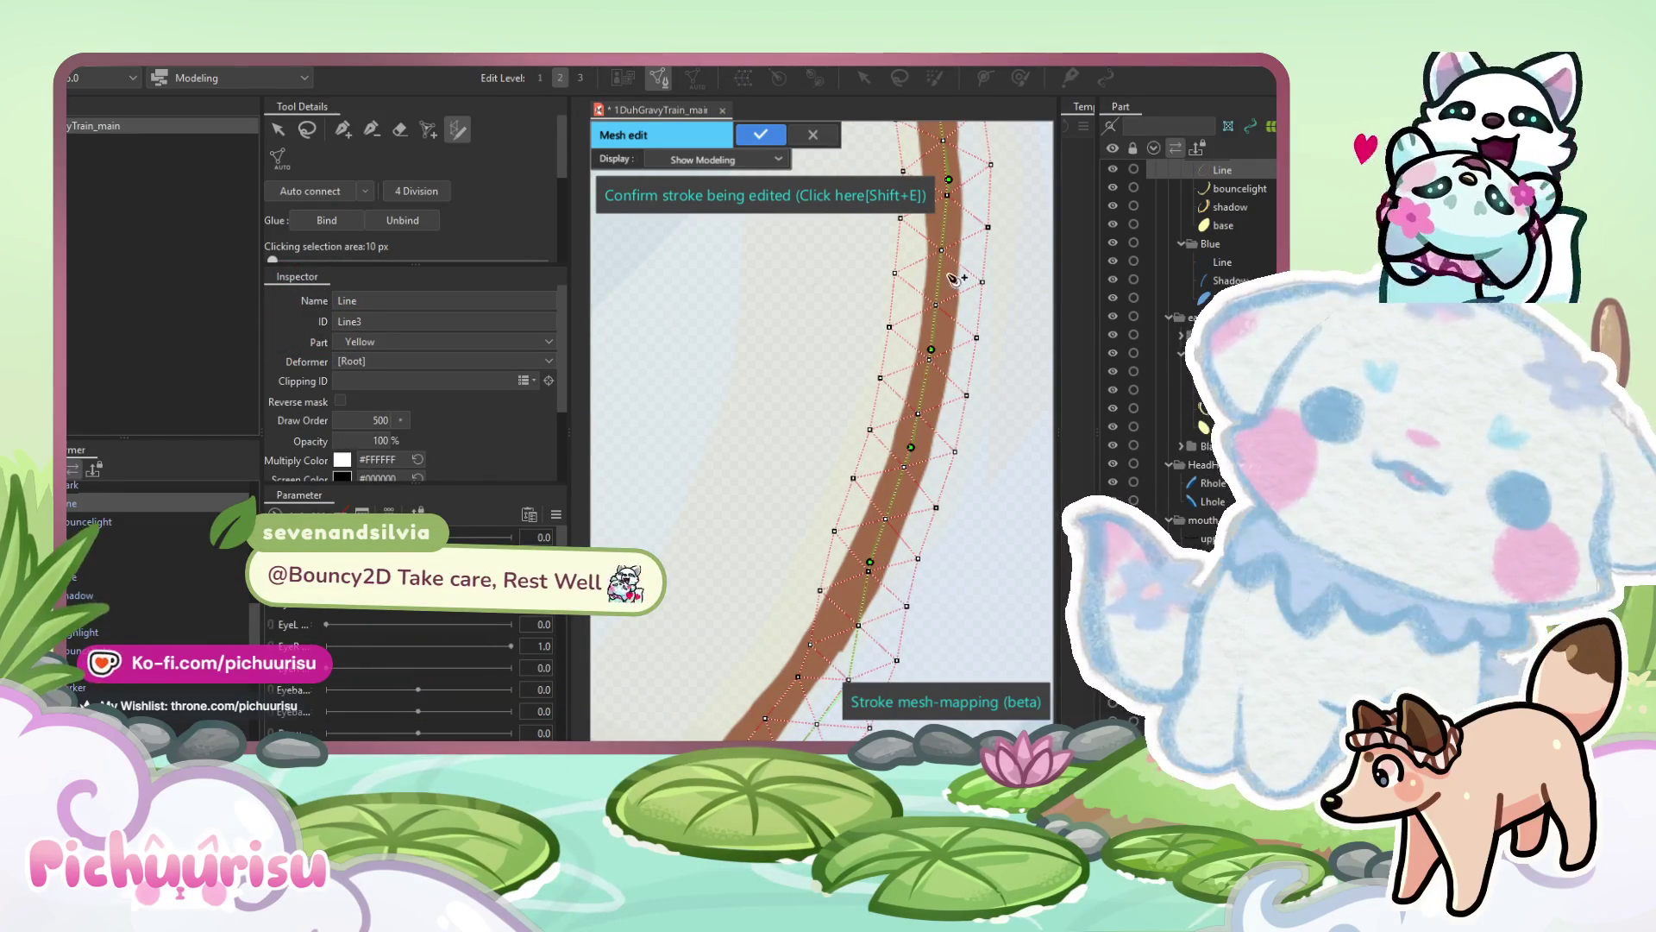
{"action": "left_click_drag", "start_coordinate": [944, 278], "coordinate": [941, 293]}
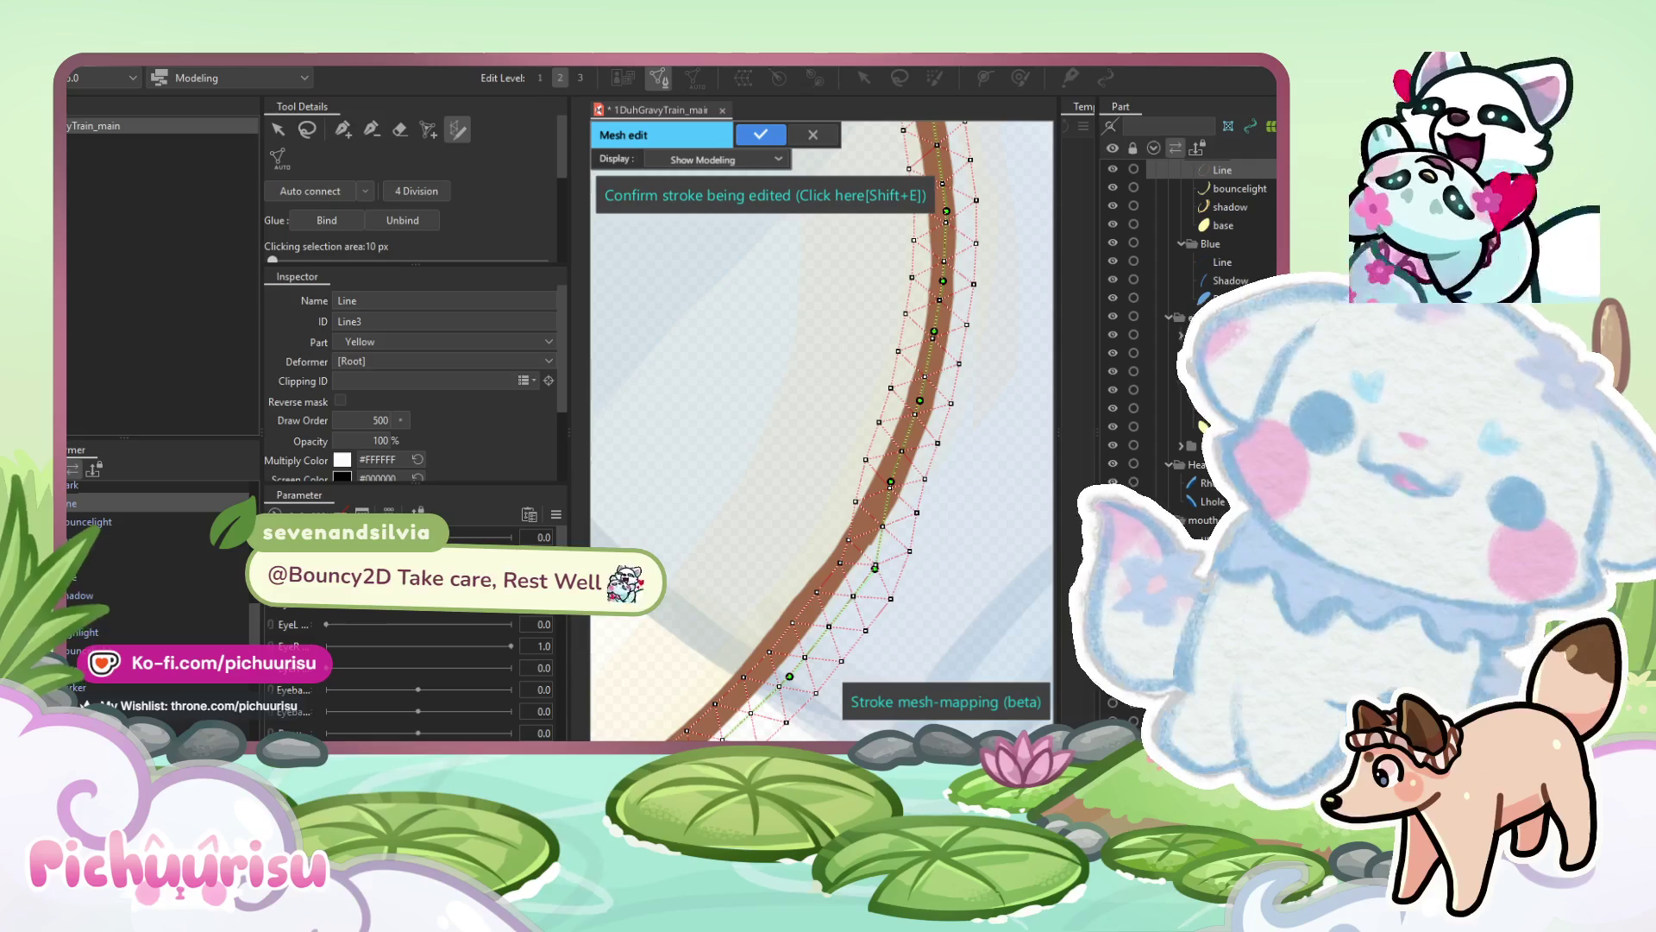
{"action": "left_click_drag", "start_coordinate": [596, 547], "coordinate": [648, 469]}
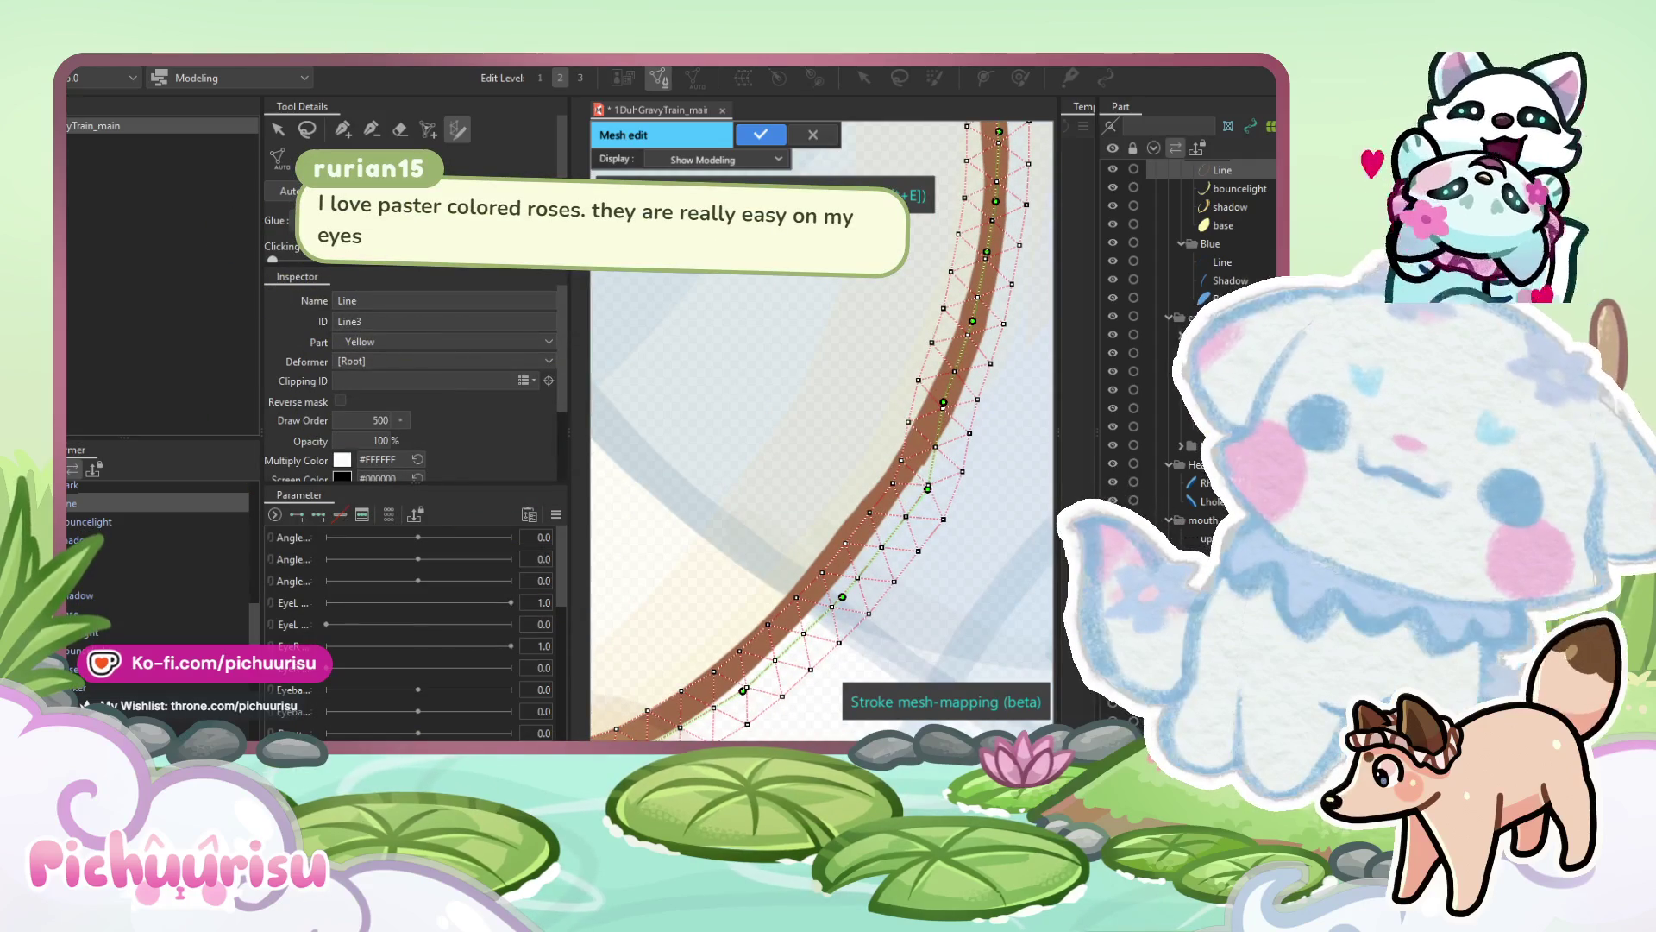
{"action": "left_click_drag", "start_coordinate": [927, 488], "coordinate": [879, 514]}
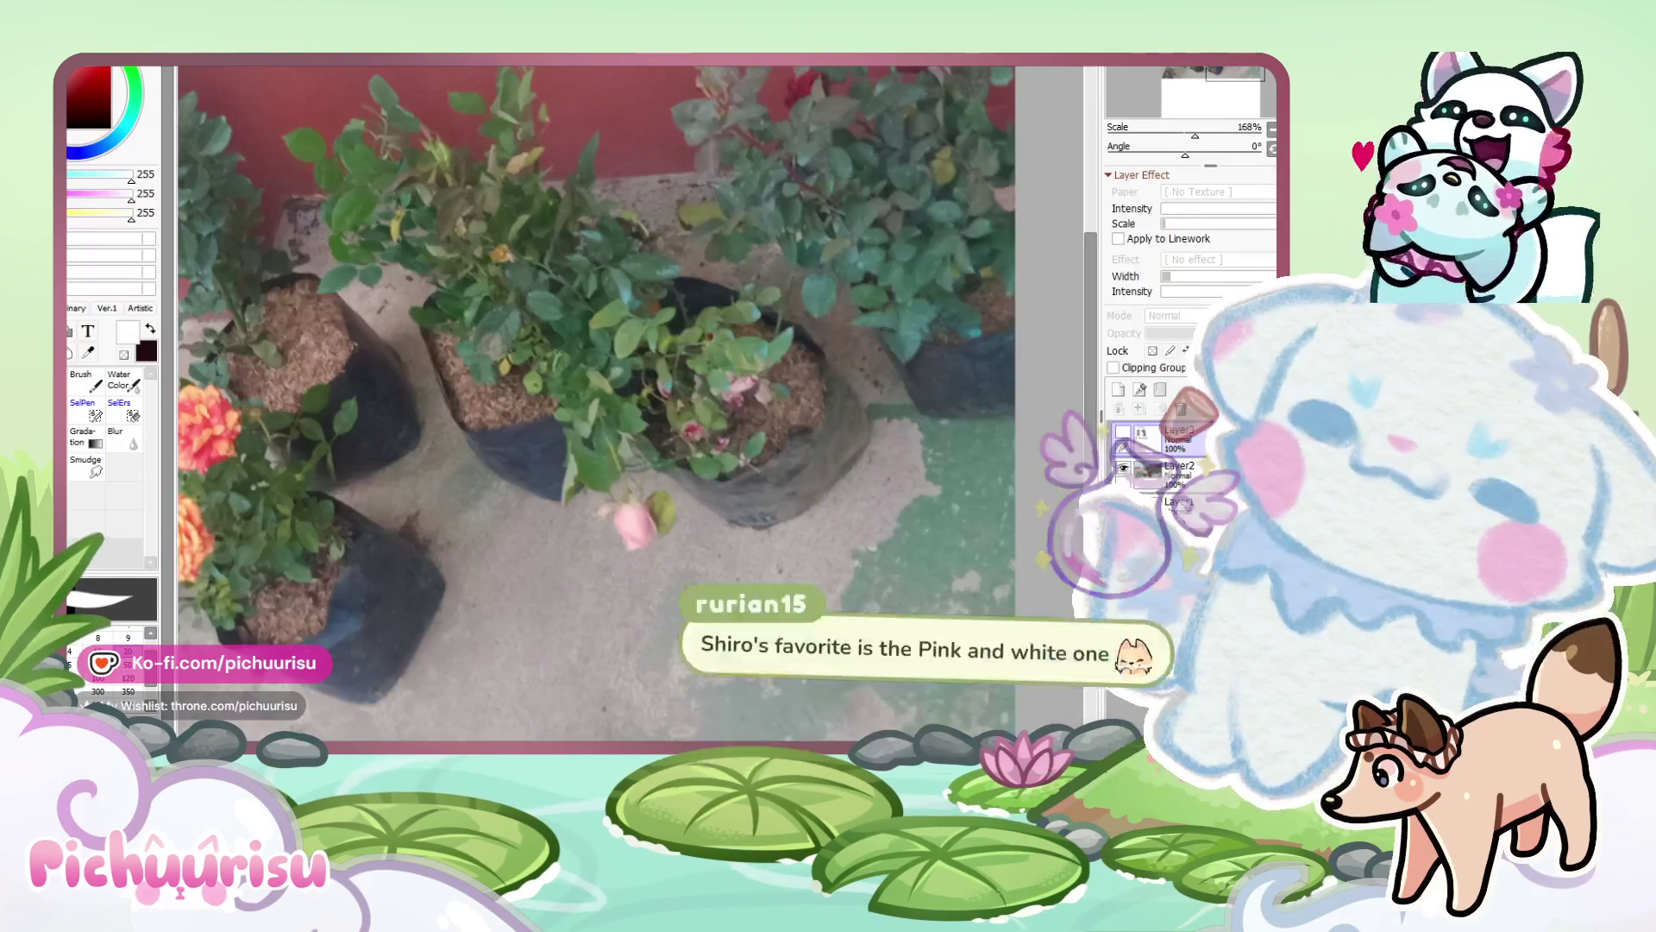
{"action": "scroll", "coordinate": [659, 530], "scroll_direction": "up", "scroll_amount": 10}
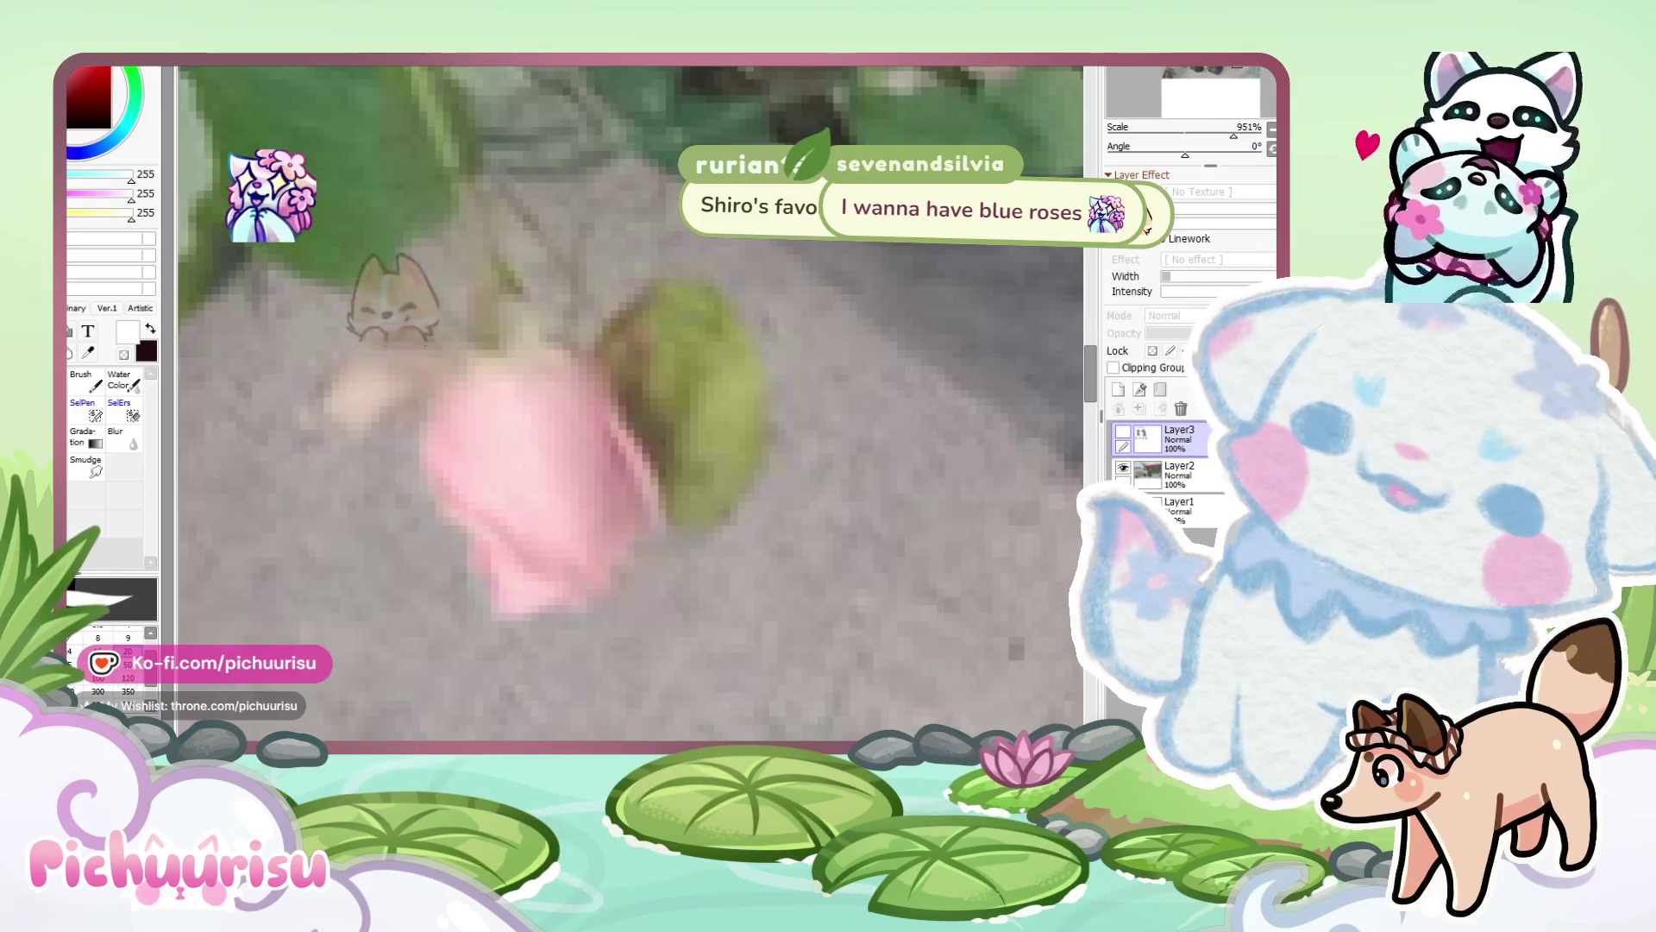
{"action": "scroll", "coordinate": [629, 401], "scroll_direction": "down", "scroll_amount": 1}
{"action": "scroll", "coordinate": [749, 550], "scroll_direction": "down", "scroll_amount": 8}
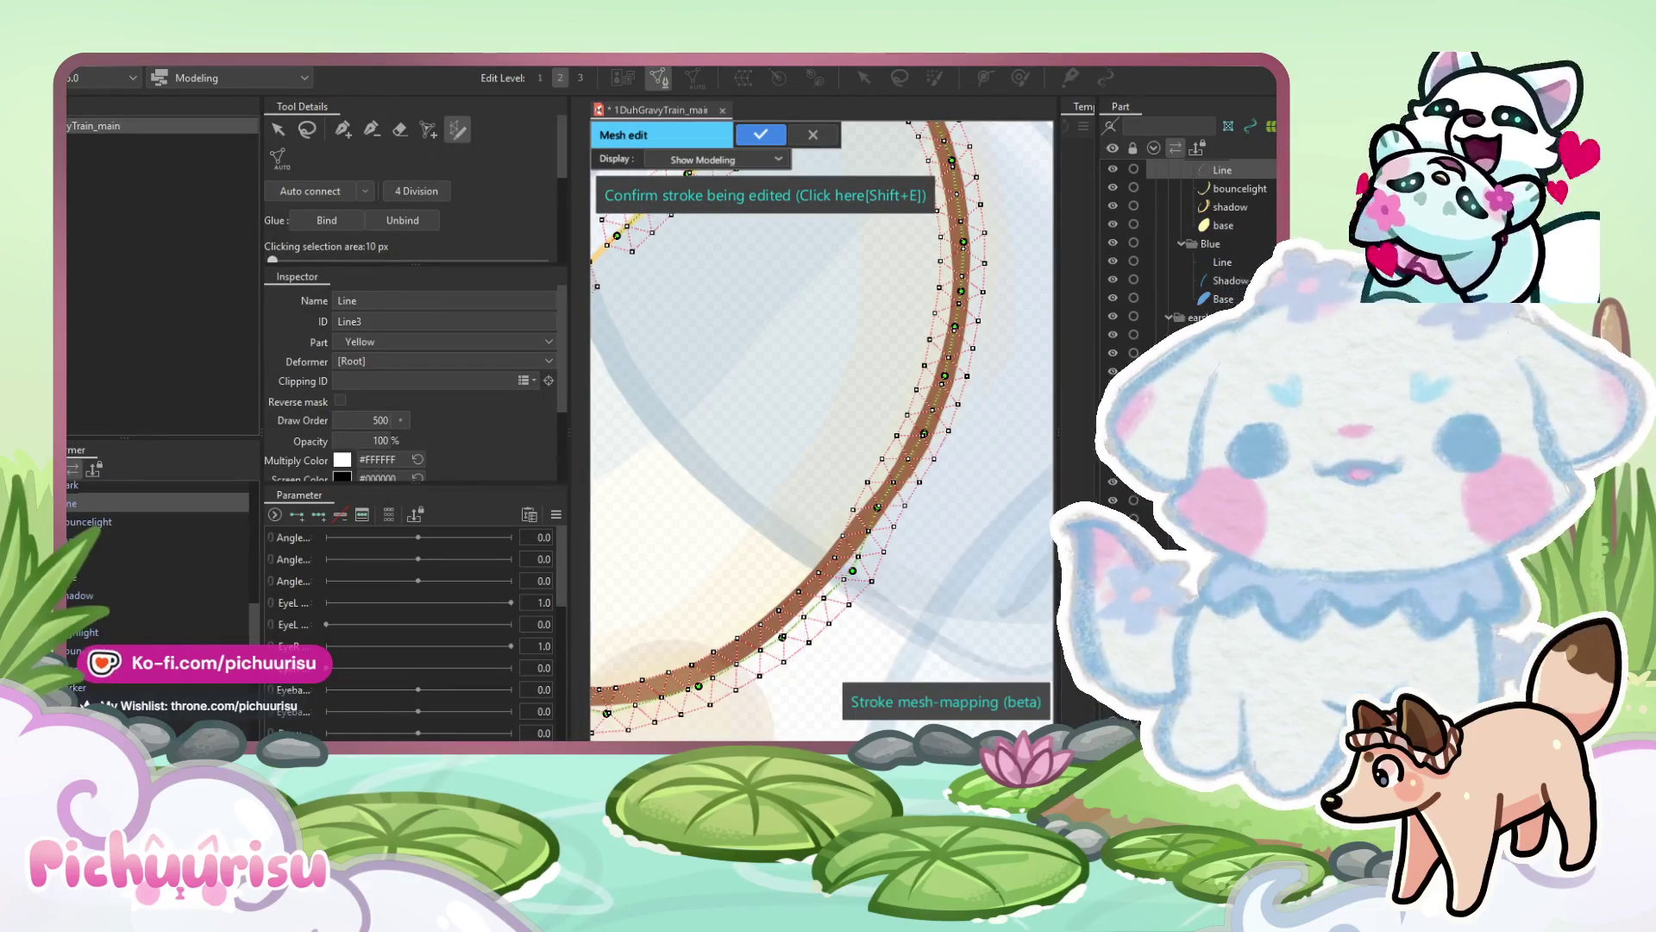
Bend the stroke's left end along the oval's lower curve and add a control point there.
{"action": "scroll", "coordinate": [801, 638], "scroll_direction": "up", "scroll_amount": 3}
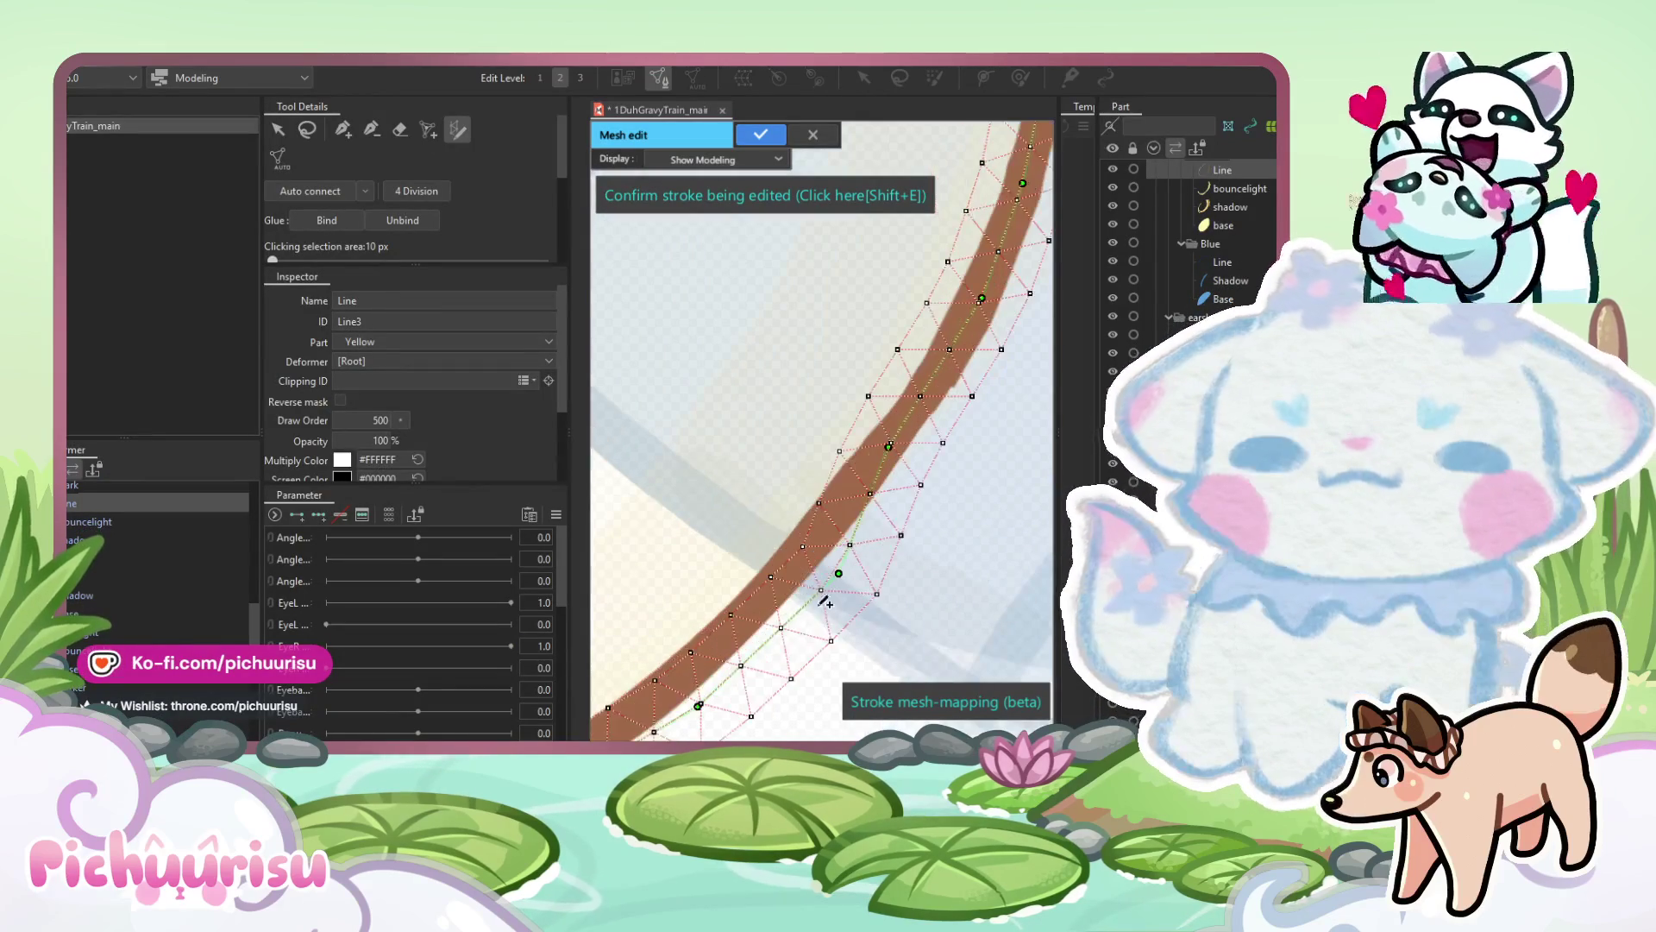
{"action": "mouse_move", "coordinate": [779, 595]}
{"action": "left_mouse_down"}
{"action": "mouse_move", "coordinate": [878, 565]}
{"action": "mouse_move", "coordinate": [849, 569]}
{"action": "mouse_move", "coordinate": [910, 499]}
{"action": "mouse_move", "coordinate": [966, 474]}
{"action": "mouse_move", "coordinate": [889, 552]}
{"action": "left_mouse_up"}
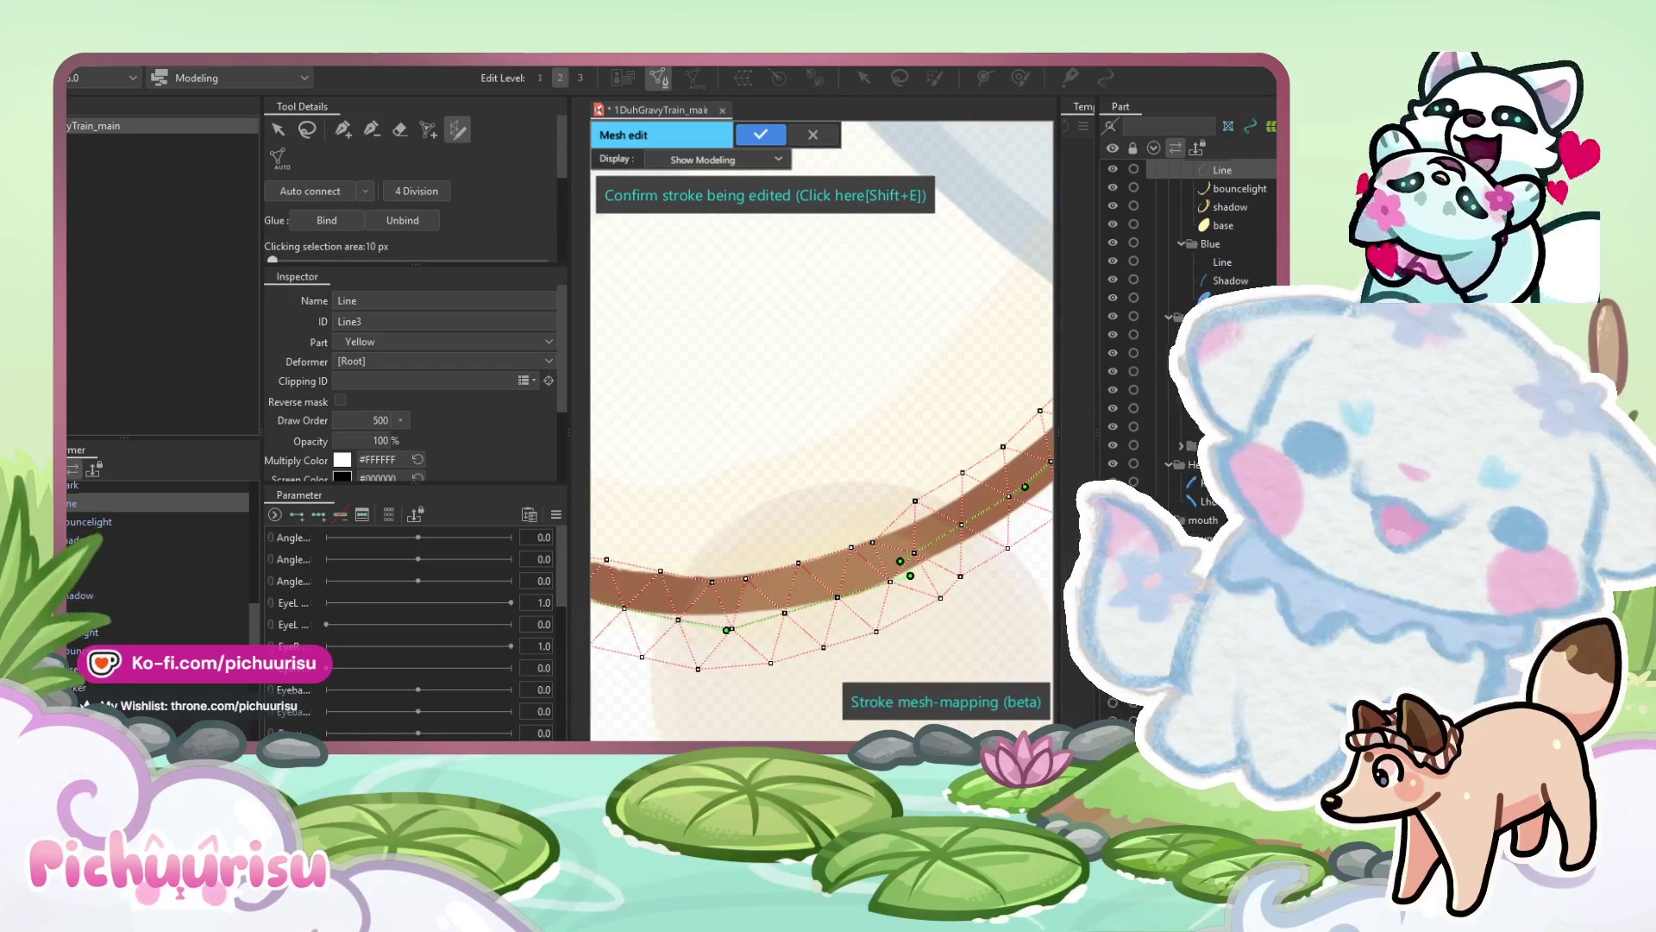
{"action": "mouse_move", "coordinate": [912, 580]}
{"action": "left_mouse_down"}
{"action": "mouse_move", "coordinate": [974, 524]}
{"action": "mouse_move", "coordinate": [884, 576]}
{"action": "mouse_move", "coordinate": [929, 533]}
{"action": "mouse_move", "coordinate": [807, 585]}
{"action": "mouse_move", "coordinate": [835, 591]}
{"action": "mouse_move", "coordinate": [834, 571]}
{"action": "mouse_move", "coordinate": [751, 539]}
{"action": "mouse_move", "coordinate": [830, 574]}
{"action": "mouse_move", "coordinate": [825, 533]}
{"action": "left_mouse_up"}
{"action": "left_click", "coordinate": [917, 565]}
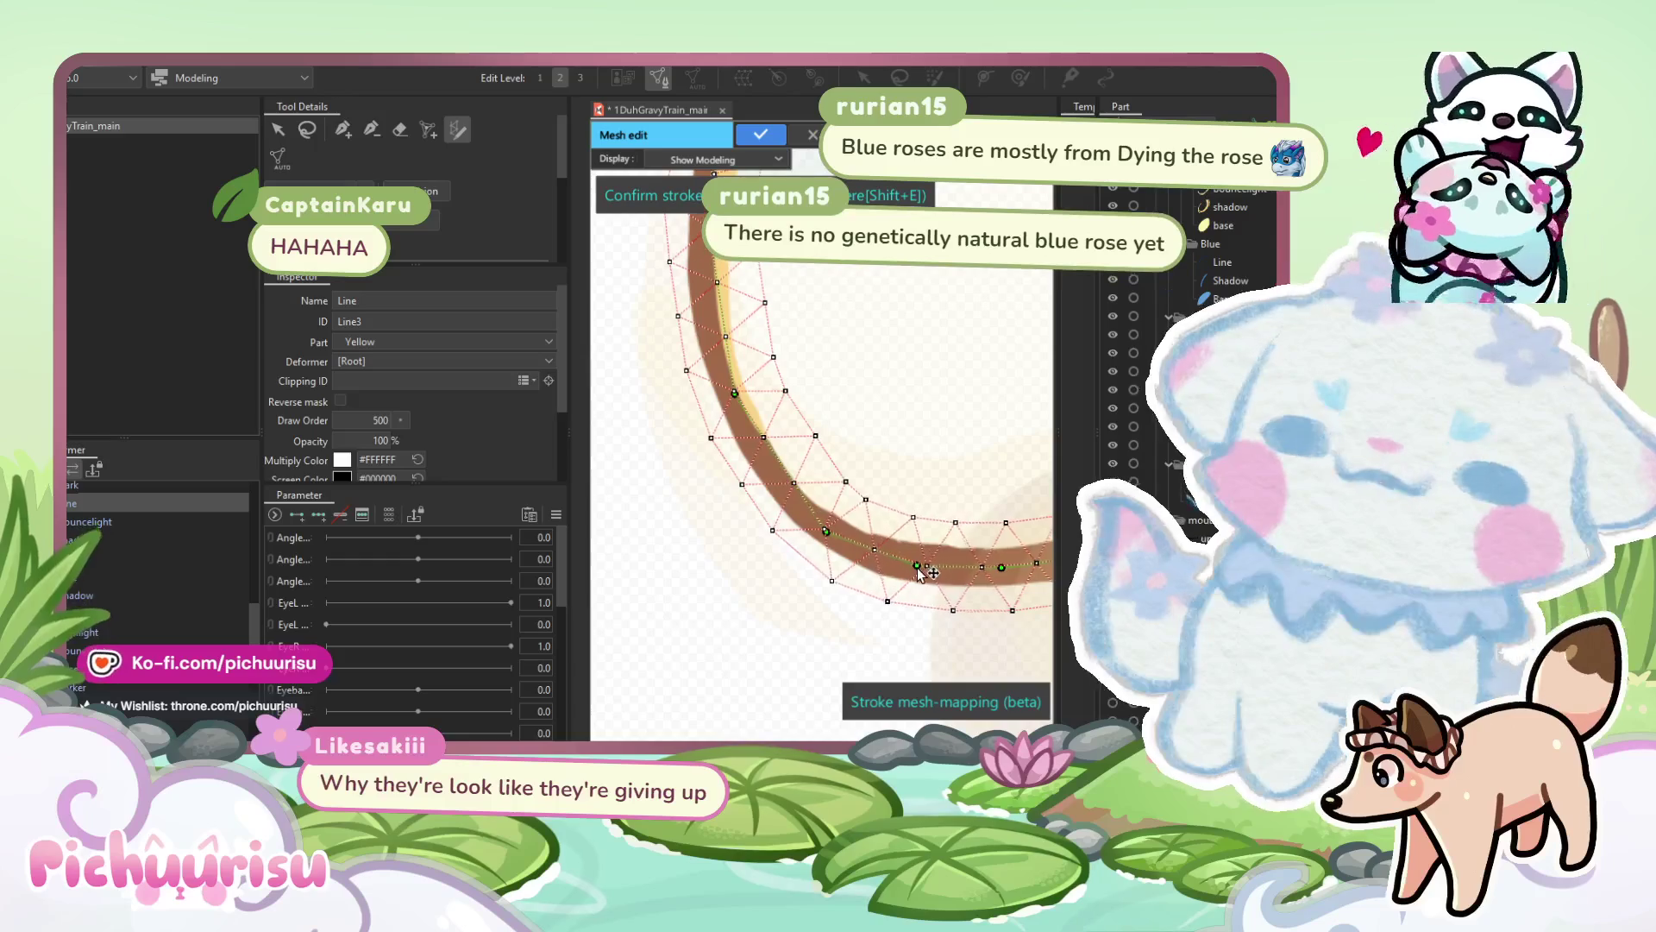
Shift the new control point left onto the outline and nudge it slightly down.
{"action": "scroll", "coordinate": [802, 500], "scroll_direction": "up", "scroll_amount": 3}
{"action": "left_click_drag", "start_coordinate": [800, 497], "coordinate": [786, 500]}
{"action": "scroll", "coordinate": [776, 367], "scroll_direction": "up", "scroll_amount": 2}
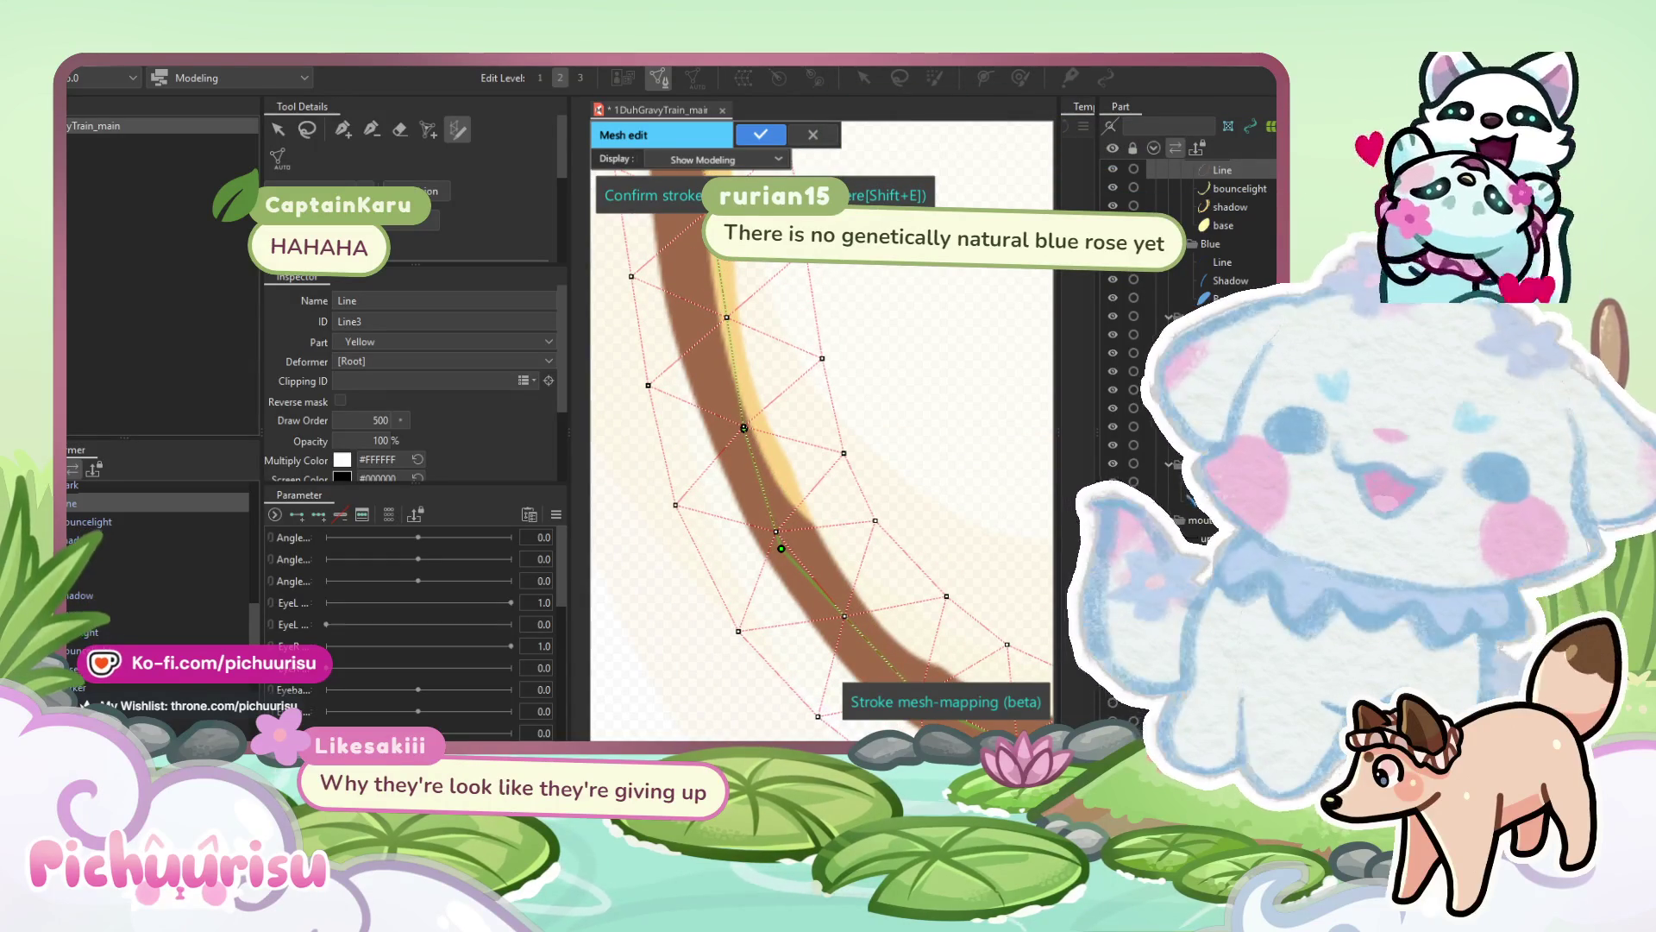
{"action": "scroll", "coordinate": [914, 482], "scroll_direction": "down", "scroll_amount": 3}
{"action": "scroll", "coordinate": [841, 509], "scroll_direction": "up", "scroll_amount": 4}
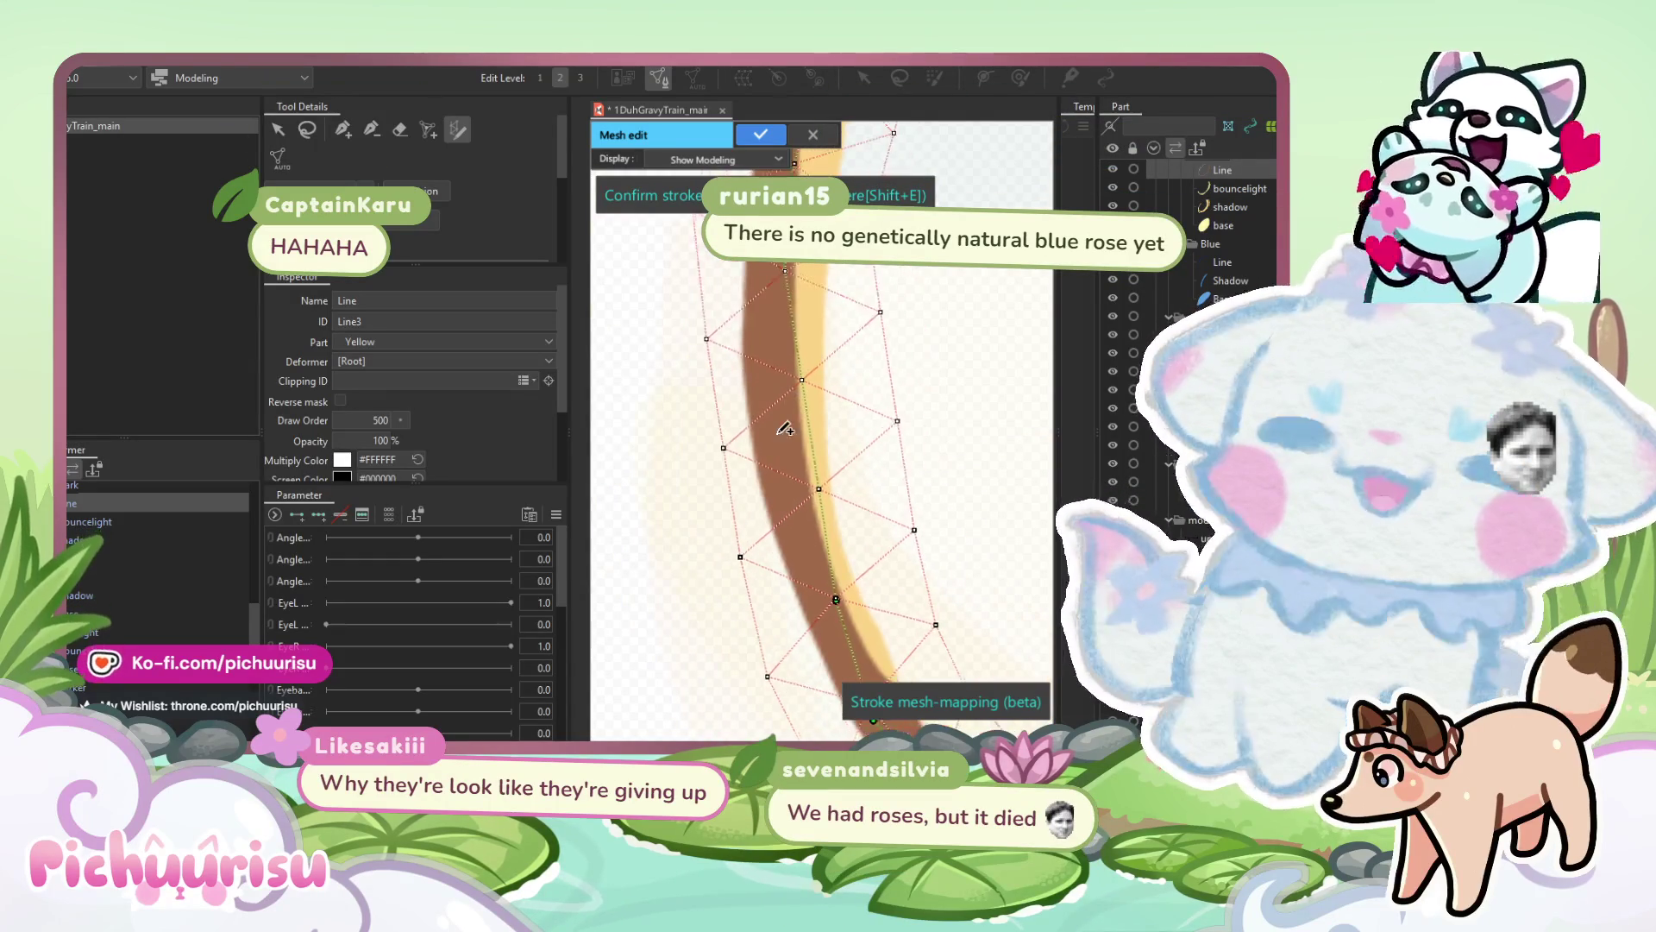
{"action": "scroll", "coordinate": [841, 509], "scroll_direction": "down", "scroll_amount": 2}
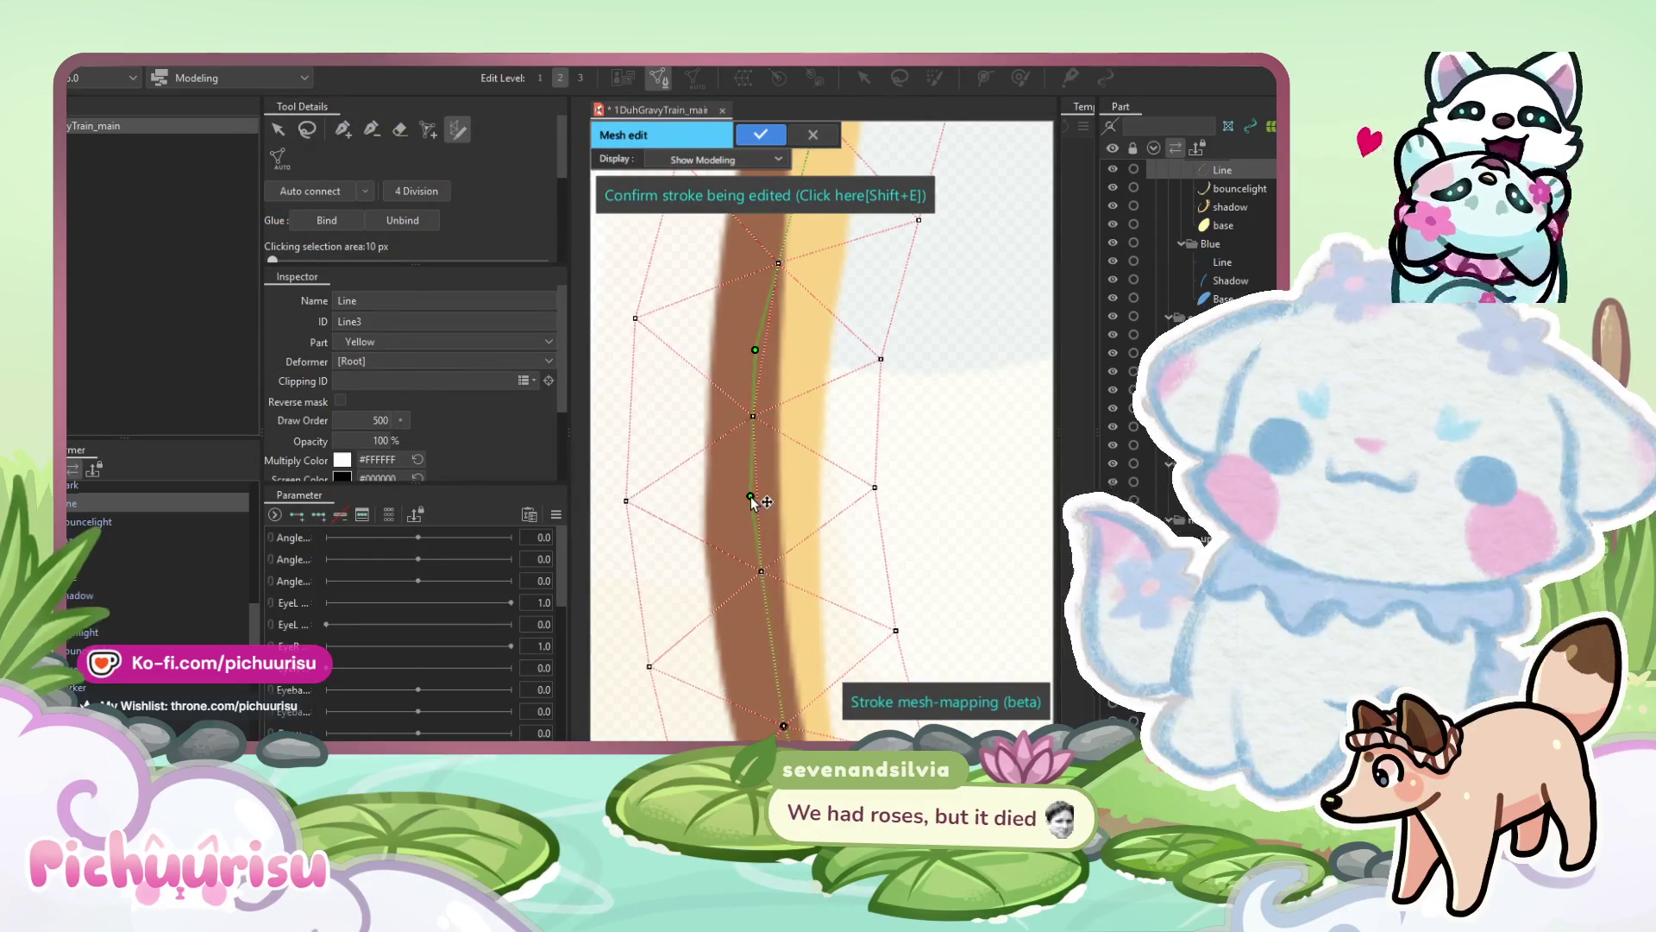
{"action": "scroll", "coordinate": [763, 498], "scroll_direction": "down", "scroll_amount": 3}
{"action": "scroll", "coordinate": [782, 373], "scroll_direction": "up", "scroll_amount": 3}
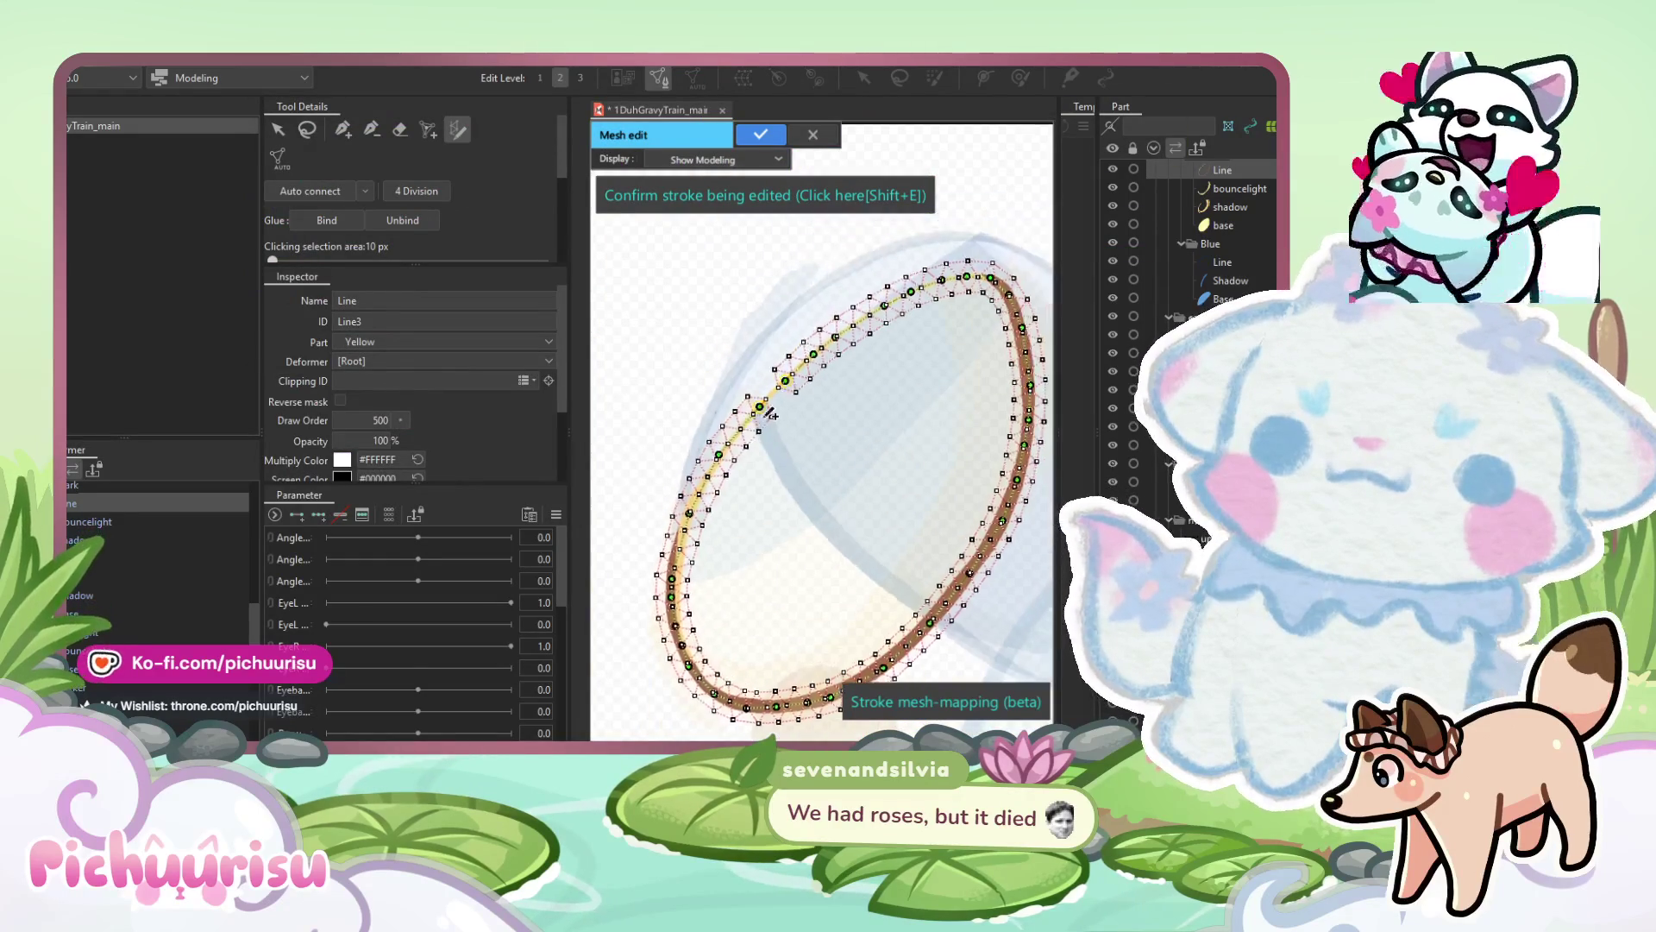
{"action": "left_click_drag", "start_coordinate": [782, 368], "coordinate": [781, 374]}
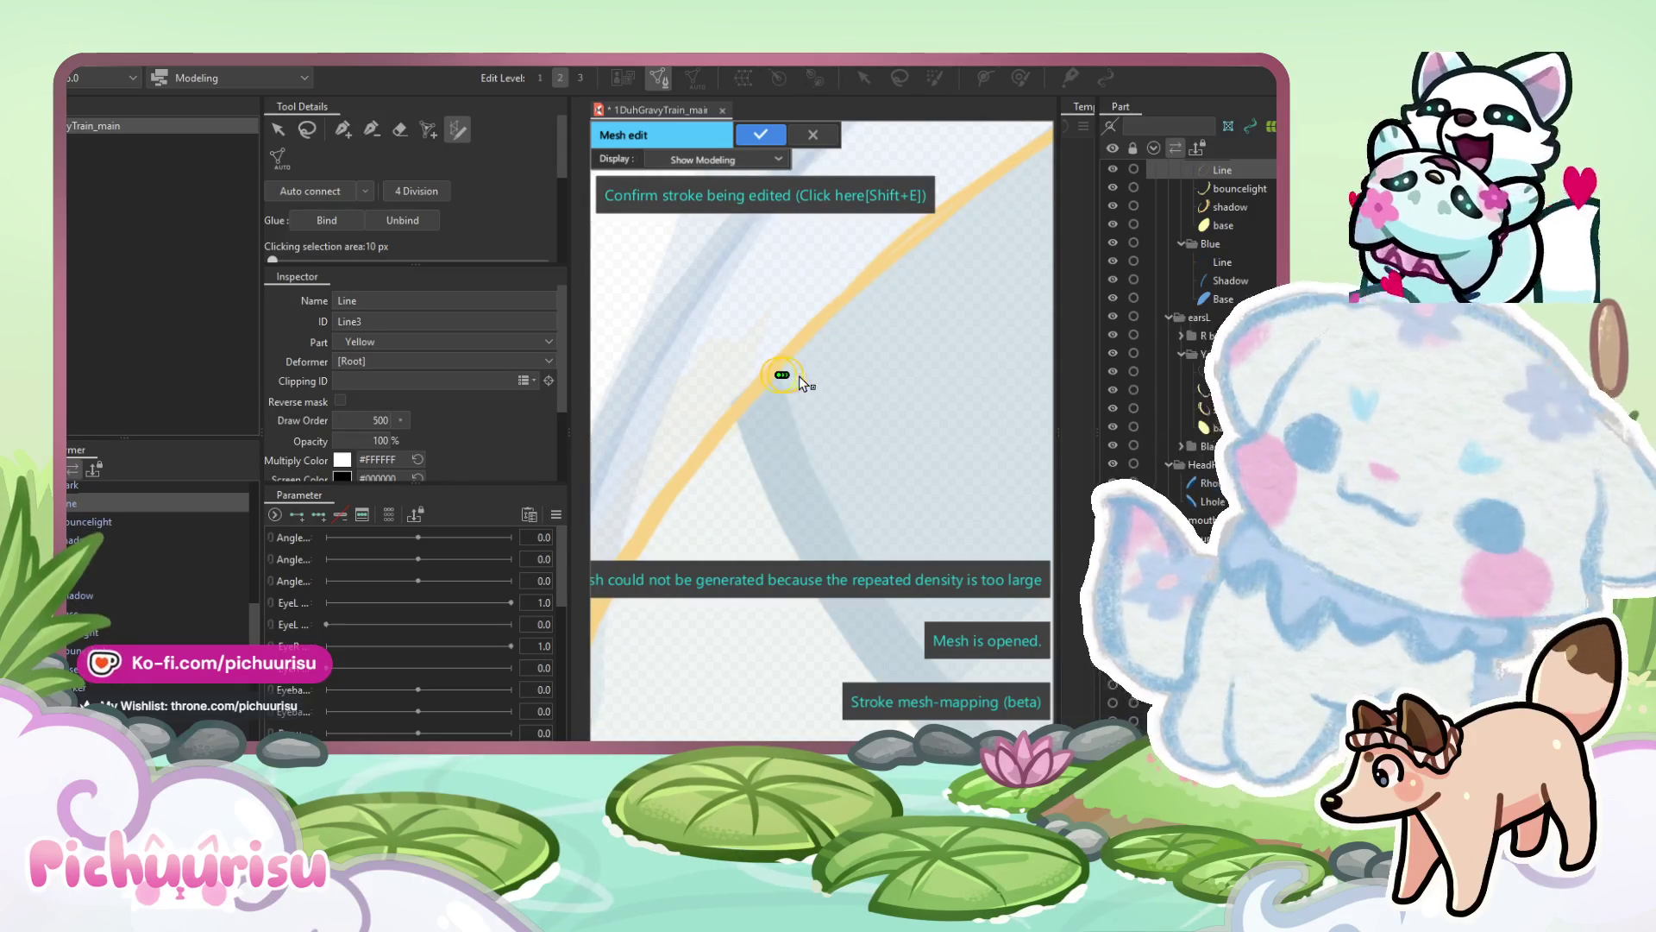
Reposition stroke control points so the mesh regenerates and narrows around the yellow ear's line.
{"action": "left_click", "coordinate": [782, 374]}
{"action": "mouse_move", "coordinate": [784, 374]}
{"action": "left_mouse_down"}
{"action": "mouse_move", "coordinate": [768, 370]}
{"action": "mouse_move", "coordinate": [783, 372]}
{"action": "left_mouse_up"}
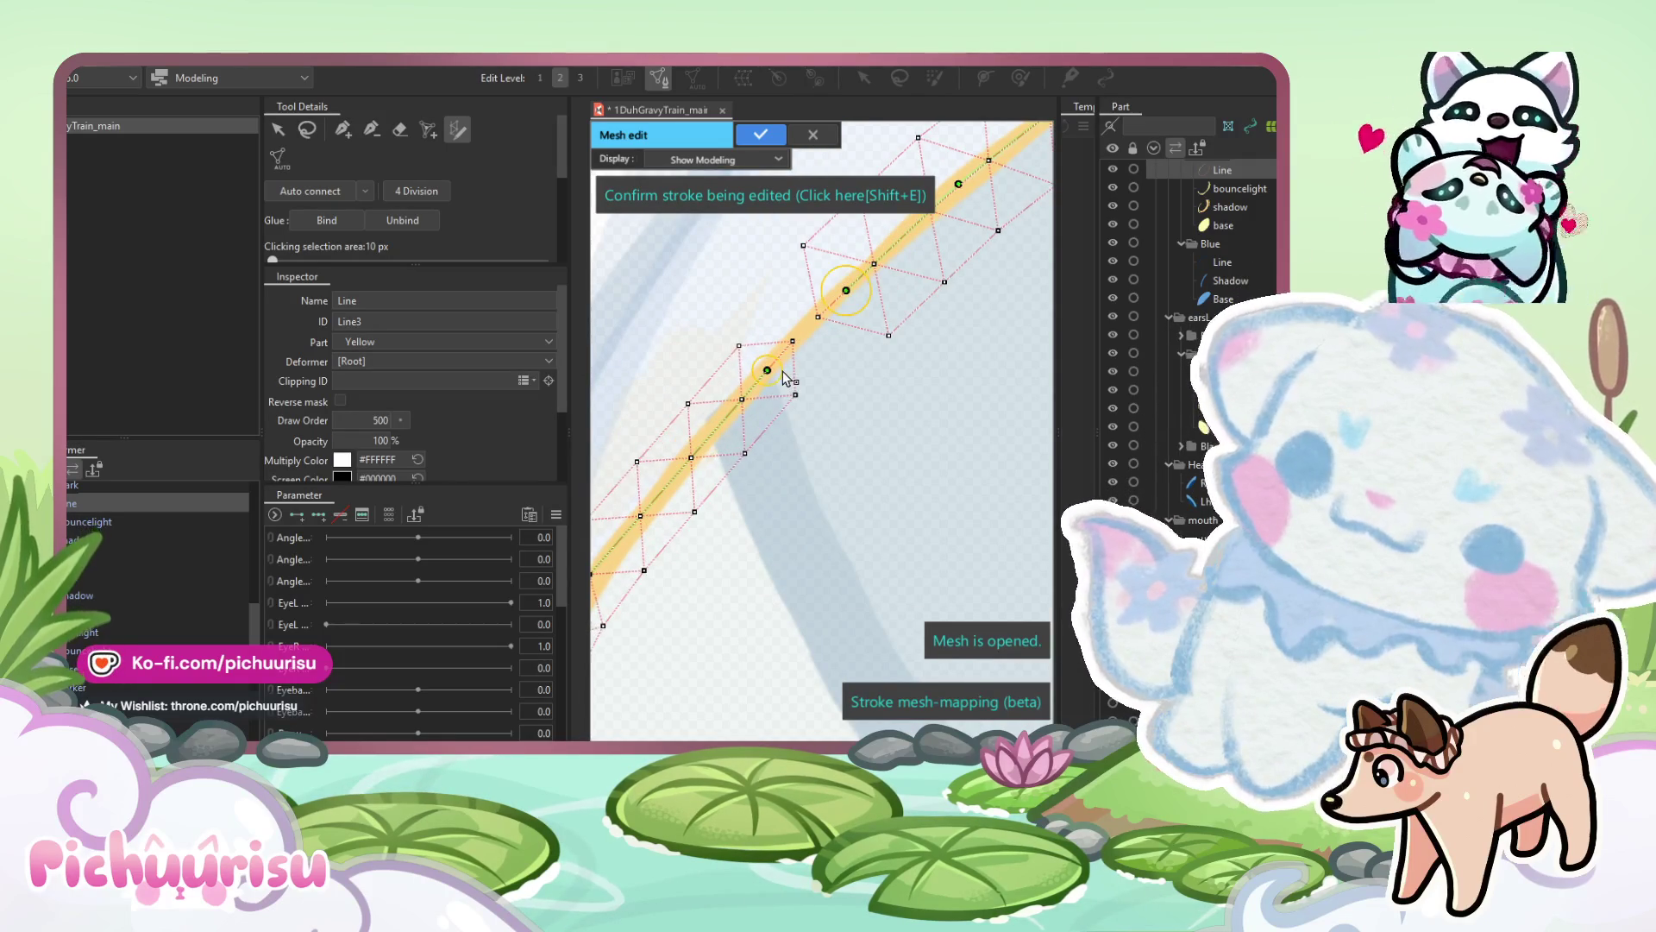
{"action": "left_click_drag", "start_coordinate": [868, 303], "coordinate": [861, 300]}
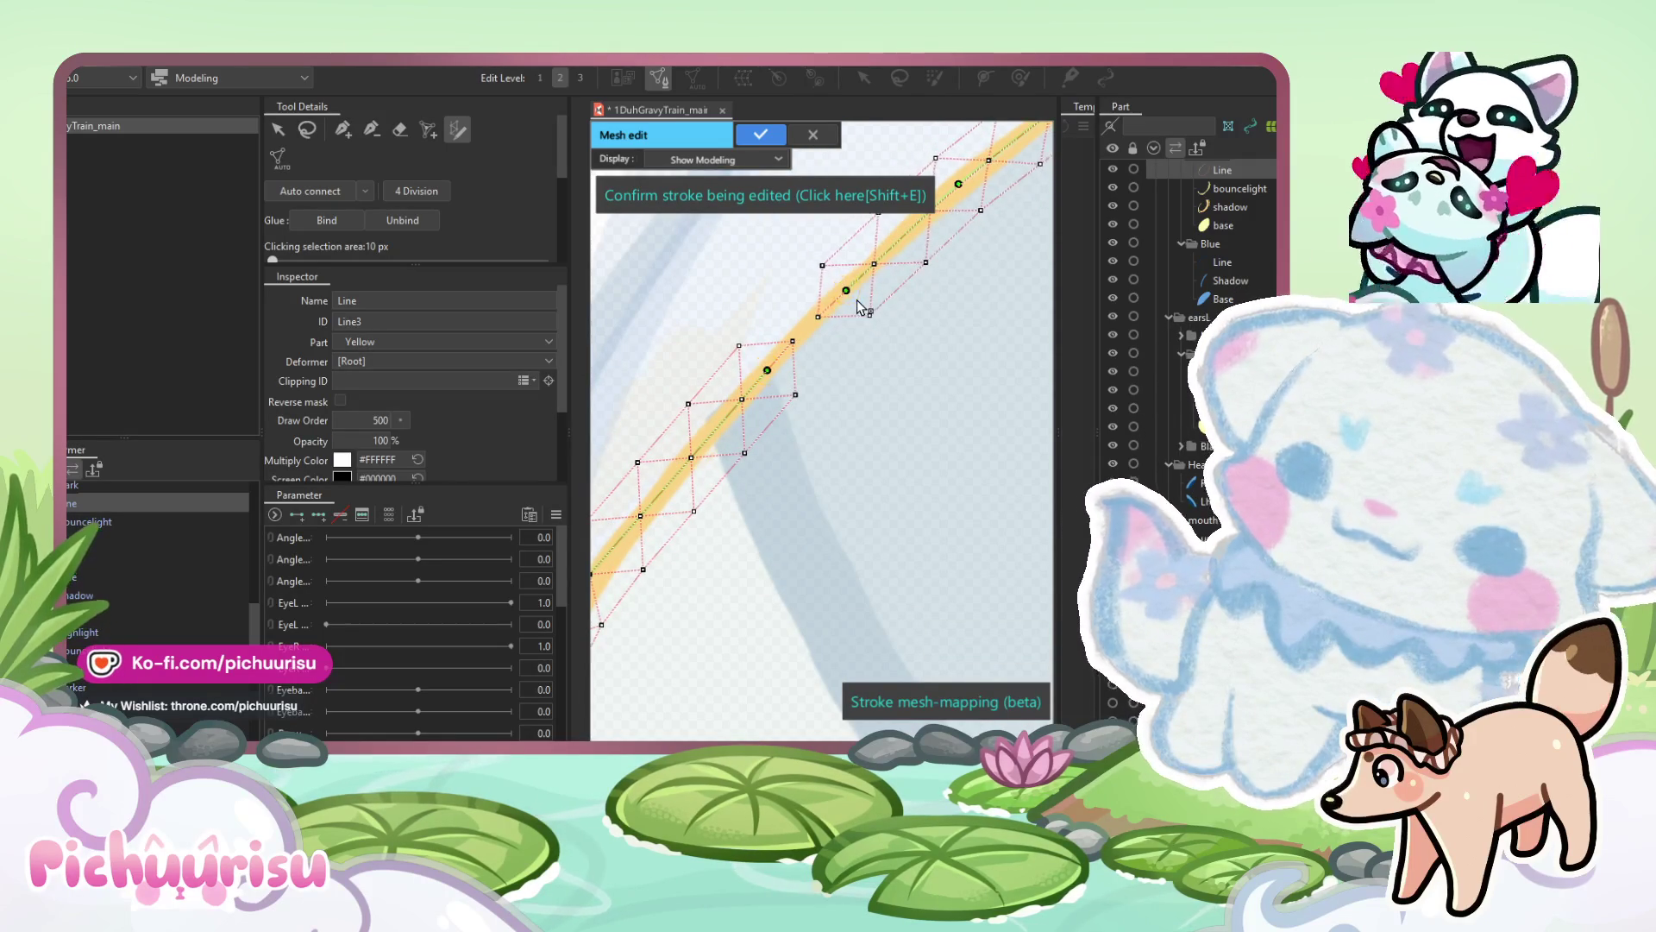
{"action": "scroll", "coordinate": [857, 299], "scroll_direction": "down", "scroll_amount": 5}
{"action": "scroll", "coordinate": [756, 427], "scroll_direction": "up", "scroll_amount": 4}
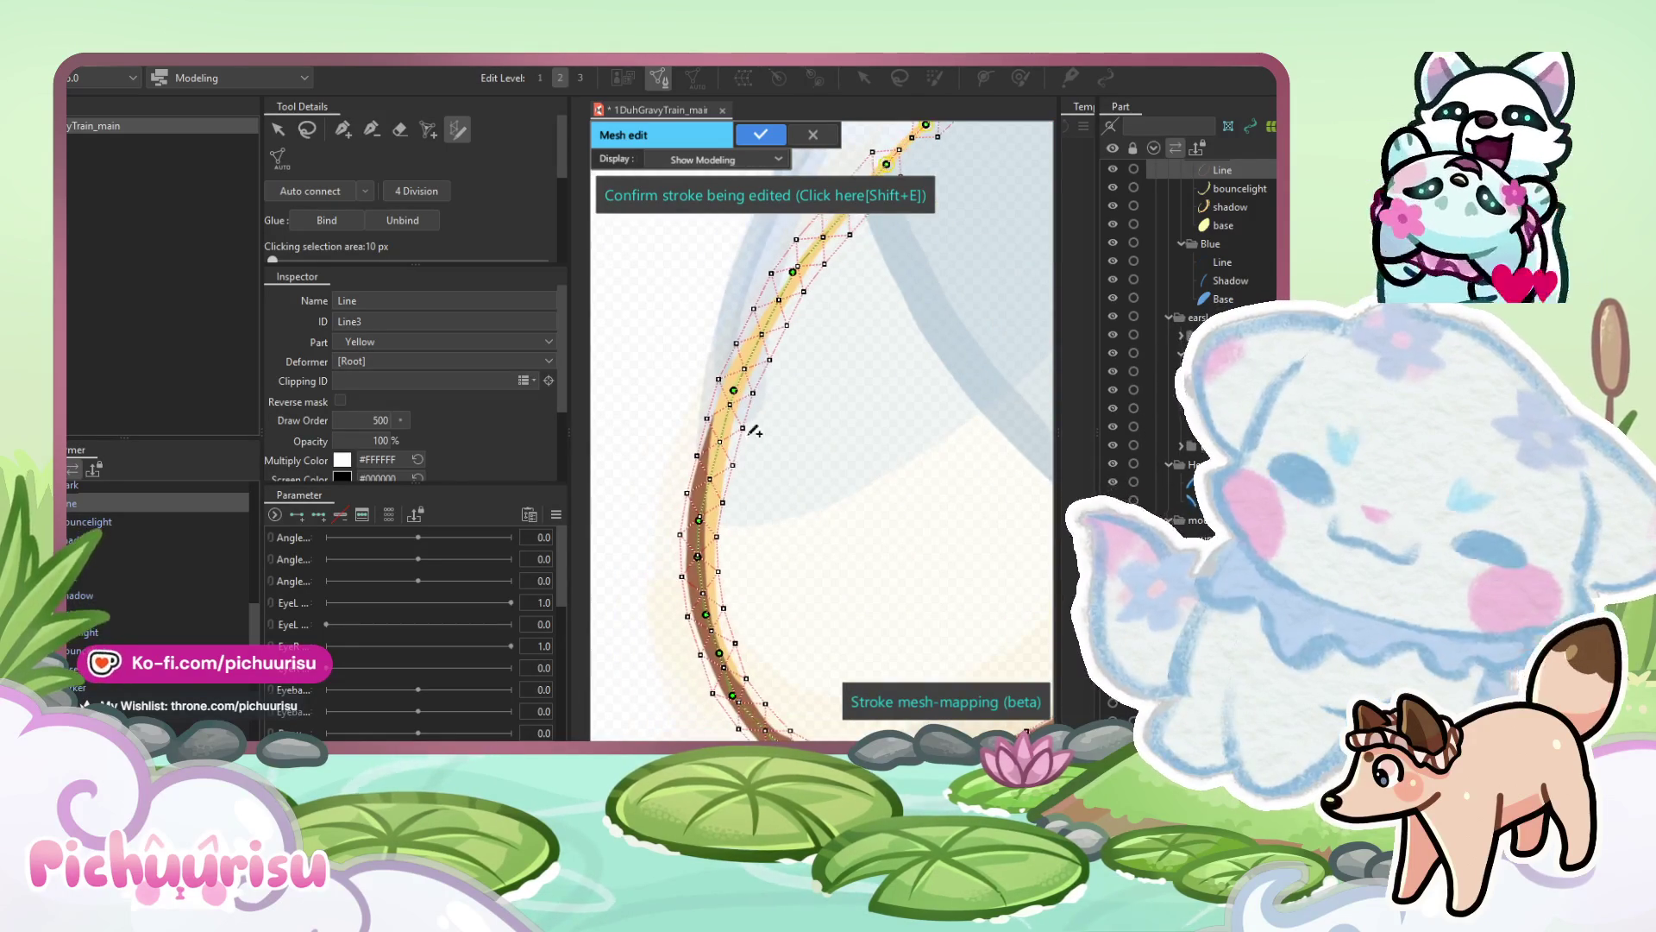
{"action": "left_click_drag", "start_coordinate": [734, 396], "coordinate": [734, 393]}
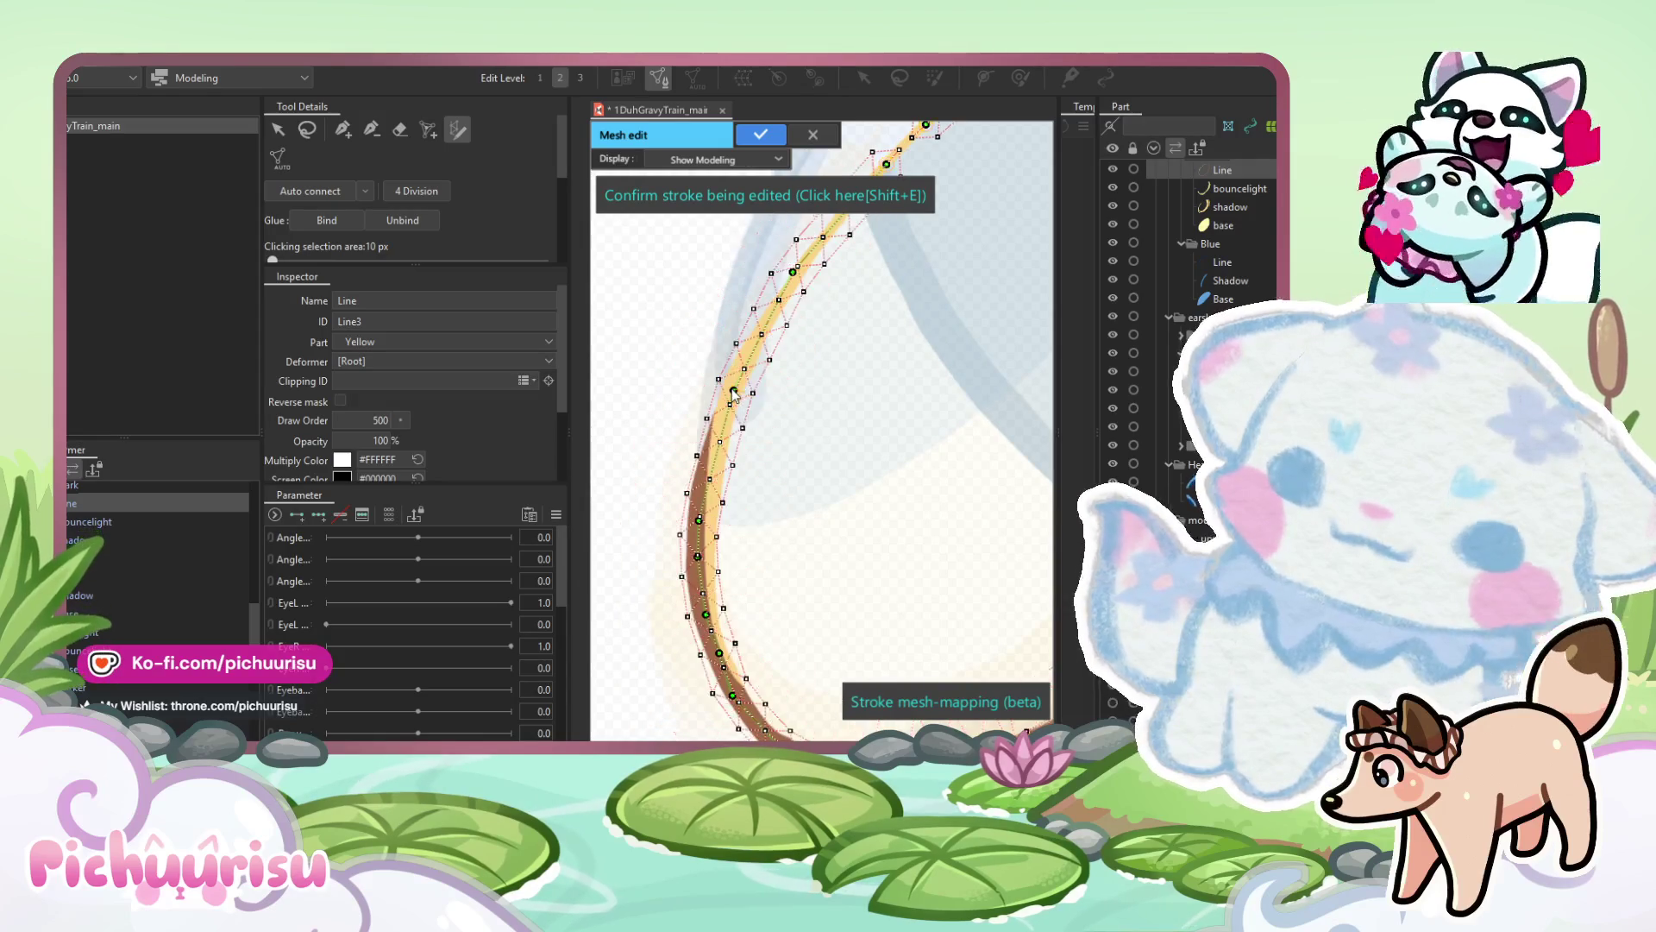
{"action": "left_click_drag", "start_coordinate": [719, 498], "coordinate": [732, 394]}
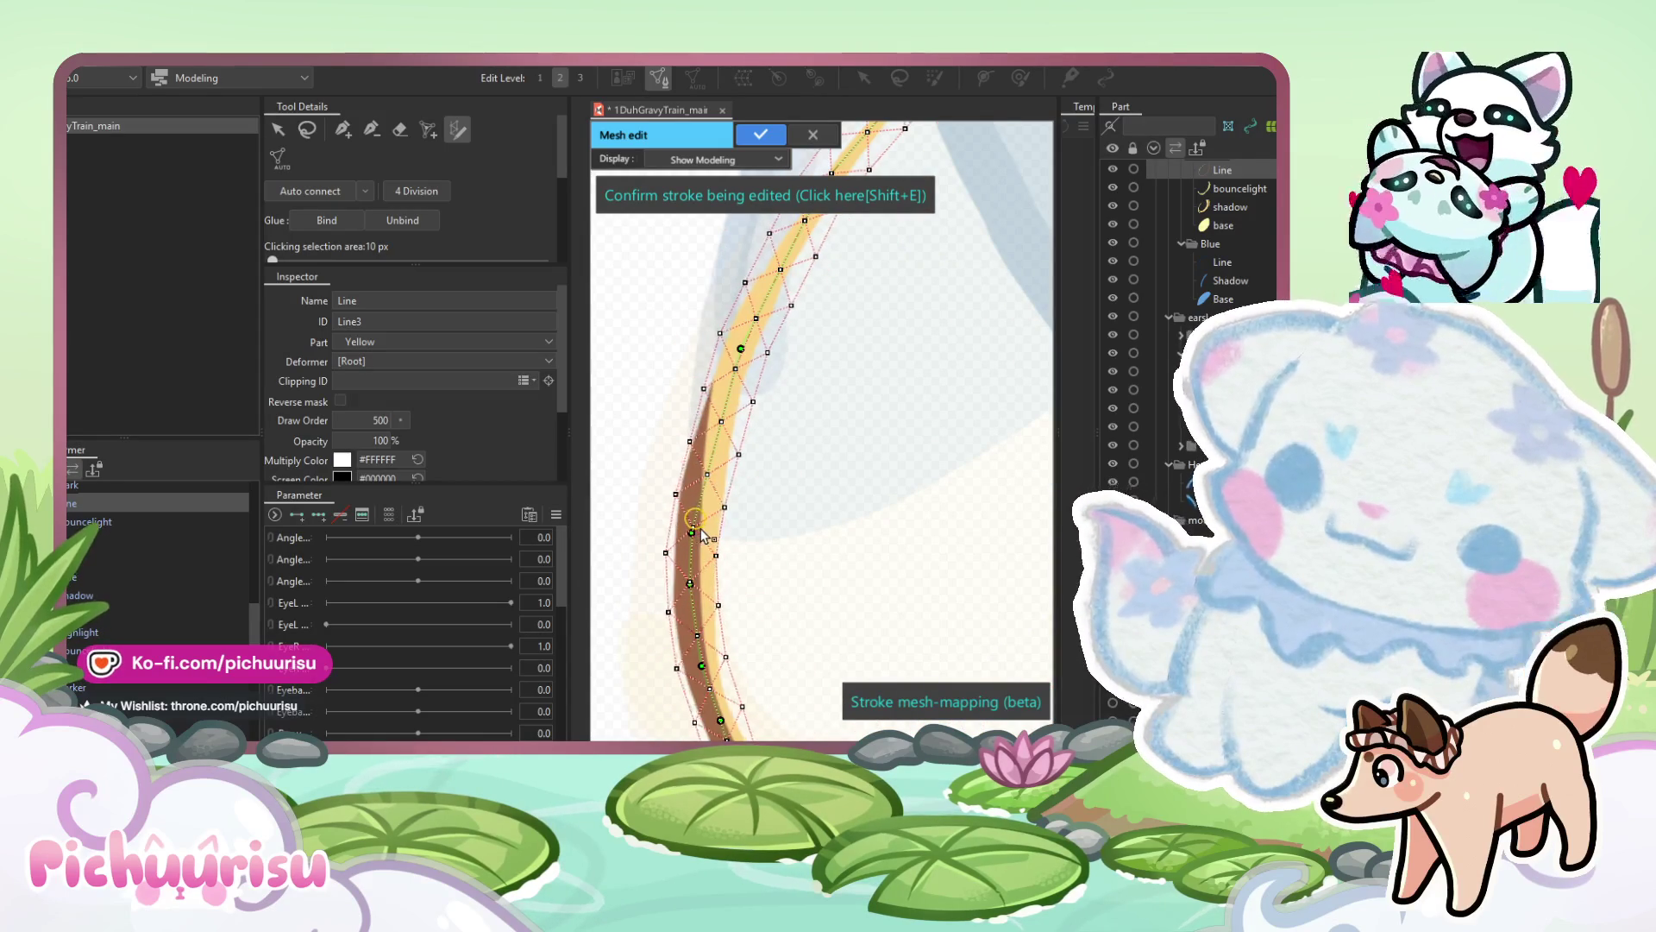
Adjust the stroke points at the upper bend and extend the stroke leftward with extra points.
{"action": "scroll", "coordinate": [848, 427], "scroll_direction": "down", "scroll_amount": 2}
{"action": "left_click_drag", "start_coordinate": [848, 427], "coordinate": [690, 525]}
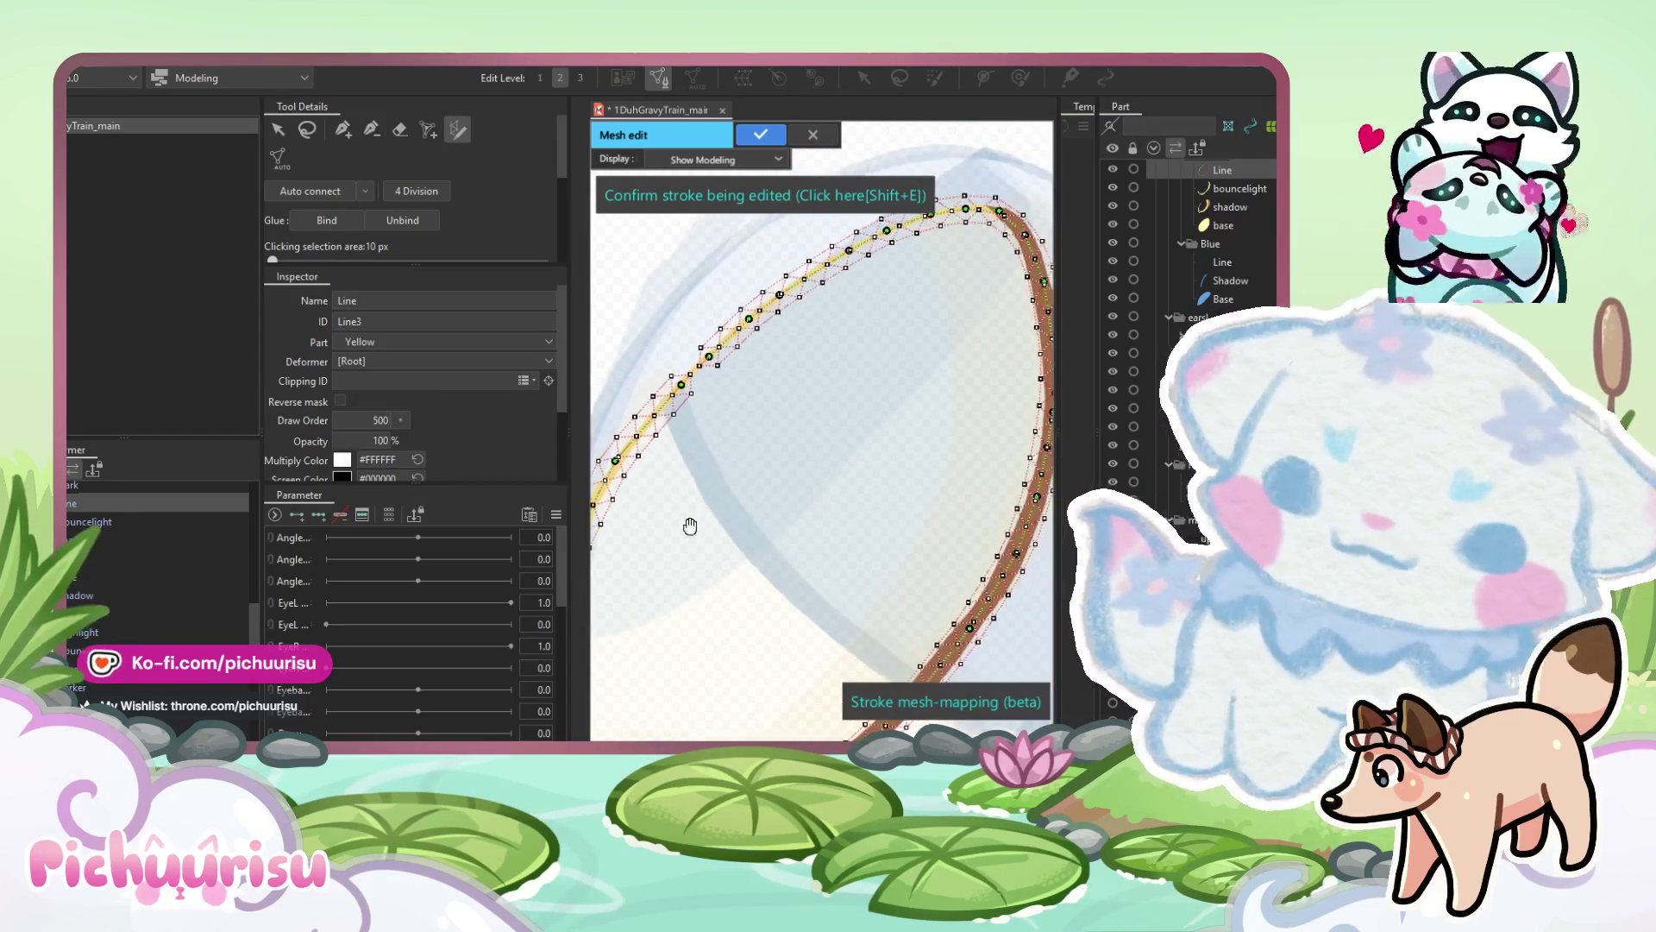
{"action": "scroll", "coordinate": [743, 458], "scroll_direction": "up", "scroll_amount": 2}
{"action": "scroll", "coordinate": [898, 359], "scroll_direction": "up", "scroll_amount": 4}
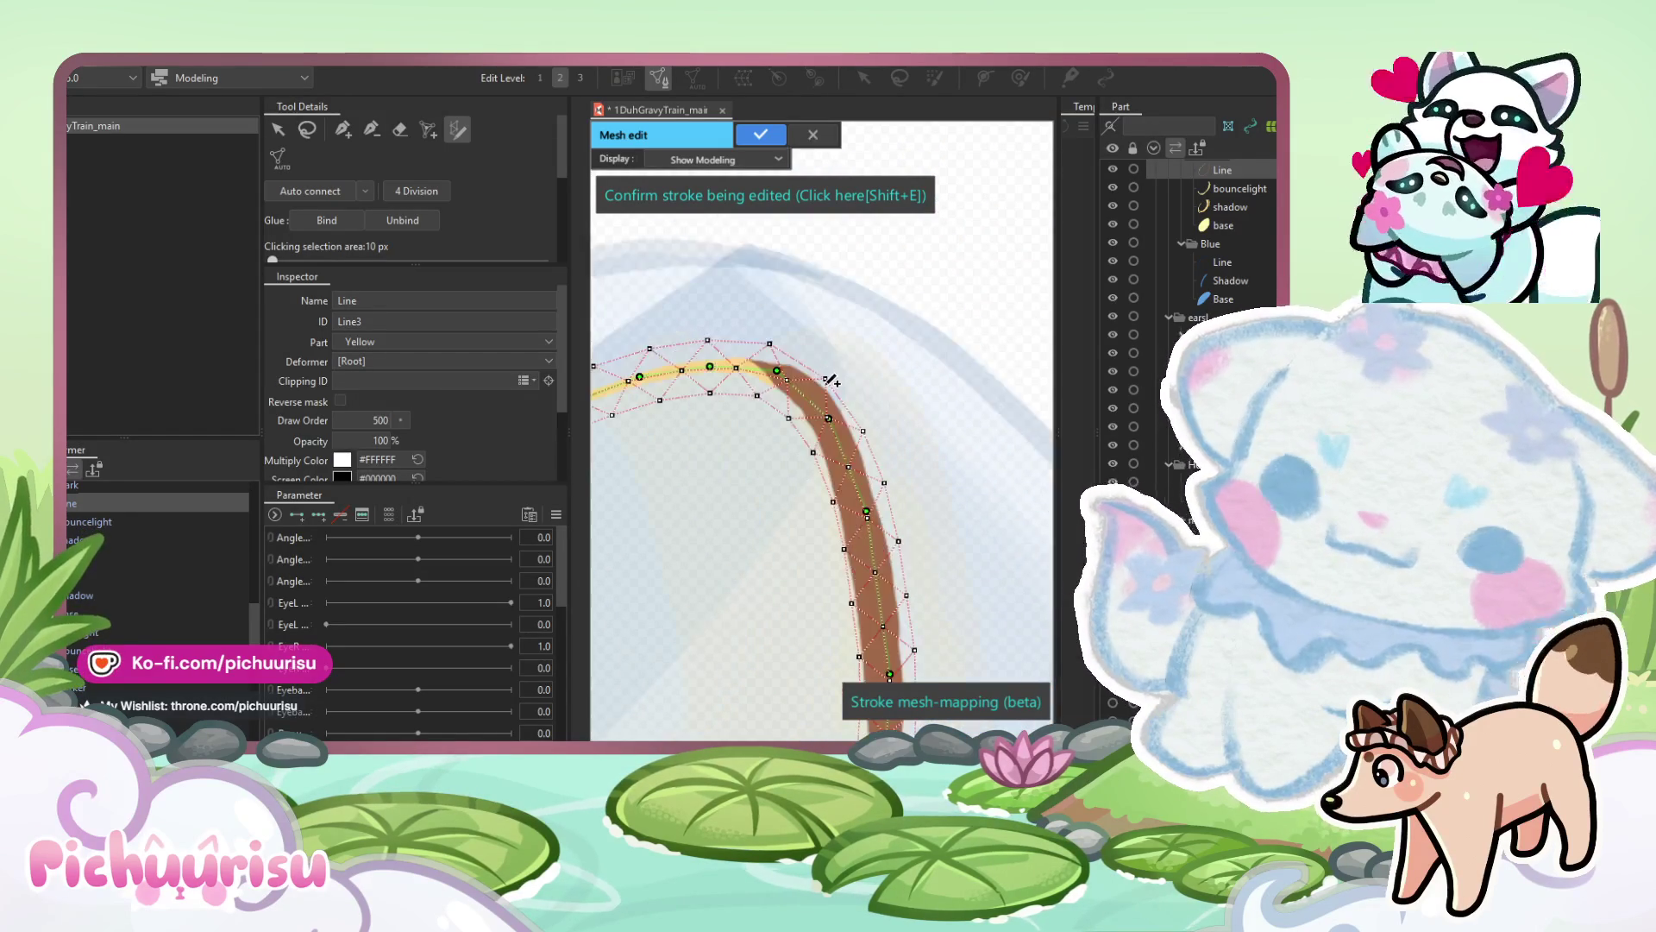
{"action": "left_click", "coordinate": [831, 450]}
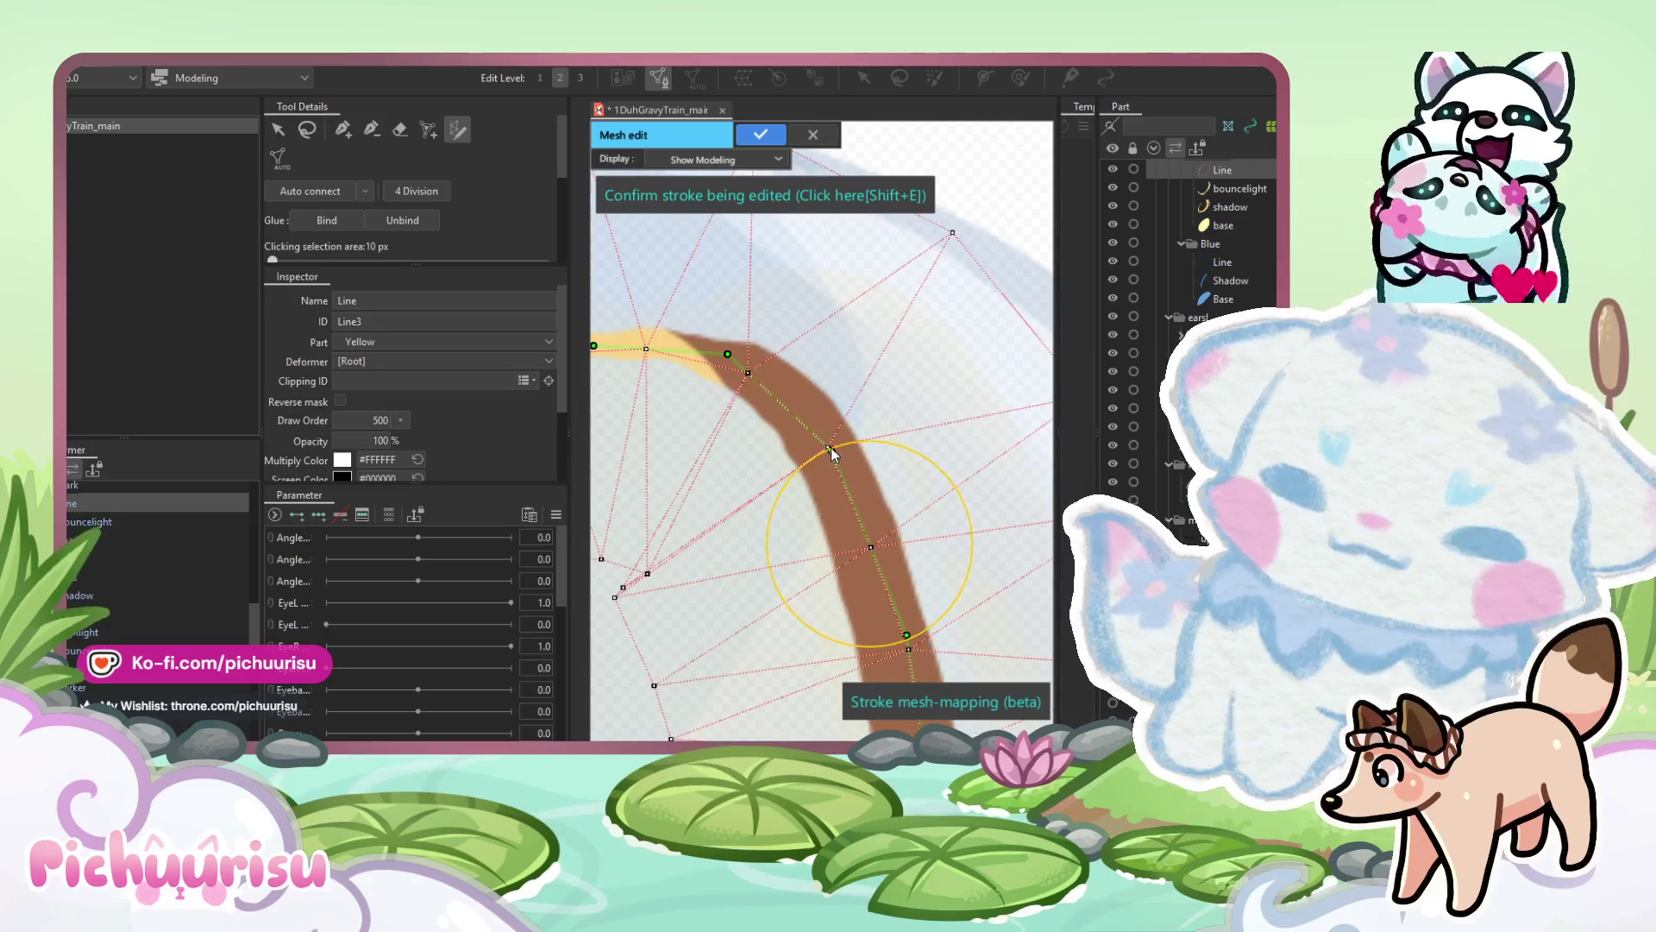
{"action": "left_click", "coordinate": [853, 449]}
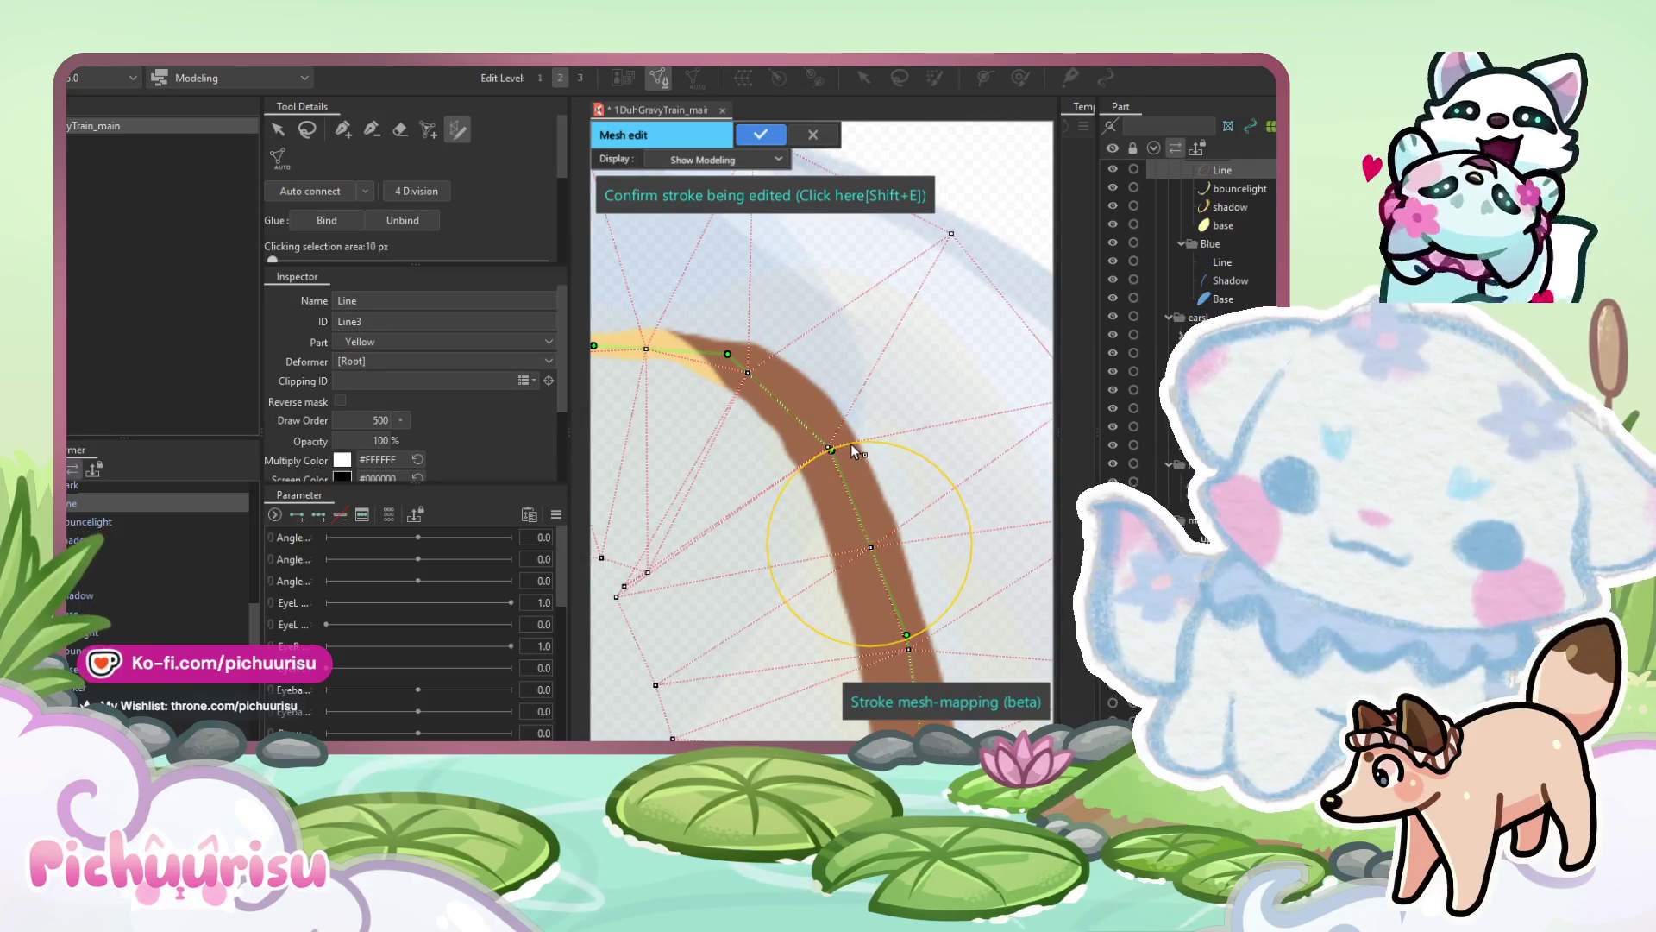
{"action": "left_click", "coordinate": [717, 369]}
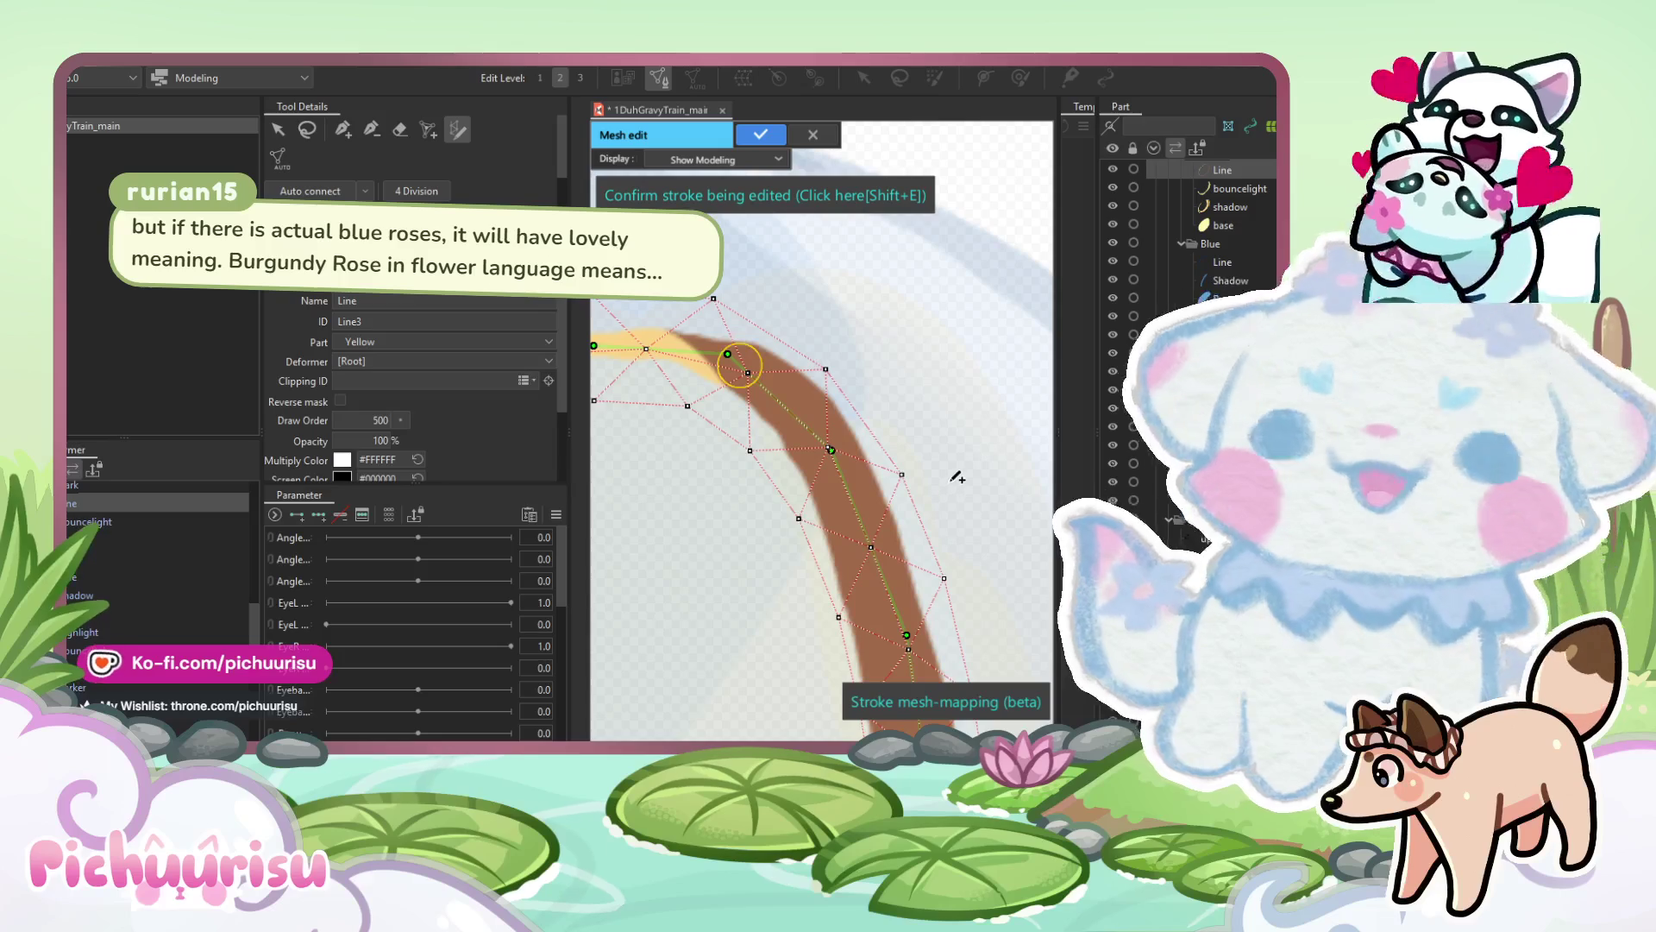
{"action": "scroll", "coordinate": [966, 461], "scroll_direction": "down", "scroll_amount": 5}
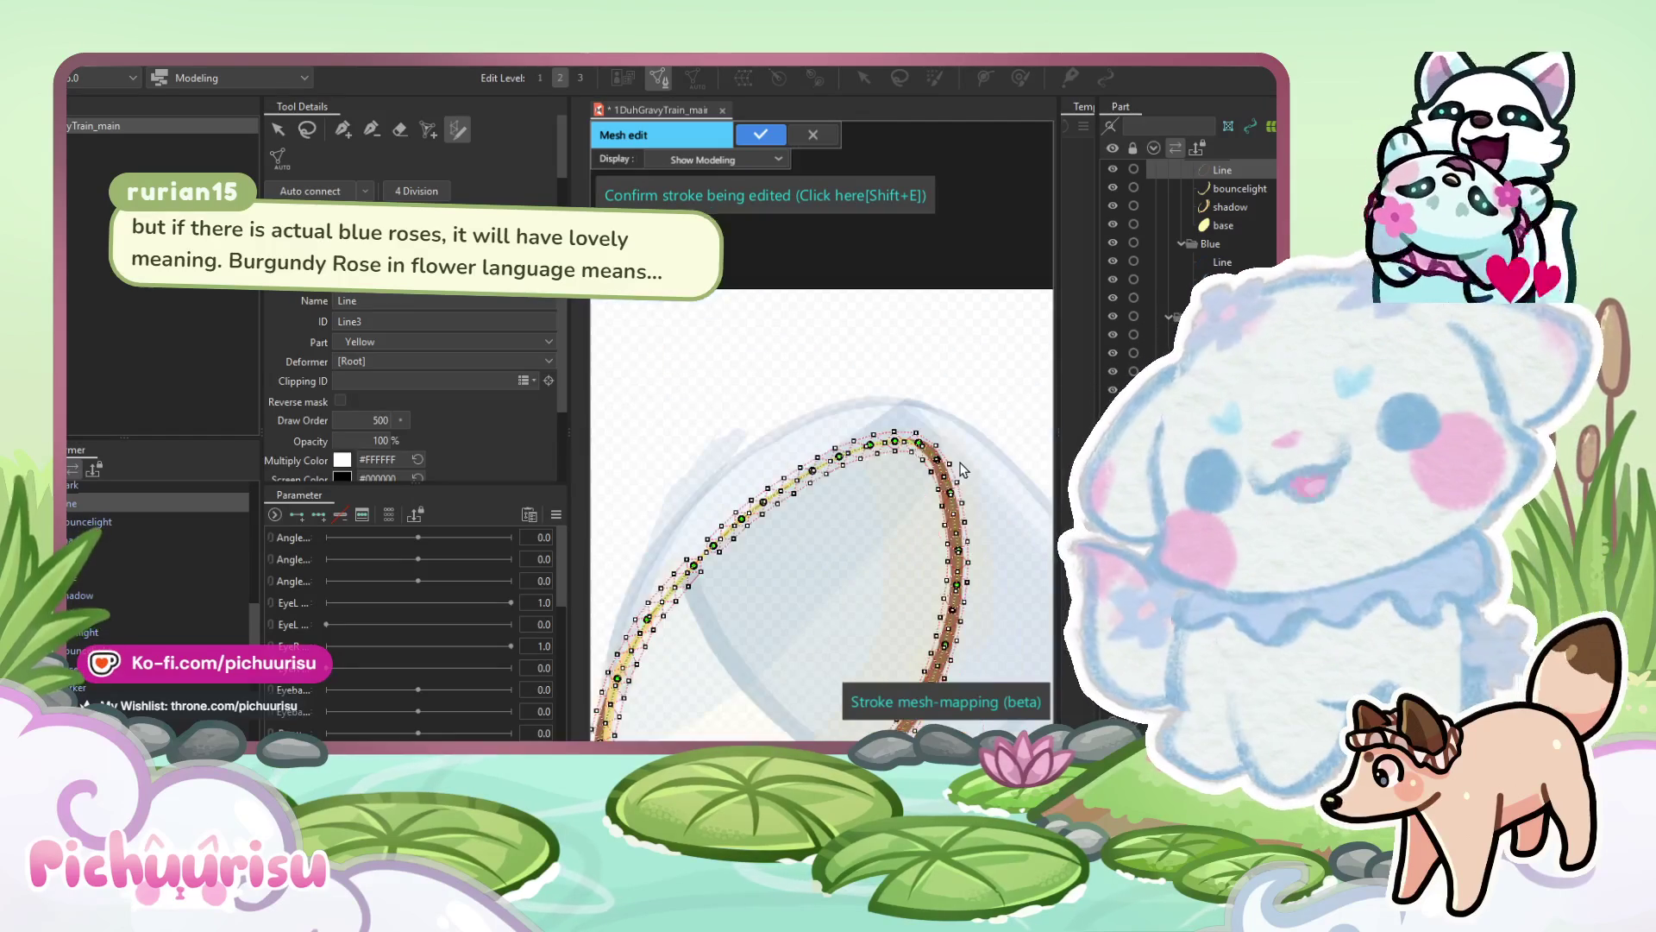
{"action": "scroll", "coordinate": [779, 502], "scroll_direction": "up", "scroll_amount": 5}
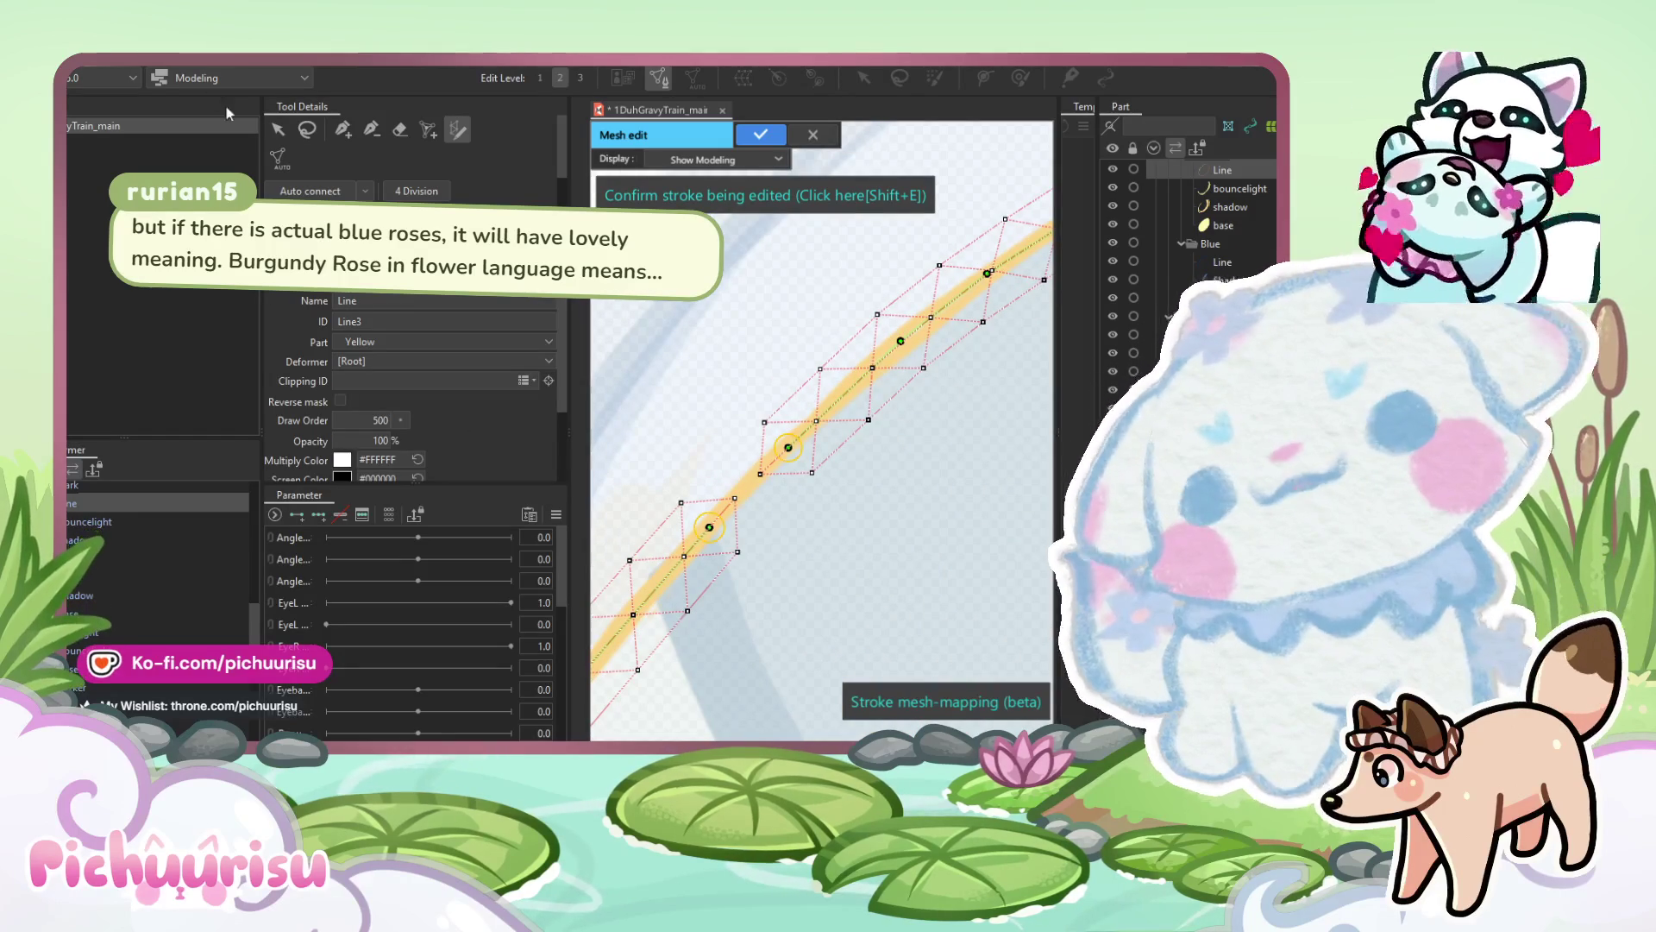
{"action": "left_click", "coordinate": [279, 129]}
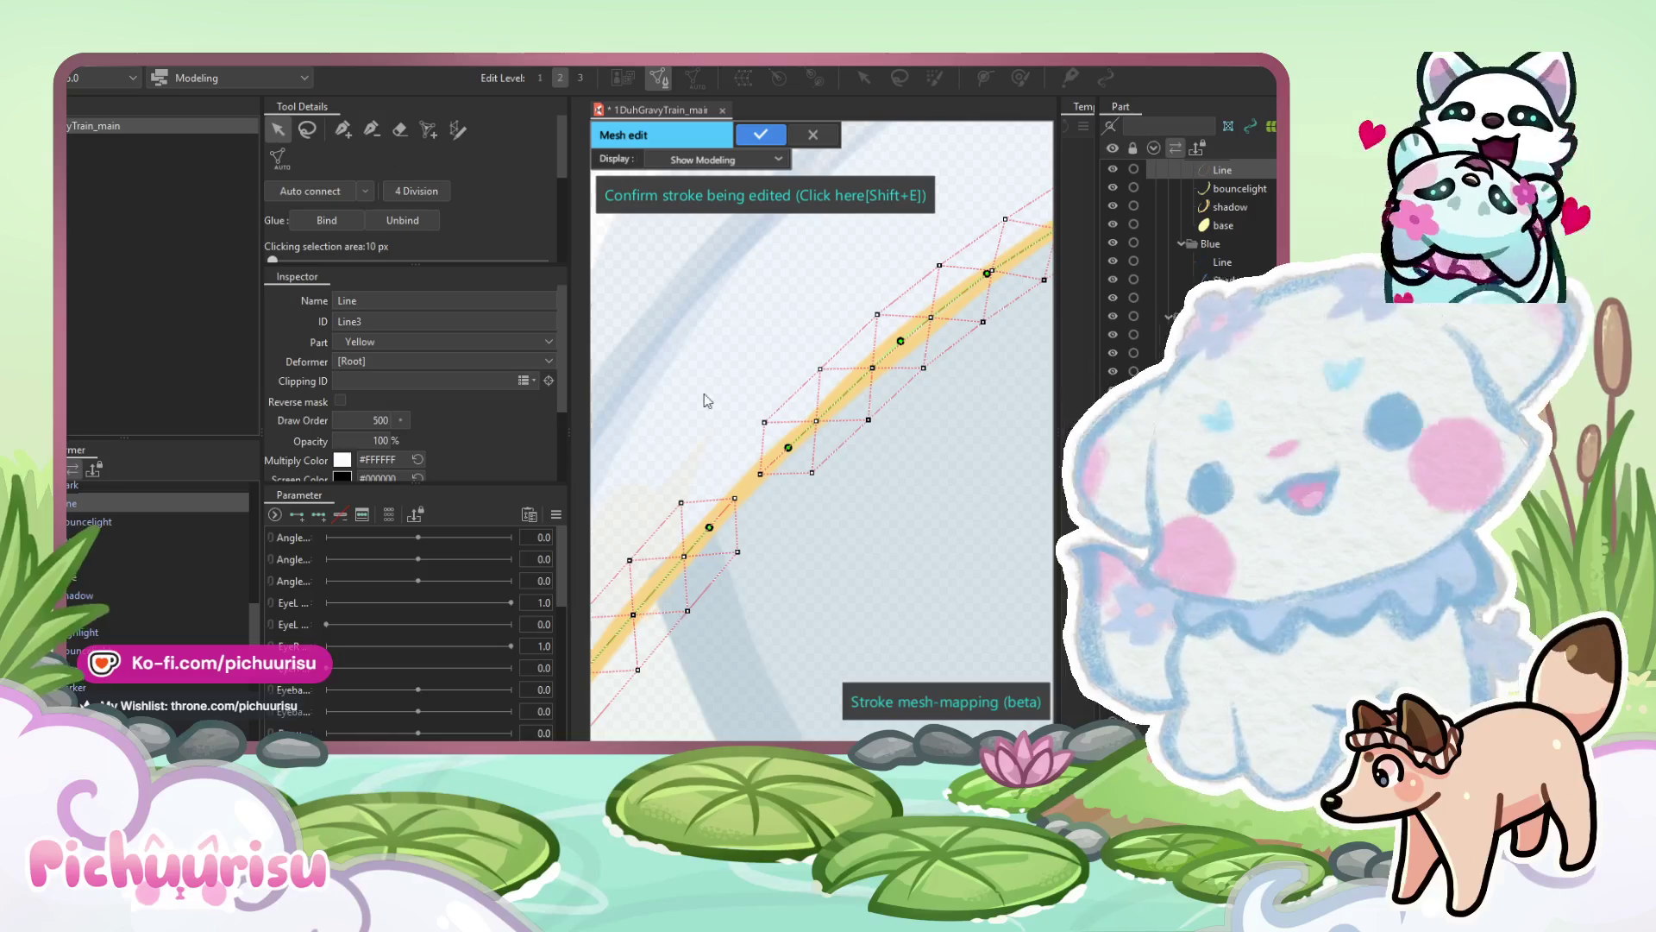
Add new vertices beside the line and connect them with edges to the existing mesh.
{"action": "scroll", "coordinate": [735, 511], "scroll_direction": "up", "scroll_amount": 3}
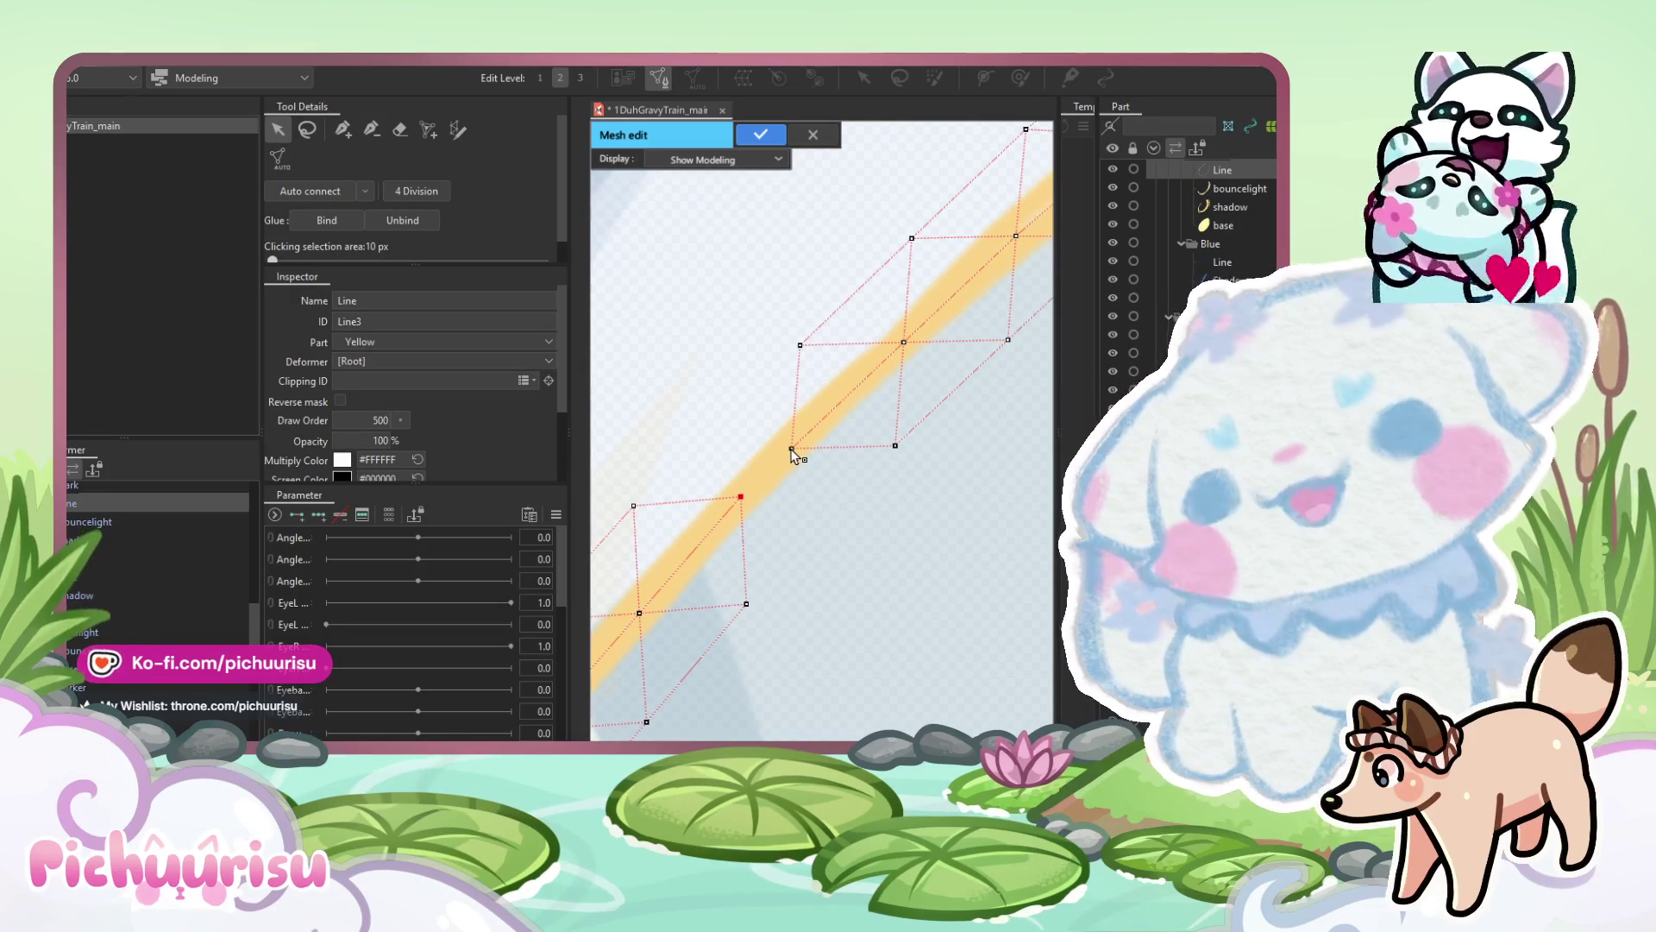
{"action": "left_click", "coordinate": [342, 129]}
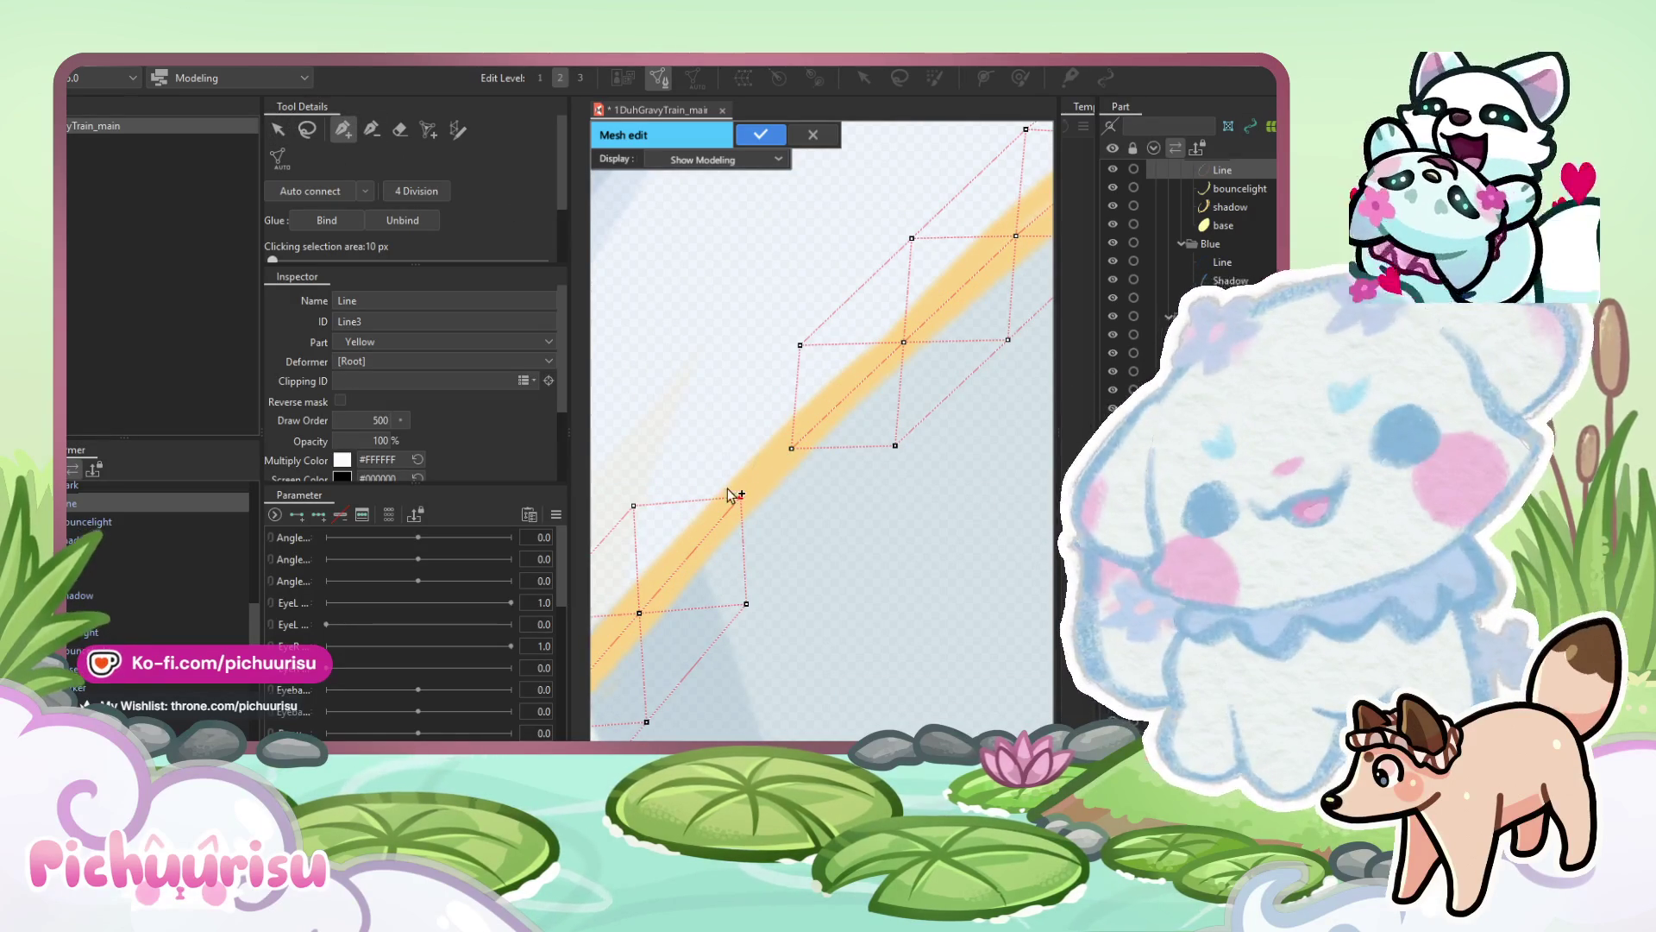
{"action": "left_click", "coordinate": [823, 523]}
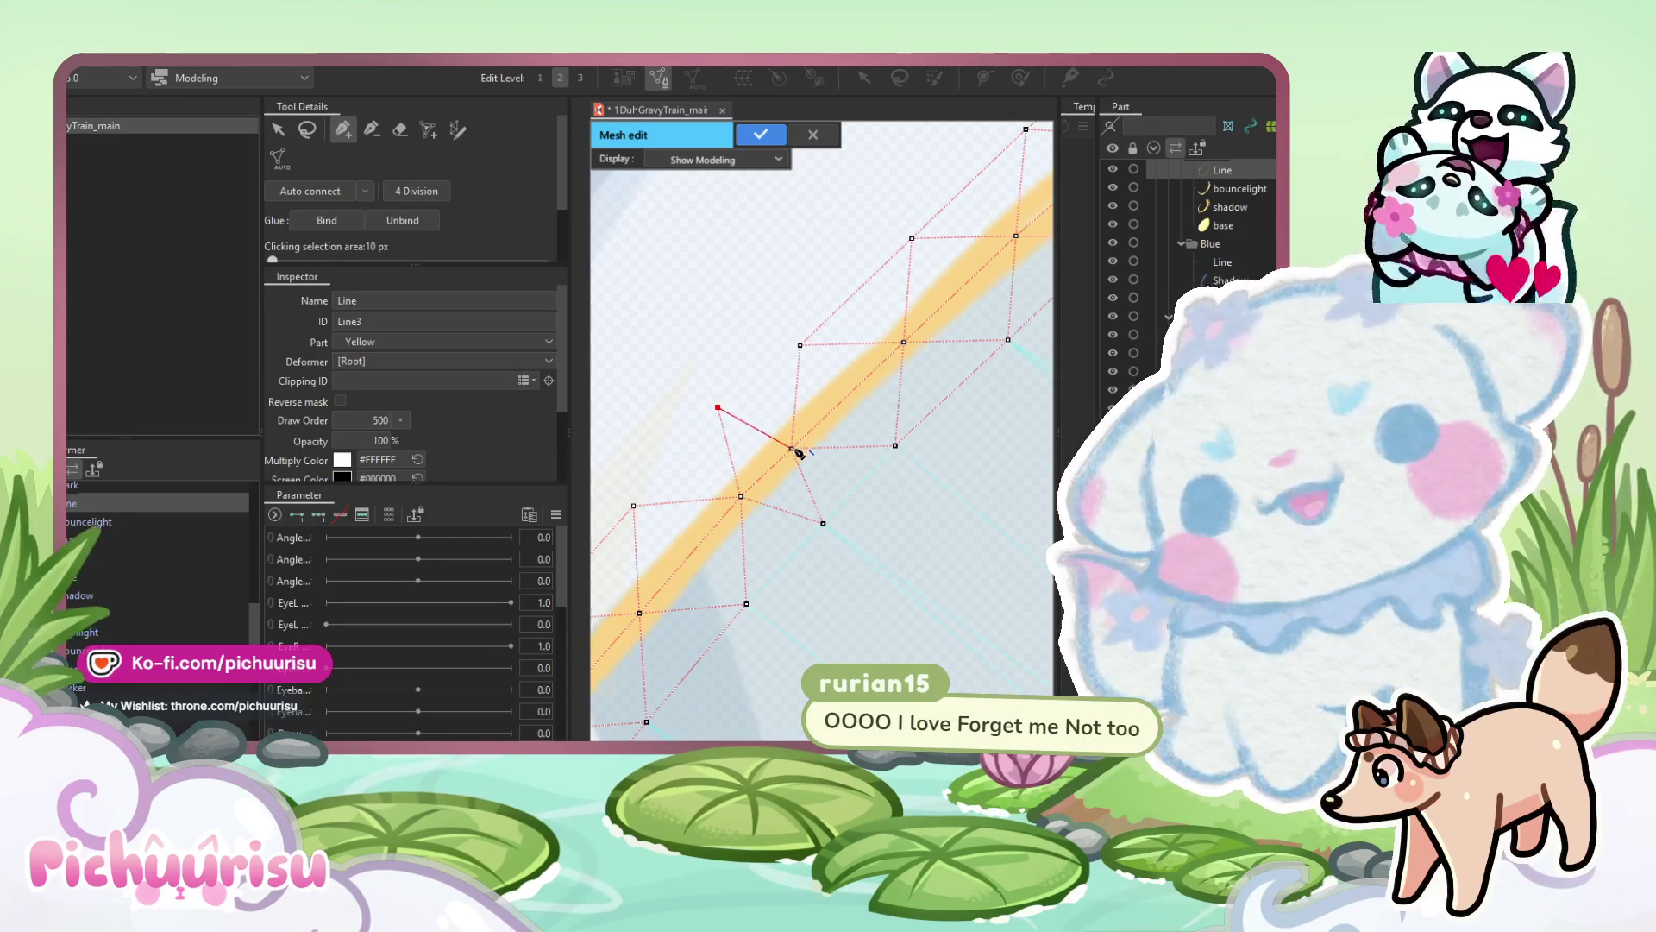
{"action": "left_click", "coordinate": [720, 424]}
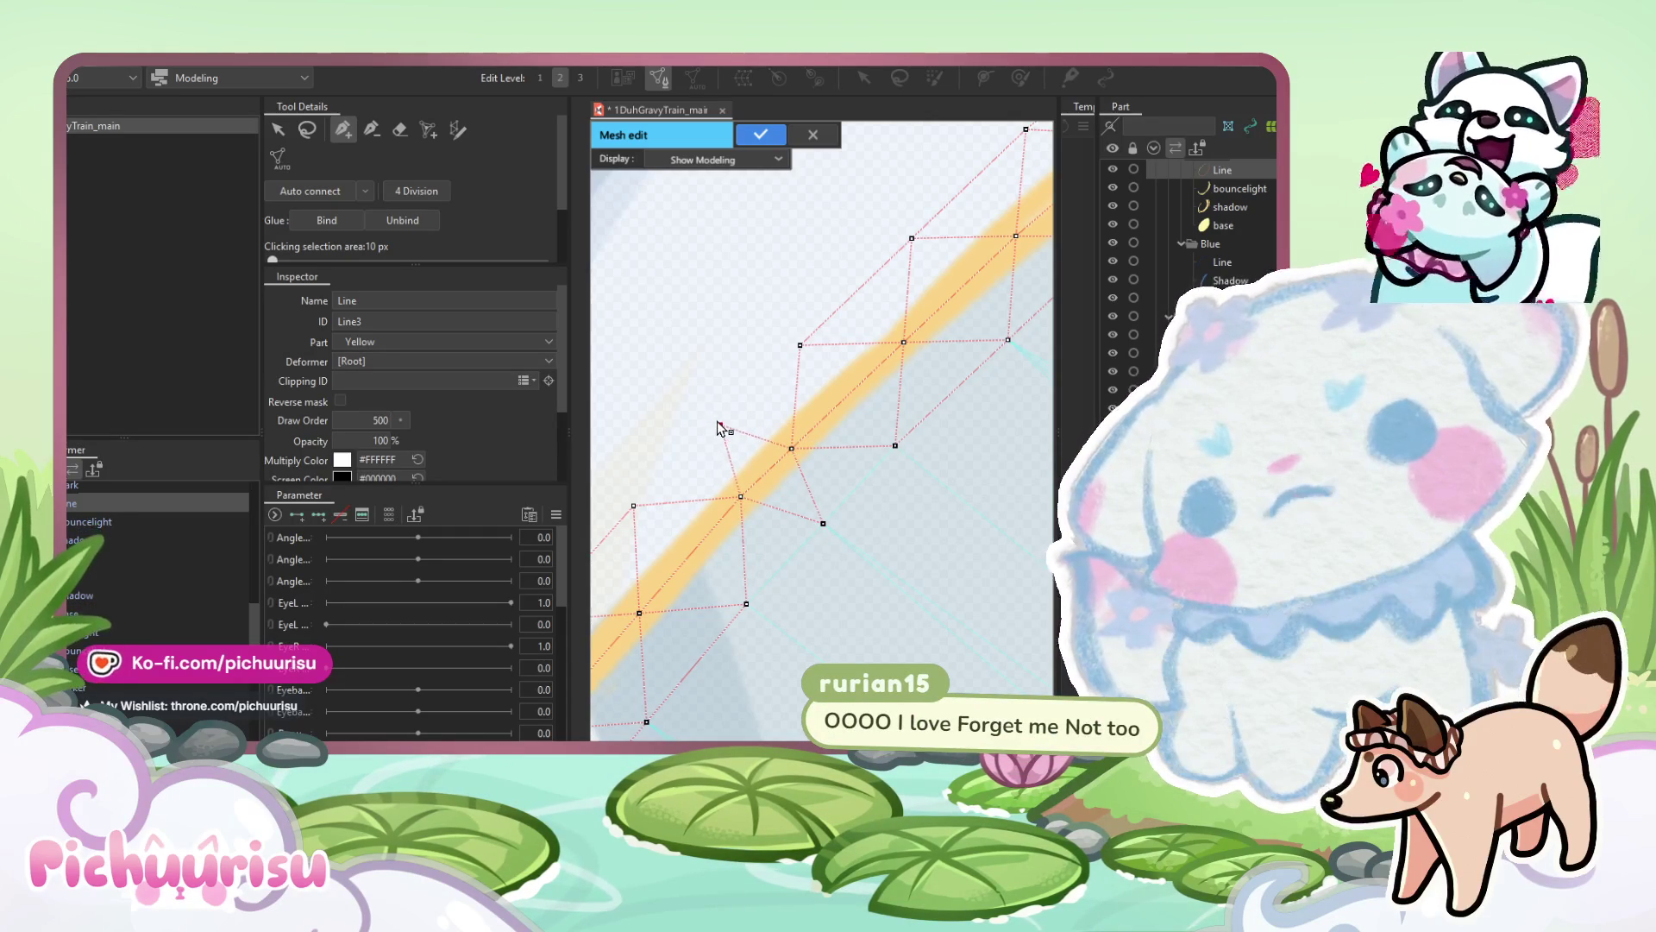
{"action": "left_click", "coordinate": [801, 345]}
{"action": "left_click", "coordinate": [720, 425]}
{"action": "left_click", "coordinate": [634, 505]}
{"action": "left_click", "coordinate": [823, 522]}
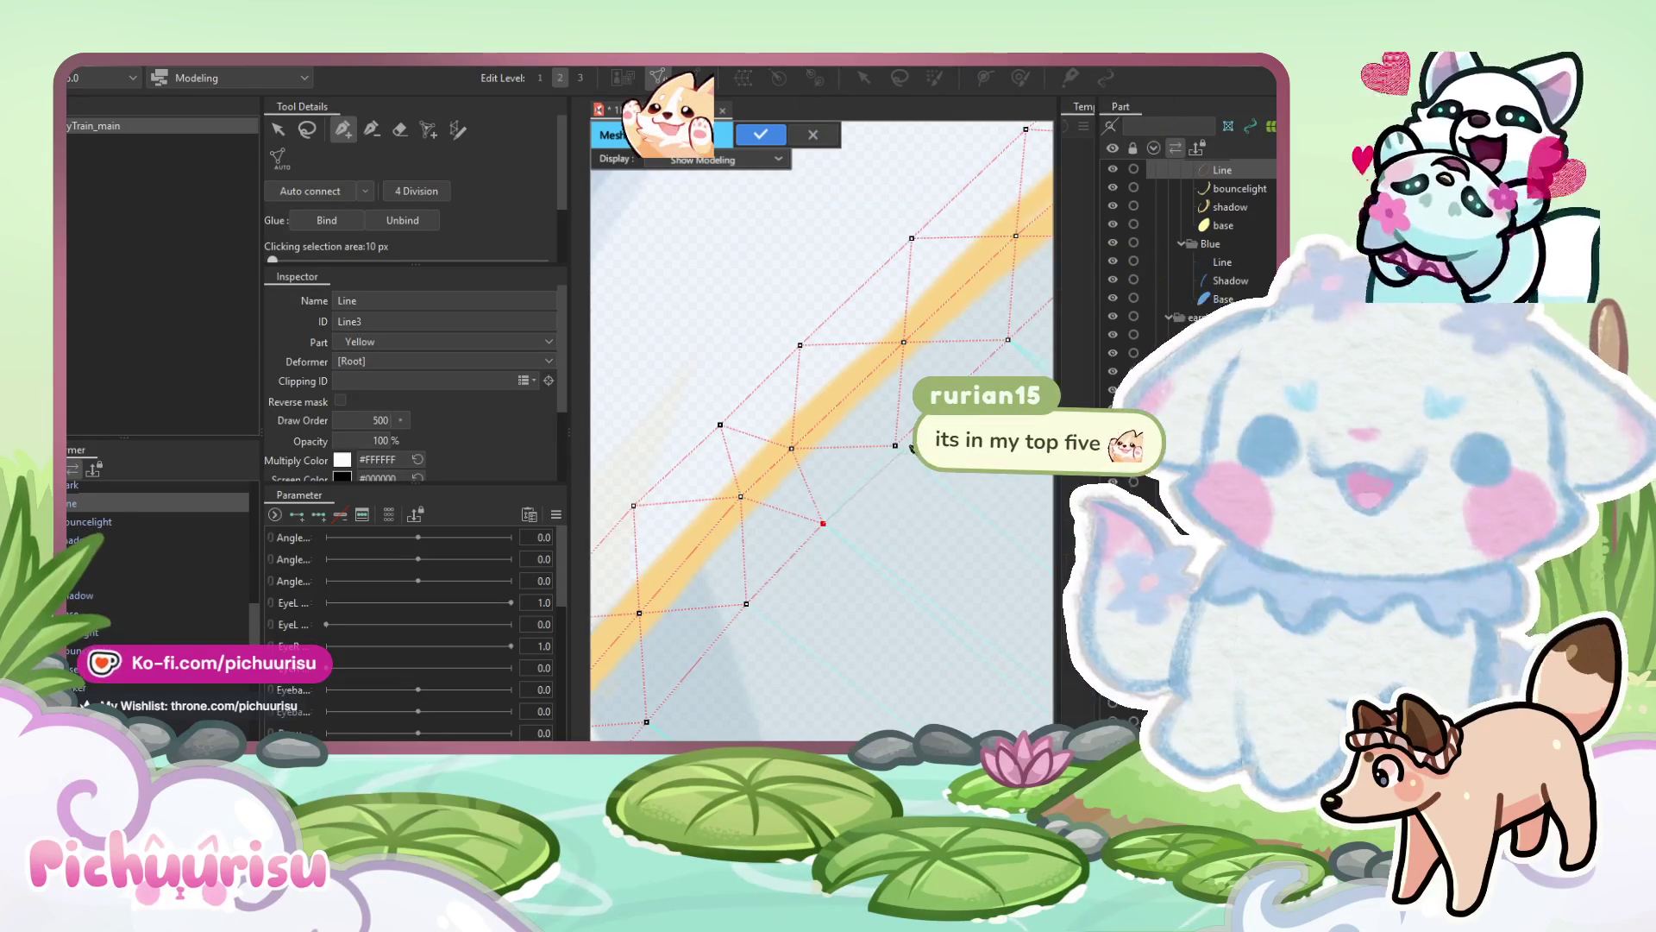
{"action": "left_click", "coordinate": [895, 445]}
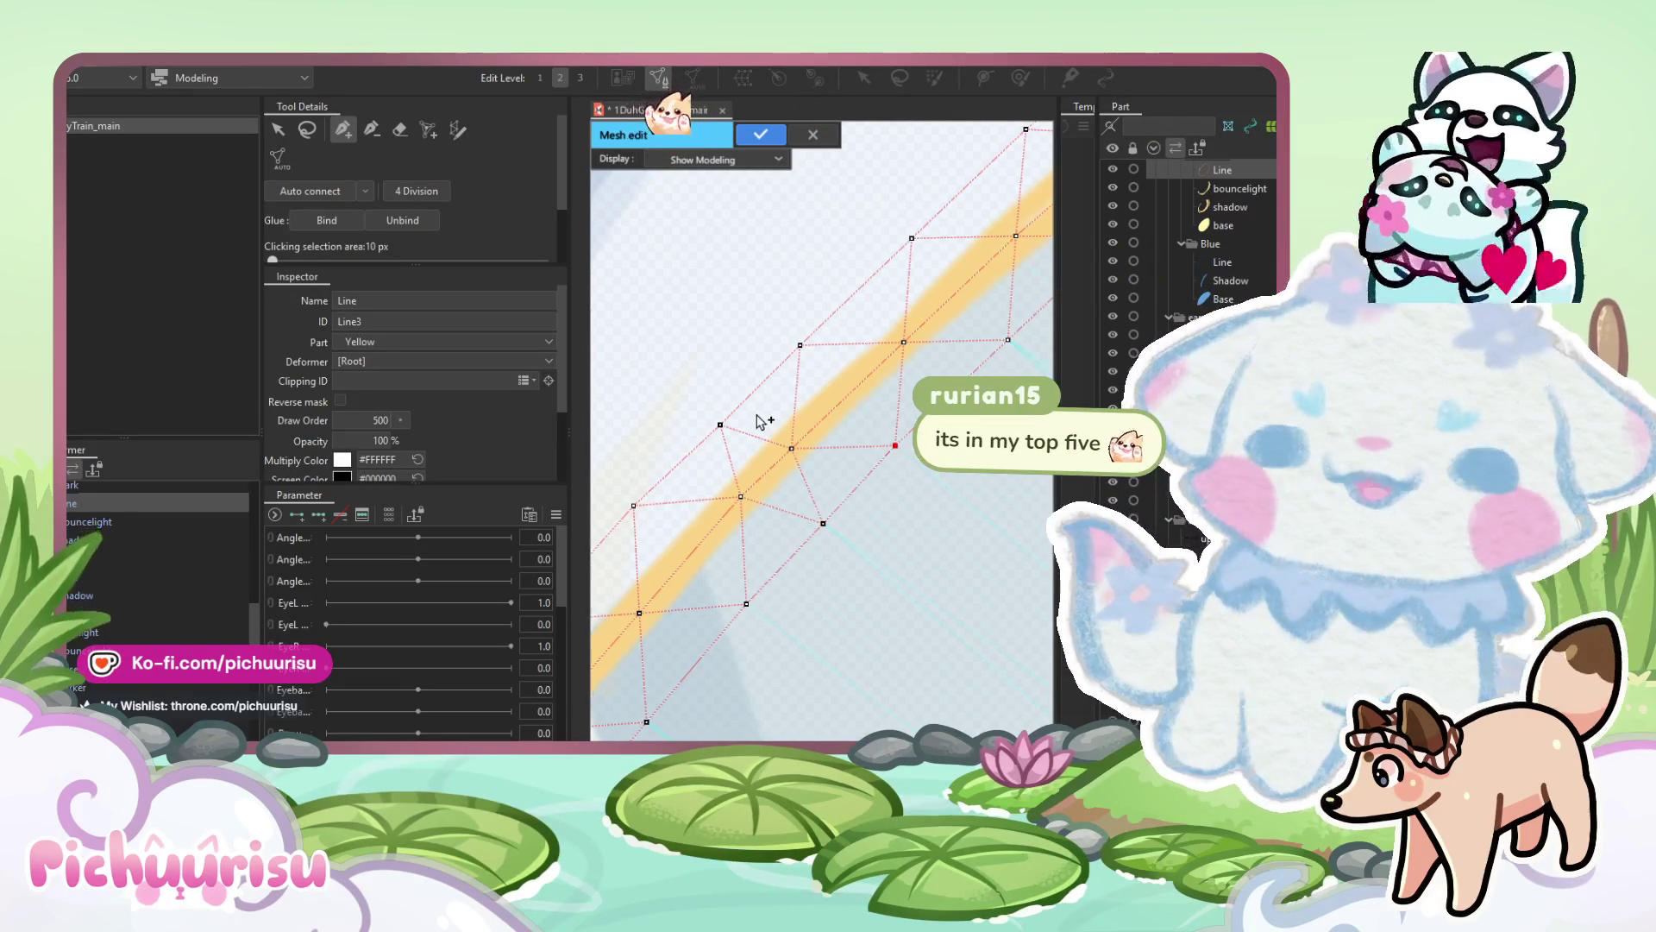
Marquee-select every point of the ellipse mesh and confirm the Line mesh edit.
{"action": "scroll", "coordinate": [703, 403], "scroll_direction": "down", "scroll_amount": 5}
{"action": "scroll", "coordinate": [703, 403], "scroll_direction": "down", "scroll_amount": 5}
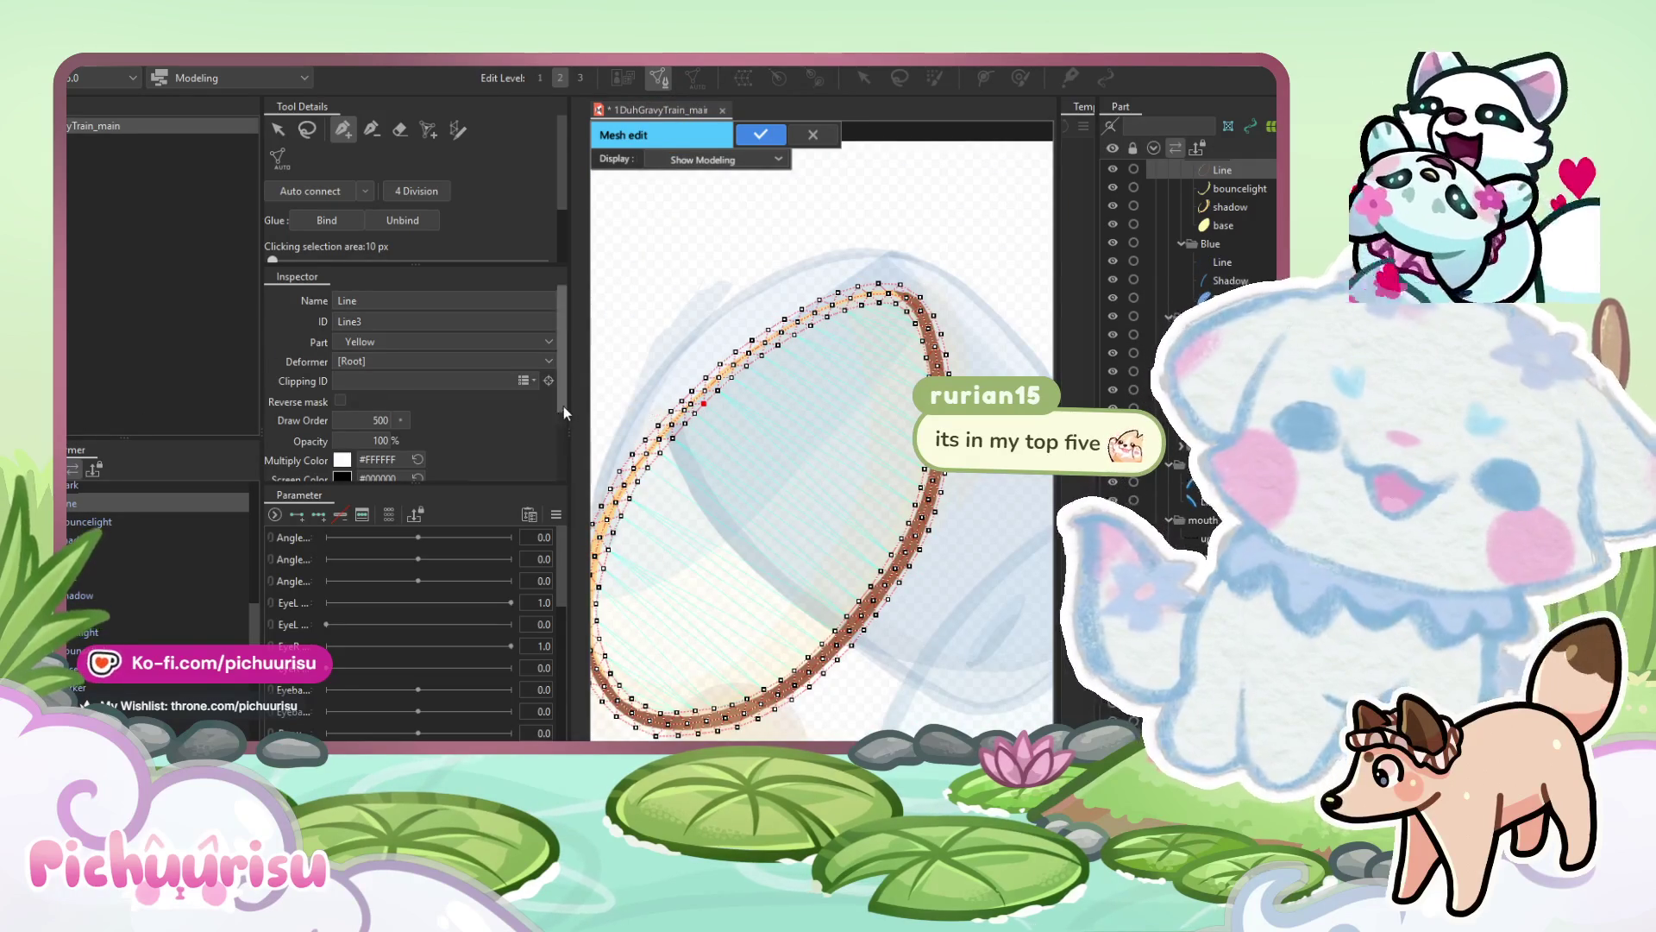
{"action": "scroll", "coordinate": [742, 380], "scroll_direction": "down", "scroll_amount": 5}
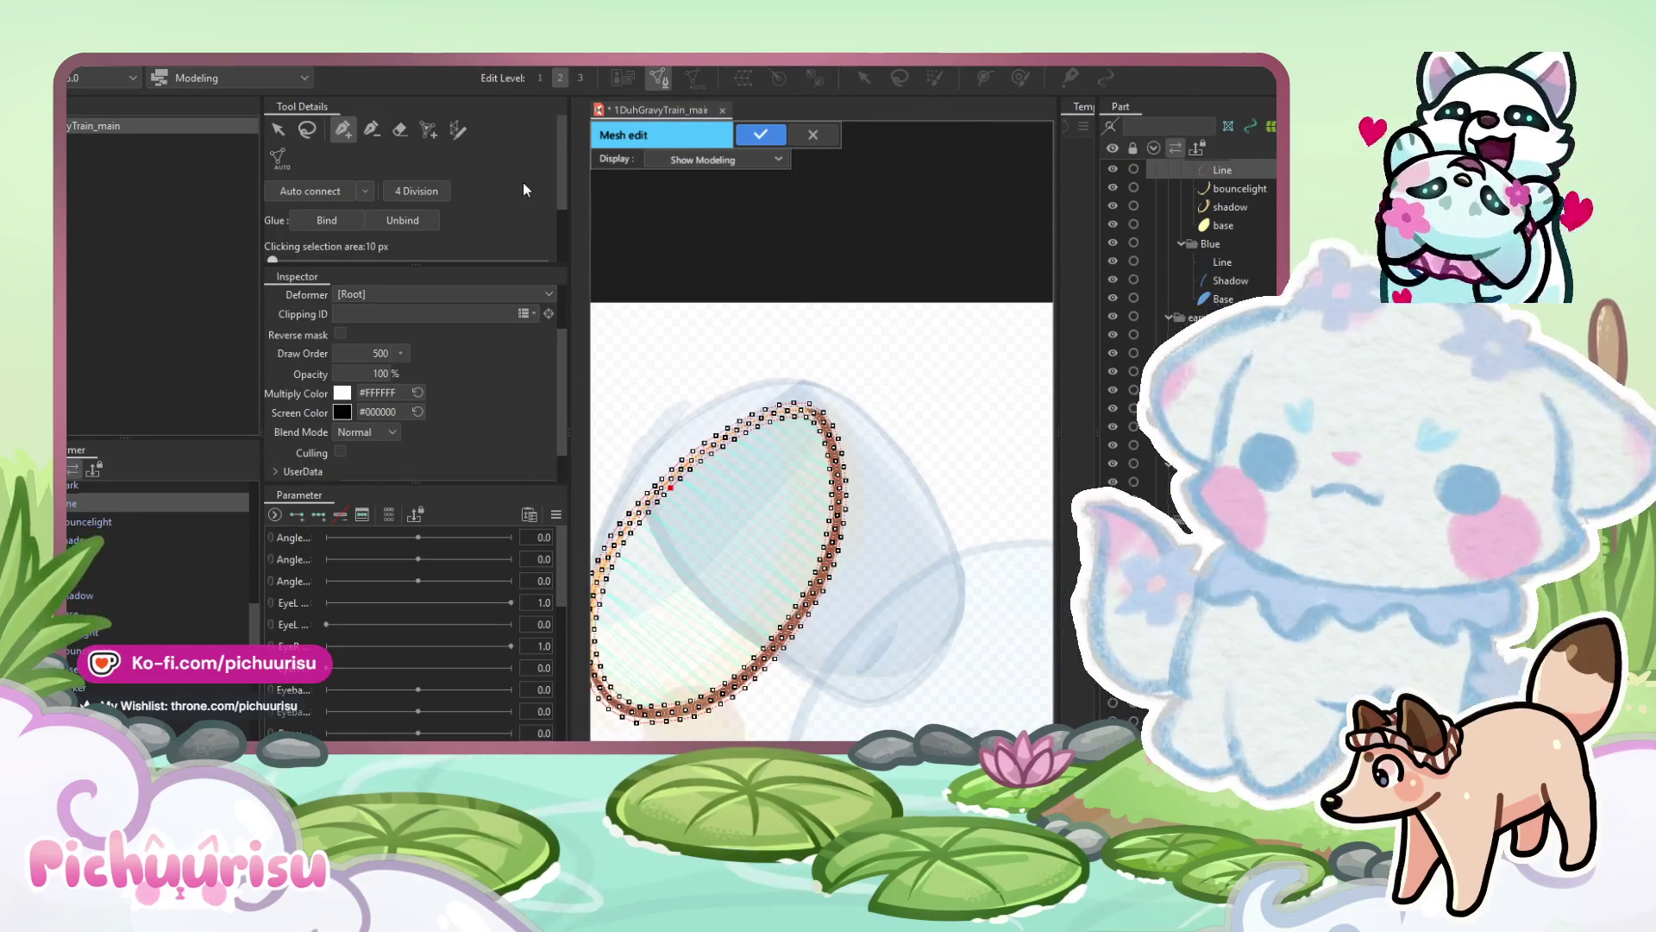
{"action": "left_click", "coordinate": [278, 131]}
{"action": "scroll", "coordinate": [747, 225], "scroll_direction": "down", "scroll_amount": 2}
{"action": "mouse_move", "coordinate": [911, 629]}
{"action": "left_mouse_down"}
{"action": "mouse_move", "coordinate": [598, 388]}
{"action": "mouse_move", "coordinate": [595, 319]}
{"action": "left_mouse_up"}
{"action": "left_click", "coordinate": [760, 135]}
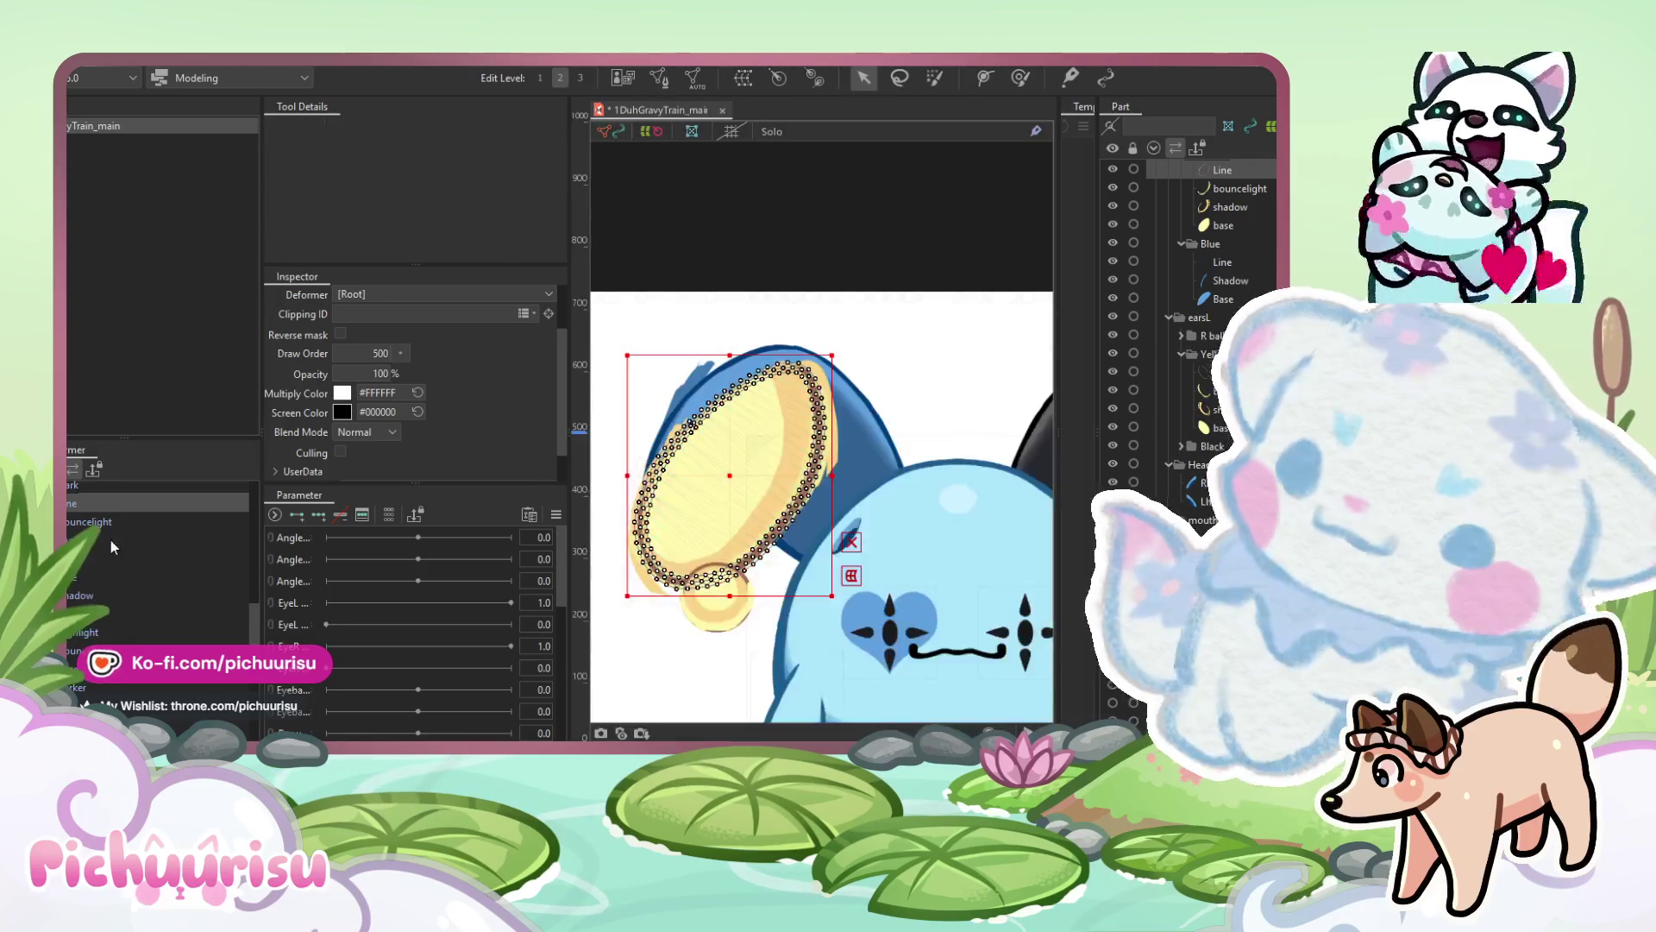
Reopen the yellow ear's 'base' art mesh in Mesh edit and confirm it.
{"action": "left_click", "coordinate": [86, 557]}
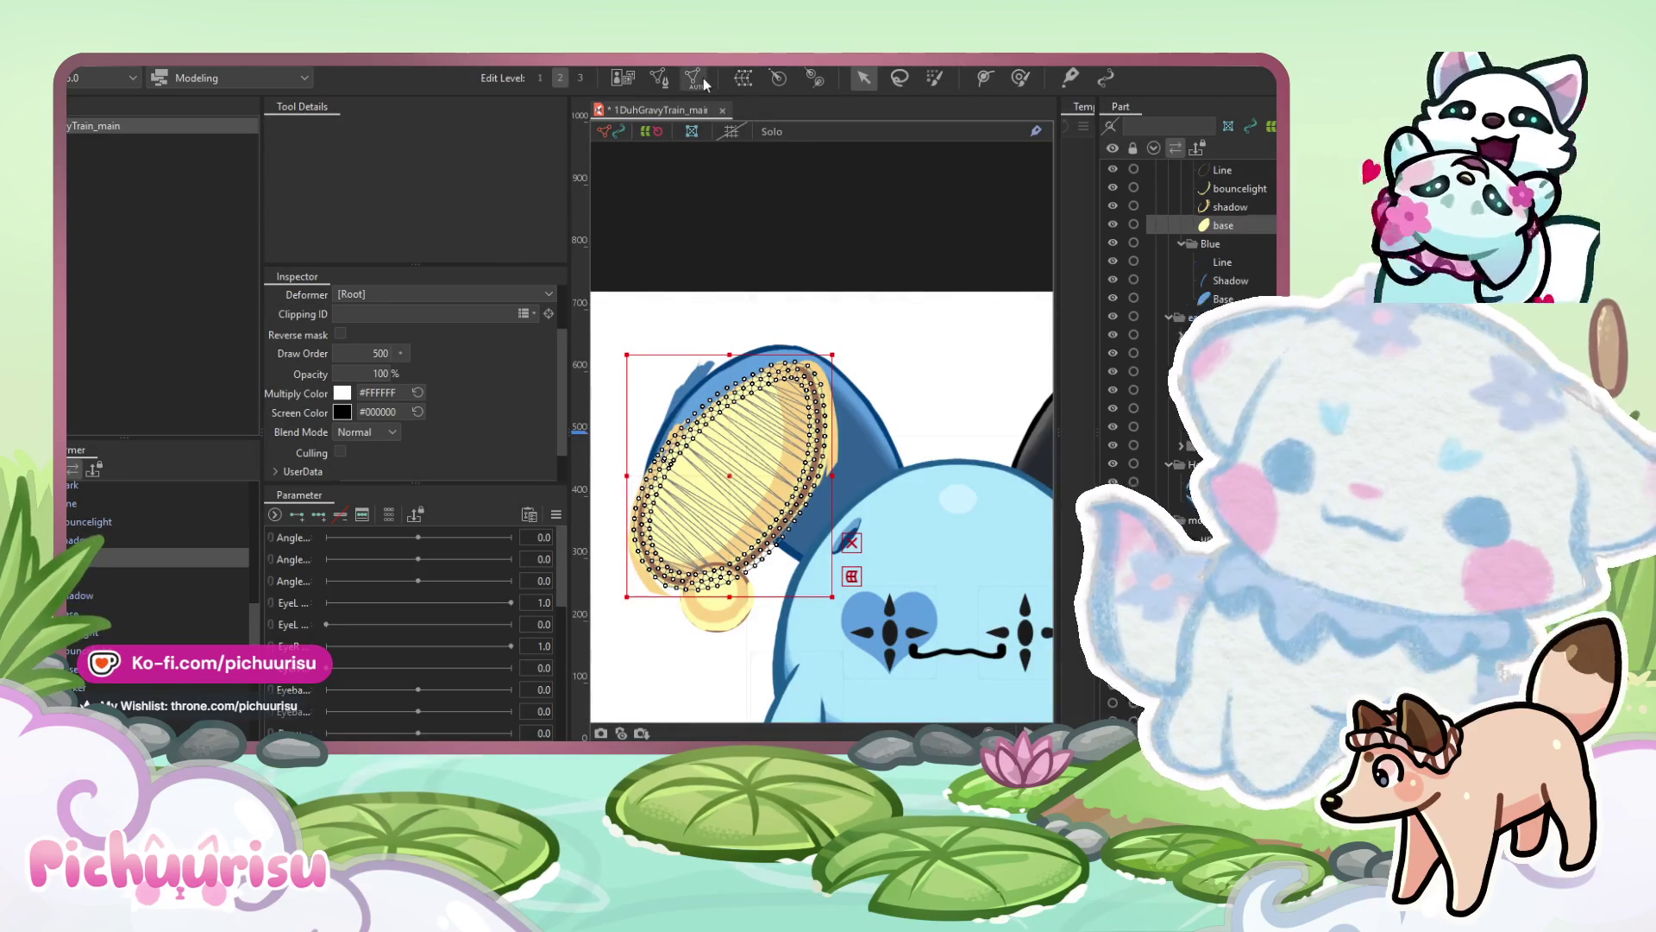
{"action": "left_click", "coordinate": [658, 77]}
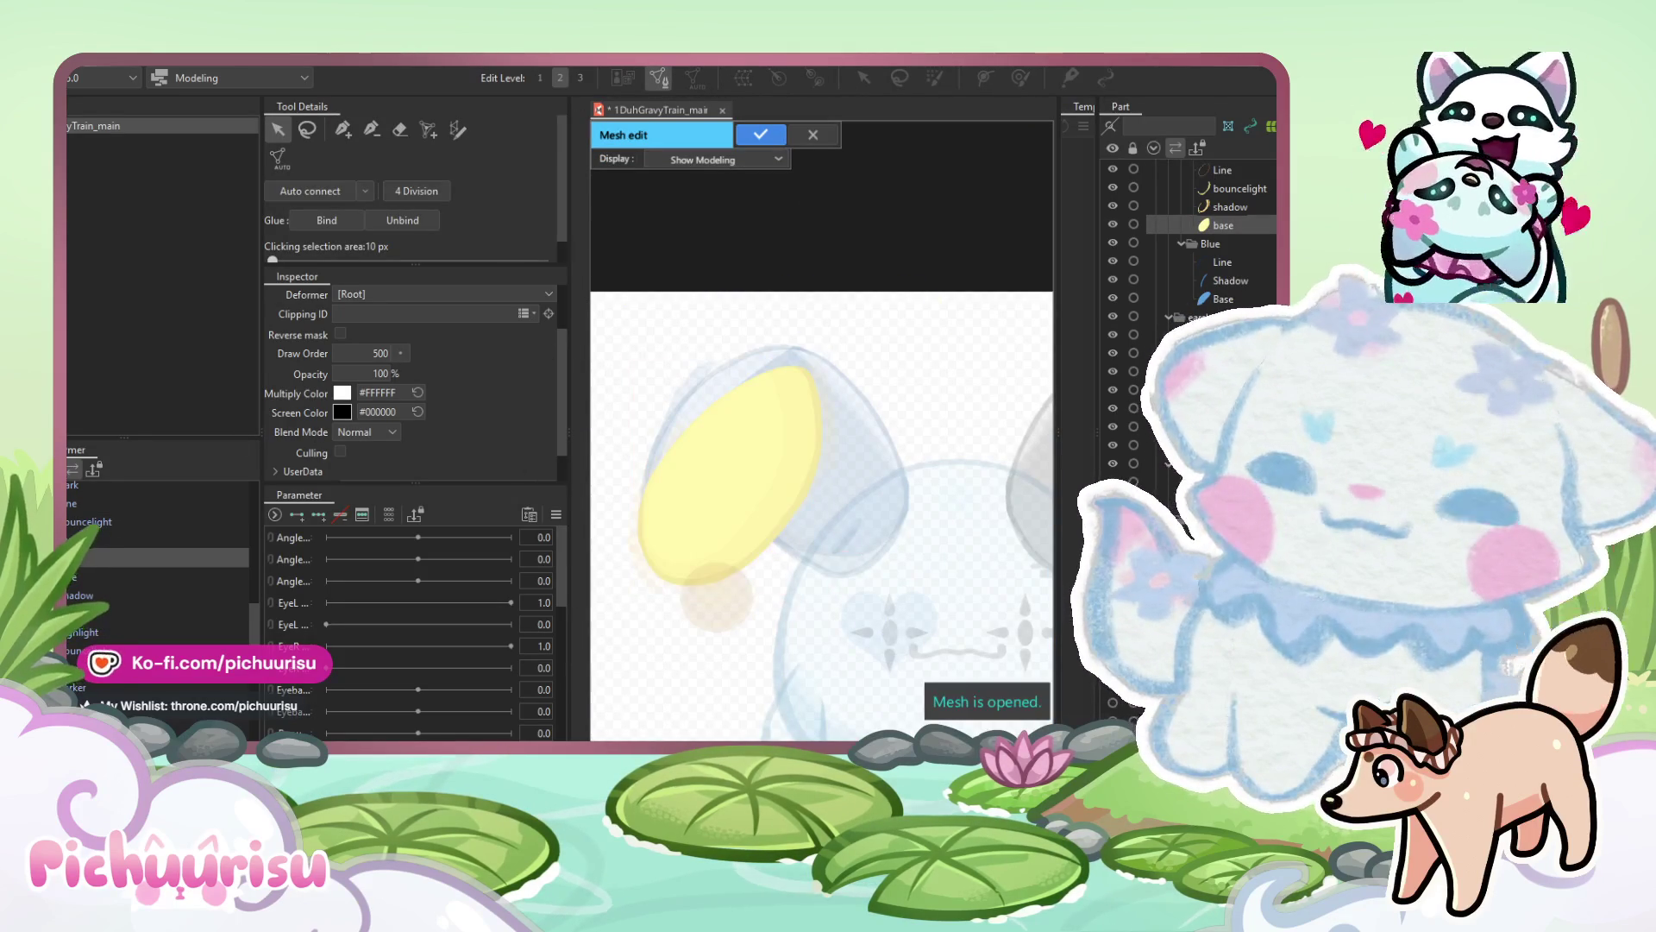
{"action": "left_click", "coordinate": [695, 469]}
{"action": "scroll", "coordinate": [695, 469], "scroll_direction": "up", "scroll_amount": 5}
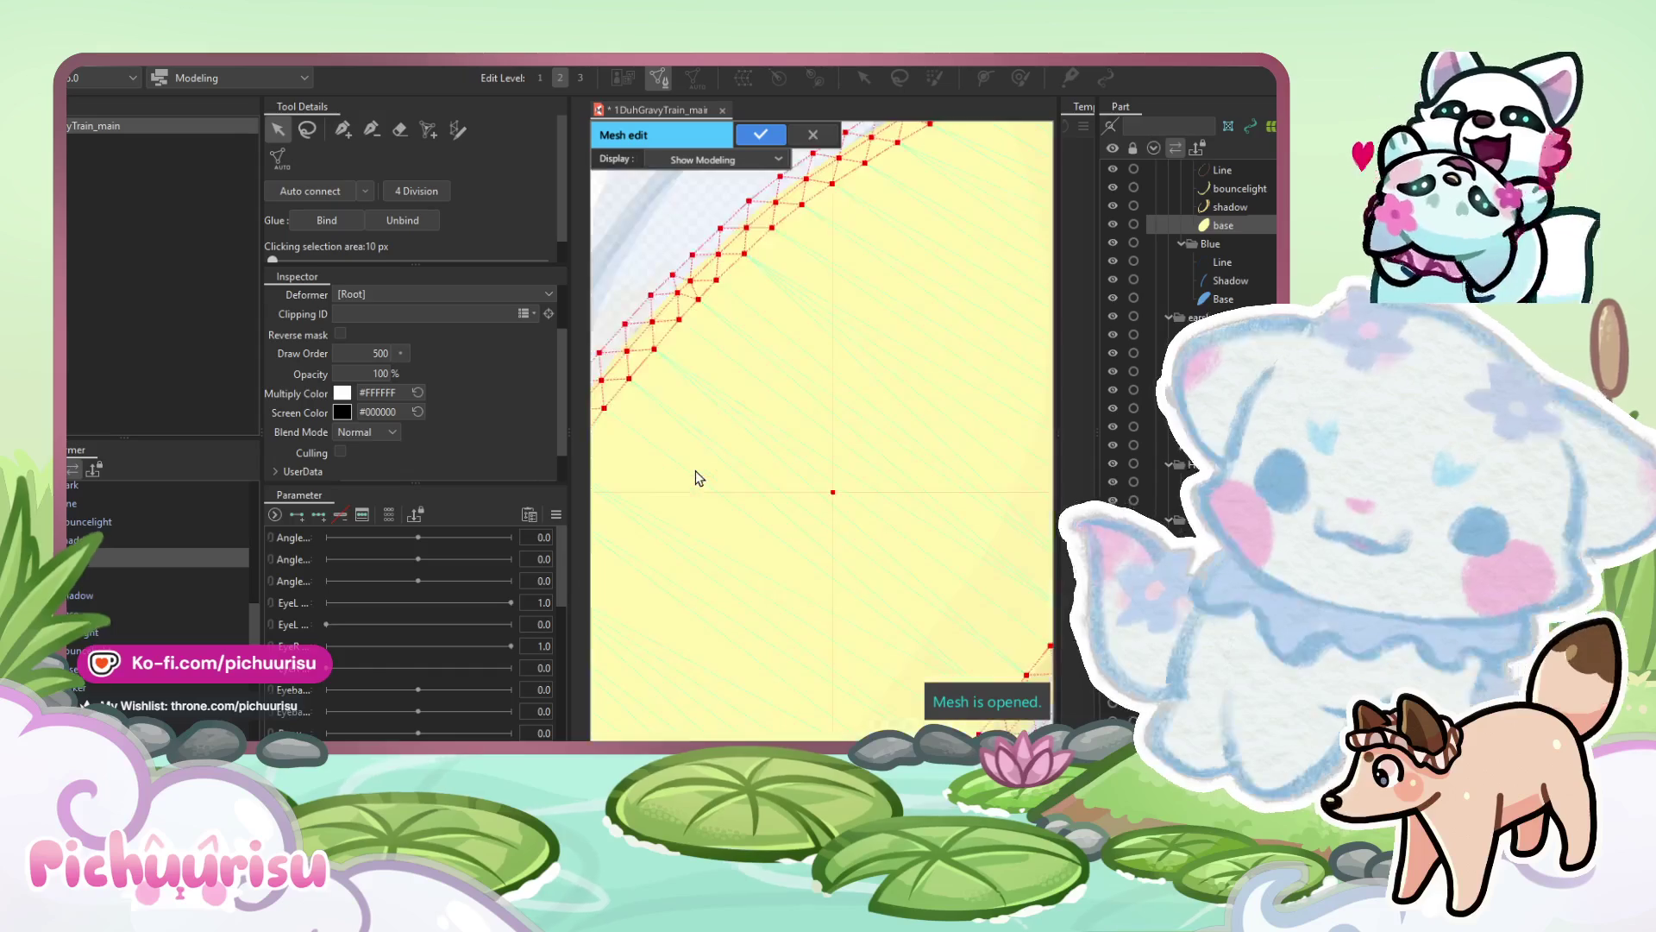
{"action": "scroll", "coordinate": [695, 478], "scroll_direction": "down", "scroll_amount": 5}
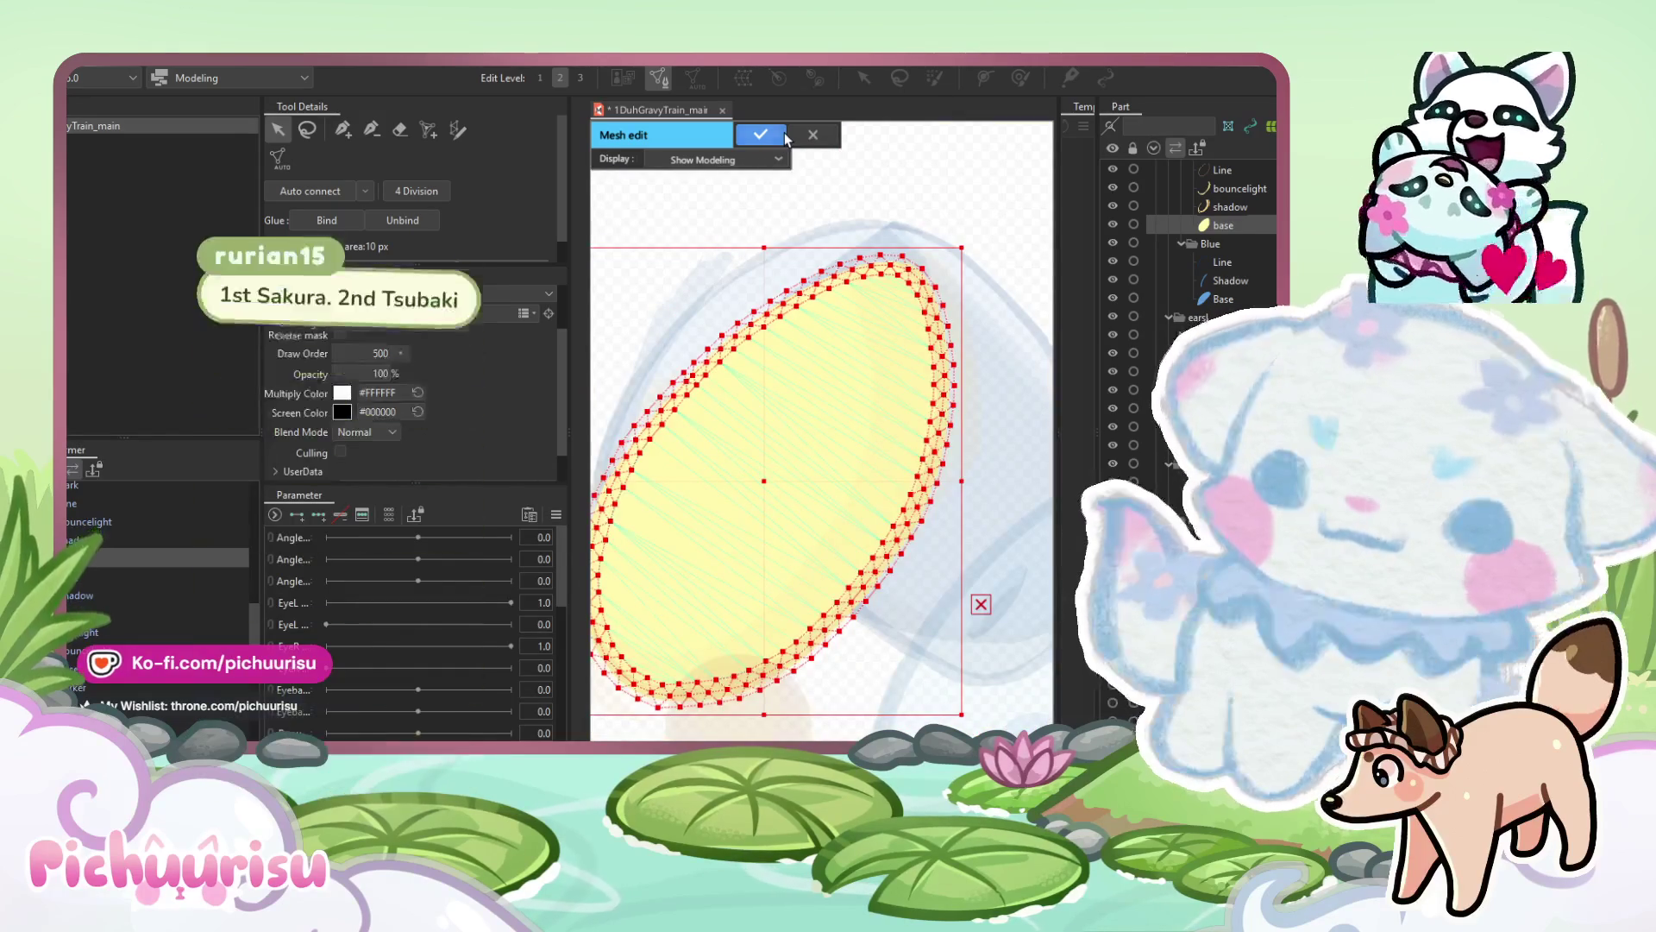
{"action": "left_click", "coordinate": [781, 135]}
Select the ear's 'shadow' art mesh on the canvas.
{"action": "scroll", "coordinate": [871, 319], "scroll_direction": "down", "scroll_amount": 5}
{"action": "left_click", "coordinate": [865, 355]}
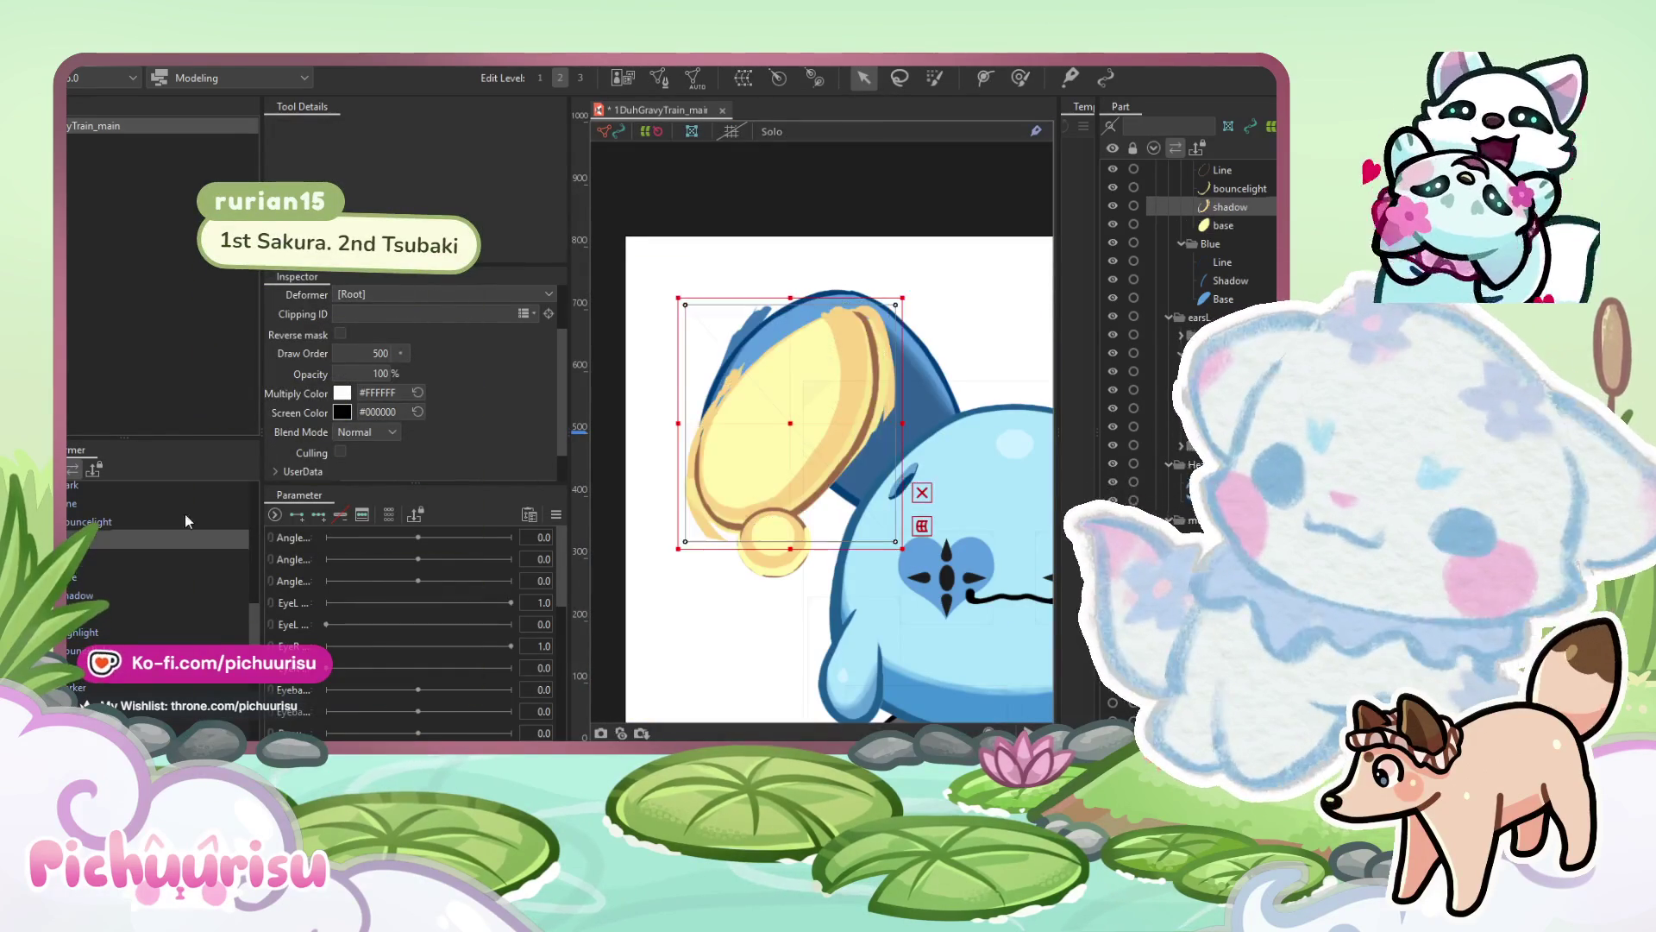
{"action": "scroll", "coordinate": [865, 355], "scroll_direction": "up", "scroll_amount": 2}
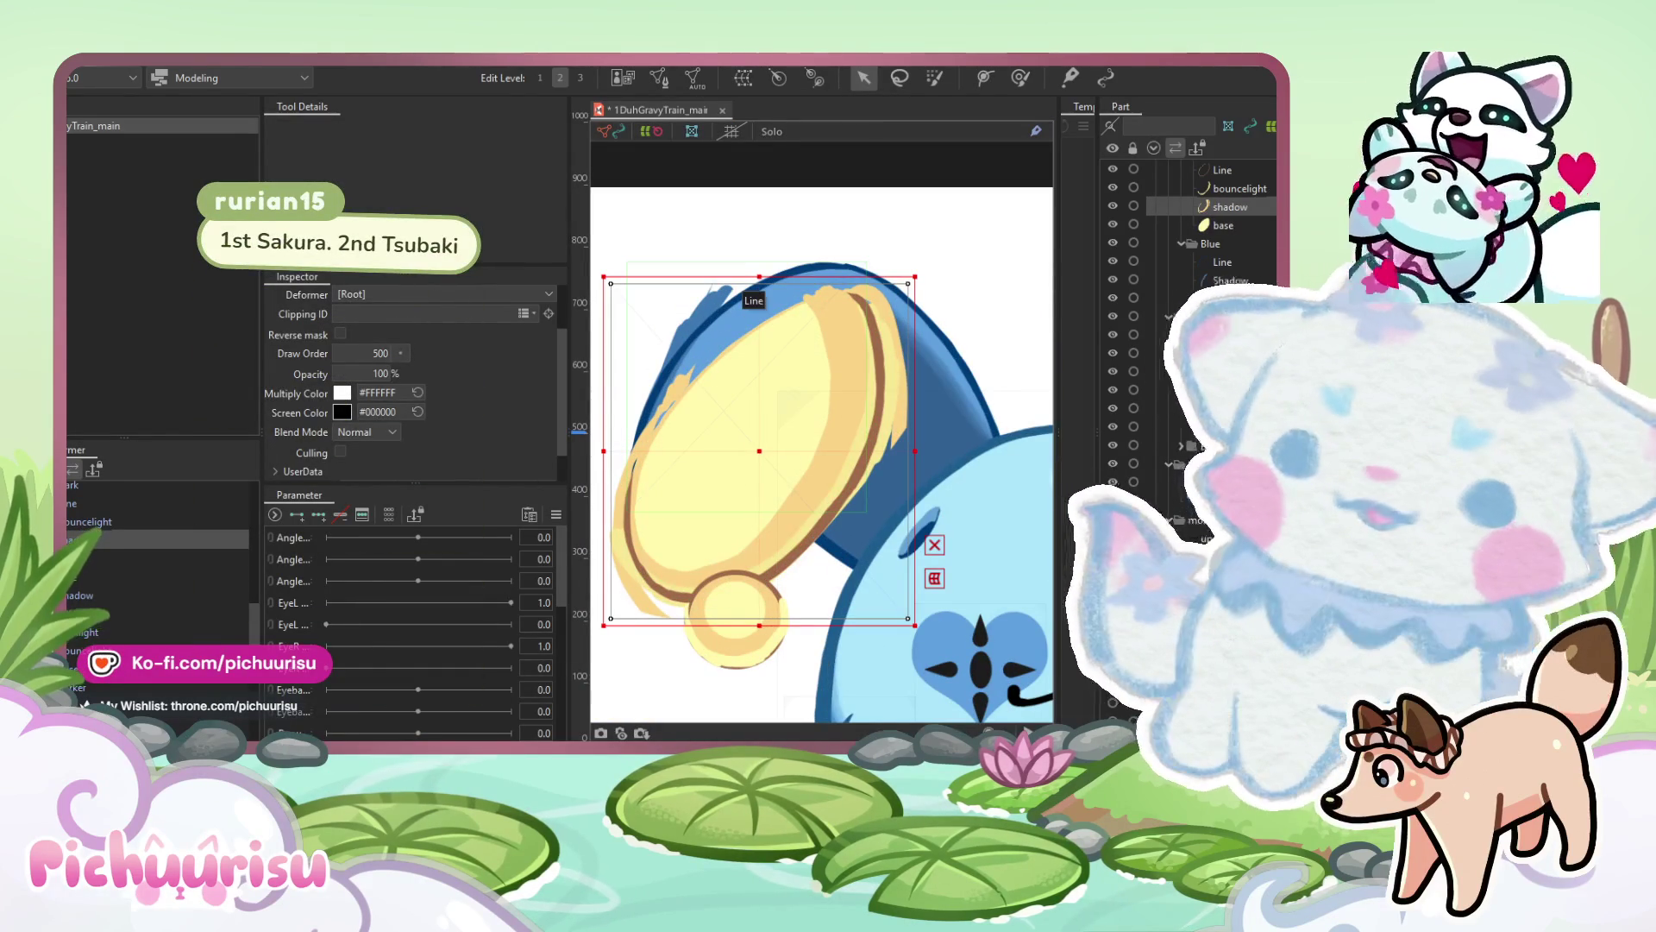
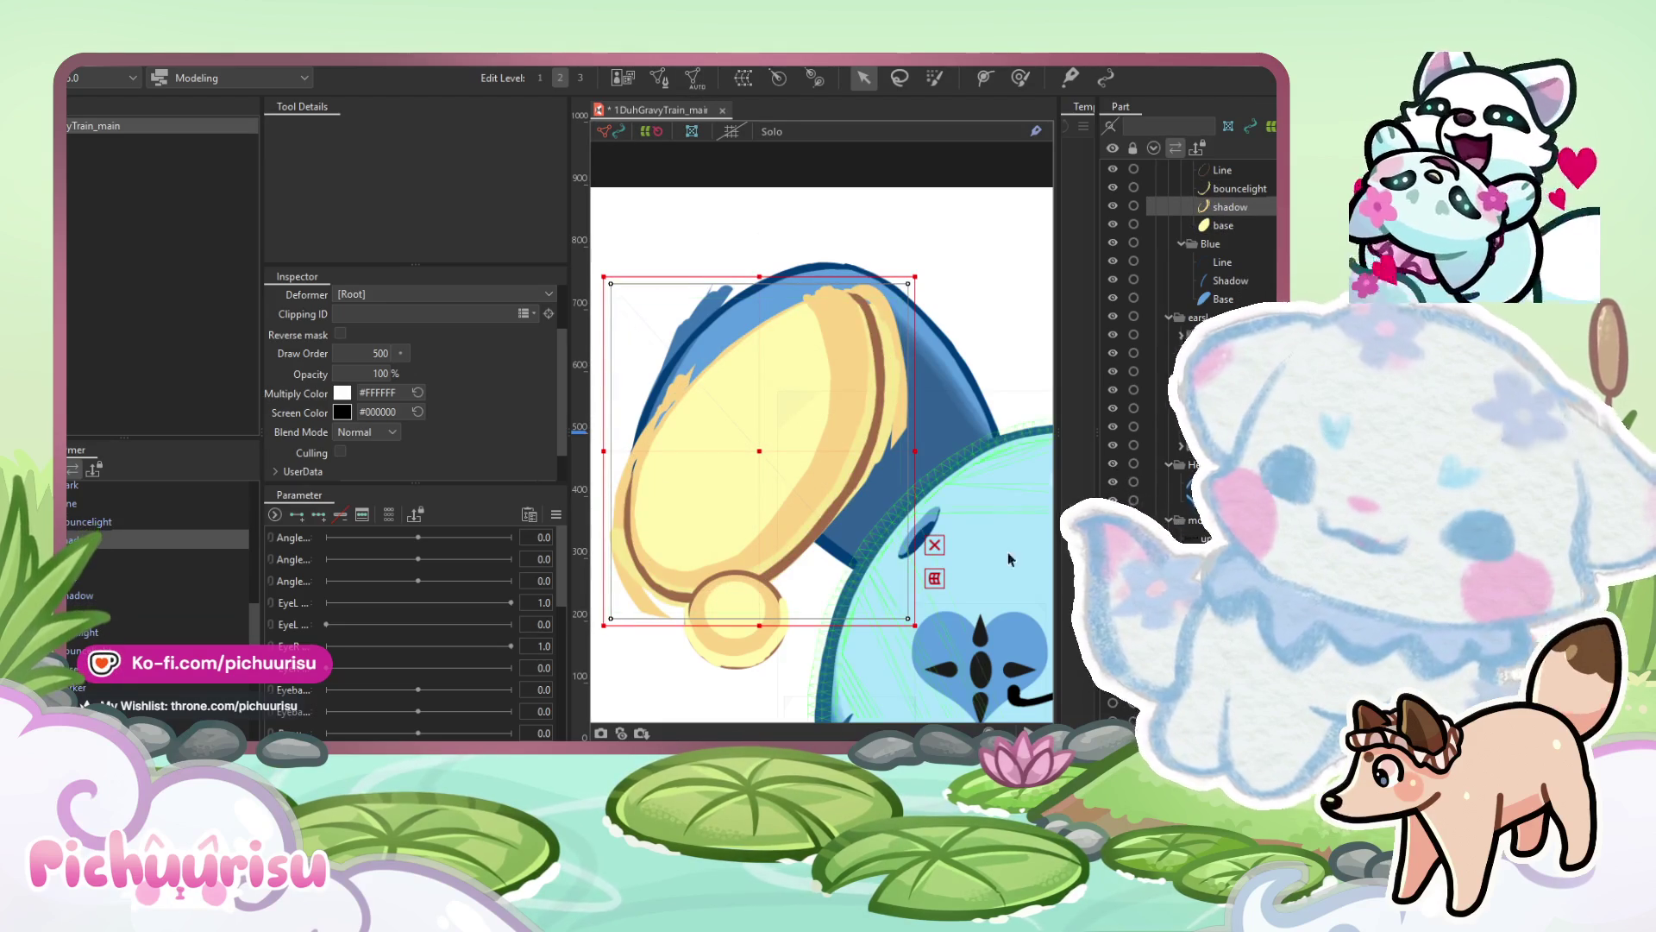
Open the yellow ring ArtMesh's mesh for manual editing and select all its vertices.
{"action": "left_click", "coordinate": [659, 78]}
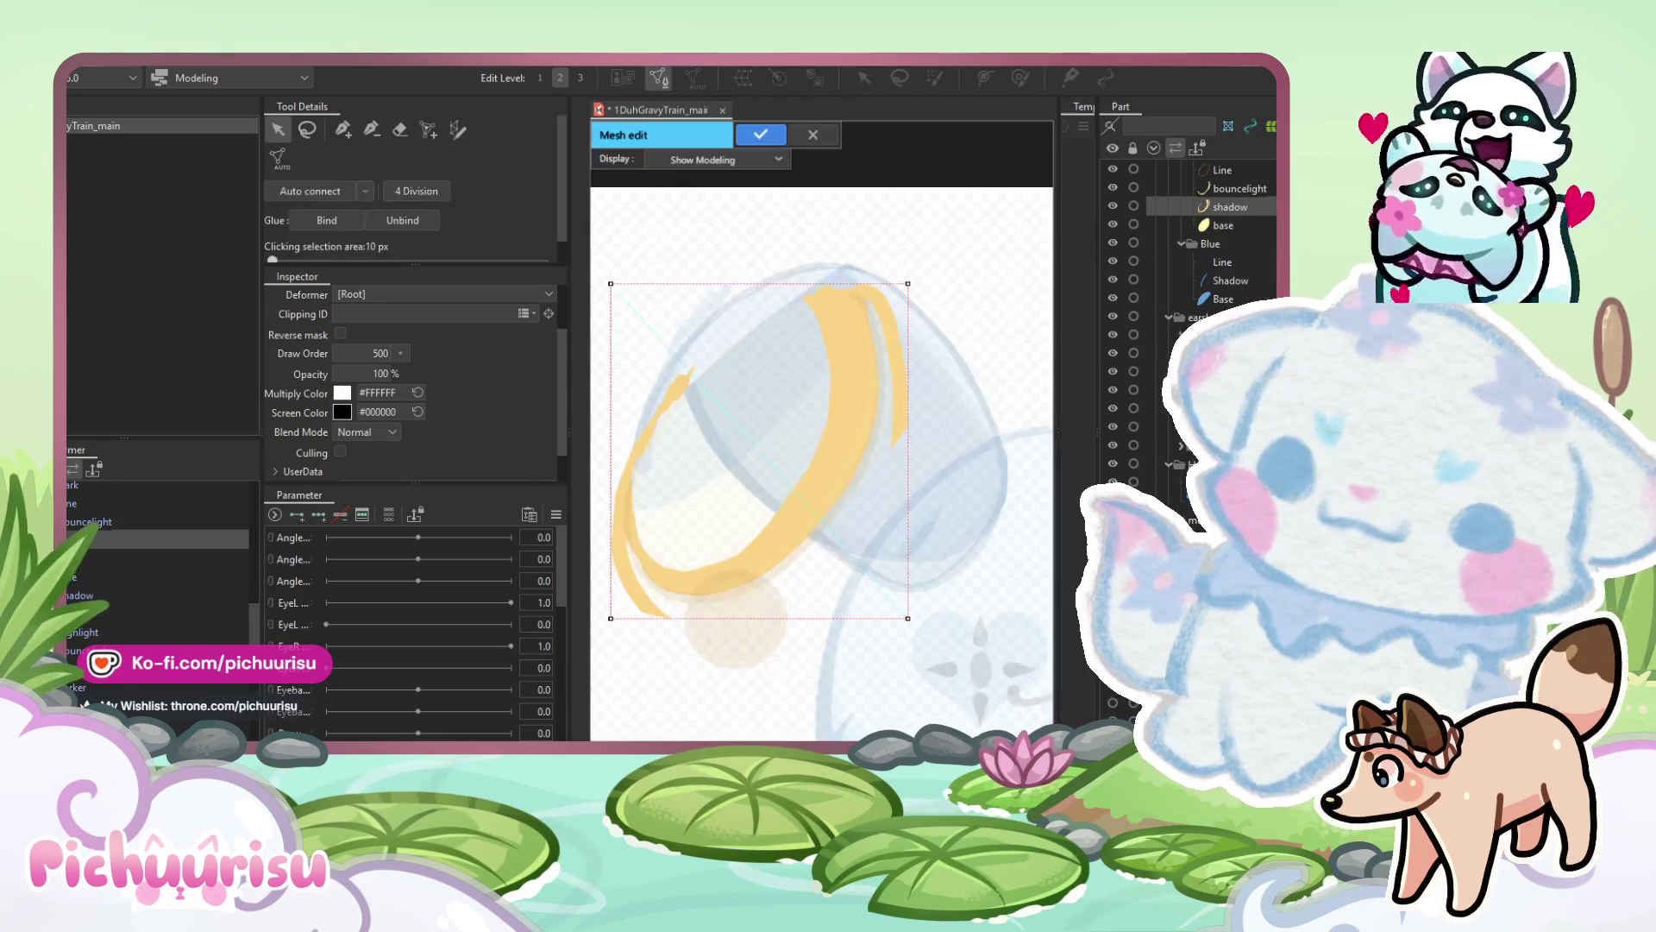
{"action": "mouse_move", "coordinate": [1027, 653]}
{"action": "left_mouse_down"}
{"action": "mouse_move", "coordinate": [543, 356]}
{"action": "mouse_move", "coordinate": [936, 541]}
{"action": "left_mouse_up"}
{"action": "left_click", "coordinate": [597, 724]}
{"action": "key", "text": "ctrl+a"}
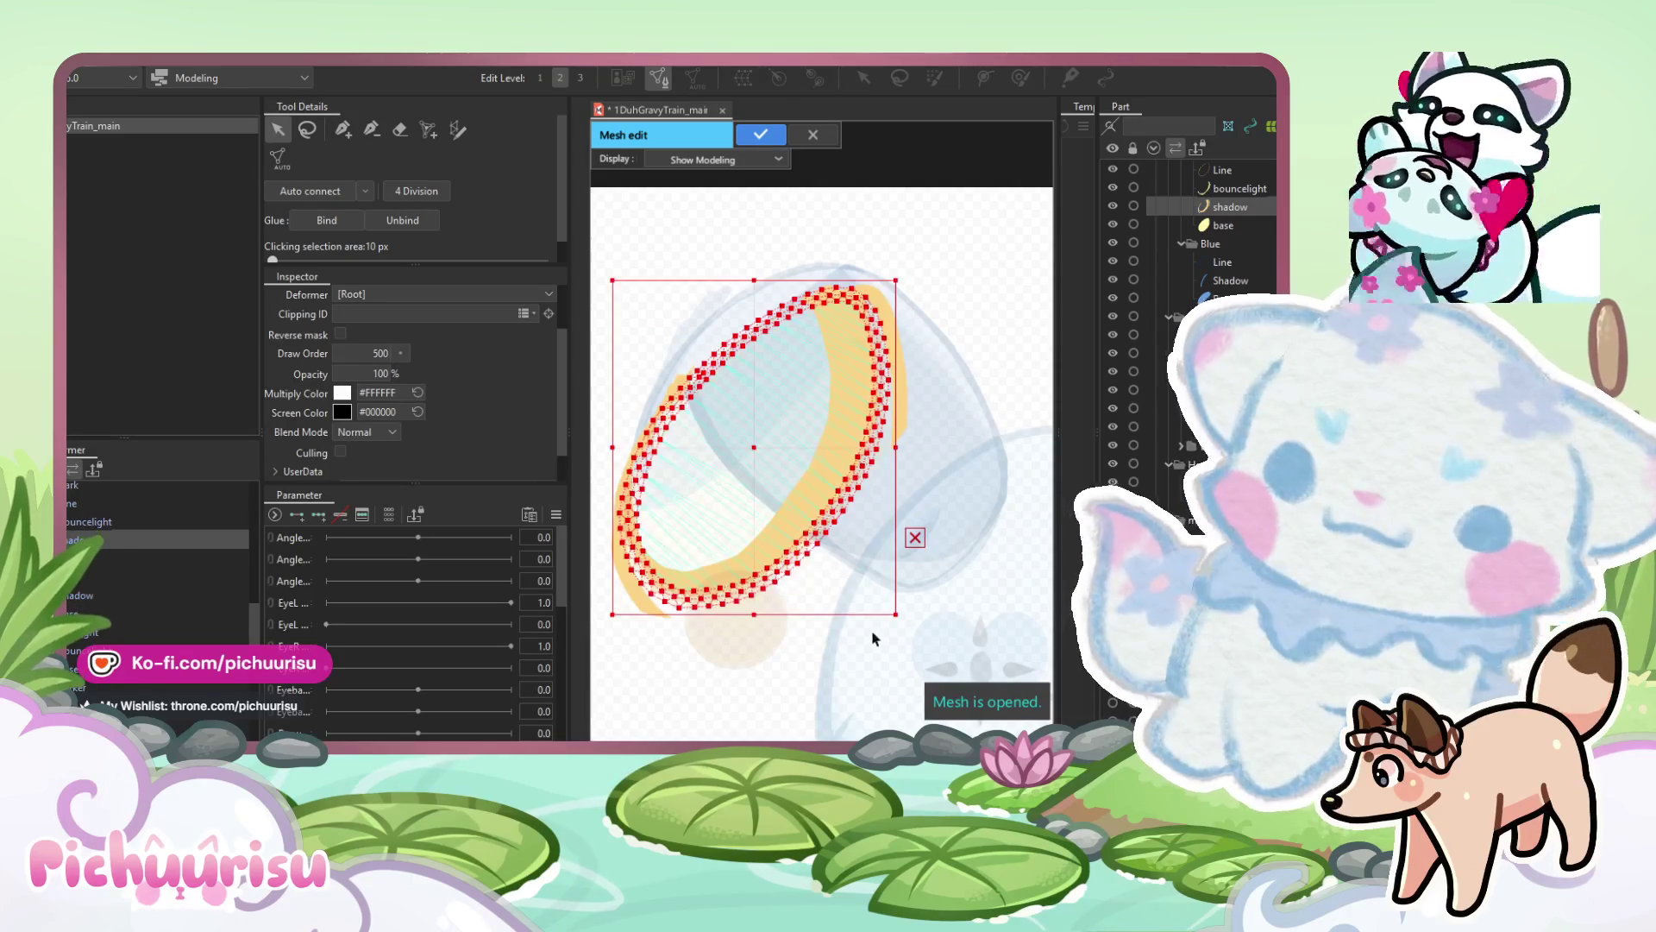
Zoom in on the whole ring mesh and switch to the add-vertex Pen tool.
{"action": "scroll", "coordinate": [854, 647], "scroll_direction": "up", "scroll_amount": 3}
{"action": "left_click_drag", "start_coordinate": [844, 634], "coordinate": [863, 681]}
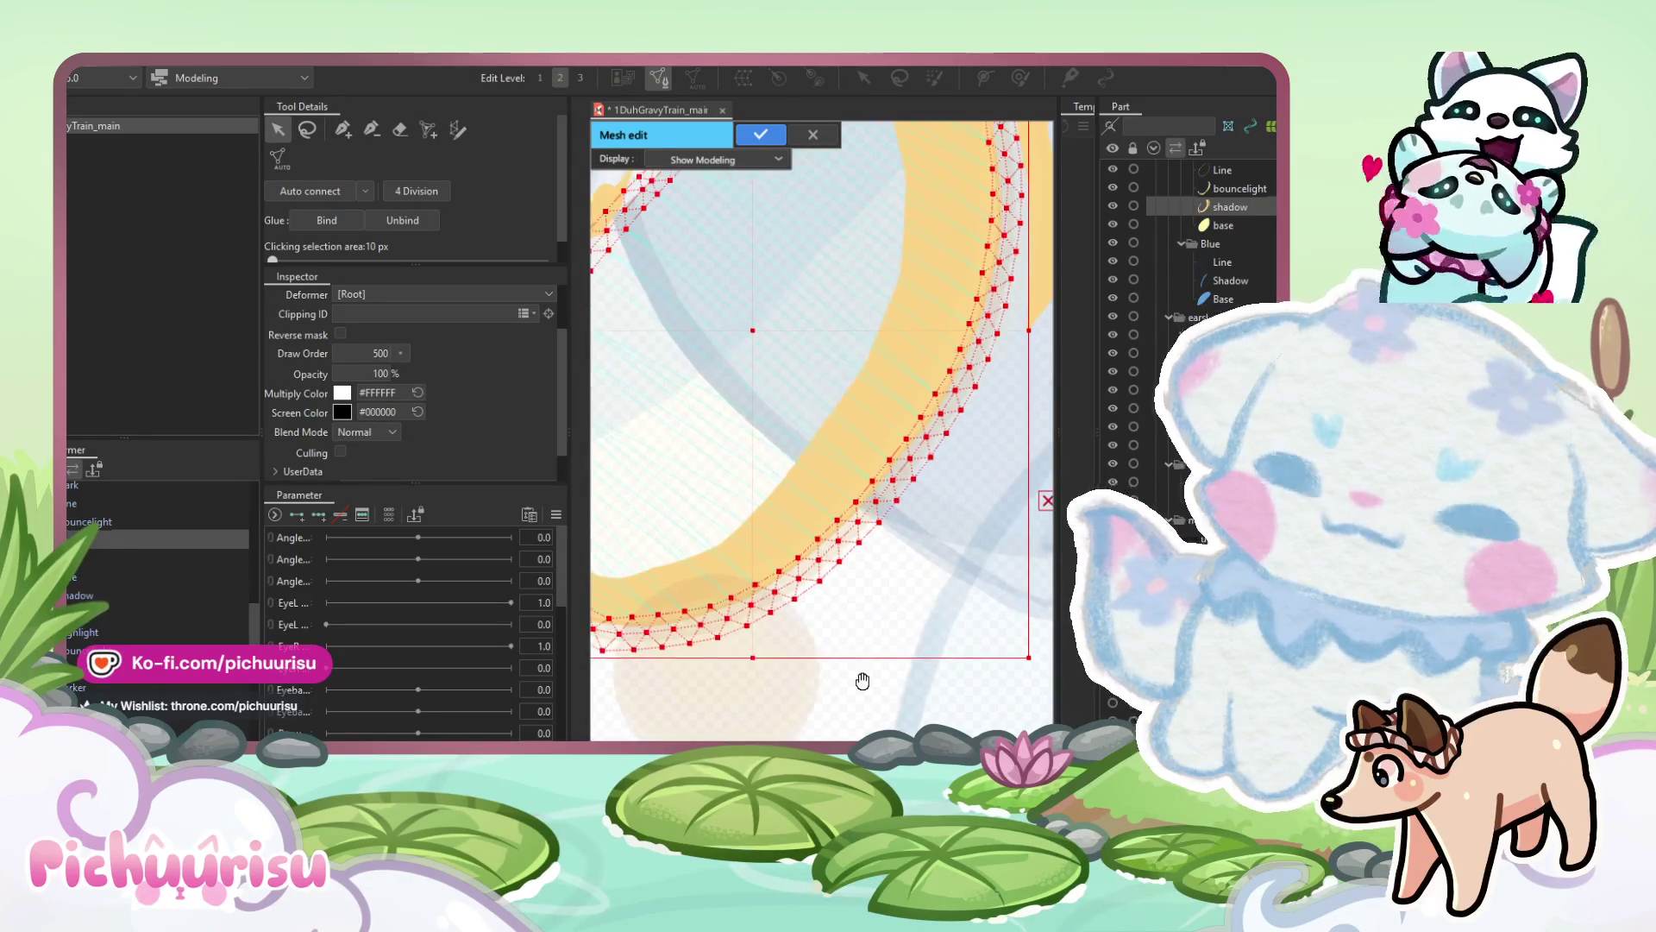
{"action": "scroll", "coordinate": [893, 309], "scroll_direction": "down", "scroll_amount": 3}
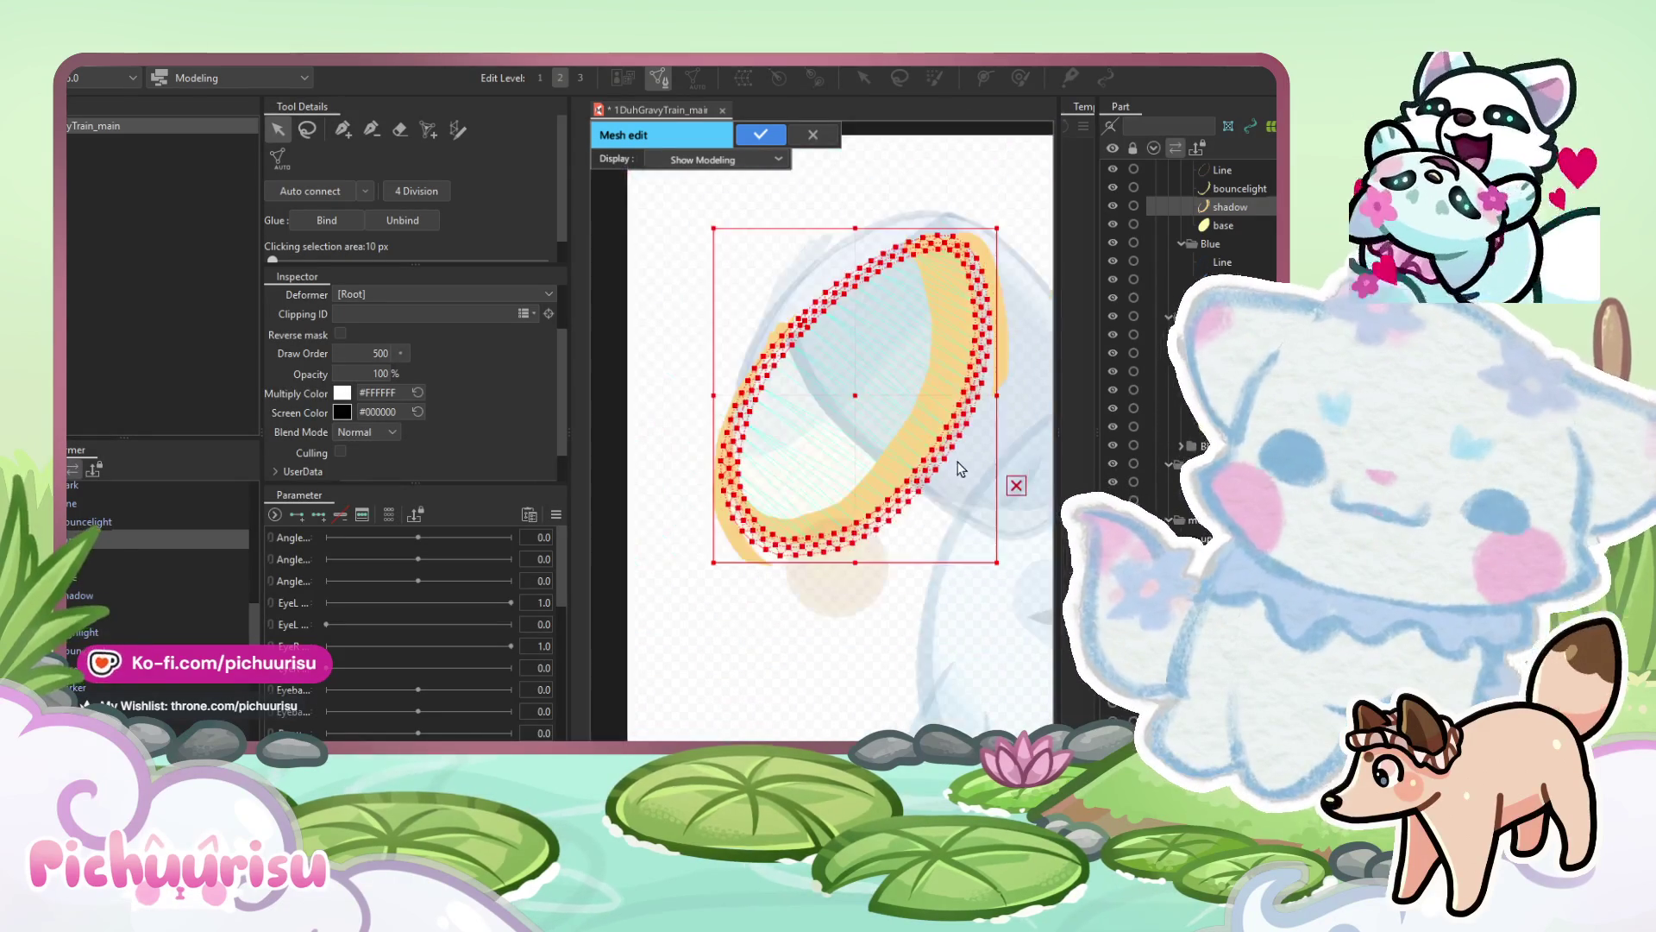
{"action": "scroll", "coordinate": [828, 362], "scroll_direction": "up", "scroll_amount": 3}
{"action": "mouse_move", "coordinate": [785, 347]}
{"action": "left_mouse_down"}
{"action": "mouse_move", "coordinate": [861, 355]}
{"action": "mouse_move", "coordinate": [842, 370]}
{"action": "mouse_move", "coordinate": [861, 374]}
{"action": "left_mouse_up"}
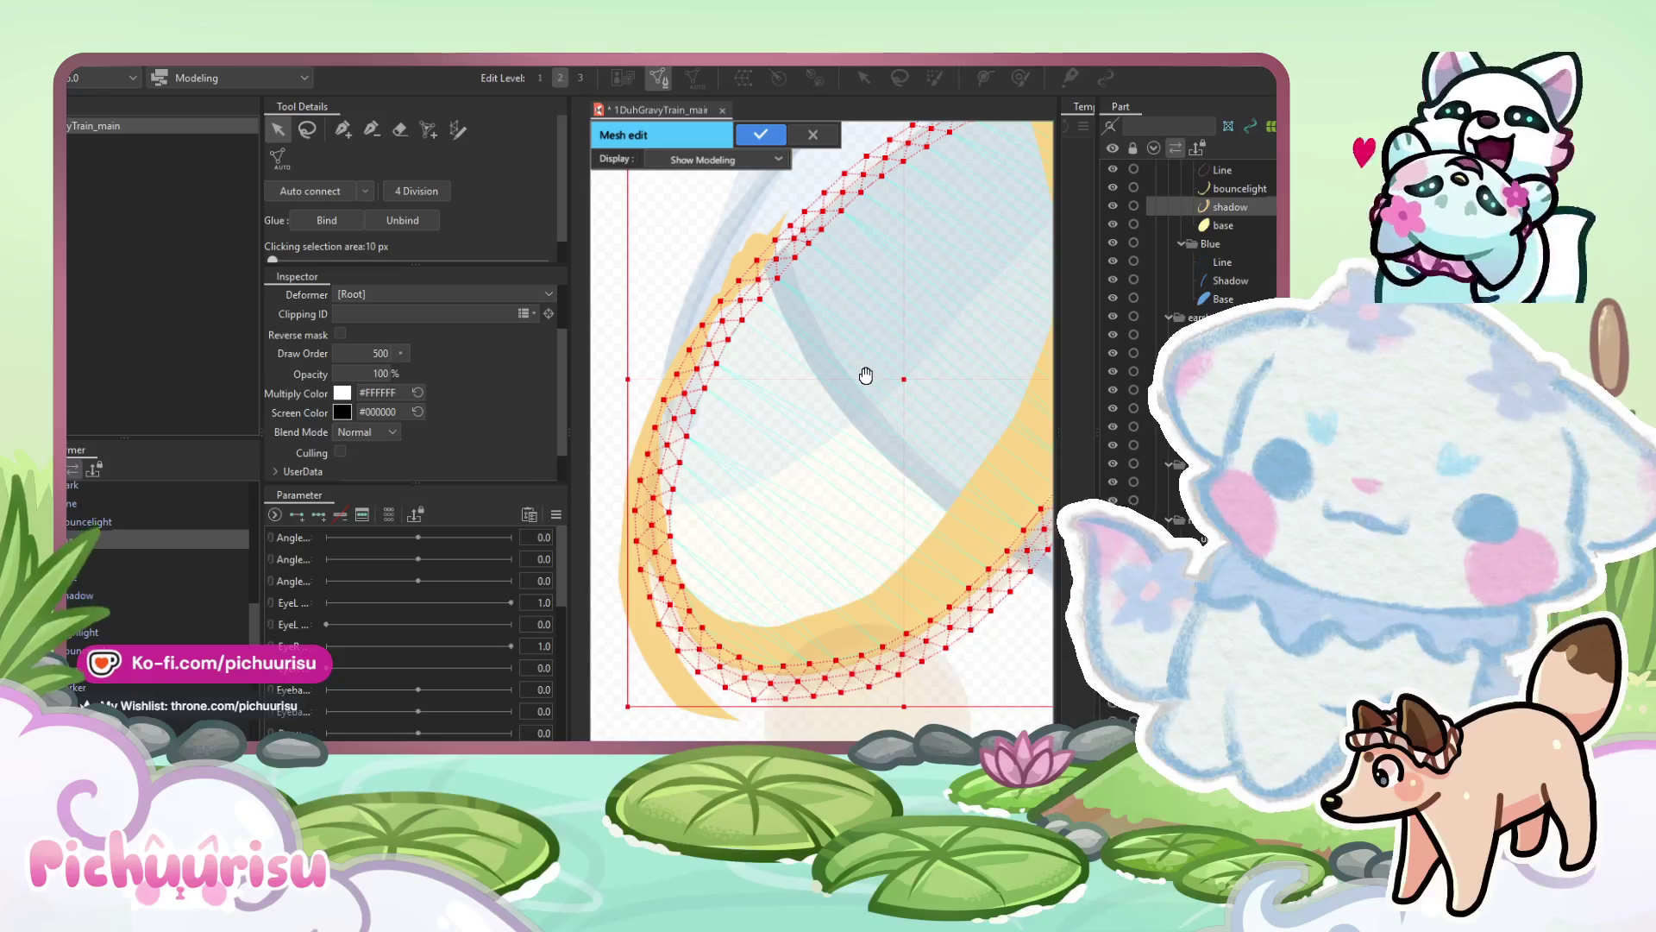
{"action": "scroll", "coordinate": [752, 466], "scroll_direction": "down", "scroll_amount": 3}
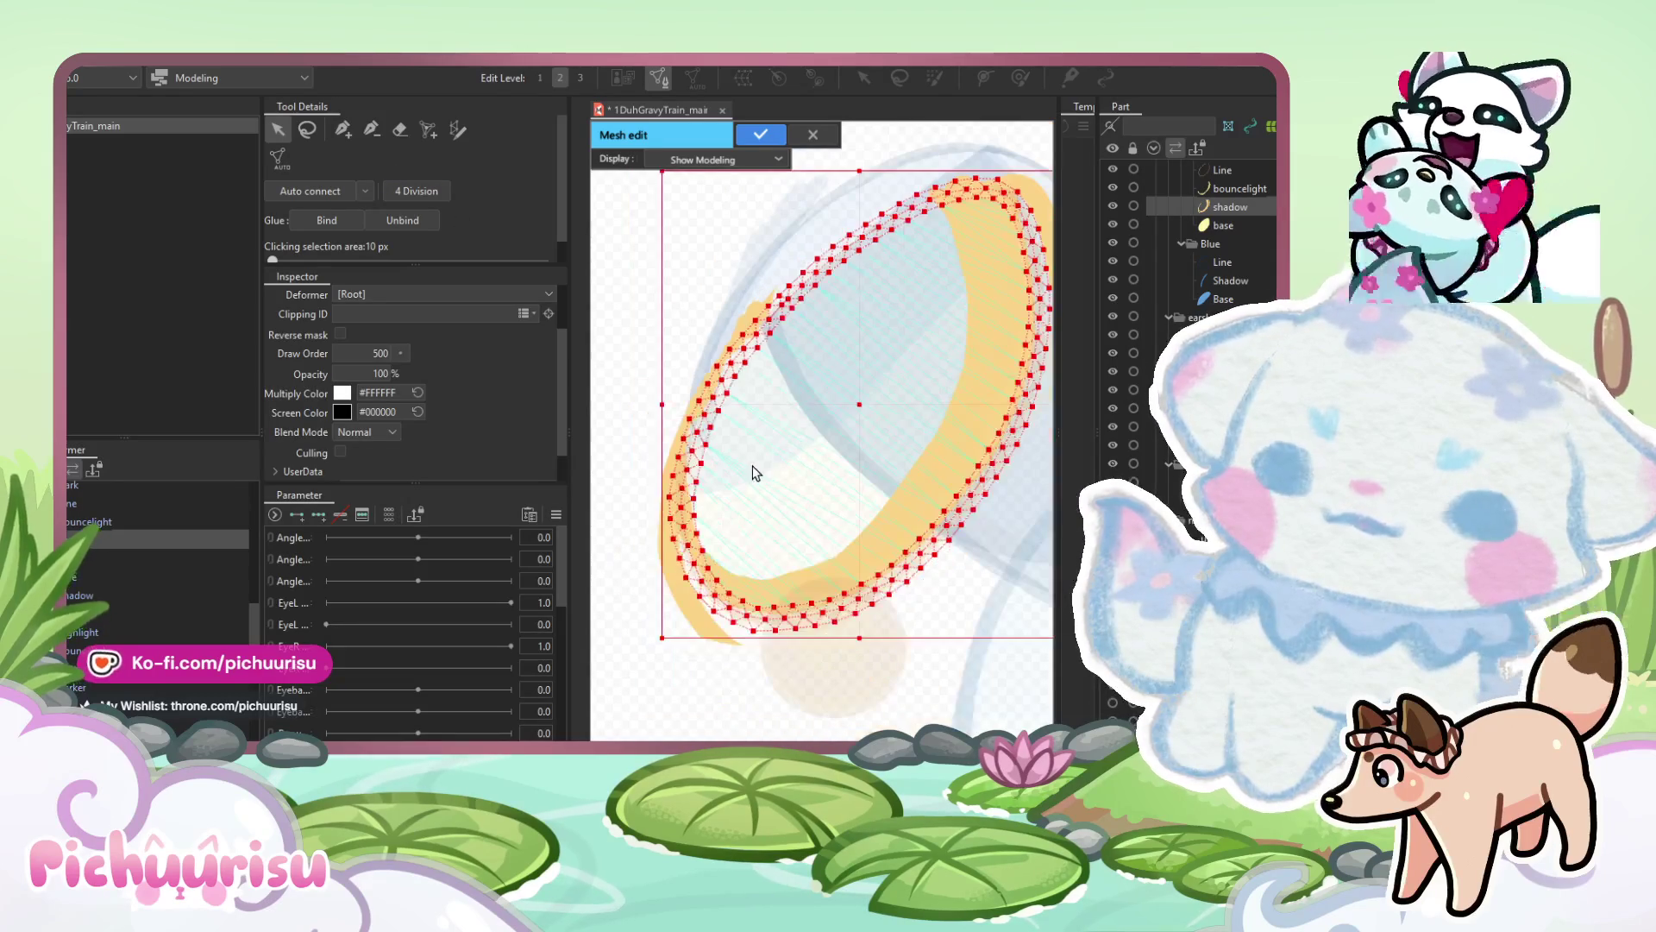
{"action": "left_click_drag", "start_coordinate": [983, 336], "coordinate": [954, 343]}
{"action": "scroll", "coordinate": [944, 323], "scroll_direction": "up", "scroll_amount": 2}
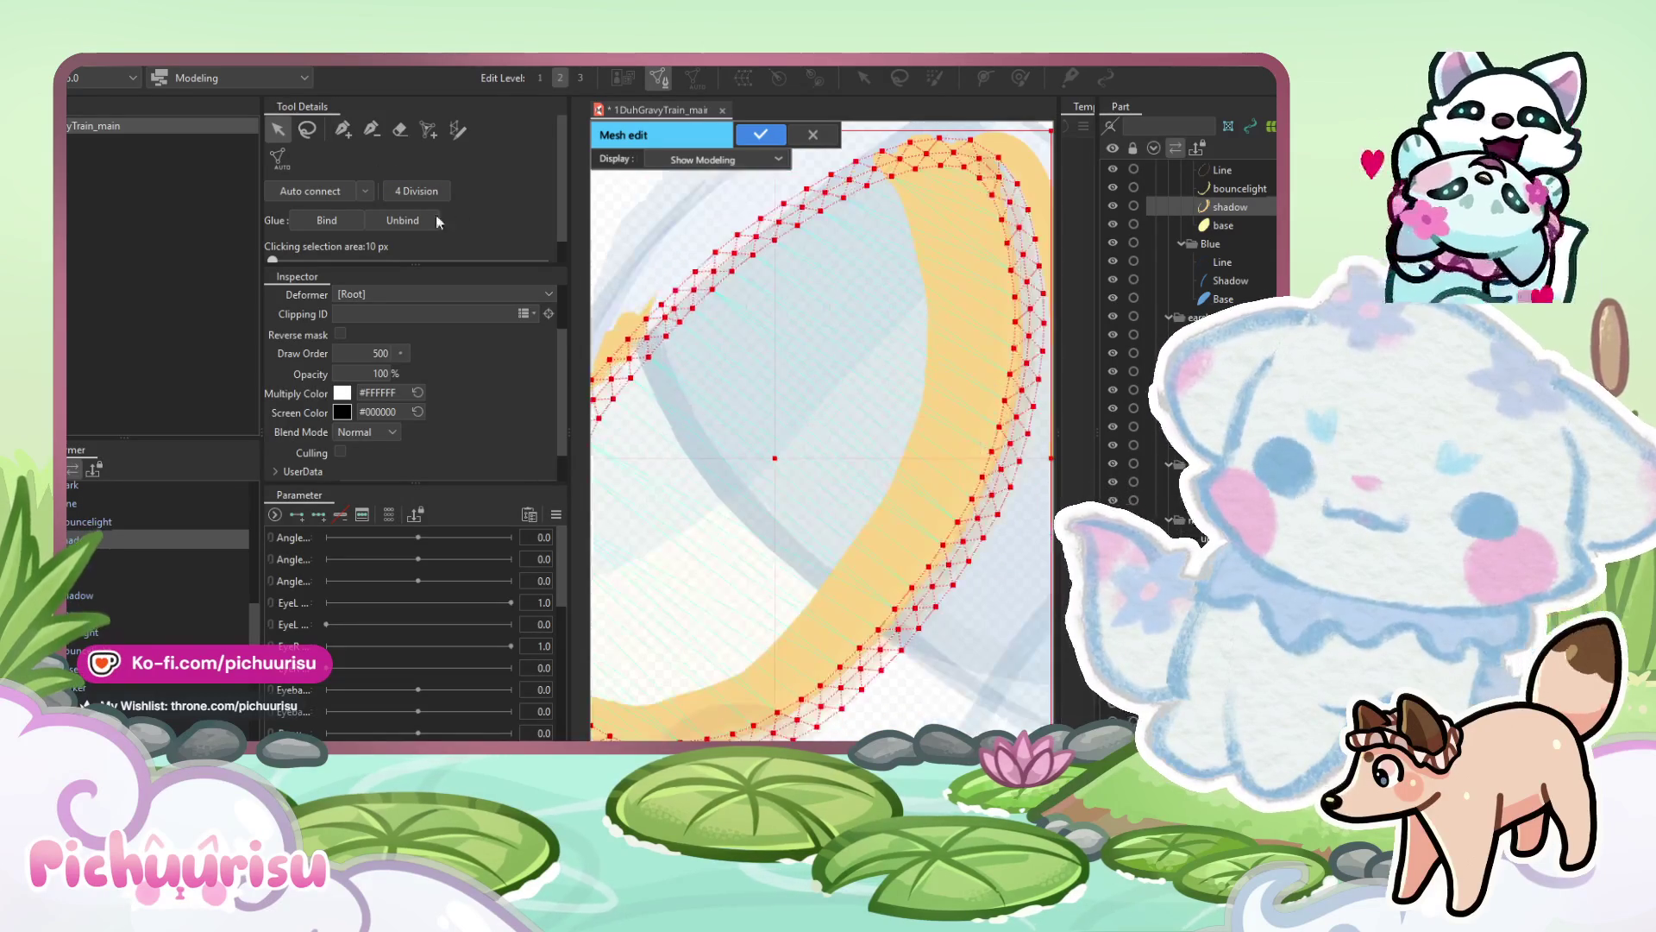
{"action": "left_click", "coordinate": [344, 129]}
{"action": "scroll", "coordinate": [866, 149], "scroll_direction": "up", "scroll_amount": 3}
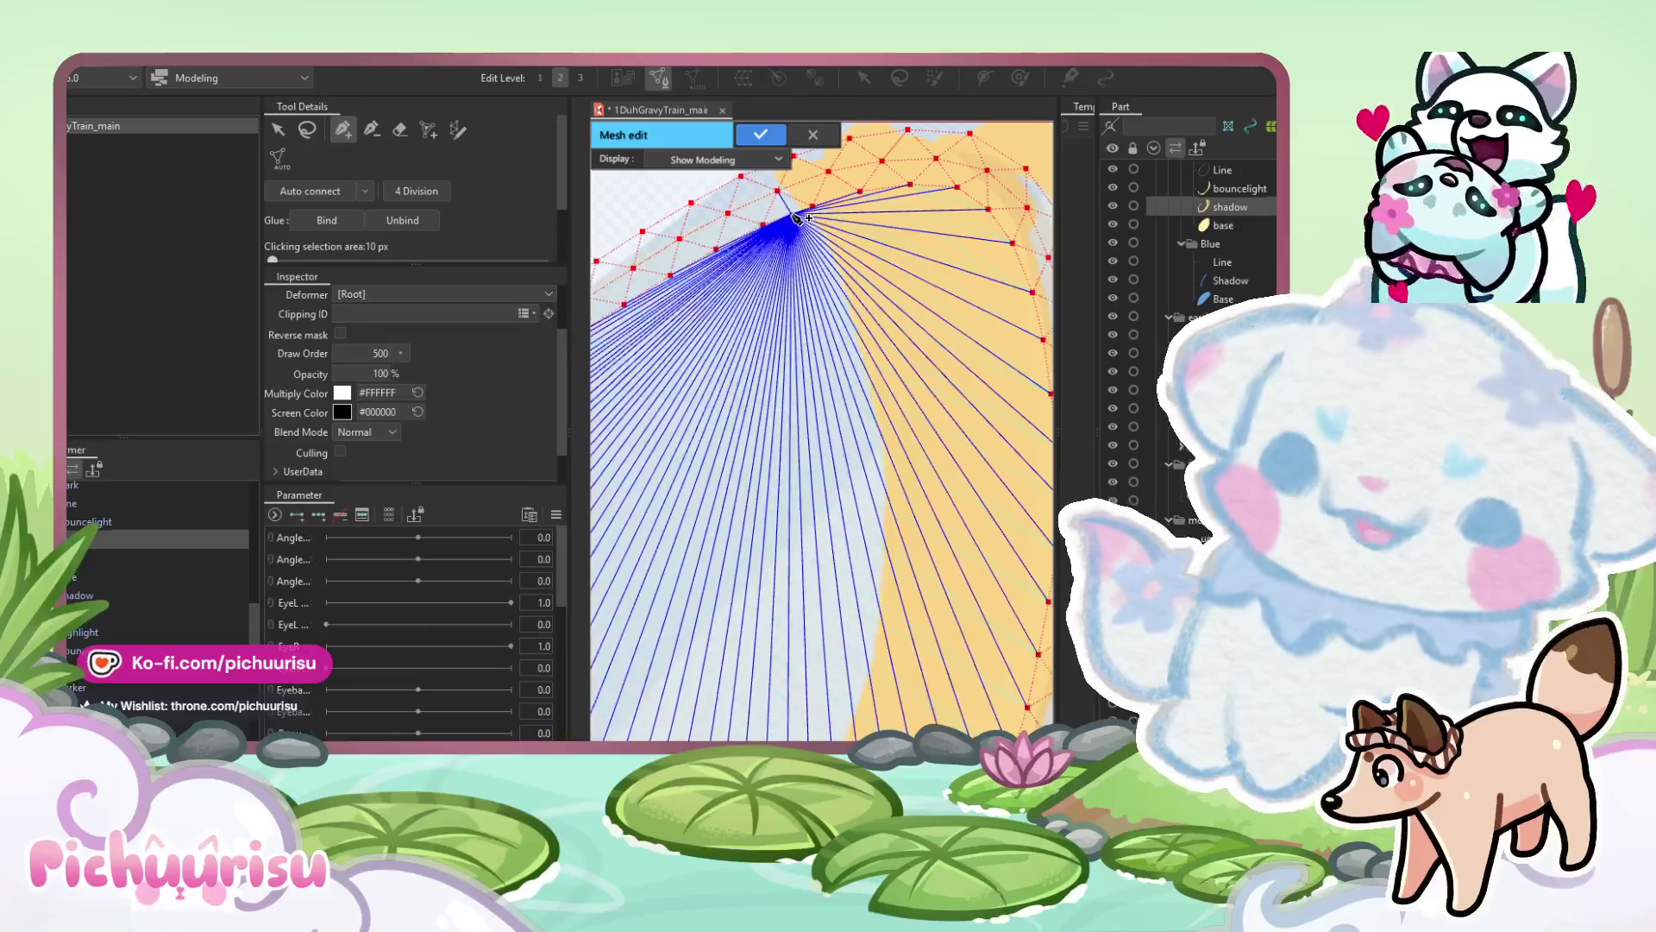
Add vertices along the top of the ring's edge, undoing one misplaced point.
{"action": "left_click", "coordinate": [790, 215]}
{"action": "key", "text": "ctrl+z"}
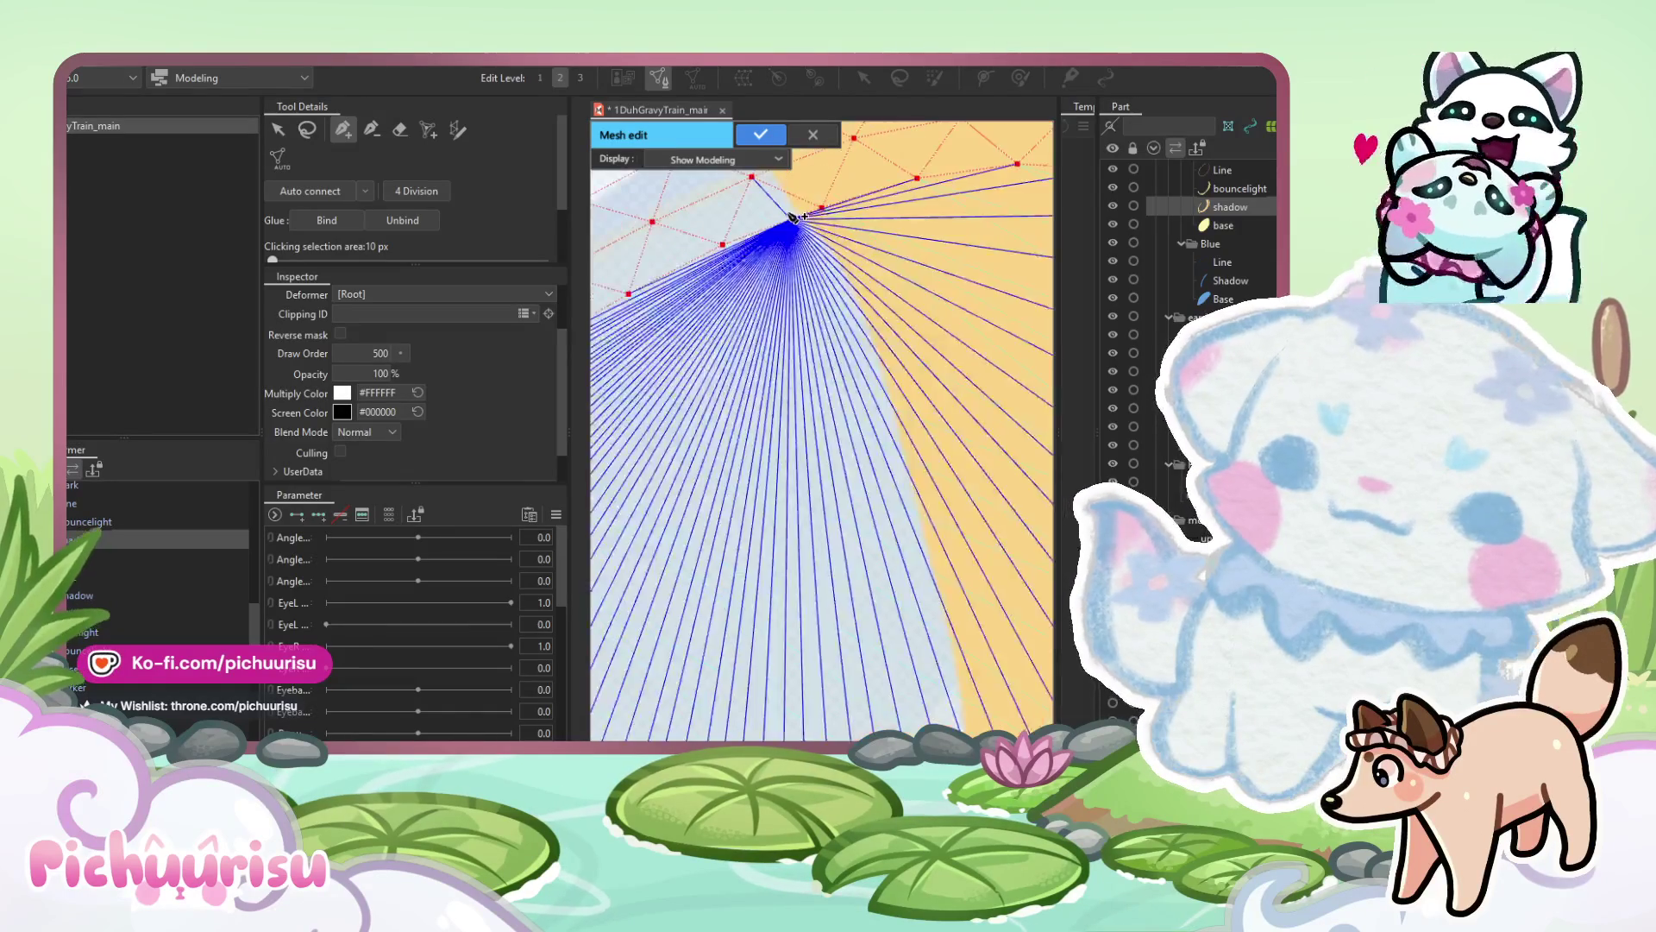
{"action": "left_click", "coordinate": [784, 223]}
{"action": "mouse_move", "coordinate": [815, 285]}
{"action": "left_mouse_down"}
{"action": "mouse_move", "coordinate": [811, 204]}
{"action": "mouse_move", "coordinate": [851, 368]}
{"action": "left_mouse_up"}
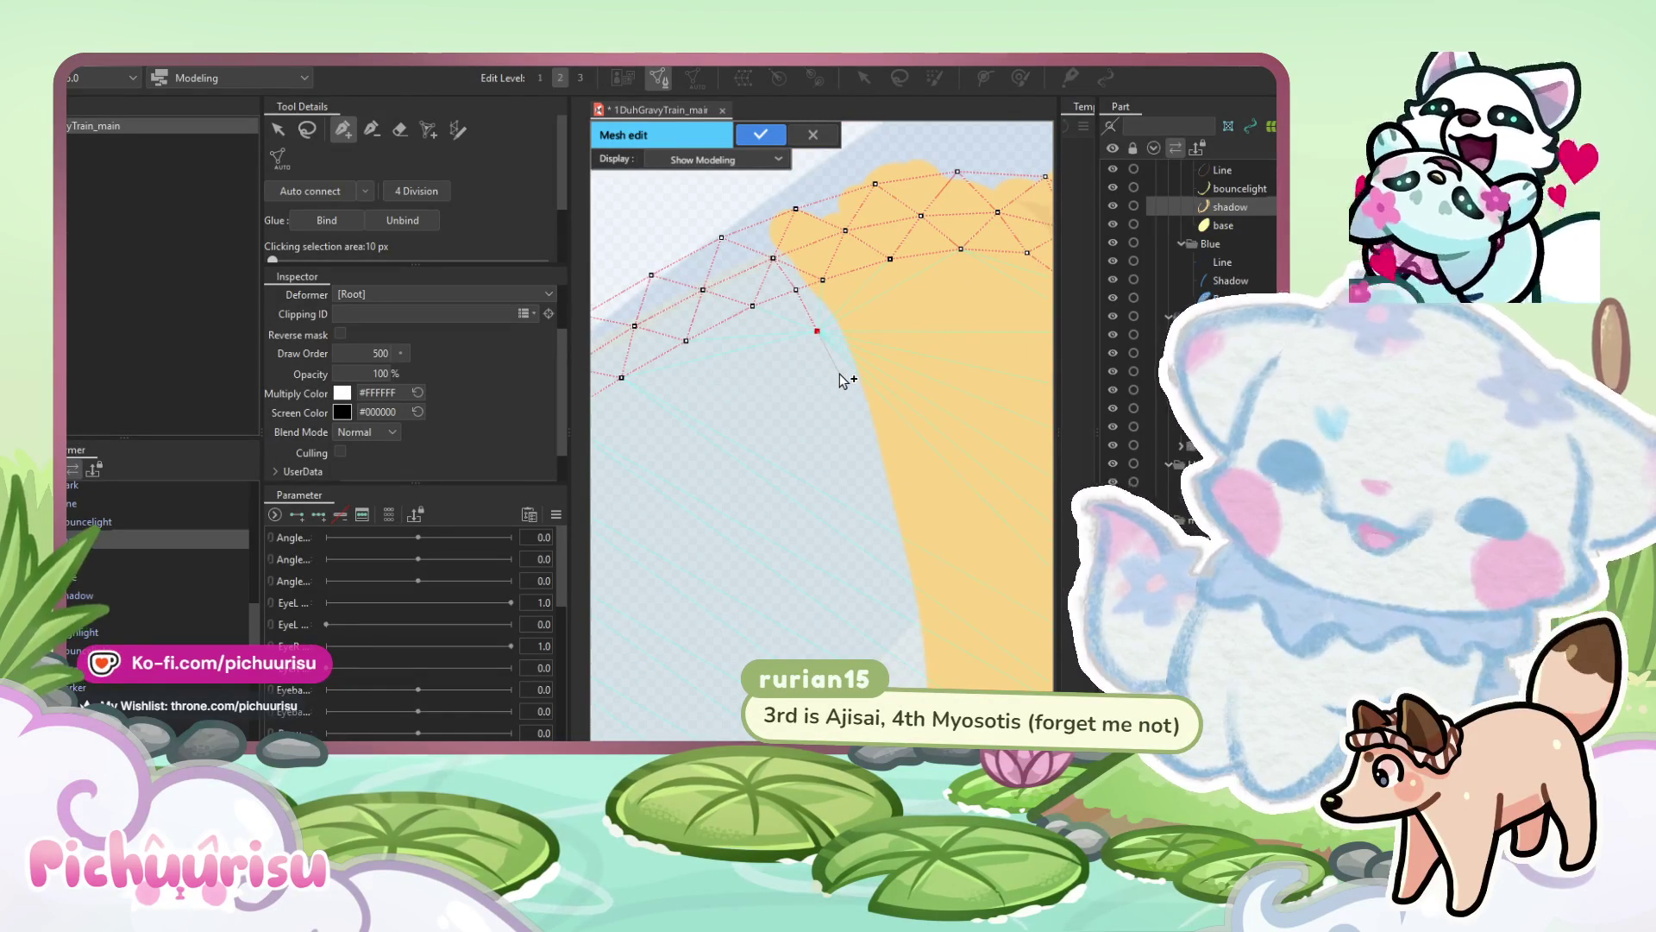
{"action": "left_click", "coordinate": [839, 373]}
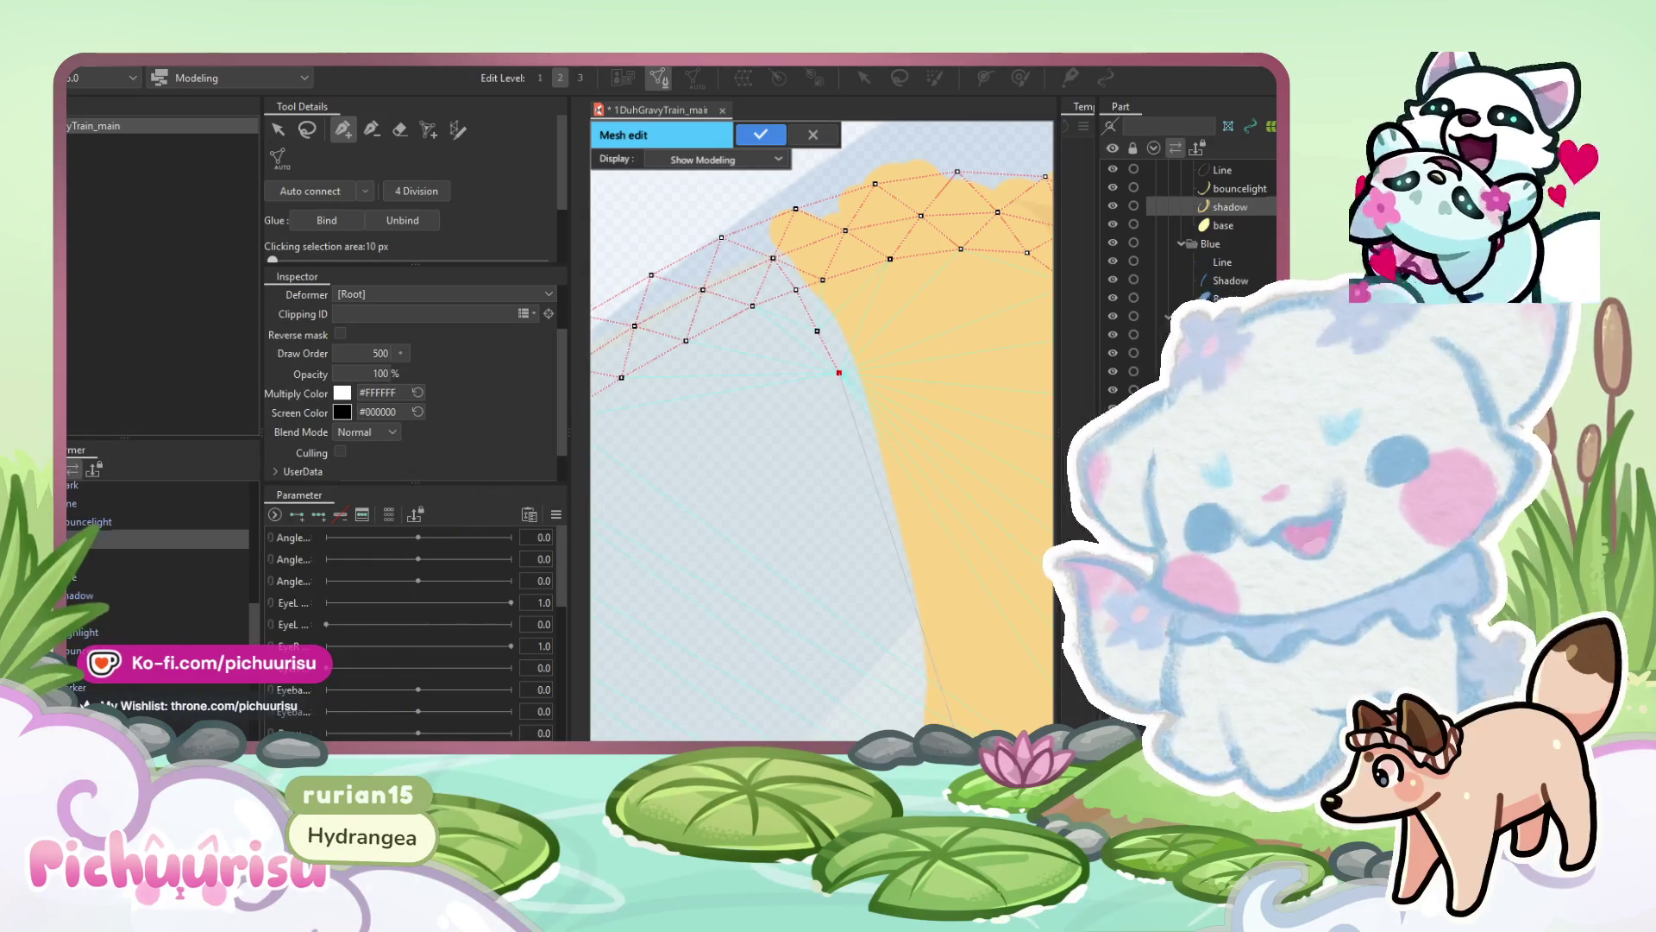
Follow the vertex chain down the ring's edge toward its lower curve.
{"action": "scroll", "coordinate": [862, 380], "scroll_direction": "up", "scroll_amount": 3}
{"action": "left_click_drag", "start_coordinate": [862, 457], "coordinate": [743, 237]}
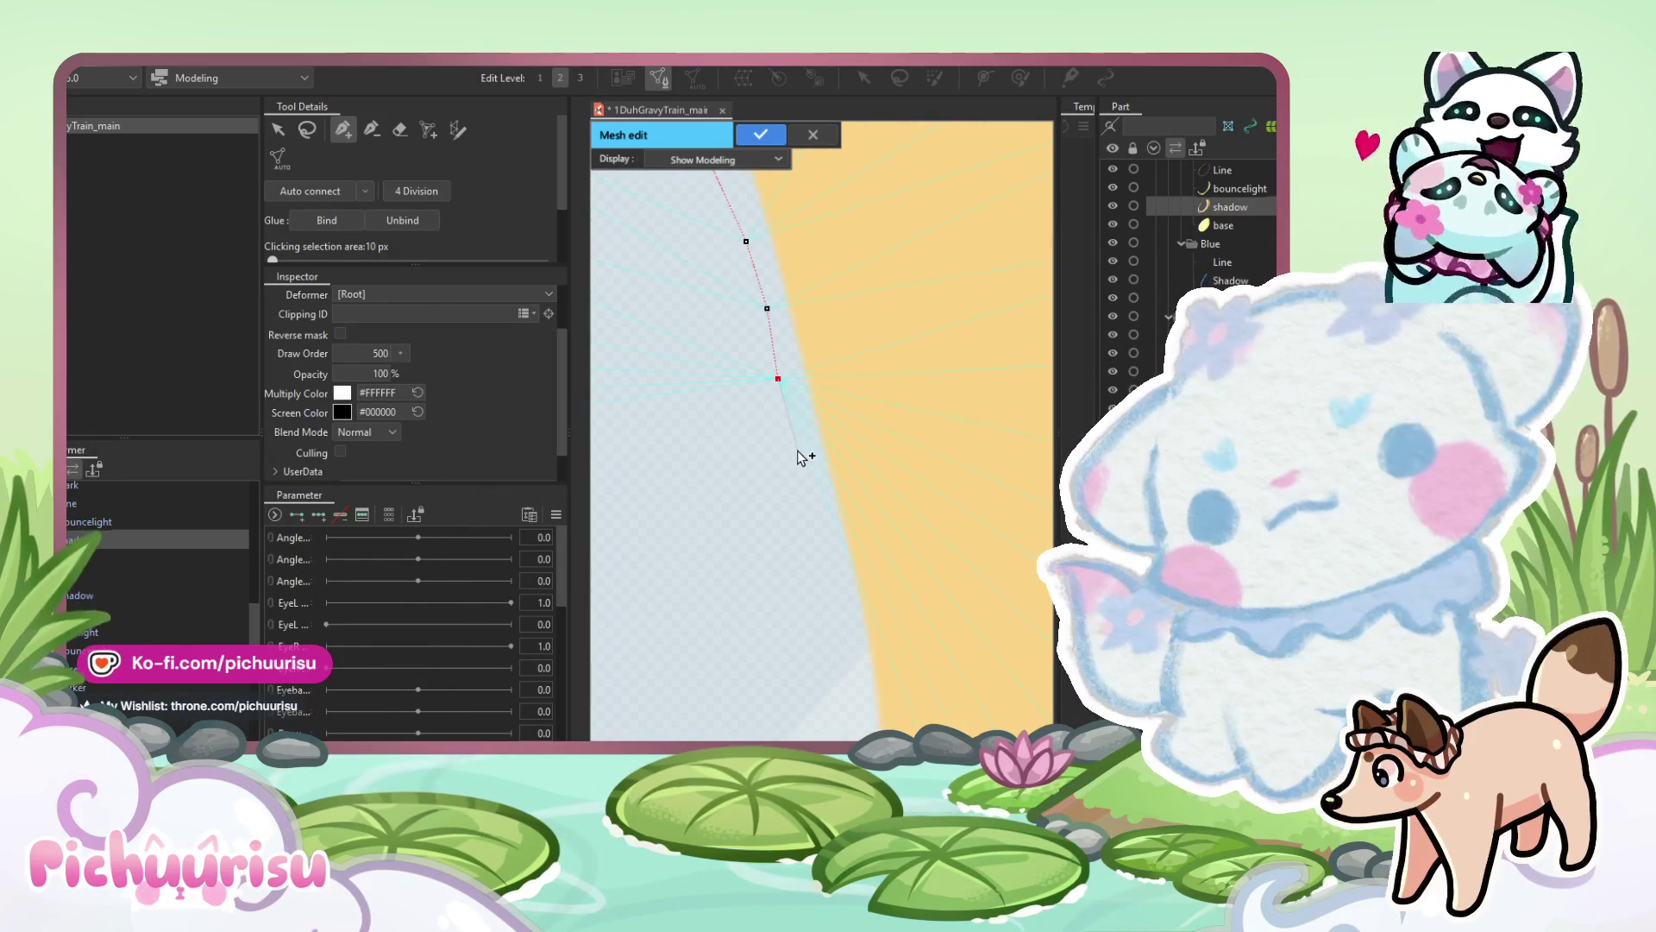
{"action": "left_click_drag", "start_coordinate": [800, 454], "coordinate": [727, 304]}
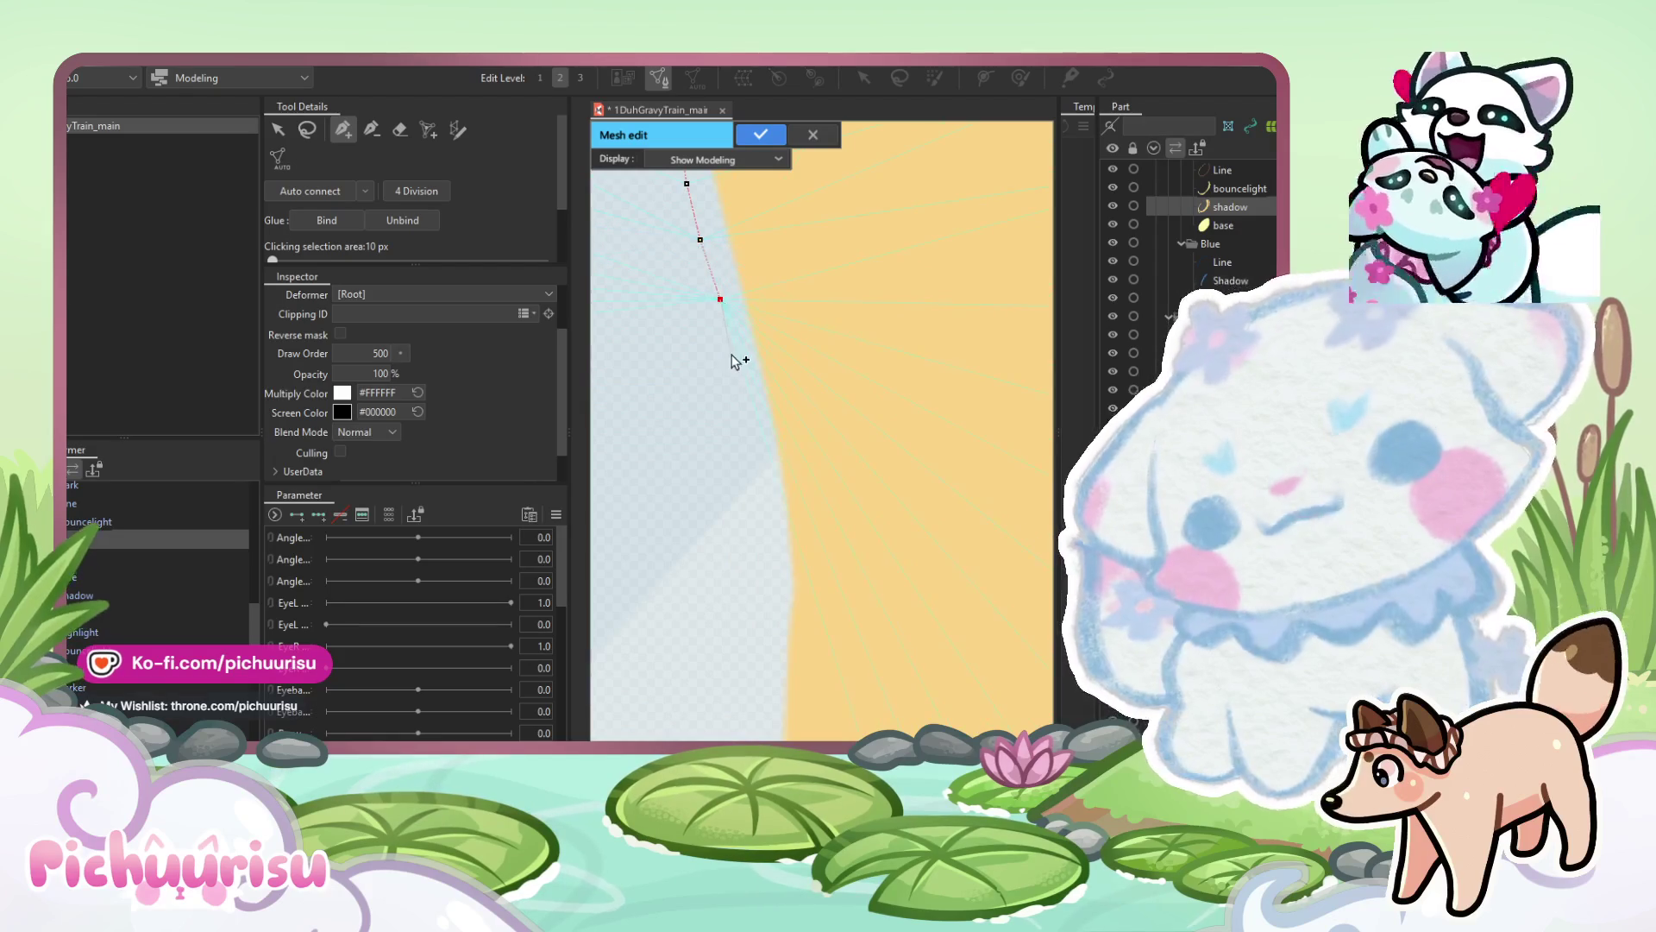
{"action": "left_click_drag", "start_coordinate": [747, 376], "coordinate": [775, 342]}
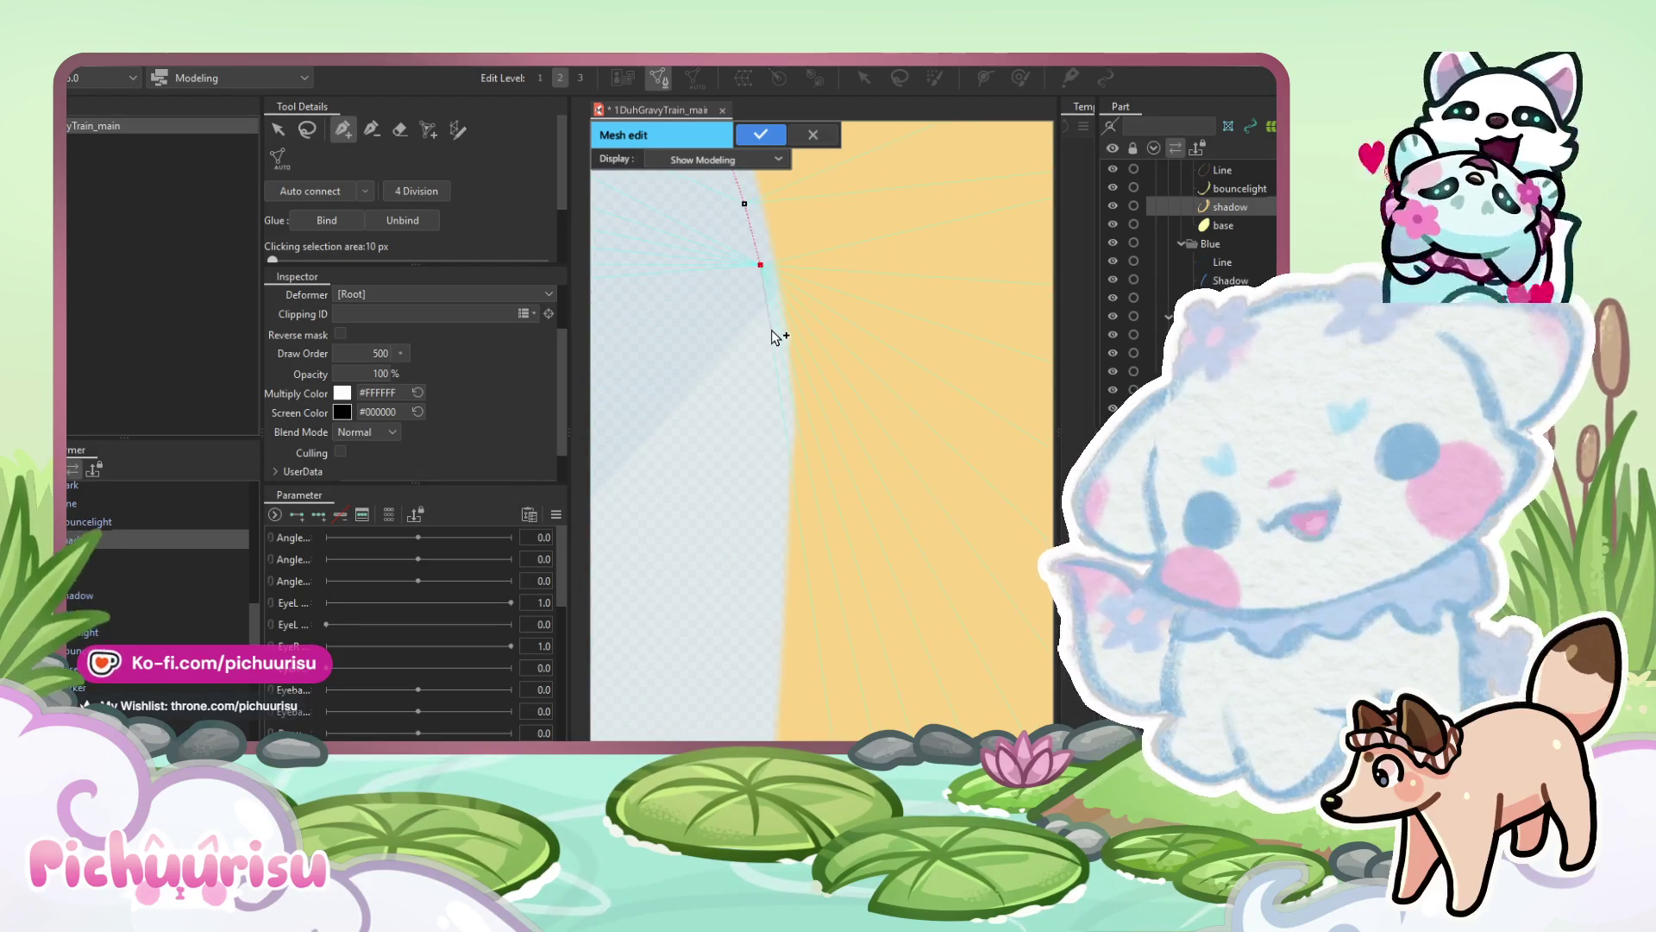
{"action": "left_click_drag", "start_coordinate": [761, 437], "coordinate": [789, 314]}
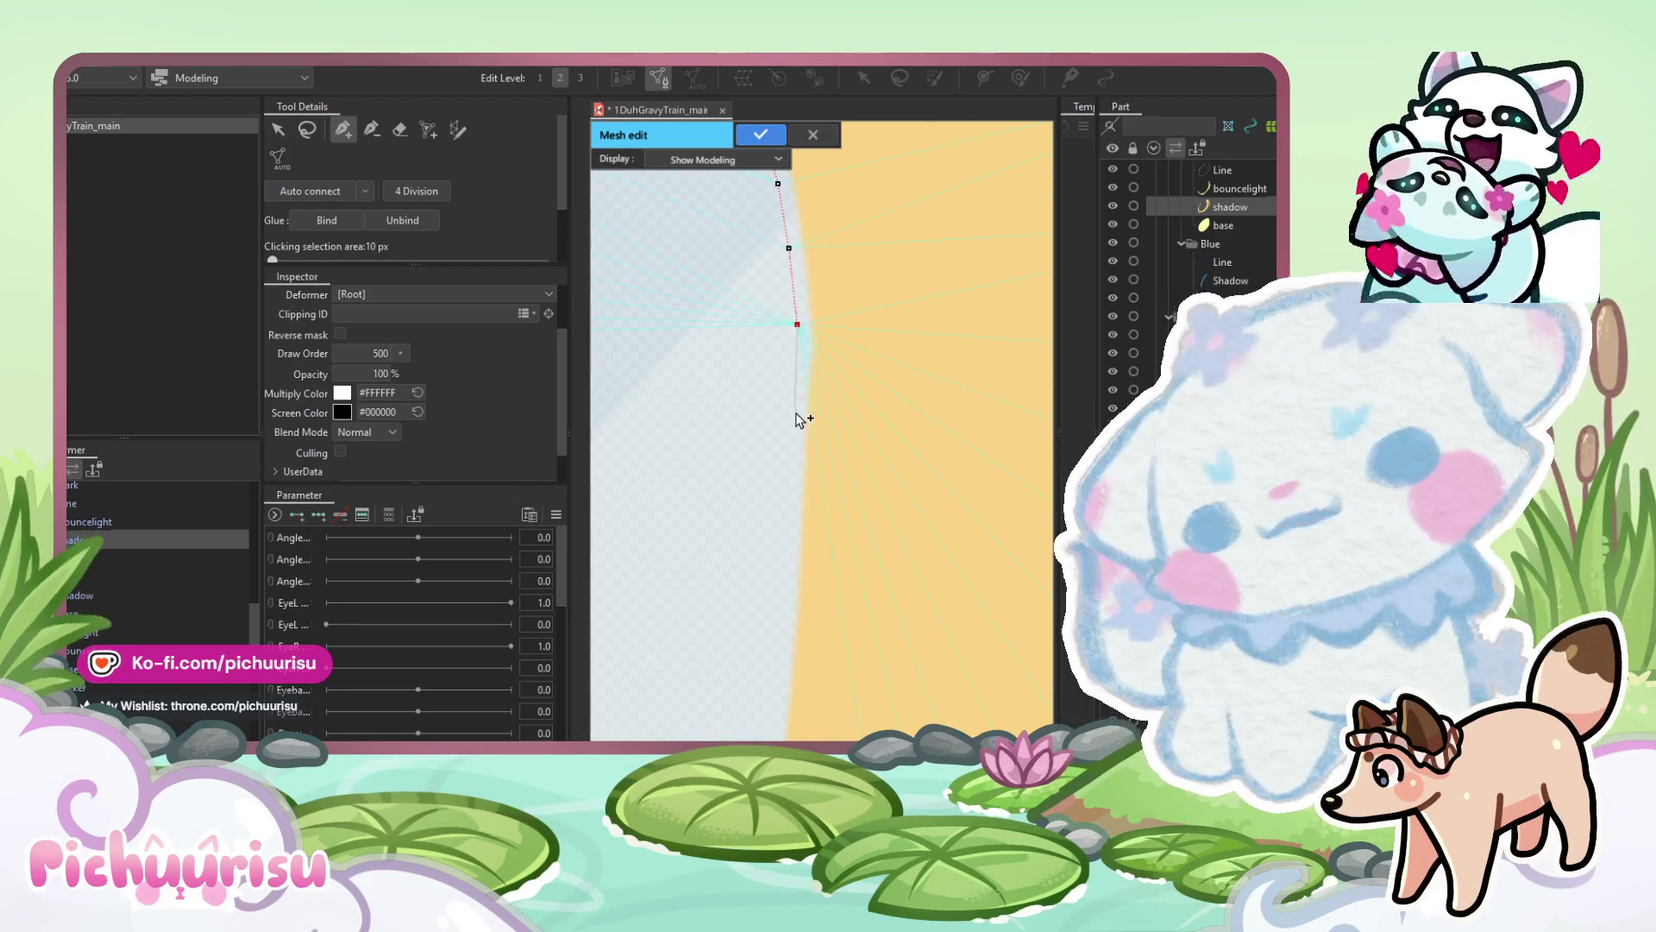
{"action": "mouse_move", "coordinate": [793, 410]}
{"action": "left_mouse_down"}
{"action": "mouse_move", "coordinate": [788, 335]}
{"action": "mouse_move", "coordinate": [816, 325]}
{"action": "mouse_move", "coordinate": [866, 231]}
{"action": "left_mouse_up"}
{"action": "mouse_move", "coordinate": [828, 440]}
{"action": "left_mouse_down"}
{"action": "mouse_move", "coordinate": [828, 367]}
{"action": "mouse_move", "coordinate": [846, 373]}
{"action": "mouse_move", "coordinate": [887, 305]}
{"action": "left_mouse_up"}
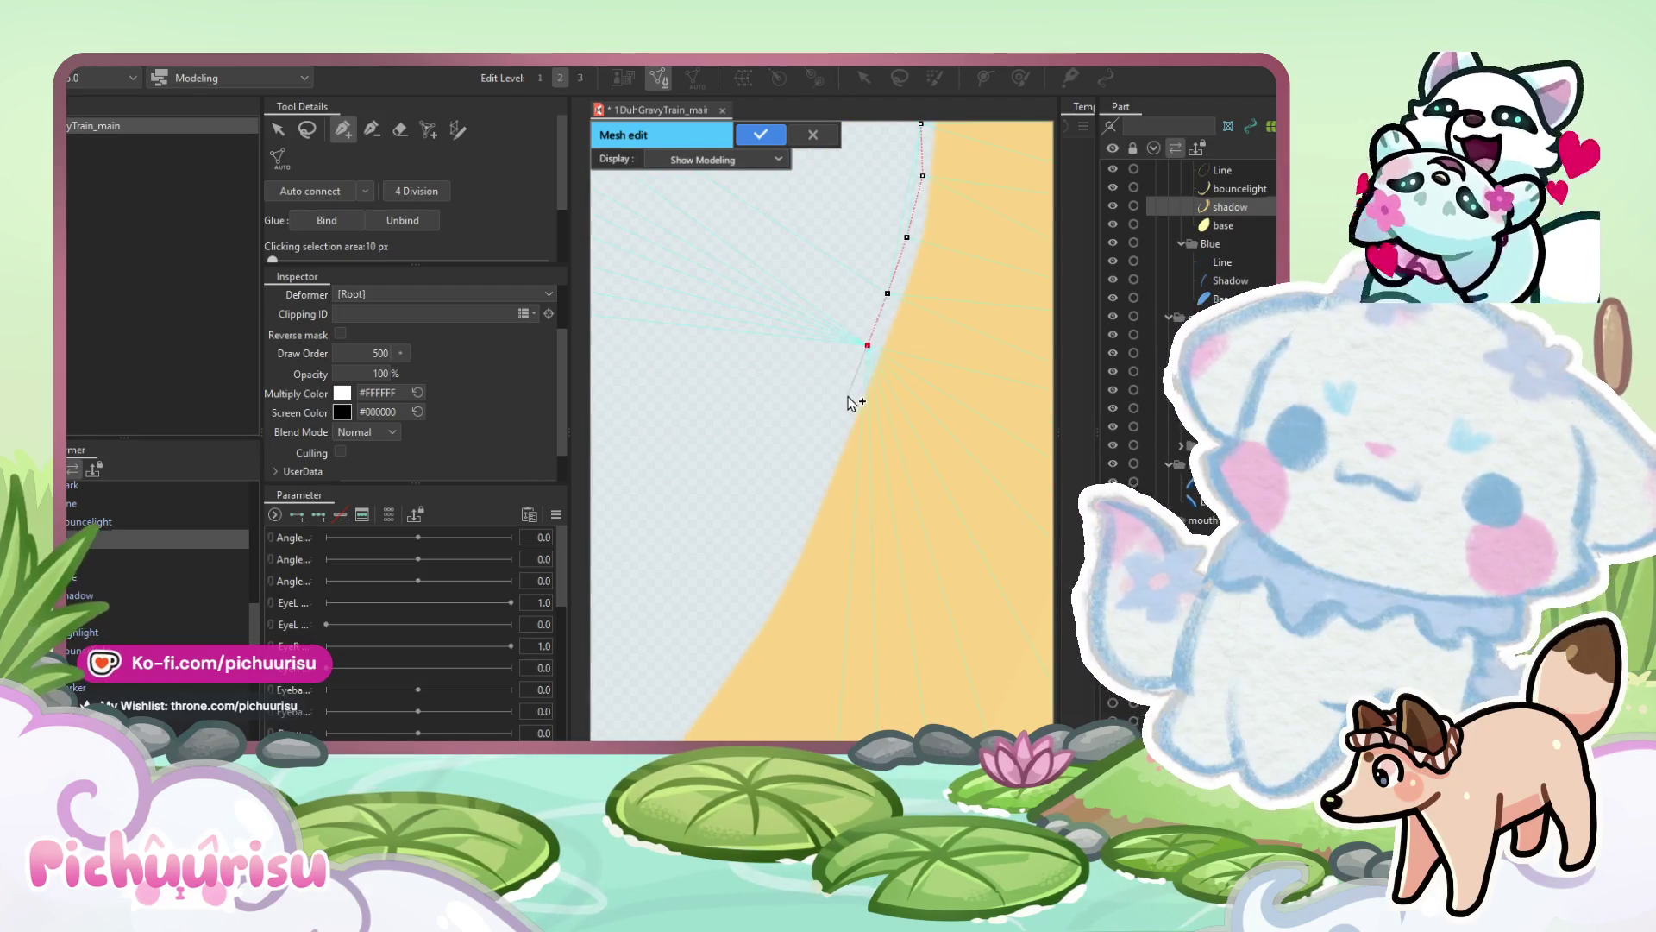
{"action": "left_click_drag", "start_coordinate": [829, 456], "coordinate": [880, 372]}
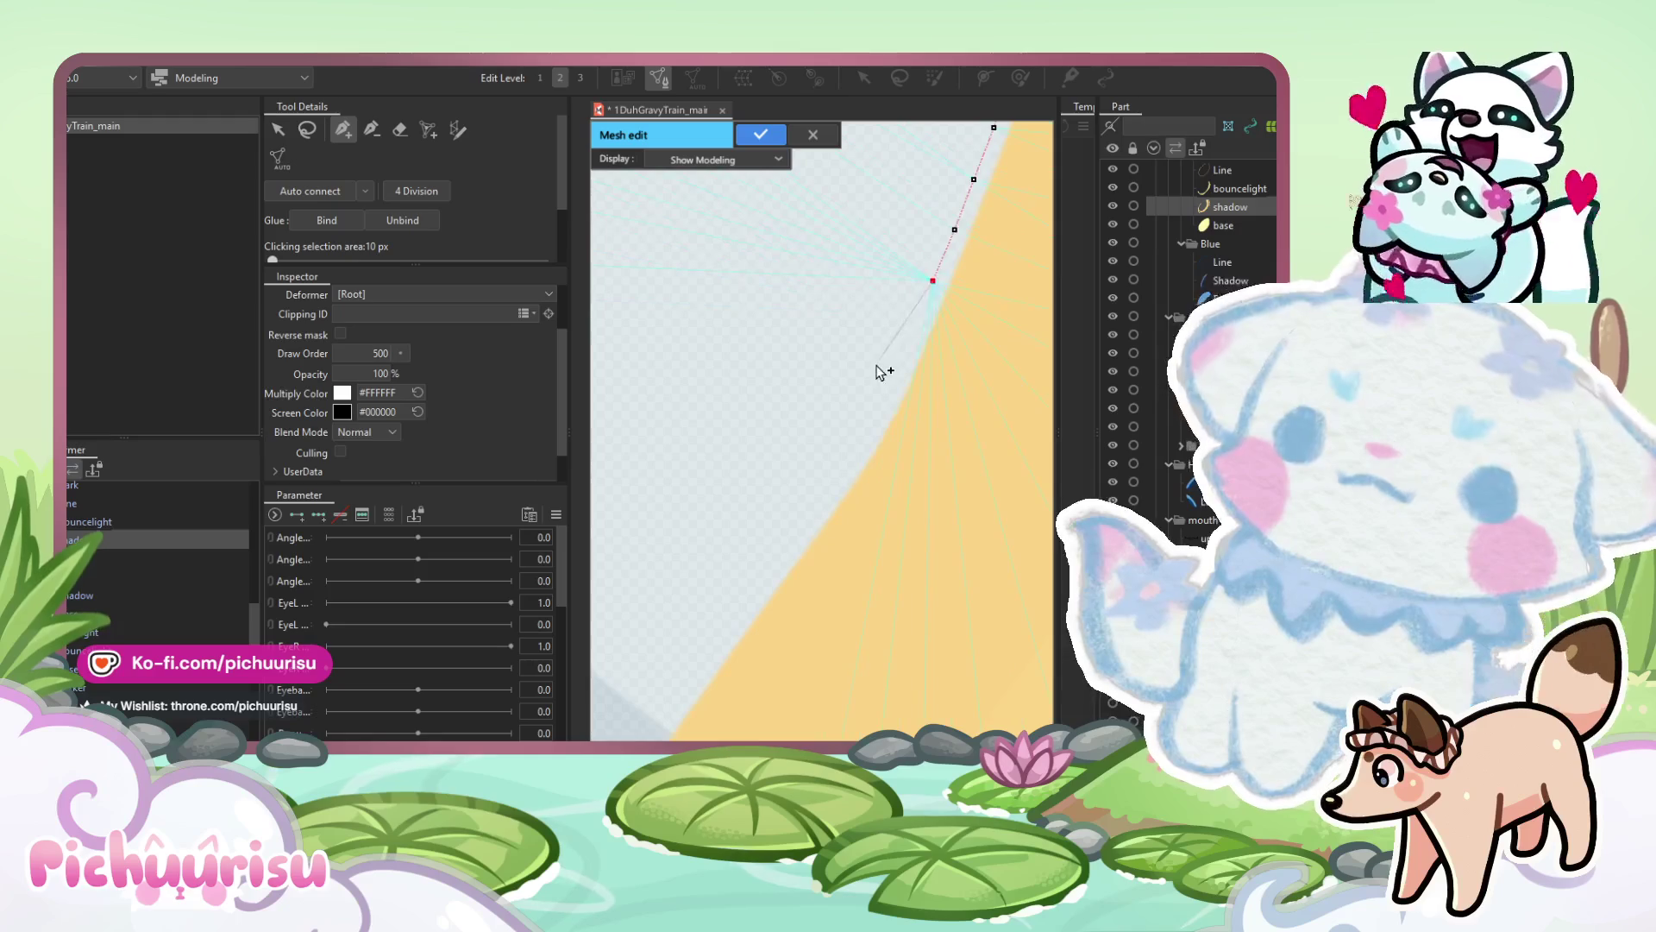
{"action": "mouse_move", "coordinate": [862, 443]}
{"action": "left_mouse_down"}
{"action": "mouse_move", "coordinate": [969, 258]}
{"action": "mouse_move", "coordinate": [937, 329]}
{"action": "left_mouse_up"}
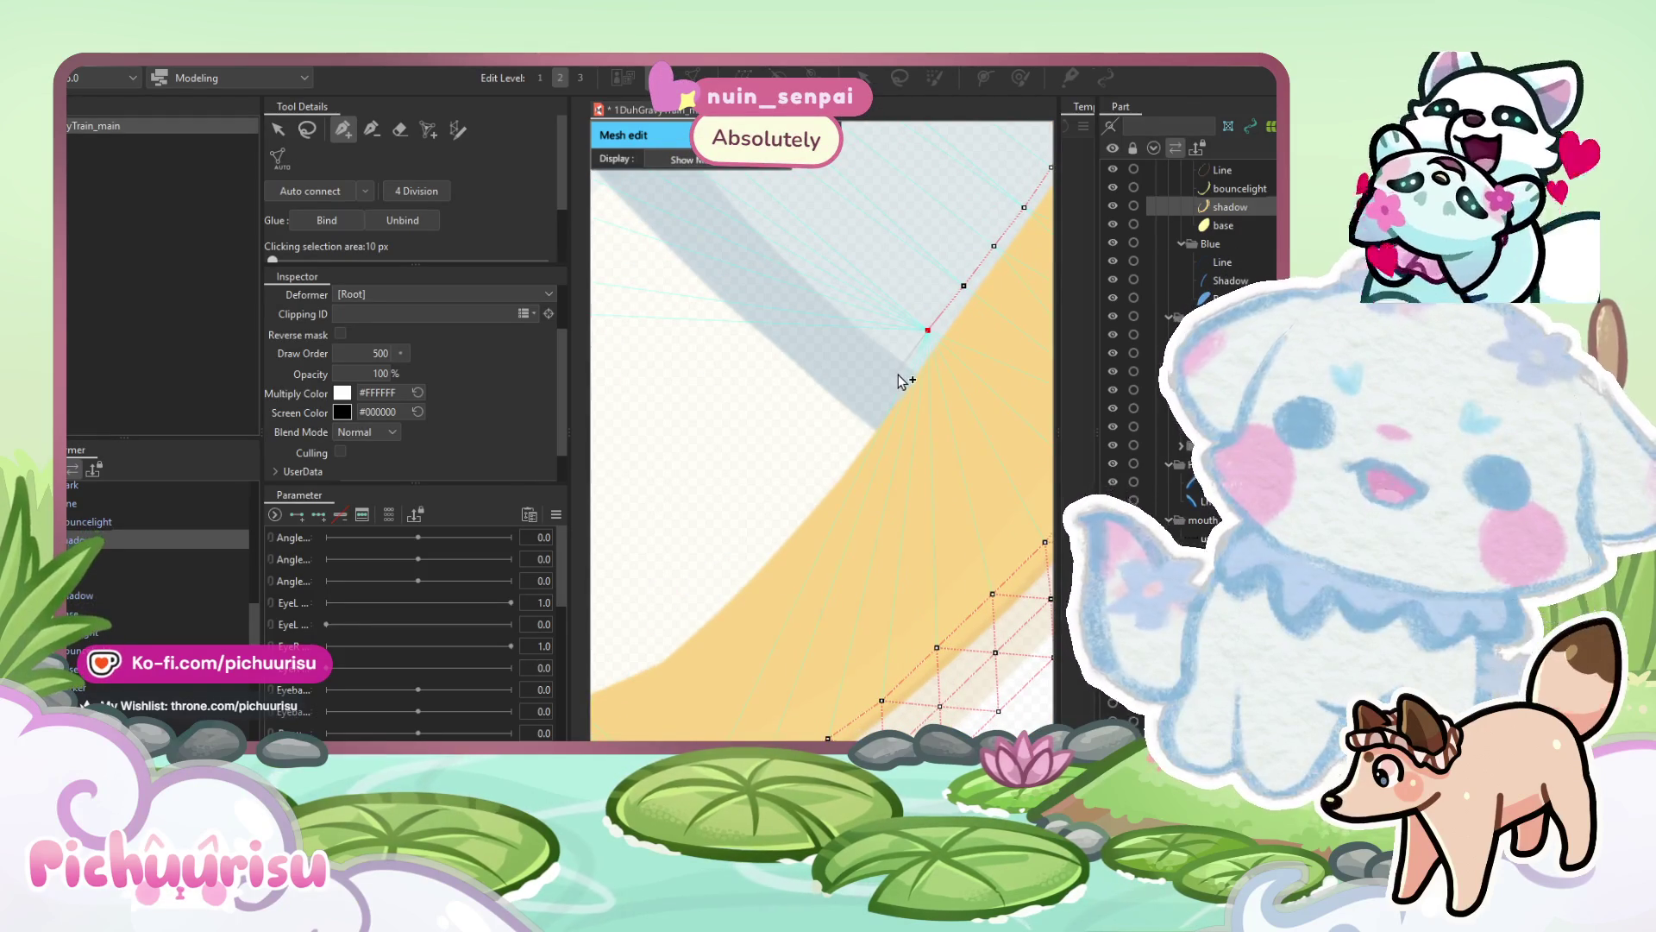
{"action": "left_click_drag", "start_coordinate": [848, 434], "coordinate": [935, 336]}
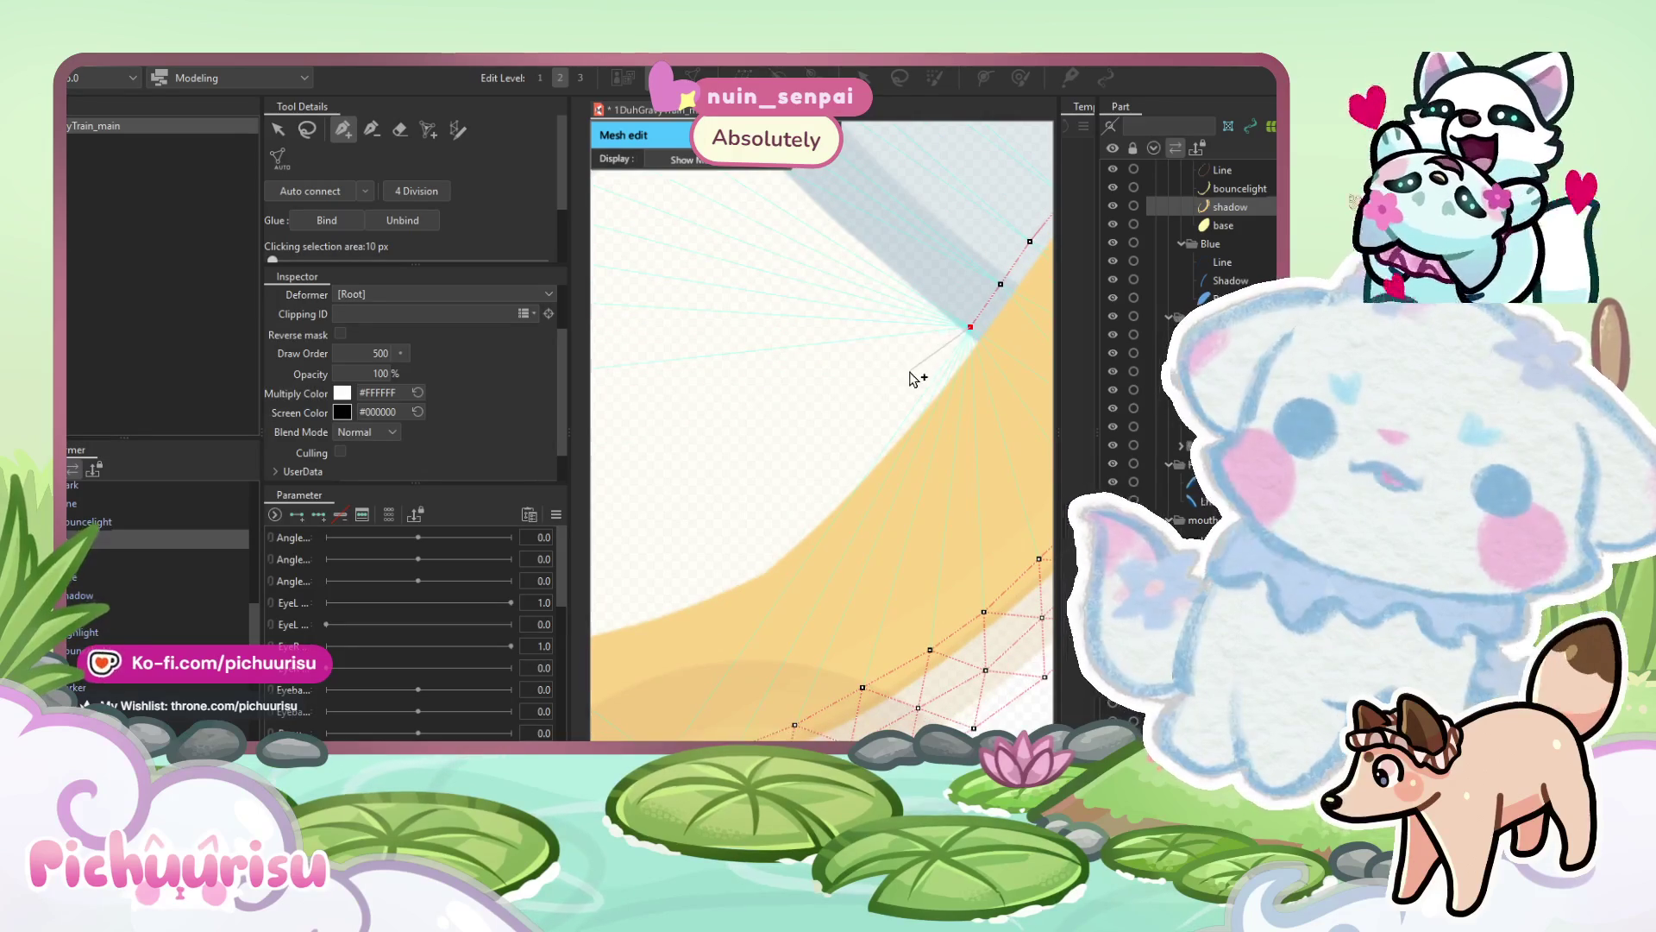
{"action": "mouse_move", "coordinate": [876, 432]}
{"action": "left_mouse_down"}
{"action": "mouse_move", "coordinate": [928, 384]}
{"action": "mouse_move", "coordinate": [936, 408]}
{"action": "left_mouse_up"}
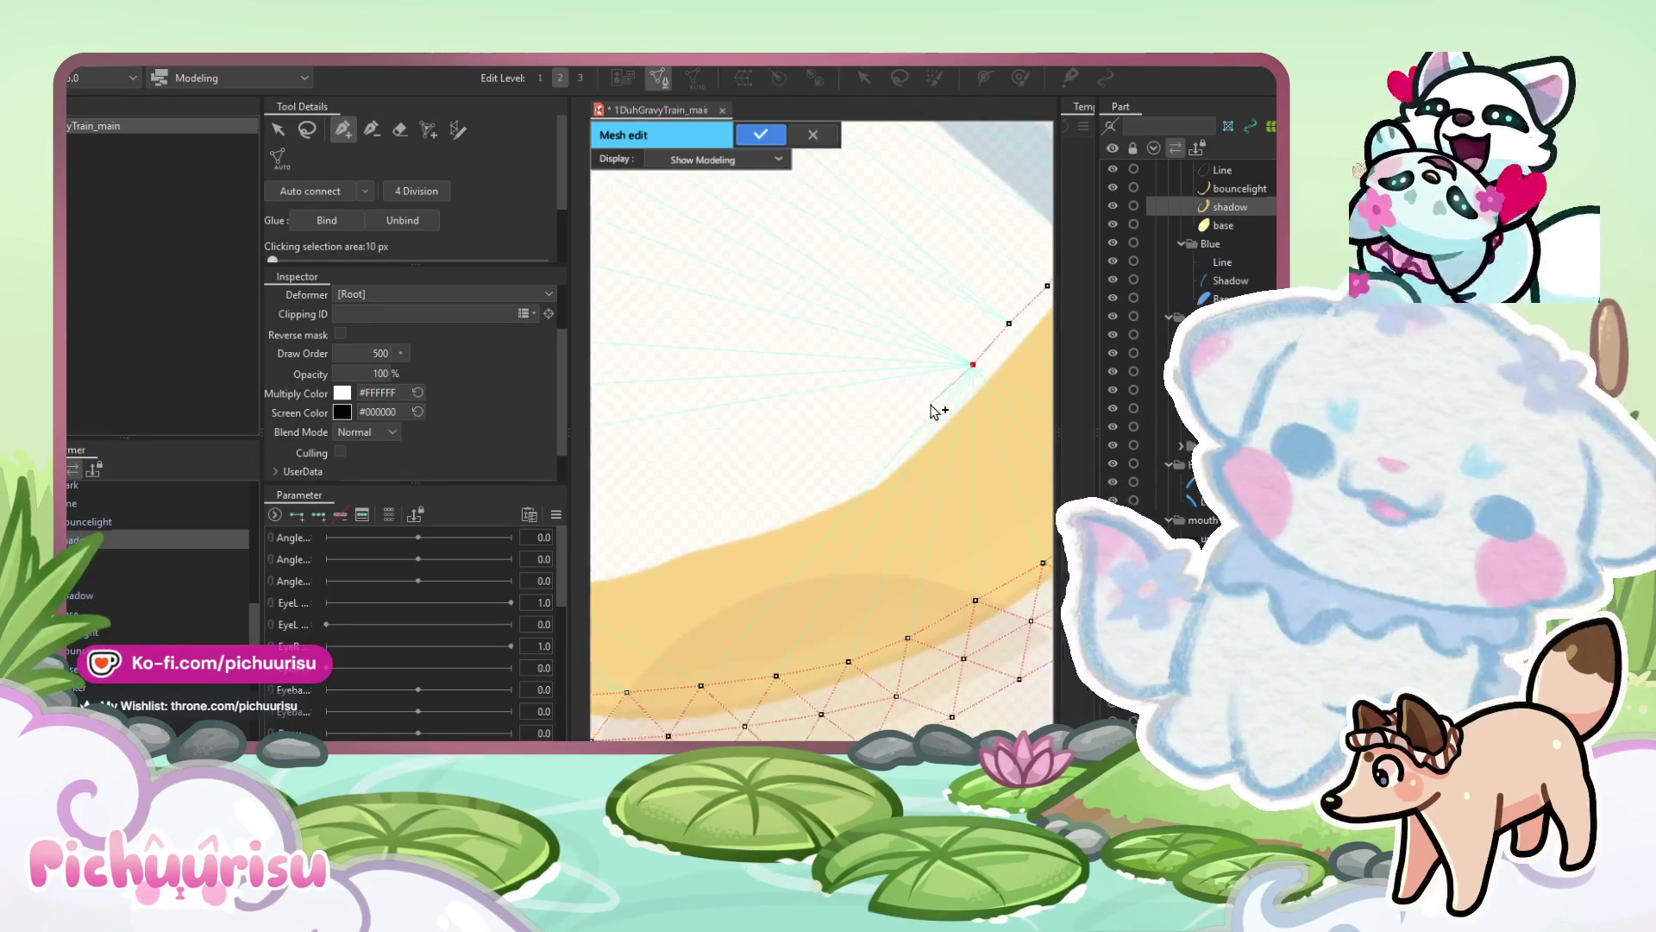
{"action": "left_click_drag", "start_coordinate": [865, 483], "coordinate": [895, 440]}
Add vertices along the ring's outer curve and along its inner curve.
{"action": "left_click", "coordinate": [862, 464]}
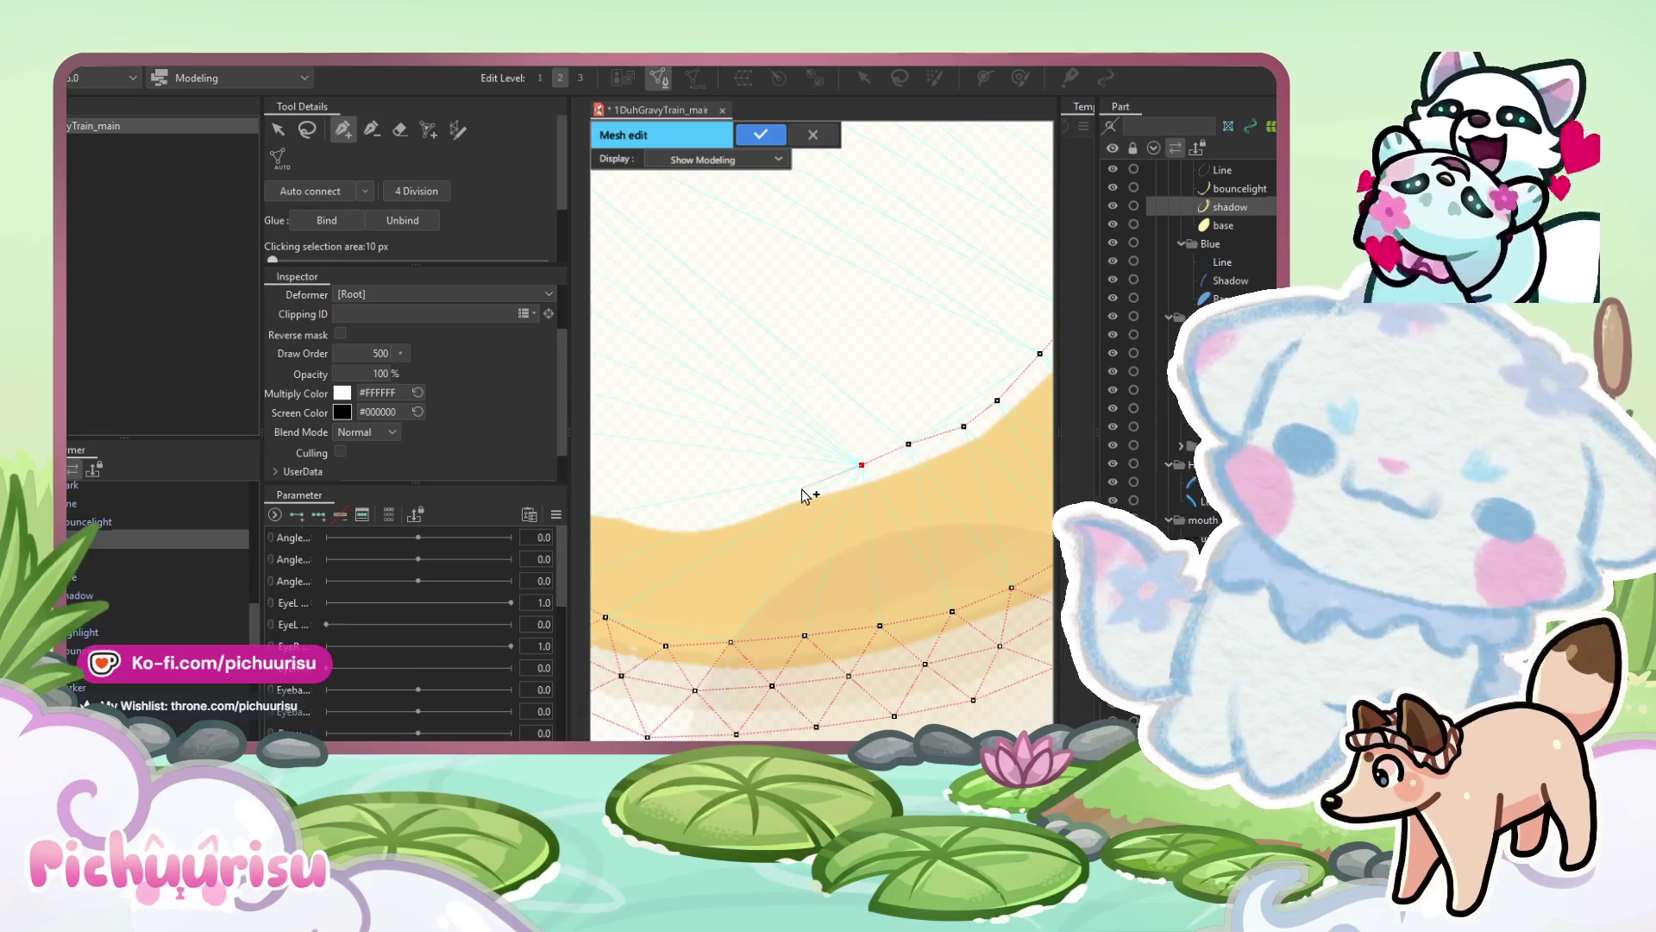
{"action": "left_click_drag", "start_coordinate": [798, 488], "coordinate": [891, 462]}
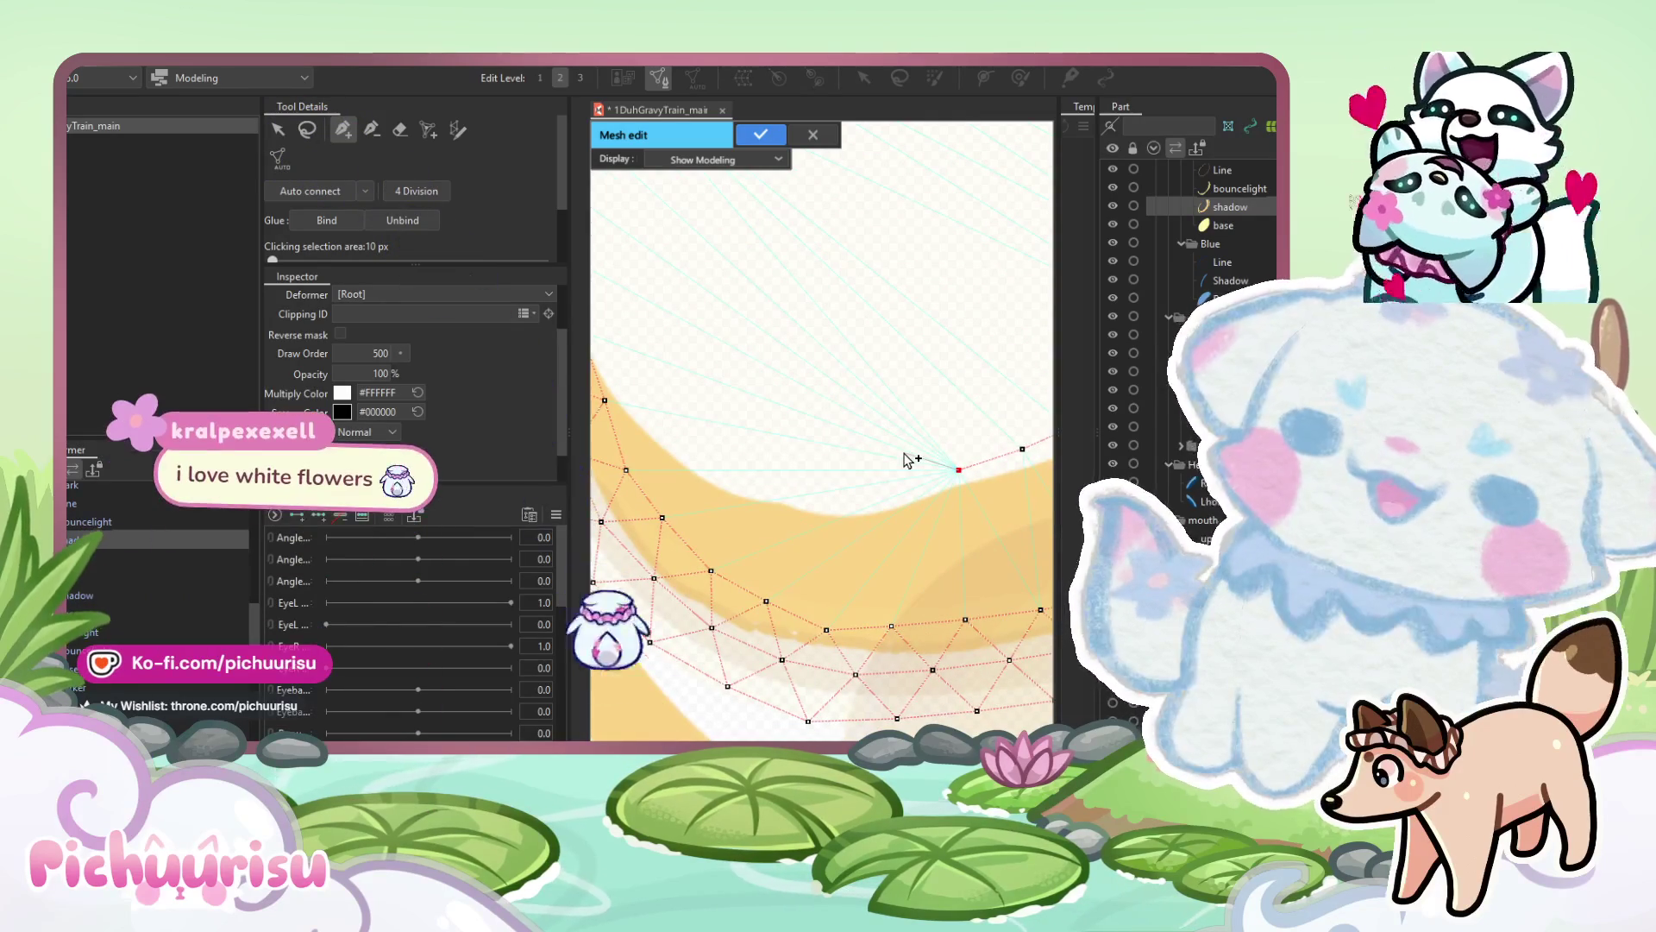
{"action": "left_click", "coordinate": [911, 483]}
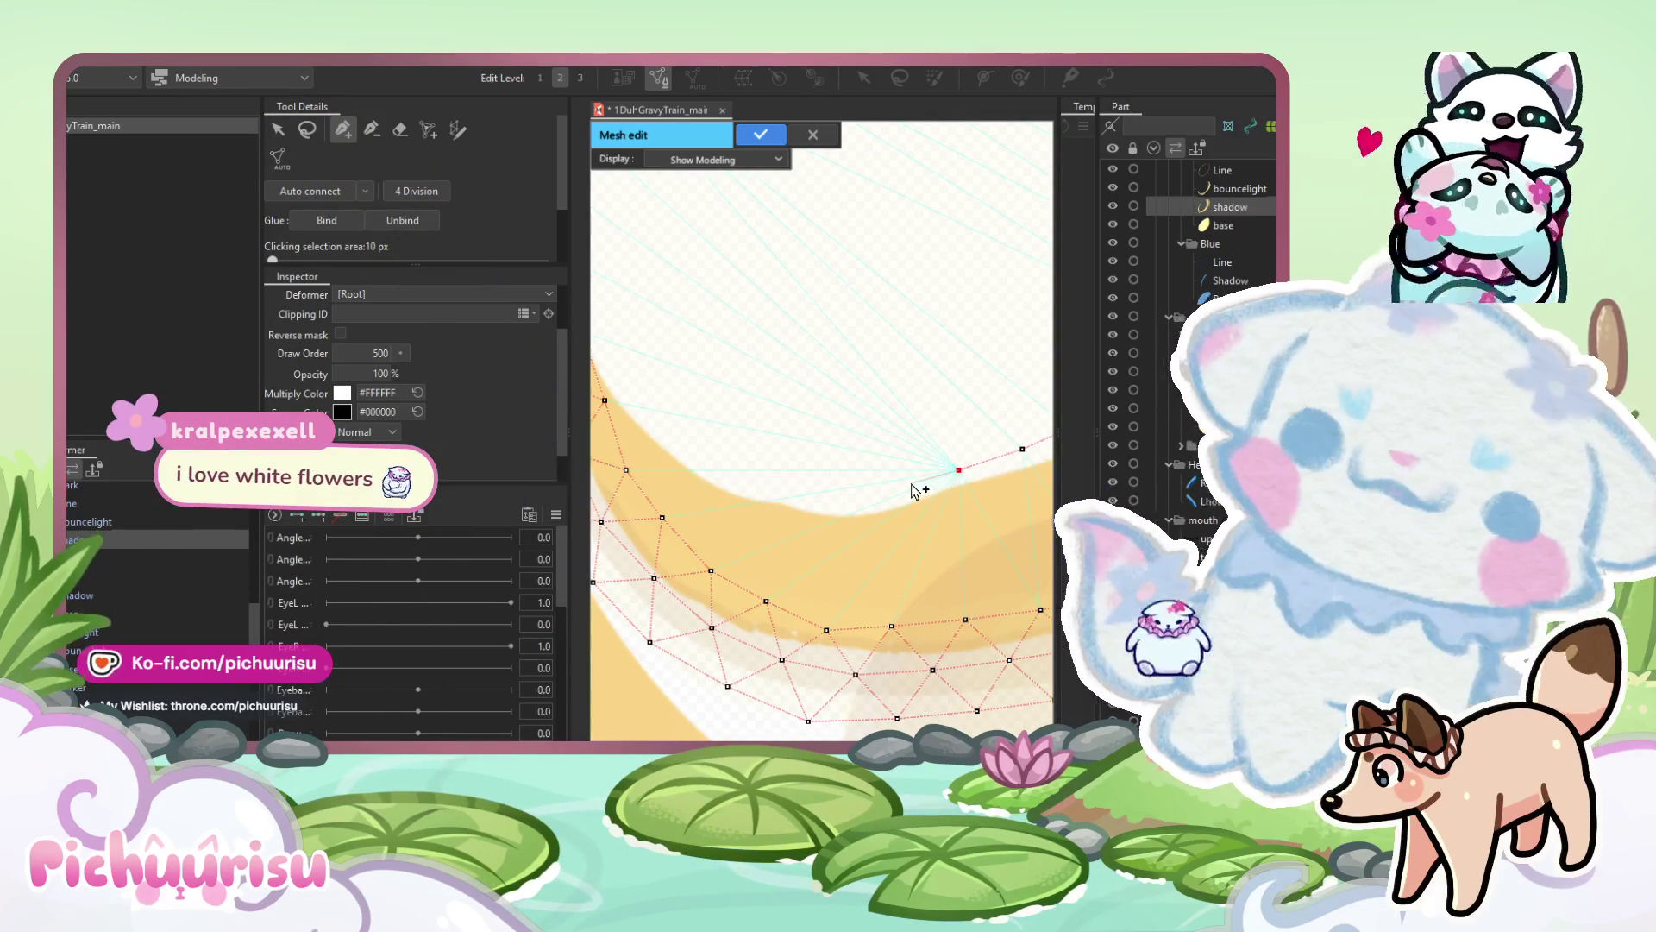
{"action": "left_click_drag", "start_coordinate": [750, 480], "coordinate": [775, 454]}
{"action": "left_click", "coordinate": [748, 466]}
{"action": "left_click", "coordinate": [718, 429]}
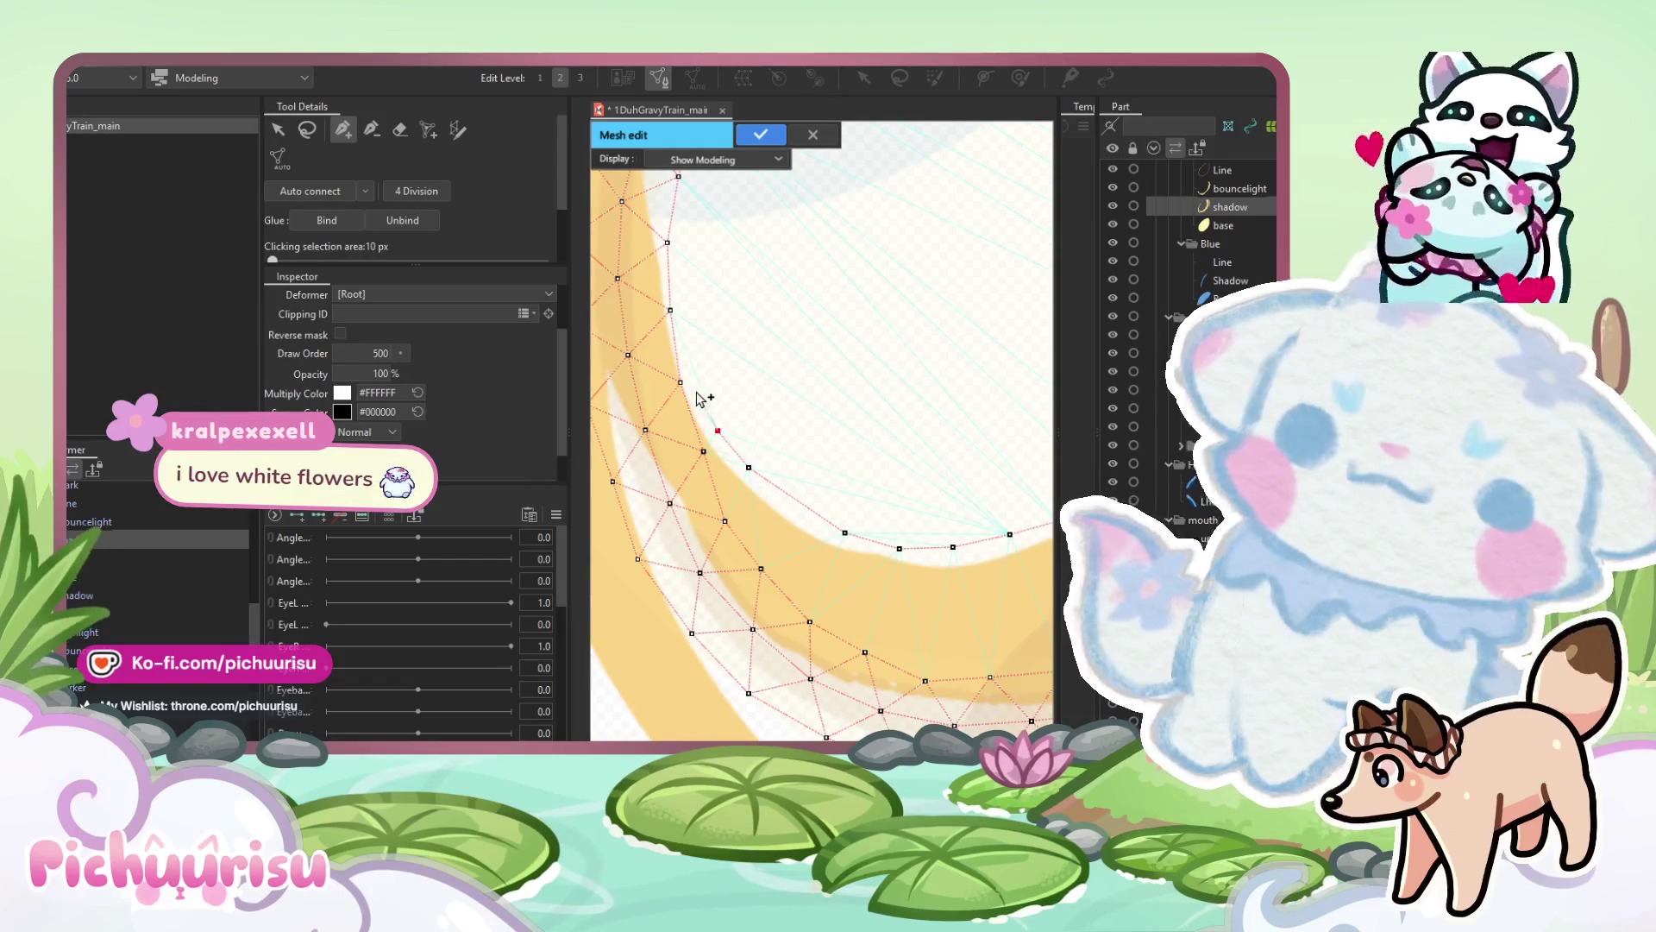
{"action": "left_click", "coordinate": [681, 382]}
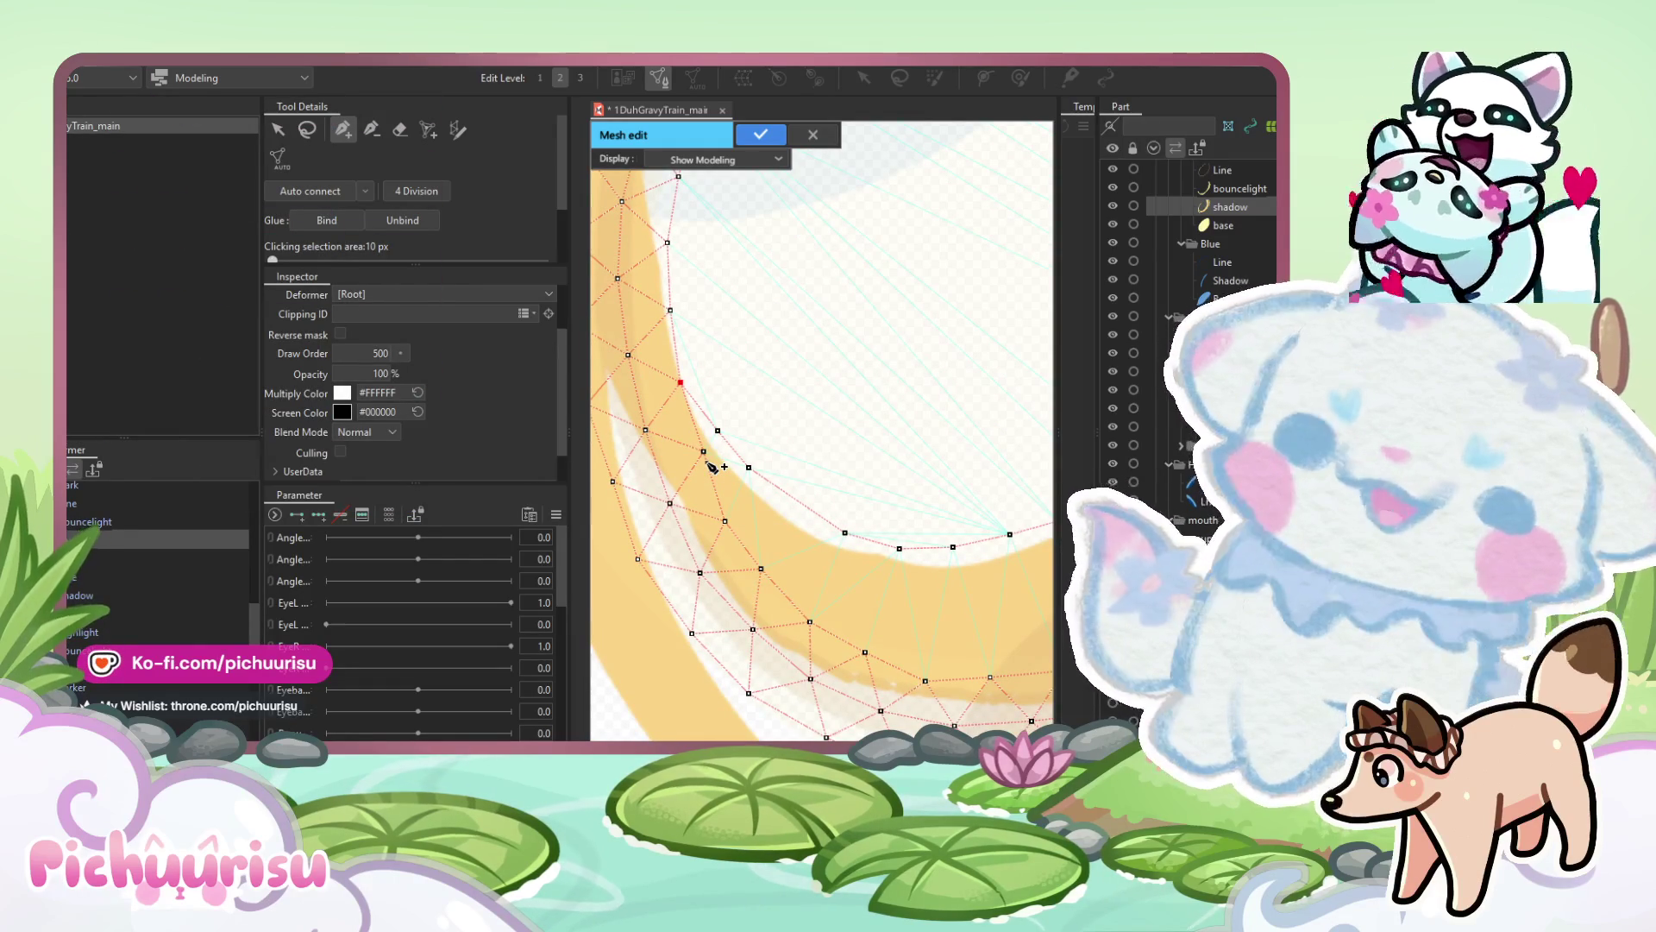
{"action": "left_click", "coordinate": [706, 461]}
{"action": "left_click", "coordinate": [743, 506]}
{"action": "left_click", "coordinate": [795, 546]}
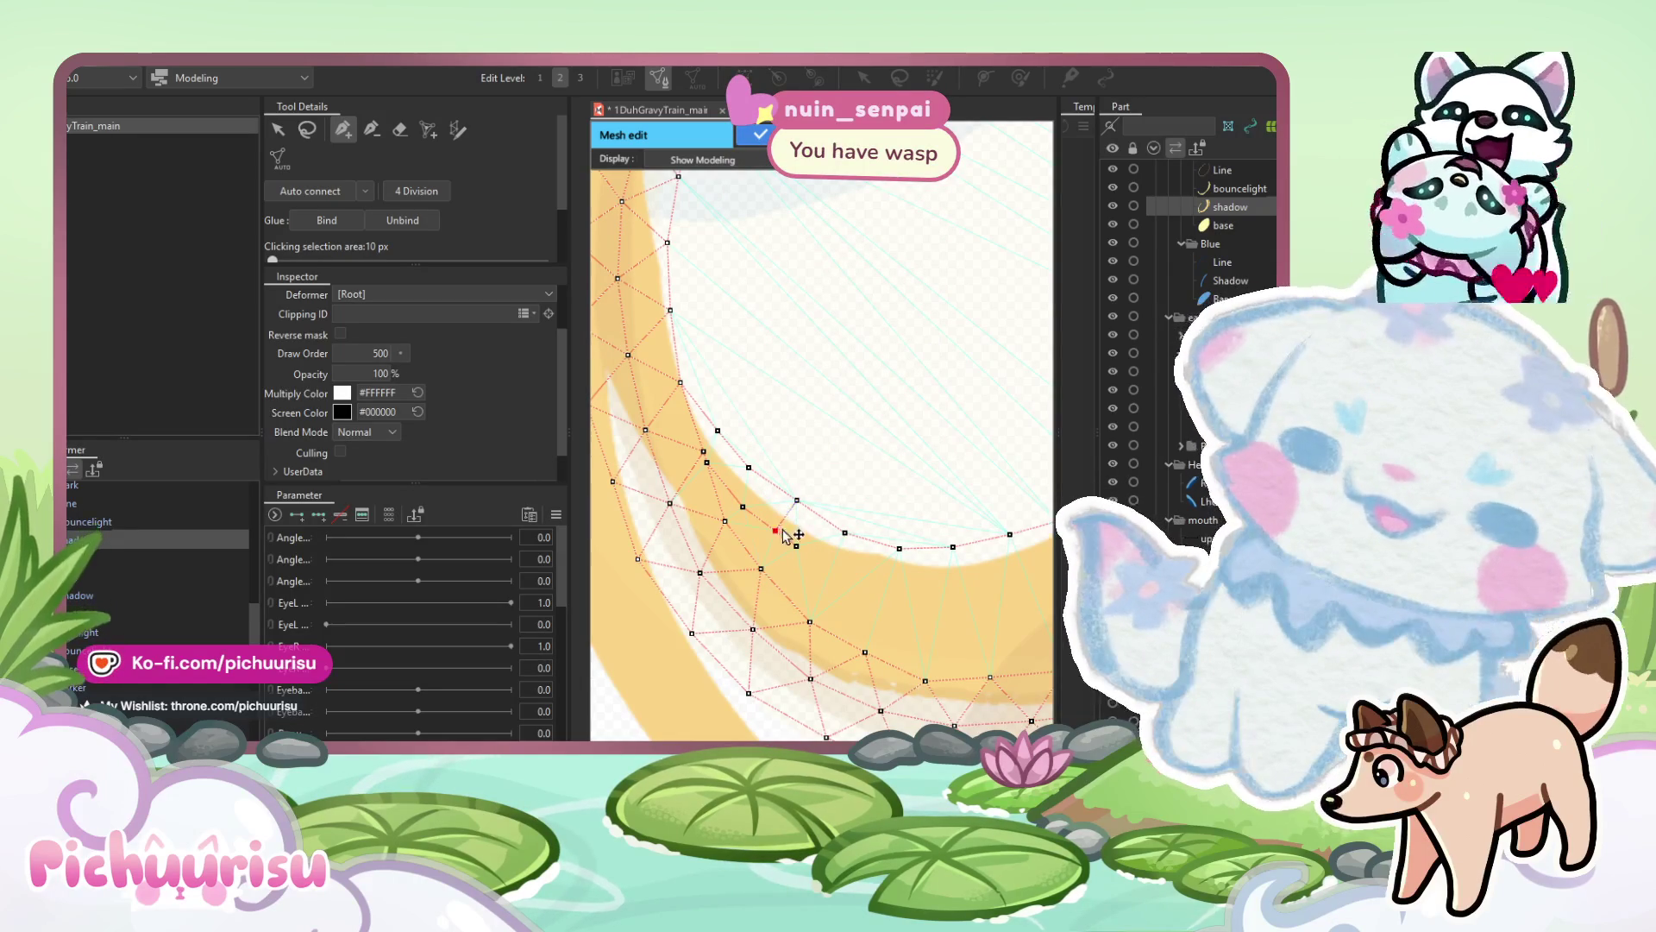
Continue the vertex chain along the ring's bottom edge onto the crescent's edge.
{"action": "left_click_drag", "start_coordinate": [845, 576], "coordinate": [745, 563]}
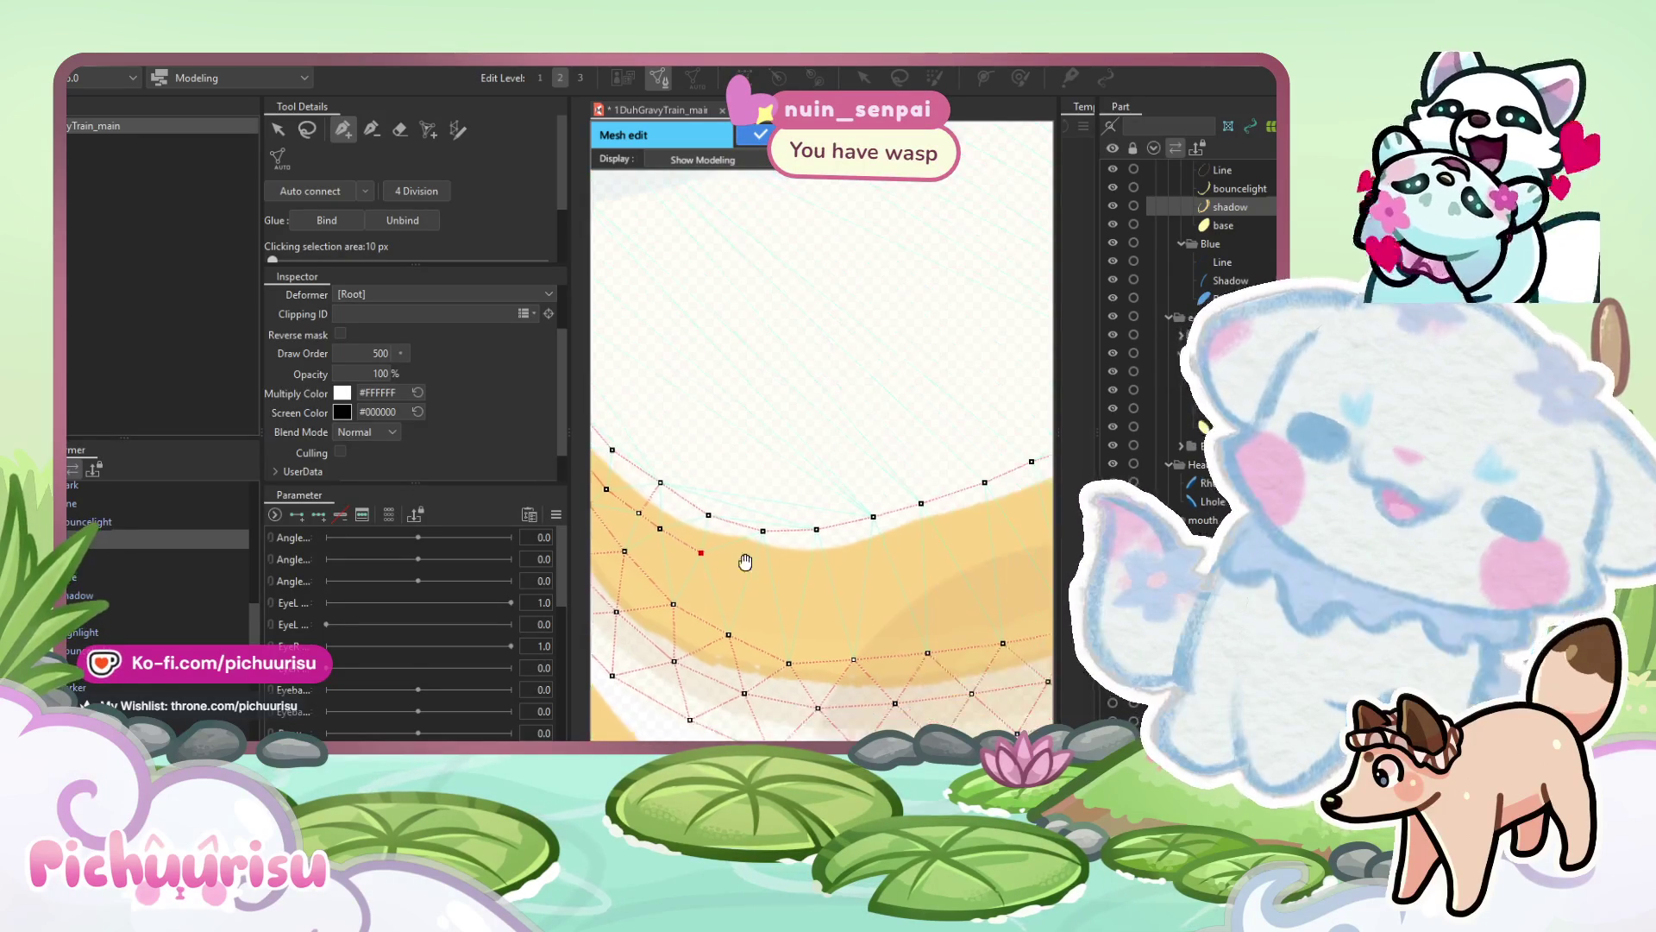
{"action": "left_click", "coordinate": [762, 563]}
{"action": "left_click", "coordinate": [820, 565]}
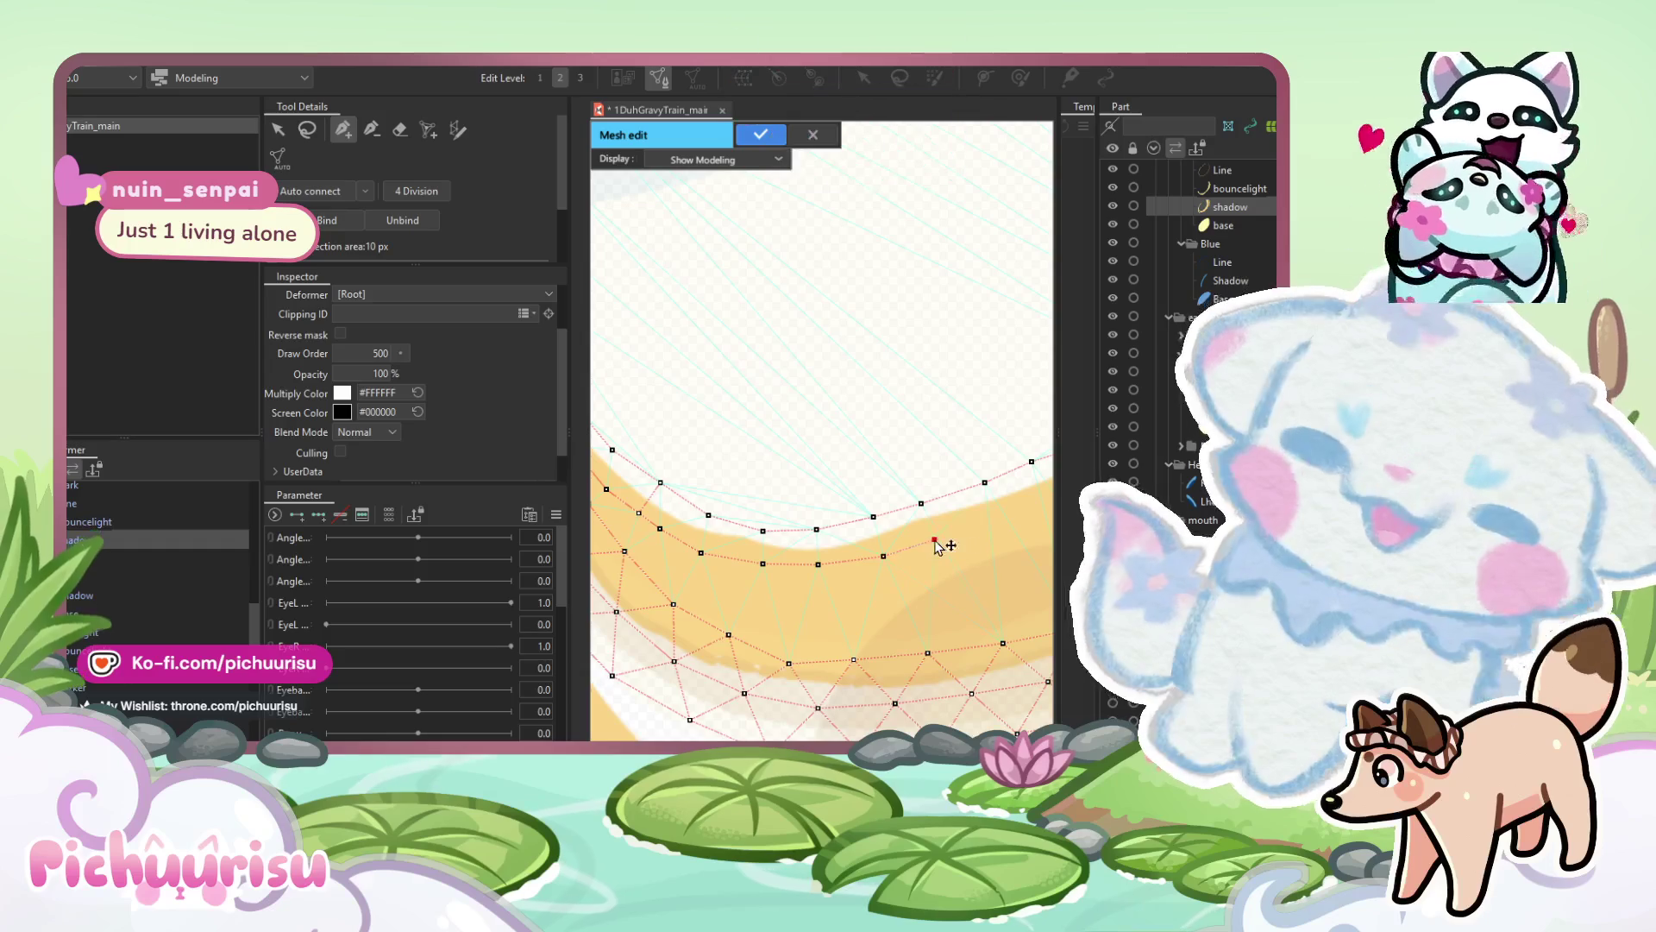
{"action": "left_click_drag", "start_coordinate": [923, 547], "coordinate": [748, 552]}
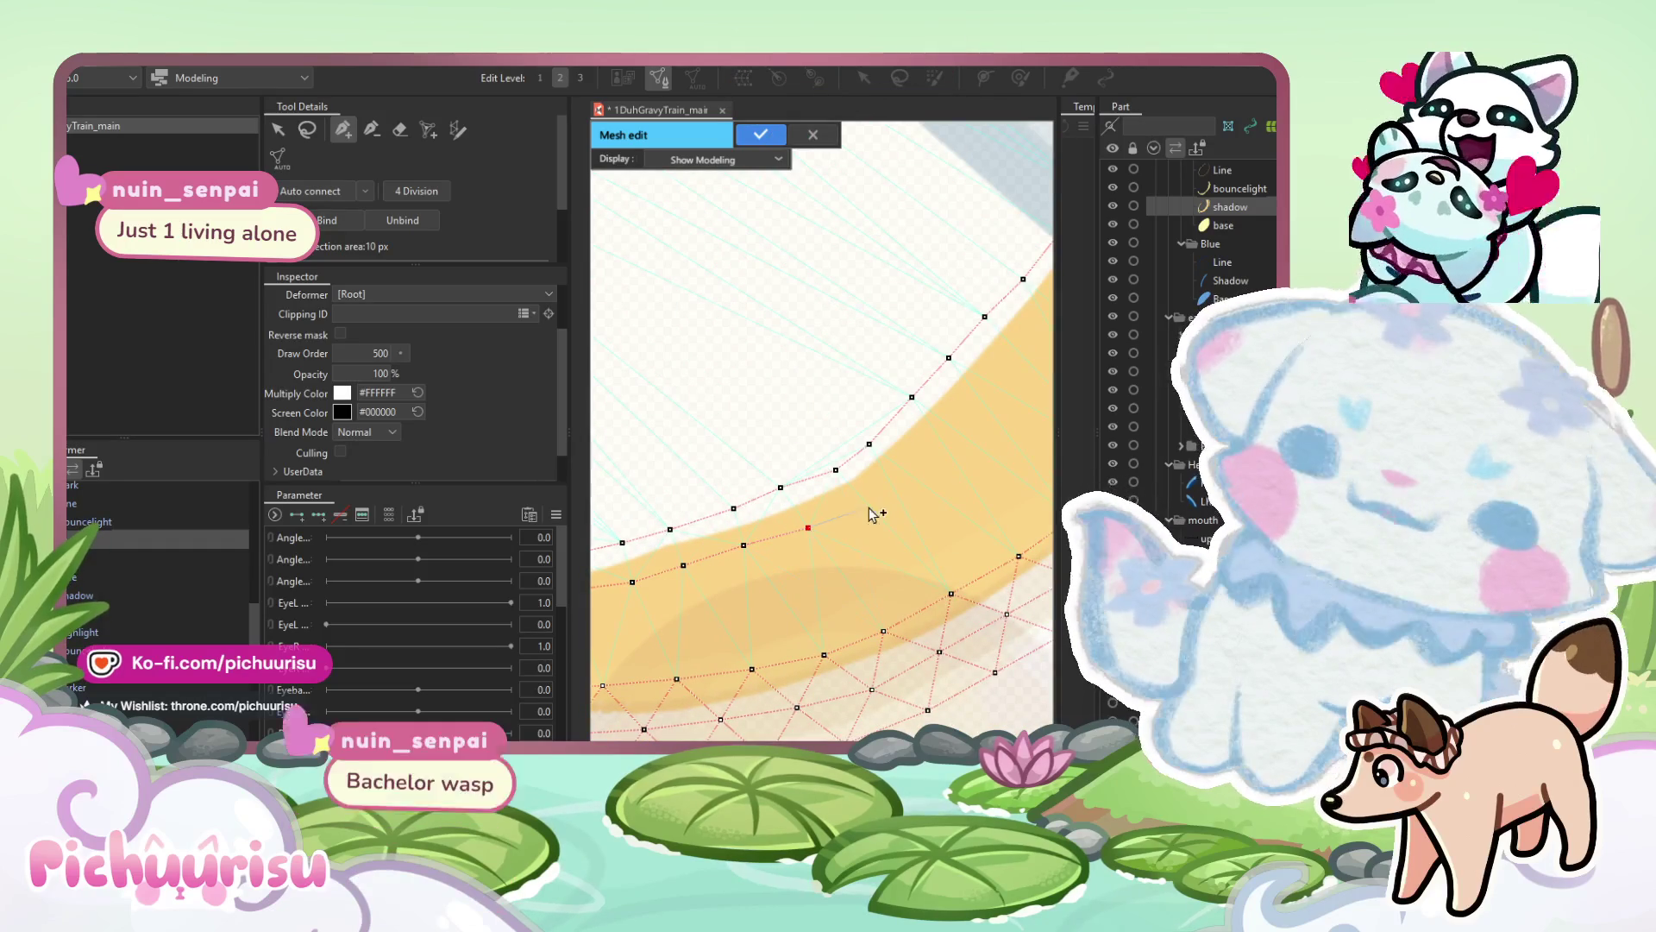
{"action": "left_click_drag", "start_coordinate": [898, 494], "coordinate": [758, 547]}
{"action": "left_click", "coordinate": [816, 486]}
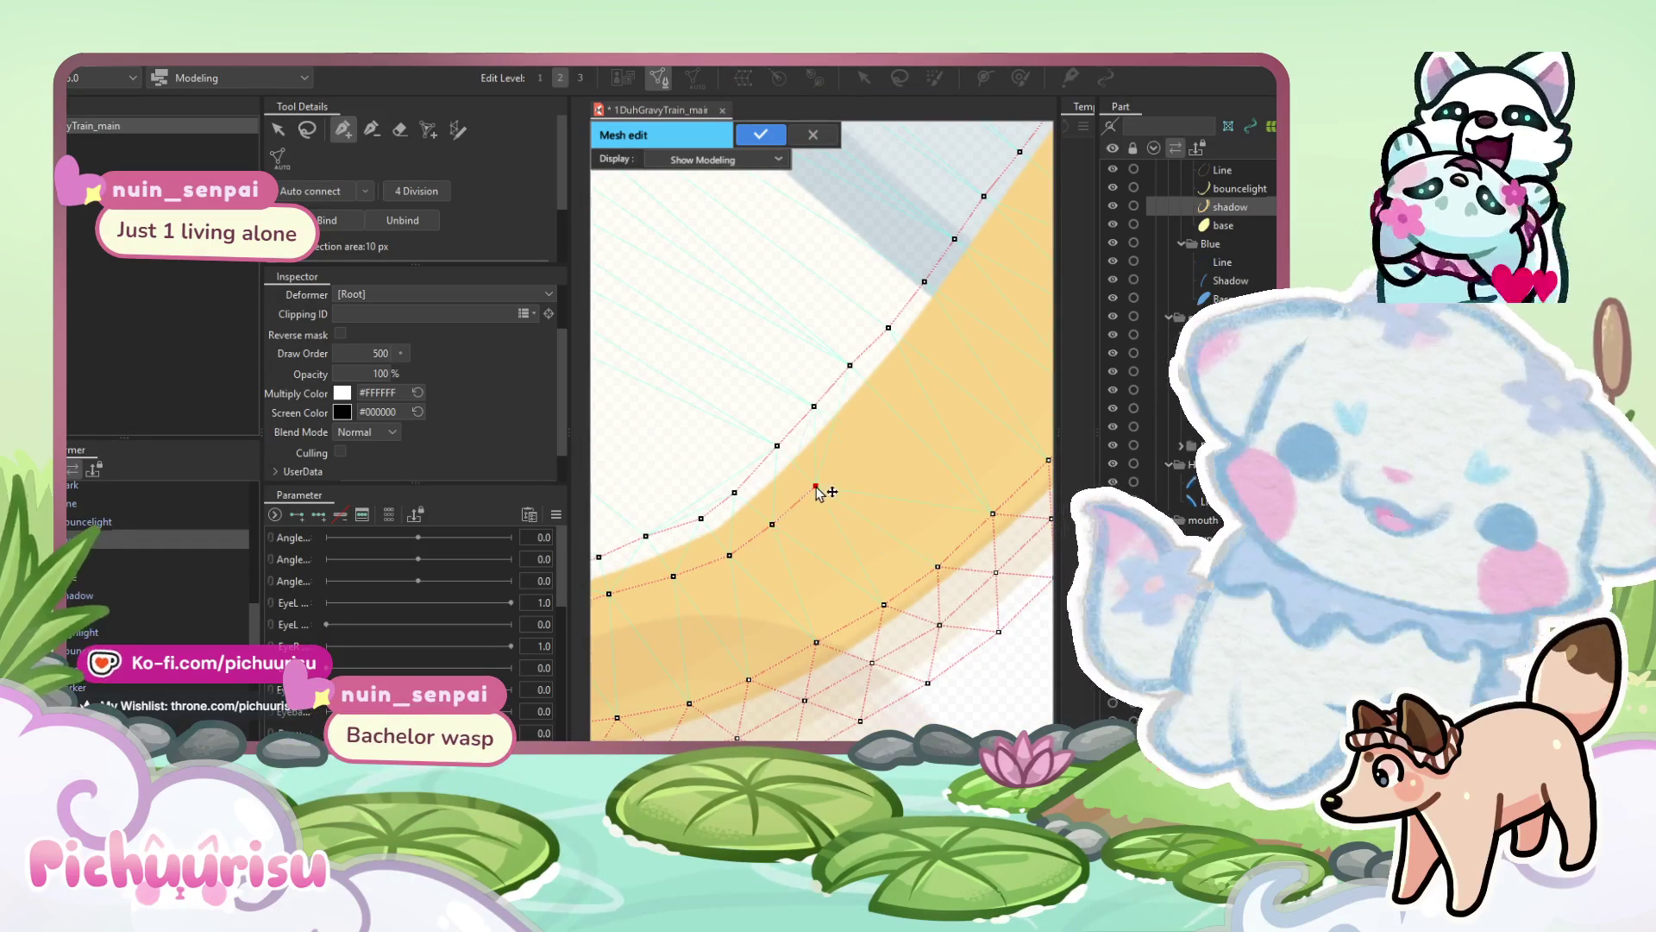
{"action": "left_click_drag", "start_coordinate": [858, 447], "coordinate": [760, 535]}
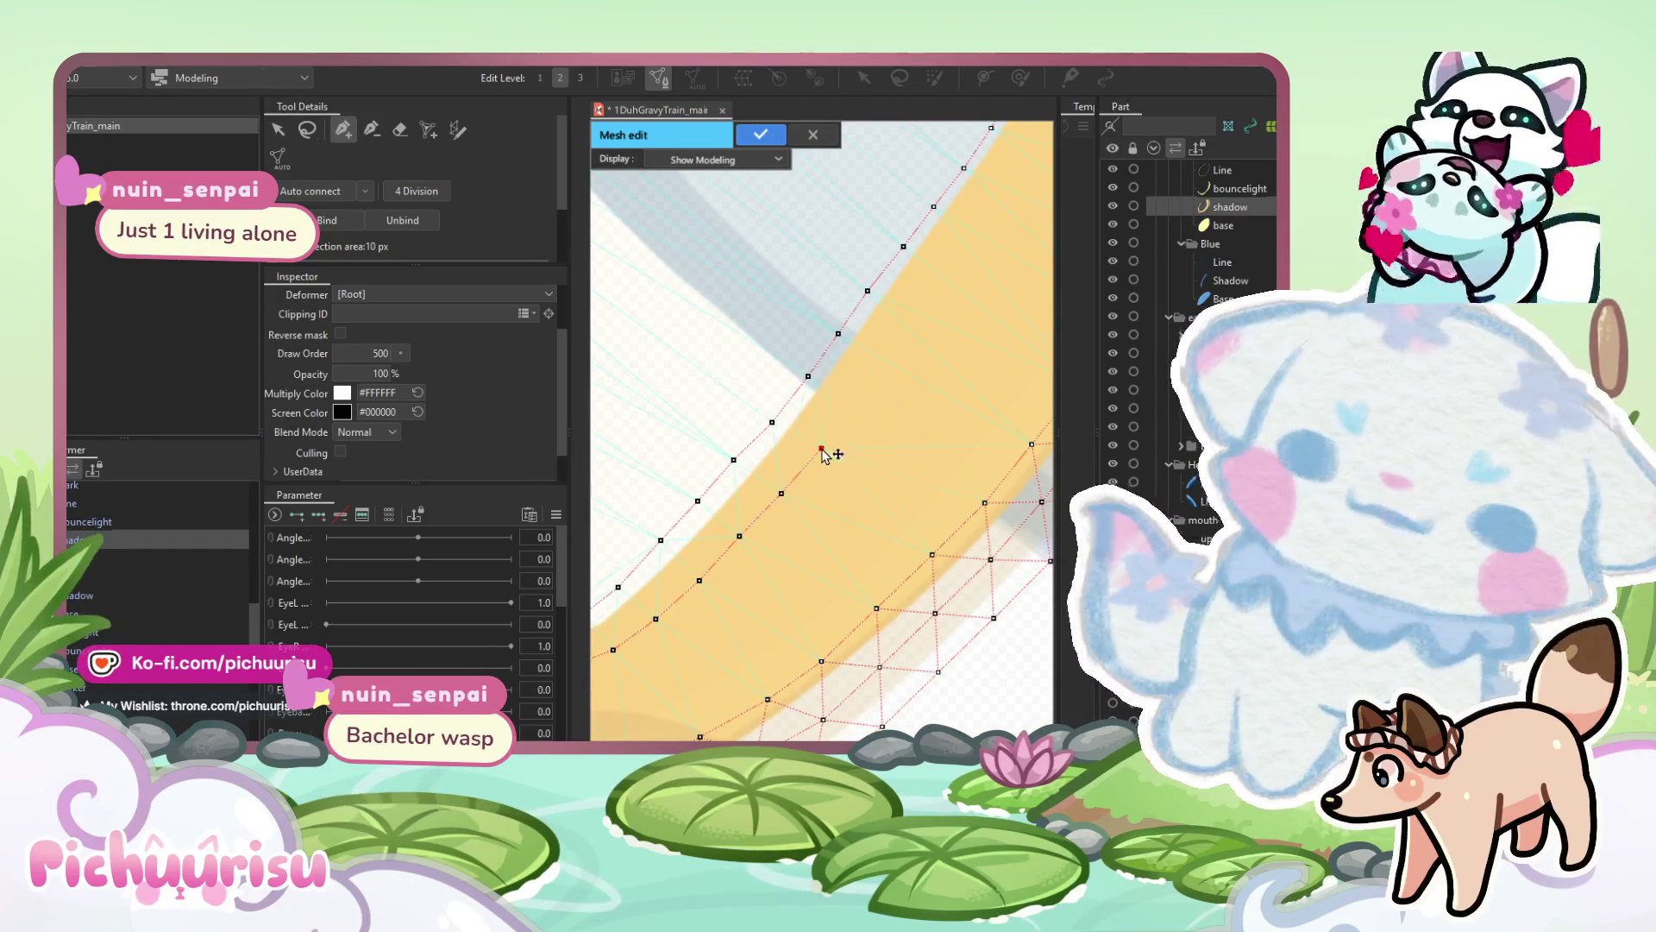
{"action": "mouse_move", "coordinate": [861, 414]}
{"action": "left_mouse_down"}
{"action": "mouse_move", "coordinate": [759, 509]}
{"action": "mouse_move", "coordinate": [746, 484]}
{"action": "left_mouse_up"}
{"action": "left_click", "coordinate": [723, 524]}
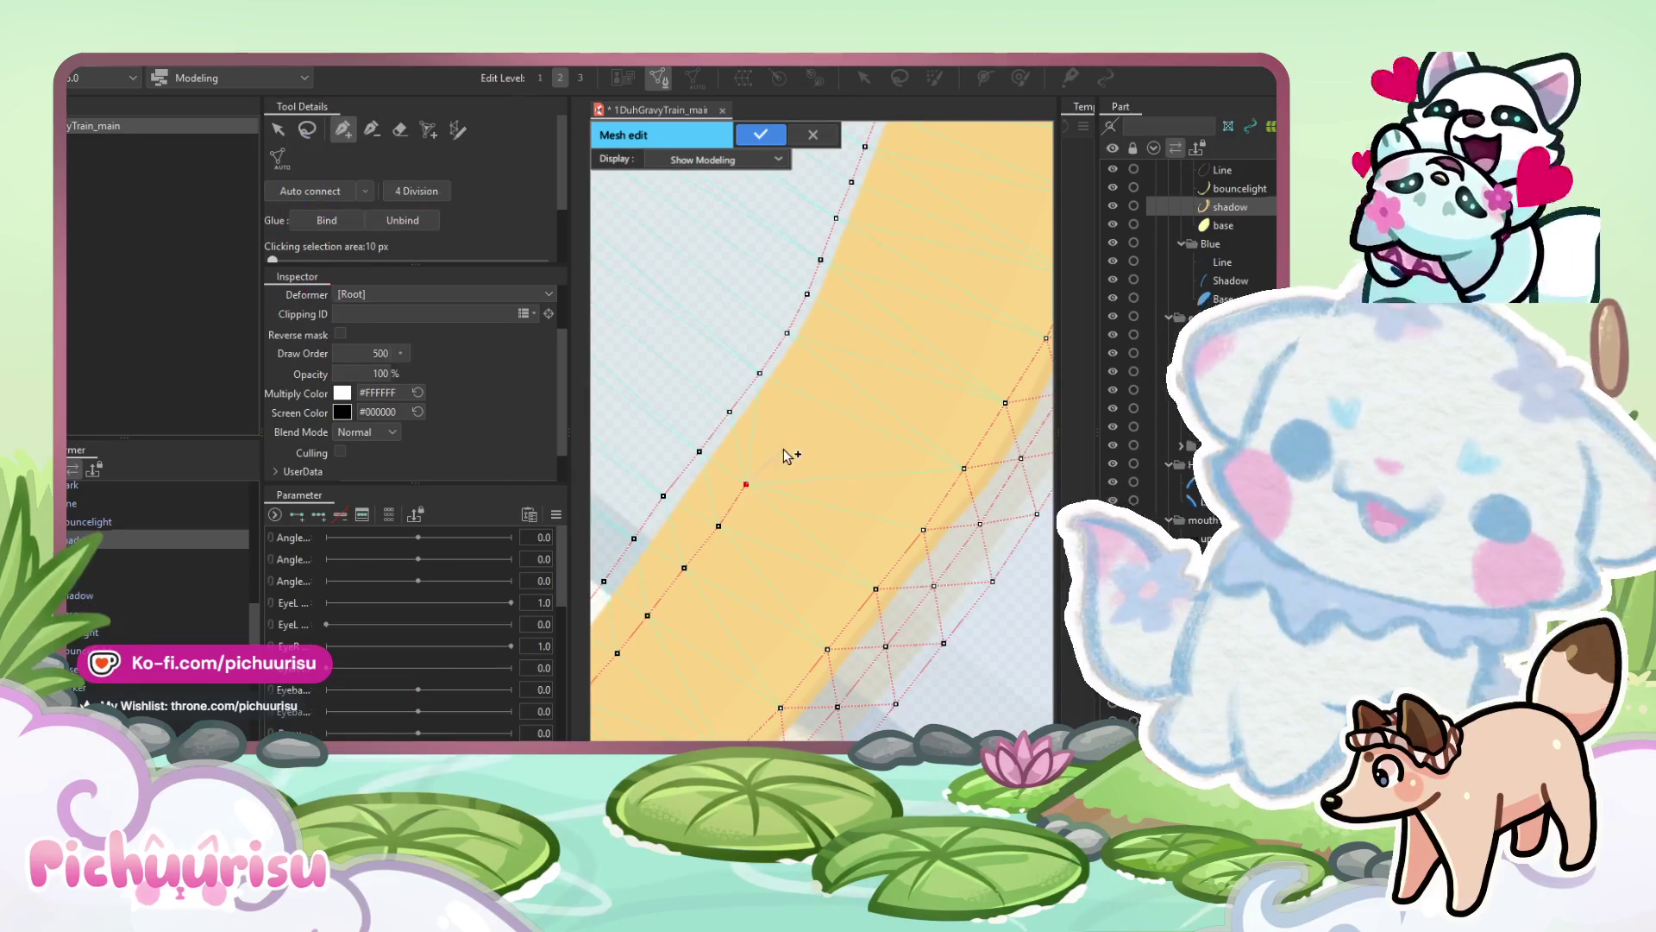
Add vertices further up the crescent's edge toward its top.
{"action": "left_click_drag", "start_coordinate": [824, 403], "coordinate": [752, 523]}
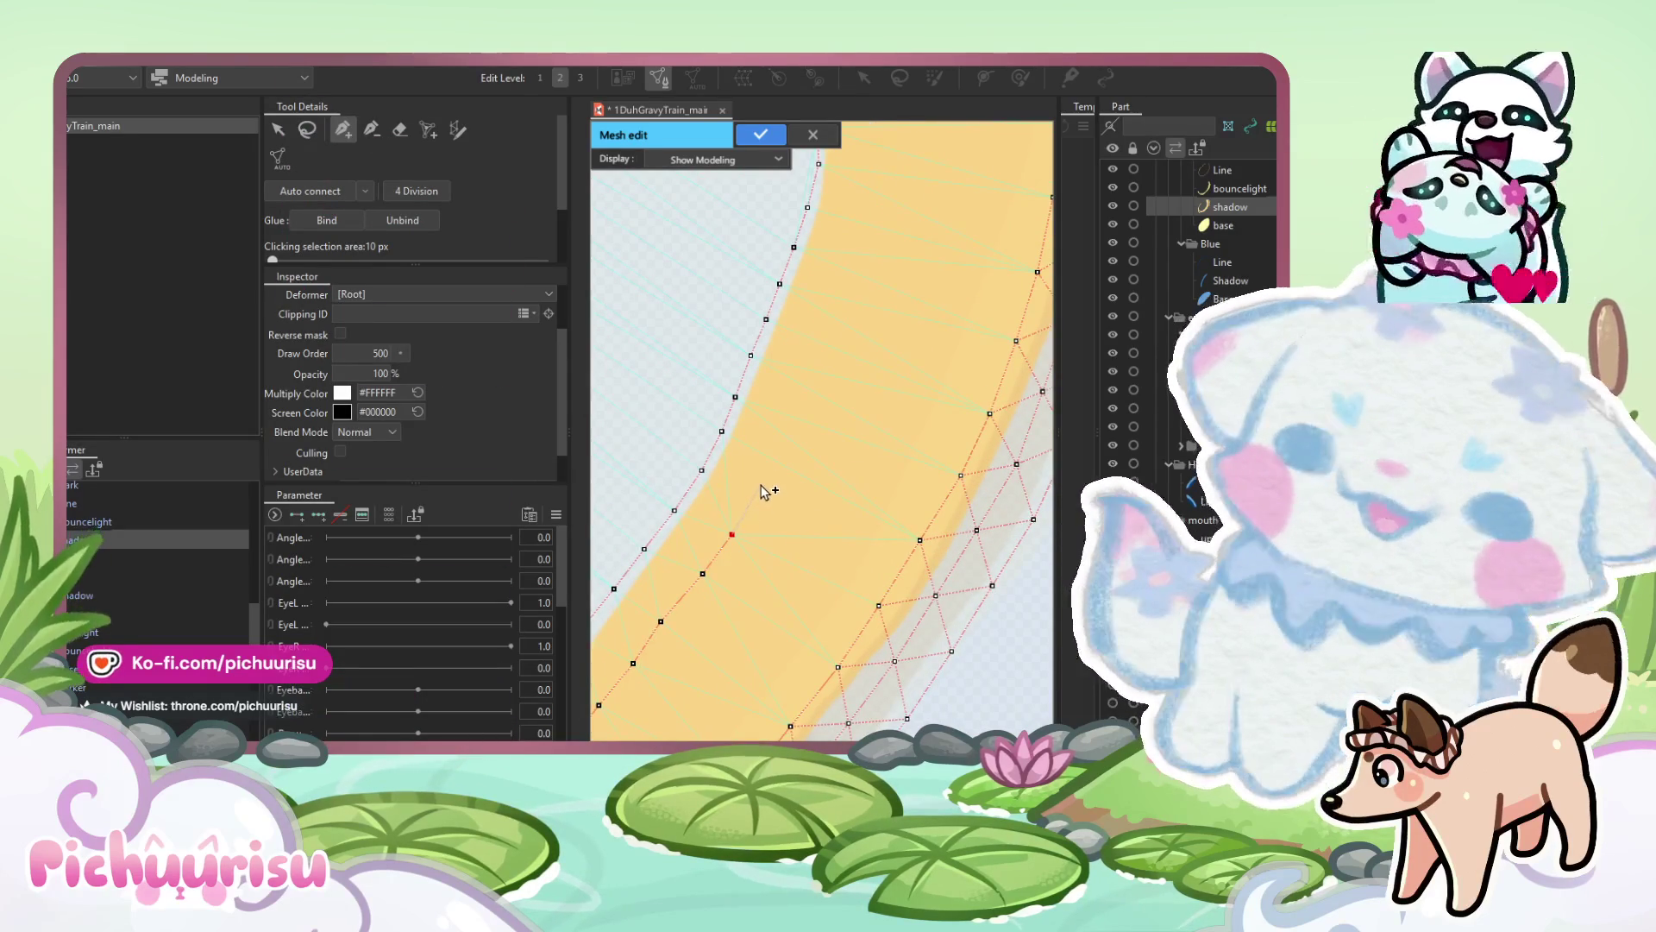
{"action": "left_click_drag", "start_coordinate": [811, 369], "coordinate": [784, 485]}
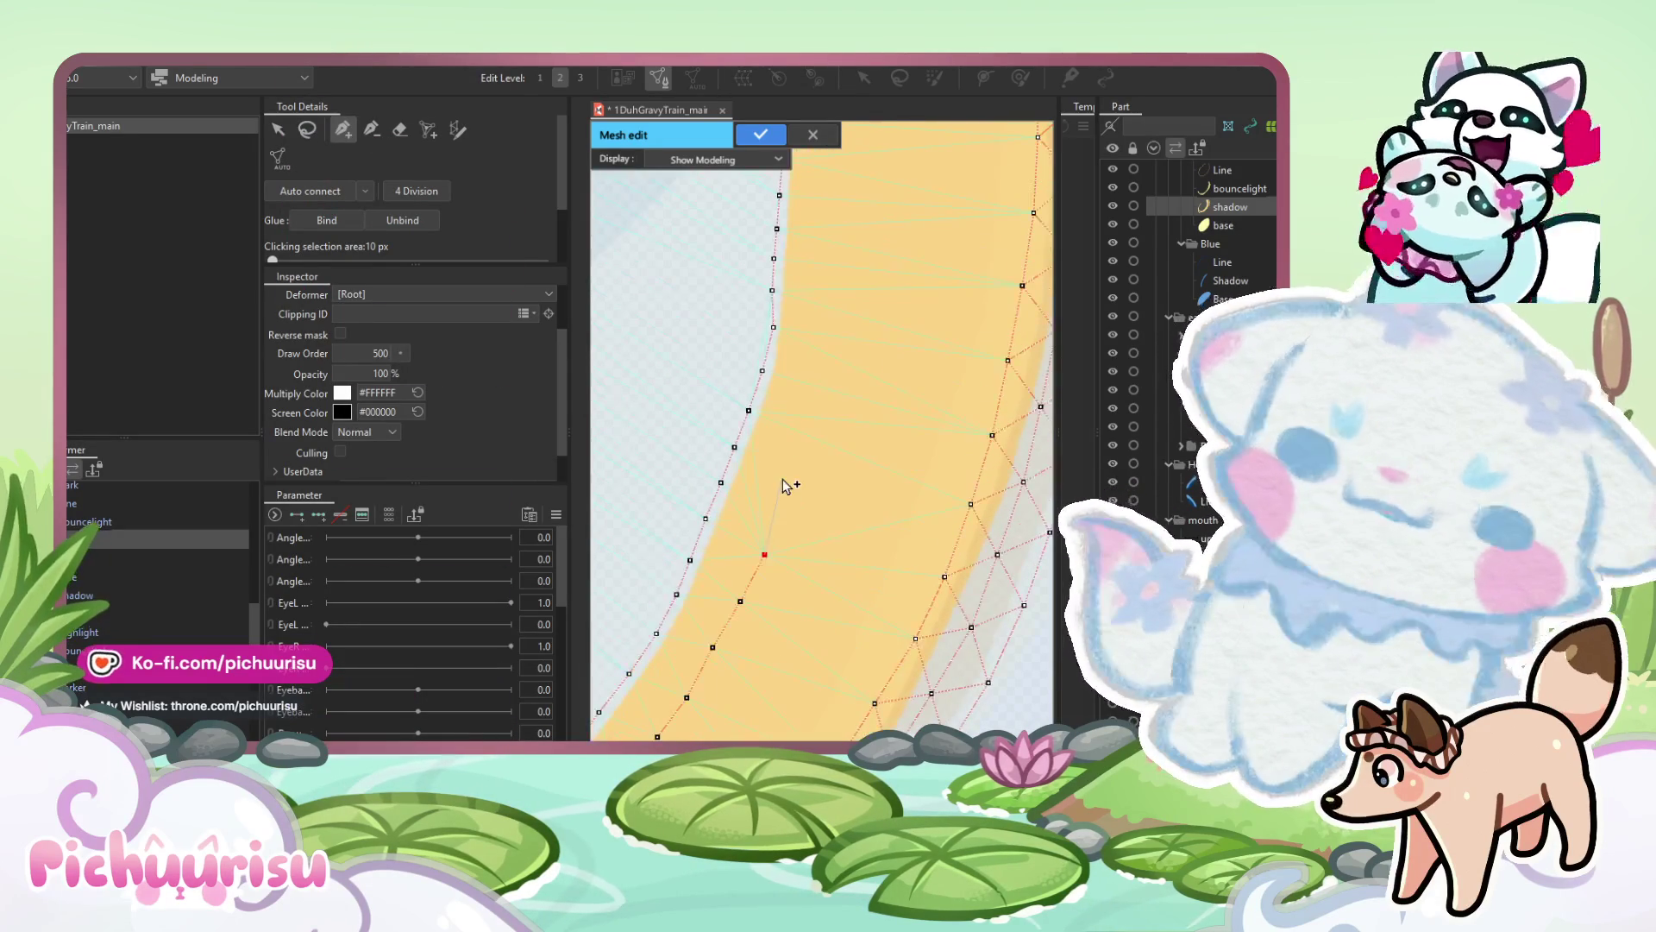
{"action": "left_click", "coordinate": [793, 422]}
{"action": "left_click", "coordinate": [799, 390]}
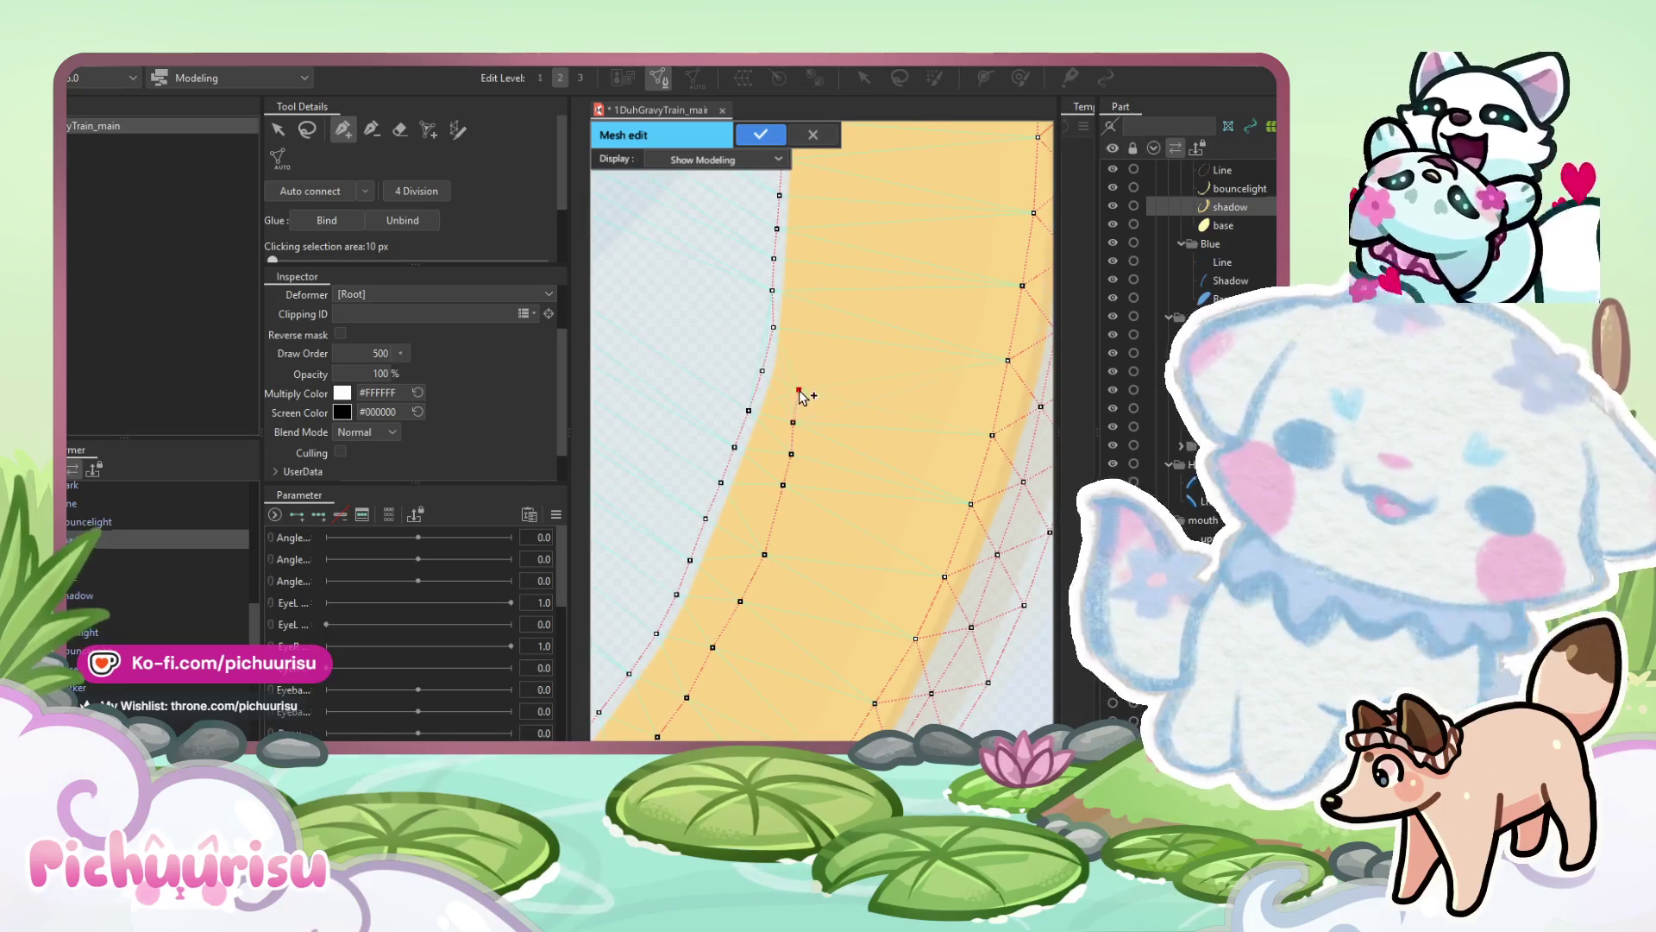
{"action": "left_click_drag", "start_coordinate": [821, 333], "coordinate": [788, 474]}
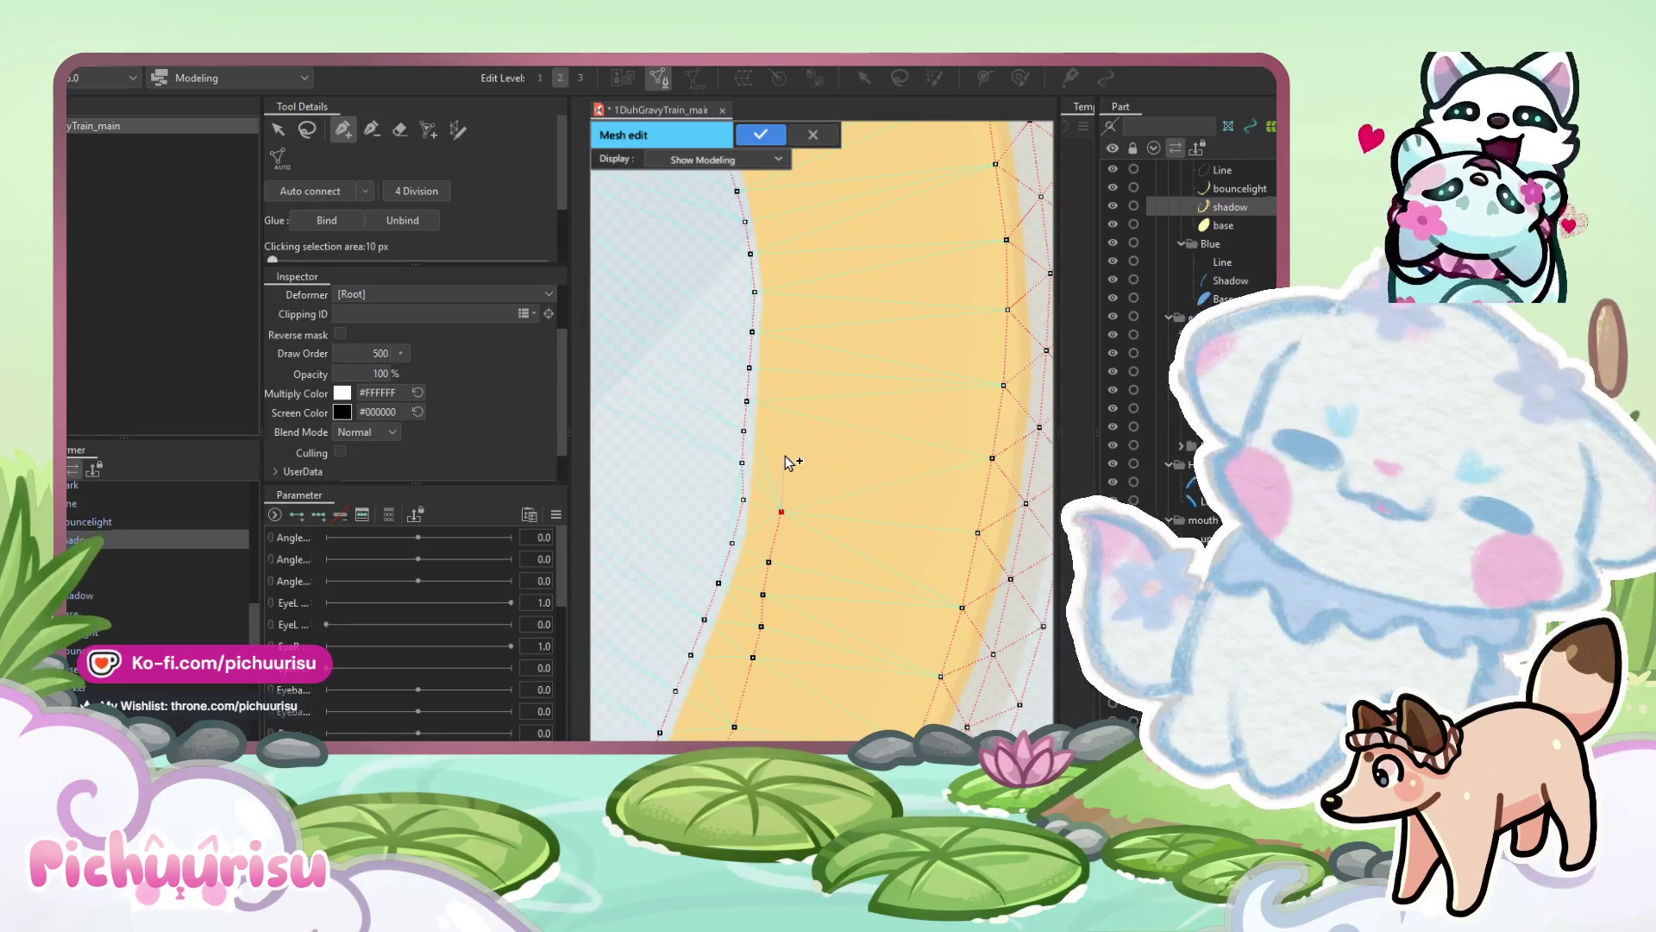
{"action": "left_click_drag", "start_coordinate": [792, 429], "coordinate": [783, 427]}
{"action": "scroll", "coordinate": [783, 426], "scroll_direction": "up", "scroll_amount": 2}
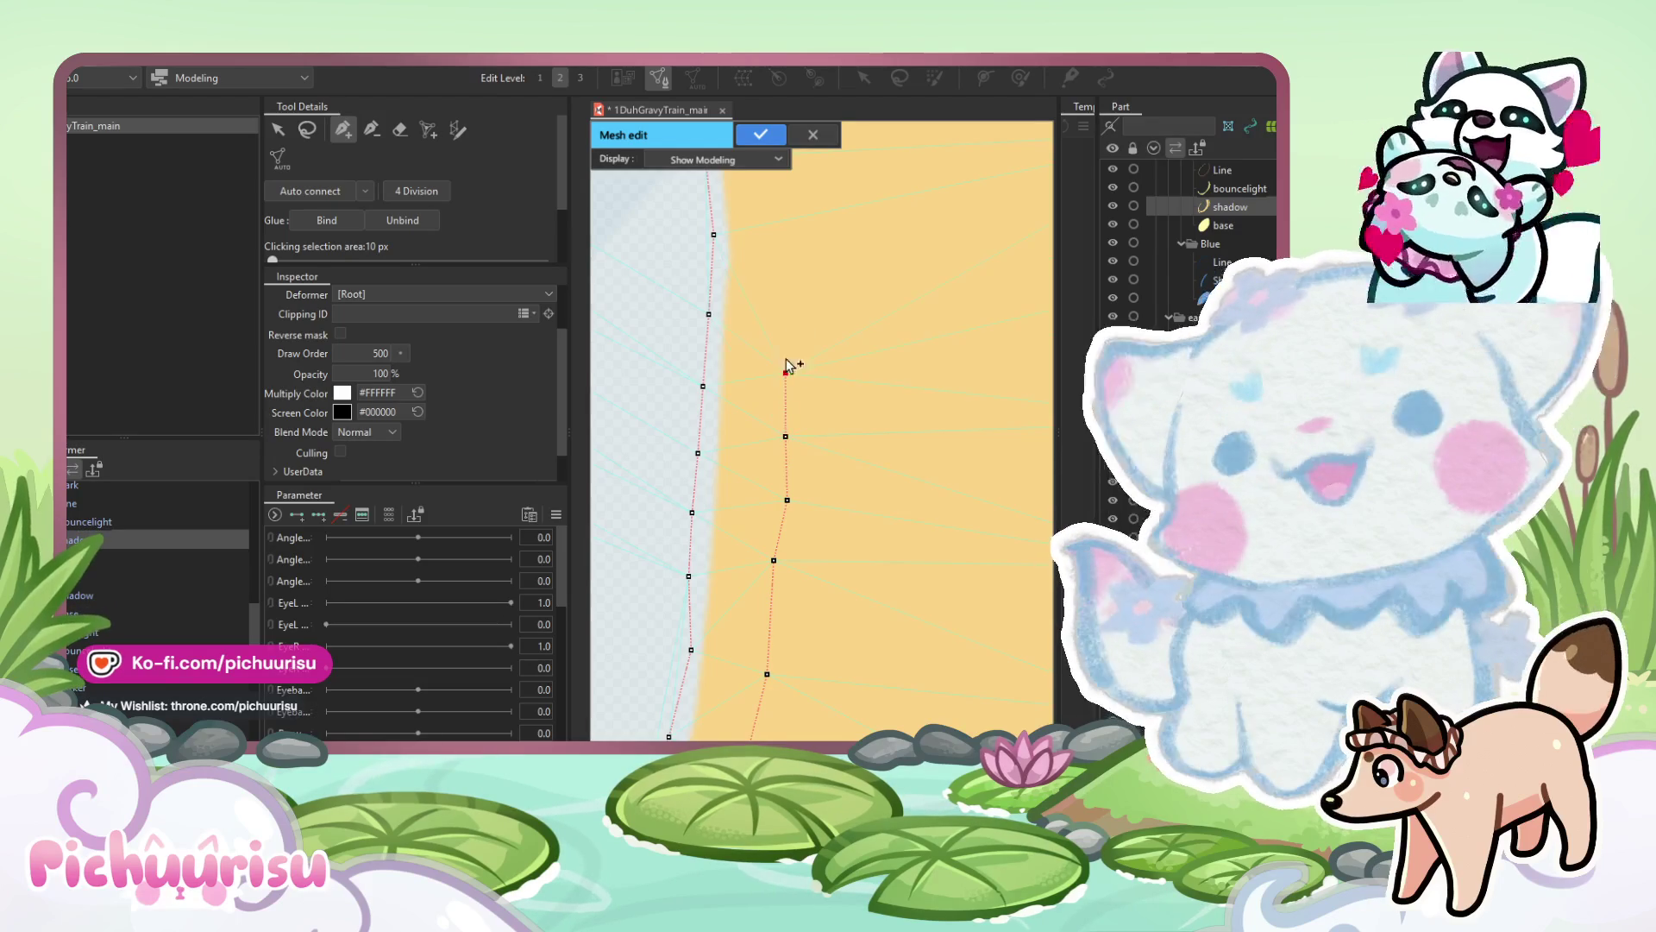
{"action": "left_click_drag", "start_coordinate": [793, 297], "coordinate": [747, 480]}
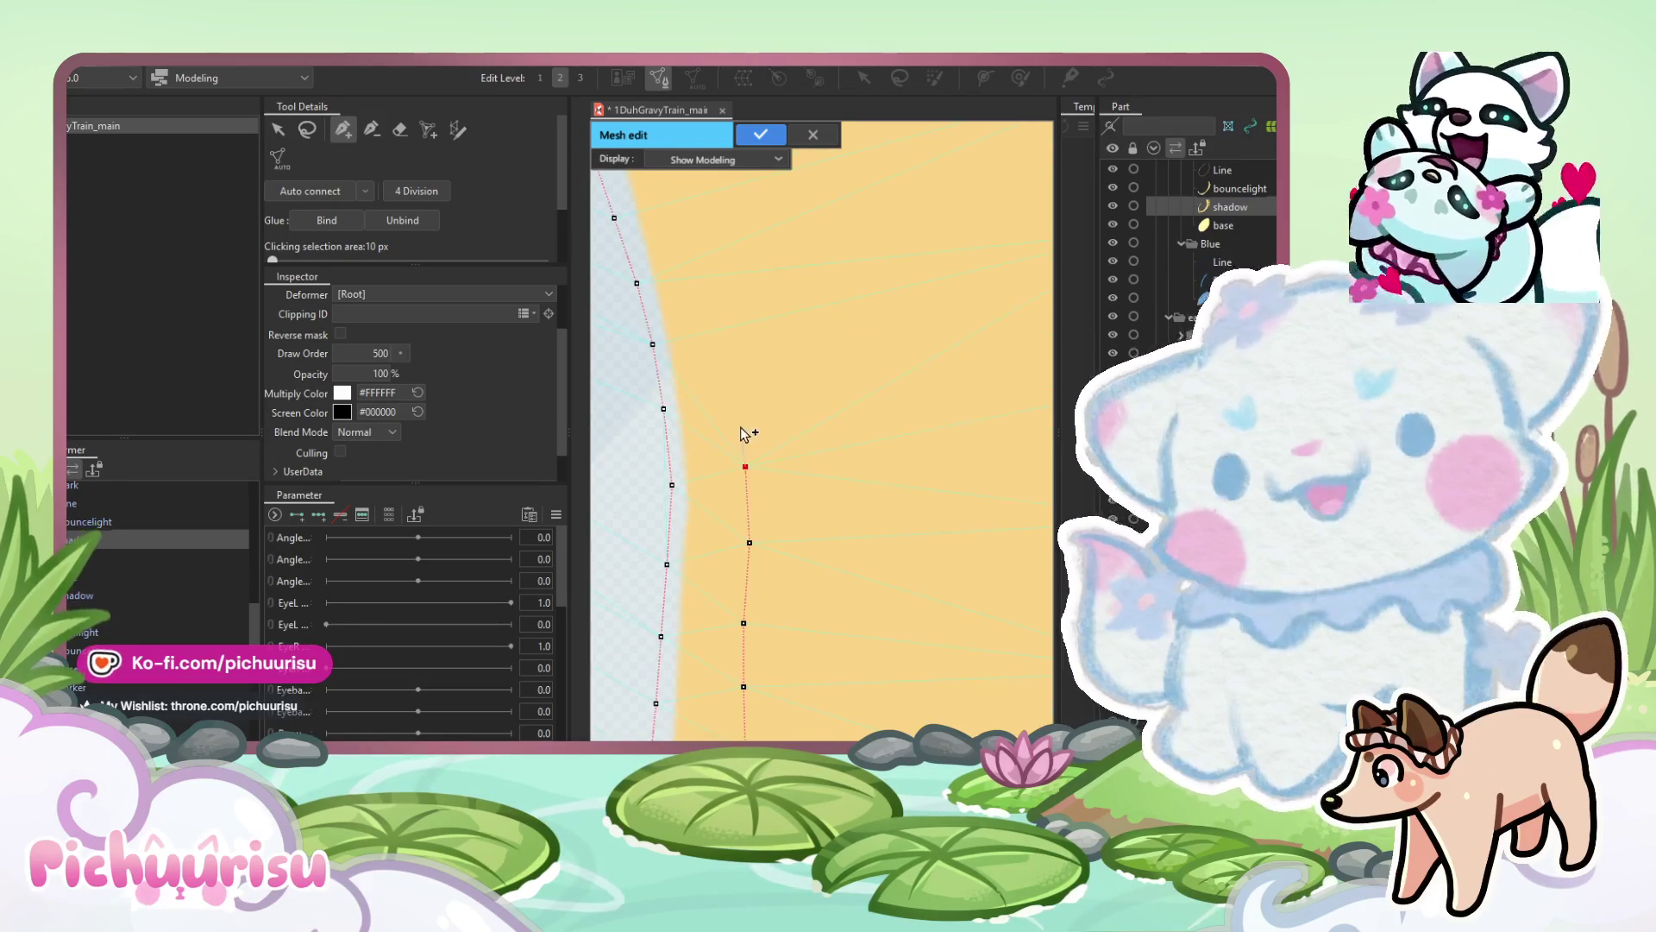
{"action": "mouse_move", "coordinate": [742, 385]}
{"action": "left_mouse_down"}
{"action": "mouse_move", "coordinate": [820, 517]}
{"action": "mouse_move", "coordinate": [841, 522]}
{"action": "left_mouse_up"}
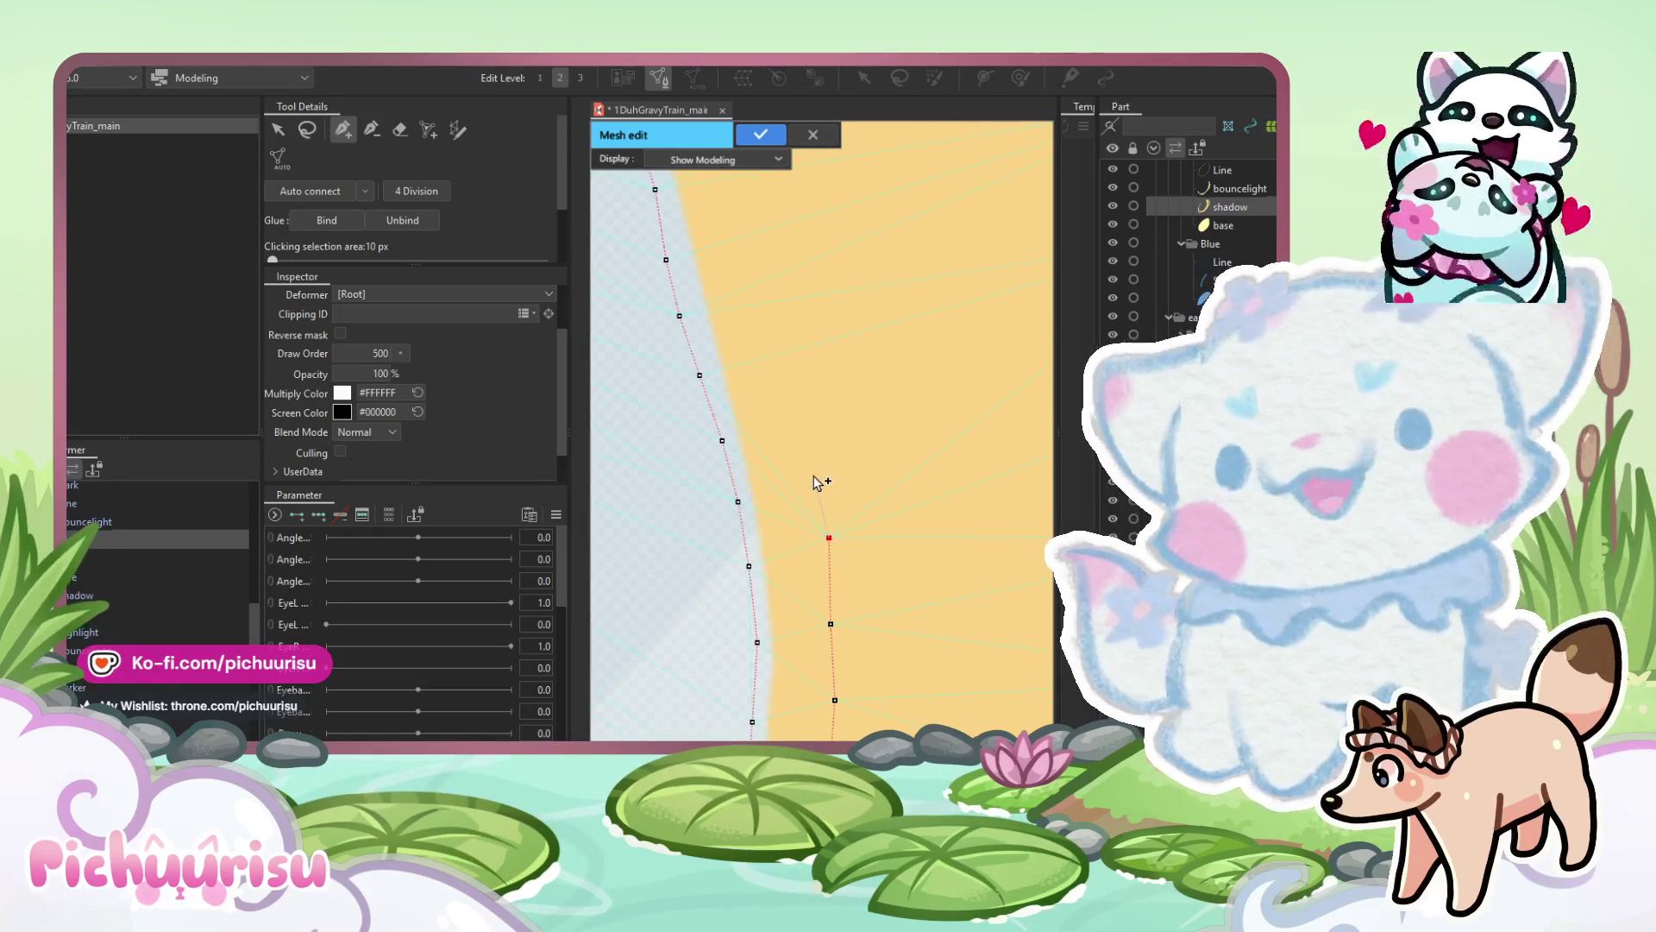
{"action": "left_click_drag", "start_coordinate": [751, 287], "coordinate": [882, 660]}
{"action": "left_click", "coordinate": [815, 403]}
{"action": "left_click", "coordinate": [792, 335]}
Nudge a vertex onto the crescent's top edge and review the upper and left band.
{"action": "left_click_drag", "start_coordinate": [795, 349], "coordinate": [857, 414]}
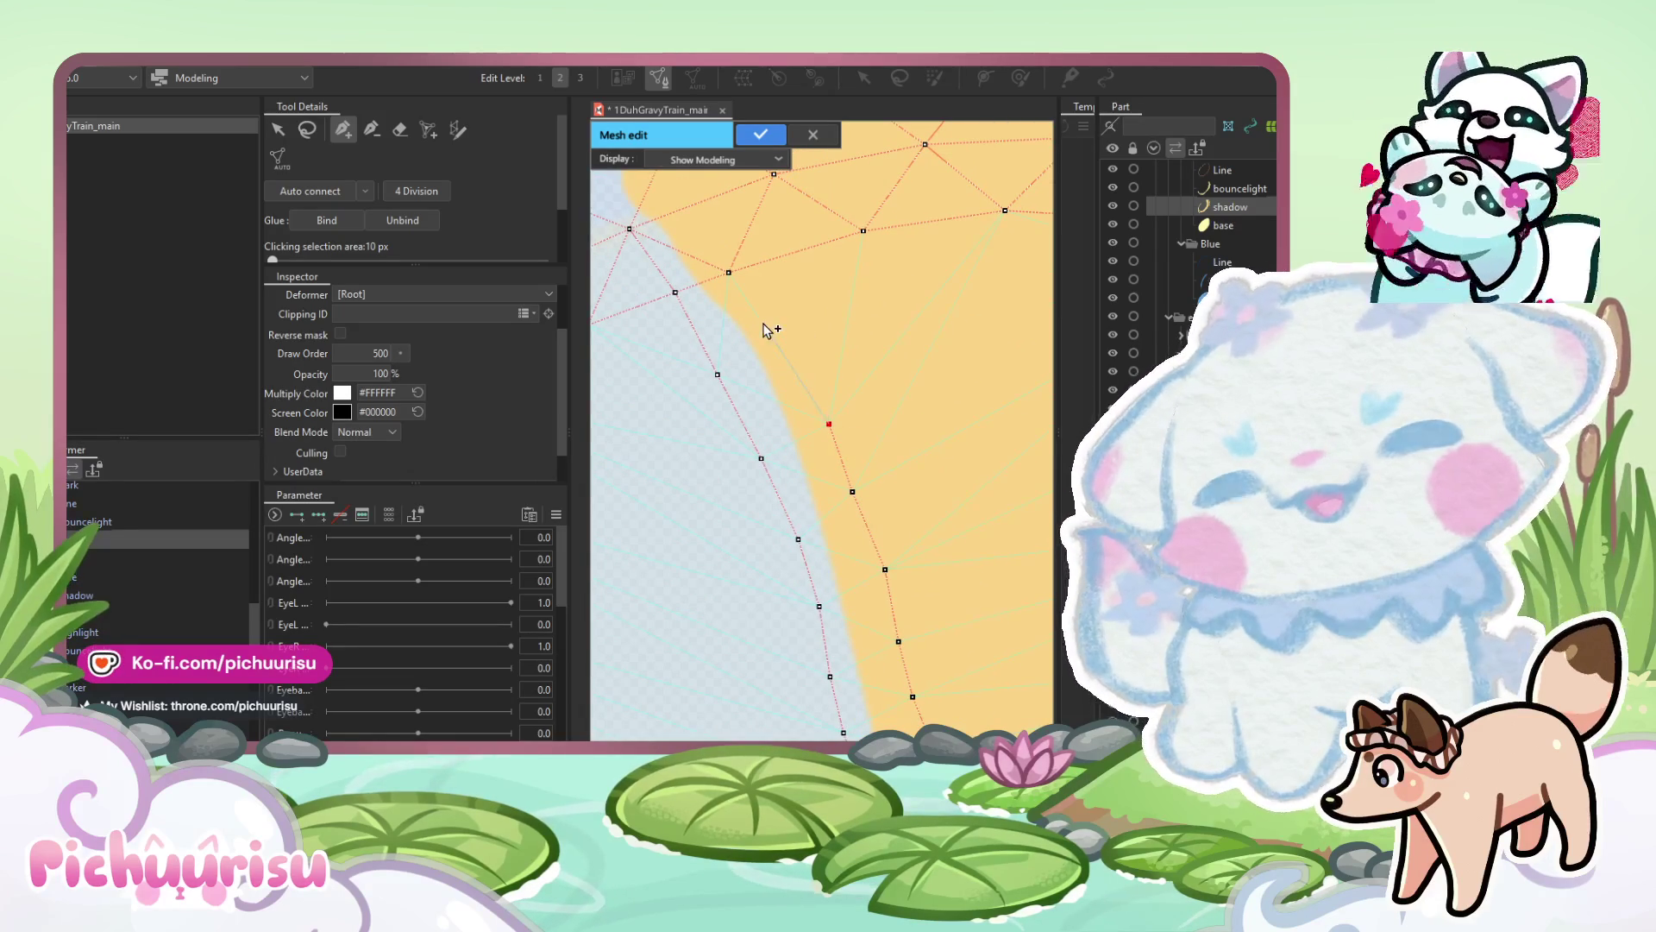
{"action": "scroll", "coordinate": [730, 275], "scroll_direction": "down", "scroll_amount": 3}
{"action": "scroll", "coordinate": [879, 295], "scroll_direction": "up", "scroll_amount": 2}
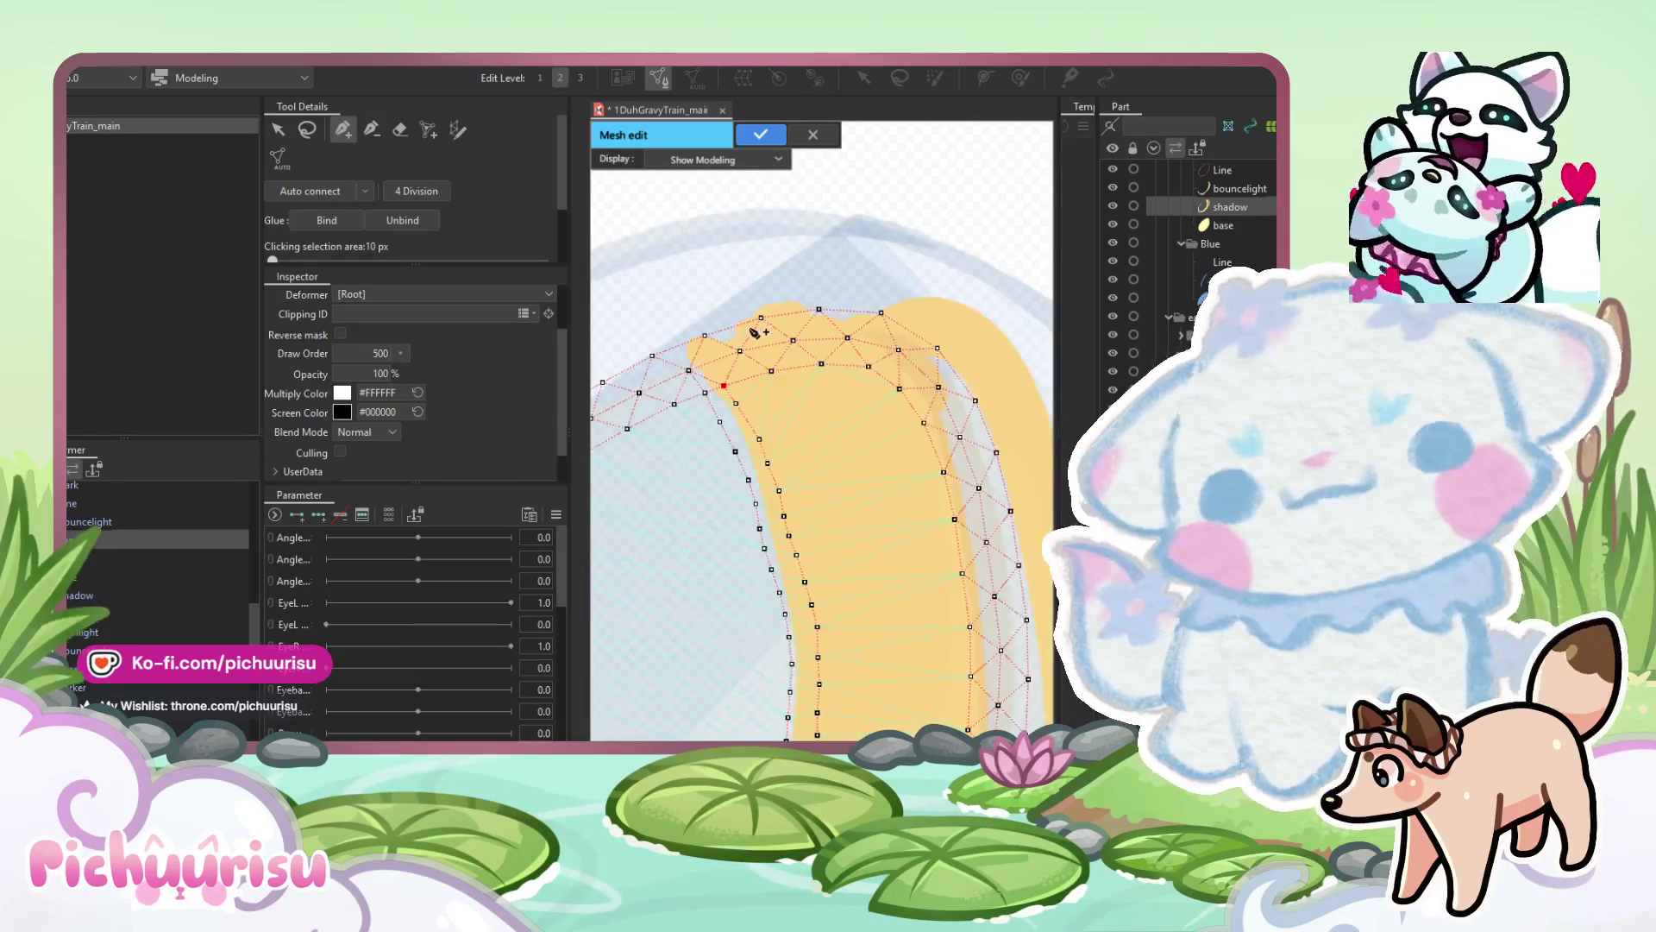
{"action": "scroll", "coordinate": [725, 335], "scroll_direction": "up", "scroll_amount": 2}
{"action": "left_click_drag", "start_coordinate": [695, 339], "coordinate": [689, 326]}
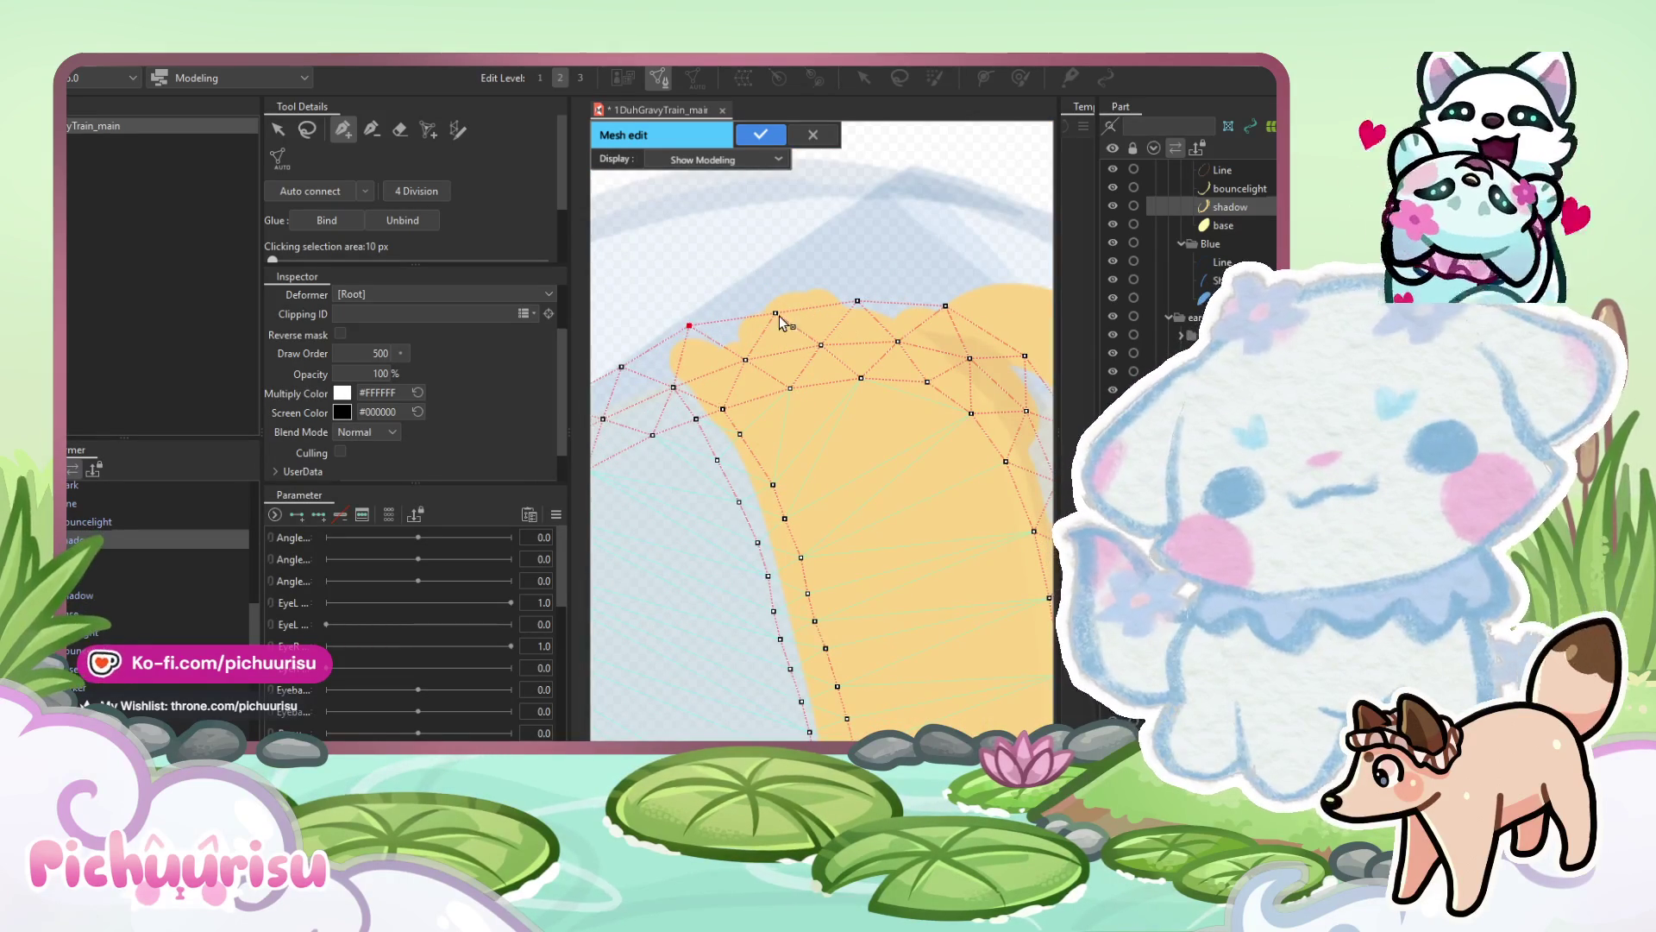
{"action": "scroll", "coordinate": [982, 459], "scroll_direction": "down", "scroll_amount": 2}
{"action": "scroll", "coordinate": [983, 460], "scroll_direction": "up", "scroll_amount": 3}
{"action": "mouse_move", "coordinate": [966, 414]}
{"action": "left_mouse_down"}
{"action": "mouse_move", "coordinate": [1018, 282]}
{"action": "mouse_move", "coordinate": [887, 380]}
{"action": "left_mouse_up"}
{"action": "scroll", "coordinate": [888, 380], "scroll_direction": "down", "scroll_amount": 2}
{"action": "scroll", "coordinate": [713, 451], "scroll_direction": "up", "scroll_amount": 2}
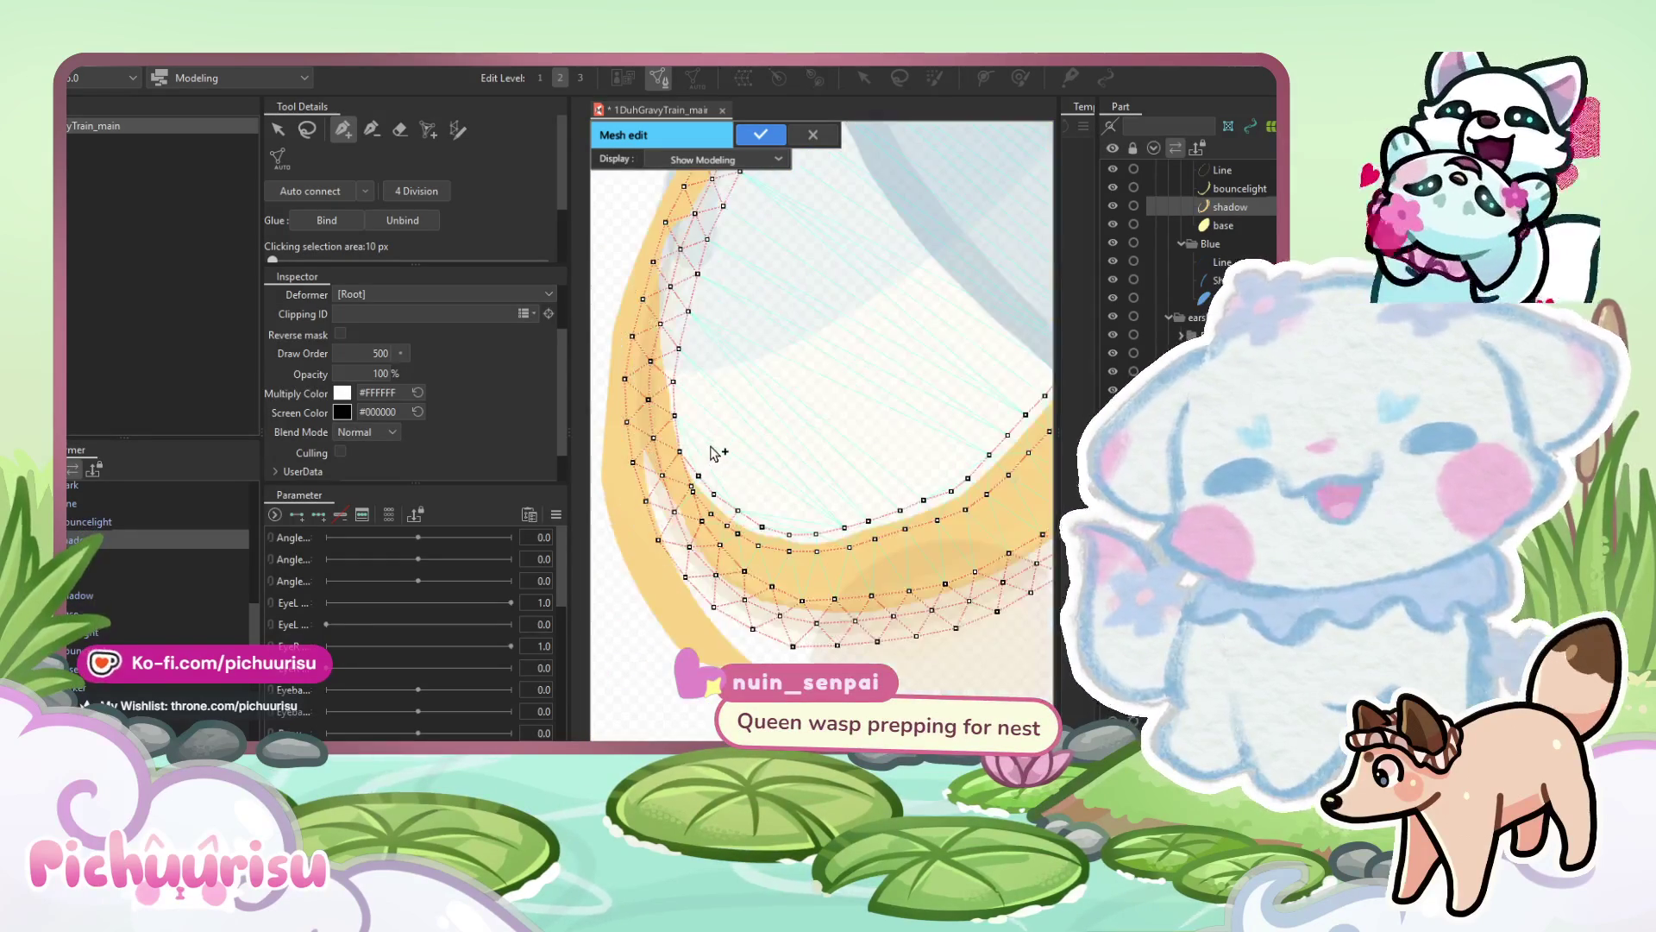
{"action": "left_click_drag", "start_coordinate": [713, 451], "coordinate": [723, 666]}
{"action": "scroll", "coordinate": [723, 666], "scroll_direction": "down", "scroll_amount": 2}
{"action": "scroll", "coordinate": [750, 426], "scroll_direction": "up", "scroll_amount": 2}
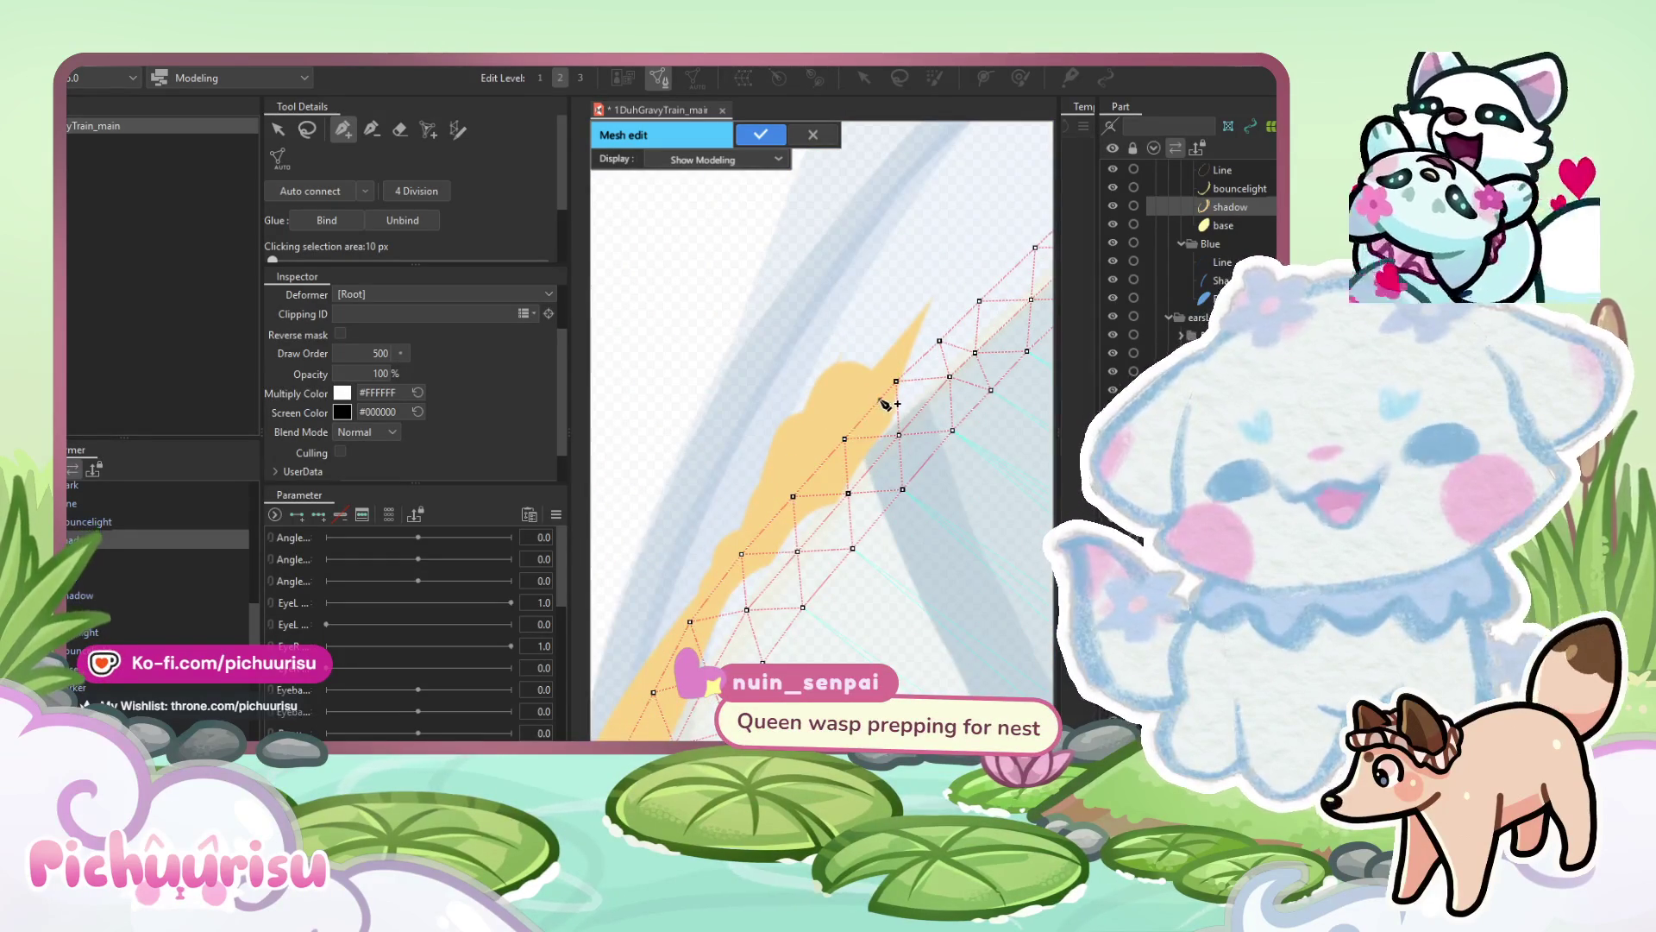
Apply the crescent's mesh edits and leave mesh editing.
{"action": "scroll", "coordinate": [881, 405], "scroll_direction": "down", "scroll_amount": 2}
{"action": "scroll", "coordinate": [857, 414], "scroll_direction": "up", "scroll_amount": 1}
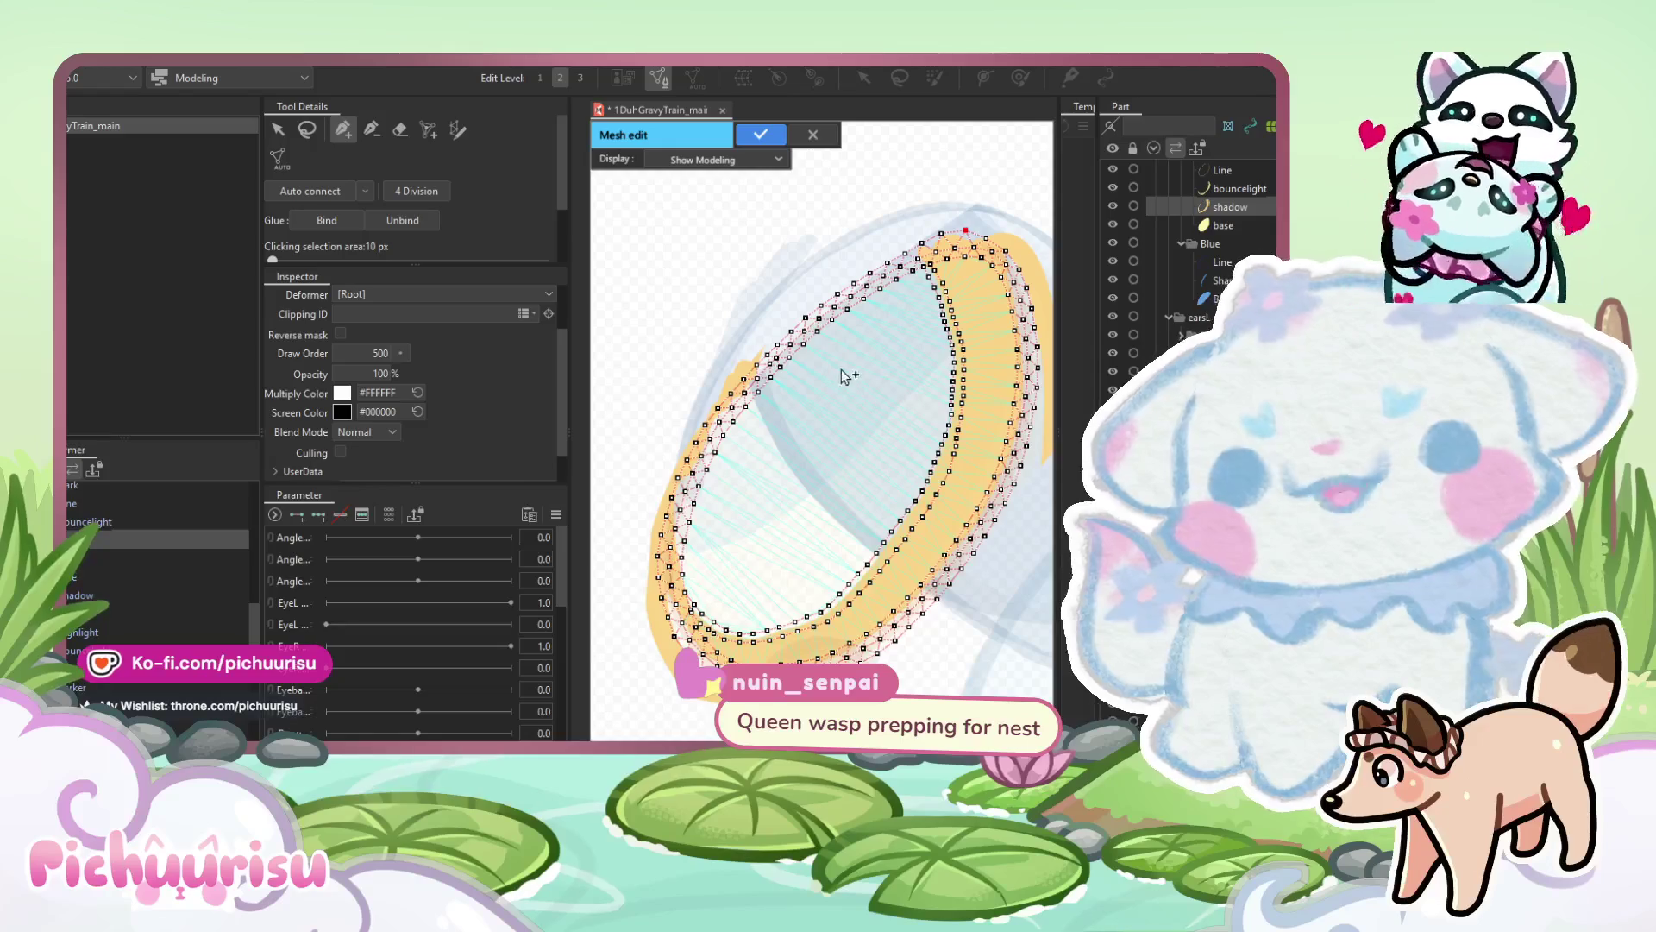
{"action": "left_click", "coordinate": [770, 135]}
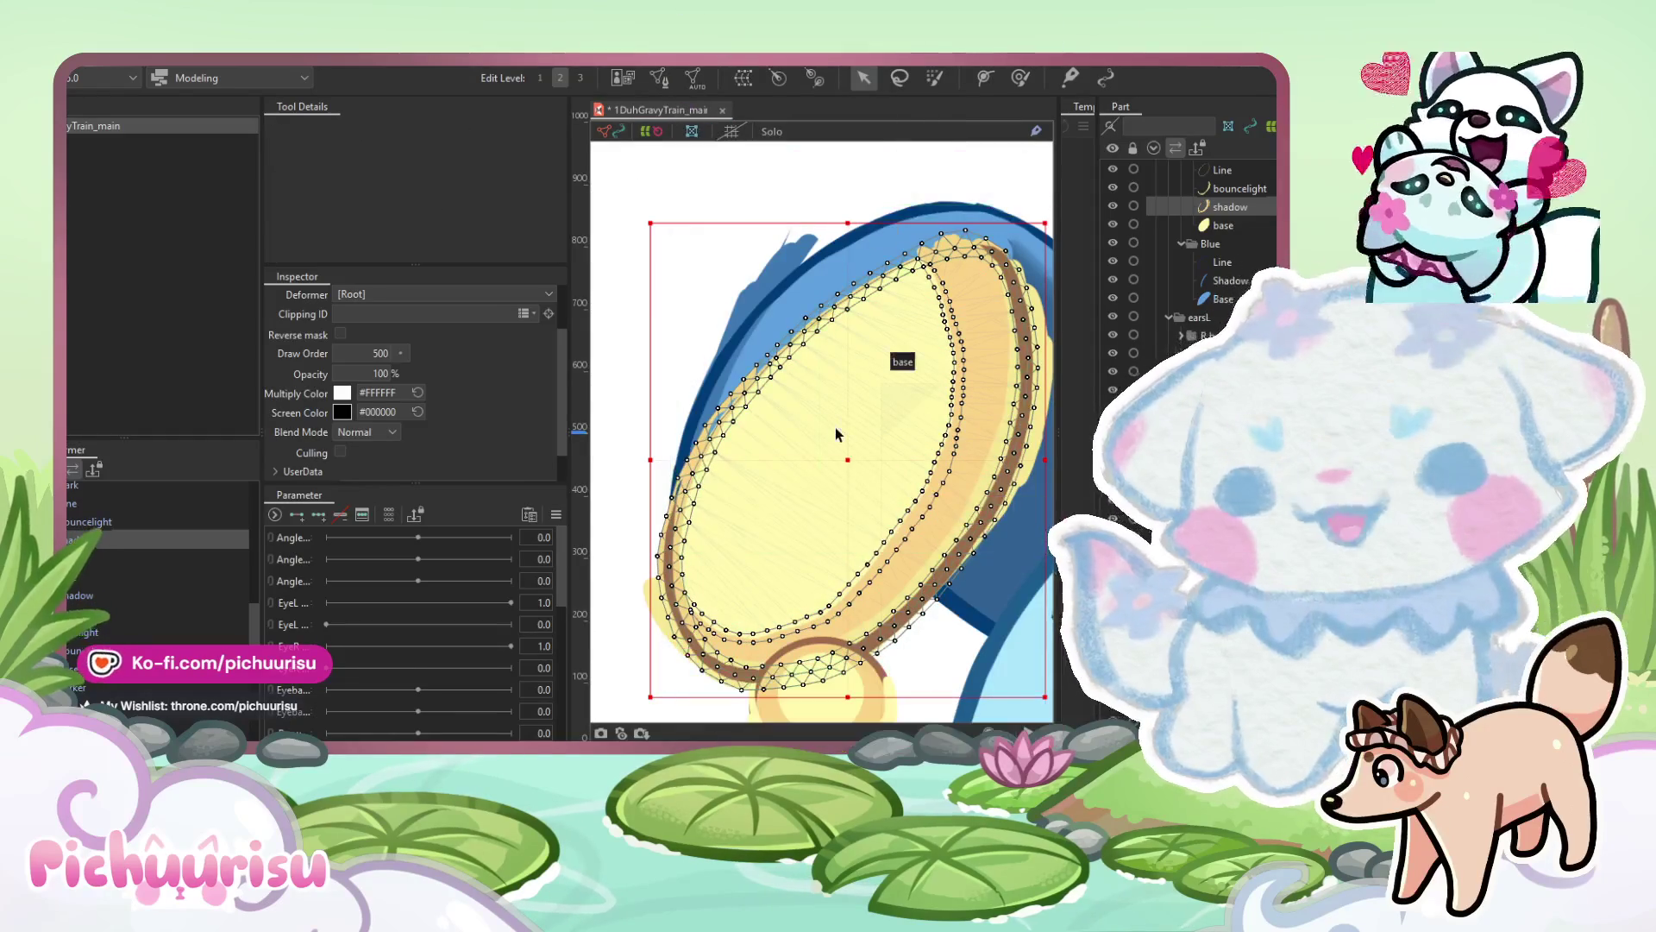
Select the bouncelight piece and open its mesh for manual editing.
{"action": "key", "text": "Up"}
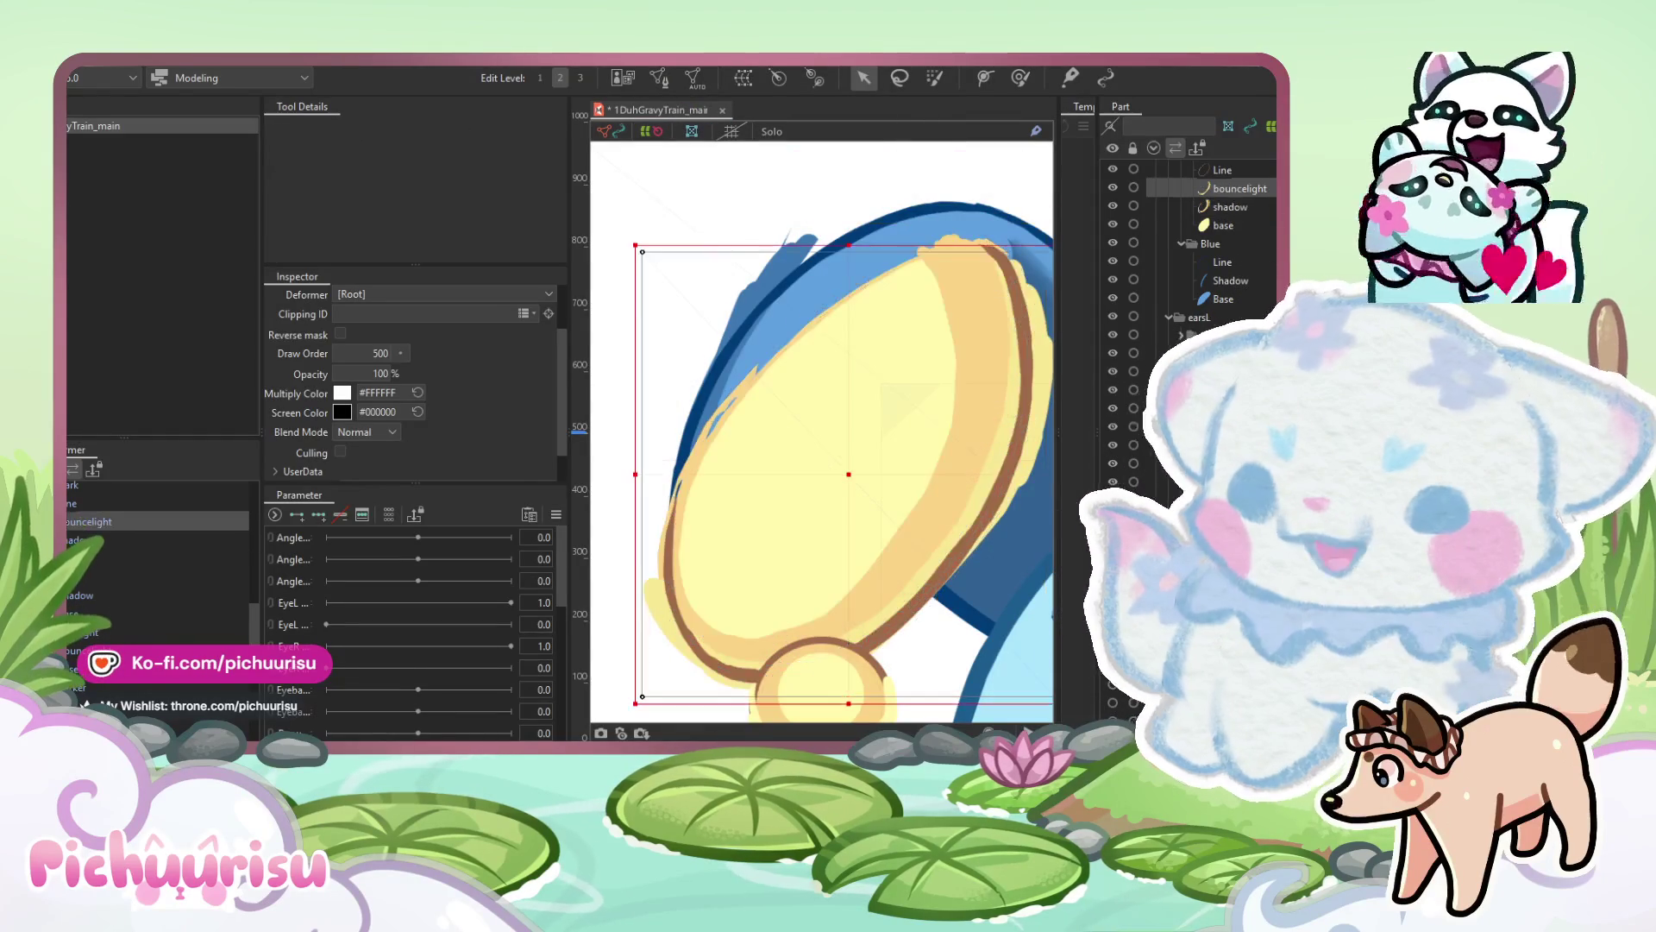
{"action": "left_click_drag", "start_coordinate": [822, 405], "coordinate": [795, 378]}
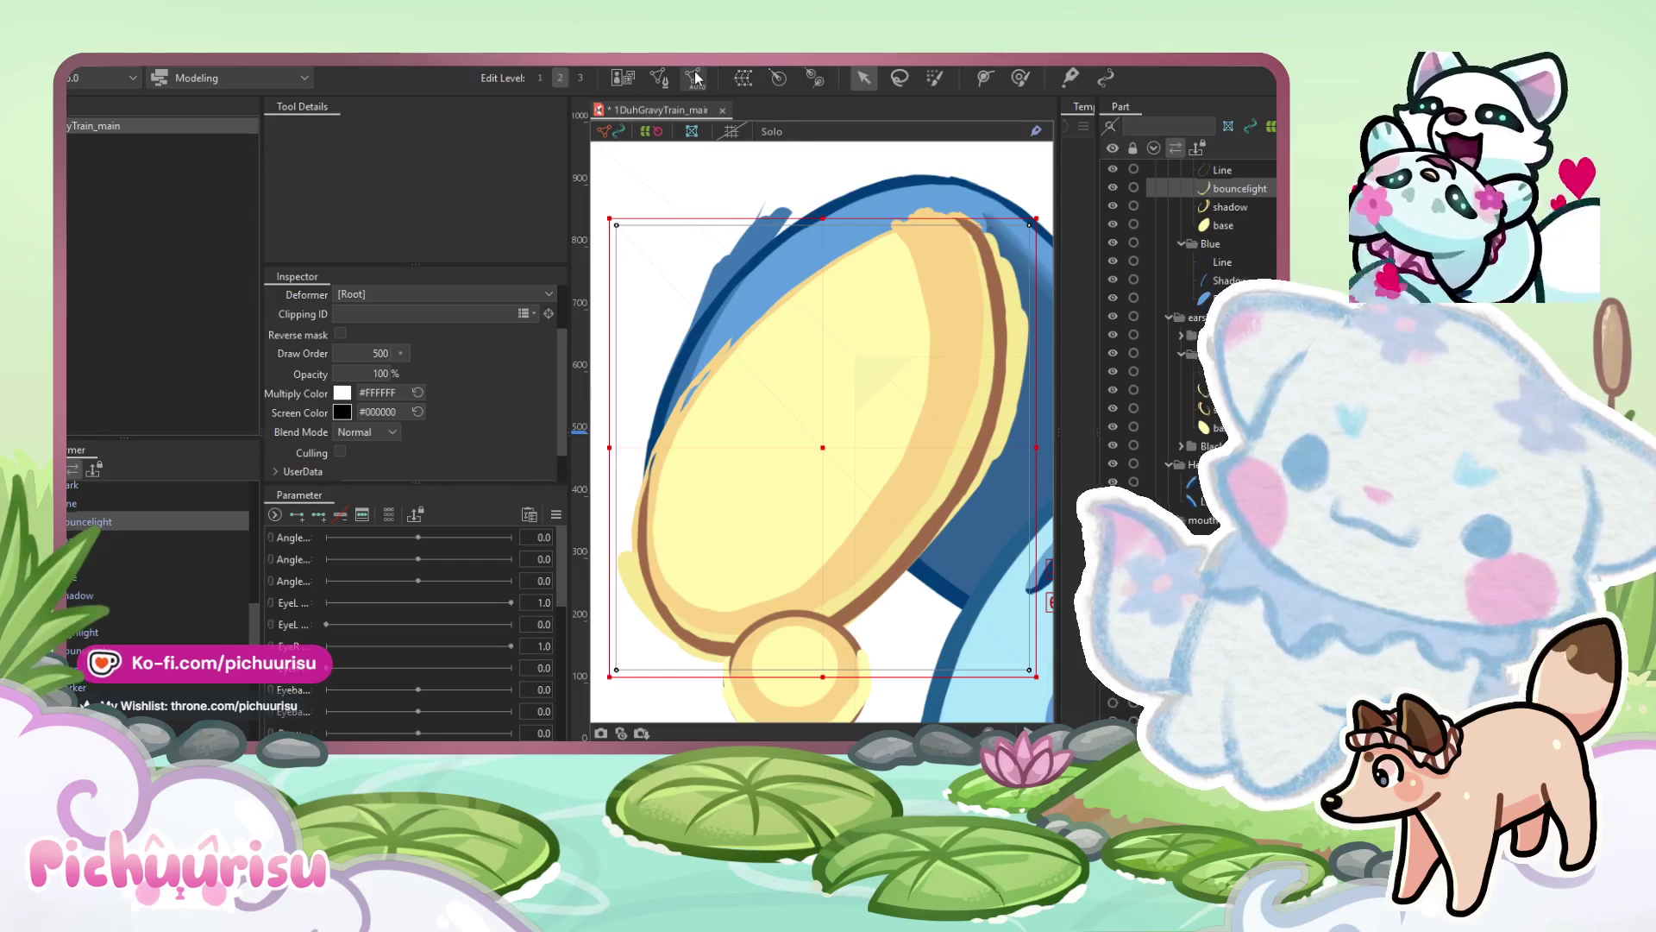
{"action": "left_click", "coordinate": [659, 77]}
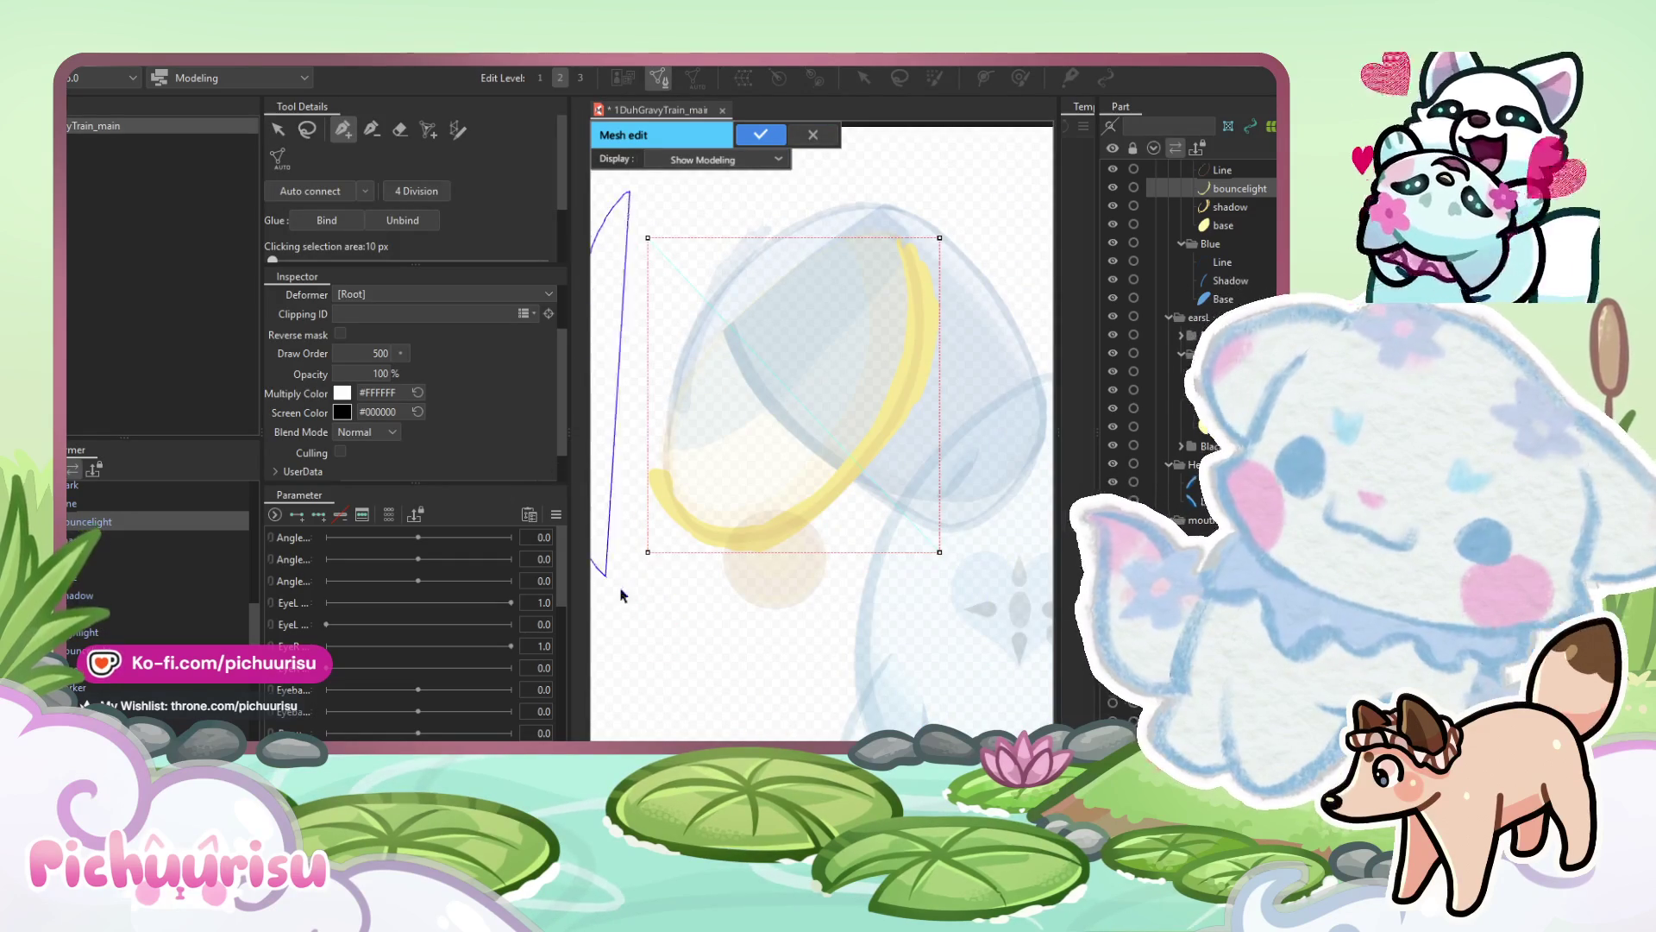
Clear the bouncelight vertex selection and frame the ring's left and bottom arcs.
{"action": "left_click", "coordinate": [969, 196]}
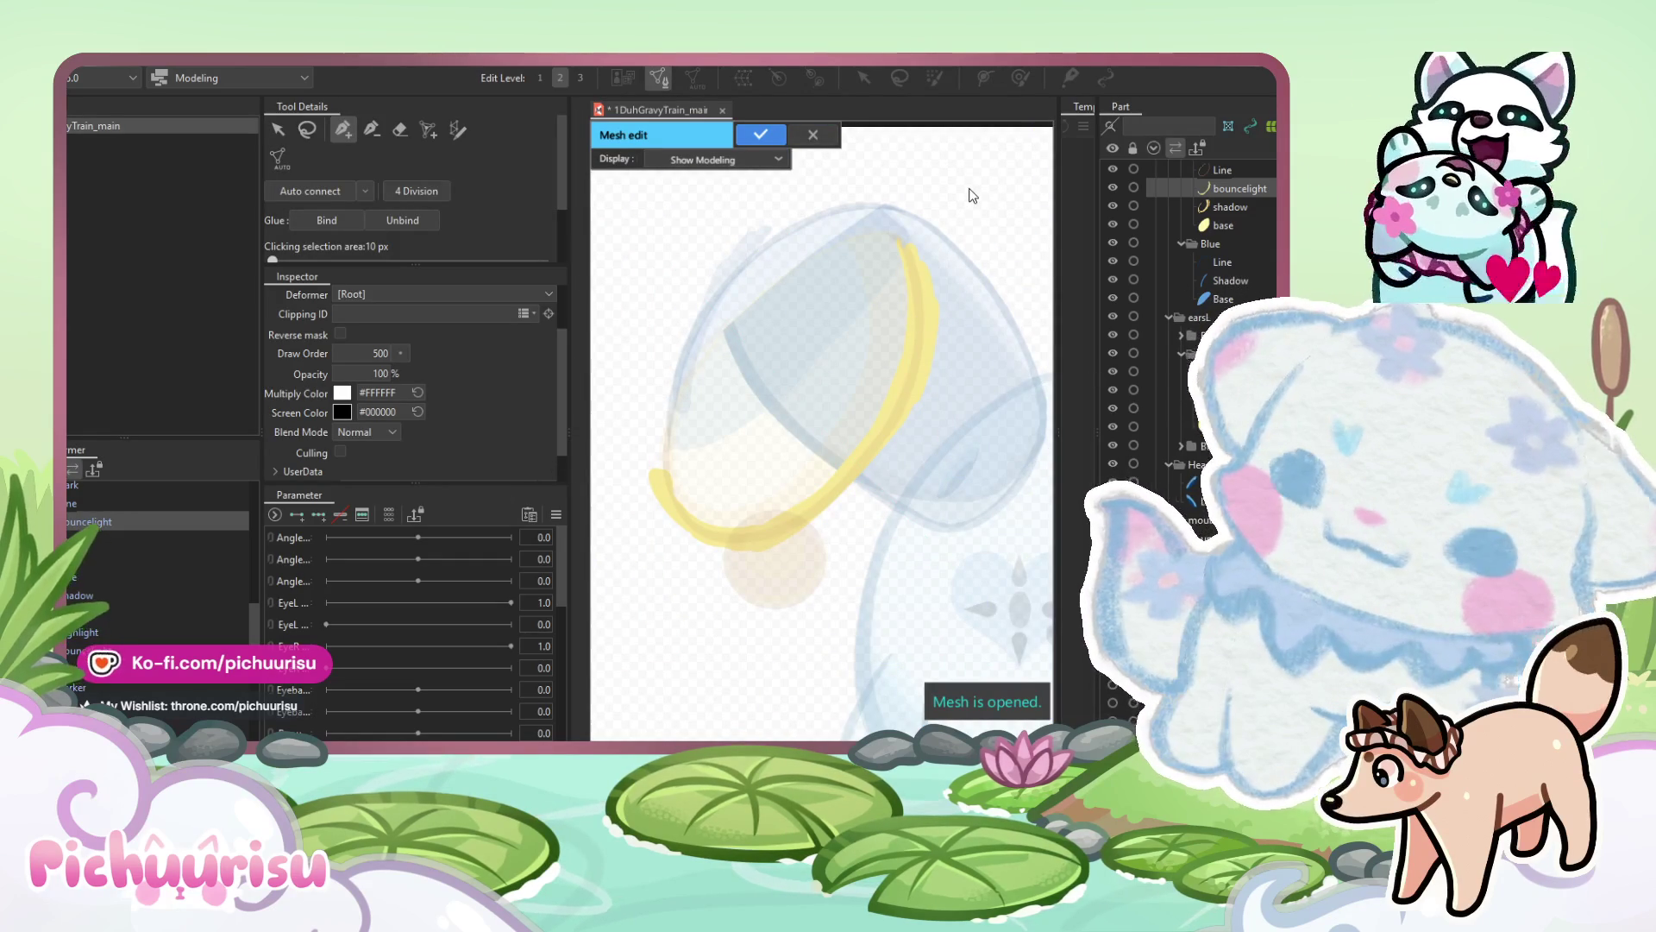
{"action": "left_click", "coordinate": [897, 302]}
{"action": "scroll", "coordinate": [892, 319], "scroll_direction": "up", "scroll_amount": 2}
{"action": "scroll", "coordinate": [776, 517], "scroll_direction": "up", "scroll_amount": 3}
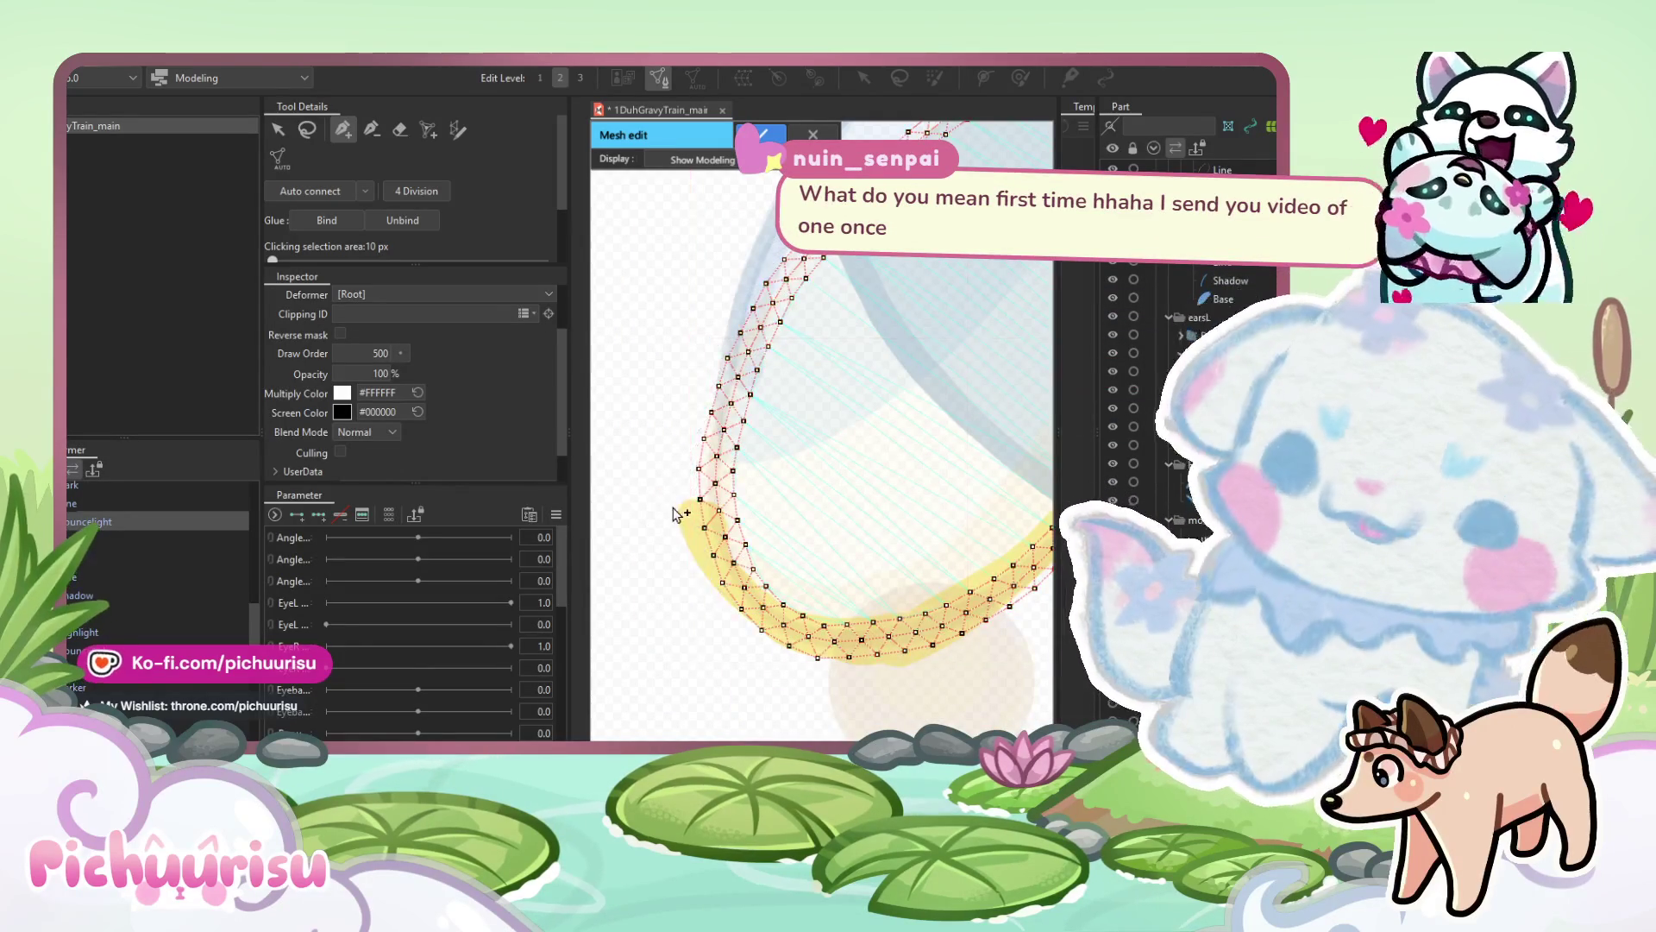
{"action": "left_click", "coordinate": [718, 494]}
{"action": "scroll", "coordinate": [717, 494], "scroll_direction": "up", "scroll_amount": 5}
{"action": "scroll", "coordinate": [768, 491], "scroll_direction": "right", "scroll_amount": 5}
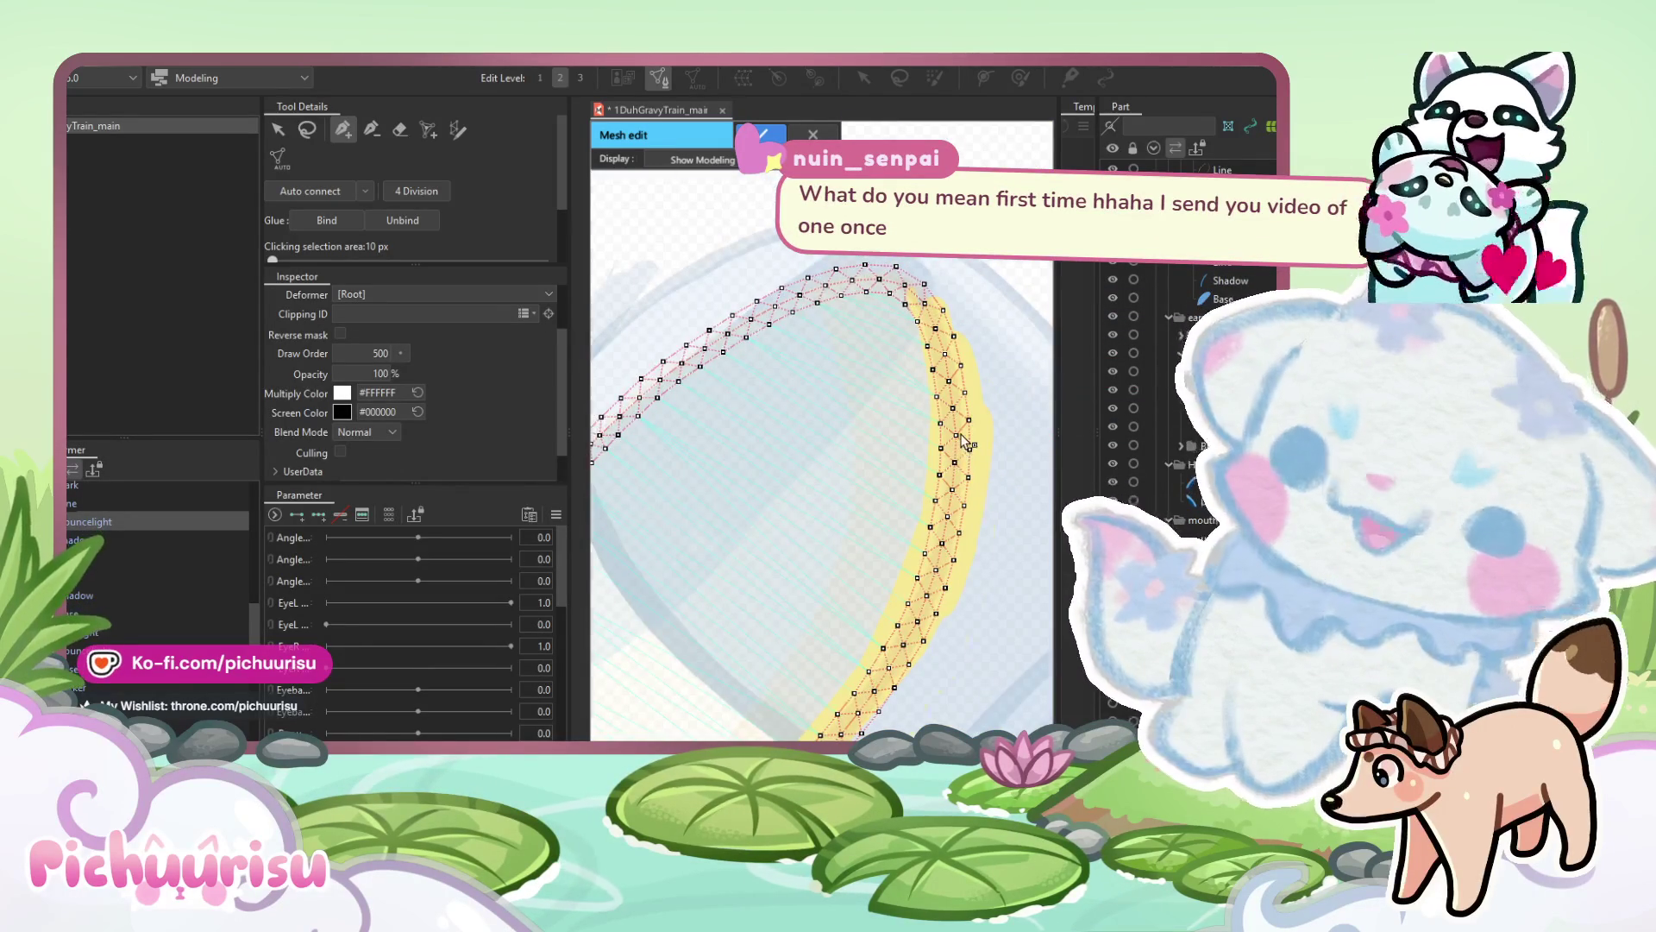
{"action": "scroll", "coordinate": [987, 487], "scroll_direction": "up", "scroll_amount": 3}
{"action": "scroll", "coordinate": [771, 542], "scroll_direction": "down", "scroll_amount": 5}
{"action": "left_click_drag", "start_coordinate": [771, 542], "coordinate": [918, 448]}
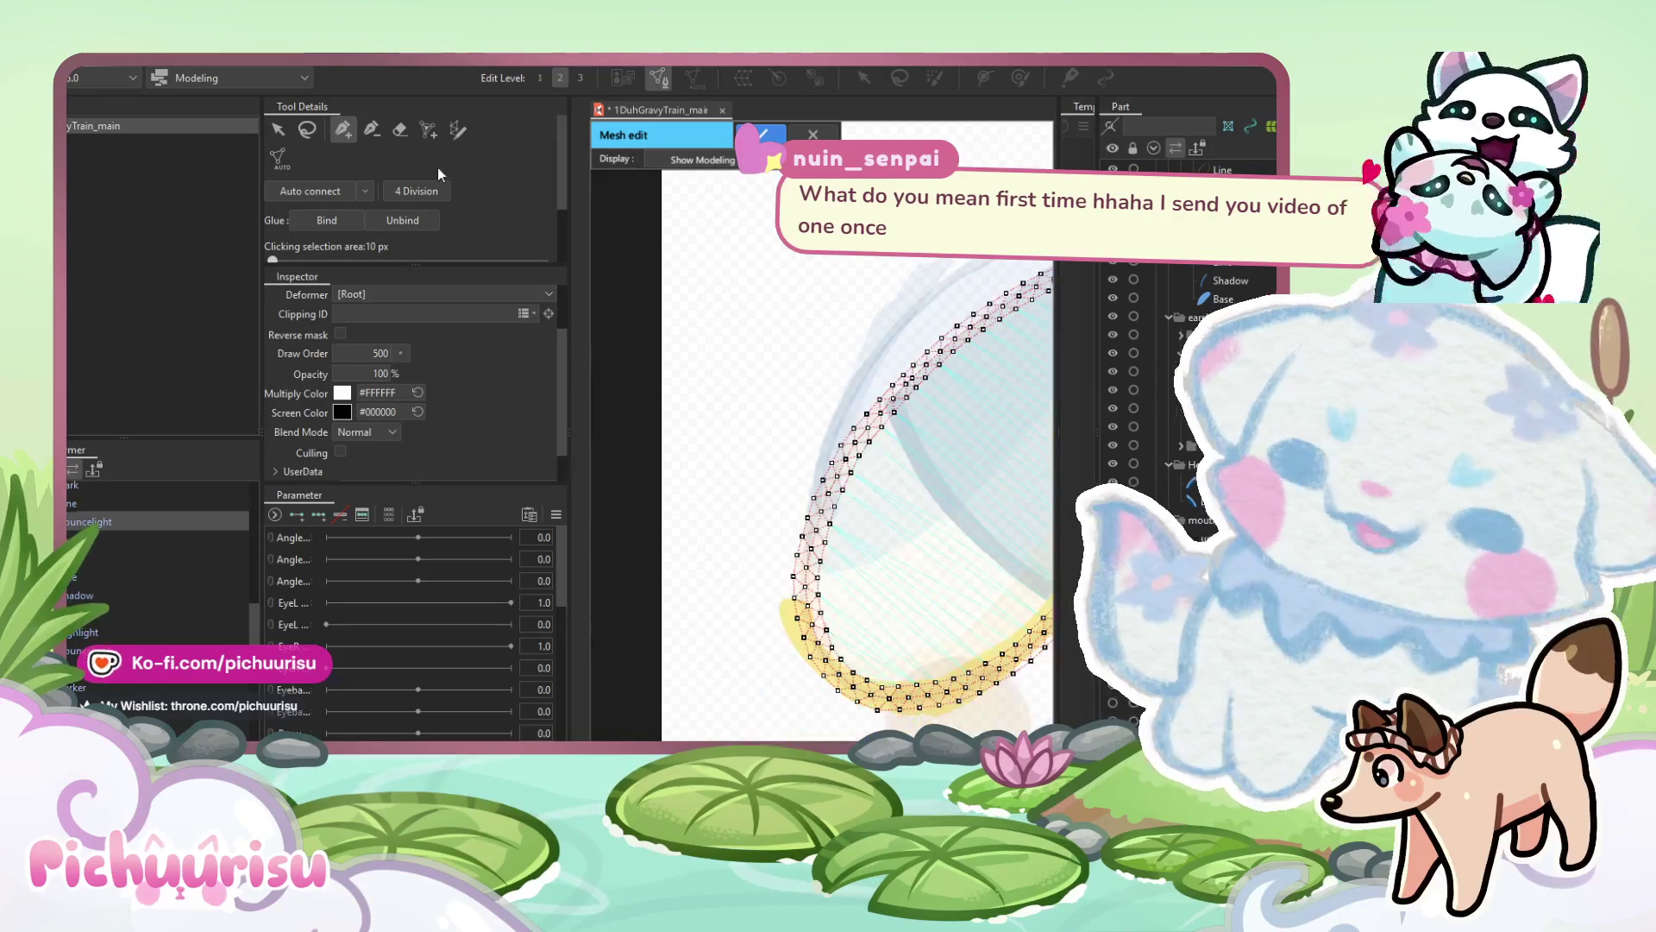
Lasso and delete the vertices on the upper-left, left and upper arcs.
{"action": "mouse_move", "coordinate": [725, 307]}
{"action": "left_mouse_down"}
{"action": "mouse_move", "coordinate": [922, 543]}
{"action": "mouse_move", "coordinate": [997, 245]}
{"action": "mouse_move", "coordinate": [797, 378]}
{"action": "left_mouse_up"}
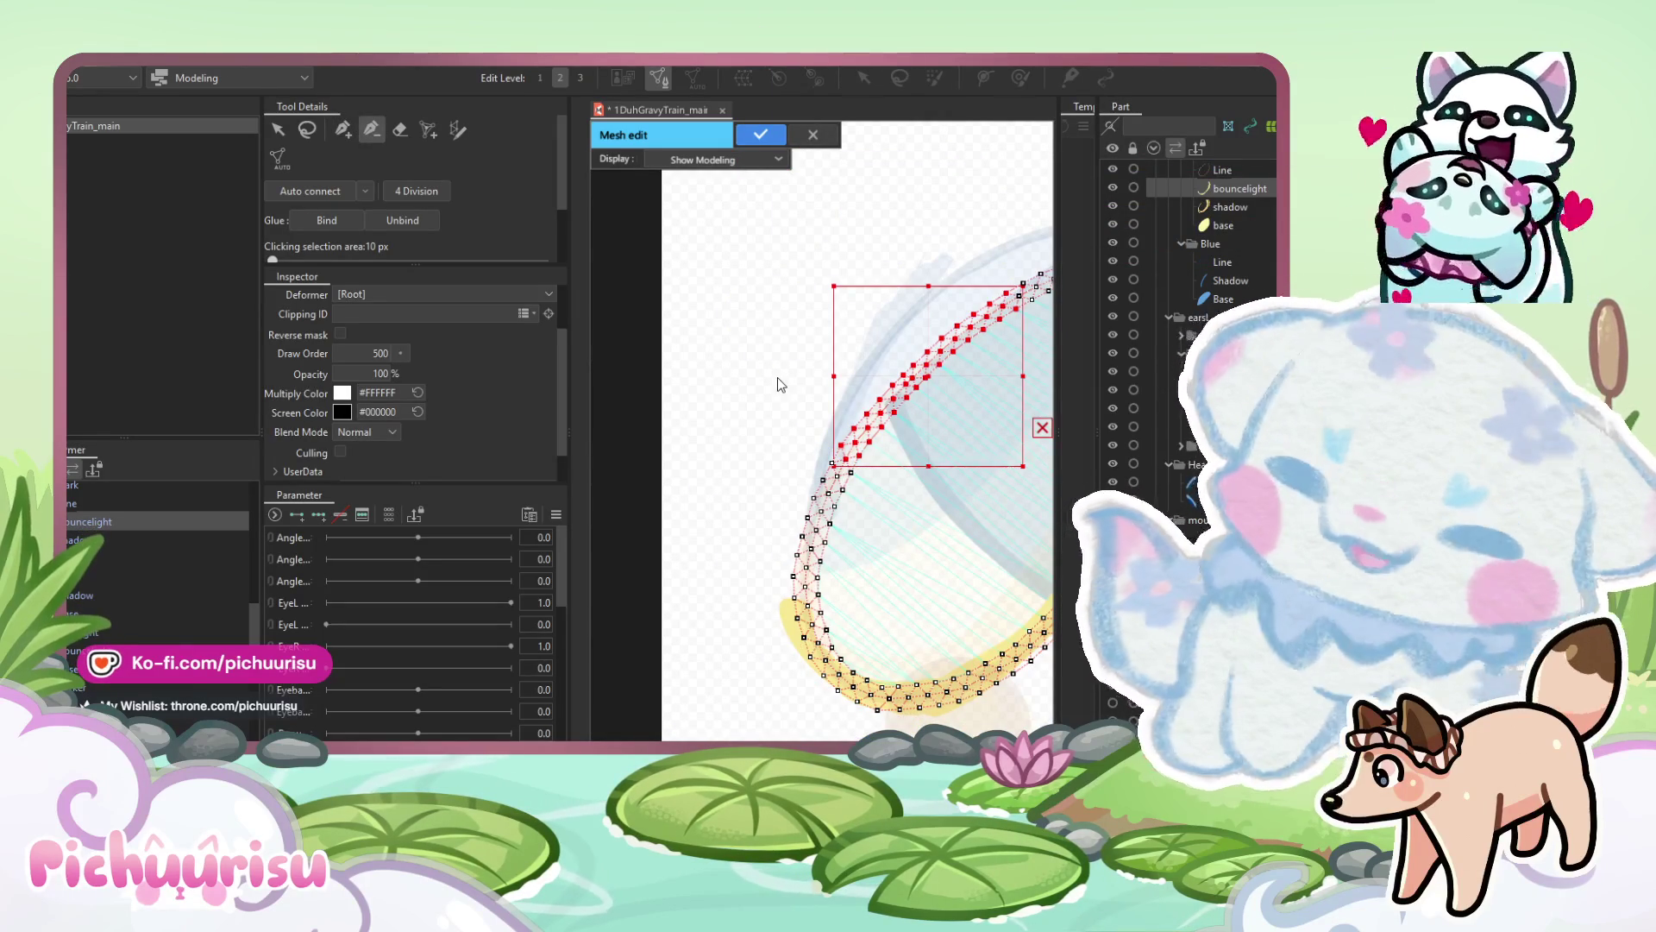
{"action": "key", "text": "Delete"}
{"action": "left_click_drag", "start_coordinate": [736, 436], "coordinate": [819, 604]}
{"action": "key", "text": "Delete"}
{"action": "mouse_move", "coordinate": [704, 437]}
{"action": "left_mouse_down"}
{"action": "mouse_move", "coordinate": [815, 541]}
{"action": "mouse_move", "coordinate": [893, 505]}
{"action": "mouse_move", "coordinate": [888, 430]}
{"action": "mouse_move", "coordinate": [782, 416]}
{"action": "left_mouse_up"}
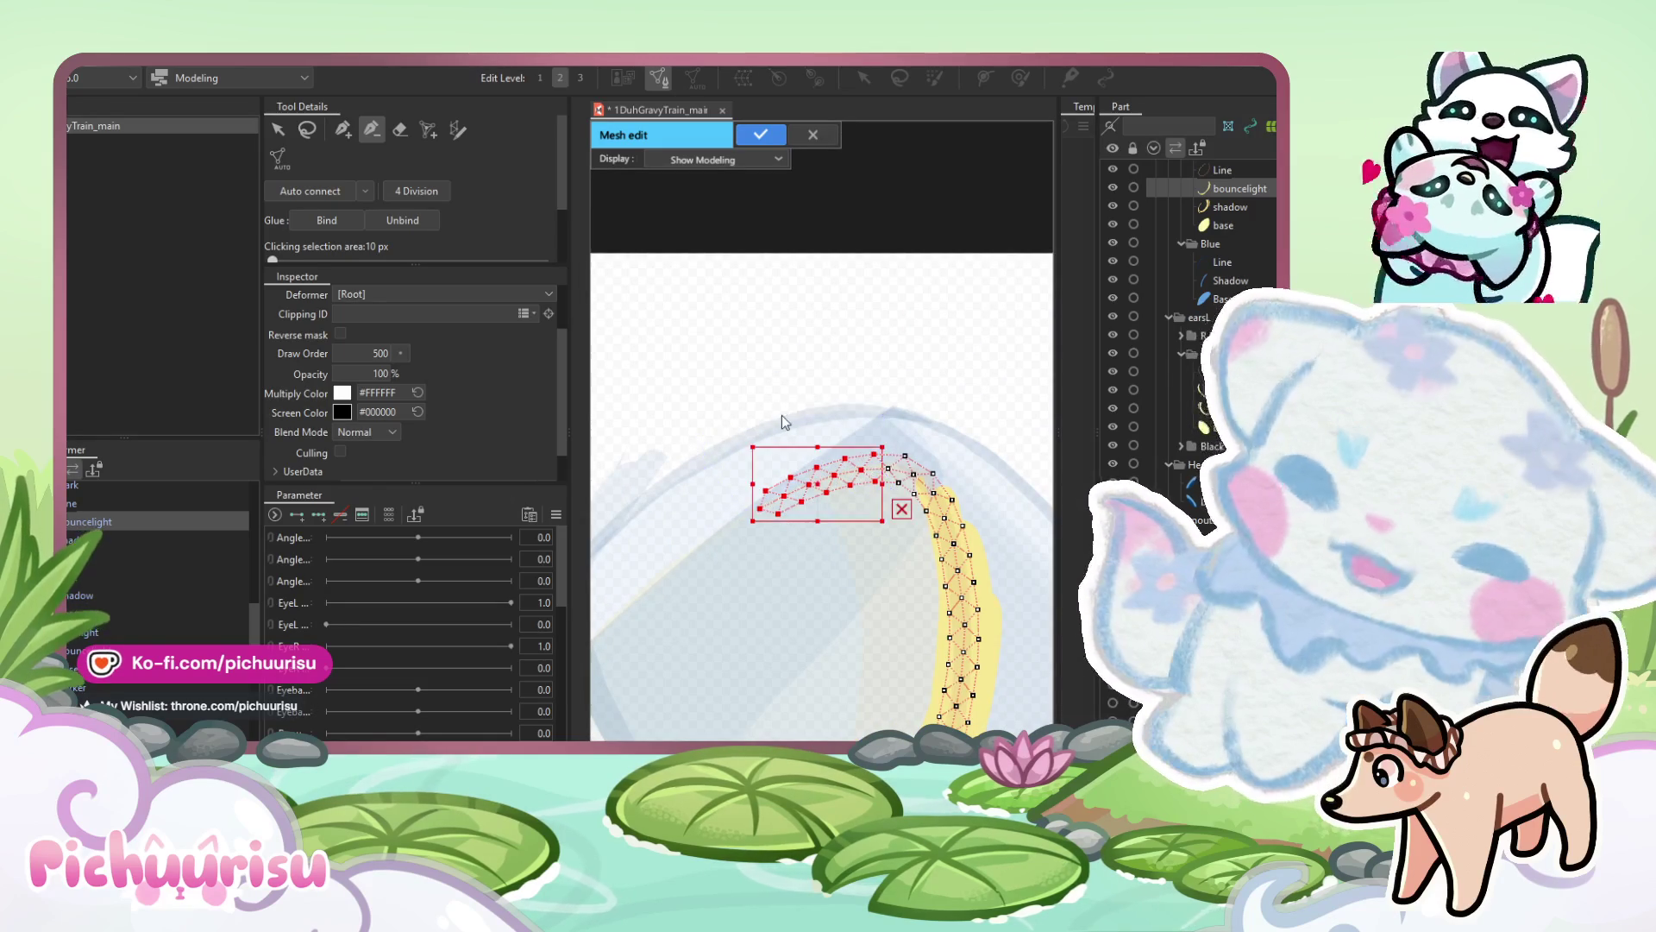
{"action": "key", "text": "Delete"}
{"action": "scroll", "coordinate": [1018, 398], "scroll_direction": "down", "scroll_amount": 2}
{"action": "scroll", "coordinate": [1018, 399], "scroll_direction": "up", "scroll_amount": 3}
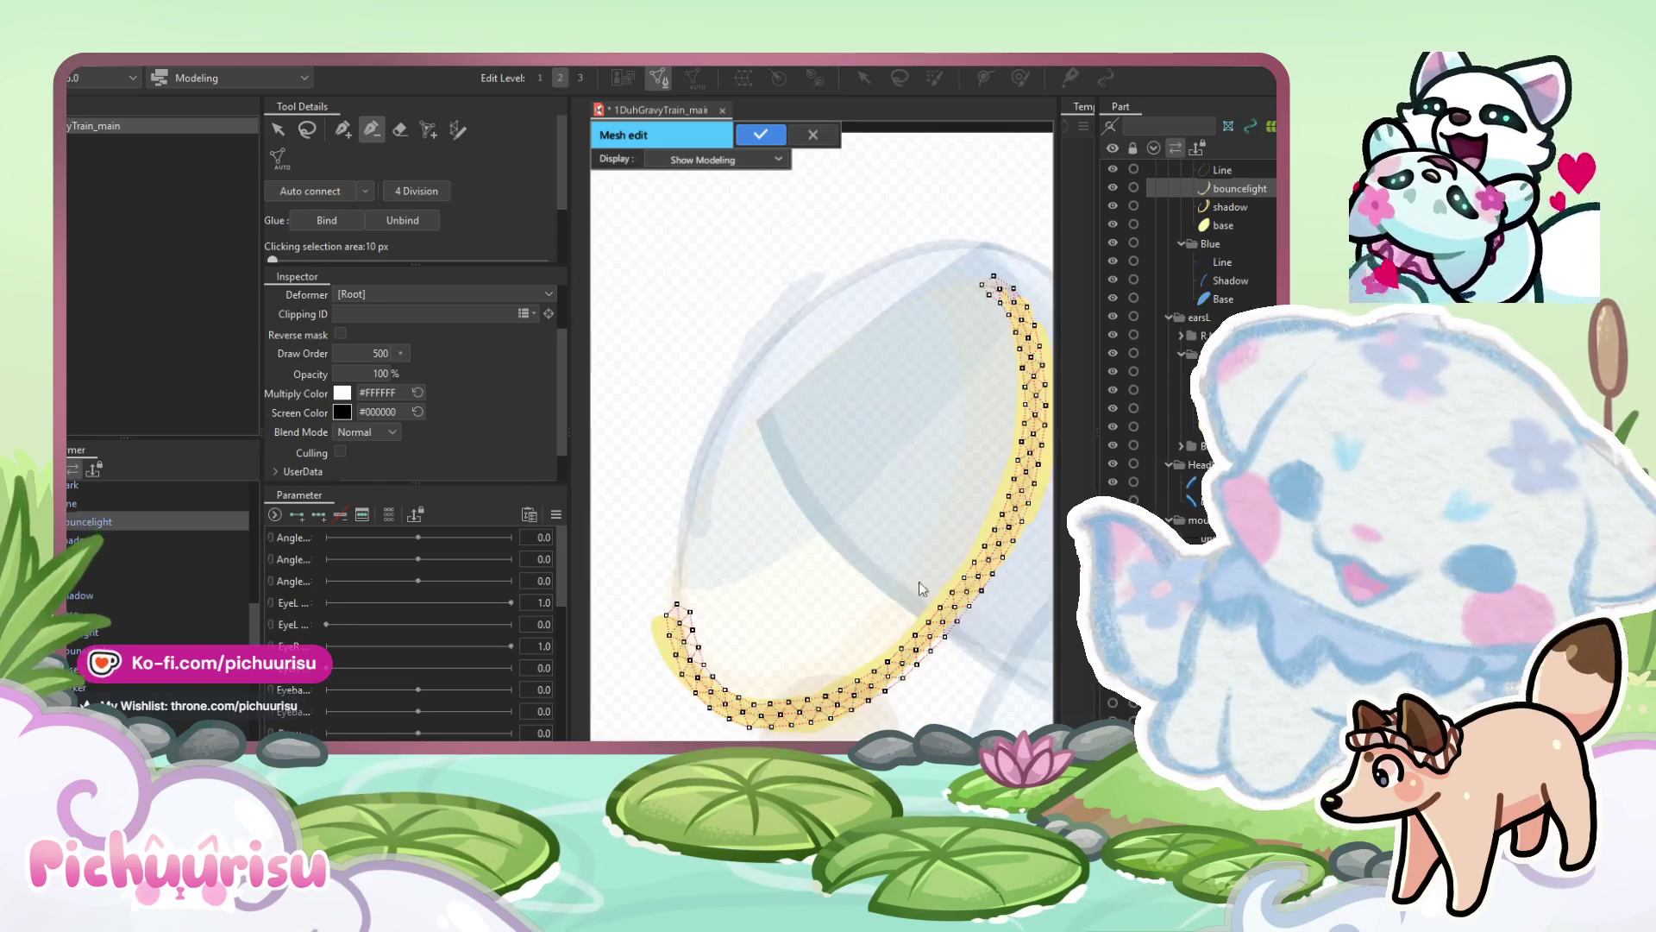
Remove a stray vertex and add new vertices around the band's end and outer edge.
{"action": "left_click", "coordinate": [742, 468], "text": "ctrl"}
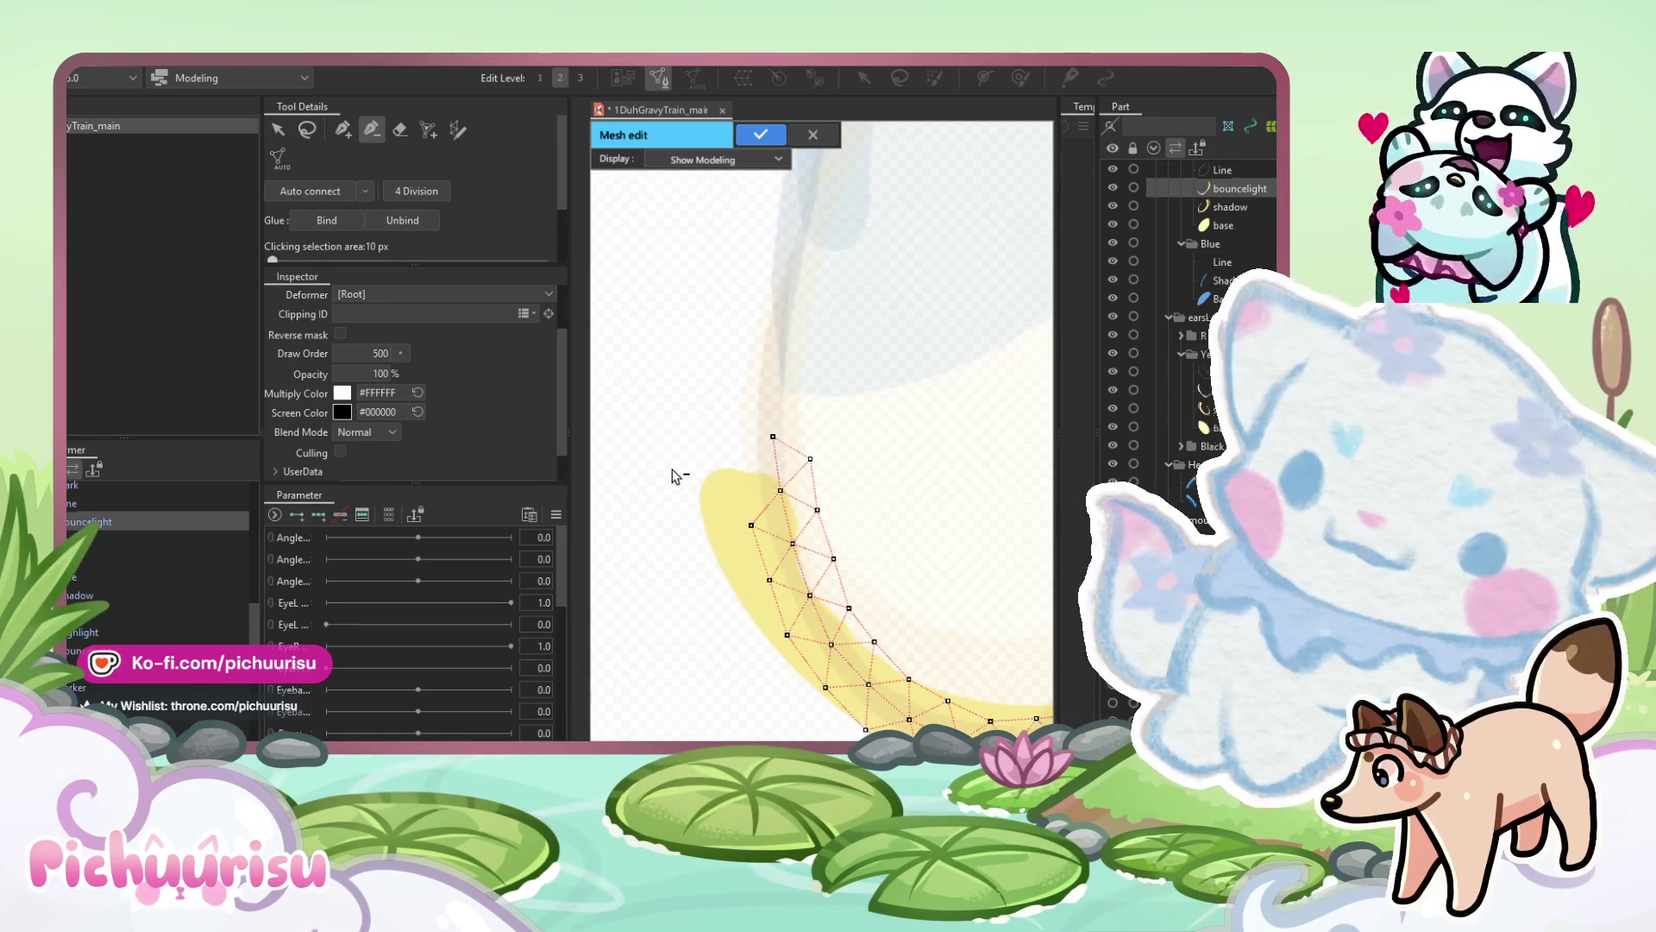
{"action": "left_click", "coordinate": [307, 129]}
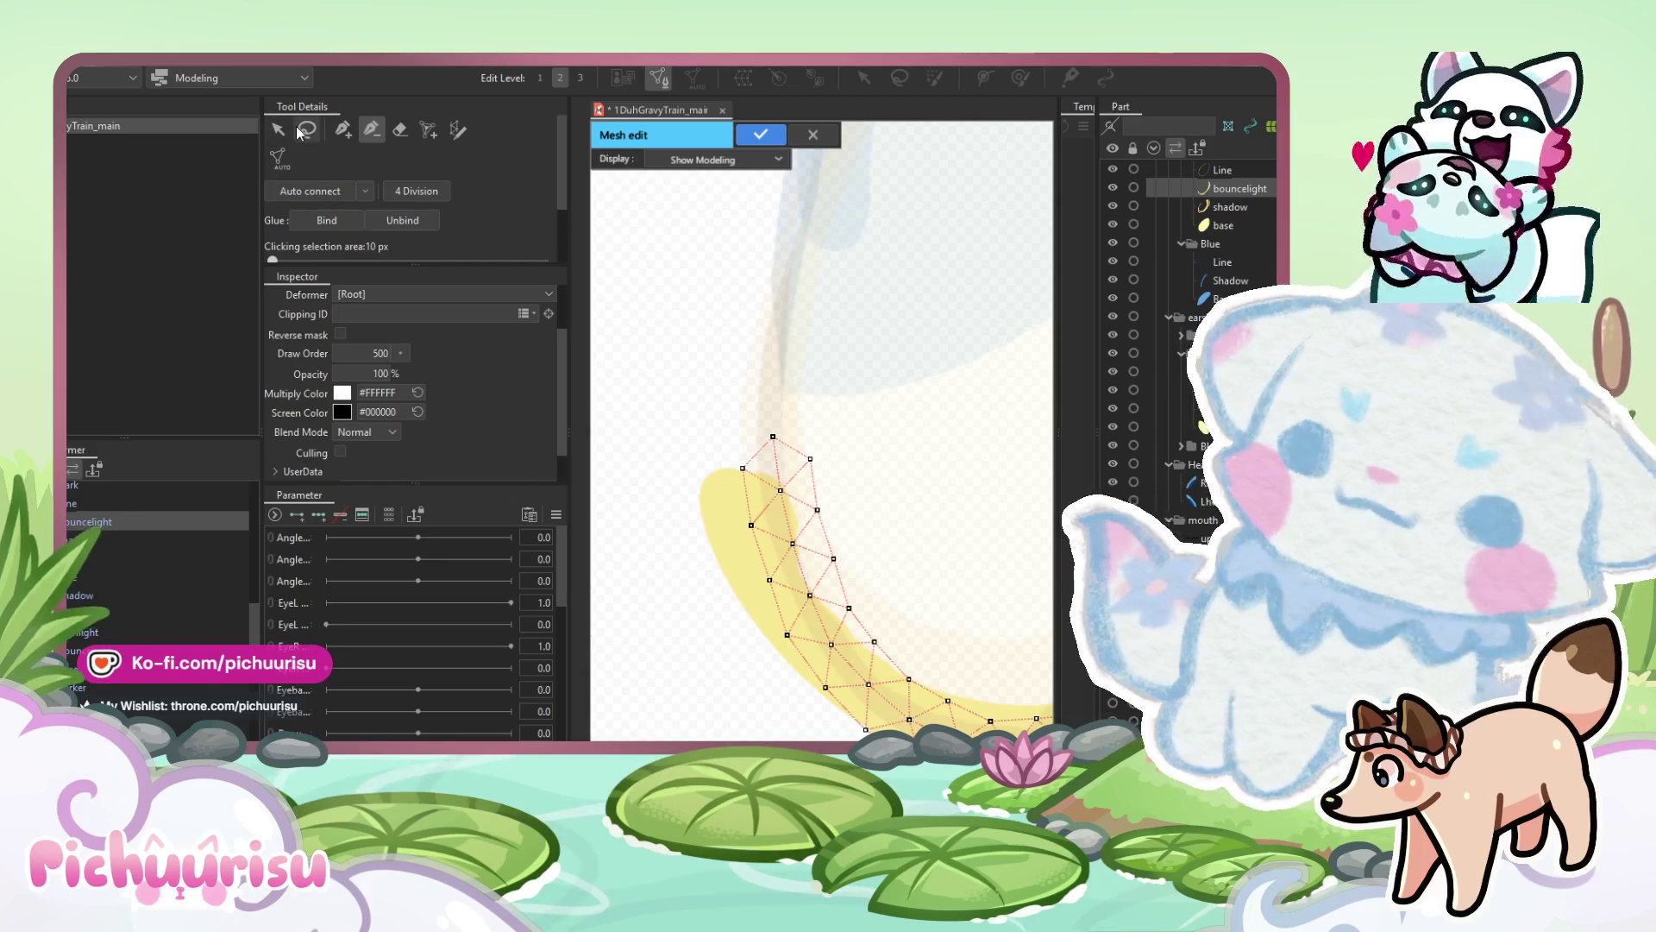
{"action": "left_click", "coordinate": [705, 474]}
{"action": "left_click", "coordinate": [668, 472]}
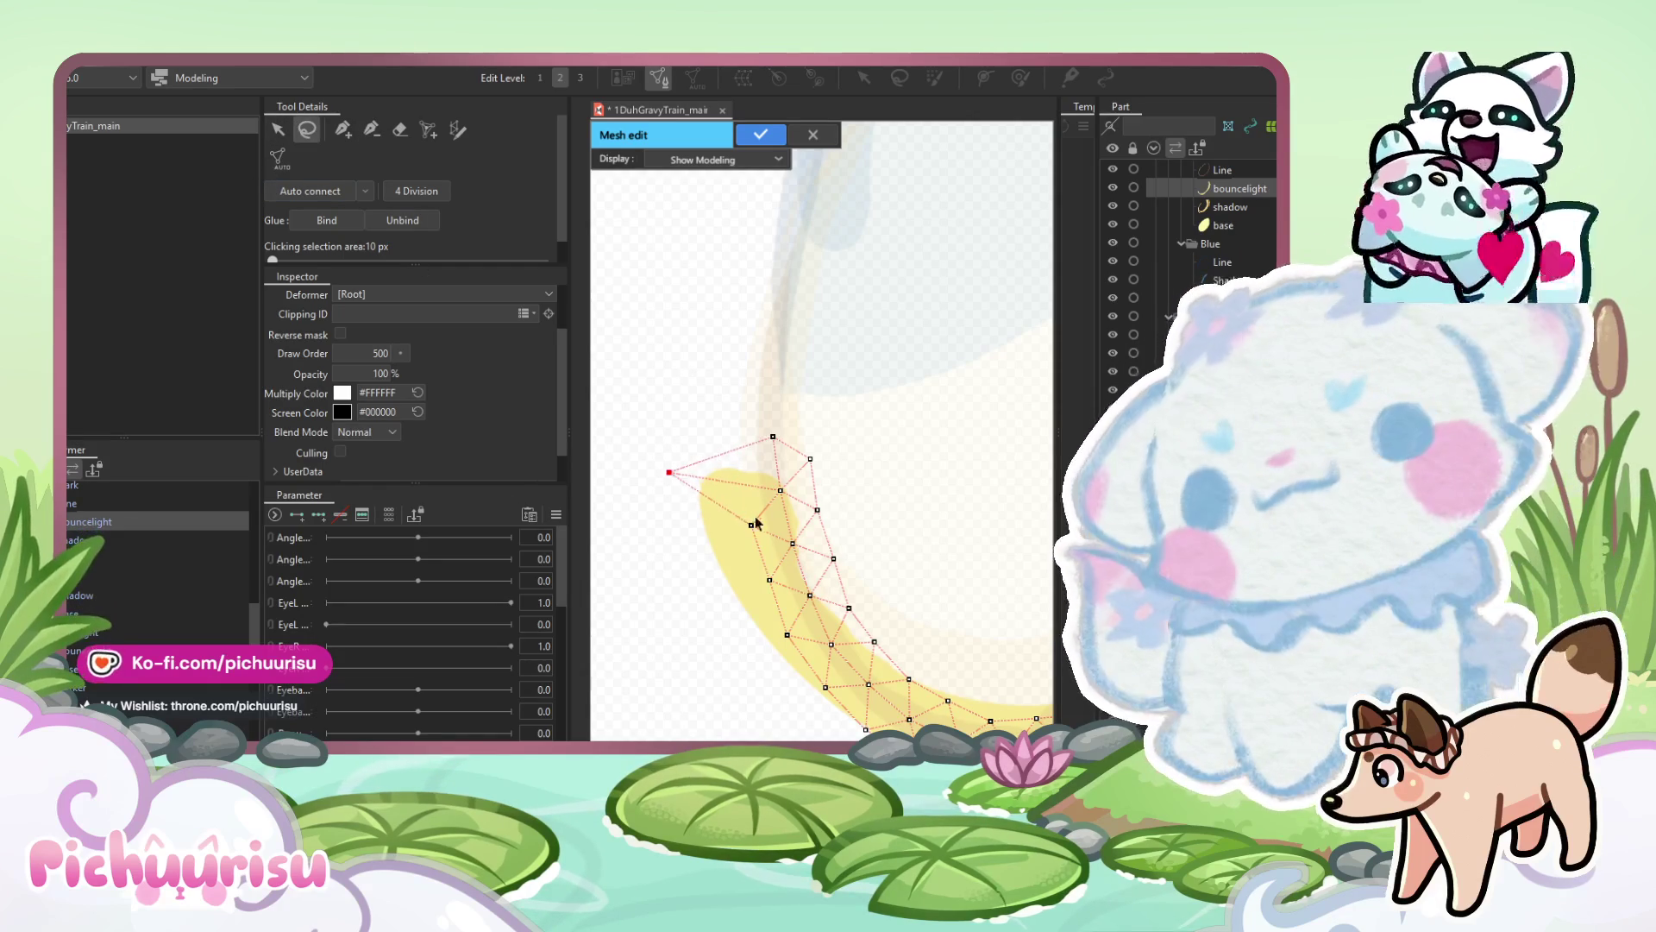
{"action": "left_click", "coordinate": [697, 550]}
{"action": "left_click", "coordinate": [758, 582]}
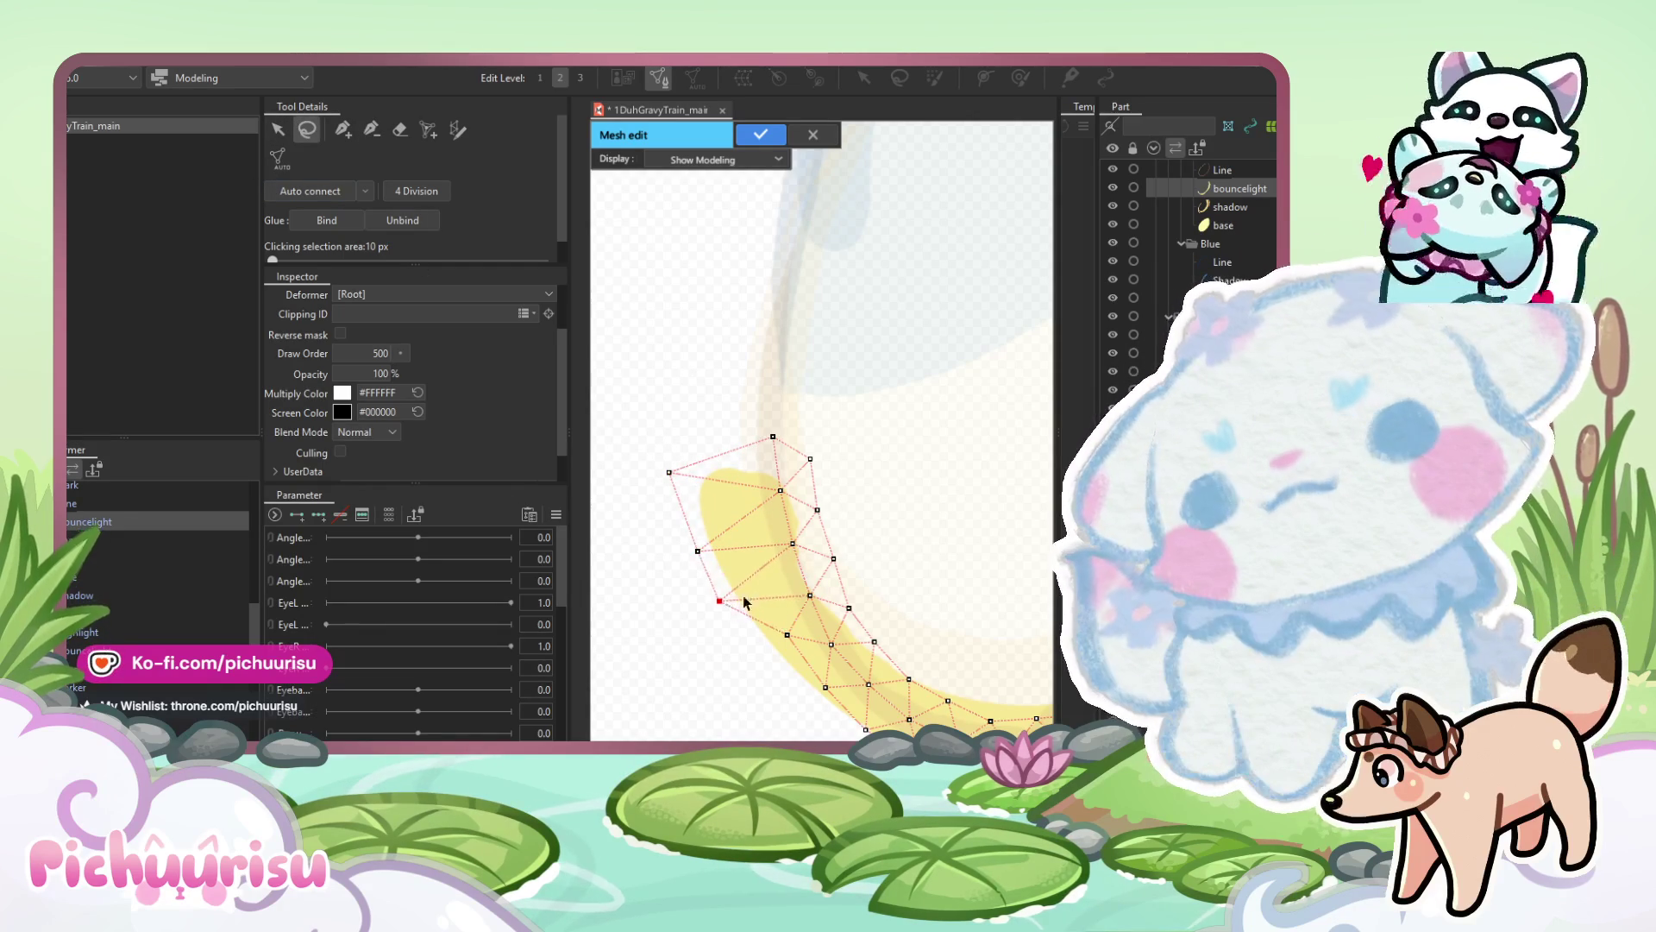
{"action": "left_click_drag", "start_coordinate": [764, 594], "coordinate": [716, 435]}
{"action": "left_click", "coordinate": [678, 439]}
{"action": "left_click", "coordinate": [720, 491]}
{"action": "scroll", "coordinate": [954, 634], "scroll_direction": "down", "scroll_amount": 2}
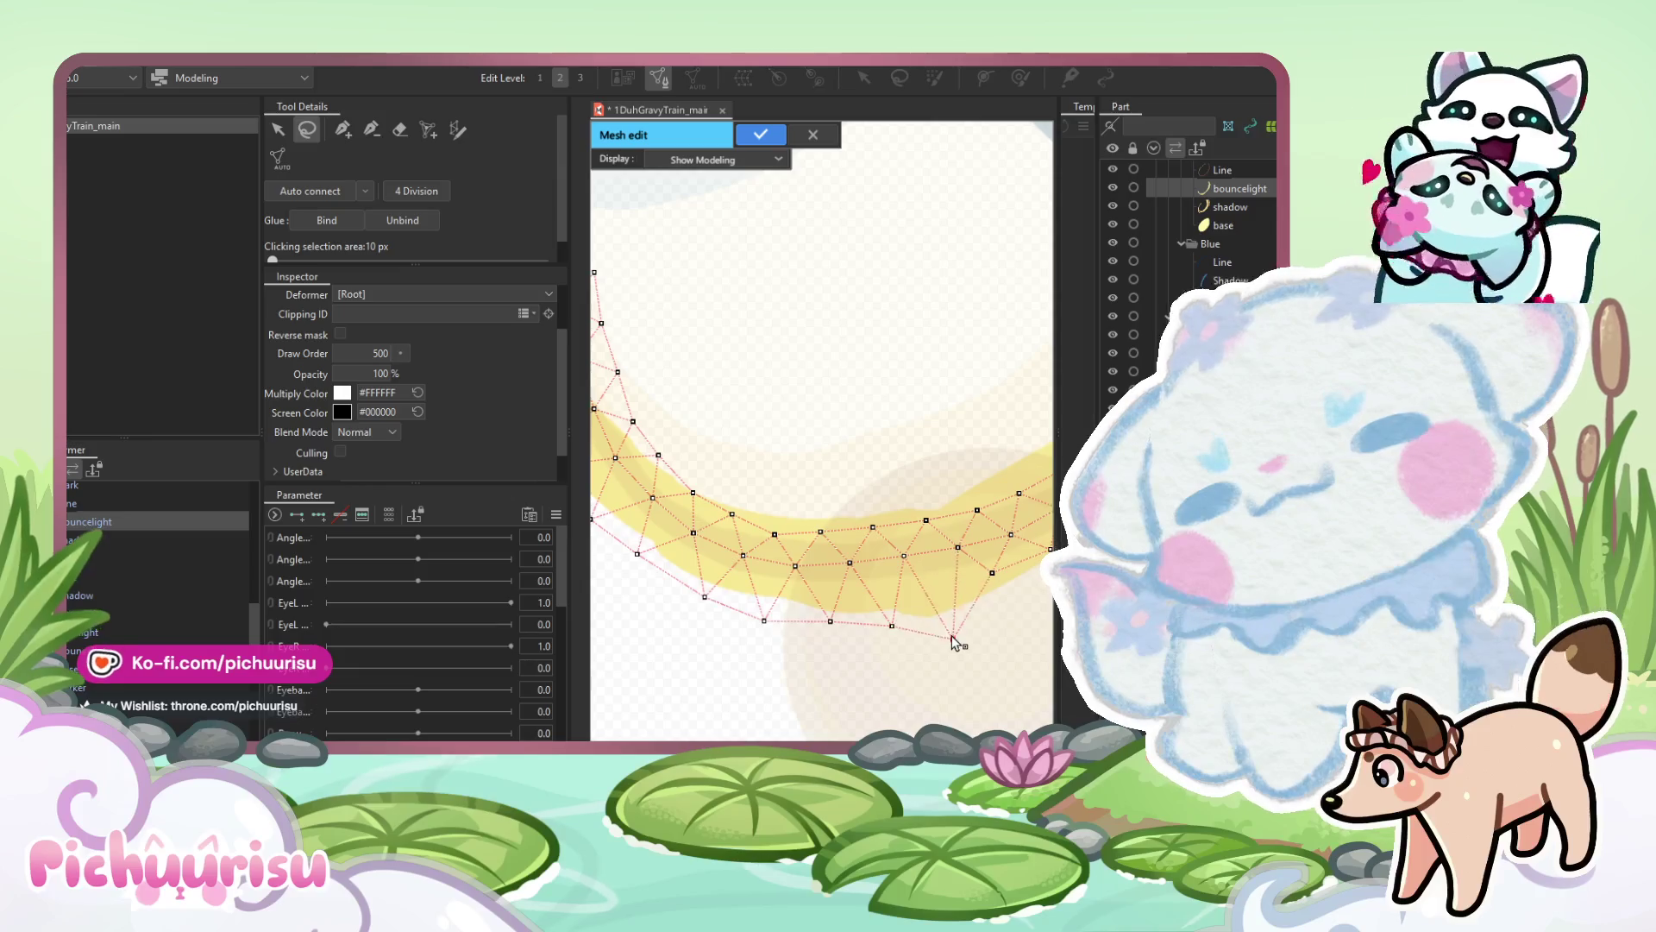
Pull the band's edge vertices outward to cover the yellow artwork.
{"action": "mouse_move", "coordinate": [953, 634]}
{"action": "left_mouse_down"}
{"action": "mouse_move", "coordinate": [671, 597]}
{"action": "mouse_move", "coordinate": [740, 604]}
{"action": "mouse_move", "coordinate": [841, 543]}
{"action": "left_mouse_up"}
{"action": "mouse_move", "coordinate": [673, 625]}
{"action": "left_mouse_down"}
{"action": "mouse_move", "coordinate": [880, 469]}
{"action": "mouse_move", "coordinate": [800, 613]}
{"action": "mouse_move", "coordinate": [898, 490]}
{"action": "mouse_move", "coordinate": [811, 561]}
{"action": "left_mouse_up"}
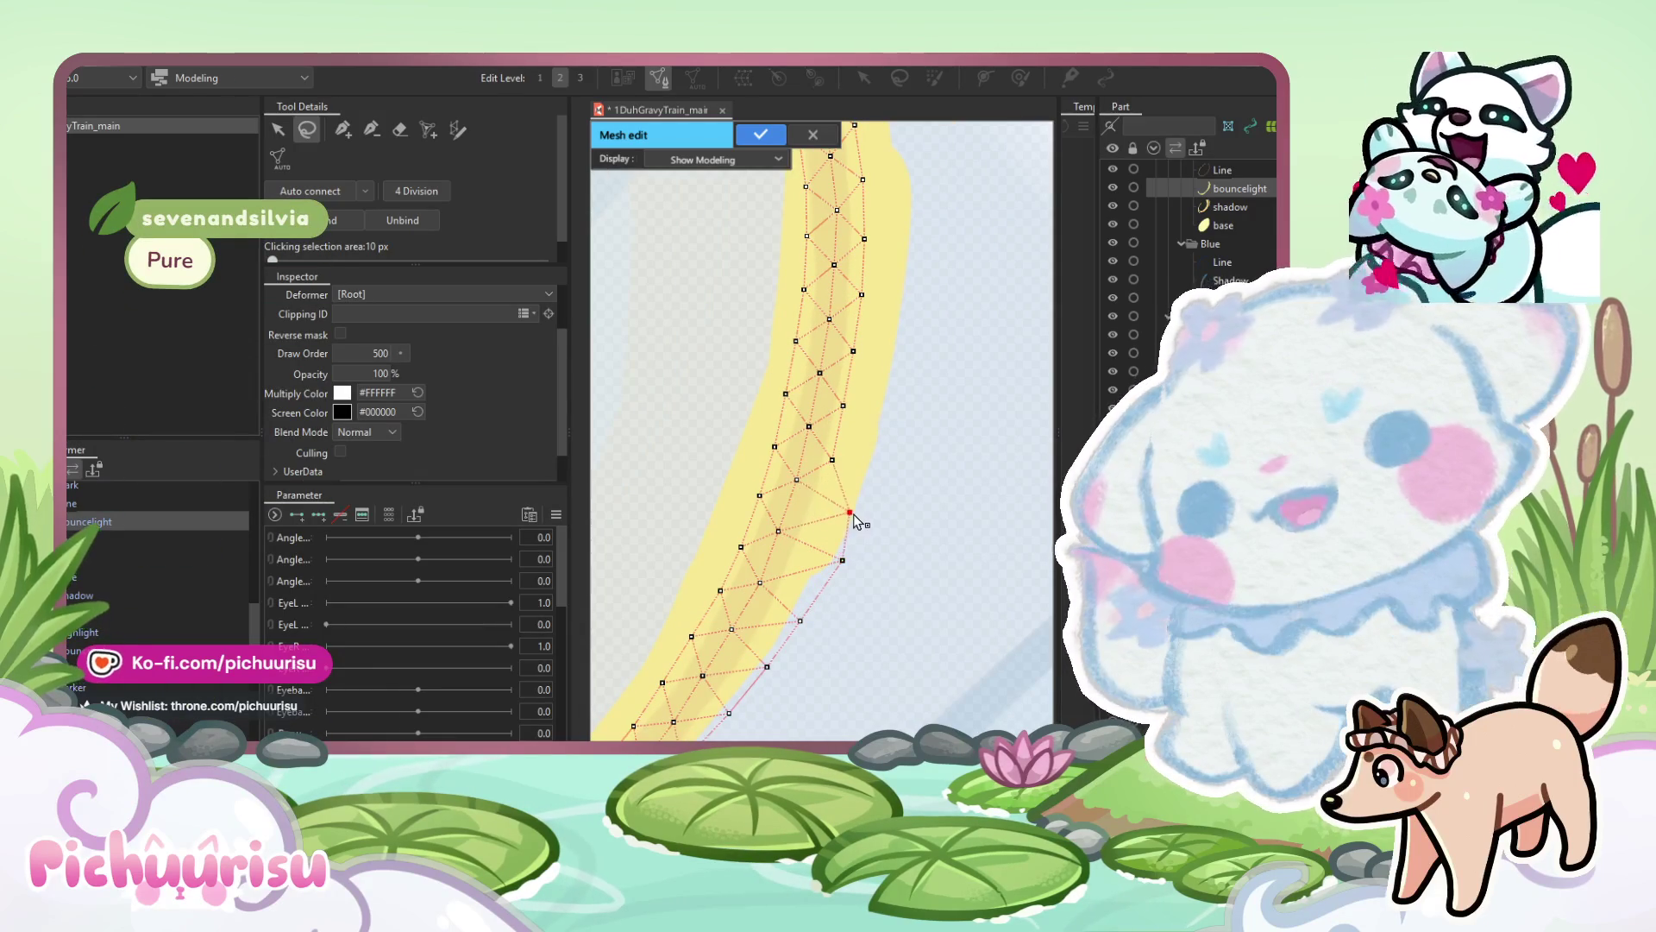
{"action": "mouse_move", "coordinate": [868, 510]}
{"action": "left_mouse_down"}
{"action": "mouse_move", "coordinate": [798, 550]}
{"action": "mouse_move", "coordinate": [861, 547]}
{"action": "left_mouse_up"}
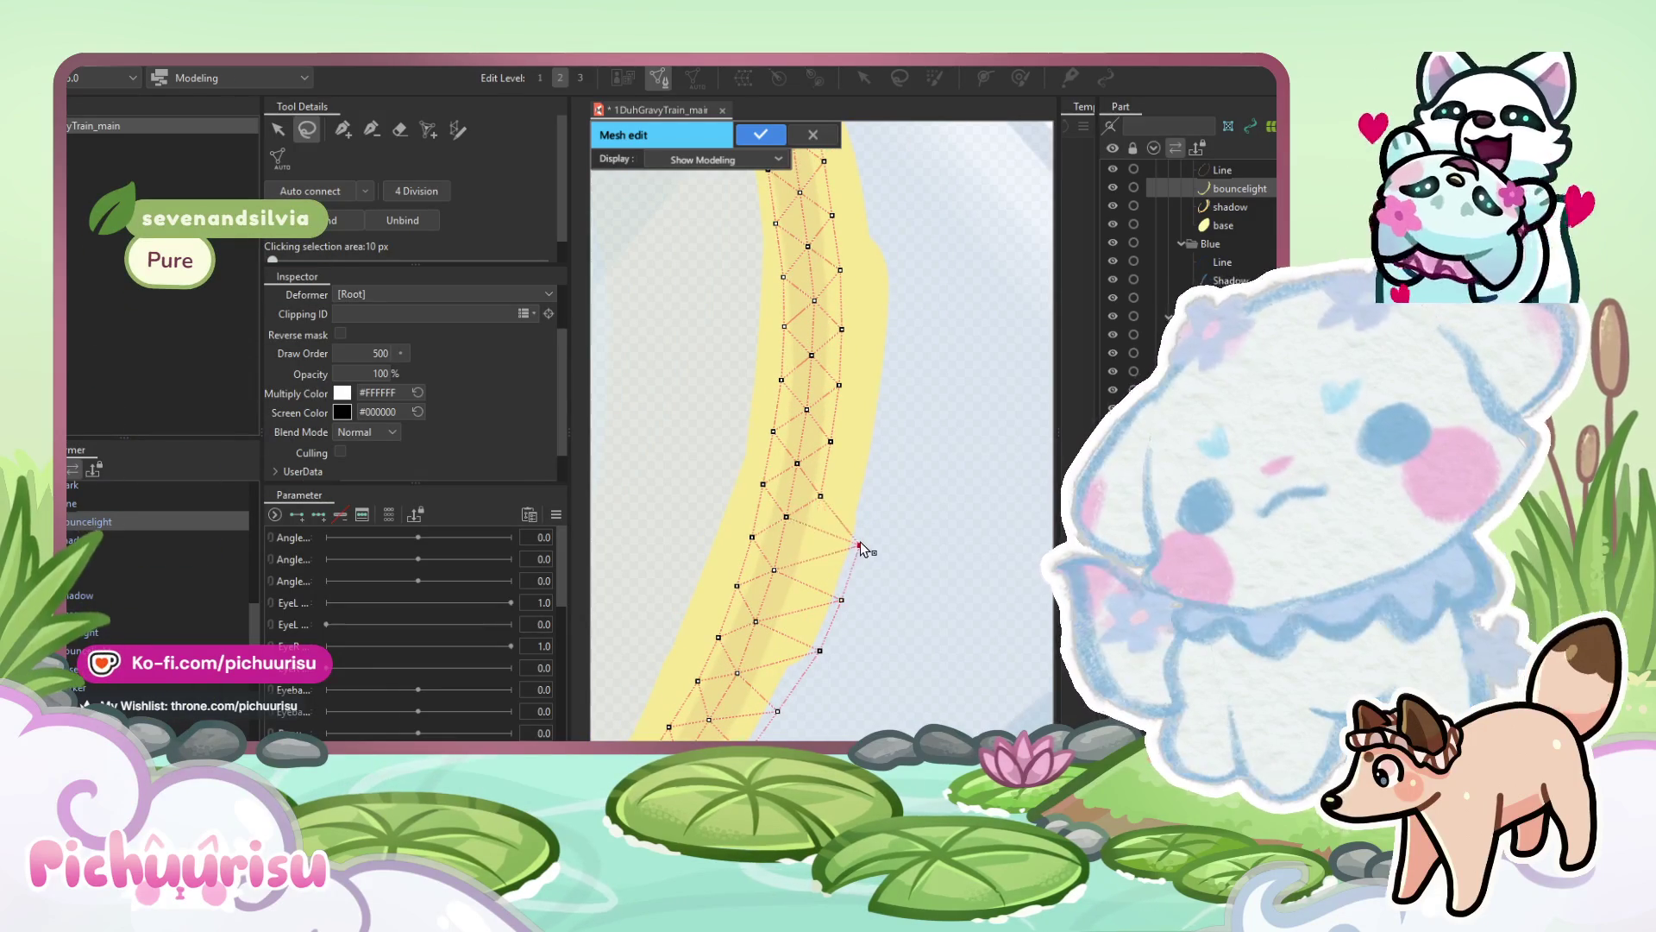
{"action": "mouse_move", "coordinate": [819, 496]}
{"action": "left_mouse_down"}
{"action": "mouse_move", "coordinate": [866, 489]}
{"action": "mouse_move", "coordinate": [778, 594]}
{"action": "mouse_move", "coordinate": [809, 535]}
{"action": "mouse_move", "coordinate": [831, 529]}
{"action": "left_mouse_up"}
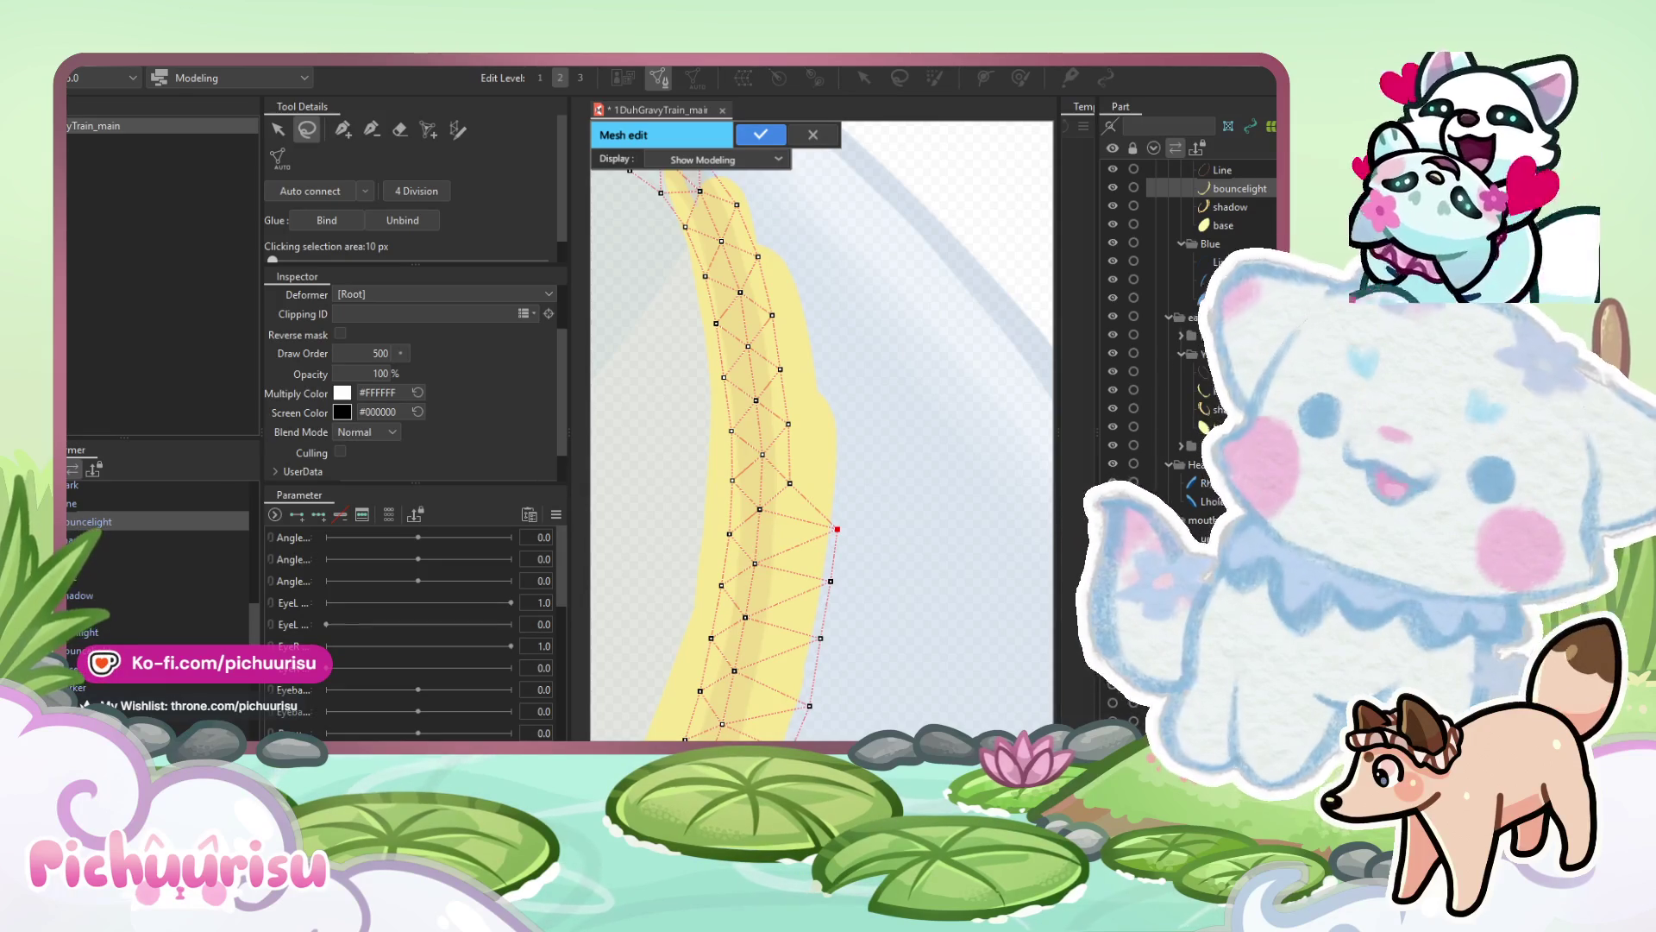
Drag several right-edge vertices and the tip vertex onto the band's outline.
{"action": "left_click", "coordinate": [789, 483]}
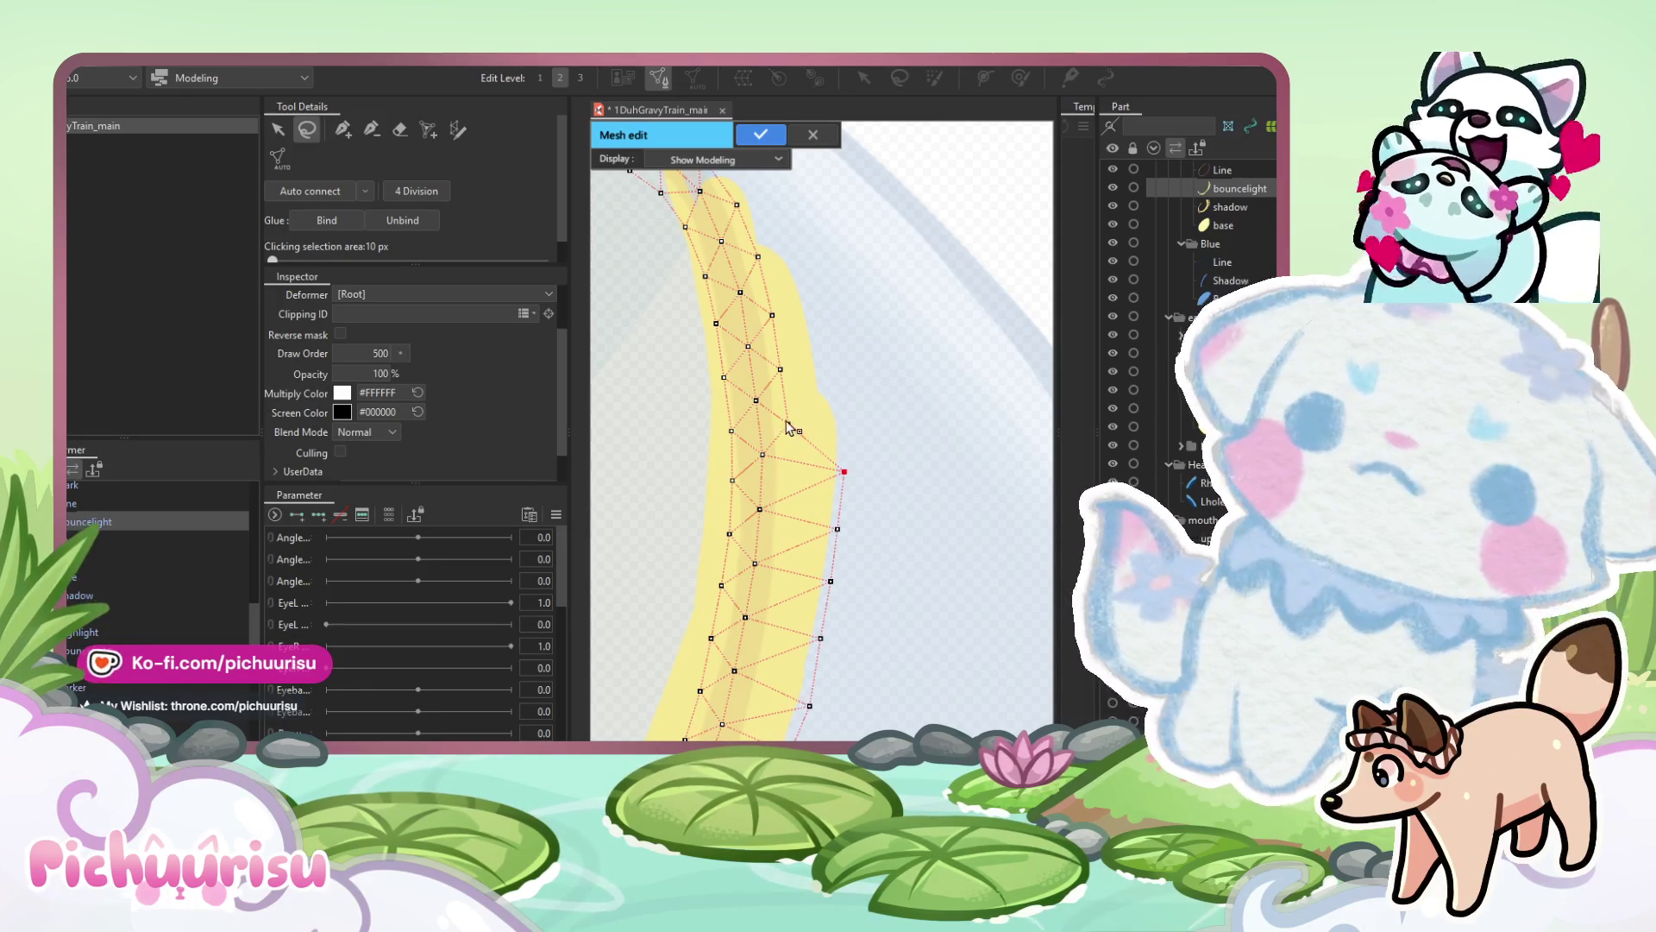
{"action": "scroll", "coordinate": [854, 431], "scroll_direction": "up", "scroll_amount": 3}
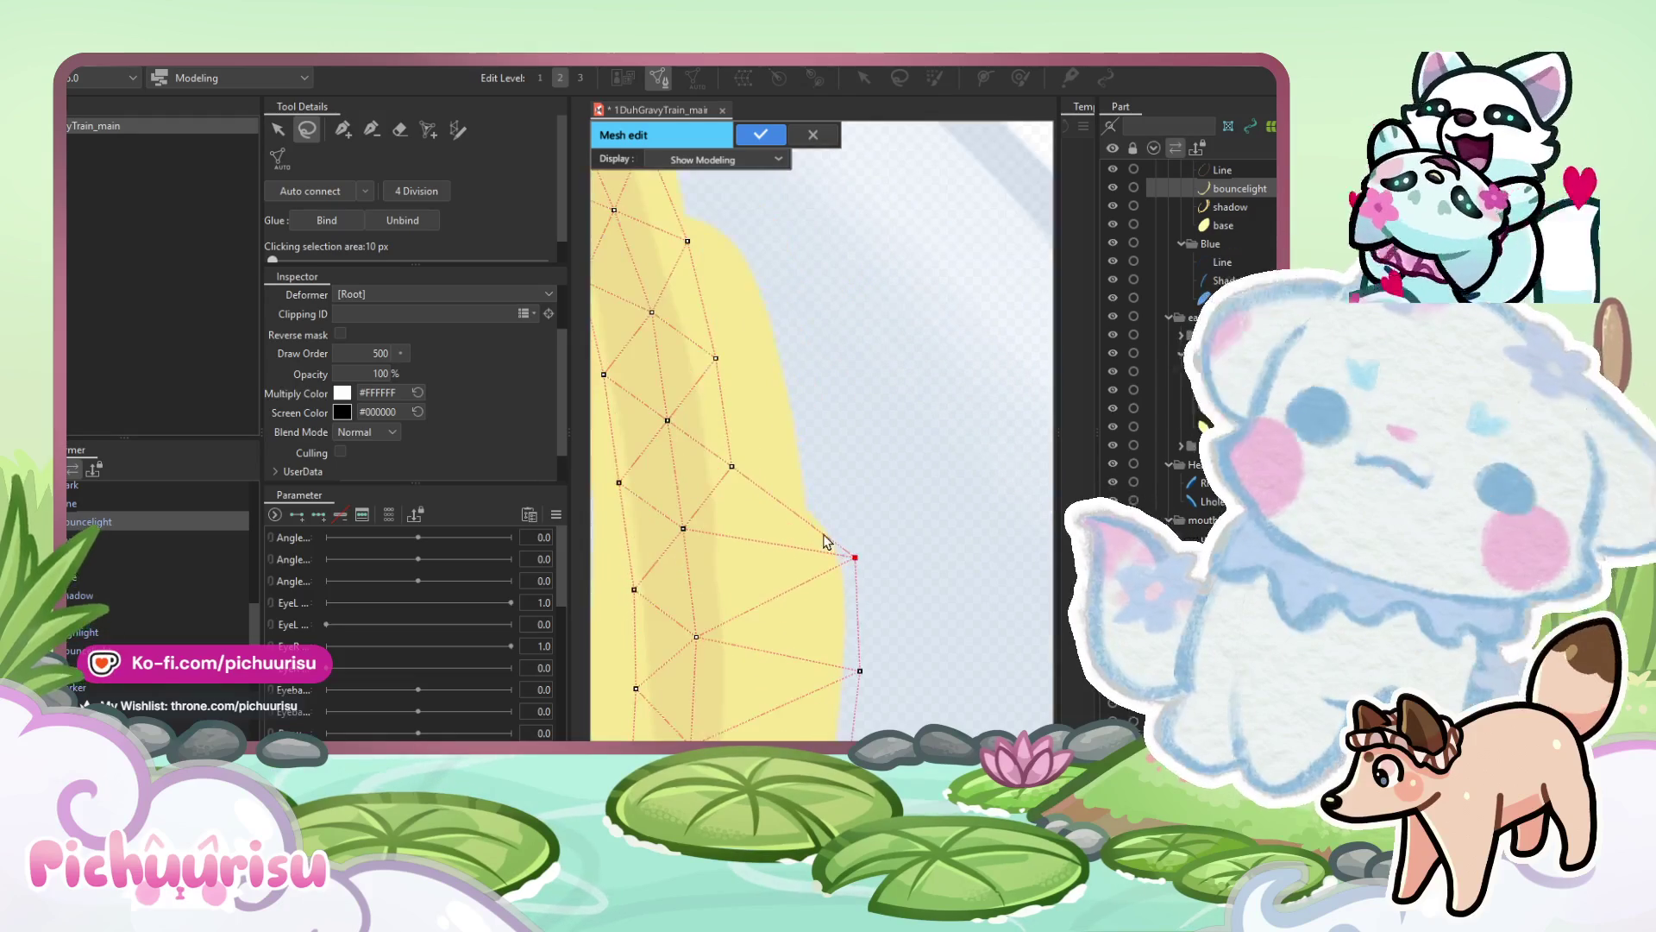
{"action": "left_click_drag", "start_coordinate": [726, 473], "coordinate": [811, 457]}
{"action": "scroll", "coordinate": [754, 406], "scroll_direction": "up", "scroll_amount": 3}
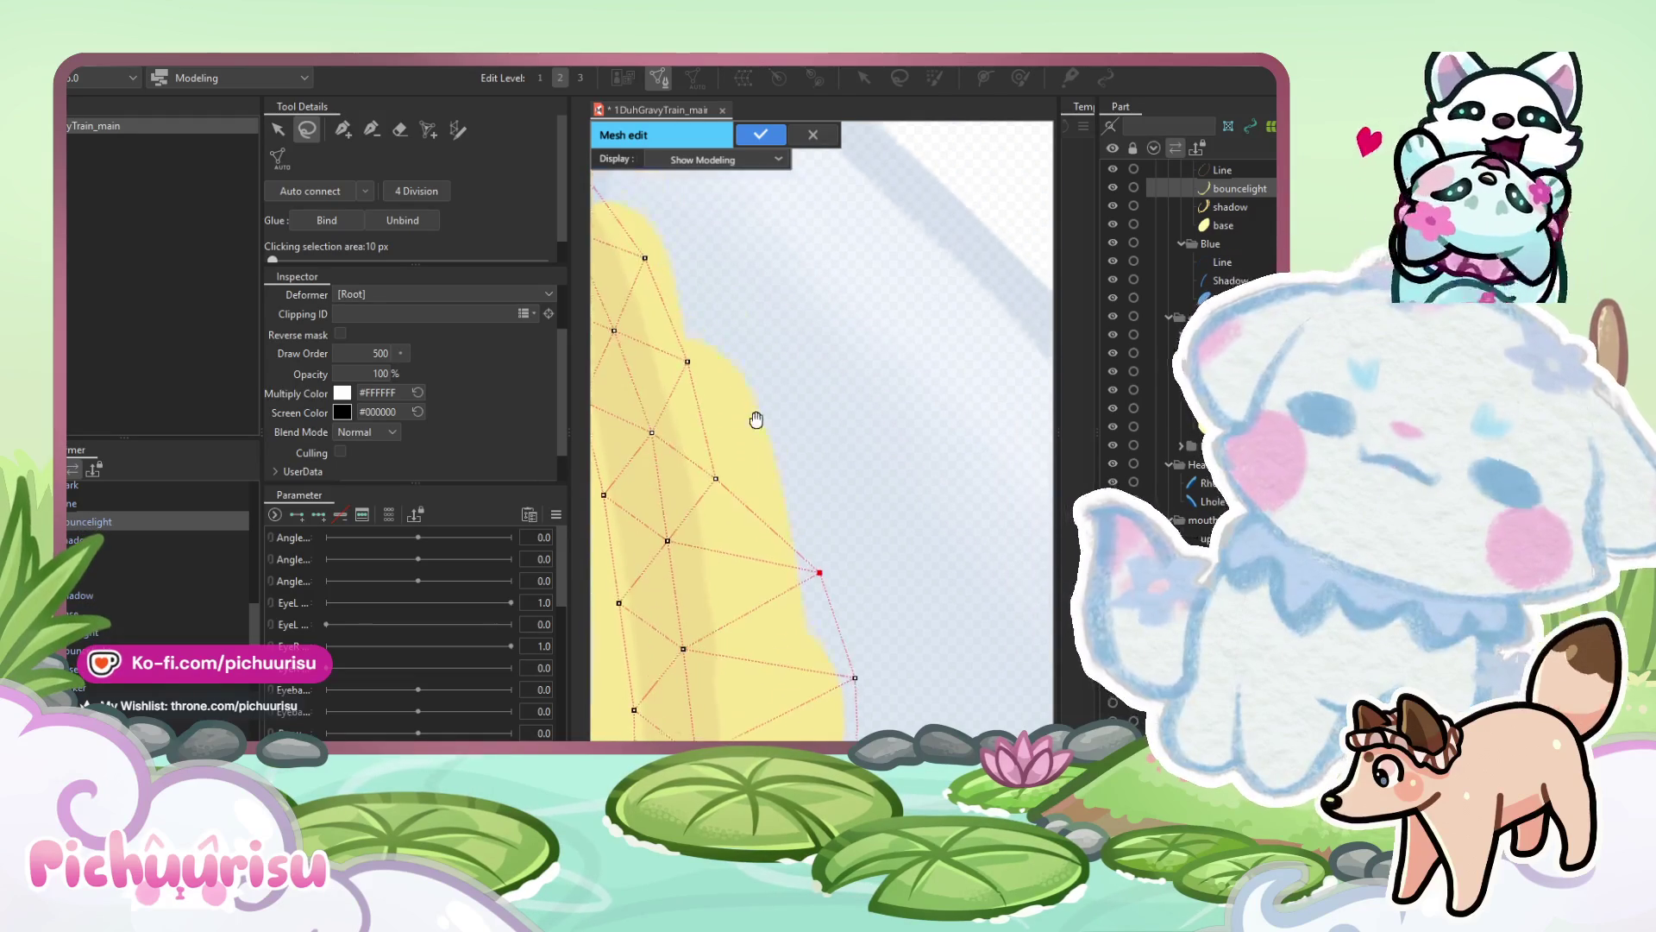
{"action": "left_click_drag", "start_coordinate": [715, 487], "coordinate": [791, 459]}
{"action": "scroll", "coordinate": [754, 364], "scroll_direction": "up", "scroll_amount": 3}
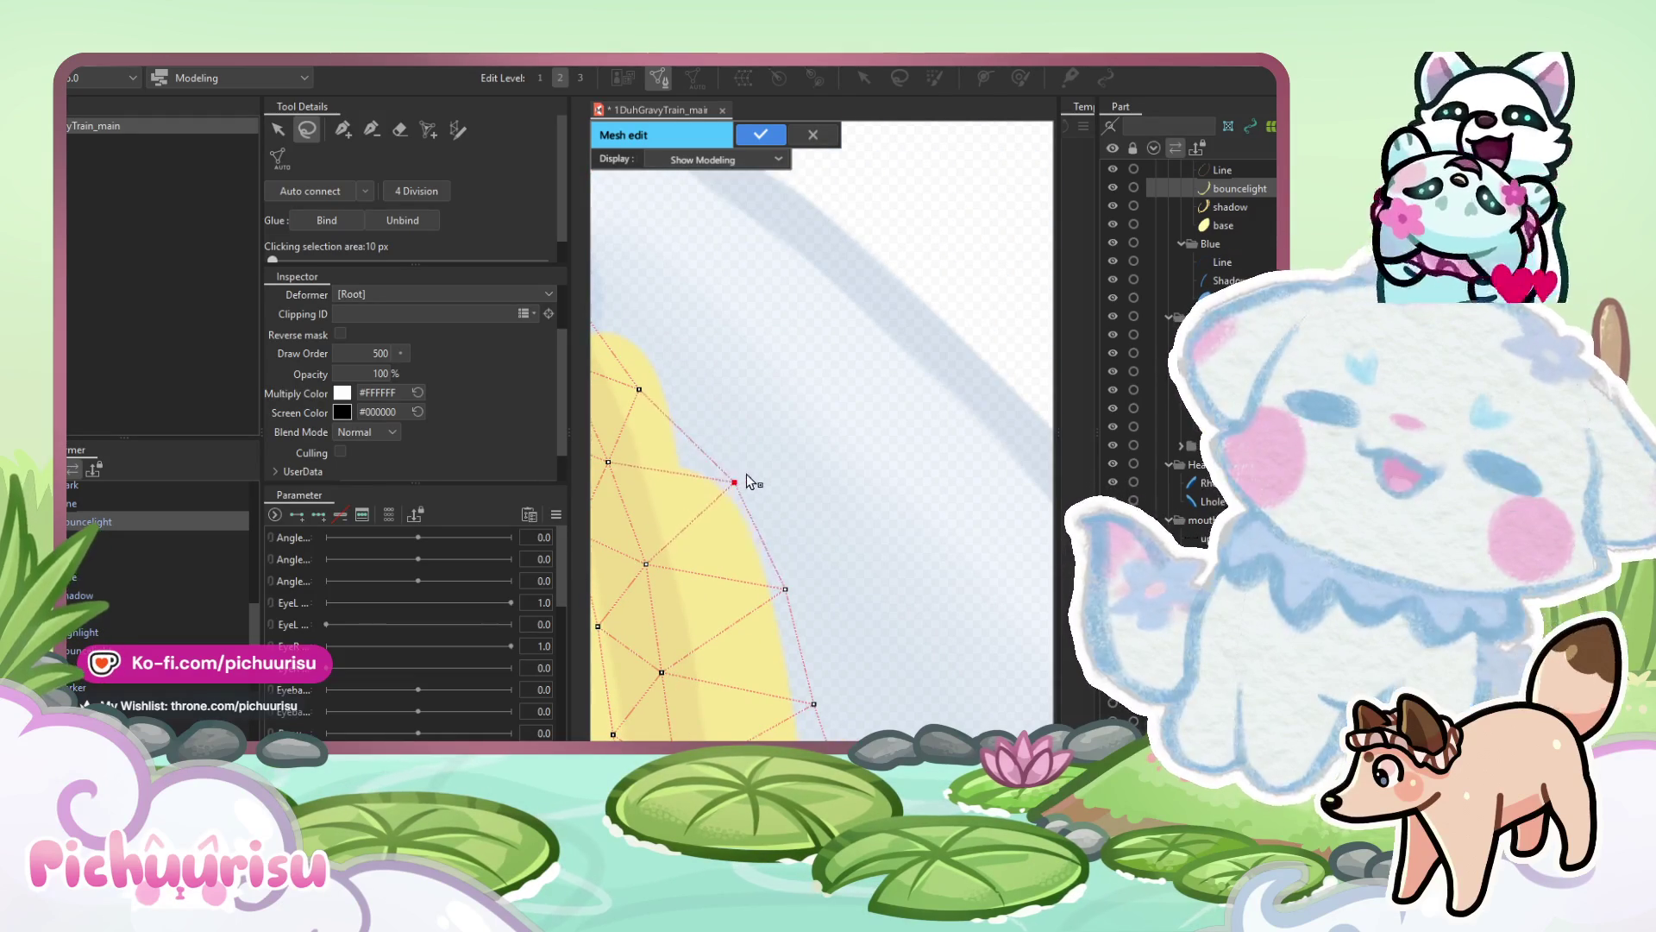
{"action": "left_click", "coordinate": [739, 481]}
{"action": "scroll", "coordinate": [759, 500], "scroll_direction": "left", "scroll_amount": 3}
{"action": "left_click_drag", "start_coordinate": [749, 506], "coordinate": [787, 490]}
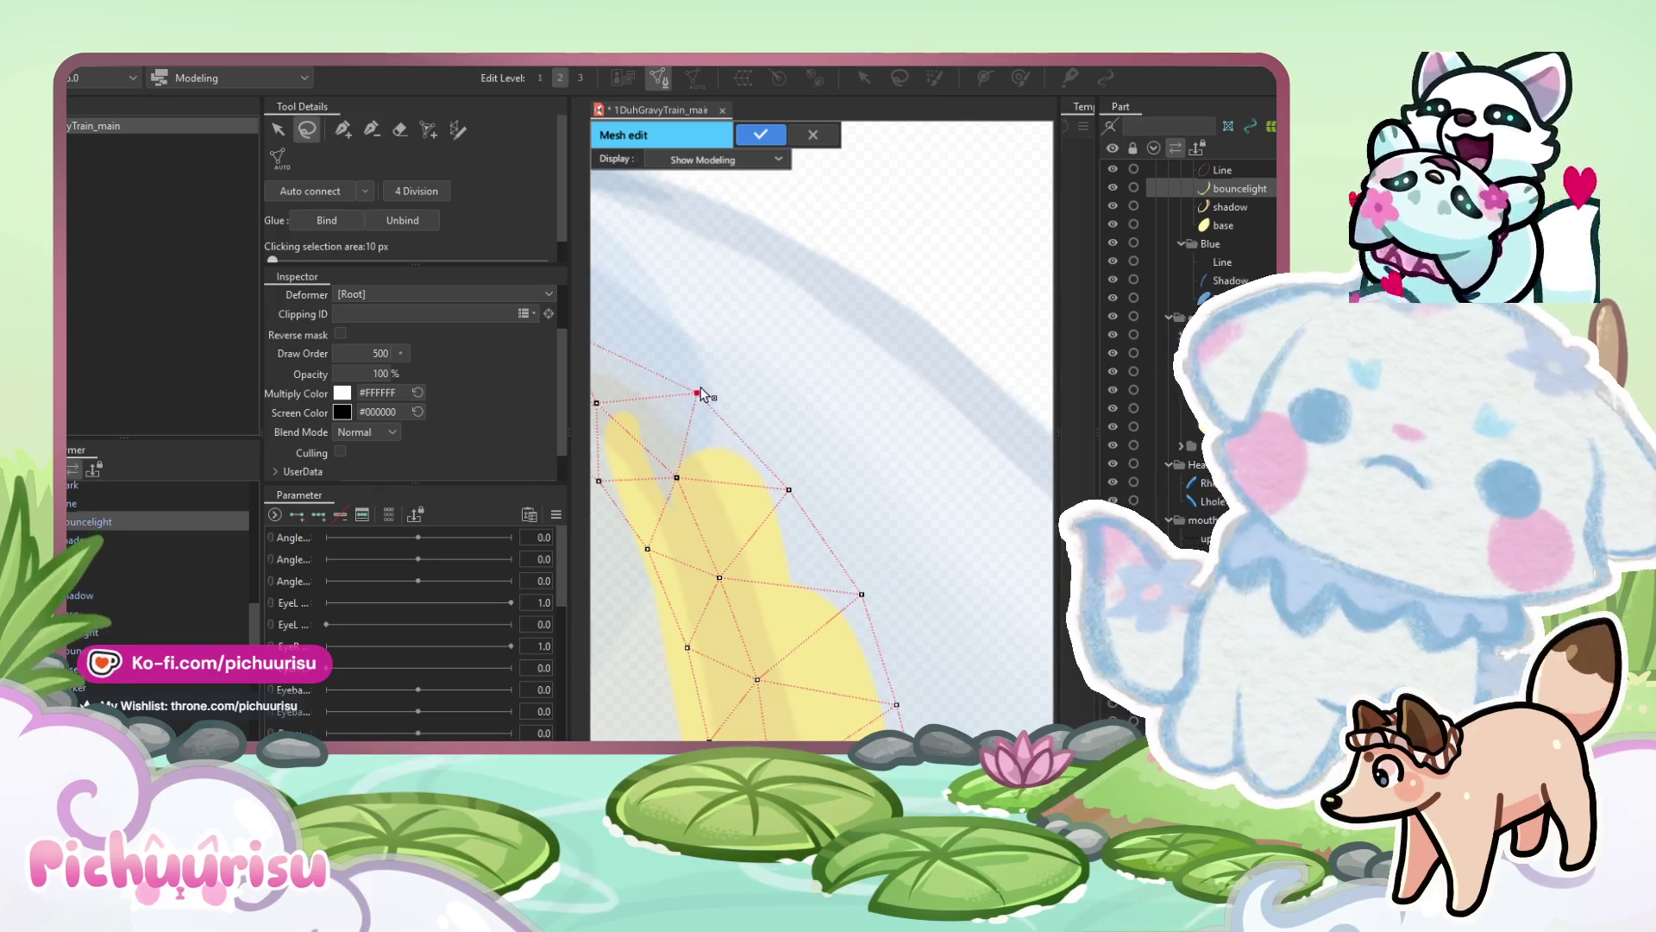
{"action": "scroll", "coordinate": [700, 387], "scroll_direction": "down", "scroll_amount": 3}
{"action": "scroll", "coordinate": [931, 567], "scroll_direction": "up", "scroll_amount": 3}
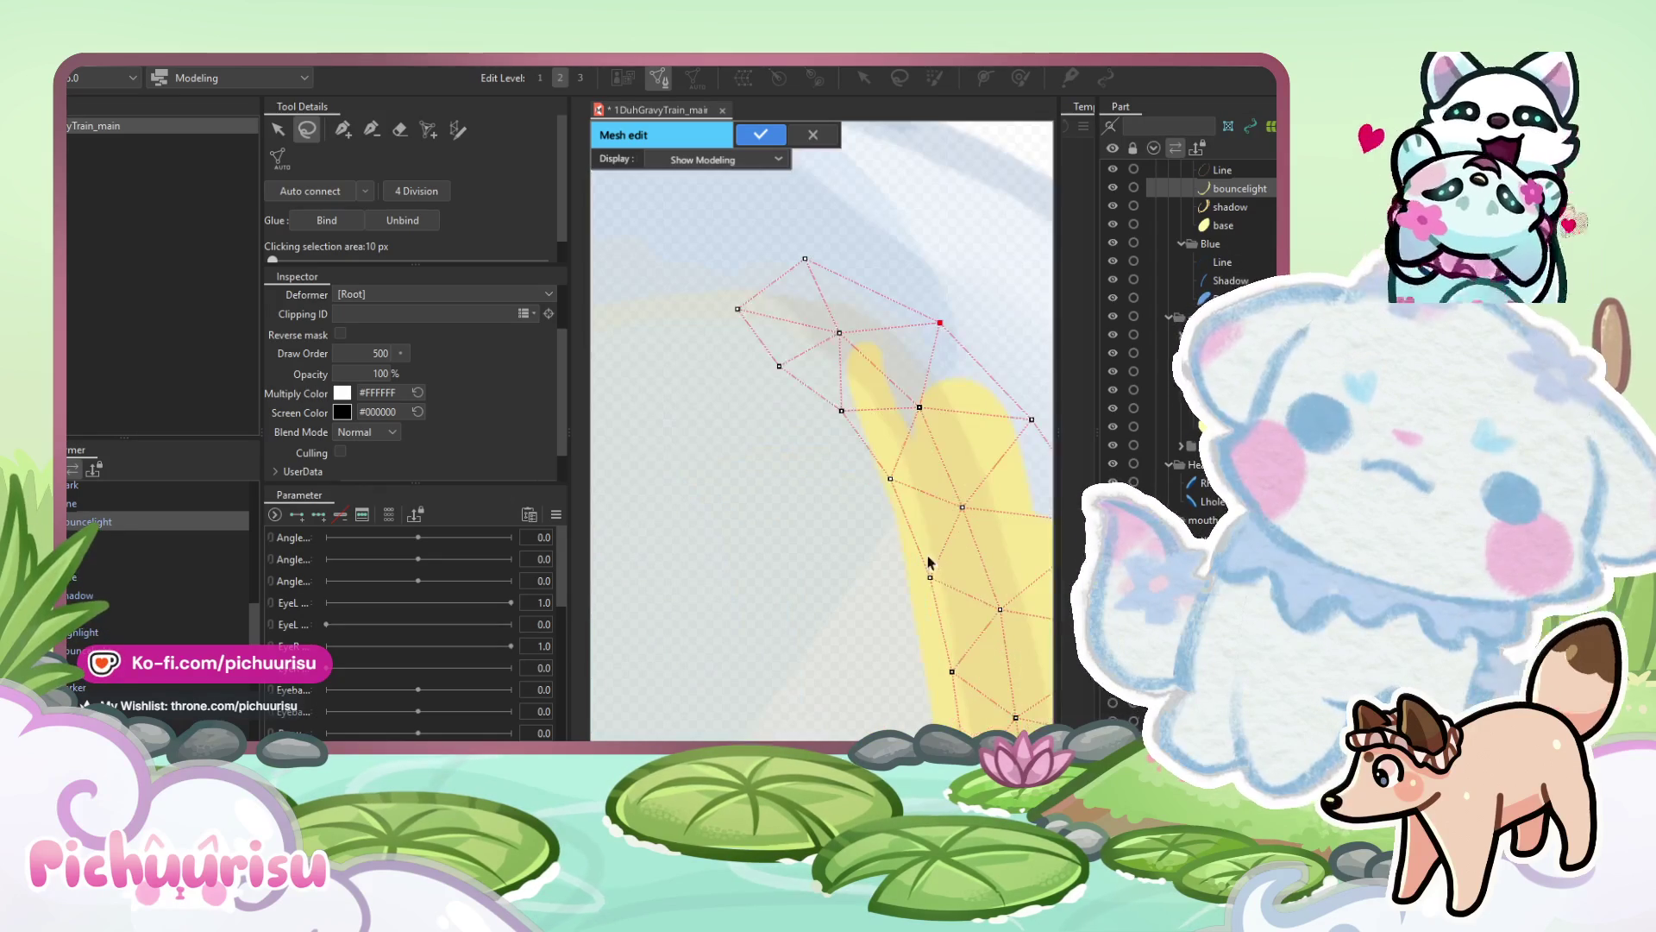
{"action": "left_click_drag", "start_coordinate": [893, 481], "coordinate": [864, 490]}
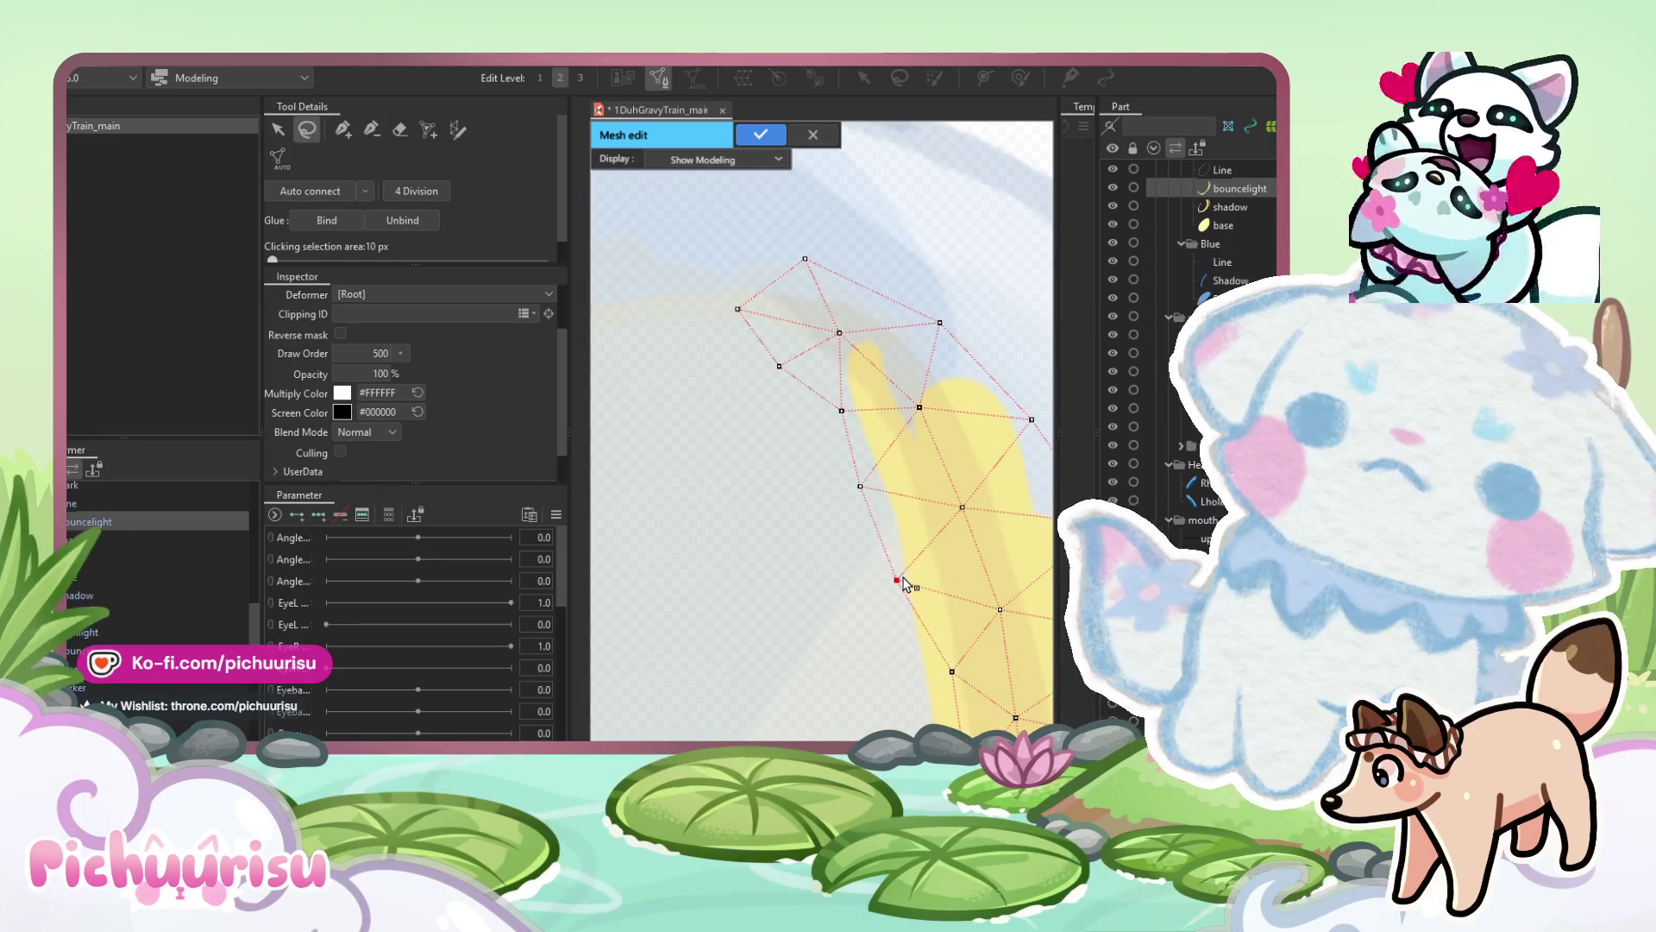
Rotate along the band and pull the left-edge vertices out onto its outline.
{"action": "mouse_move", "coordinate": [906, 581]}
{"action": "left_mouse_down"}
{"action": "mouse_move", "coordinate": [909, 429]}
{"action": "mouse_move", "coordinate": [892, 384]}
{"action": "left_mouse_up"}
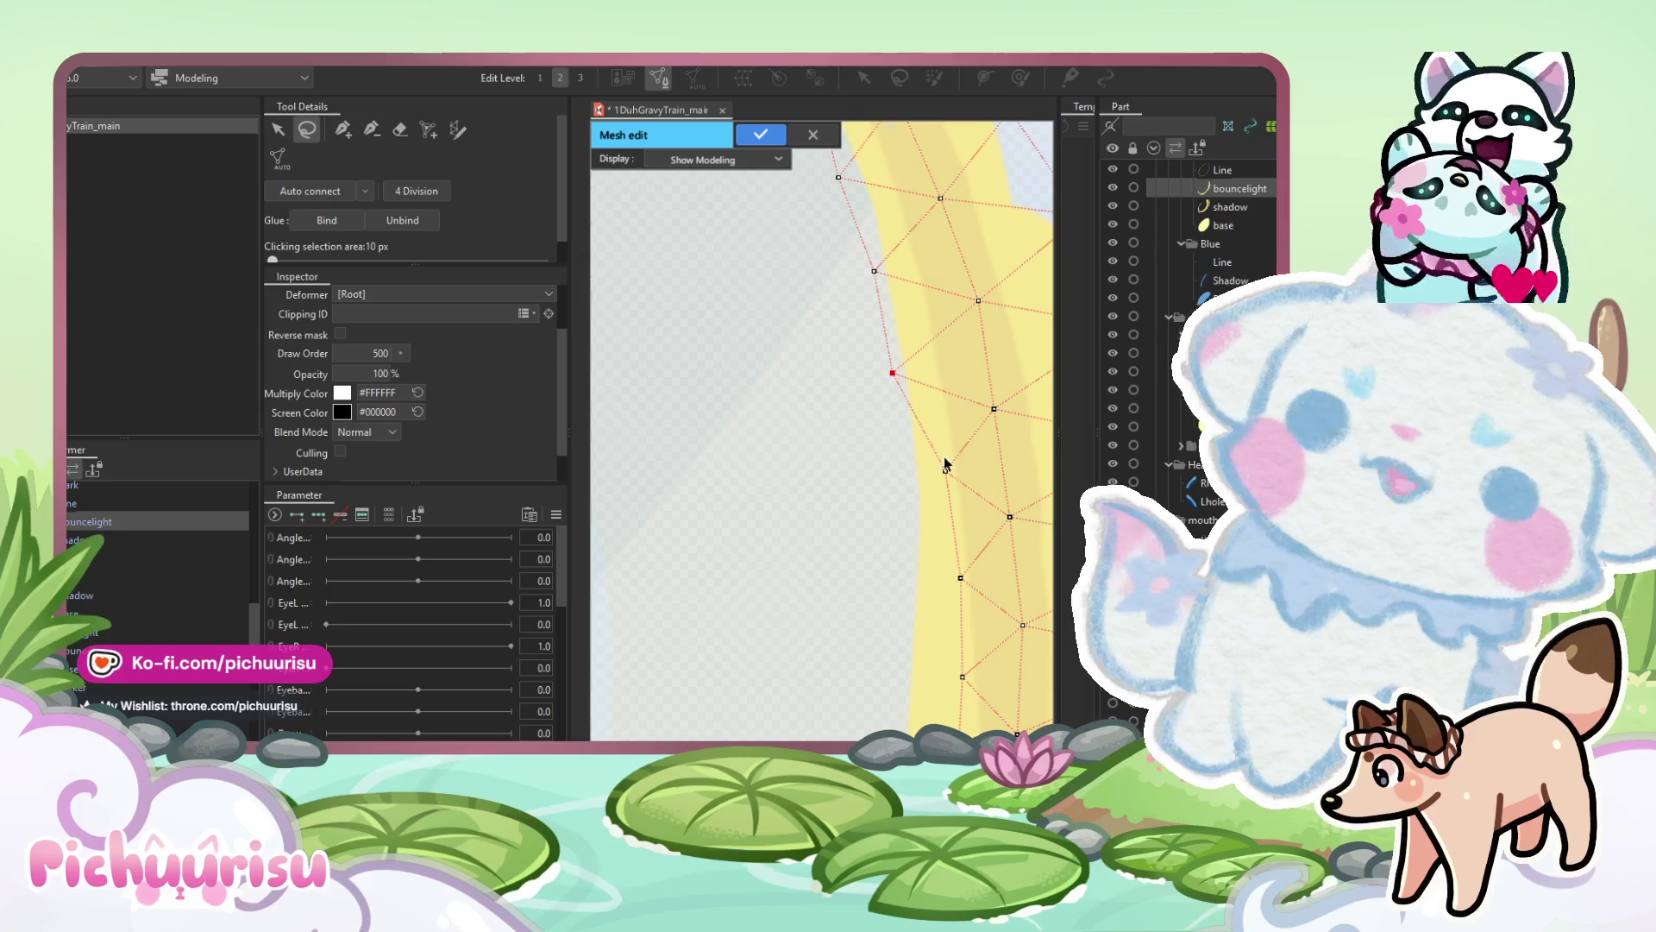
{"action": "mouse_move", "coordinate": [906, 473]}
{"action": "left_mouse_down"}
{"action": "mouse_move", "coordinate": [915, 363]}
{"action": "mouse_move", "coordinate": [868, 424]}
{"action": "mouse_move", "coordinate": [887, 417]}
{"action": "left_mouse_up"}
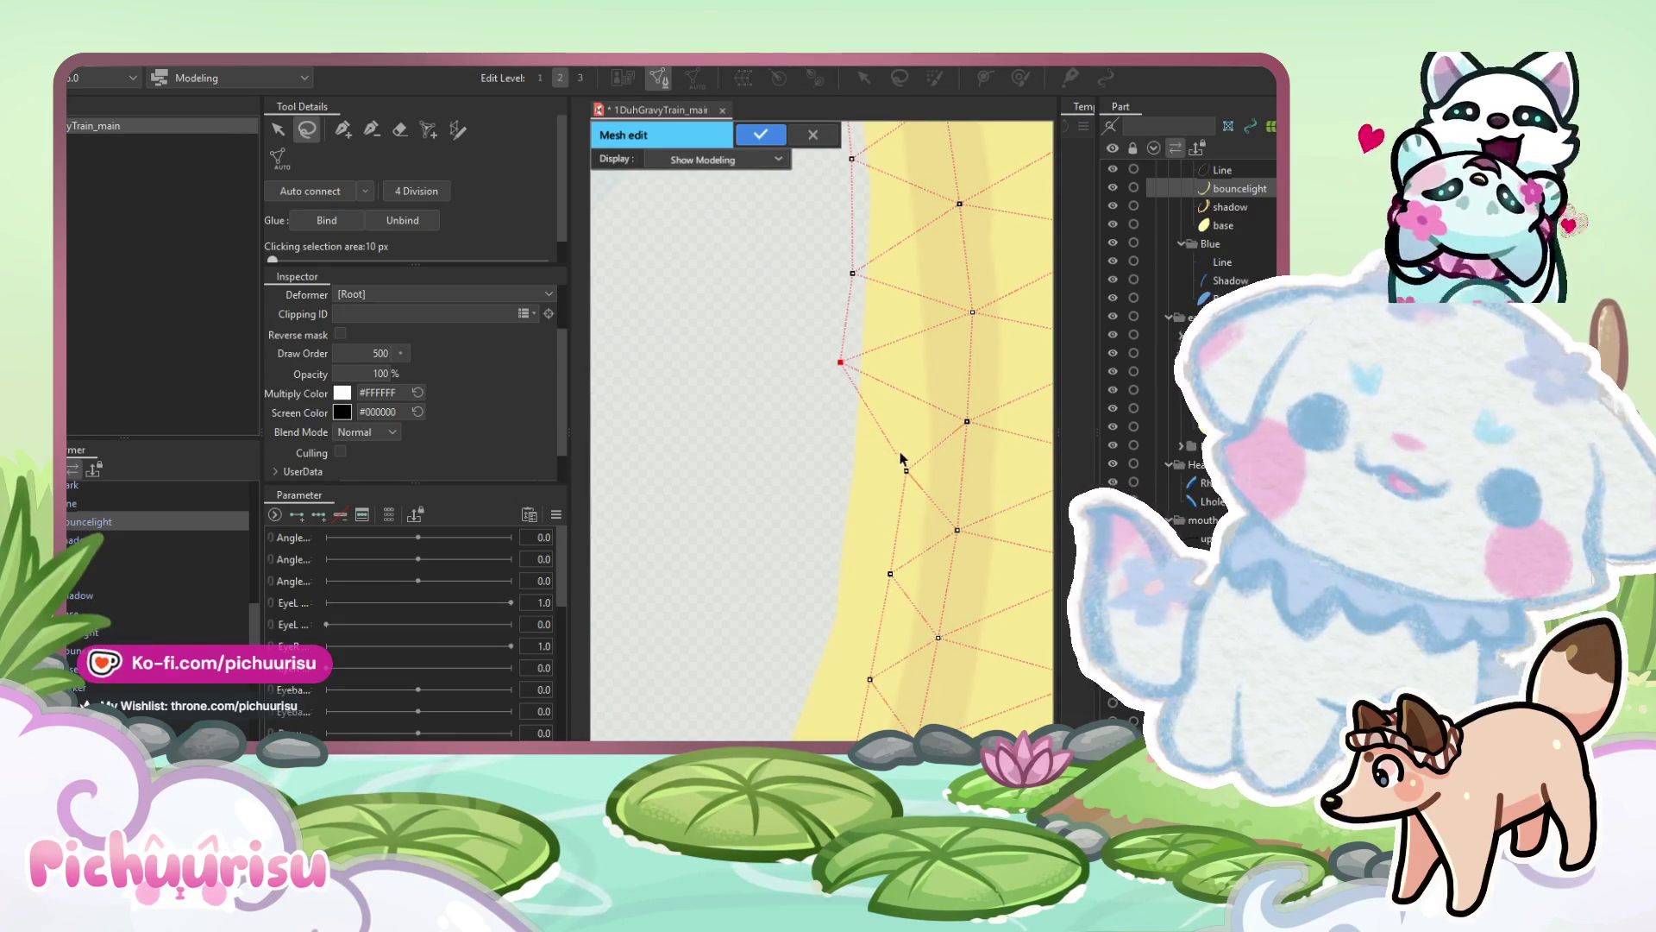
{"action": "left_click_drag", "start_coordinate": [846, 473], "coordinate": [894, 406]}
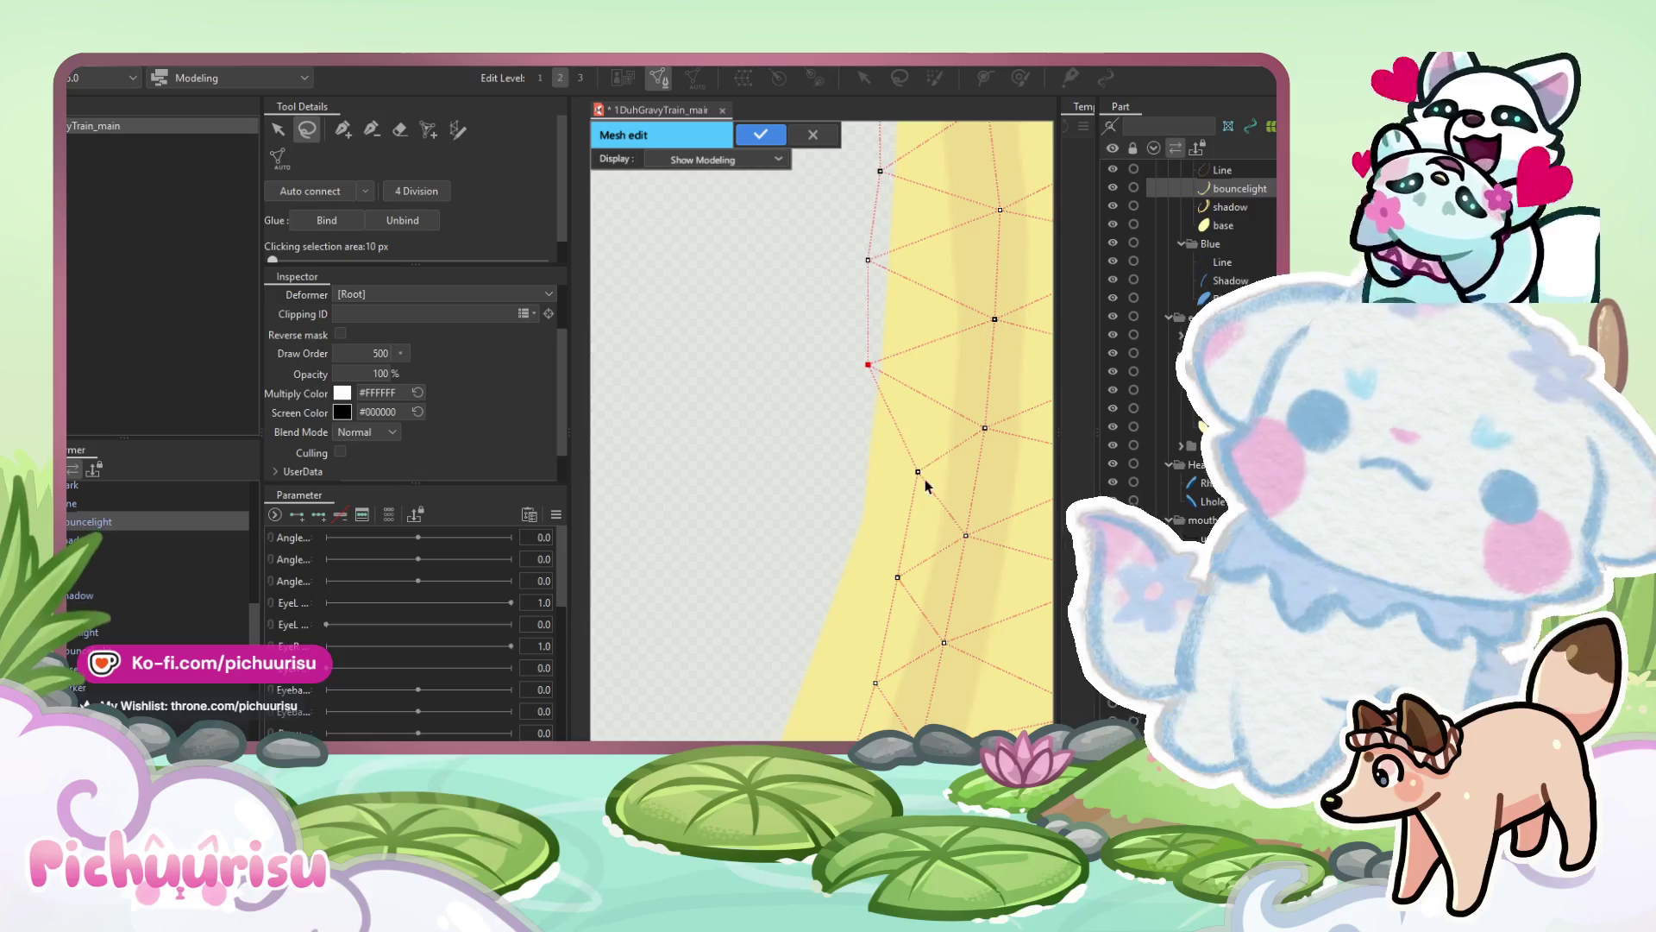
{"action": "mouse_move", "coordinate": [850, 473]}
{"action": "left_mouse_down"}
{"action": "mouse_move", "coordinate": [887, 454]}
{"action": "mouse_move", "coordinate": [919, 495]}
{"action": "mouse_move", "coordinate": [834, 494]}
{"action": "left_mouse_up"}
{"action": "left_click_drag", "start_coordinate": [885, 565], "coordinate": [806, 563]}
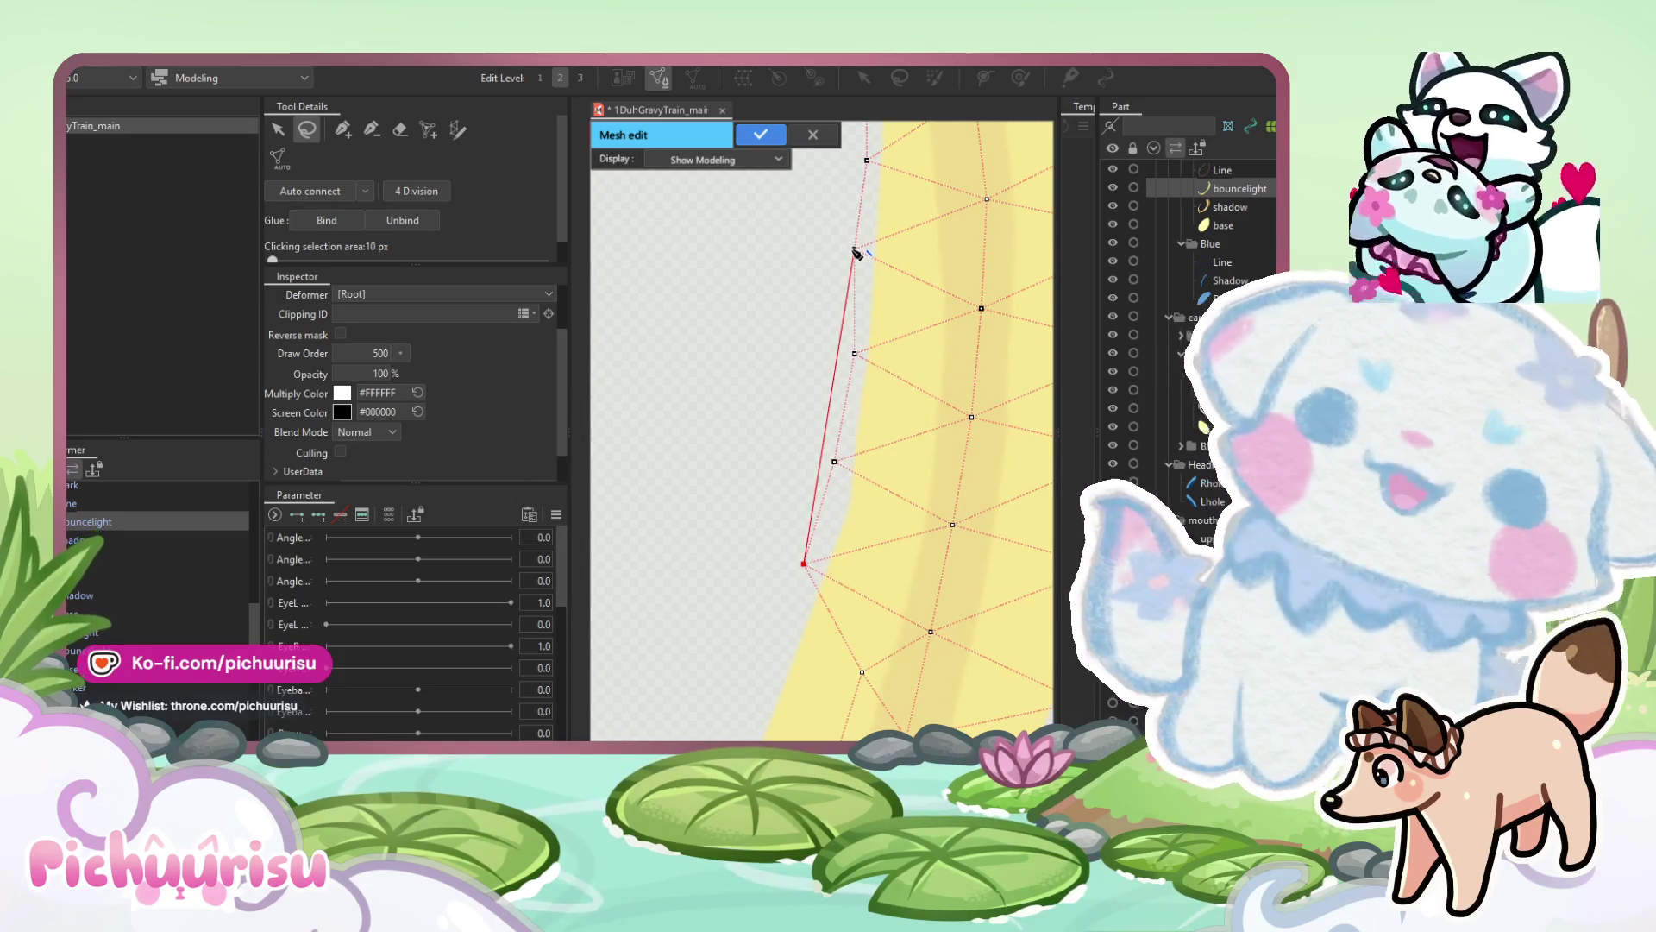
{"action": "left_click_drag", "start_coordinate": [859, 259], "coordinate": [949, 373]}
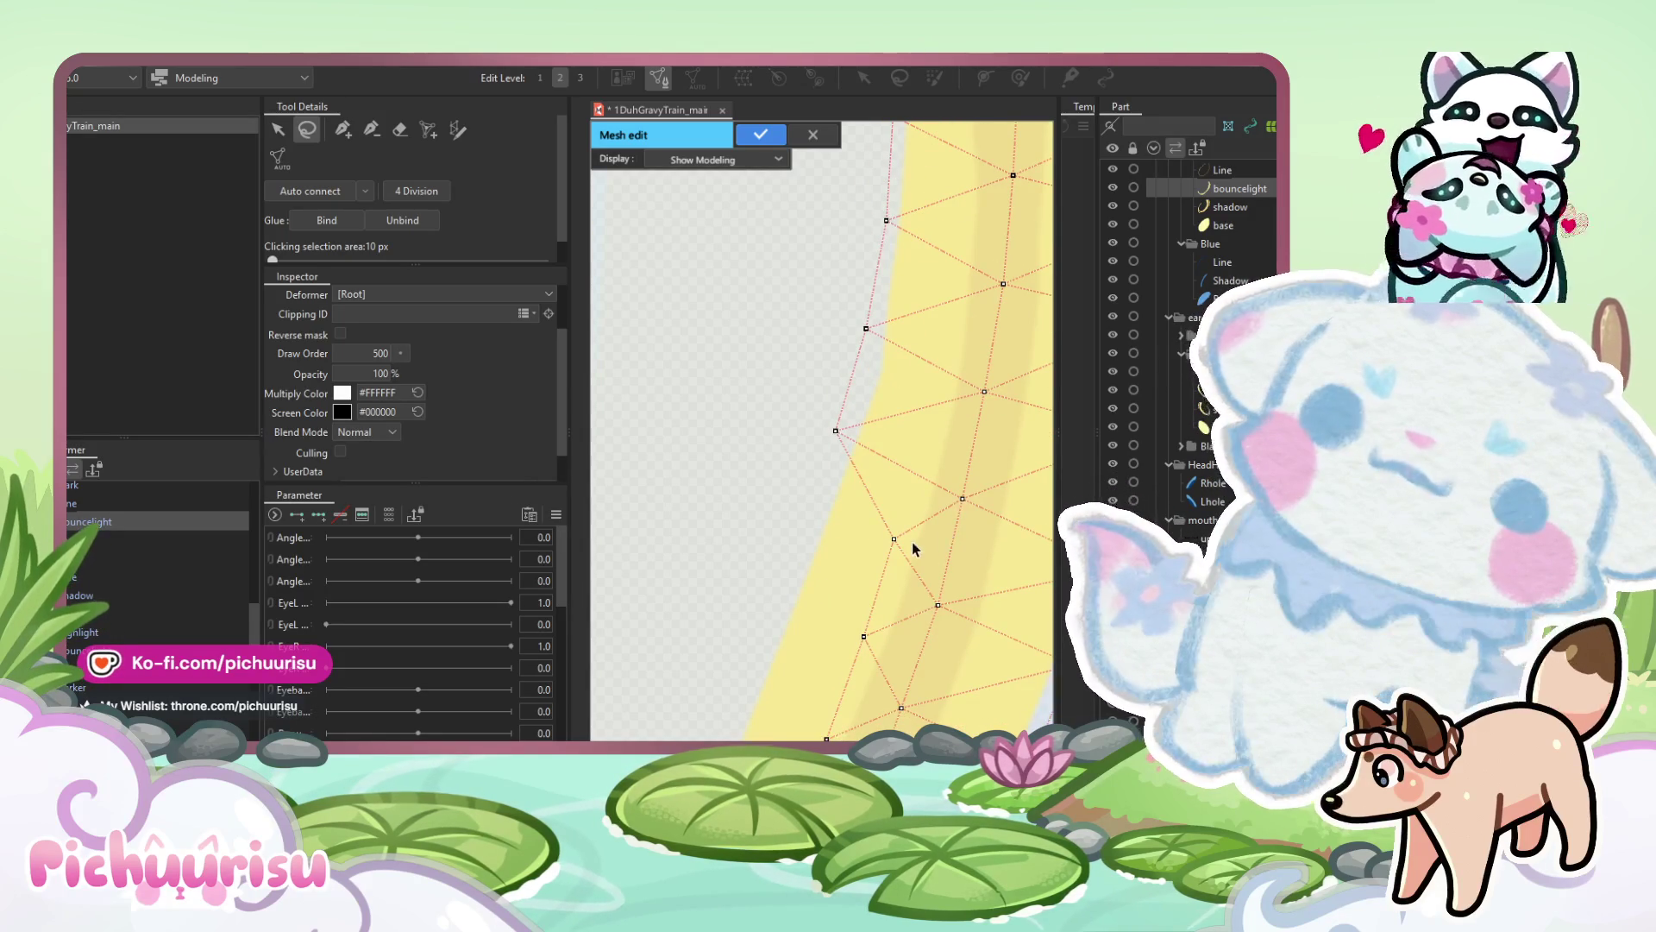
{"action": "mouse_move", "coordinate": [806, 525]}
{"action": "left_mouse_down"}
{"action": "mouse_move", "coordinate": [912, 446]}
{"action": "mouse_move", "coordinate": [926, 397]}
{"action": "mouse_move", "coordinate": [821, 428]}
{"action": "left_mouse_up"}
{"action": "mouse_move", "coordinate": [874, 532]}
{"action": "left_mouse_down"}
{"action": "mouse_move", "coordinate": [784, 530]}
{"action": "mouse_move", "coordinate": [939, 548]}
{"action": "left_mouse_up"}
{"action": "mouse_move", "coordinate": [903, 495]}
{"action": "left_mouse_down"}
{"action": "mouse_move", "coordinate": [799, 484]}
{"action": "mouse_move", "coordinate": [814, 481]}
{"action": "left_mouse_up"}
{"action": "scroll", "coordinate": [823, 488], "scroll_direction": "up", "scroll_amount": 2}
Snap the highlight strip's first vertices onto the band's yellow edge.
{"action": "left_click_drag", "start_coordinate": [876, 595], "coordinate": [816, 592]}
{"action": "scroll", "coordinate": [765, 581], "scroll_direction": "down", "scroll_amount": 4}
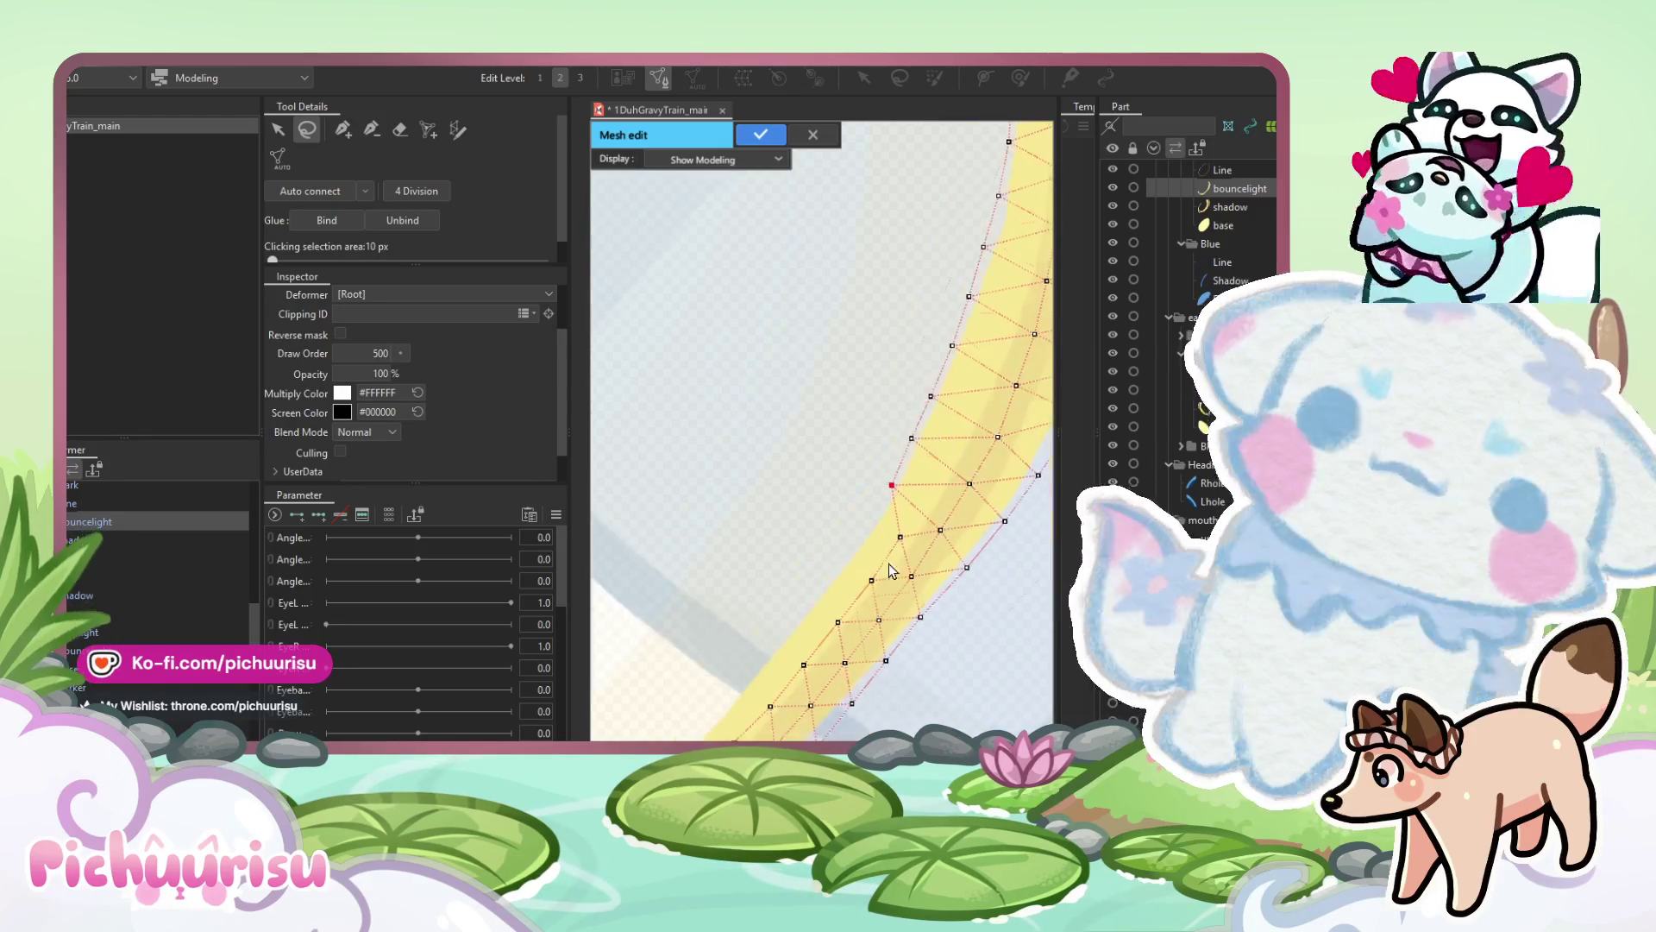
{"action": "scroll", "coordinate": [929, 516], "scroll_direction": "up", "scroll_amount": 4}
{"action": "left_click_drag", "start_coordinate": [920, 490], "coordinate": [829, 462]}
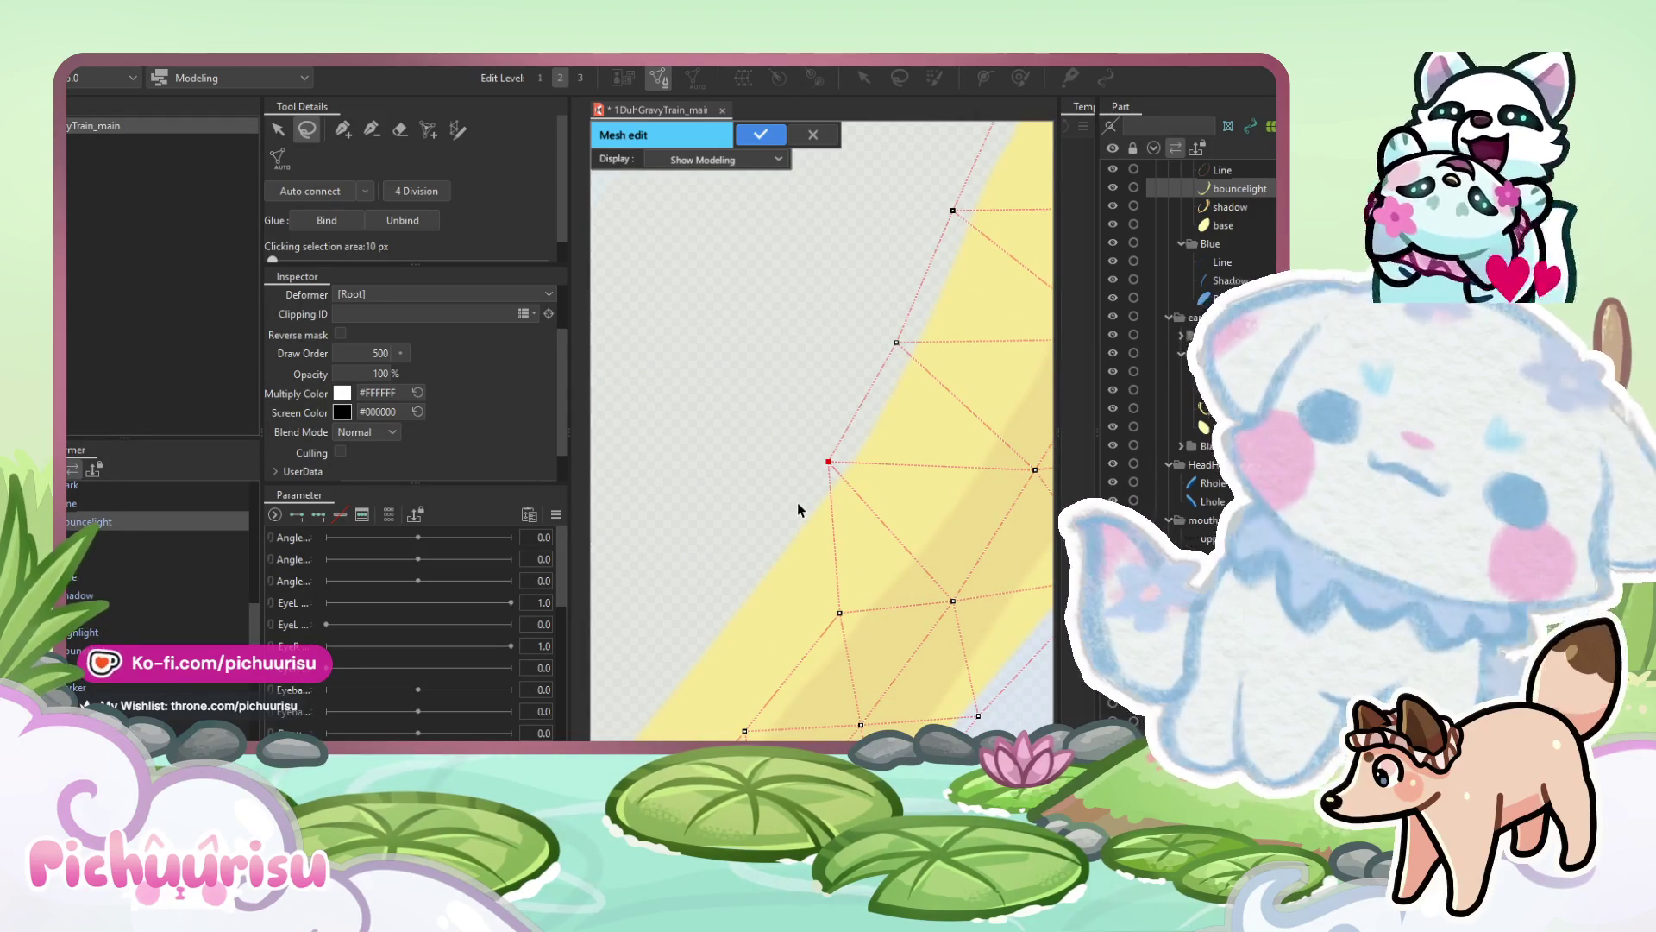
{"action": "left_click_drag", "start_coordinate": [841, 619], "coordinate": [741, 595]}
{"action": "scroll", "coordinate": [740, 595], "scroll_direction": "up", "scroll_amount": 1}
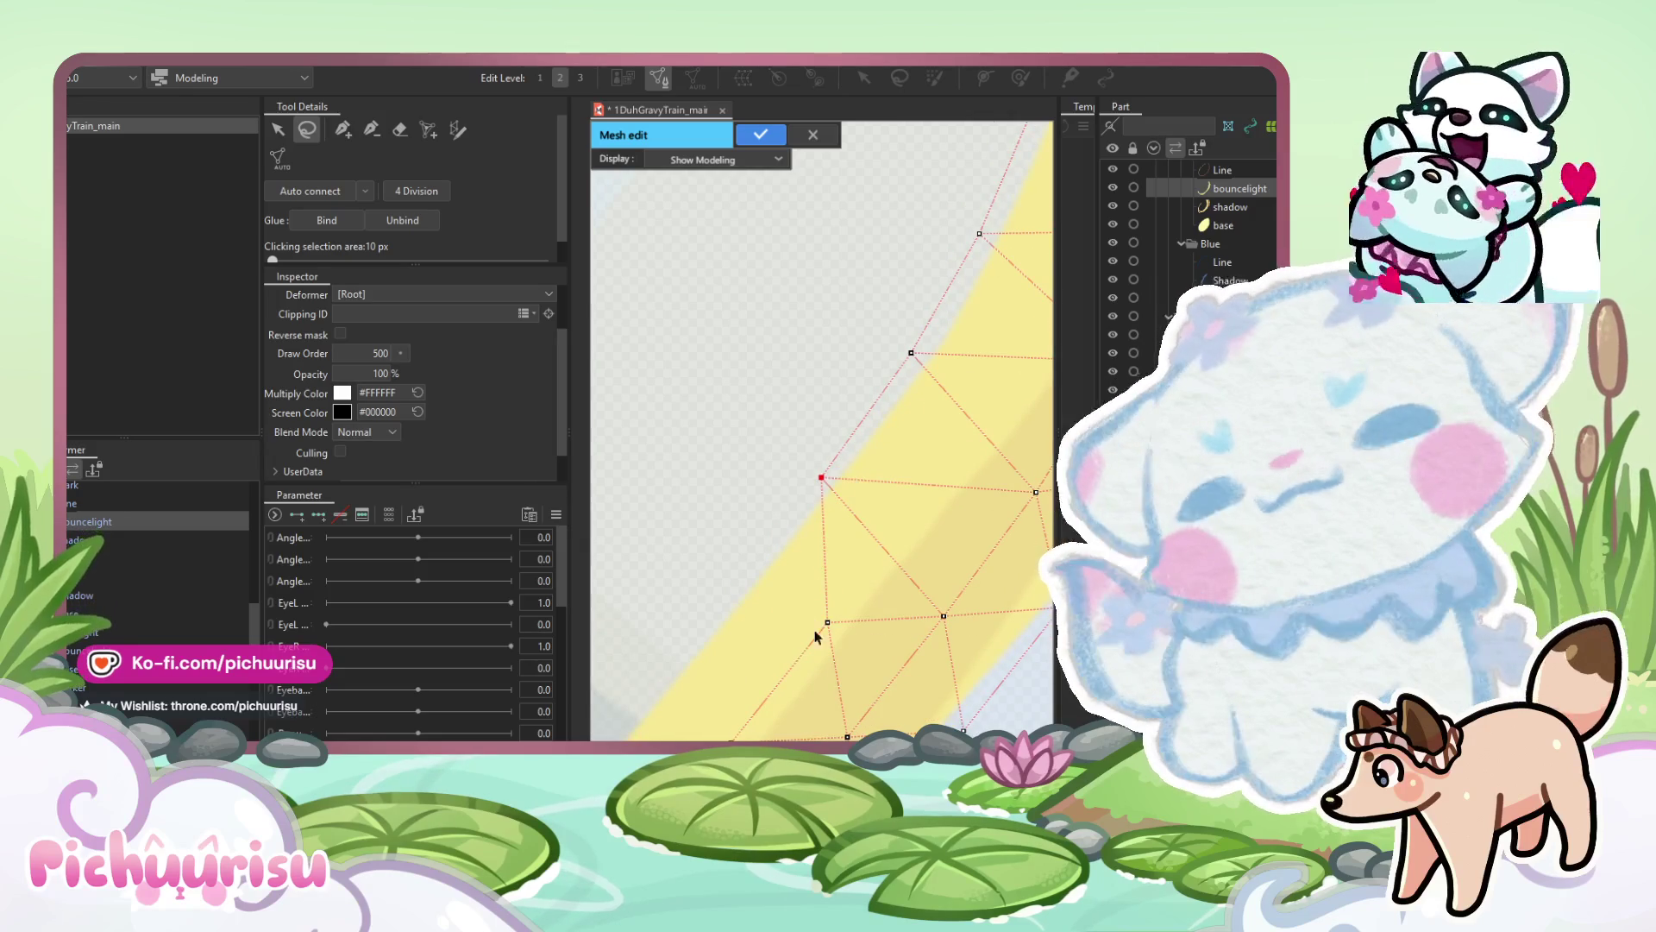
{"action": "scroll", "coordinate": [717, 590], "scroll_direction": "down", "scroll_amount": 3}
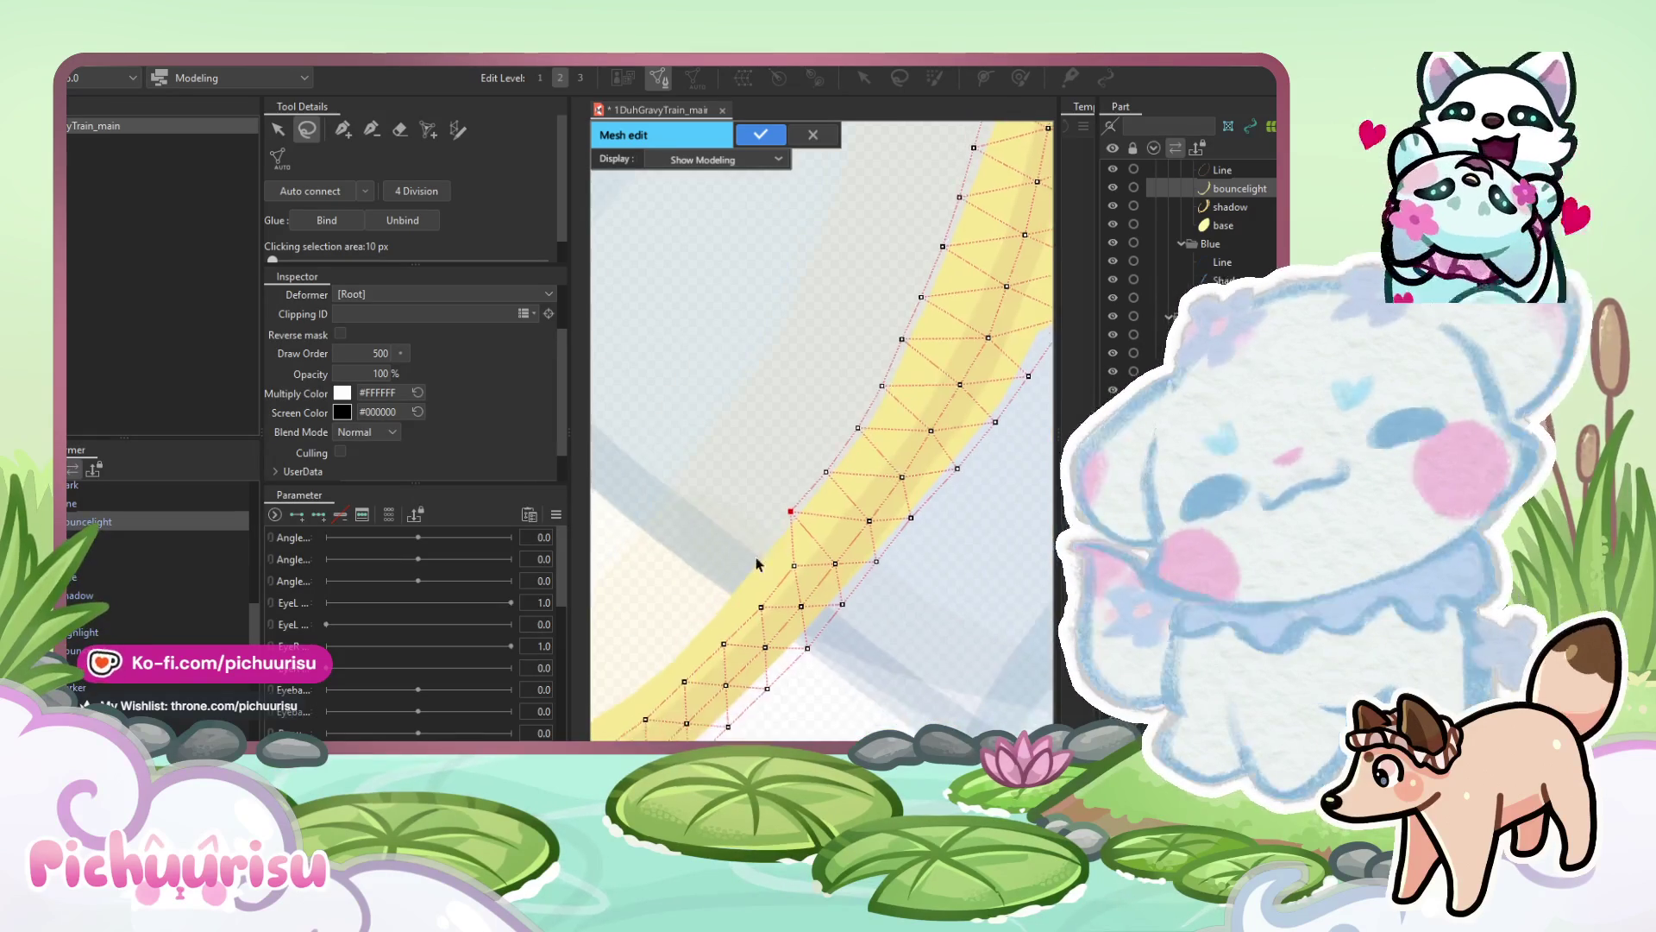
{"action": "scroll", "coordinate": [835, 573], "scroll_direction": "up", "scroll_amount": 2}
{"action": "left_click", "coordinate": [823, 582]}
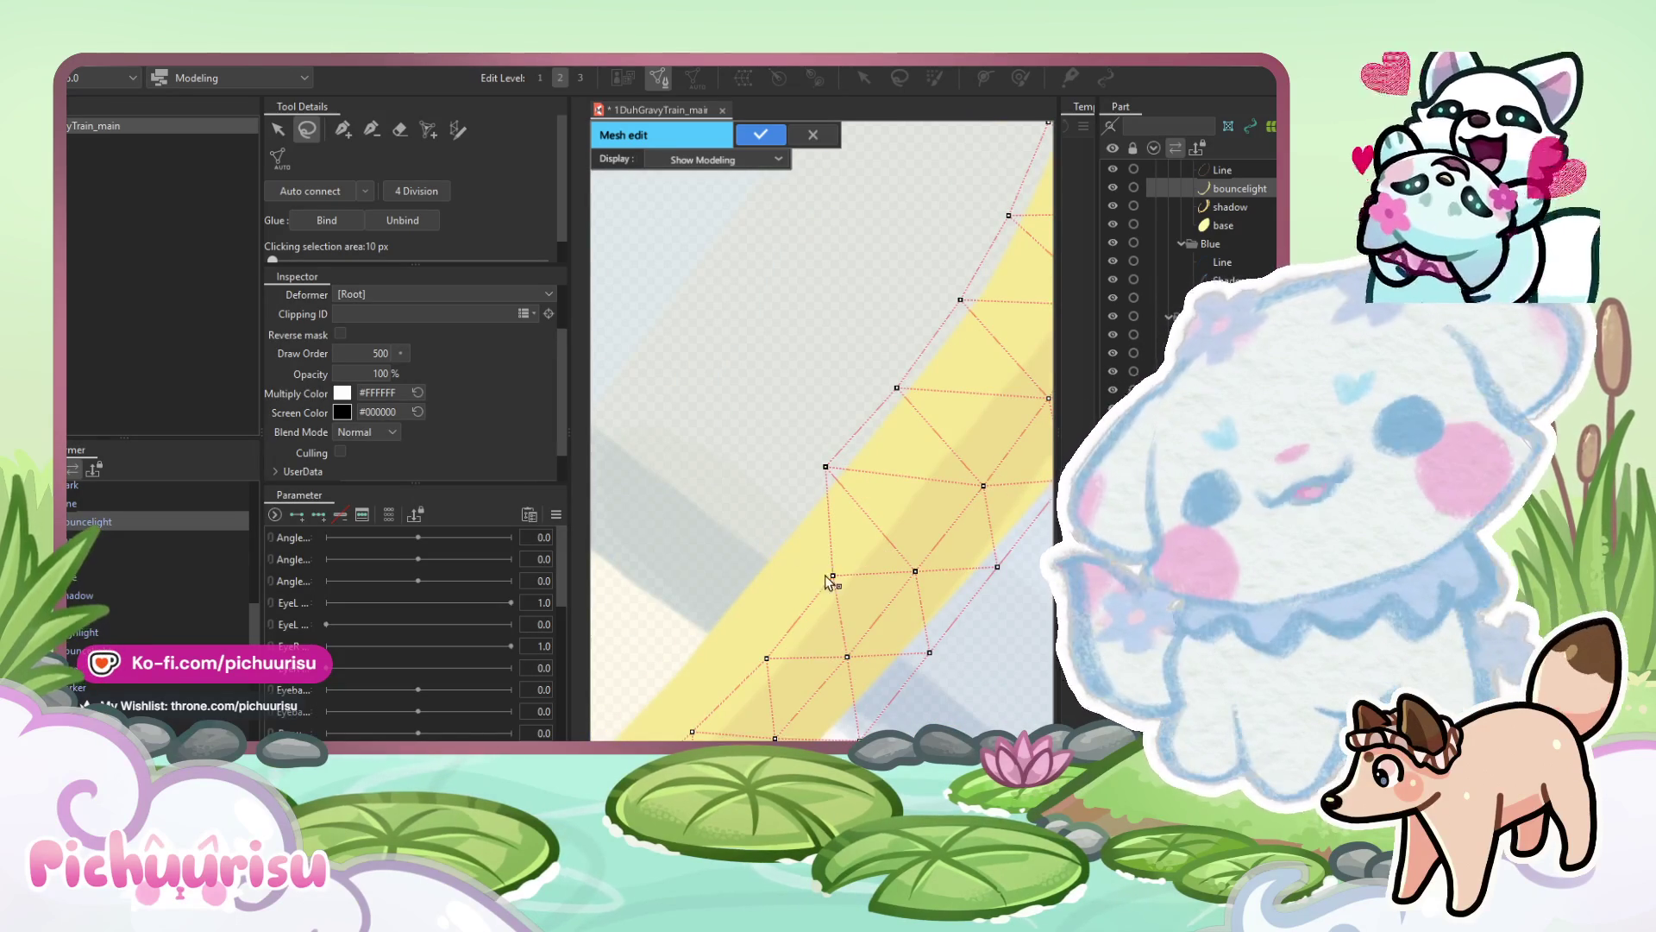
Pull the remaining strip vertices onto the band's outline further along the curve.
{"action": "left_click_drag", "start_coordinate": [828, 580], "coordinate": [803, 581]}
{"action": "scroll", "coordinate": [802, 581], "scroll_direction": "up", "scroll_amount": 1}
{"action": "left_click_drag", "start_coordinate": [809, 638], "coordinate": [787, 636]}
{"action": "scroll", "coordinate": [811, 570], "scroll_direction": "down", "scroll_amount": 3}
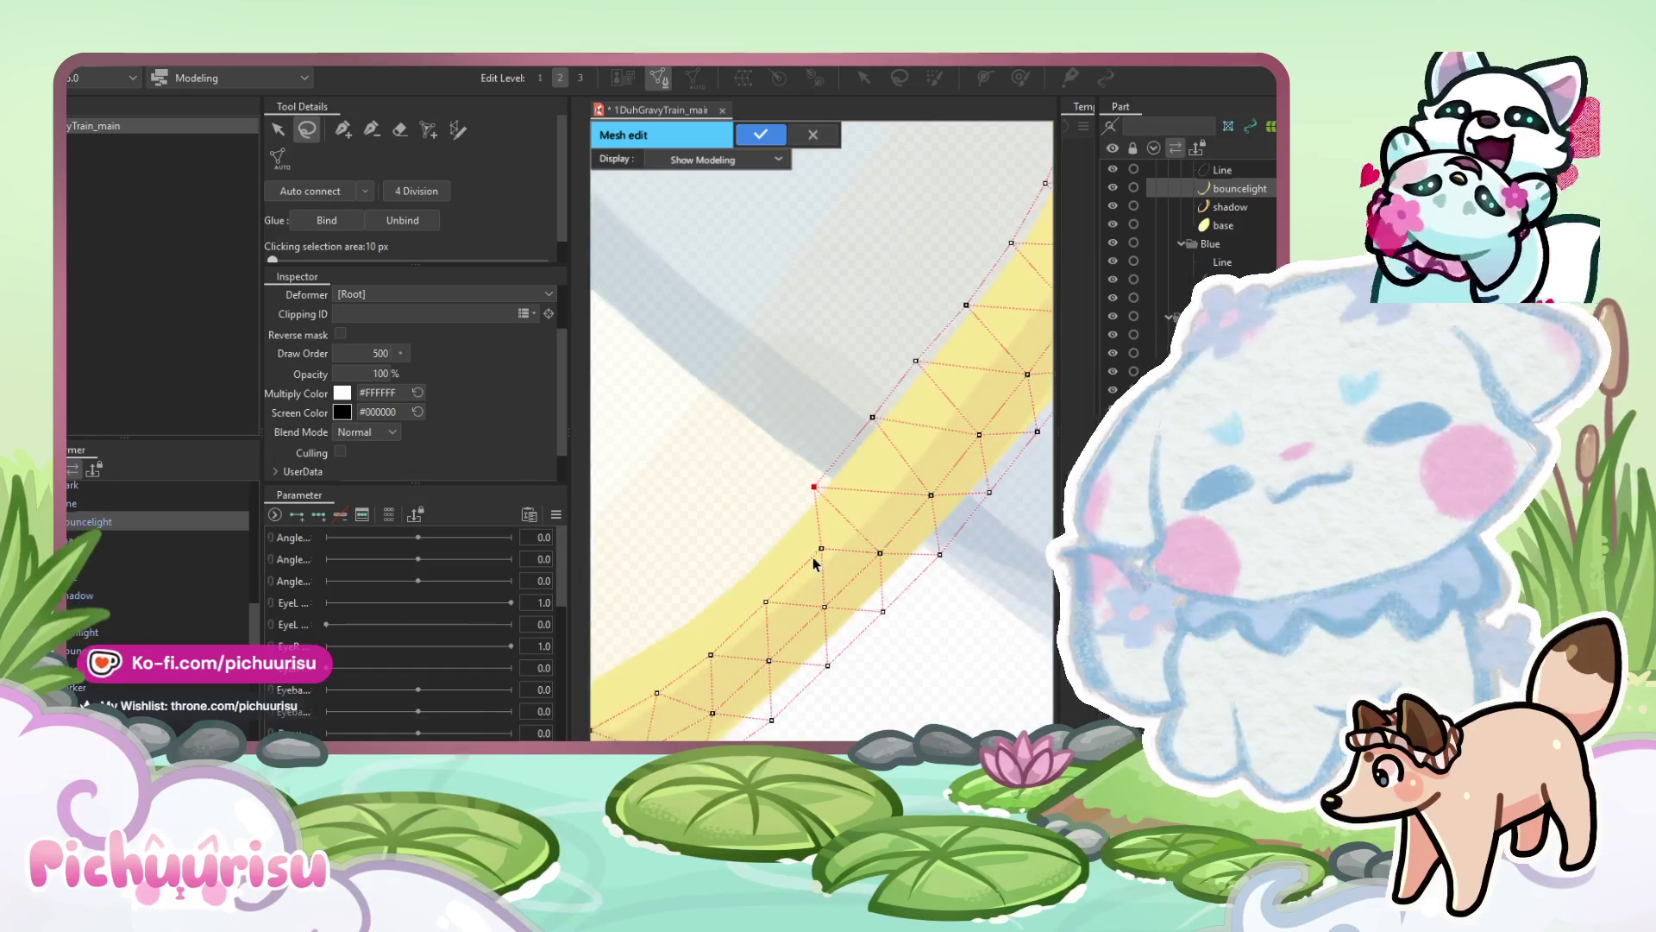
{"action": "scroll", "coordinate": [820, 555], "scroll_direction": "up", "scroll_amount": 2}
{"action": "mouse_move", "coordinate": [818, 536]}
{"action": "left_mouse_down"}
{"action": "mouse_move", "coordinate": [774, 532]}
{"action": "mouse_move", "coordinate": [816, 549]}
{"action": "left_mouse_up"}
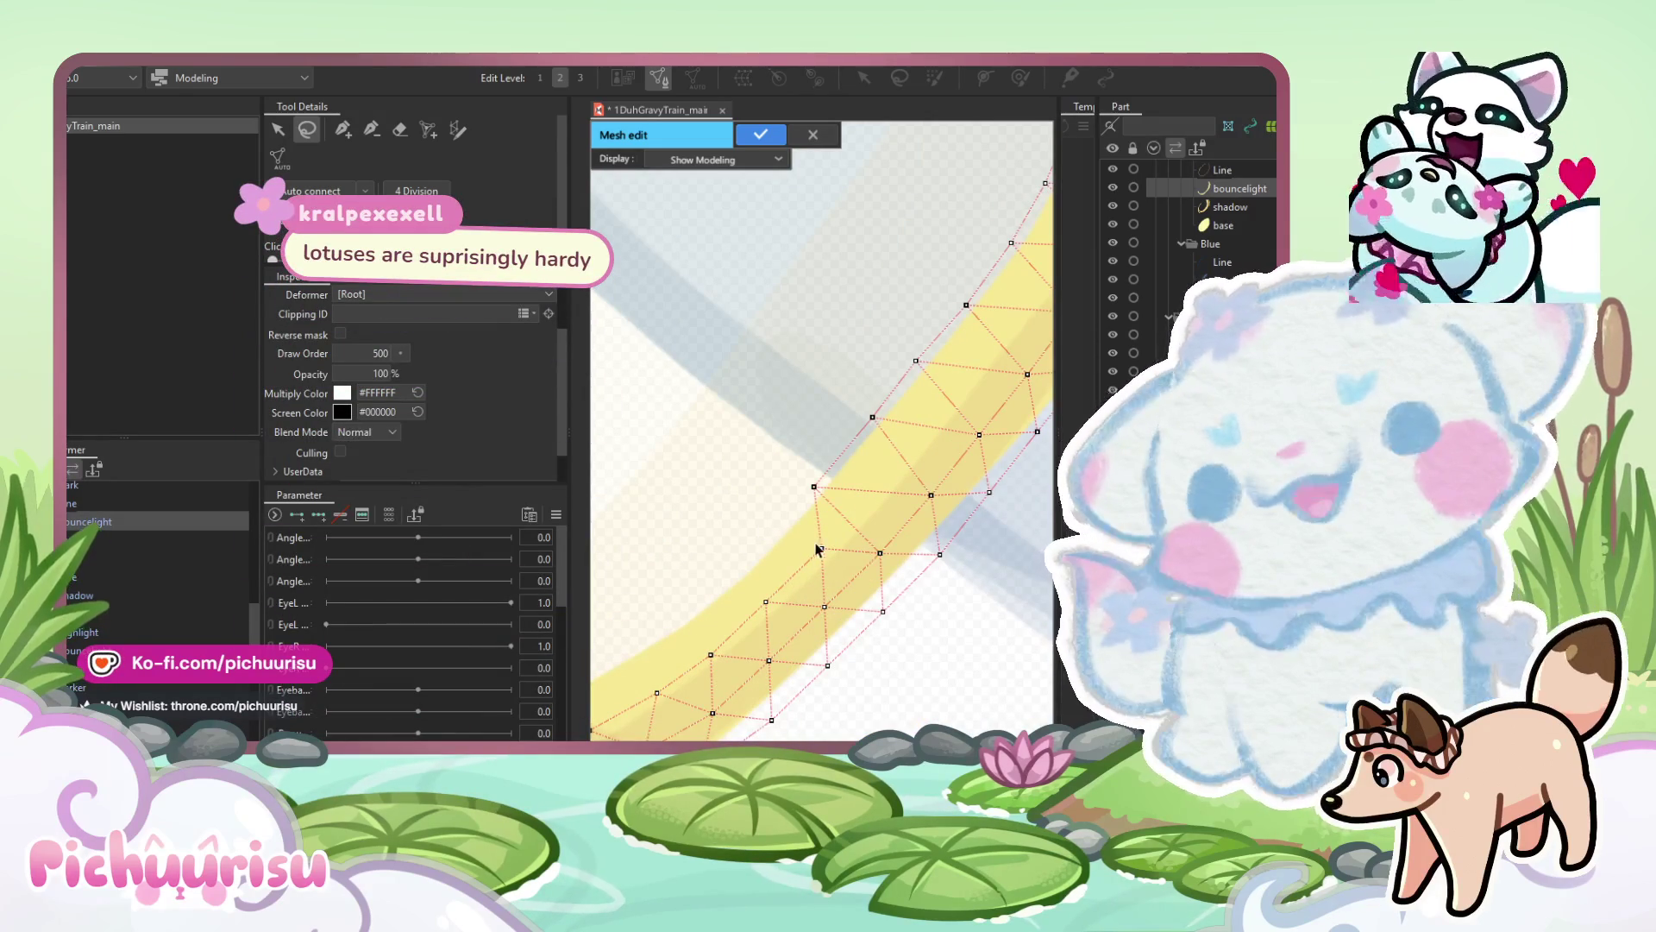
{"action": "mouse_move", "coordinate": [765, 602]}
{"action": "left_mouse_down"}
{"action": "mouse_move", "coordinate": [719, 580]}
{"action": "mouse_move", "coordinate": [777, 581]}
{"action": "left_mouse_up"}
{"action": "mouse_move", "coordinate": [748, 656]}
{"action": "left_mouse_down"}
{"action": "mouse_move", "coordinate": [728, 618]}
{"action": "mouse_move", "coordinate": [775, 606]}
{"action": "mouse_move", "coordinate": [782, 621]}
{"action": "left_mouse_up"}
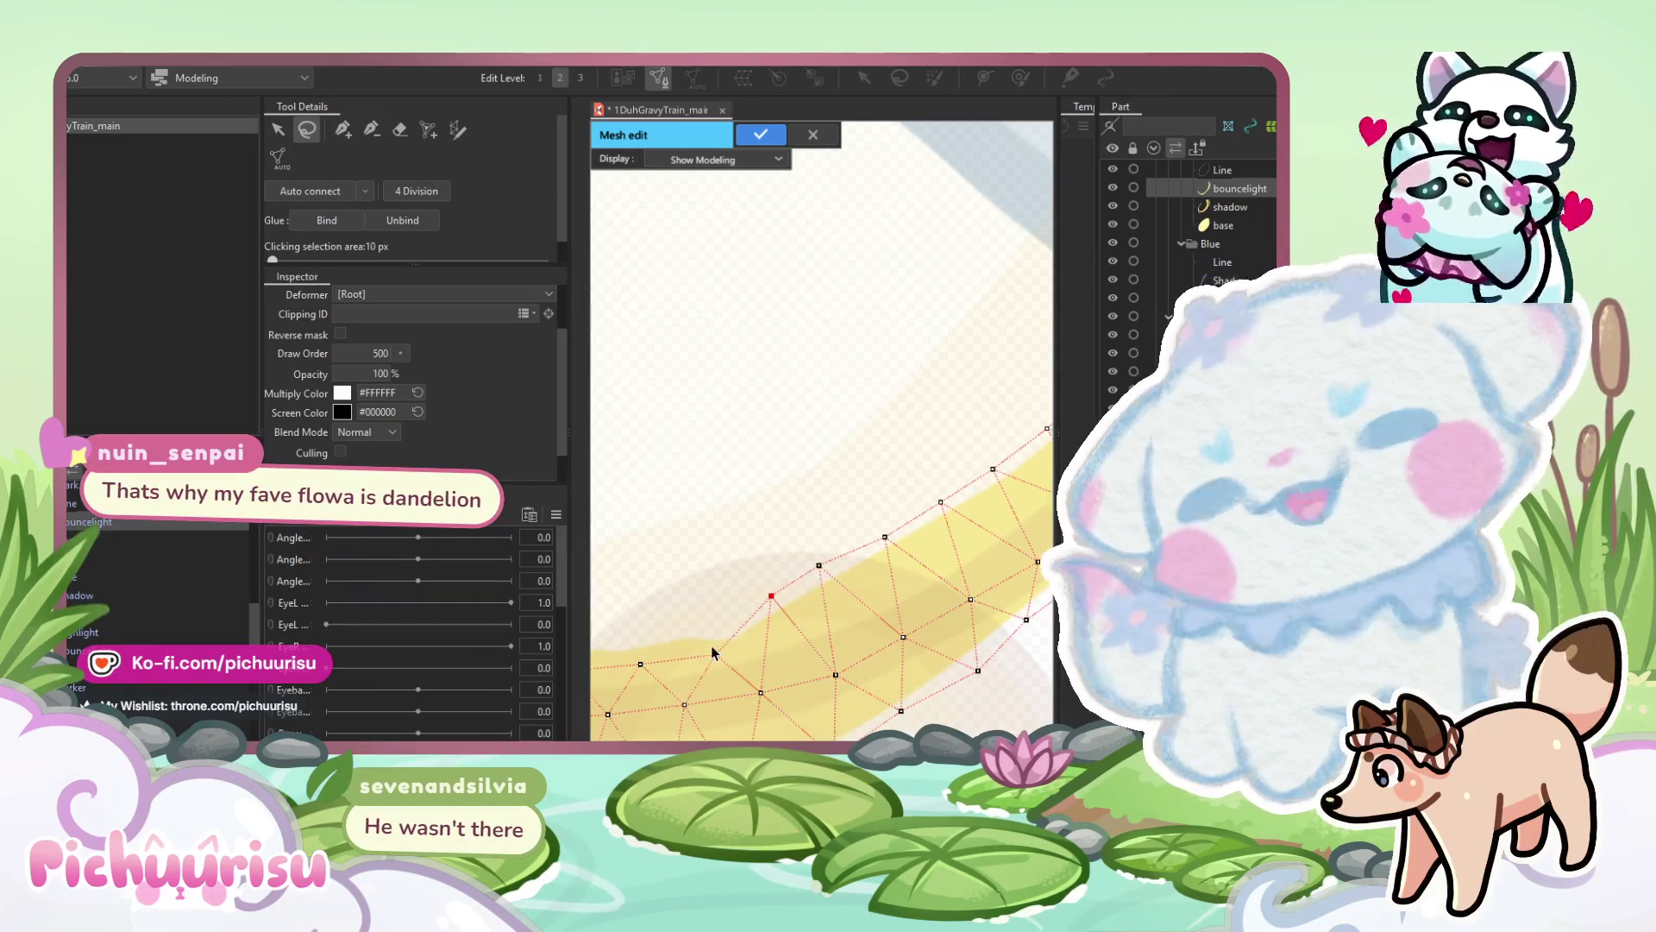
{"action": "left_click_drag", "start_coordinate": [733, 625], "coordinate": [841, 570]}
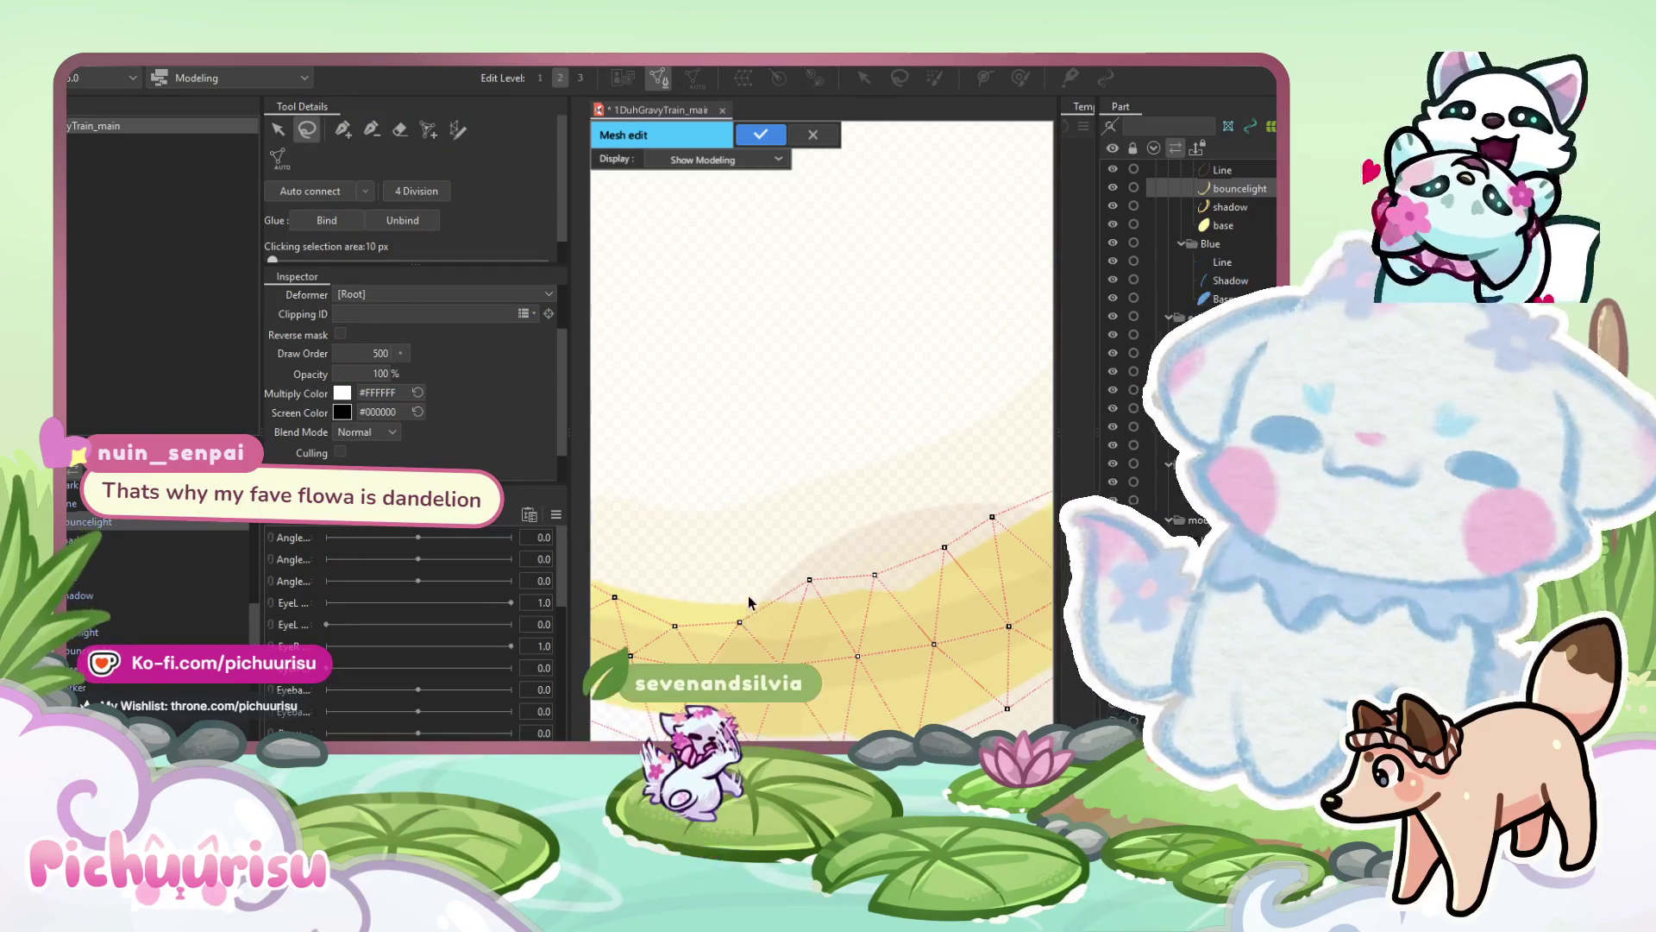
{"action": "mouse_move", "coordinate": [740, 621]}
{"action": "left_mouse_down"}
{"action": "mouse_move", "coordinate": [742, 588]}
{"action": "mouse_move", "coordinate": [880, 608]}
{"action": "mouse_move", "coordinate": [734, 563]}
{"action": "left_mouse_up"}
{"action": "left_click", "coordinate": [788, 595]}
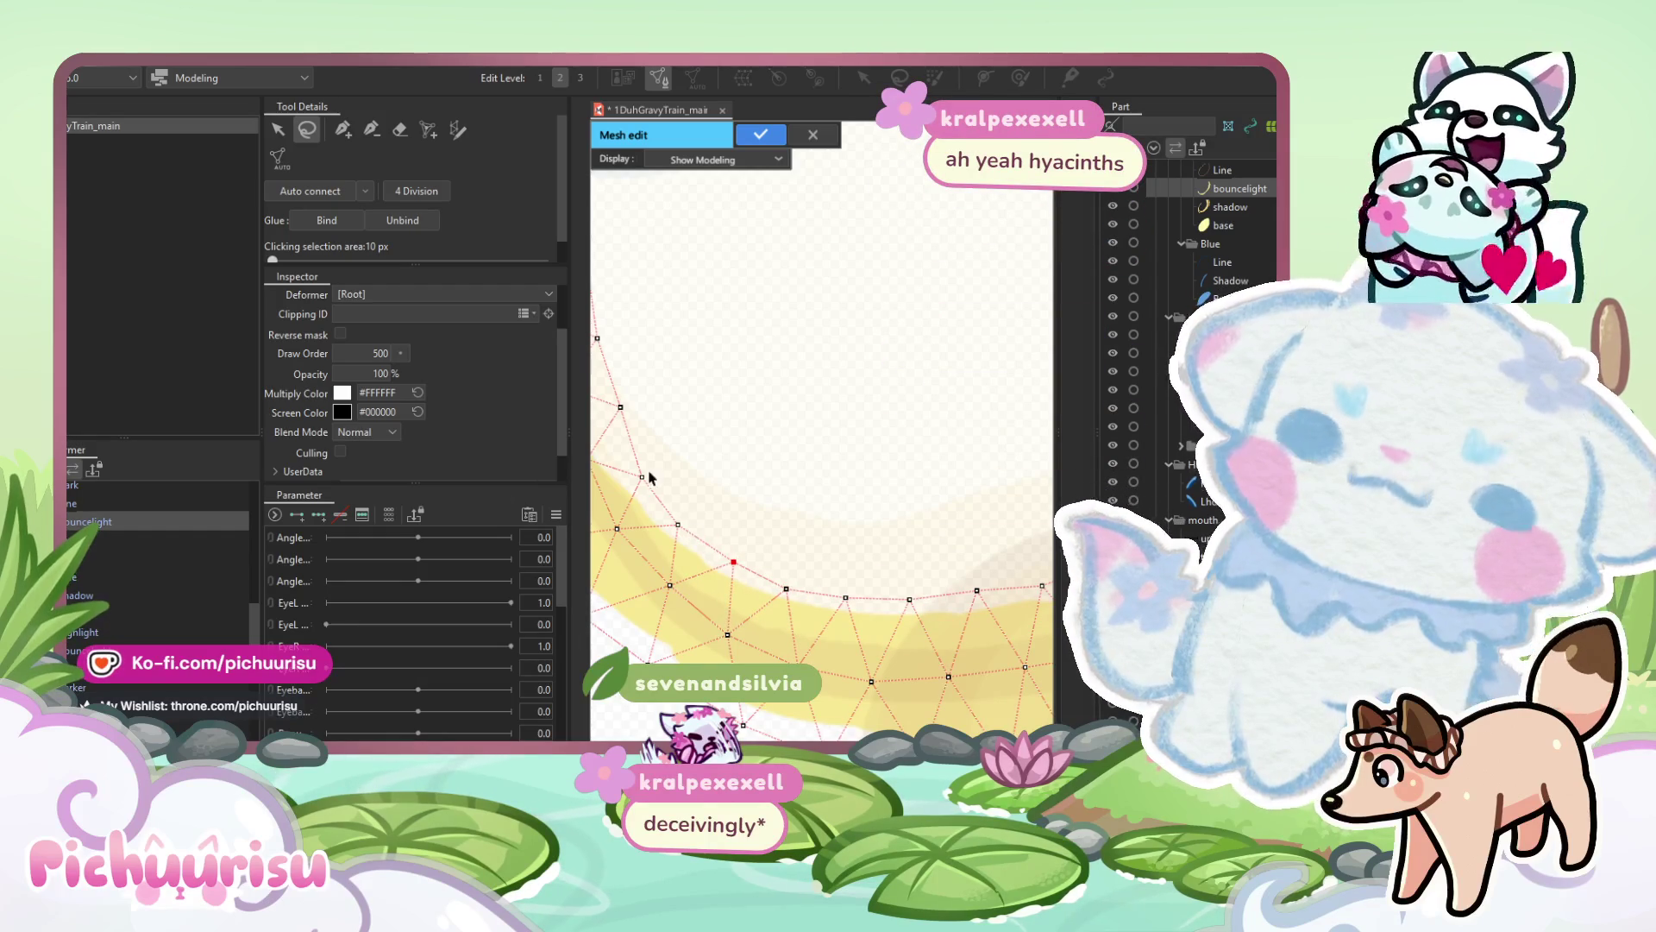
Select vertices on the band's lower edge, then apply the highlight strip's mesh edits.
{"action": "scroll", "coordinate": [709, 572], "scroll_direction": "down", "scroll_amount": 2}
{"action": "scroll", "coordinate": [709, 572], "scroll_direction": "down", "scroll_amount": 2}
{"action": "scroll", "coordinate": [892, 448], "scroll_direction": "up", "scroll_amount": 4}
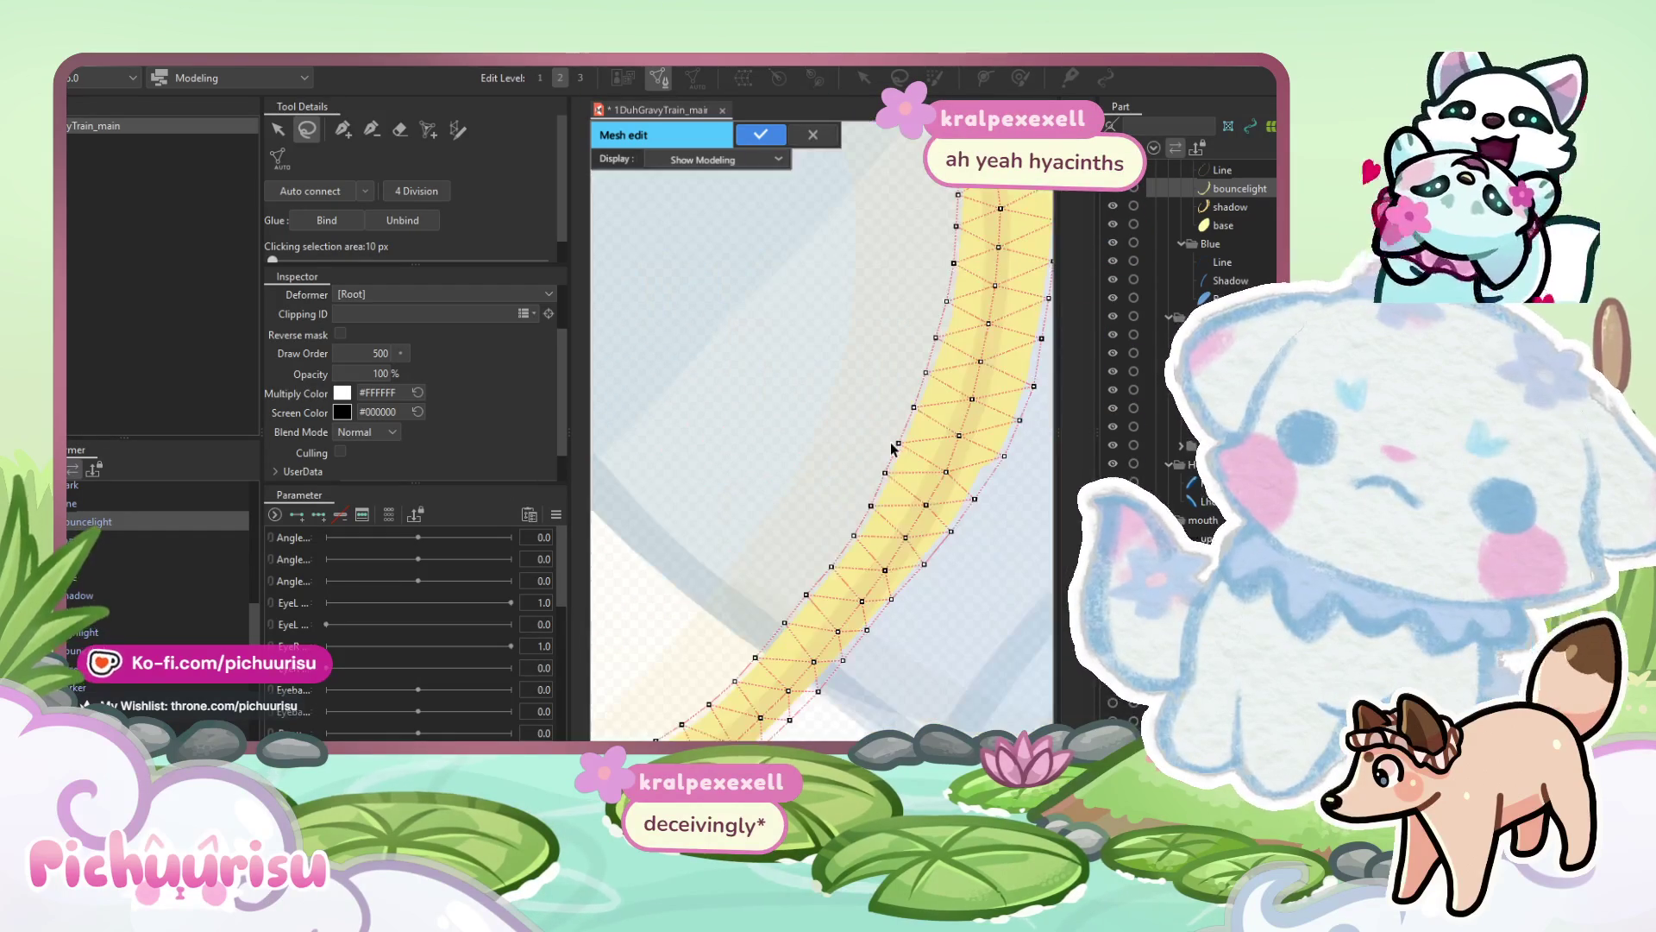
{"action": "left_click", "coordinate": [895, 601]}
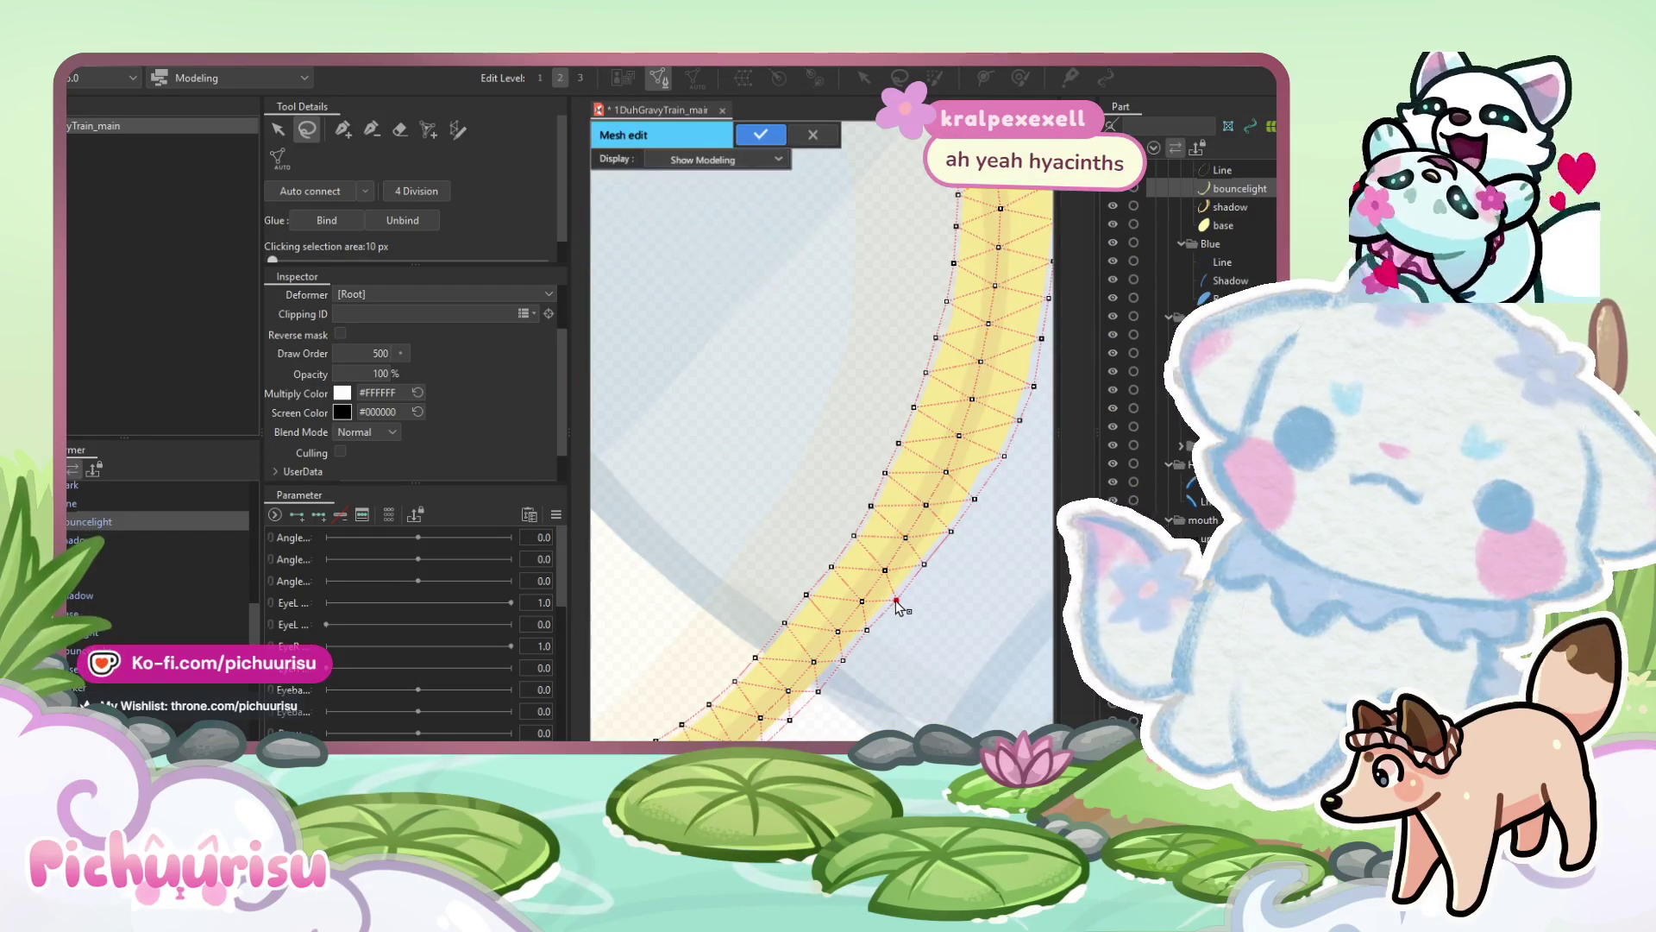
{"action": "left_click", "coordinate": [868, 631]}
{"action": "scroll", "coordinate": [889, 559], "scroll_direction": "down", "scroll_amount": 2}
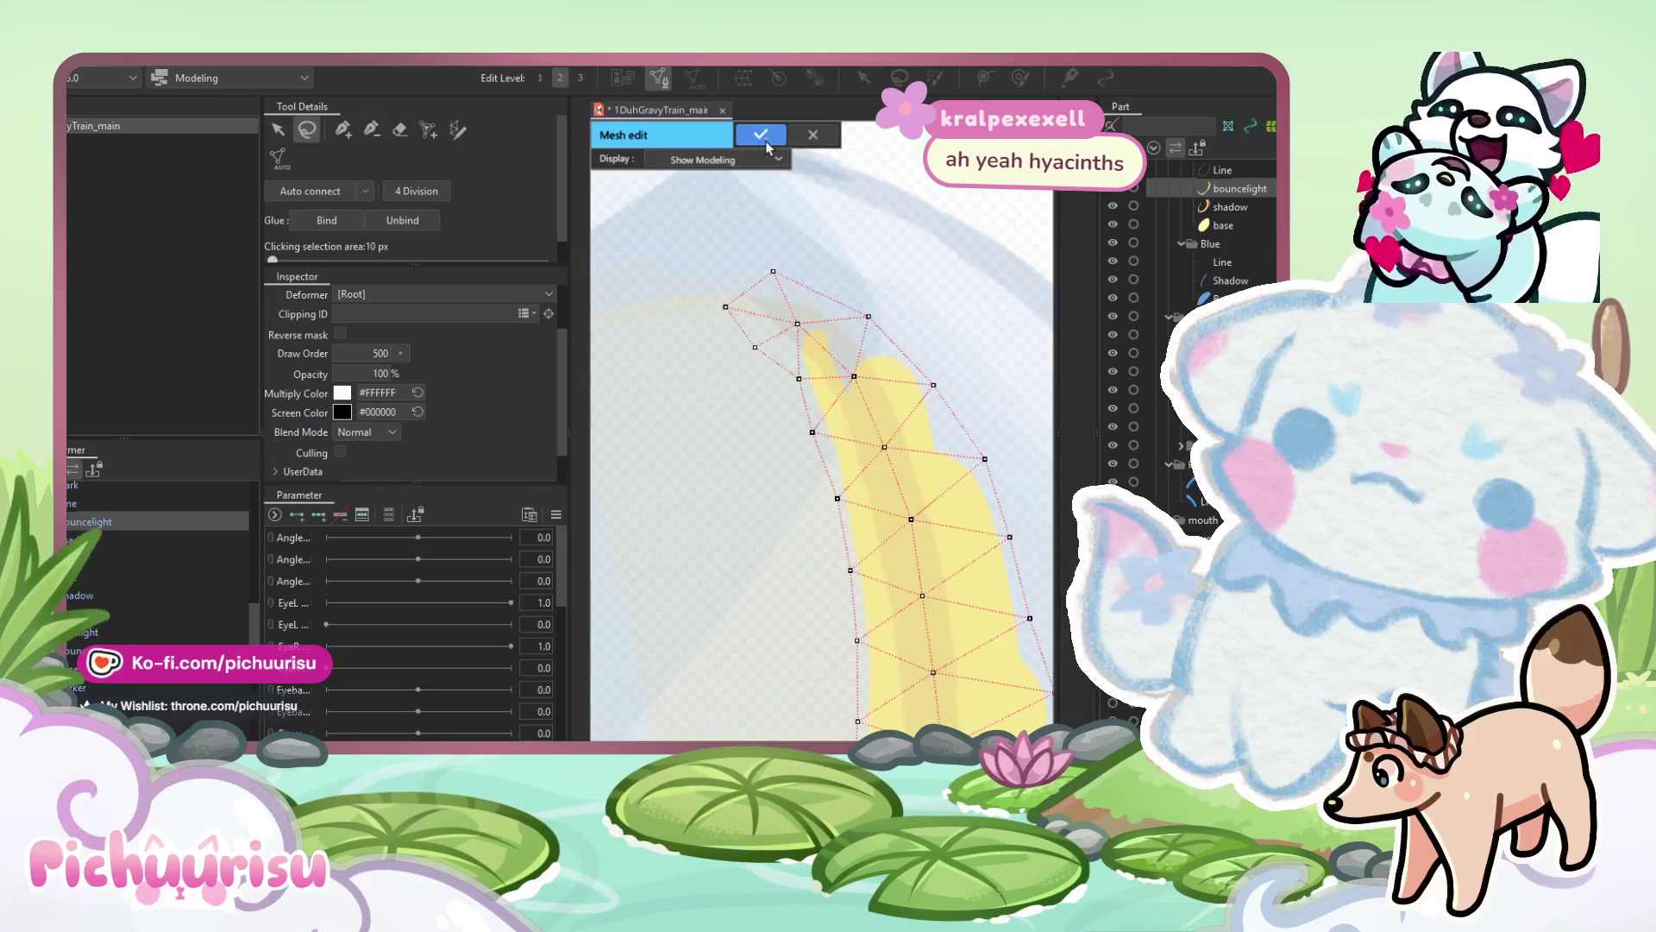
{"action": "left_click", "coordinate": [762, 136]}
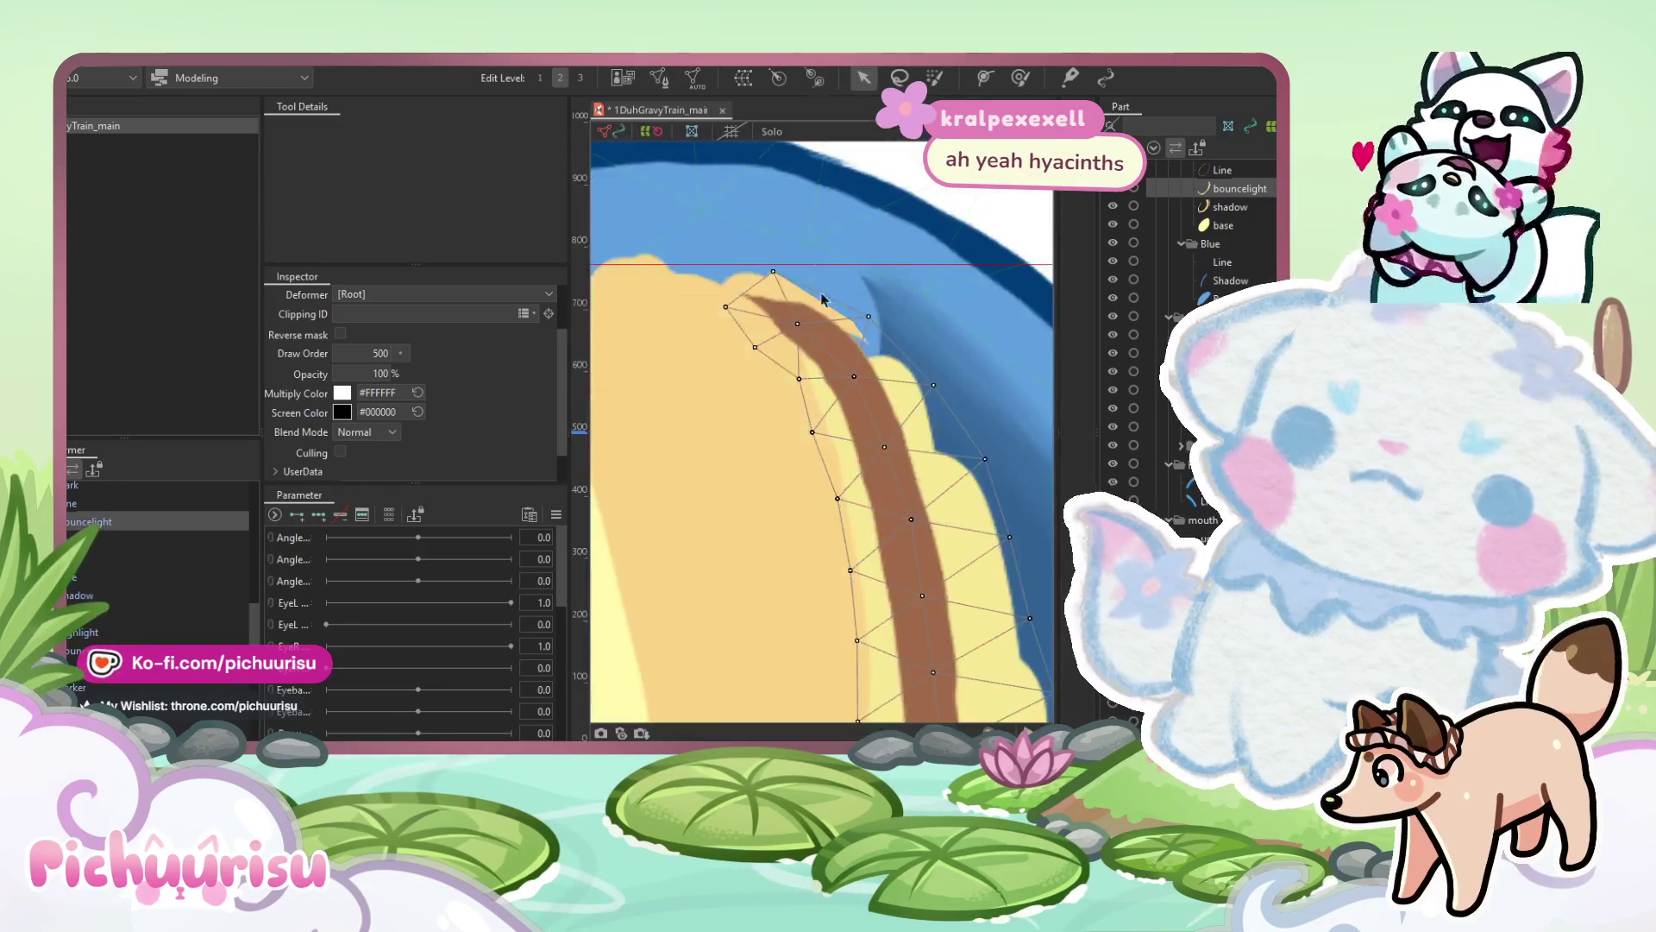
Select the round Dark piece at the ear's bottom, undoing an accidental move.
{"action": "left_click", "coordinate": [83, 559]}
{"action": "left_click", "coordinate": [726, 673]}
{"action": "left_click_drag", "start_coordinate": [625, 468], "coordinate": [682, 368]}
{"action": "scroll", "coordinate": [851, 622], "scroll_direction": "up", "scroll_amount": 2}
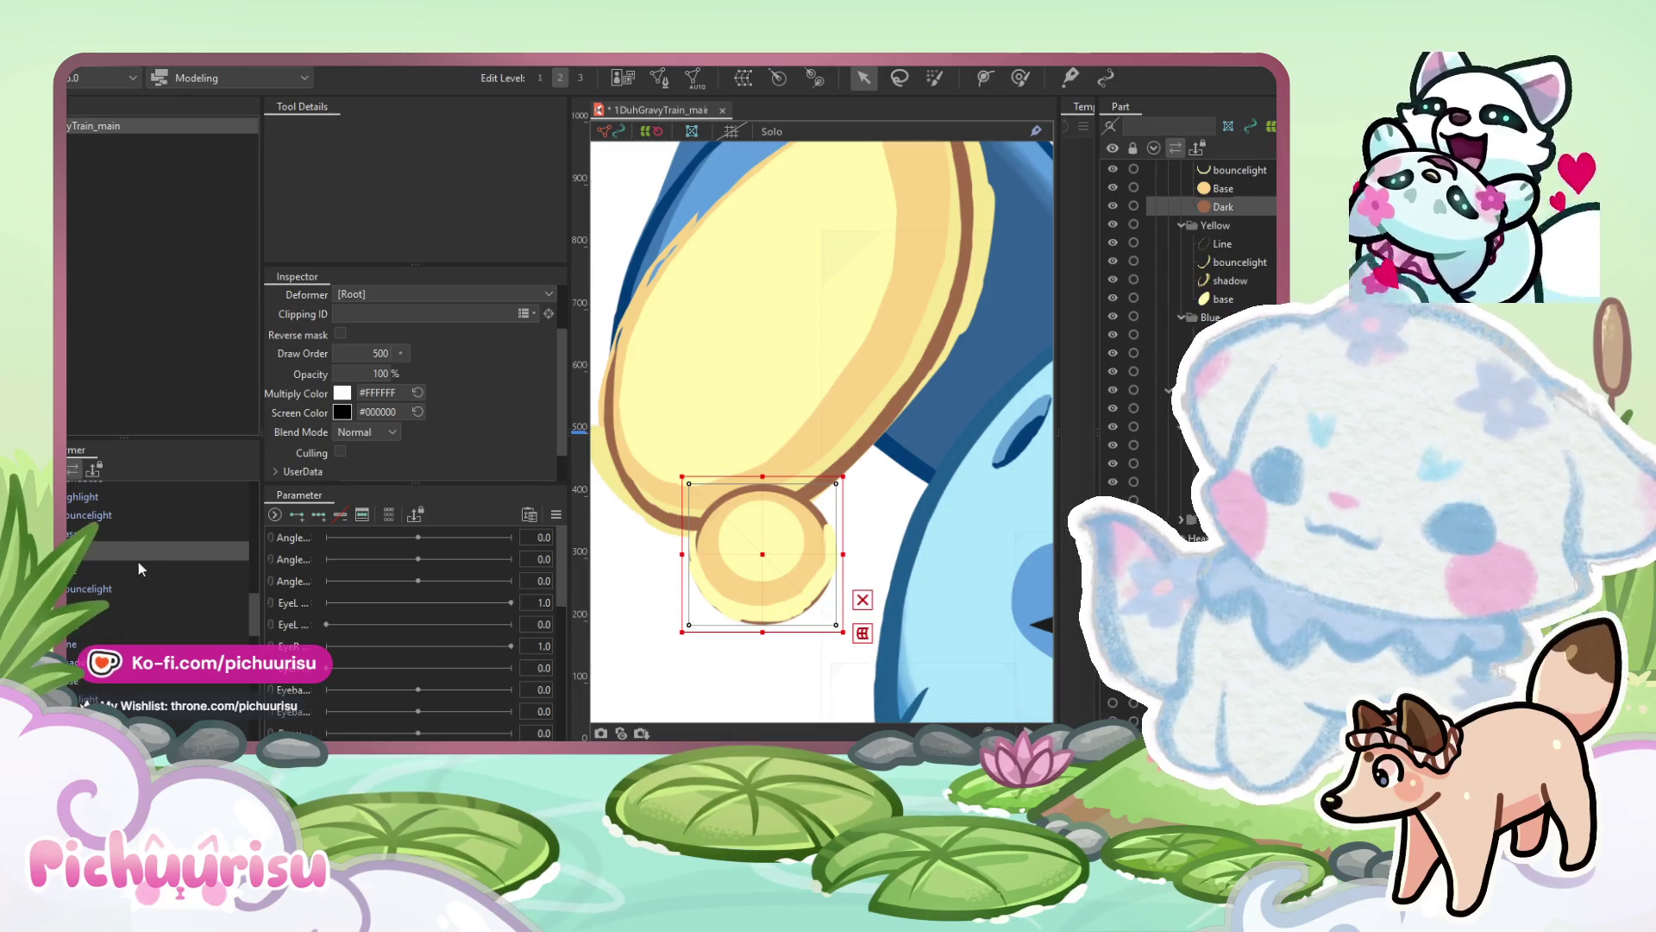
{"action": "scroll", "coordinate": [77, 532], "scroll_direction": "up", "scroll_amount": 5}
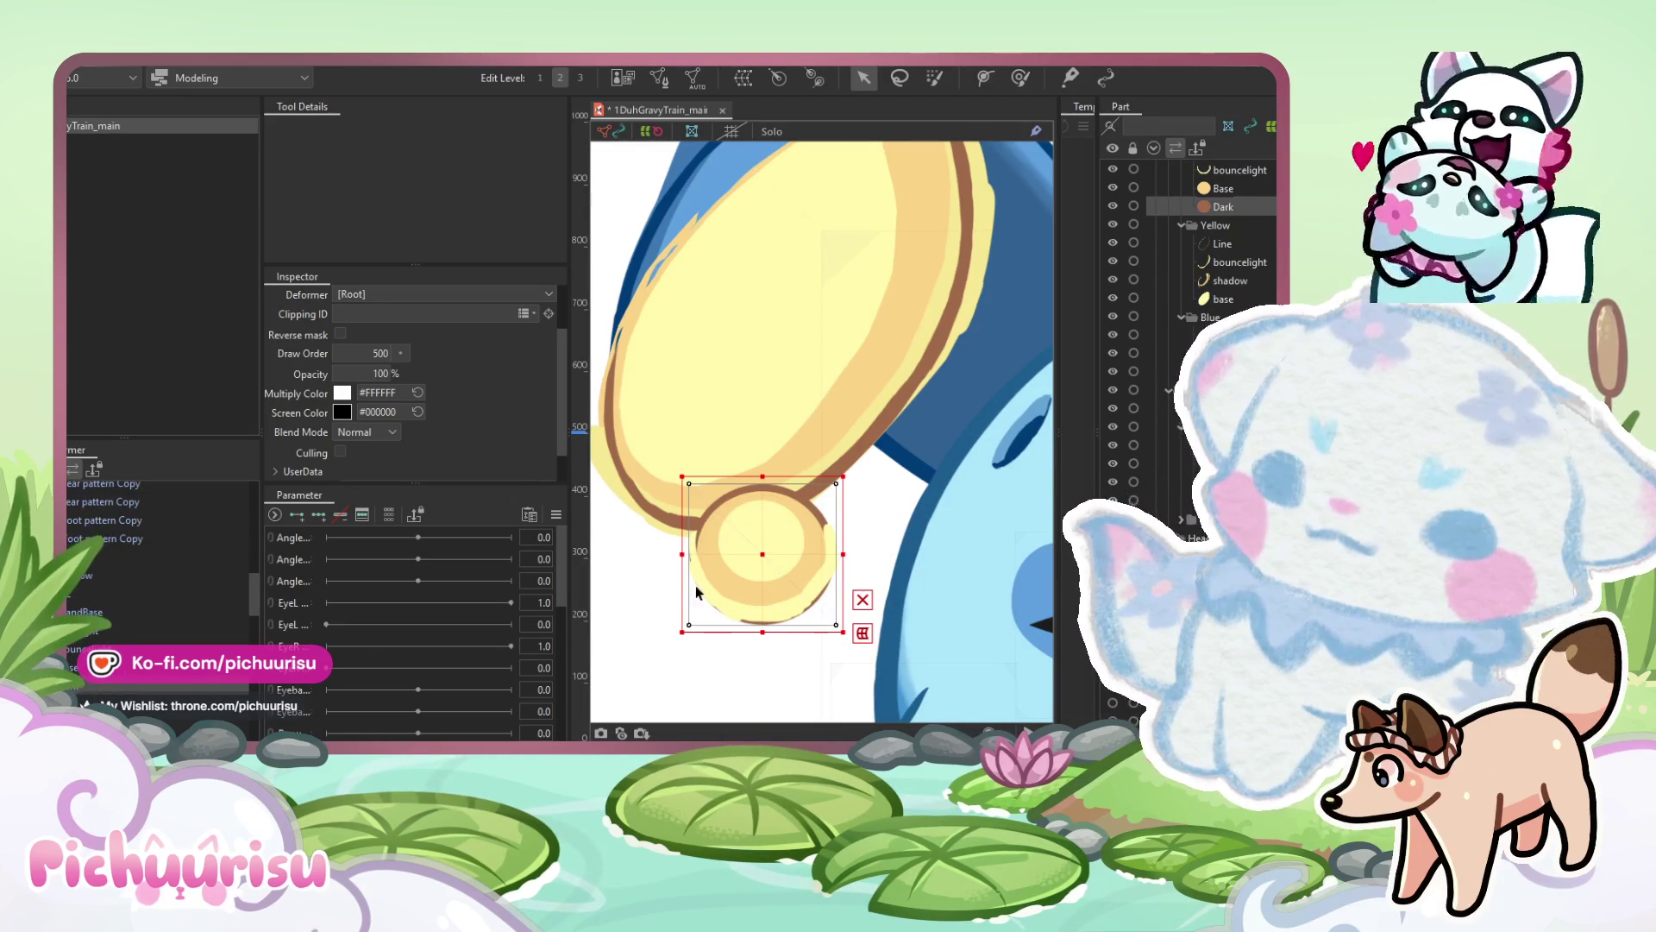
{"action": "mouse_move", "coordinate": [761, 556]}
{"action": "left_mouse_down"}
{"action": "mouse_move", "coordinate": [759, 595]}
{"action": "mouse_move", "coordinate": [711, 554]}
{"action": "mouse_move", "coordinate": [725, 568]}
{"action": "left_mouse_up"}
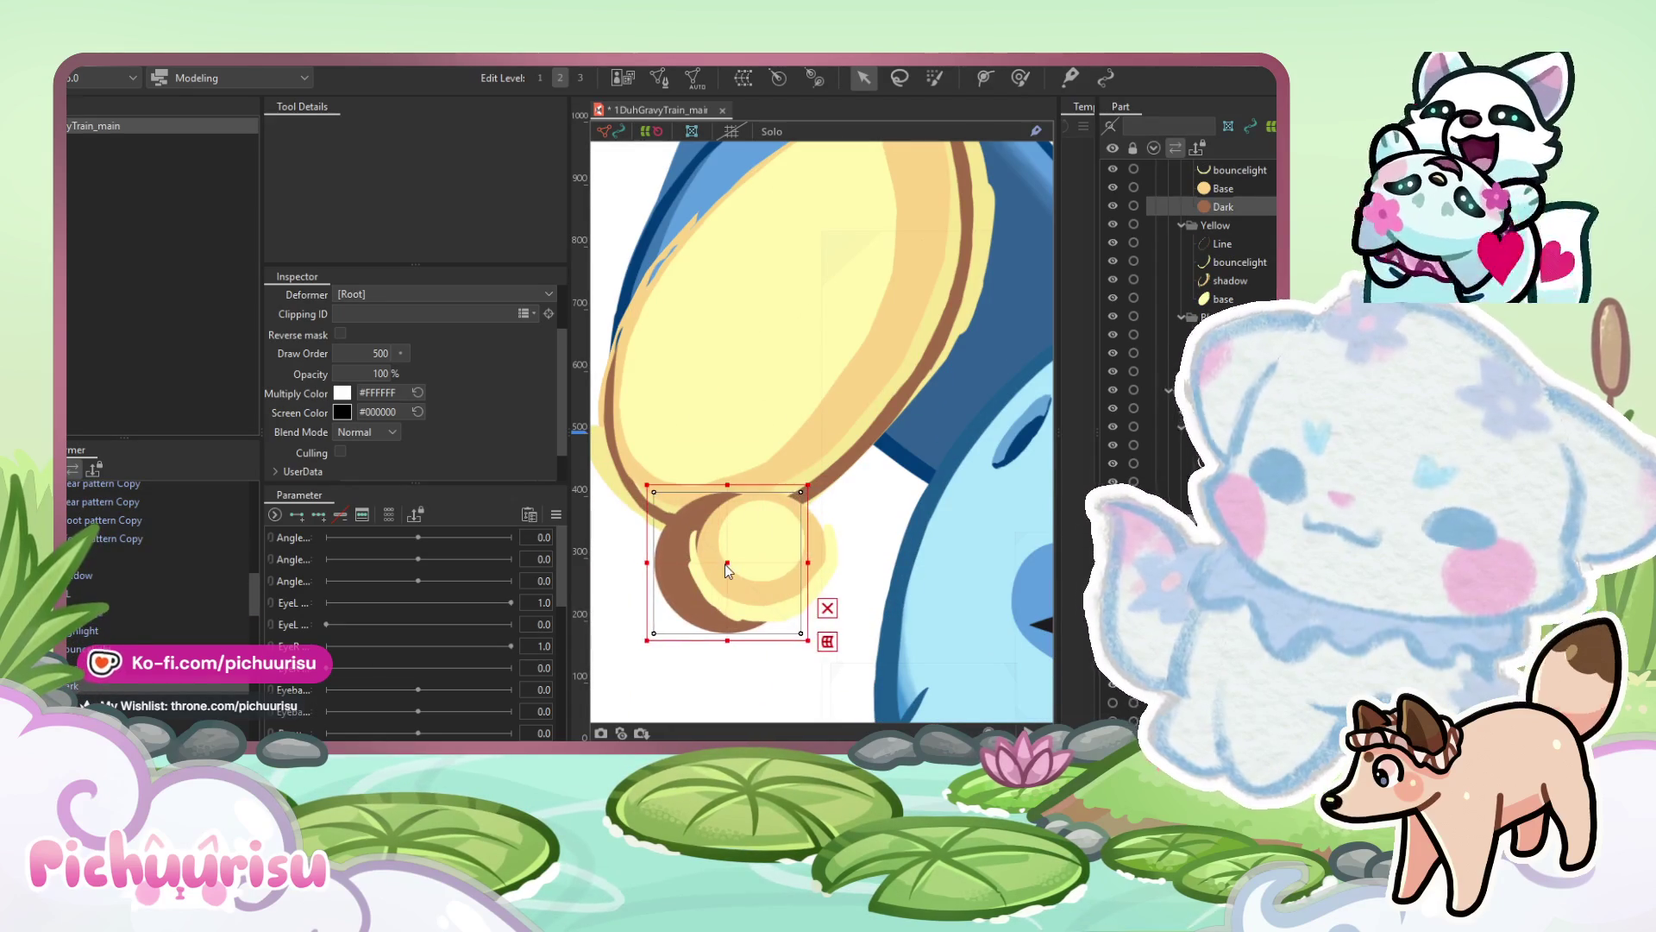
{"action": "key", "text": "ctrl+z"}
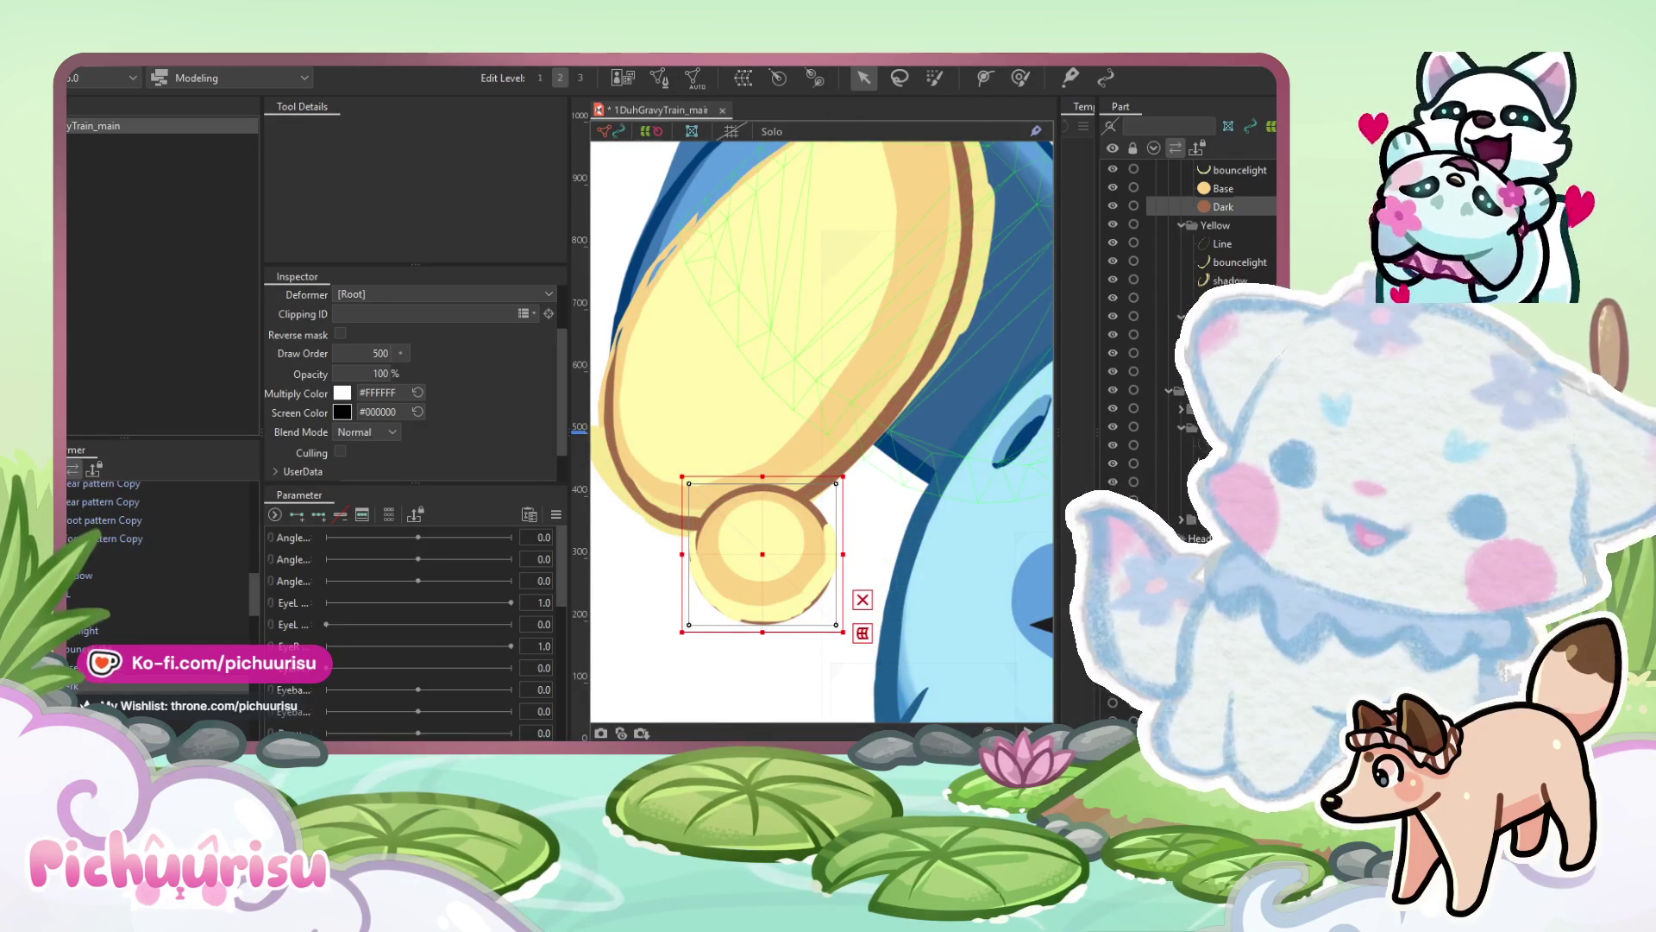
Open Mesh Edit on the Dark piece and loop-select all its mesh points.
{"action": "left_click", "coordinate": [657, 77]}
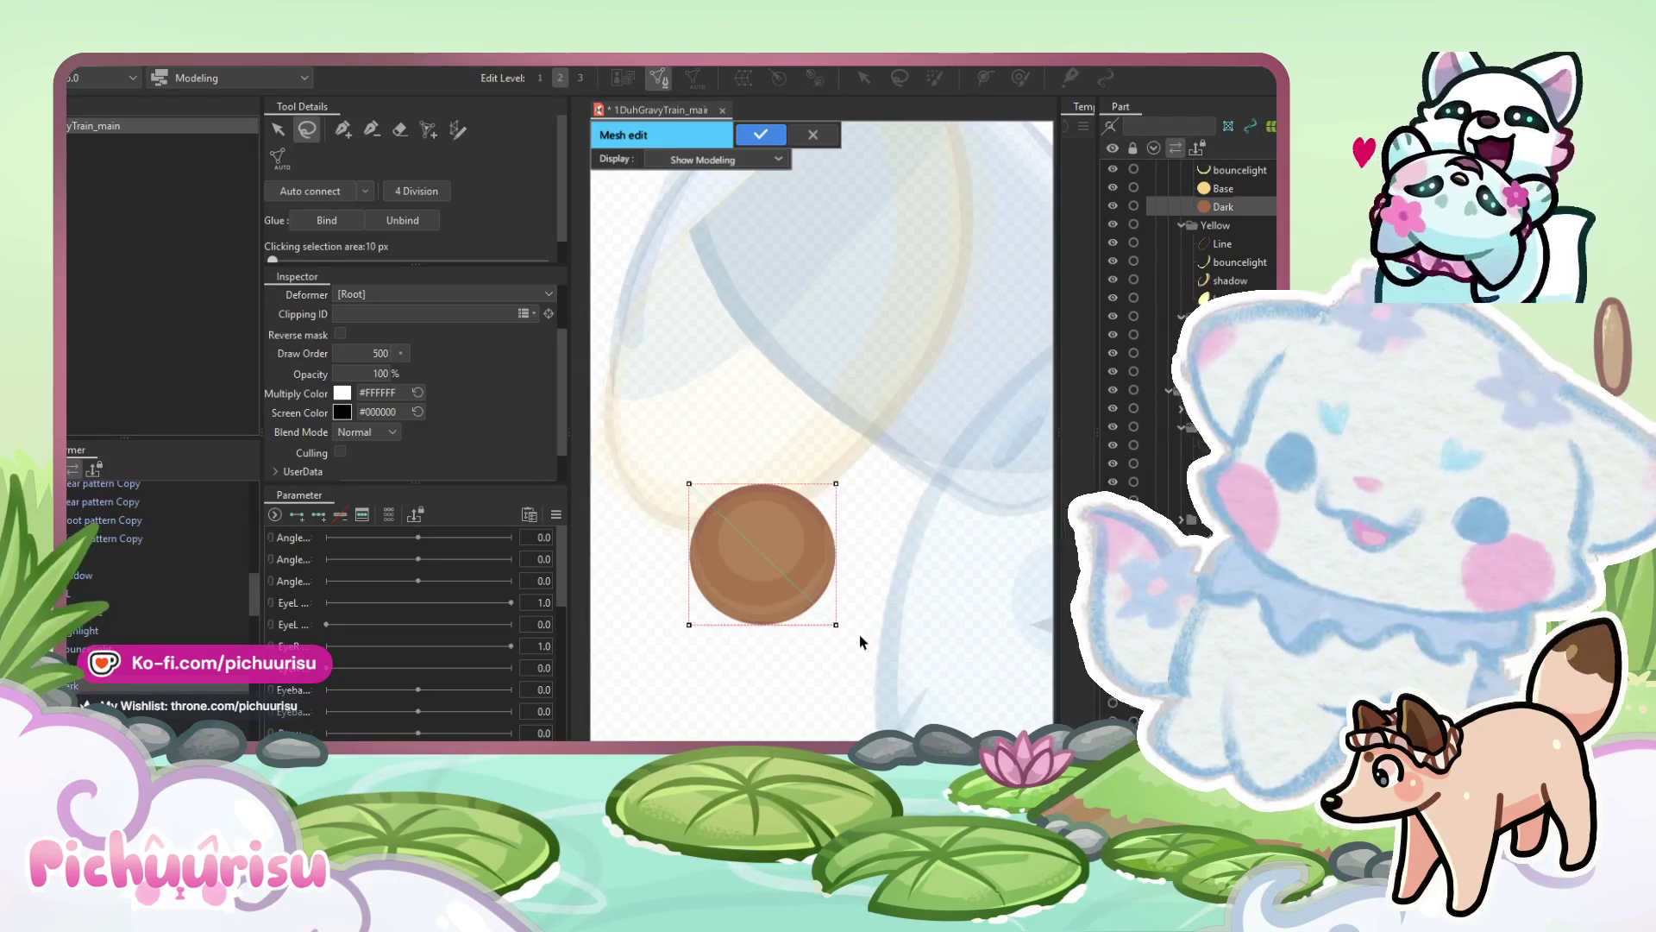
{"action": "mouse_move", "coordinate": [626, 414]}
{"action": "left_mouse_down"}
{"action": "mouse_move", "coordinate": [683, 706]}
{"action": "mouse_move", "coordinate": [828, 273]}
{"action": "left_mouse_up"}
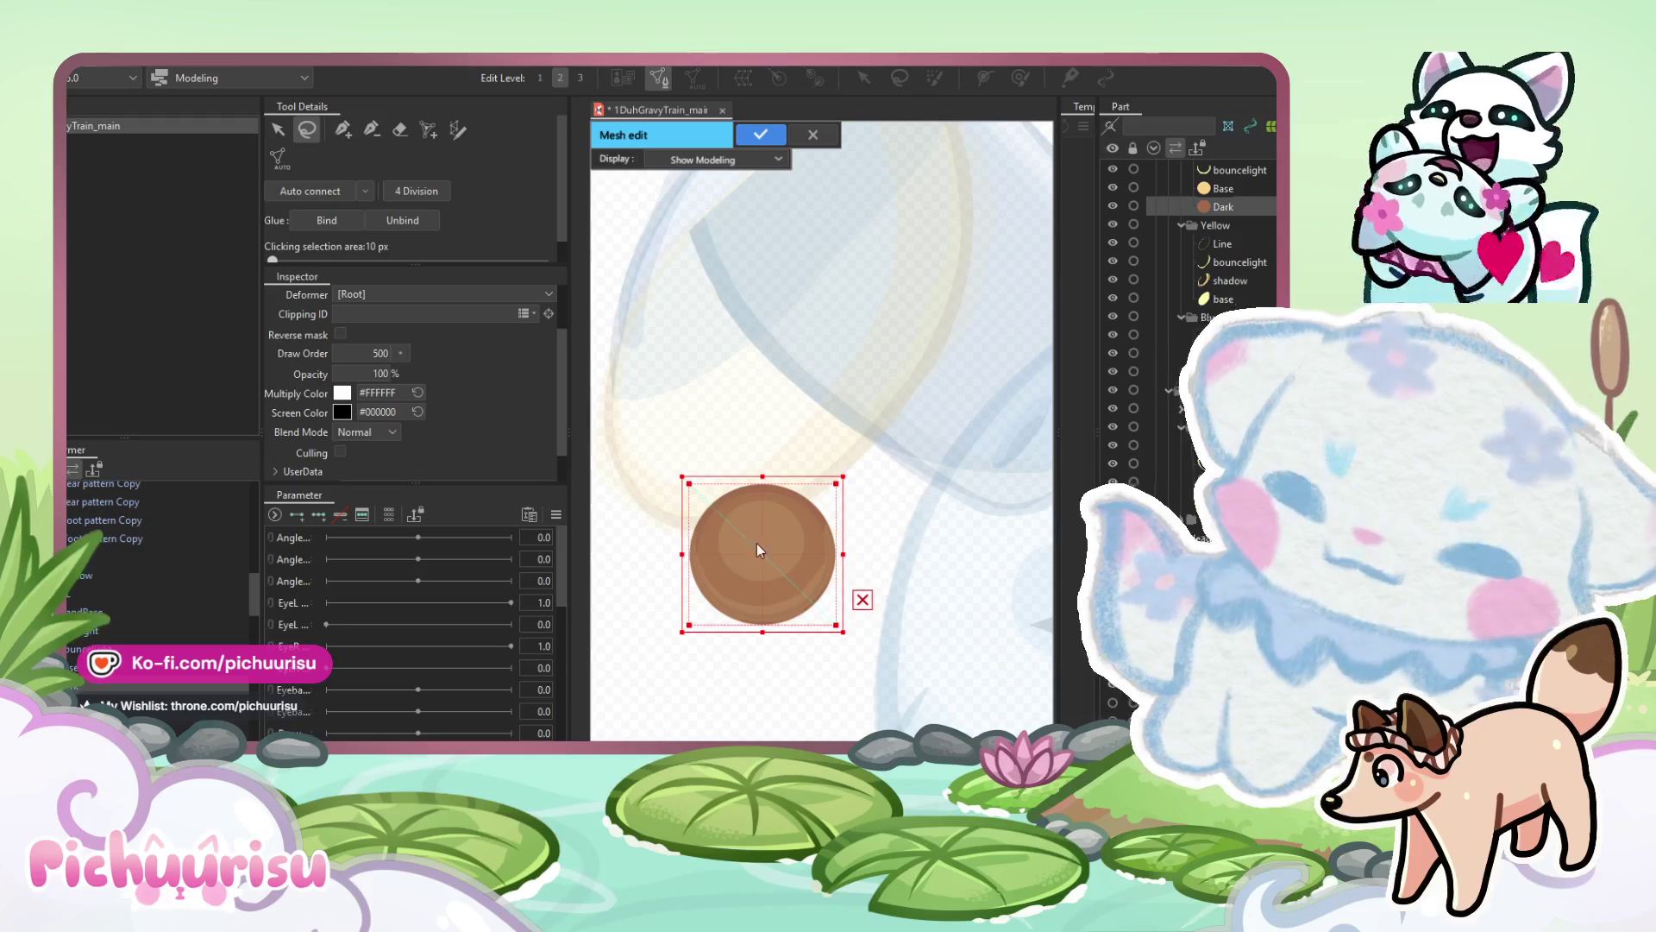
{"action": "scroll", "coordinate": [759, 550], "scroll_direction": "up", "scroll_amount": 2}
{"action": "left_click", "coordinate": [342, 129]}
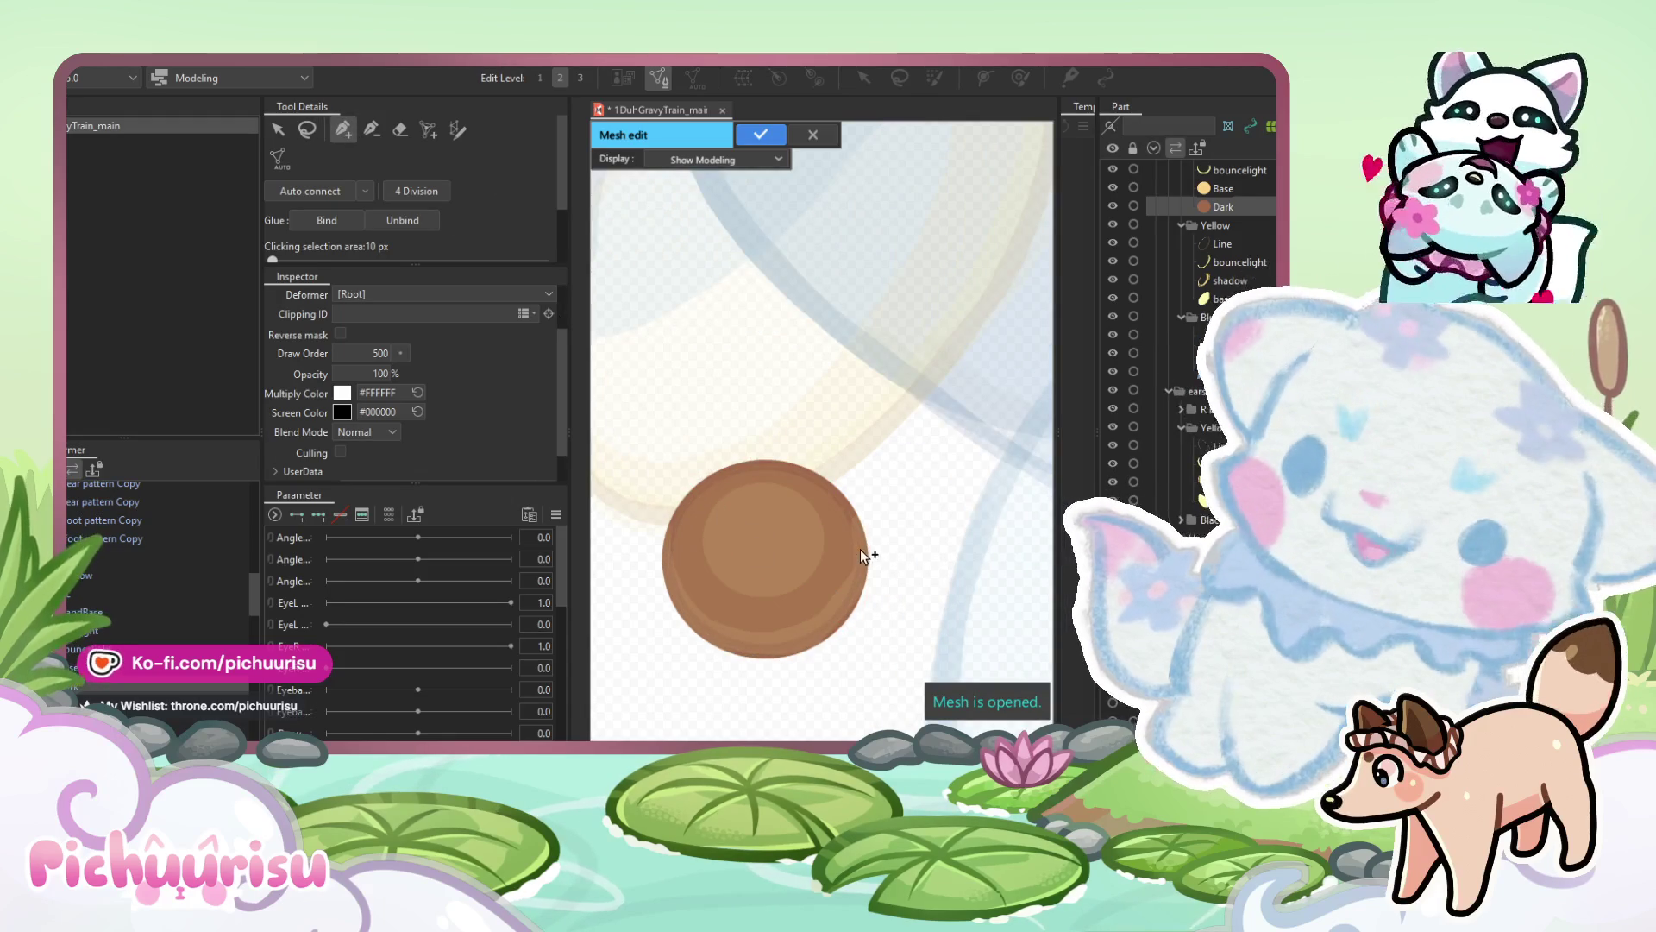
{"action": "scroll", "coordinate": [764, 416], "scroll_direction": "up", "scroll_amount": 2}
{"action": "scroll", "coordinate": [770, 412], "scroll_direction": "down", "scroll_amount": 3}
{"action": "scroll", "coordinate": [676, 431], "scroll_direction": "up", "scroll_amount": 3}
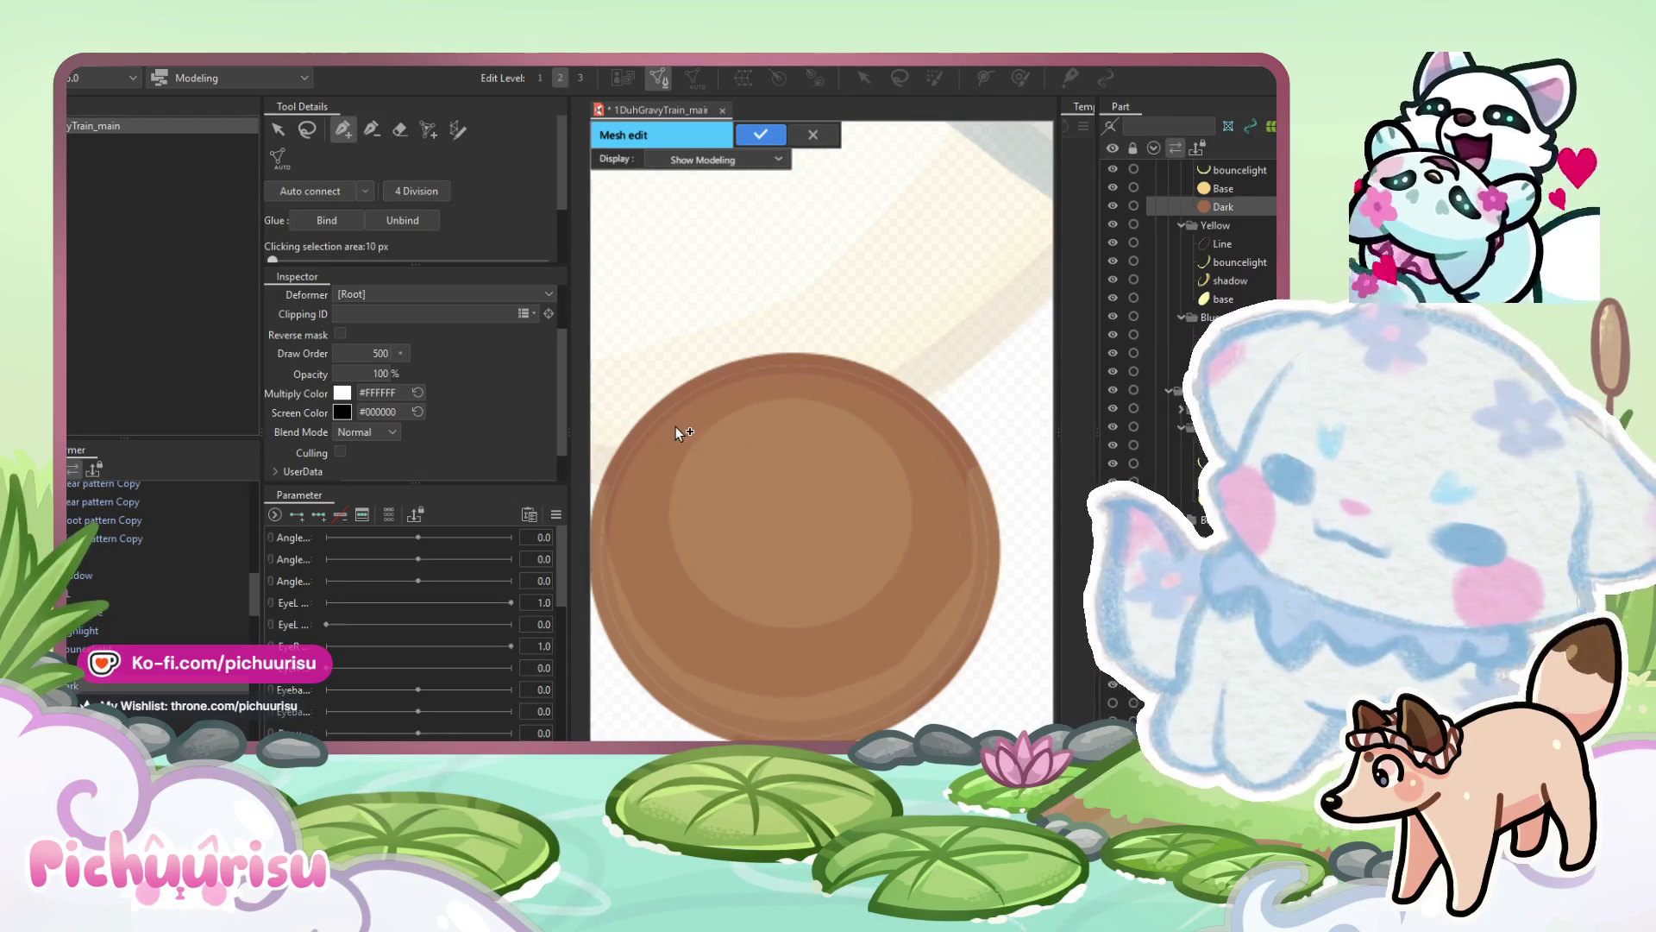
{"action": "scroll", "coordinate": [676, 431], "scroll_direction": "down", "scroll_amount": 2}
Switch to Stroke mesh mapping and trace strokes around the brown circle's outline.
{"action": "left_click", "coordinate": [458, 129]}
{"action": "mouse_move", "coordinate": [625, 488]}
{"action": "left_mouse_down"}
{"action": "mouse_move", "coordinate": [643, 576]}
{"action": "mouse_move", "coordinate": [759, 614]}
{"action": "mouse_move", "coordinate": [885, 499]}
{"action": "mouse_move", "coordinate": [678, 395]}
{"action": "mouse_move", "coordinate": [651, 436]}
{"action": "left_mouse_up"}
{"action": "scroll", "coordinate": [707, 639], "scroll_direction": "up", "scroll_amount": 1}
{"action": "left_click_drag", "start_coordinate": [755, 604], "coordinate": [799, 656]}
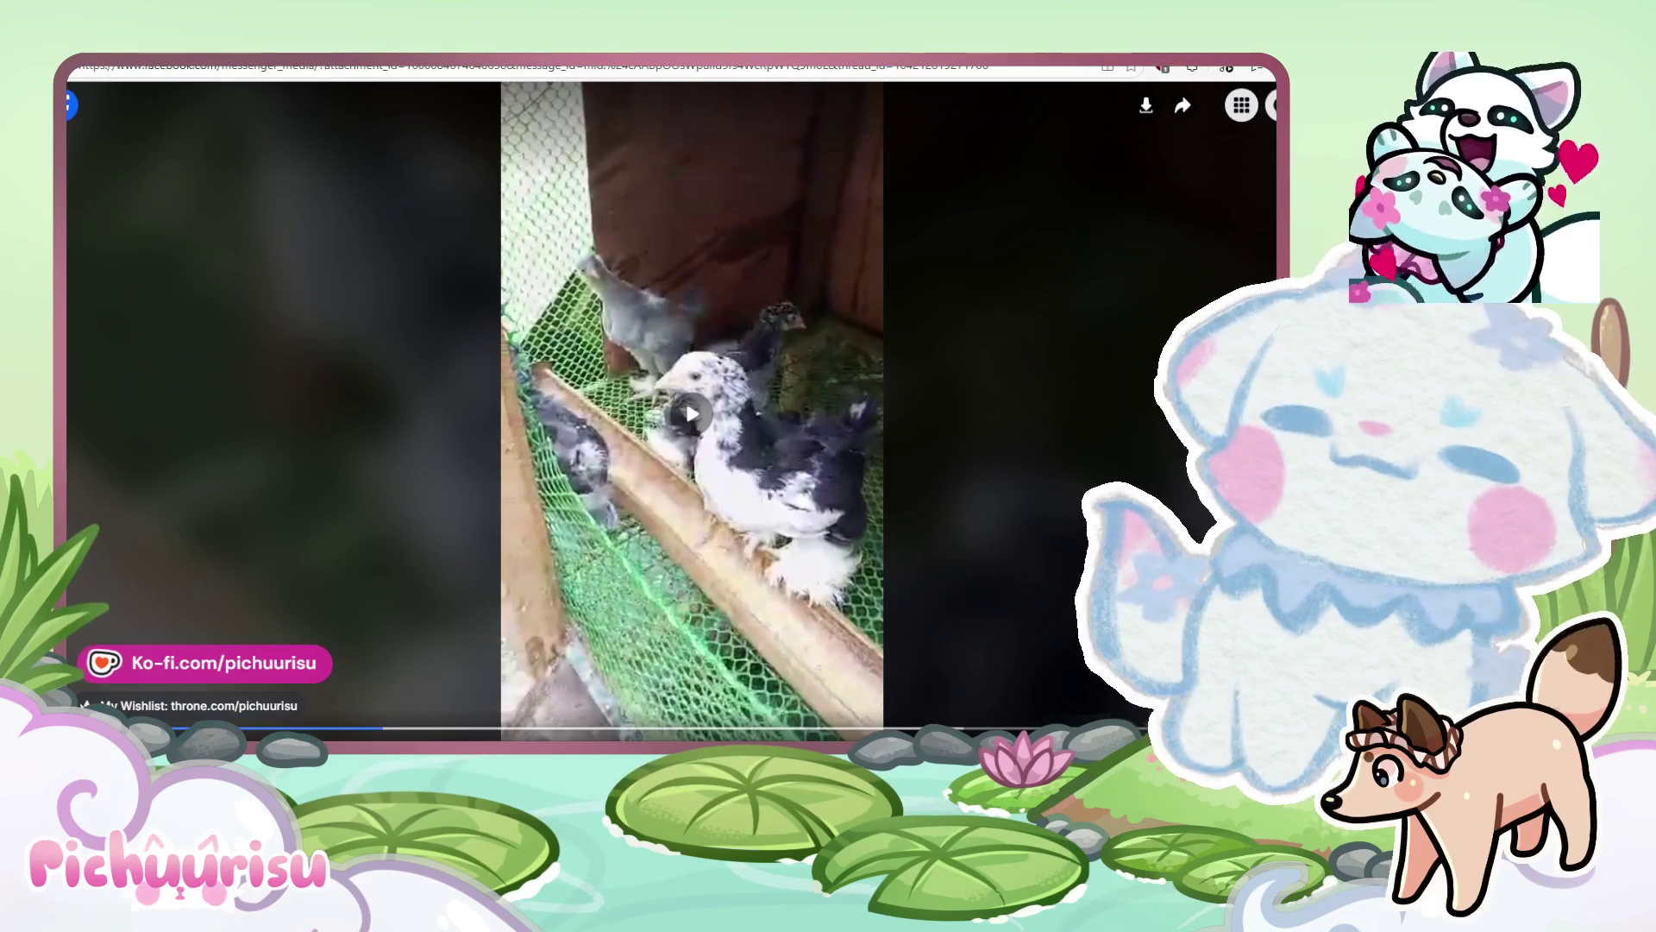
Scrub the chick video back and forth, ending near its start.
{"action": "key", "text": "Left"}
{"action": "key", "text": "Left"}
{"action": "key", "text": "Left"}
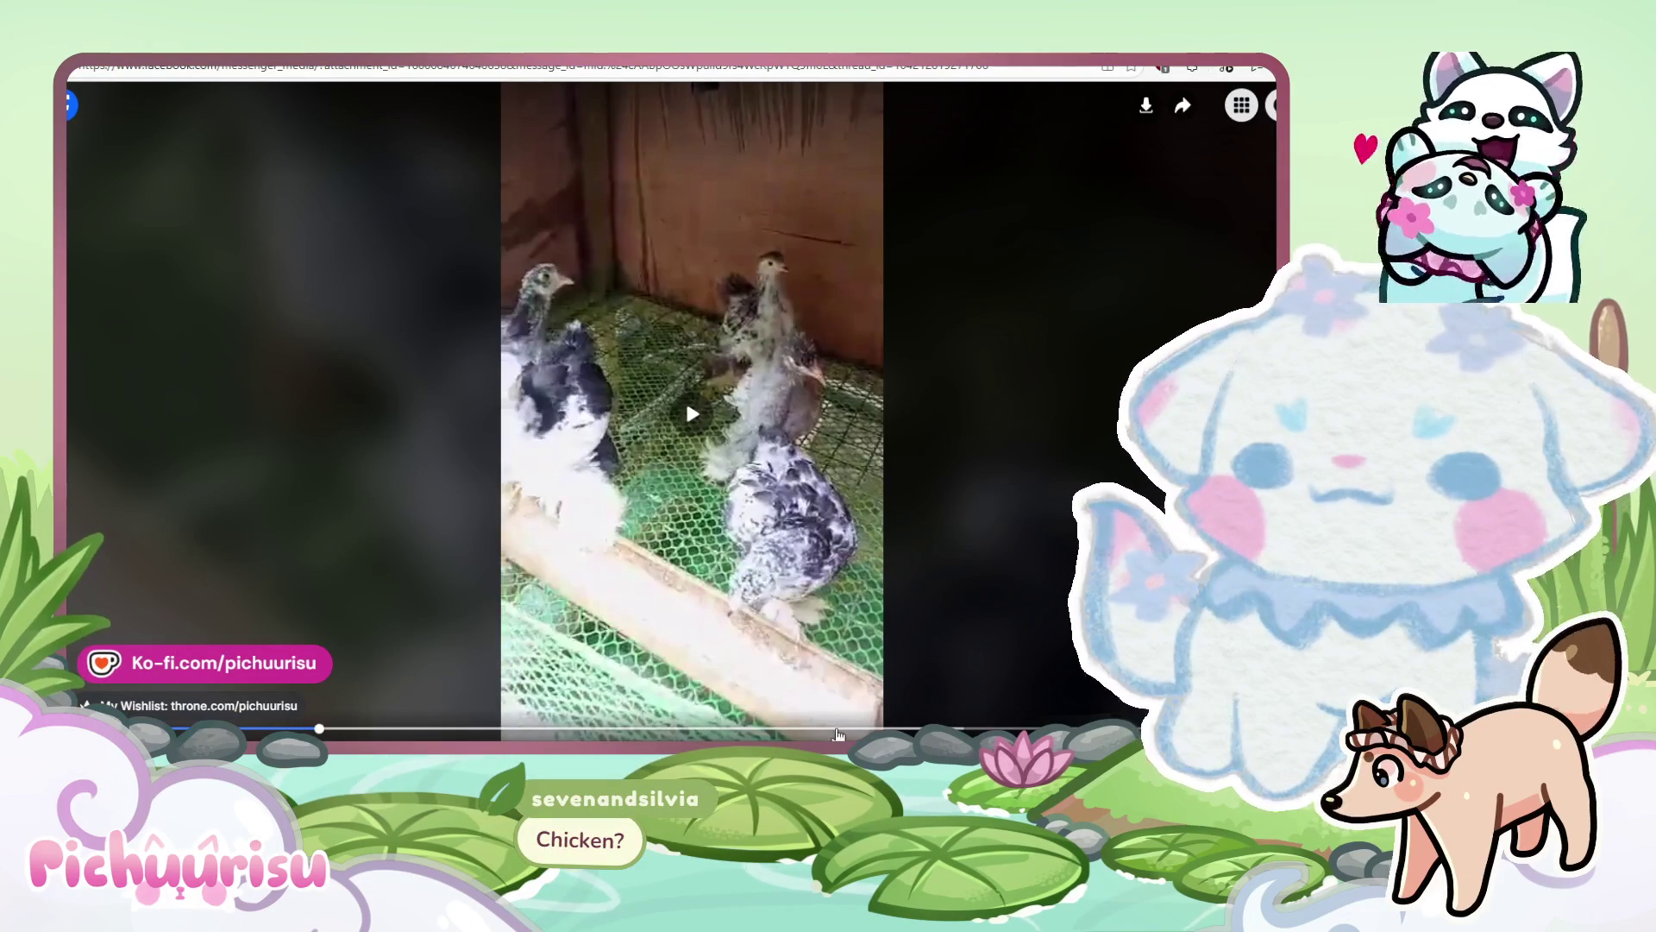
{"action": "left_click", "coordinate": [834, 729]}
{"action": "left_click_drag", "start_coordinate": [834, 729], "coordinate": [951, 728]}
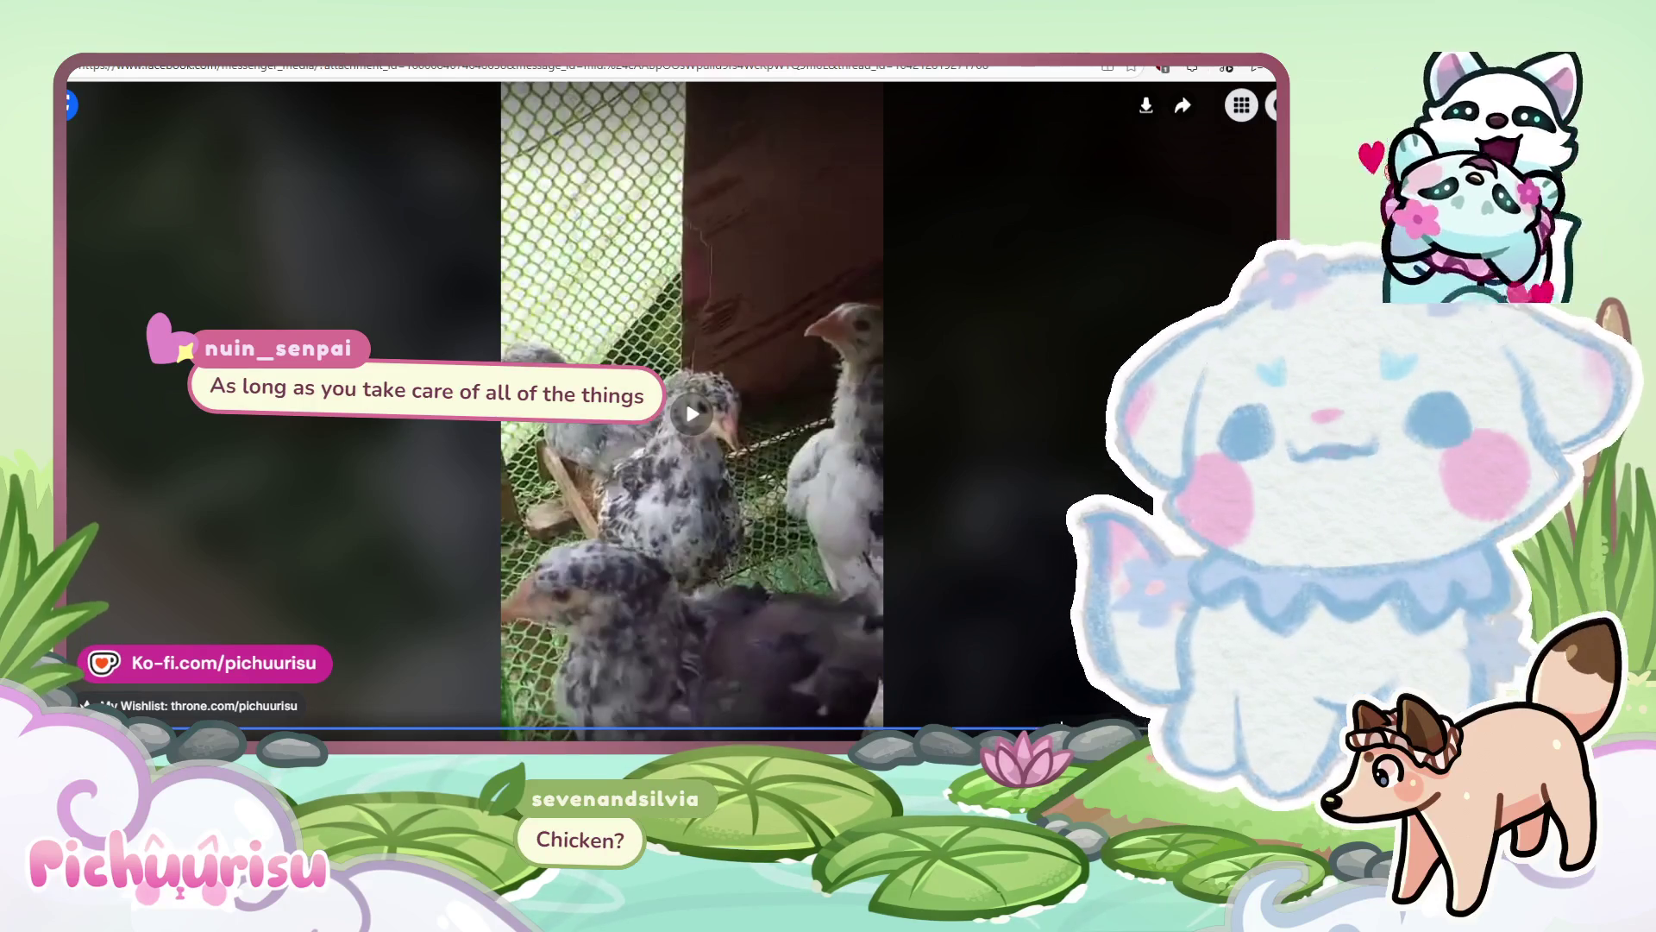
{"action": "left_click", "coordinate": [1035, 729]}
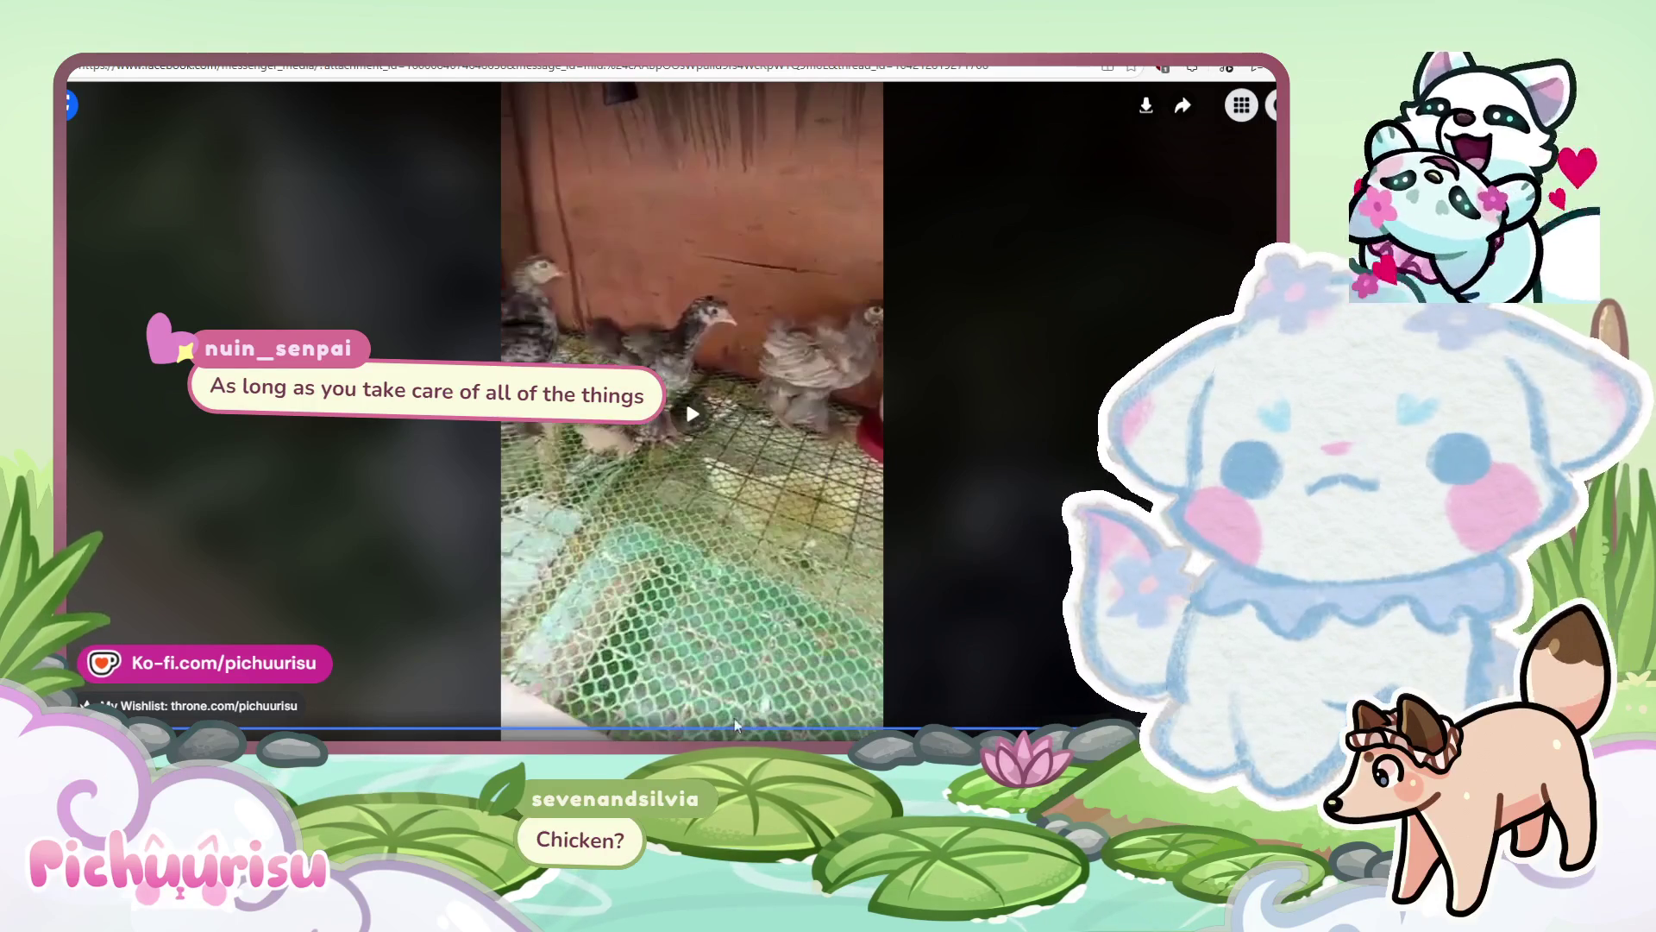
{"action": "left_click", "coordinate": [449, 729]}
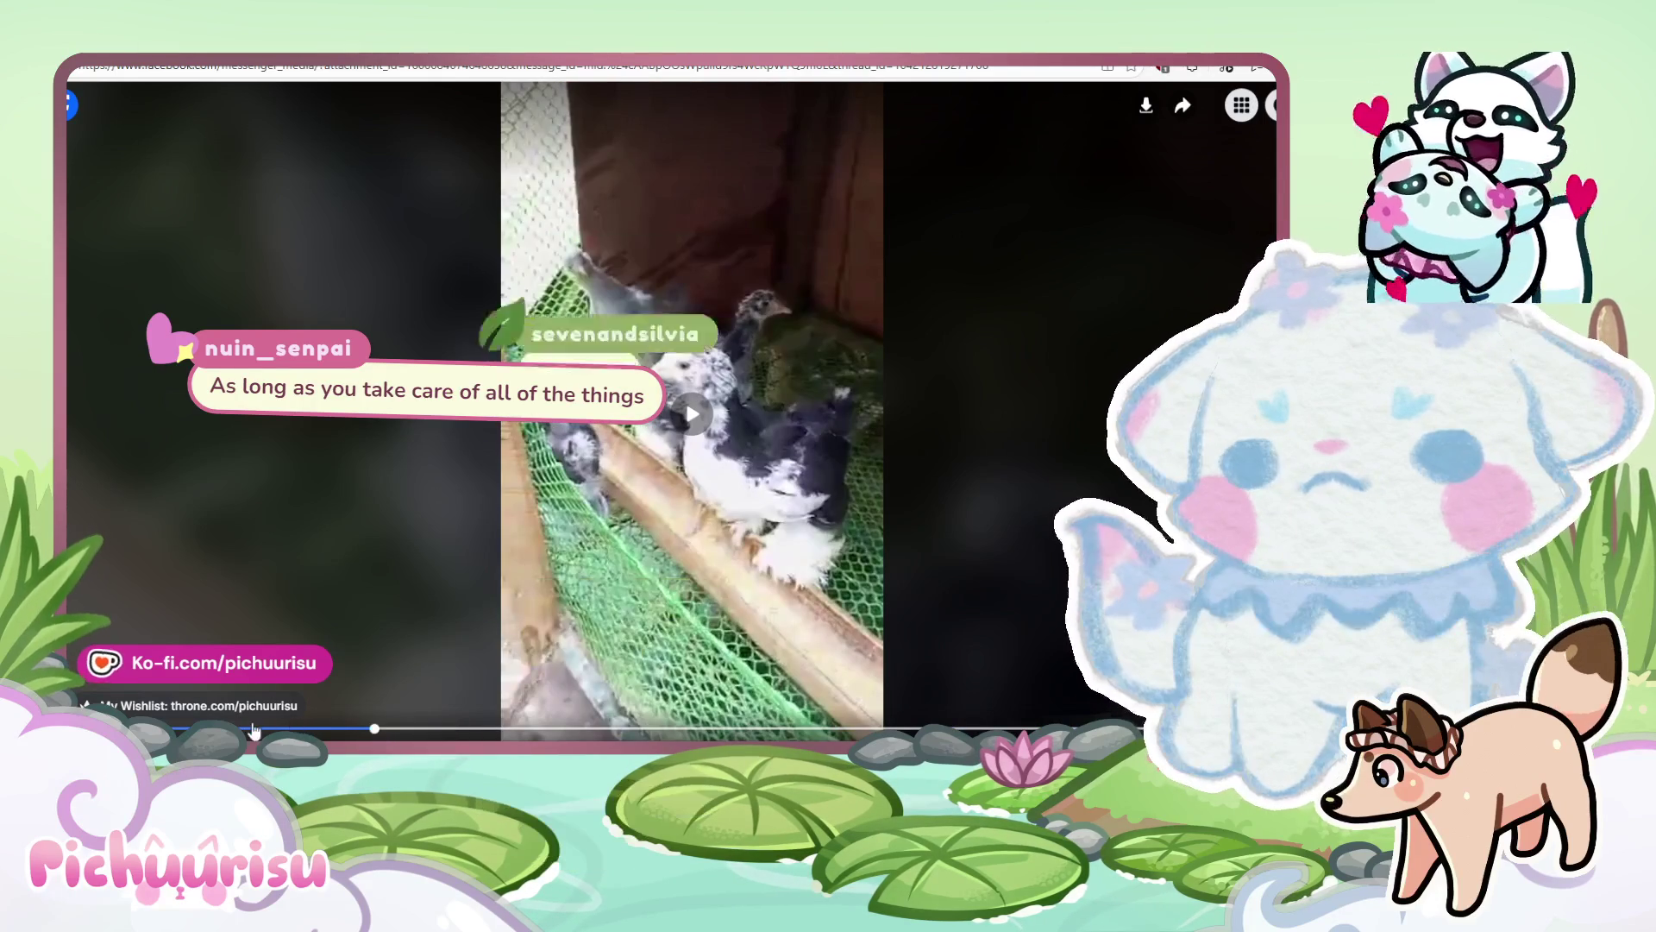
{"action": "left_click", "coordinate": [248, 730]}
{"action": "mouse_move", "coordinate": [246, 730]}
{"action": "left_mouse_down"}
{"action": "mouse_move", "coordinate": [172, 729]}
{"action": "mouse_move", "coordinate": [245, 732]}
{"action": "left_mouse_up"}
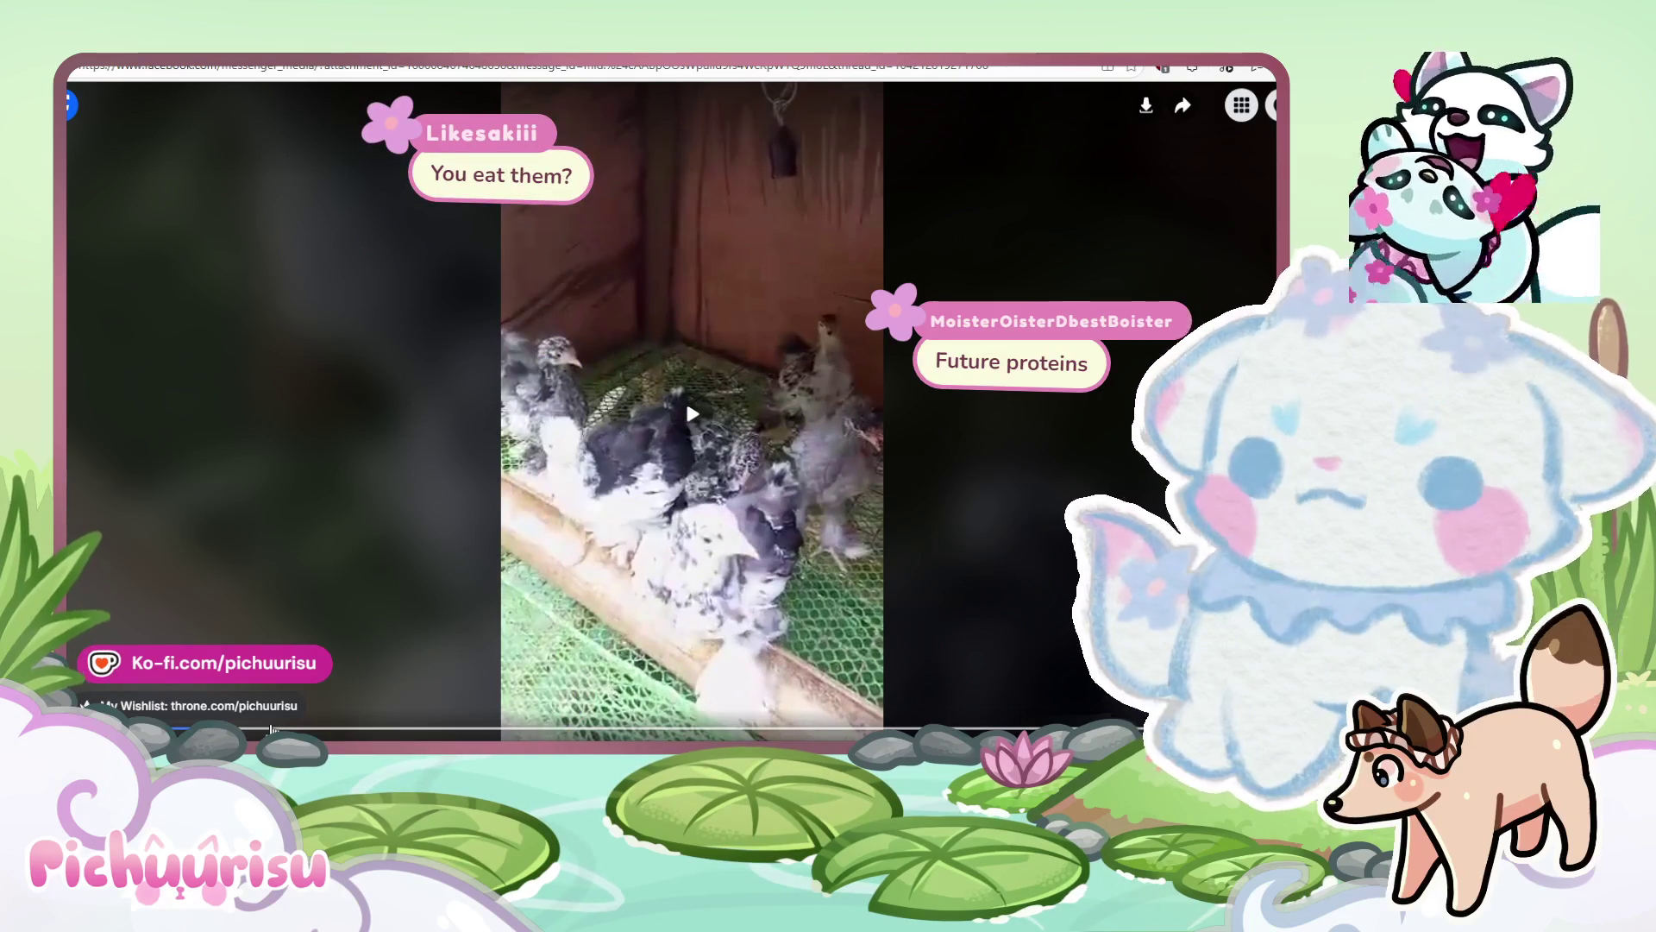
Advance the chick video through later moments along the seek bar.
{"action": "left_click_drag", "start_coordinate": [271, 731], "coordinate": [419, 731]}
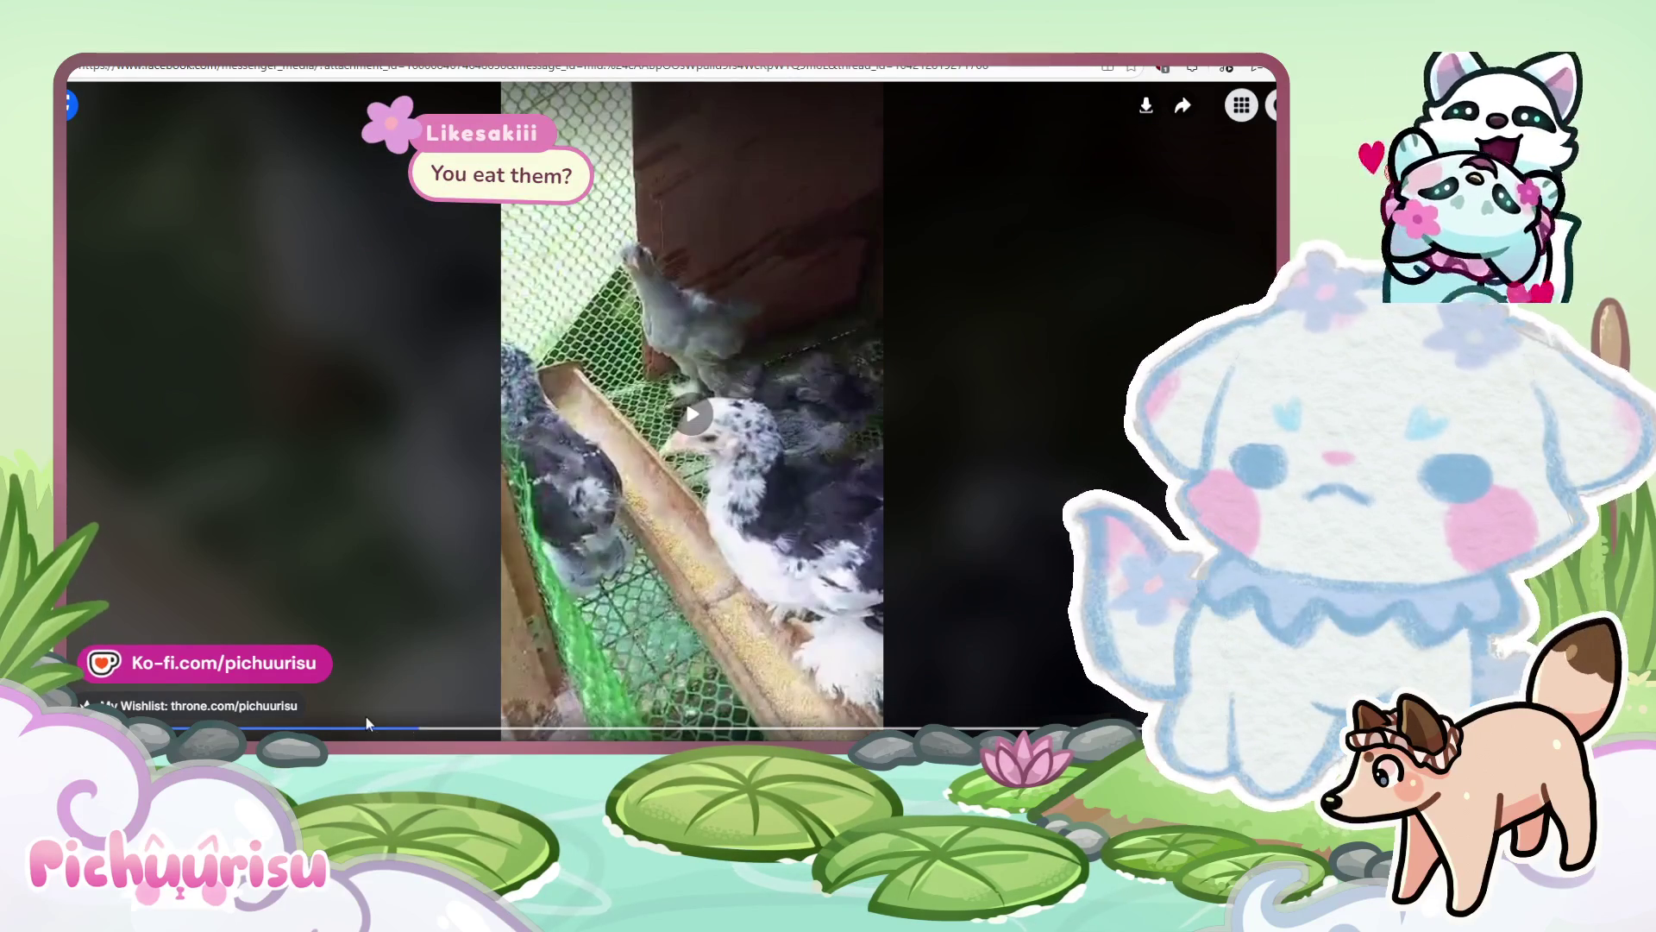
{"action": "left_click", "coordinate": [341, 731]}
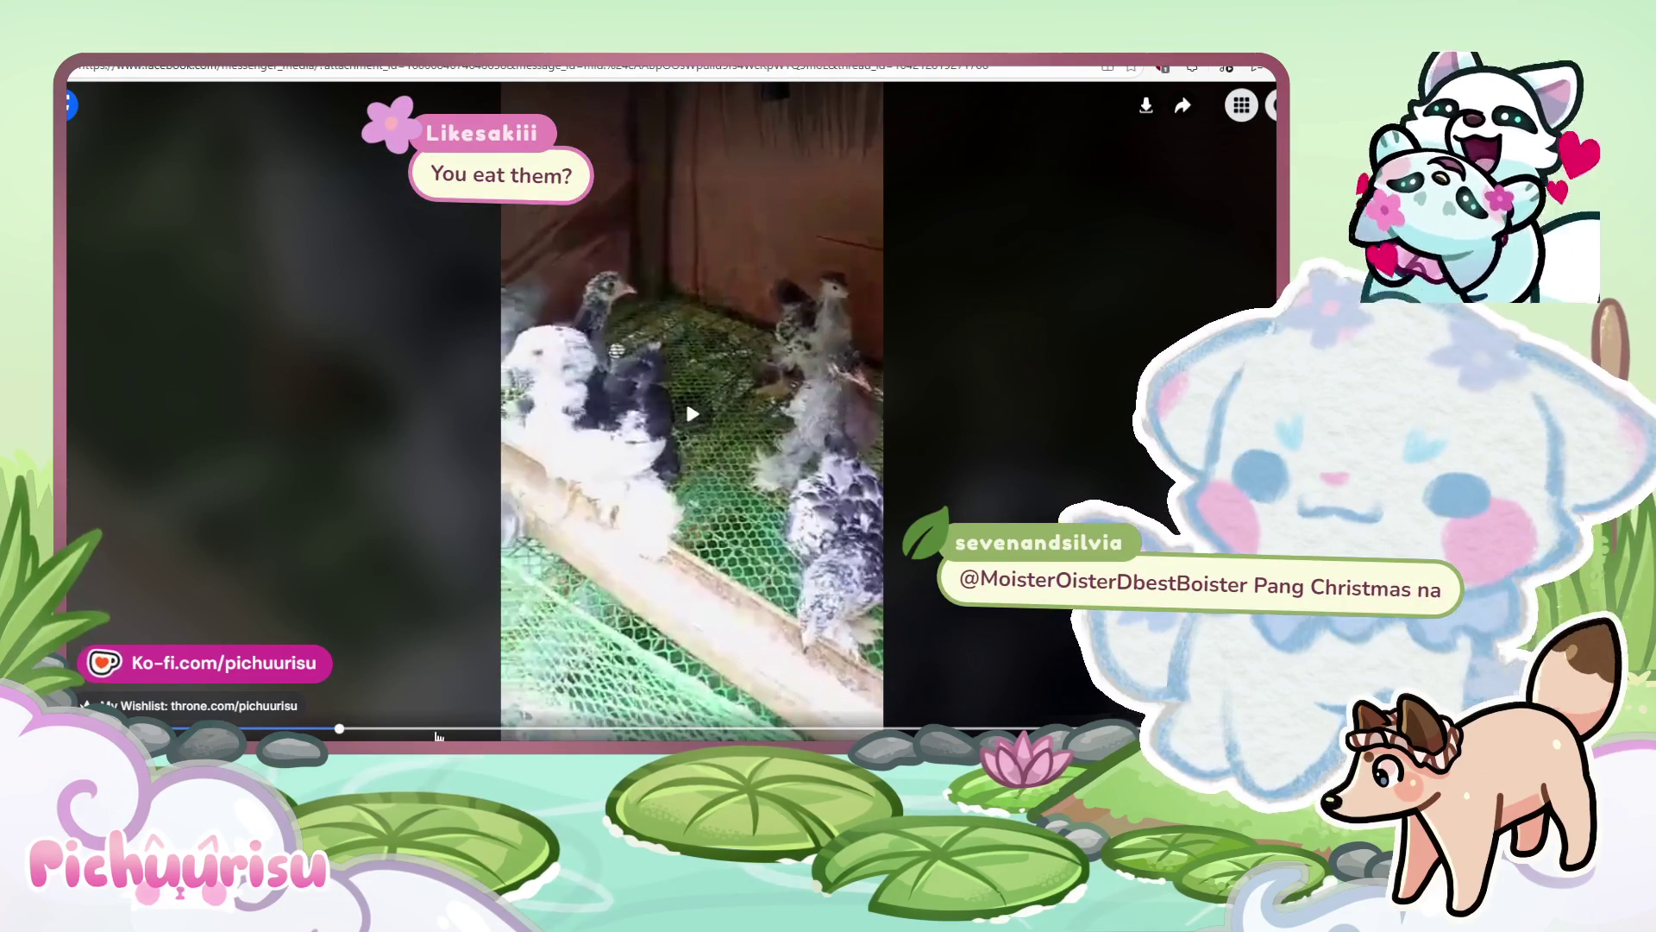
{"action": "left_click", "coordinate": [439, 731]}
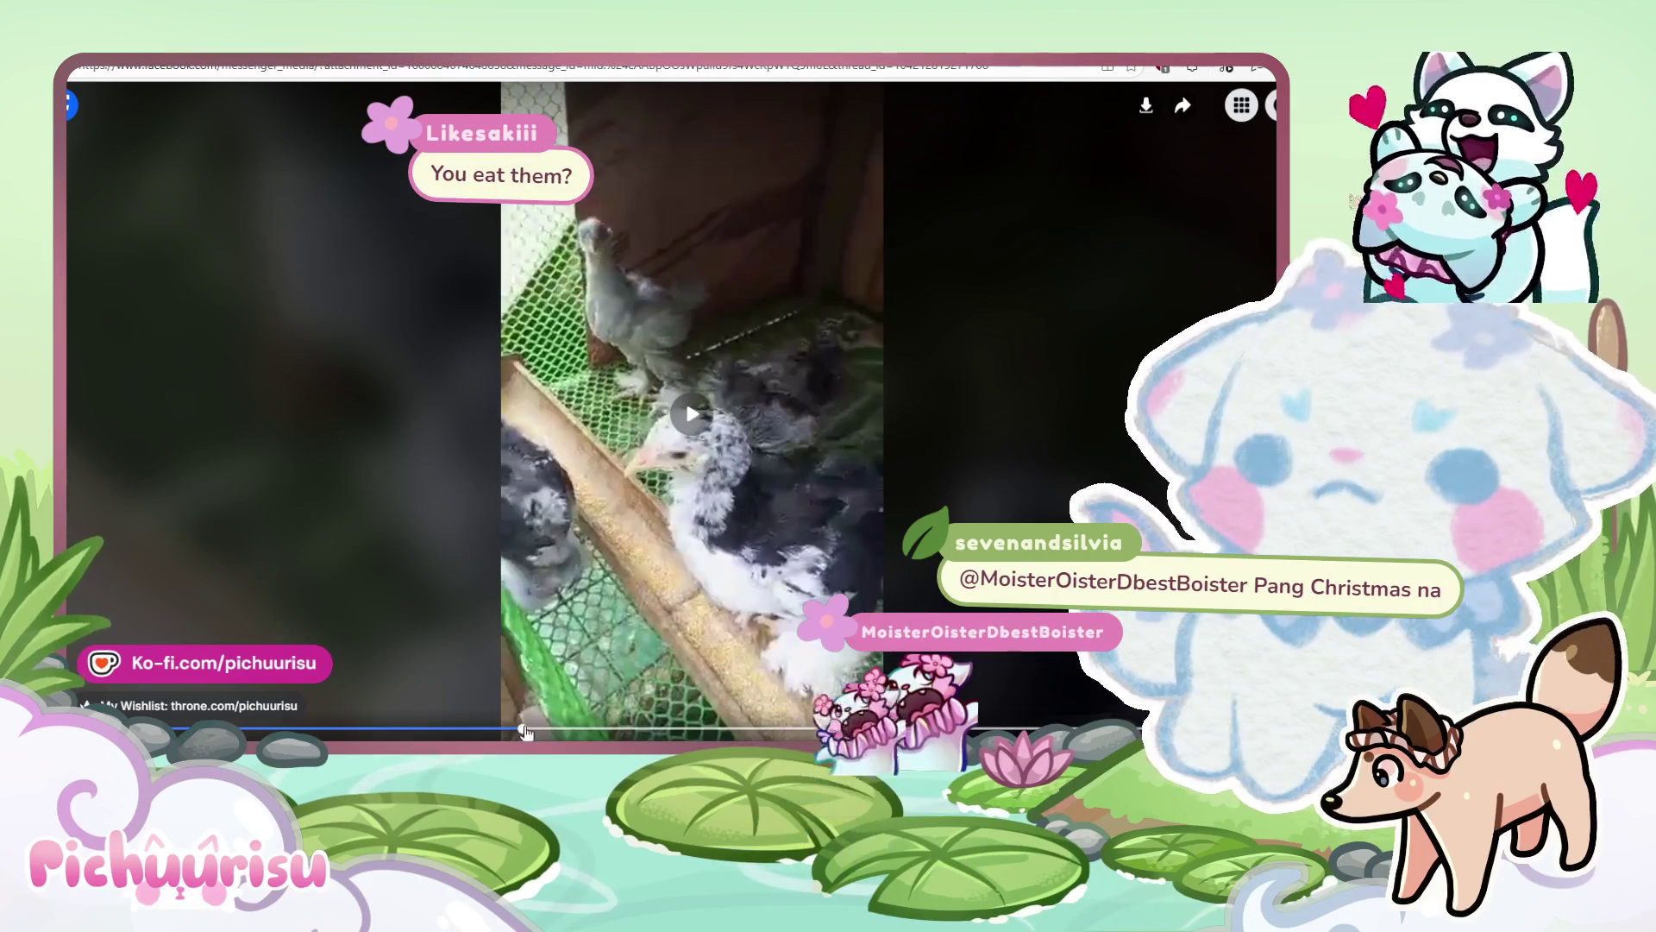
{"action": "left_click", "coordinate": [635, 728]}
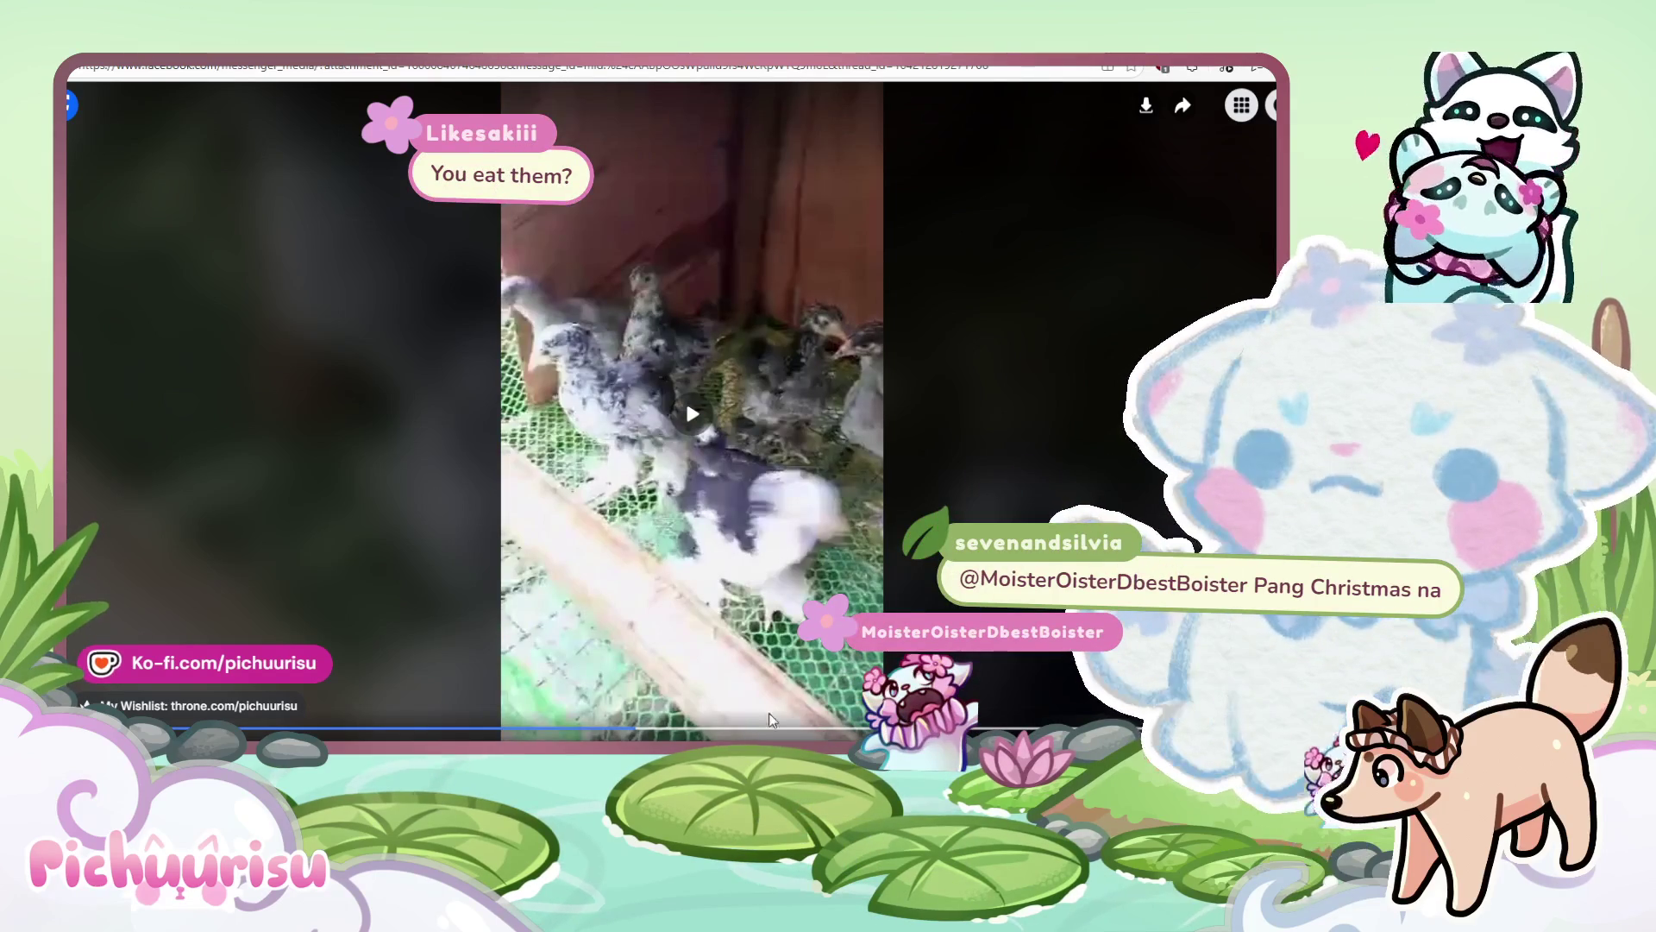
{"action": "left_click", "coordinate": [749, 729]}
{"action": "left_click", "coordinate": [845, 729]}
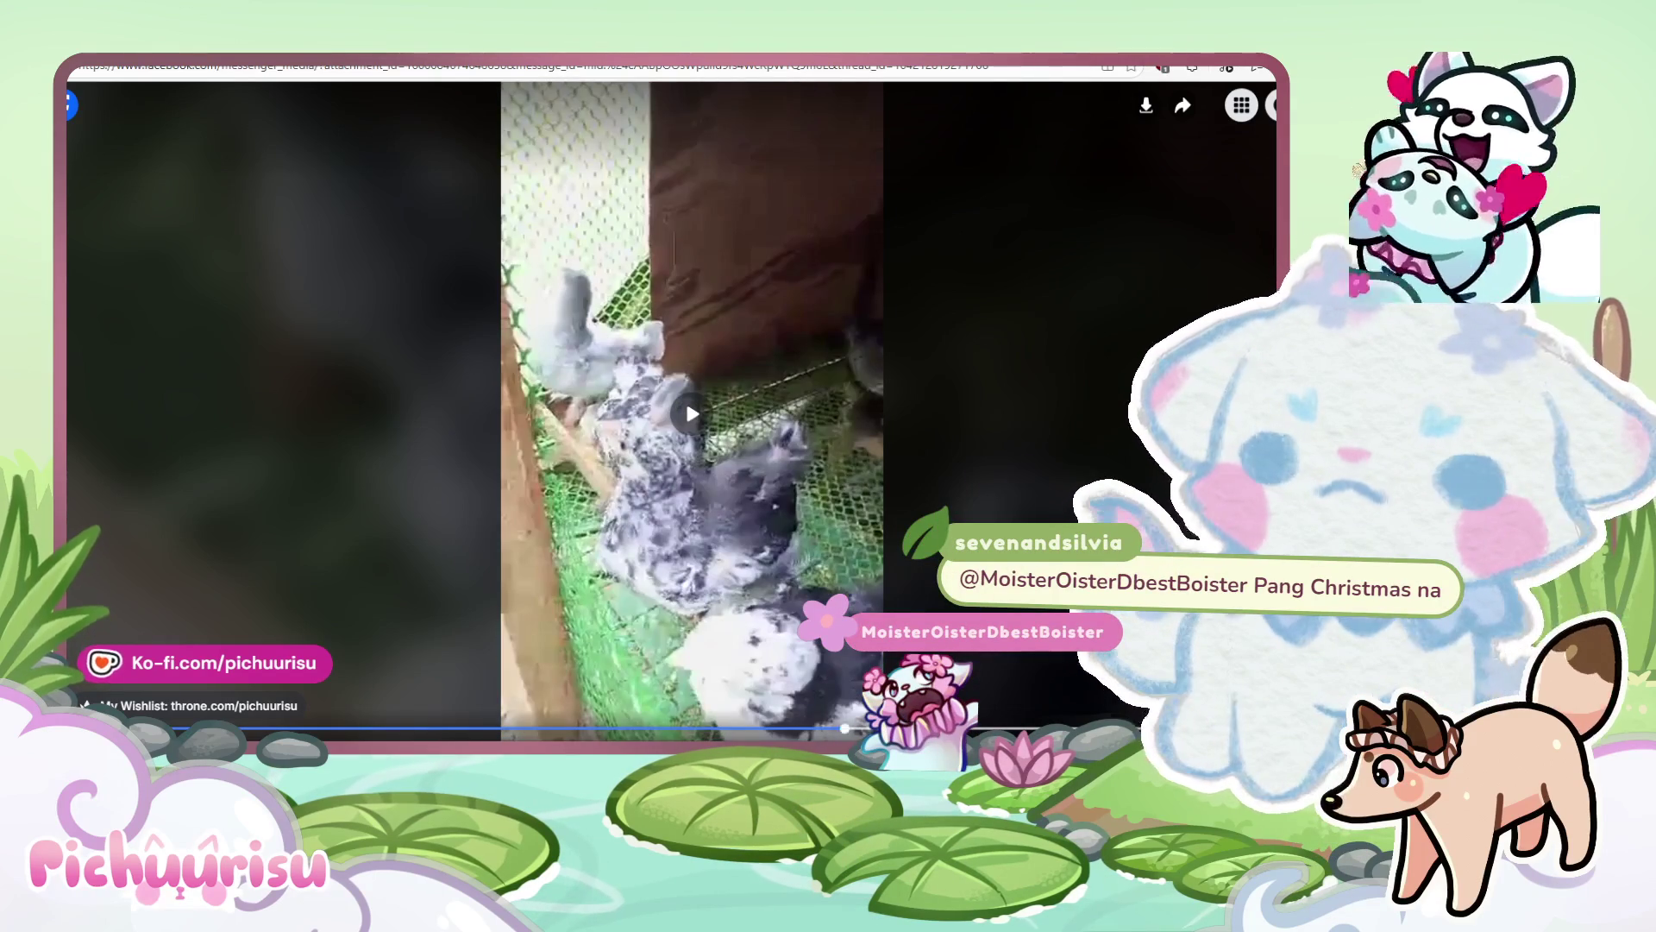
{"action": "left_click", "coordinate": [871, 729]}
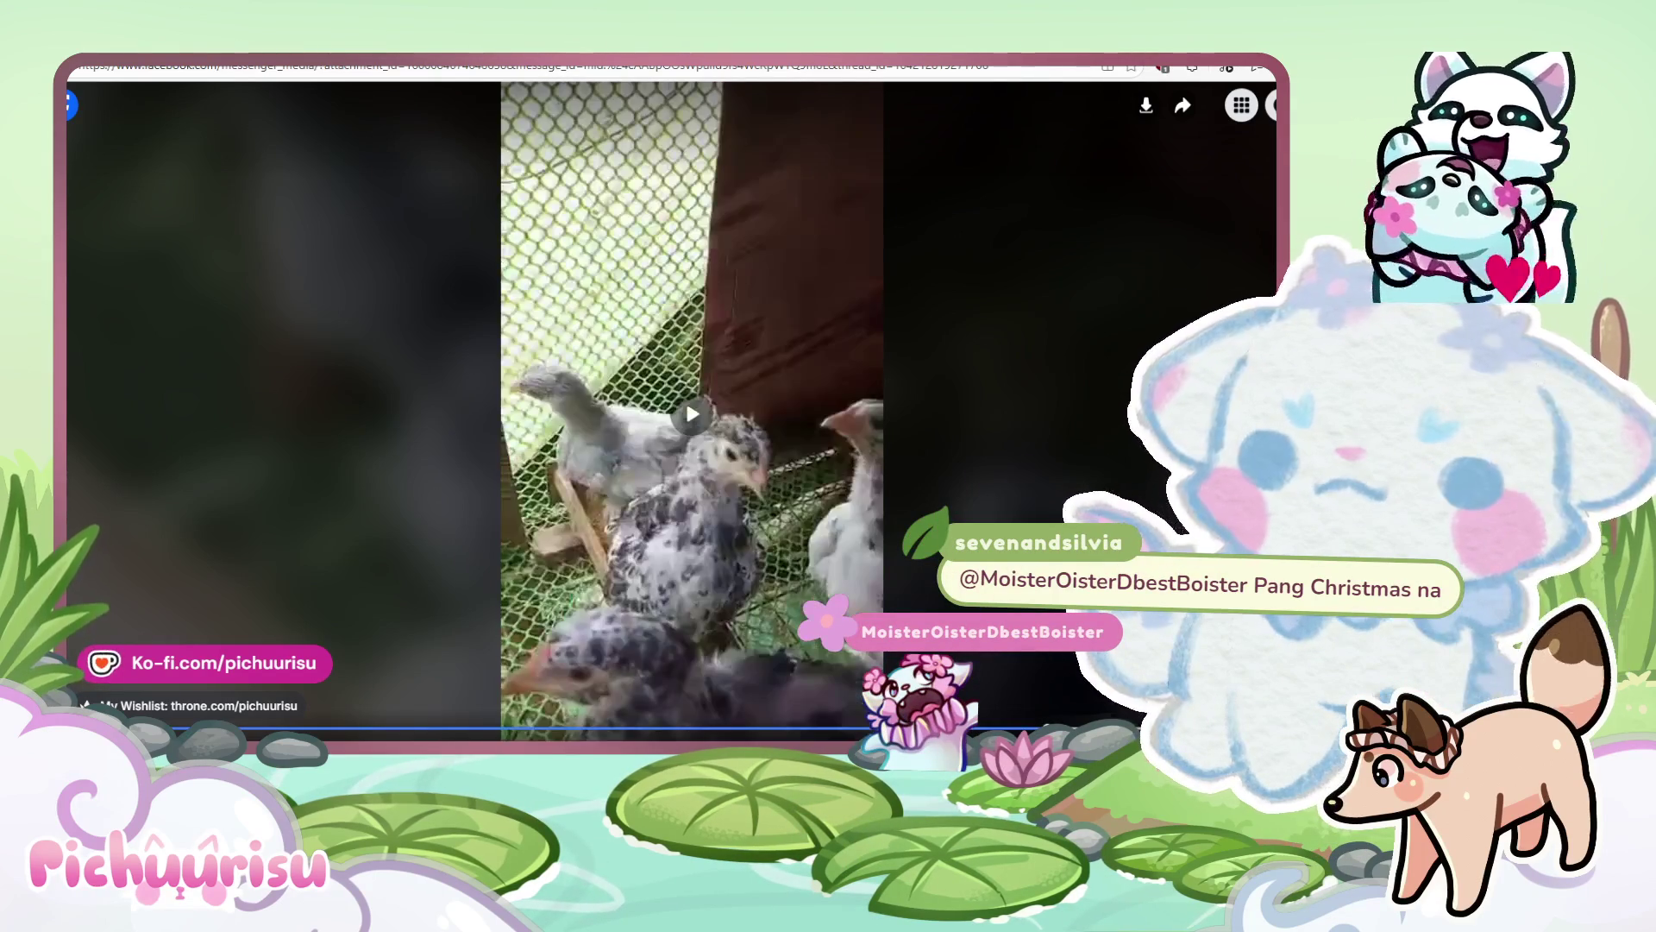
Step to the video's later frames, then close the video viewer.
{"action": "left_click", "coordinate": [897, 729]}
{"action": "left_click", "coordinate": [923, 729]}
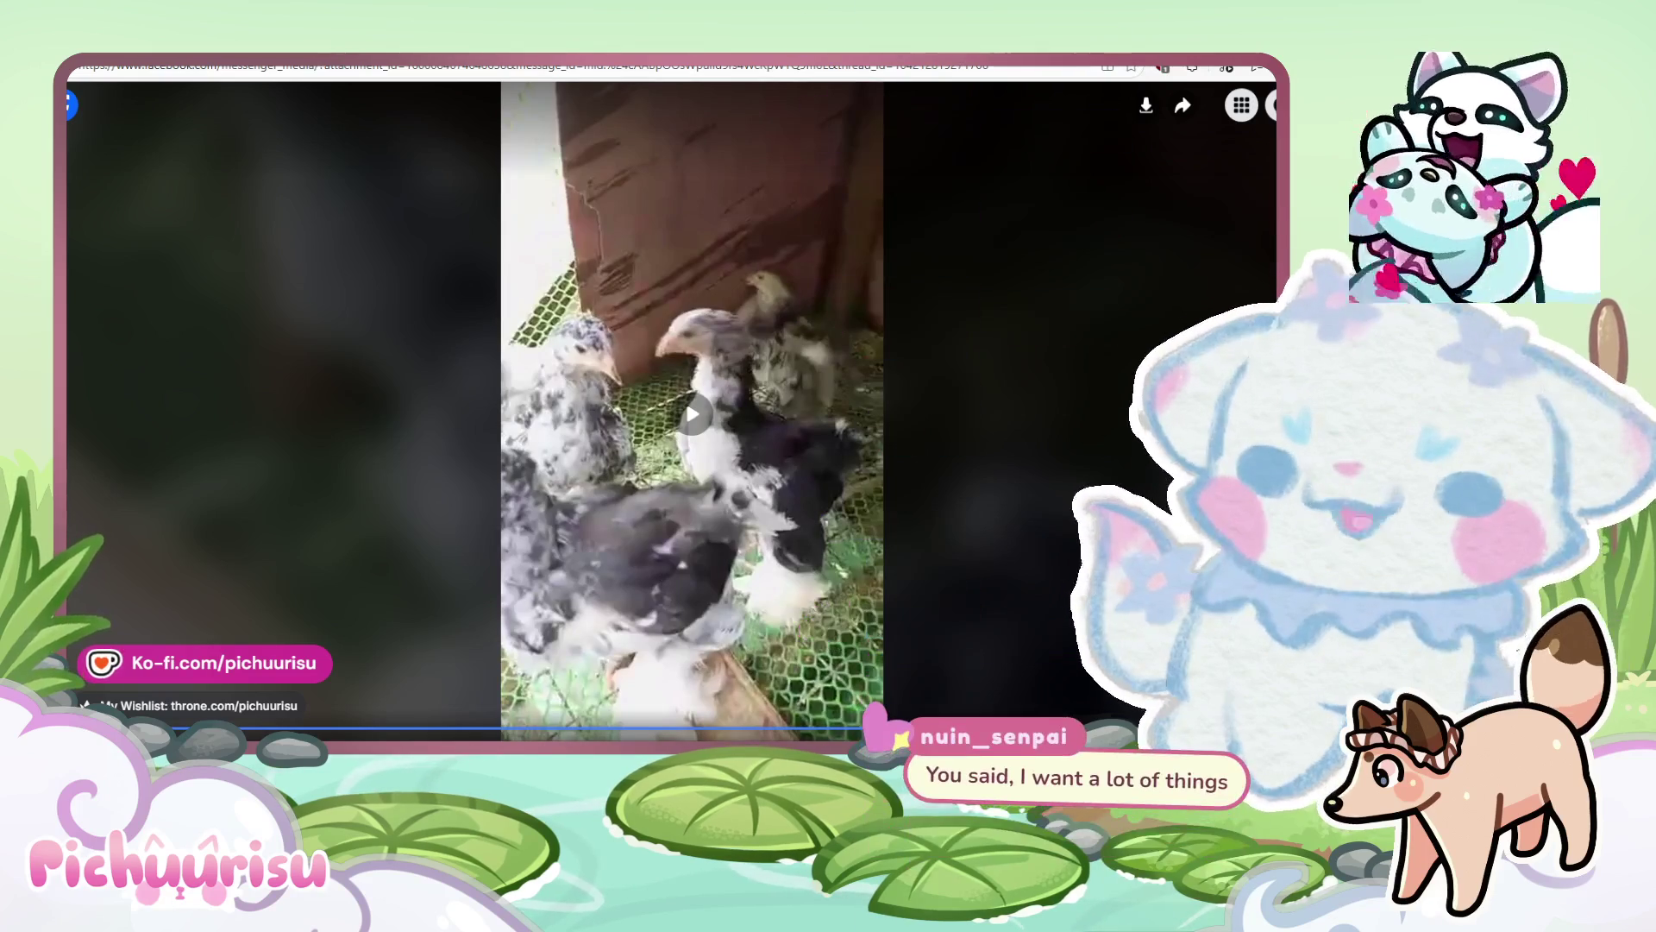
{"action": "left_click", "coordinate": [949, 729]}
{"action": "key", "text": "Right"}
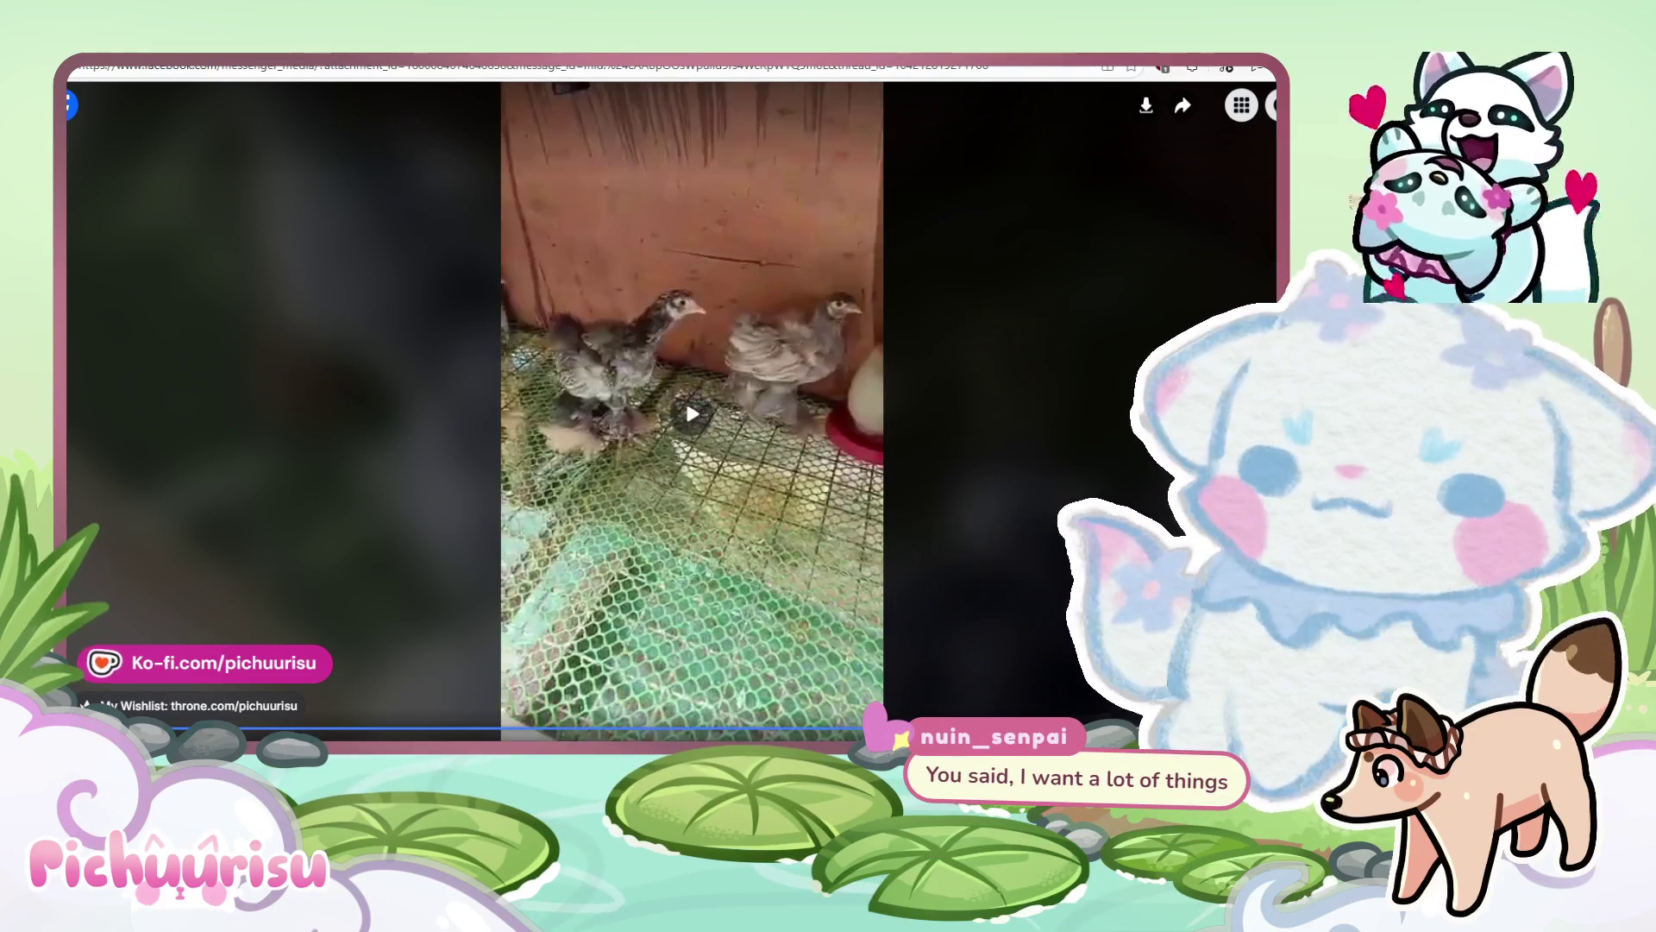
{"action": "key", "text": "Right"}
{"action": "key", "text": "Right"}
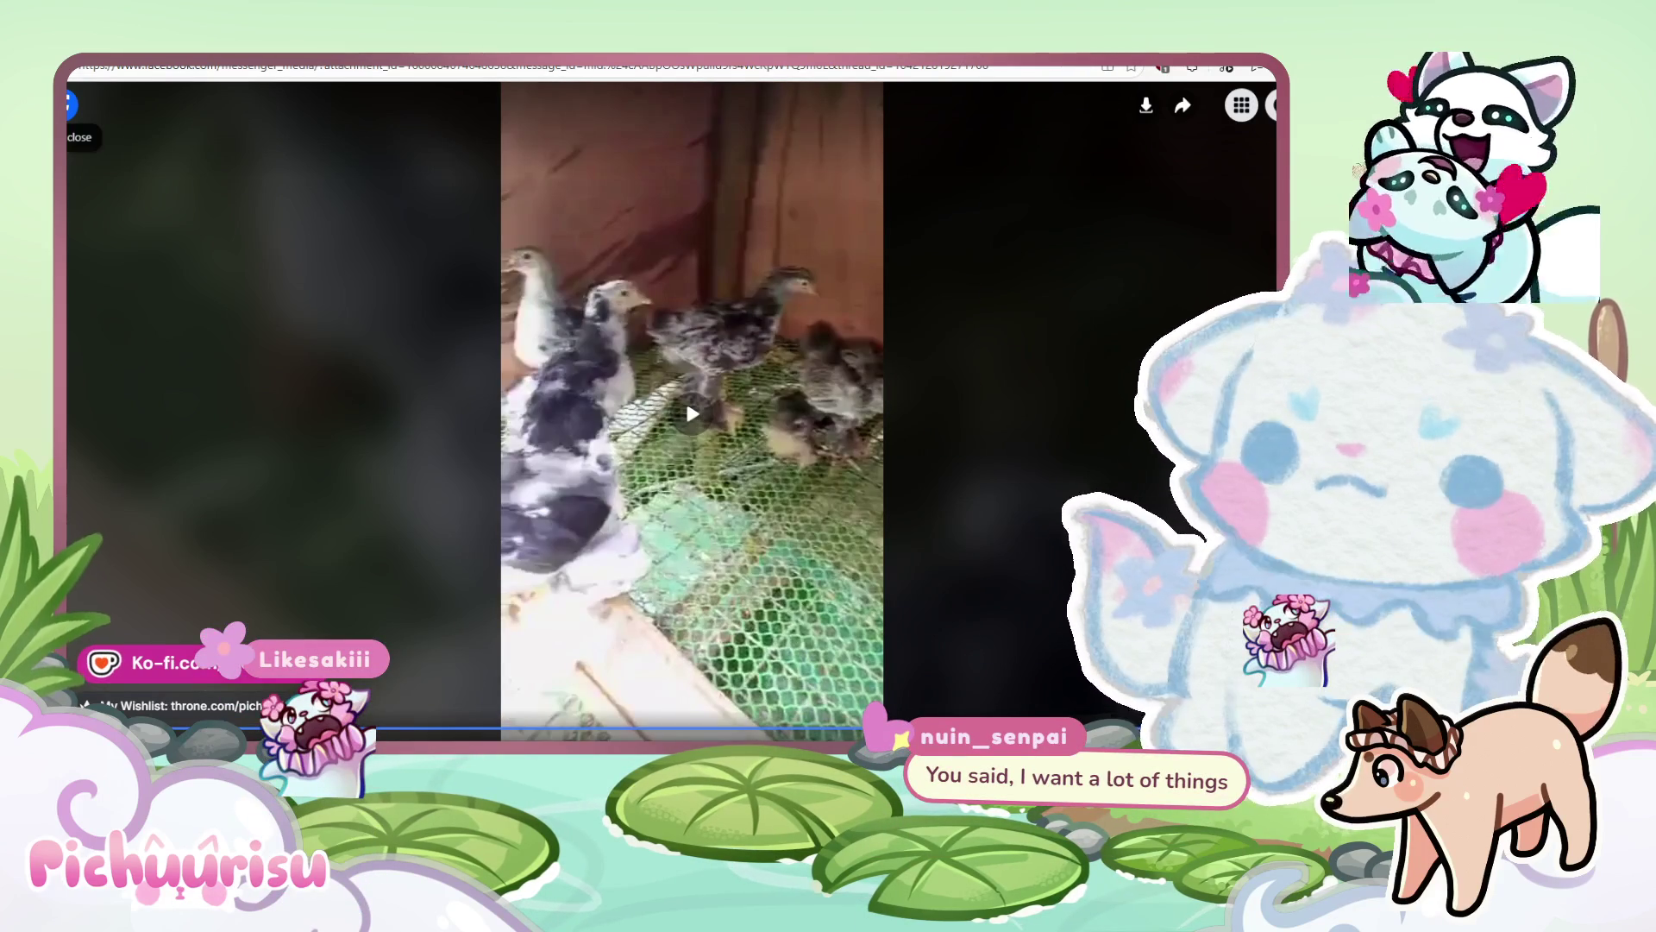
{"action": "key", "text": "Escape"}
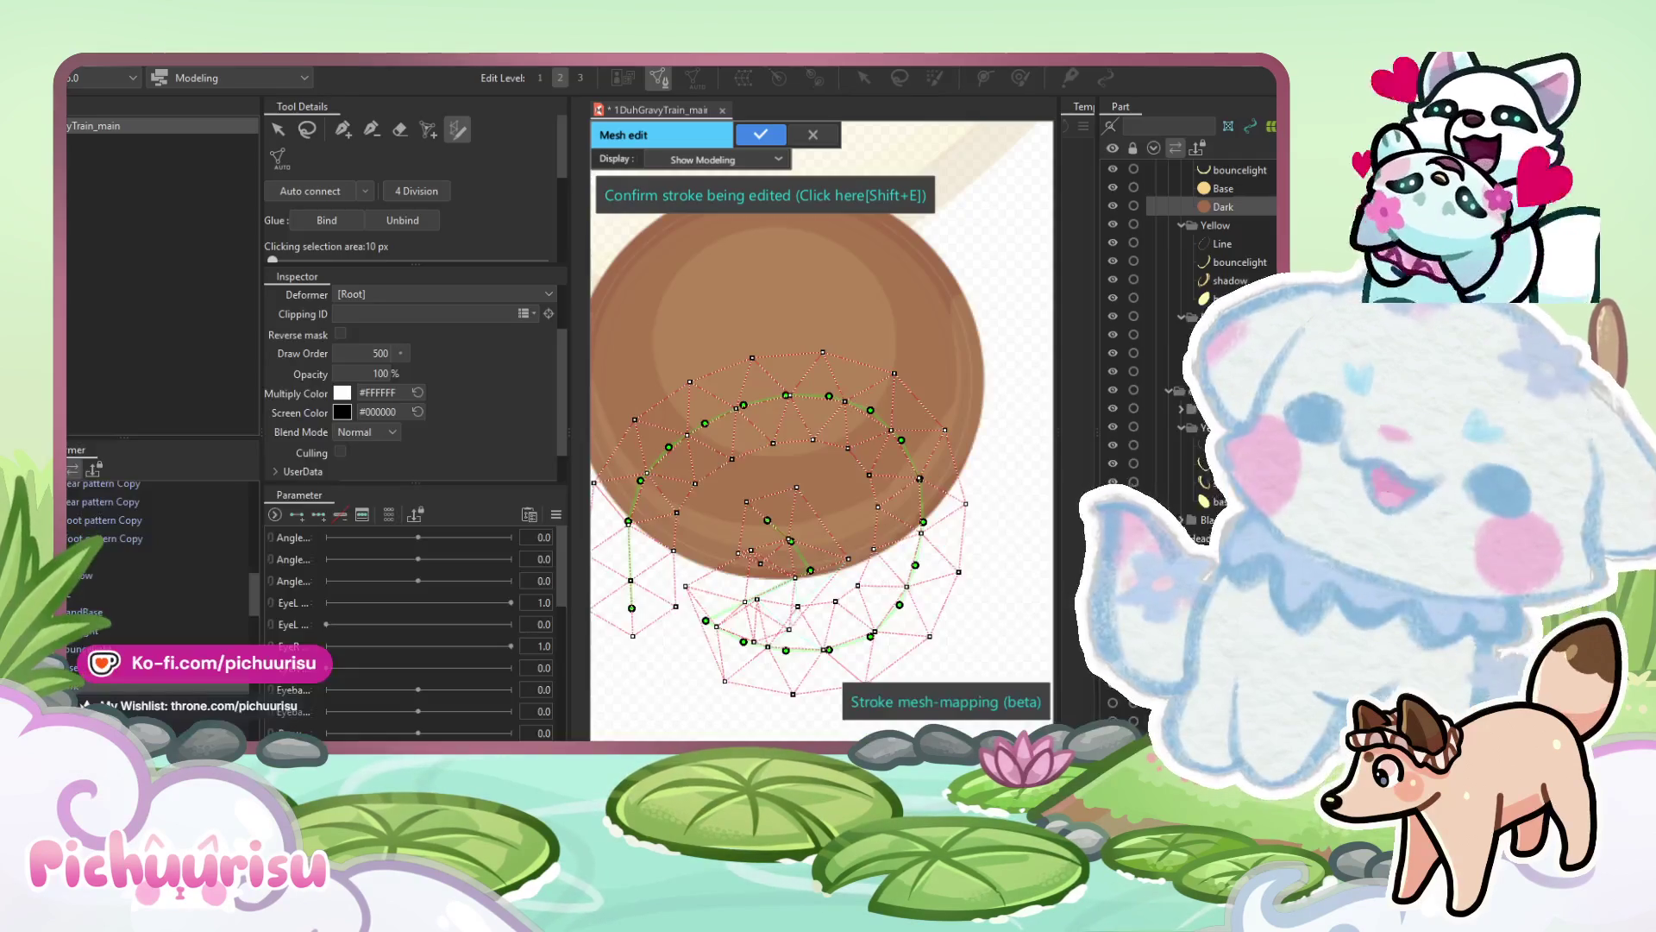
Discard the unconfirmed stroke and retrace a closed stroke around the brown circle.
{"action": "scroll", "coordinate": [748, 447], "scroll_direction": "down", "scroll_amount": 2}
{"action": "key", "text": "ctrl+z"}
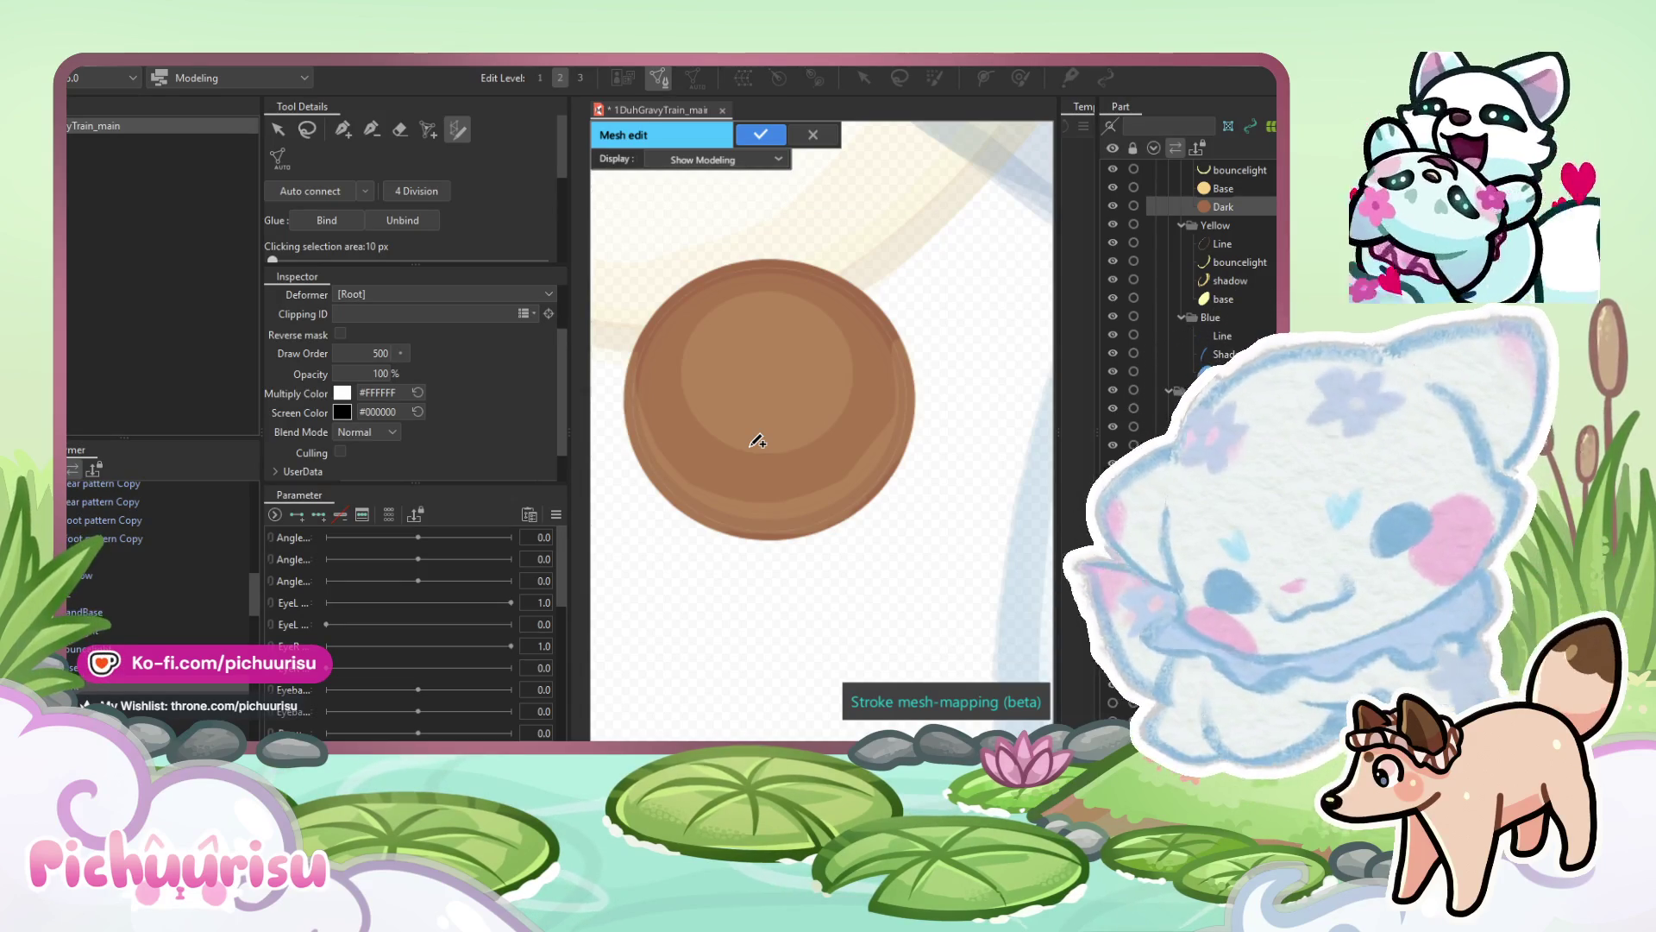
{"action": "scroll", "coordinate": [757, 441], "scroll_direction": "down", "scroll_amount": 2}
{"action": "scroll", "coordinate": [773, 455], "scroll_direction": "up", "scroll_amount": 1}
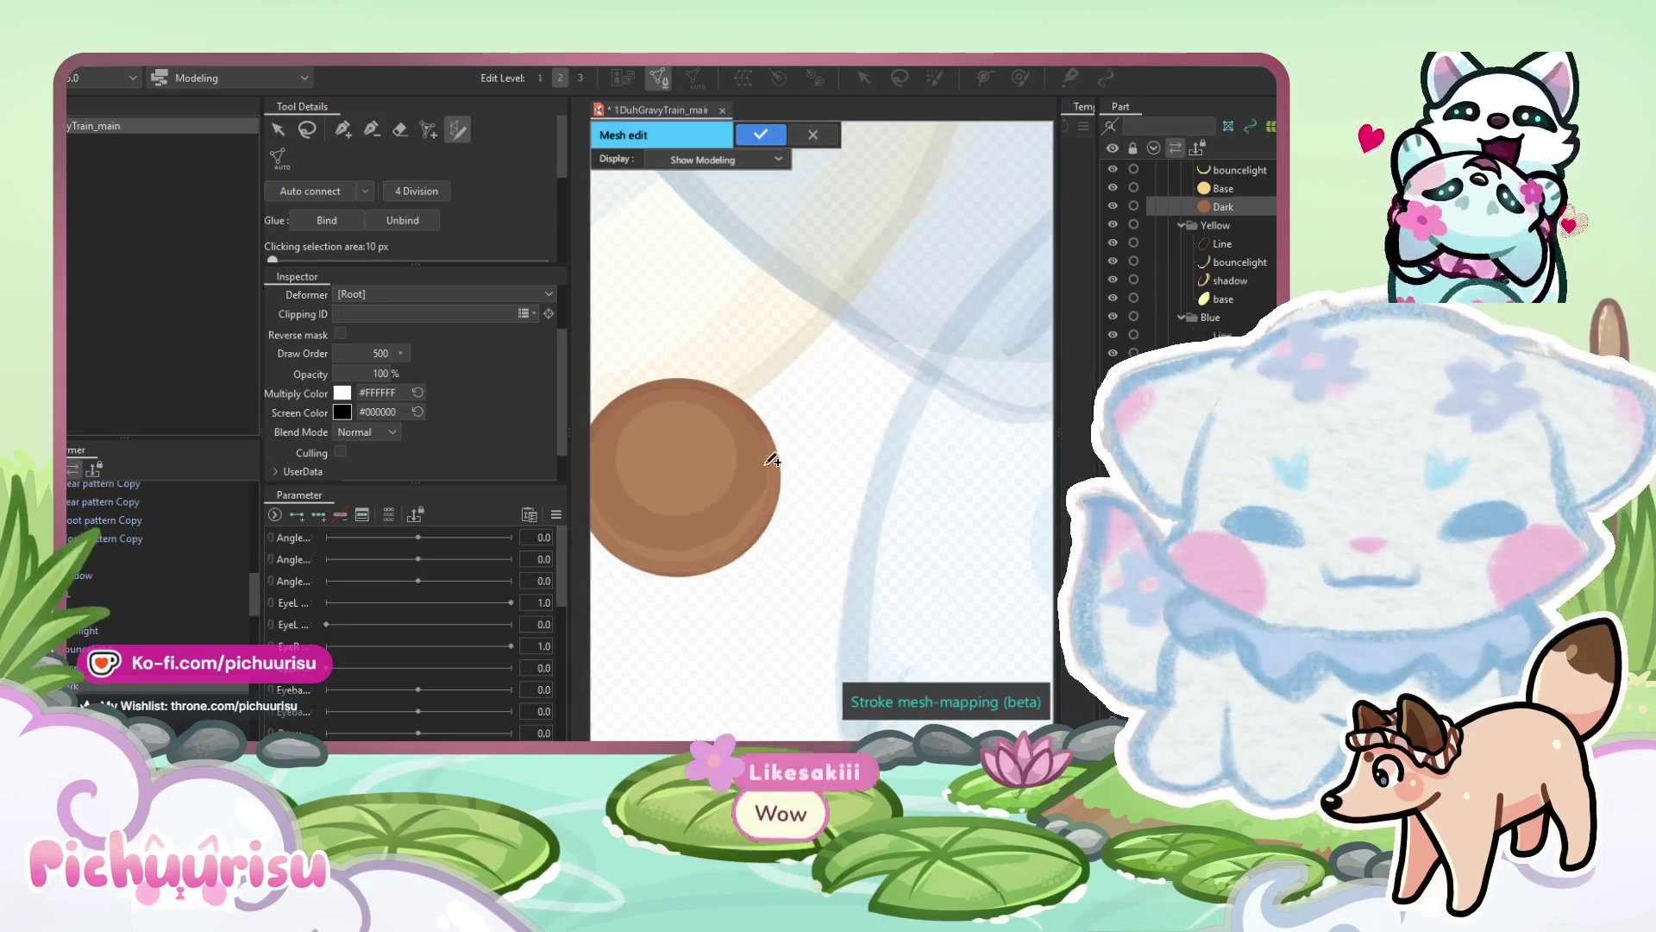
{"action": "mouse_move", "coordinate": [705, 567]}
{"action": "left_mouse_down"}
{"action": "mouse_move", "coordinate": [767, 520]}
{"action": "mouse_move", "coordinate": [751, 417]}
{"action": "left_mouse_up"}
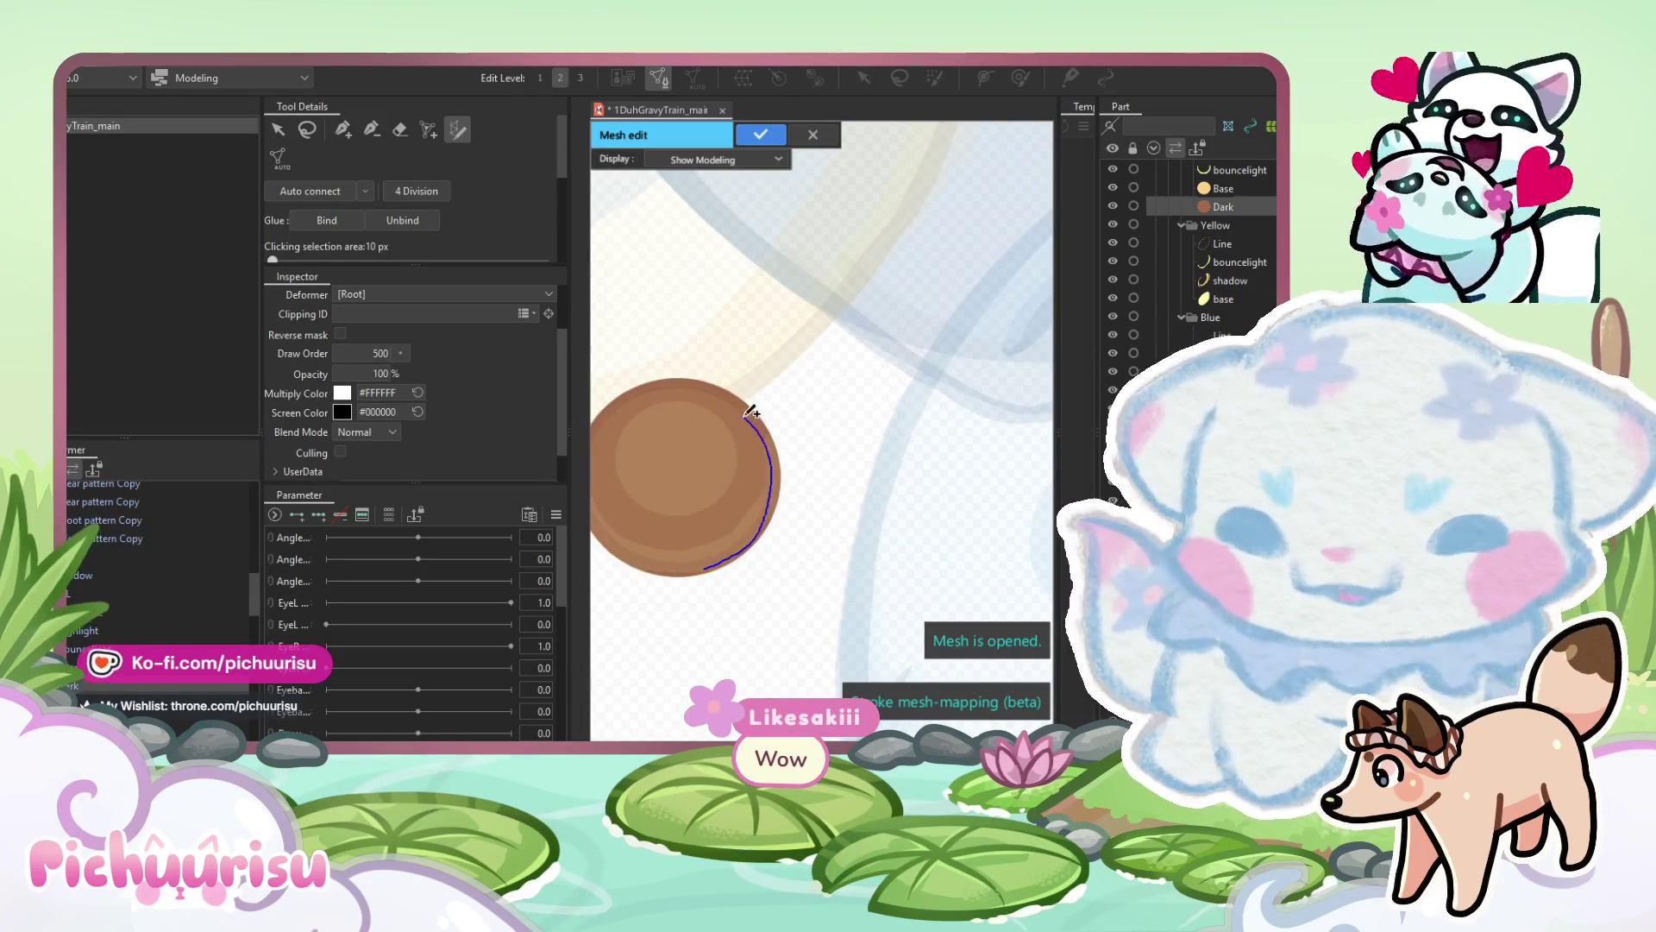
{"action": "mouse_move", "coordinate": [663, 383]}
{"action": "left_mouse_down"}
{"action": "mouse_move", "coordinate": [603, 491]}
{"action": "mouse_move", "coordinate": [676, 566]}
{"action": "mouse_move", "coordinate": [705, 567]}
{"action": "mouse_move", "coordinate": [830, 383]}
{"action": "left_mouse_up"}
Pull the mesh's left, top, right and lower-right edges out to the circle's rim.
{"action": "scroll", "coordinate": [704, 567], "scroll_direction": "up", "scroll_amount": 2}
{"action": "mouse_move", "coordinate": [702, 414]}
{"action": "left_mouse_down"}
{"action": "mouse_move", "coordinate": [682, 414]}
{"action": "mouse_move", "coordinate": [690, 483]}
{"action": "mouse_move", "coordinate": [746, 520]}
{"action": "mouse_move", "coordinate": [797, 549]}
{"action": "mouse_move", "coordinate": [904, 547]}
{"action": "left_mouse_up"}
{"action": "scroll", "coordinate": [776, 431], "scroll_direction": "up", "scroll_amount": 1}
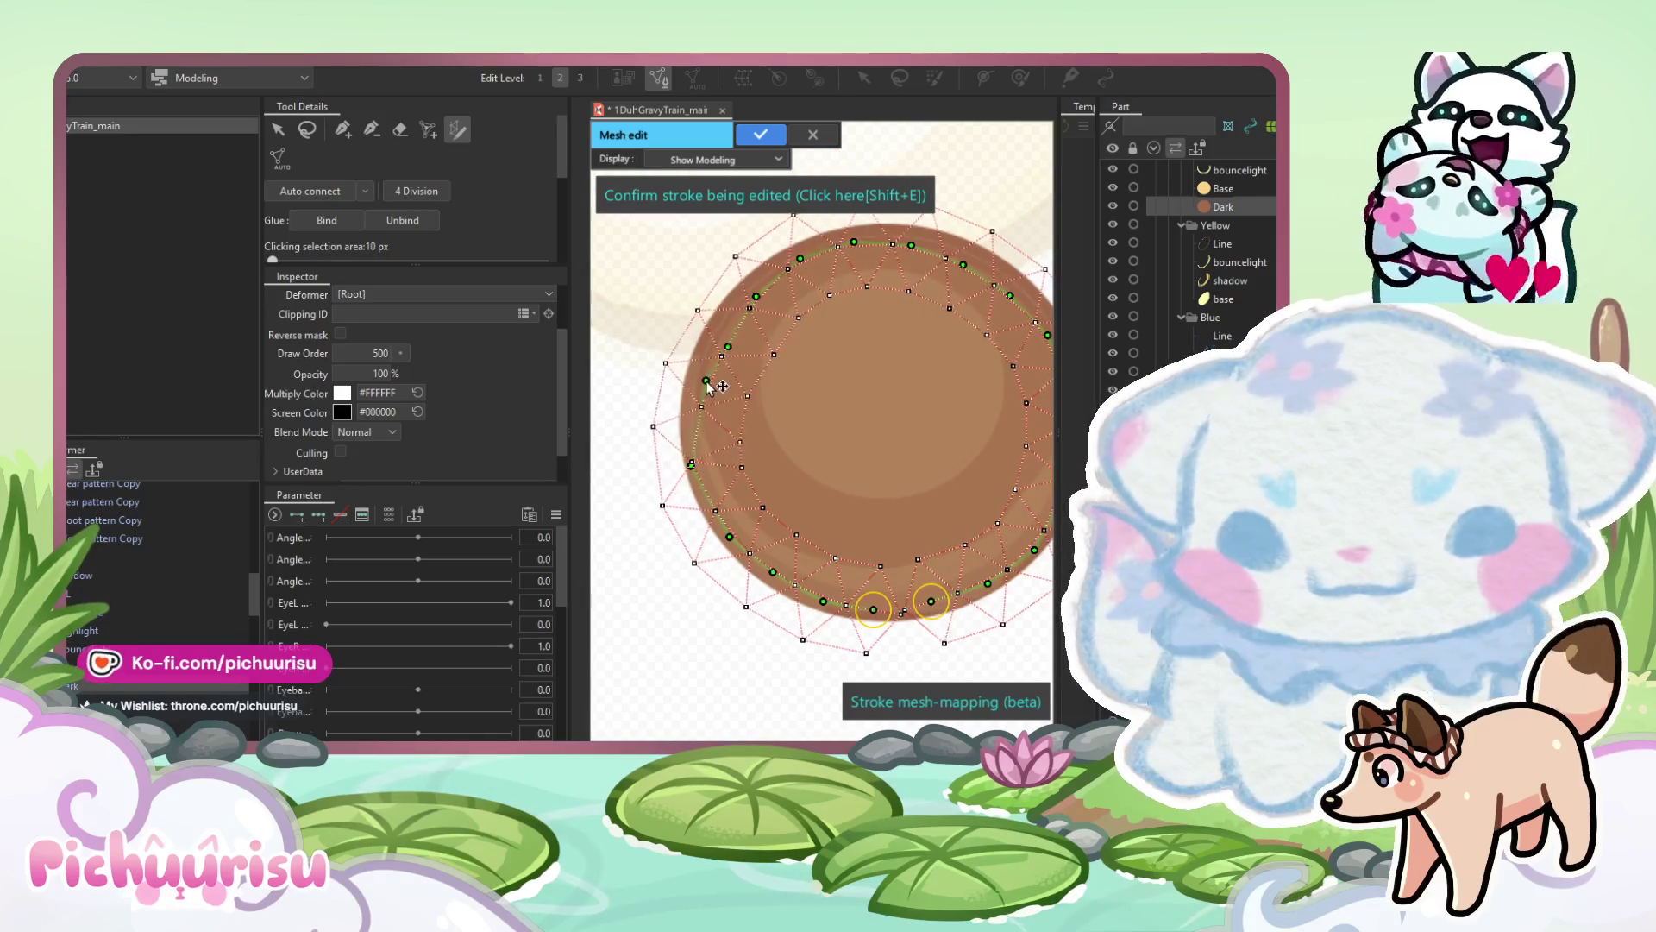
{"action": "scroll", "coordinate": [724, 328], "scroll_direction": "up", "scroll_amount": 1}
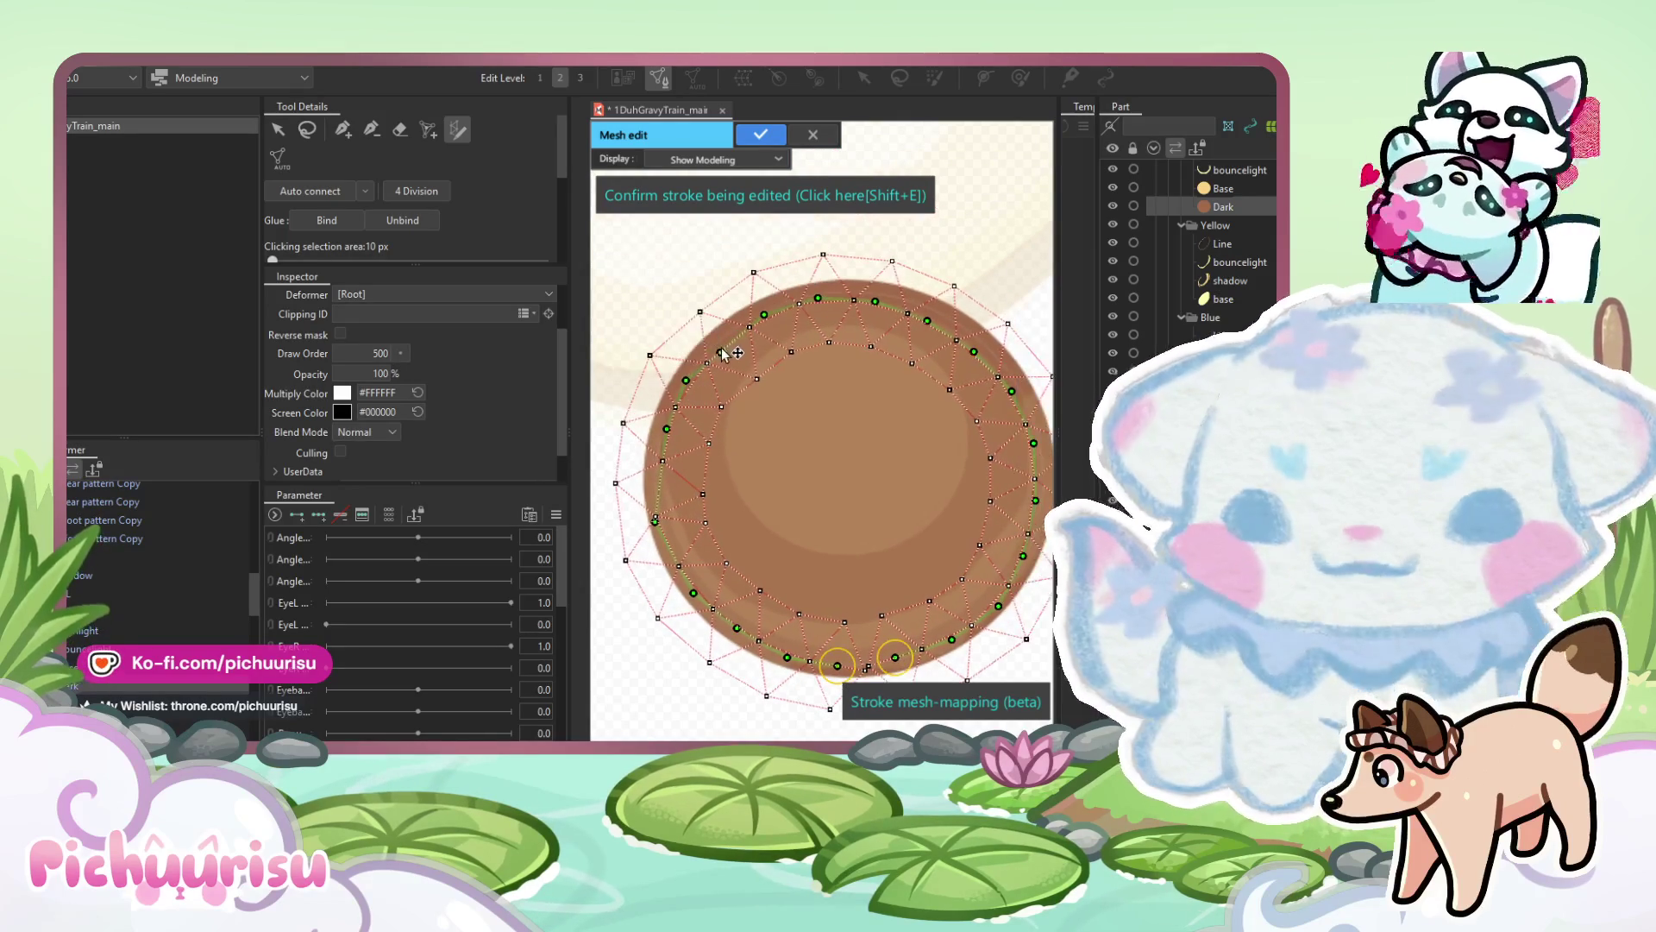
{"action": "mouse_move", "coordinate": [827, 302]}
{"action": "left_mouse_down"}
{"action": "mouse_move", "coordinate": [884, 297]}
{"action": "mouse_move", "coordinate": [863, 285]}
{"action": "left_mouse_up"}
{"action": "left_click_drag", "start_coordinate": [937, 369], "coordinate": [948, 366]}
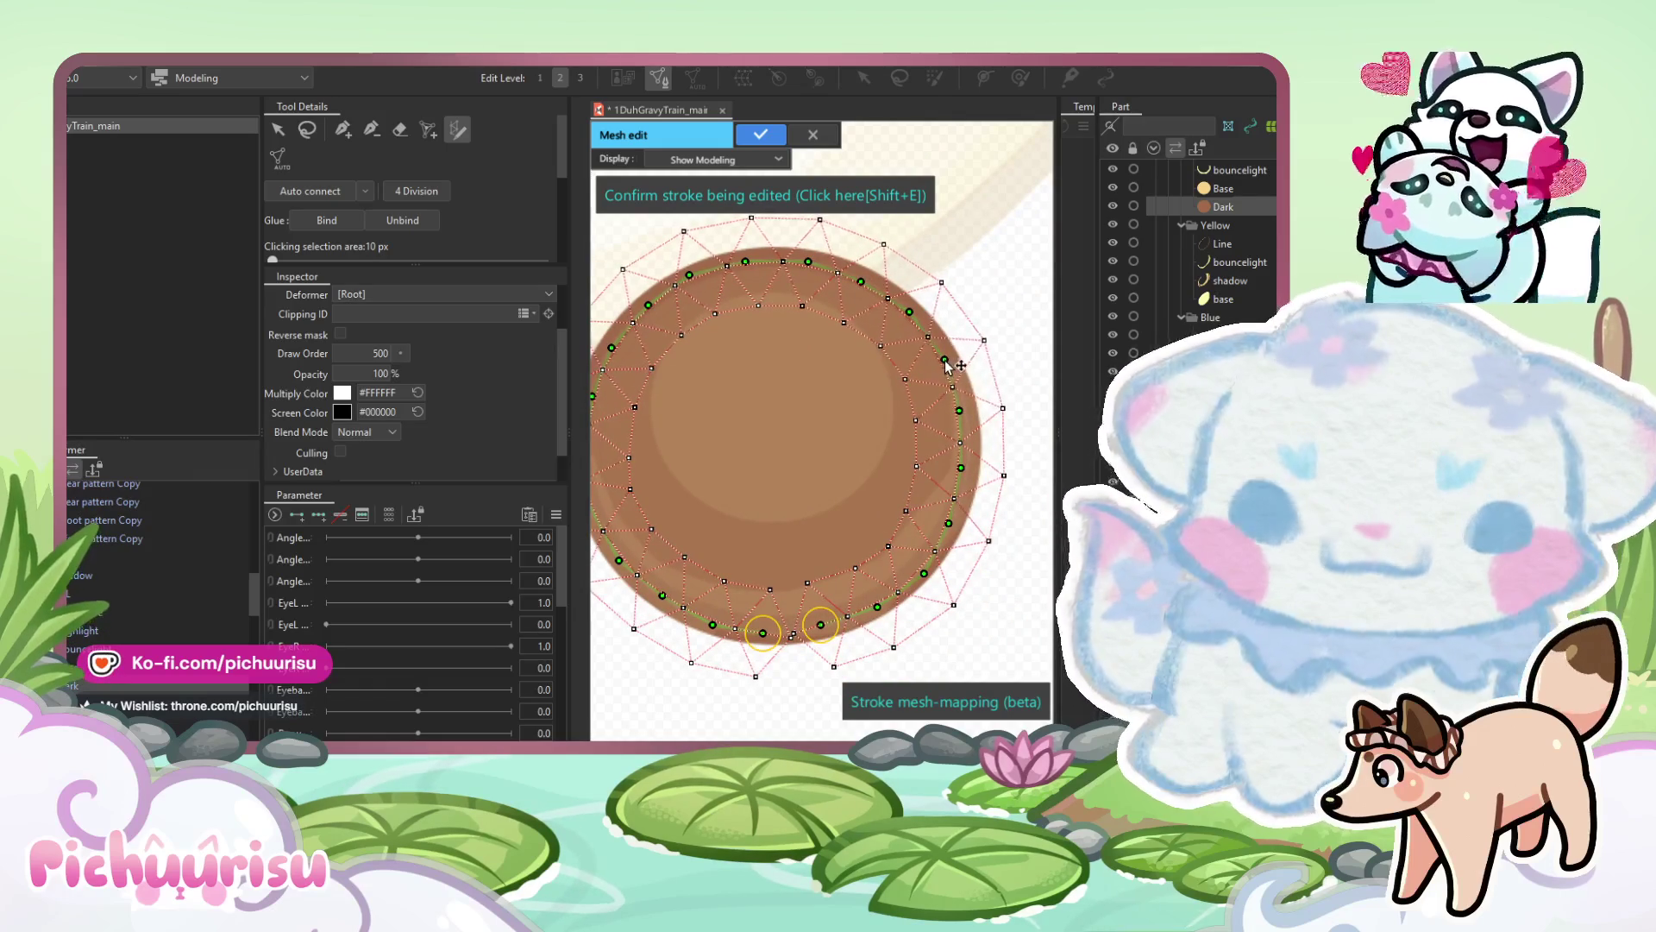
{"action": "left_click_drag", "start_coordinate": [950, 522], "coordinate": [958, 508]}
Adjust the left-edge control points so the mesh hugs the rim.
{"action": "scroll", "coordinate": [804, 336], "scroll_direction": "down", "scroll_amount": 2}
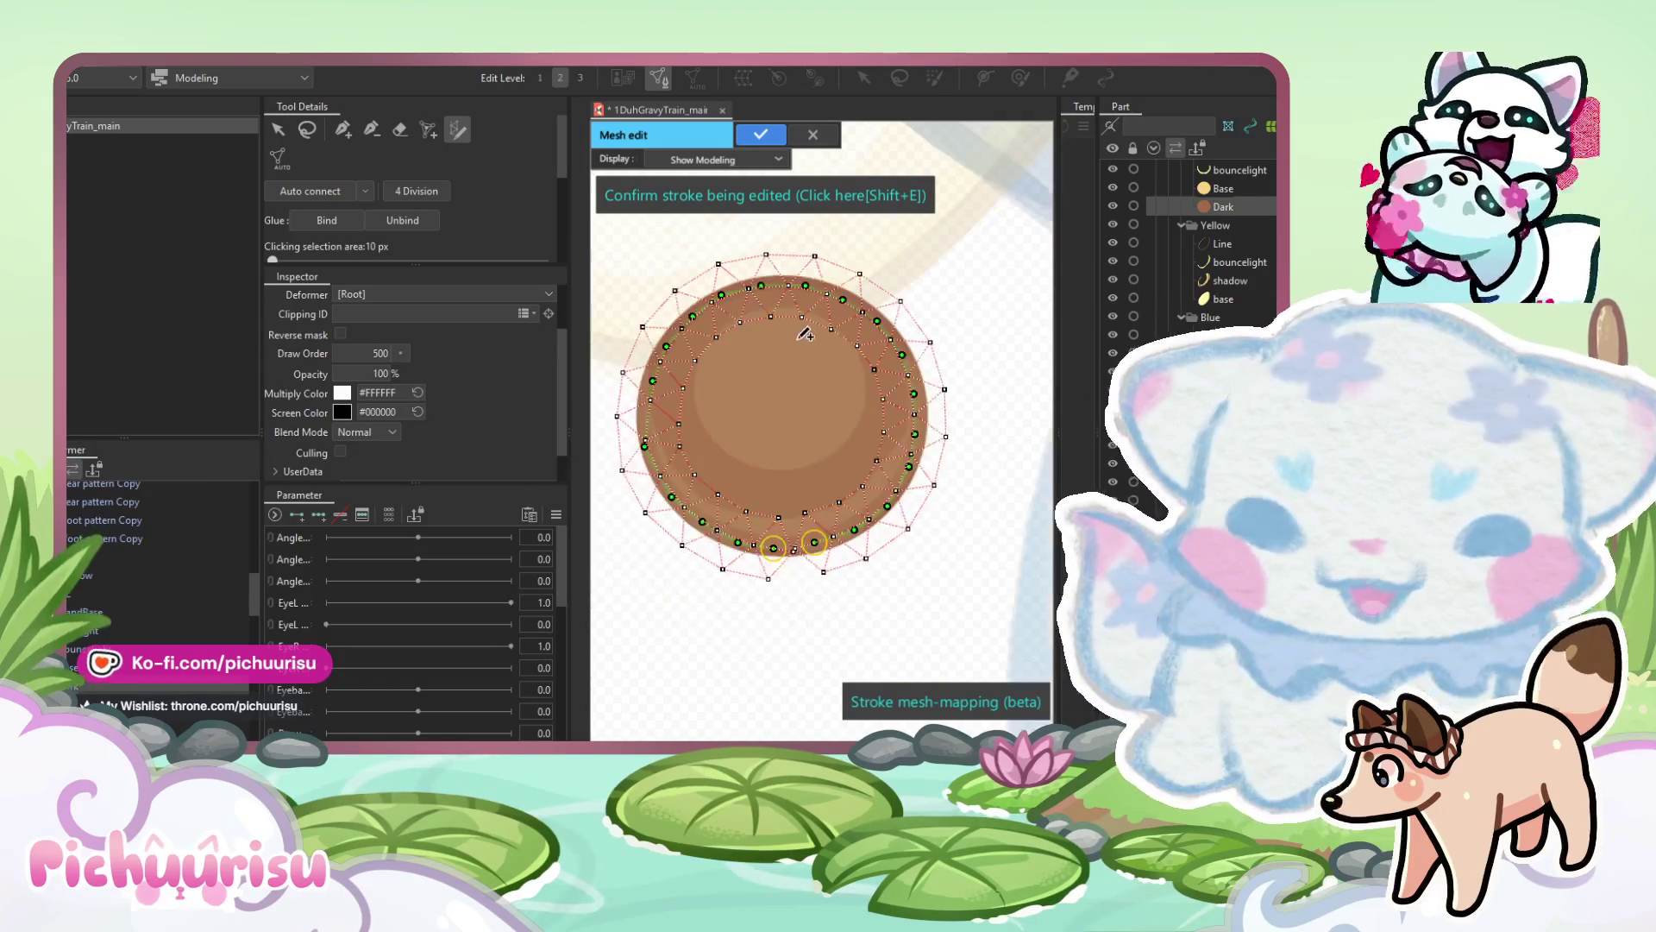
{"action": "scroll", "coordinate": [857, 515], "scroll_direction": "up", "scroll_amount": 2}
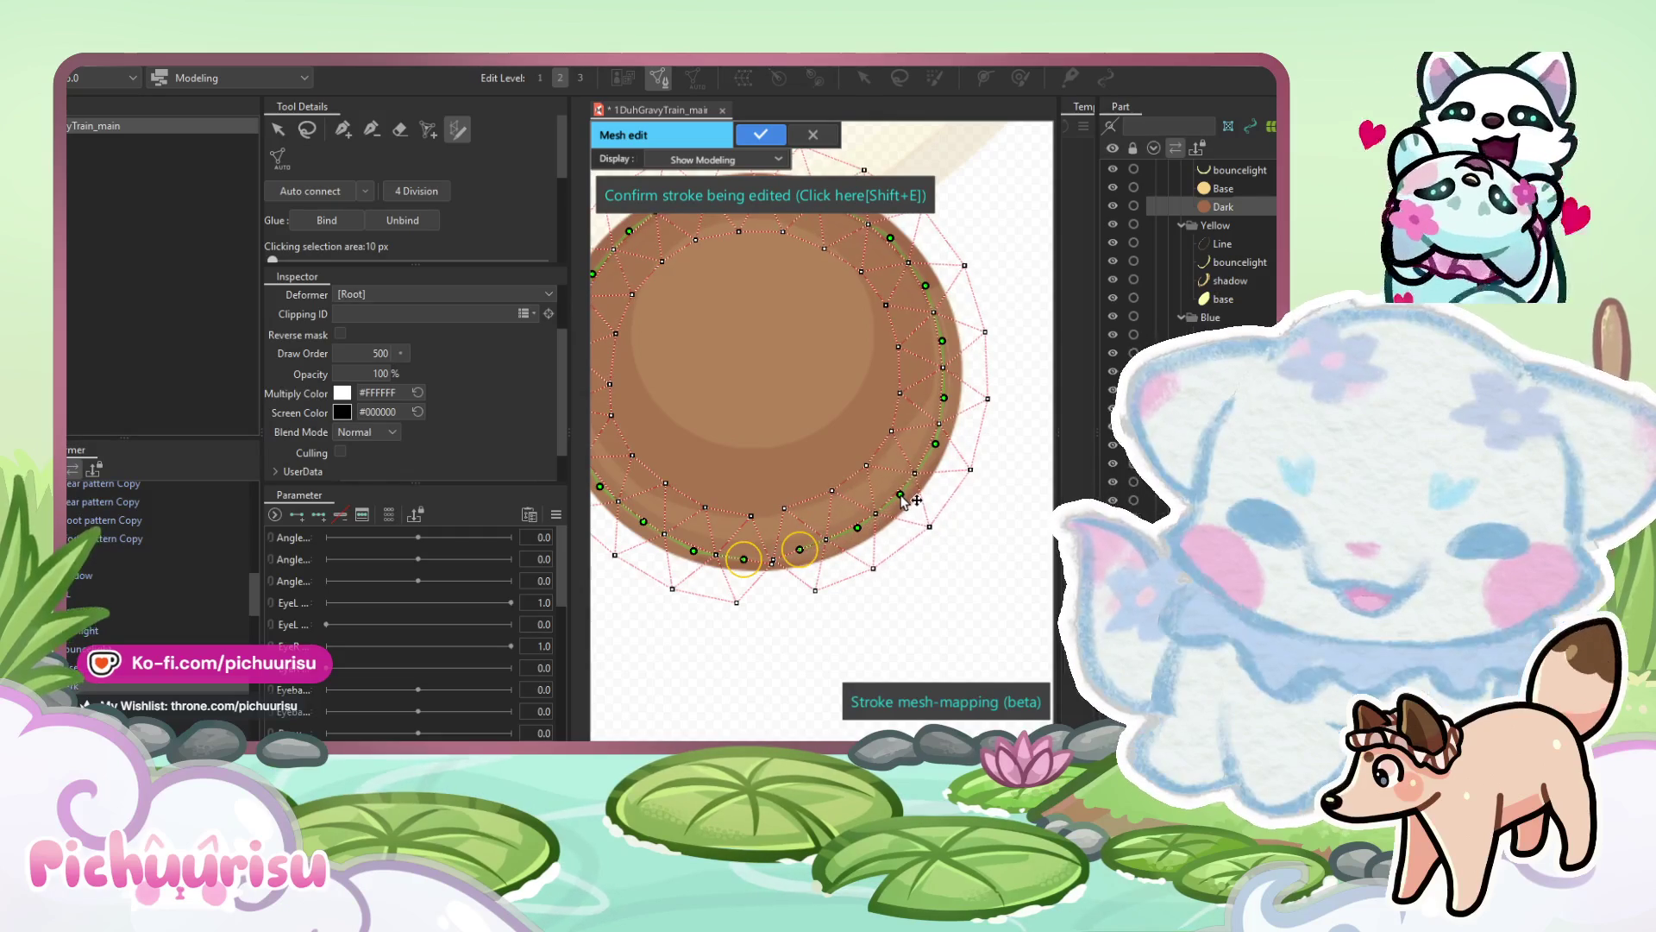
{"action": "scroll", "coordinate": [799, 336], "scroll_direction": "down", "scroll_amount": 2}
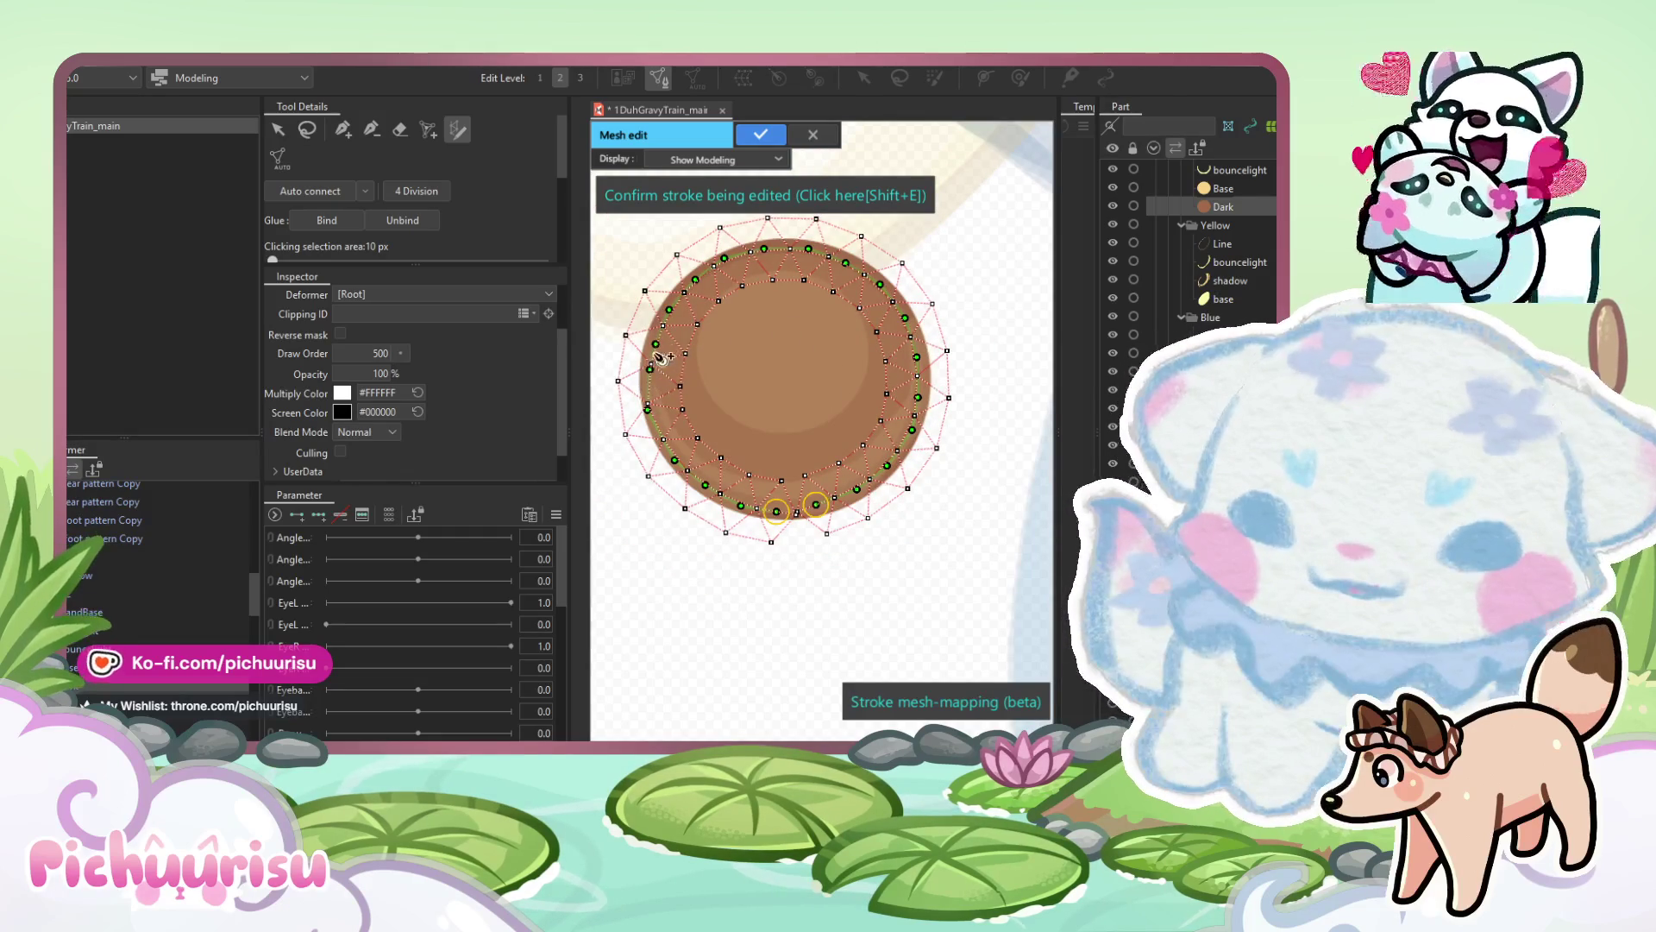
{"action": "left_click_drag", "start_coordinate": [648, 407], "coordinate": [668, 455]}
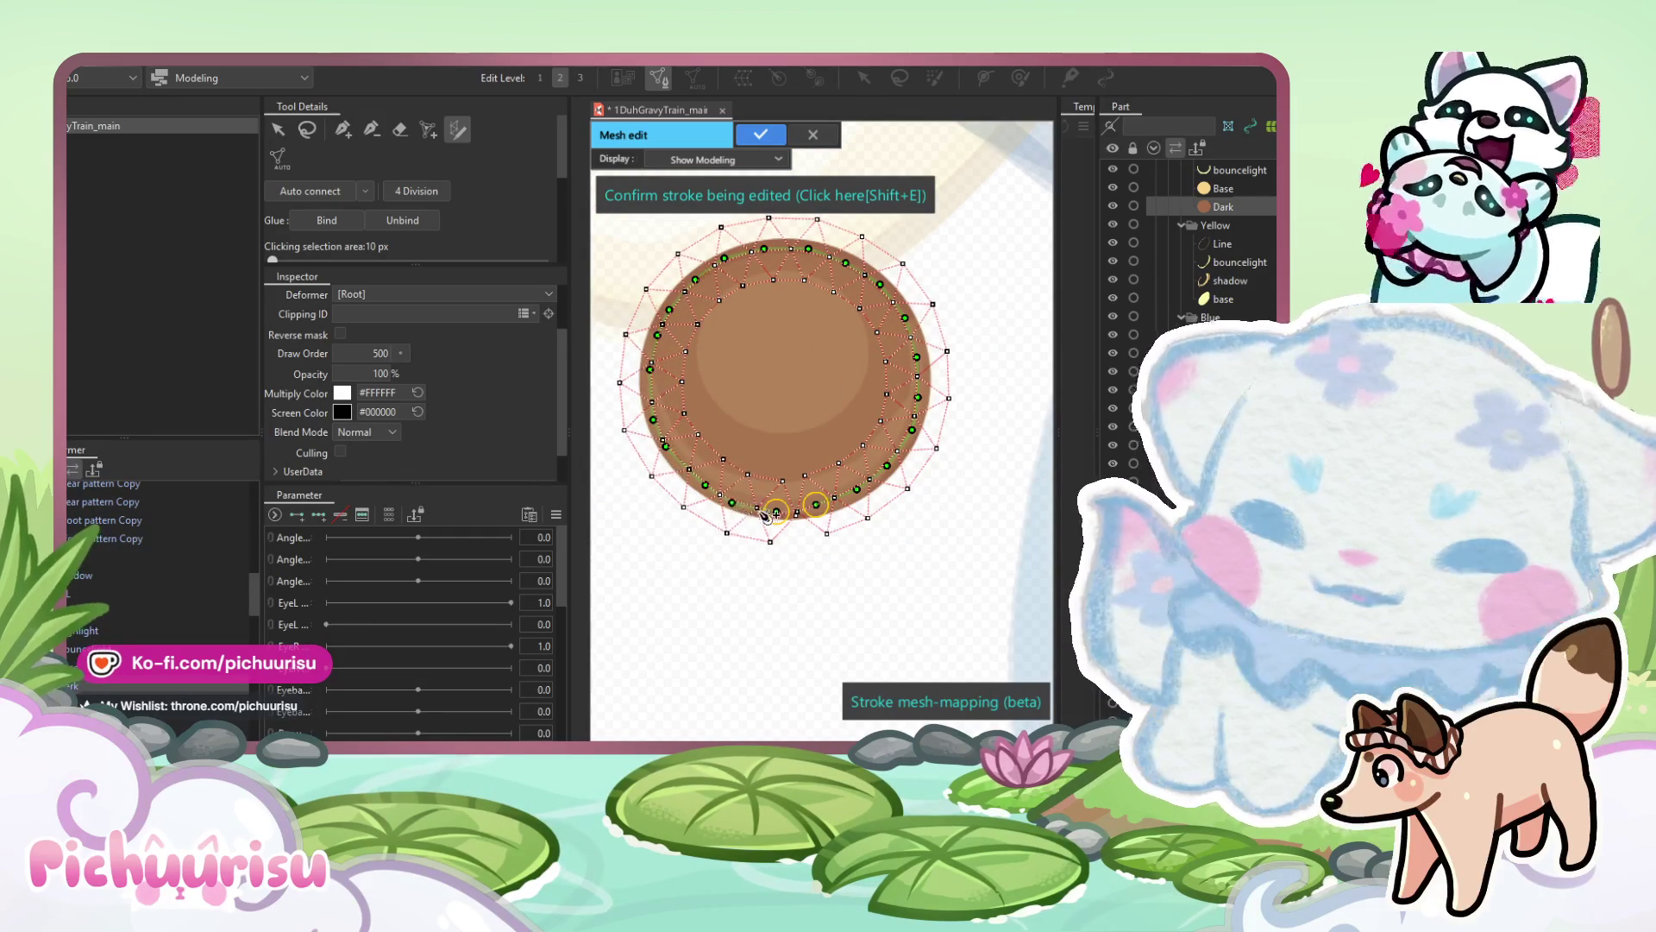
{"action": "scroll", "coordinate": [735, 509], "scroll_direction": "up", "scroll_amount": 4}
{"action": "left_click_drag", "start_coordinate": [640, 466], "coordinate": [636, 451]}
{"action": "left_click", "coordinate": [346, 132]}
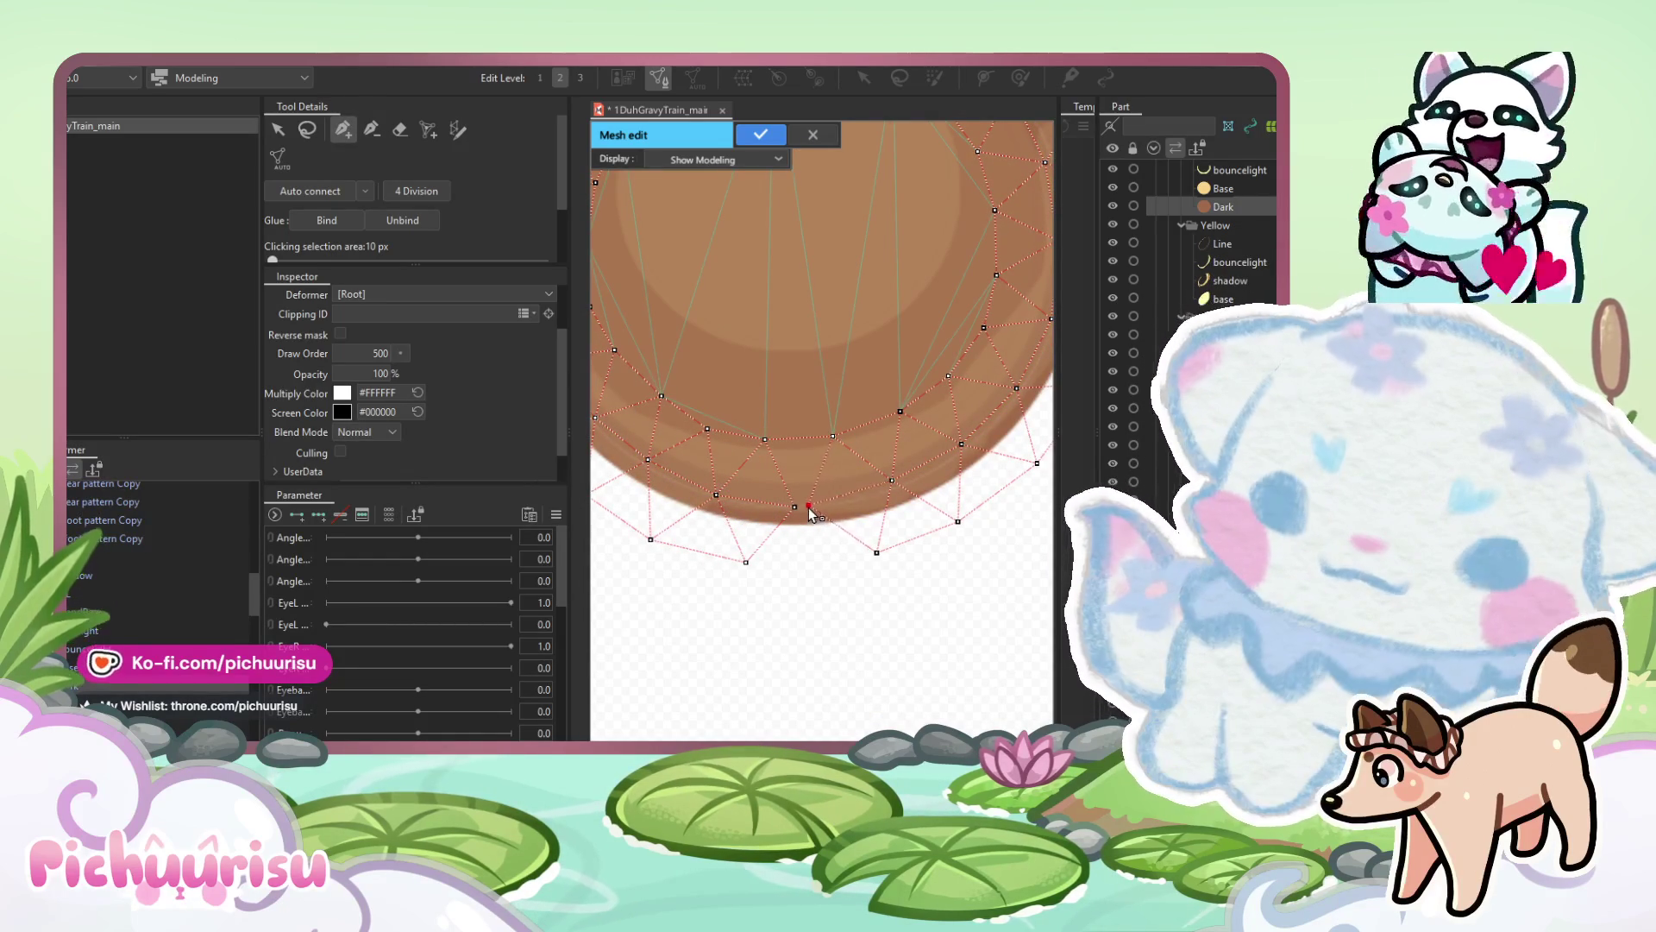
Add extra vertices along the brown ball's bottom edge.
{"action": "left_click", "coordinate": [812, 535]}
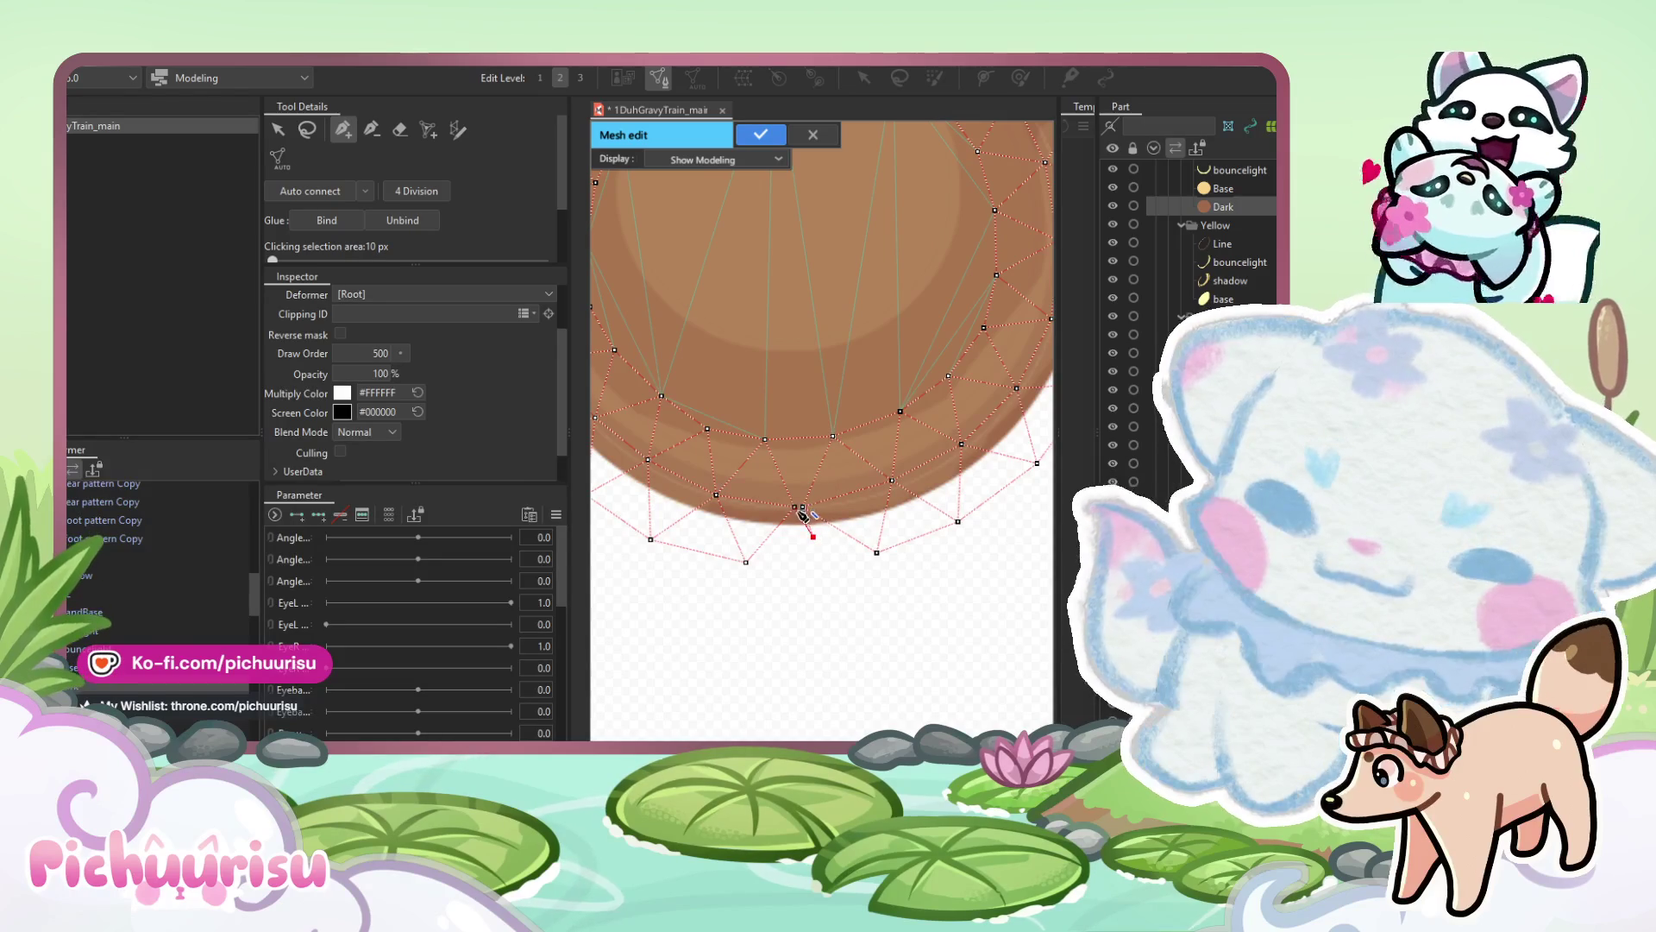
{"action": "left_click", "coordinate": [794, 506]}
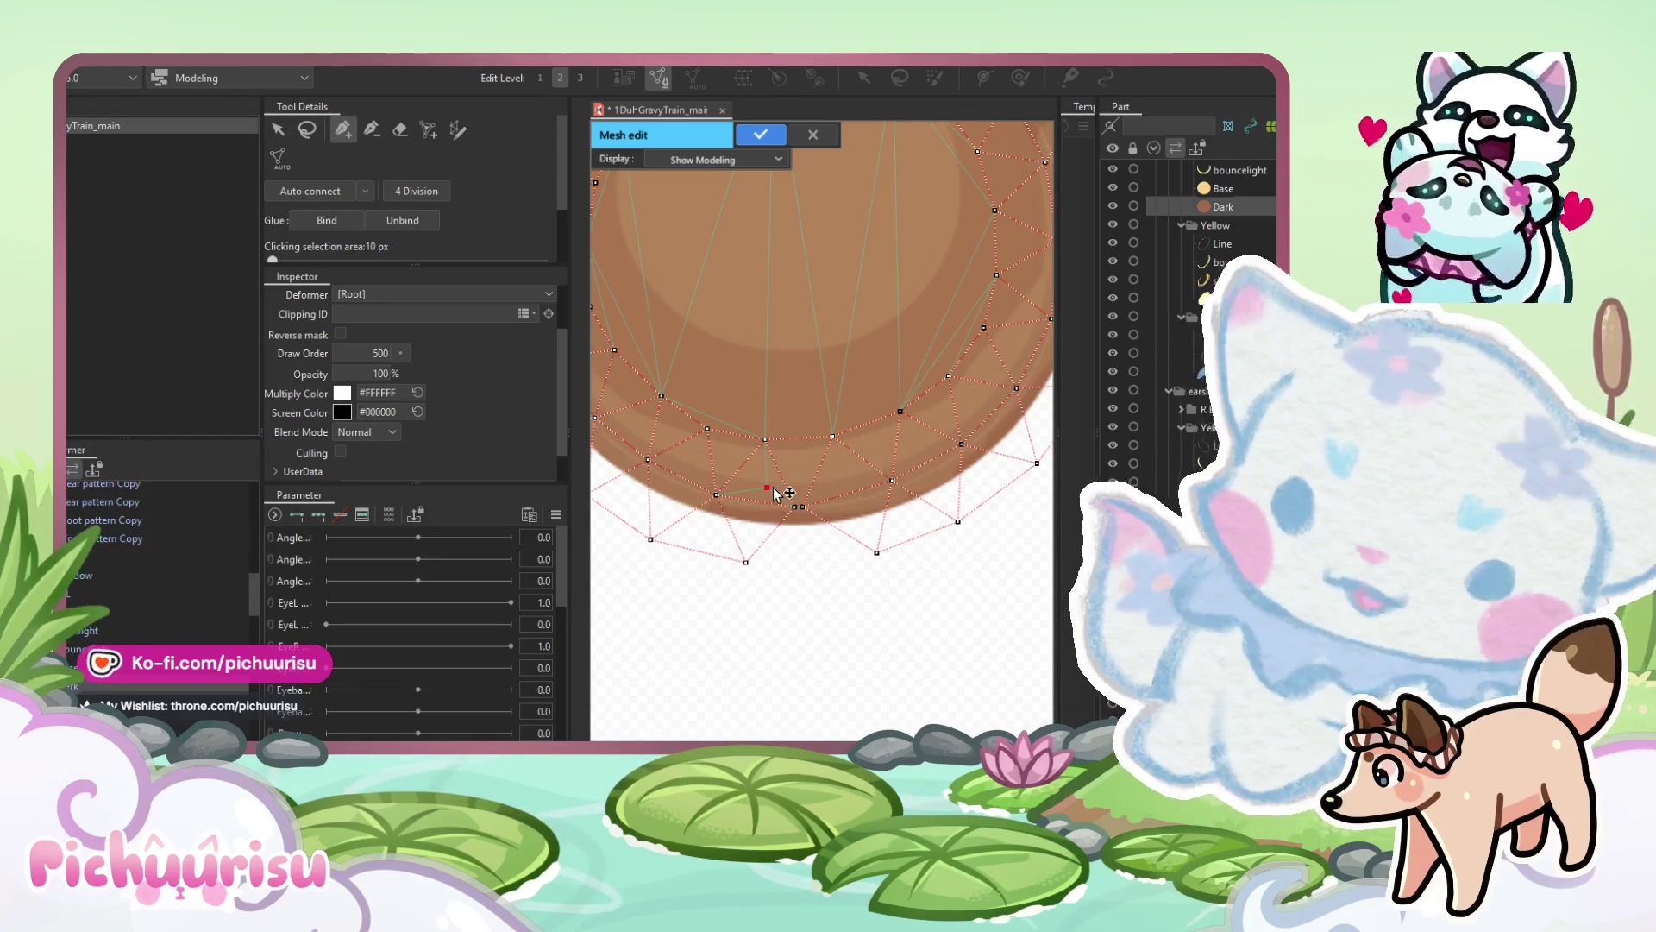
{"action": "scroll", "coordinate": [774, 494], "scroll_direction": "up", "scroll_amount": 3}
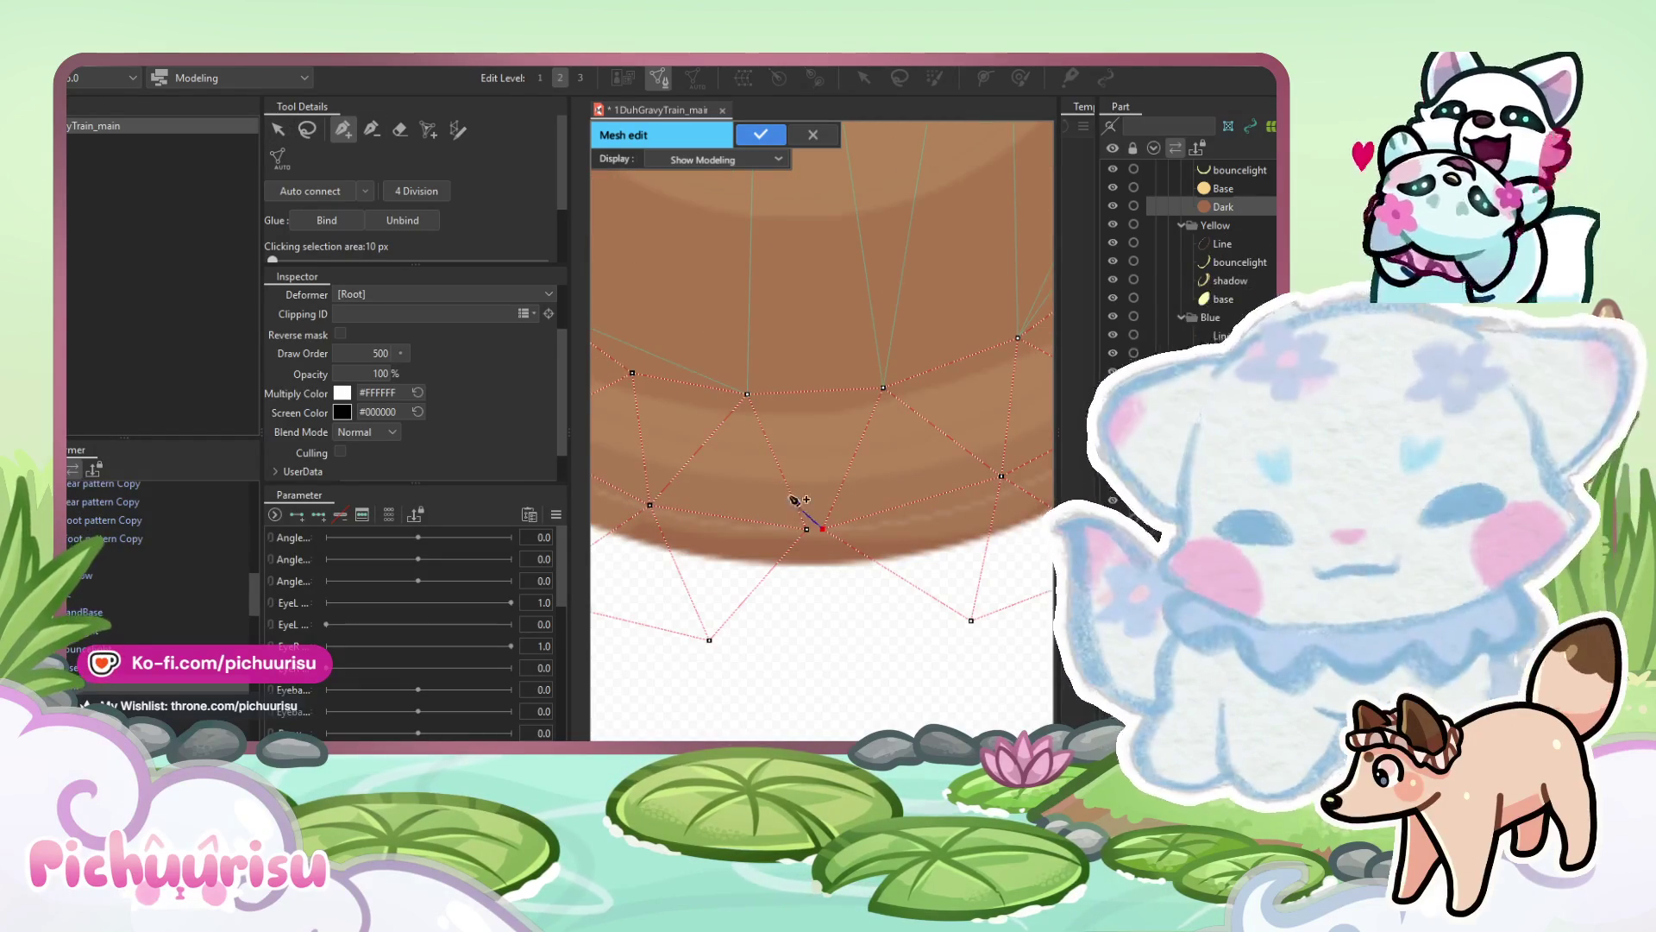
{"action": "left_click", "coordinate": [373, 134]}
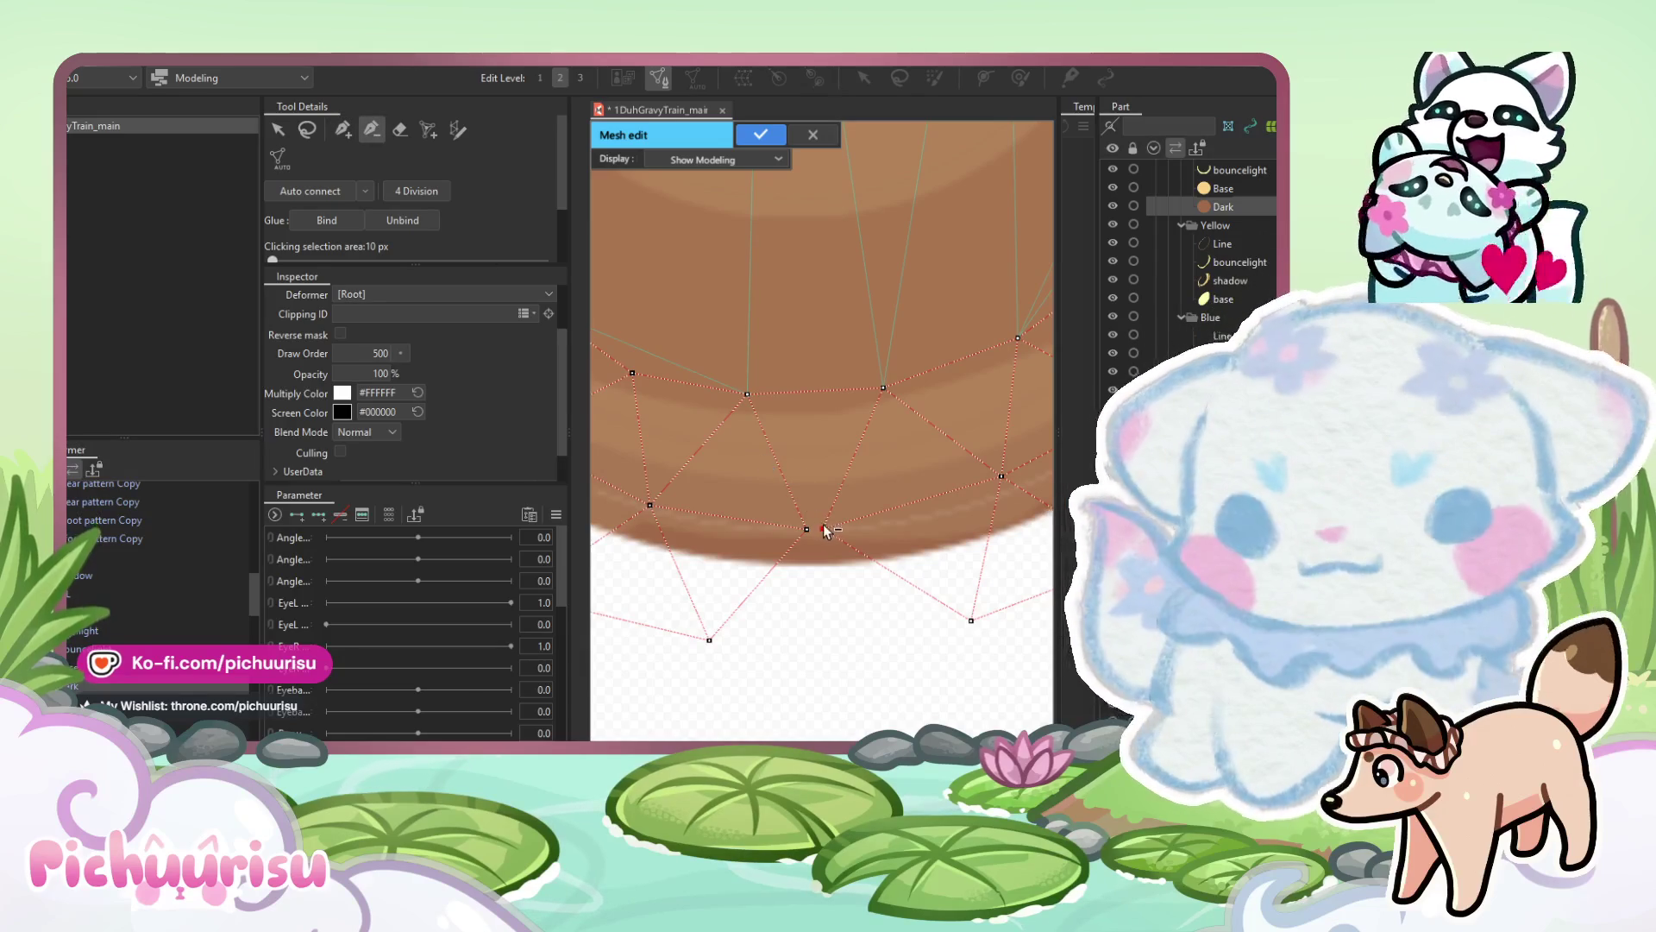
{"action": "mouse_move", "coordinate": [860, 480]}
{"action": "left_mouse_down"}
{"action": "mouse_move", "coordinate": [809, 472]}
{"action": "mouse_move", "coordinate": [839, 384]}
{"action": "mouse_move", "coordinate": [771, 523]}
{"action": "mouse_move", "coordinate": [951, 469]}
{"action": "mouse_move", "coordinate": [916, 606]}
{"action": "mouse_move", "coordinate": [770, 521]}
{"action": "left_mouse_up"}
{"action": "left_click", "coordinate": [342, 129]}
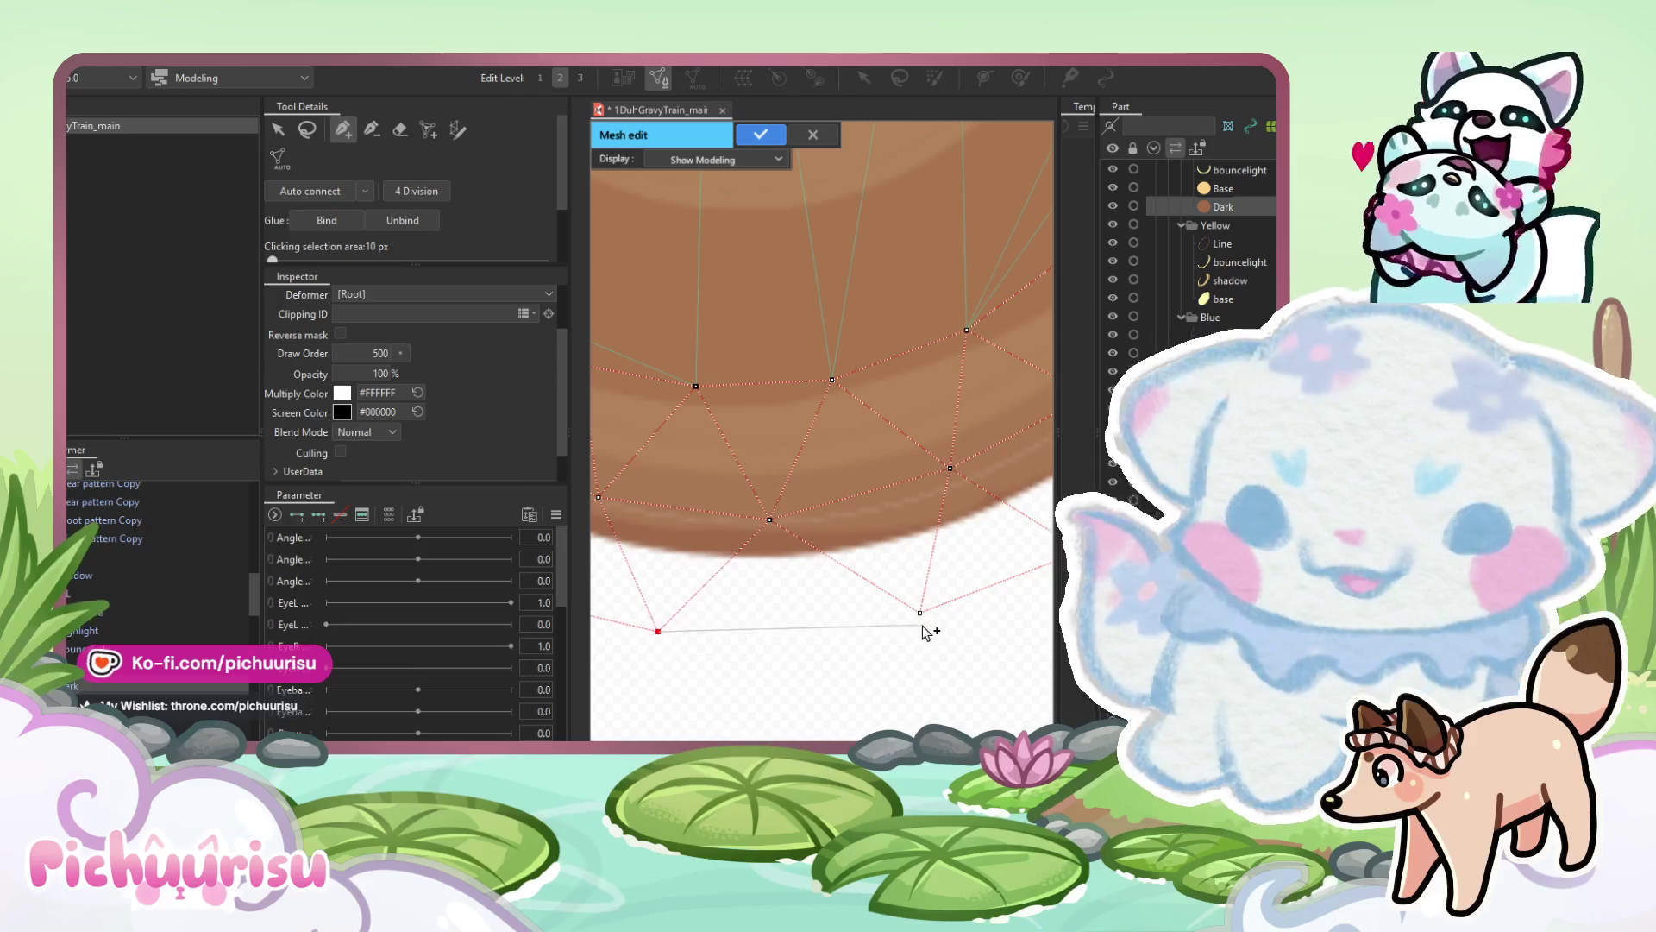
{"action": "scroll", "coordinate": [921, 618], "scroll_direction": "down", "scroll_amount": 5}
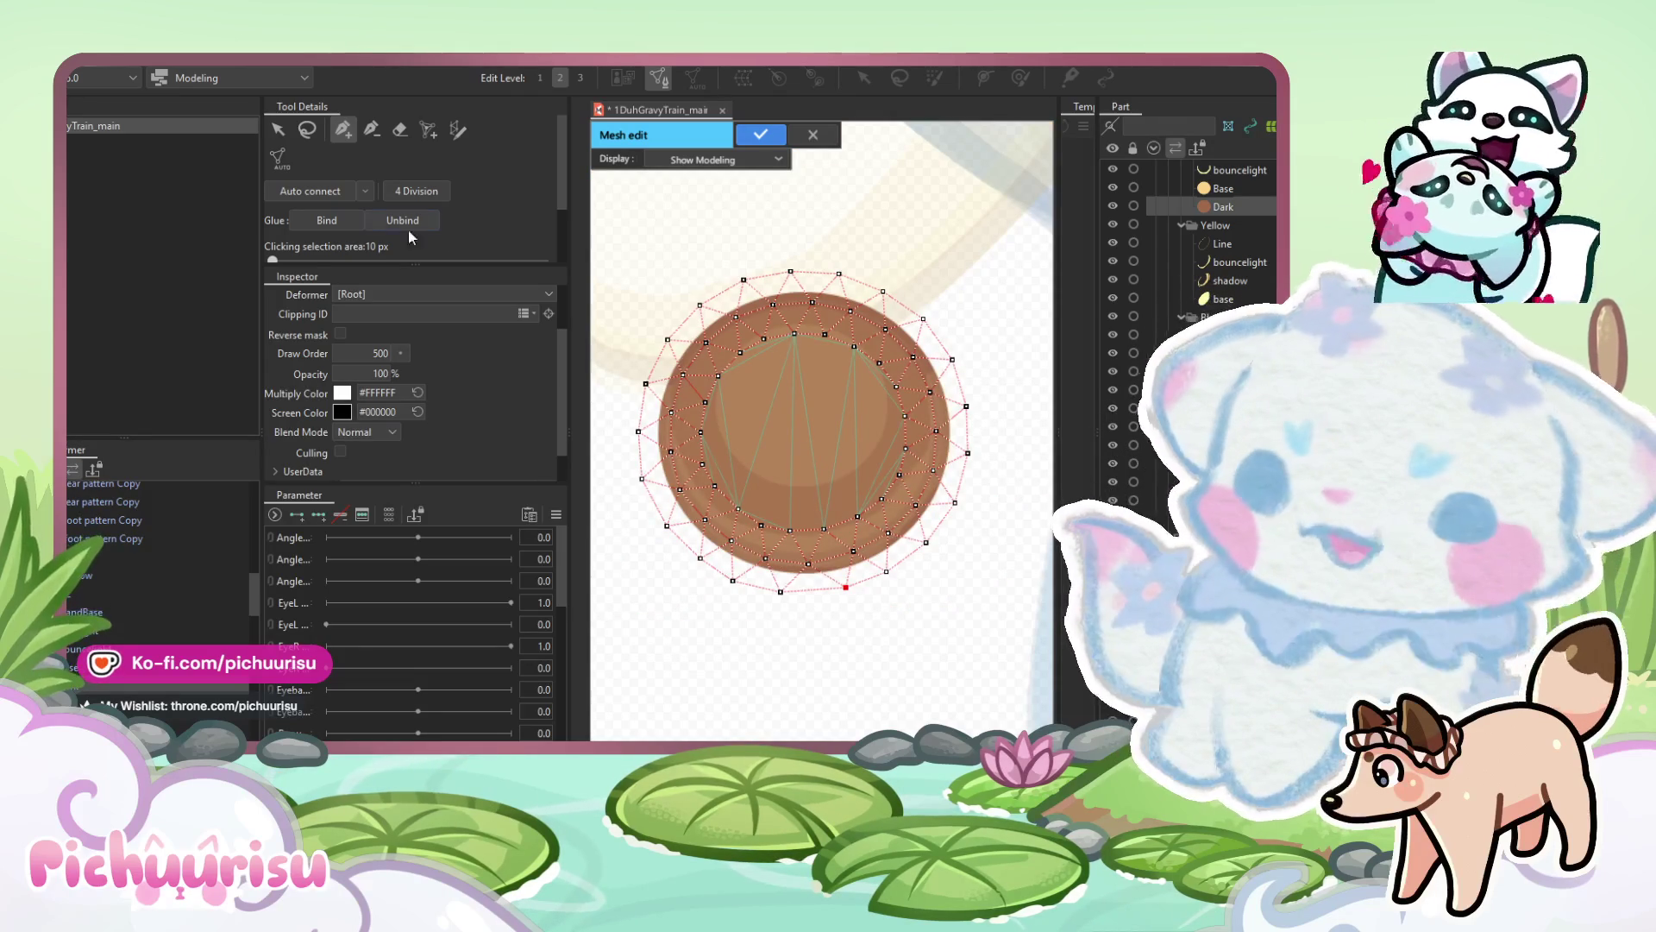
{"action": "scroll", "coordinate": [654, 402], "scroll_direction": "down", "scroll_amount": 2}
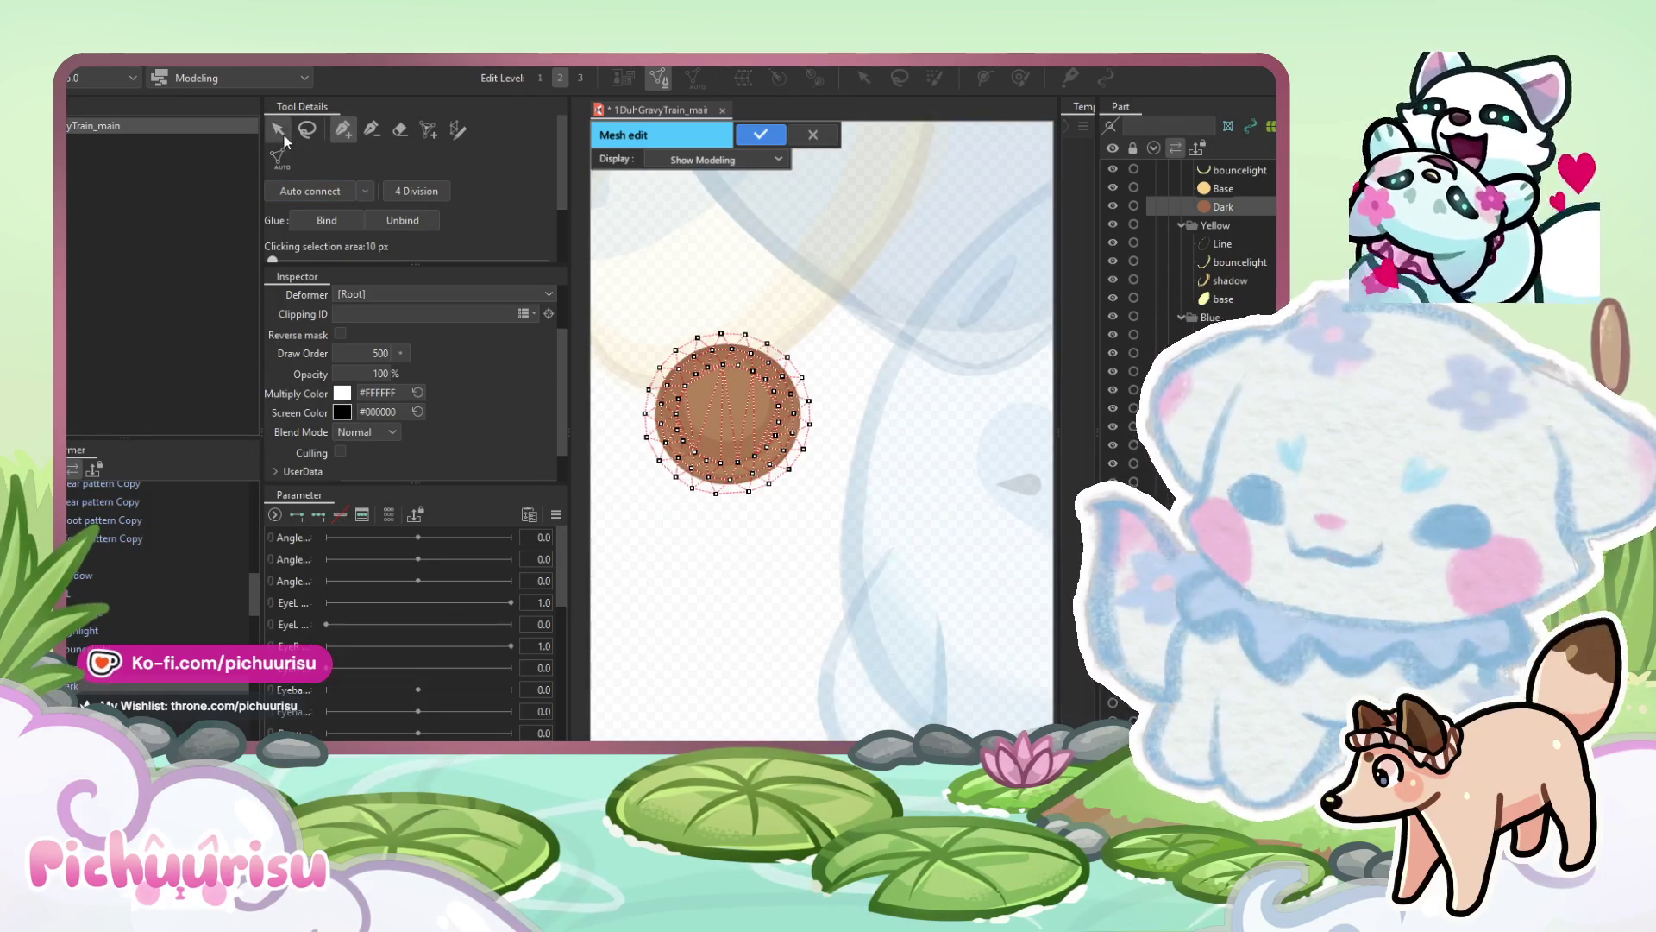
Apply the brown ball's mesh, then open Mesh Edit on the yellow Base circle.
{"action": "left_click", "coordinate": [281, 135]}
{"action": "left_click_drag", "start_coordinate": [942, 590], "coordinate": [592, 272]}
{"action": "left_click", "coordinate": [761, 135]}
{"action": "left_click", "coordinate": [727, 405]}
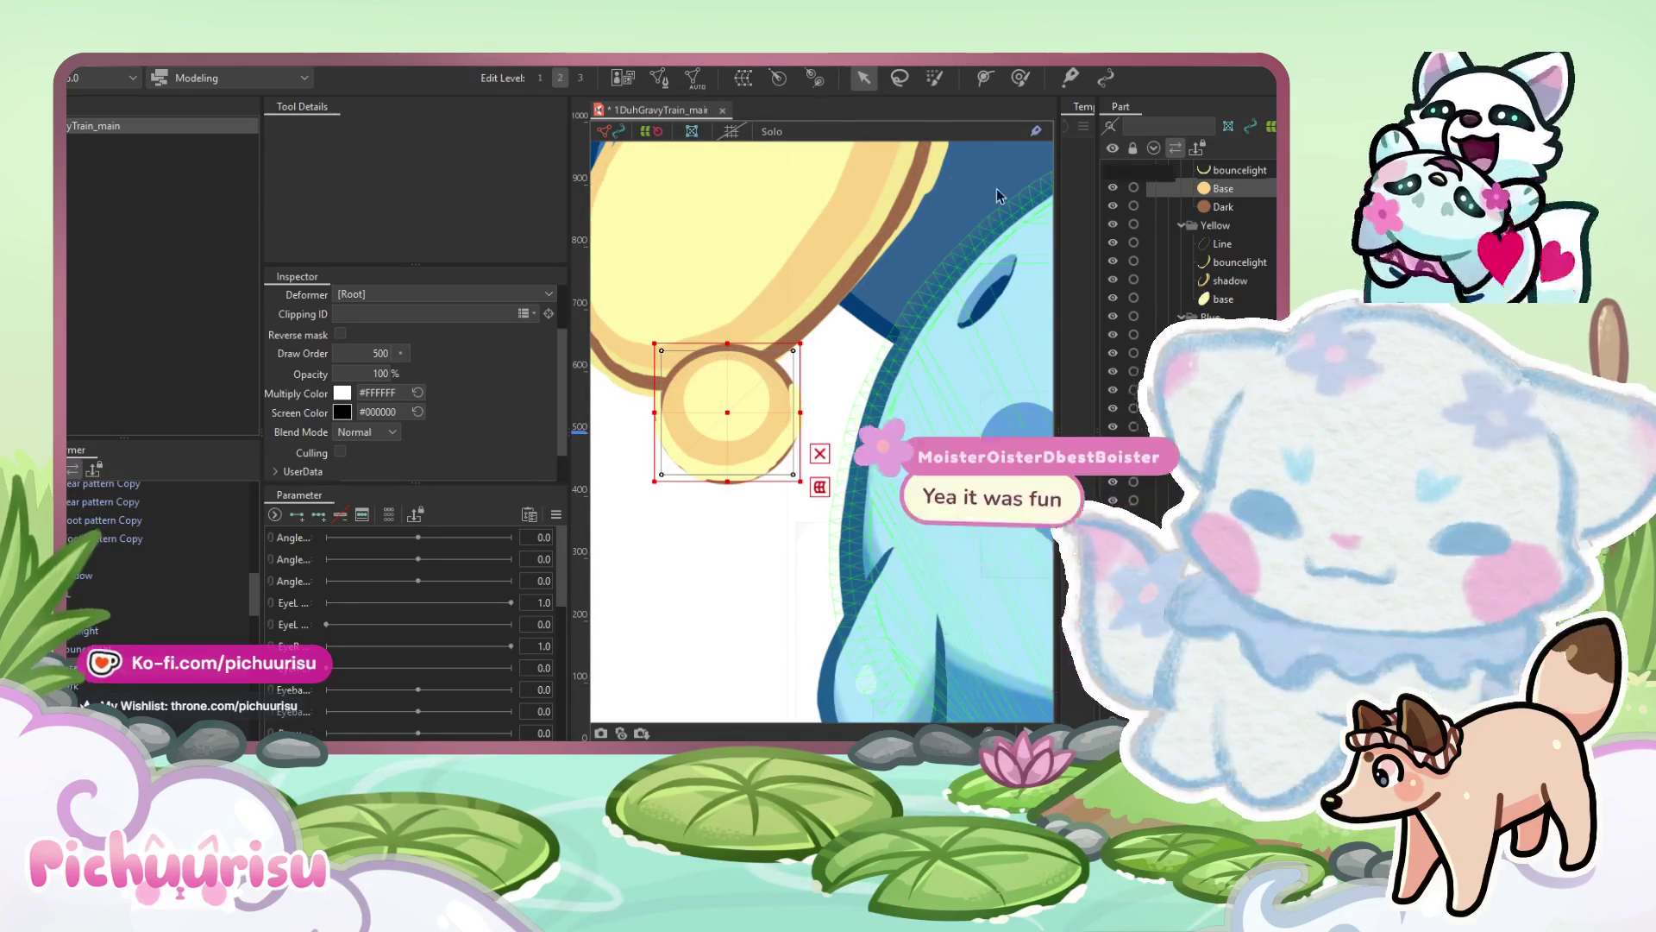
{"action": "left_click", "coordinate": [658, 78]}
{"action": "mouse_move", "coordinate": [854, 595]}
{"action": "left_mouse_down"}
{"action": "mouse_move", "coordinate": [828, 302]}
{"action": "mouse_move", "coordinate": [592, 677]}
{"action": "left_mouse_up"}
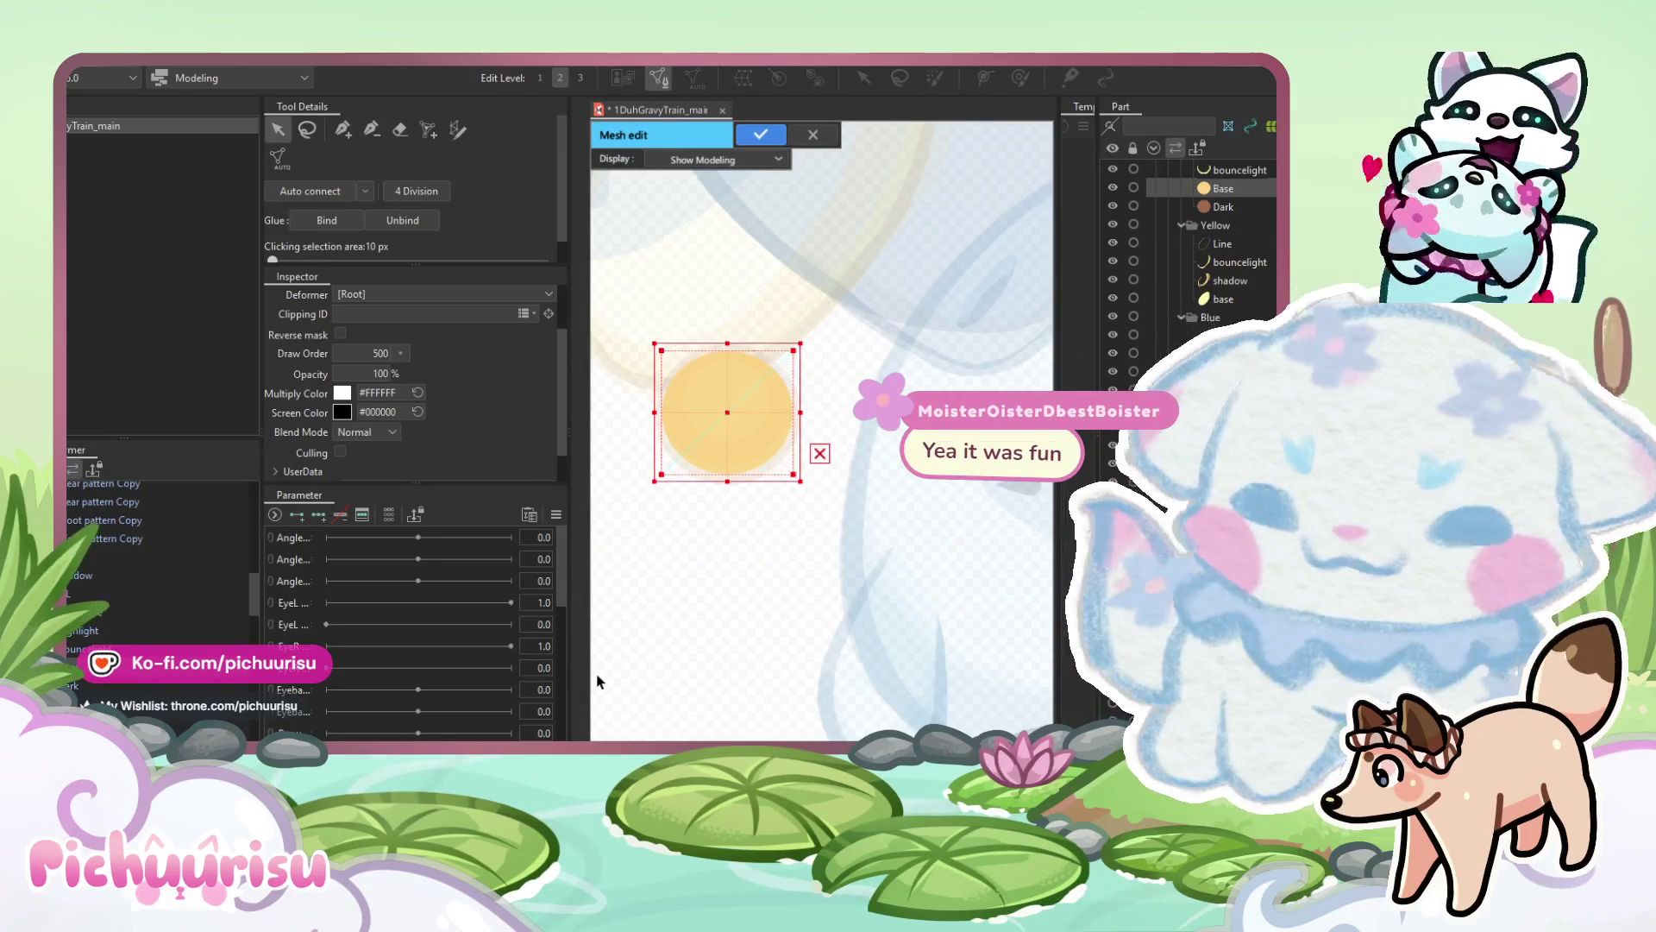
Paste the ring mesh onto the yellow Base circle, shrink and centre it, and apply.
{"action": "left_click", "coordinate": [770, 393]}
{"action": "scroll", "coordinate": [768, 386], "scroll_direction": "up", "scroll_amount": 2}
{"action": "left_click_drag", "start_coordinate": [852, 355], "coordinate": [940, 343]}
{"action": "left_click_drag", "start_coordinate": [934, 270], "coordinate": [923, 286]}
{"action": "left_click_drag", "start_coordinate": [757, 443], "coordinate": [753, 442]}
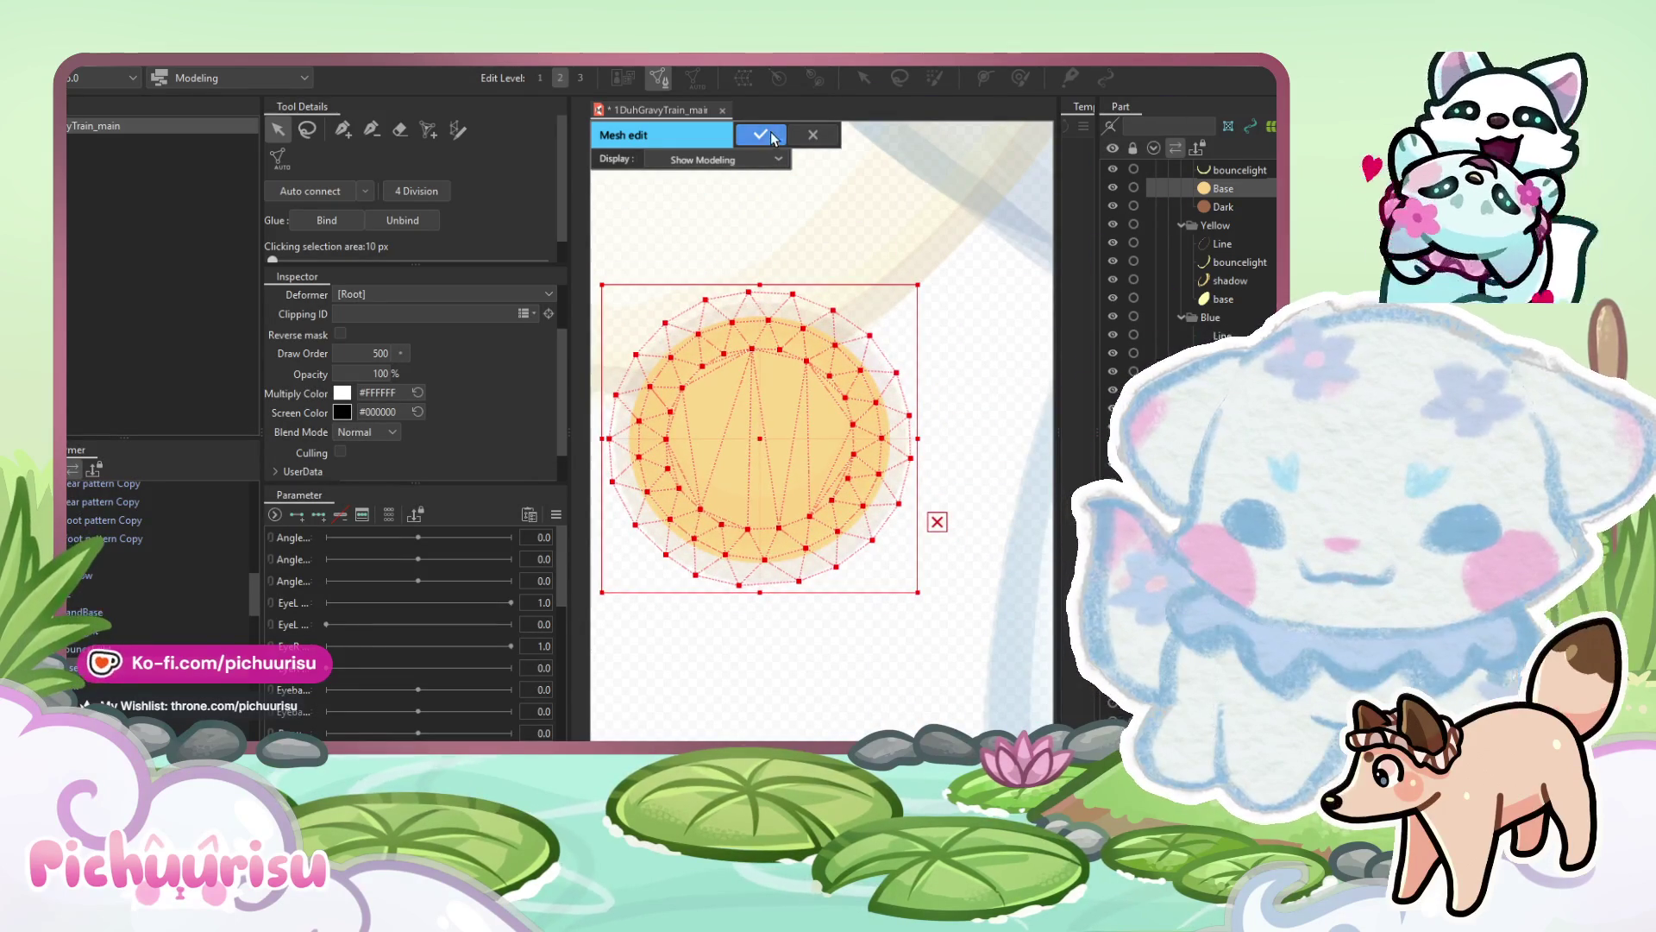
{"action": "left_click", "coordinate": [761, 135]}
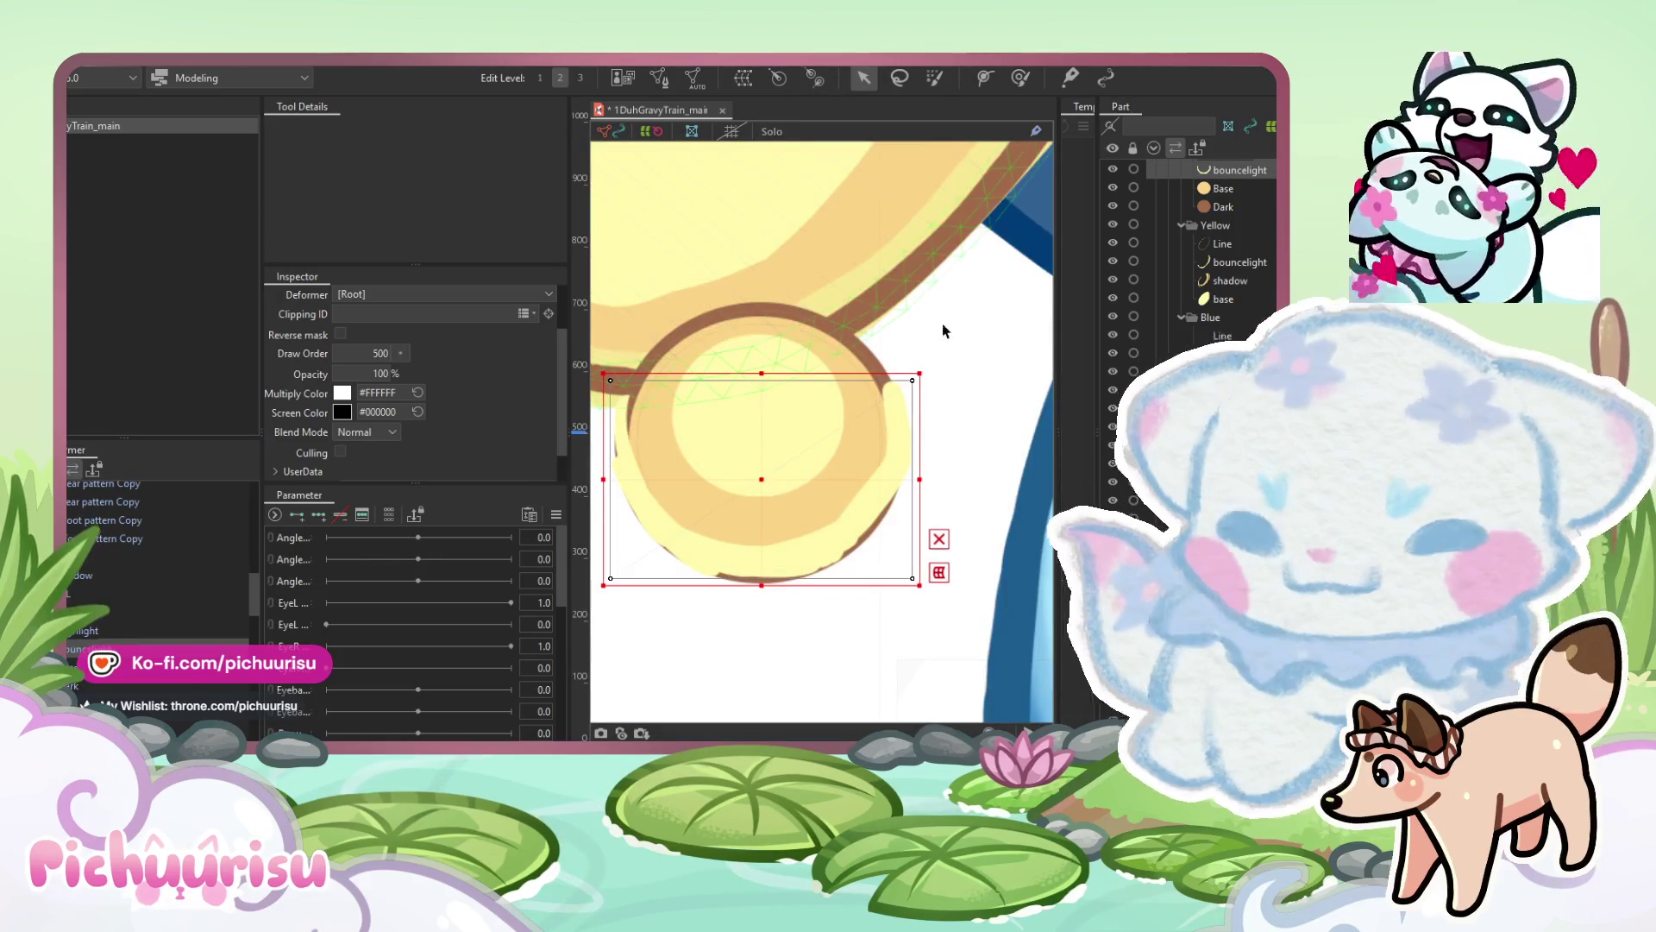
{"action": "scroll", "coordinate": [944, 331], "scroll_direction": "down", "scroll_amount": 2}
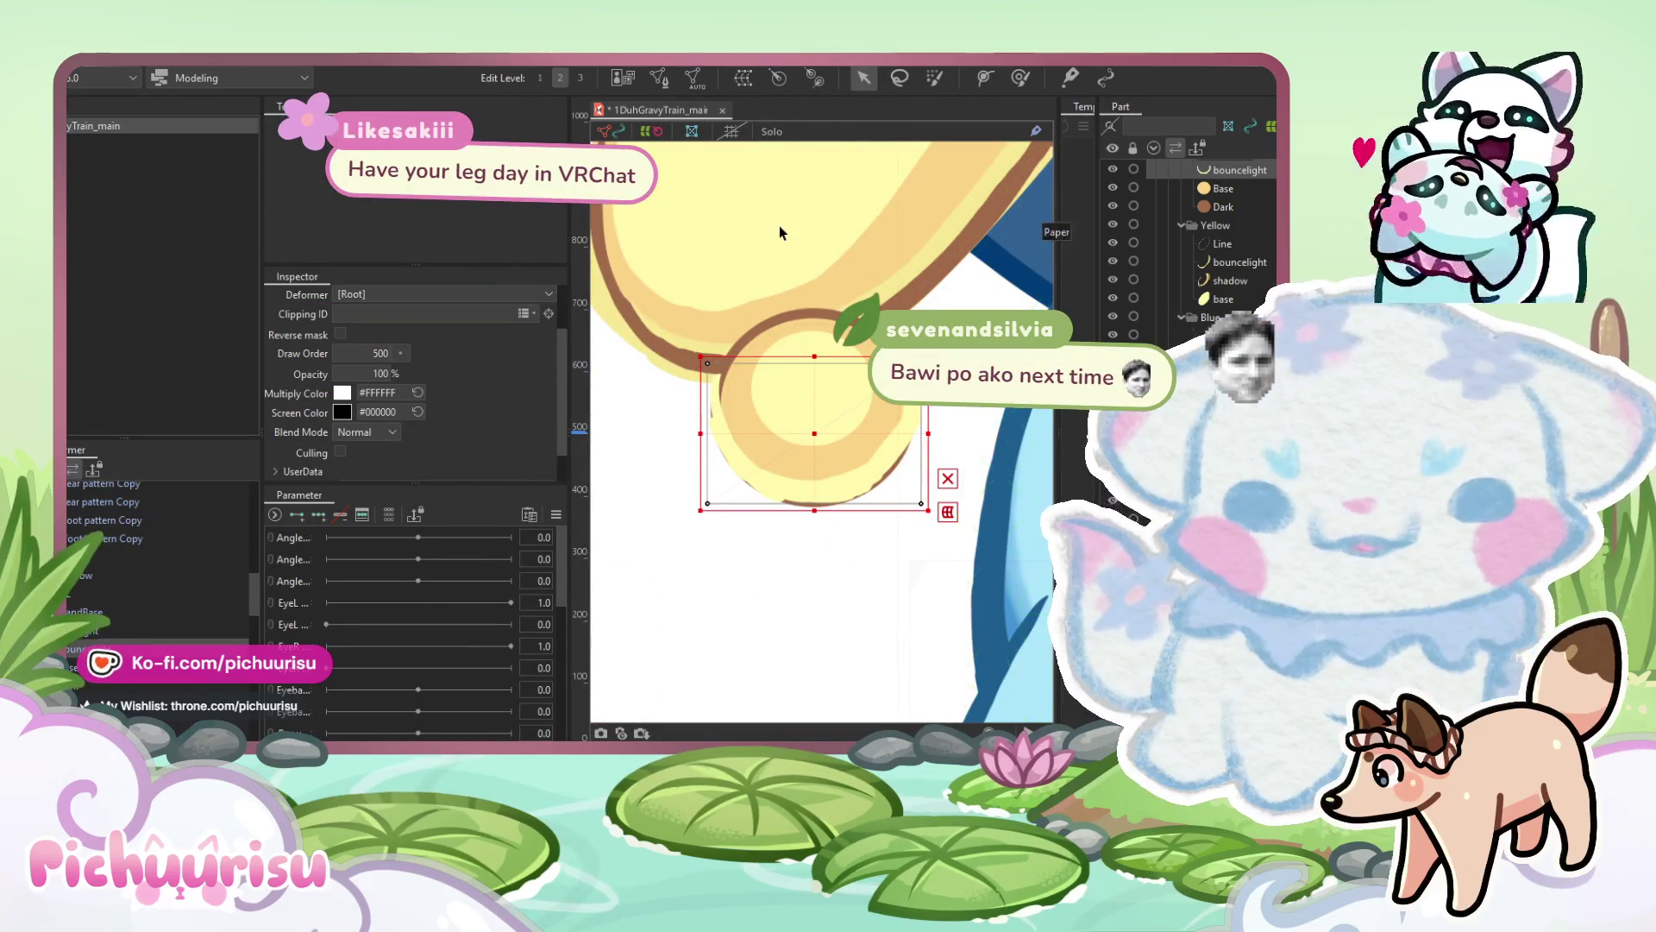
{"action": "left_click", "coordinate": [661, 81]}
Erase the yellow piece's vertices over its empty upper area, restoring one mistaken erase.
{"action": "mouse_move", "coordinate": [871, 267]}
{"action": "left_mouse_down"}
{"action": "mouse_move", "coordinate": [974, 466]}
{"action": "mouse_move", "coordinate": [716, 666]}
{"action": "mouse_move", "coordinate": [776, 664]}
{"action": "left_mouse_up"}
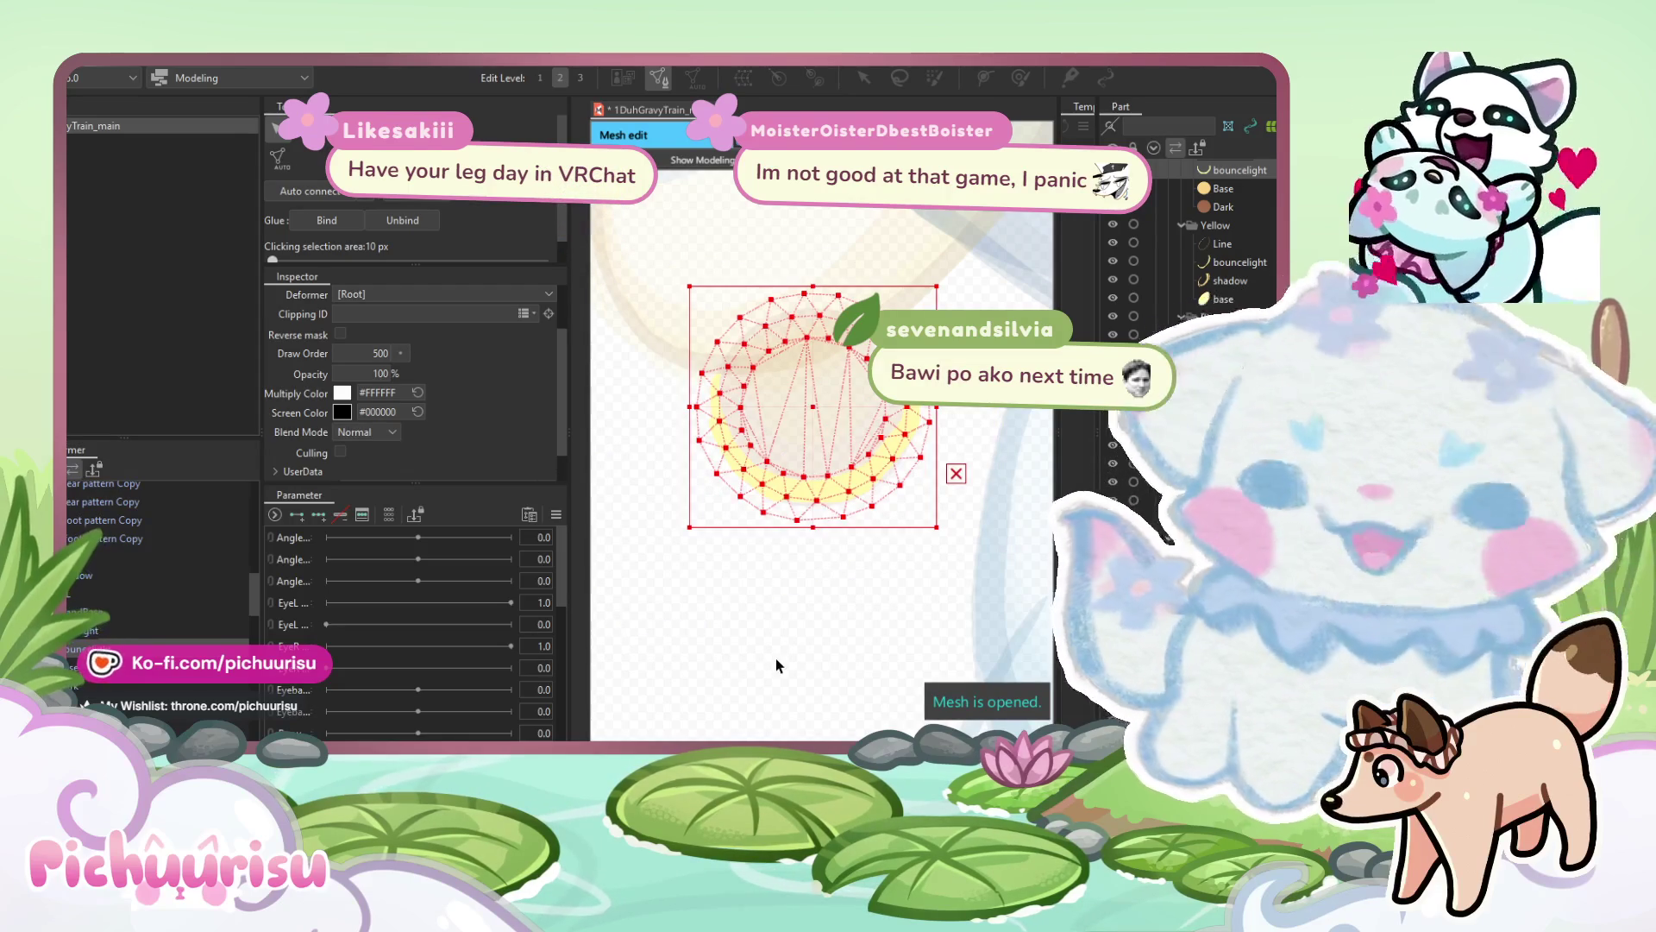
{"action": "scroll", "coordinate": [957, 400], "scroll_direction": "up", "scroll_amount": 2}
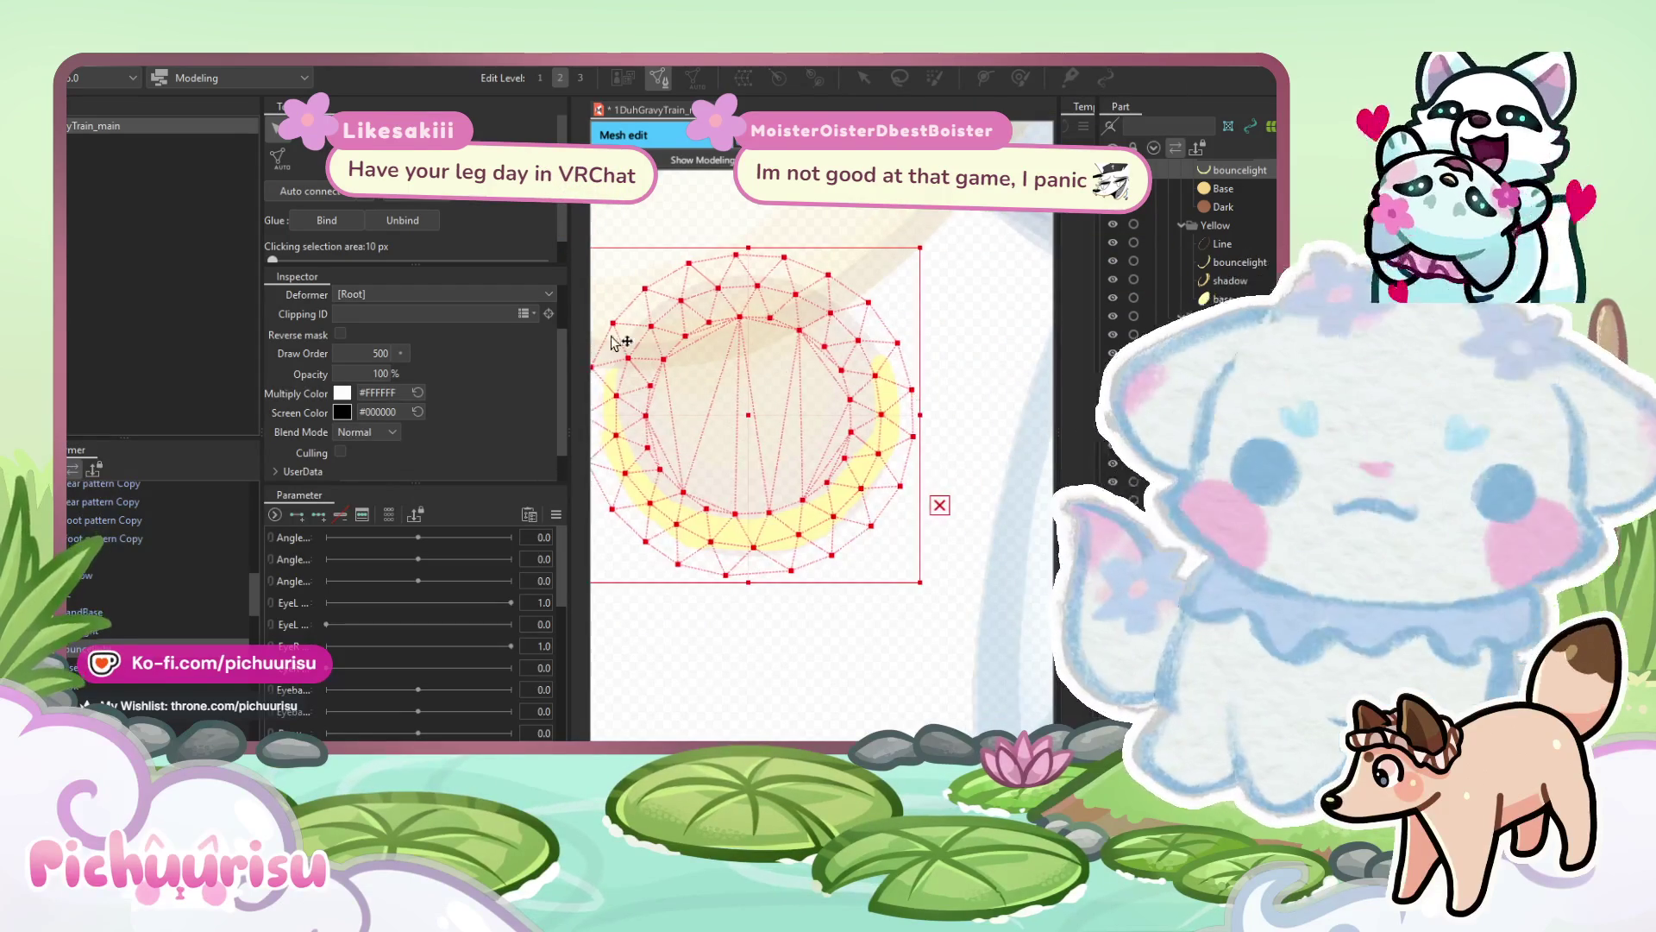
{"action": "key", "text": "e"}
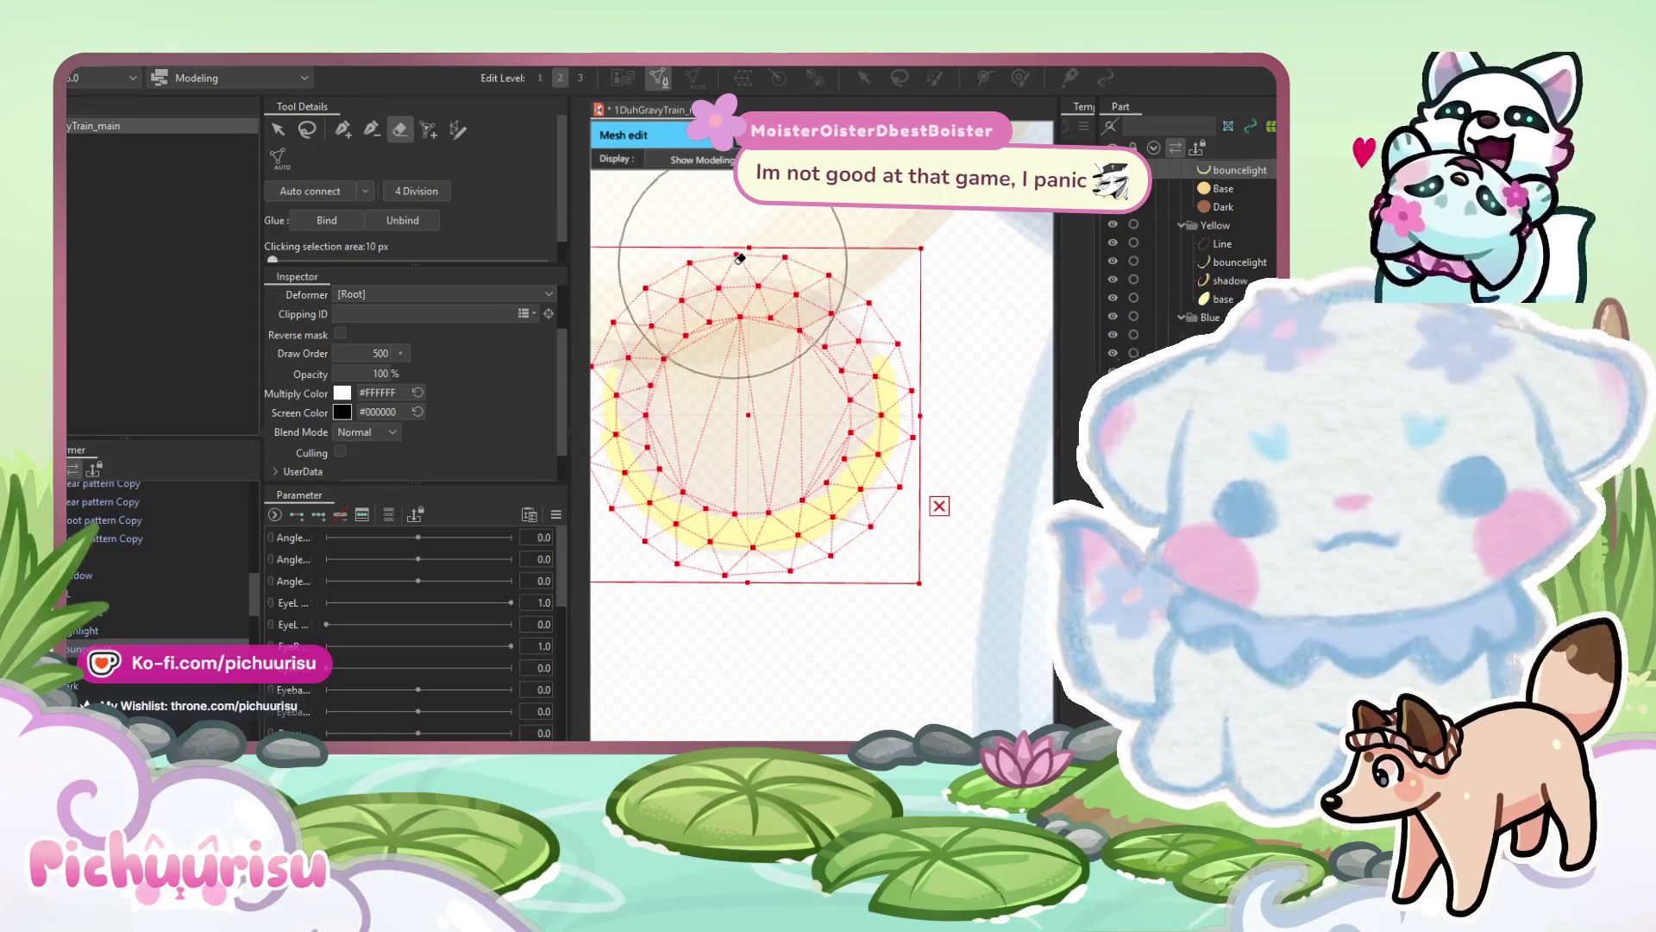
{"action": "left_click_drag", "start_coordinate": [758, 261], "coordinate": [758, 370]}
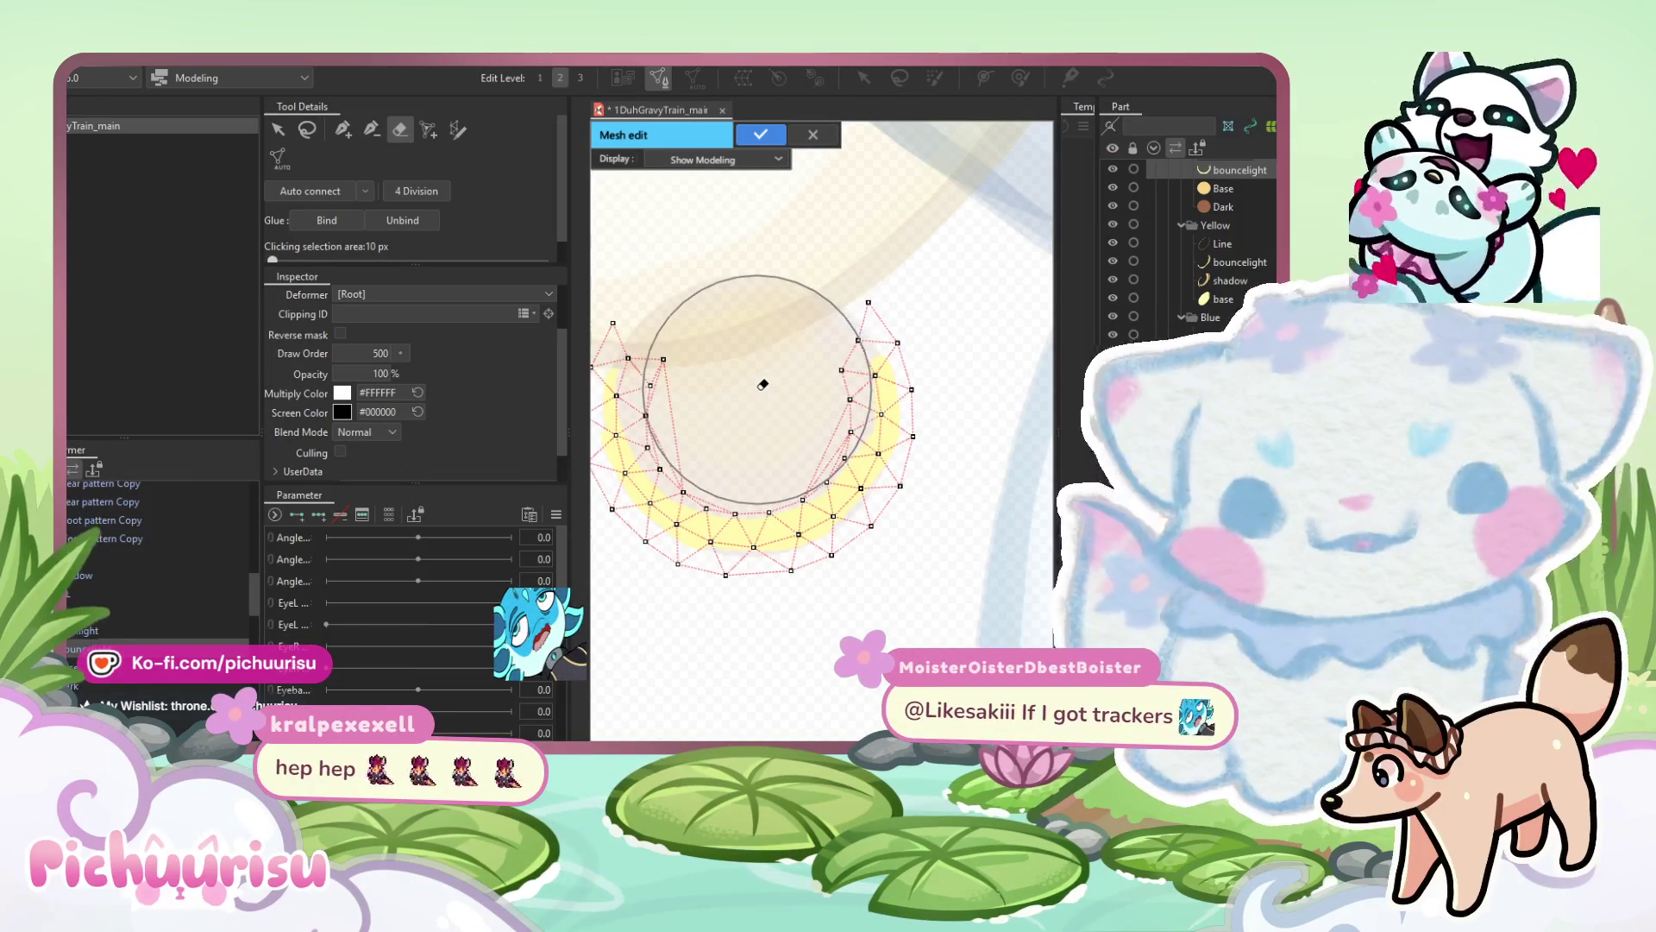
{"action": "scroll", "coordinate": [753, 293], "scroll_direction": "left", "scroll_amount": 2}
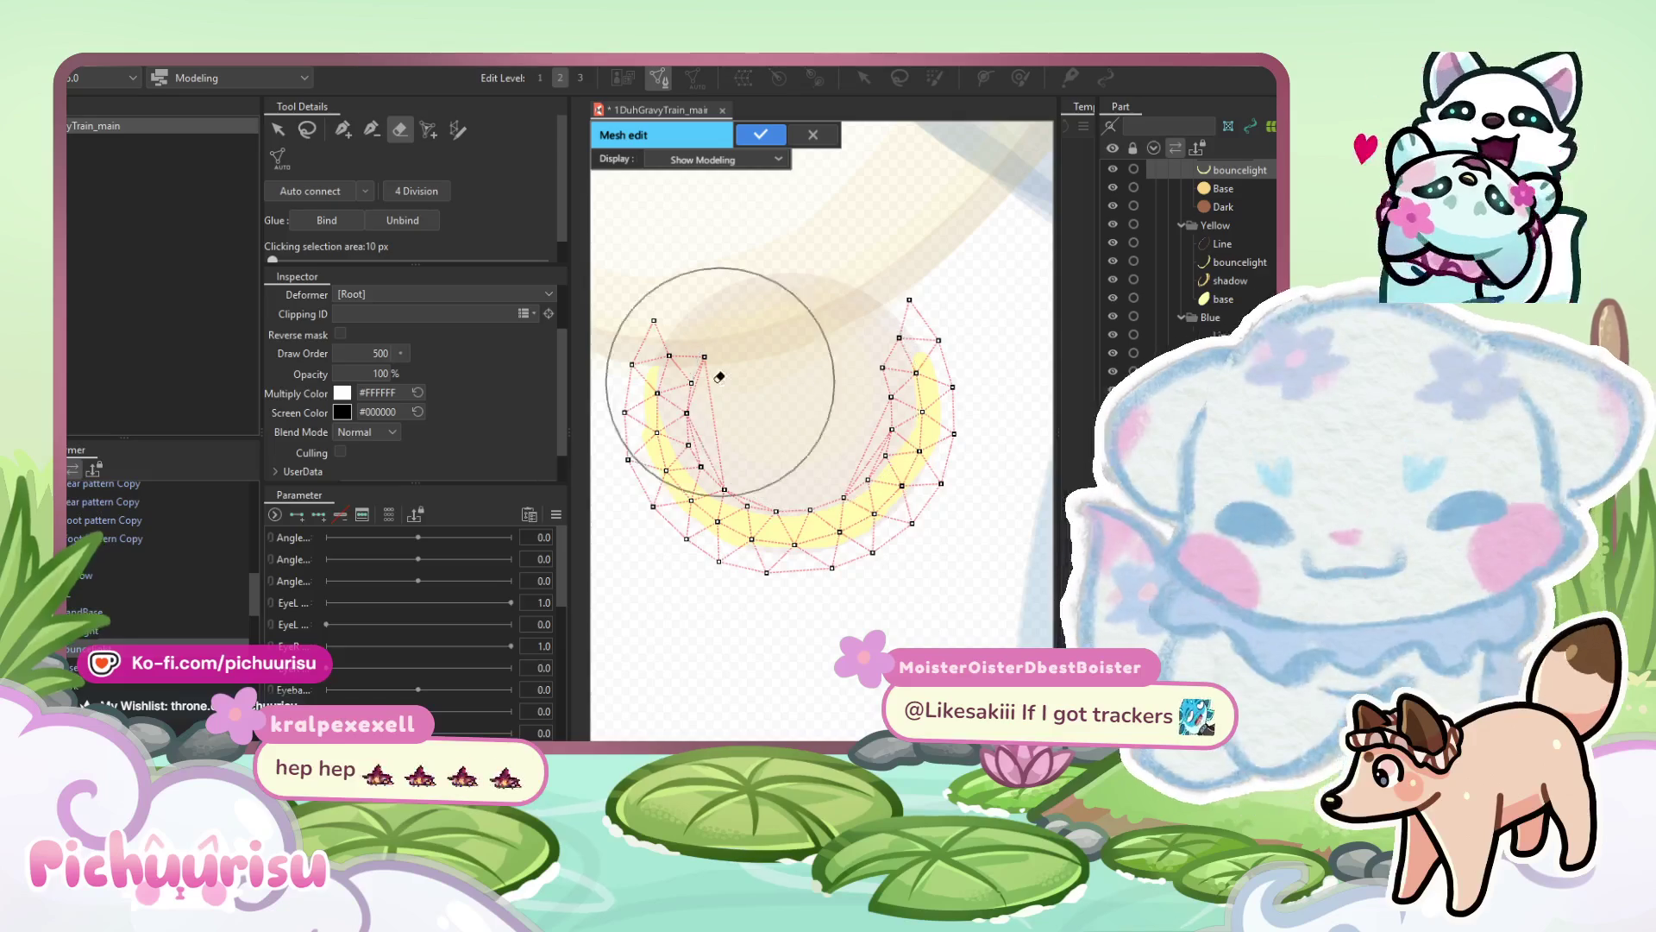
{"action": "left_click", "coordinate": [802, 242]}
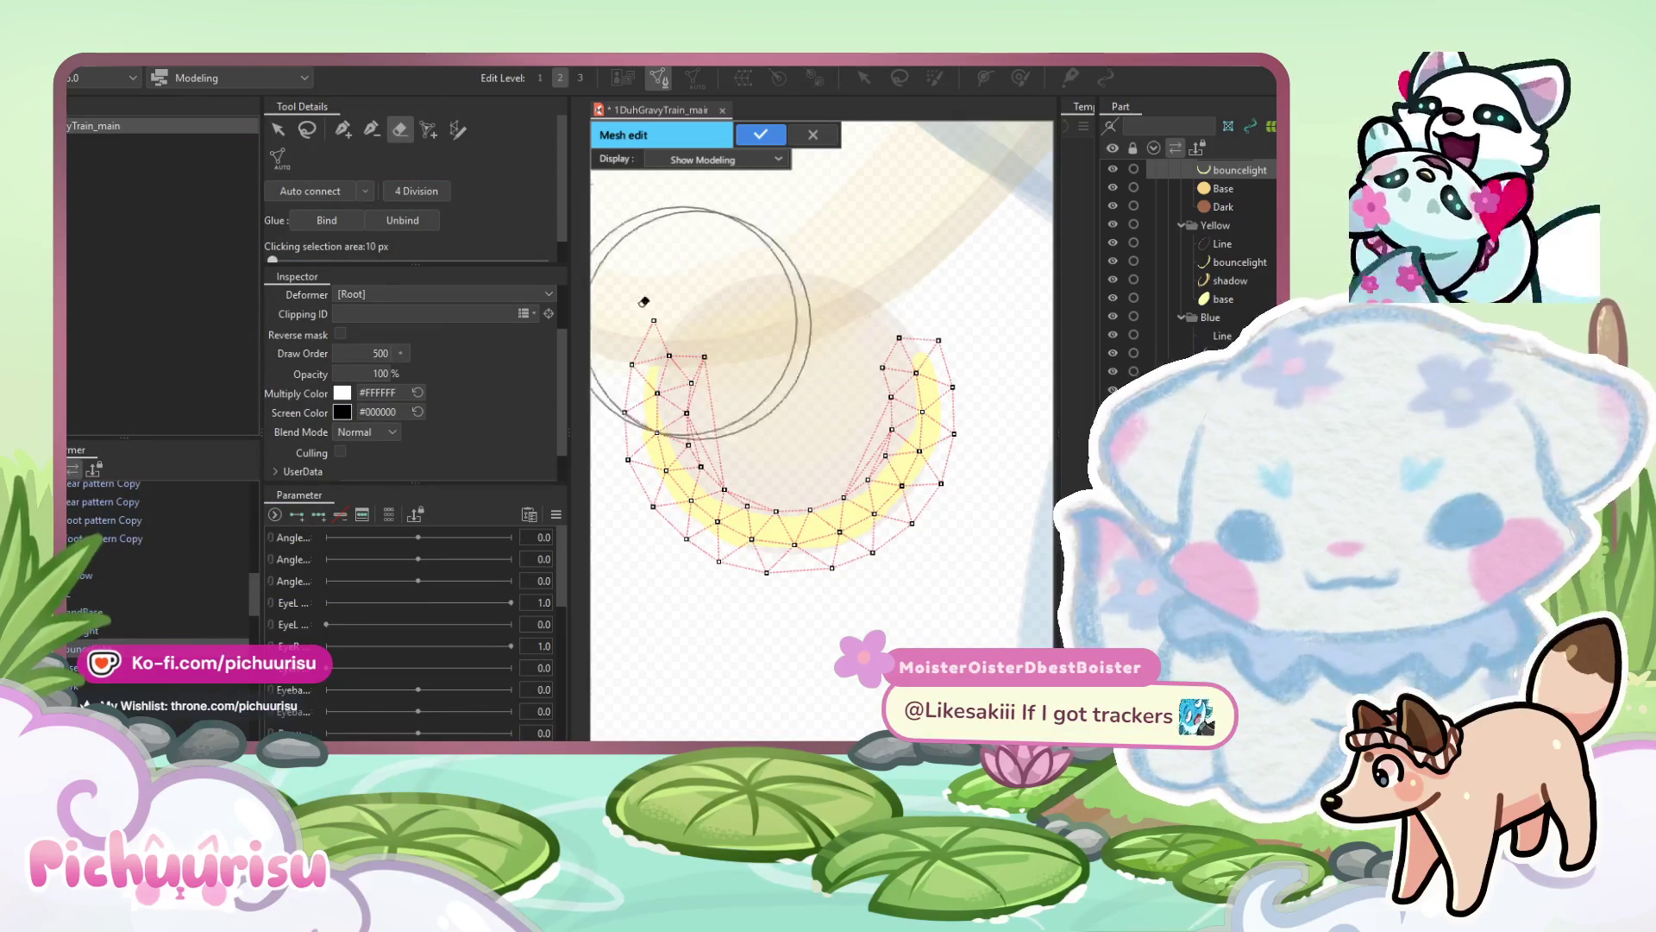
{"action": "key", "text": "ctrl+z"}
{"action": "scroll", "coordinate": [547, 187], "scroll_direction": "down", "scroll_amount": 1}
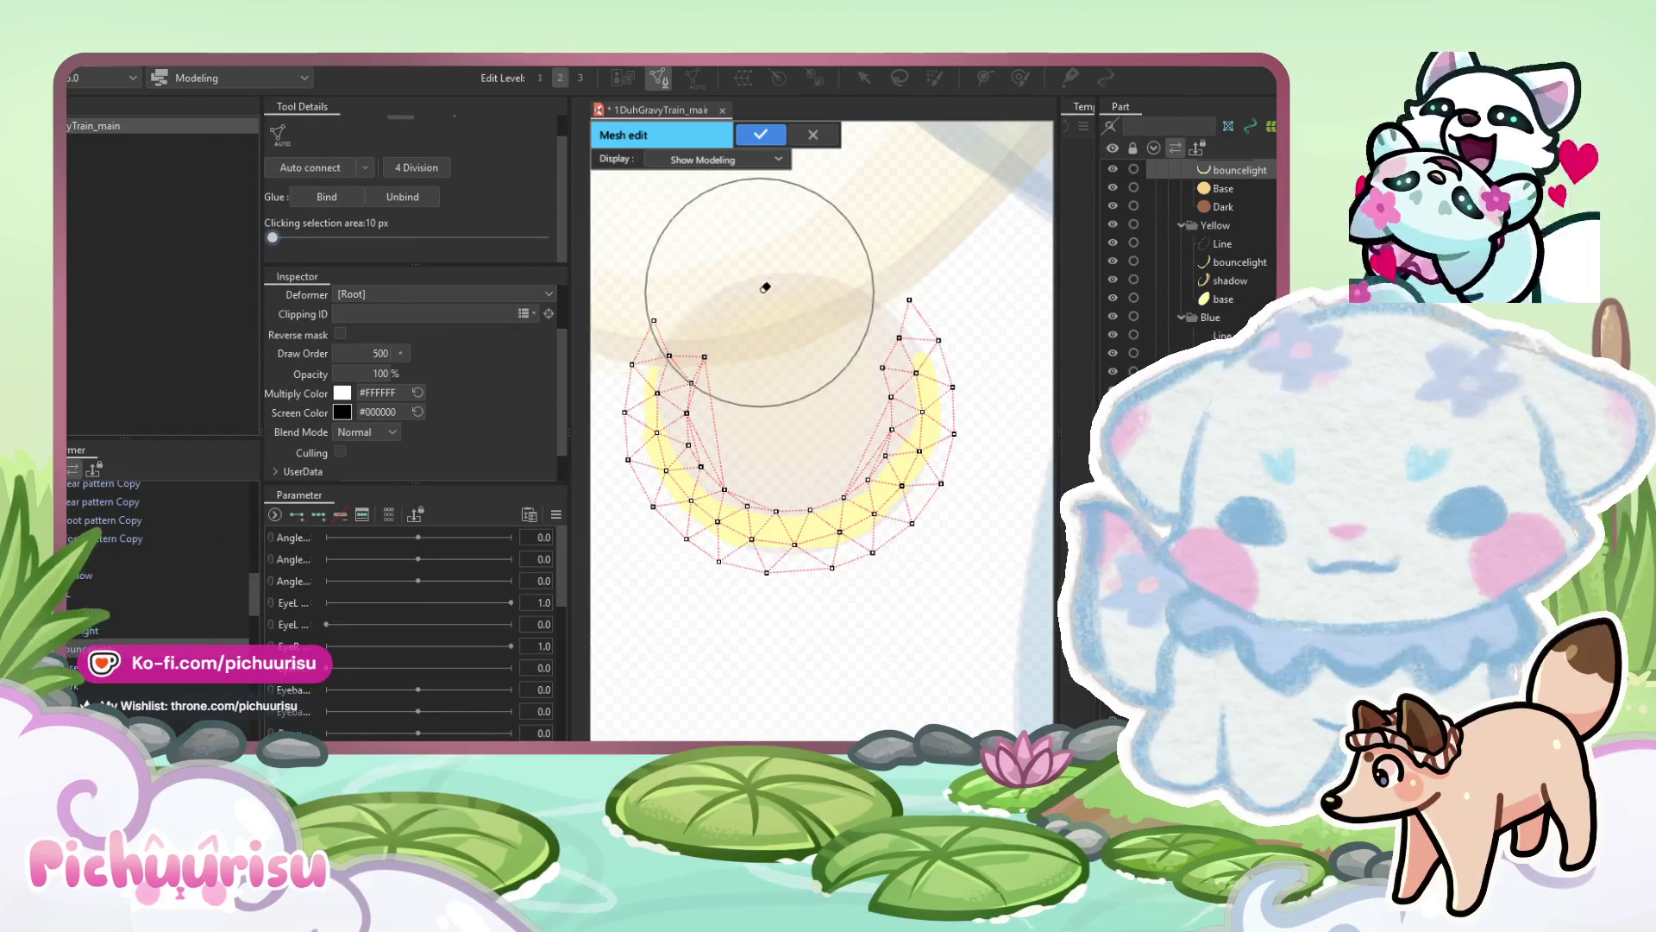
{"action": "scroll", "coordinate": [759, 295], "scroll_direction": "down", "scroll_amount": 1}
{"action": "scroll", "coordinate": [761, 300], "scroll_direction": "up", "scroll_amount": 2}
{"action": "scroll", "coordinate": [452, 177], "scroll_direction": "up", "scroll_amount": 1}
{"action": "scroll", "coordinate": [758, 296], "scroll_direction": "down", "scroll_amount": 1}
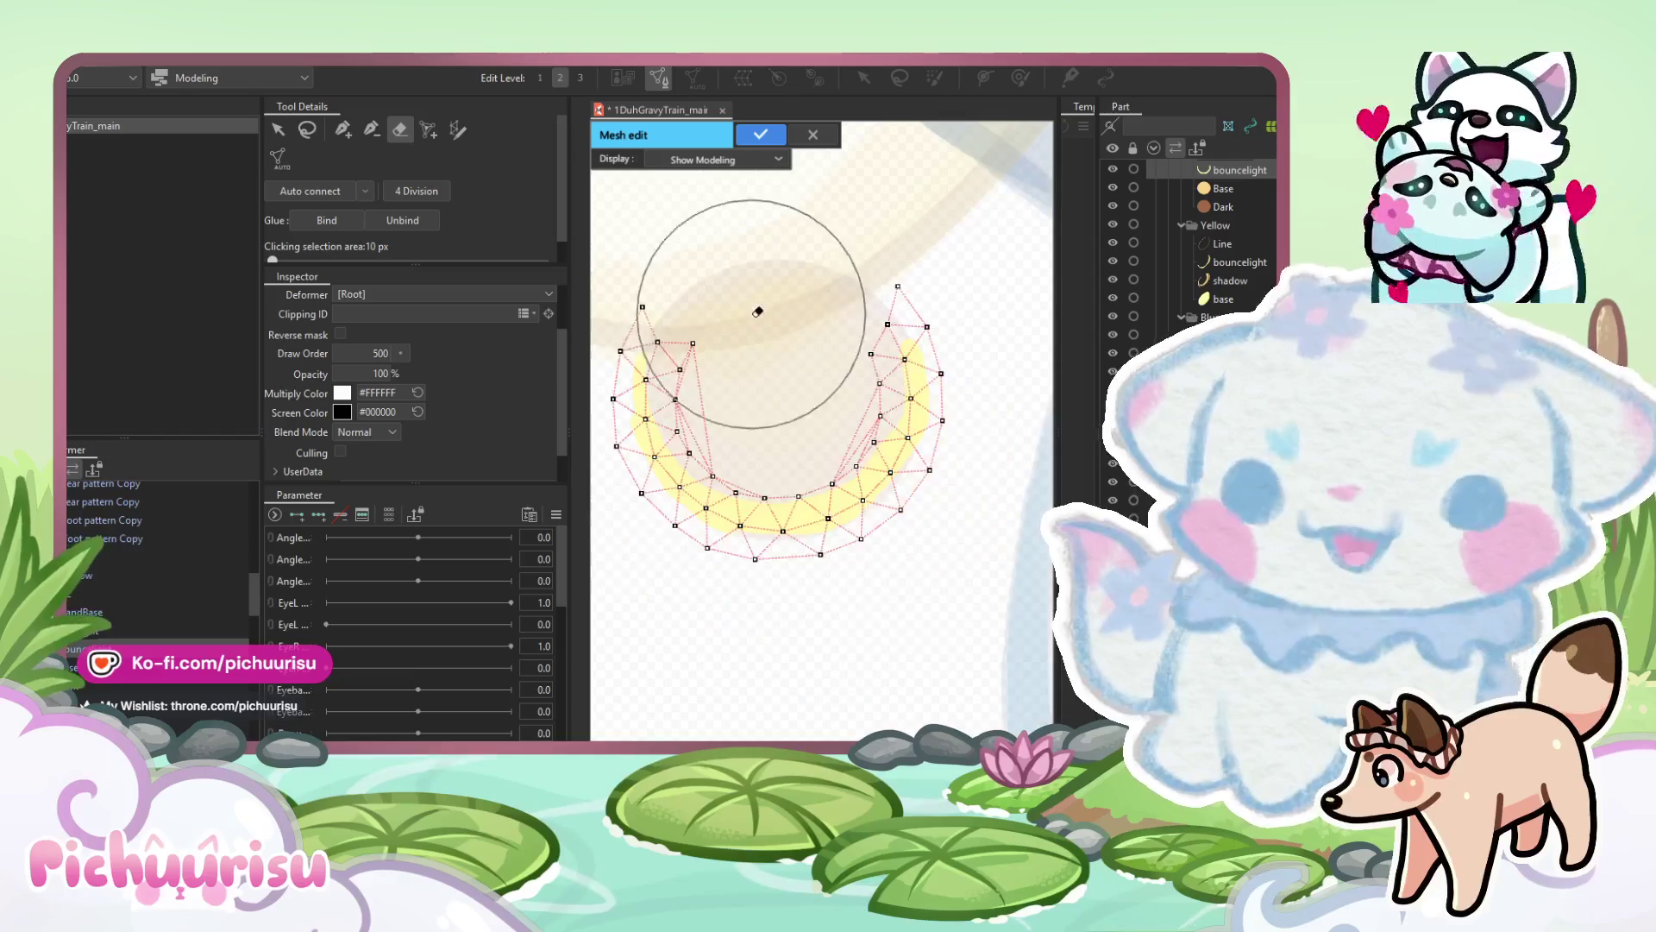
{"action": "scroll", "coordinate": [758, 296], "scroll_direction": "up", "scroll_amount": 1}
Pull the first outer crescent vertices in toward the yellow arc.
{"action": "left_click", "coordinate": [374, 133]}
{"action": "scroll", "coordinate": [707, 461], "scroll_direction": "up", "scroll_amount": 1}
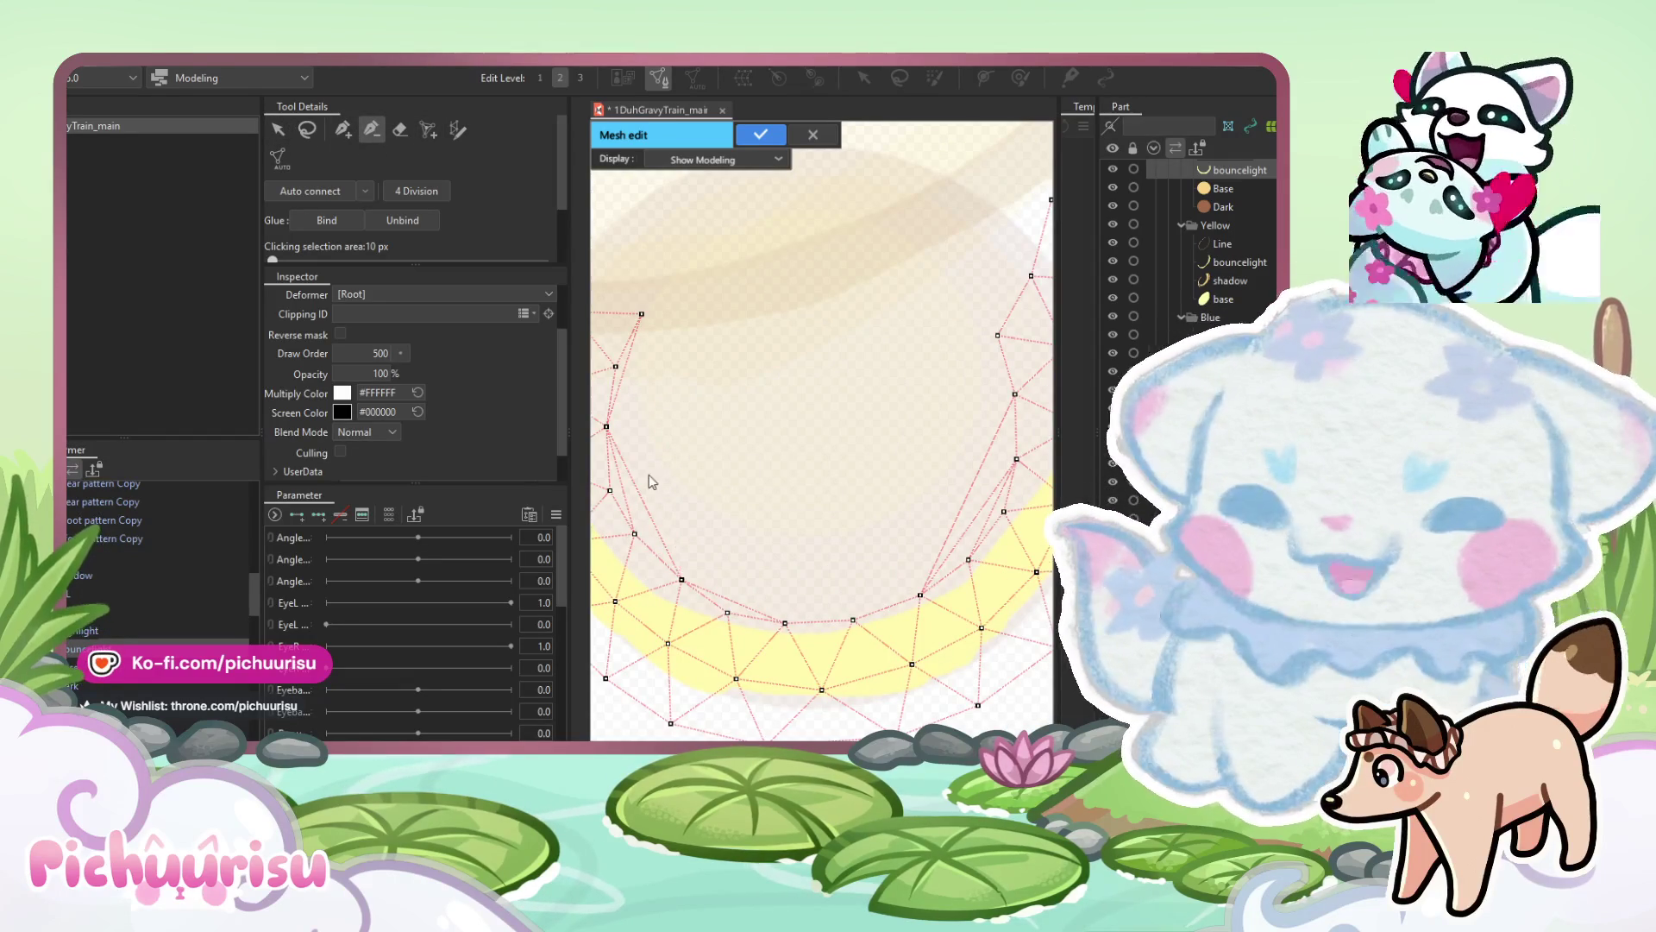
{"action": "scroll", "coordinate": [762, 381], "scroll_direction": "right", "scroll_amount": 1}
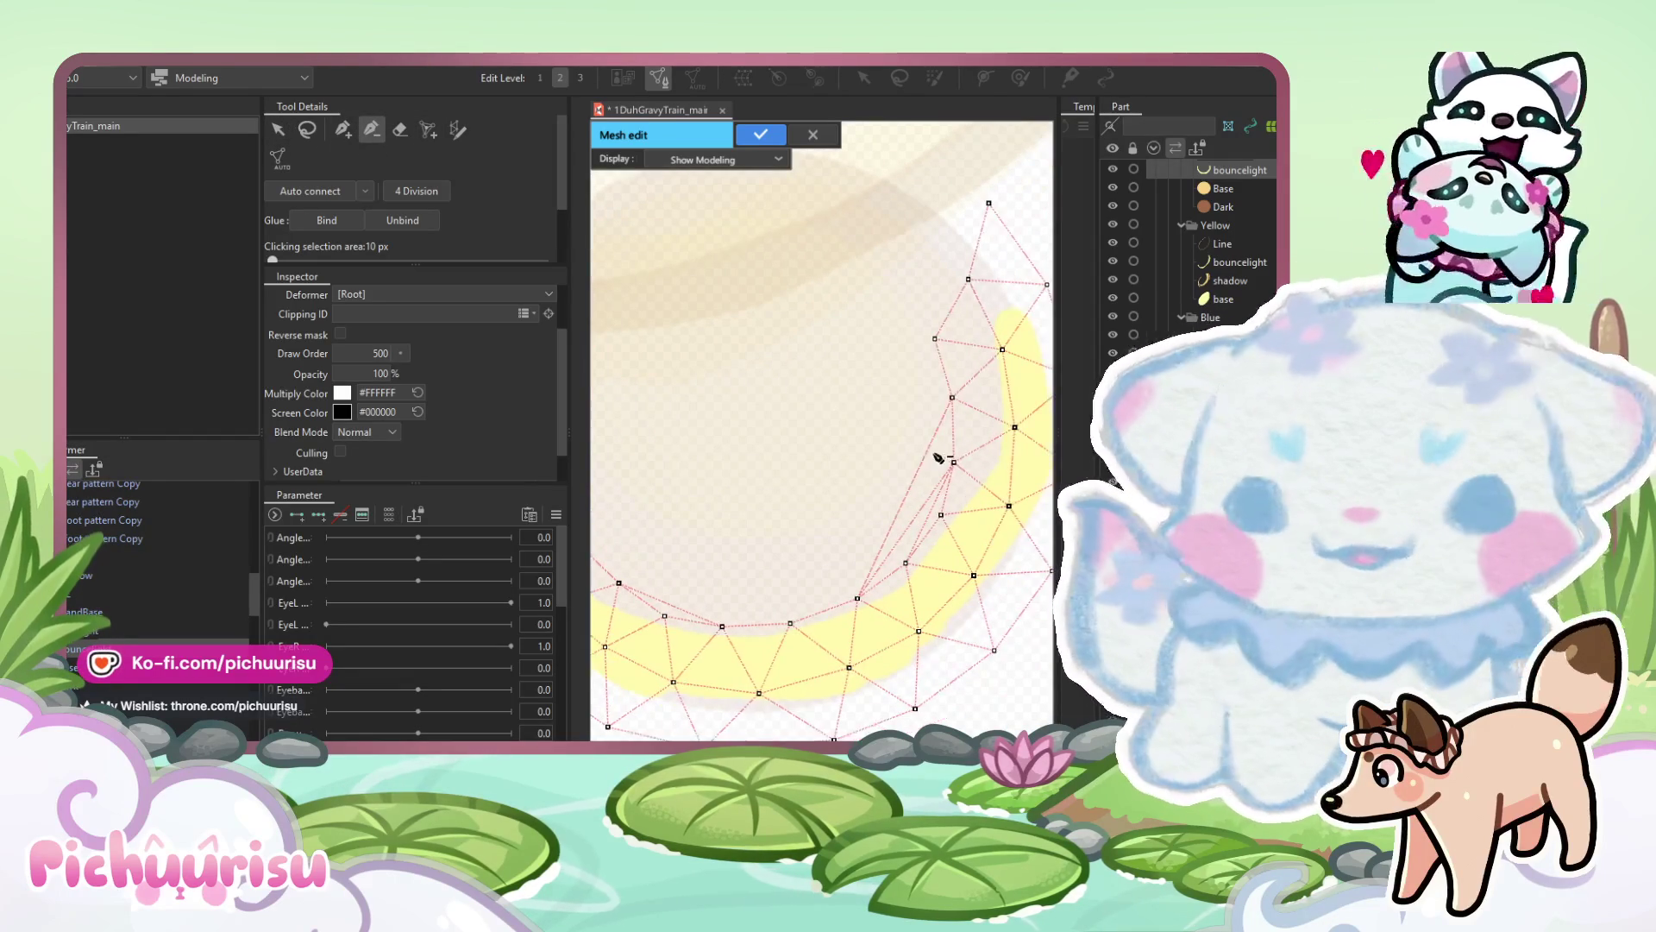
{"action": "scroll", "coordinate": [929, 471], "scroll_direction": "left", "scroll_amount": 5}
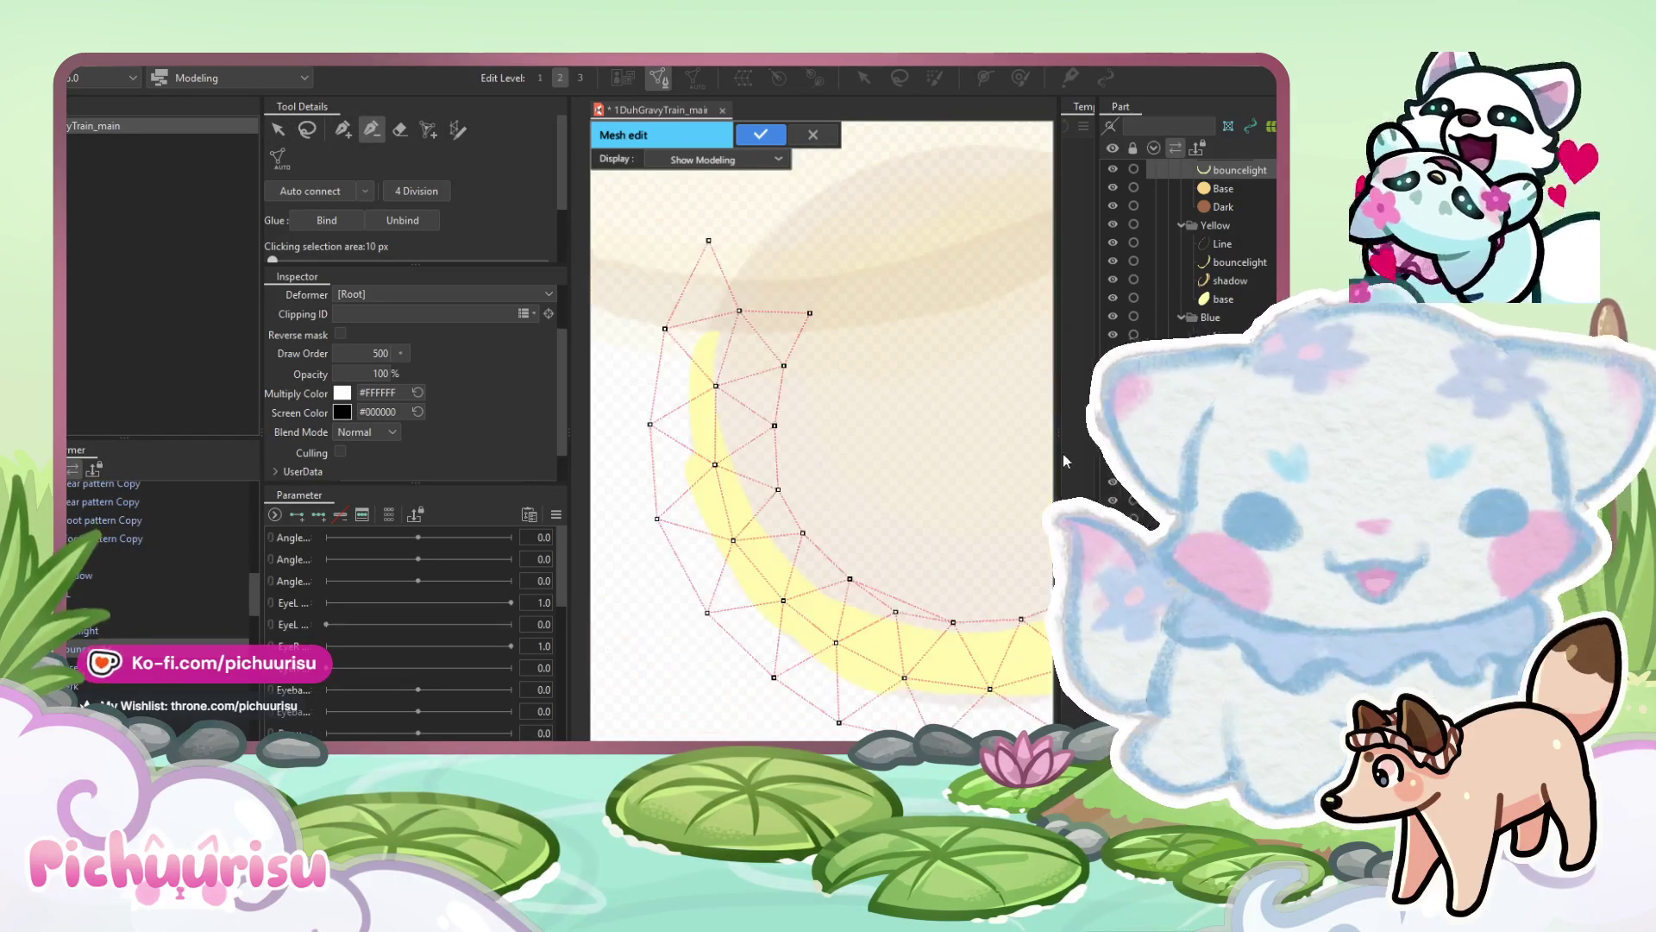
{"action": "scroll", "coordinate": [742, 393], "scroll_direction": "up", "scroll_amount": 1}
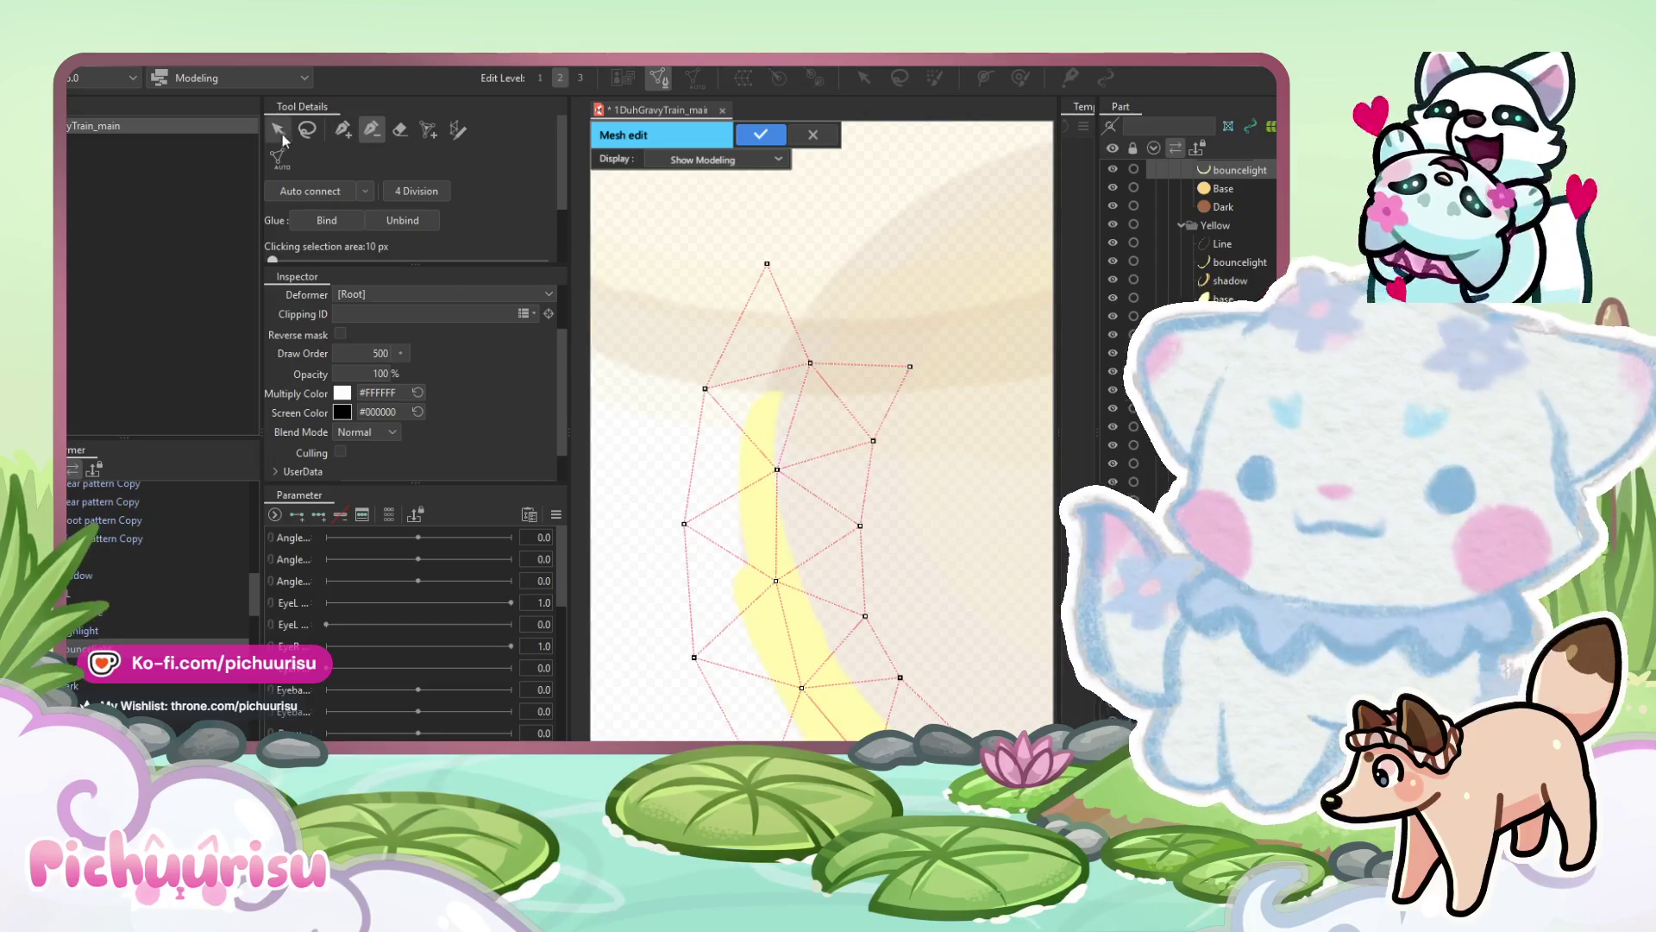
{"action": "left_click_drag", "start_coordinate": [777, 469], "coordinate": [756, 472]}
{"action": "left_click_drag", "start_coordinate": [811, 363], "coordinate": [792, 366]}
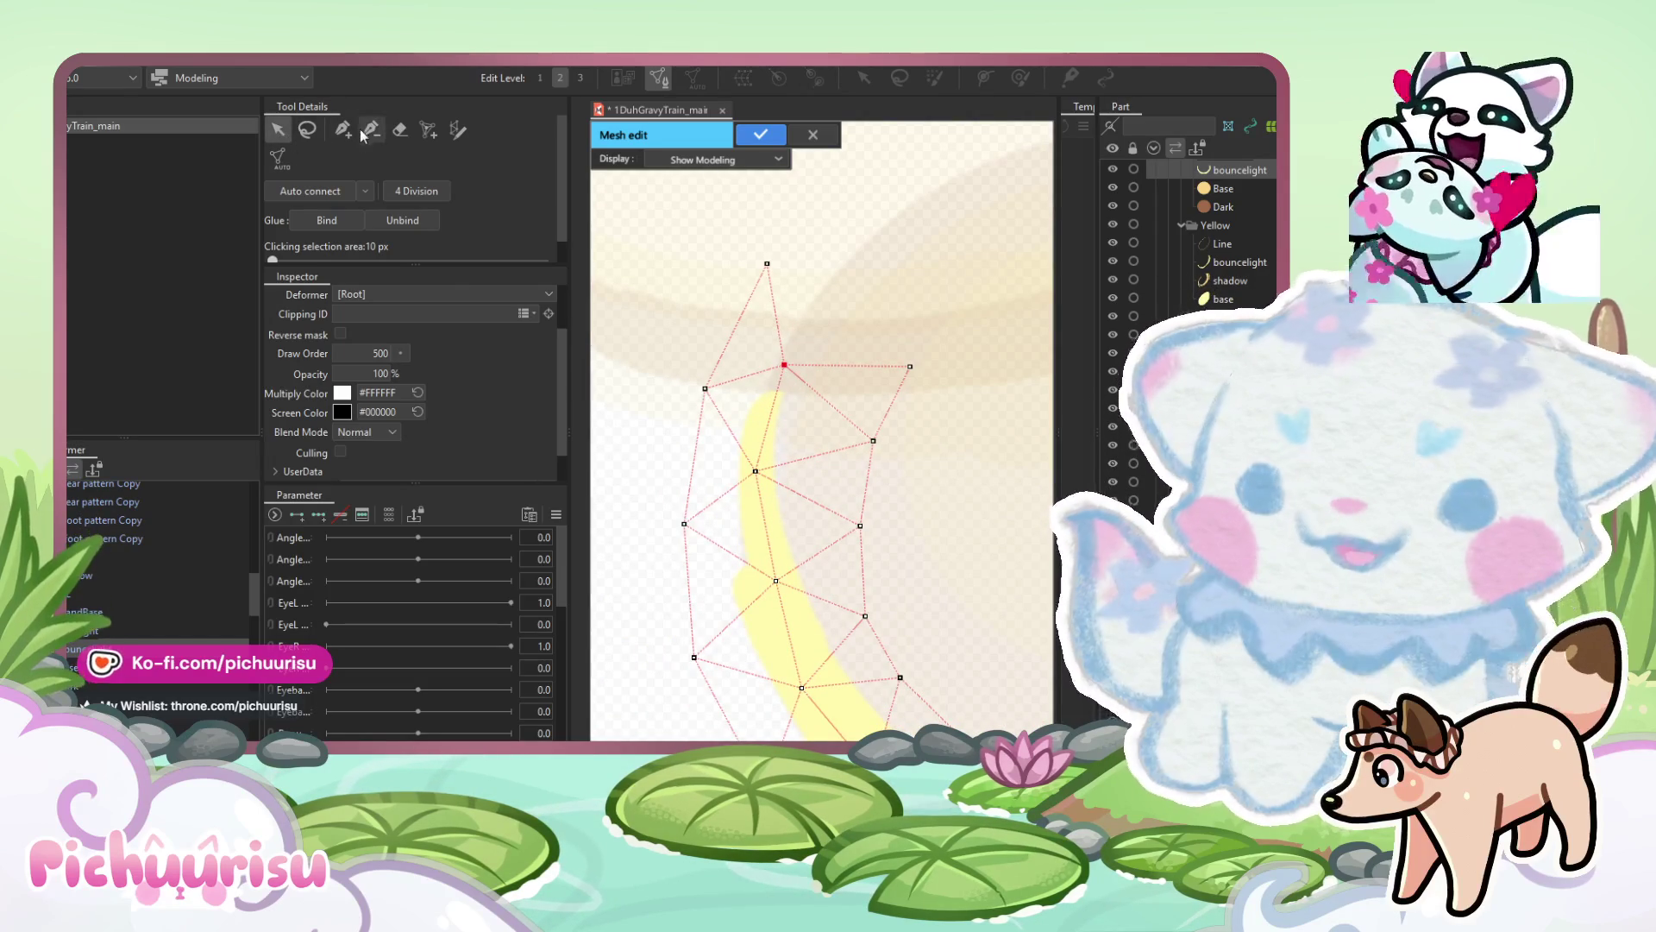
{"action": "mouse_move", "coordinate": [752, 403]}
{"action": "left_mouse_down"}
{"action": "mouse_move", "coordinate": [733, 295]}
{"action": "mouse_move", "coordinate": [712, 290]}
{"action": "left_mouse_up"}
Reposition the right, left and lower crescent vertices so they hug the yellow band.
{"action": "left_click", "coordinate": [278, 130]}
{"action": "left_click_drag", "start_coordinate": [855, 333], "coordinate": [783, 333]}
{"action": "left_click_drag", "start_coordinate": [841, 418], "coordinate": [805, 440]}
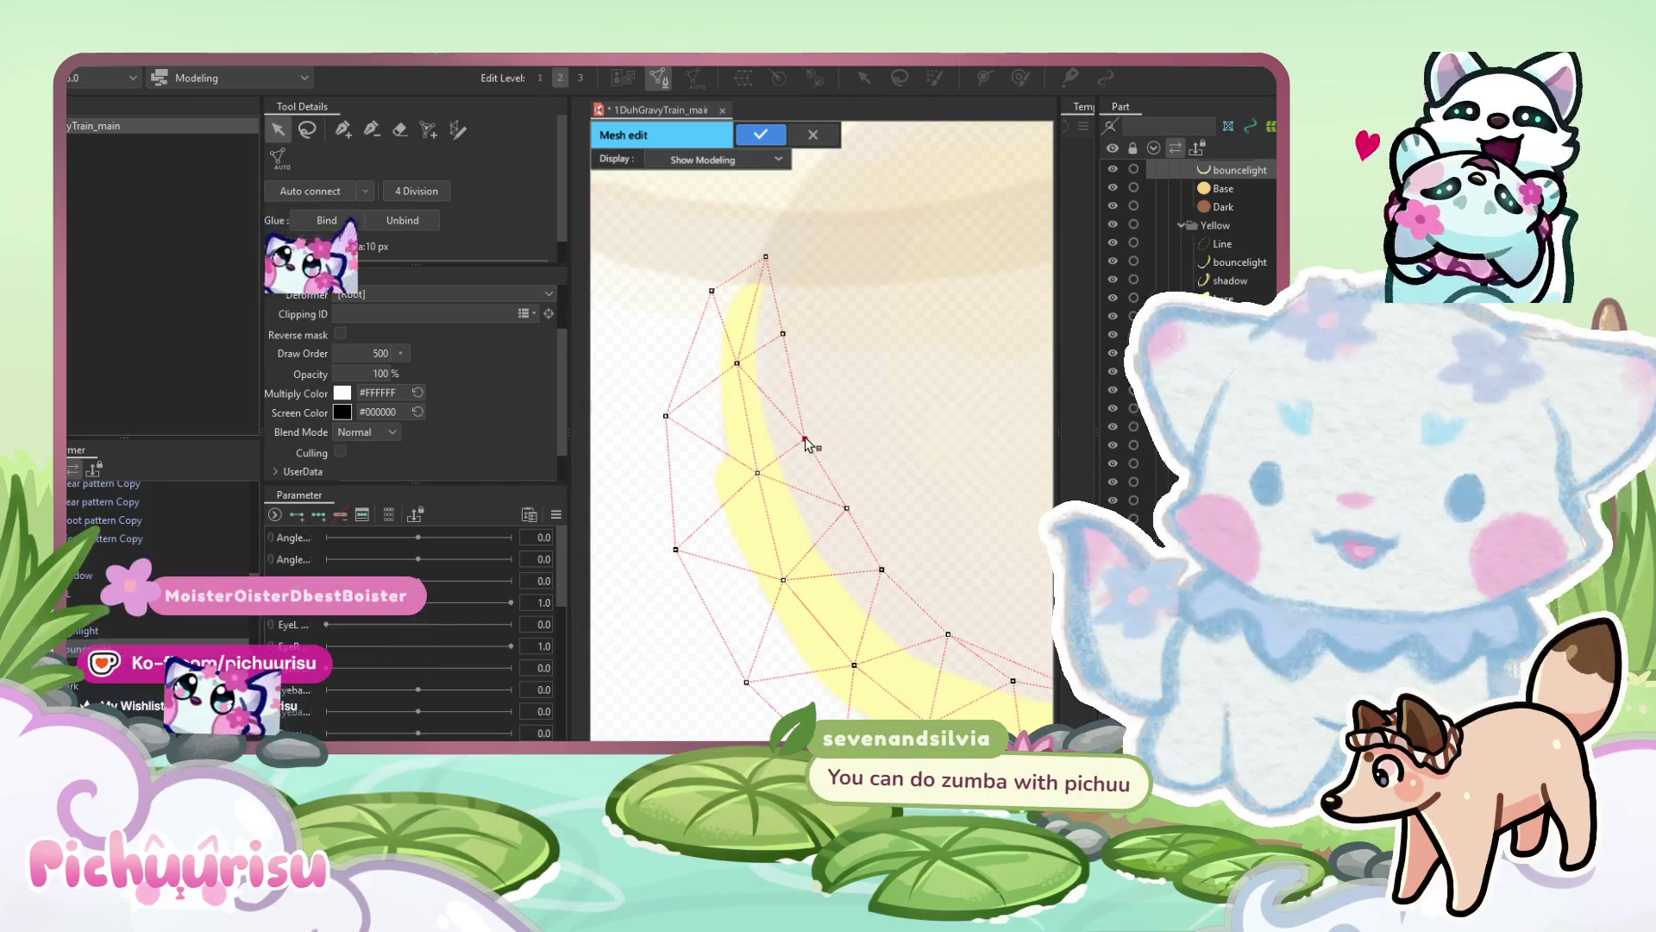
{"action": "left_click_drag", "start_coordinate": [666, 416], "coordinate": [681, 411]}
{"action": "mouse_move", "coordinate": [670, 556]}
{"action": "left_mouse_down"}
{"action": "mouse_move", "coordinate": [639, 423]}
{"action": "mouse_move", "coordinate": [667, 413]}
{"action": "left_mouse_up"}
{"action": "mouse_move", "coordinate": [714, 548]}
{"action": "left_mouse_down"}
{"action": "mouse_move", "coordinate": [736, 543]}
{"action": "mouse_move", "coordinate": [614, 399]}
{"action": "left_mouse_up"}
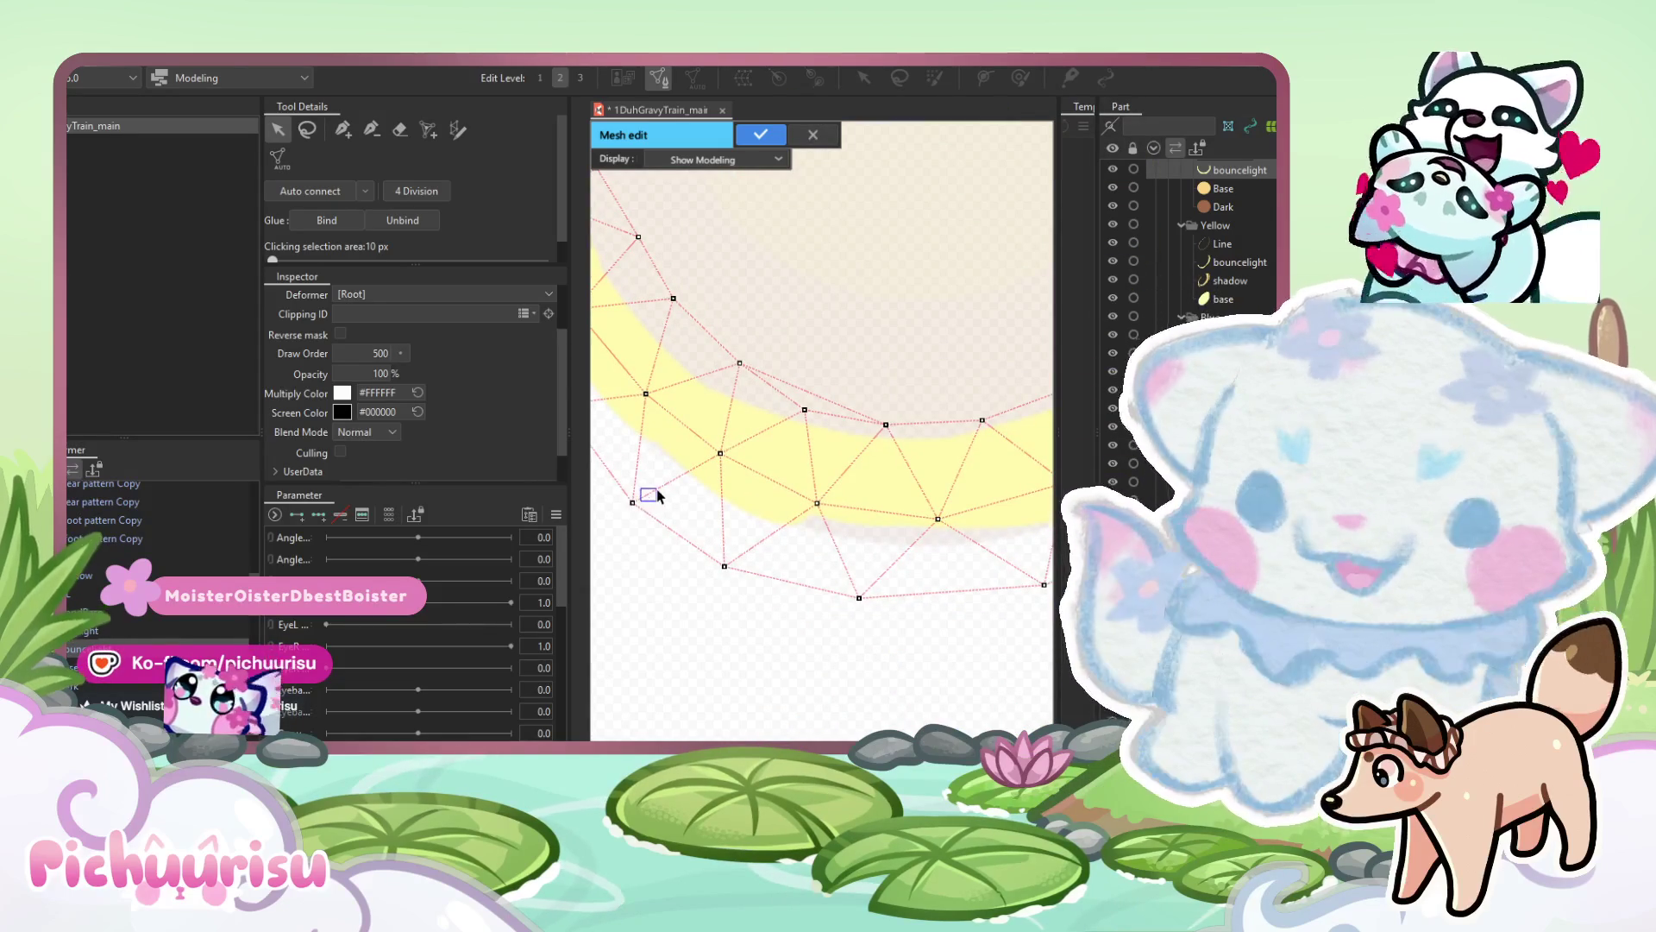
{"action": "left_click_drag", "start_coordinate": [633, 502], "coordinate": [650, 497]}
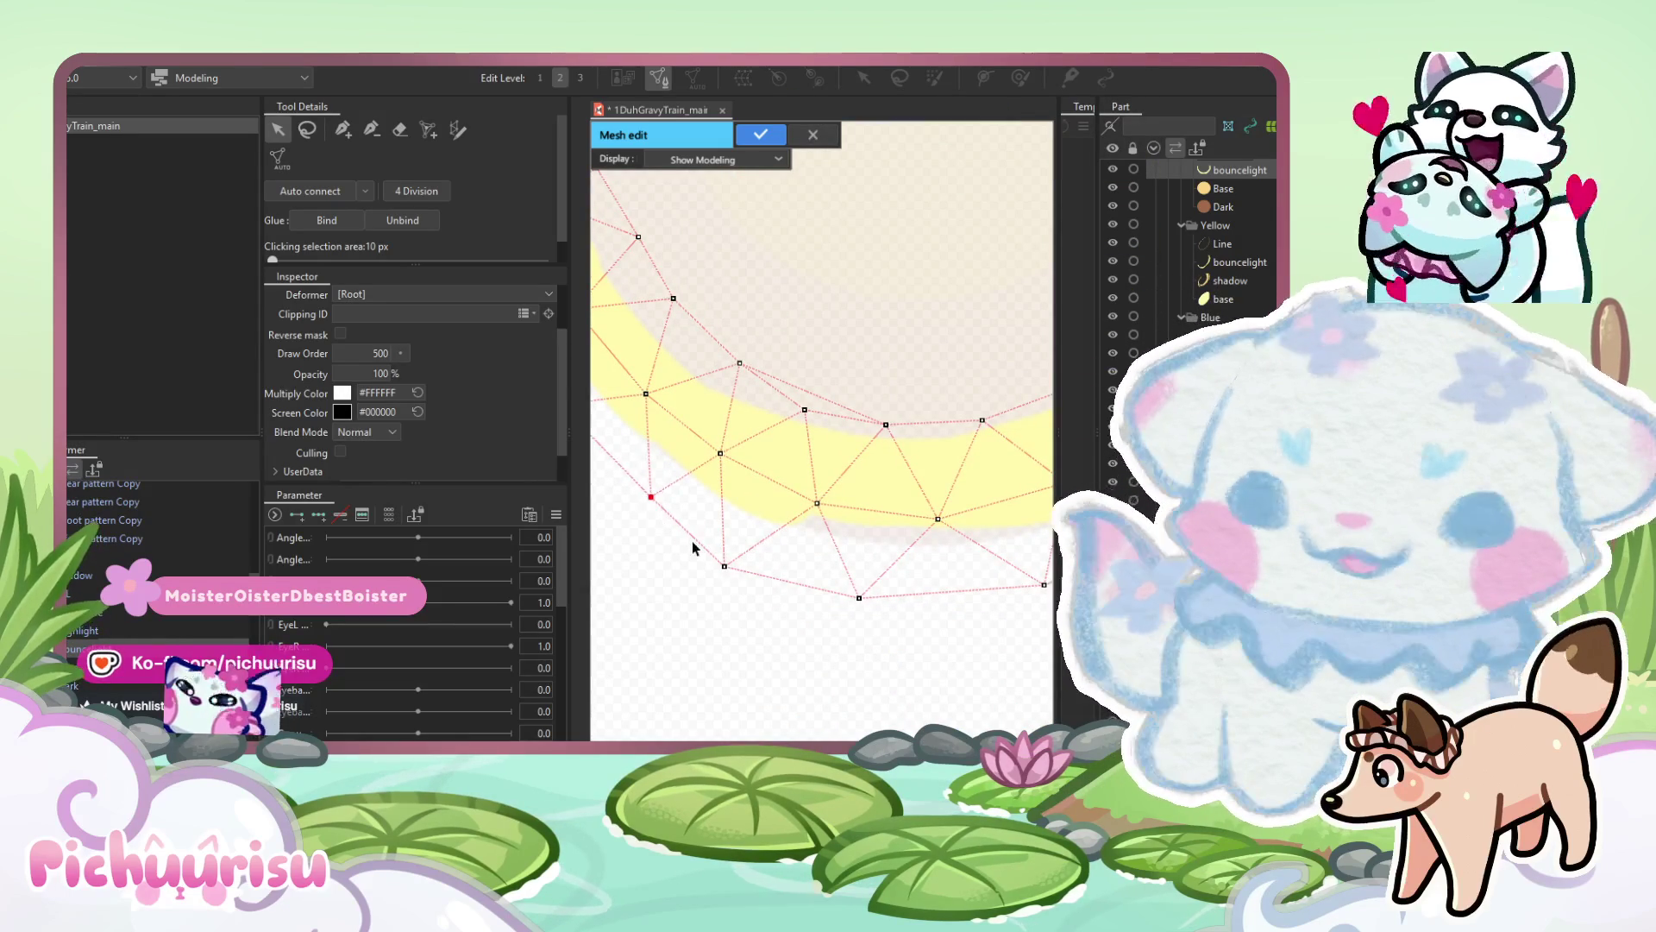
{"action": "left_click_drag", "start_coordinate": [725, 566], "coordinate": [747, 560]}
Pan and rotate the view along the crescent and pick vertices on its lower edge.
{"action": "left_click", "coordinate": [372, 129]}
{"action": "left_click_drag", "start_coordinate": [802, 378], "coordinate": [697, 394]}
{"action": "scroll", "coordinate": [697, 394], "scroll_direction": "down", "scroll_amount": 2}
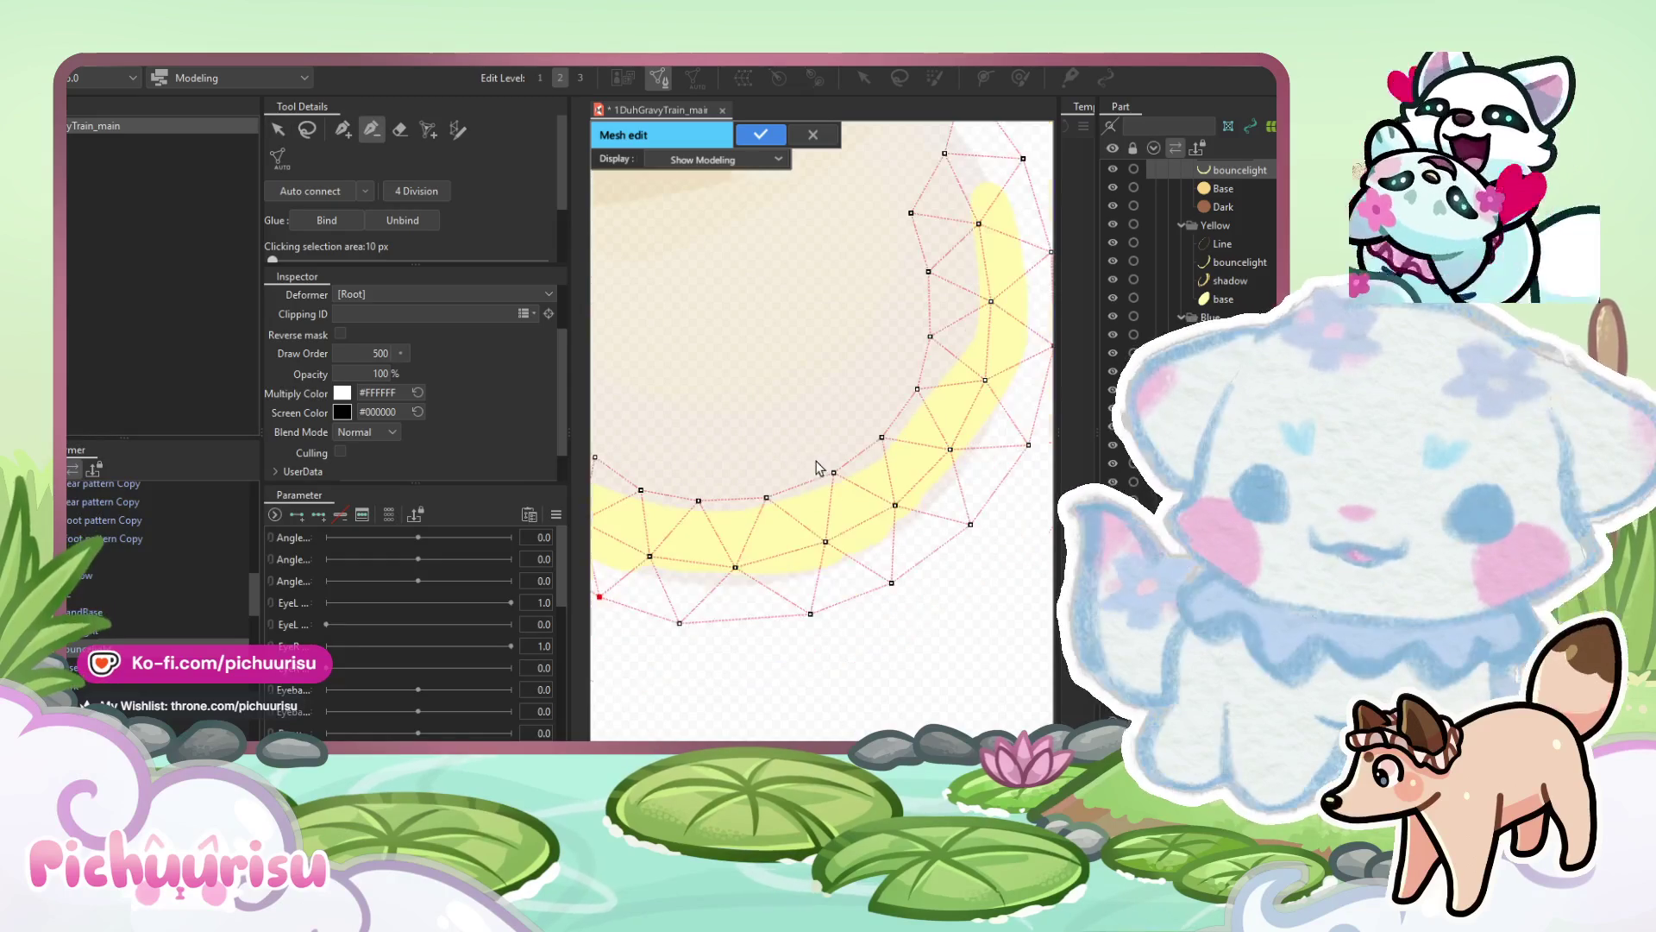
{"action": "left_click", "coordinate": [279, 129]}
{"action": "scroll", "coordinate": [940, 622], "scroll_direction": "up", "scroll_amount": 2}
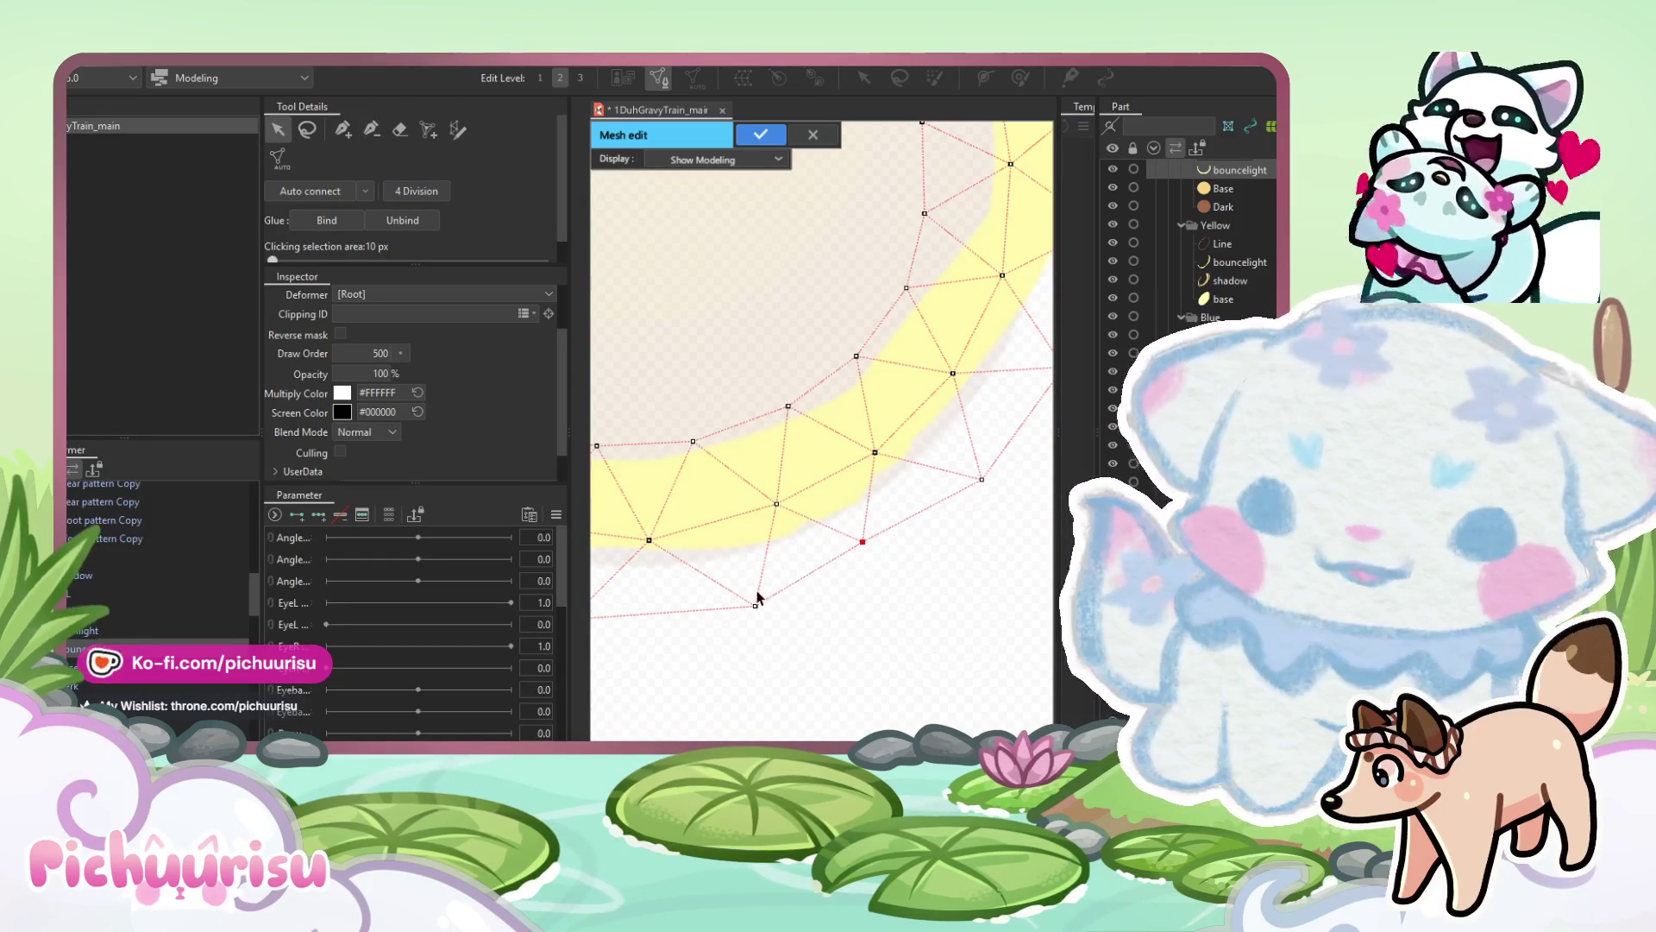
{"action": "mouse_move", "coordinate": [749, 598]}
{"action": "left_mouse_down"}
{"action": "mouse_move", "coordinate": [793, 565]}
{"action": "mouse_move", "coordinate": [749, 587]}
{"action": "mouse_move", "coordinate": [725, 573]}
{"action": "mouse_move", "coordinate": [795, 480]}
{"action": "mouse_move", "coordinate": [762, 518]}
{"action": "mouse_move", "coordinate": [869, 535]}
{"action": "left_mouse_up"}
{"action": "left_click", "coordinate": [690, 551]}
{"action": "left_click", "coordinate": [943, 458]}
{"action": "left_click_drag", "start_coordinate": [944, 458], "coordinate": [924, 581]}
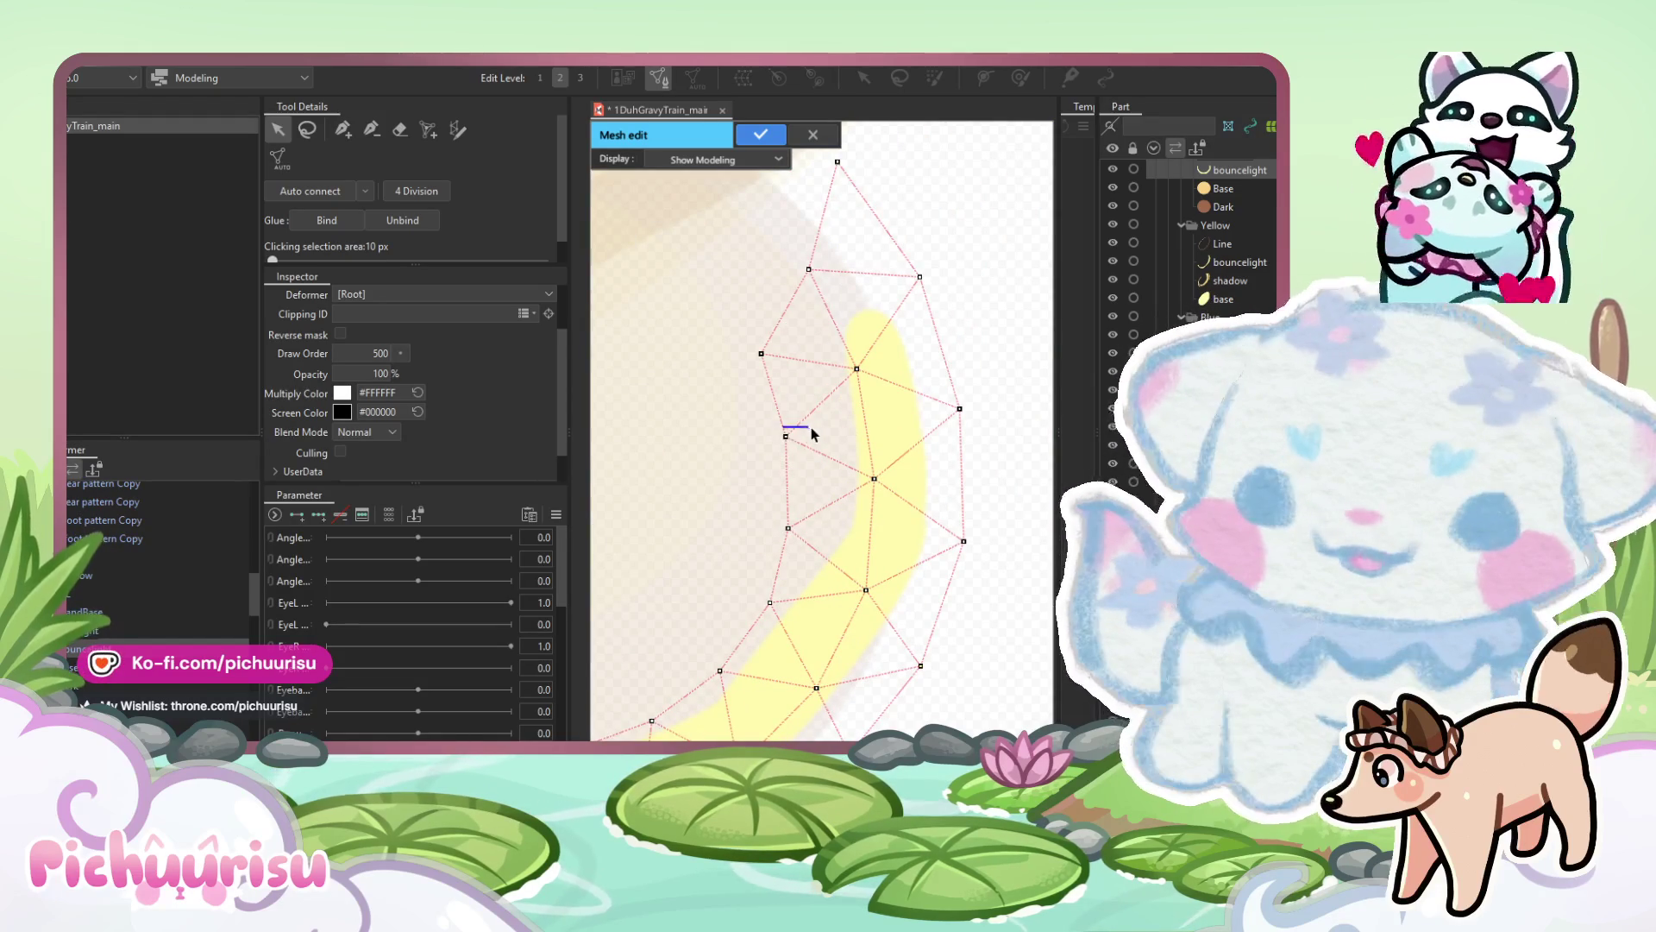
Shift the remaining edge vertices right onto the arc and apply the crescent mesh.
{"action": "left_click_drag", "start_coordinate": [785, 436], "coordinate": [836, 446]}
{"action": "left_click_drag", "start_coordinate": [788, 528], "coordinate": [815, 525]}
{"action": "left_click_drag", "start_coordinate": [856, 369], "coordinate": [876, 363]}
{"action": "left_click_drag", "start_coordinate": [761, 353], "coordinate": [815, 349]}
{"action": "left_click_drag", "start_coordinate": [808, 271], "coordinate": [850, 273]}
{"action": "scroll", "coordinate": [849, 273], "scroll_direction": "down", "scroll_amount": 3}
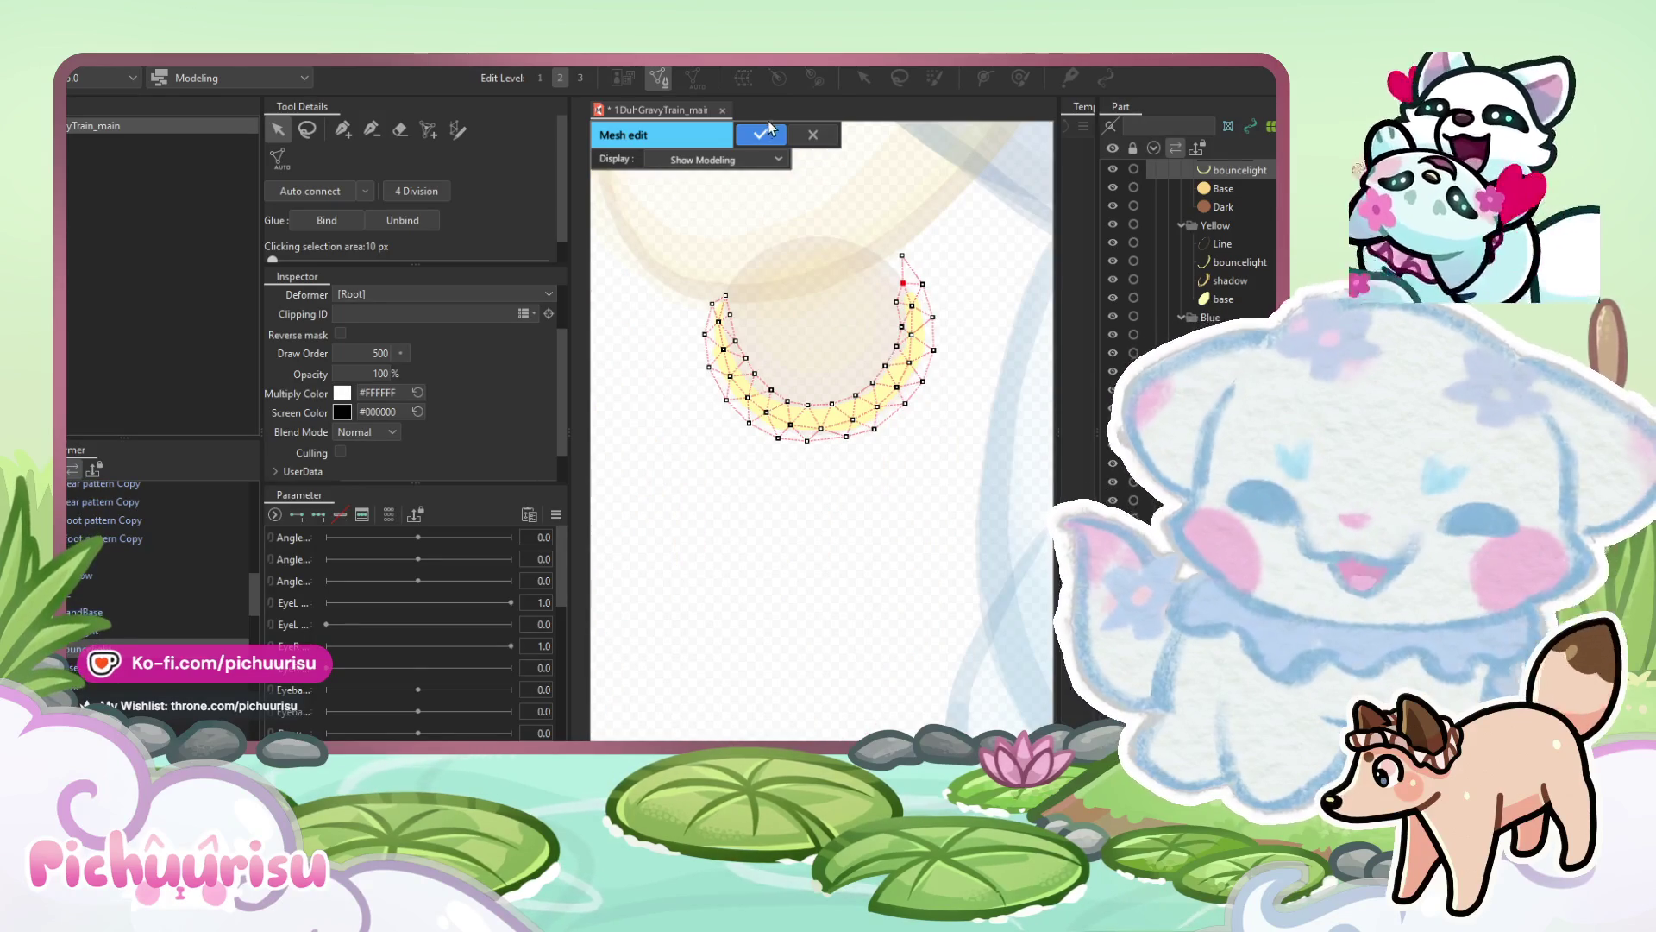
{"action": "left_click", "coordinate": [760, 134]}
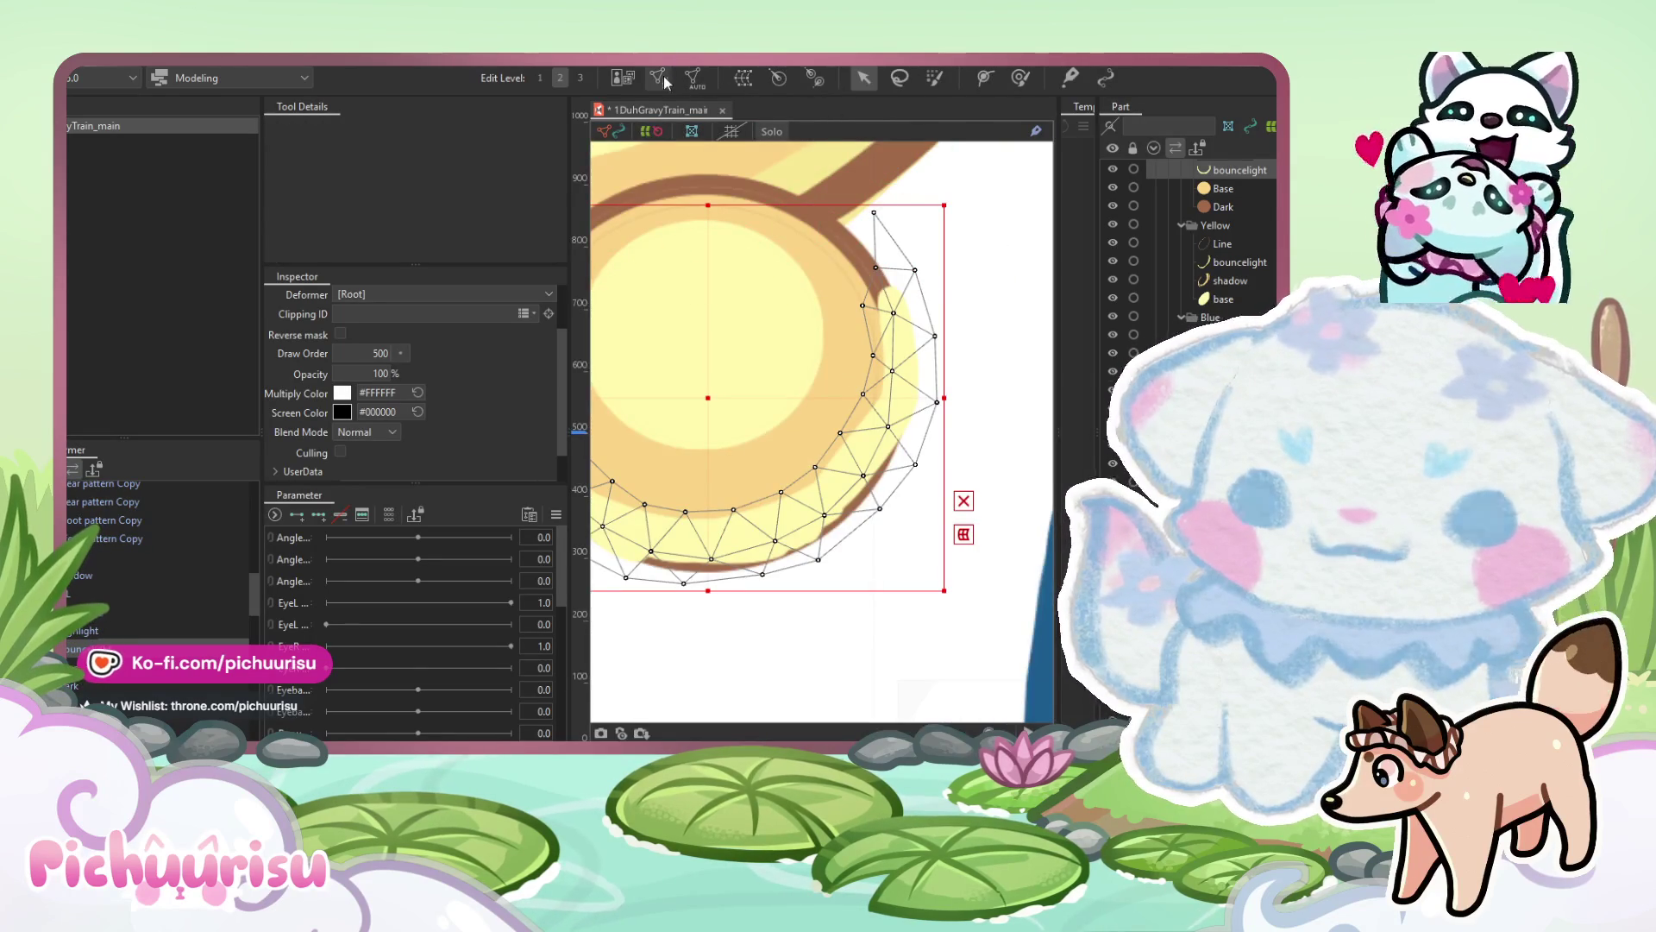
Reapply the crescent mesh, then zoom in, nudge the brown Dark mesh and toggle image preview.
{"action": "left_click", "coordinate": [665, 76]}
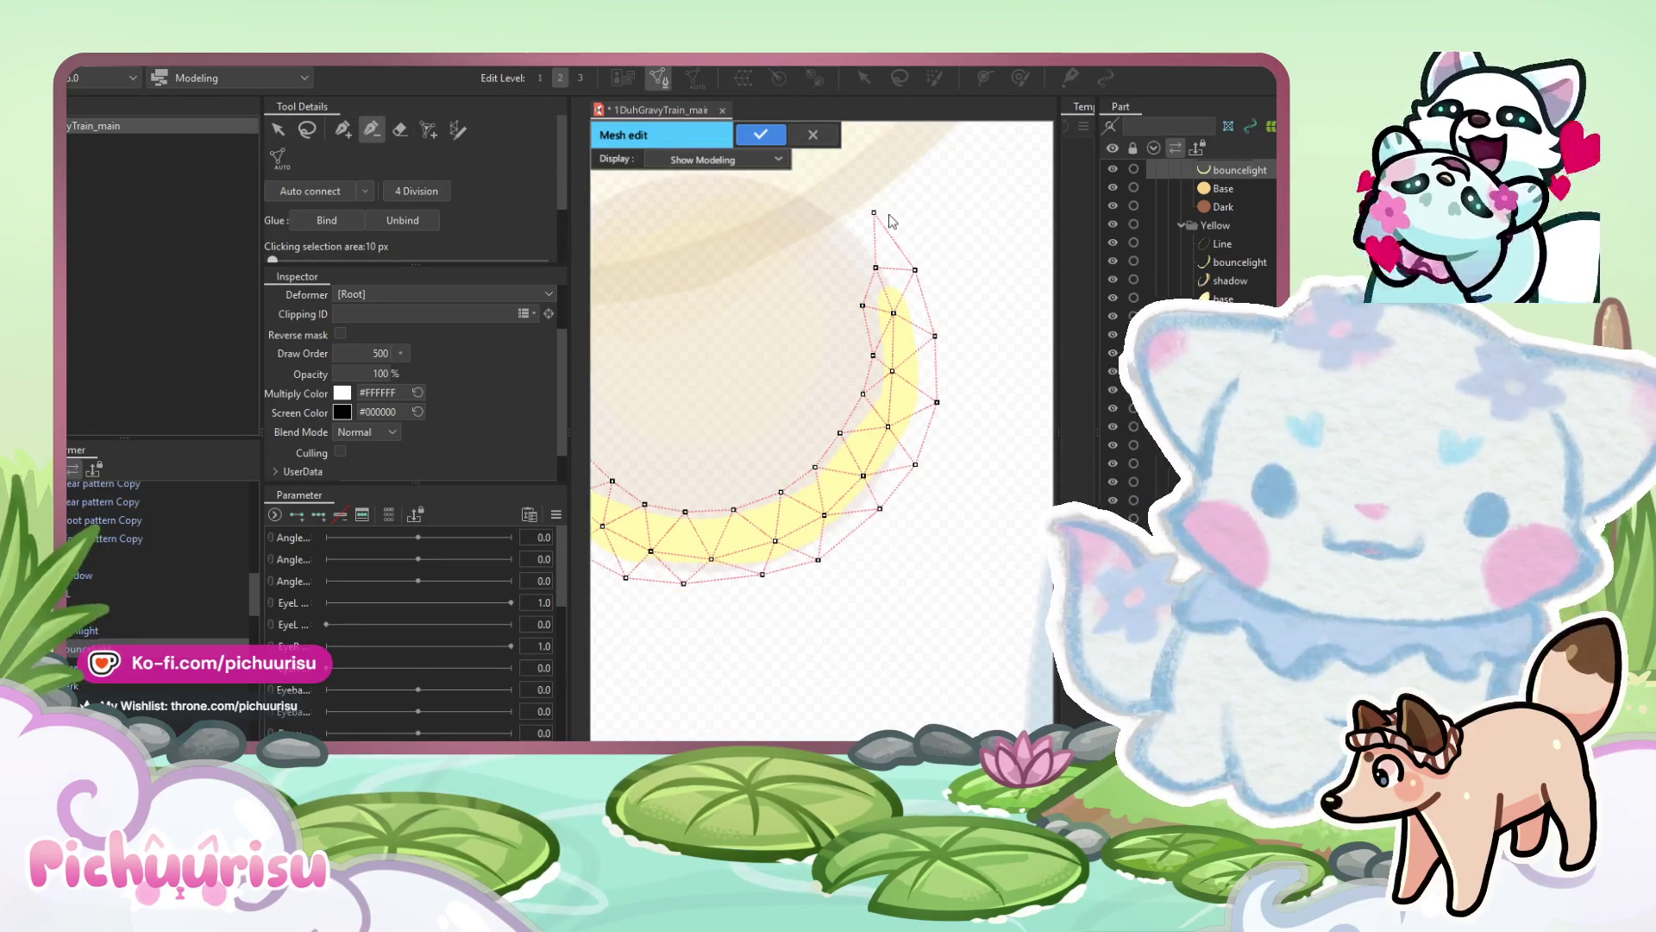
{"action": "left_click", "coordinate": [760, 134]}
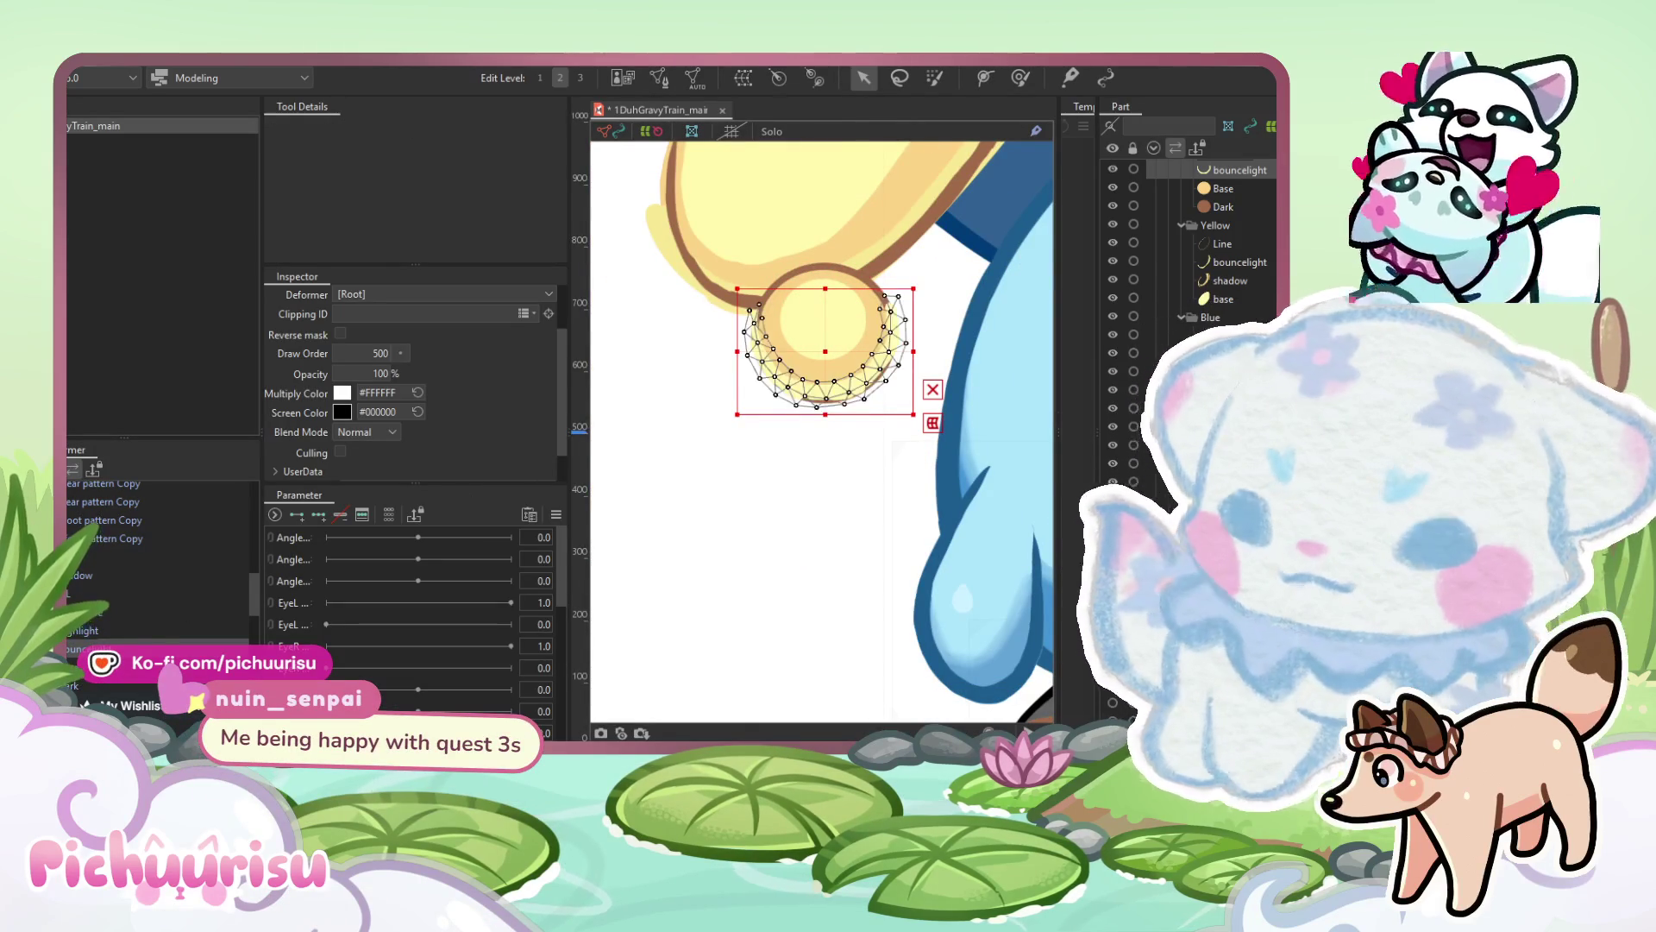
{"action": "scroll", "coordinate": [786, 324], "scroll_direction": "up", "scroll_amount": 3}
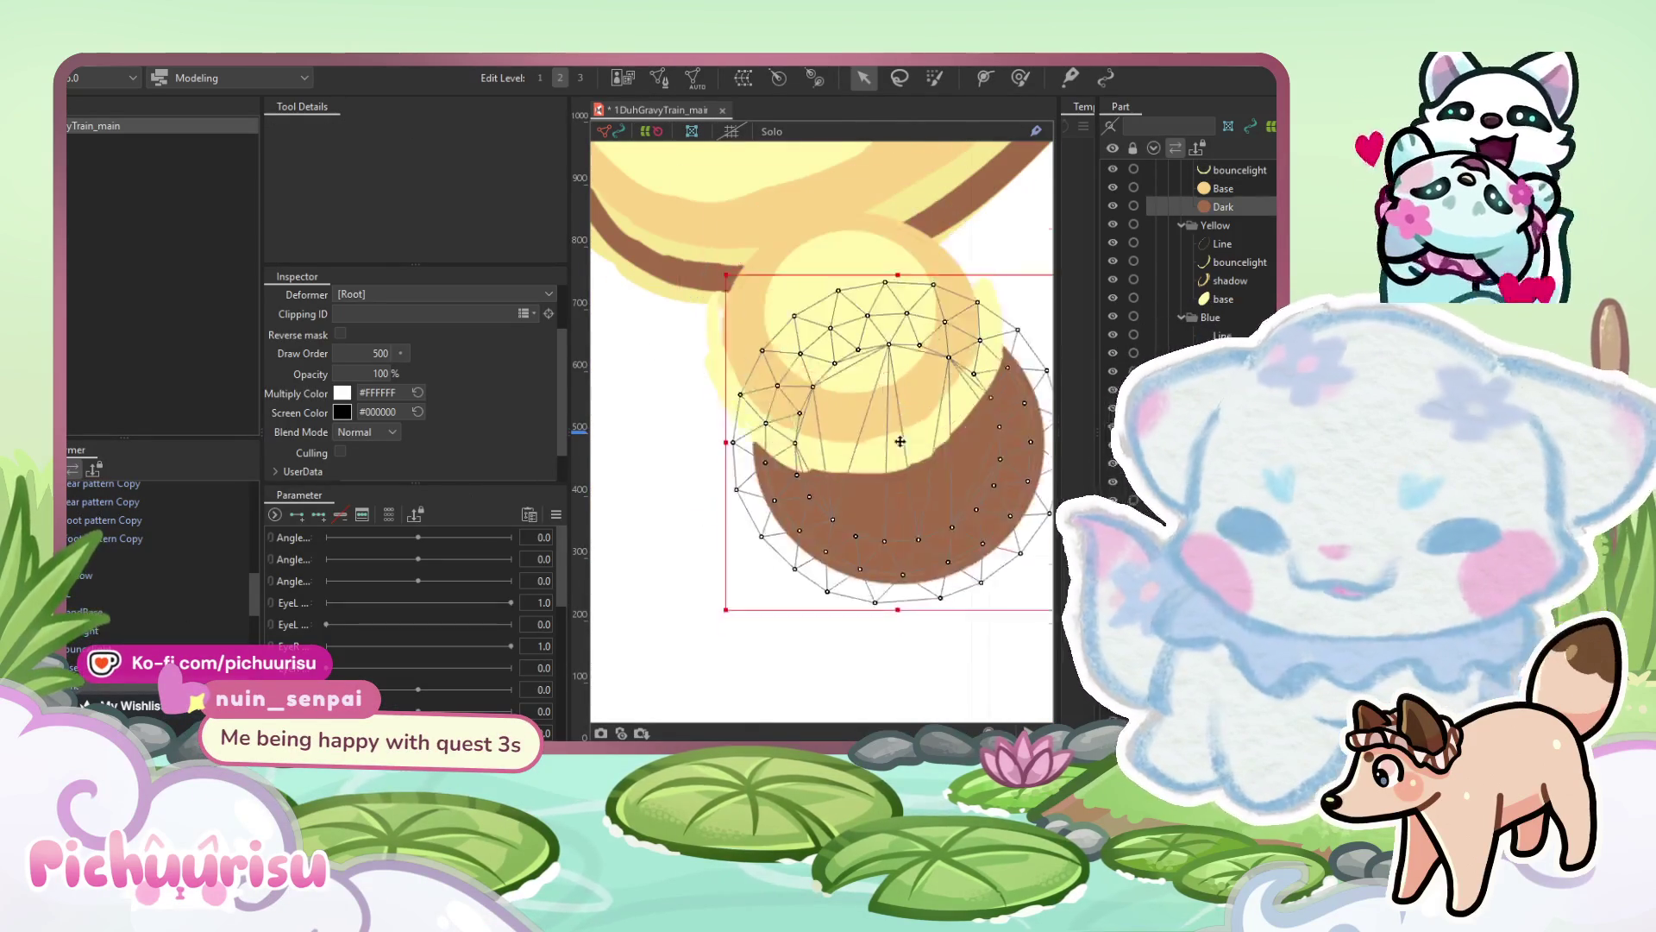
{"action": "scroll", "coordinate": [897, 410], "scroll_direction": "up", "scroll_amount": 1}
{"action": "scroll", "coordinate": [897, 411], "scroll_direction": "down", "scroll_amount": 2}
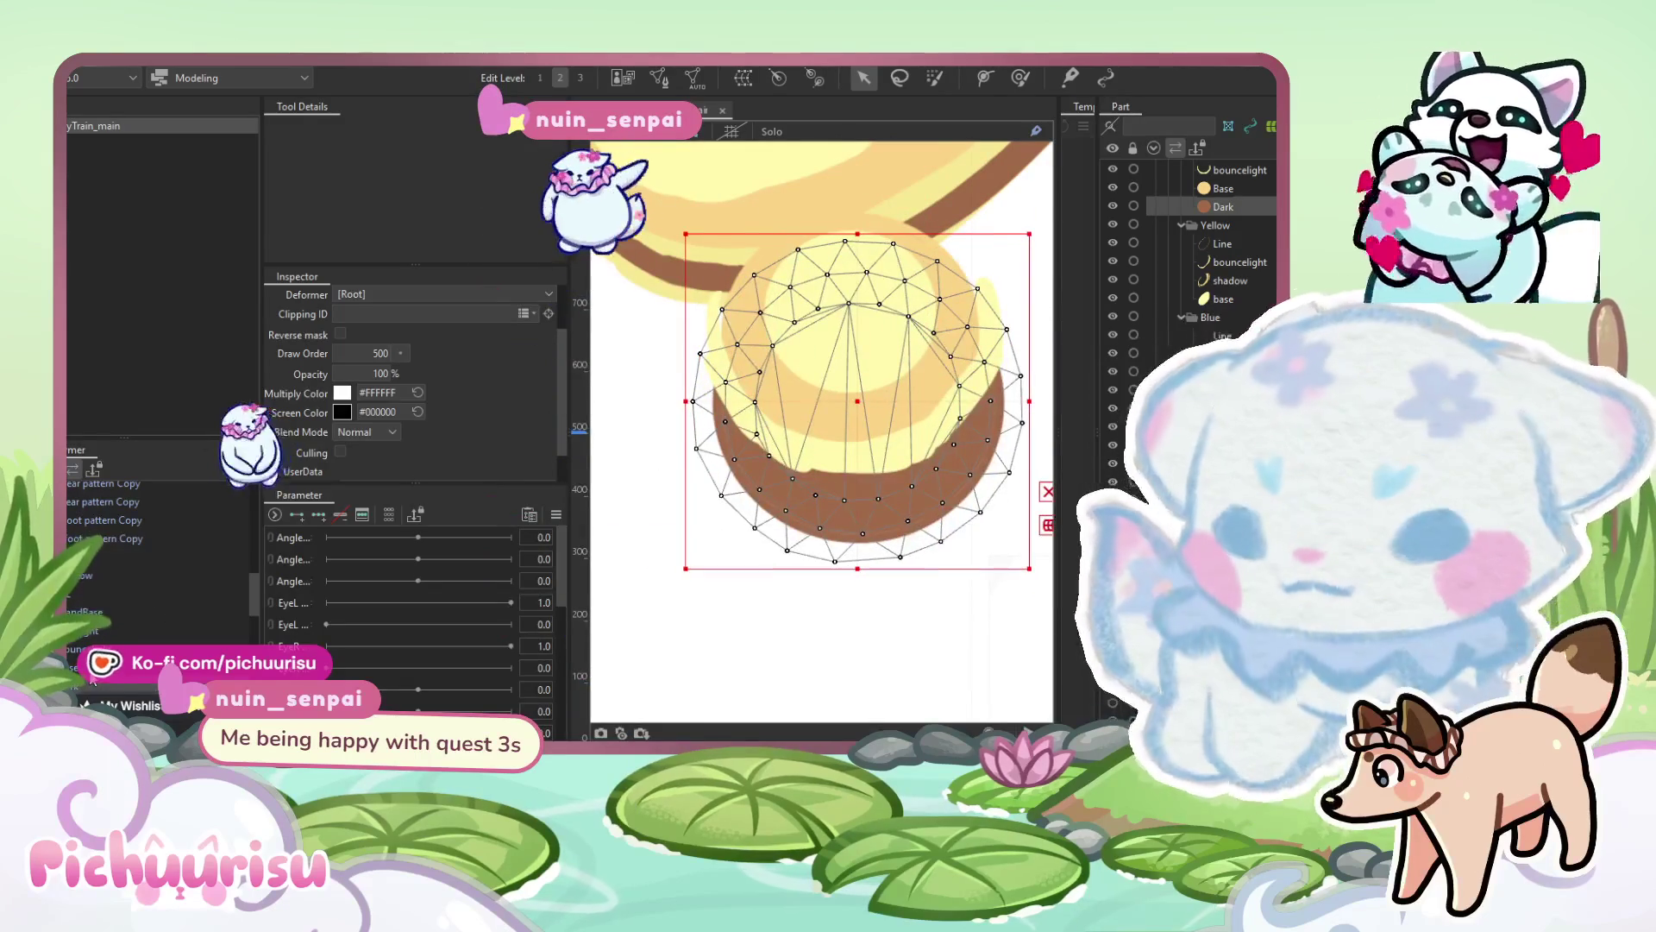
{"action": "key", "text": "ctrl+z"}
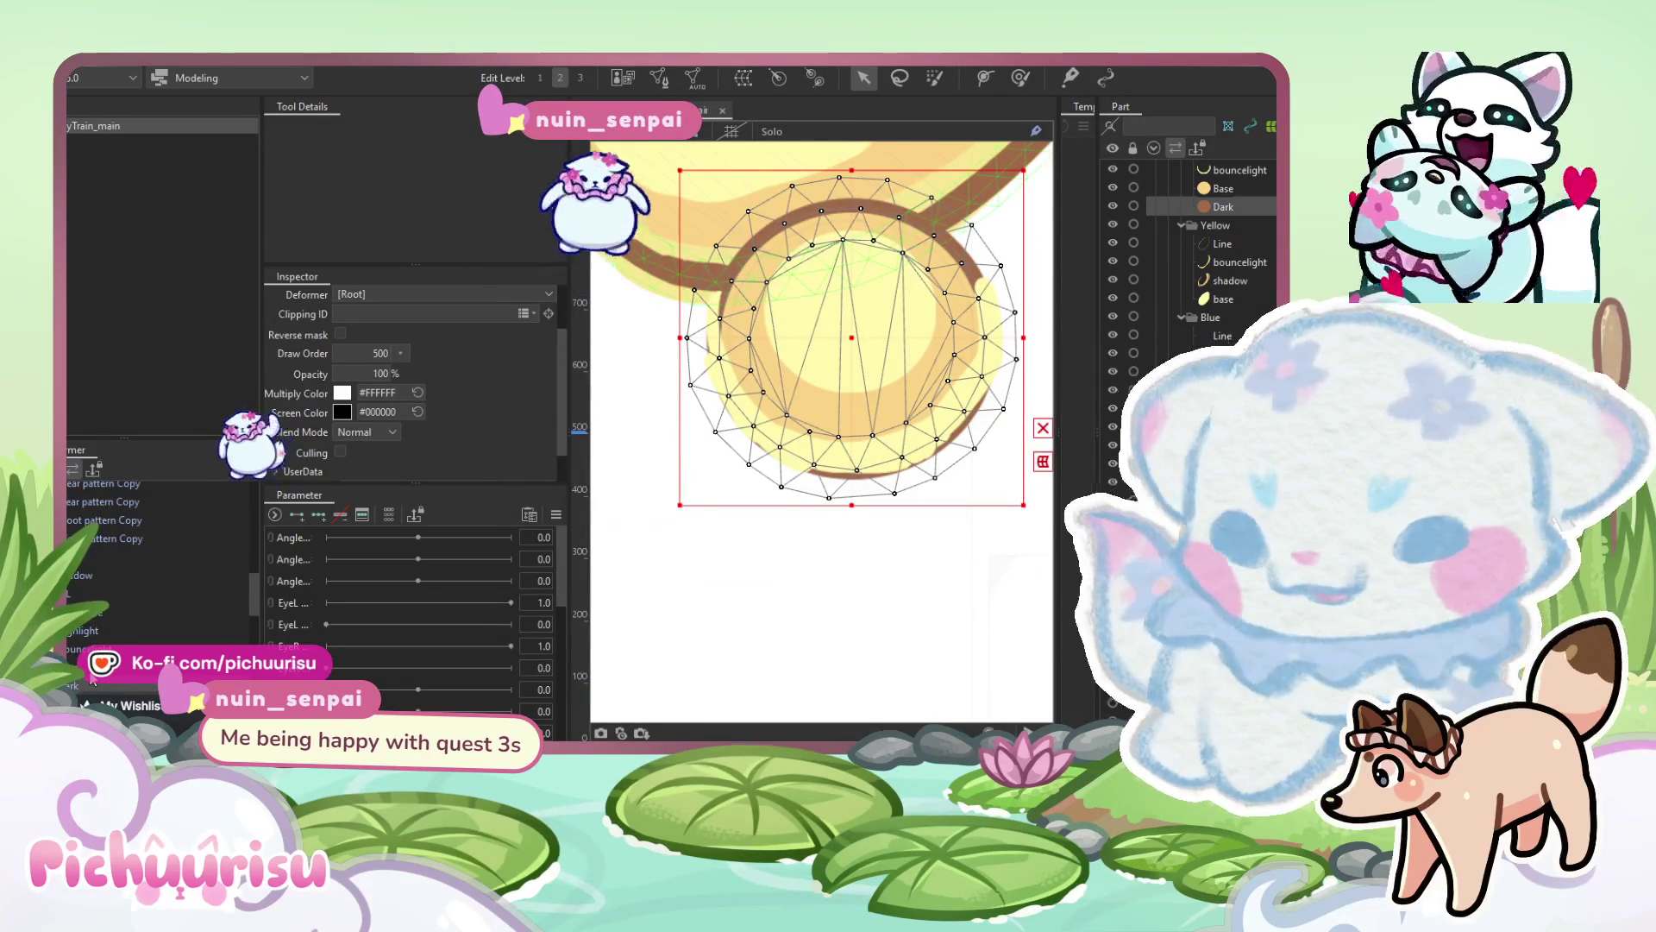
{"action": "key", "text": "t"}
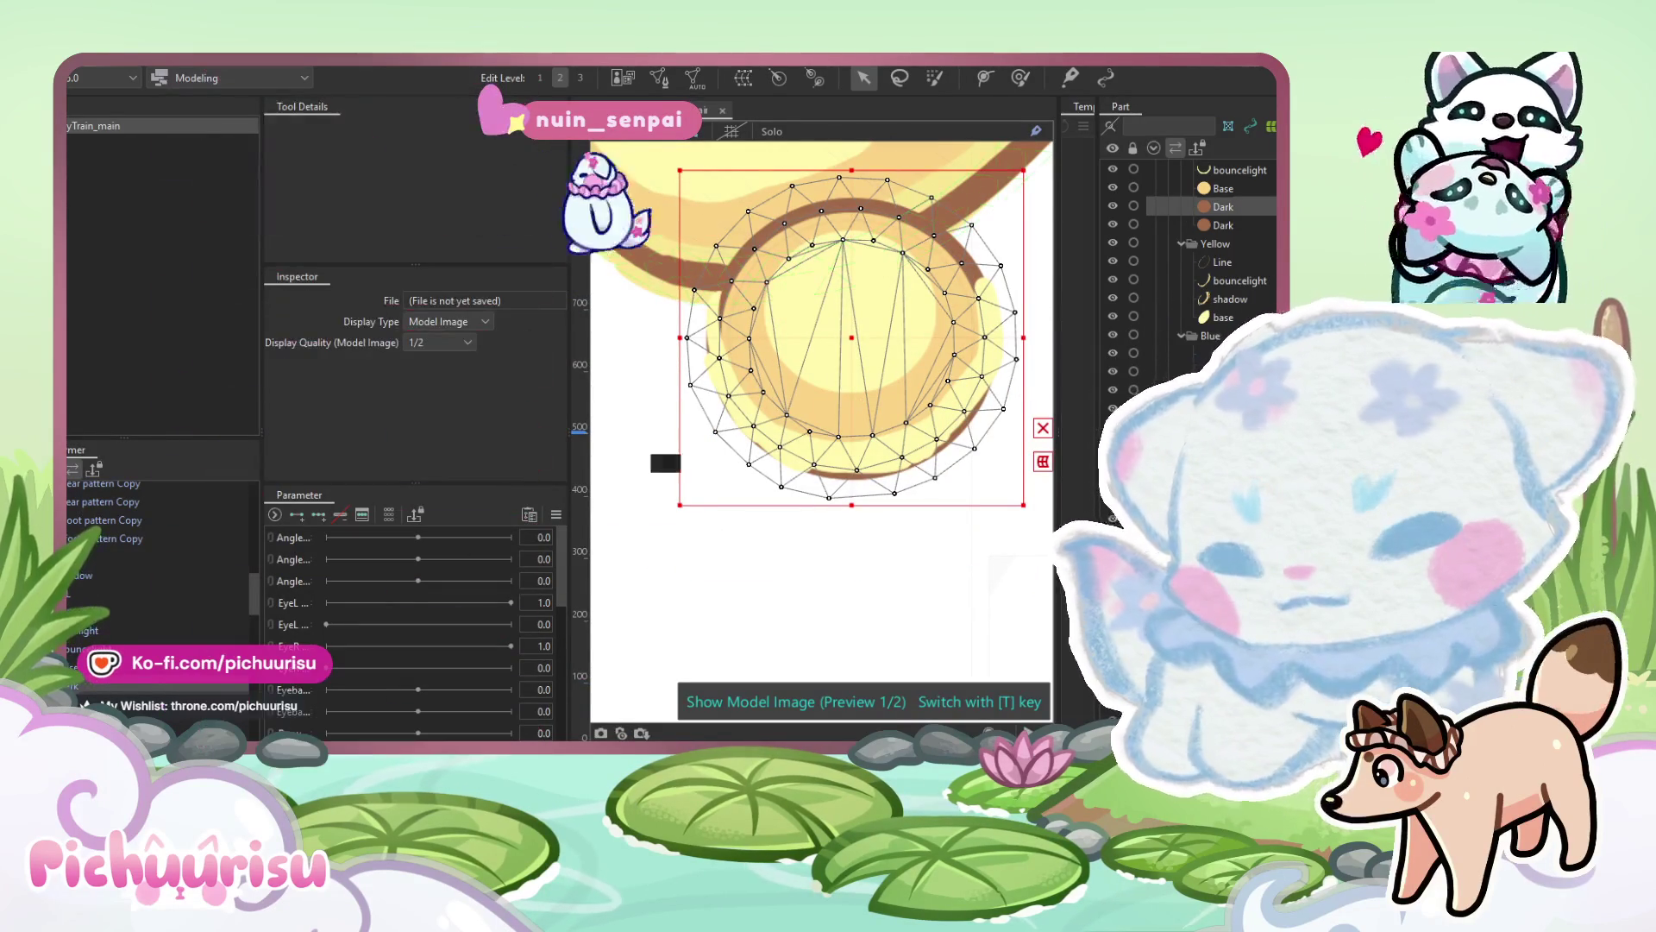
{"action": "scroll", "coordinate": [1190, 258], "scroll_direction": "up", "scroll_amount": 3}
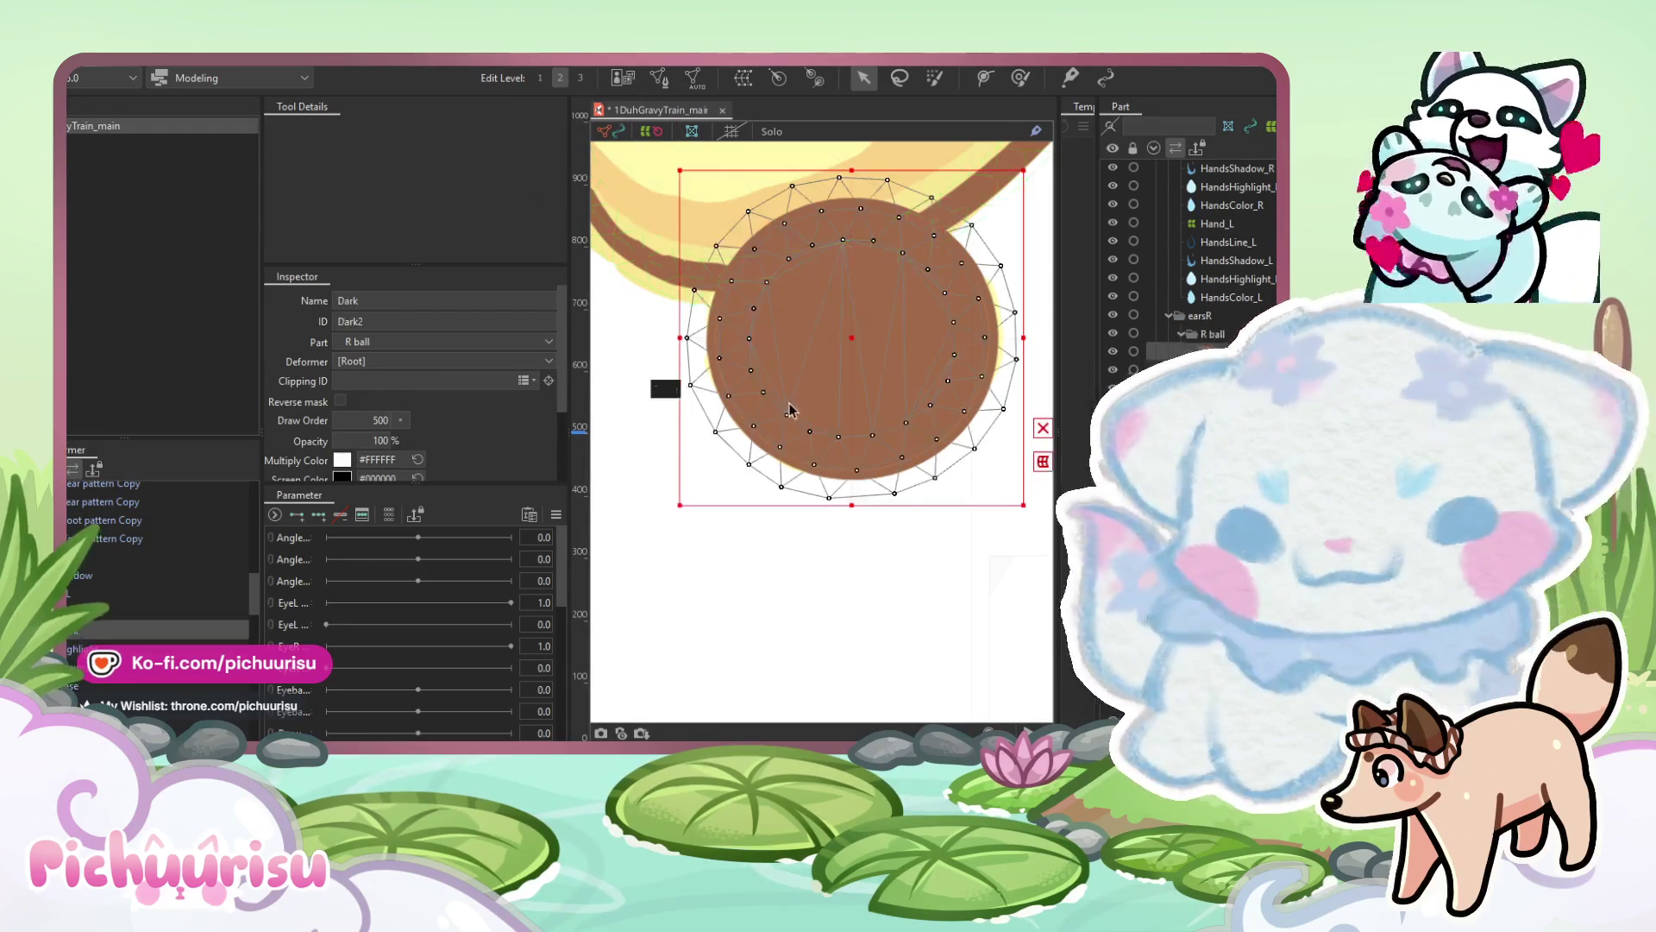
Select the yellow Base circle, enter Edit Mesh, and lasso-select all its vertices.
{"action": "left_click", "coordinate": [73, 648]}
{"action": "left_click", "coordinate": [738, 369]}
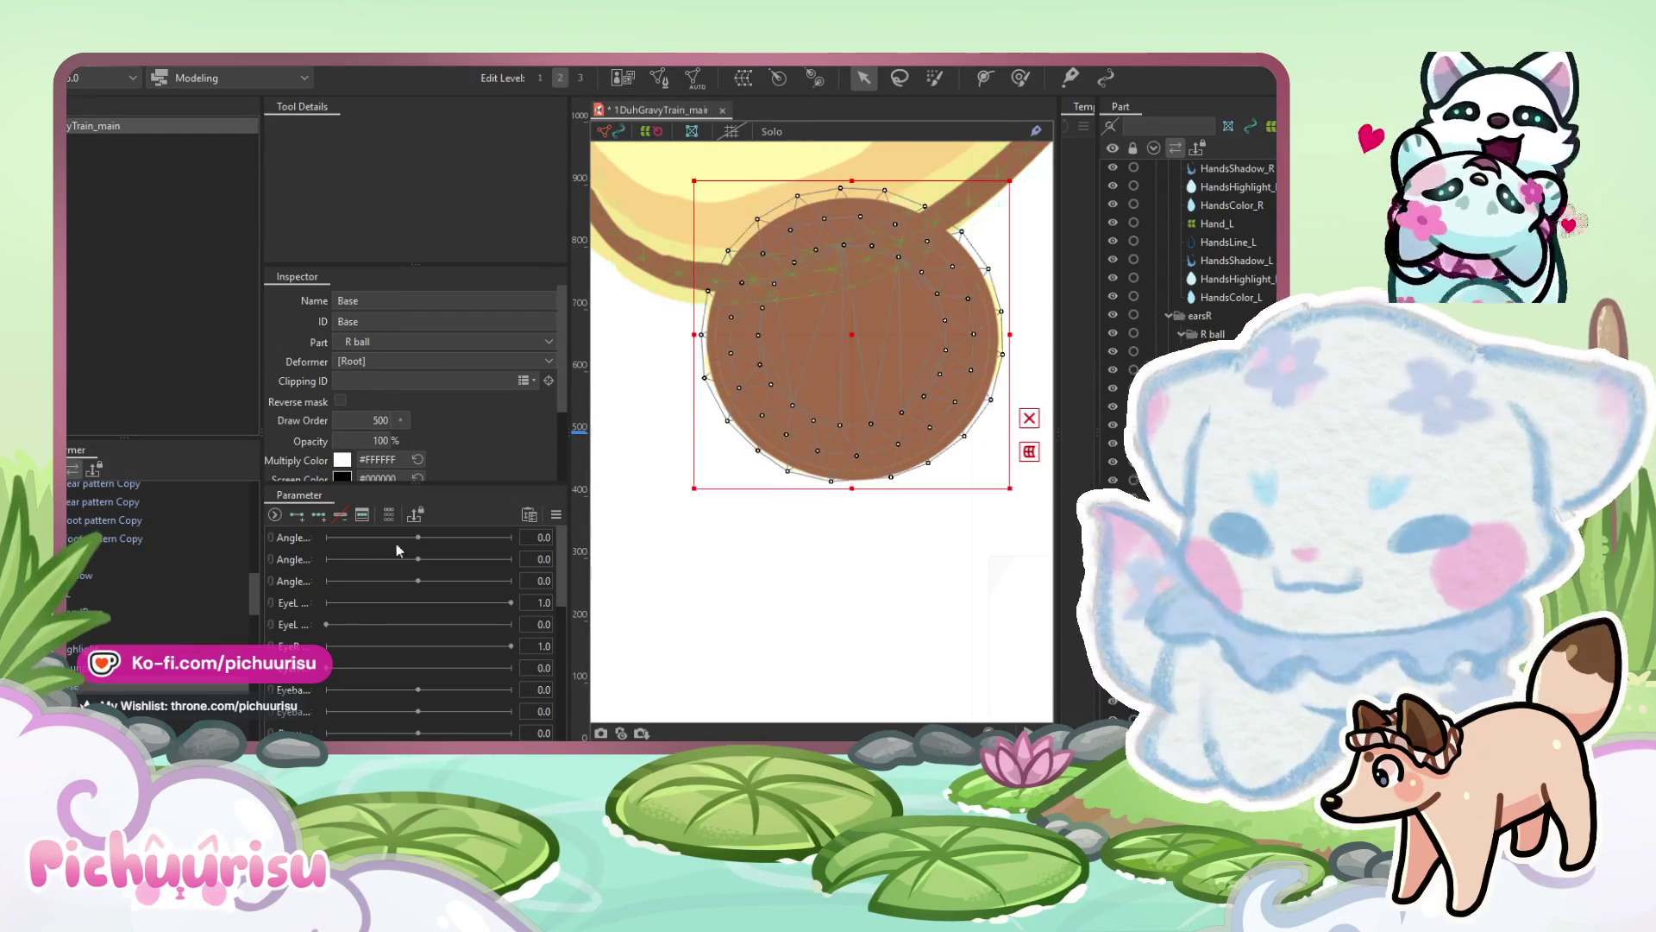
{"action": "left_click", "coordinate": [657, 78]}
{"action": "mouse_move", "coordinate": [888, 564]}
{"action": "left_mouse_down"}
{"action": "mouse_move", "coordinate": [673, 211]}
{"action": "mouse_move", "coordinate": [610, 557]}
{"action": "left_mouse_up"}
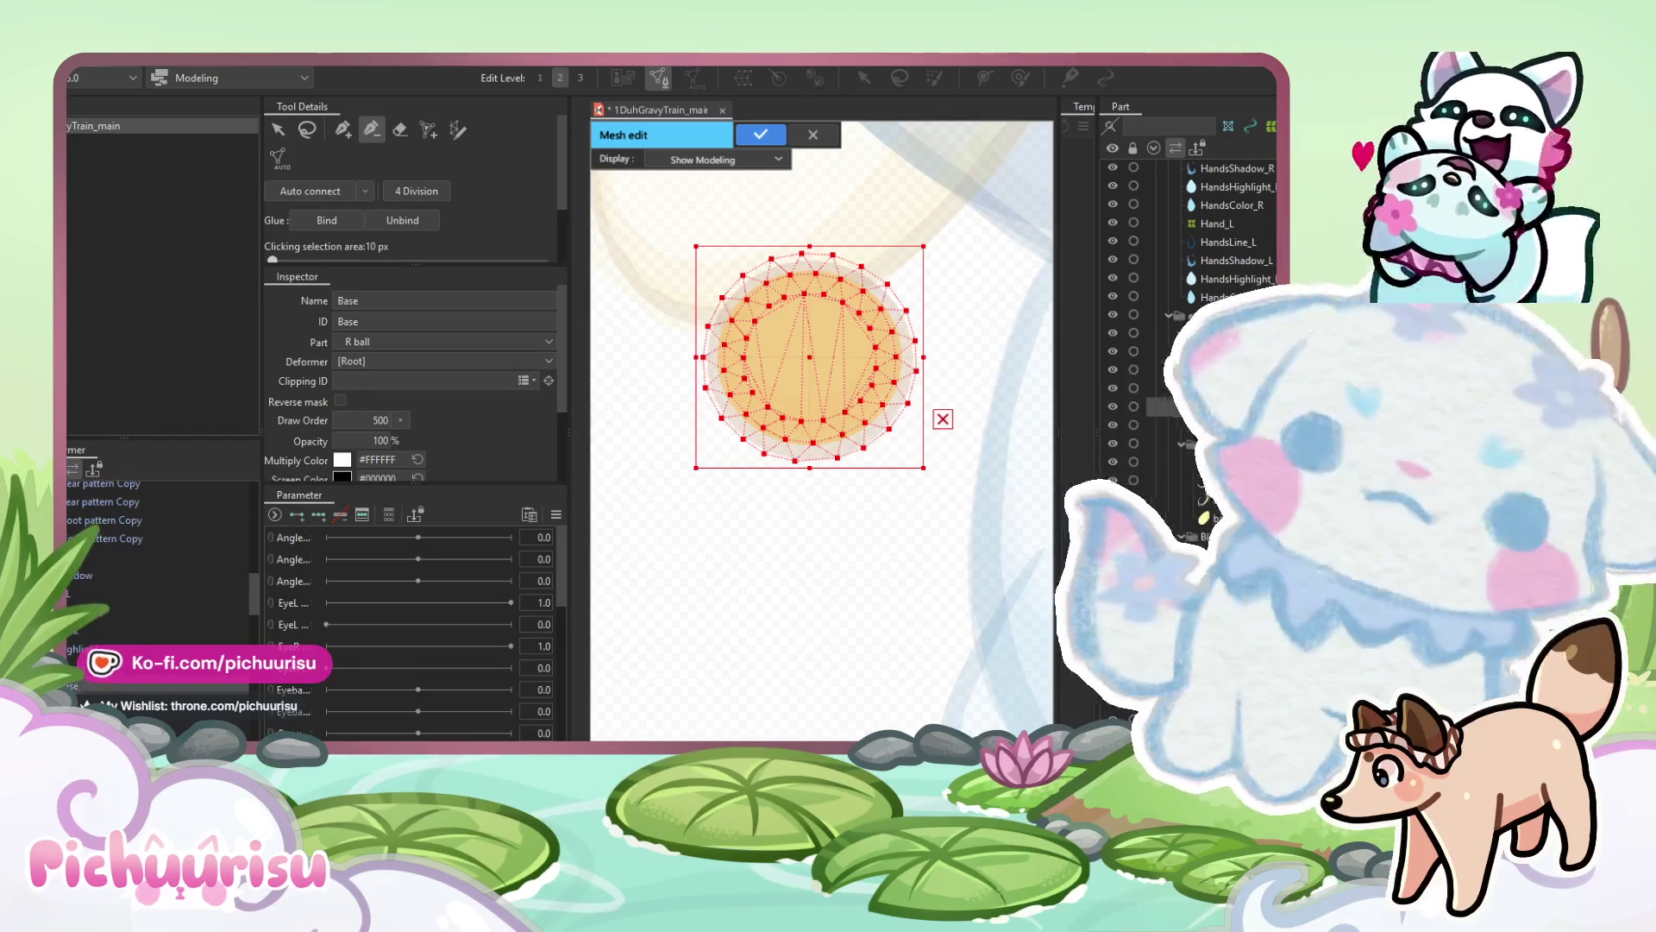
Scale the Base mesh down slightly, shift it up-right, and apply it.
{"action": "scroll", "coordinate": [852, 333], "scroll_direction": "up", "scroll_amount": 3}
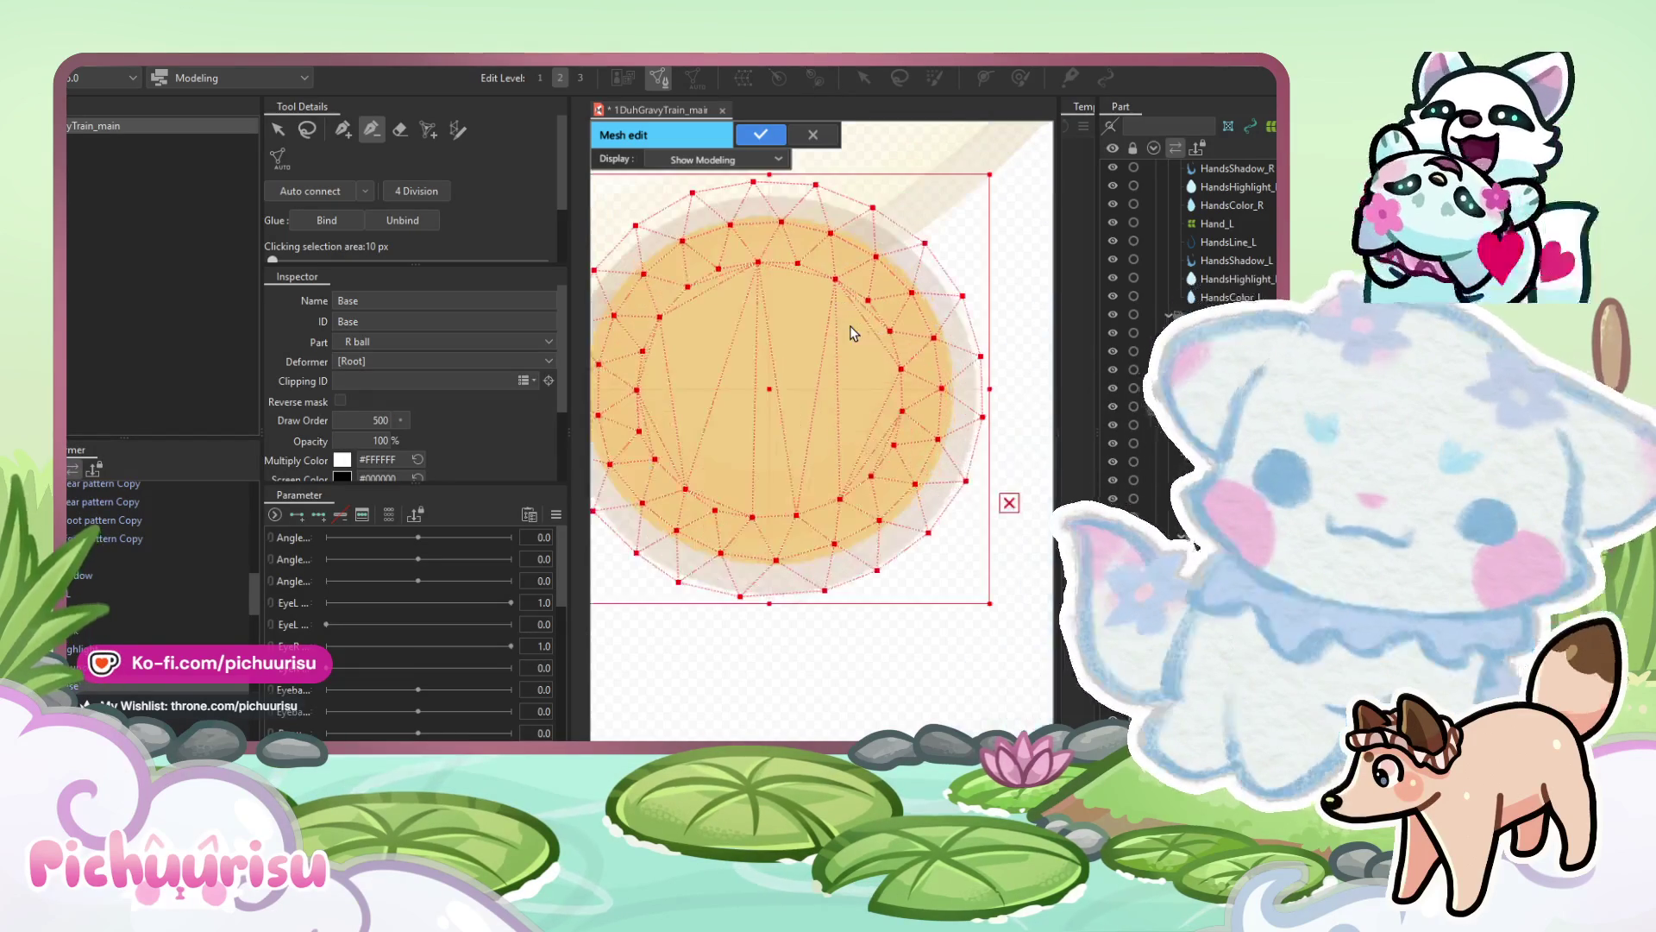
{"action": "left_click_drag", "start_coordinate": [989, 174], "coordinate": [972, 194]}
{"action": "left_click_drag", "start_coordinate": [757, 400], "coordinate": [766, 388]}
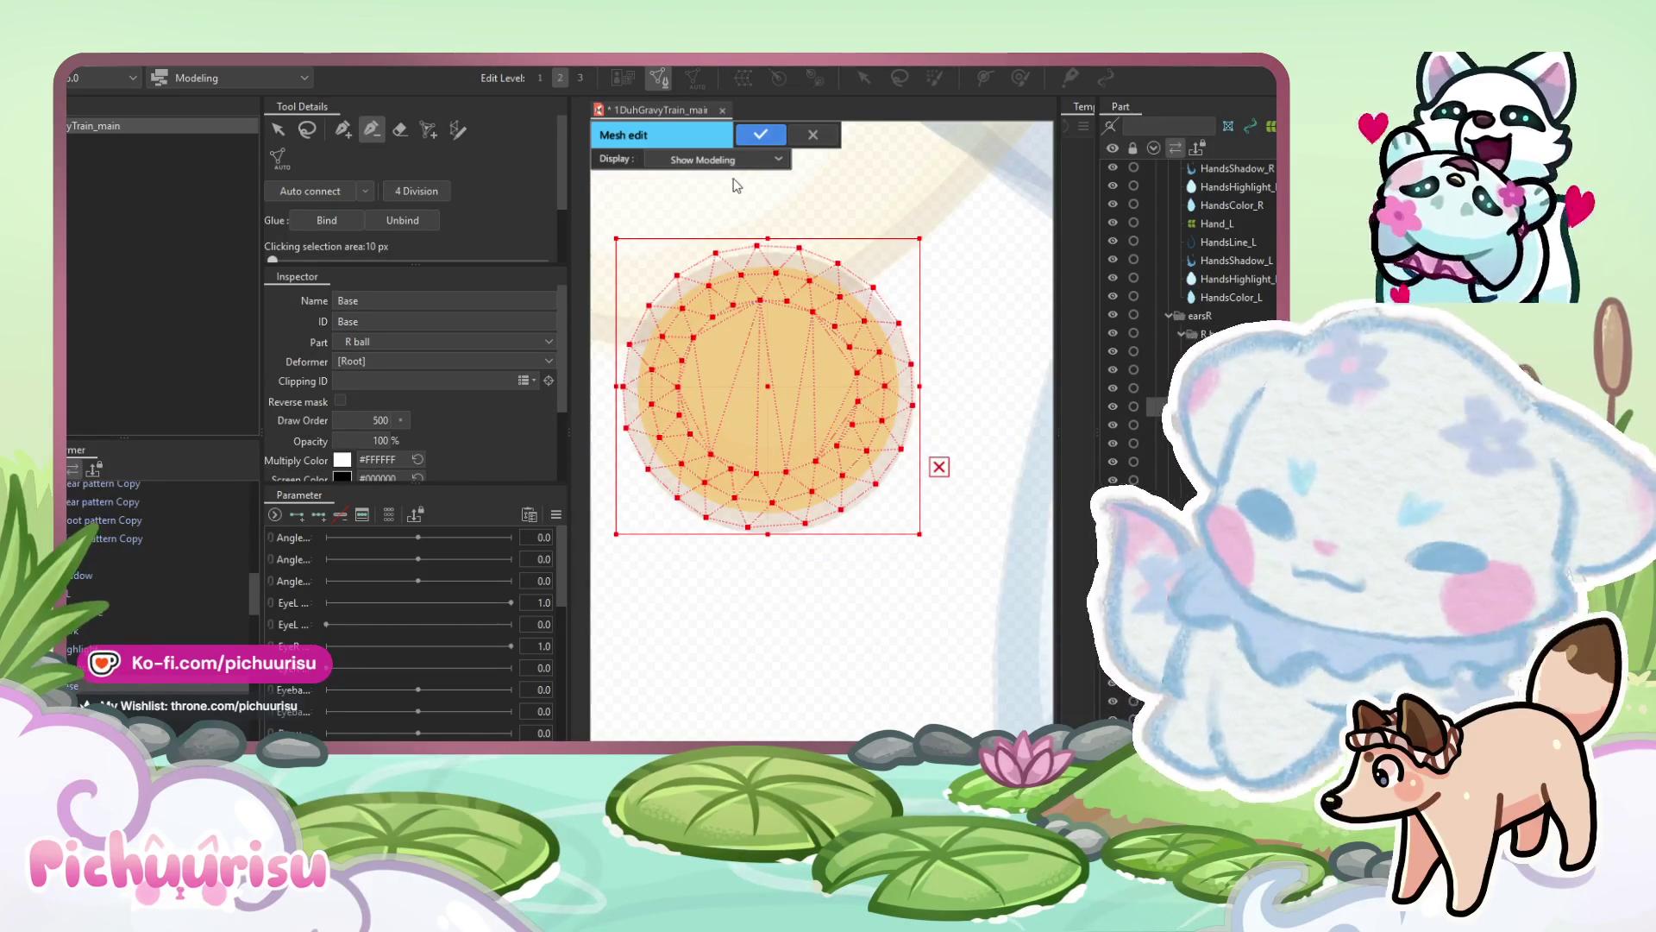
{"action": "left_click", "coordinate": [760, 135]}
{"action": "left_click", "coordinate": [76, 631]}
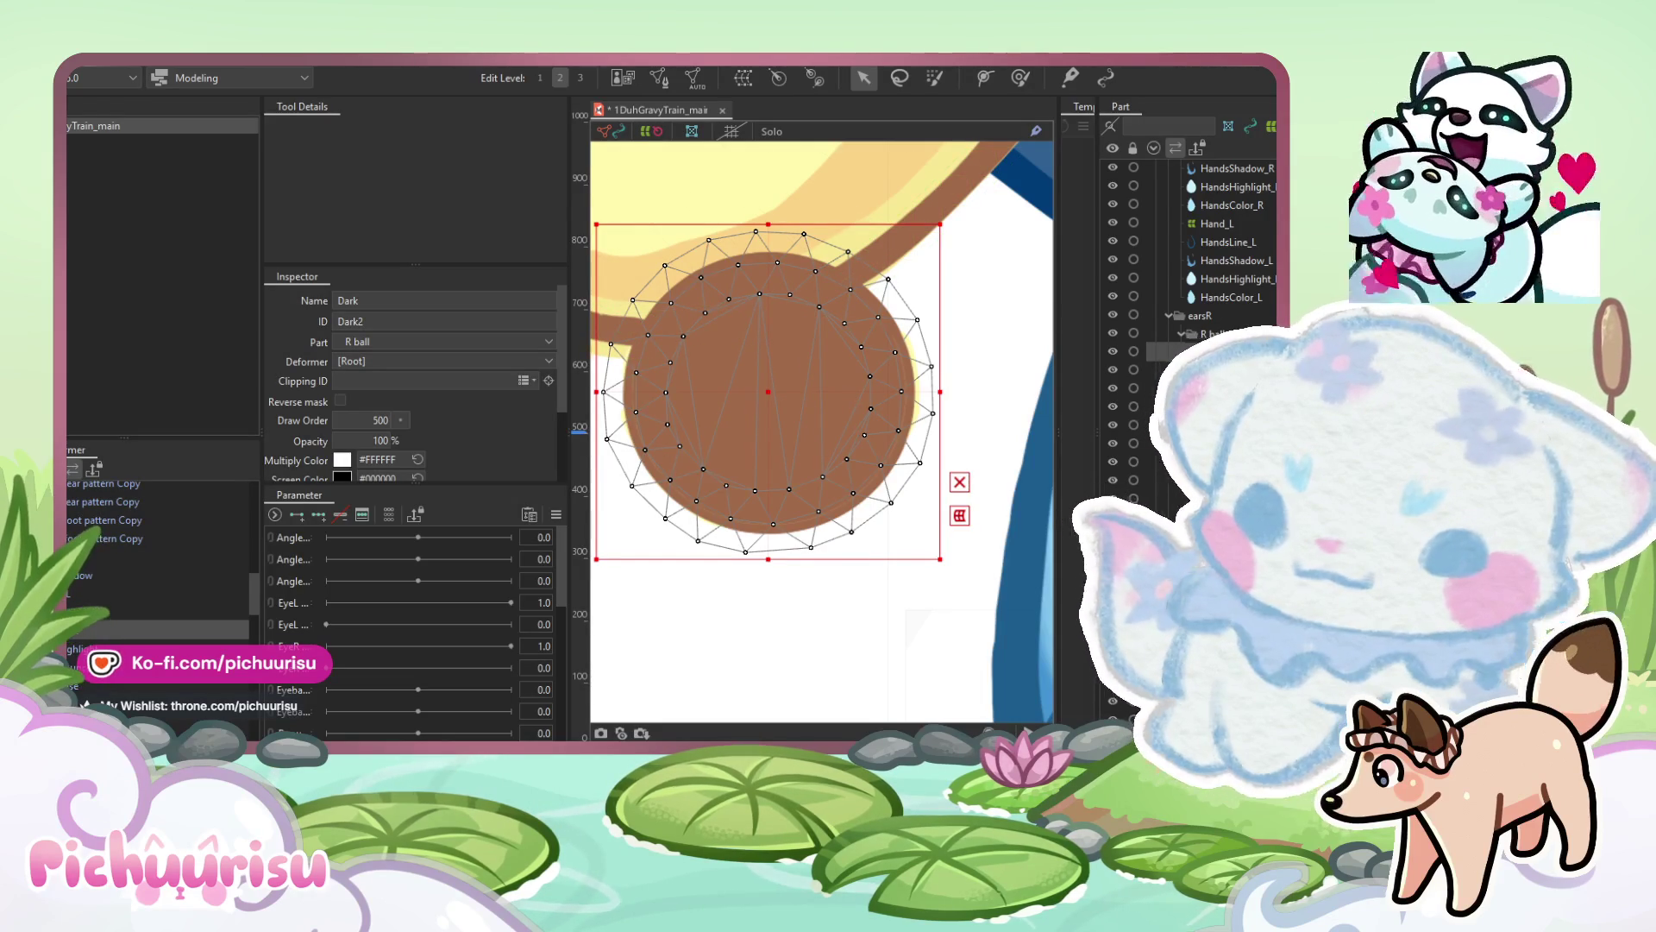
Rename the ear ball's solid circle mesh from Base to EarBall_Mask_R in the Inspector.
{"action": "left_click", "coordinate": [84, 686]}
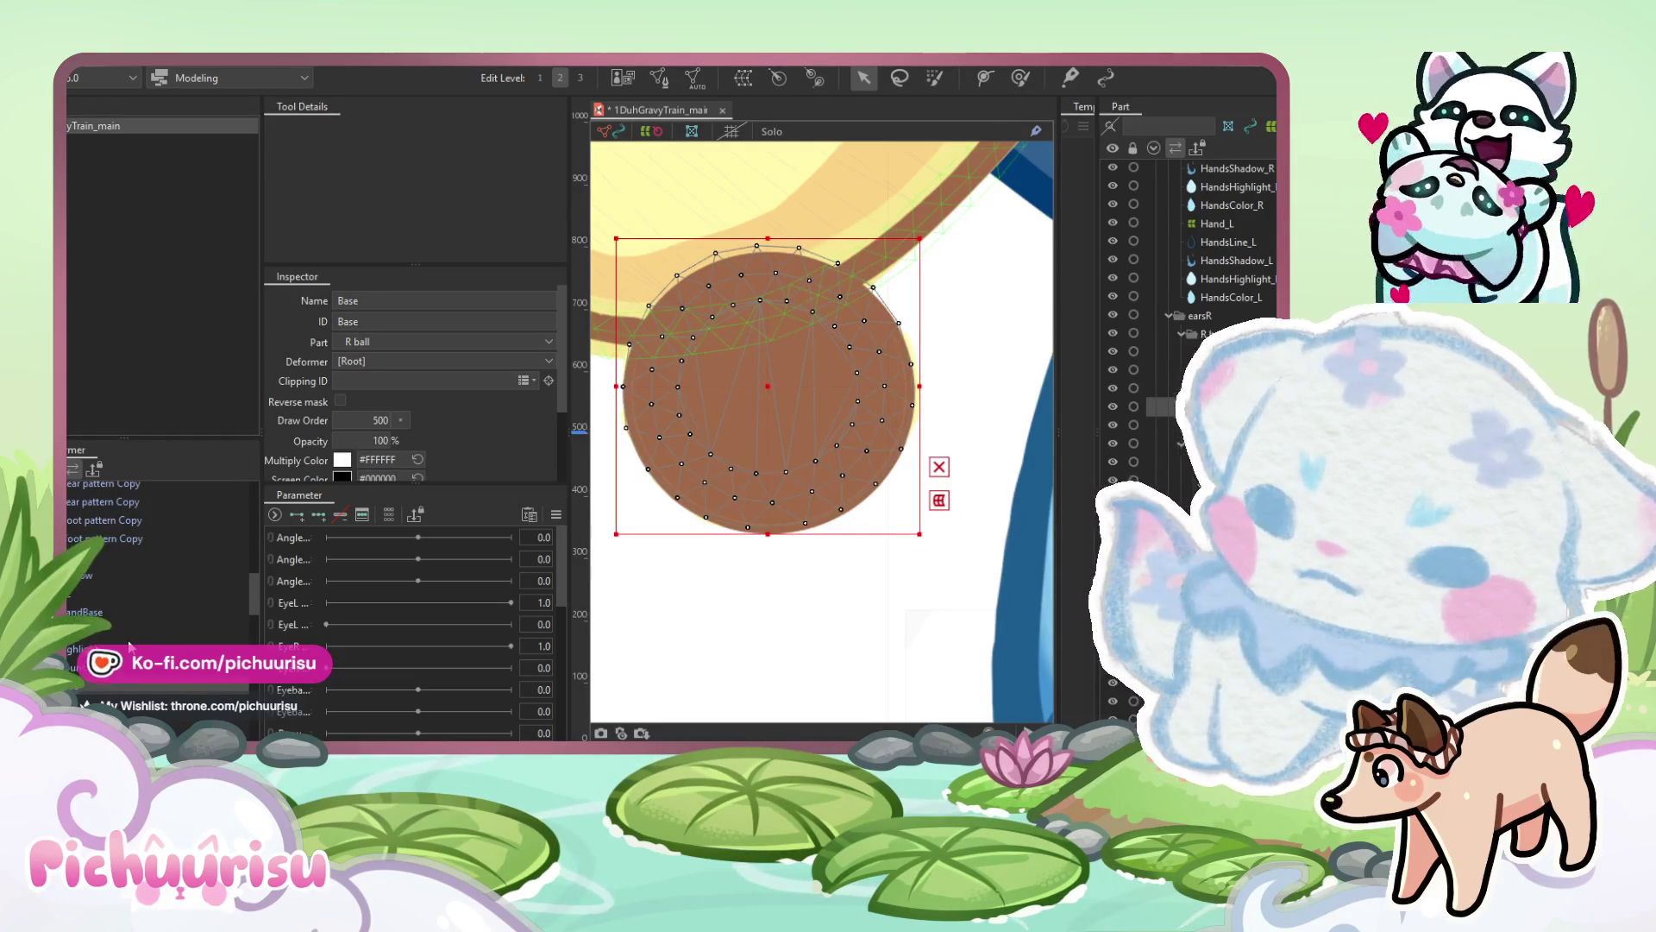
{"action": "key", "text": "t"}
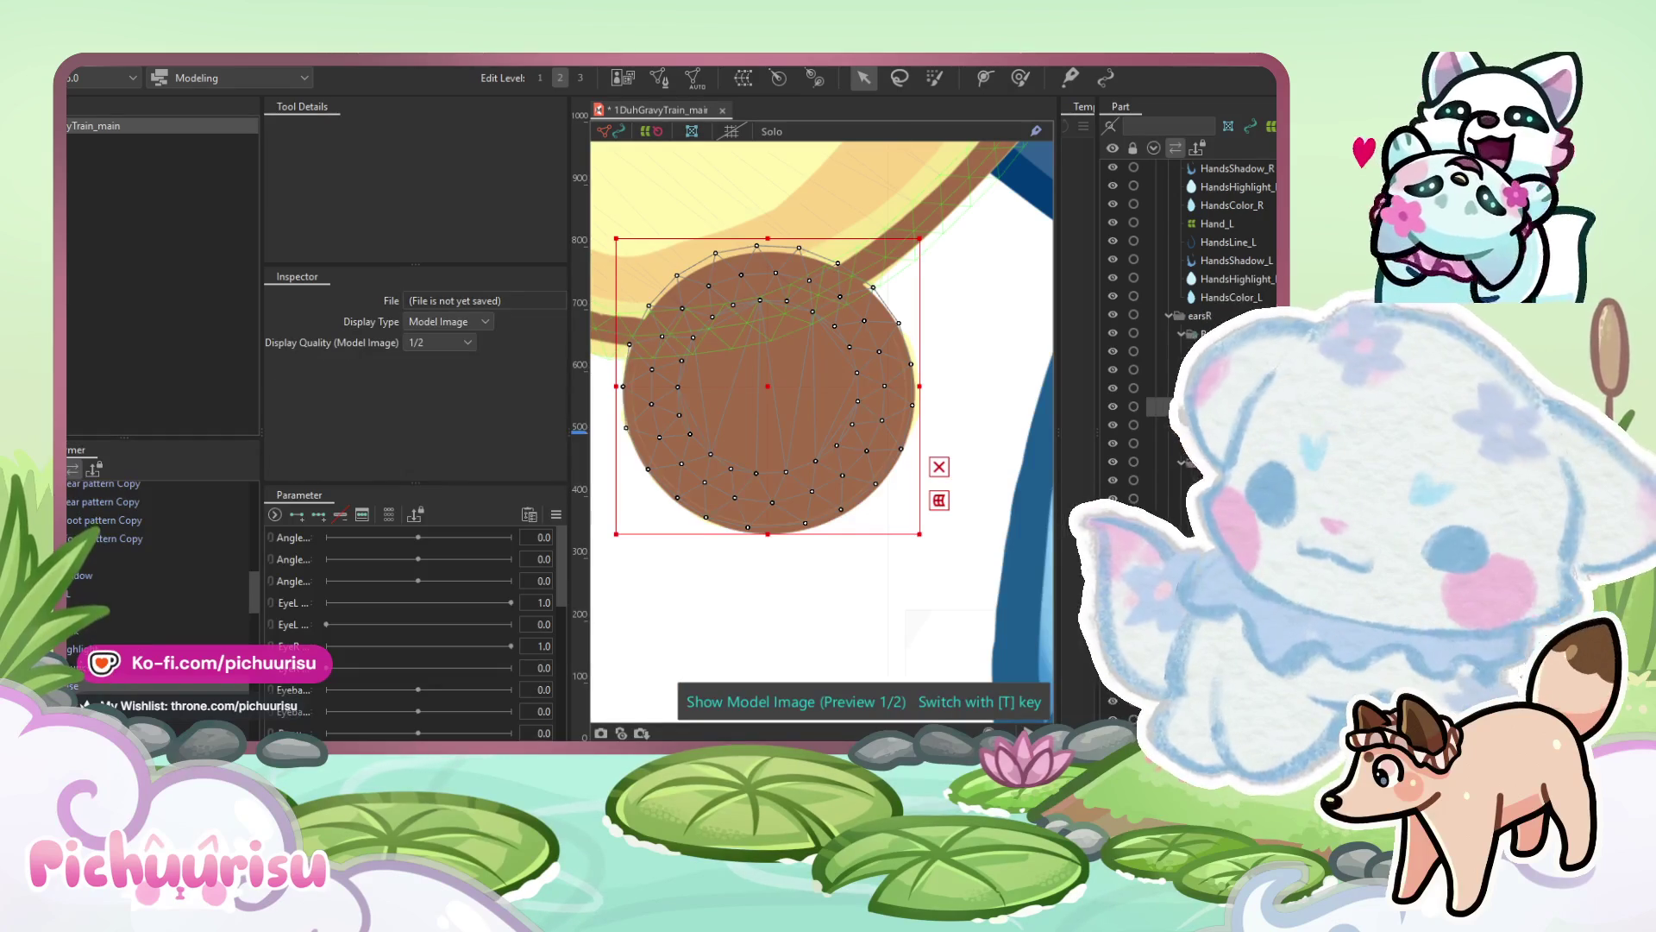
{"action": "left_click", "coordinate": [90, 609]}
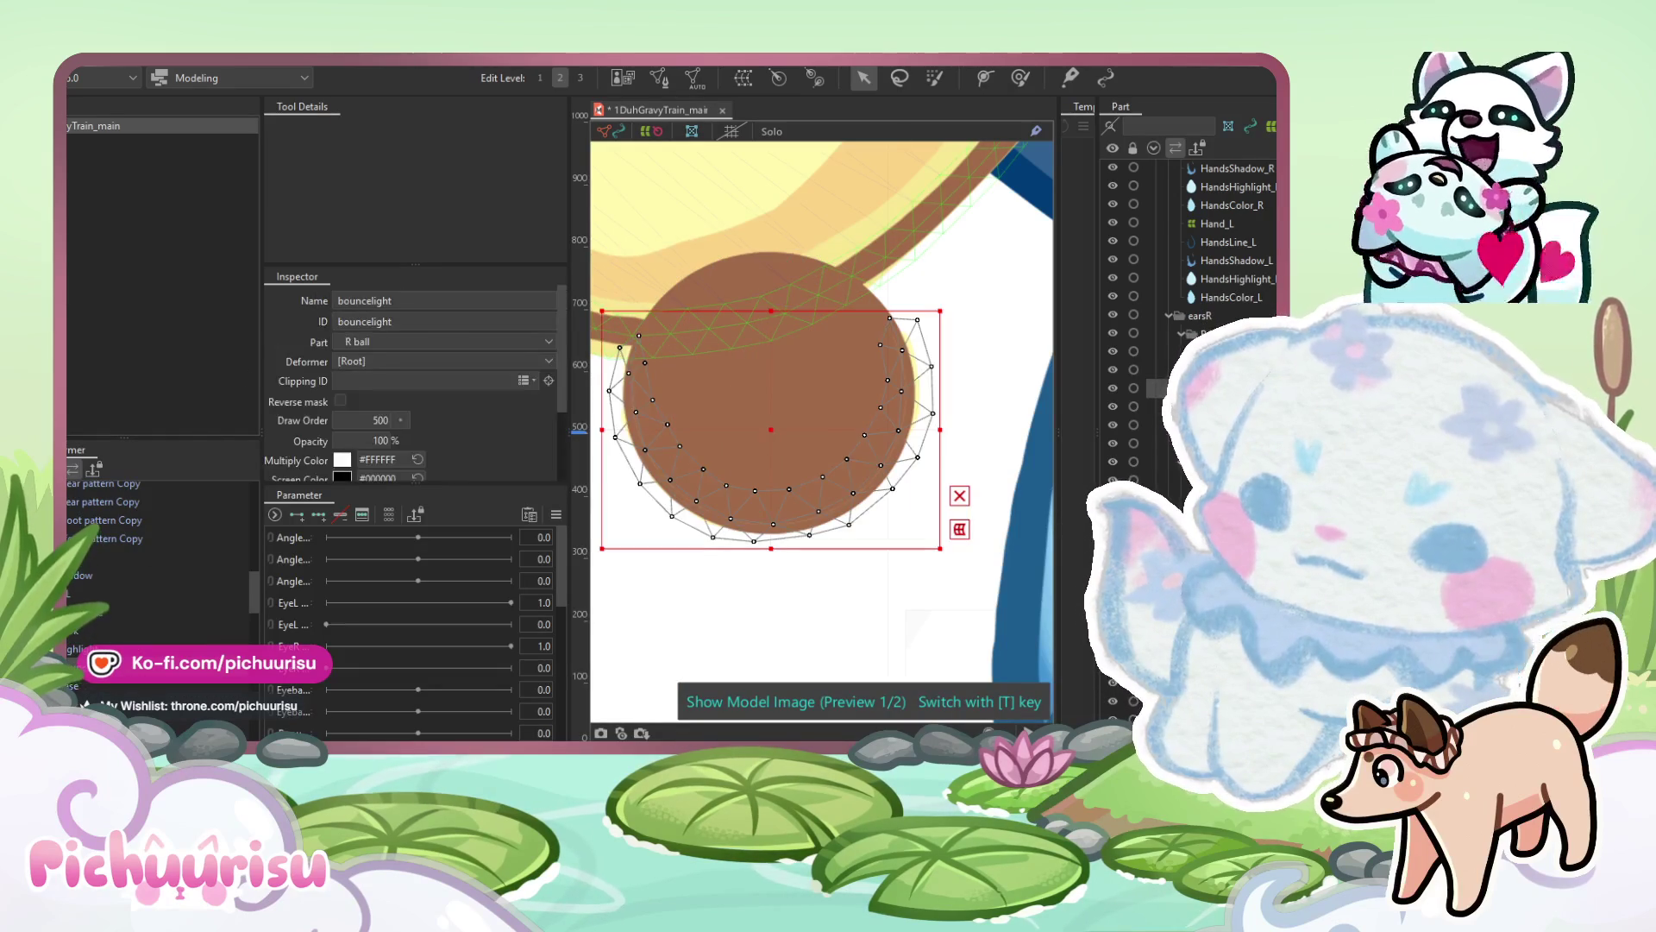
{"action": "double_click", "coordinate": [375, 321]}
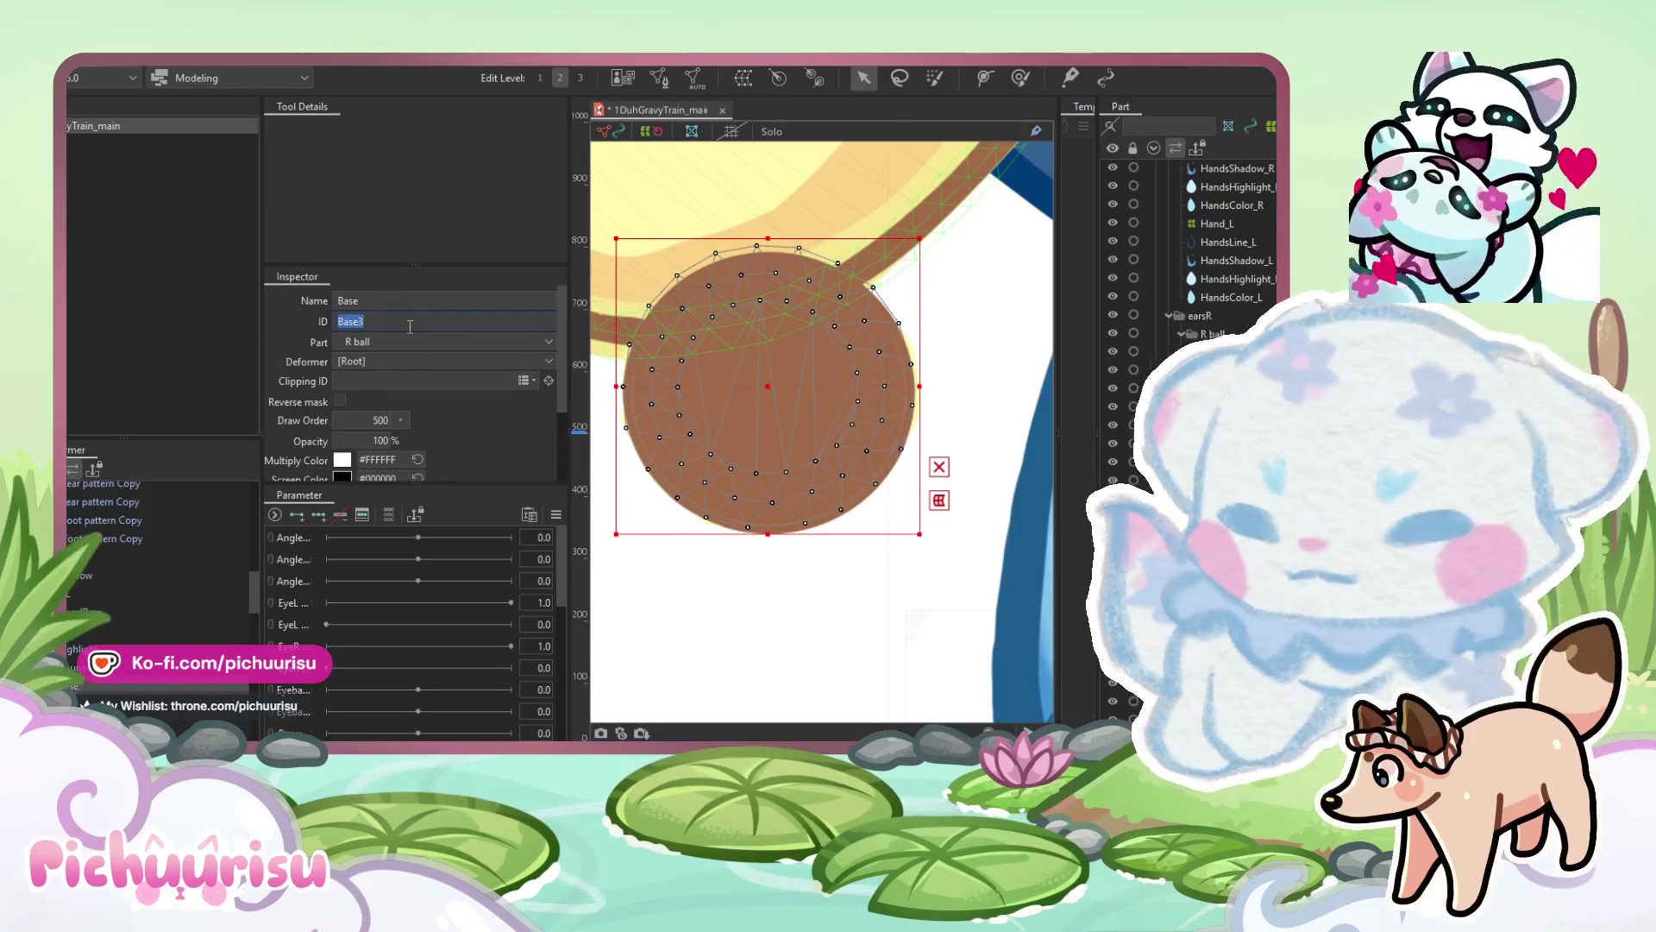
{"action": "type", "text": "Ear"}
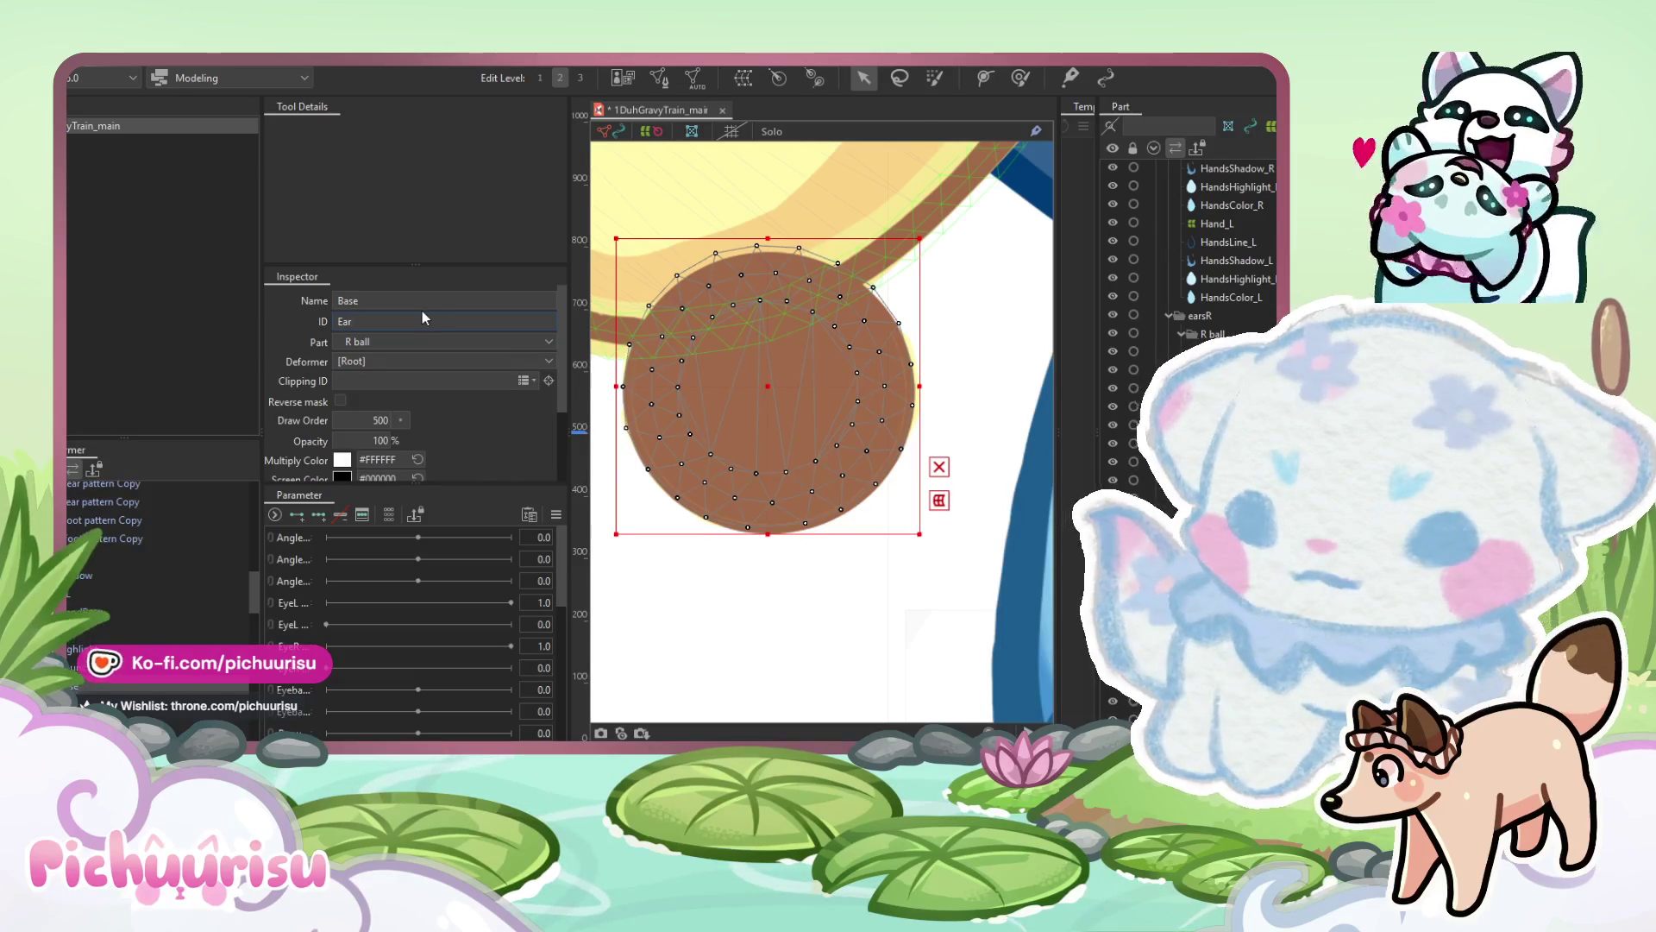
{"action": "double_click", "coordinate": [414, 300]}
{"action": "type", "text": "EarBa"}
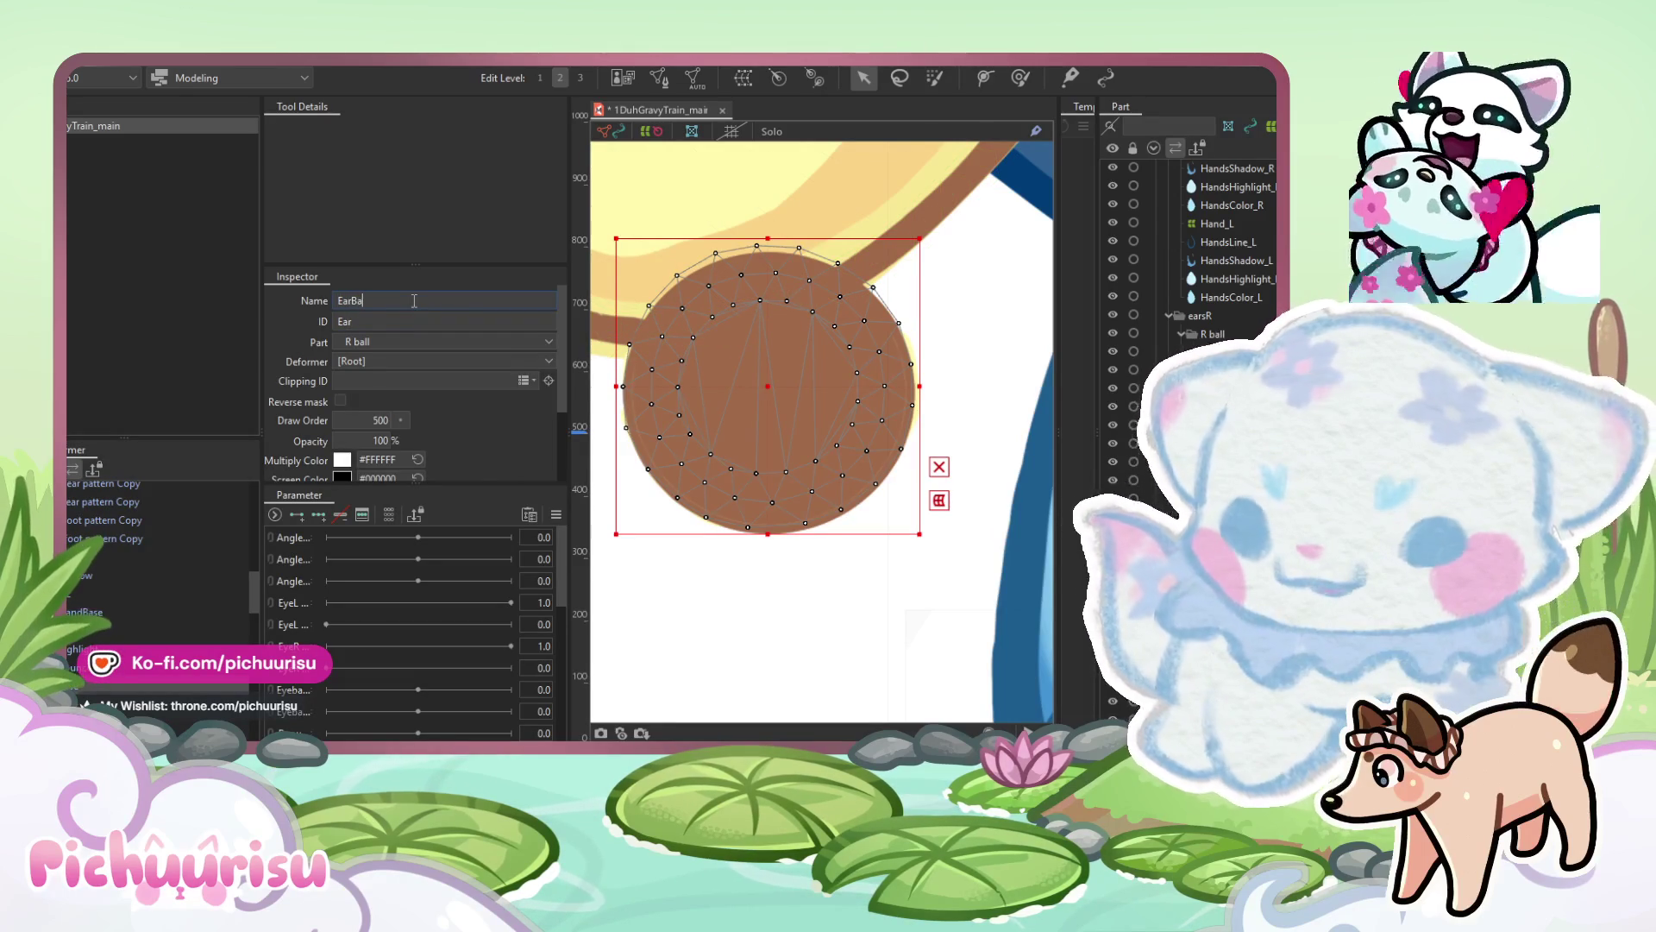
{"action": "type", "text": "ll_Mask_R"}
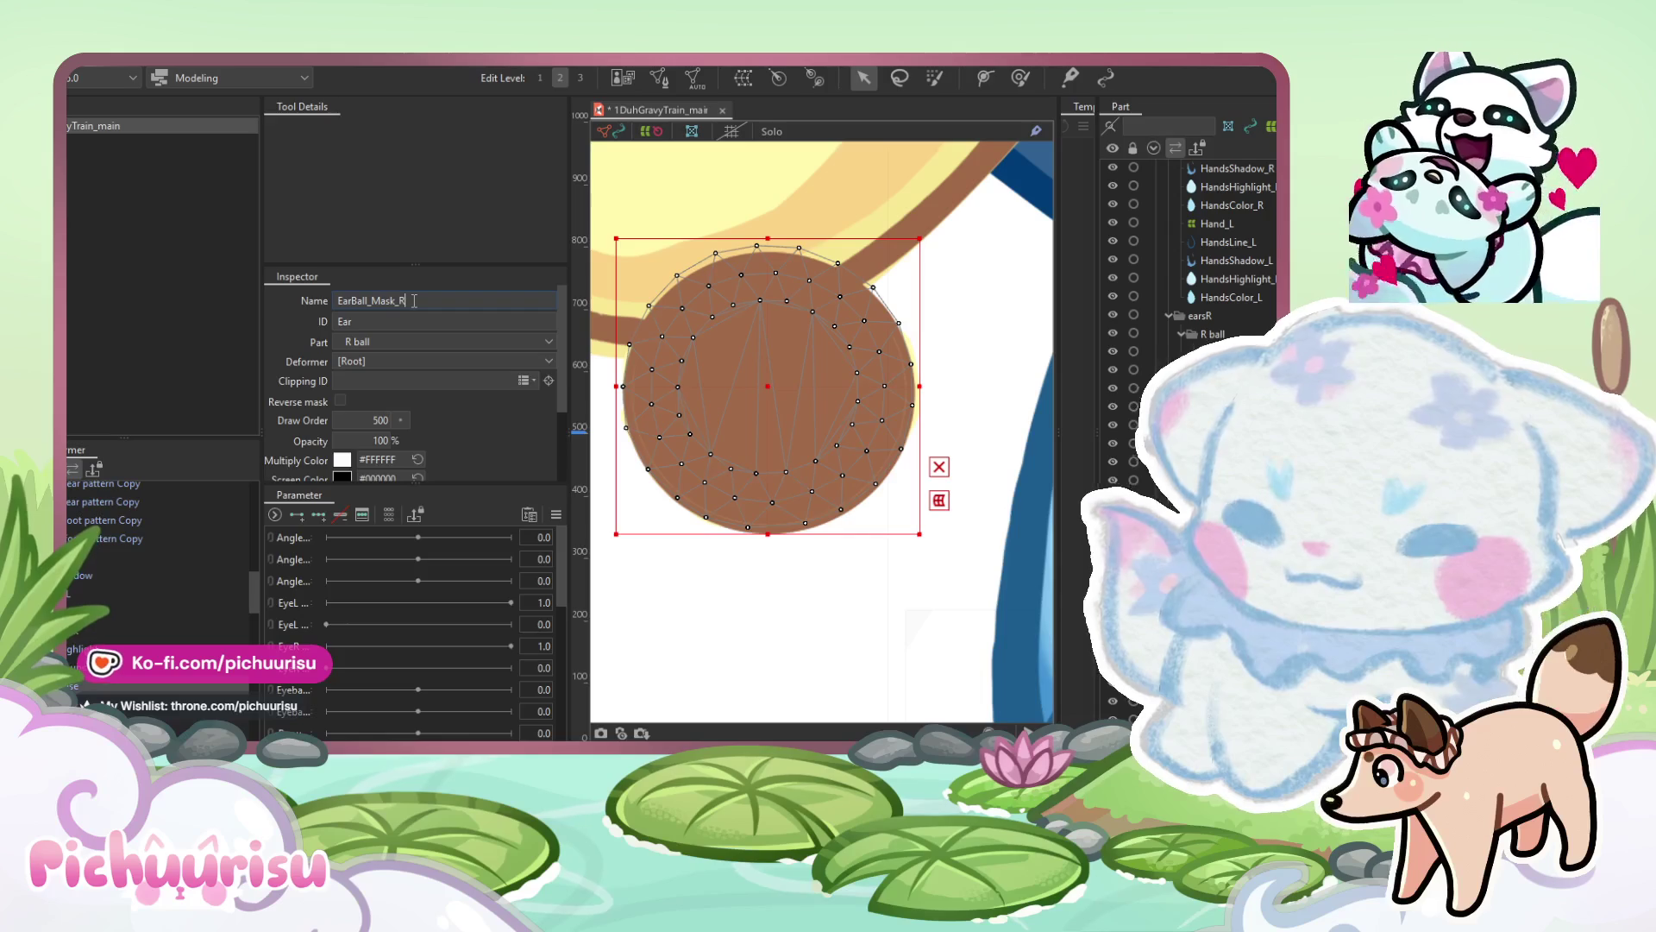
{"action": "key", "text": "Tab"}
{"action": "type", "text": "EarBall_Mask_R"}
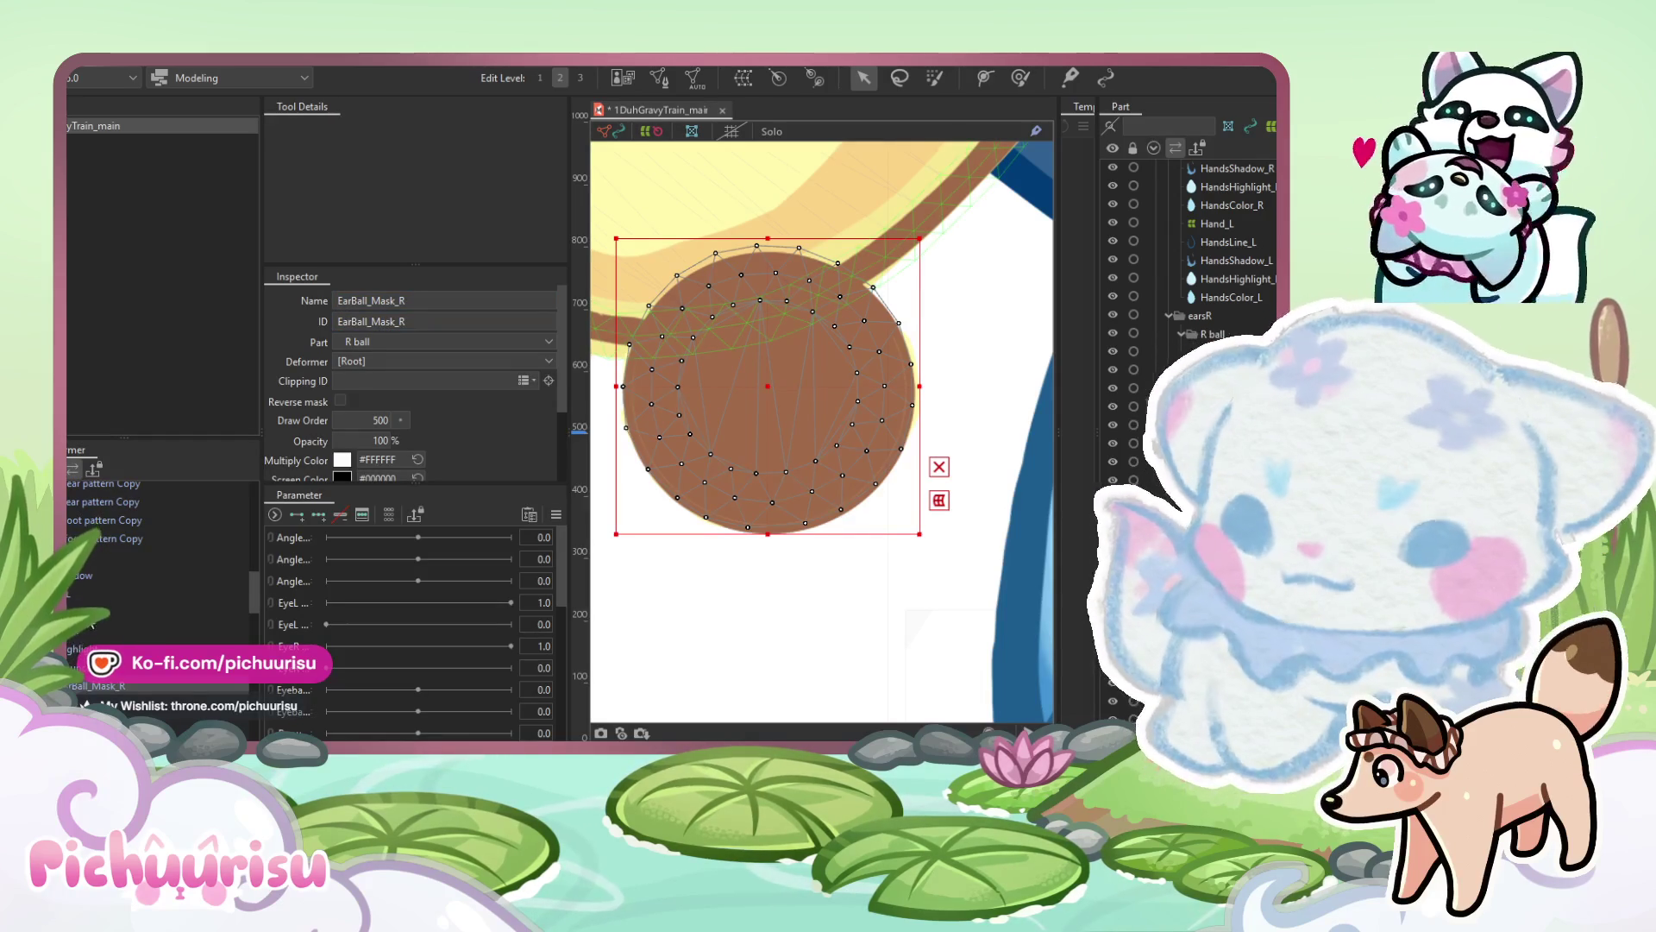
Set Dark's Clipping ID to EarBall_Mask_R with Reverse mask ticked.
{"action": "left_click", "coordinate": [89, 629]}
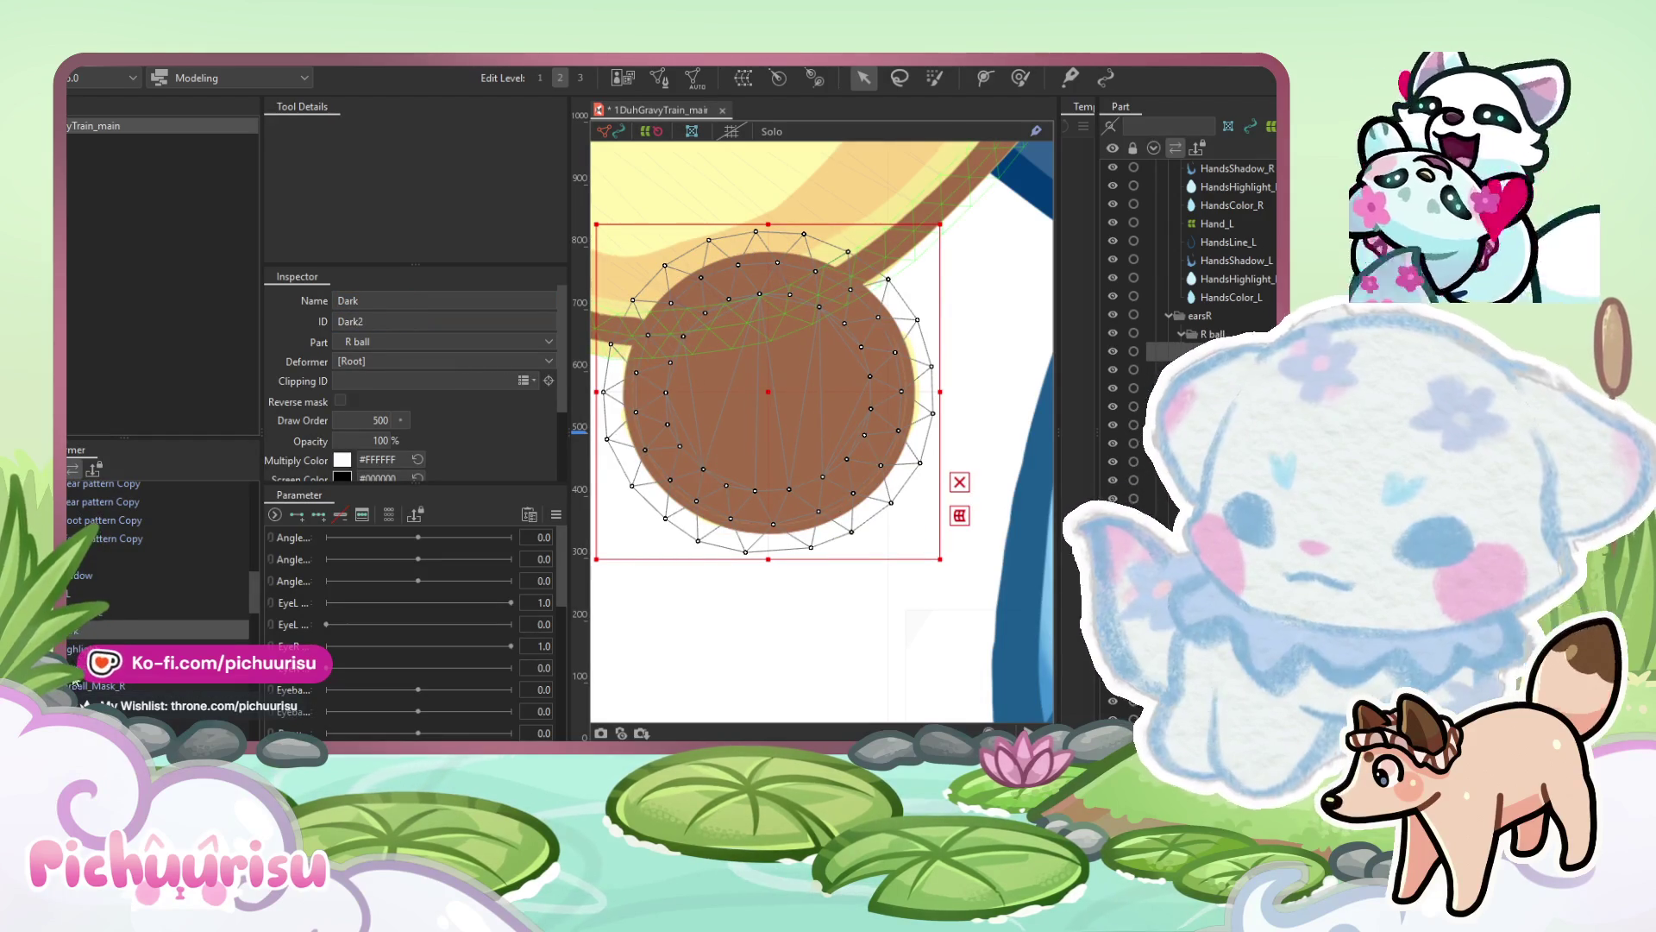
{"action": "type", "text": "EarBall_Mask_R"}
{"action": "left_click", "coordinate": [342, 400]}
{"action": "left_click_drag", "start_coordinate": [767, 398], "coordinate": [770, 394]}
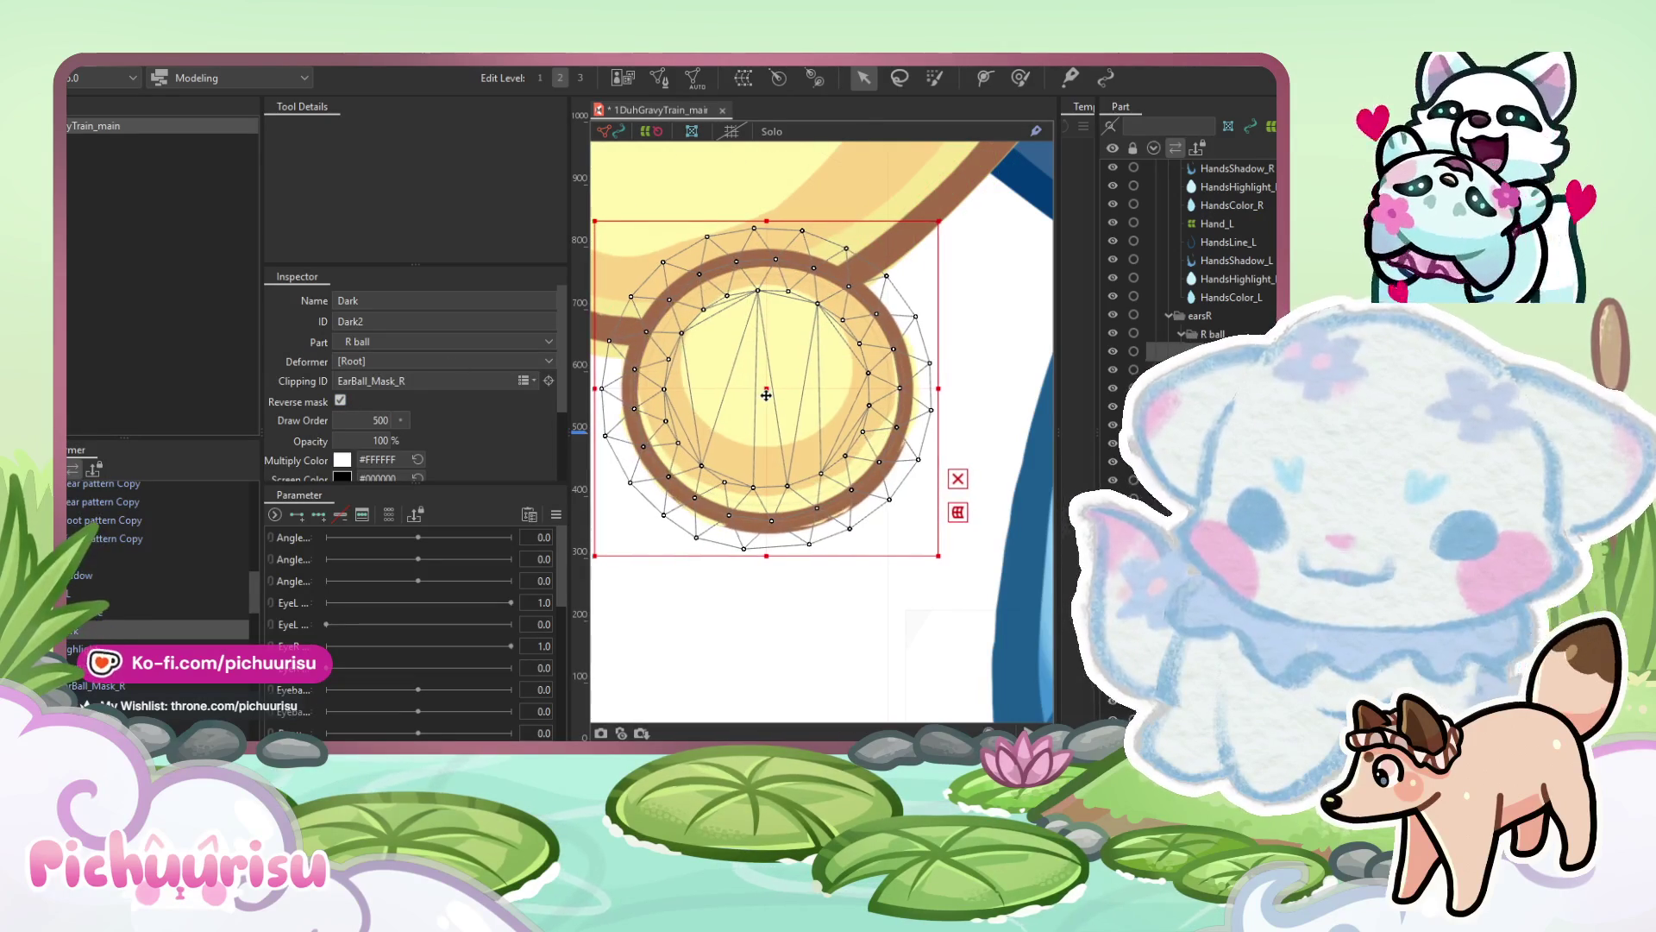
{"action": "scroll", "coordinate": [765, 389], "scroll_direction": "up", "scroll_amount": 1}
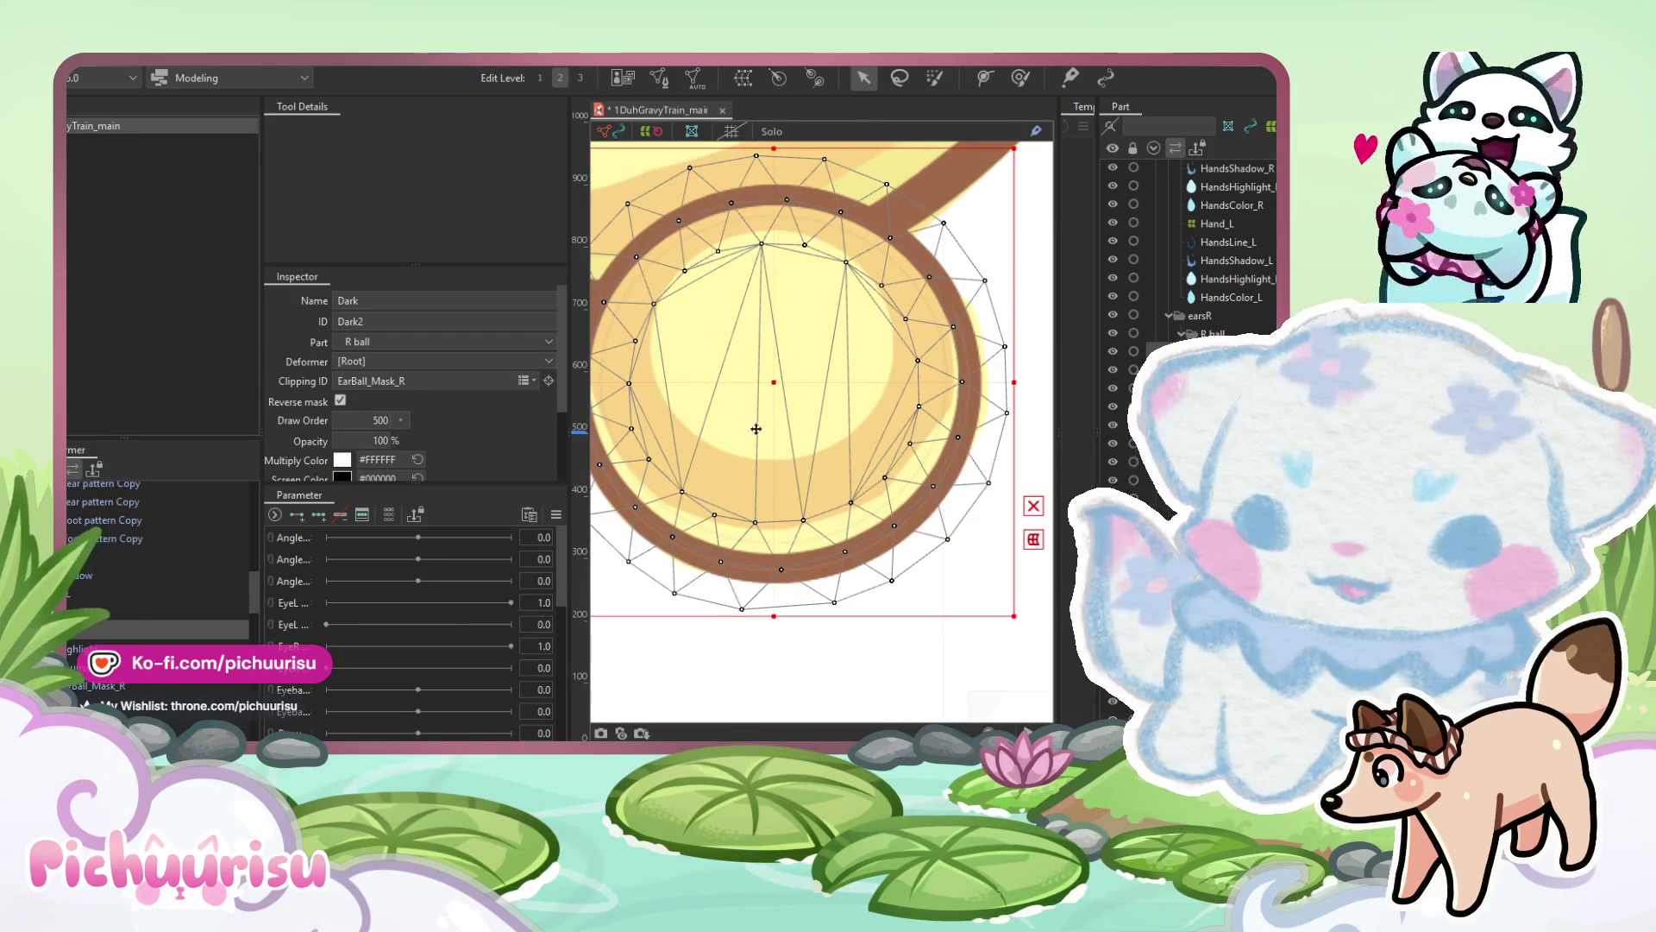
Test the Dark shading's clipping by moving it down-right, then undo the move.
{"action": "left_click", "coordinate": [69, 658]}
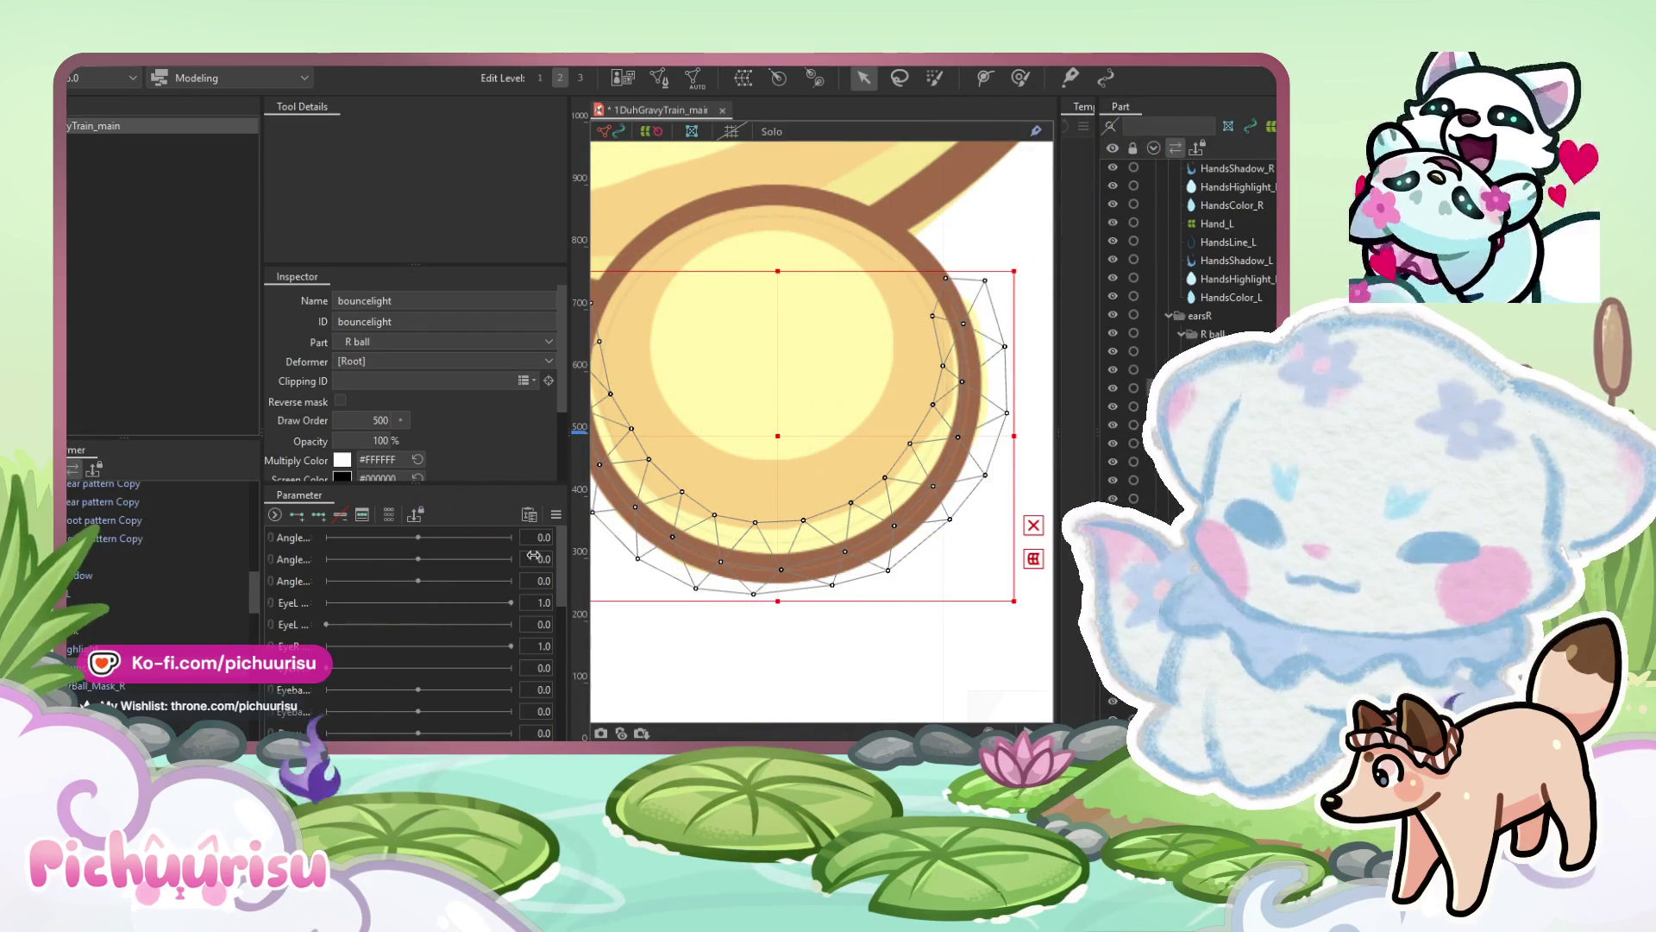
{"action": "scroll", "coordinate": [772, 435], "scroll_direction": "up", "scroll_amount": 3}
{"action": "scroll", "coordinate": [782, 398], "scroll_direction": "up", "scroll_amount": 1}
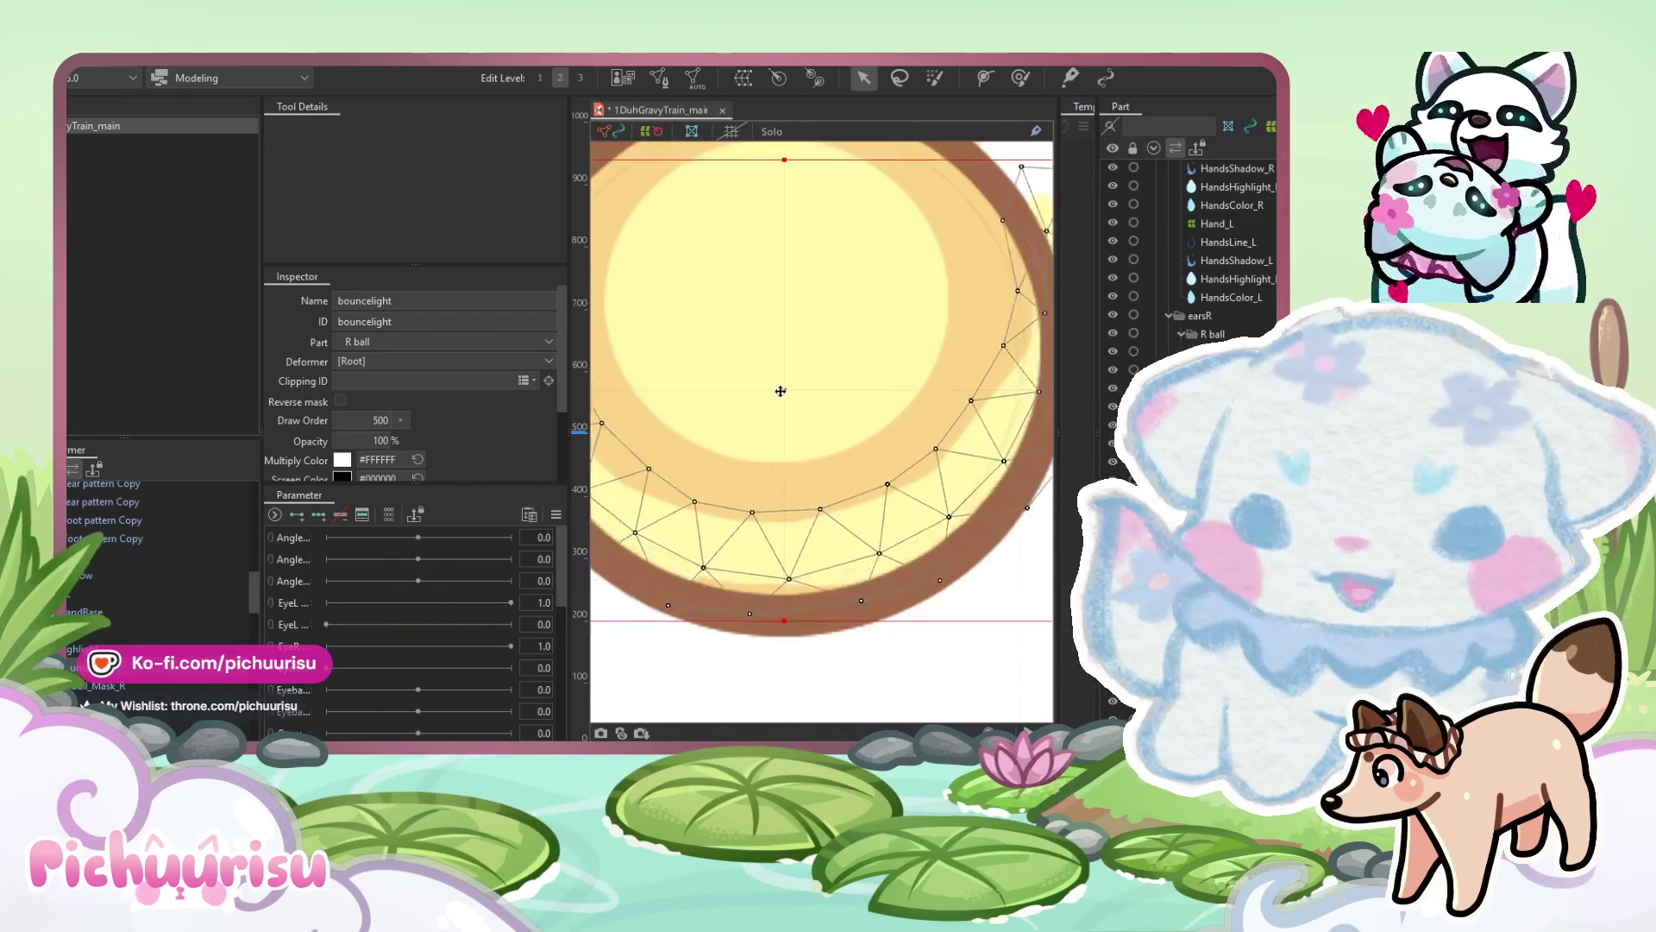
{"action": "scroll", "coordinate": [765, 458], "scroll_direction": "down", "scroll_amount": 3}
{"action": "scroll", "coordinate": [770, 449], "scroll_direction": "down", "scroll_amount": 1}
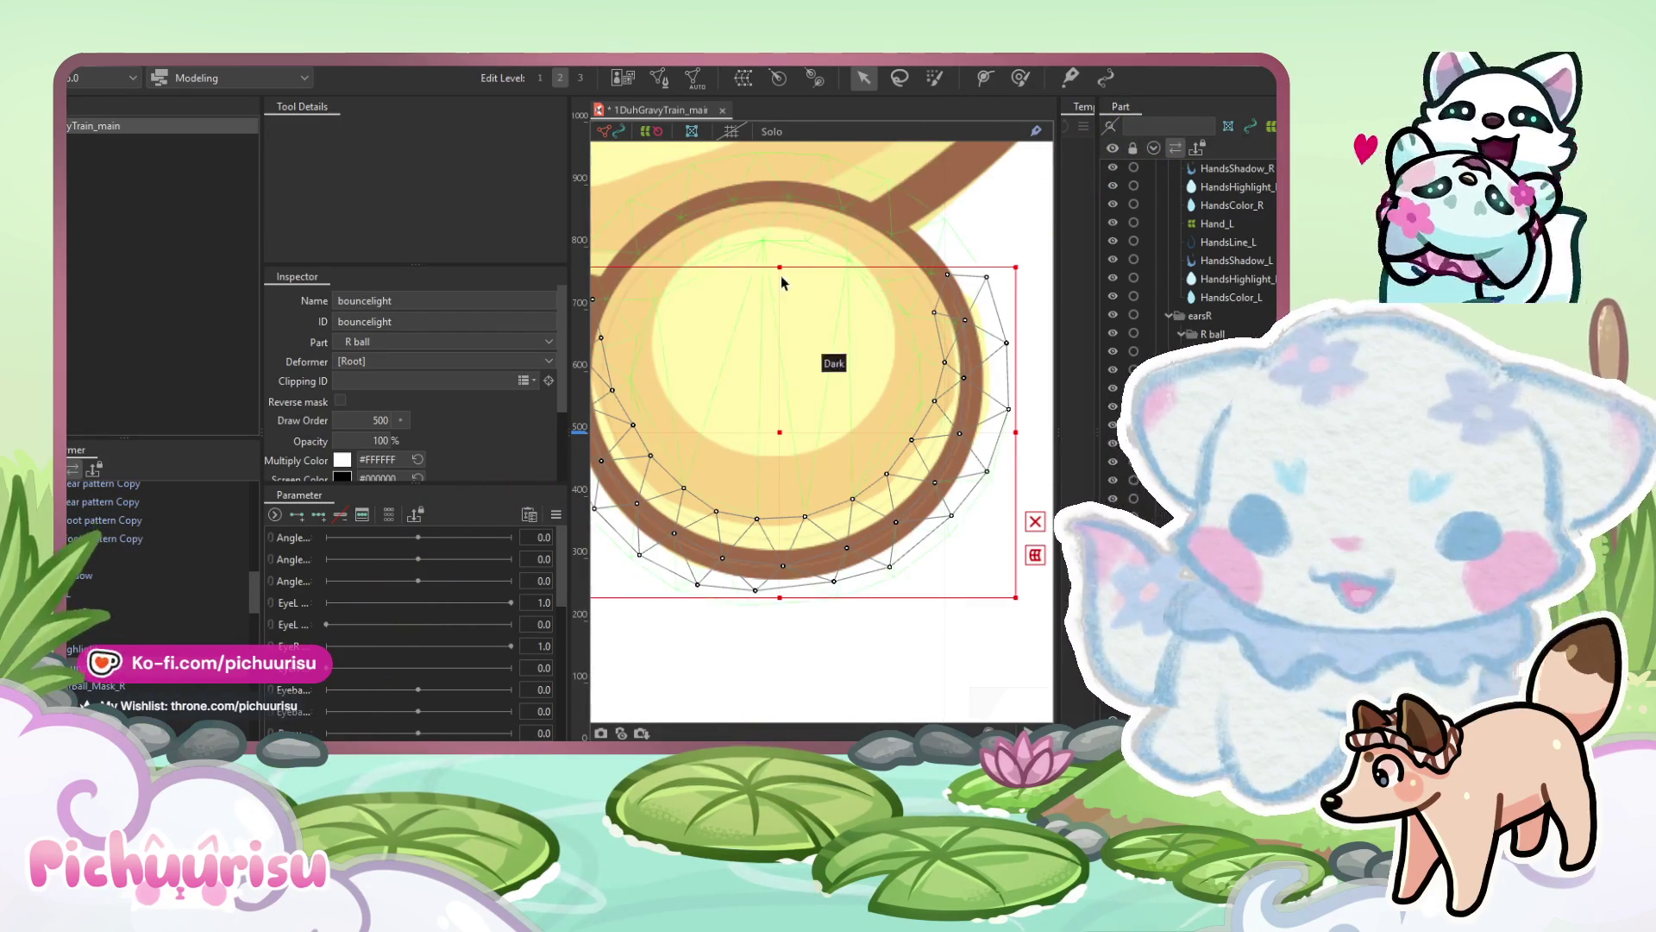
{"action": "left_click", "coordinate": [775, 402]}
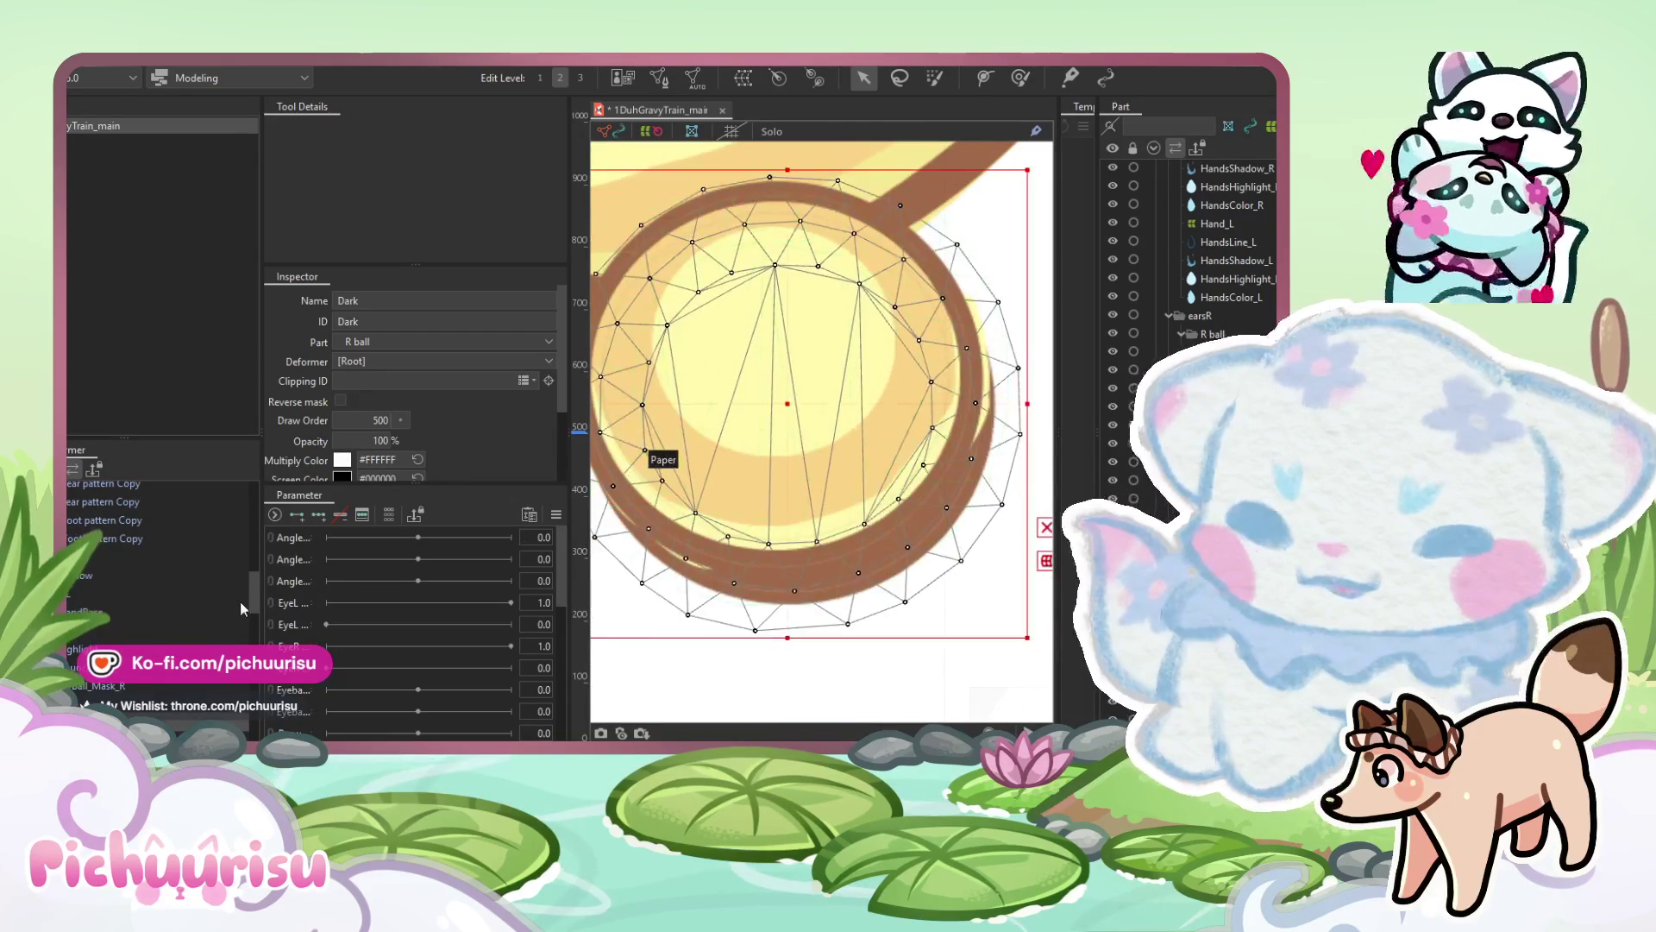
{"action": "left_click", "coordinate": [83, 634]}
{"action": "mouse_move", "coordinate": [776, 371]}
{"action": "left_mouse_down"}
{"action": "mouse_move", "coordinate": [769, 436]}
{"action": "mouse_move", "coordinate": [851, 466]}
{"action": "mouse_move", "coordinate": [766, 503]}
{"action": "left_mouse_up"}
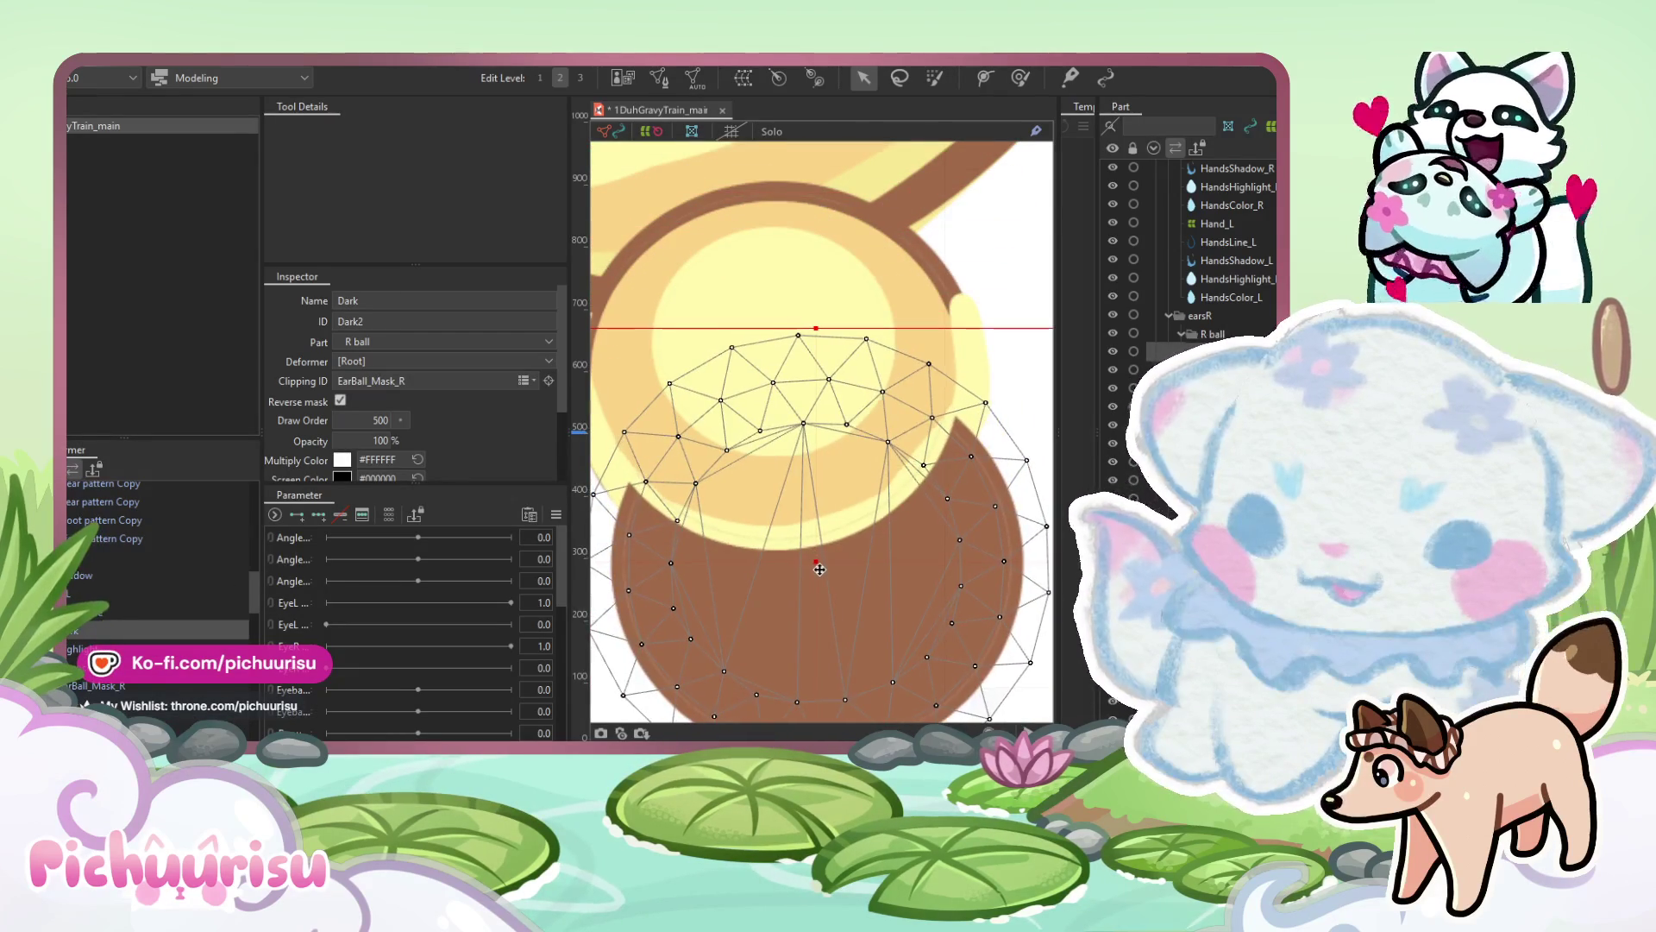
{"action": "key", "text": "ctrl+z"}
Fade EarBall_Mask_R to 0% opacity, shift it right, and resize it over the ball.
{"action": "left_click", "coordinate": [838, 382]}
{"action": "left_click", "coordinate": [845, 386]}
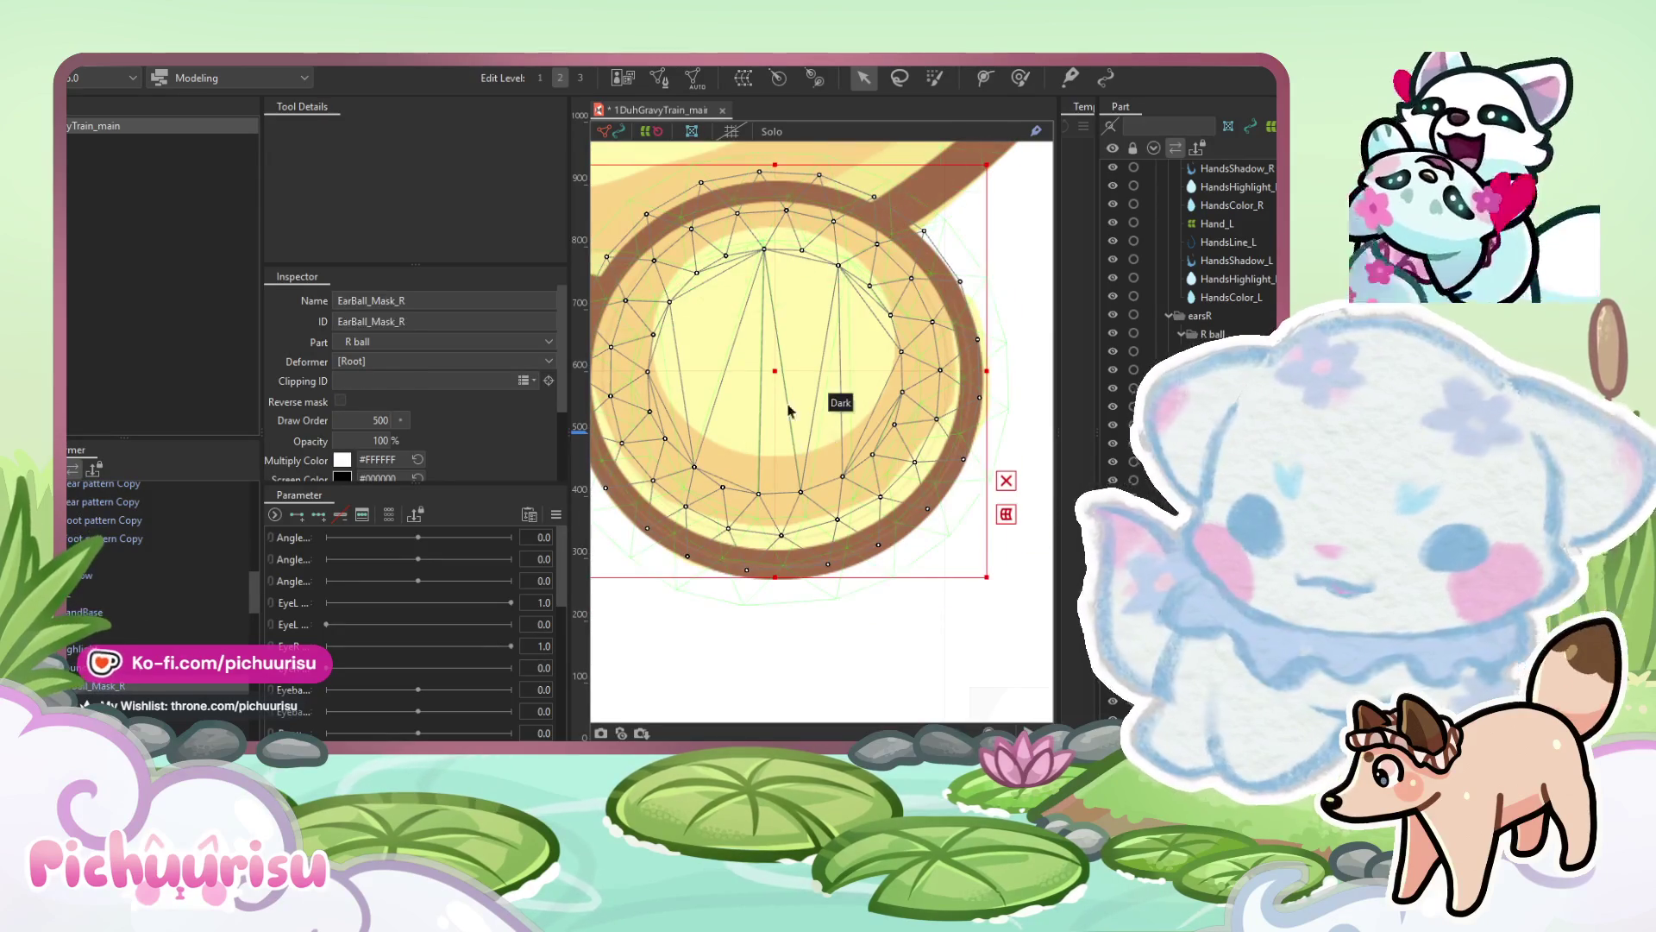
{"action": "left_click_drag", "start_coordinate": [781, 390], "coordinate": [788, 390]}
{"action": "scroll", "coordinate": [969, 323], "scroll_direction": "up", "scroll_amount": 3}
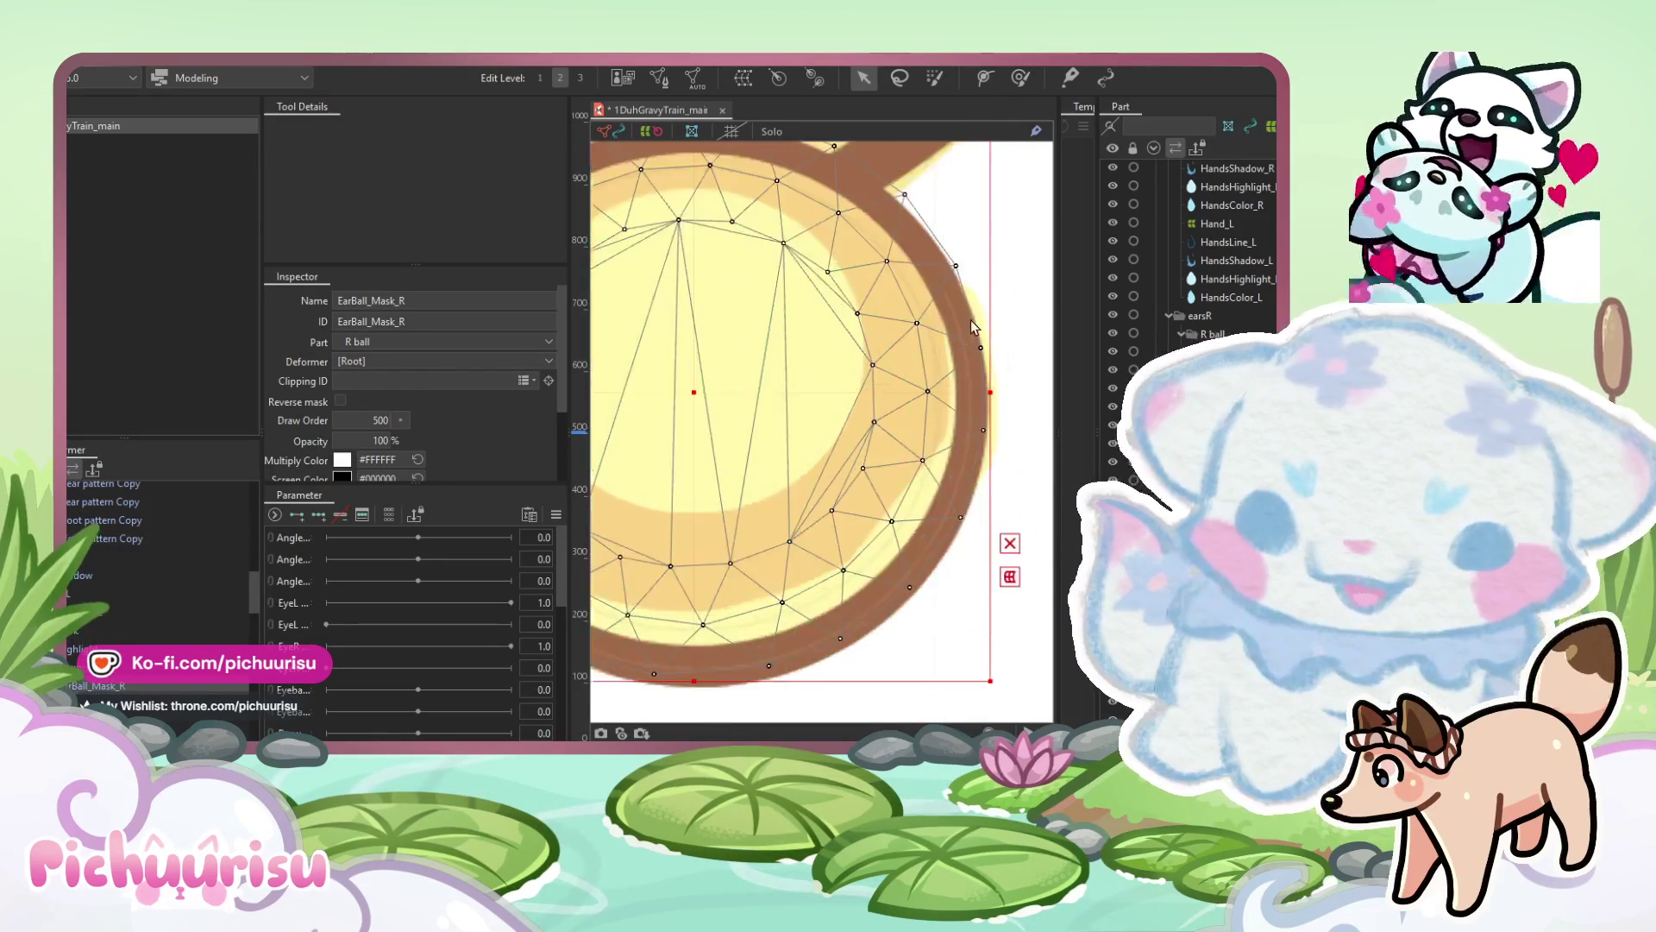
{"action": "left_click_drag", "start_coordinate": [388, 441], "coordinate": [362, 440]}
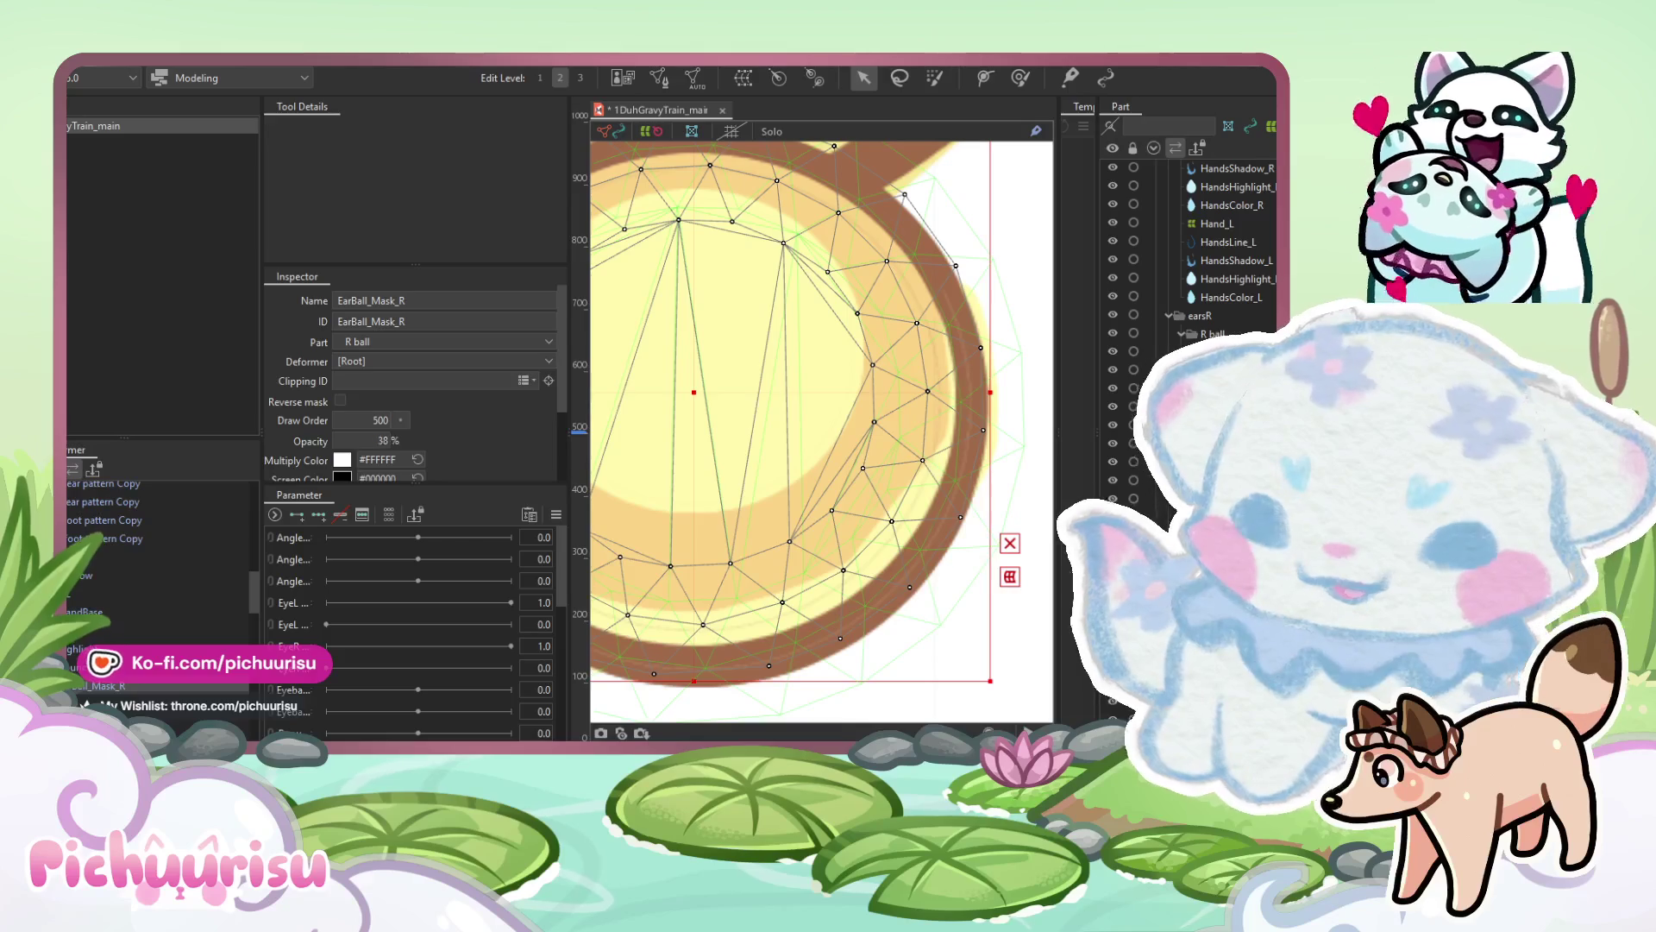
{"action": "scroll", "coordinate": [733, 556], "scroll_direction": "down", "scroll_amount": 2}
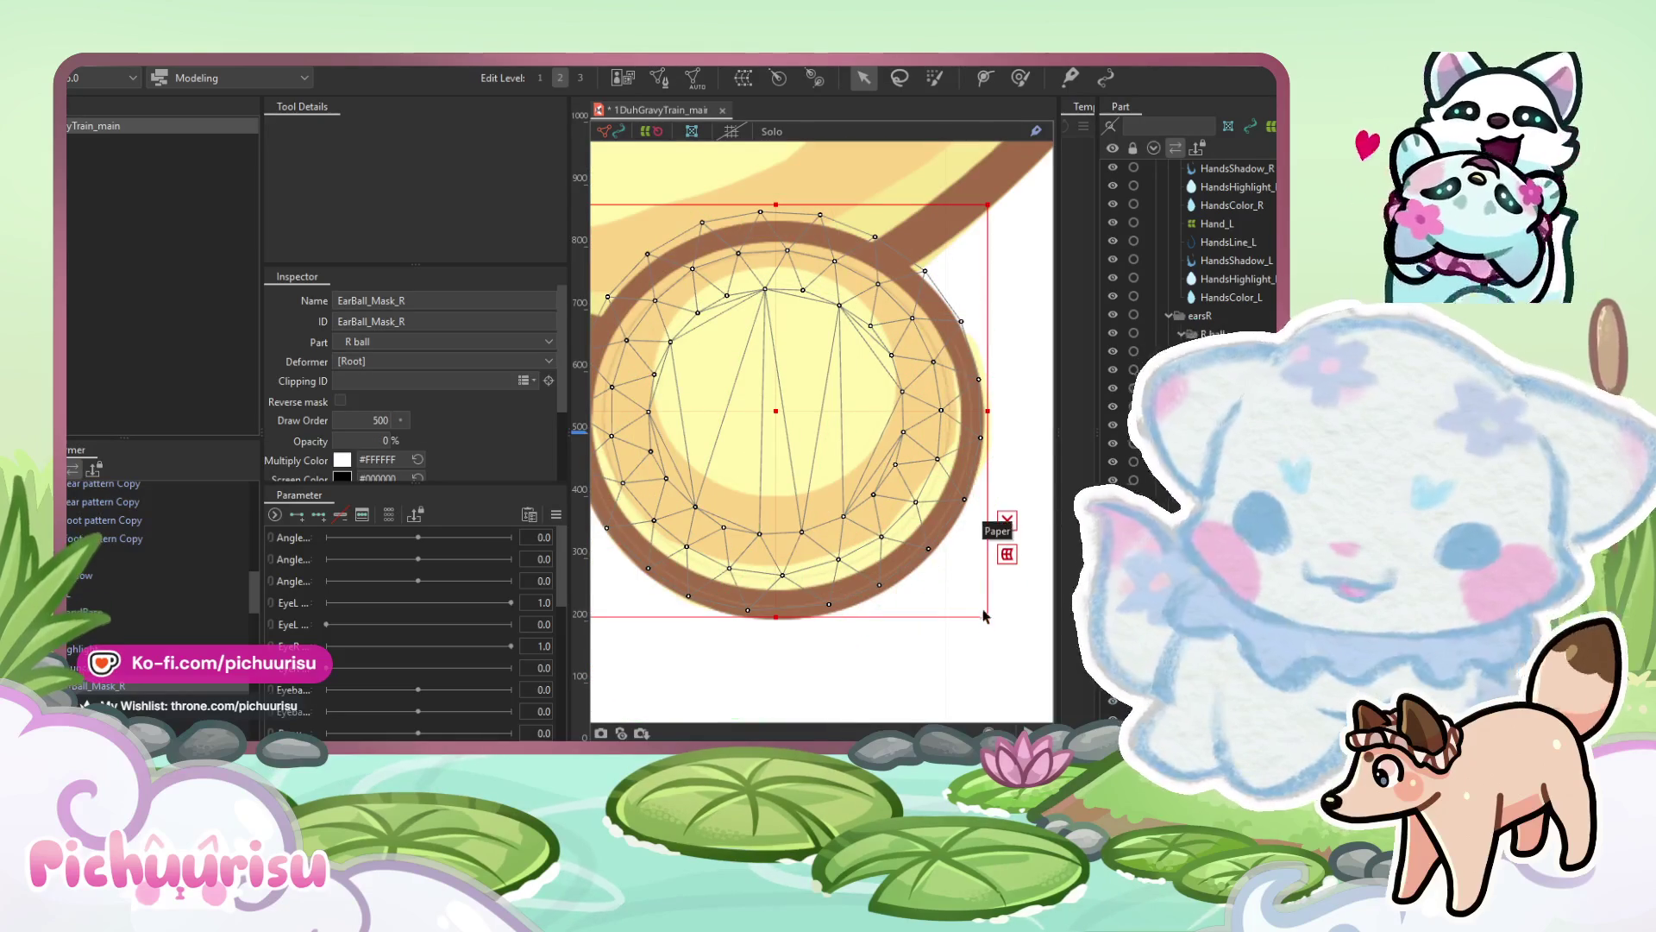
{"action": "left_click_drag", "start_coordinate": [986, 614], "coordinate": [999, 628]}
Move EarBall_Mask_R down-left to adjust the clipped highlight.
{"action": "left_click", "coordinate": [653, 396]}
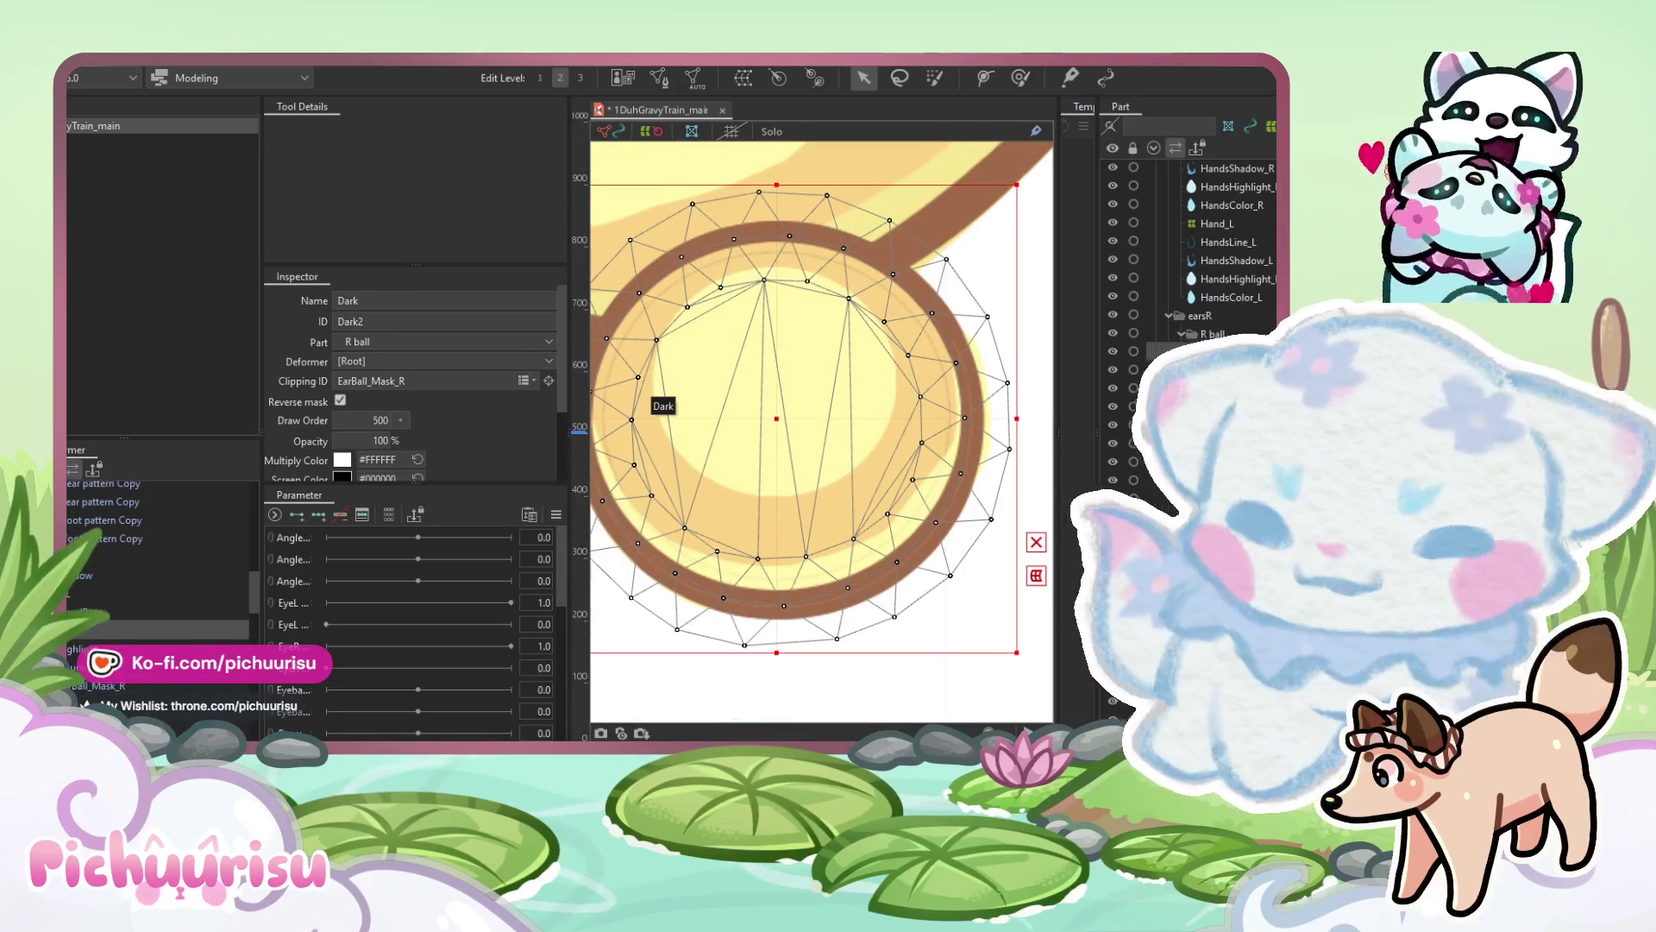
{"action": "left_click", "coordinate": [836, 418]}
{"action": "left_click", "coordinate": [799, 390]}
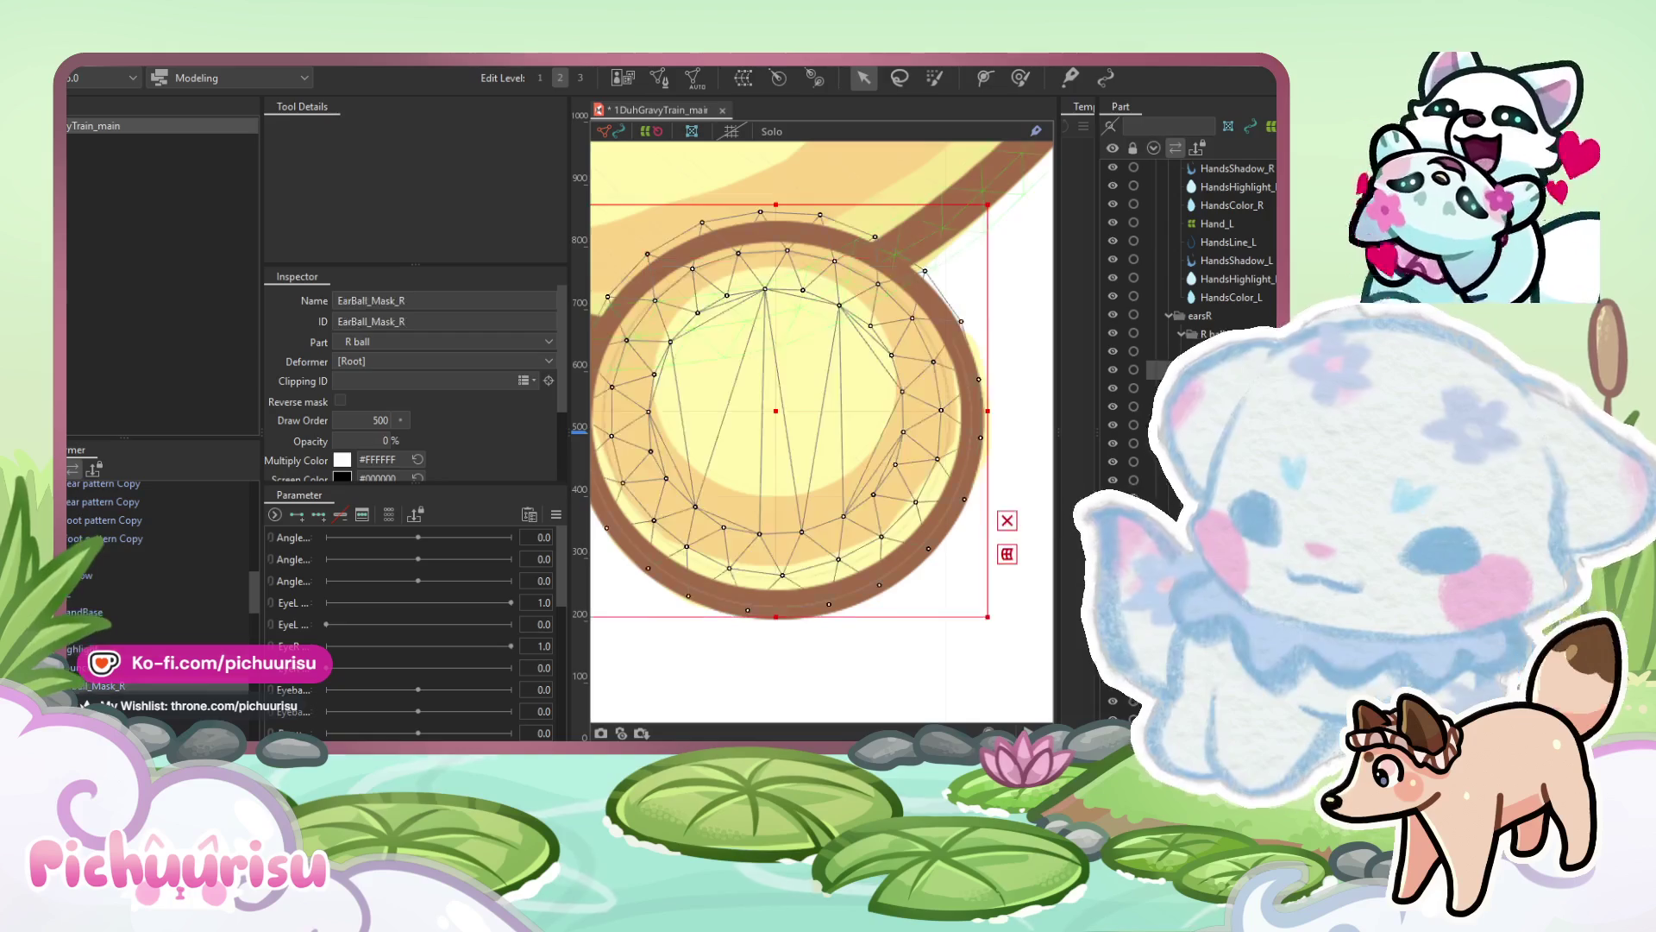
{"action": "mouse_move", "coordinate": [778, 444]}
{"action": "left_mouse_down"}
{"action": "mouse_move", "coordinate": [746, 589]}
{"action": "mouse_move", "coordinate": [779, 396]}
{"action": "mouse_move", "coordinate": [768, 406]}
{"action": "left_mouse_up"}
{"action": "left_click", "coordinate": [747, 159]}
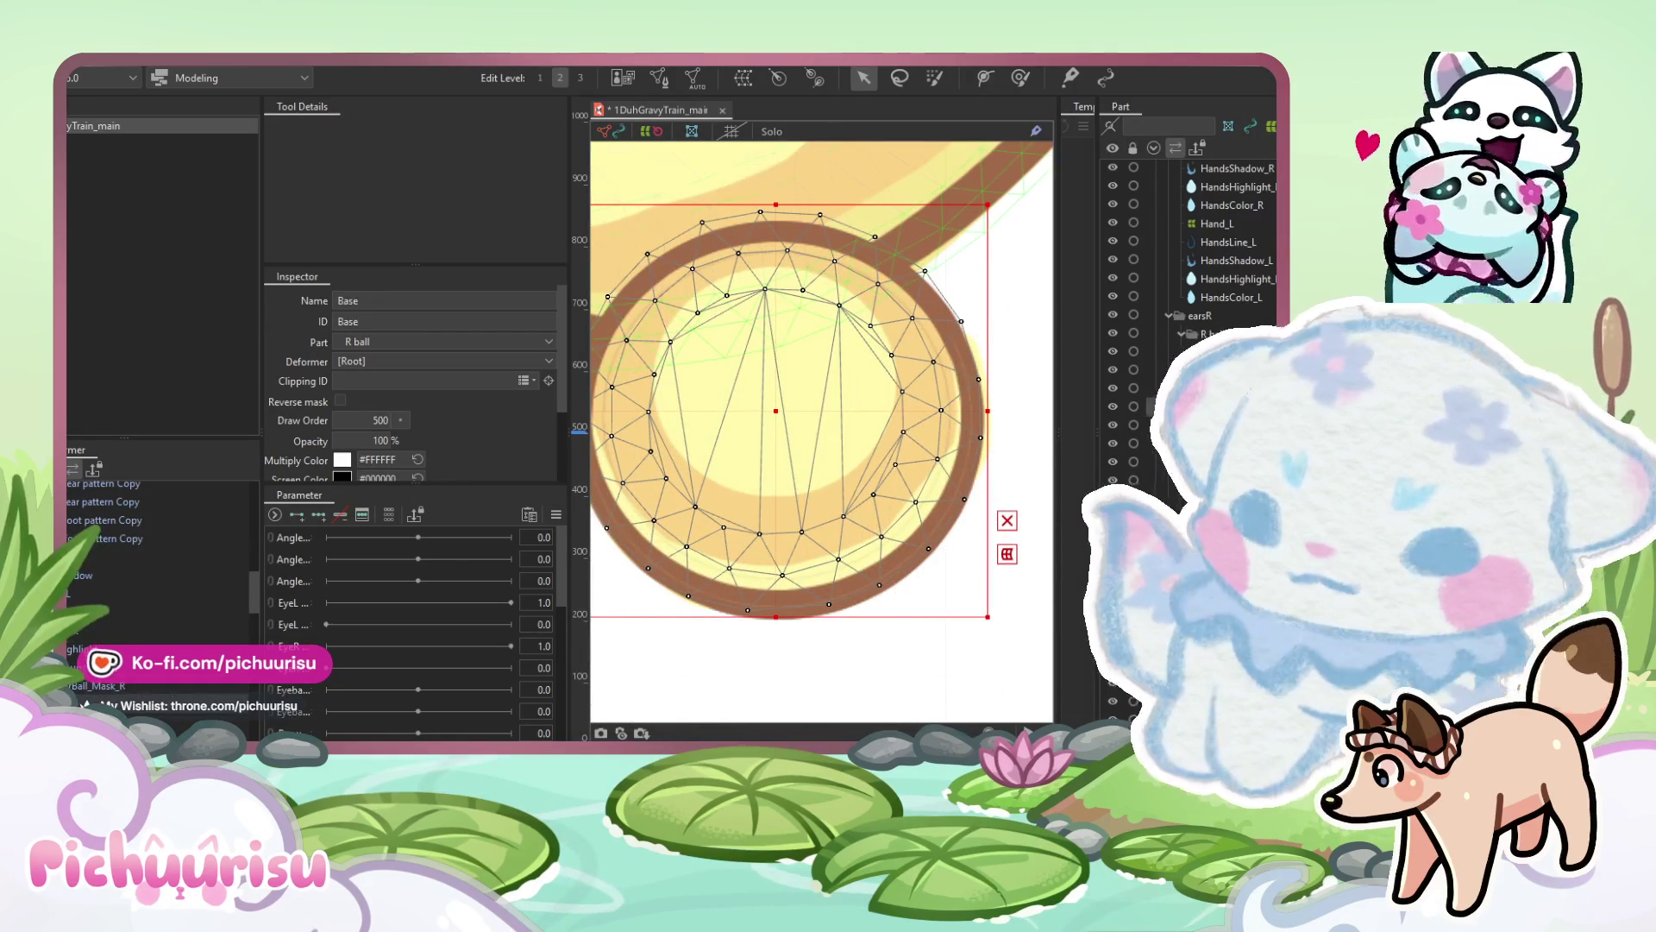
{"action": "left_click", "coordinate": [763, 137]}
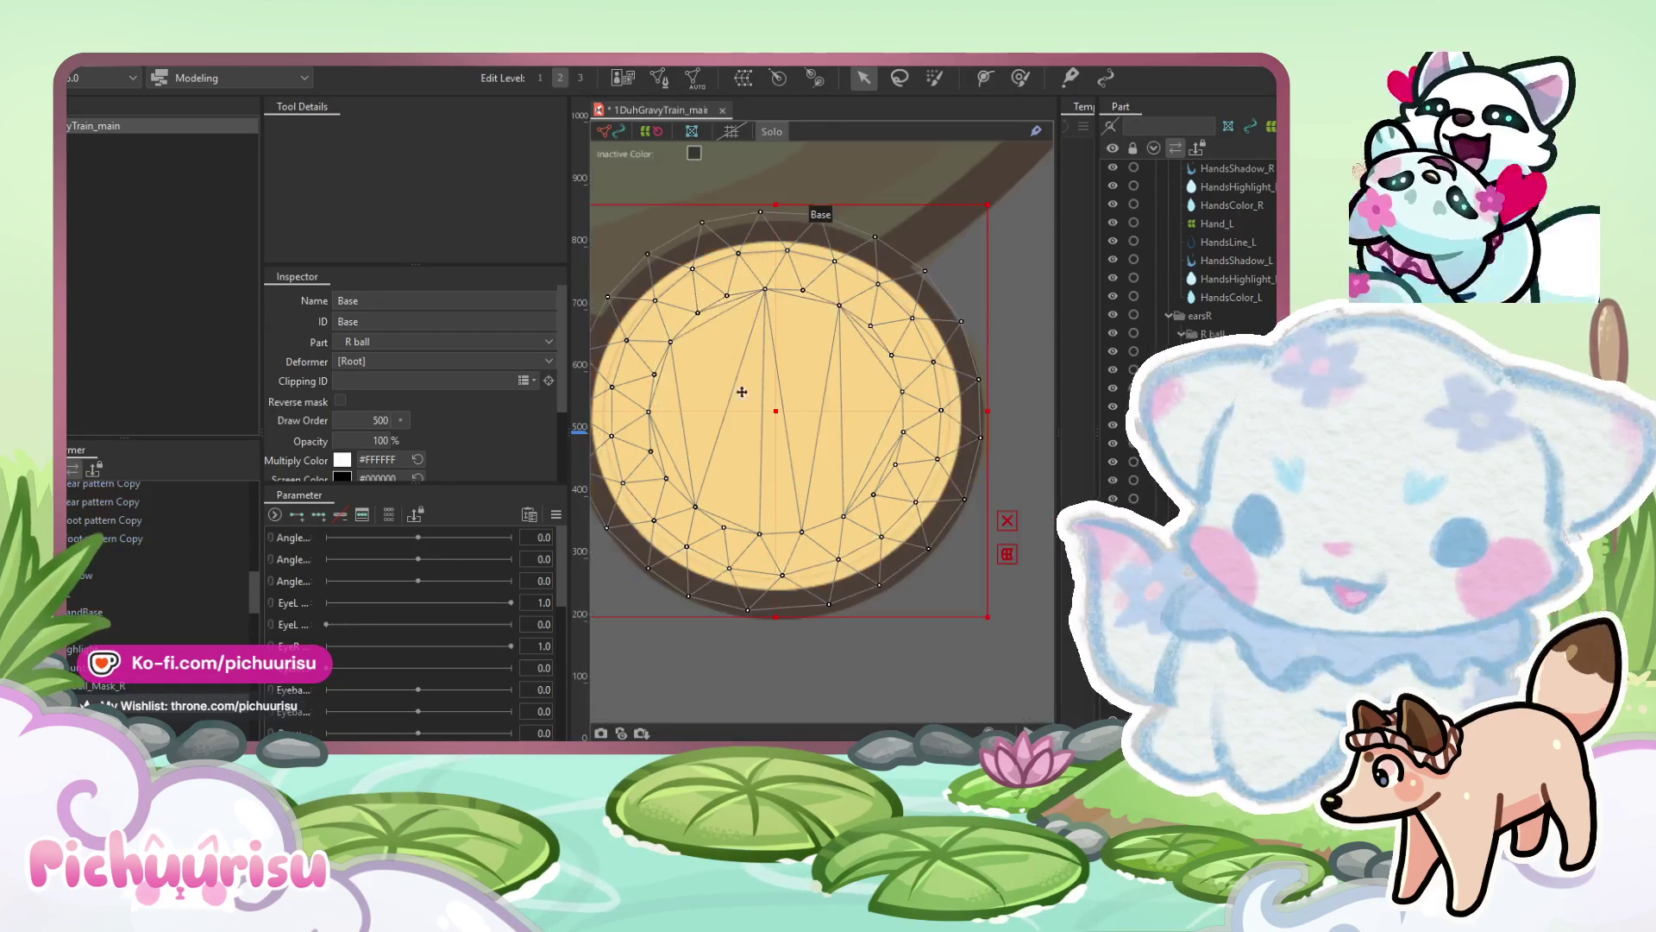
{"action": "scroll", "coordinate": [612, 362], "scroll_direction": "up", "scroll_amount": 2}
{"action": "scroll", "coordinate": [785, 582], "scroll_direction": "down", "scroll_amount": 3}
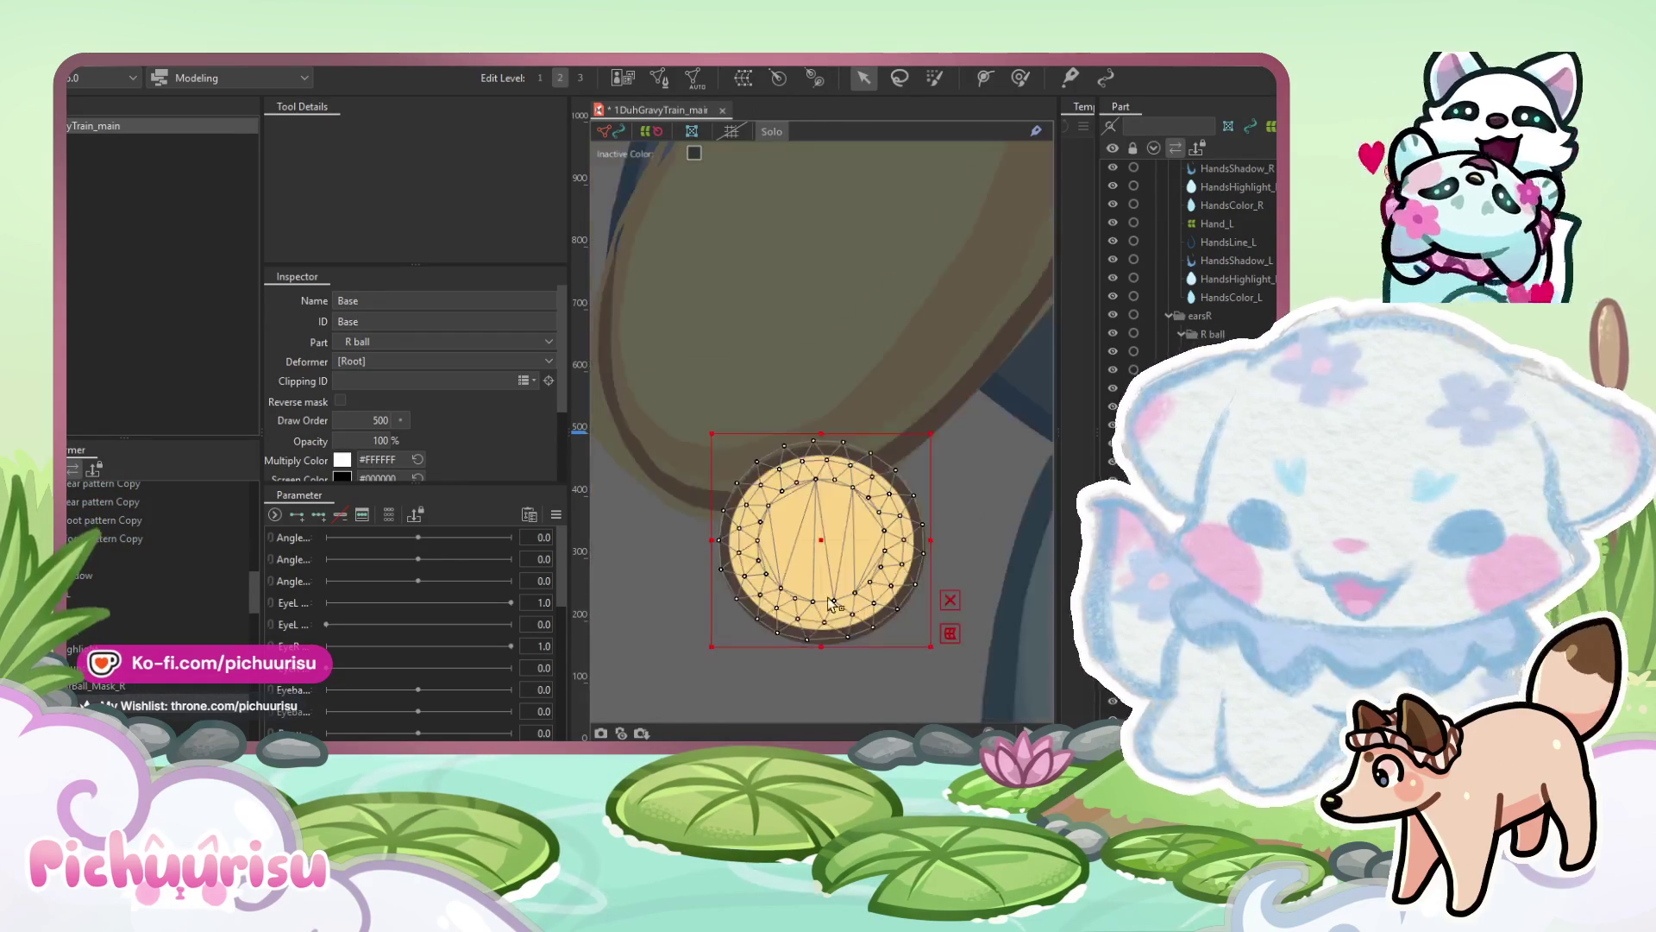
{"action": "scroll", "coordinate": [871, 518], "scroll_direction": "up", "scroll_amount": 2}
{"action": "left_click", "coordinate": [777, 132]}
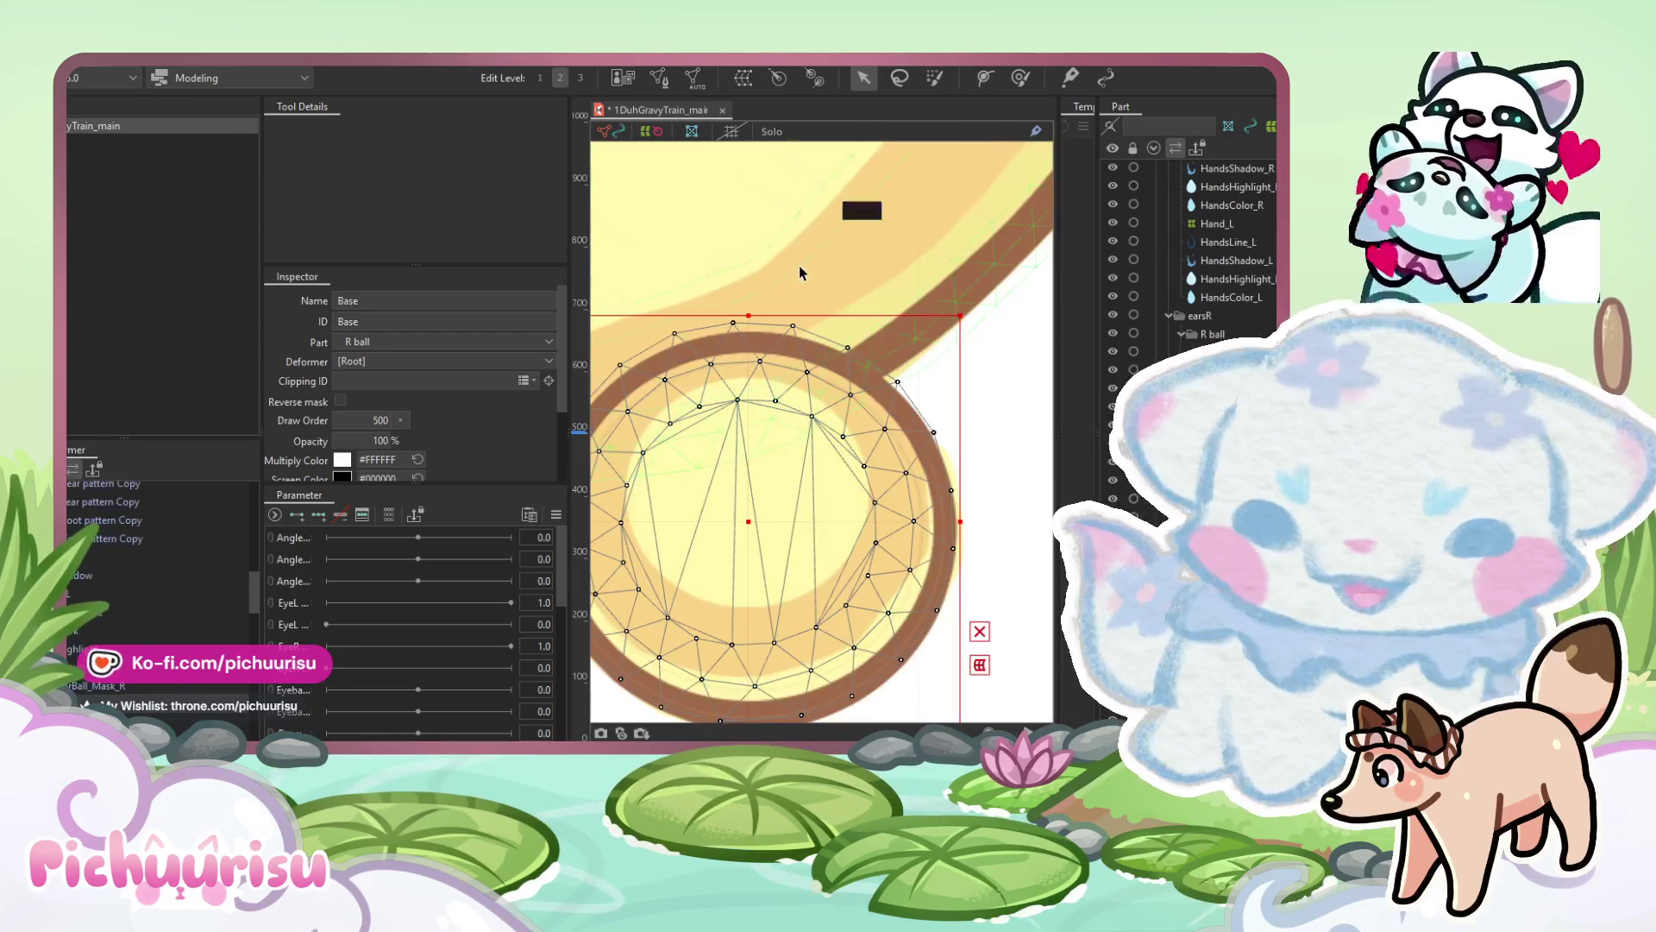
{"action": "scroll", "coordinate": [799, 266], "scroll_direction": "down", "scroll_amount": 3}
{"action": "left_click", "coordinate": [789, 596]}
{"action": "scroll", "coordinate": [808, 516], "scroll_direction": "up", "scroll_amount": 2}
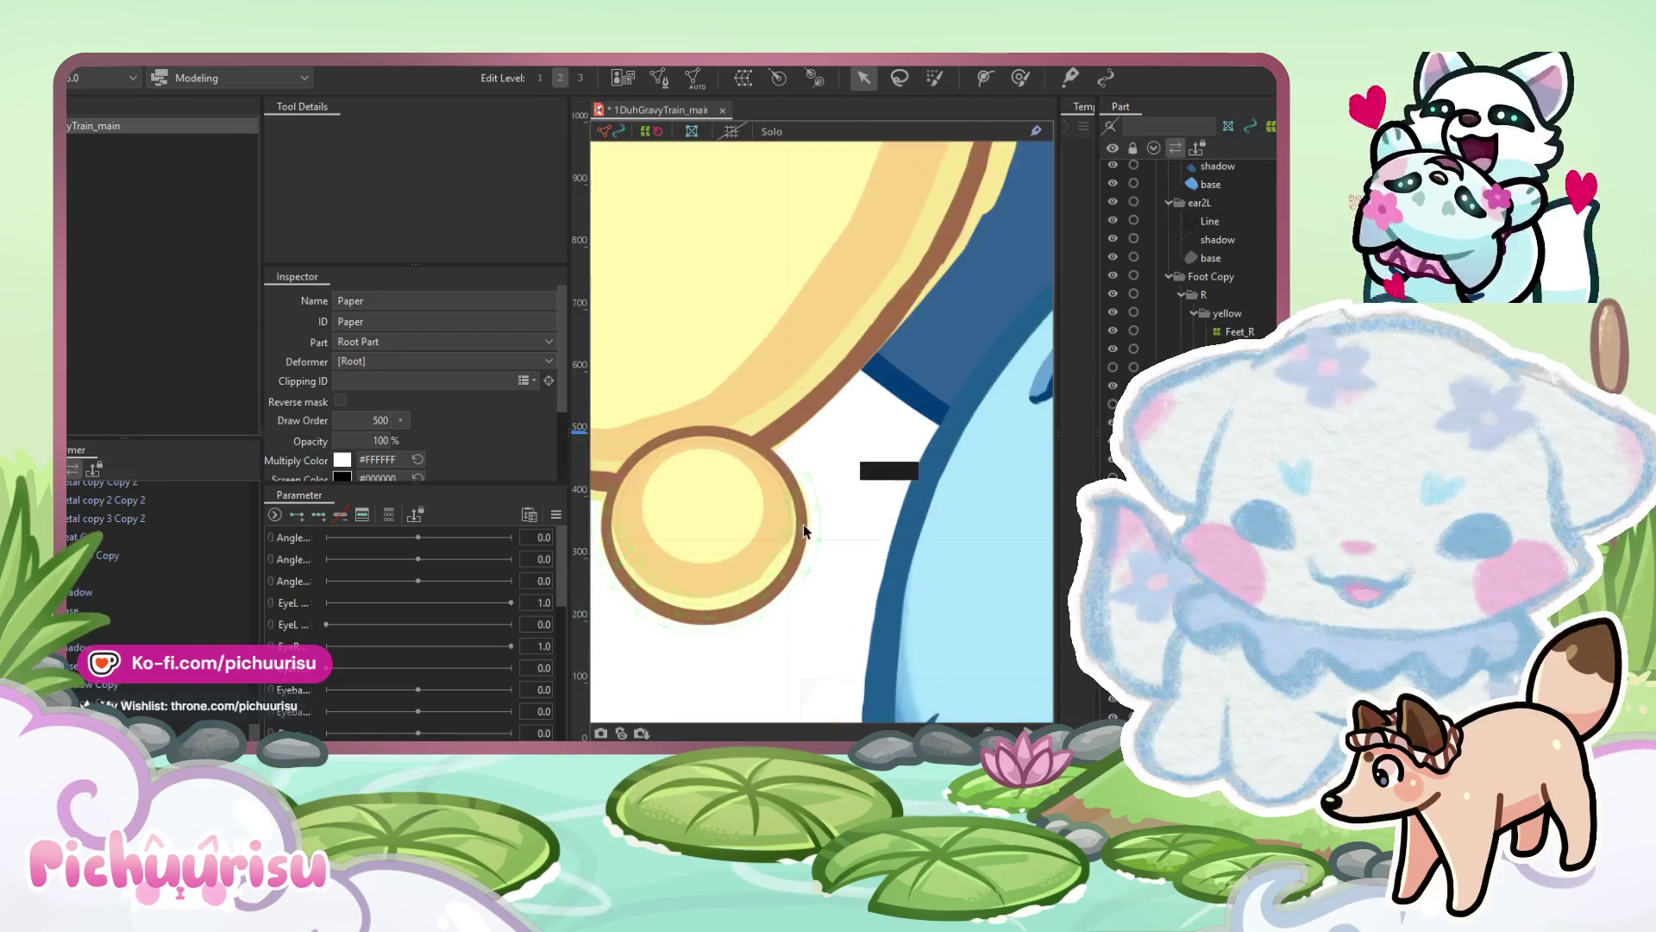
{"action": "scroll", "coordinate": [747, 593], "scroll_direction": "up", "scroll_amount": 2}
{"action": "left_click", "coordinate": [744, 598]}
{"action": "scroll", "coordinate": [678, 584], "scroll_direction": "up", "scroll_amount": 1}
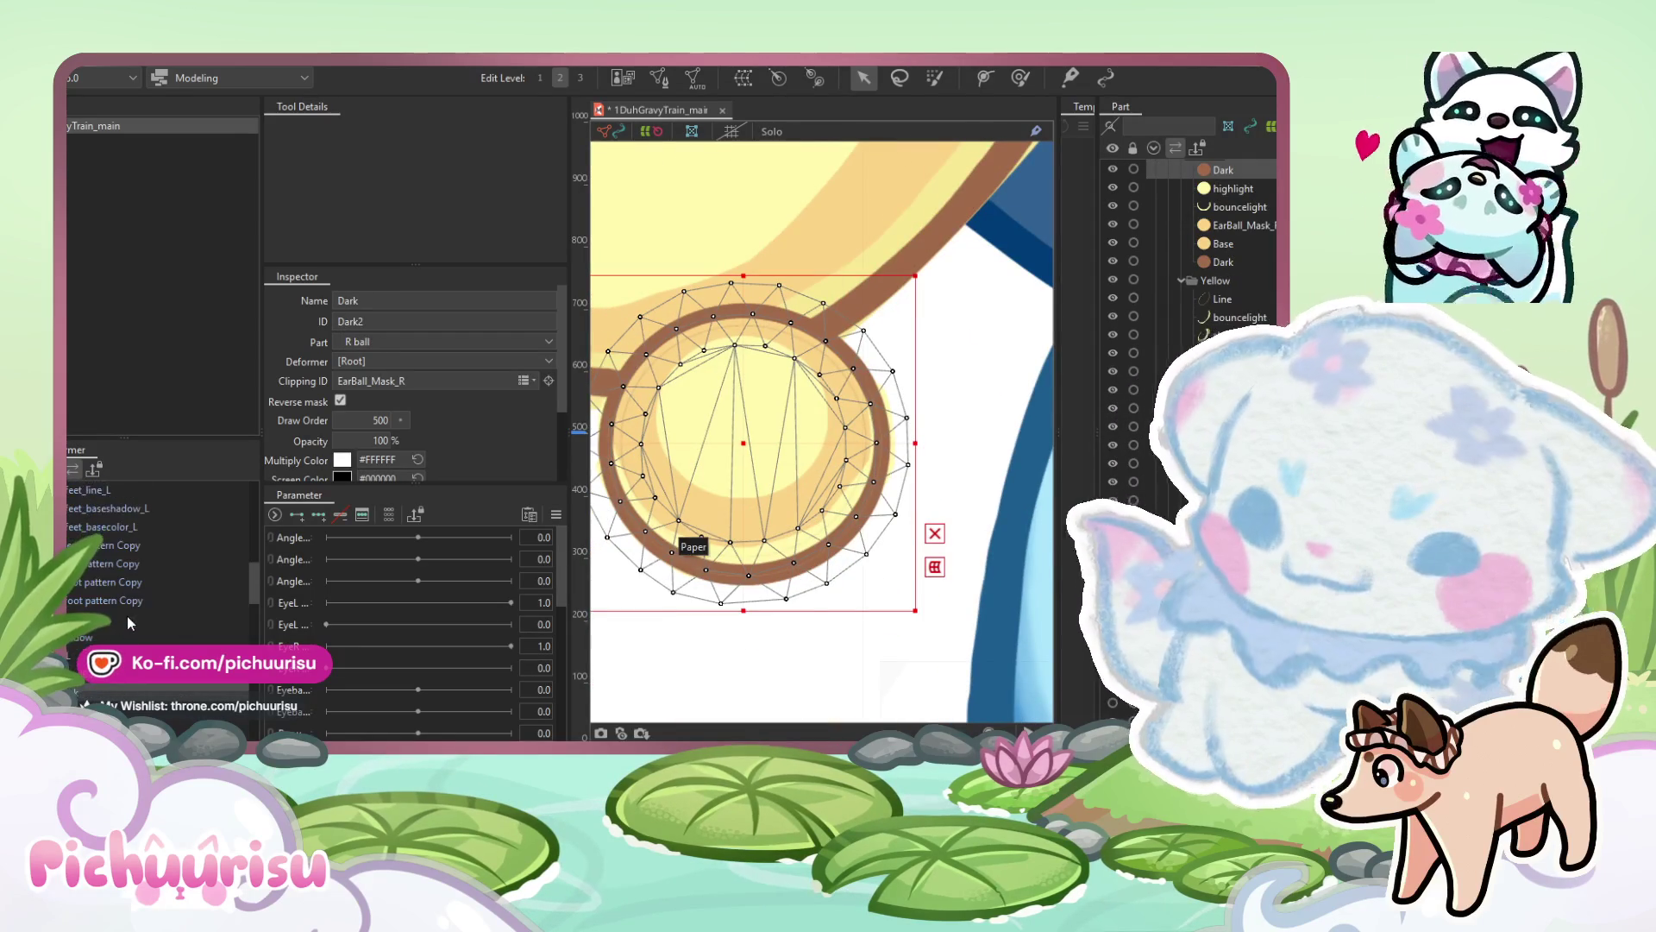
{"action": "key", "text": "ctrl+a"}
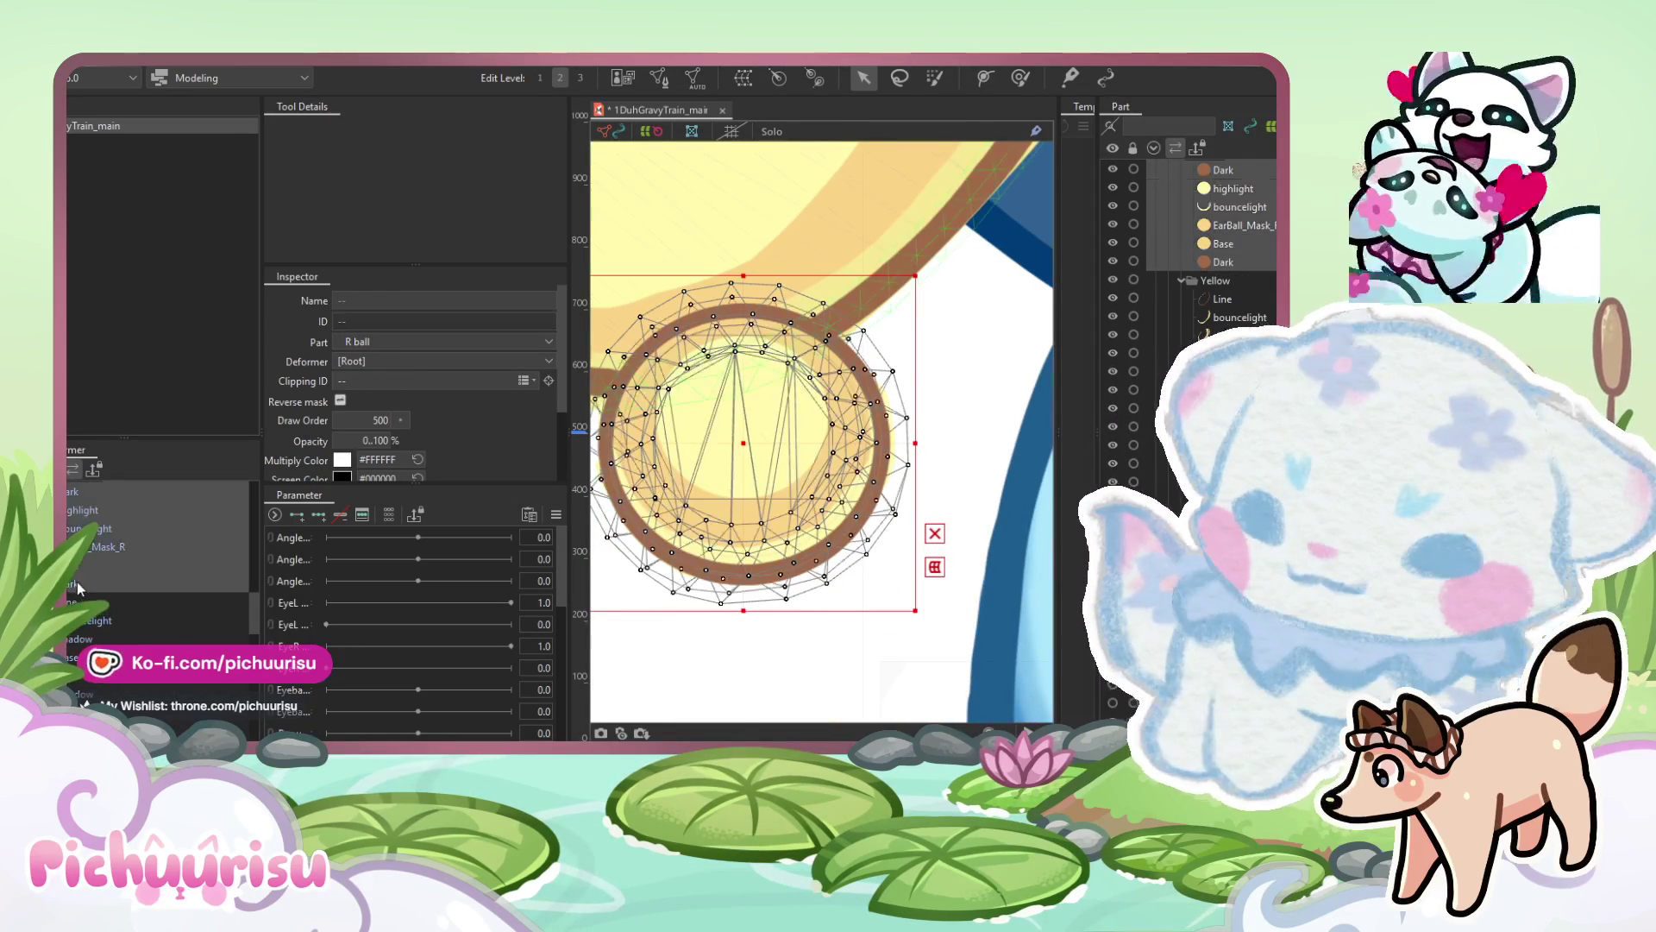
{"action": "scroll", "coordinate": [797, 420], "scroll_direction": "down", "scroll_amount": 1}
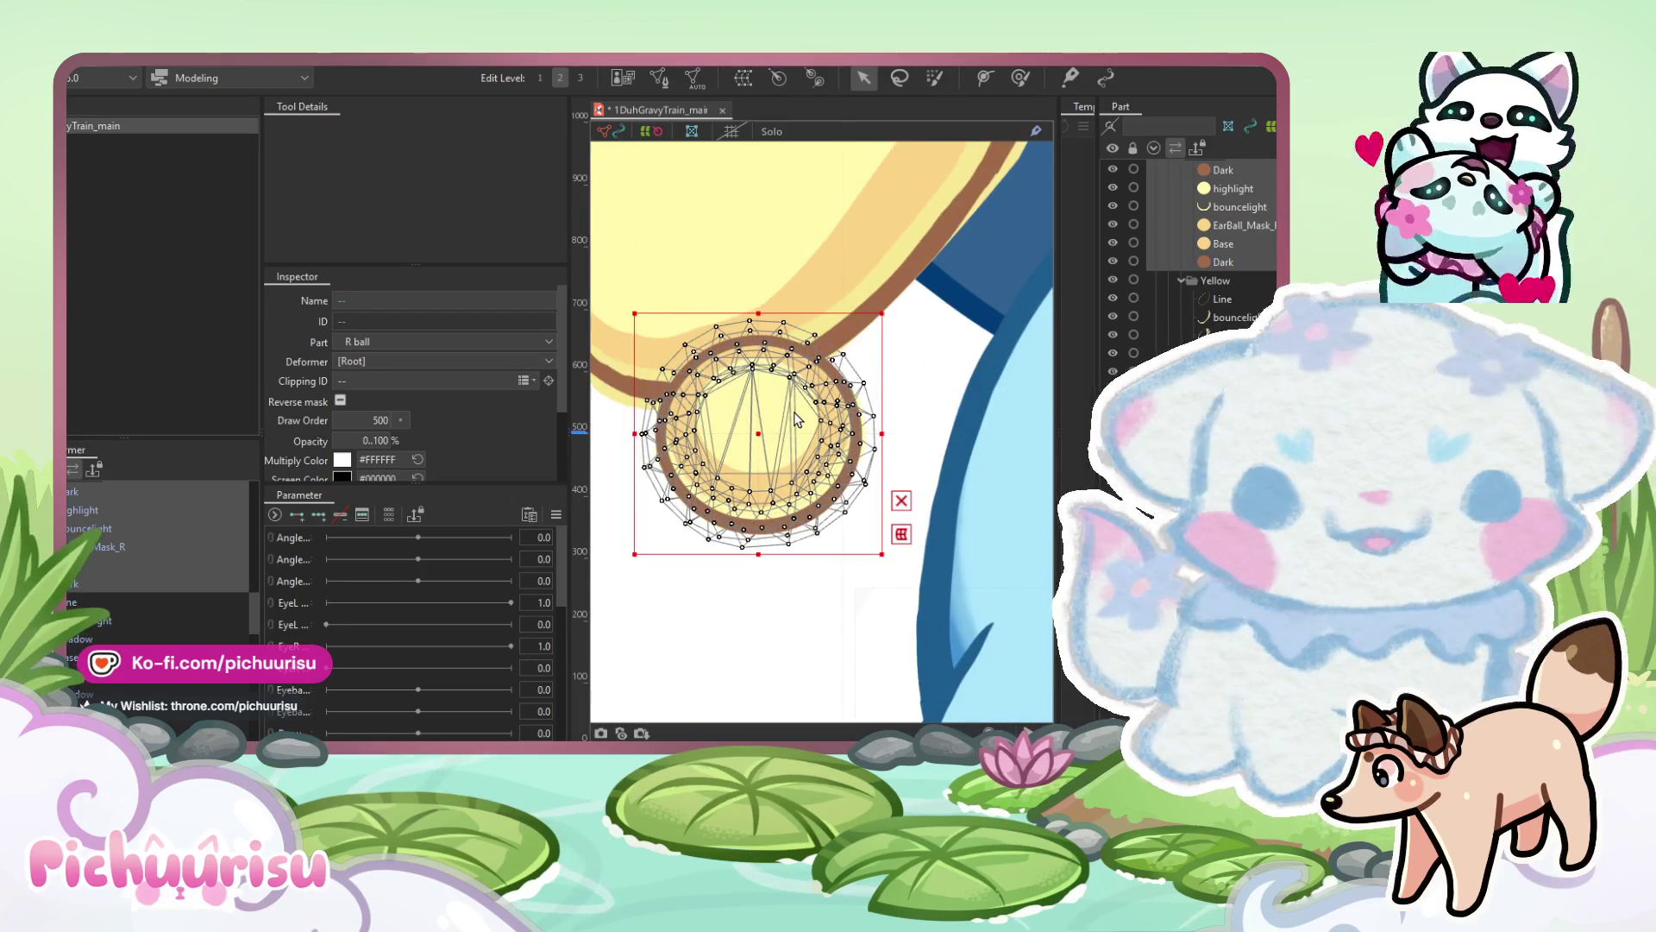
{"action": "left_click", "coordinate": [799, 472]}
{"action": "scroll", "coordinate": [800, 469], "scroll_direction": "down", "scroll_amount": 5}
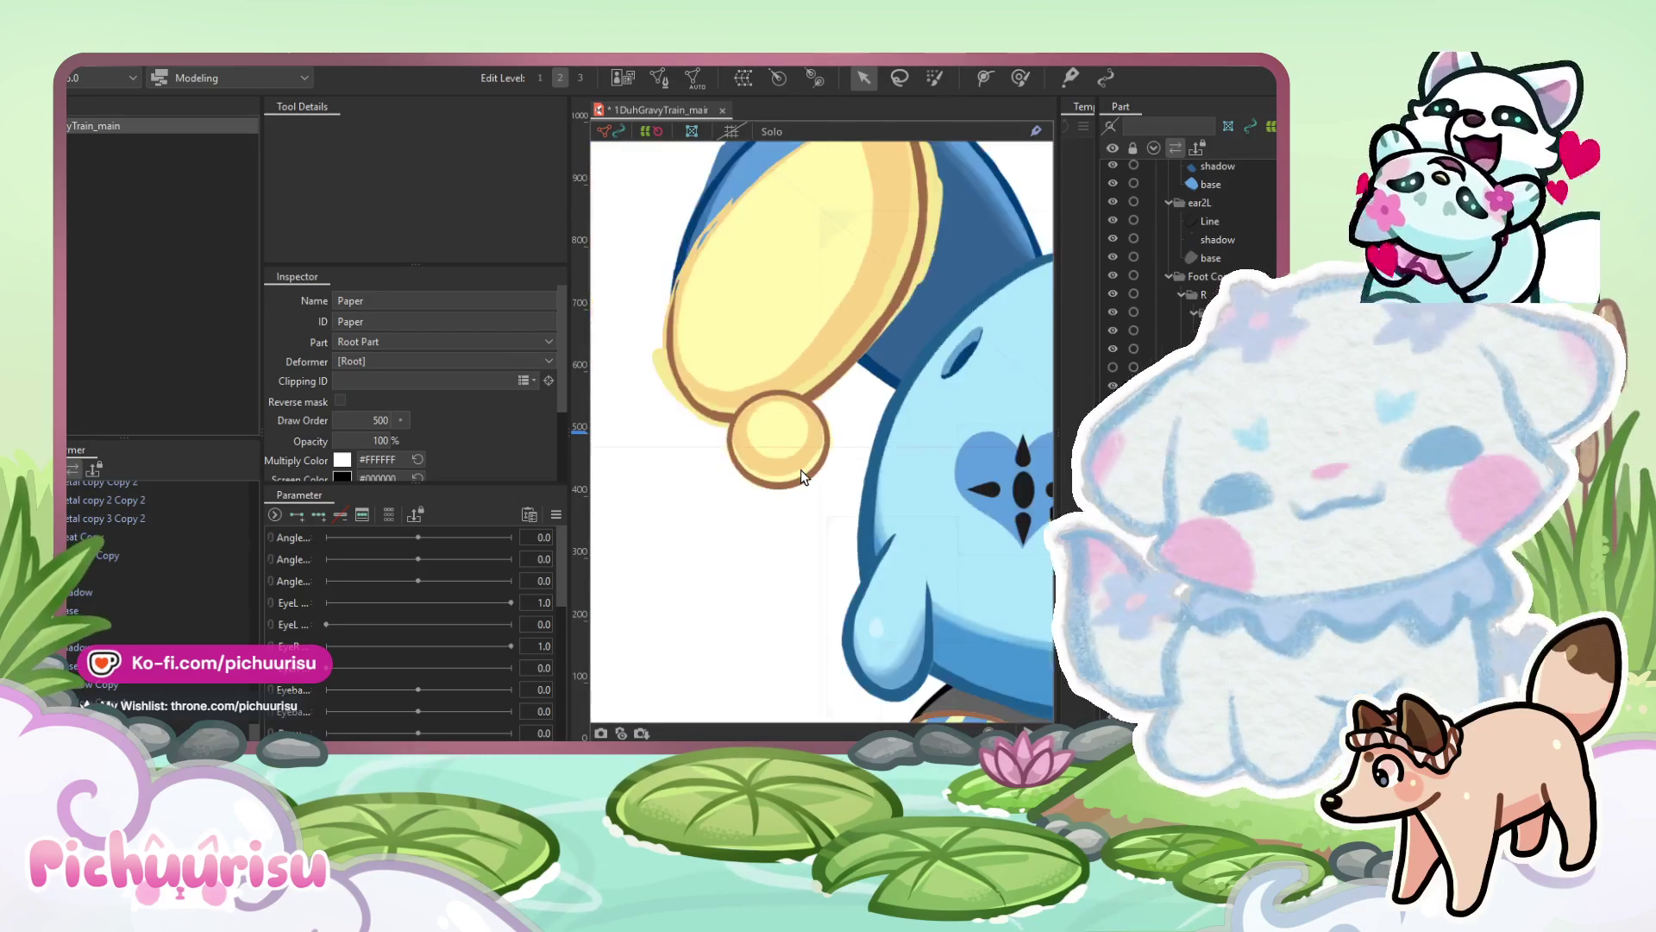
{"action": "scroll", "coordinate": [865, 364], "scroll_direction": "up", "scroll_amount": 3}
{"action": "scroll", "coordinate": [754, 474], "scroll_direction": "down", "scroll_amount": 3}
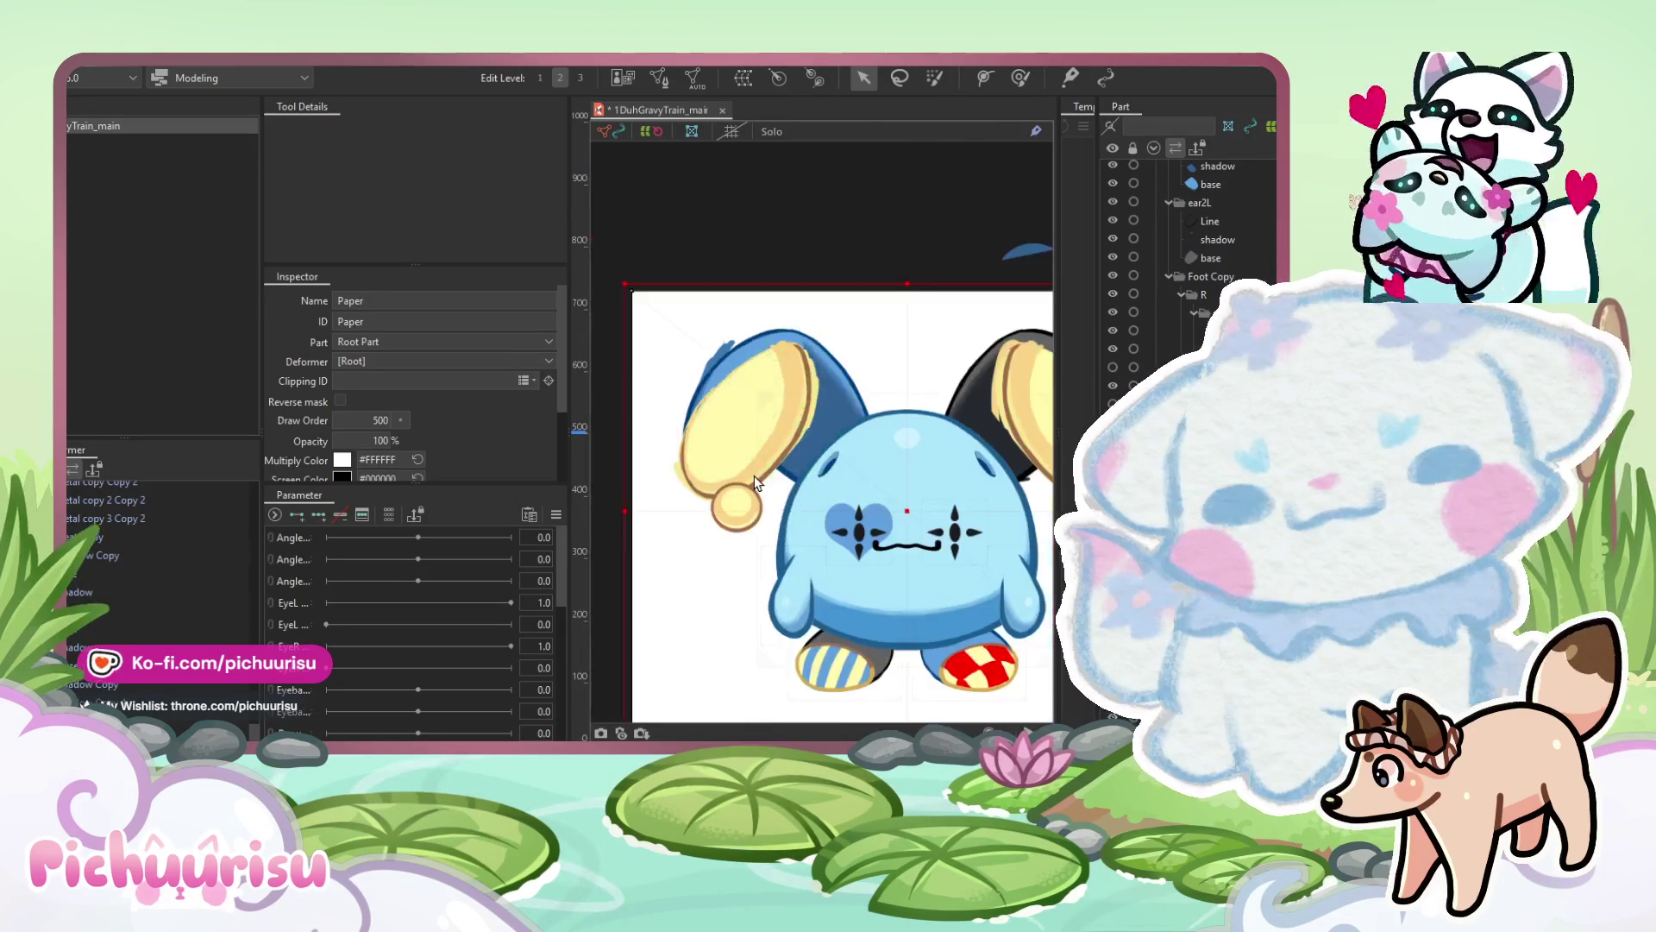
{"action": "scroll", "coordinate": [743, 515], "scroll_direction": "up", "scroll_amount": 3}
{"action": "left_click", "coordinate": [733, 526]}
{"action": "scroll", "coordinate": [150, 521], "scroll_direction": "up", "scroll_amount": 3}
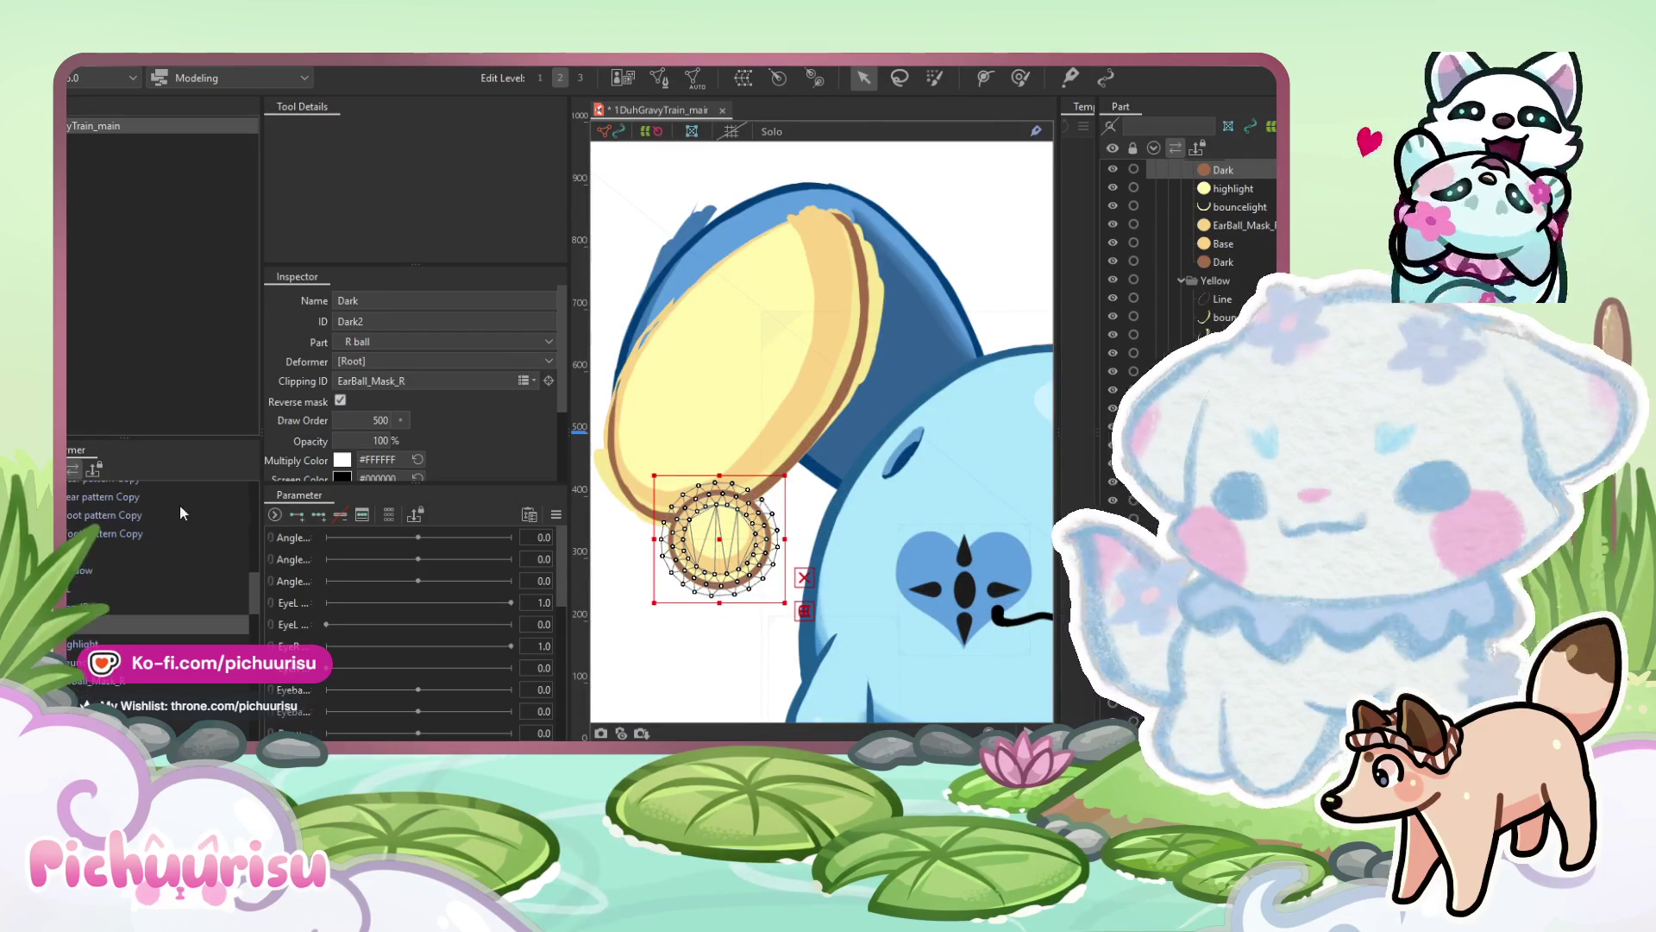
Rename the dark outline layer EarBall_Line1_R and update its ID.
{"action": "left_click", "coordinate": [95, 677]}
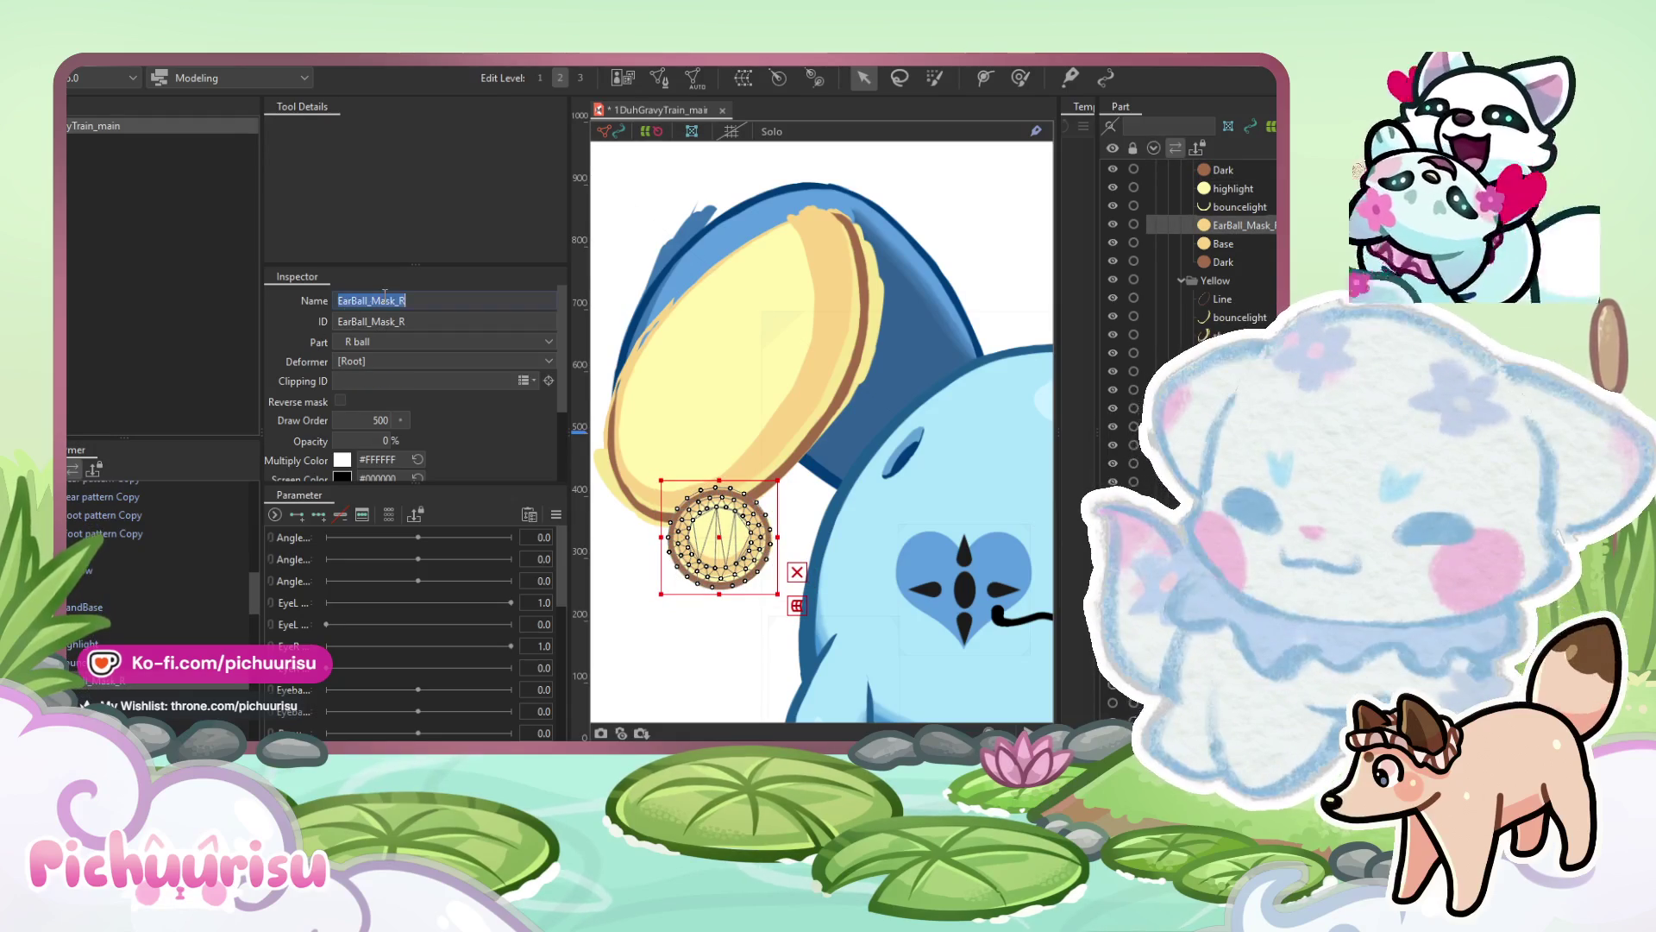
{"action": "left_click", "coordinate": [85, 697]}
{"action": "double_click", "coordinate": [426, 300]}
{"action": "type", "text": "EarBall_Mask_R"}
{"action": "key", "text": "Left"}
{"action": "key", "text": "Left"}
{"action": "key", "text": "BackSpace"}
{"action": "key", "text": "BackSpace"}
{"action": "key", "text": "BackSpace"}
{"action": "type", "text": "_Line1"}
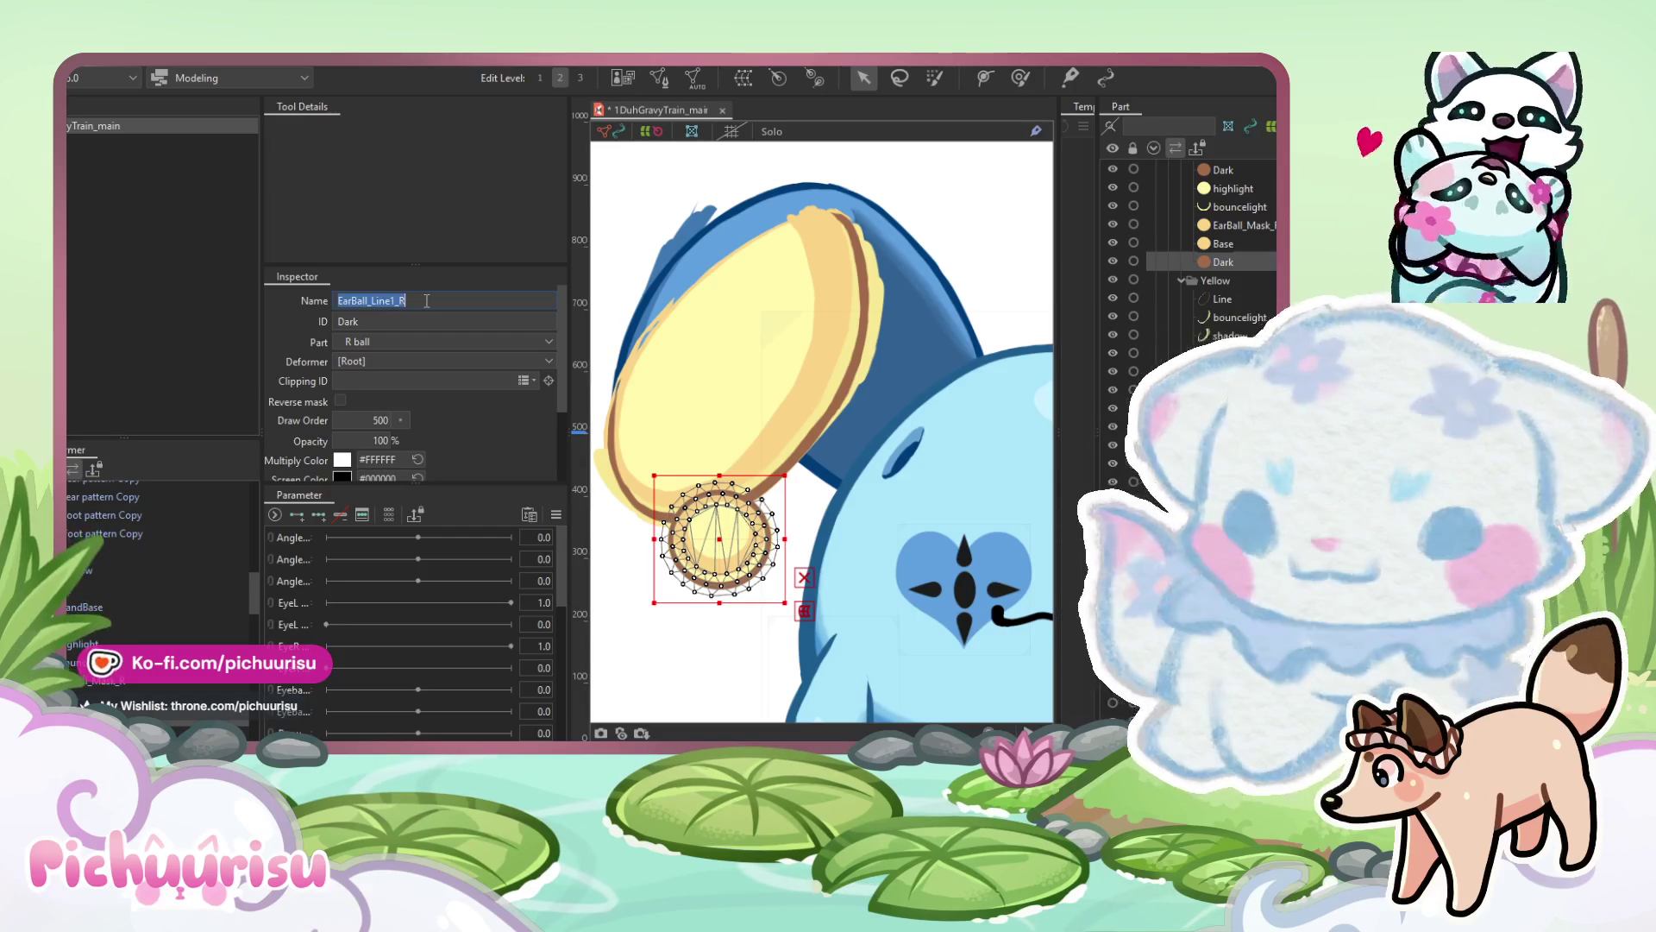
{"action": "double_click", "coordinate": [379, 322]}
{"action": "type", "text": "Base"}
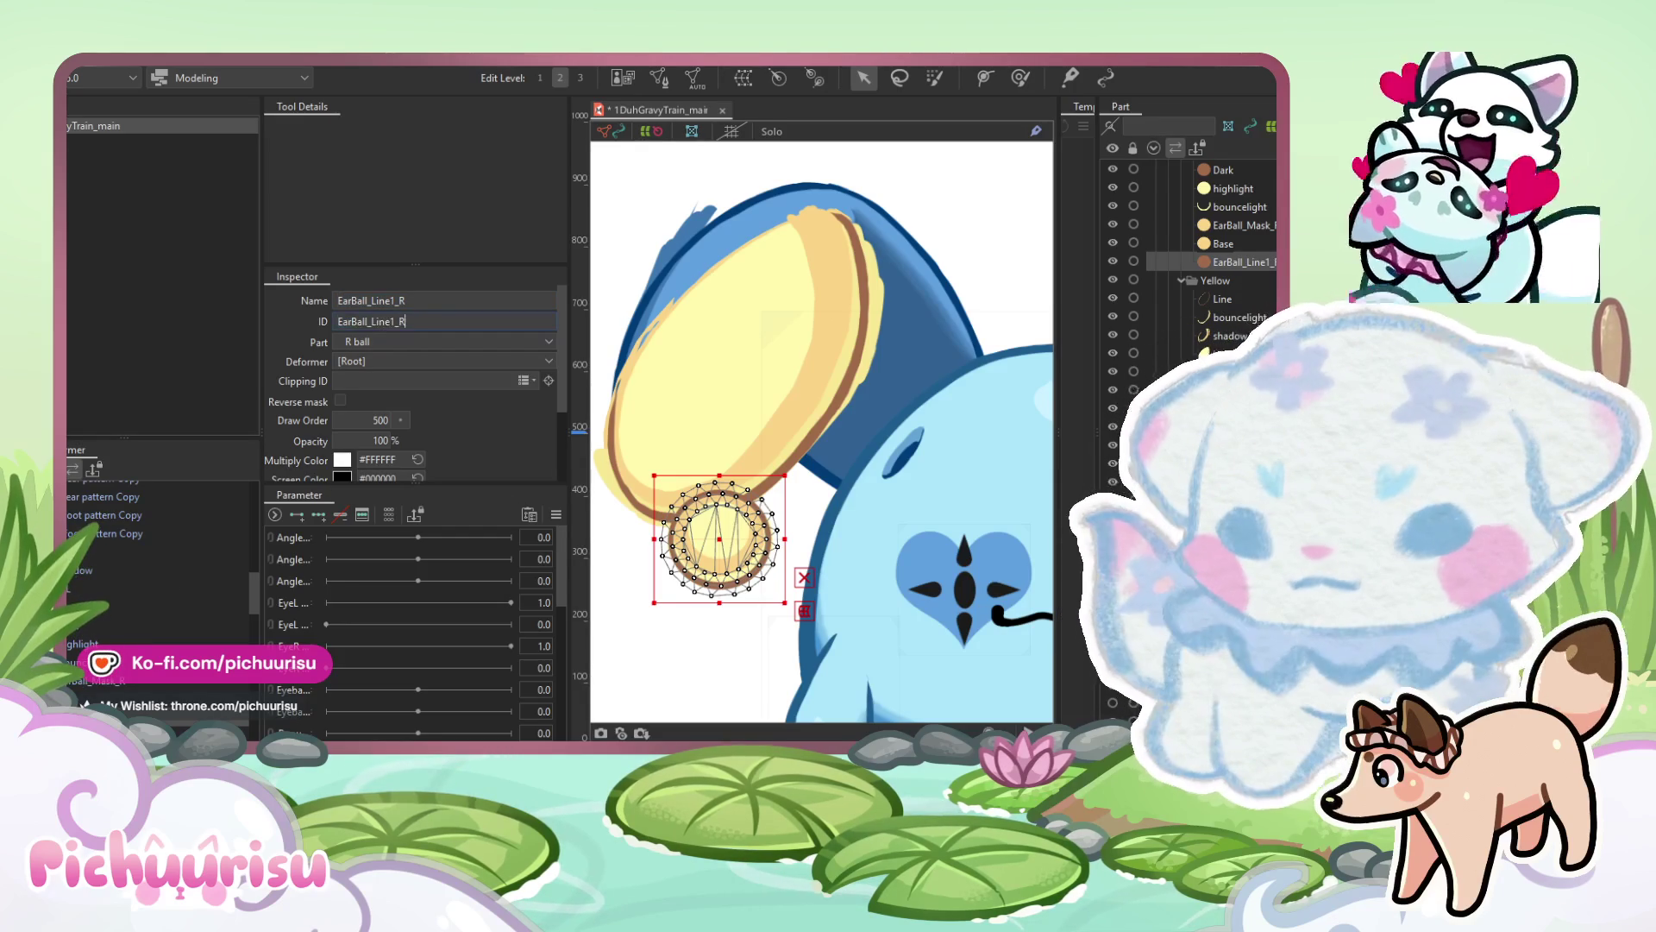
{"action": "key", "text": "Return"}
Rename the base layer EarBall_Base_R and paste that name as its ID.
{"action": "left_click", "coordinate": [388, 298]}
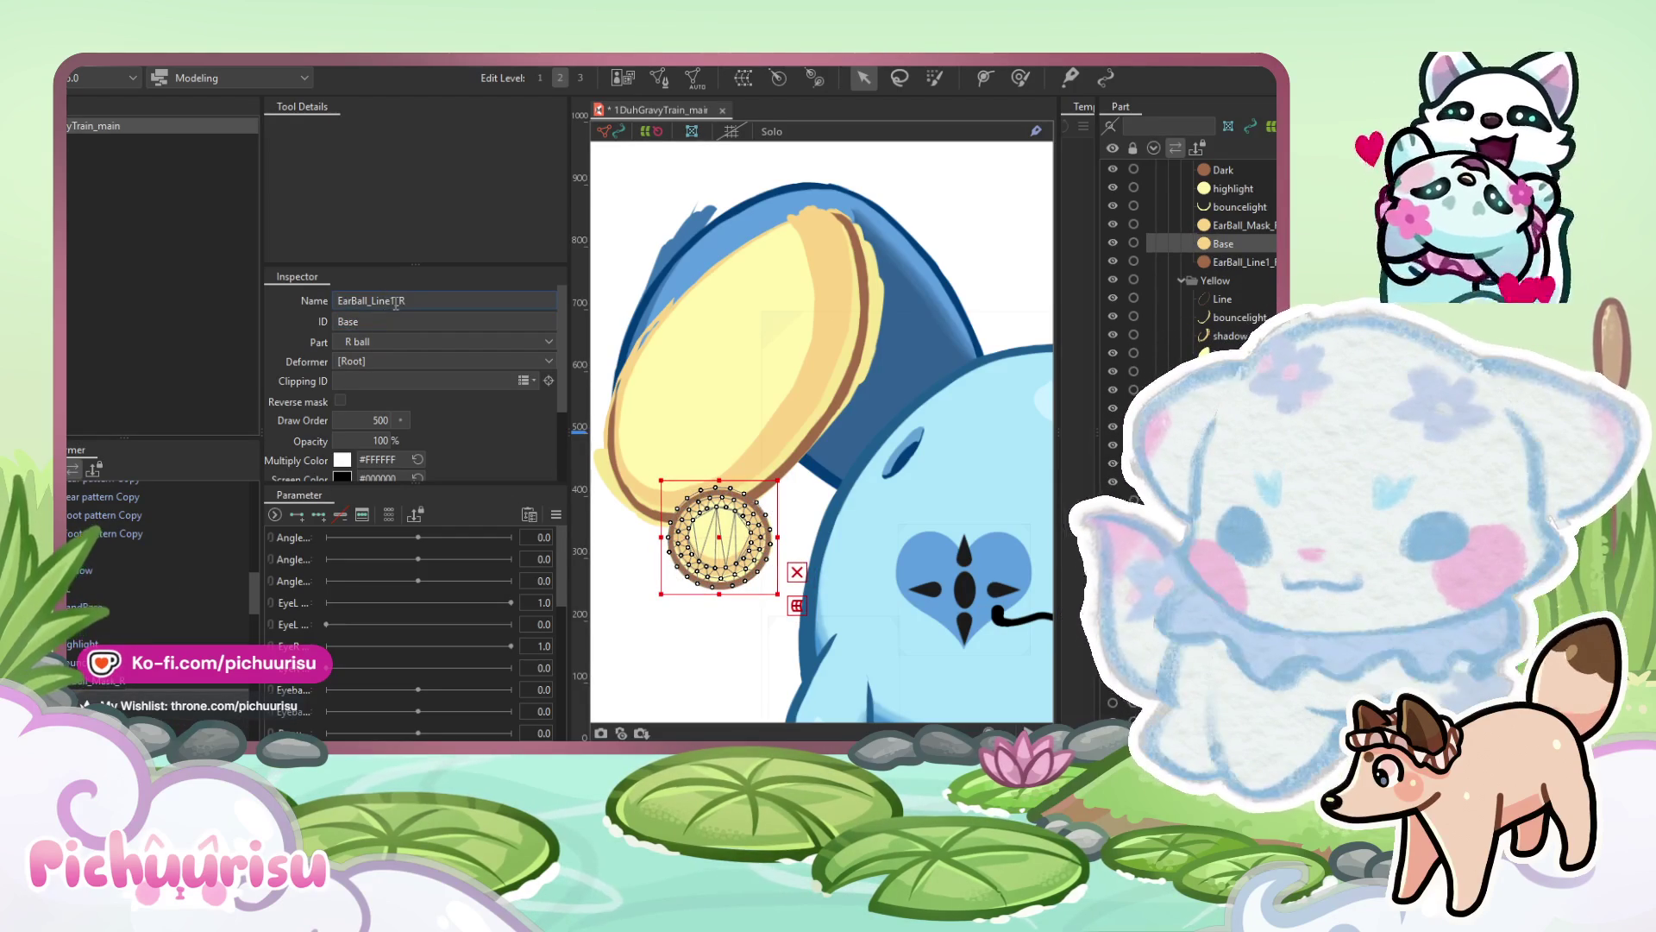
{"action": "type", "text": "Base"}
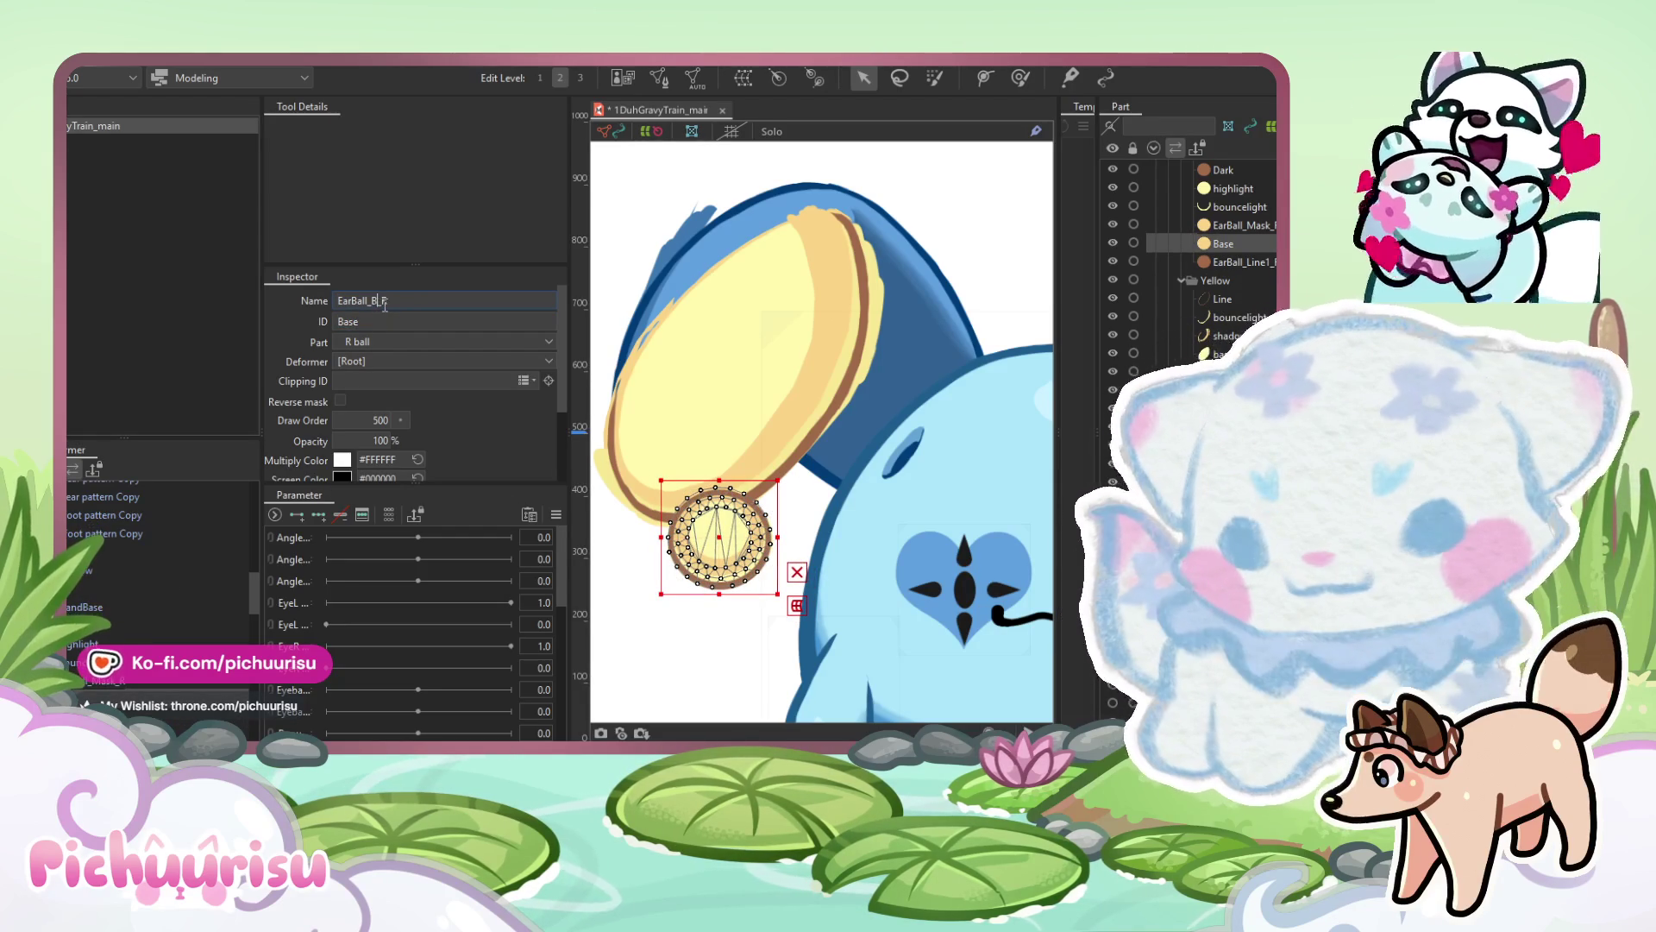
{"action": "key", "text": "ctrl+a"}
{"action": "key", "text": "ctrl+c"}
{"action": "key", "text": "Tab"}
{"action": "key", "text": "ctrl+v"}
Rename the bounce-light layer EarBall_Bouncelight_R with a matching ID.
{"action": "key", "text": "Up"}
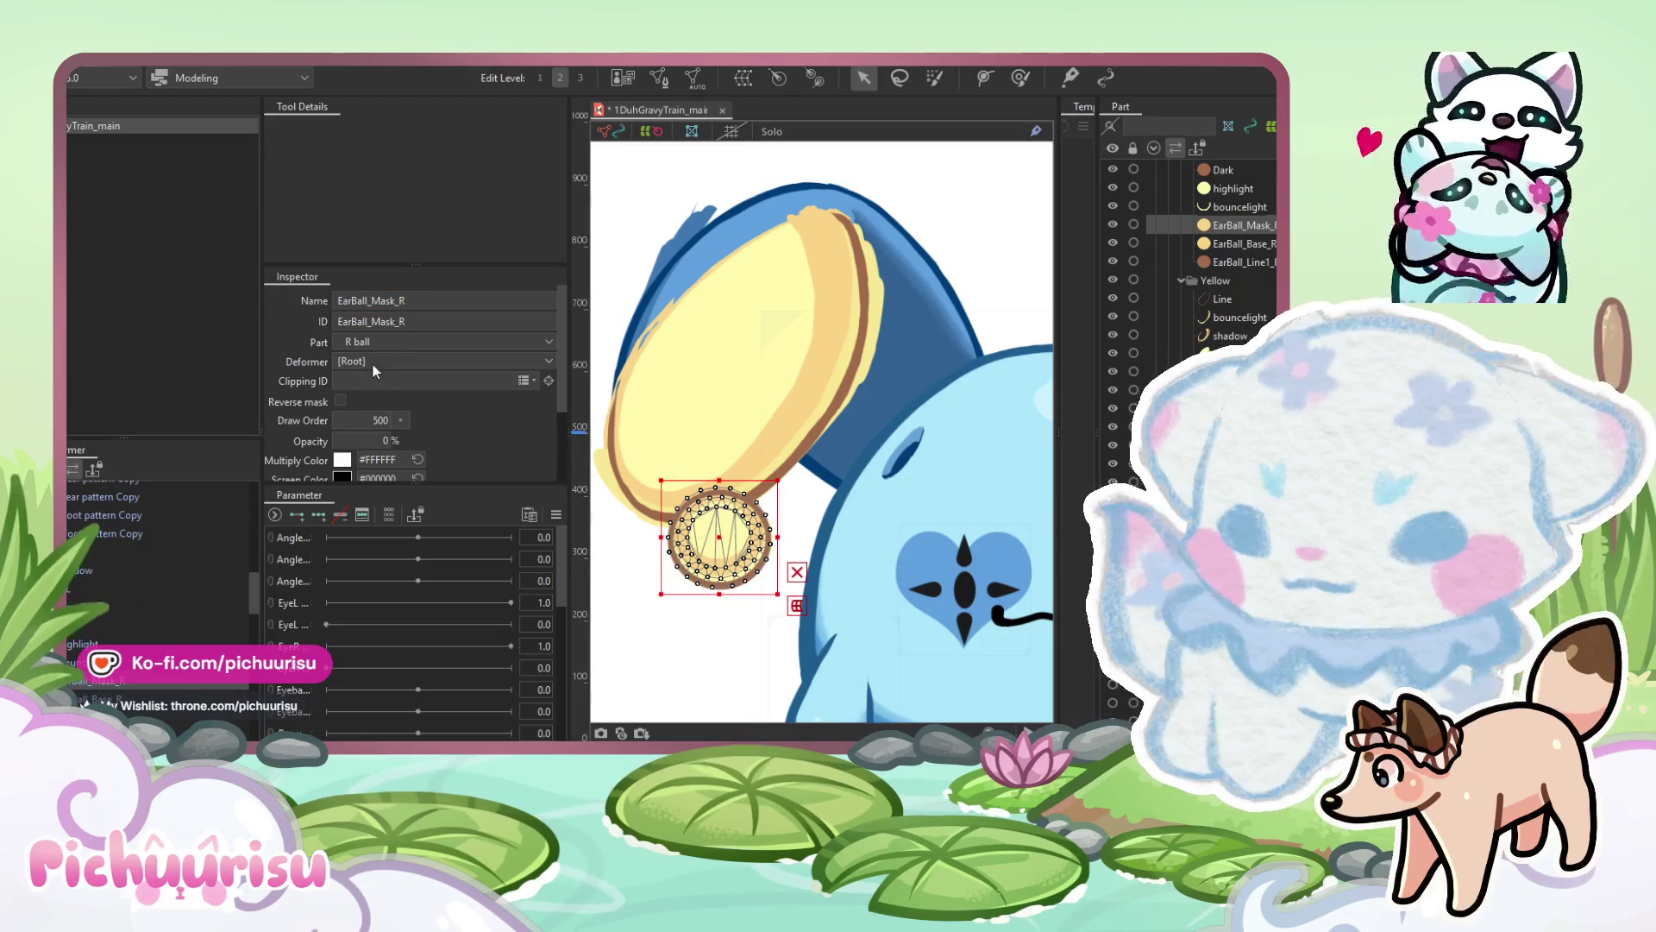
{"action": "key", "text": "Up"}
{"action": "double_click", "coordinate": [393, 301]}
{"action": "key", "text": "ctrl+v"}
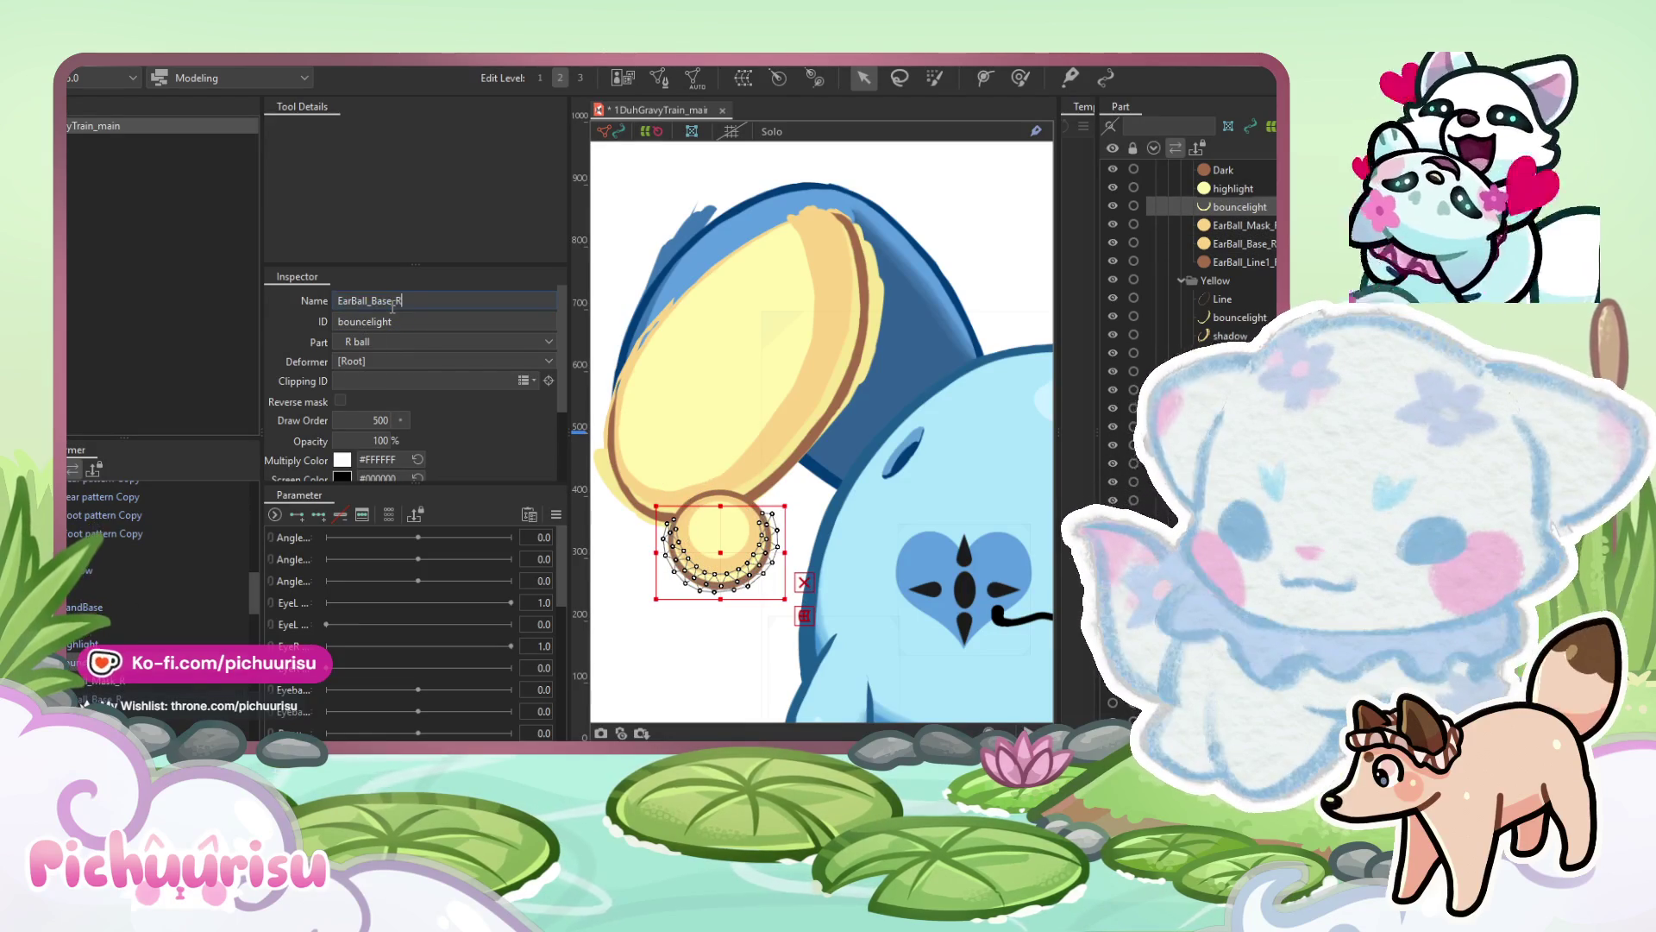
{"action": "key", "text": "BackSpace"}
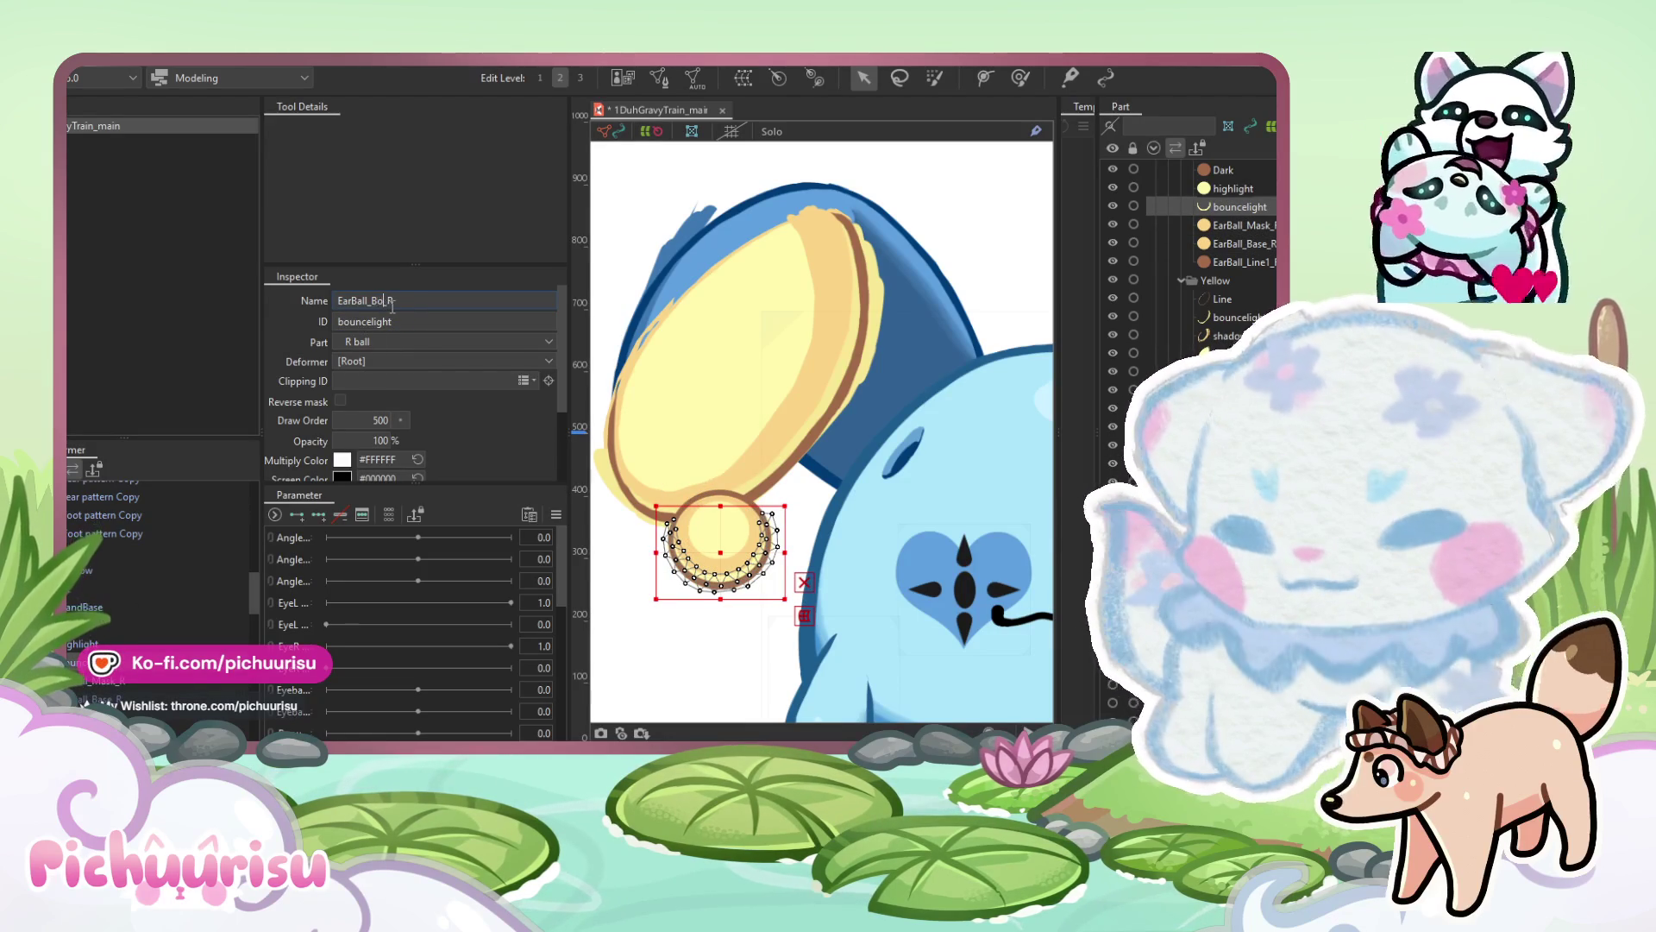
{"action": "type", "text": "uncelight"}
{"action": "key", "text": "Return"}
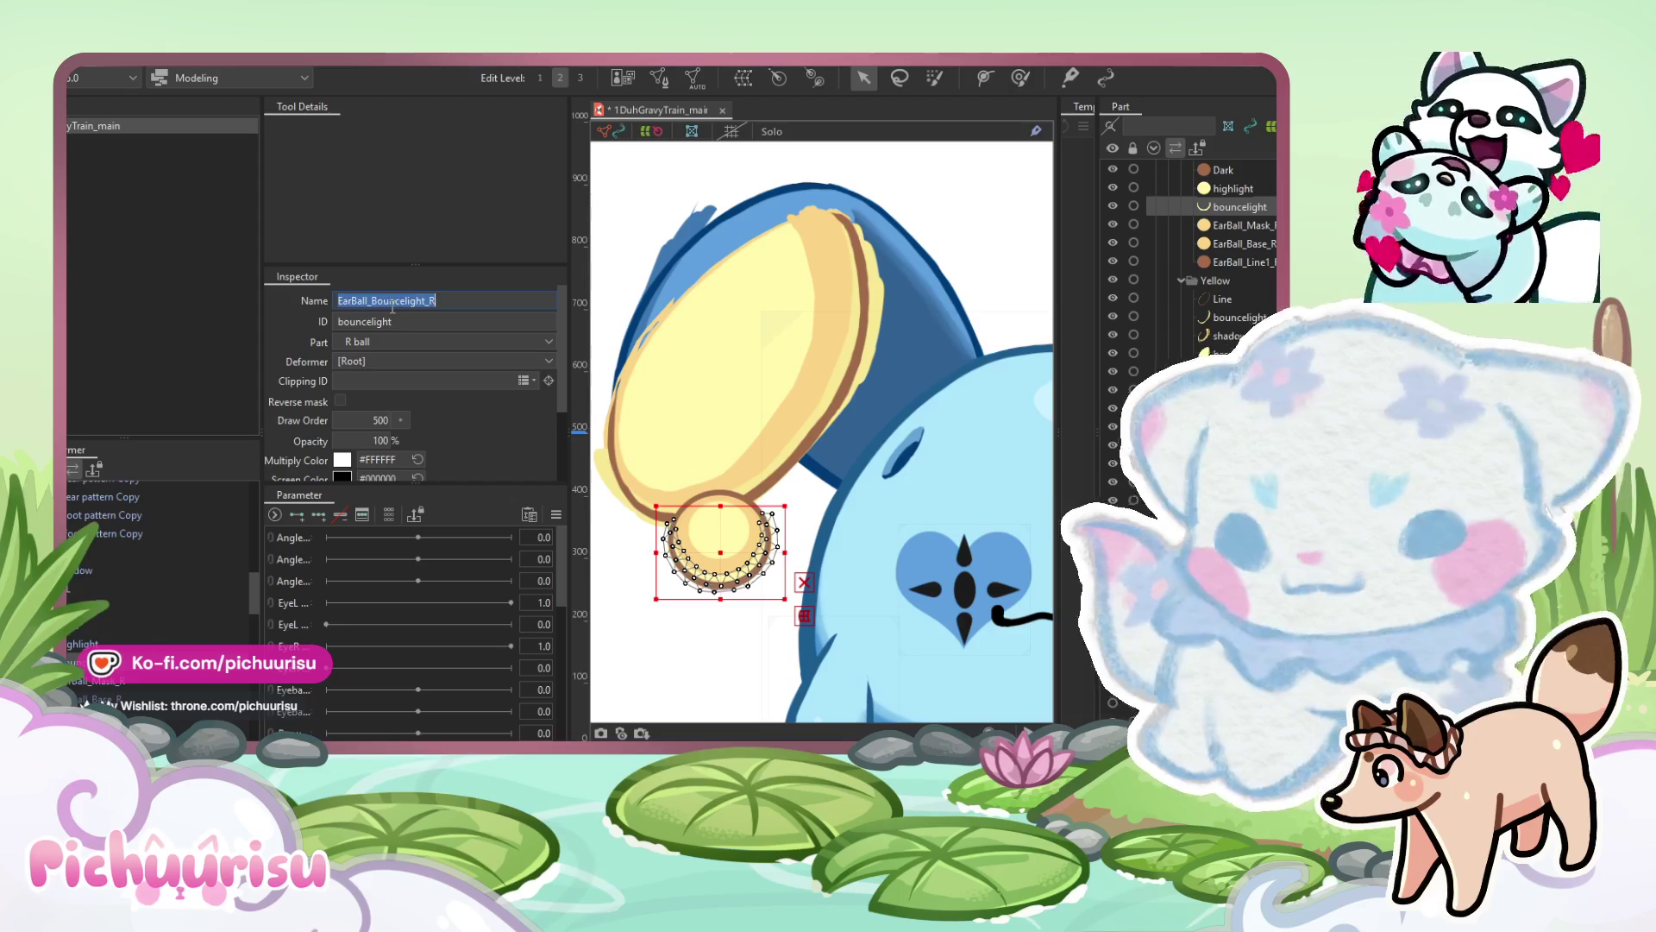
{"action": "double_click", "coordinate": [397, 321]}
{"action": "key", "text": "ctrl+v"}
Select the highlight circle layer and enter mesh editing on it.
{"action": "left_click", "coordinate": [69, 646]}
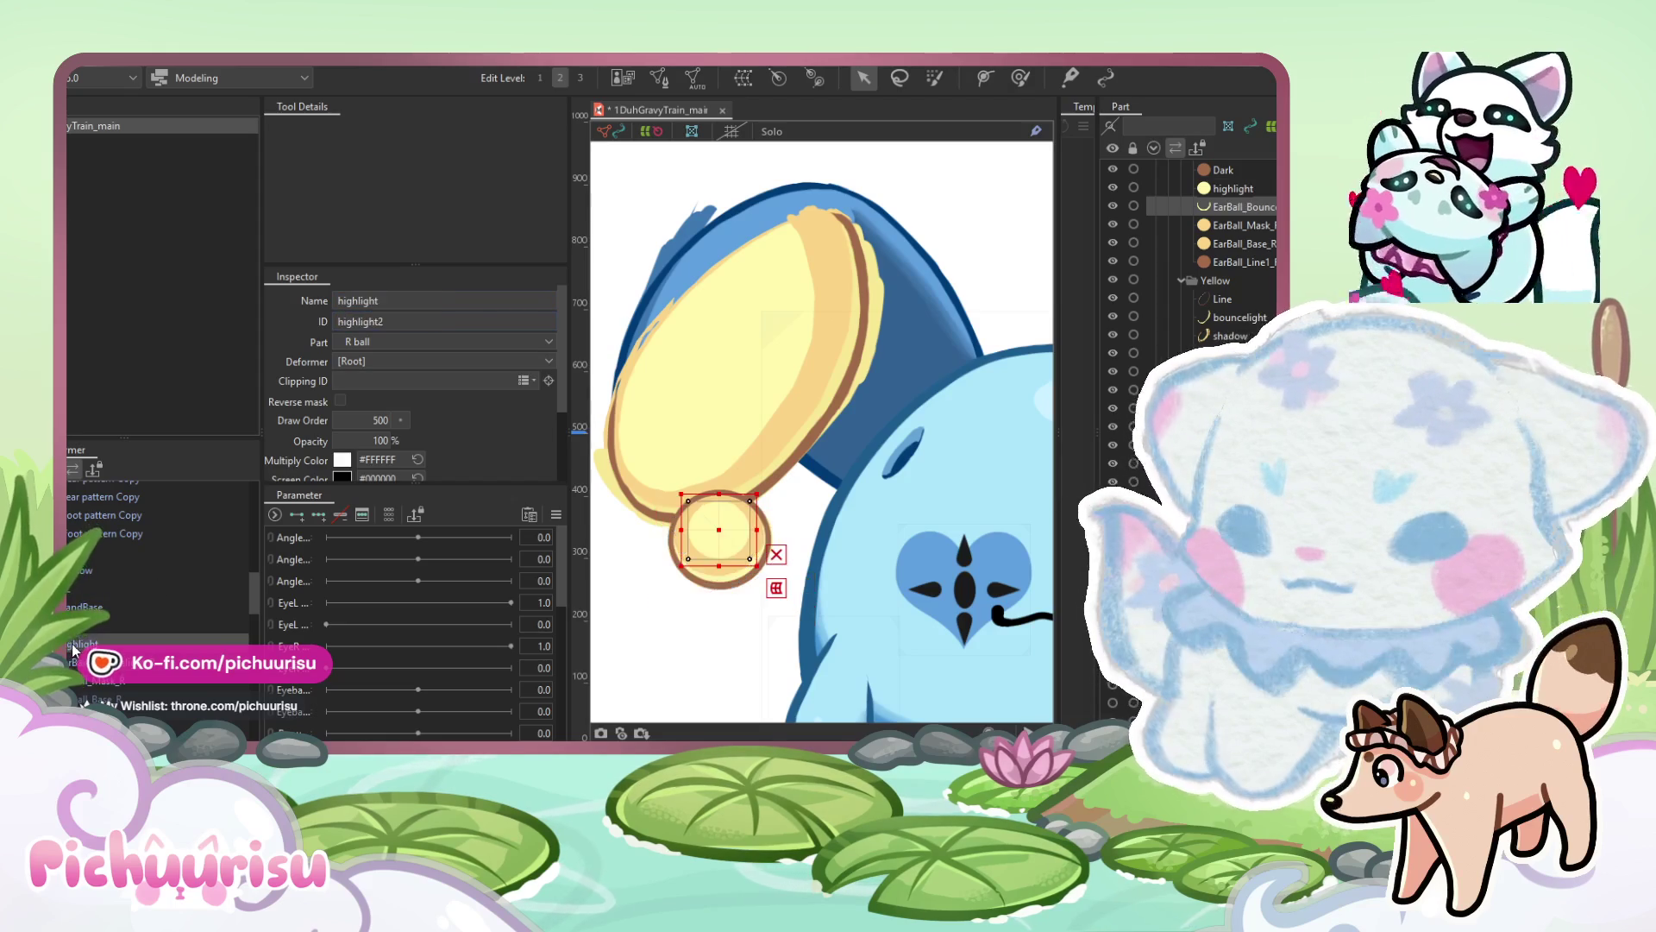
{"action": "scroll", "coordinate": [831, 513], "scroll_direction": "up", "scroll_amount": 2}
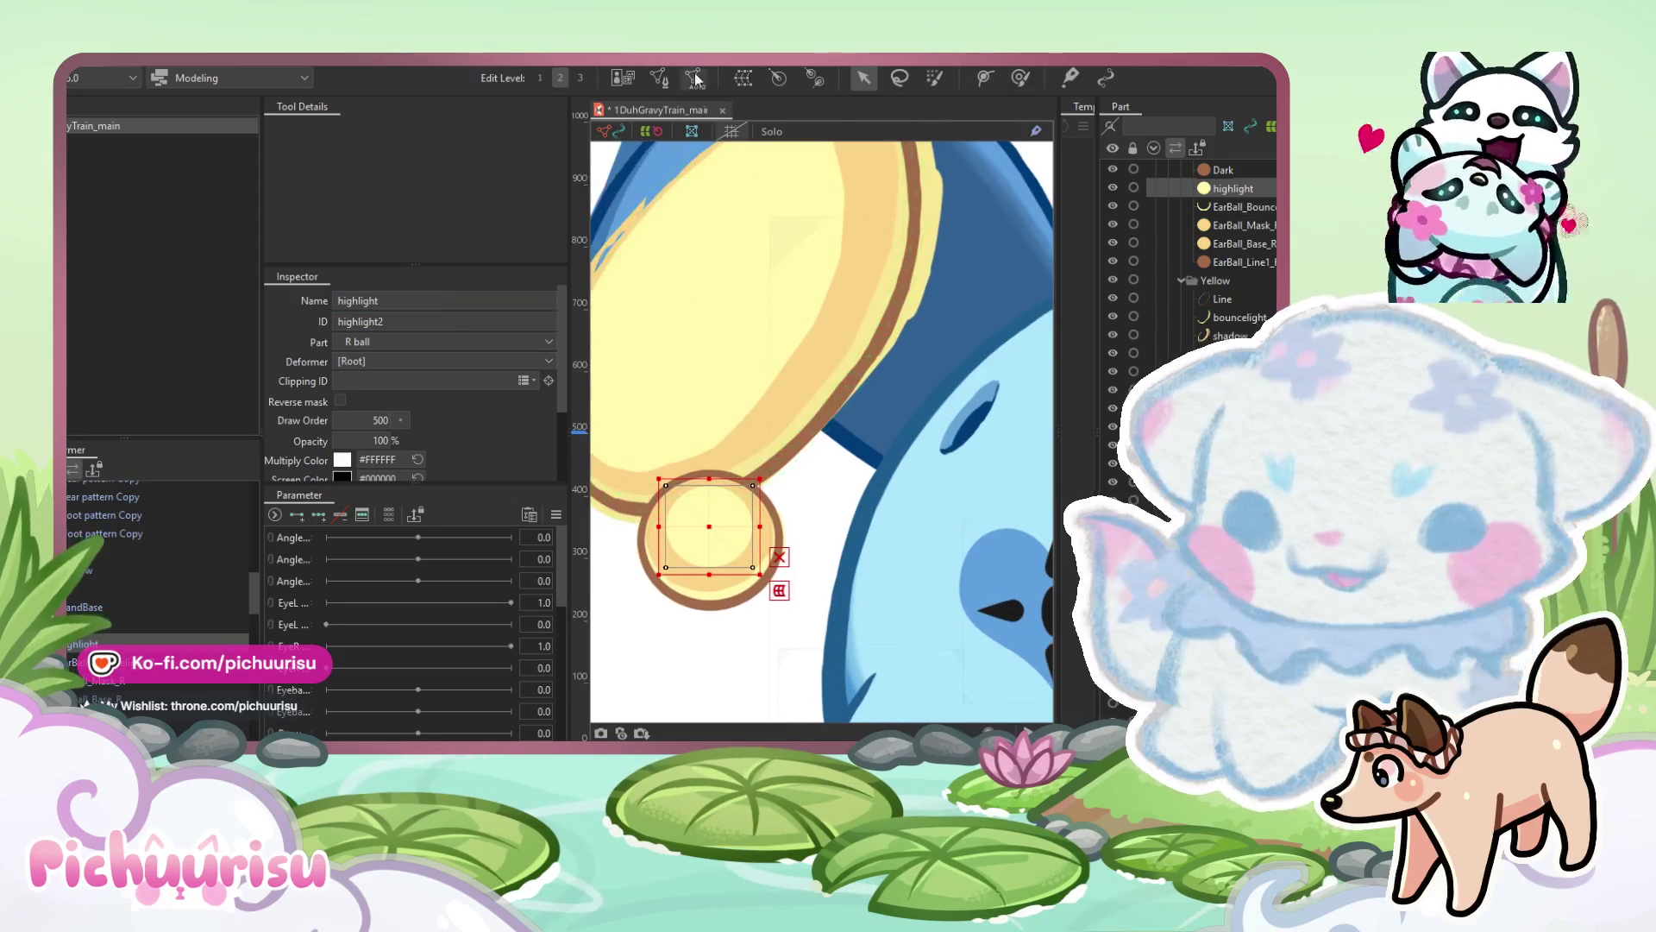
{"action": "left_click", "coordinate": [657, 78]}
Place a centre vertex and ring vertices around the right half of the yellow highlight circle.
{"action": "scroll", "coordinate": [734, 613], "scroll_direction": "up", "scroll_amount": 3}
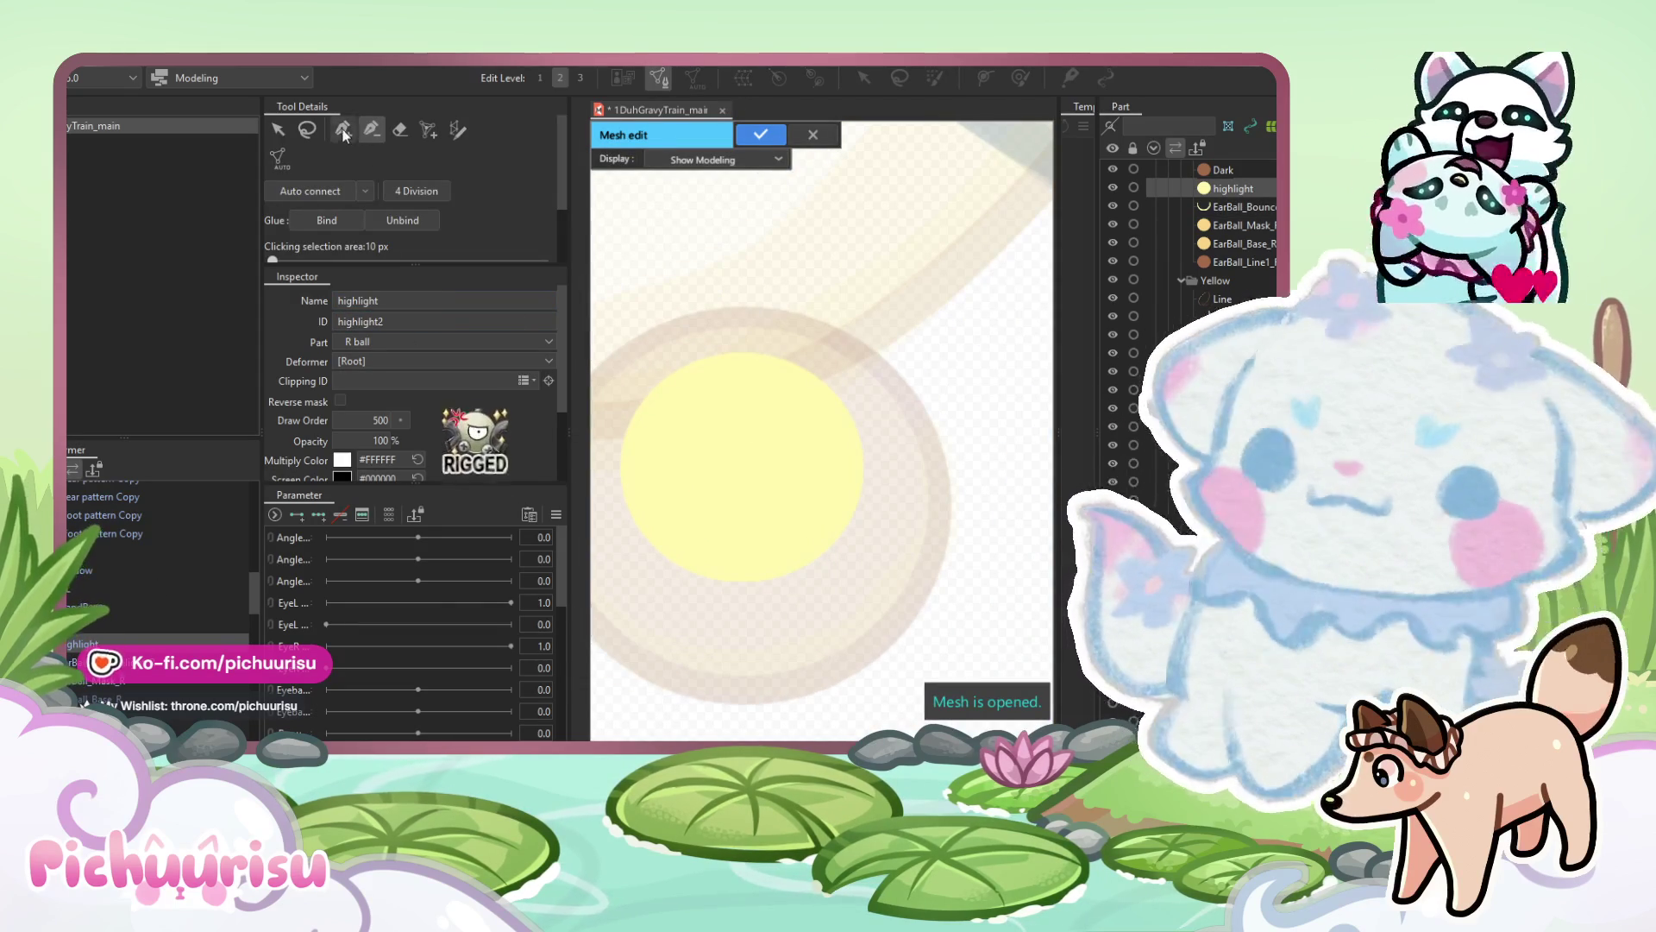
{"action": "key", "text": "b"}
{"action": "left_click", "coordinate": [741, 464]}
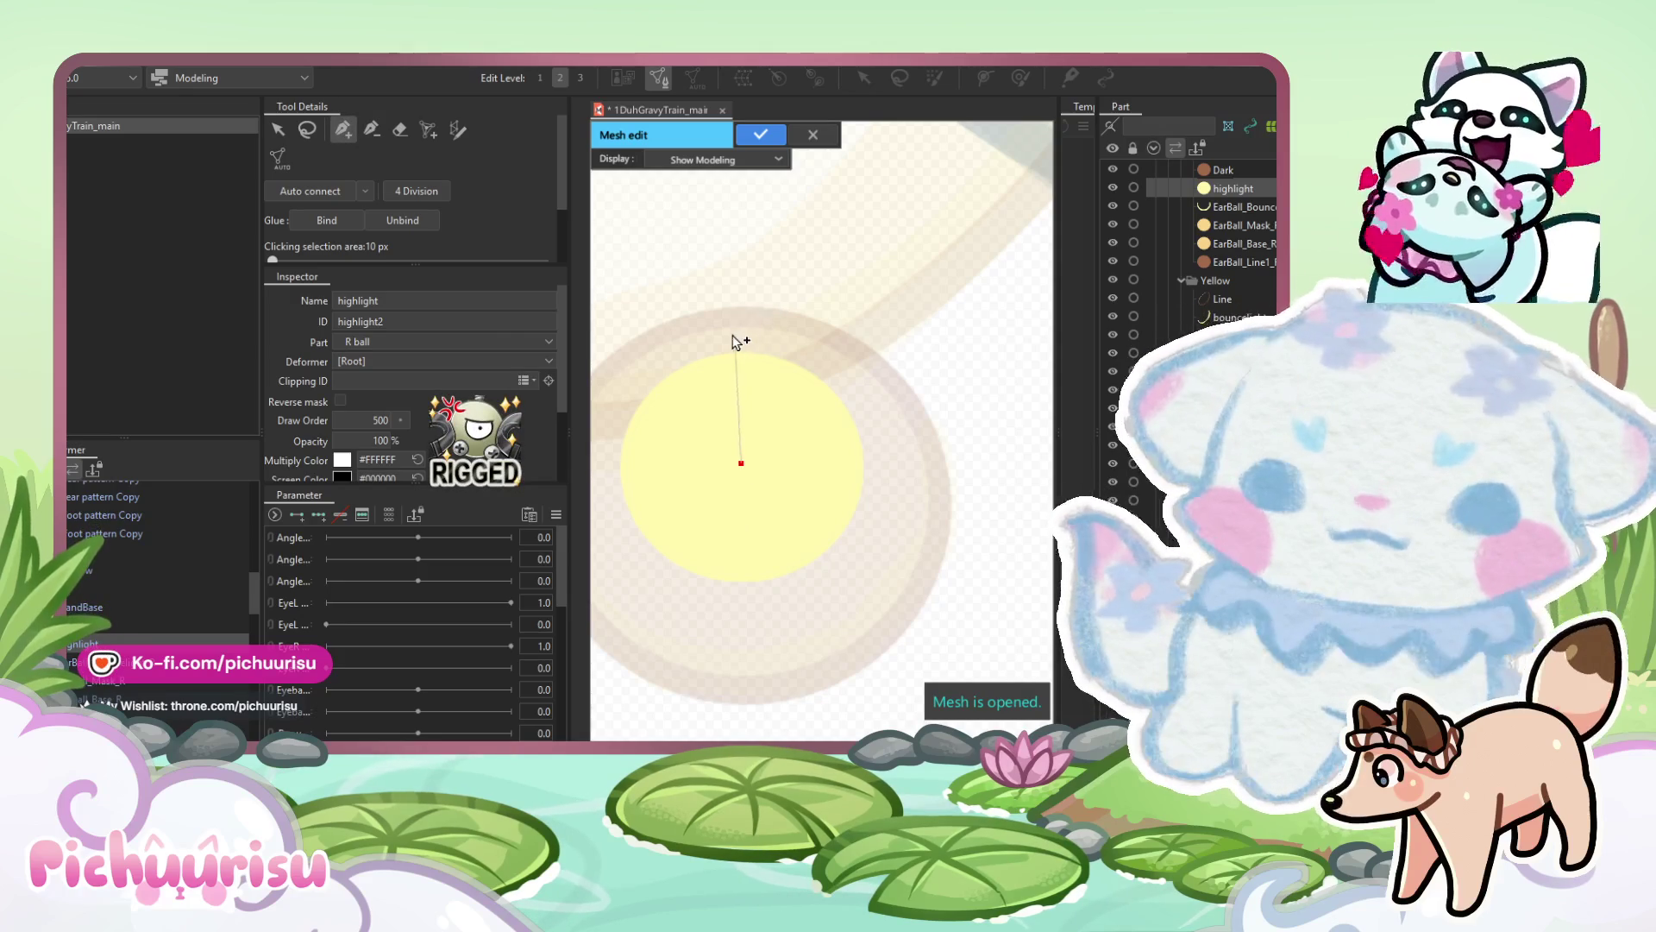
{"action": "left_click", "coordinate": [788, 341]}
{"action": "left_click", "coordinate": [828, 365]}
{"action": "left_click", "coordinate": [863, 401]}
{"action": "left_click", "coordinate": [876, 452]}
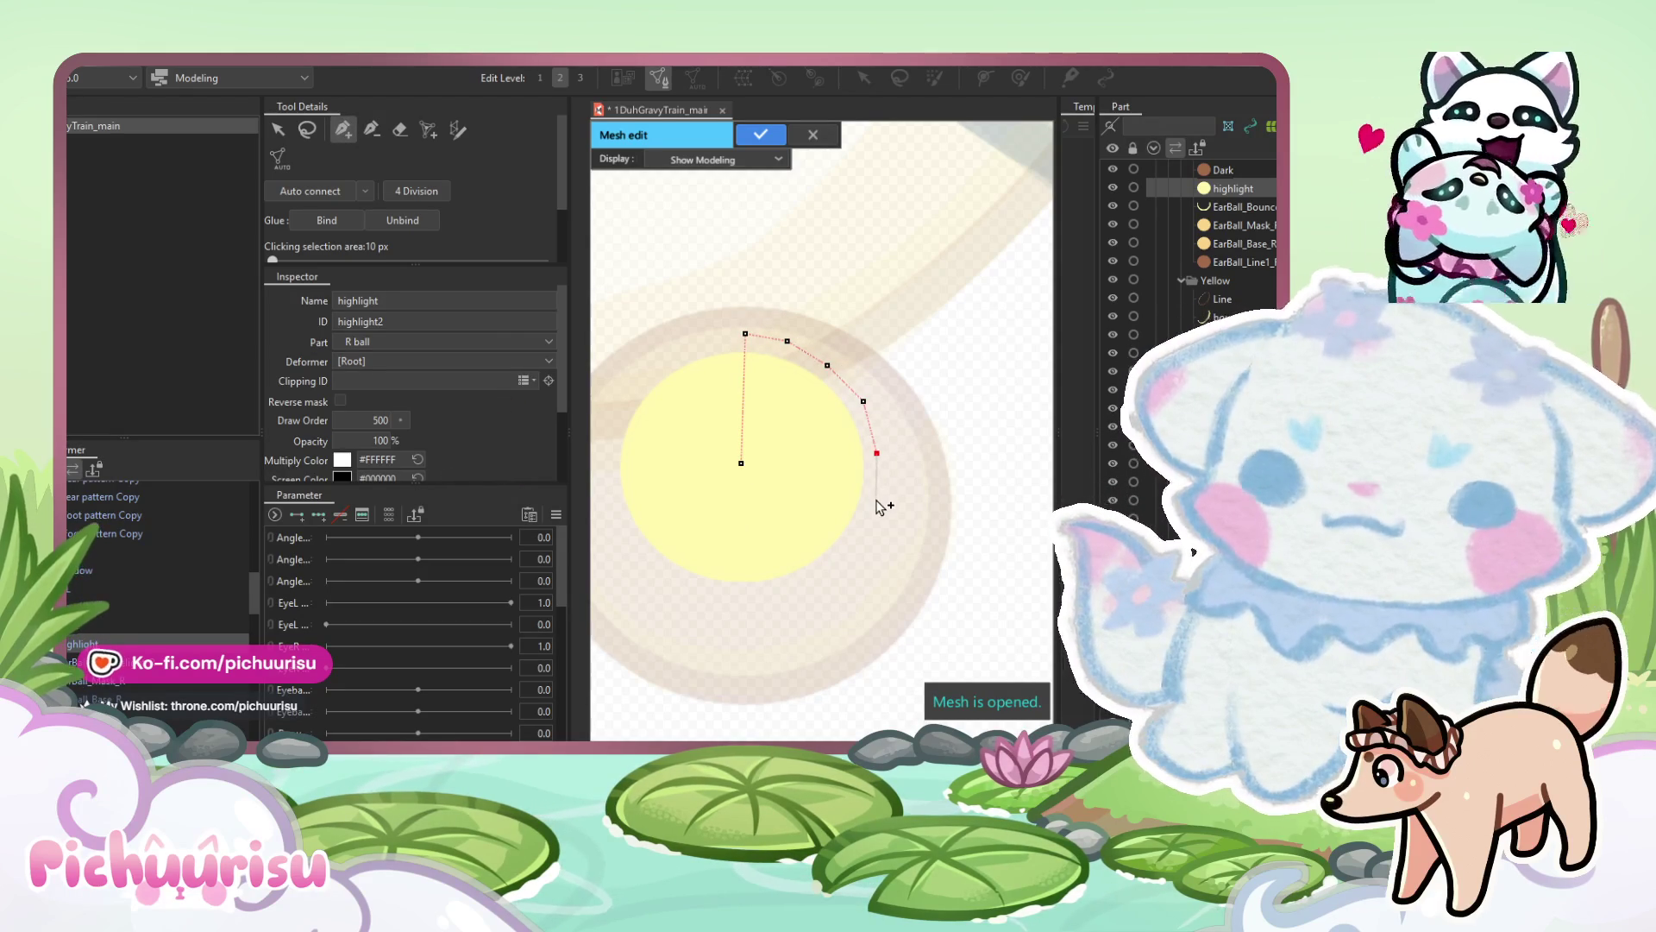
{"action": "left_click", "coordinate": [859, 540]}
{"action": "left_click", "coordinate": [823, 577]}
{"action": "left_click", "coordinate": [780, 597]}
Continue the vertex ring along the bottom and left side, closing it at the top.
{"action": "left_click", "coordinate": [740, 598]}
{"action": "left_click", "coordinate": [691, 591]}
{"action": "left_click", "coordinate": [652, 562]}
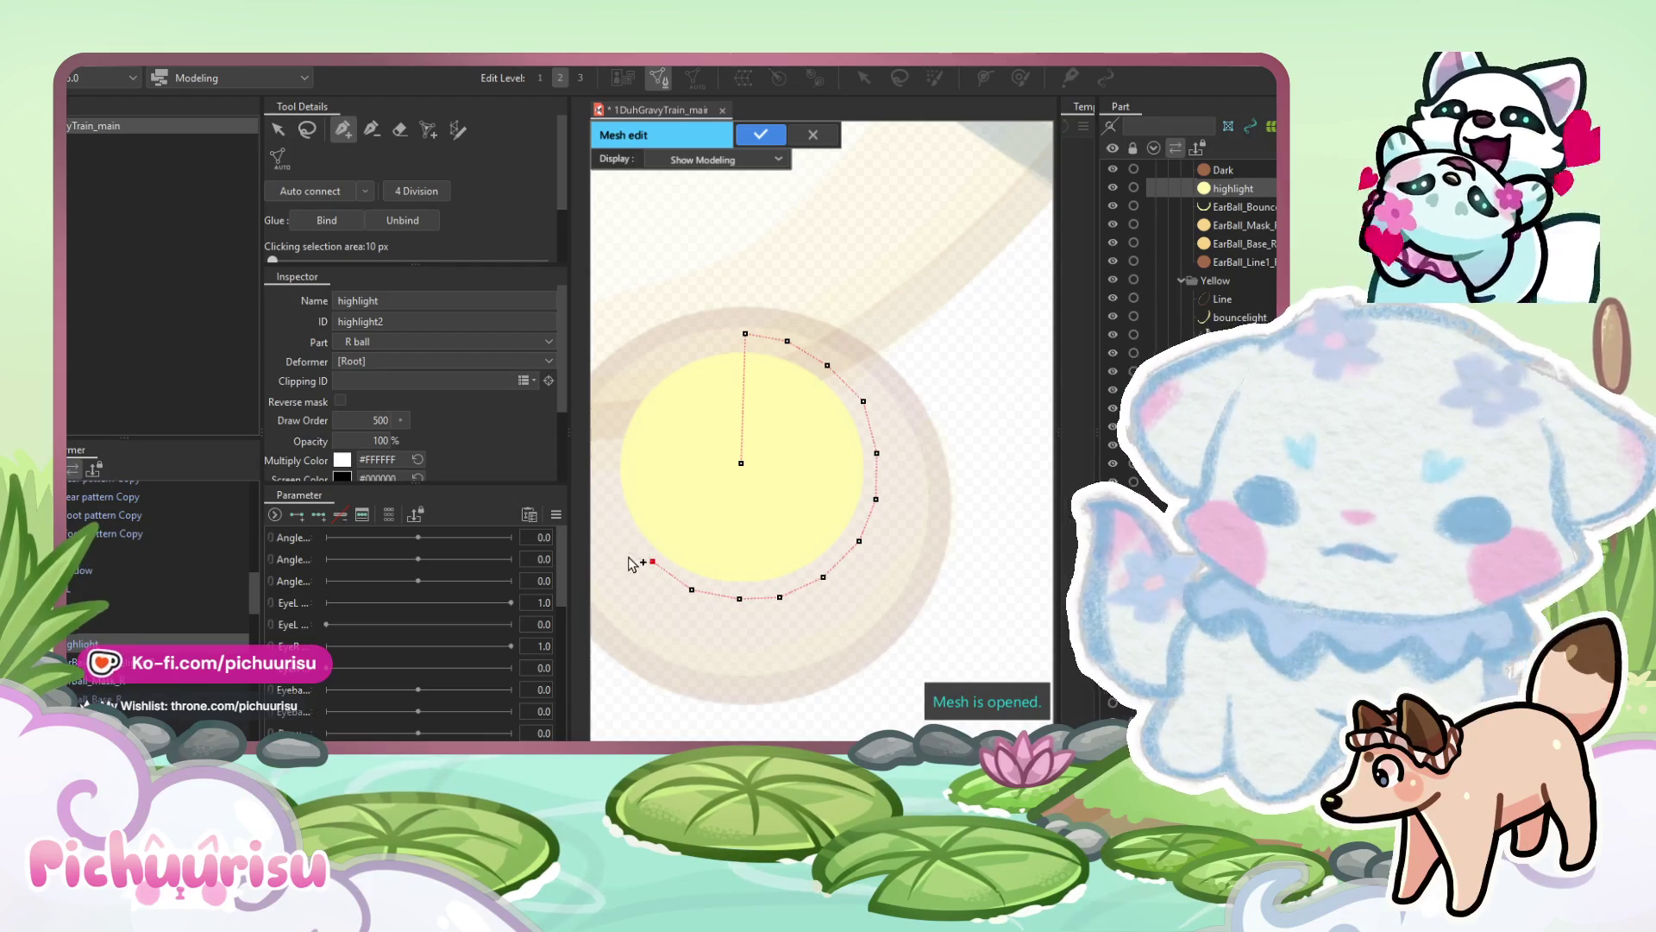
{"action": "left_click_drag", "start_coordinate": [657, 567], "coordinate": [650, 573]}
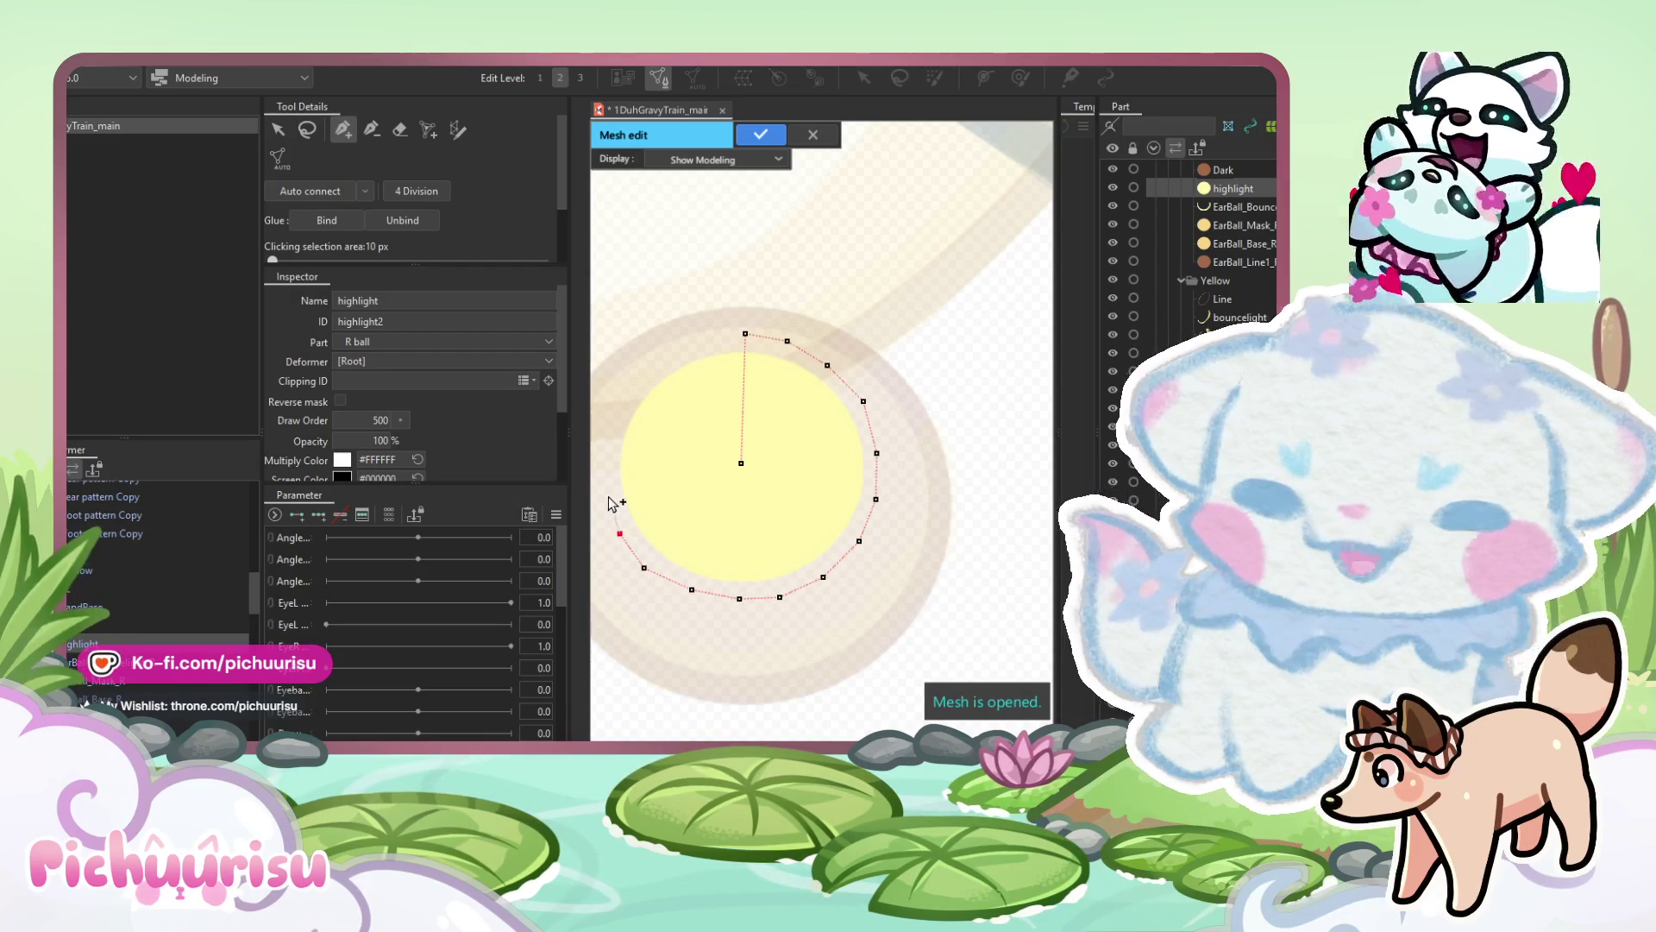
{"action": "left_click_drag", "start_coordinate": [641, 470], "coordinate": [684, 515]}
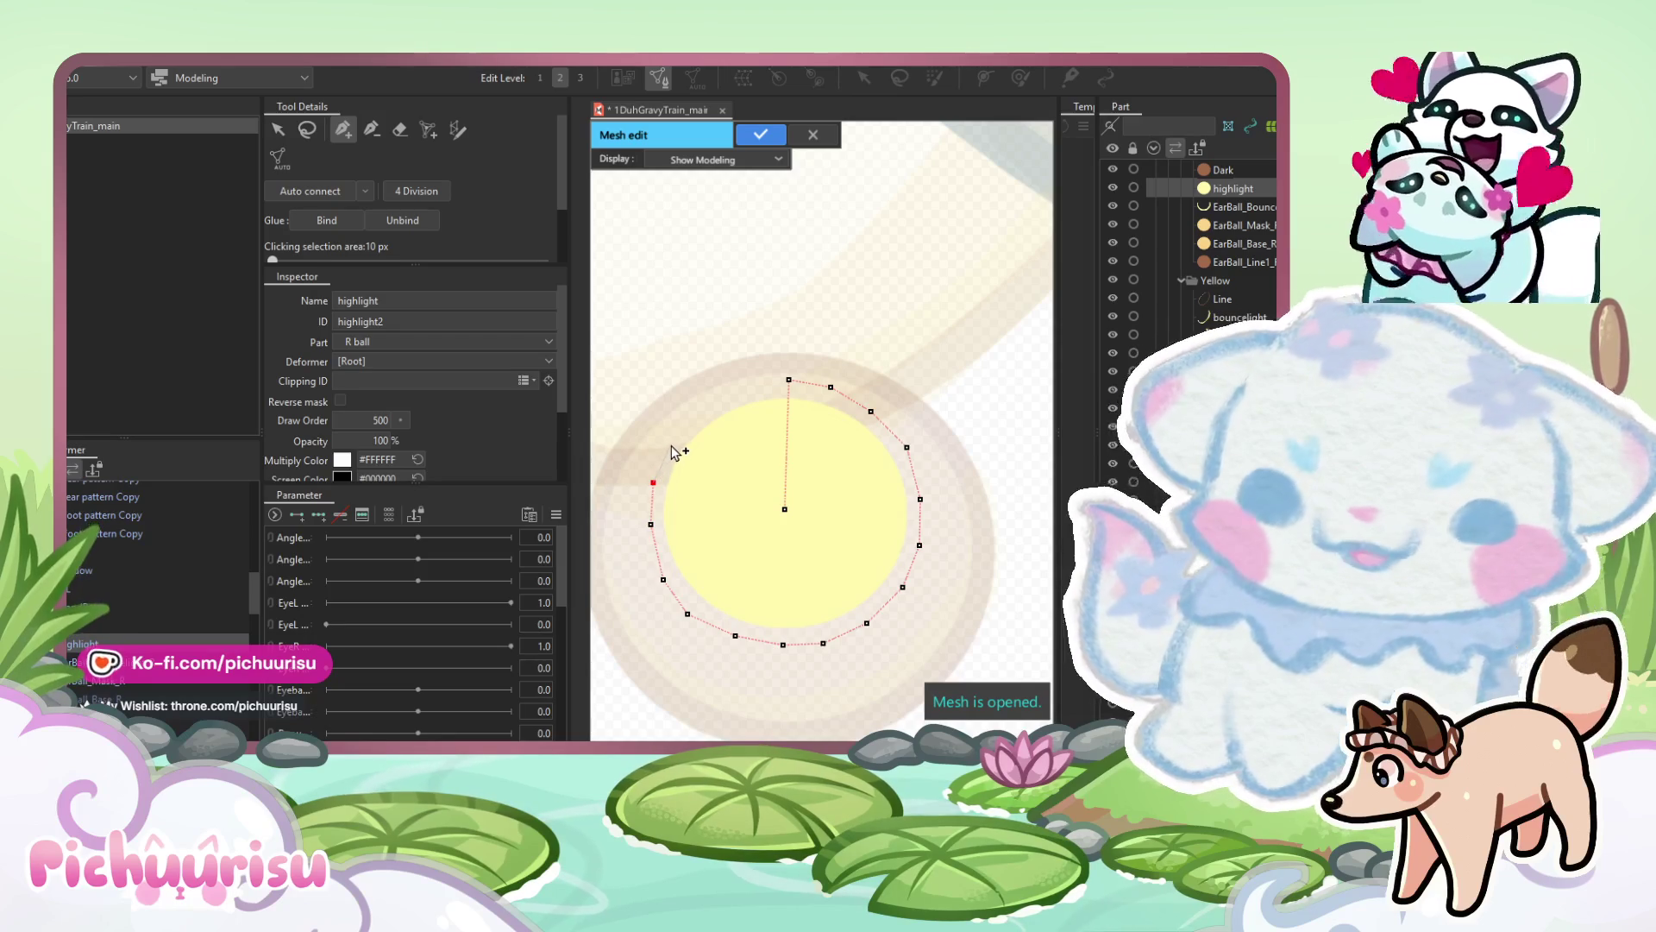
{"action": "left_click", "coordinate": [671, 445]}
{"action": "left_click", "coordinate": [712, 402]}
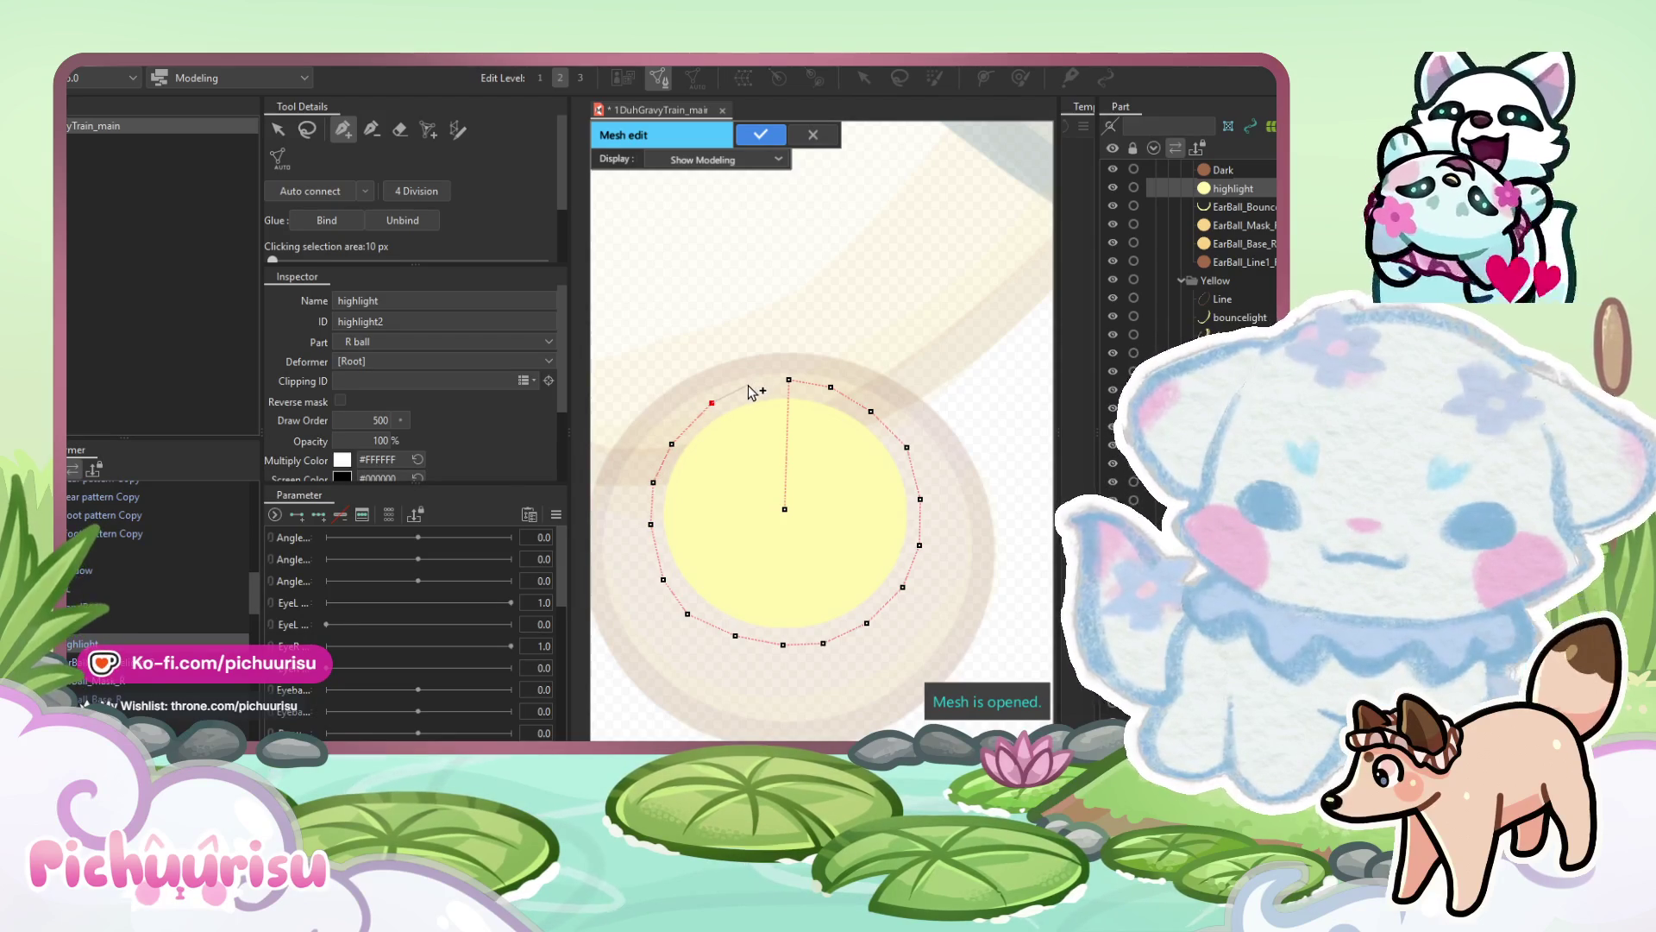
{"action": "left_click", "coordinate": [788, 379]}
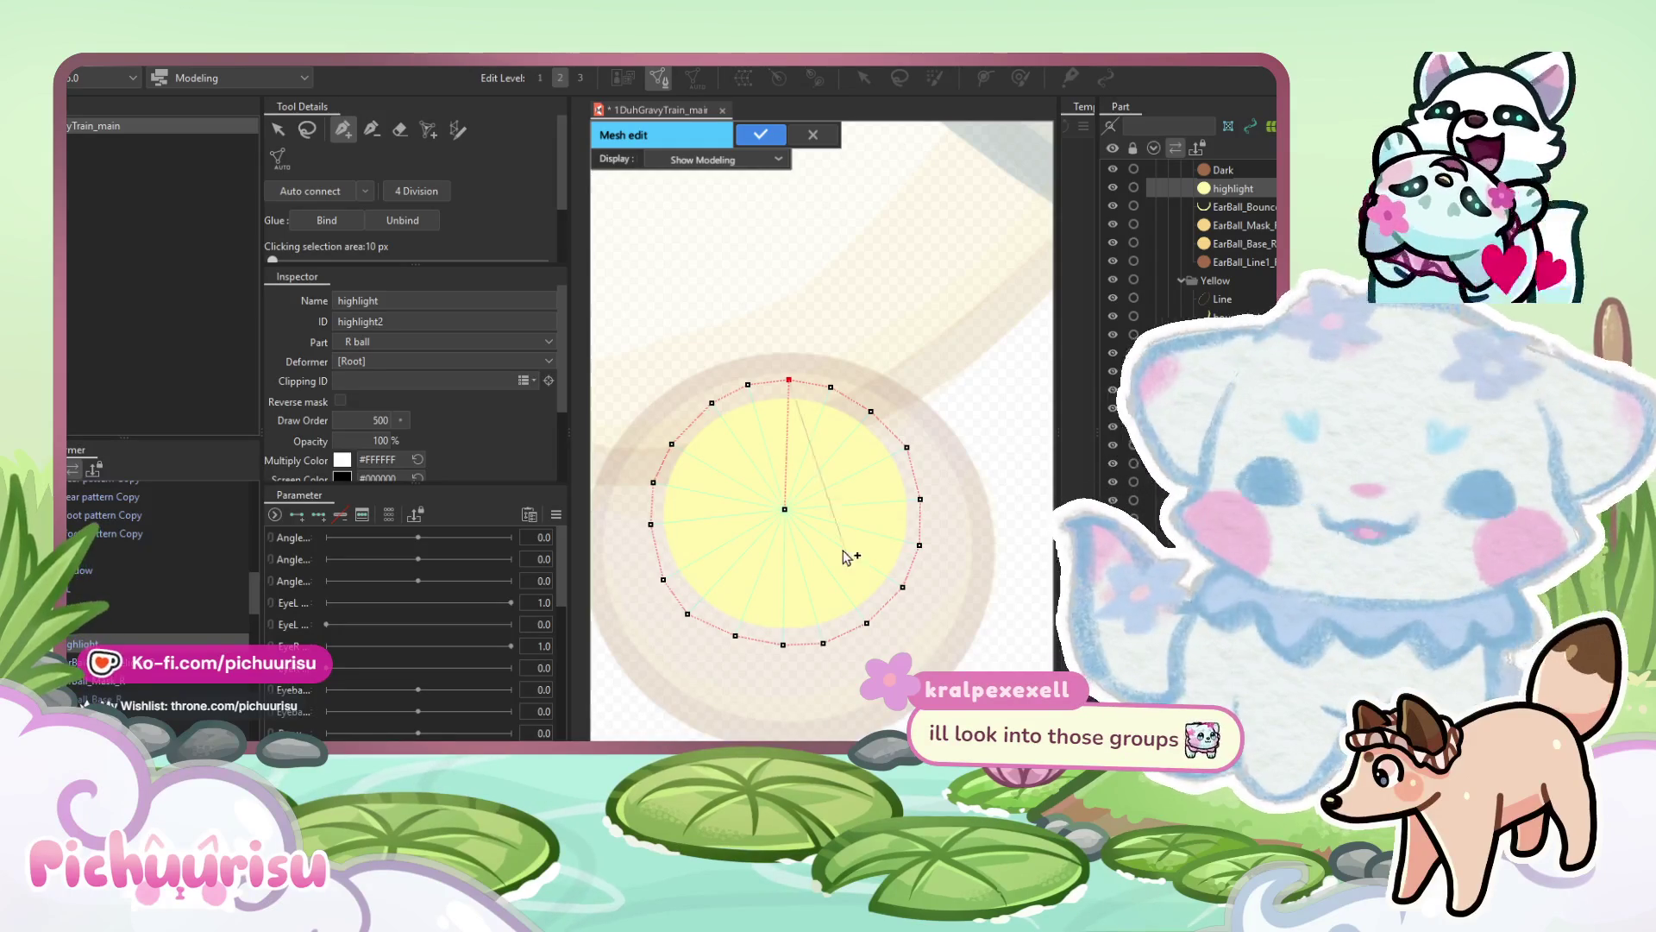
Auto-connect the ring to the centre, nudge a lower-left vertex outward, and apply the mesh.
{"action": "scroll", "coordinate": [811, 526], "scroll_direction": "up", "scroll_amount": 2}
{"action": "scroll", "coordinate": [914, 480], "scroll_direction": "down", "scroll_amount": 2}
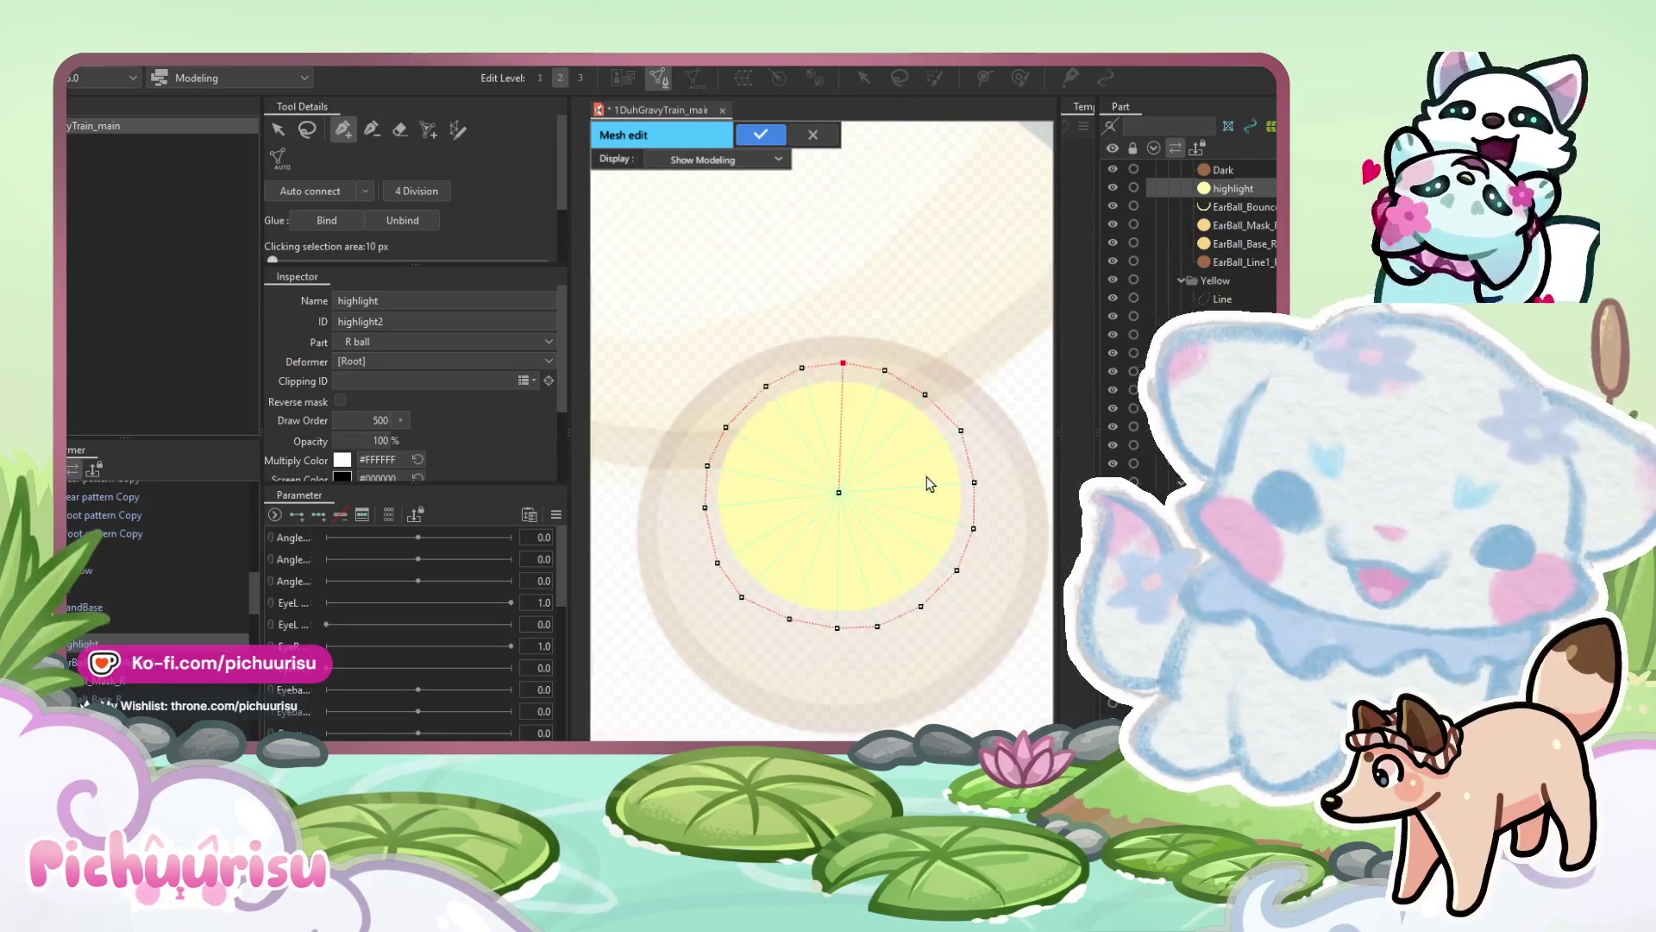
{"action": "left_click", "coordinate": [317, 200]}
{"action": "scroll", "coordinate": [832, 348], "scroll_direction": "down", "scroll_amount": 2}
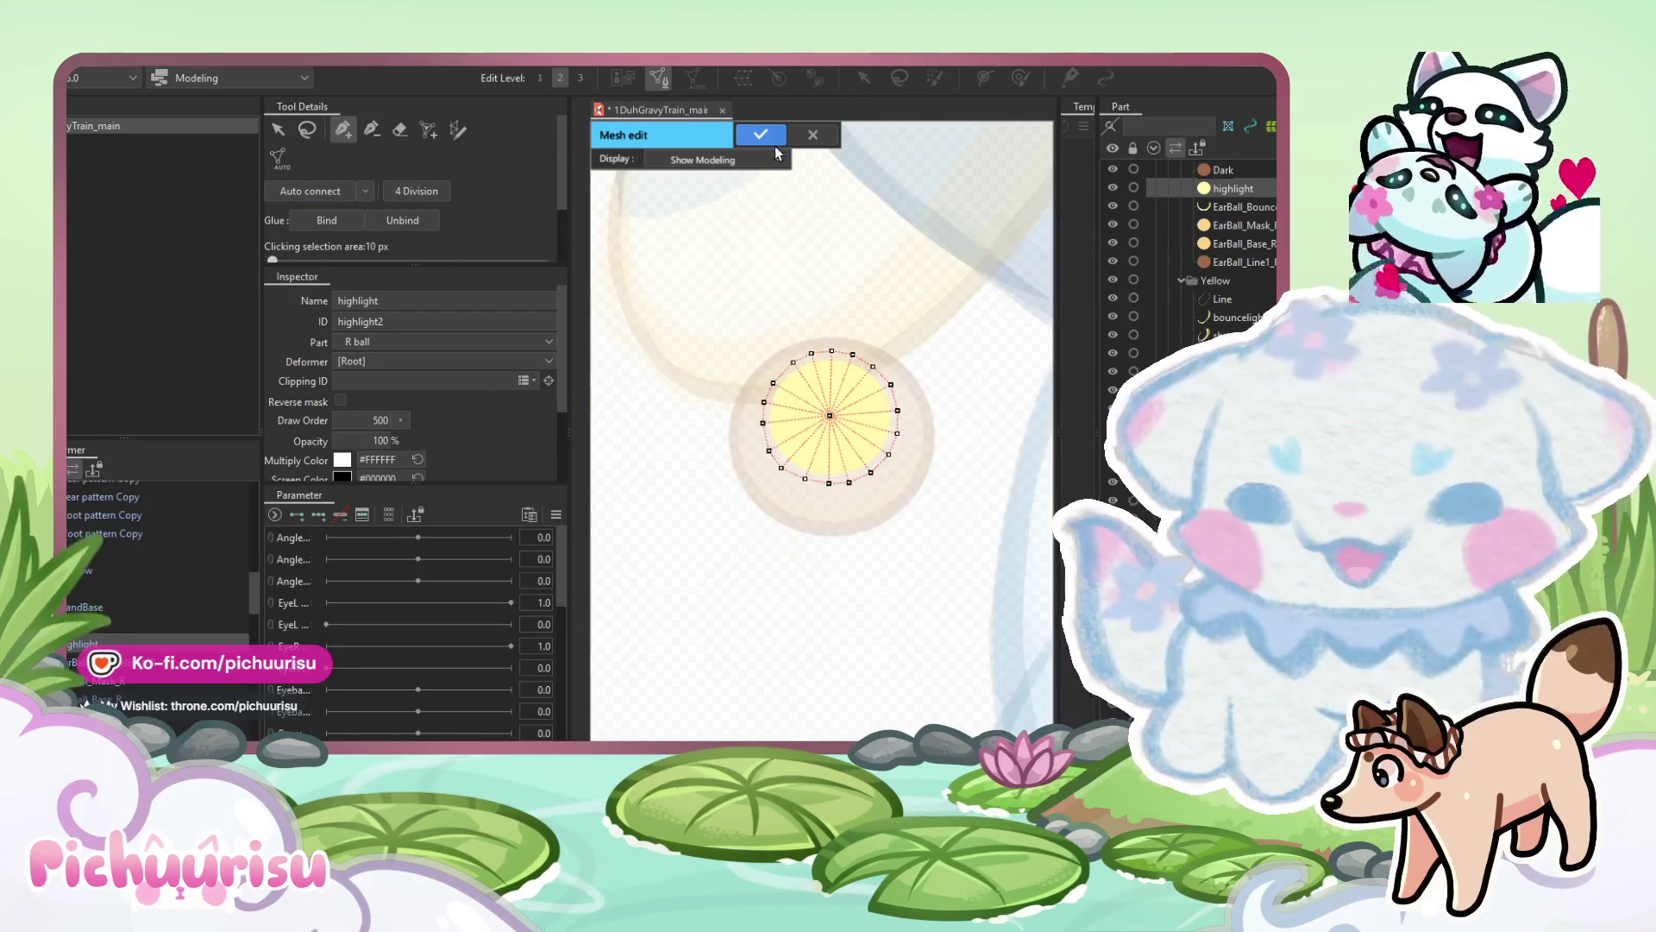
{"action": "scroll", "coordinate": [811, 573], "scroll_direction": "up", "scroll_amount": 2}
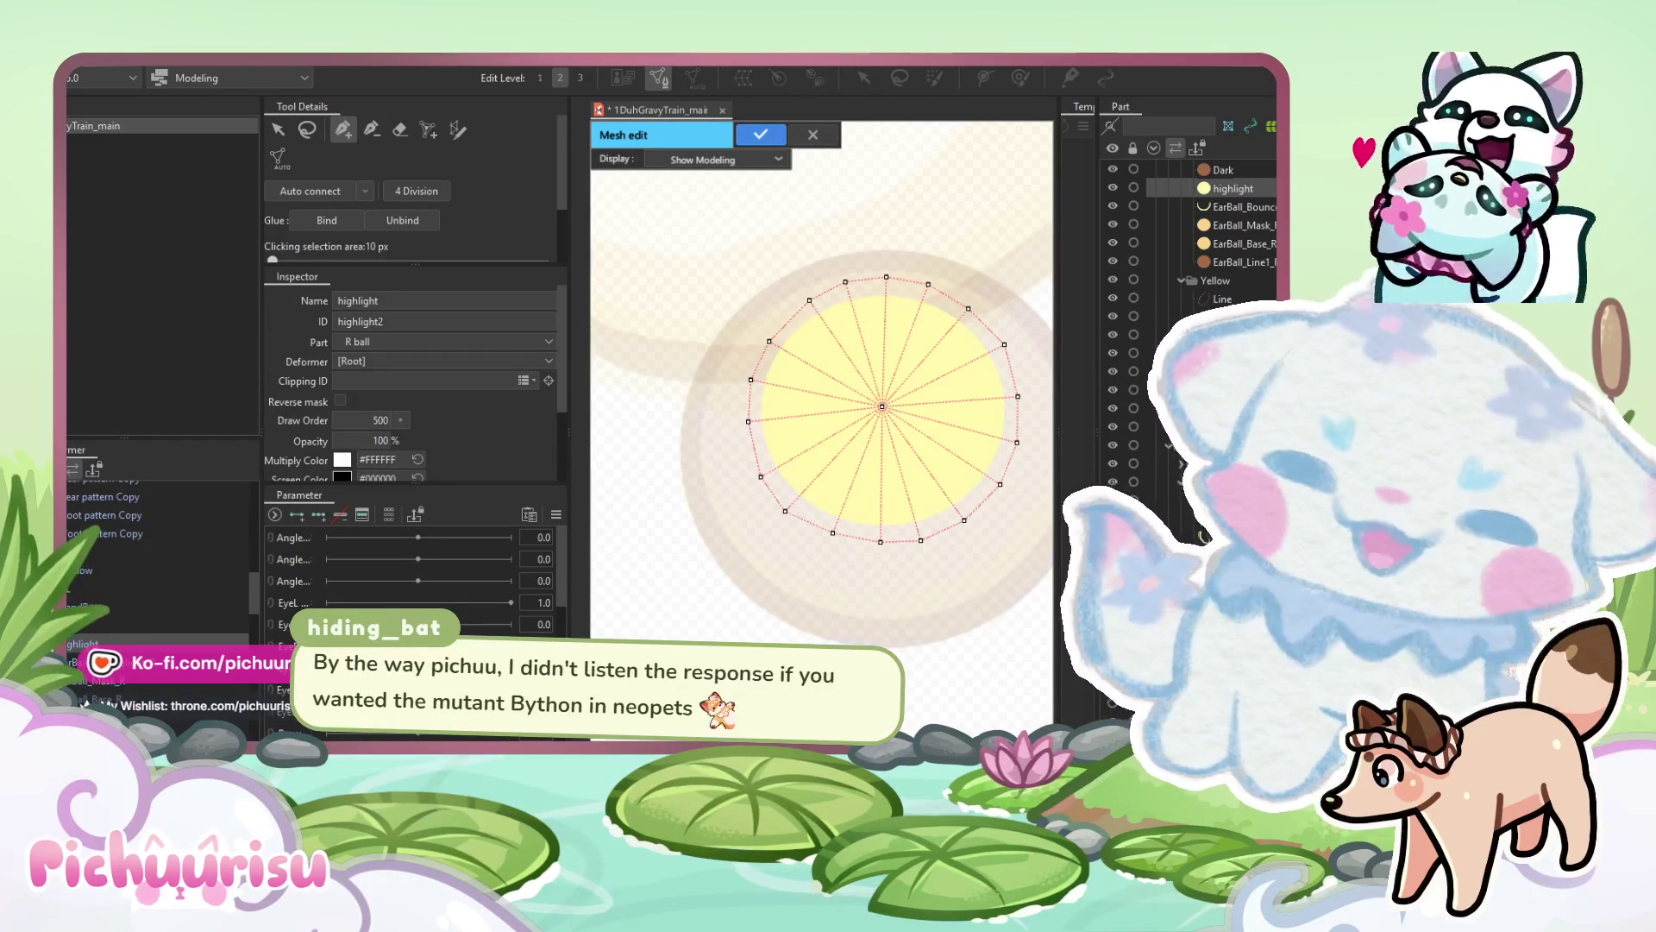
{"action": "scroll", "coordinate": [865, 459], "scroll_direction": "up", "scroll_amount": 4}
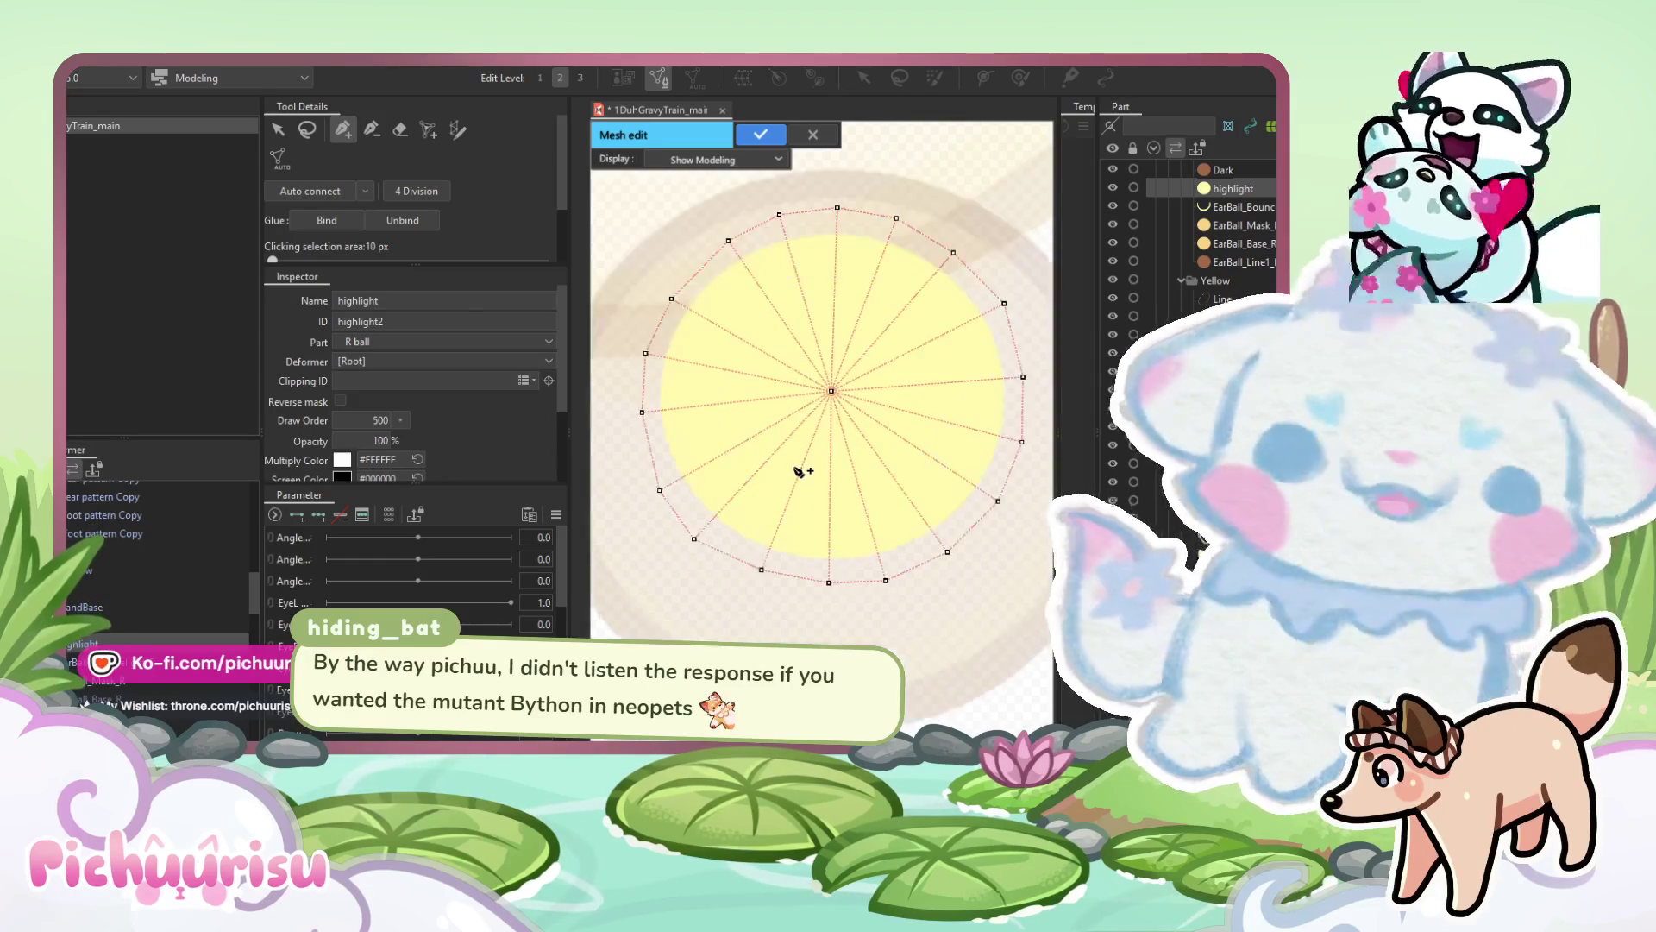
{"action": "scroll", "coordinate": [852, 510], "scroll_direction": "up", "scroll_amount": 2}
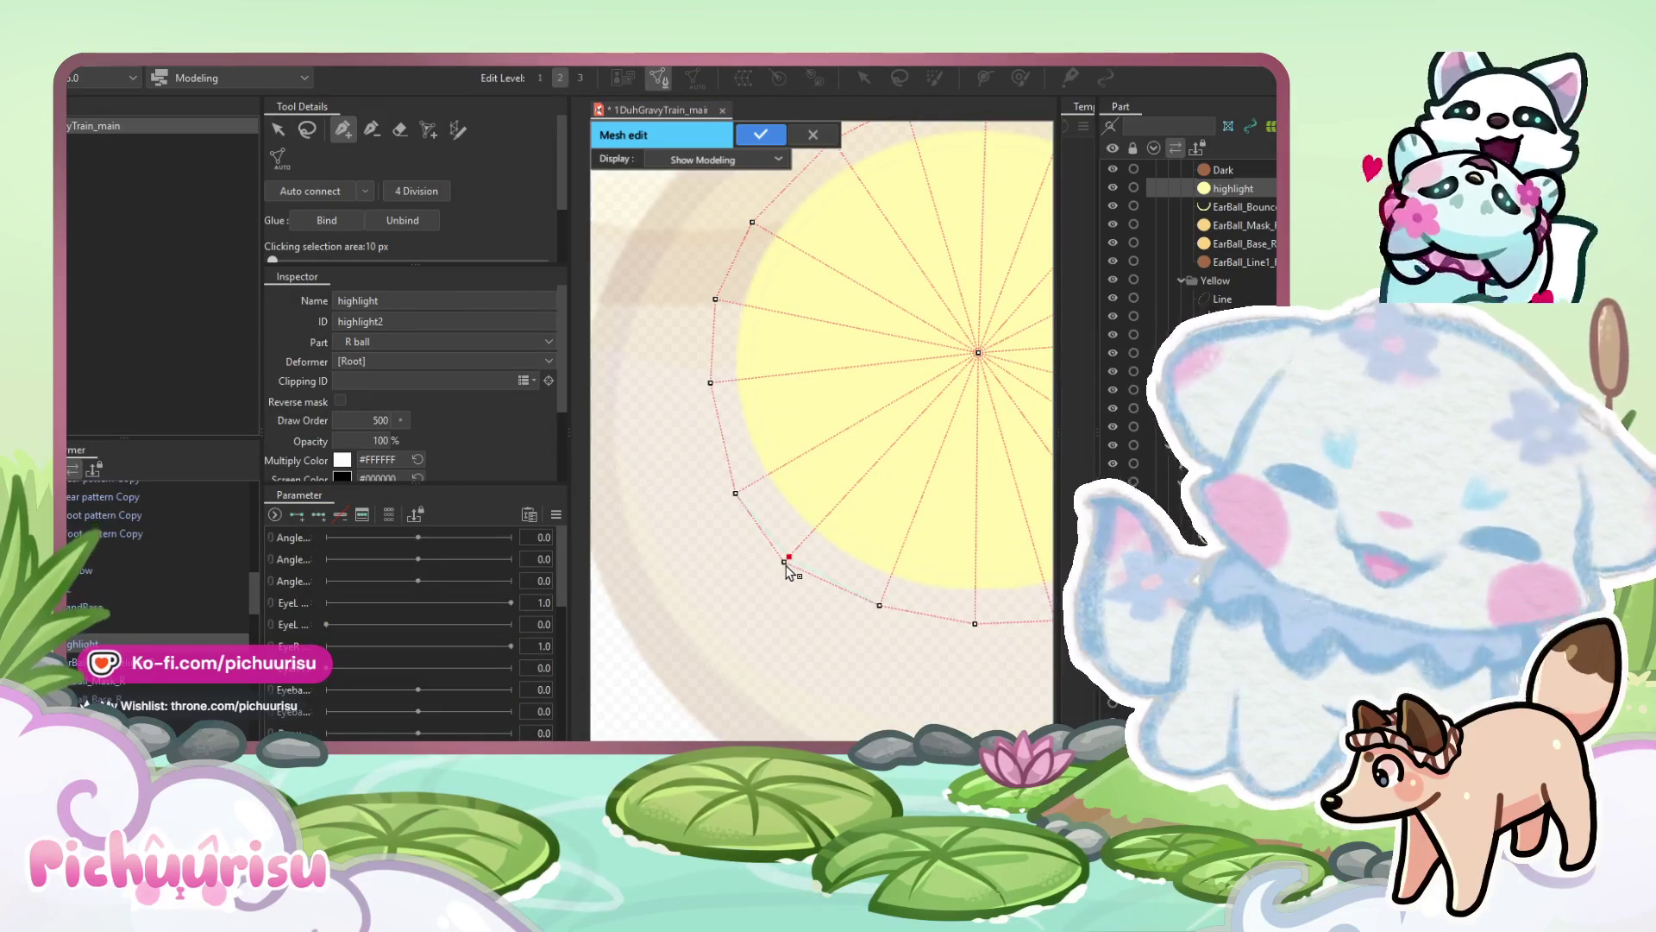
{"action": "left_click_drag", "start_coordinate": [785, 561], "coordinate": [793, 558]}
{"action": "scroll", "coordinate": [794, 560], "scroll_direction": "down", "scroll_amount": 3}
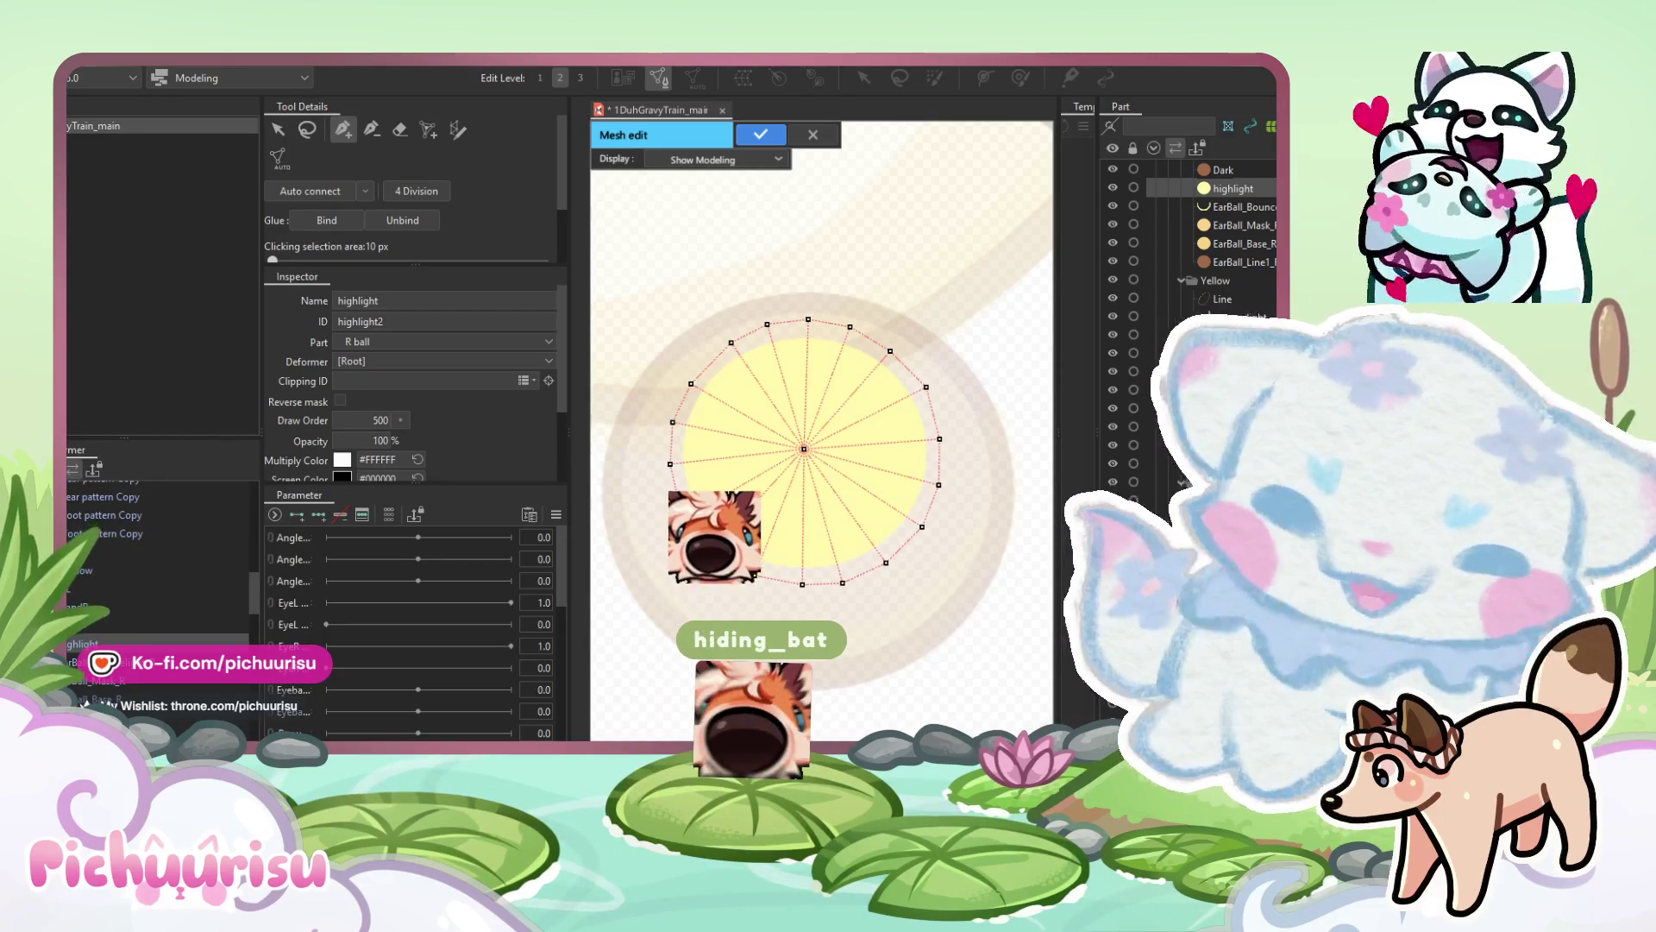
{"action": "scroll", "coordinate": [826, 454], "scroll_direction": "up", "scroll_amount": 1}
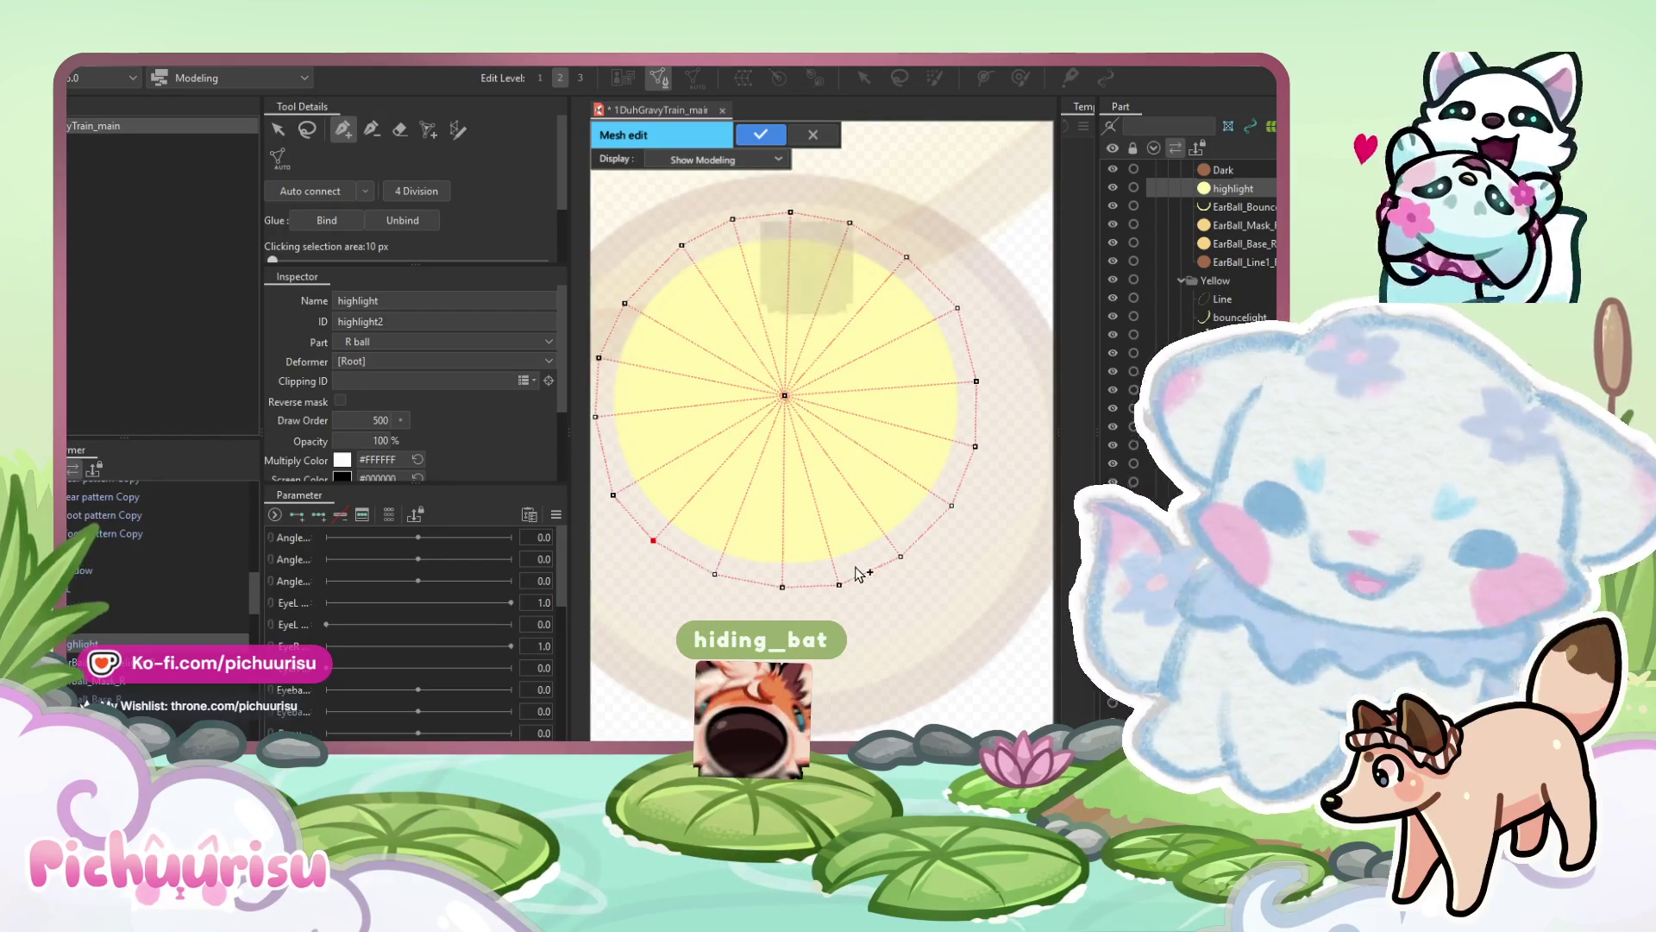
{"action": "scroll", "coordinate": [759, 235], "scroll_direction": "down", "scroll_amount": 1}
{"action": "scroll", "coordinate": [700, 384], "scroll_direction": "up", "scroll_amount": 1}
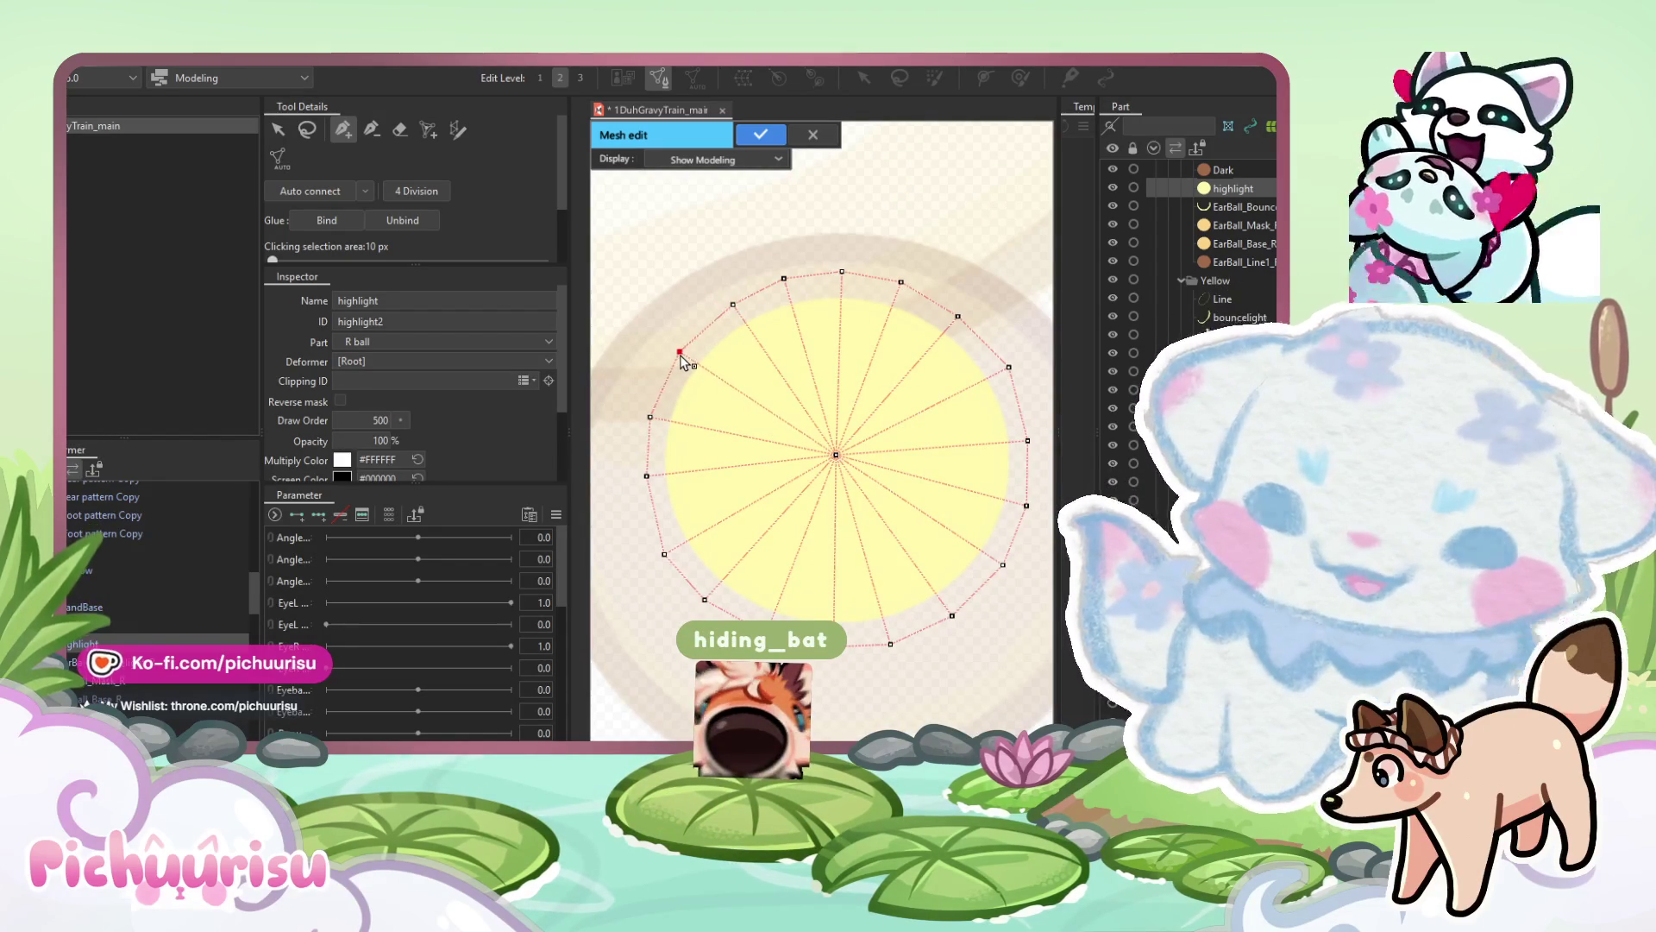
{"action": "left_click", "coordinate": [760, 135]}
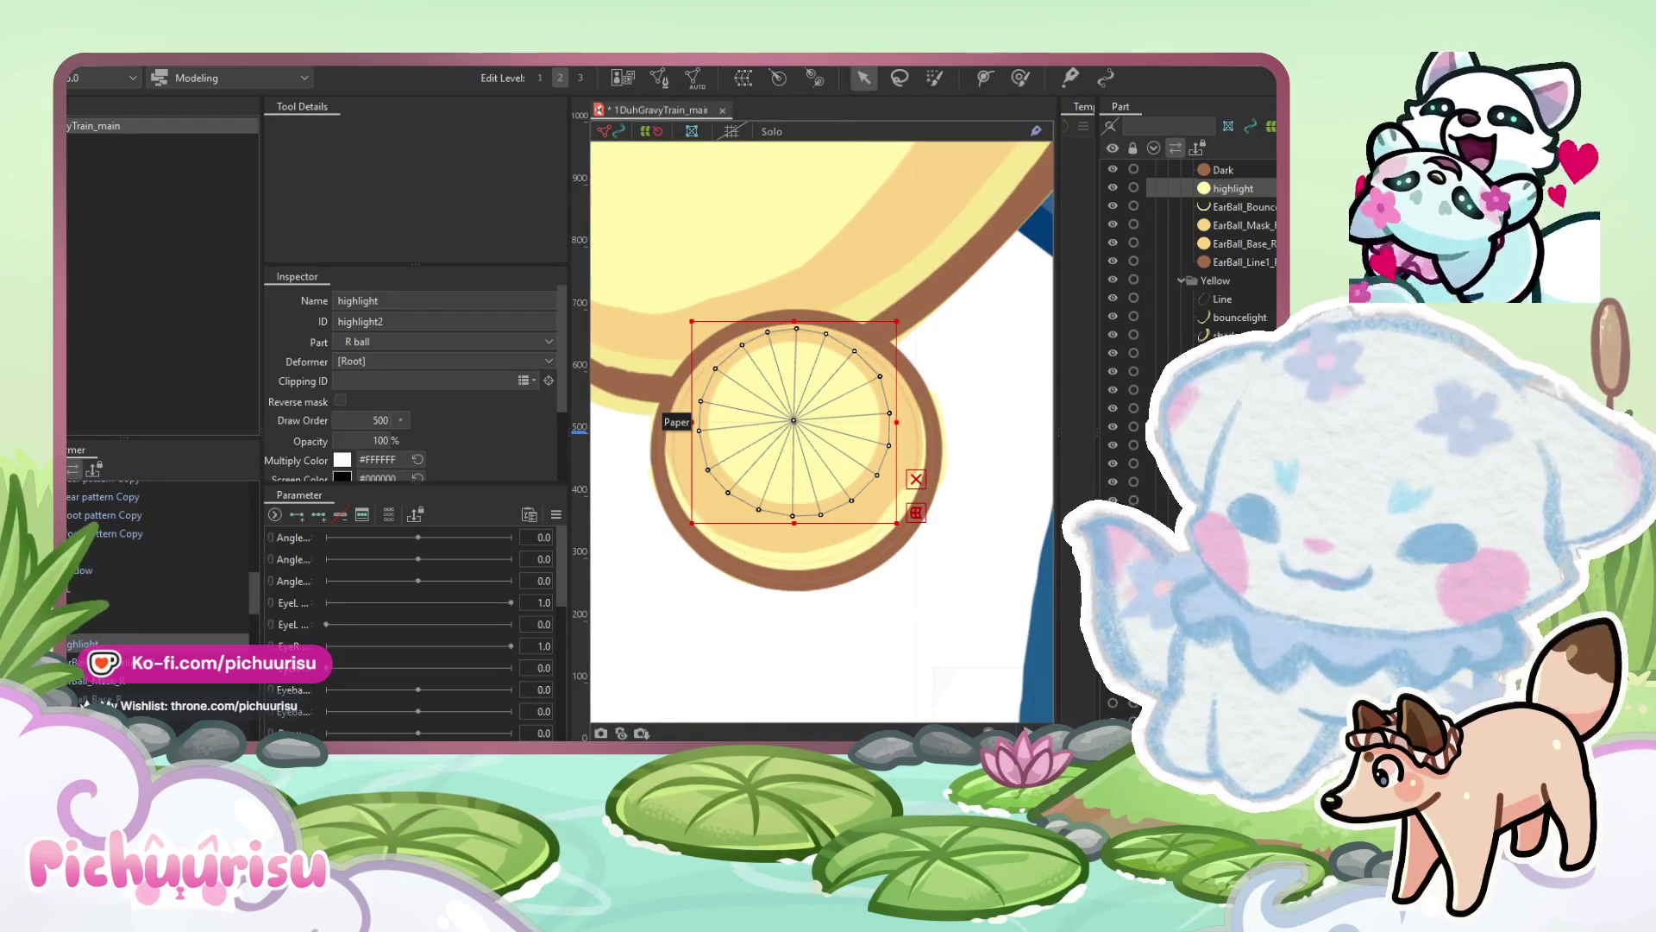
Set EarBall_Bouncelight_R's ID to match its name and rename the highlight circle EarBall_Bouncelight2_R.
{"action": "left_click", "coordinate": [108, 662]}
{"action": "key", "text": "Tab"}
{"action": "key", "text": "ctrl+c"}
{"action": "key", "text": "Tab"}
{"action": "key", "text": "ctrl+v"}
{"action": "left_click", "coordinate": [117, 643]}
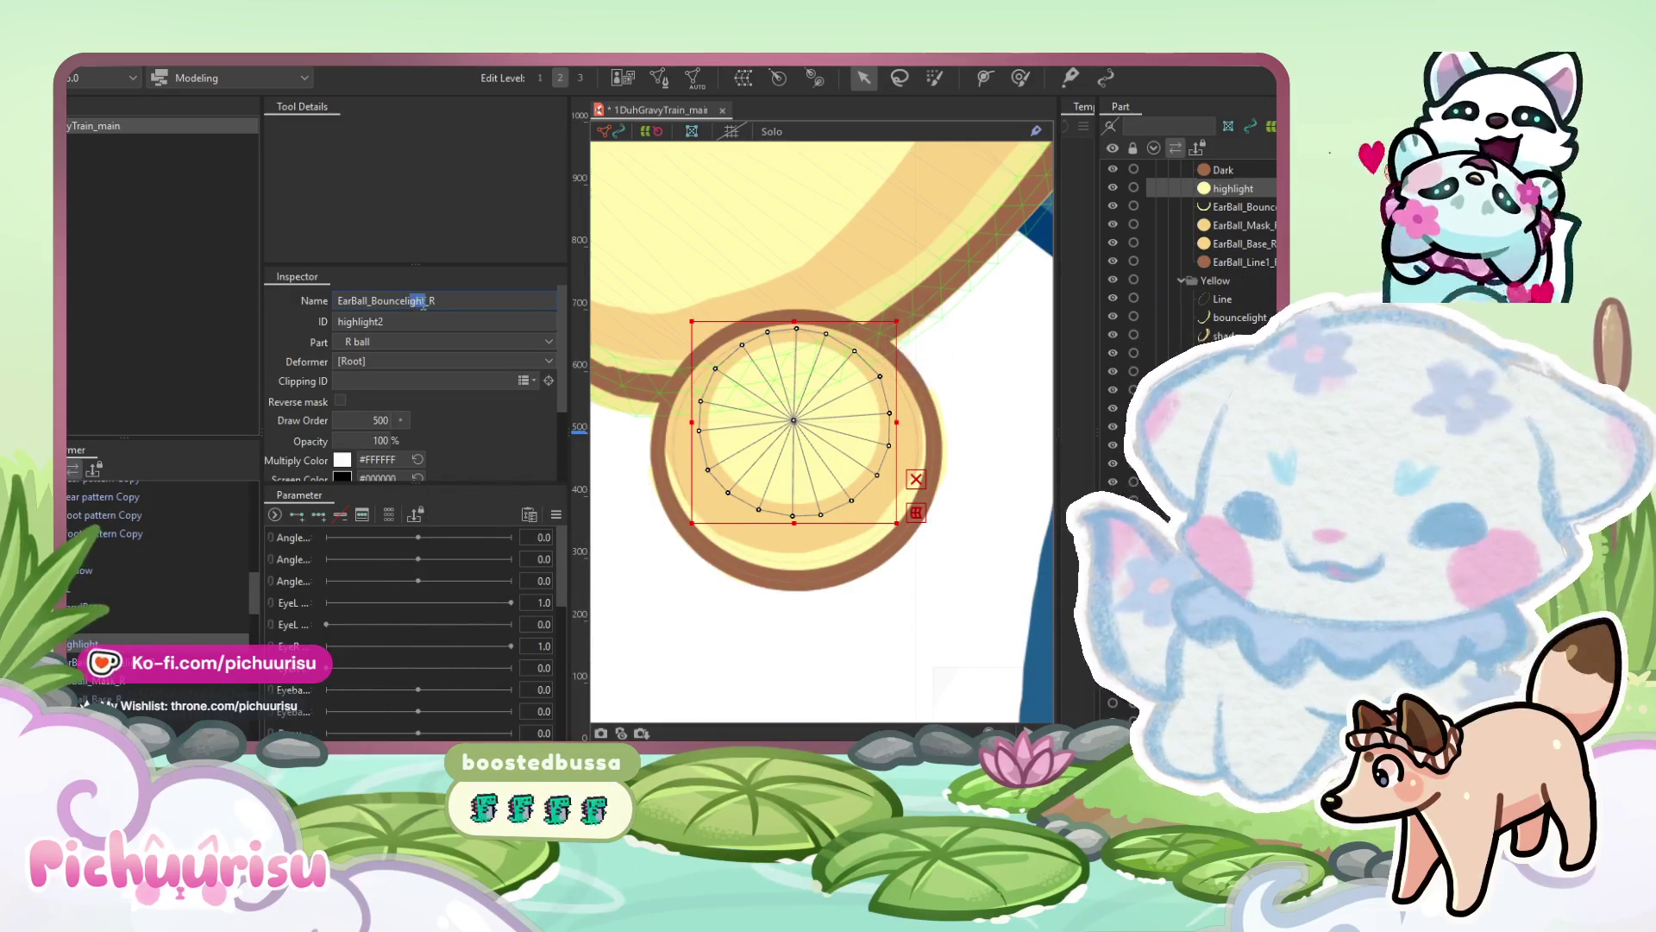
{"action": "type", "text": "2"}
{"action": "key", "text": "Return"}
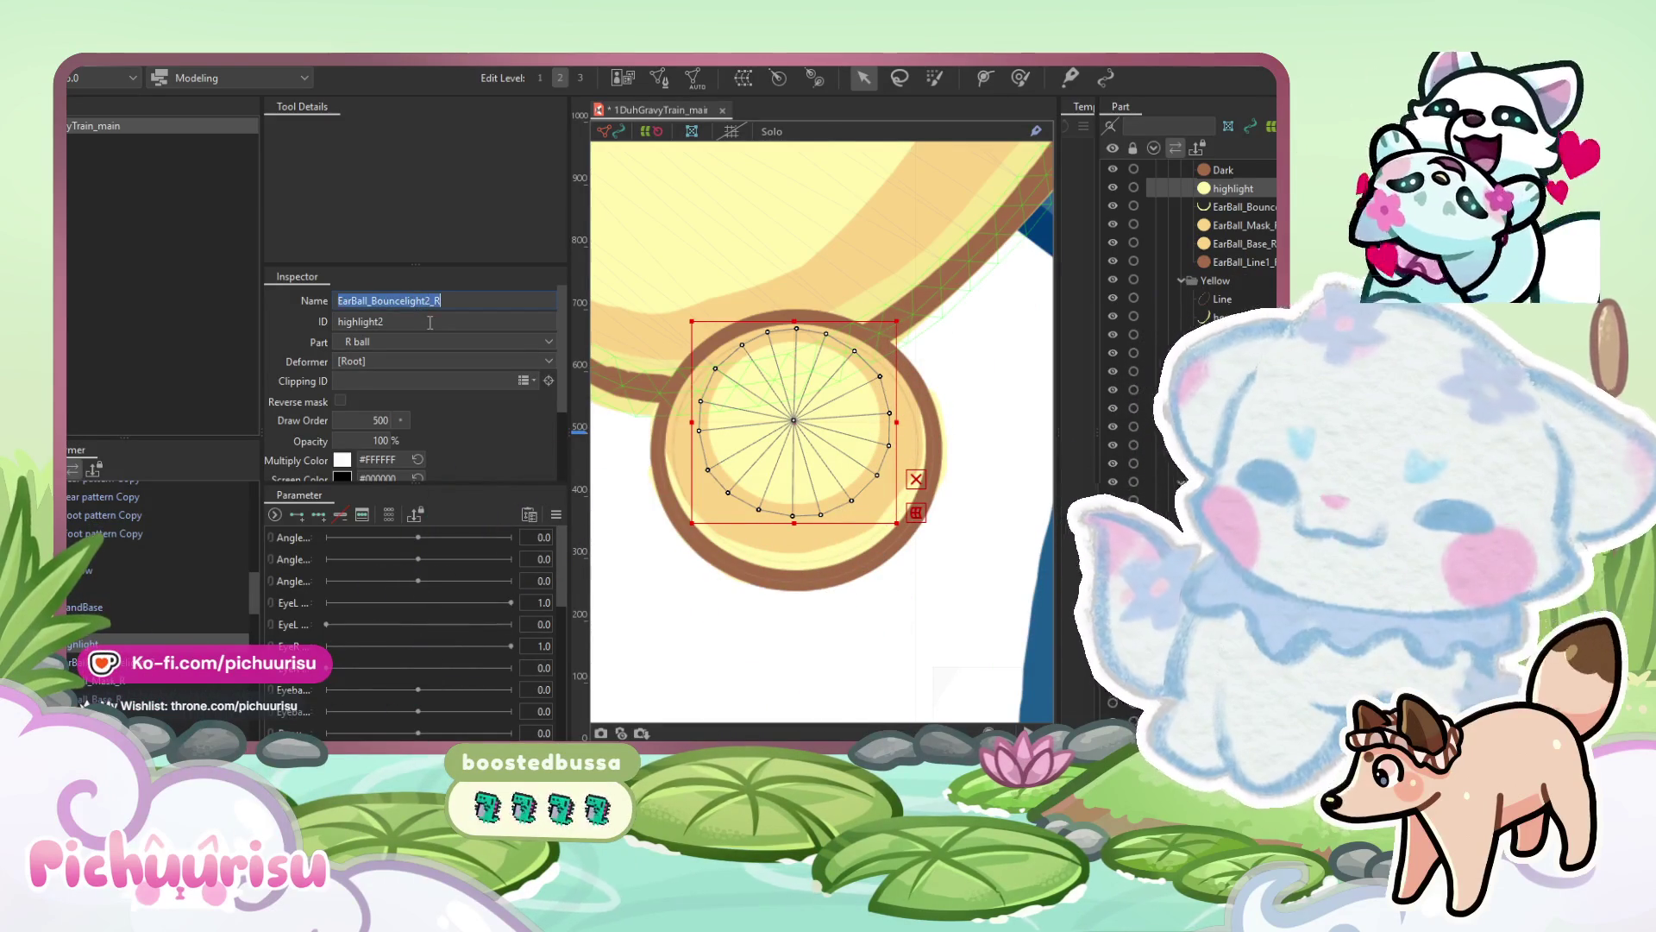
Rename the Dark line mesh to EarBall_line2_R and give it the ID EarBall_line2_R.
{"action": "left_click", "coordinate": [122, 624]}
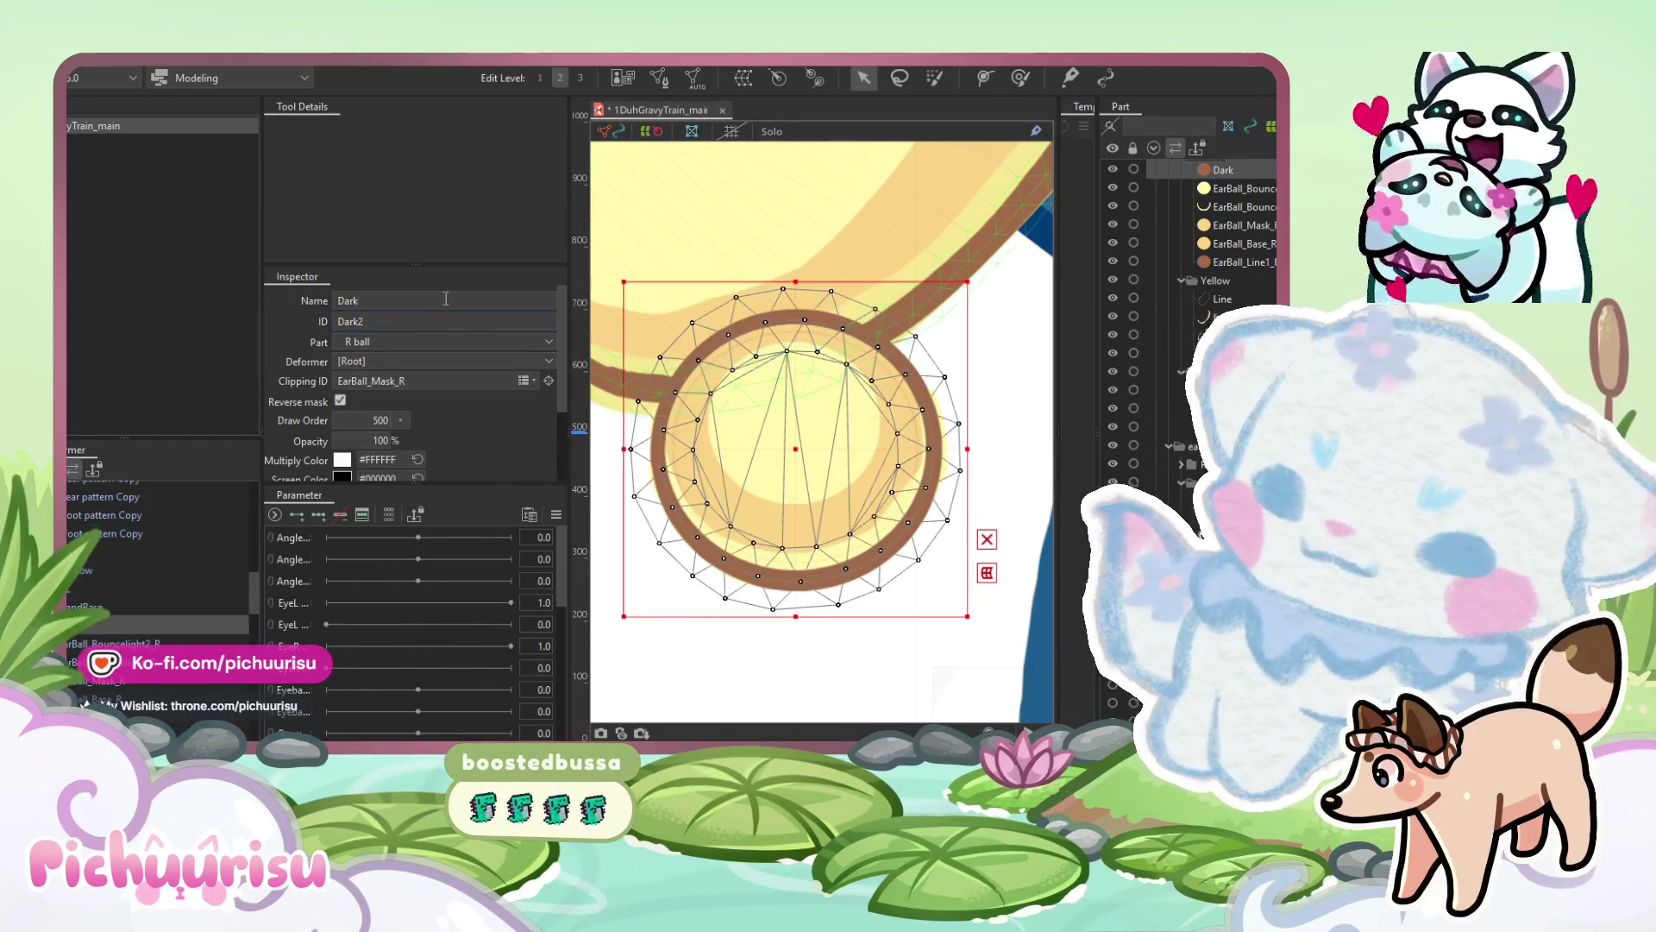
{"action": "double_click", "coordinate": [370, 302]}
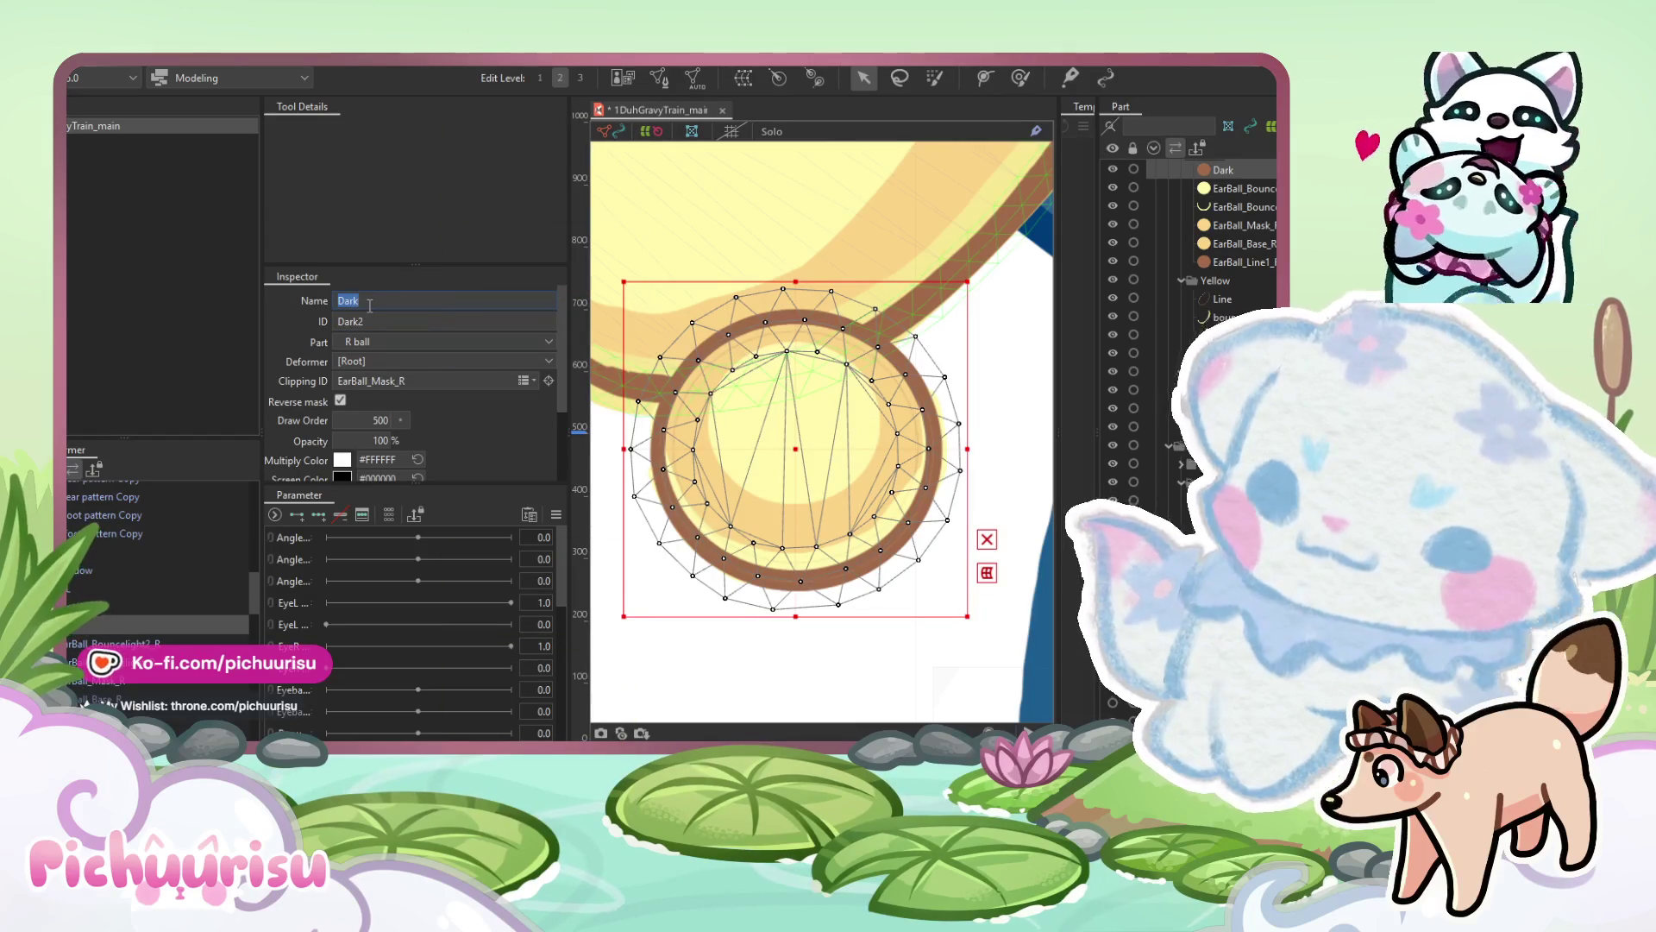
{"action": "key", "text": "ctrl+v"}
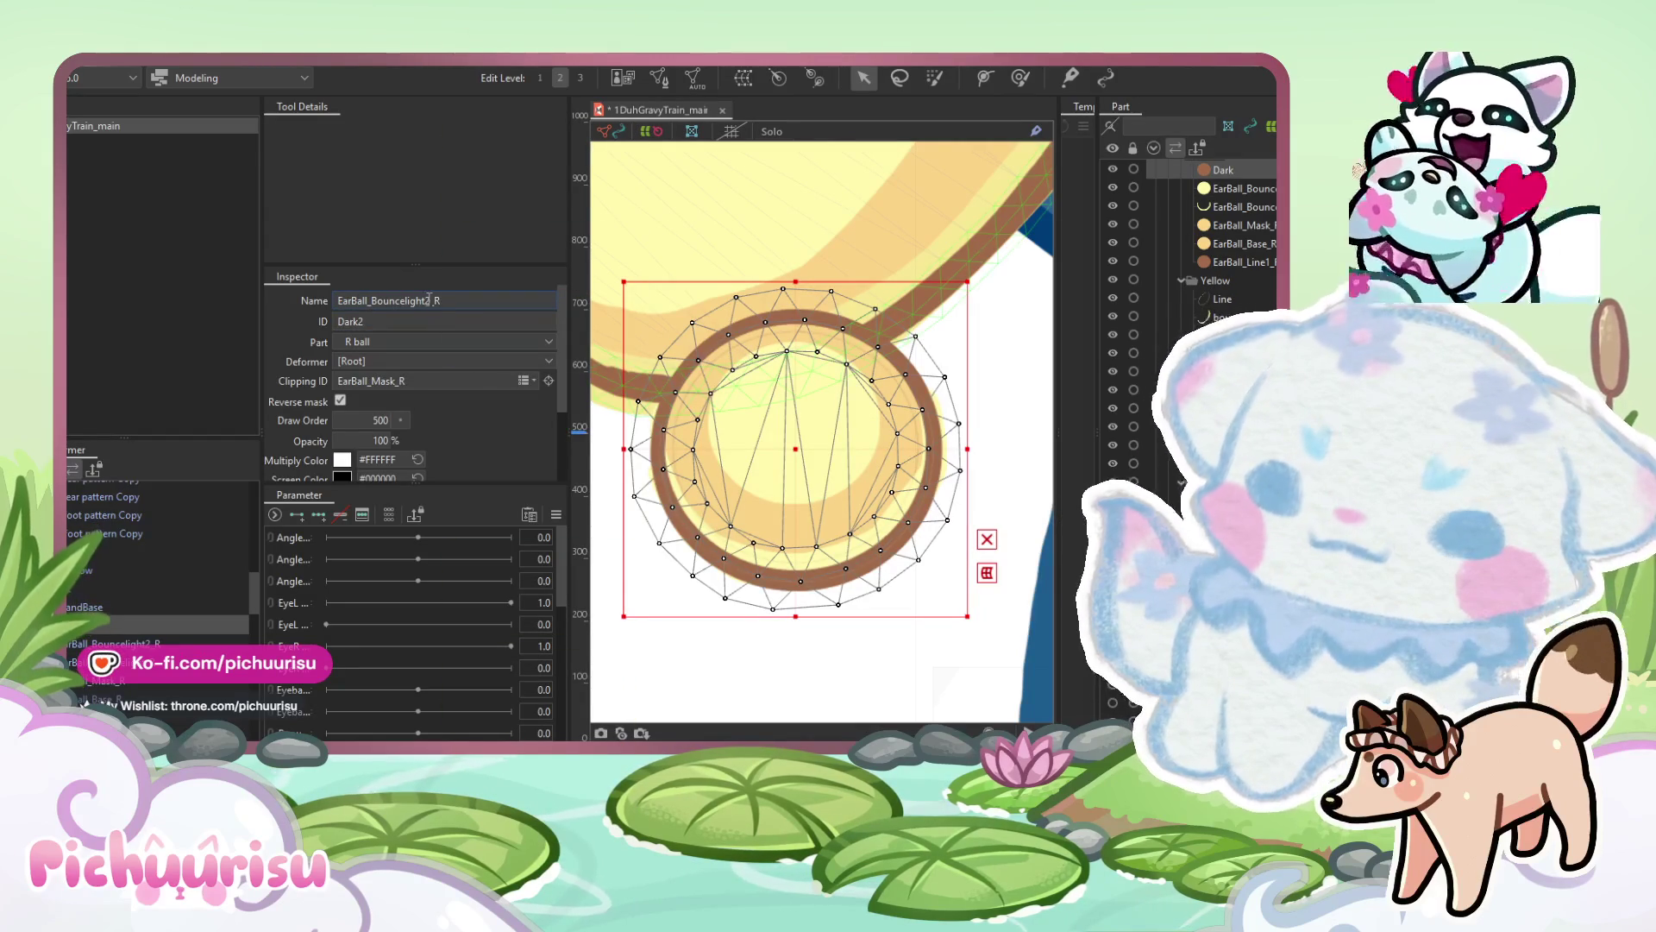
{"action": "left_click_drag", "start_coordinate": [430, 300], "coordinate": [371, 300]}
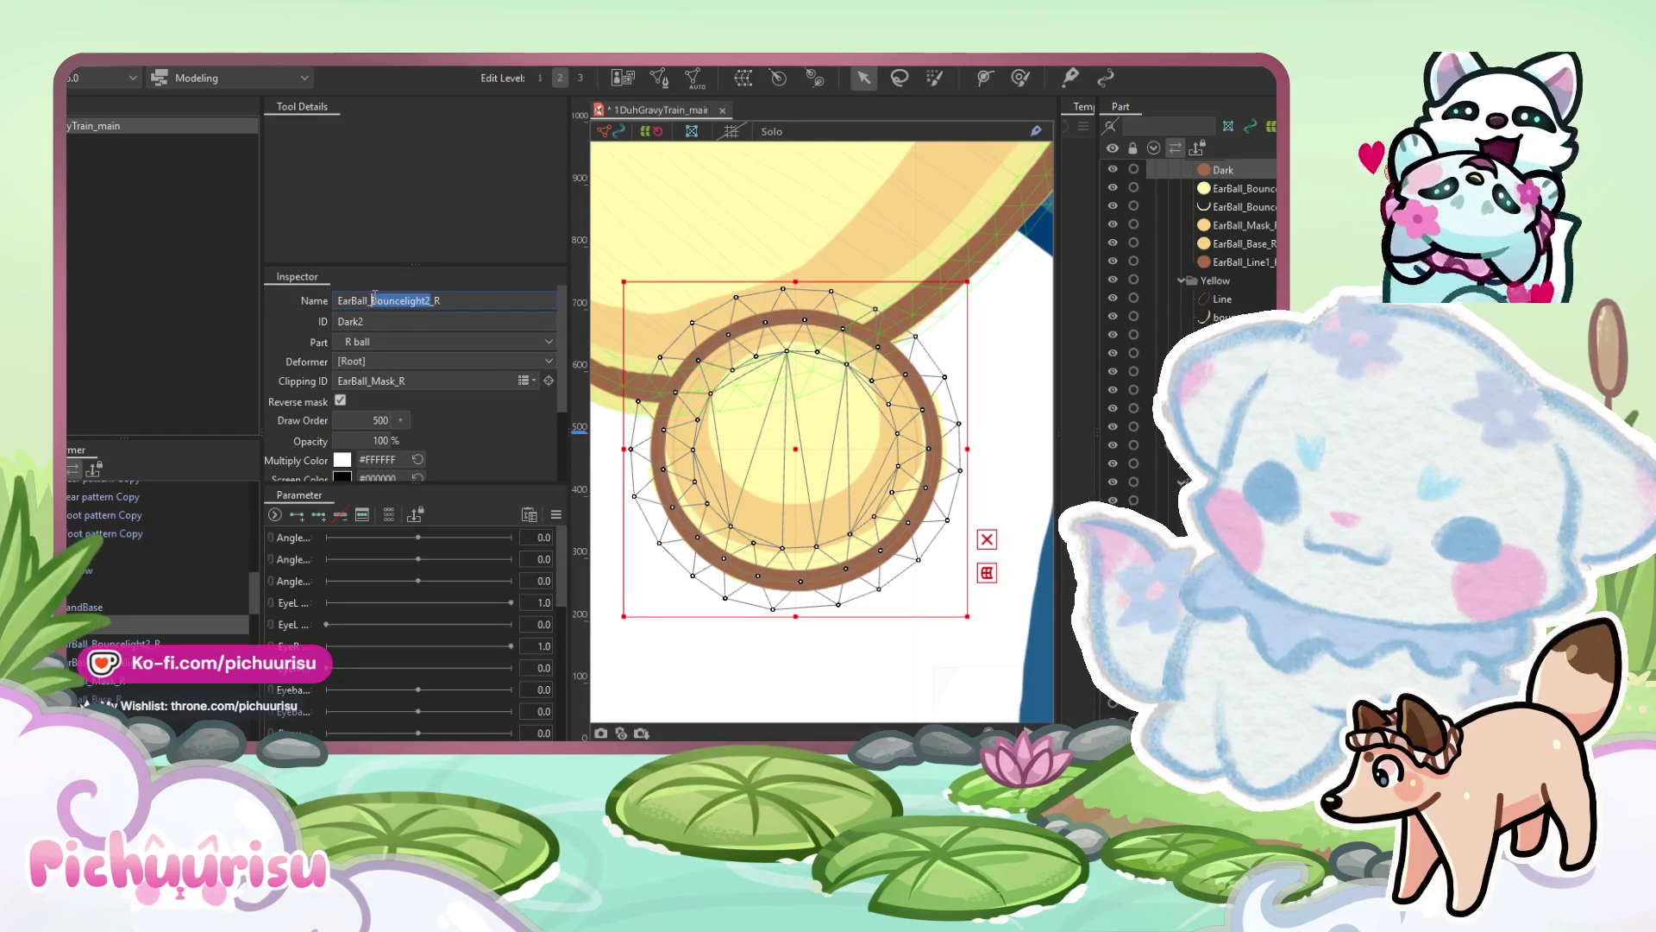
{"action": "type", "text": "line"}
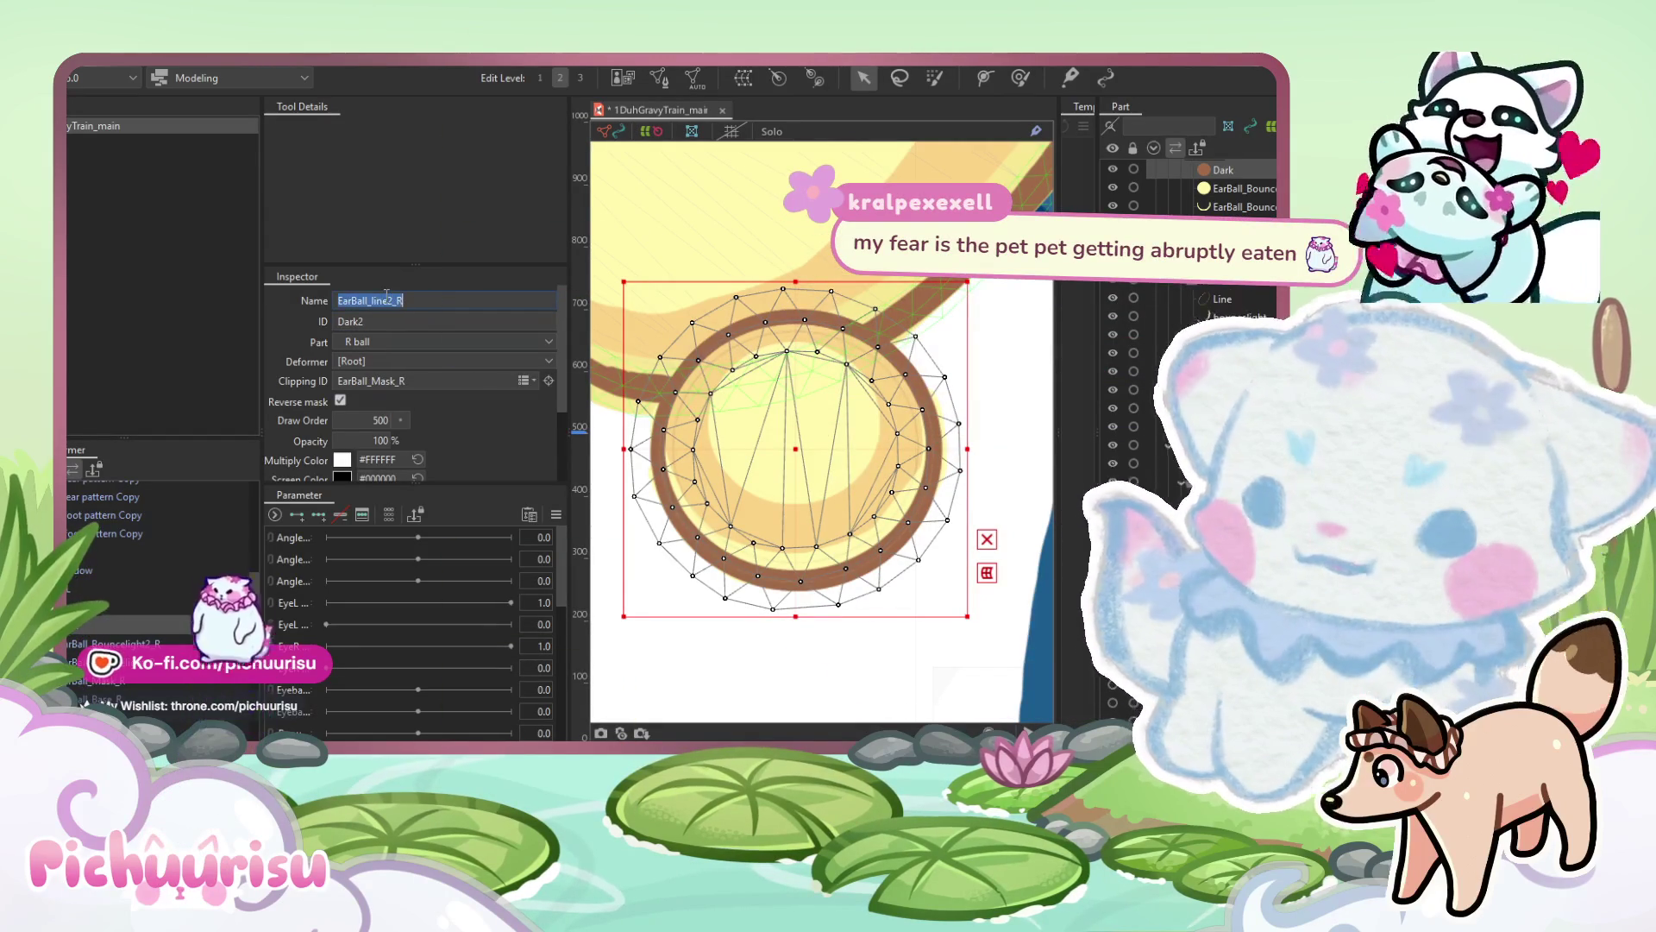
{"action": "double_click", "coordinate": [369, 320]}
{"action": "type", "text": "EarBall_line2_R"}
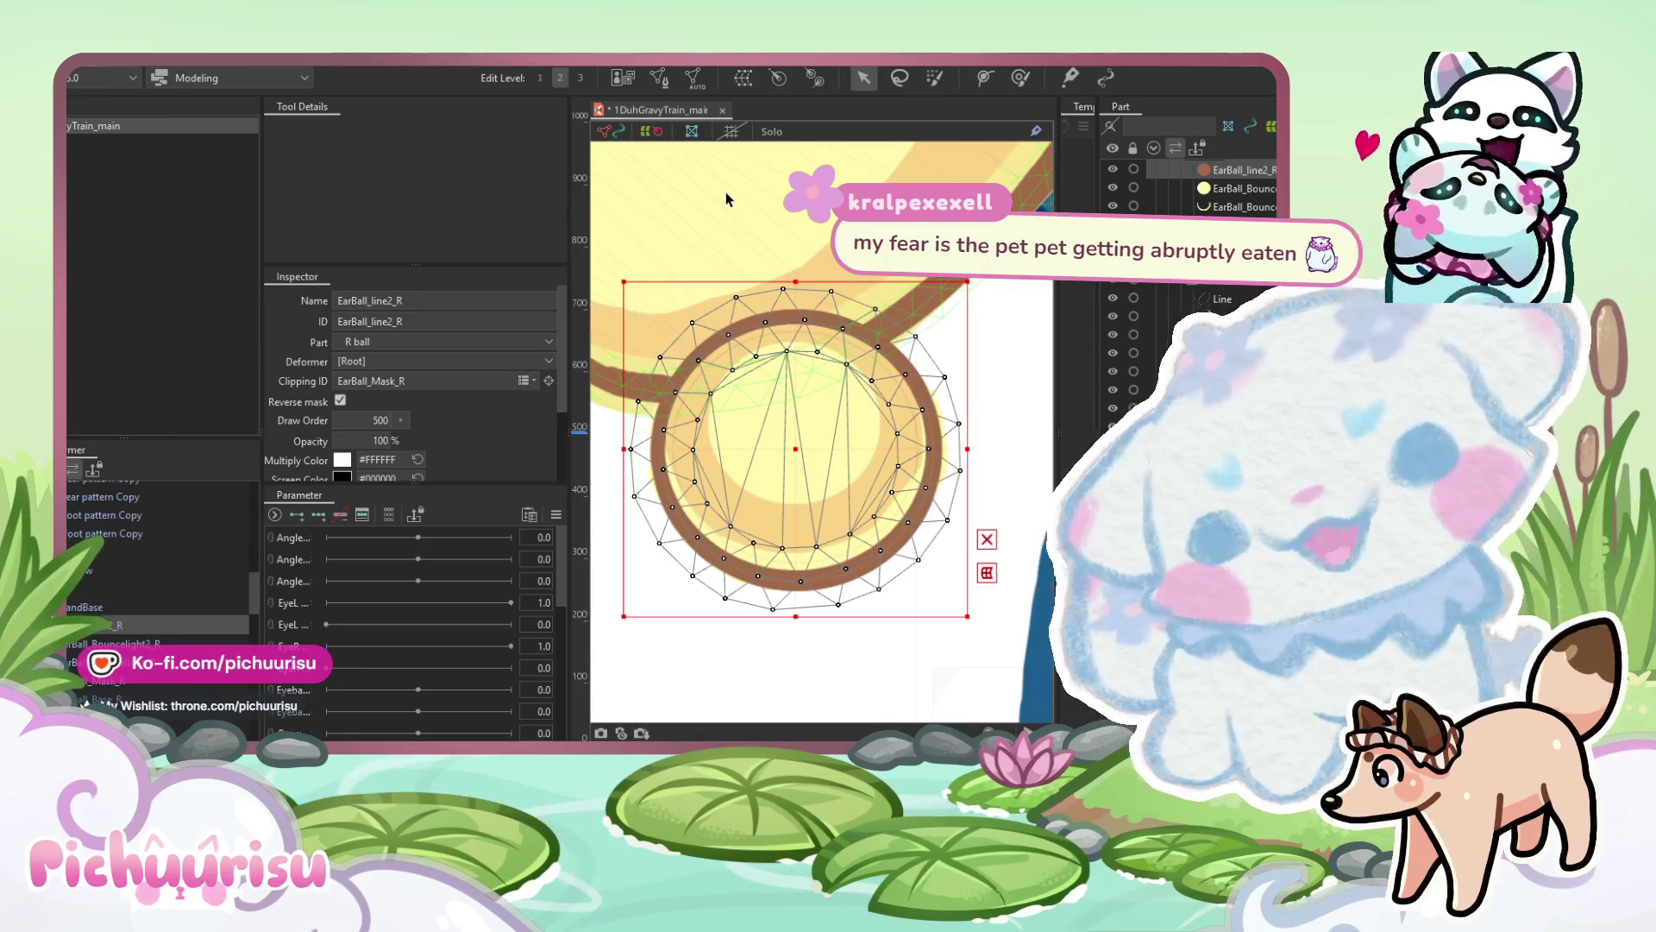
{"action": "scroll", "coordinate": [726, 191], "scroll_direction": "down", "scroll_amount": 2}
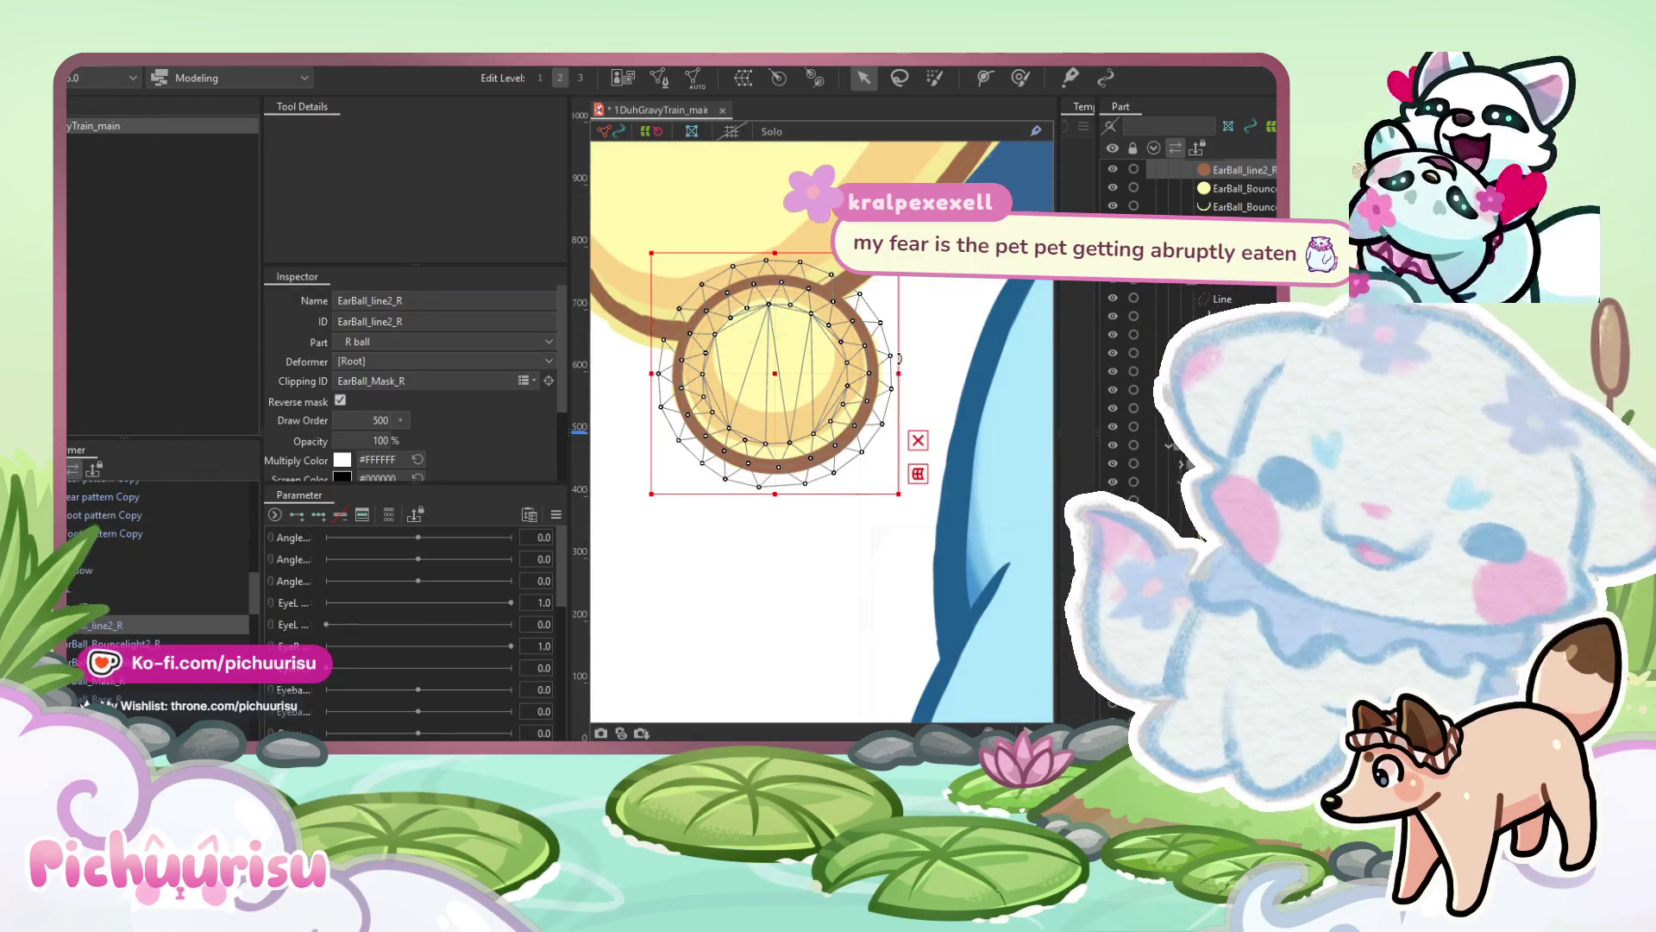
{"action": "scroll", "coordinate": [684, 294], "scroll_direction": "up", "scroll_amount": 2}
Give the base mesh the ID EarBall_Base_R and set it as EarBall_Bouncelight_R's clipping mask.
{"action": "left_click", "coordinate": [914, 162]}
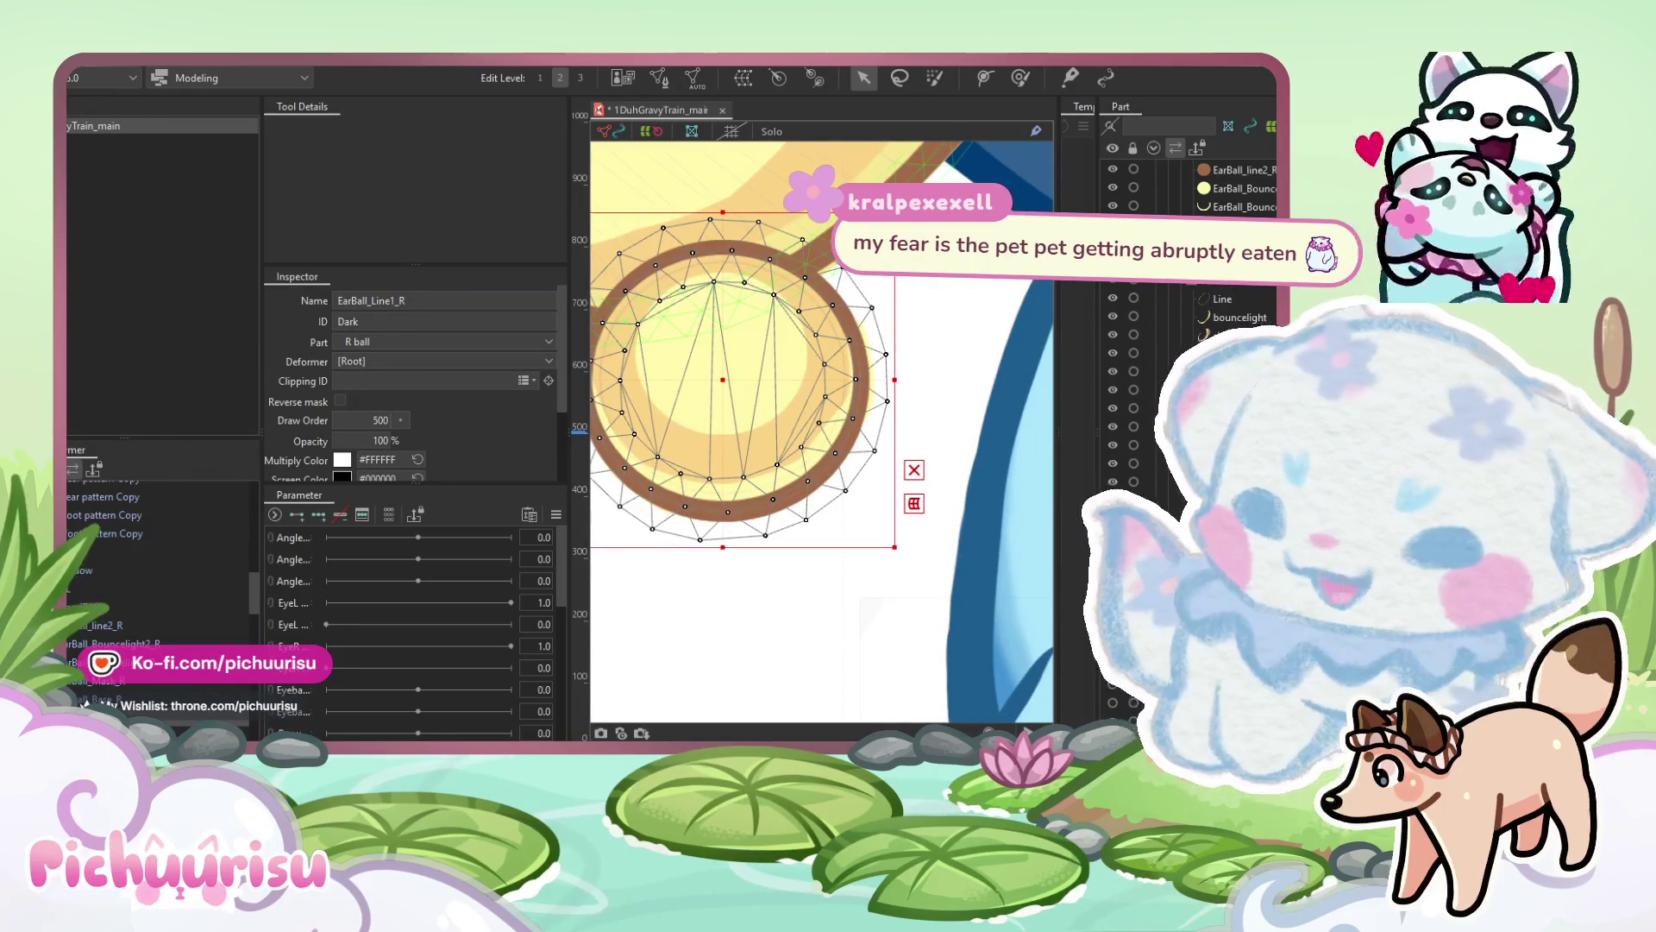
{"action": "left_click", "coordinate": [707, 388]}
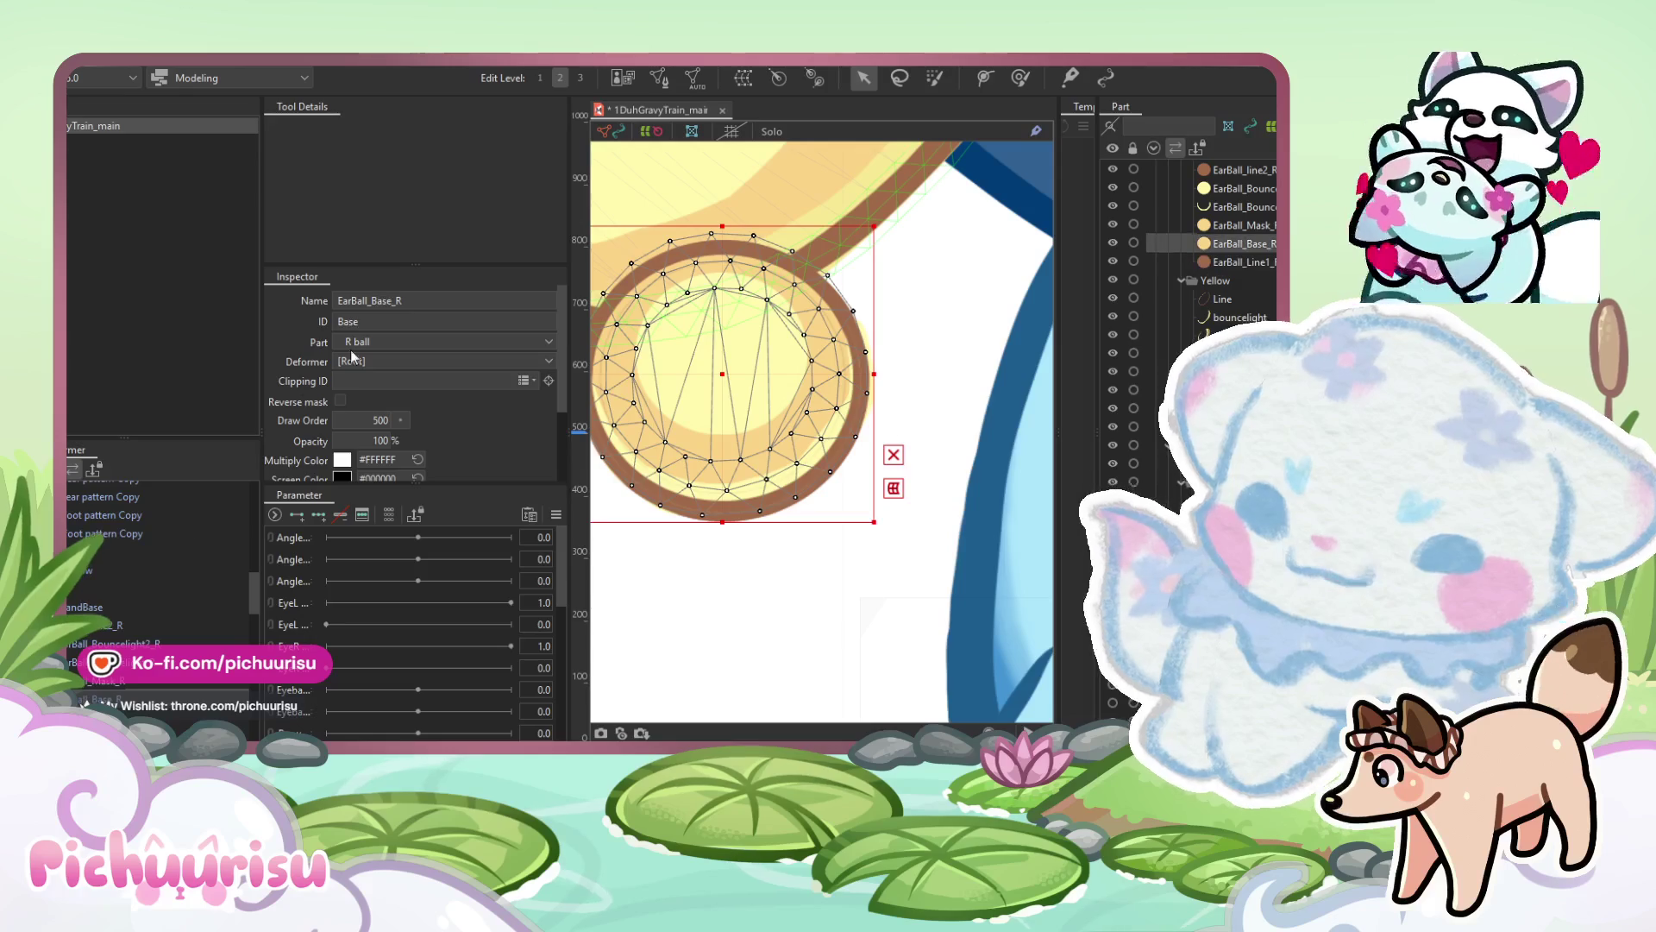
{"action": "double_click", "coordinate": [385, 298]}
{"action": "key", "text": "ctrl+c"}
{"action": "double_click", "coordinate": [382, 321]}
{"action": "key", "text": "ctrl+v"}
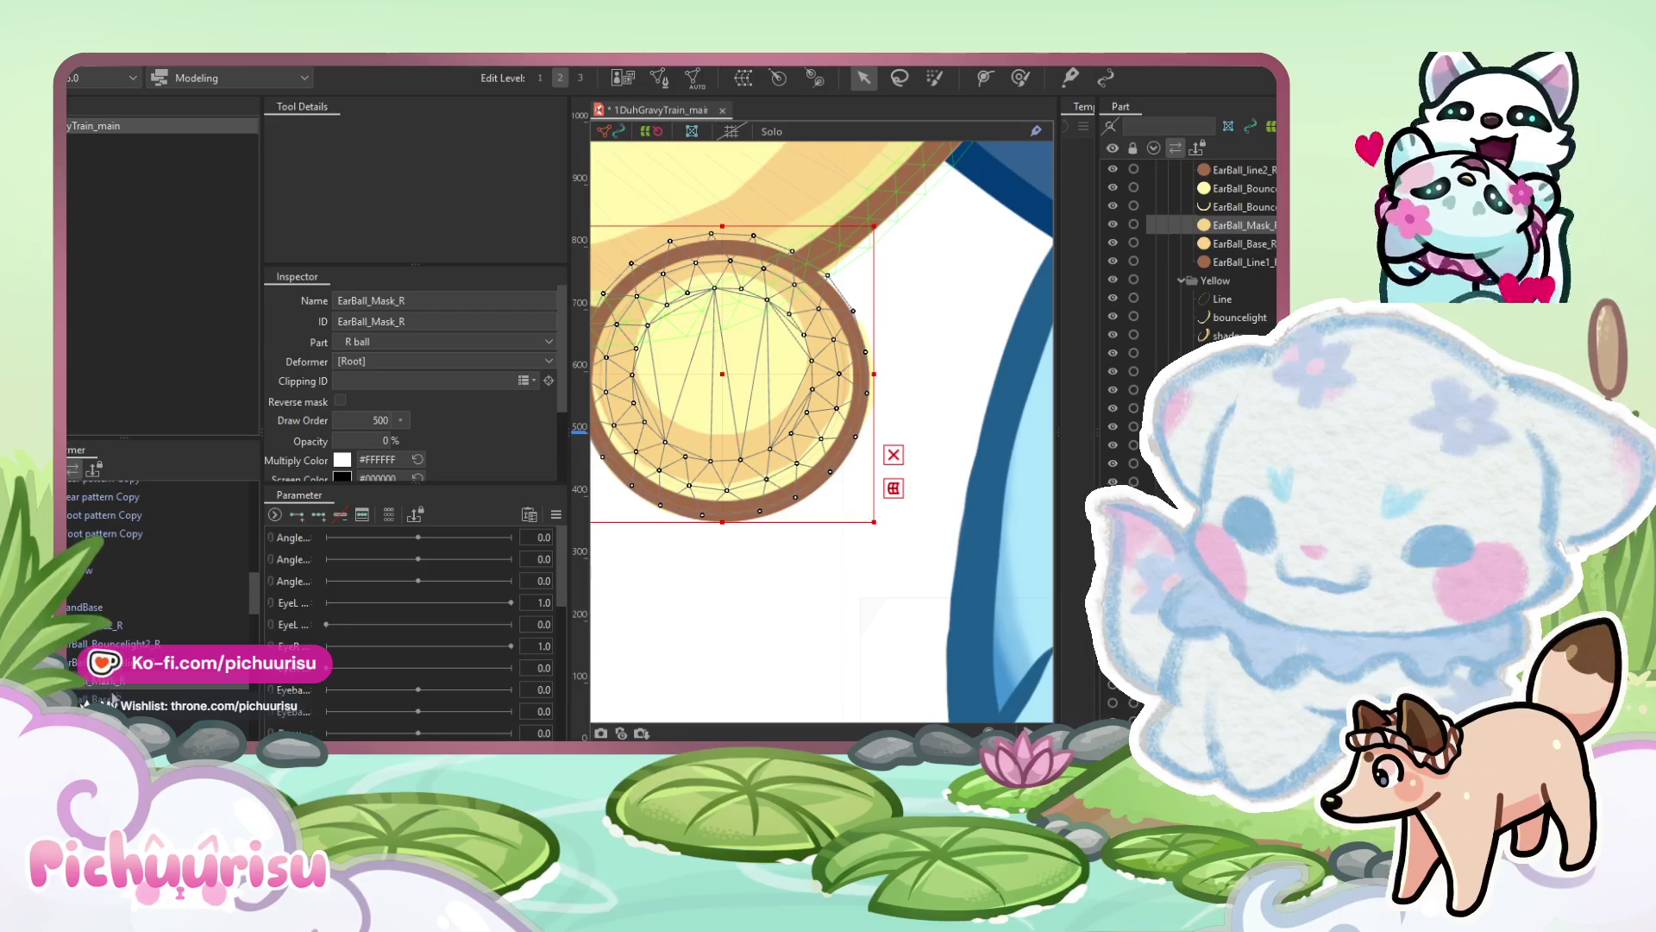
{"action": "double_click", "coordinate": [384, 321]}
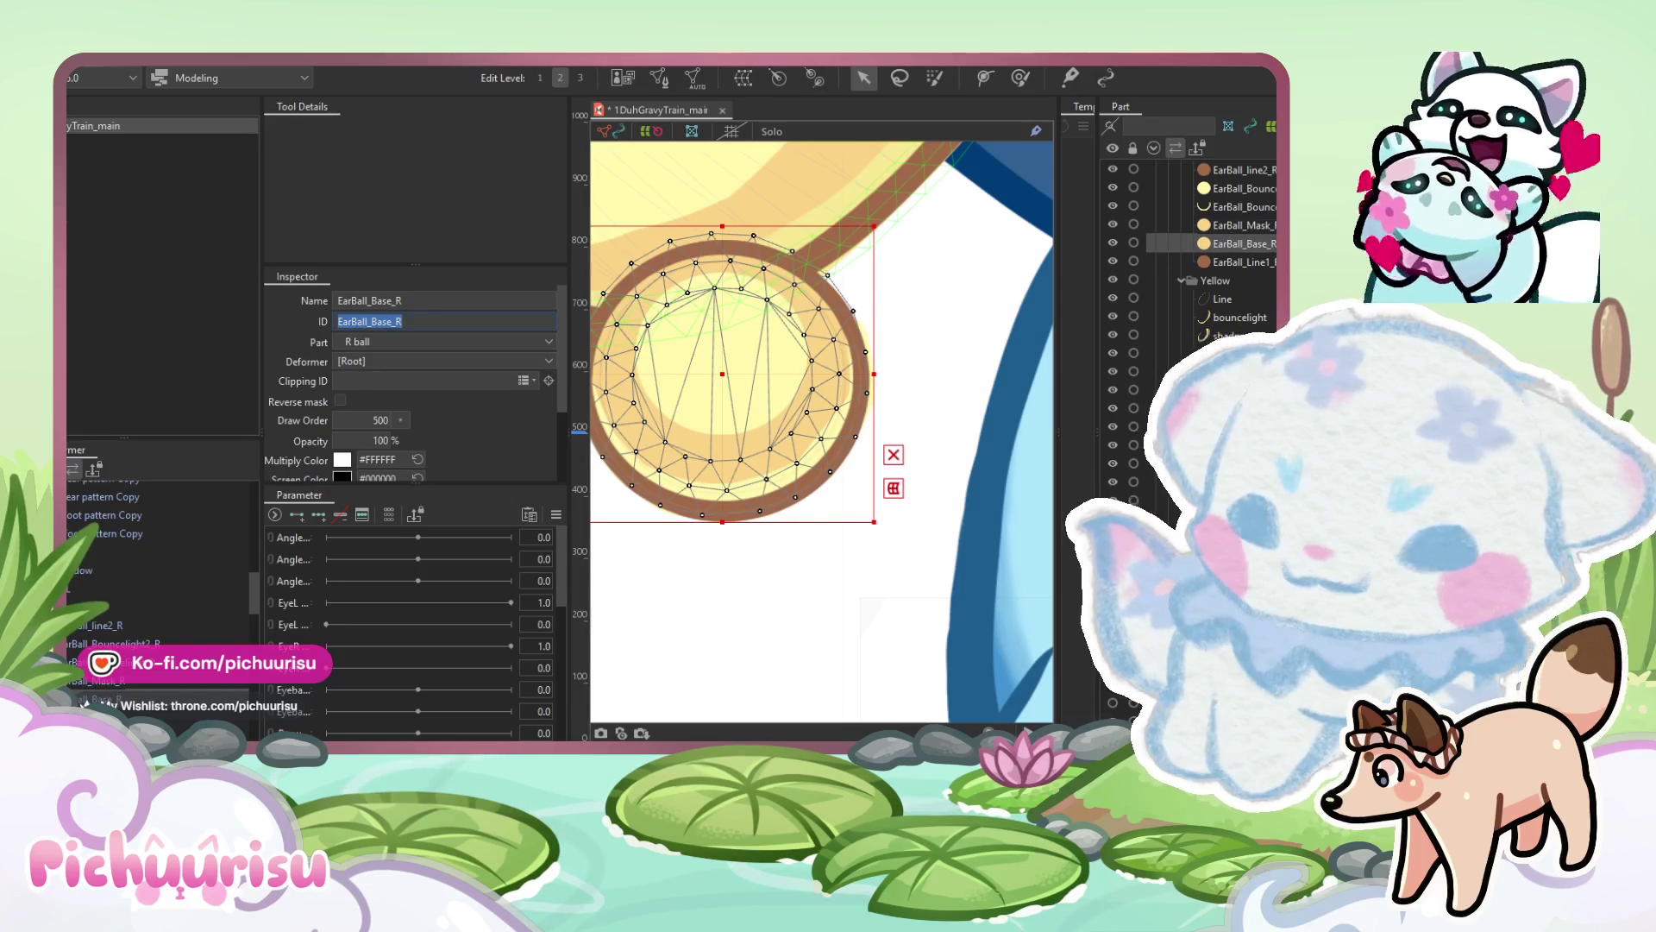
{"action": "left_click", "coordinate": [1242, 207]}
{"action": "left_click", "coordinate": [357, 382]}
{"action": "key", "text": "ctrl+v"}
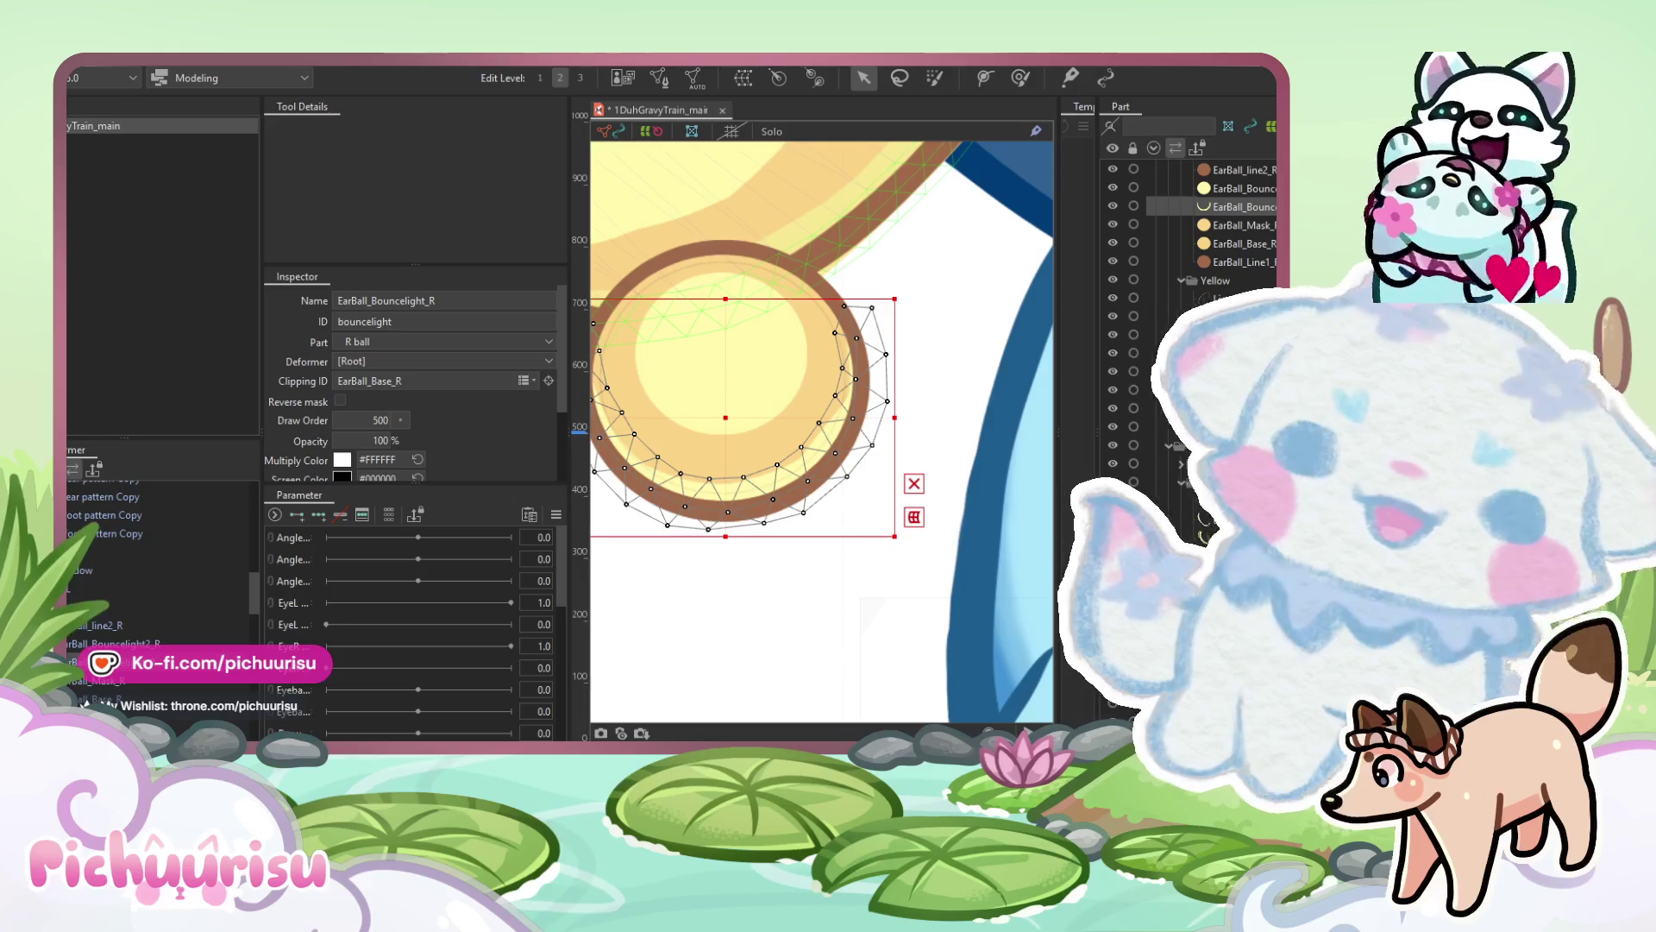
Brush the EarBall_Bouncelight_R mesh's upper-right vertices outward with Brush Deform.
{"action": "scroll", "coordinate": [922, 443], "scroll_direction": "down", "scroll_amount": 3}
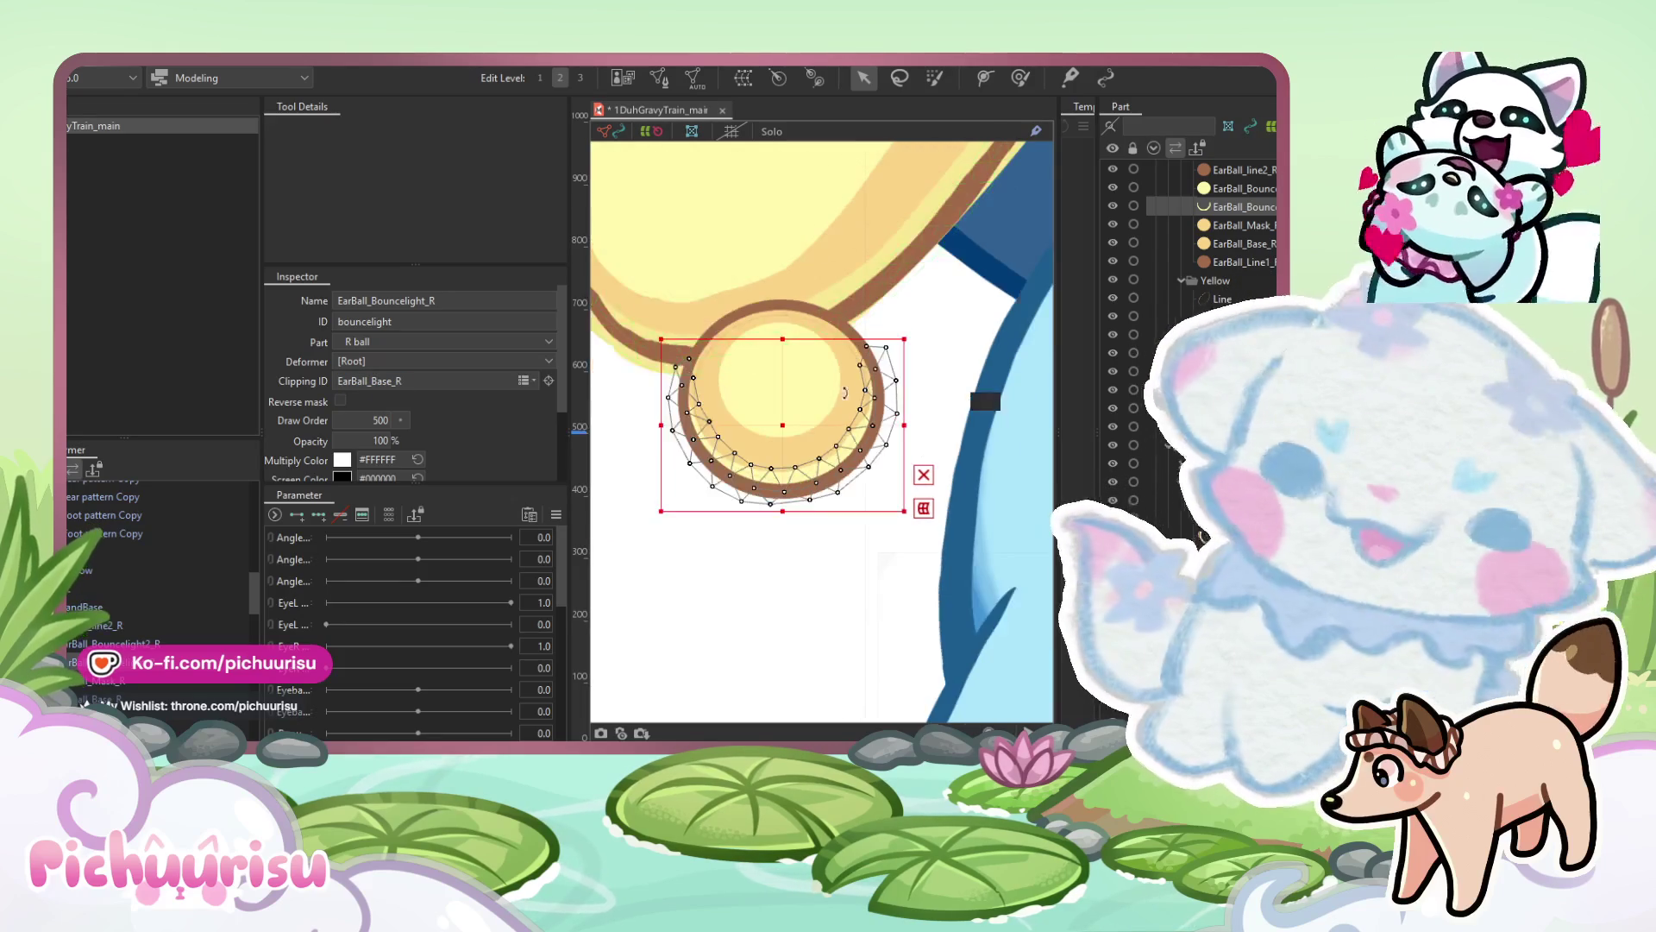
{"action": "scroll", "coordinate": [798, 422], "scroll_direction": "up", "scroll_amount": 5}
{"action": "mouse_move", "coordinate": [701, 461]}
{"action": "left_mouse_down"}
{"action": "mouse_move", "coordinate": [716, 462]}
{"action": "mouse_move", "coordinate": [686, 451]}
{"action": "mouse_move", "coordinate": [697, 466]}
{"action": "left_mouse_up"}
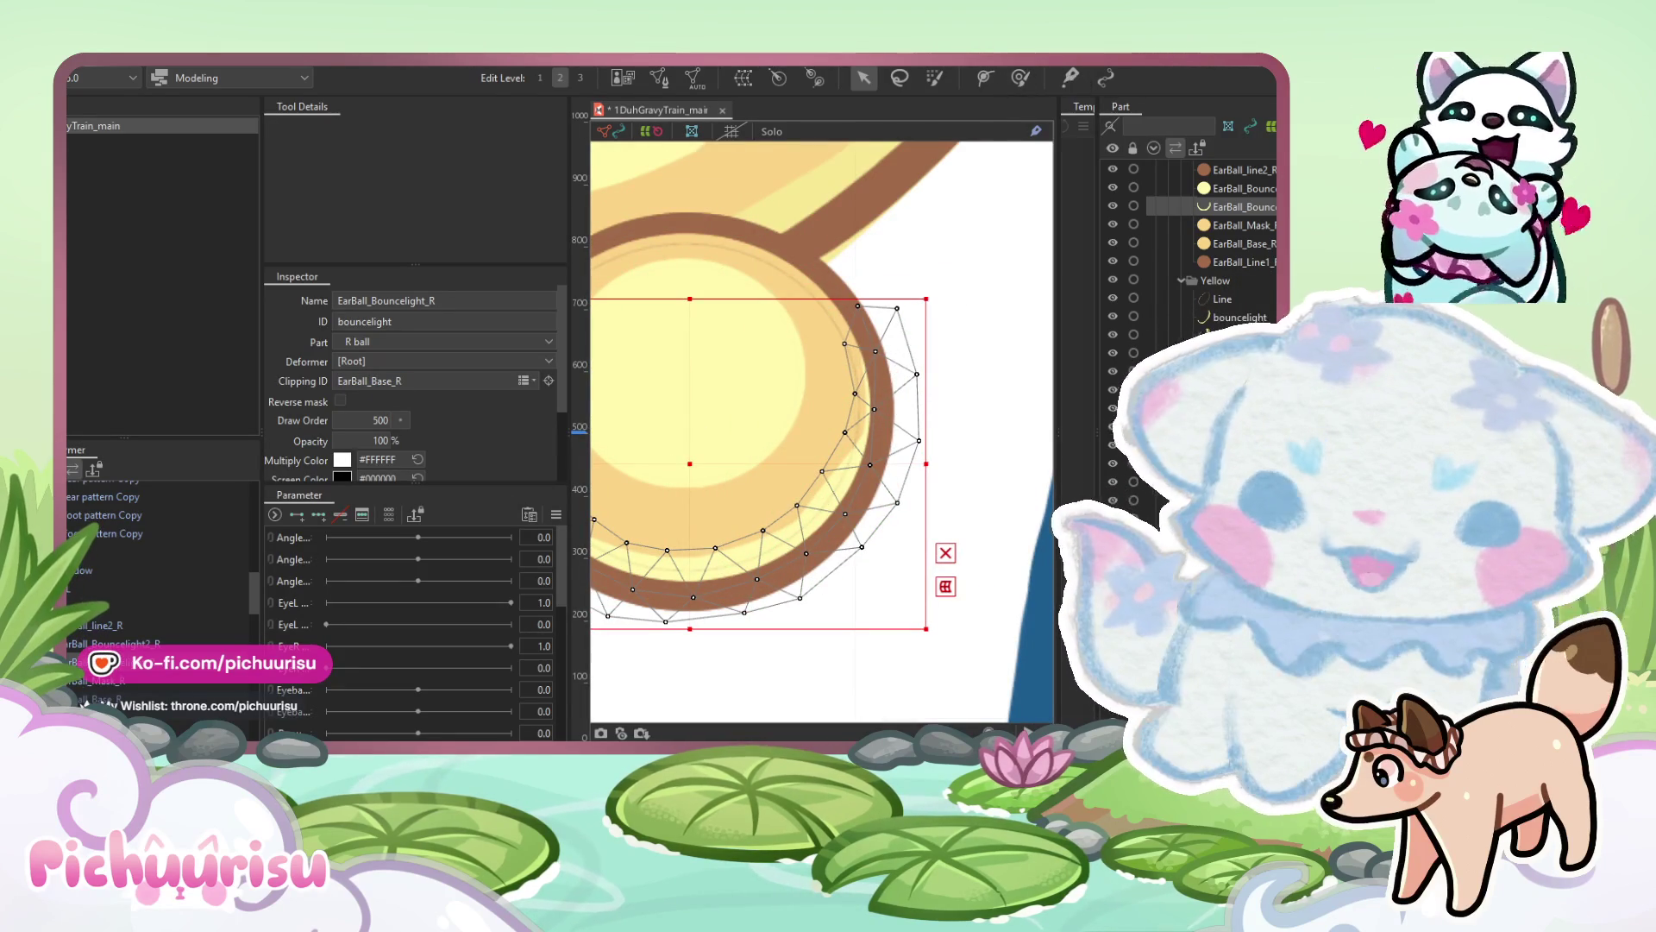
{"action": "left_click", "coordinate": [1020, 77]}
{"action": "mouse_move", "coordinate": [850, 414]}
{"action": "left_mouse_down"}
{"action": "mouse_move", "coordinate": [897, 341]}
{"action": "mouse_move", "coordinate": [867, 367]}
{"action": "left_mouse_up"}
{"action": "scroll", "coordinate": [687, 425], "scroll_direction": "down", "scroll_amount": 3}
{"action": "scroll", "coordinate": [787, 406], "scroll_direction": "up", "scroll_amount": 3}
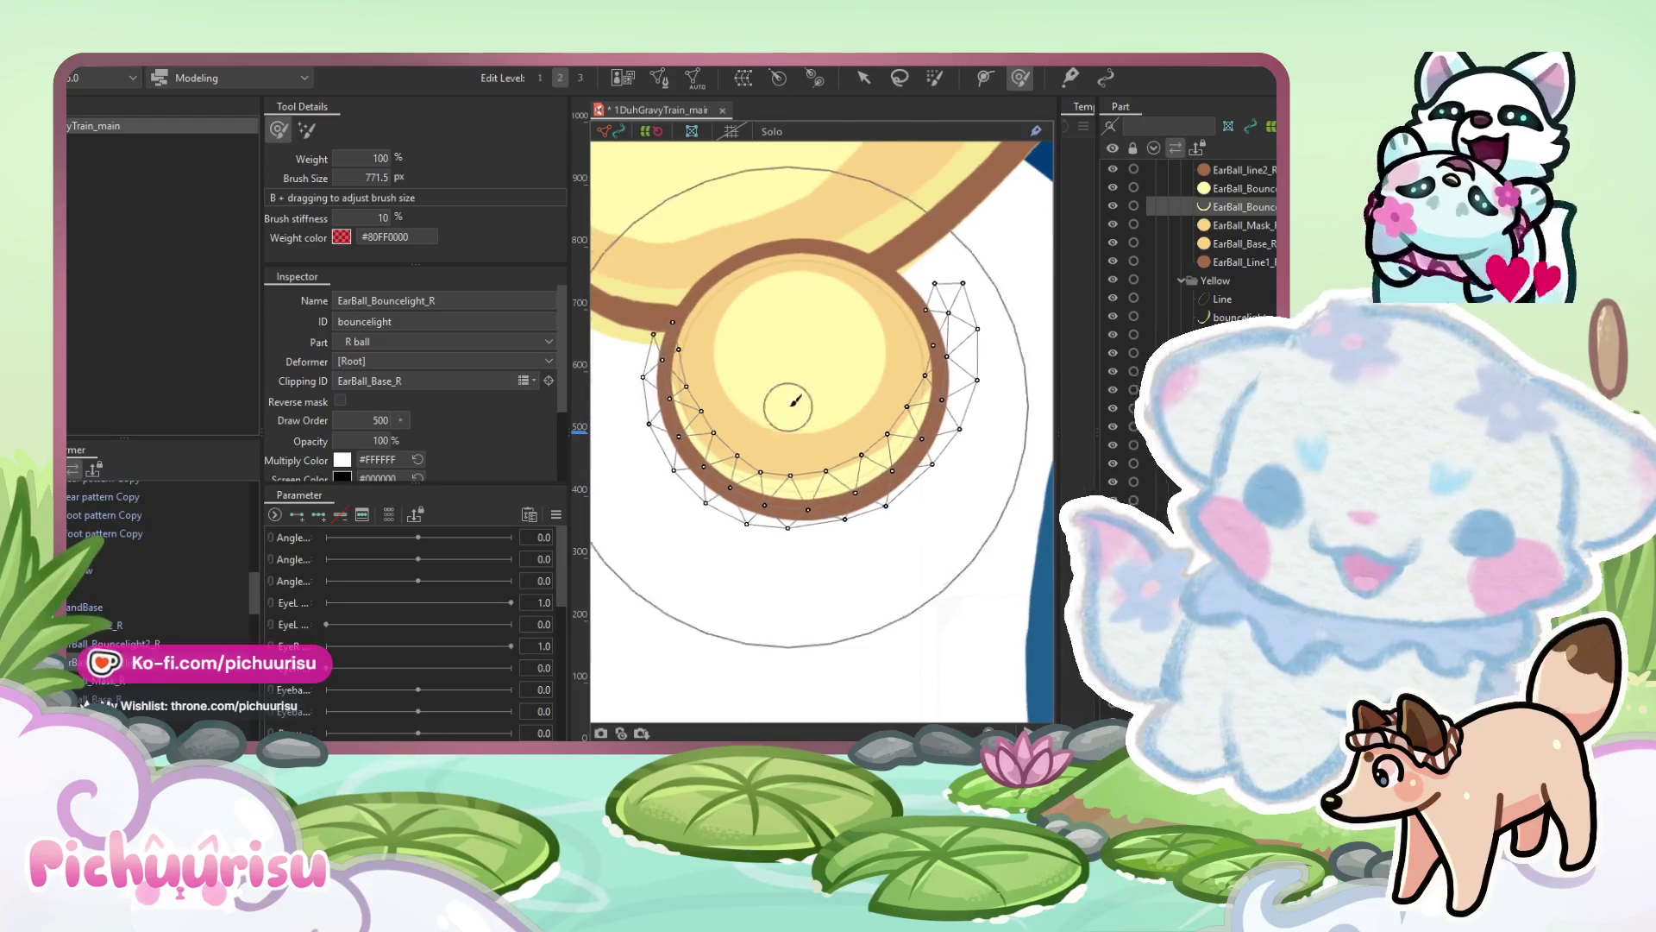
{"action": "scroll", "coordinate": [631, 364], "scroll_direction": "down", "scroll_amount": 3}
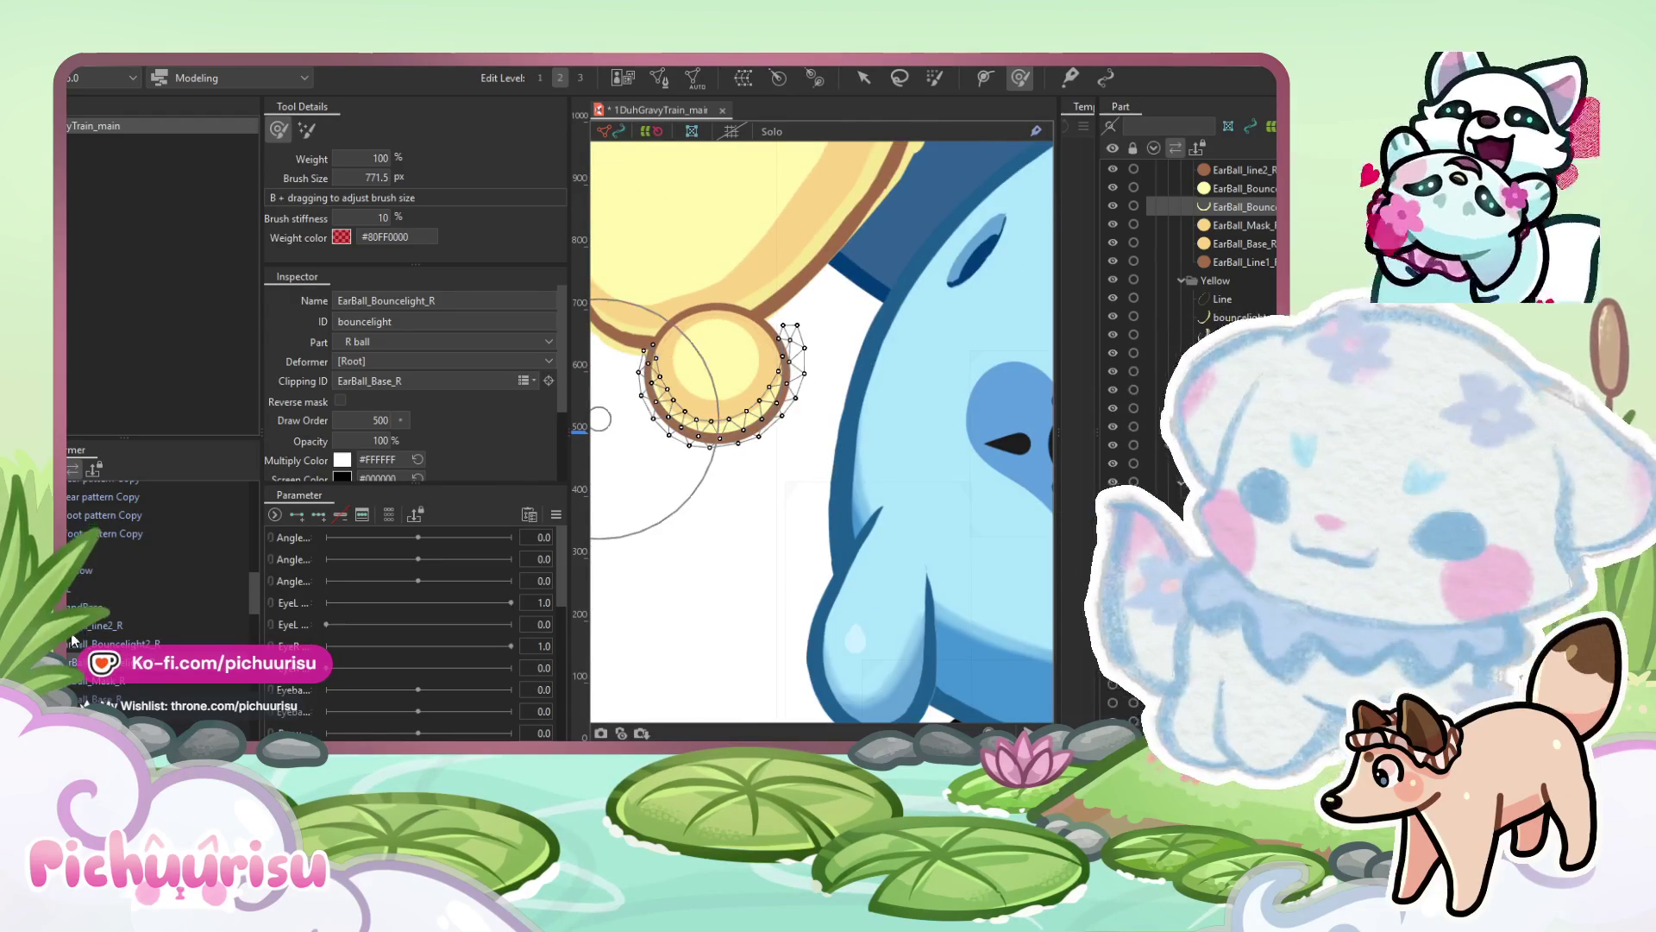
Select all the ear-ball meshes, try moving them upward, then undo the move.
{"action": "left_click", "coordinate": [82, 626]}
{"action": "left_click", "coordinate": [90, 699], "text": "shift"}
{"action": "scroll", "coordinate": [728, 314], "scroll_direction": "up", "scroll_amount": 3}
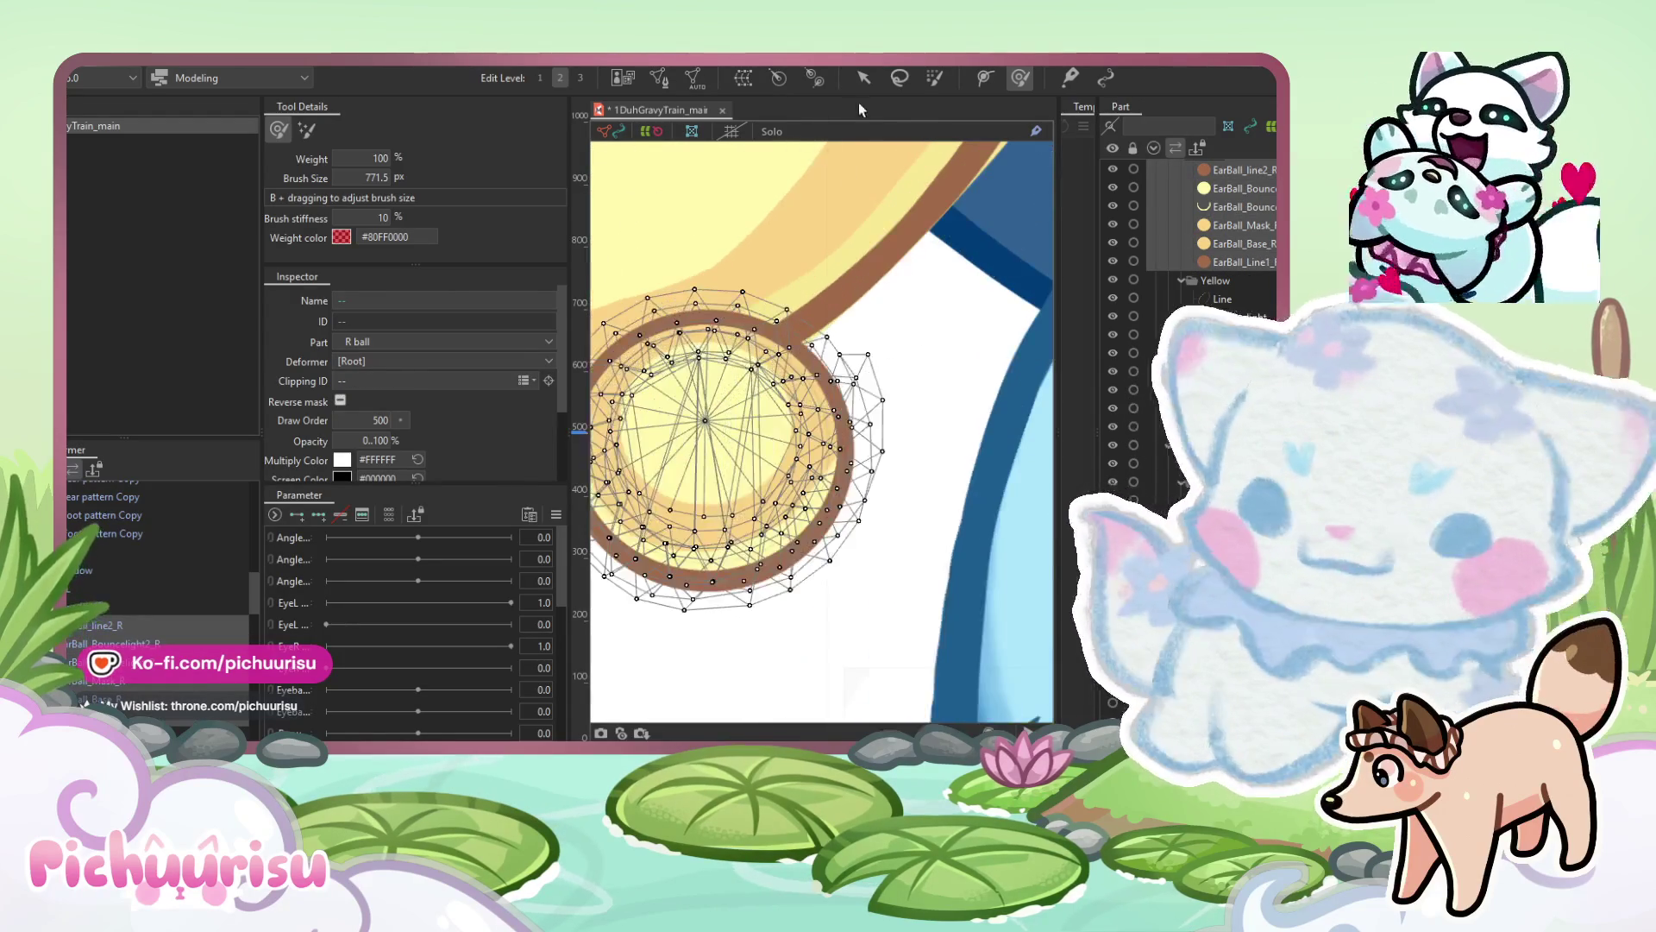
{"action": "left_click", "coordinate": [863, 78]}
{"action": "mouse_move", "coordinate": [706, 479]}
{"action": "left_mouse_down"}
{"action": "mouse_move", "coordinate": [870, 457]}
{"action": "mouse_move", "coordinate": [703, 428]}
{"action": "mouse_move", "coordinate": [717, 393]}
{"action": "left_mouse_up"}
{"action": "key", "text": "ctrl+z"}
{"action": "key", "text": "ctrl+z"}
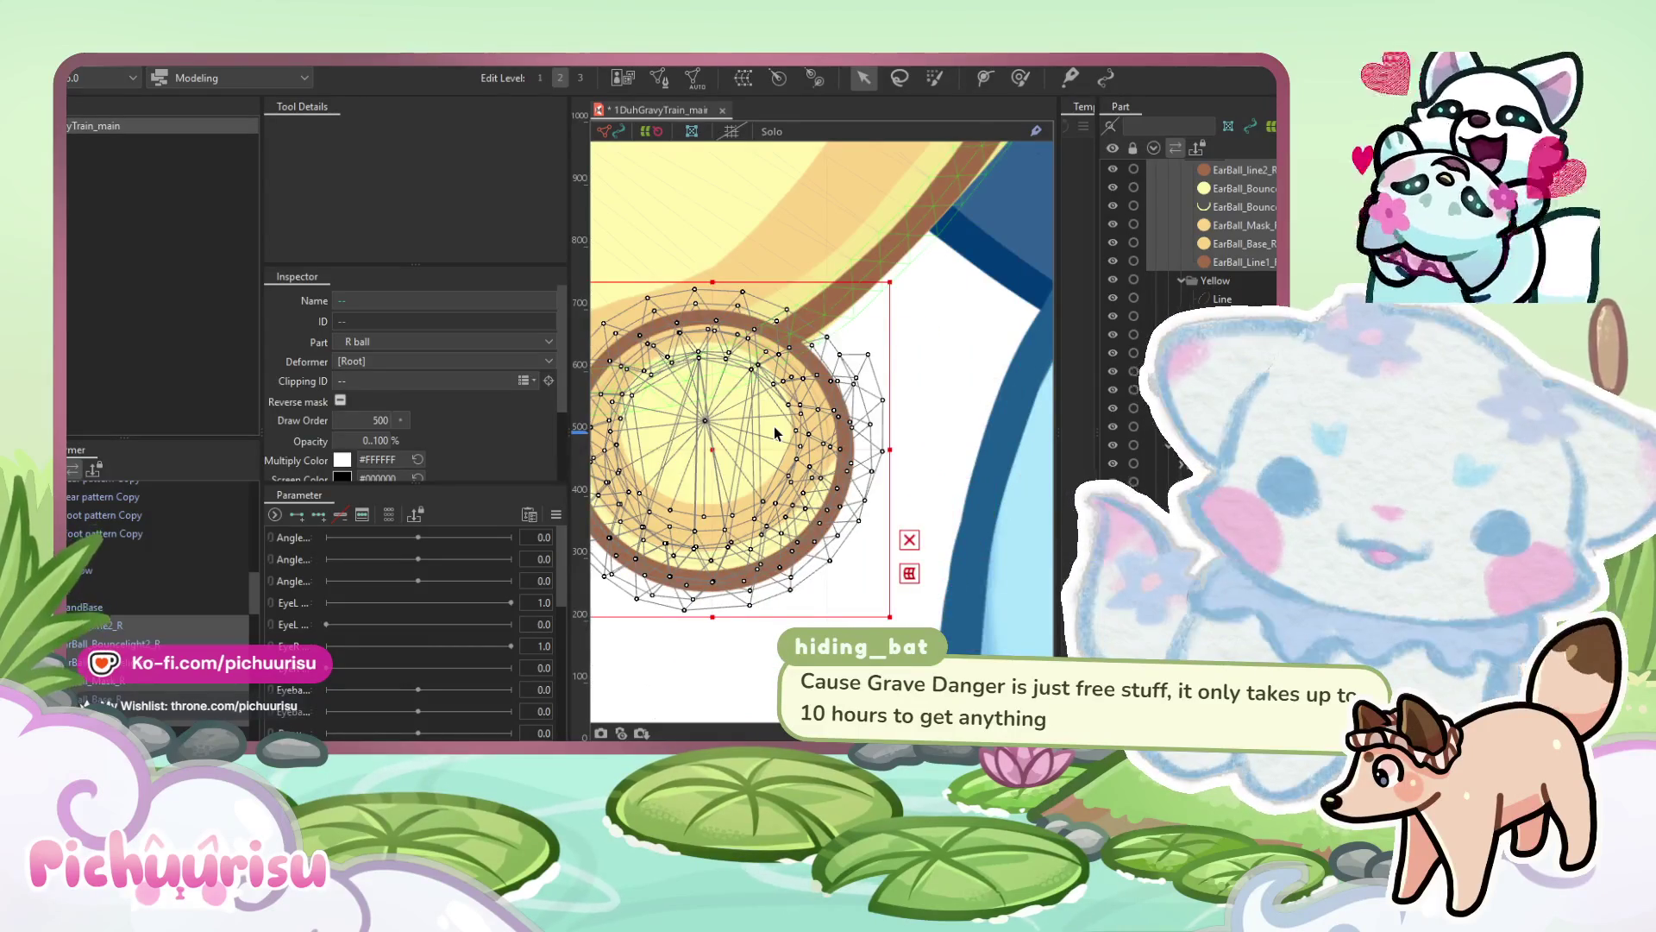
{"action": "scroll", "coordinate": [773, 426], "scroll_direction": "down", "scroll_amount": 2}
{"action": "scroll", "coordinate": [681, 559], "scroll_direction": "down", "scroll_amount": 2}
{"action": "scroll", "coordinate": [681, 563], "scroll_direction": "up", "scroll_amount": 2}
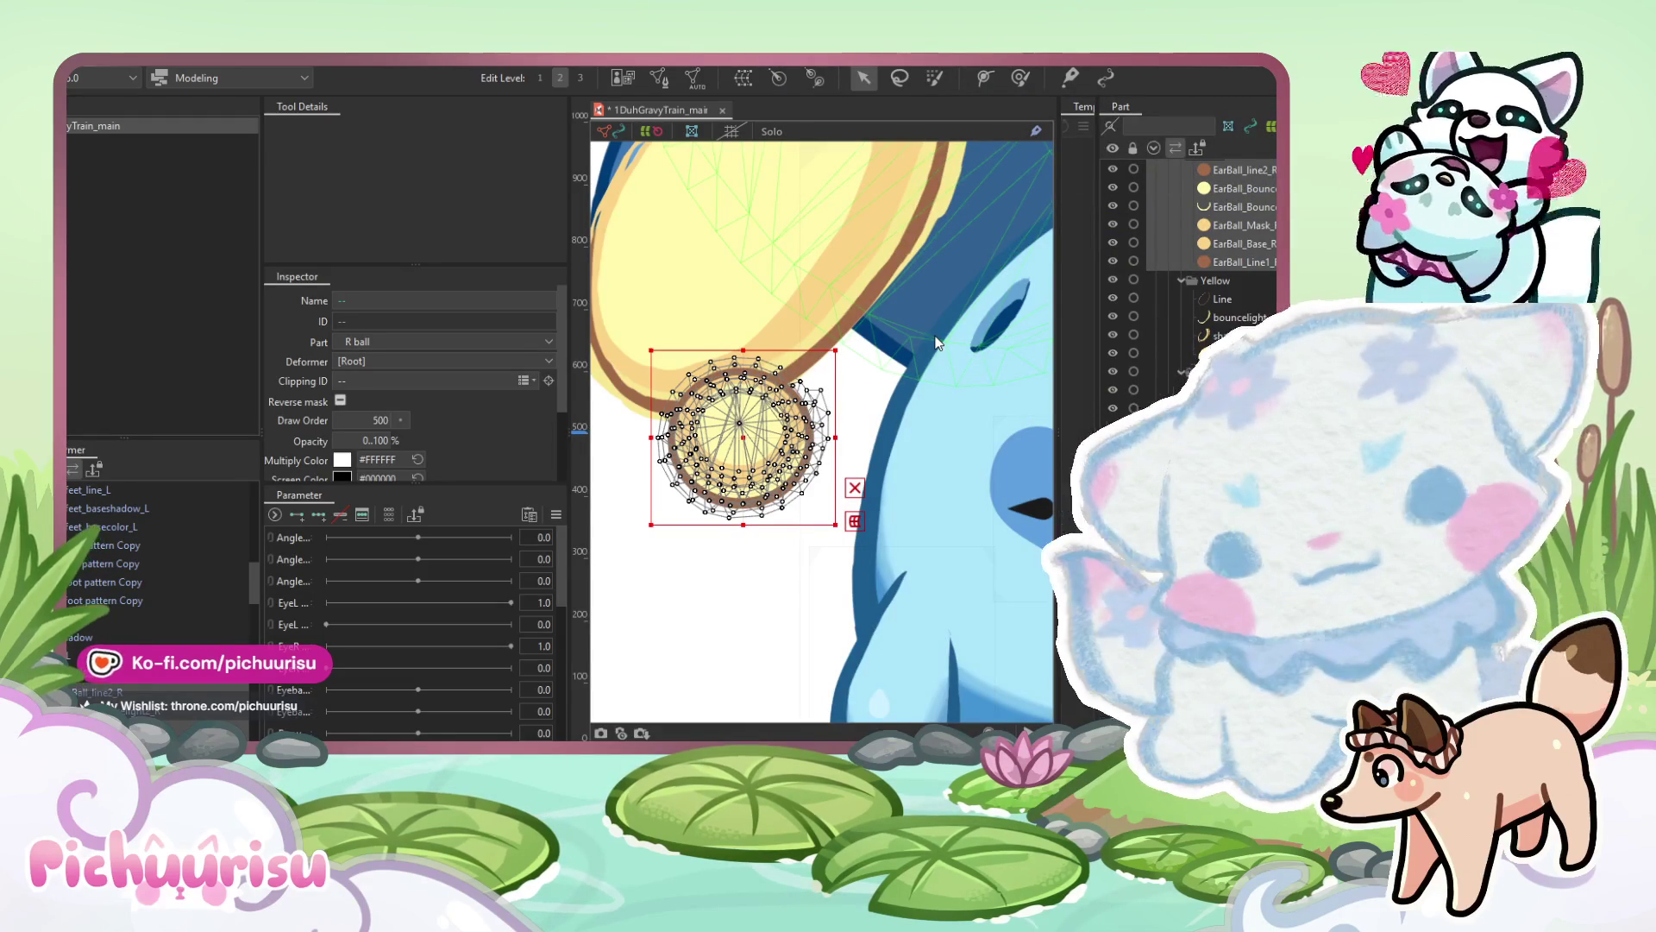
Select the yellow ear's base mesh under Earball_R and rename it Ear_Tip_.
{"action": "left_click", "coordinate": [902, 592]}
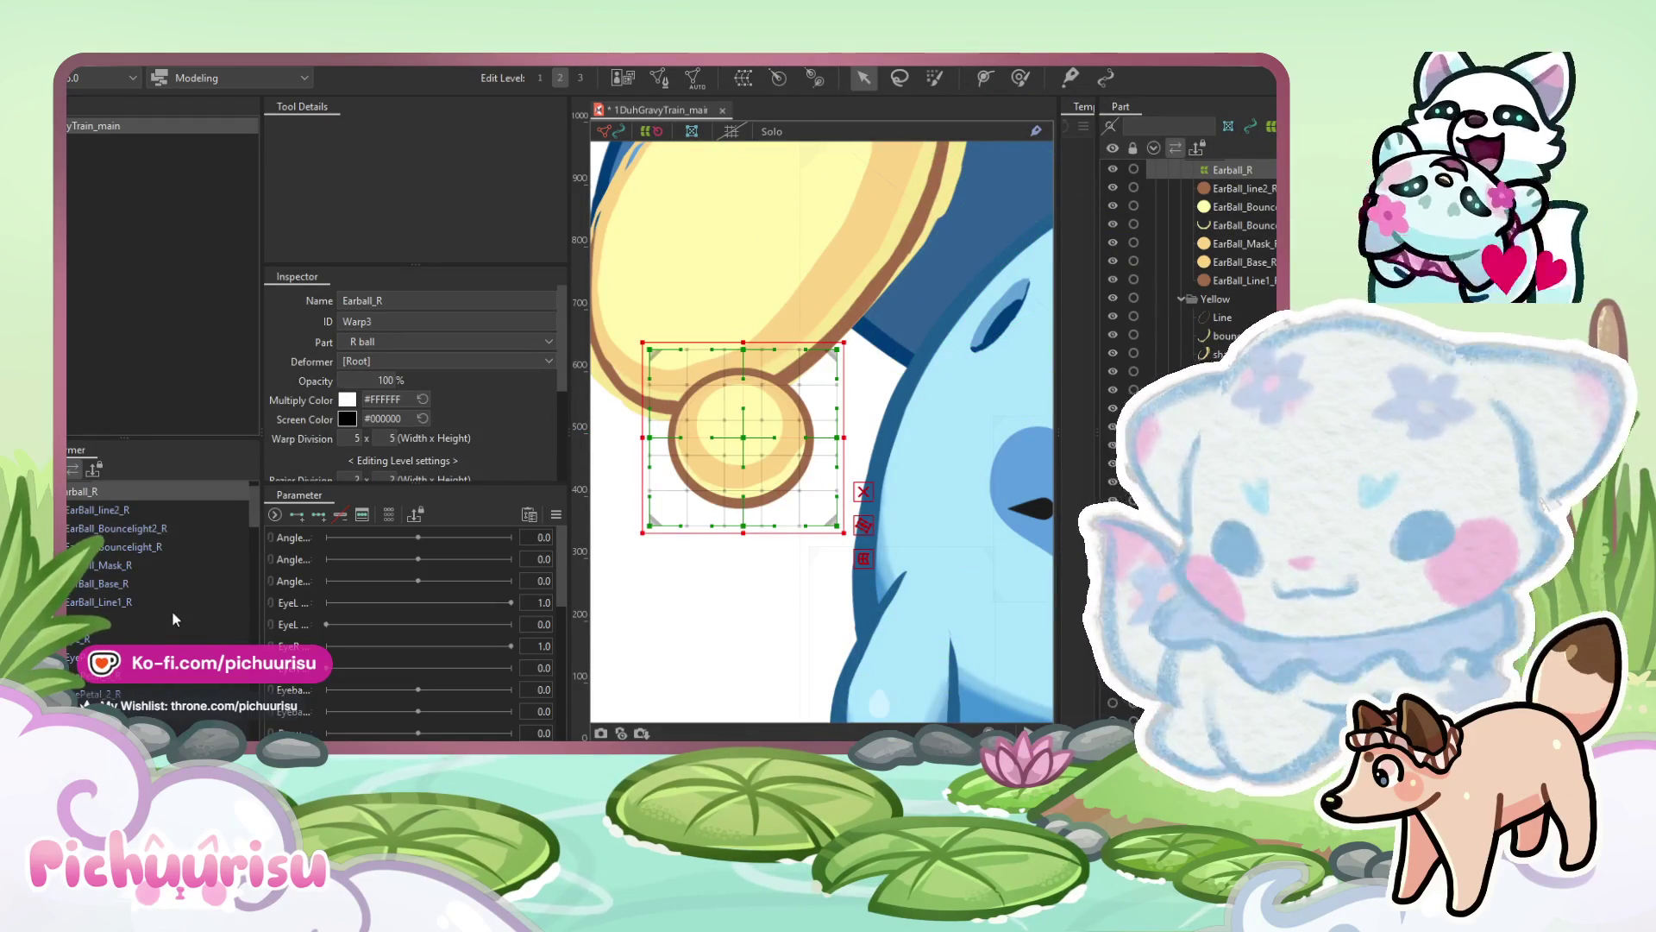
{"action": "left_click", "coordinate": [773, 260]}
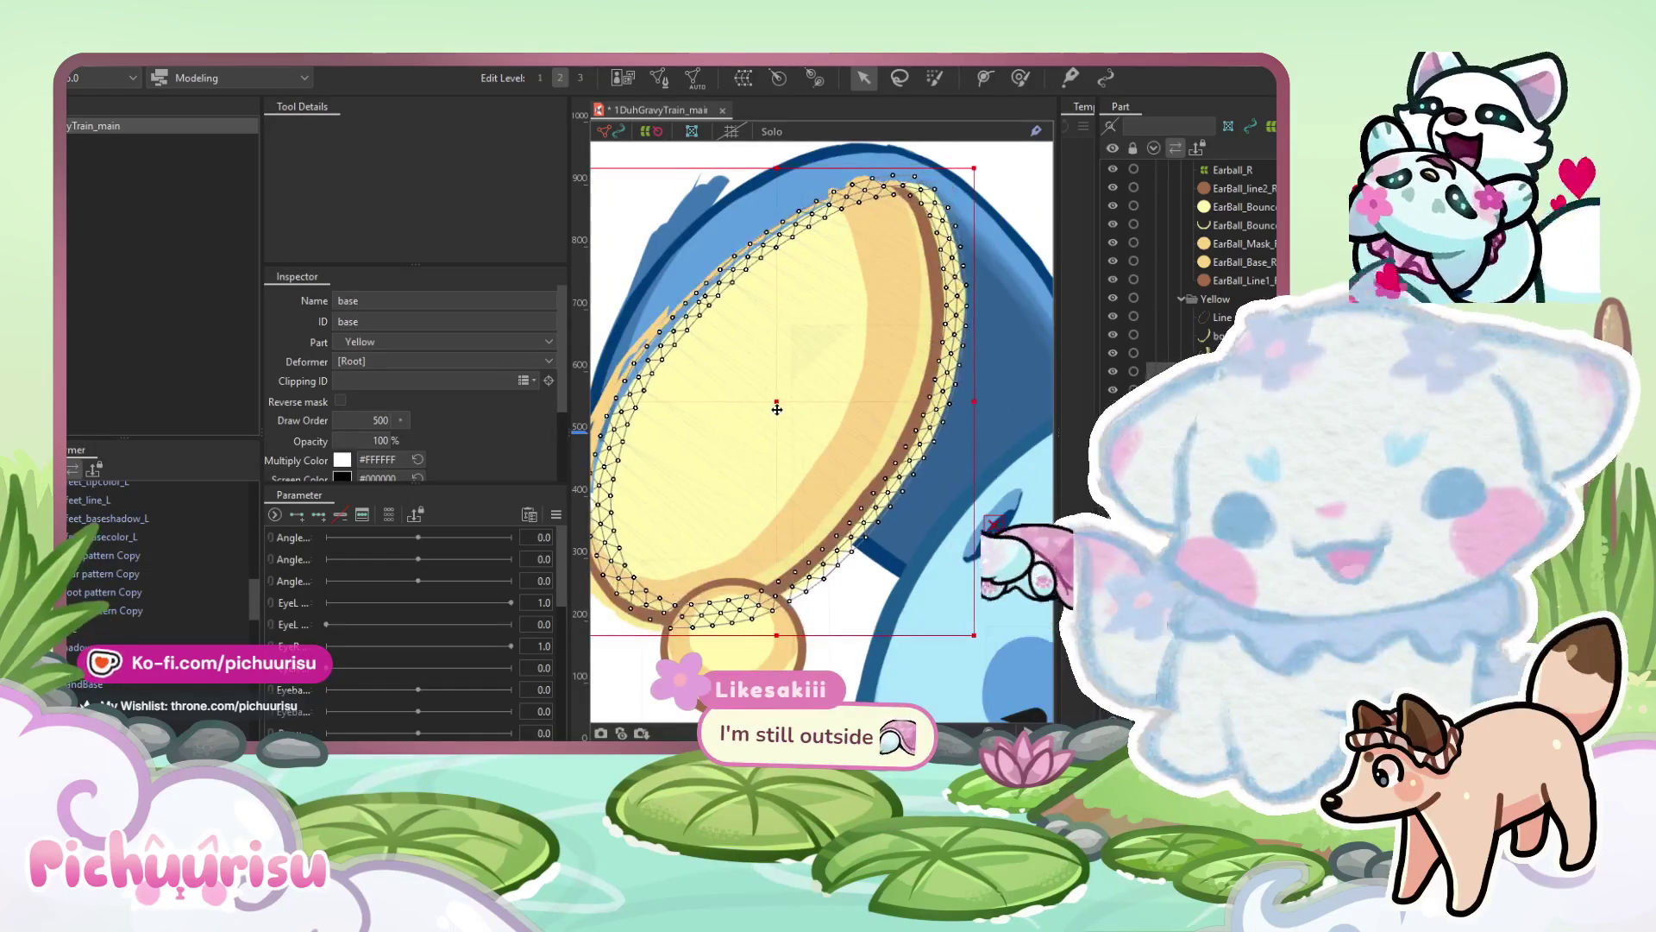
{"action": "scroll", "coordinate": [96, 638], "scroll_direction": "down", "scroll_amount": 2}
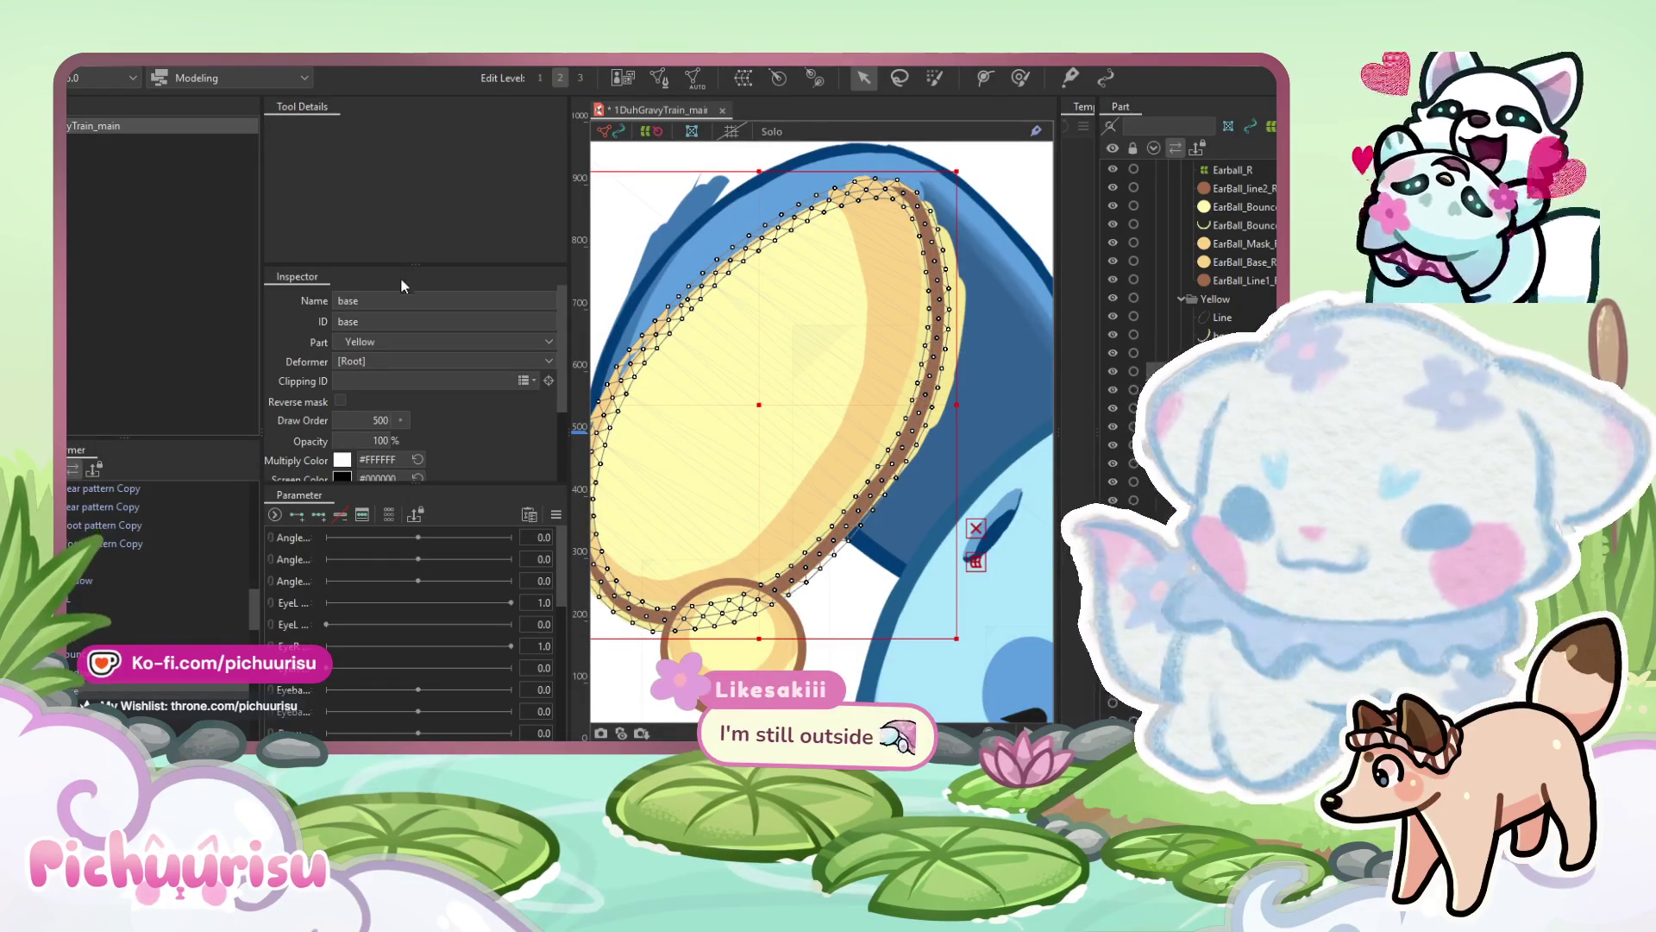
{"action": "double_click", "coordinate": [359, 299]}
{"action": "type", "text": "Hear"}
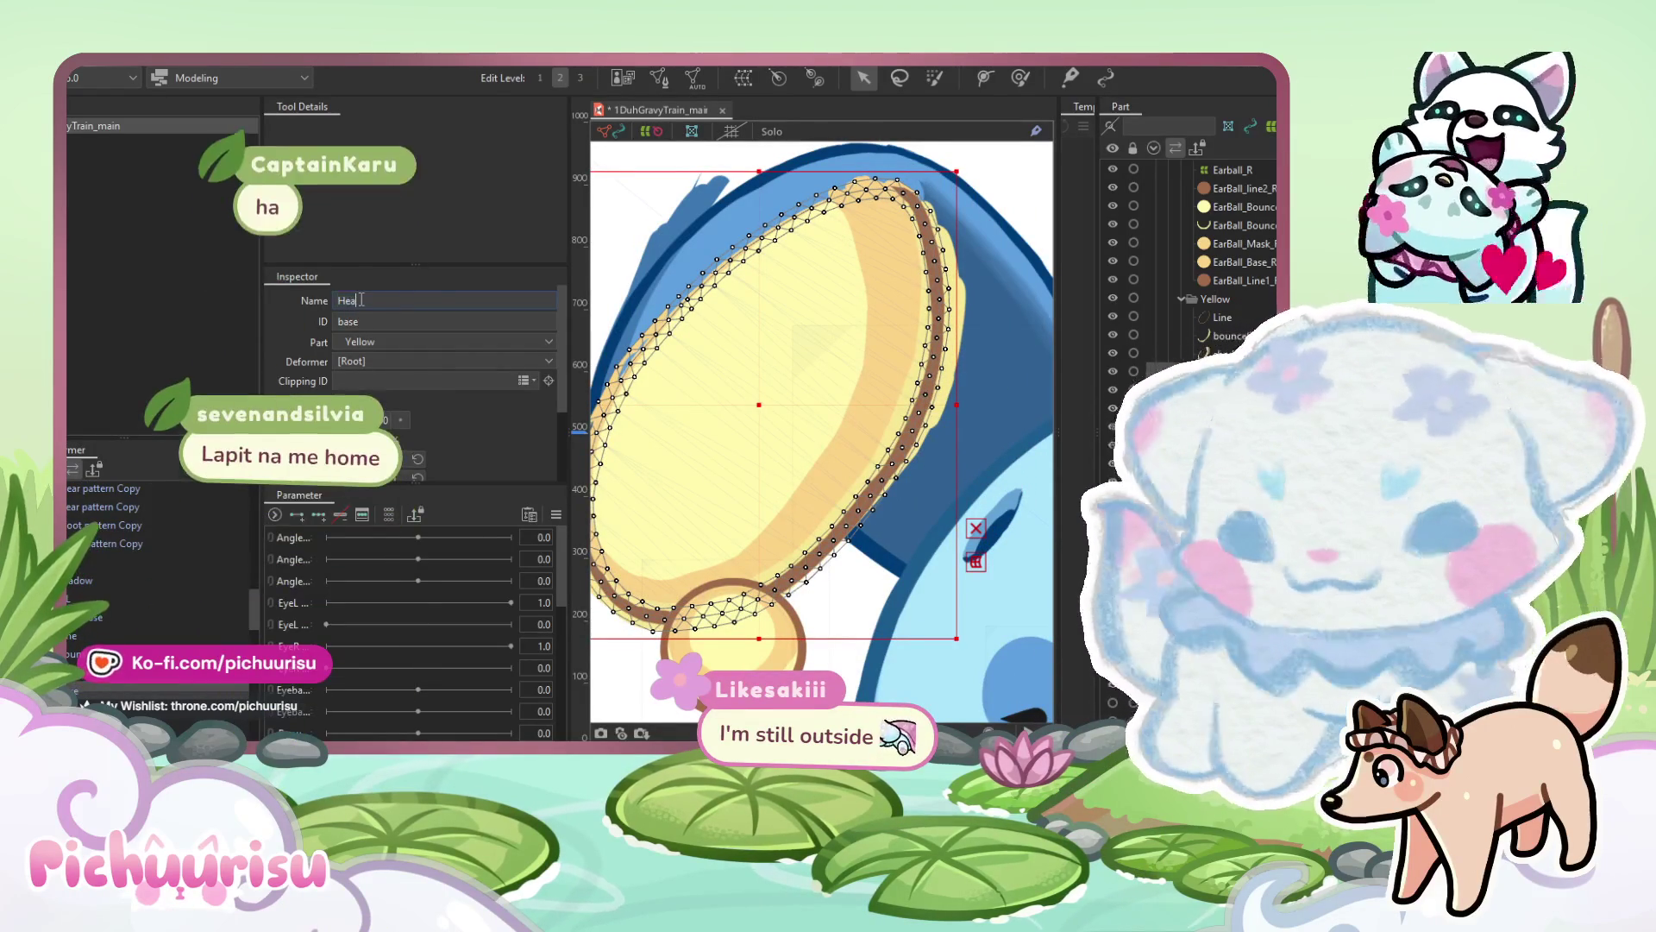
{"action": "double_click", "coordinate": [362, 300]}
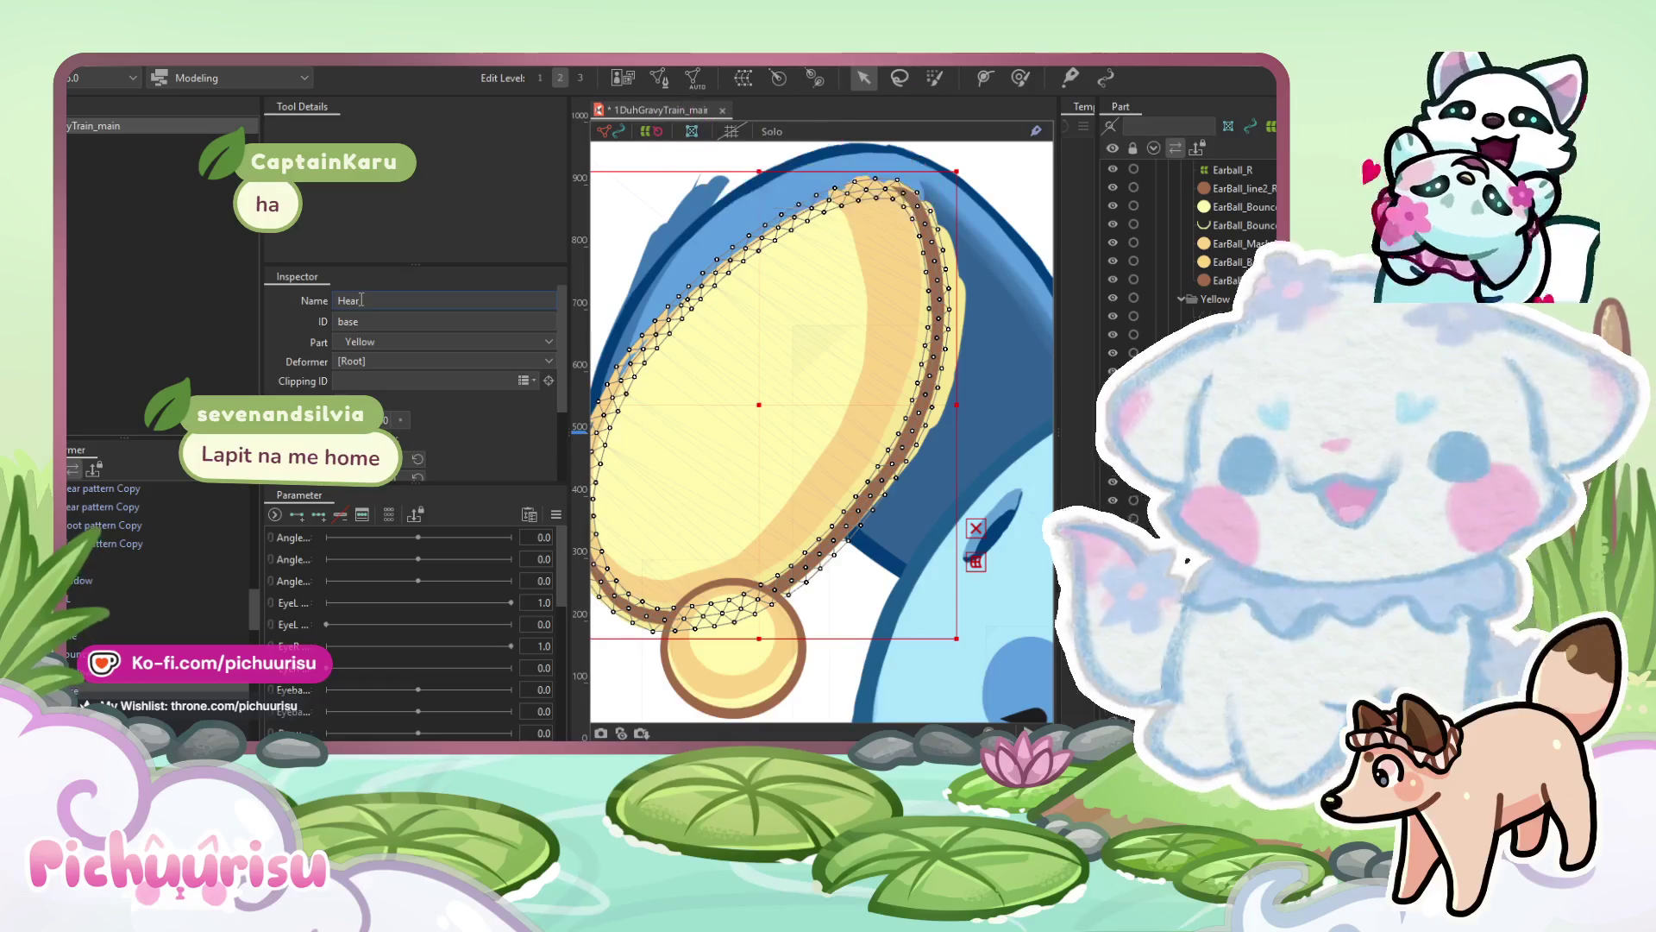
{"action": "type", "text": "arT"}
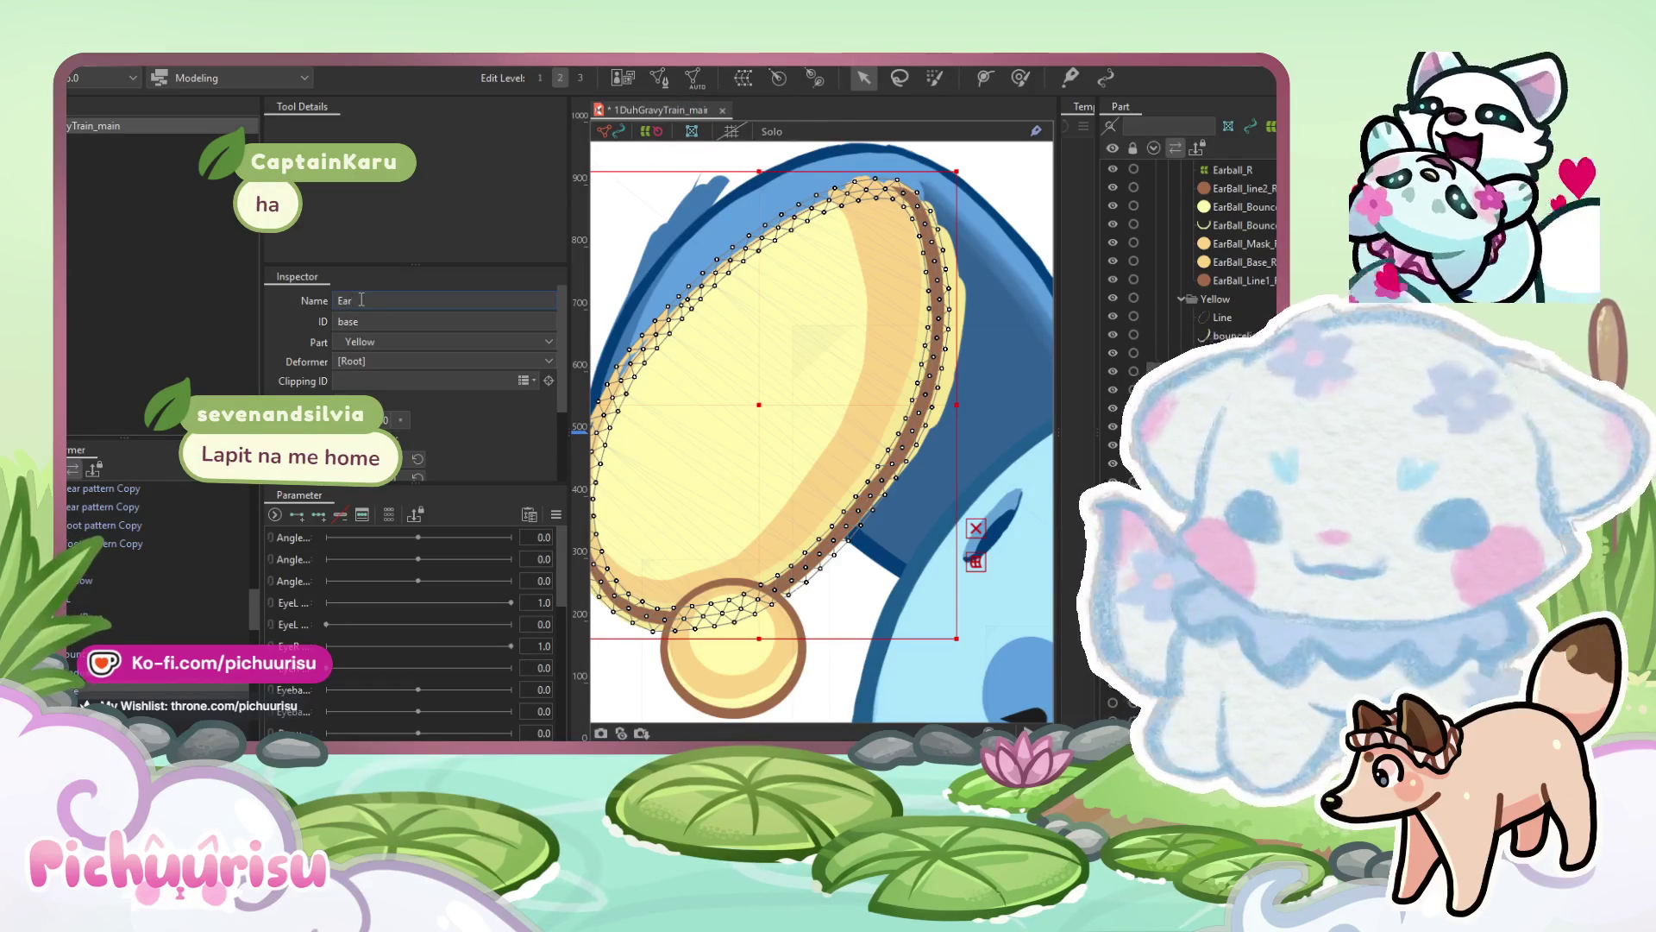
{"action": "type", "text": "ip"}
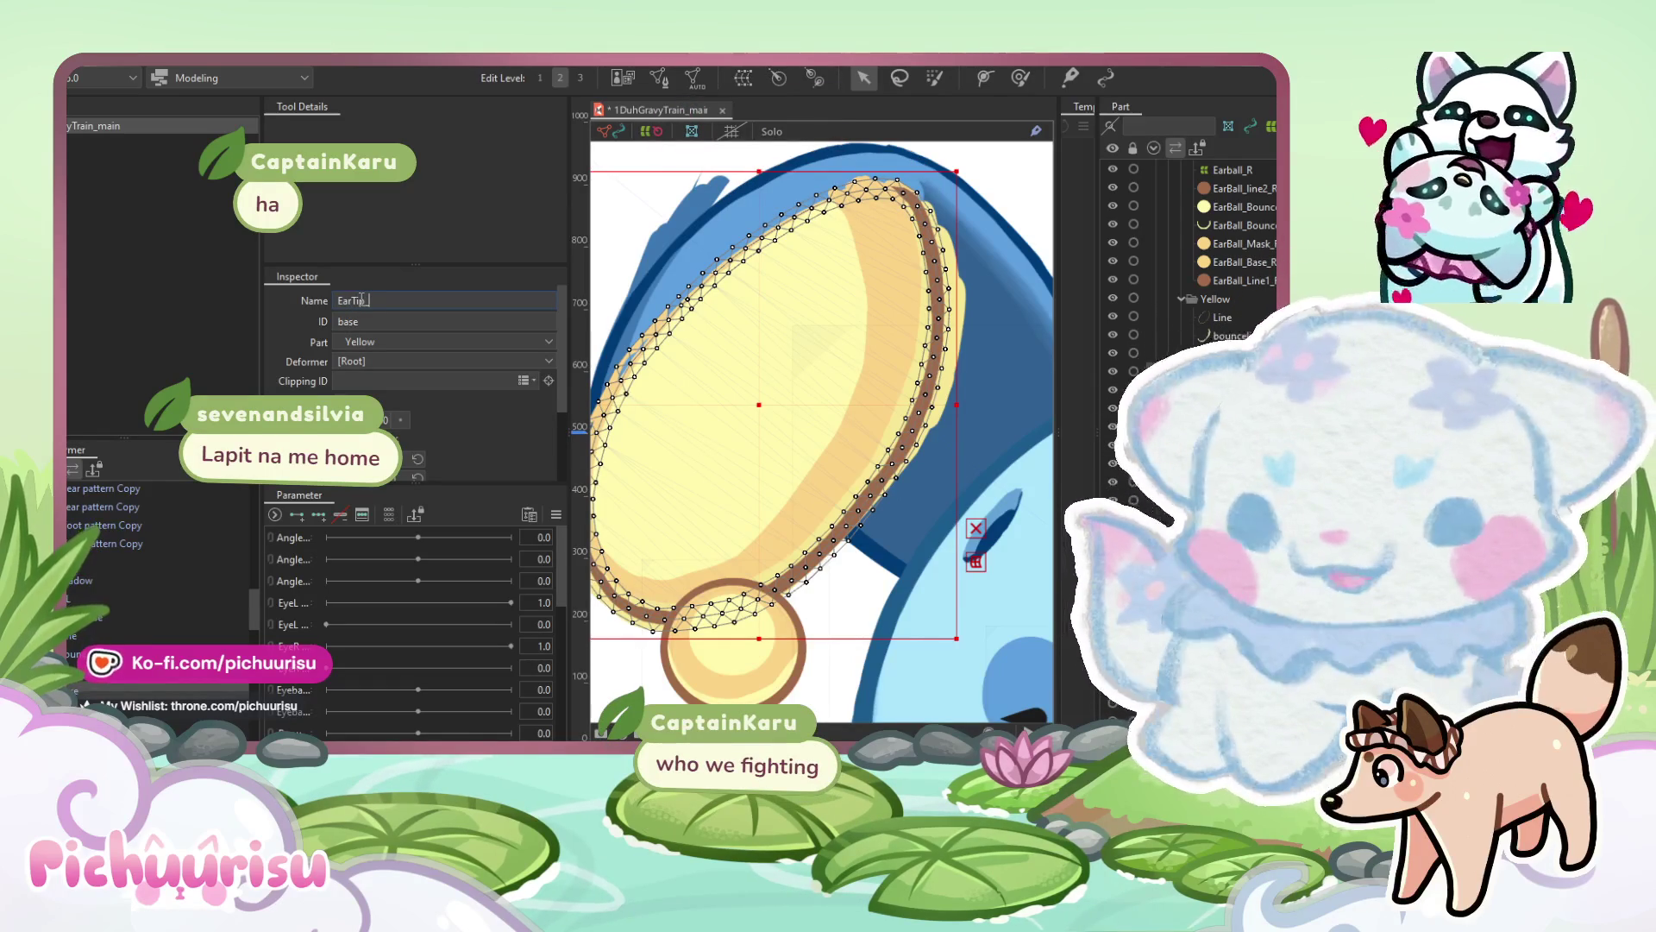
{"action": "type", "text": "_"}
{"action": "scroll", "coordinate": [188, 587], "scroll_direction": "down", "scroll_amount": 3}
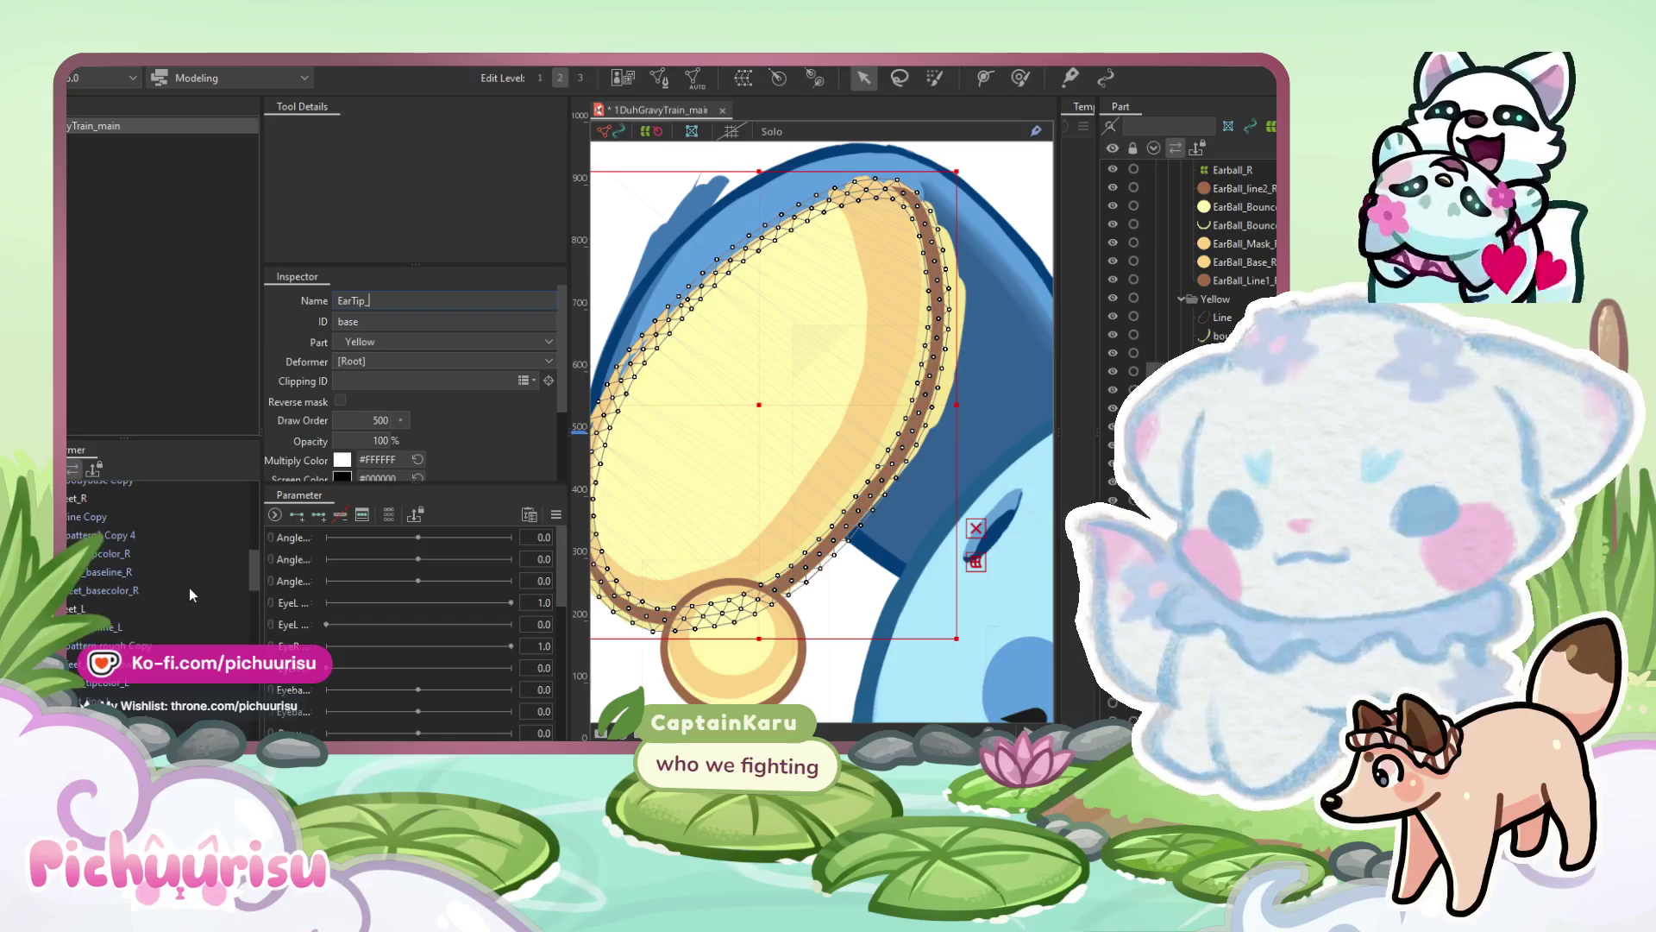
{"action": "scroll", "coordinate": [189, 589], "scroll_direction": "up", "scroll_amount": 1}
{"action": "scroll", "coordinate": [189, 587], "scroll_direction": "up", "scroll_amount": 2}
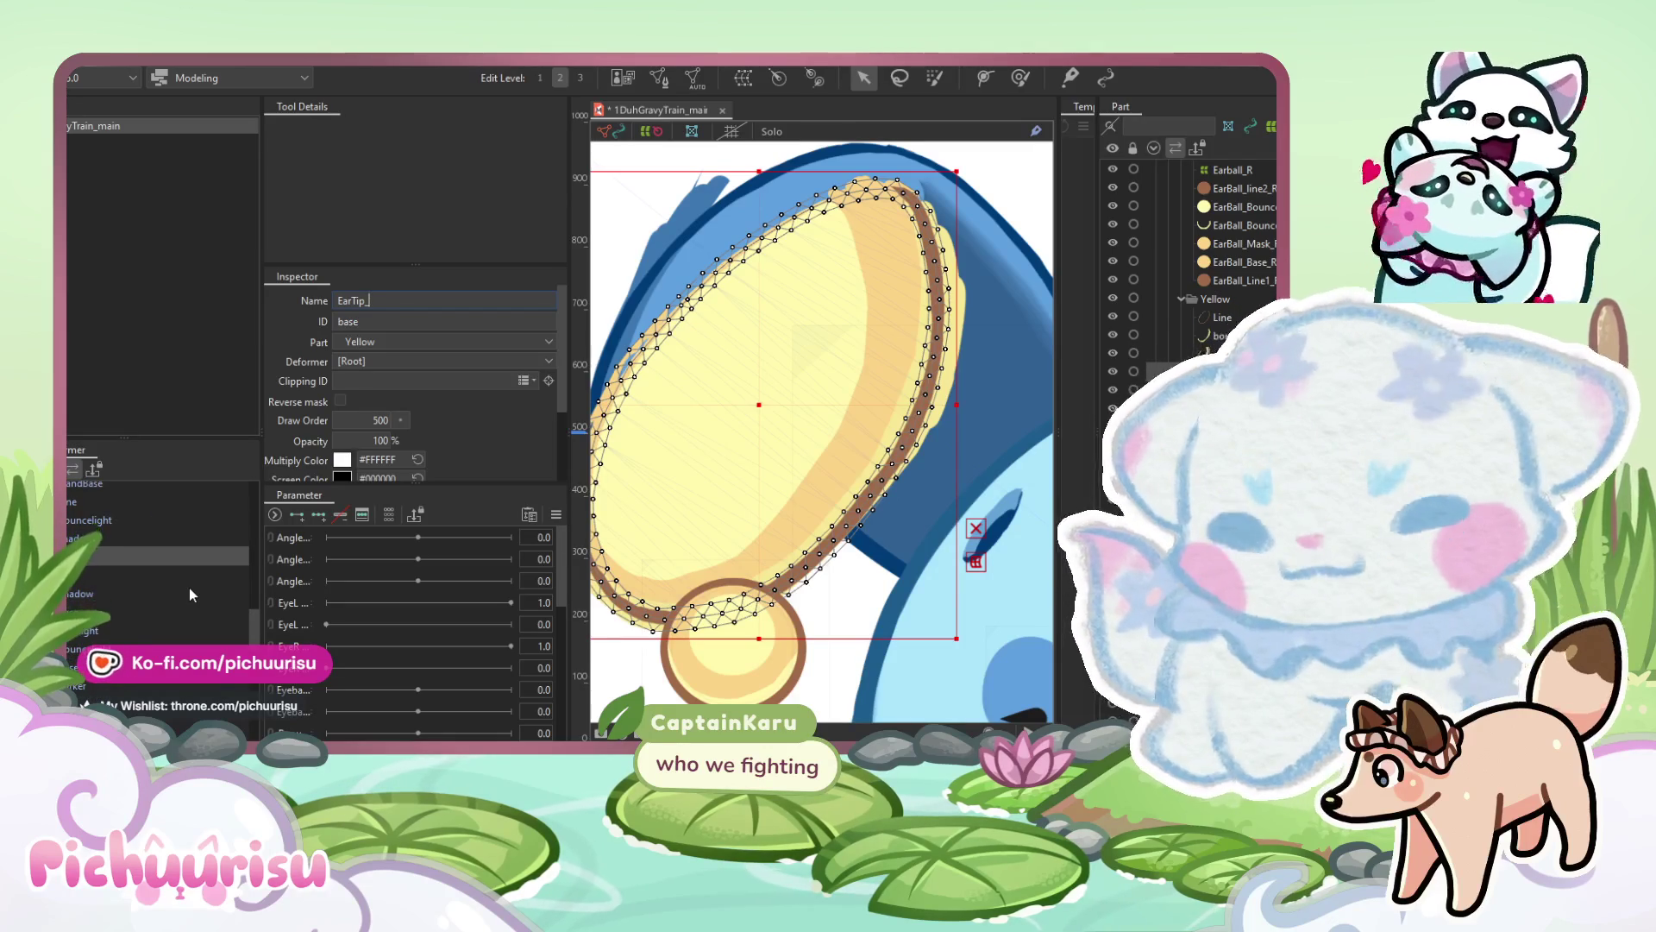
{"action": "type", "text": "_"}
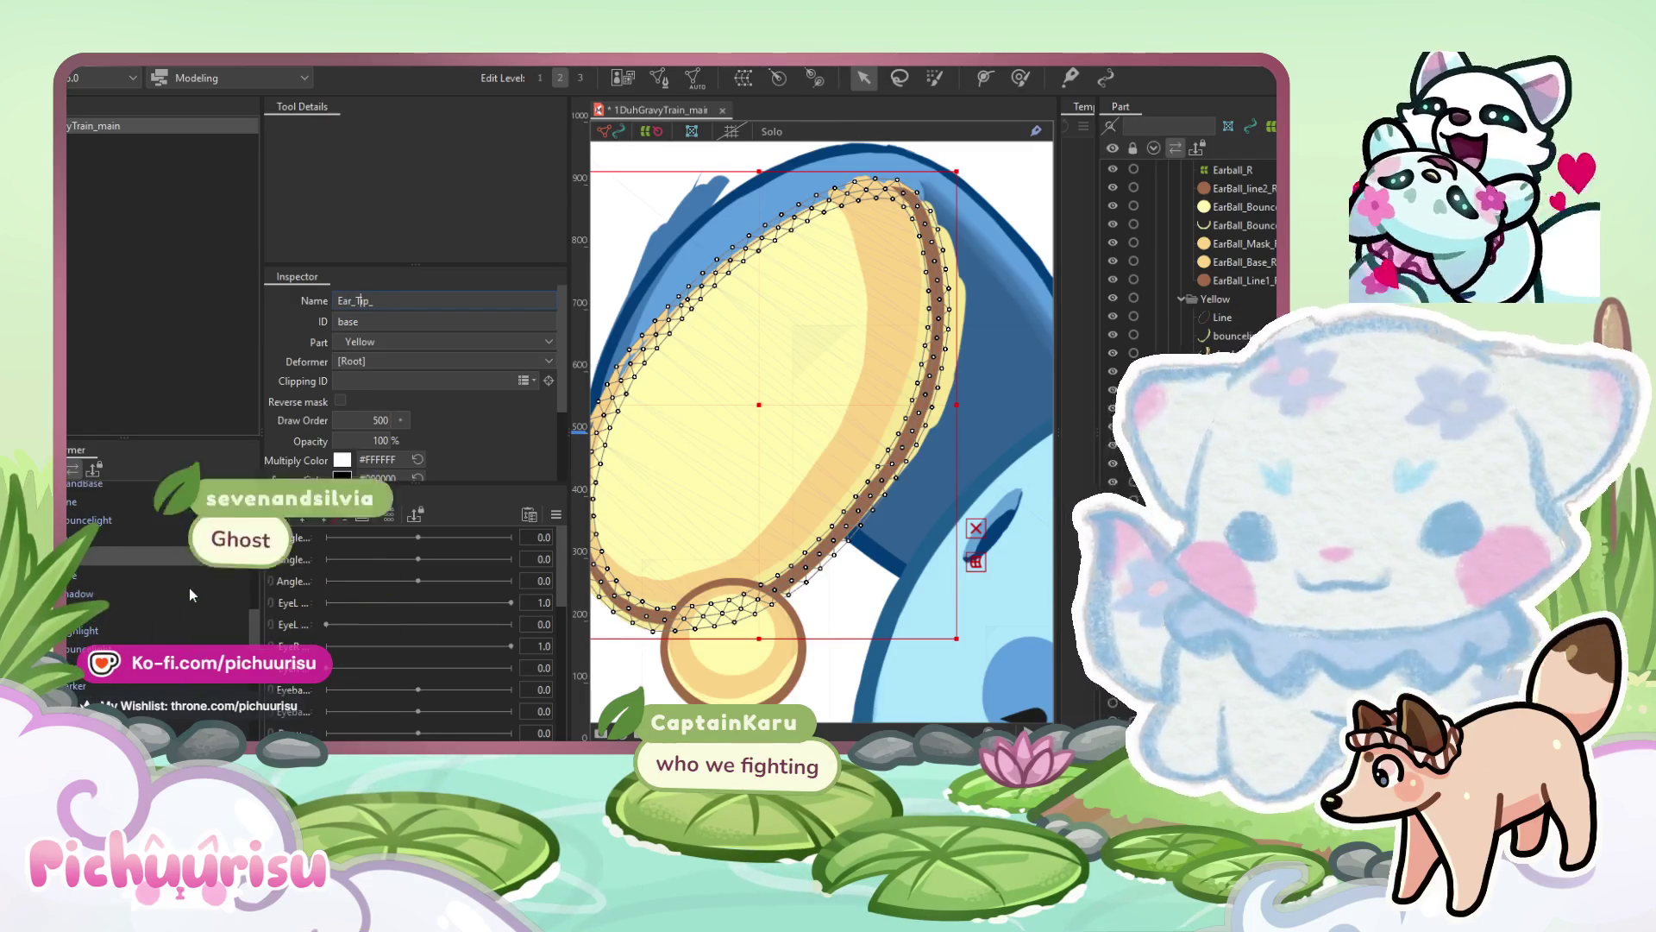
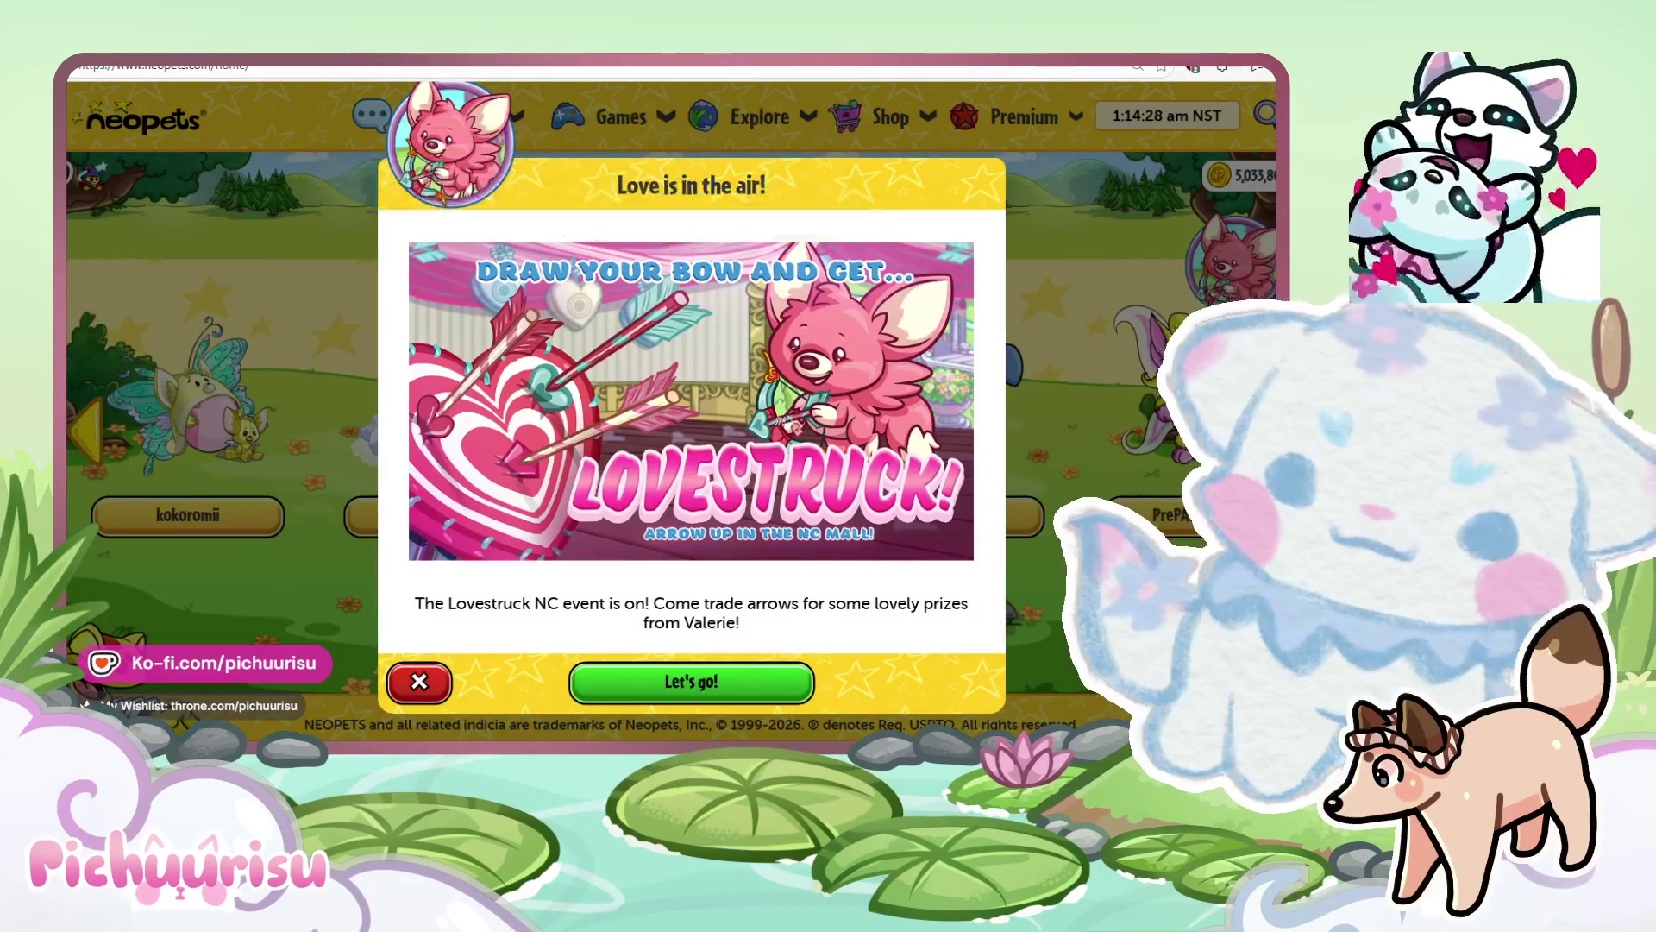
Open the Lovestruck NC Event page from the popup and scroll back to its title.
{"action": "left_click", "coordinate": [989, 532]}
{"action": "scroll", "coordinate": [989, 530], "scroll_direction": "down", "scroll_amount": 3}
{"action": "scroll", "coordinate": [988, 532], "scroll_direction": "up", "scroll_amount": 1}
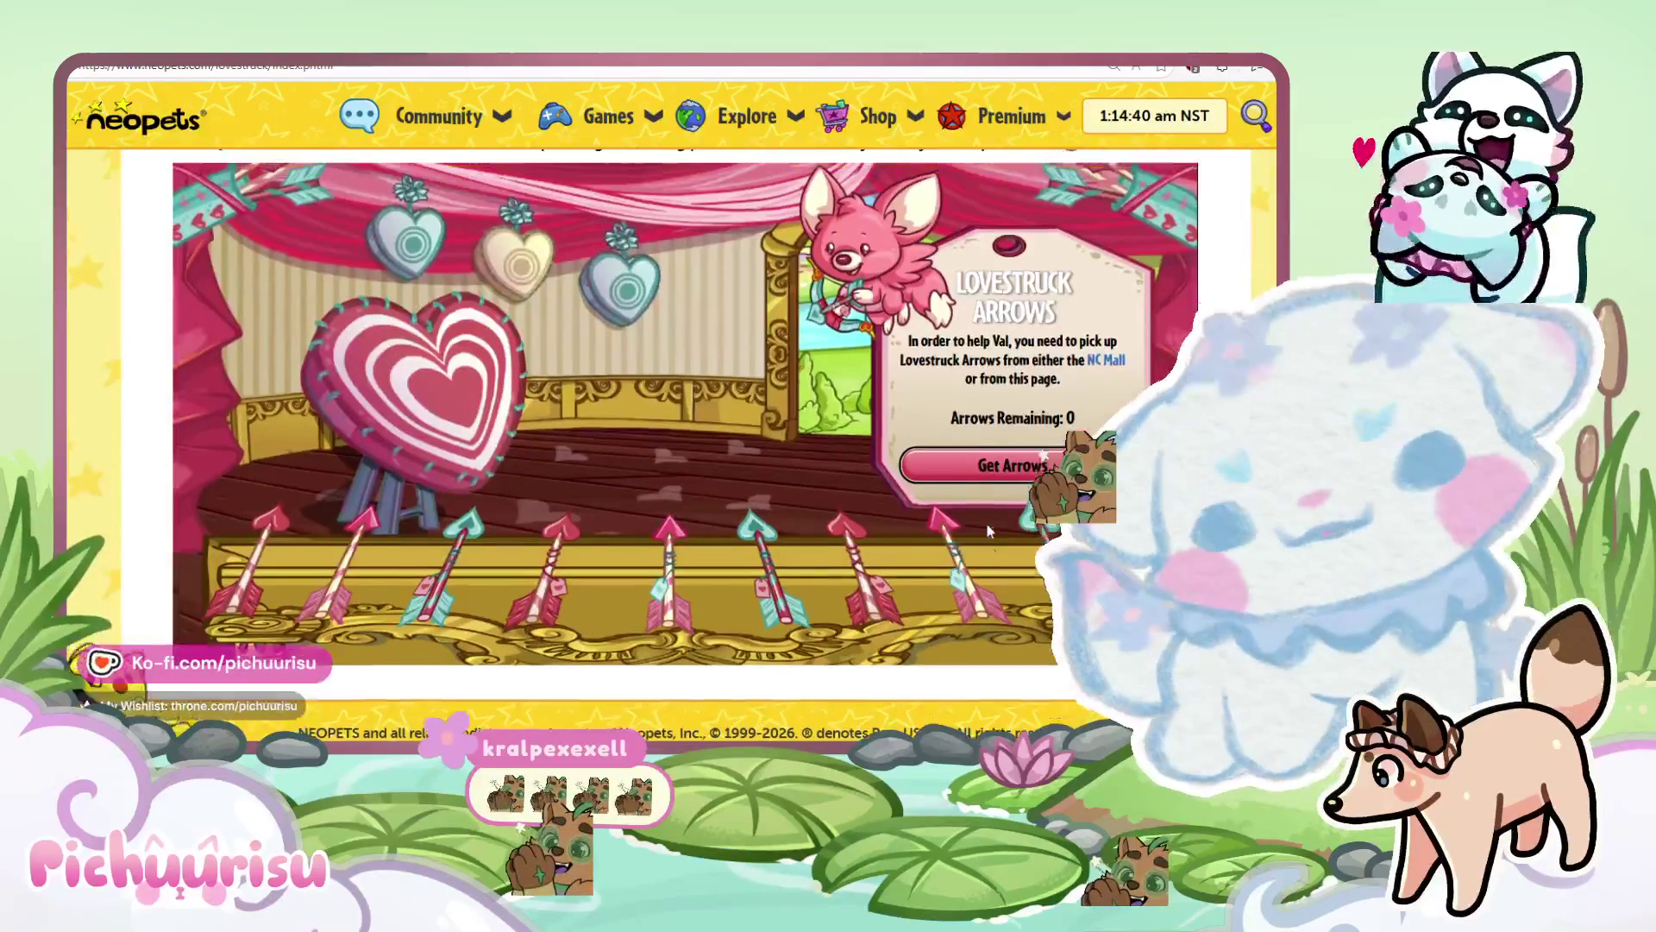
{"action": "scroll", "coordinate": [567, 242], "scroll_direction": "up", "scroll_amount": 2}
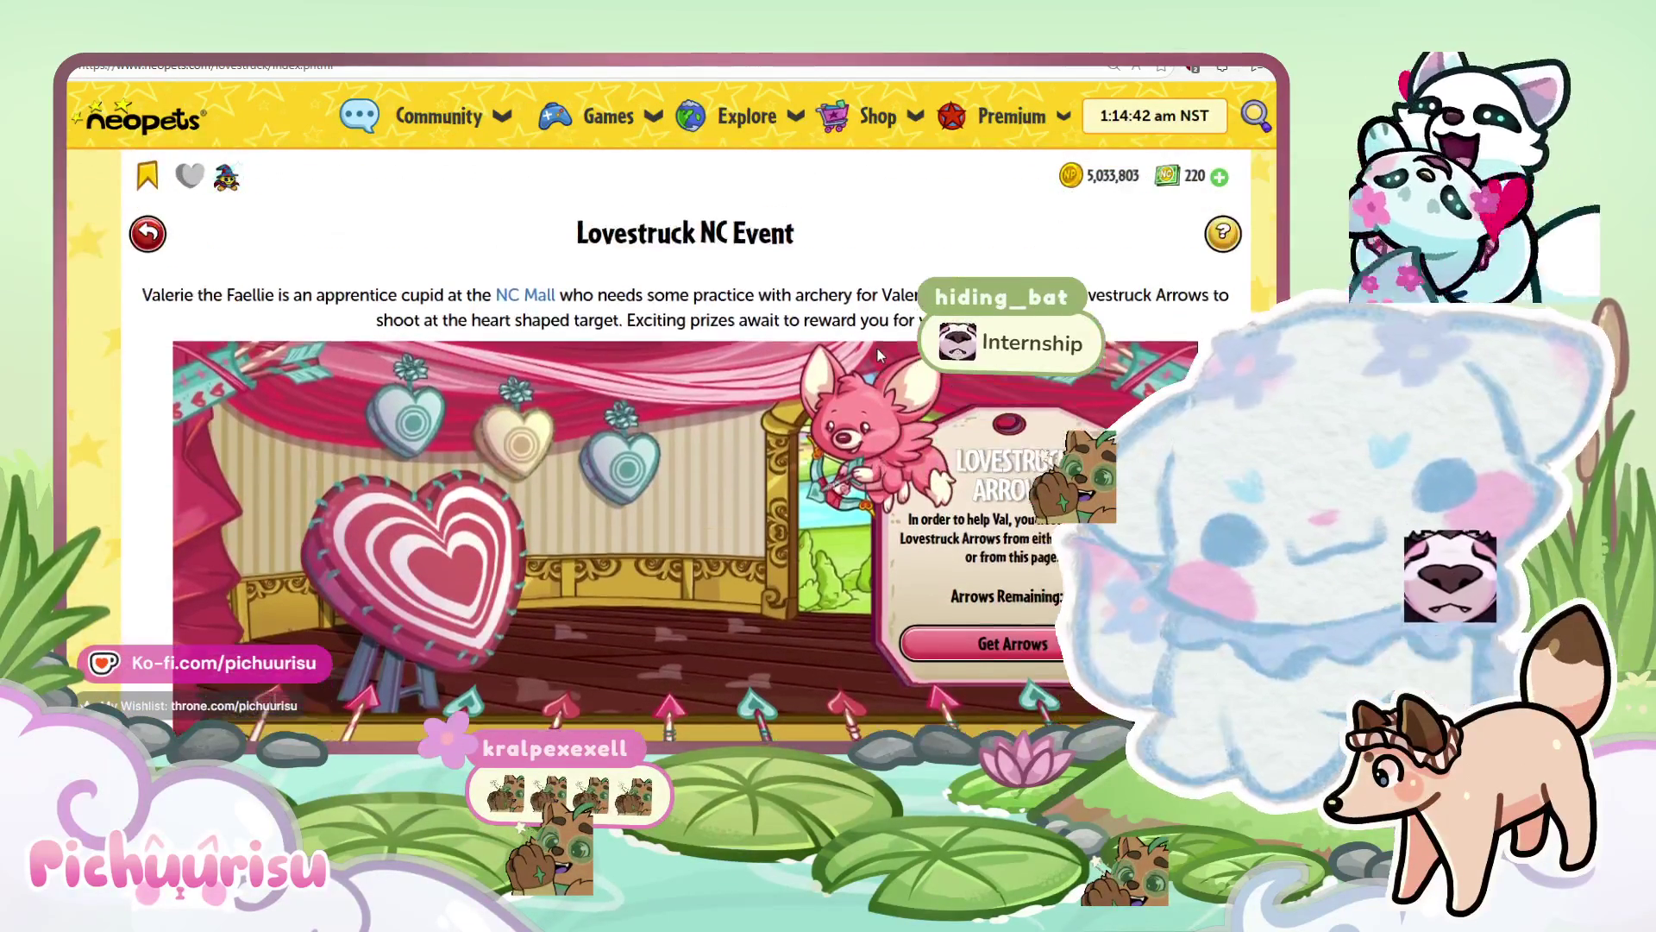
Copy the 'Lovestruck NC Event' title and run a web search for it in a new tab.
{"action": "left_click_drag", "start_coordinate": [799, 231], "coordinate": [566, 235]}
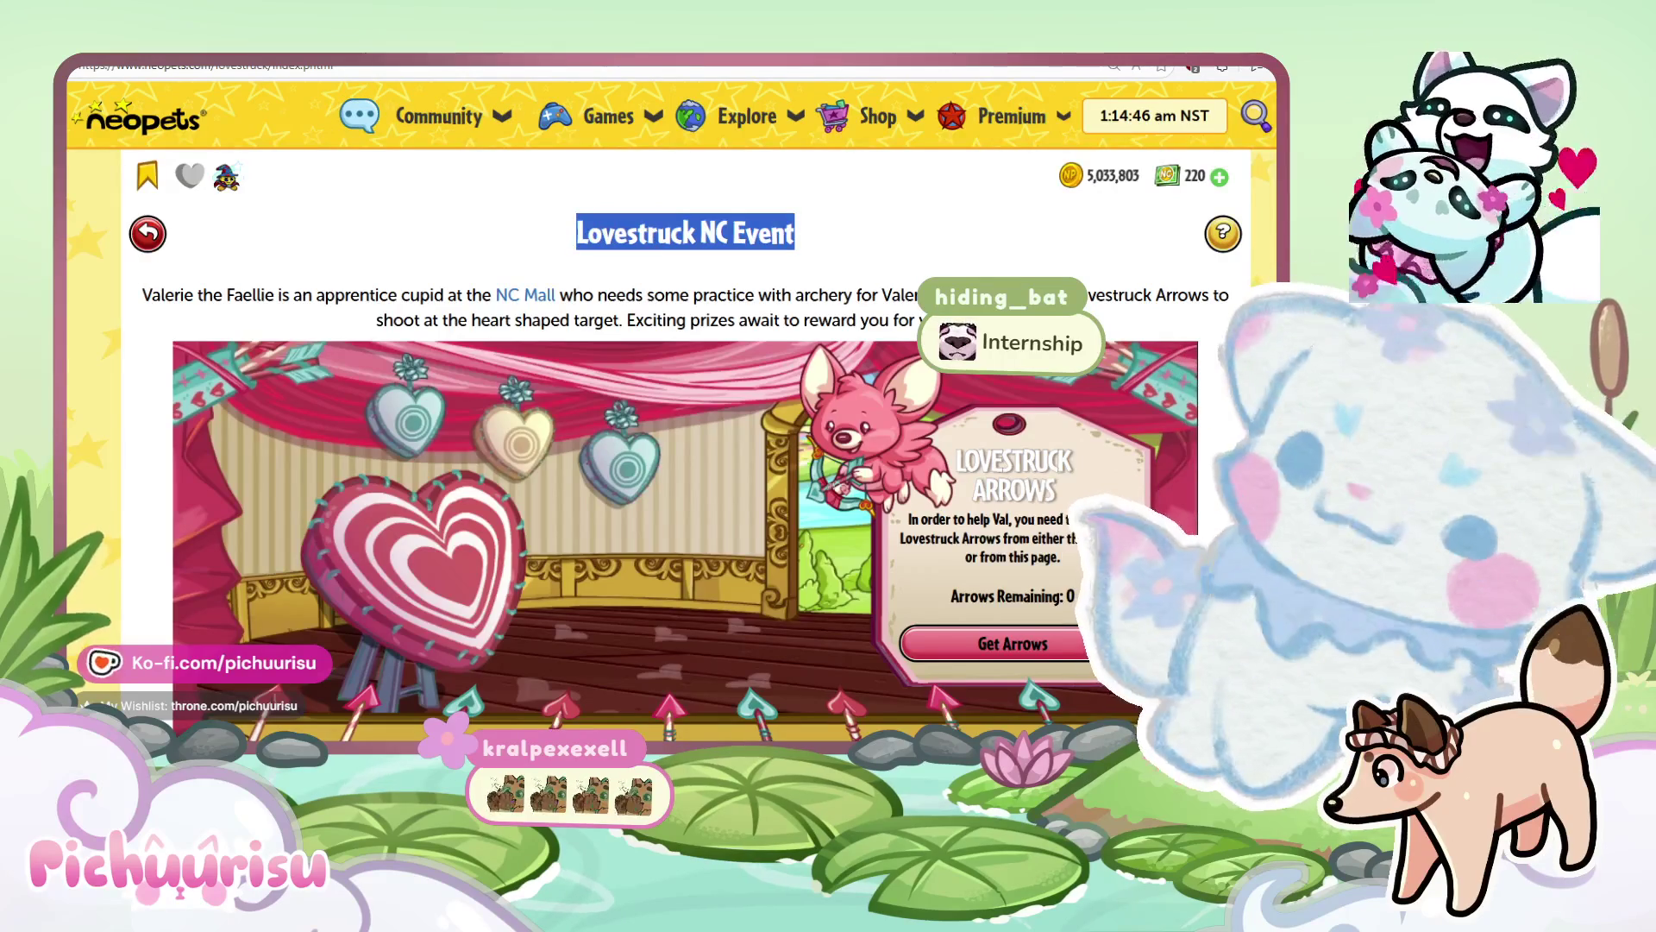
{"action": "key", "text": "ctrl+c"}
{"action": "key", "text": "ctrl+t"}
{"action": "key", "text": "ctrl+v"}
{"action": "key", "text": "Return"}
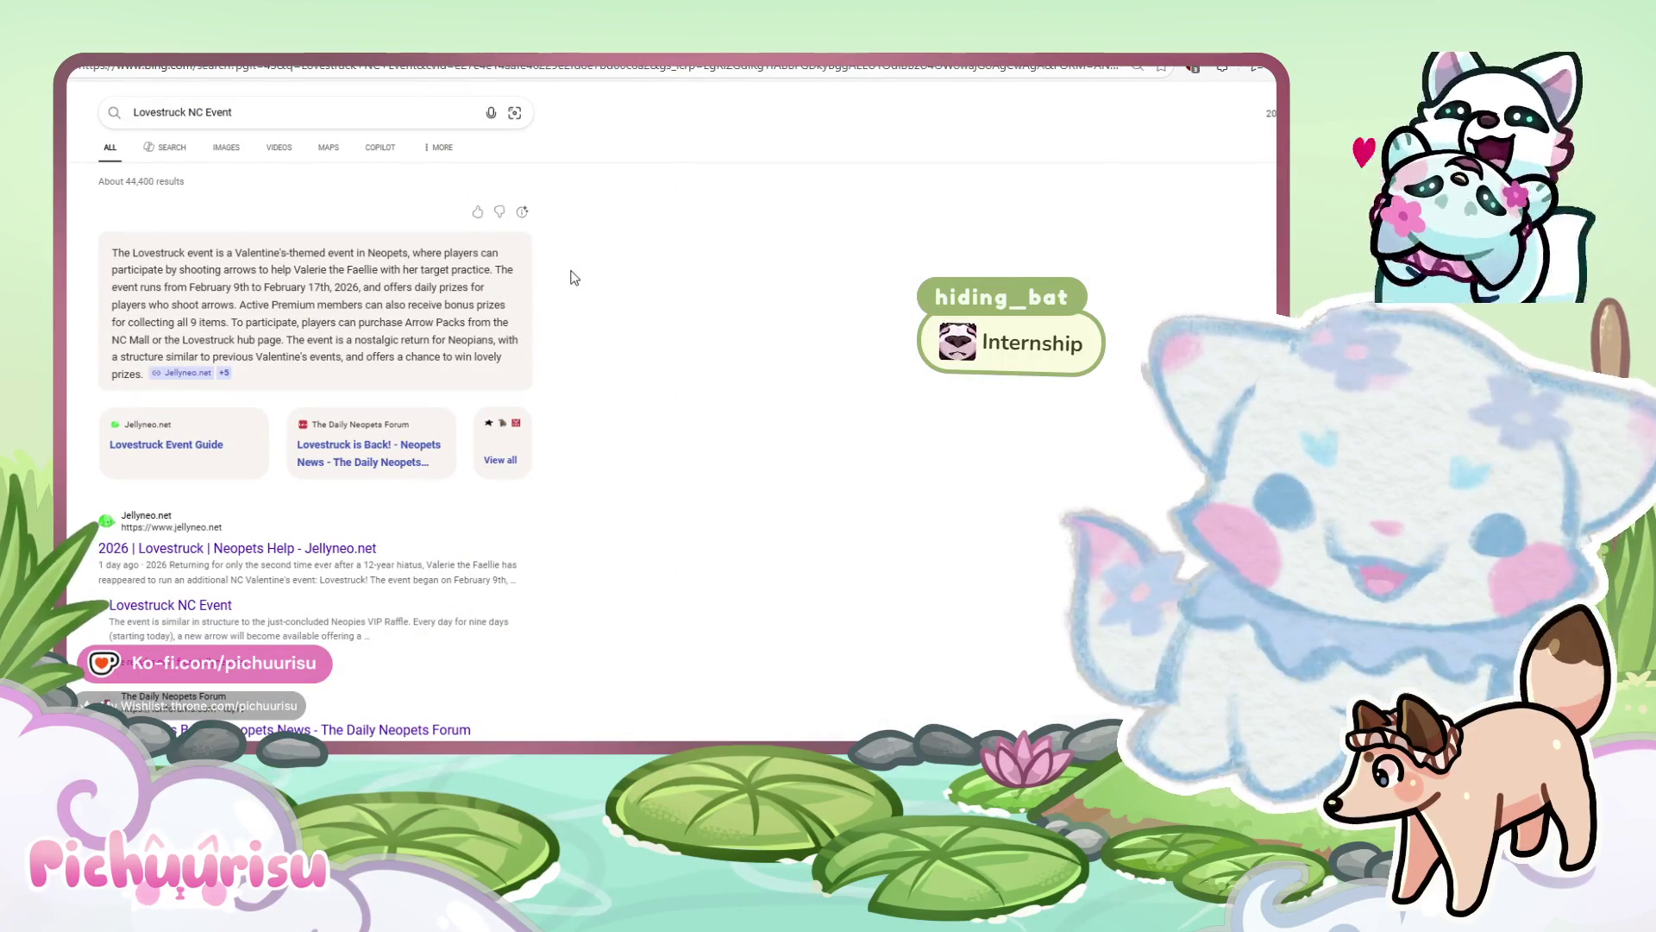
Read Jellyneo's Lovestruck guide on arrow pack prices and prizes, then return to the Neopets tab.
{"action": "left_click", "coordinate": [312, 553]}
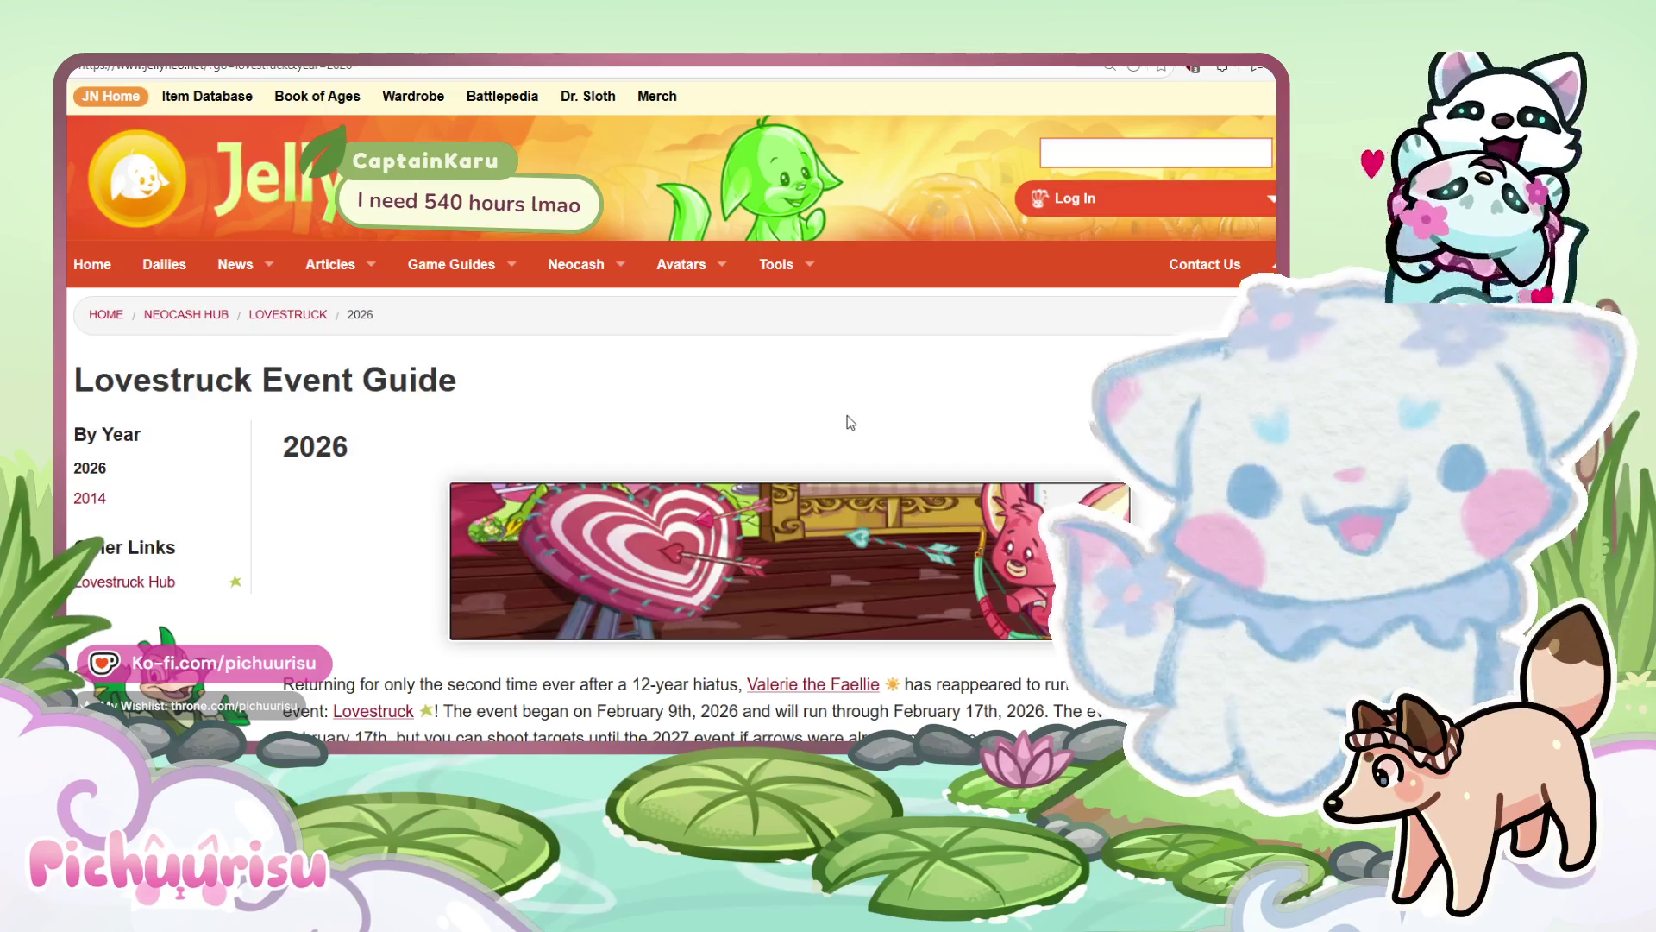
{"action": "scroll", "coordinate": [850, 423], "scroll_direction": "down", "scroll_amount": 3}
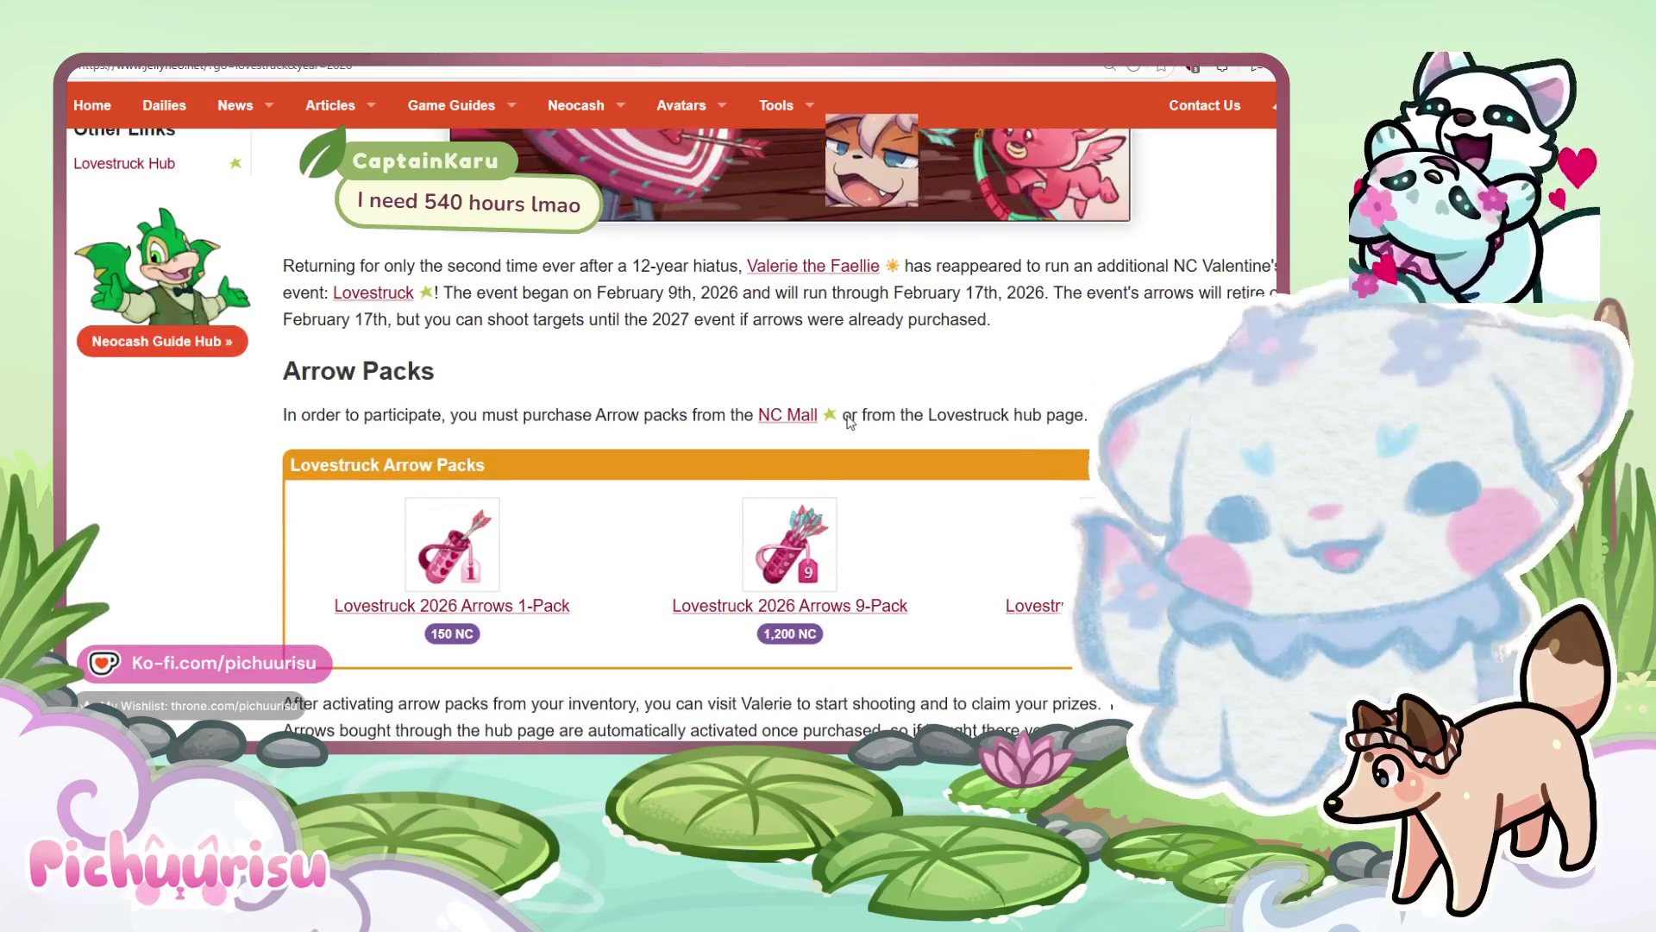
{"action": "scroll", "coordinate": [850, 423], "scroll_direction": "down", "scroll_amount": 2}
{"action": "scroll", "coordinate": [850, 423], "scroll_direction": "down", "scroll_amount": 5}
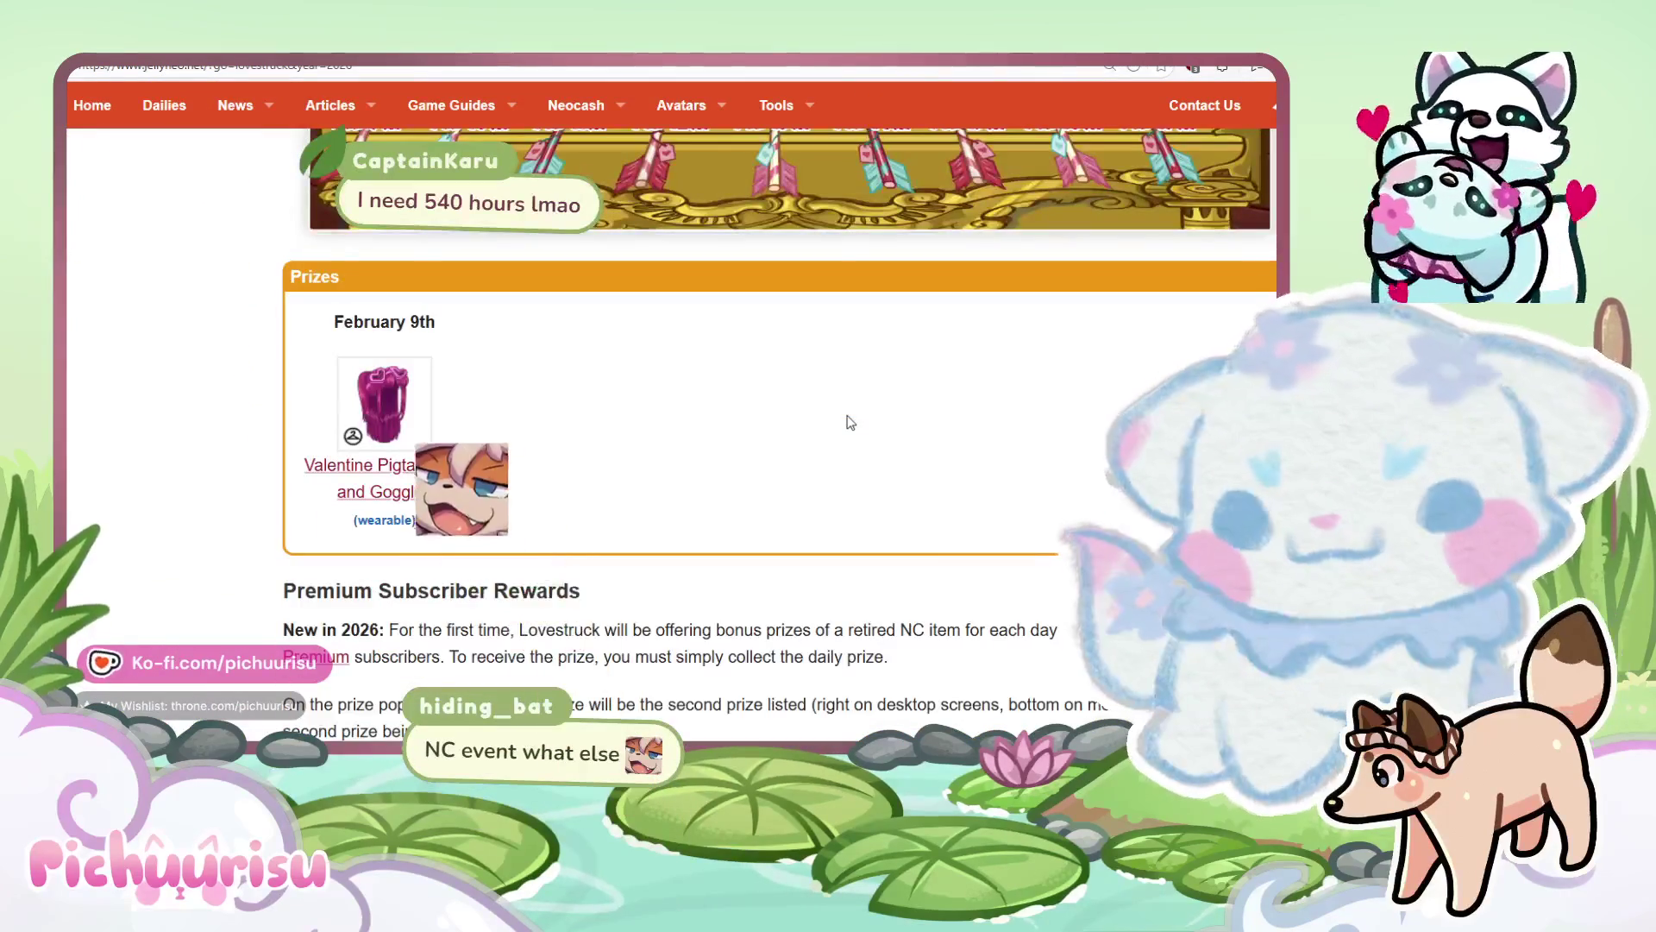
{"action": "scroll", "coordinate": [850, 423], "scroll_direction": "down", "scroll_amount": 3}
{"action": "scroll", "coordinate": [851, 422], "scroll_direction": "down", "scroll_amount": 4}
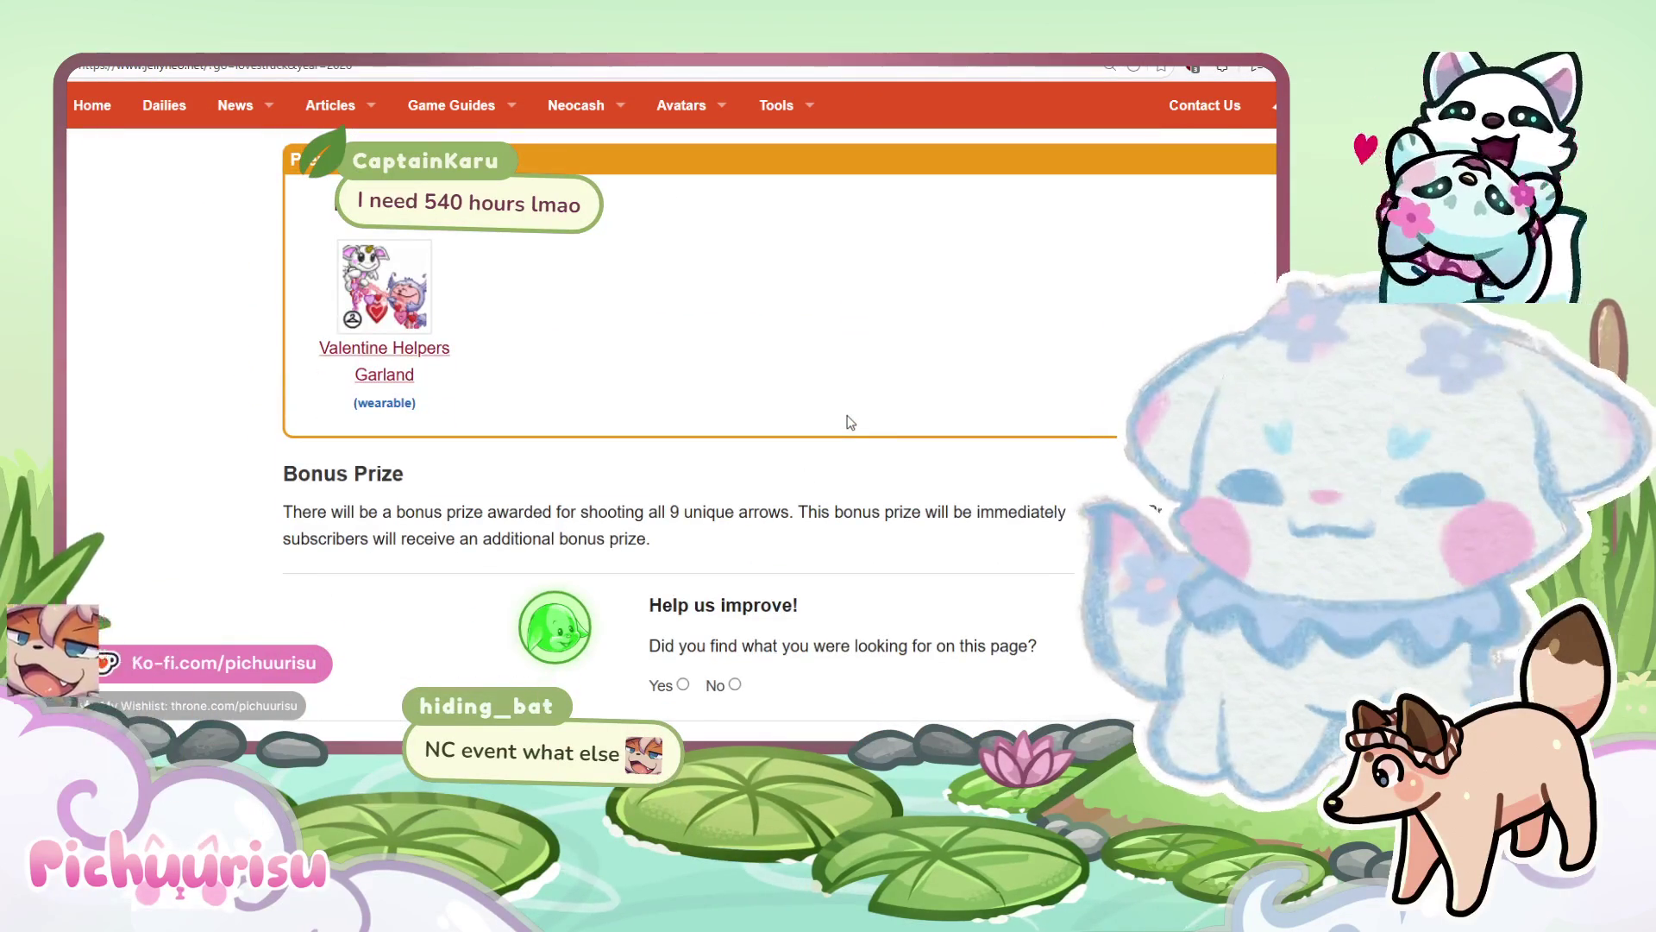
{"action": "scroll", "coordinate": [851, 423], "scroll_direction": "down", "scroll_amount": 2}
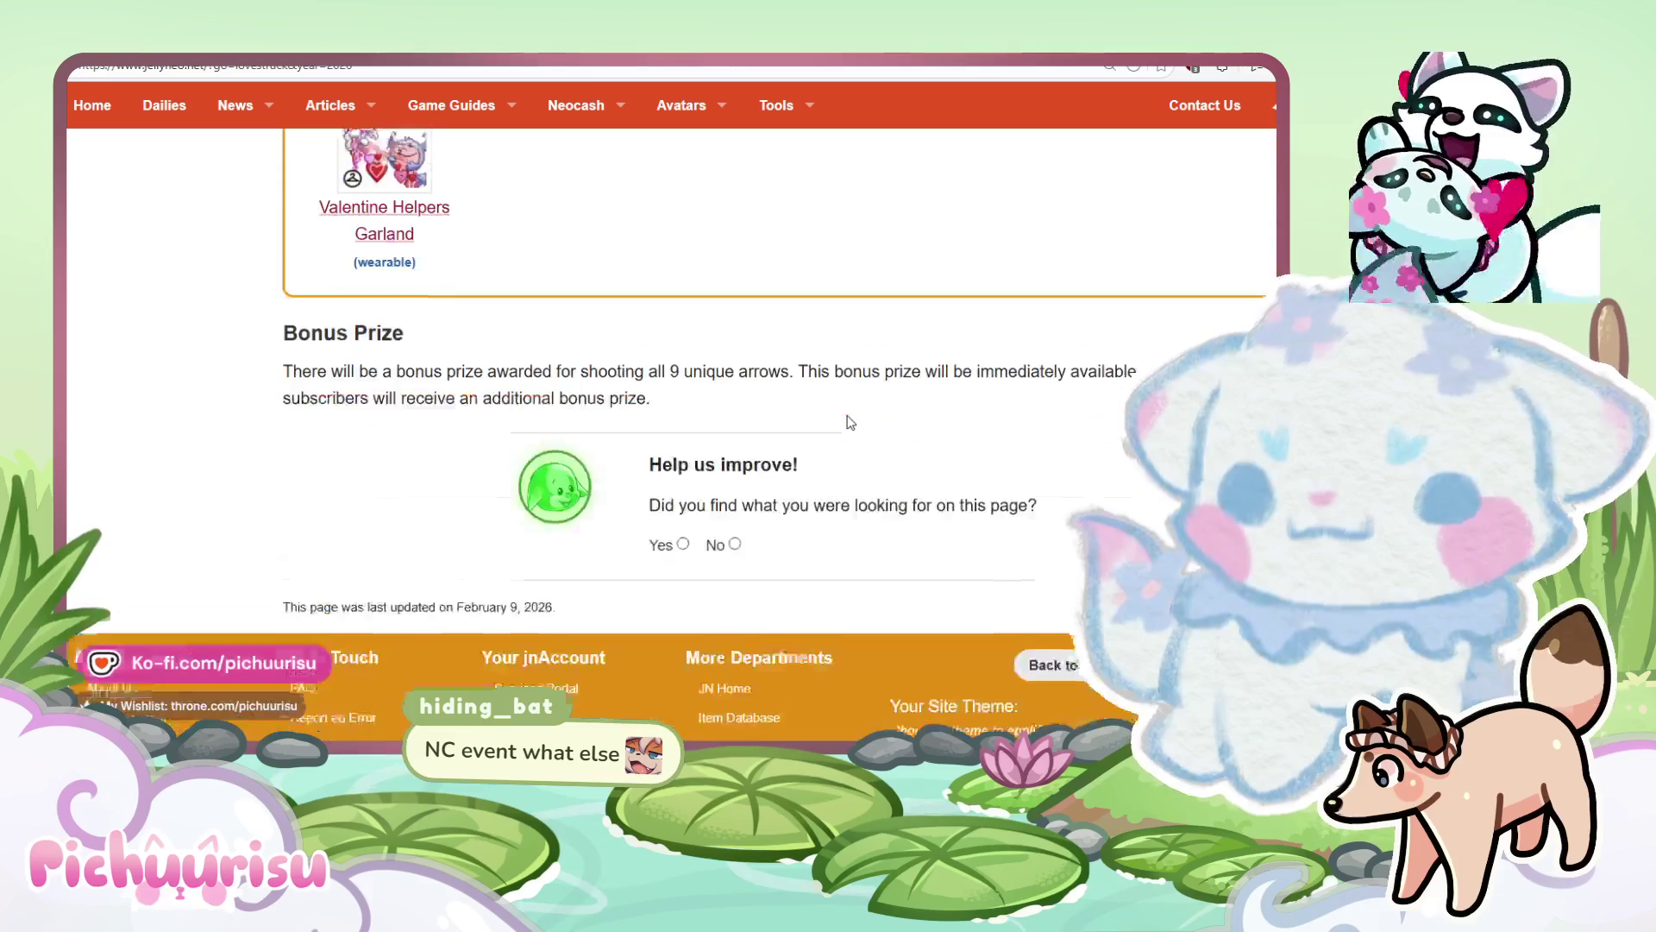
{"action": "scroll", "coordinate": [851, 423], "scroll_direction": "up", "scroll_amount": 8}
{"action": "scroll", "coordinate": [850, 422], "scroll_direction": "up", "scroll_amount": 10}
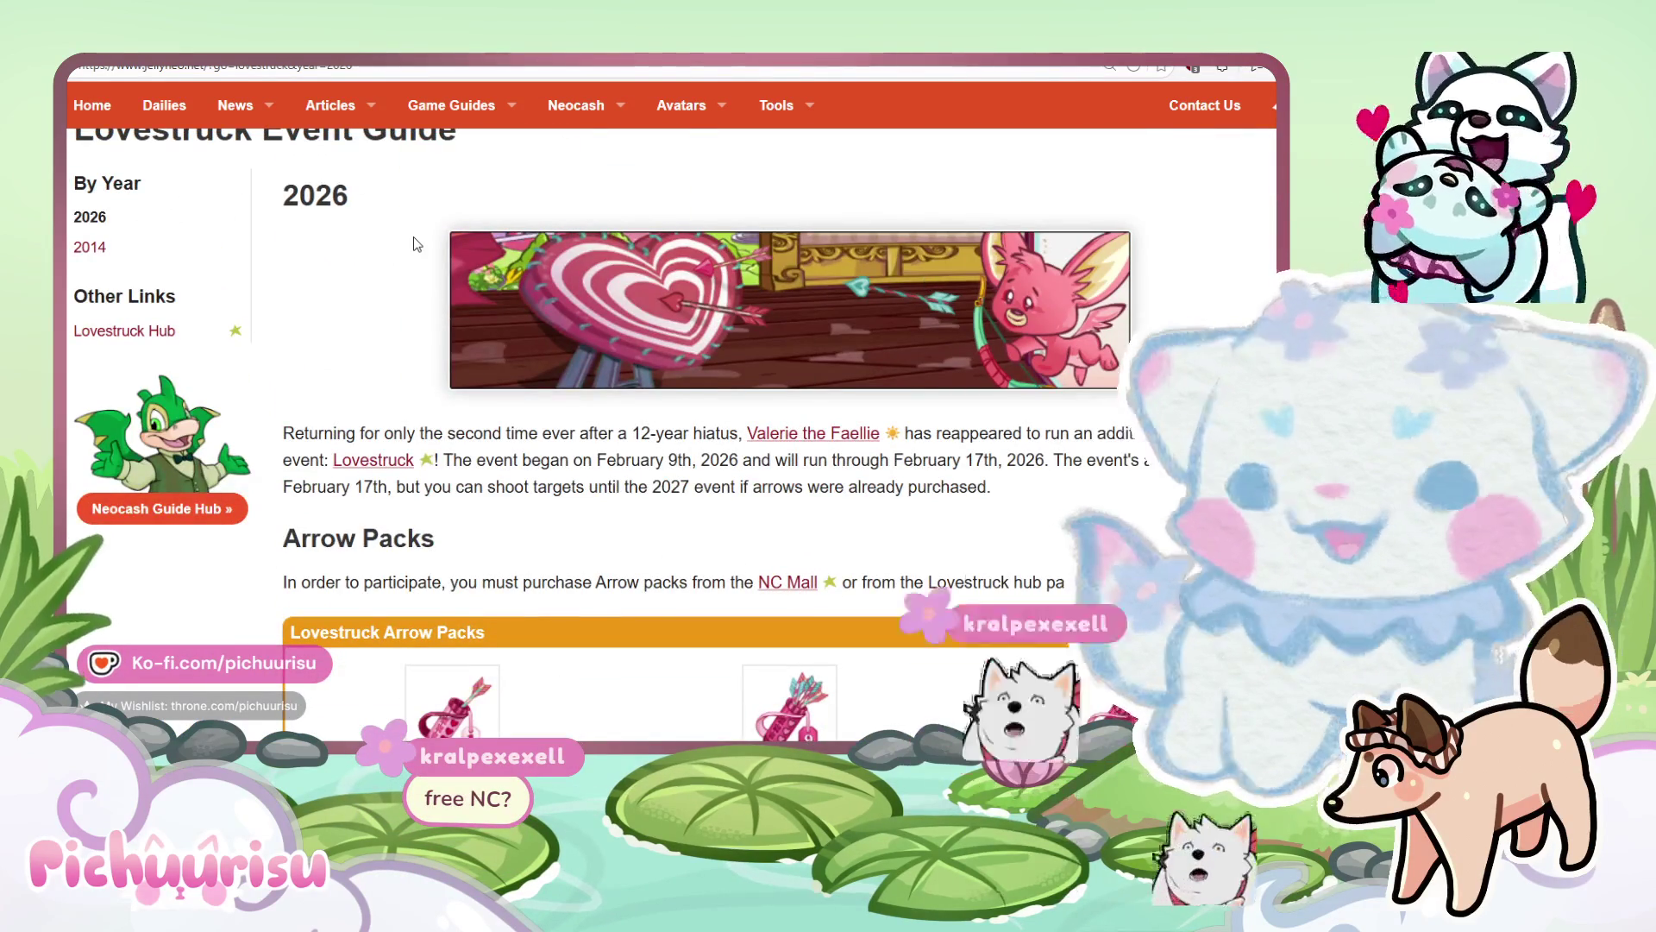
{"action": "scroll", "coordinate": [412, 236], "scroll_direction": "up", "scroll_amount": 1}
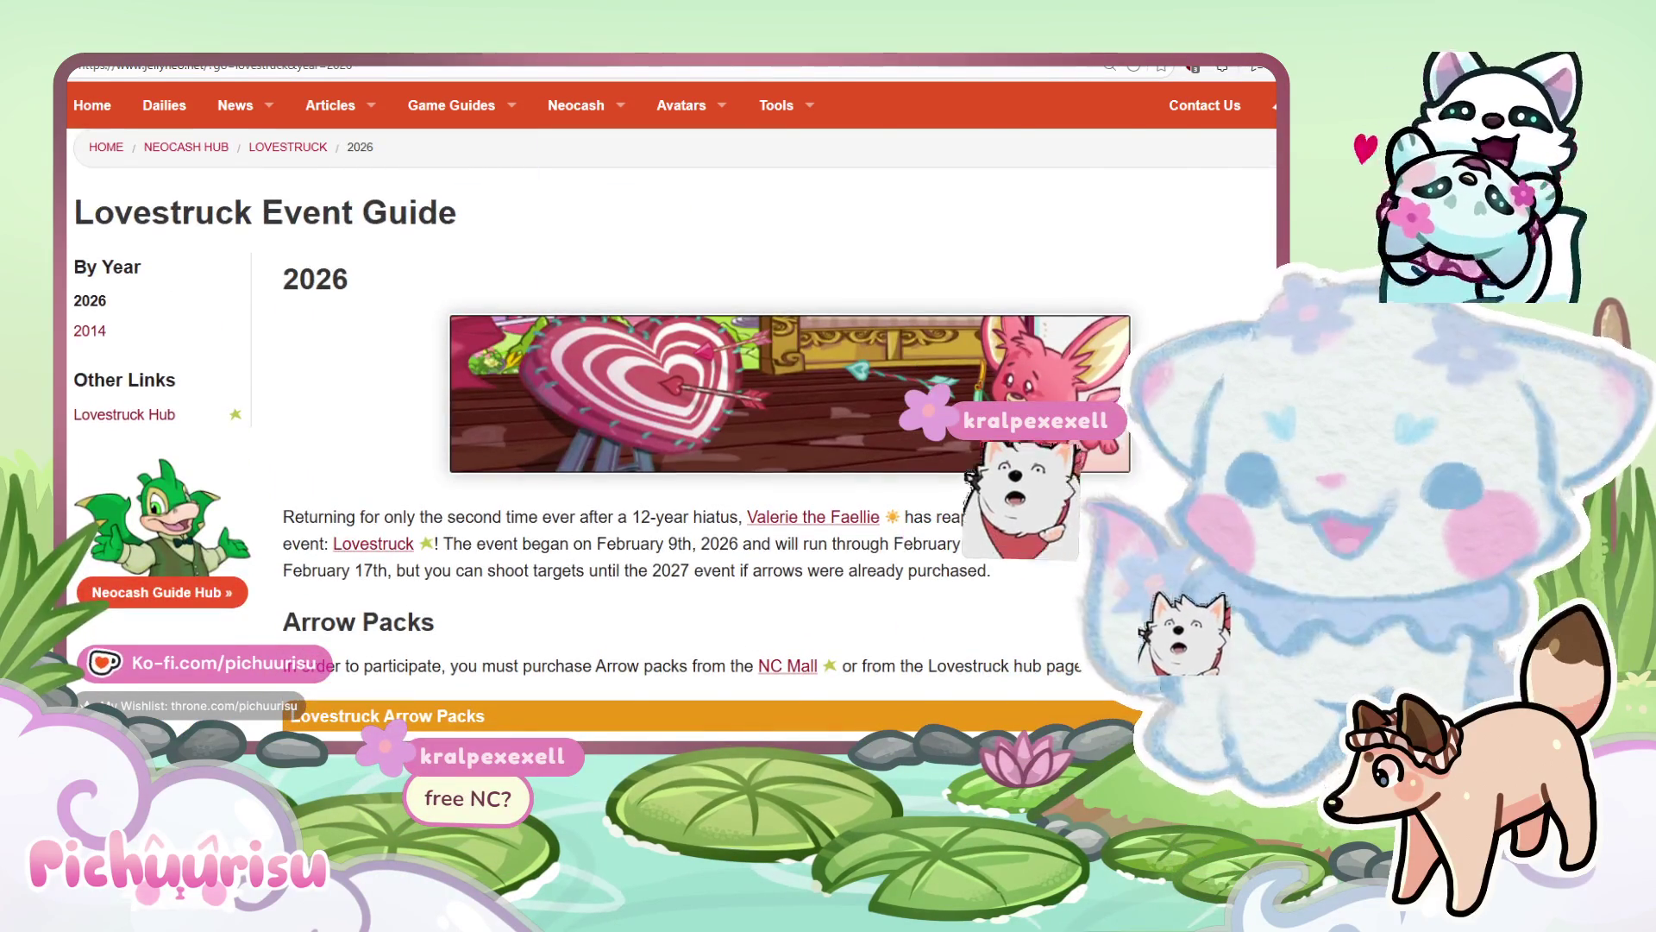
{"action": "key", "text": "ctrl+Tab"}
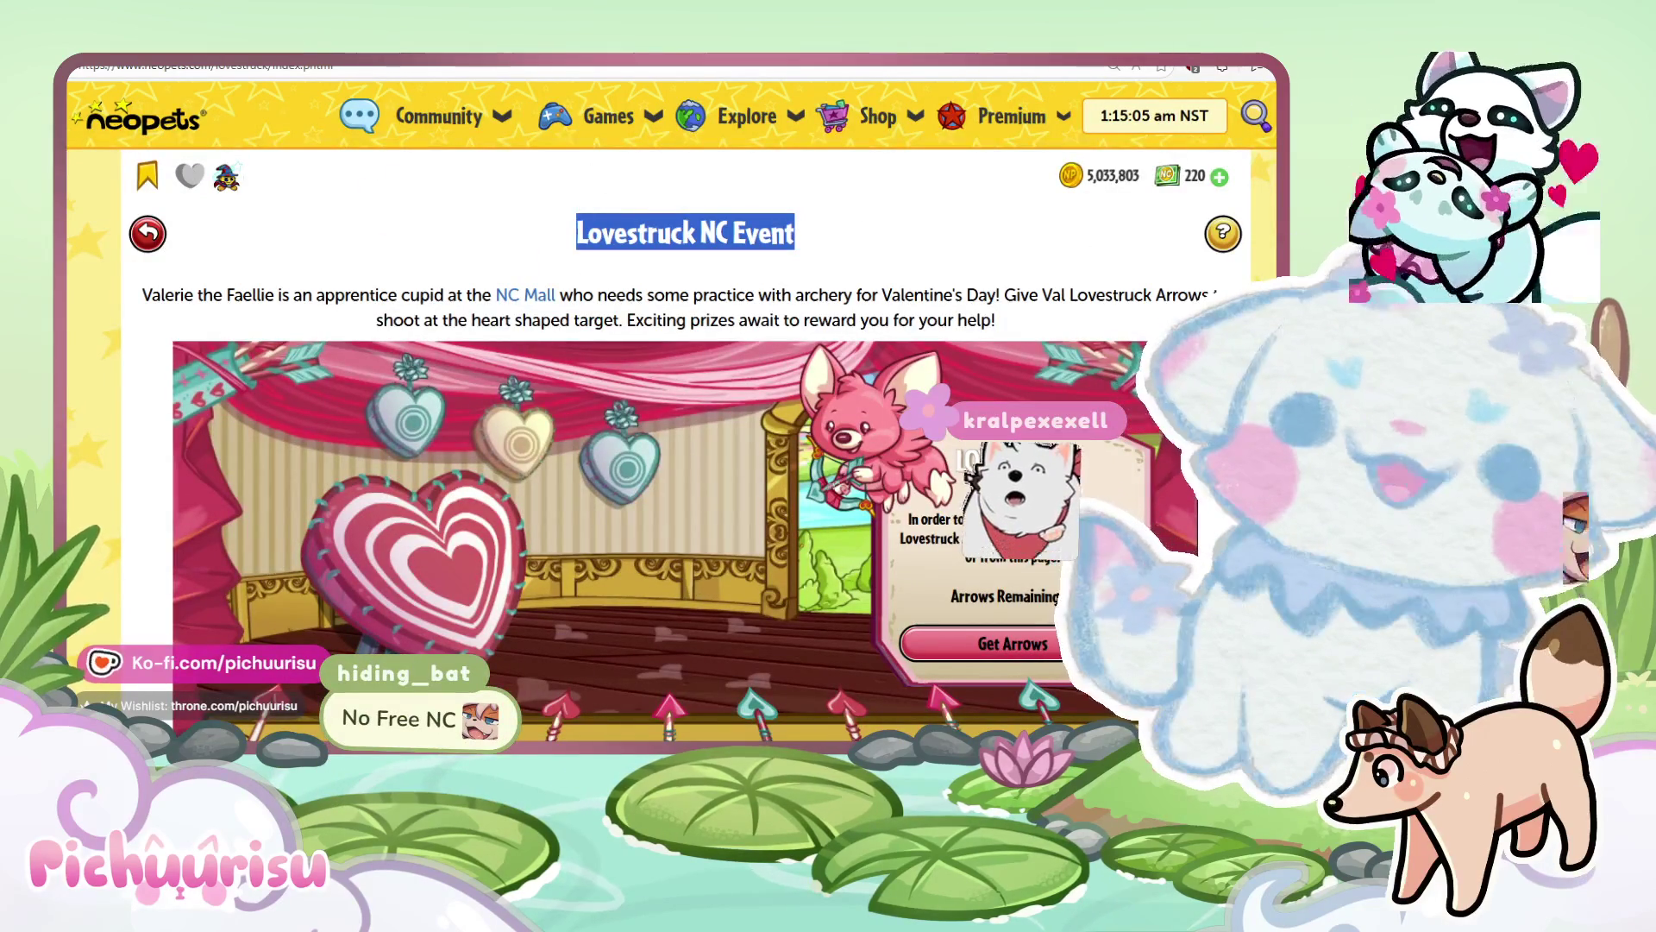
Open the Winter Y27 Premium Goodie Bag from the inventory using Play with Thyme!, then refresh.
{"action": "key", "text": "ctrl+Tab"}
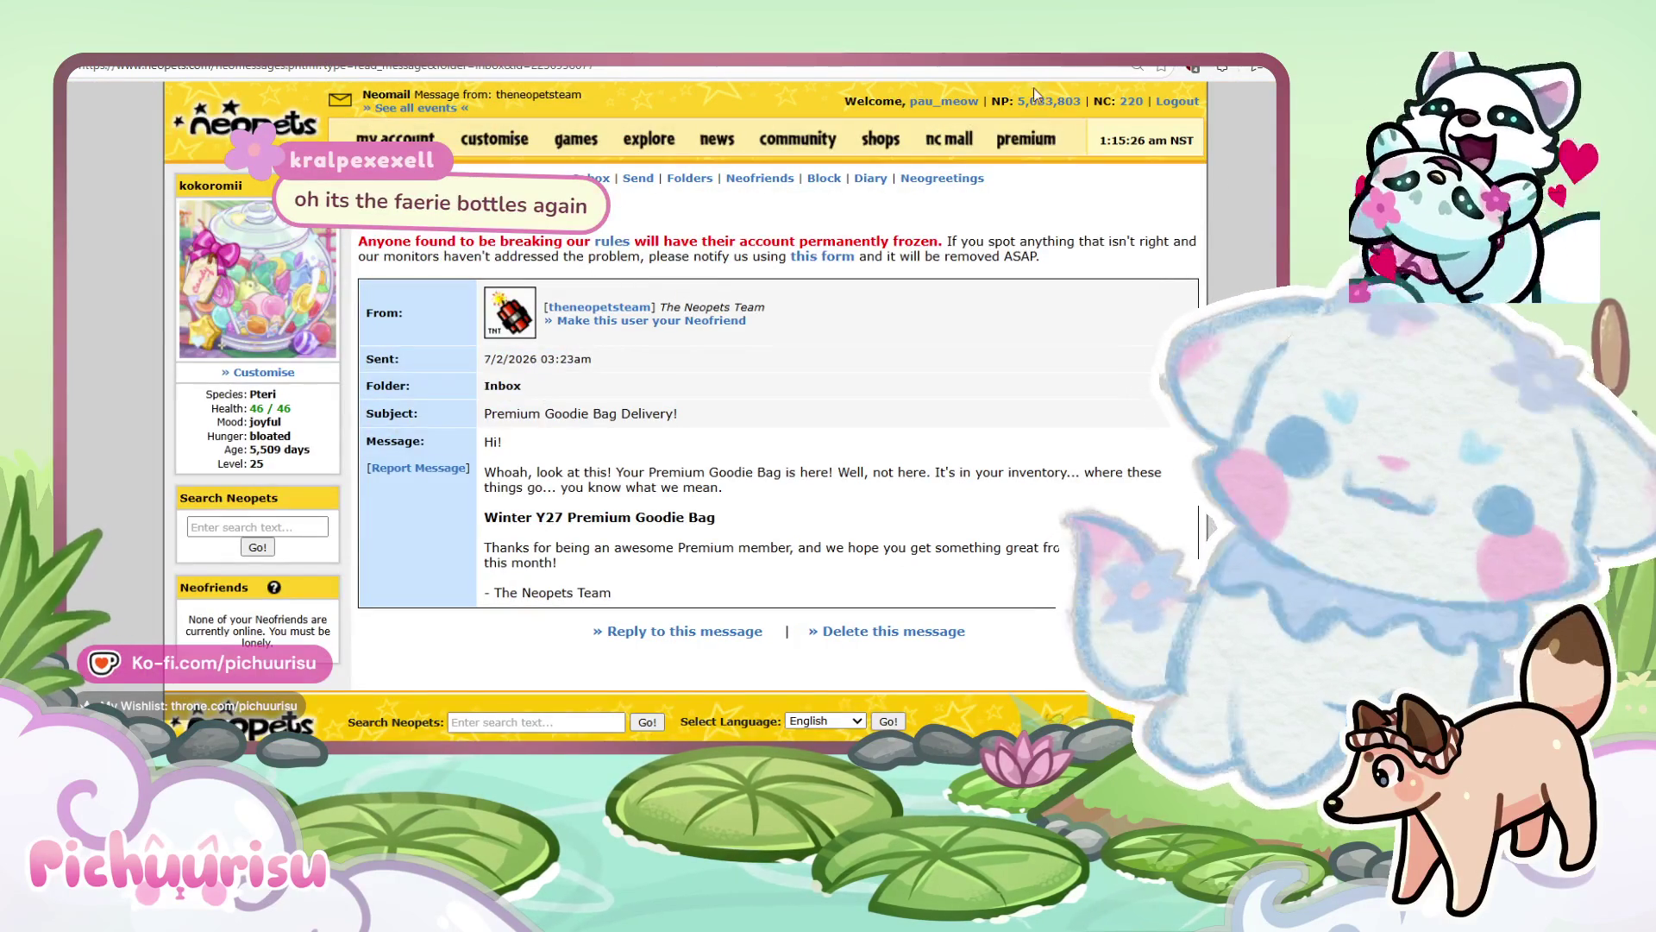
{"action": "left_click", "coordinate": [1032, 113]}
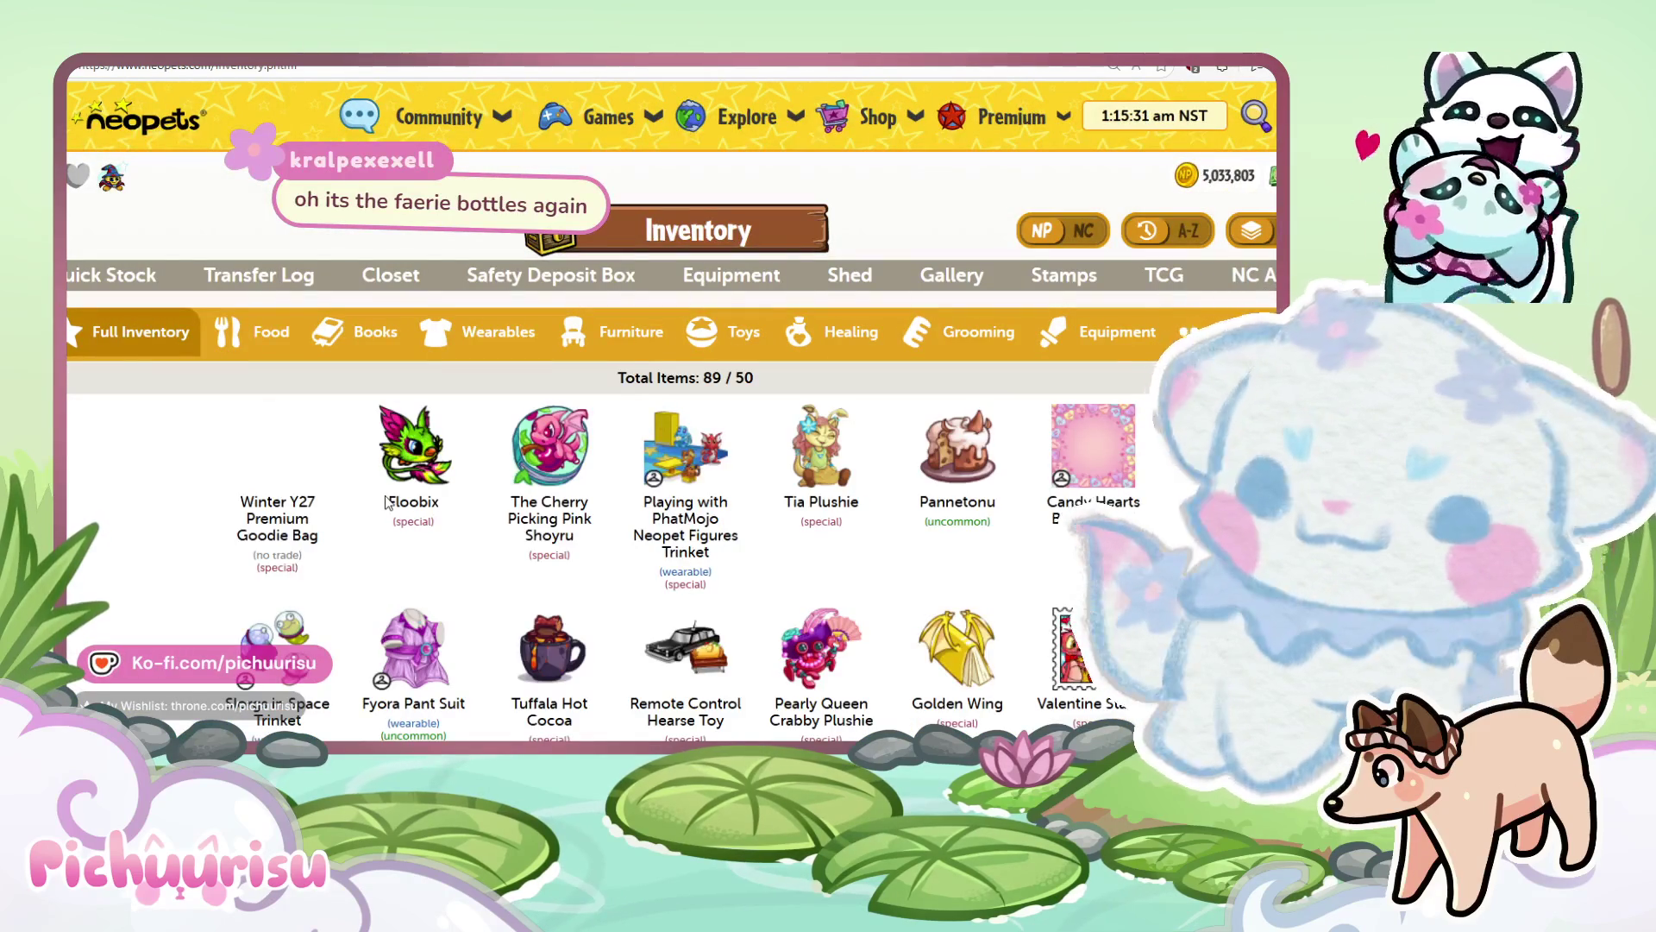
{"action": "left_click", "coordinate": [274, 479]}
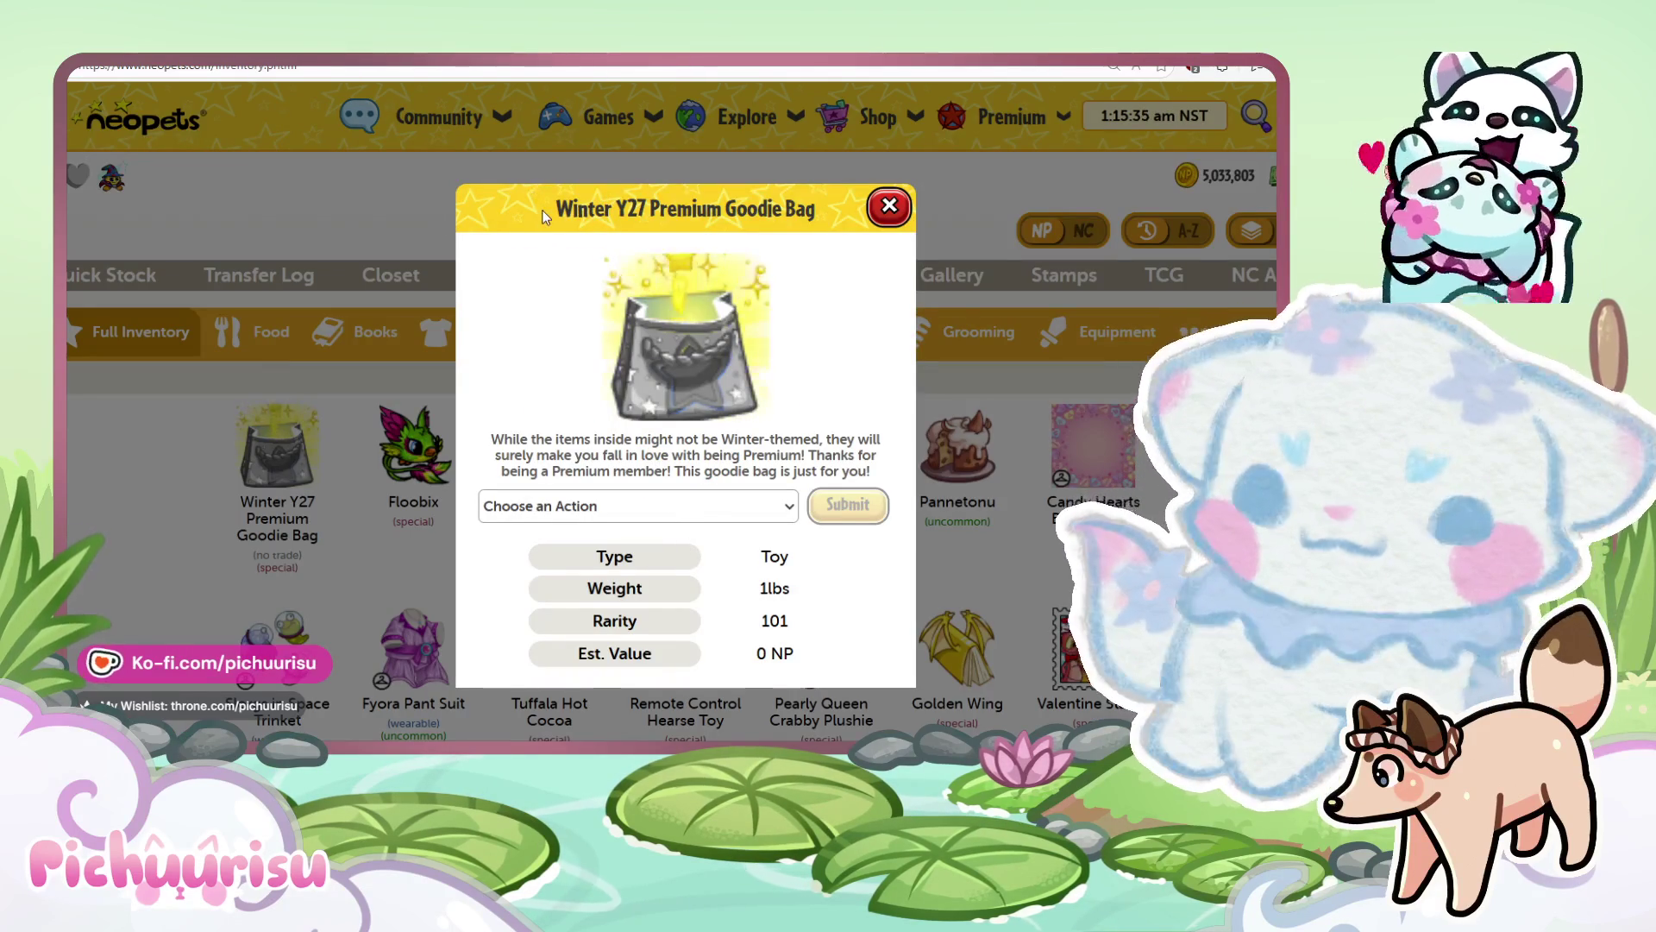
{"action": "left_click", "coordinate": [638, 505]}
{"action": "left_click", "coordinate": [604, 539]}
{"action": "left_click", "coordinate": [841, 507]}
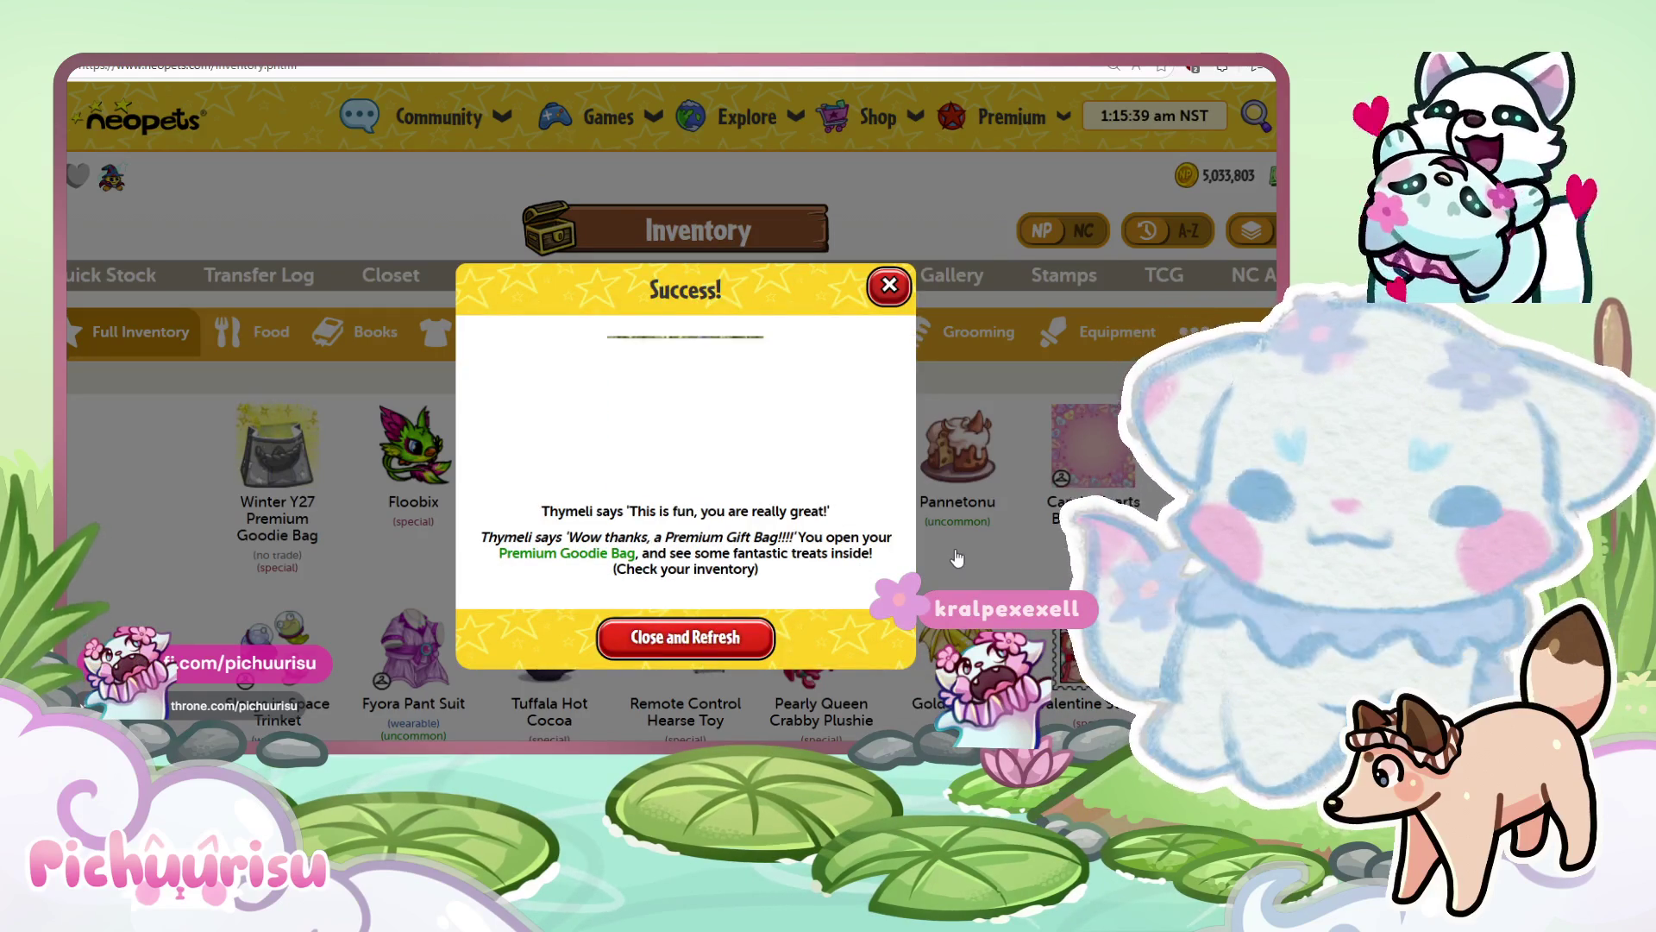
{"action": "left_click", "coordinate": [723, 635]}
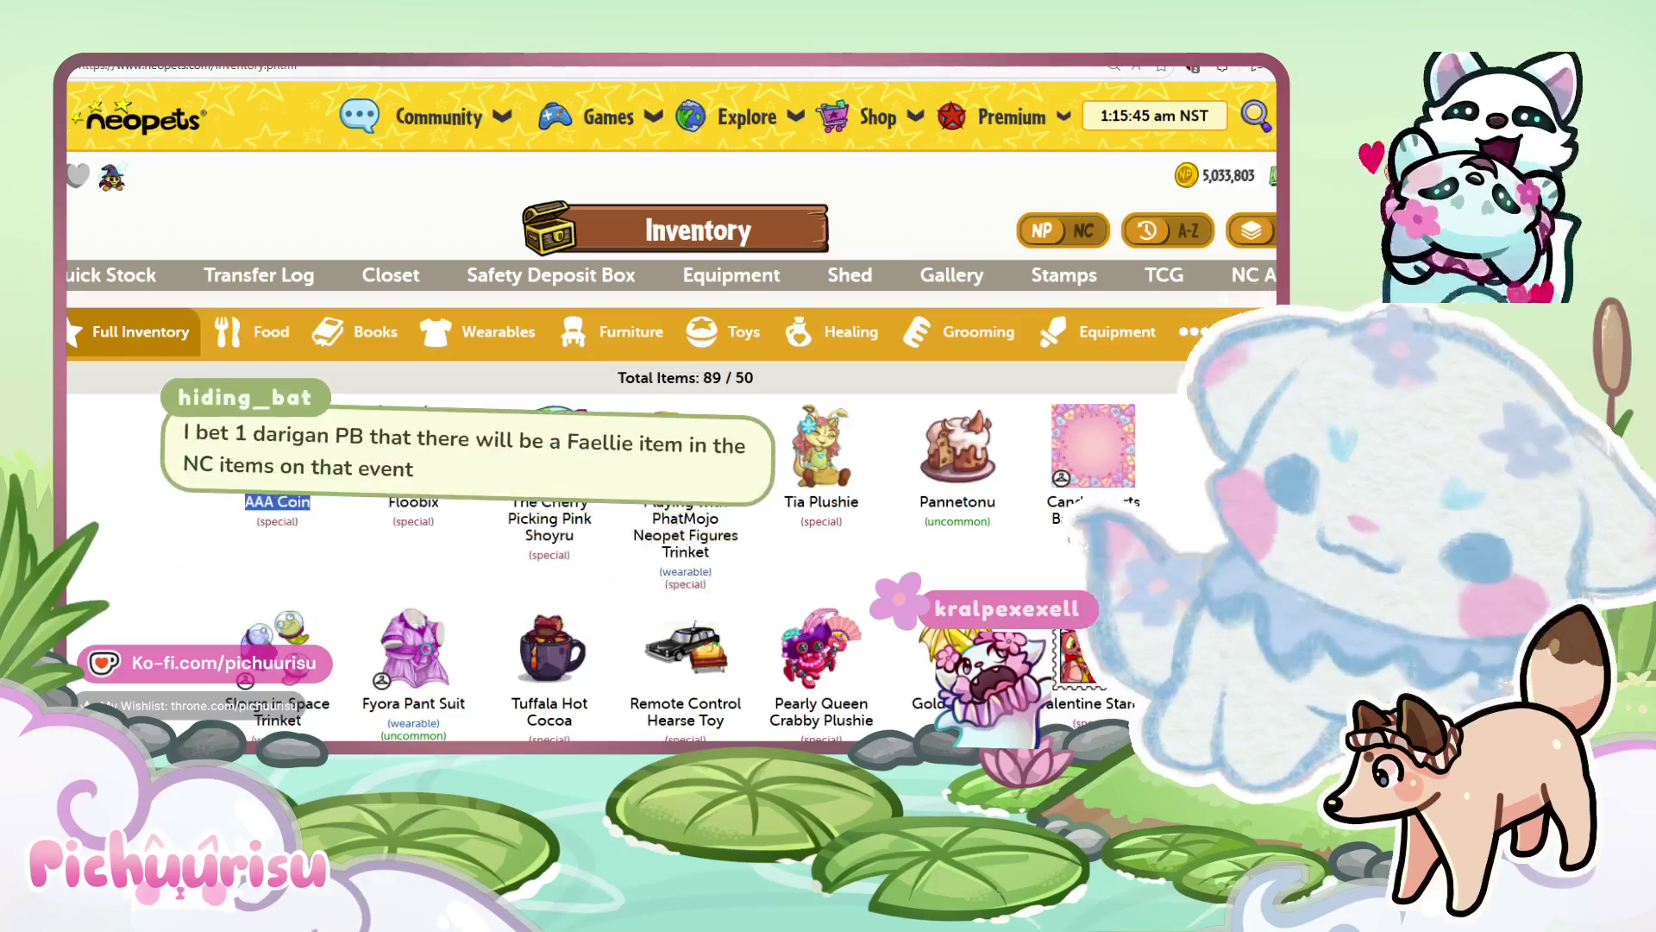
{"action": "key", "text": "ctrl+t"}
Check the Jellyneo entry for 'AAA Coin' (10,000,000 NP), then close the tab.
{"action": "type", "text": "AAA Coin"}
{"action": "key", "text": "Return"}
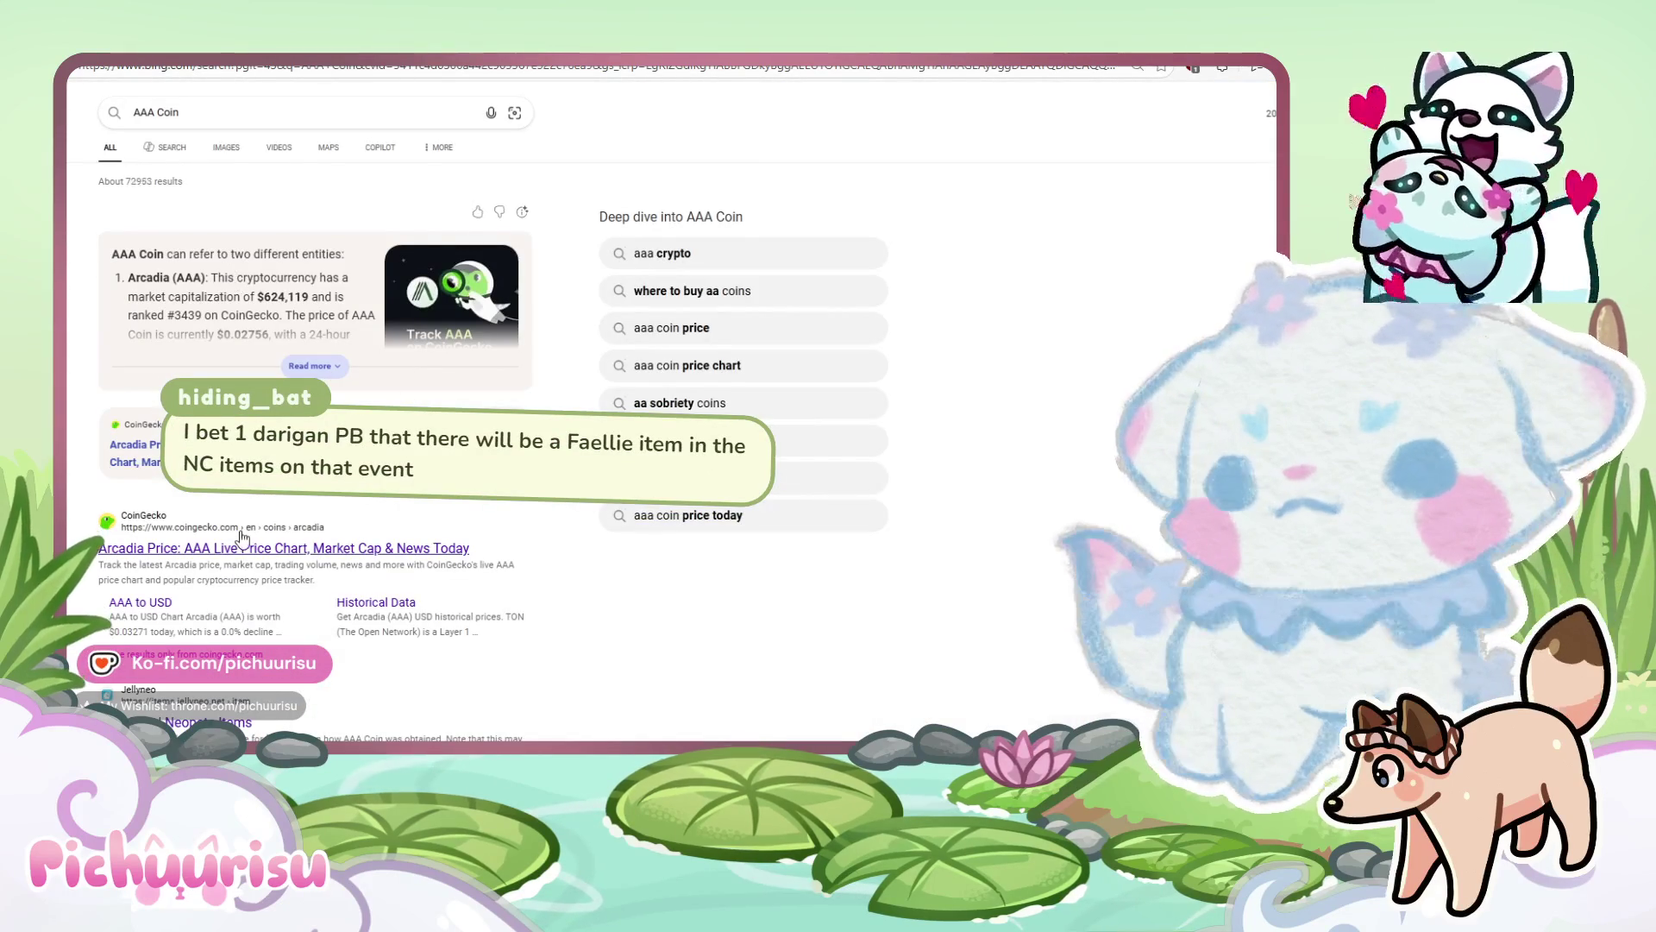
{"action": "left_click", "coordinate": [207, 722]}
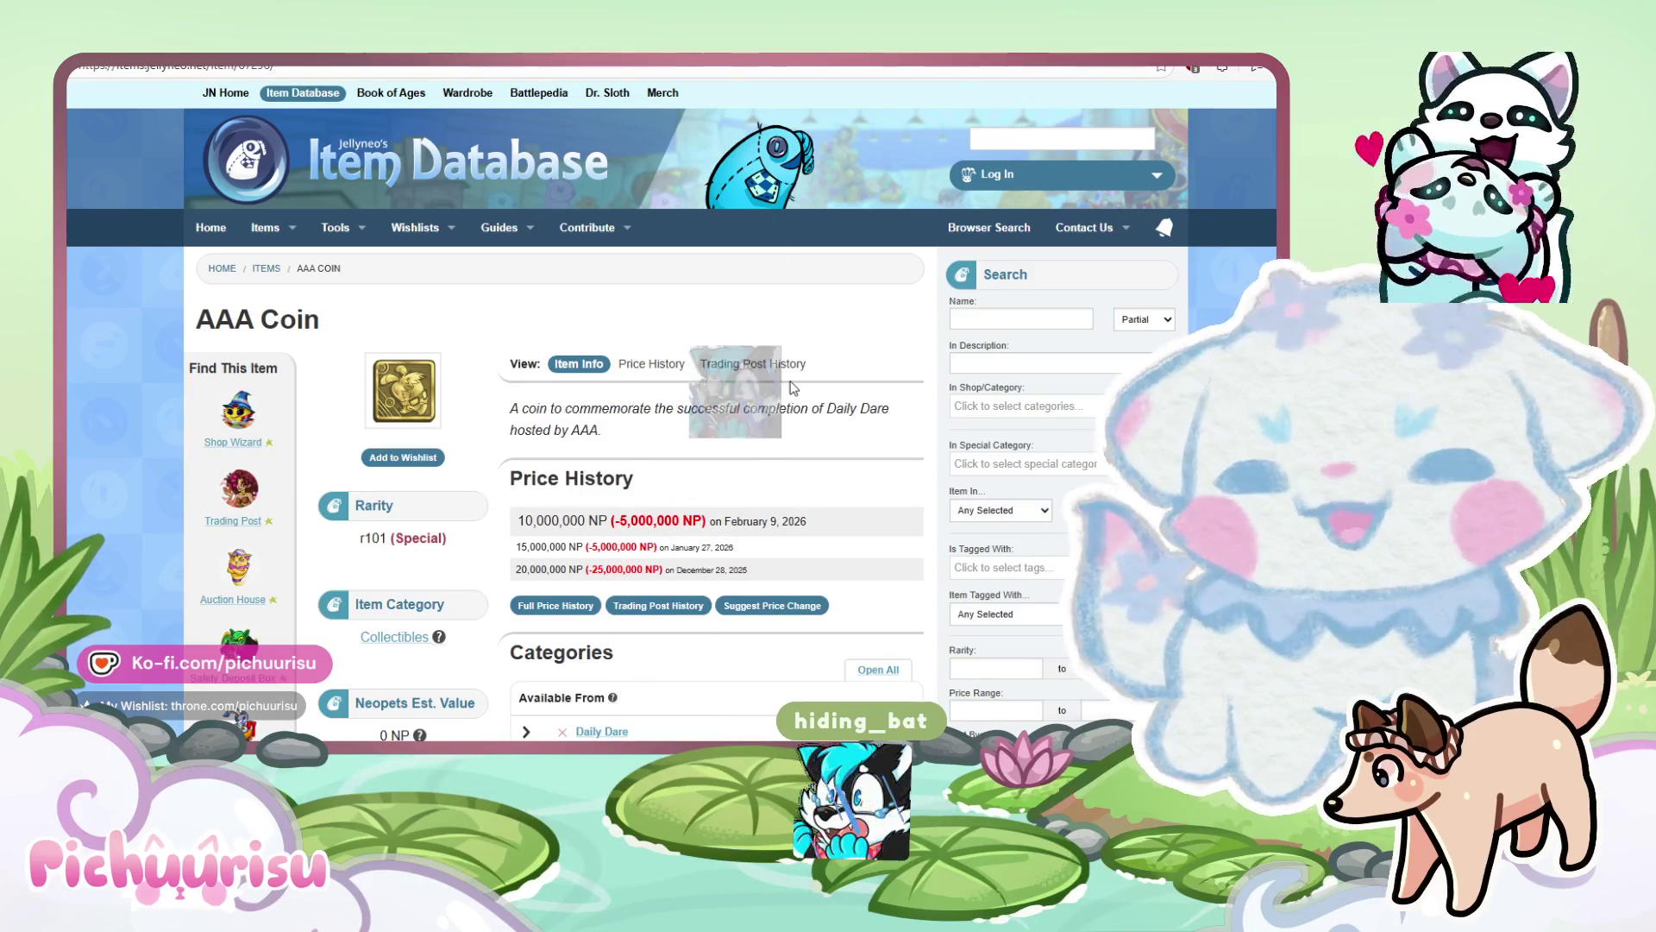
{"action": "key", "text": "ctrl+w"}
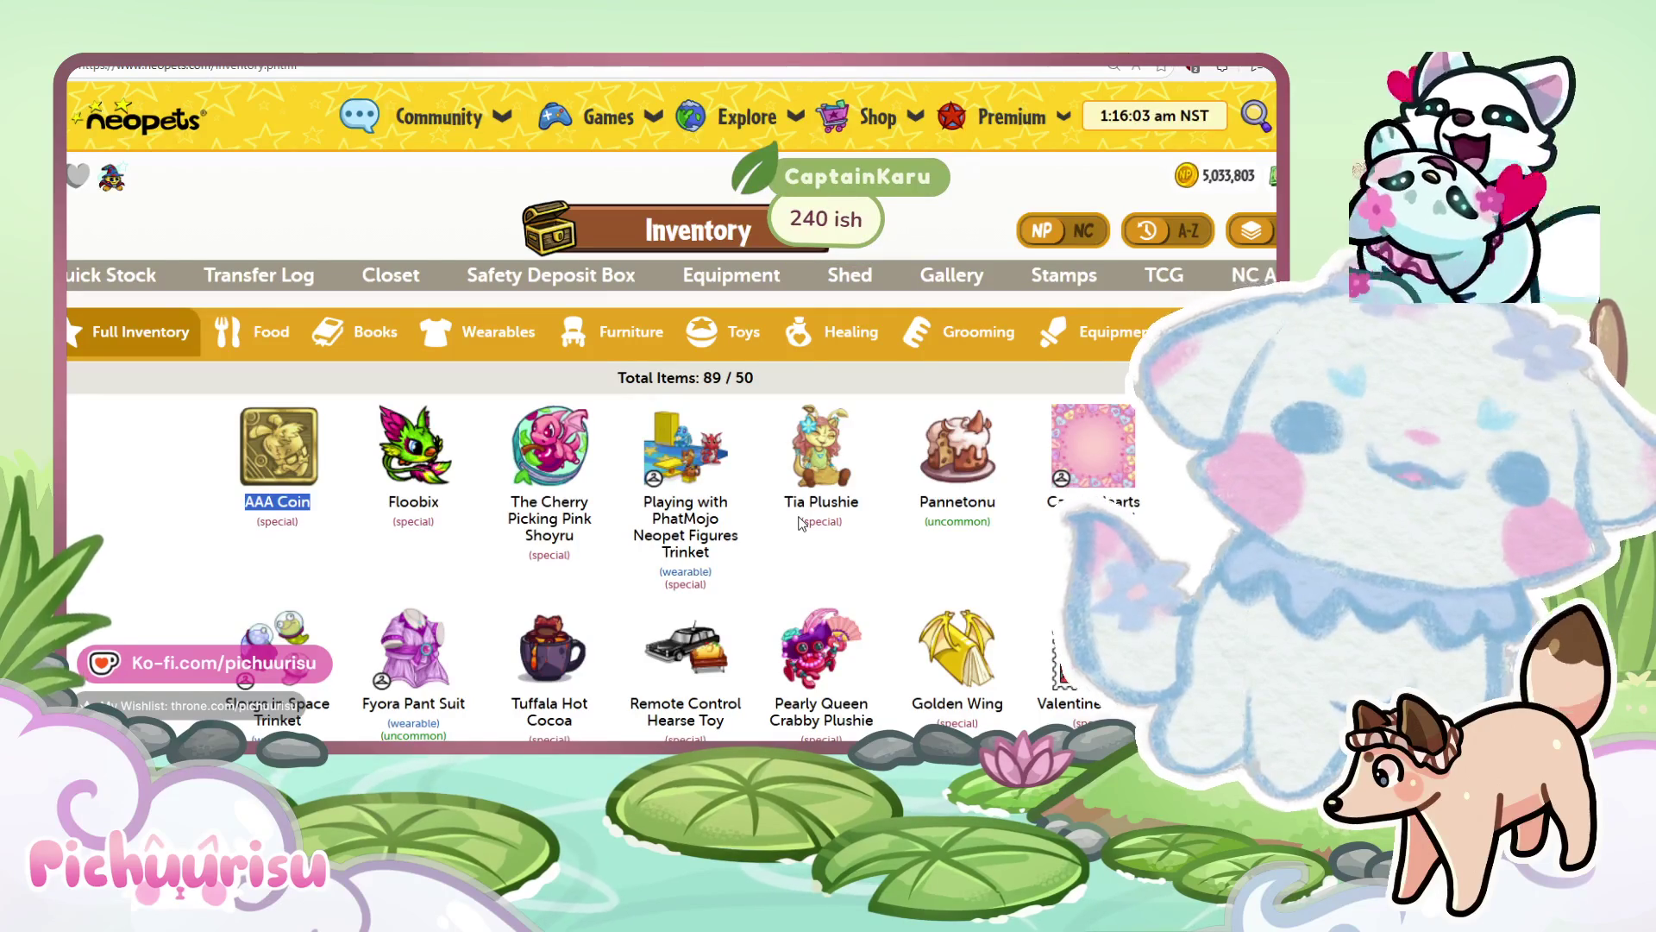
Scroll through the inventory and check the Total Items count.
{"action": "scroll", "coordinate": [801, 523], "scroll_direction": "down", "scroll_amount": 1}
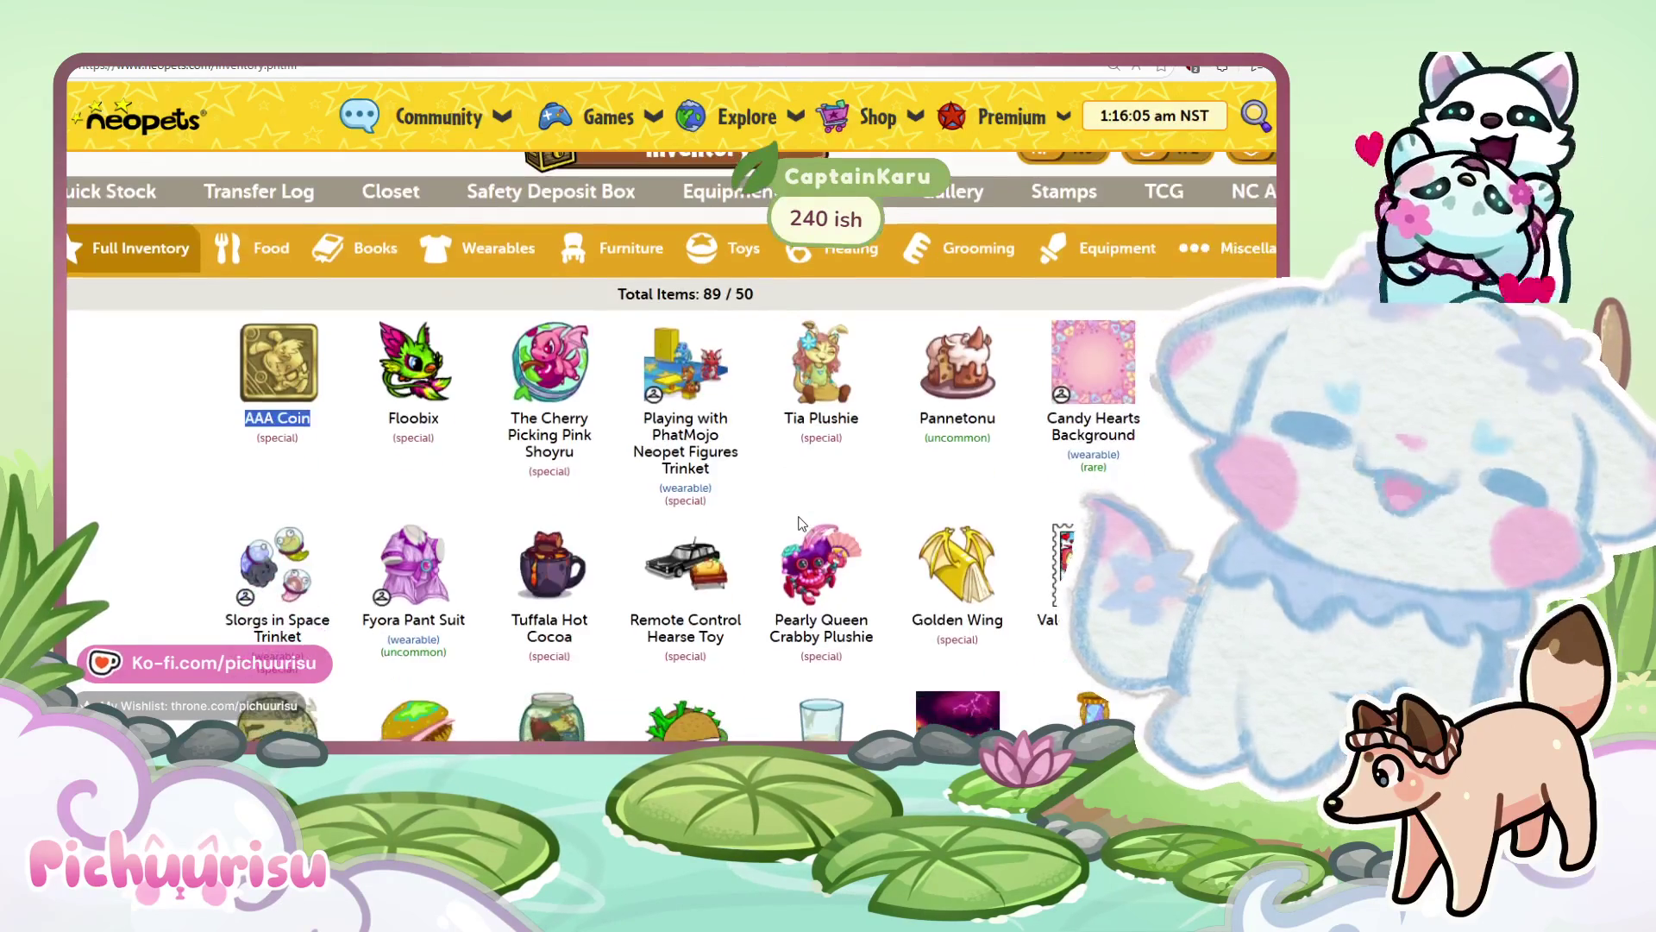
{"action": "scroll", "coordinate": [801, 523], "scroll_direction": "down", "scroll_amount": 3}
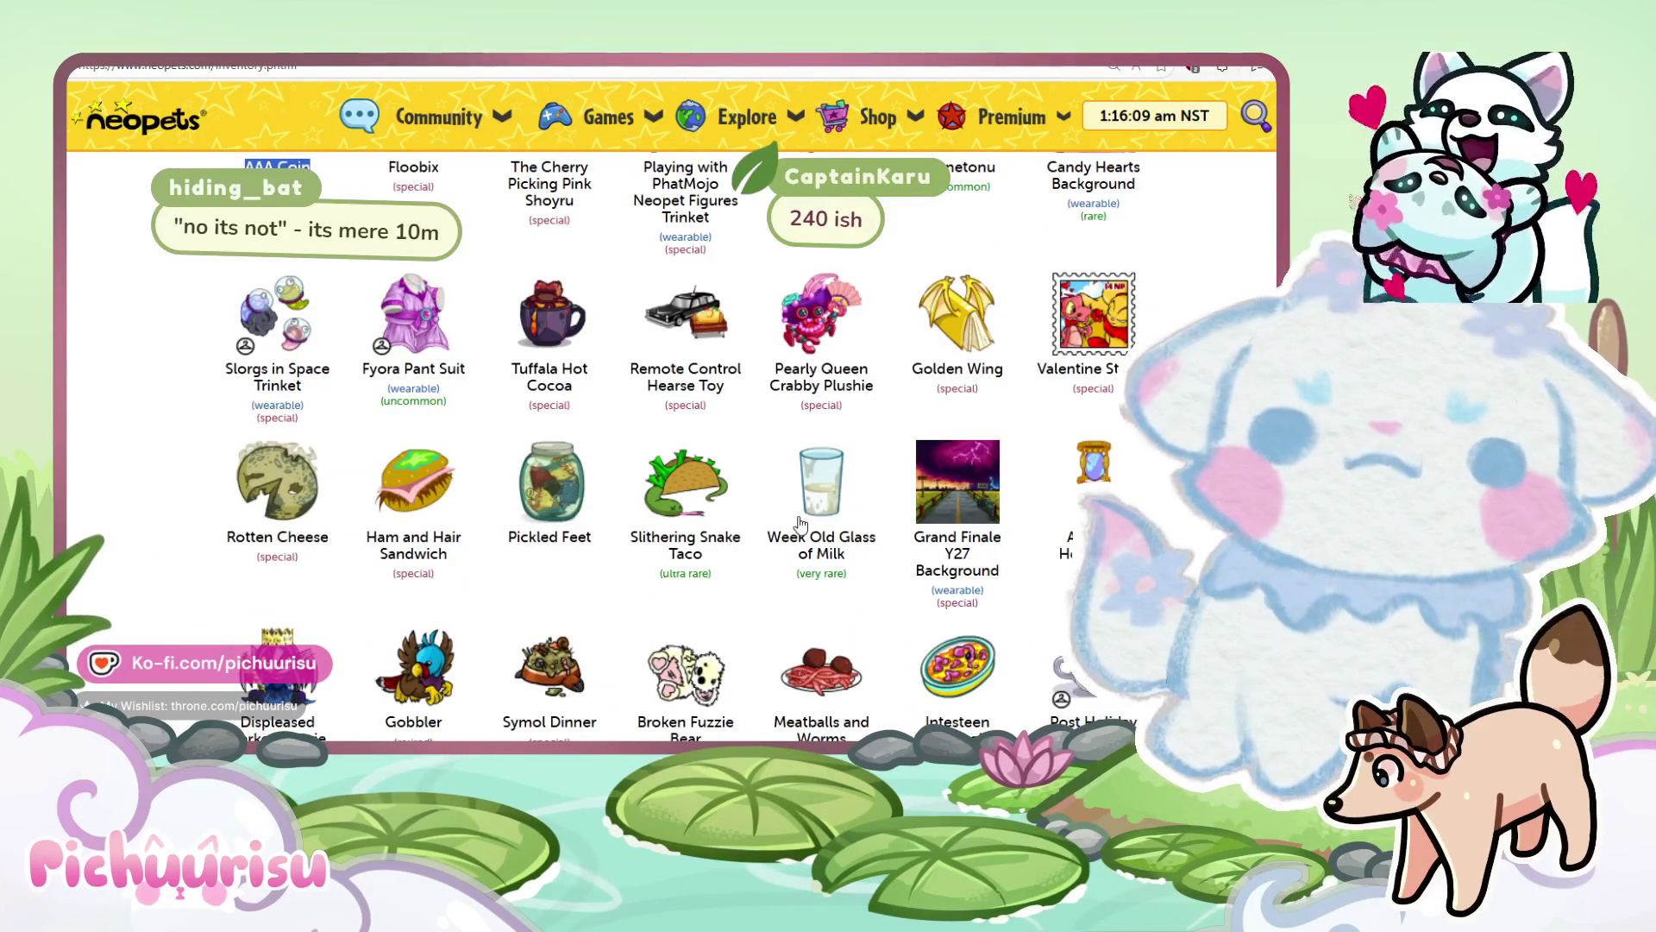
{"action": "scroll", "coordinate": [801, 522], "scroll_direction": "down", "scroll_amount": 3}
{"action": "scroll", "coordinate": [802, 522], "scroll_direction": "up", "scroll_amount": 7}
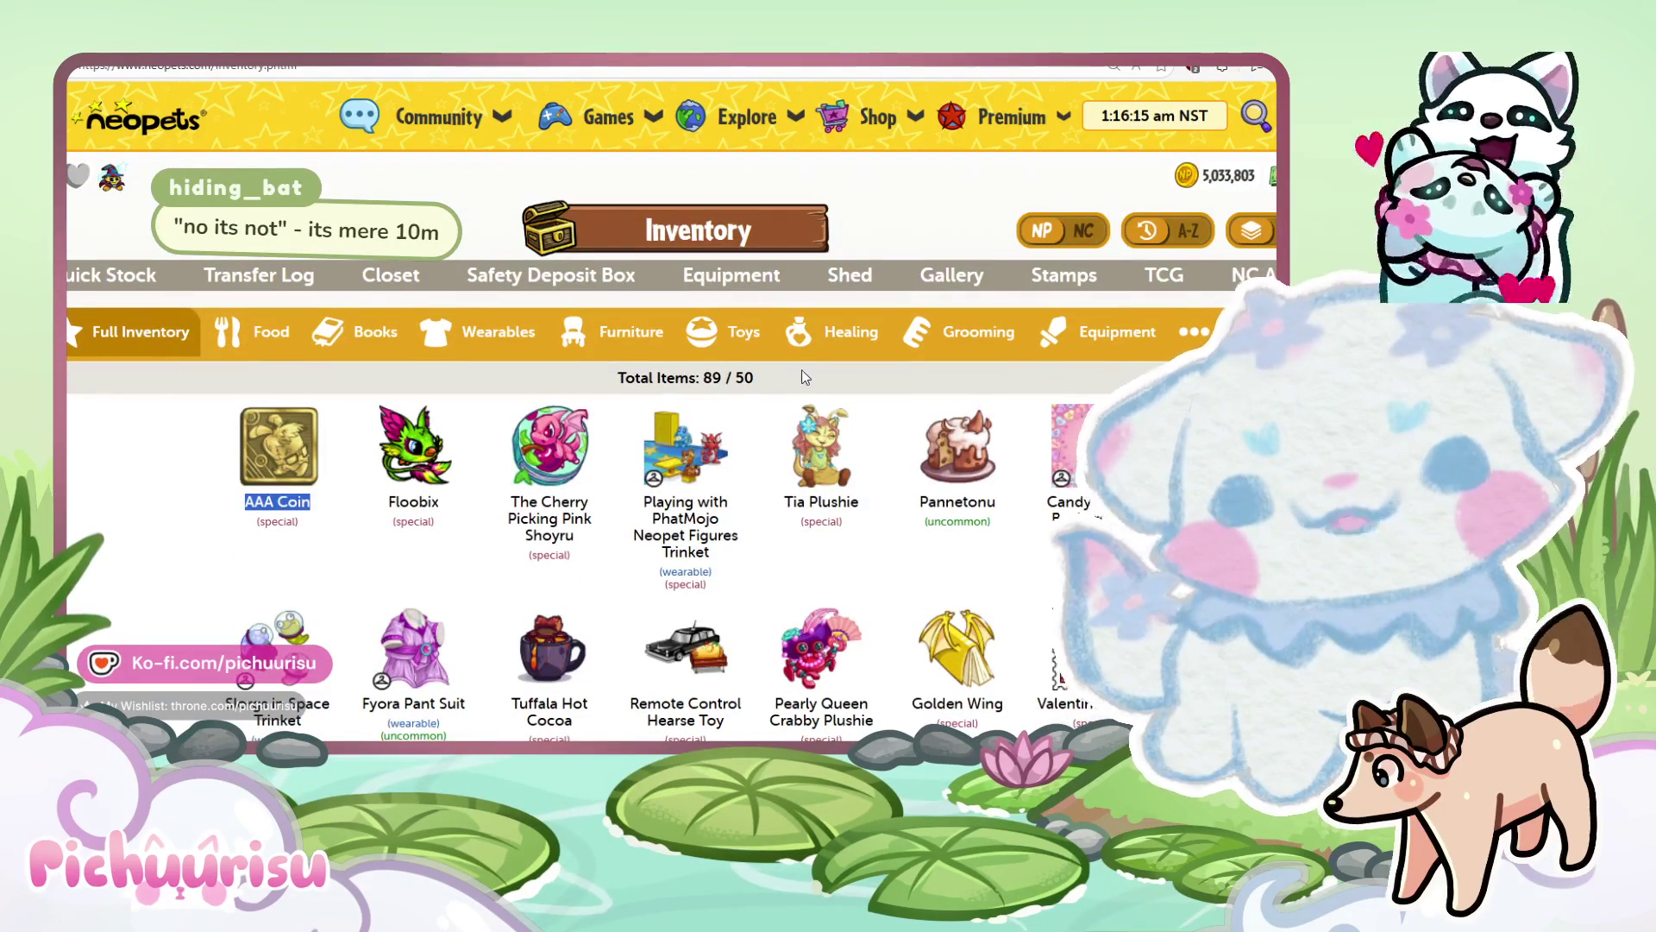
{"action": "left_click_drag", "start_coordinate": [805, 377], "coordinate": [655, 377]}
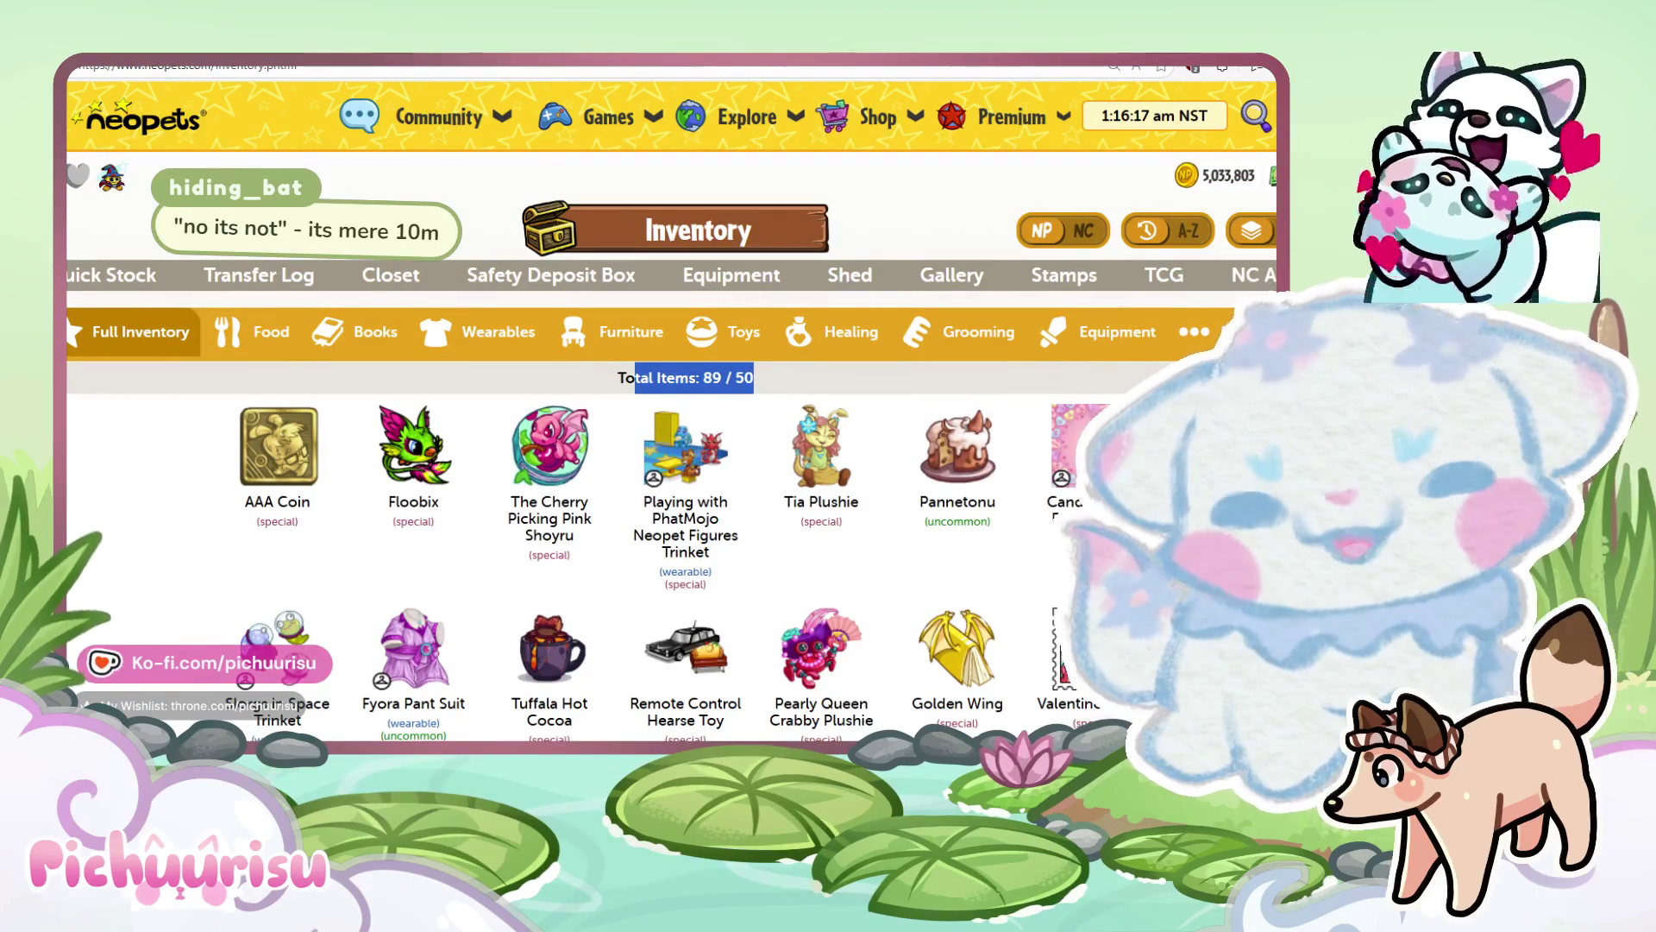
{"action": "left_click", "coordinate": [635, 377]}
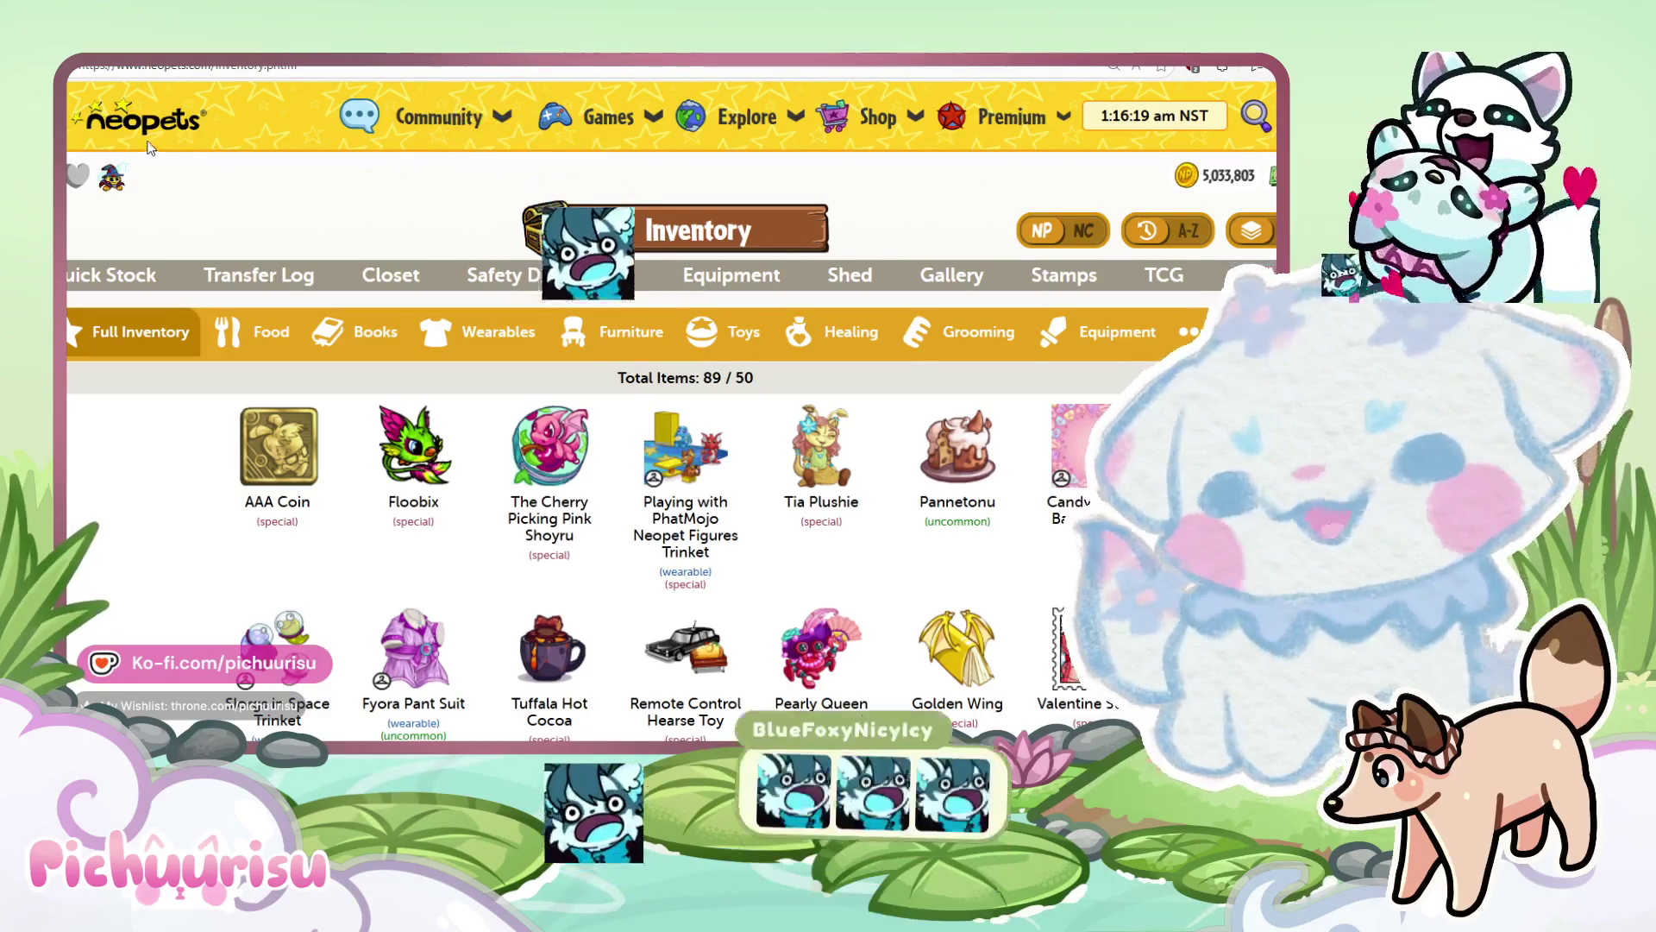
Show the News tab of the site news panel with the CPTNAlex Collectibles announcement.
{"action": "mouse_move", "coordinate": [608, 117]}
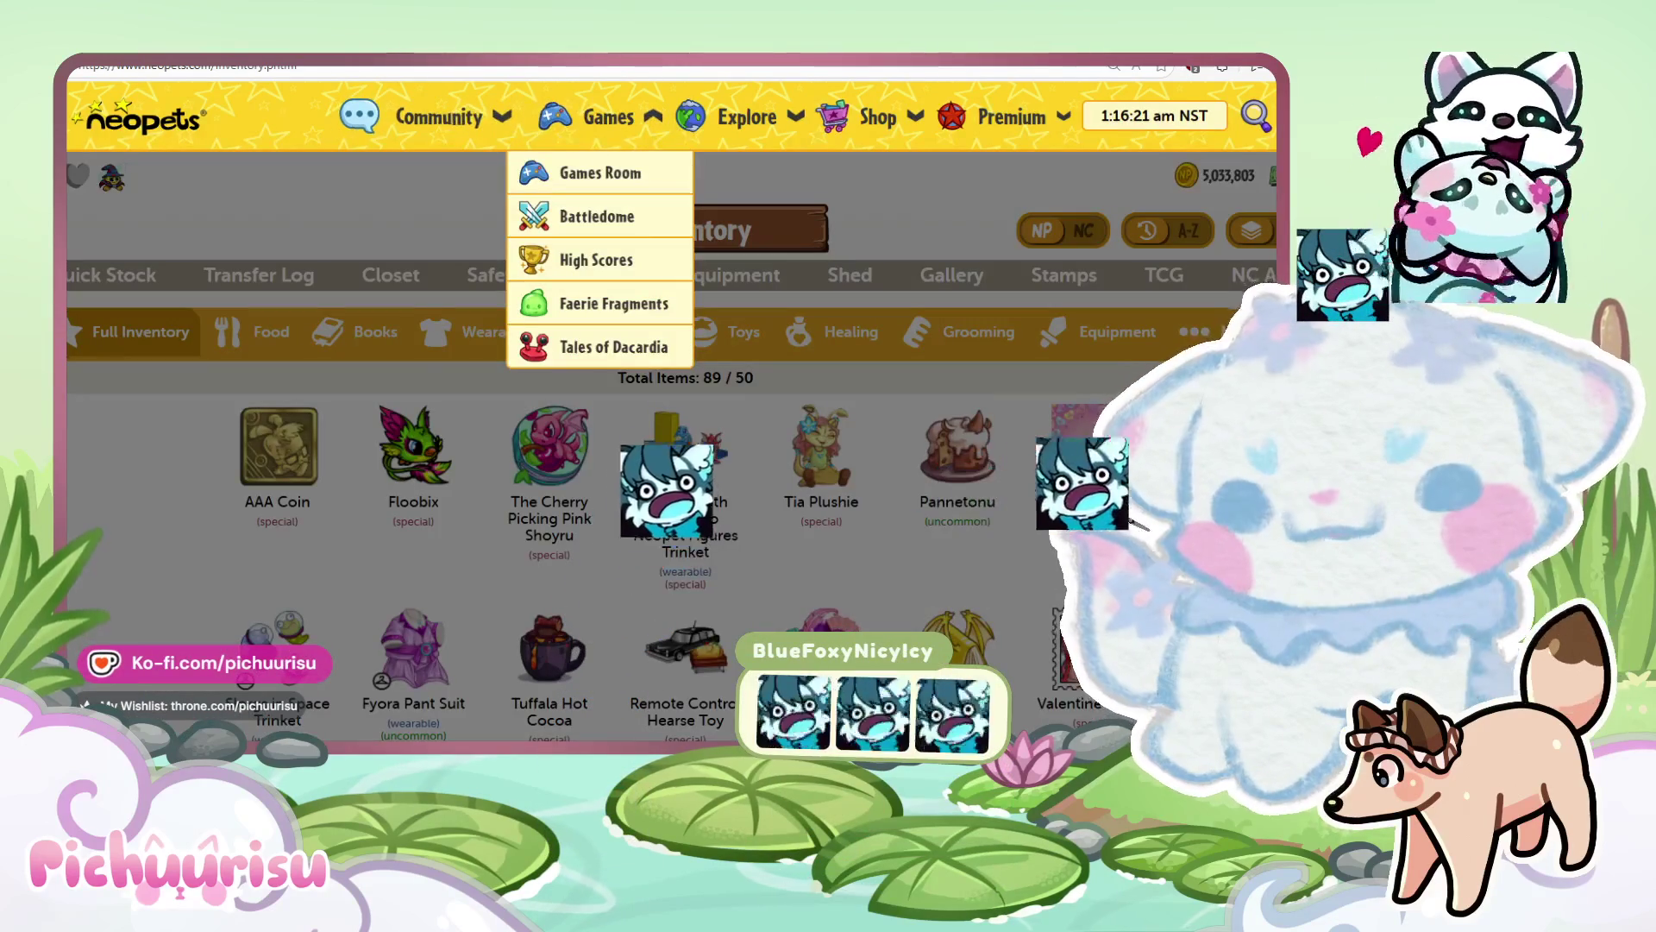
{"action": "left_click", "coordinate": [1268, 175]}
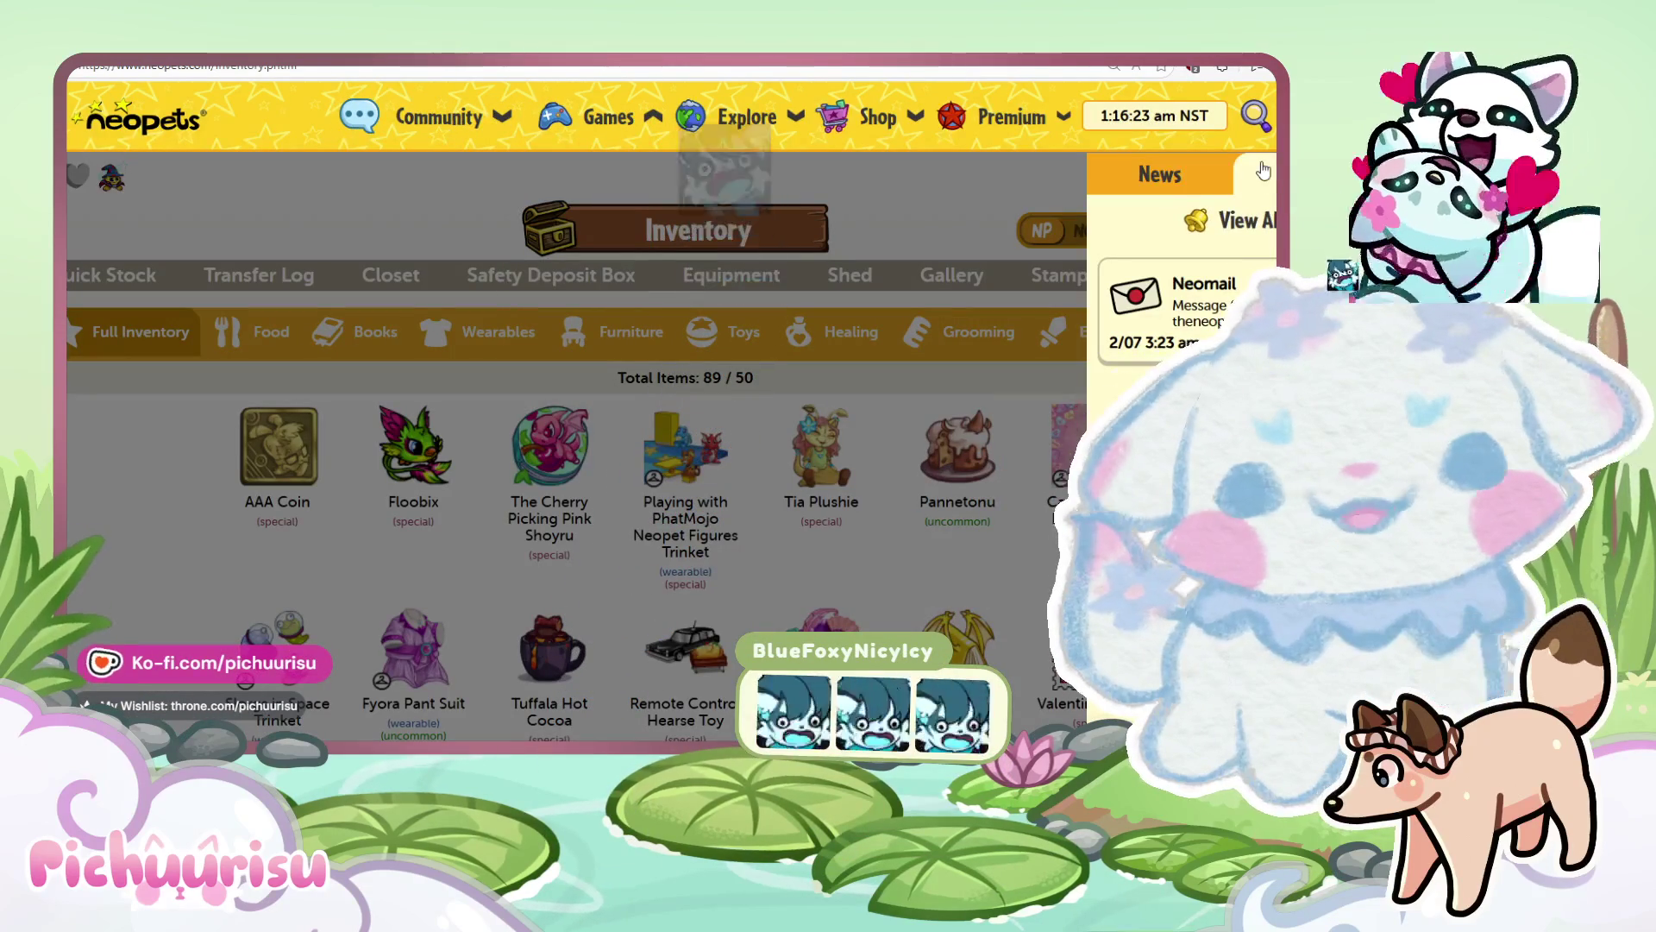
{"action": "left_click", "coordinate": [1176, 177]}
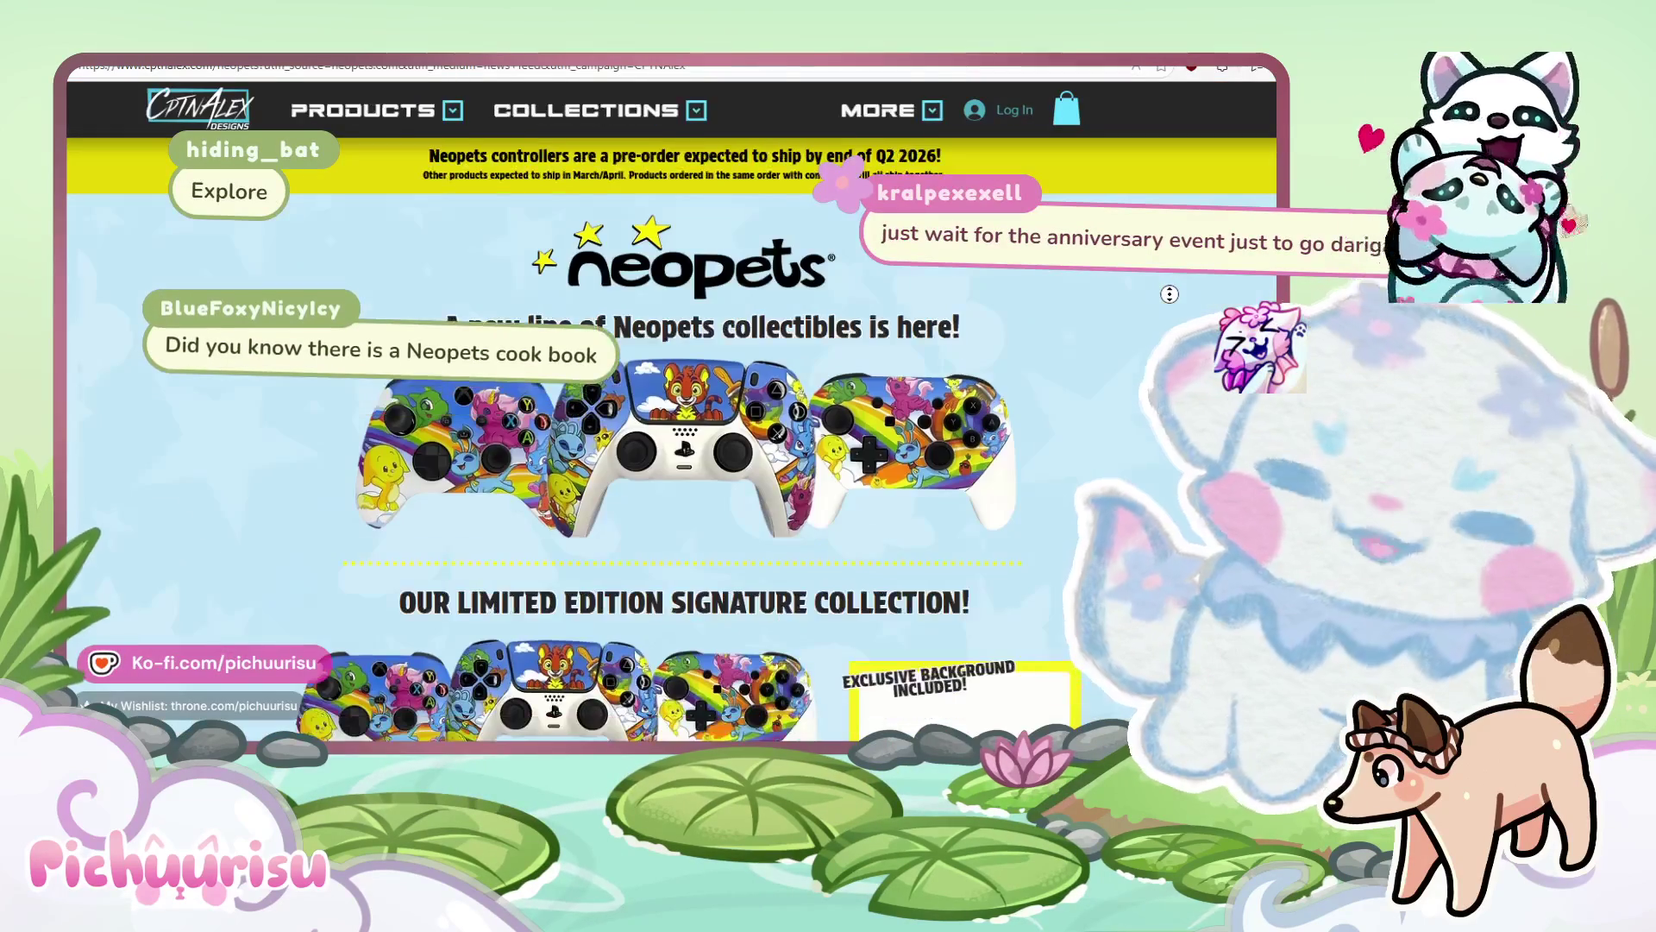
Browse the CptnAlex Neopets controller product grid, then close the tab back to Neopets.
{"action": "scroll", "coordinate": [1083, 363], "scroll_direction": "down", "scroll_amount": 5}
{"action": "scroll", "coordinate": [1084, 363], "scroll_direction": "up", "scroll_amount": 4}
{"action": "scroll", "coordinate": [1083, 363], "scroll_direction": "down", "scroll_amount": 5}
{"action": "scroll", "coordinate": [1082, 364], "scroll_direction": "down", "scroll_amount": 10}
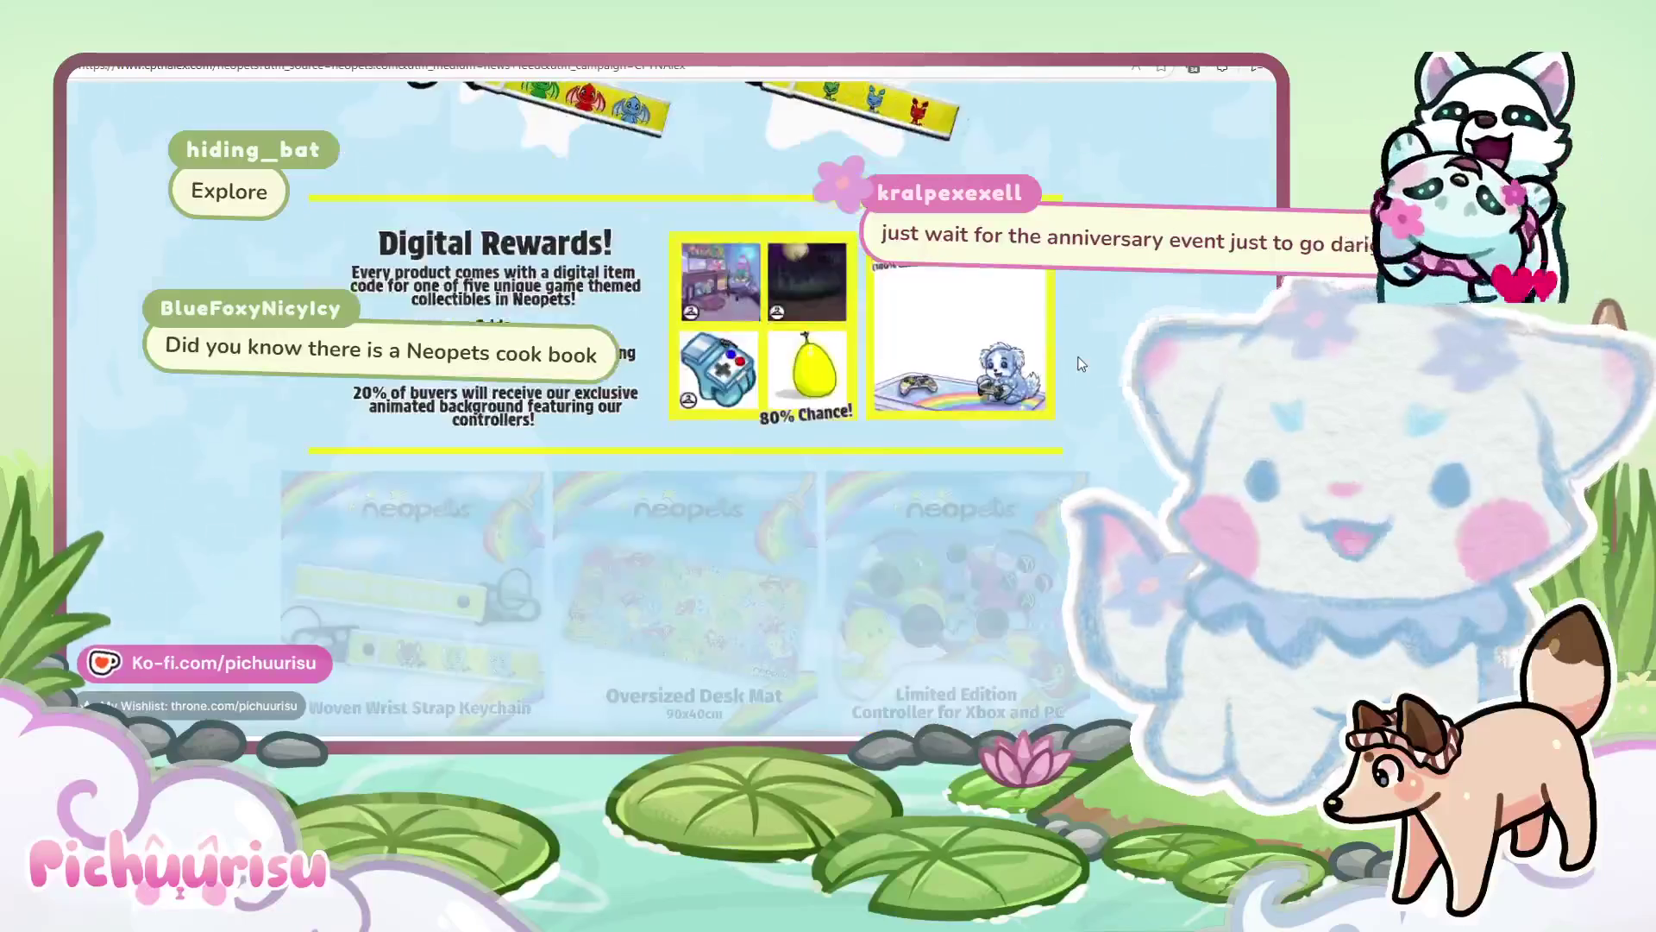
{"action": "scroll", "coordinate": [1082, 363], "scroll_direction": "down", "scroll_amount": 8}
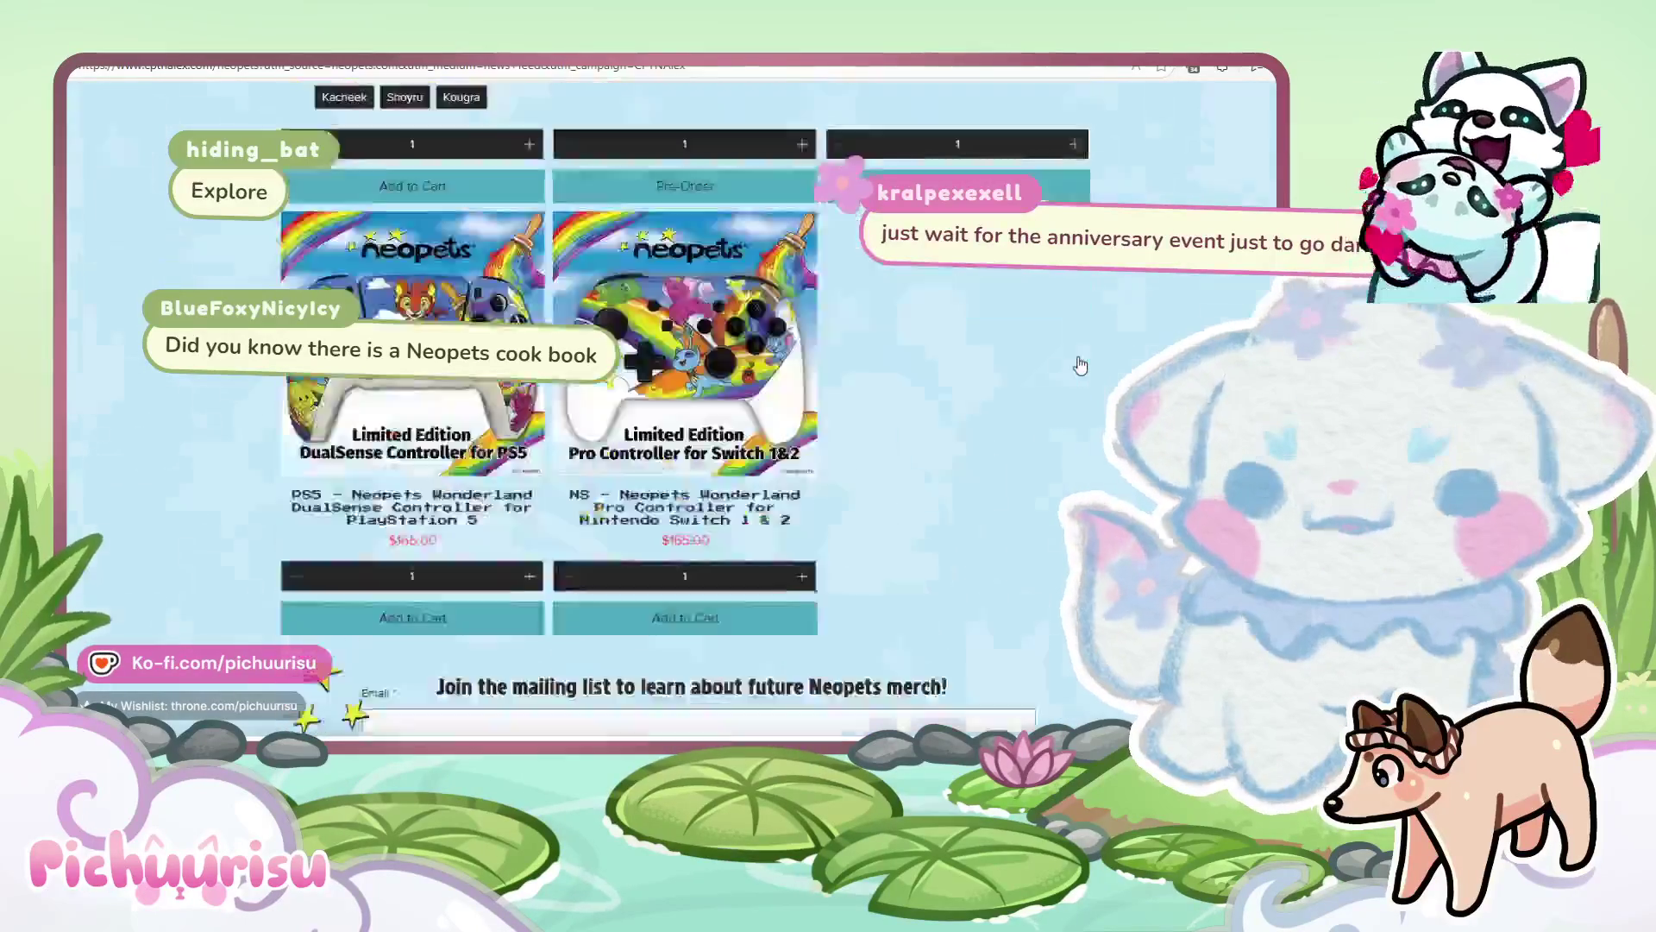
{"action": "scroll", "coordinate": [1079, 366], "scroll_direction": "up", "scroll_amount": 4}
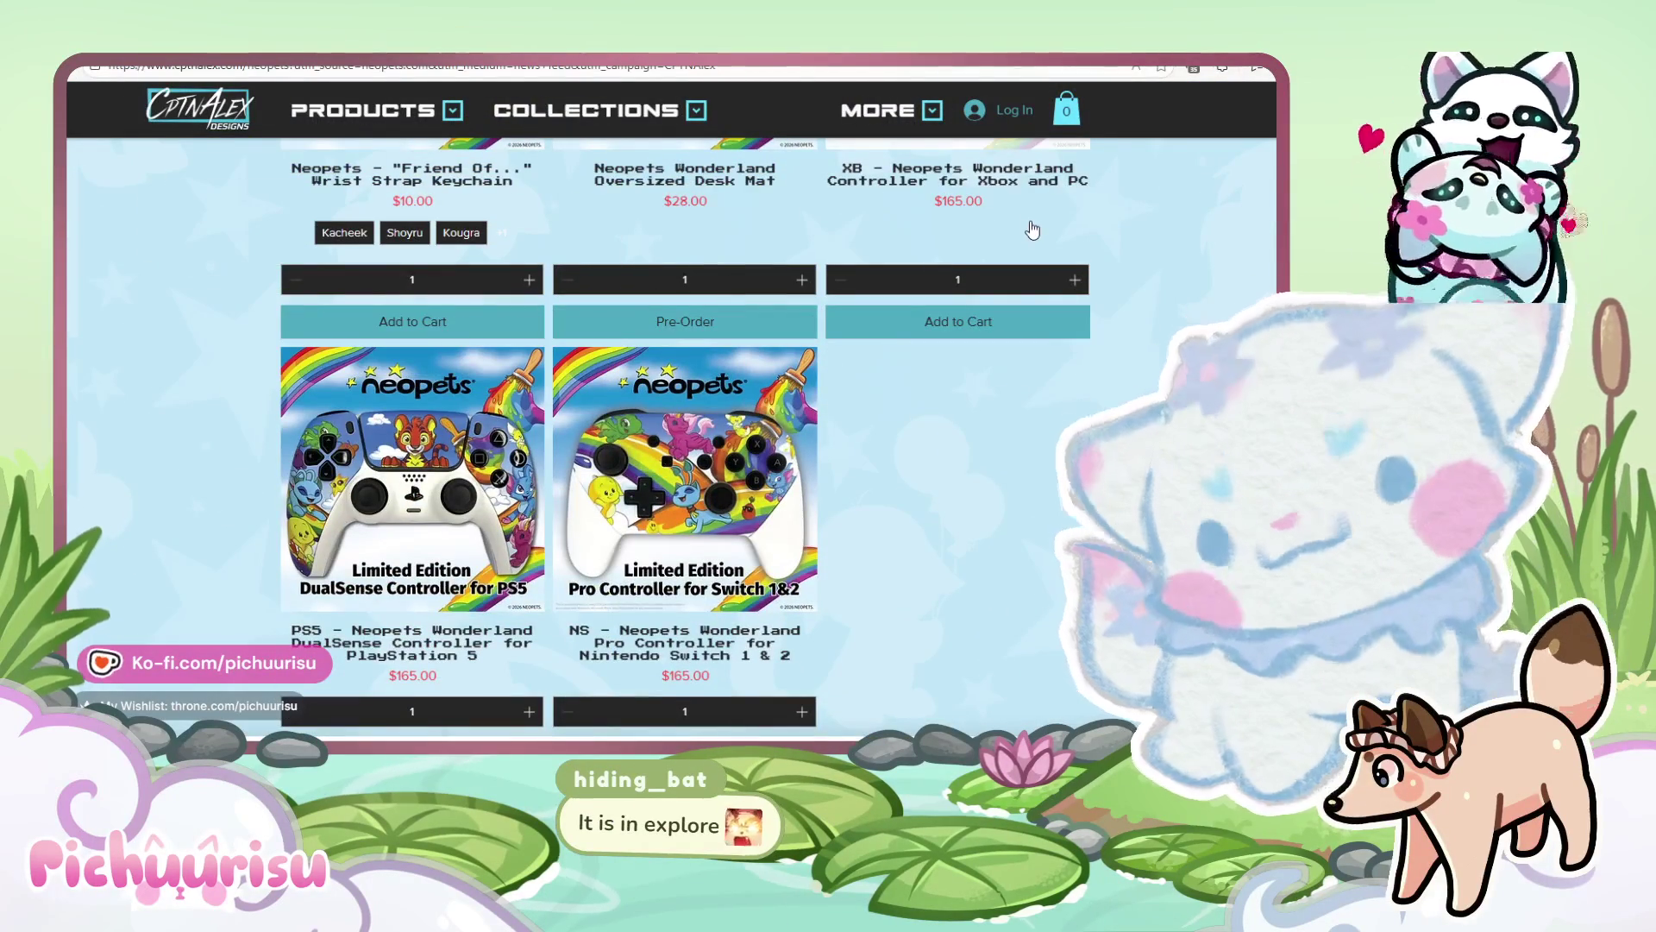
{"action": "key", "text": "ctrl+w"}
{"action": "left_click", "coordinate": [747, 116]}
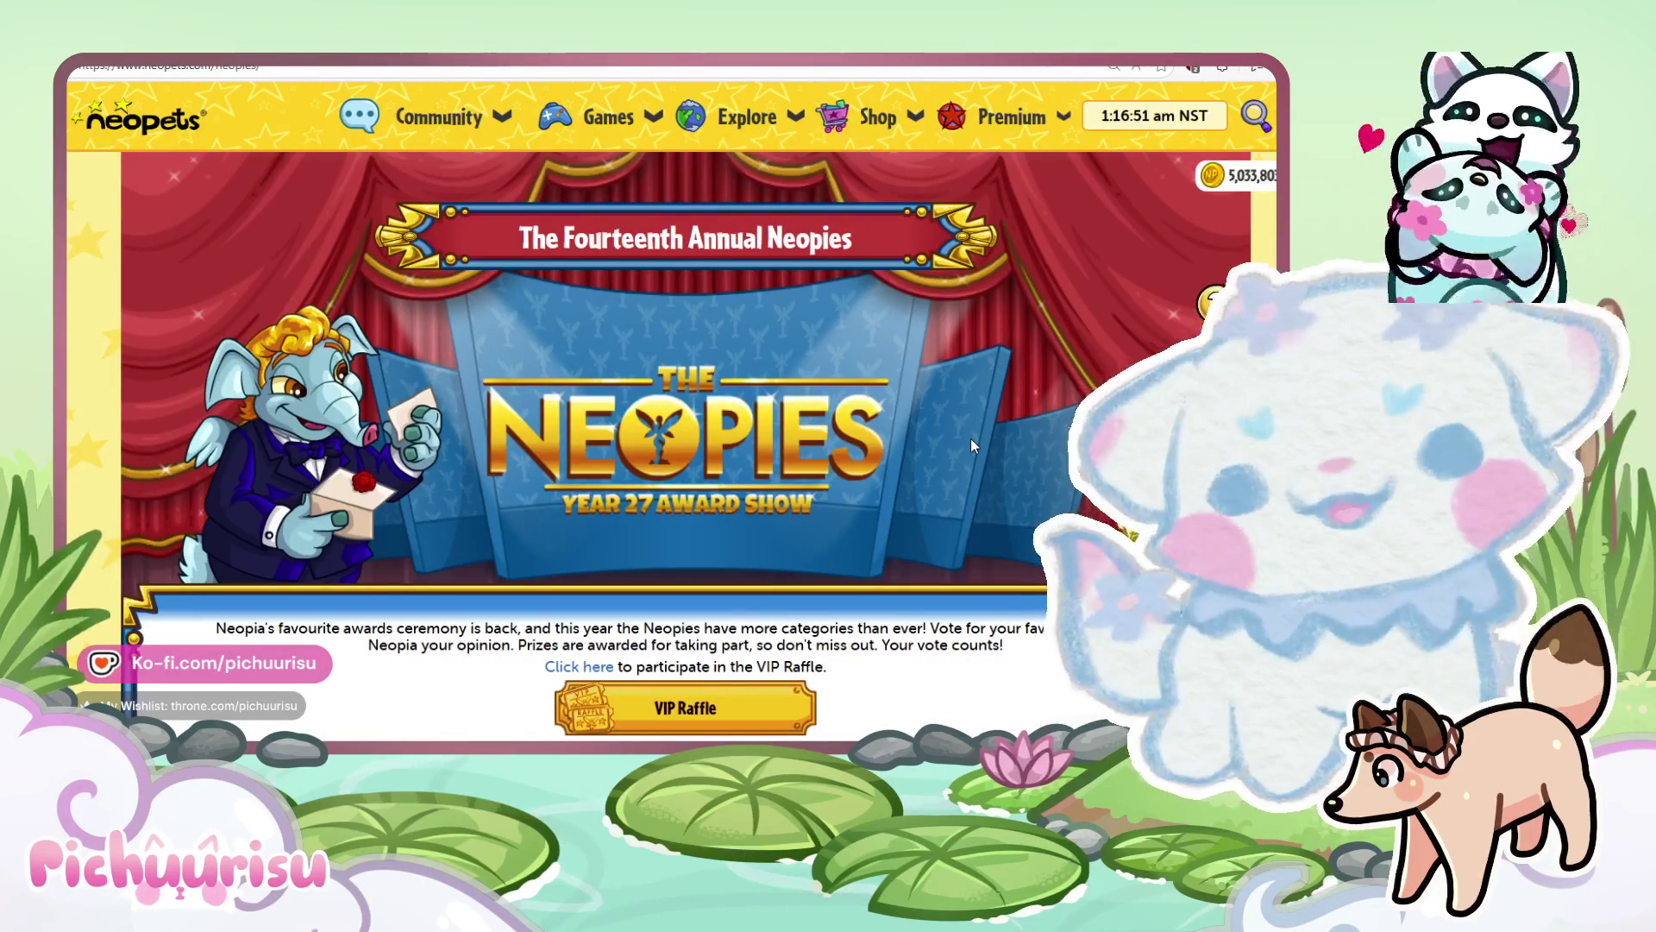
Vote Black Talpidat for Best Petpet Colour on the Neopies ballot.
{"action": "scroll", "coordinate": [970, 438], "scroll_direction": "down", "scroll_amount": 15}
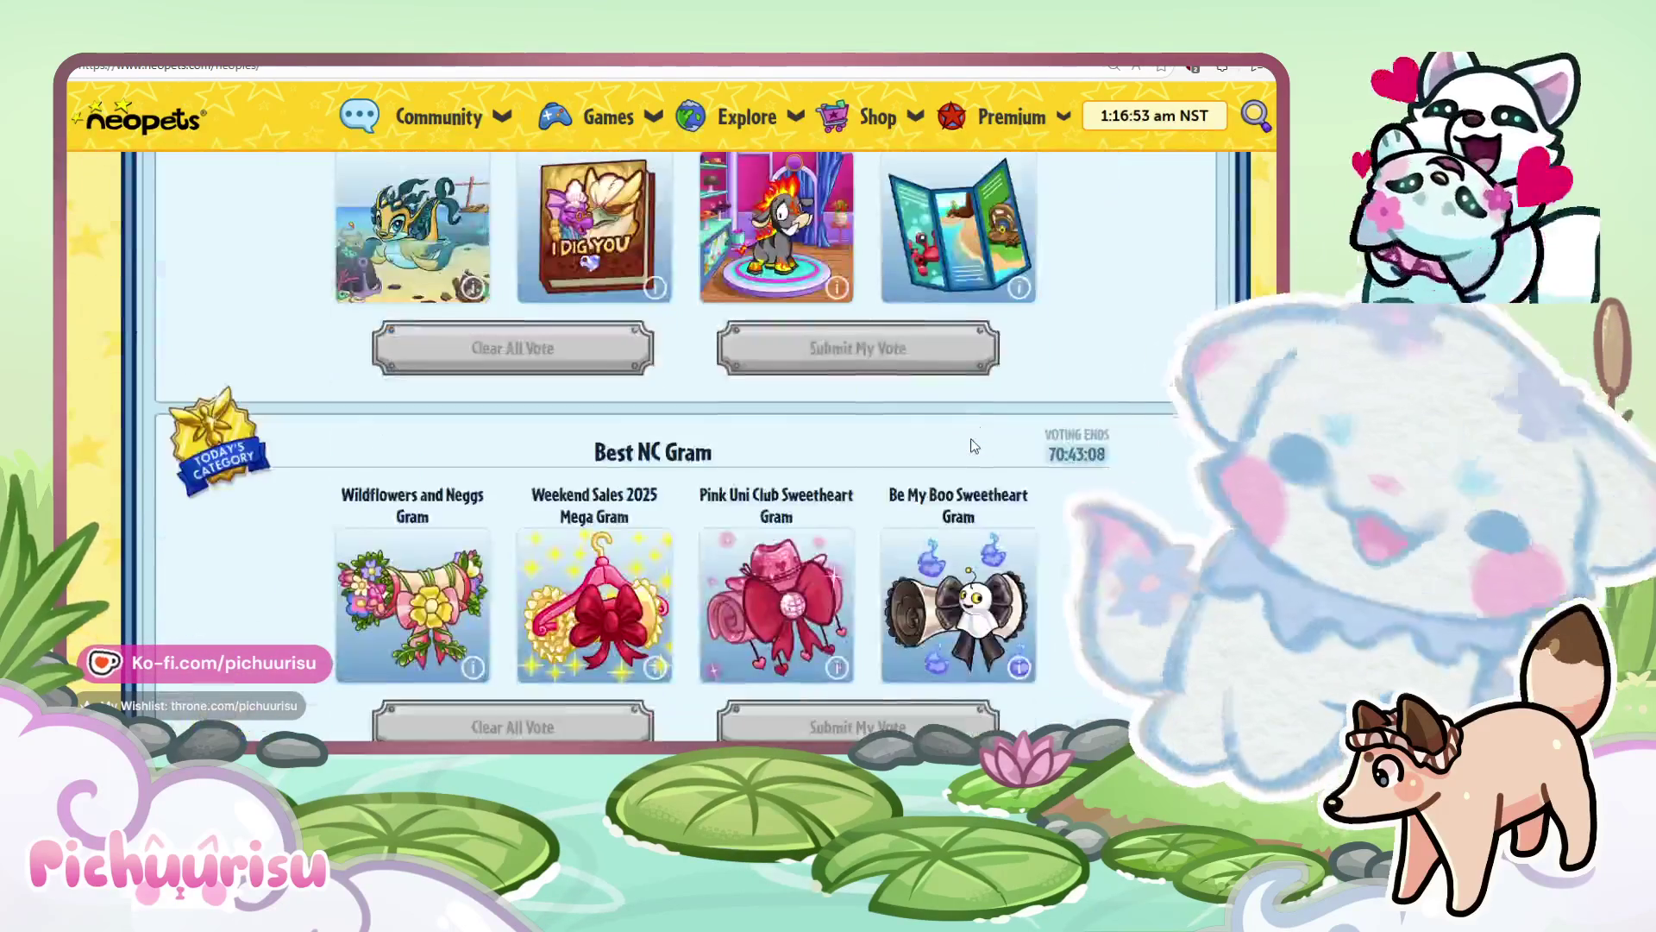
{"action": "scroll", "coordinate": [971, 444], "scroll_direction": "down", "scroll_amount": 15}
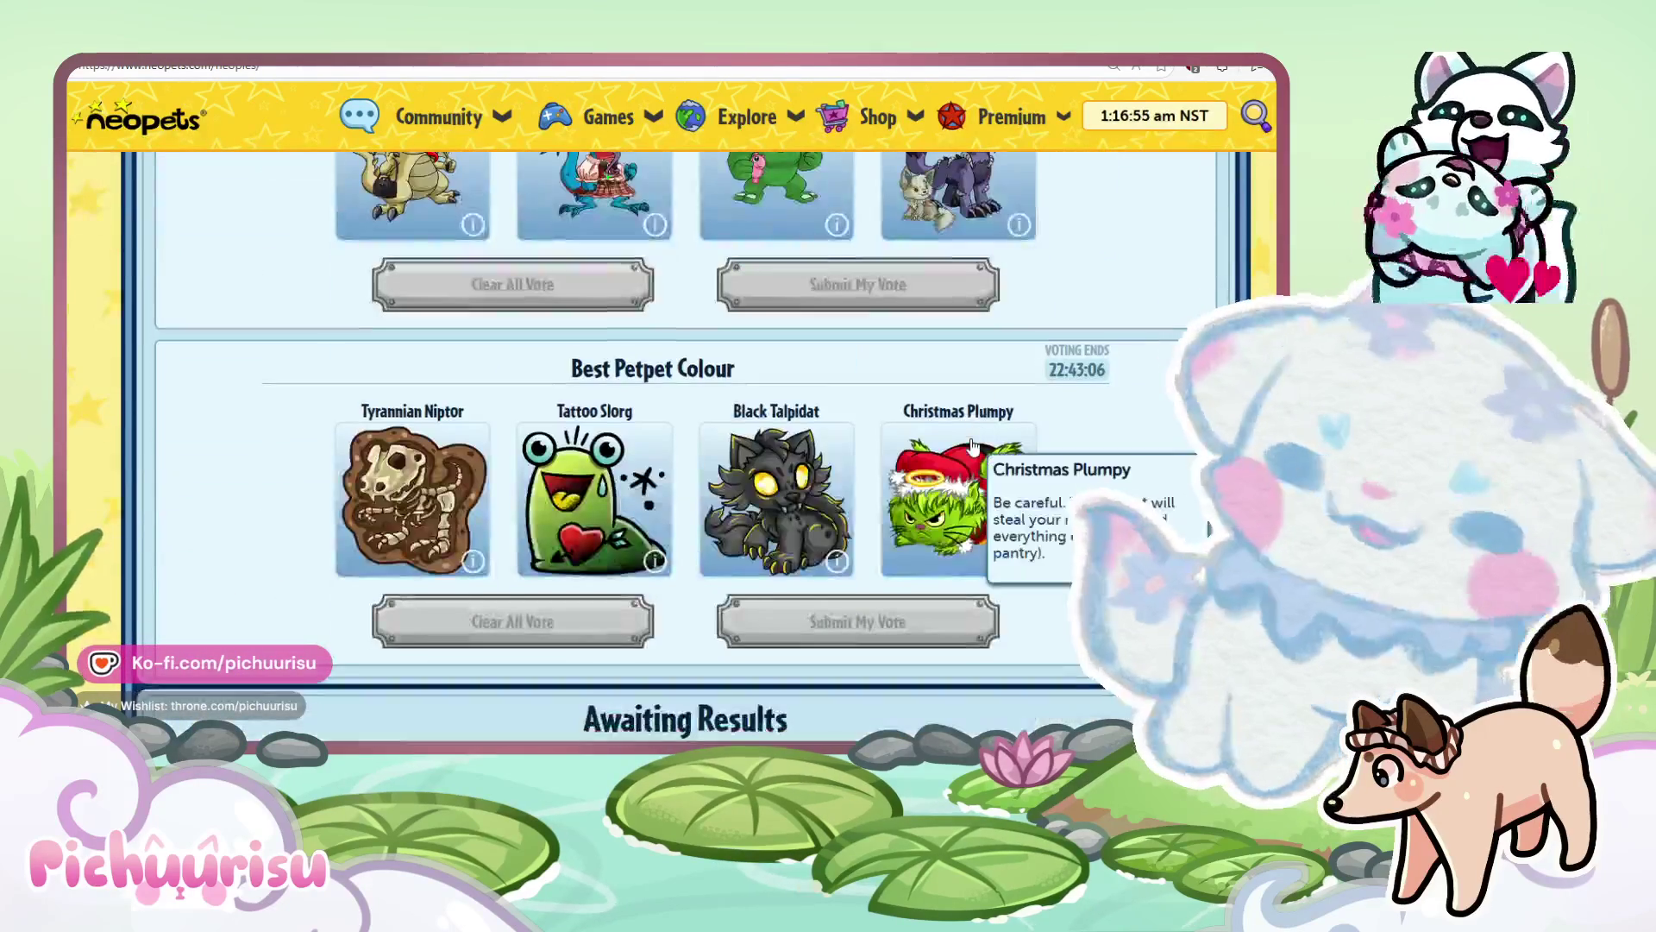
{"action": "scroll", "coordinate": [811, 604], "scroll_direction": "up", "scroll_amount": 3}
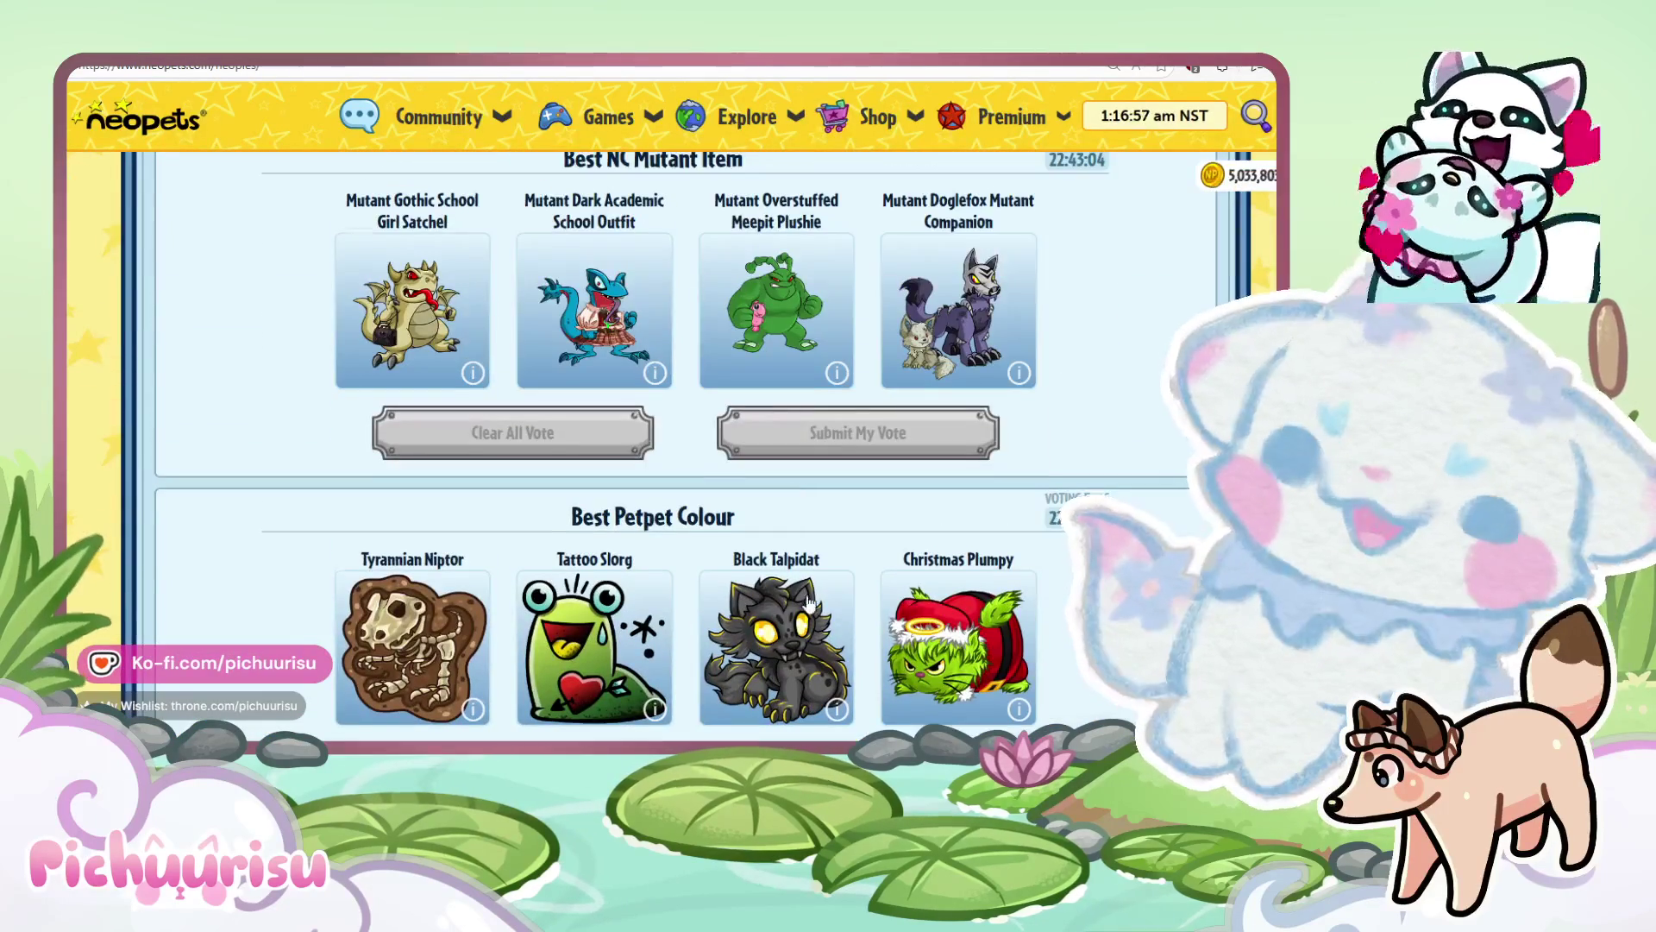
{"action": "scroll", "coordinate": [681, 651], "scroll_direction": "up", "scroll_amount": 2}
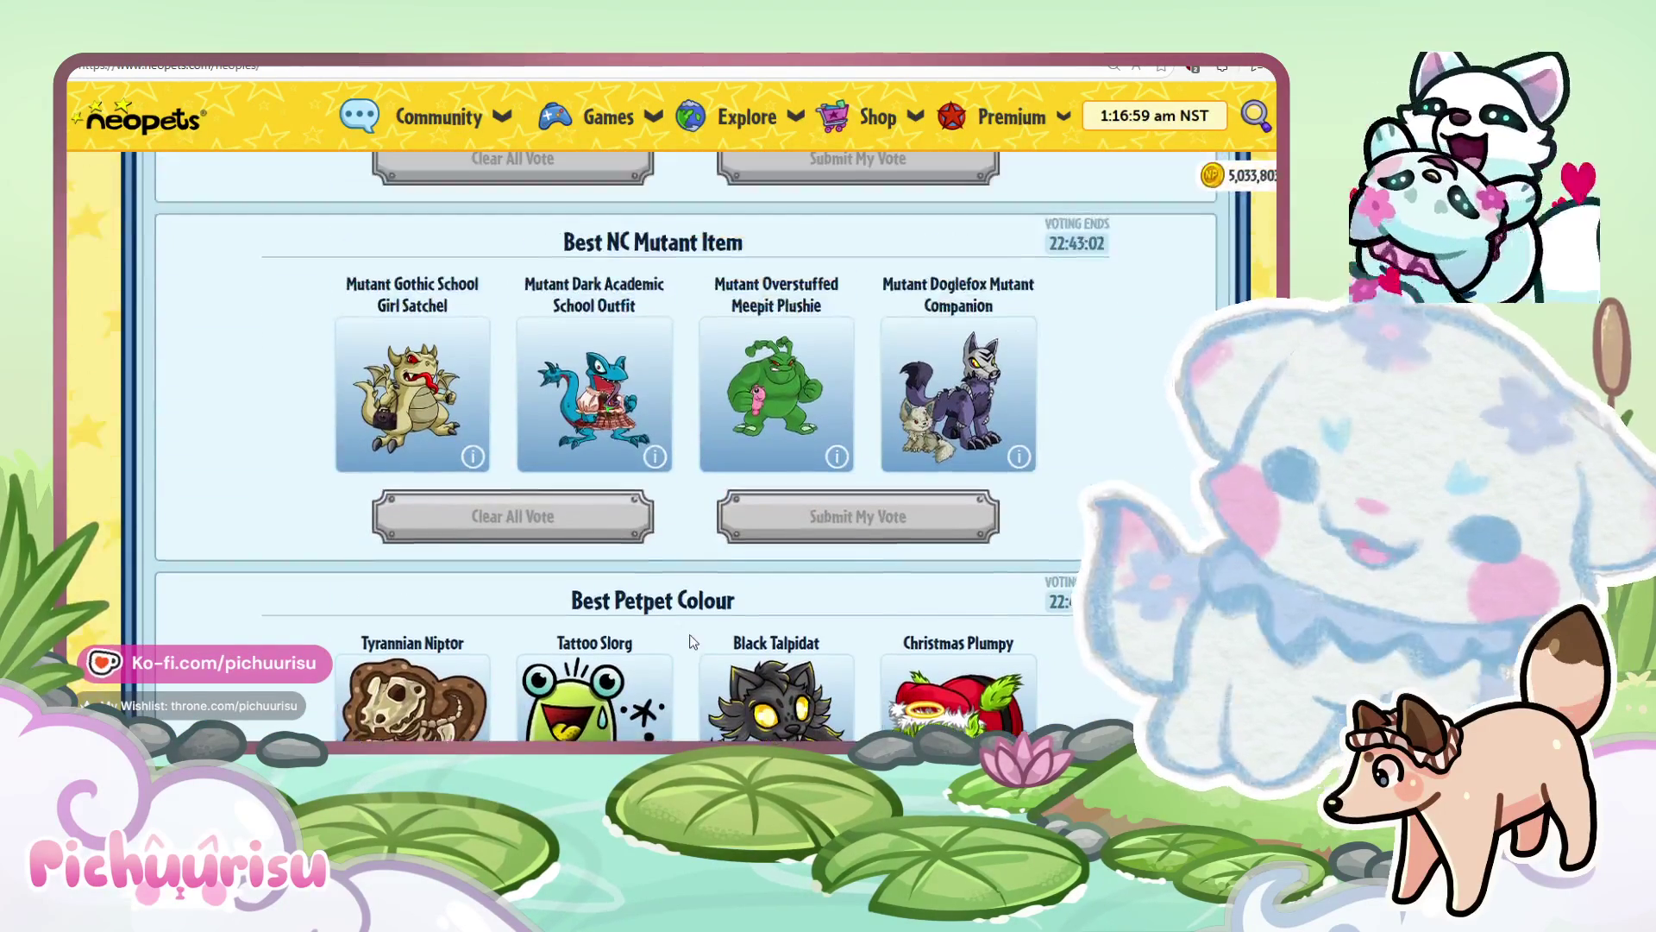
{"action": "scroll", "coordinate": [681, 621], "scroll_direction": "down", "scroll_amount": 2}
{"action": "left_click", "coordinate": [742, 573]}
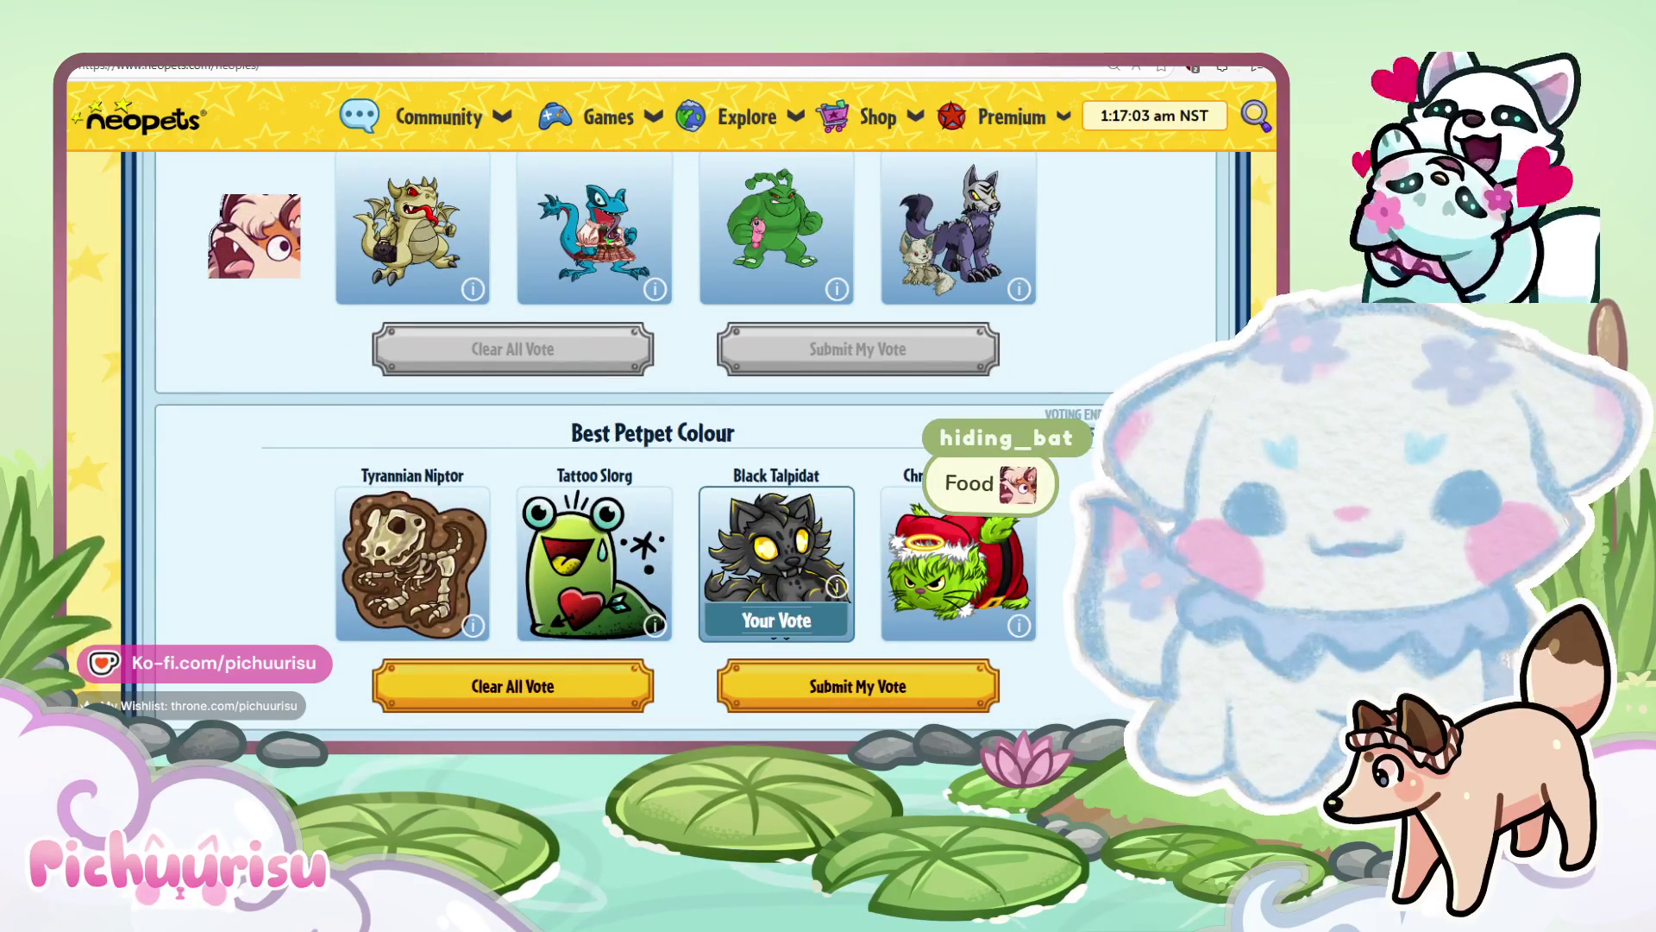
{"action": "left_click", "coordinate": [408, 598]}
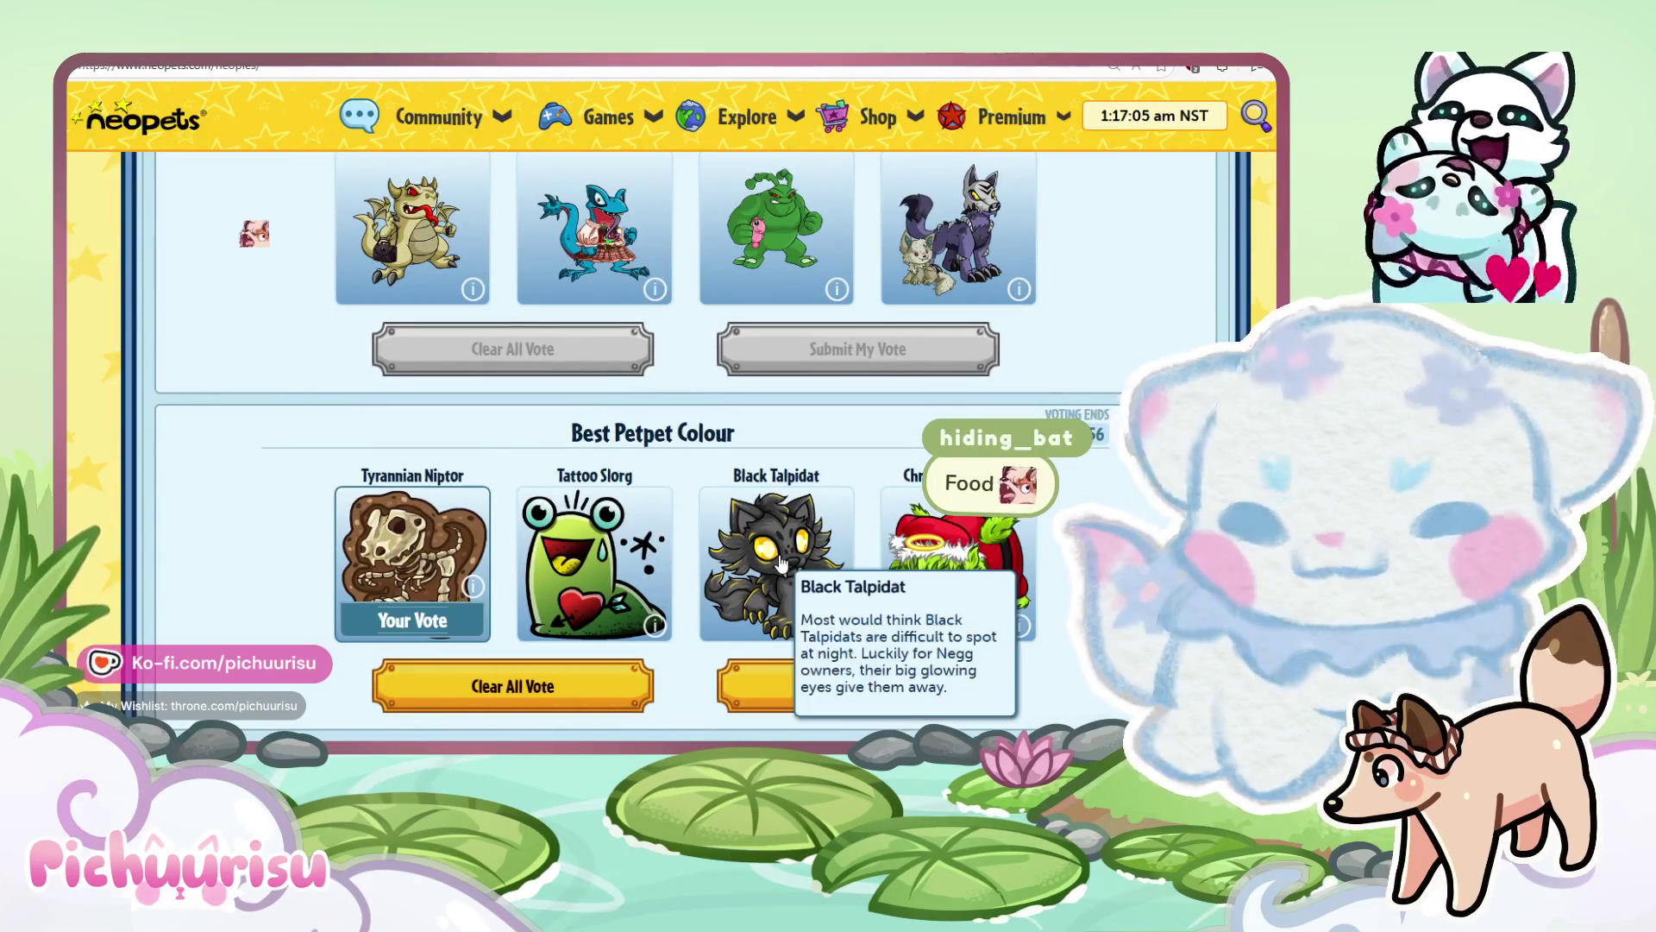
{"action": "left_click", "coordinate": [759, 595]}
Vote the Mutant Doglefox Mutant Companion for Best NC Mutant Item.
{"action": "scroll", "coordinate": [785, 526], "scroll_direction": "up", "scroll_amount": 3}
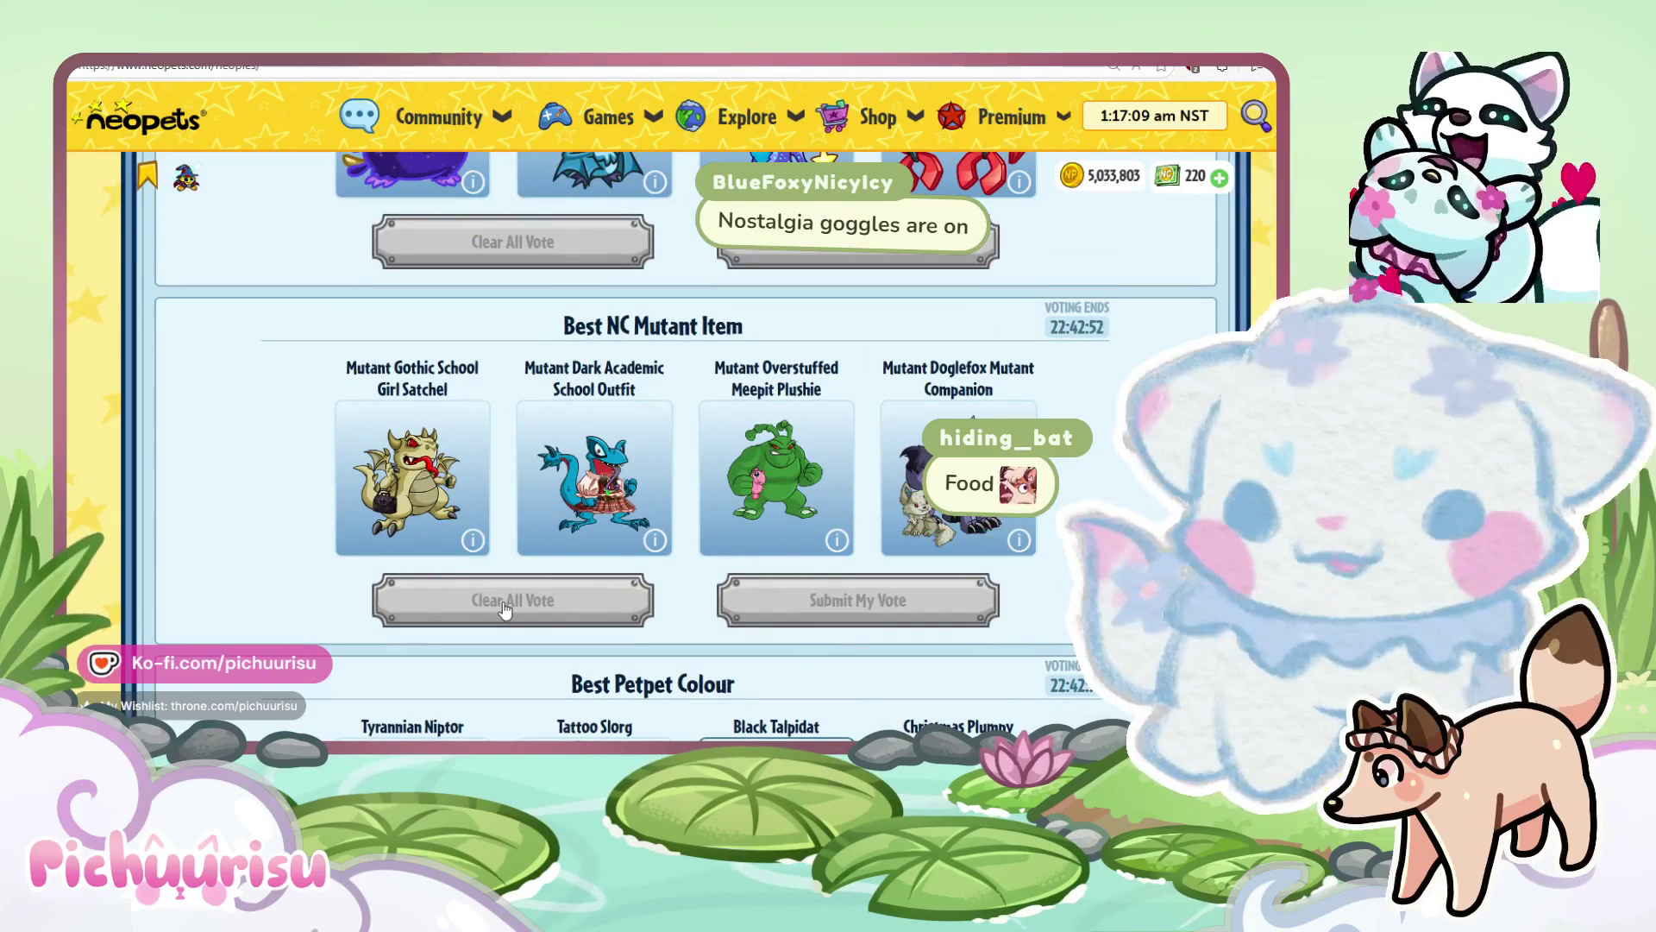
{"action": "mouse_move", "coordinate": [906, 500]}
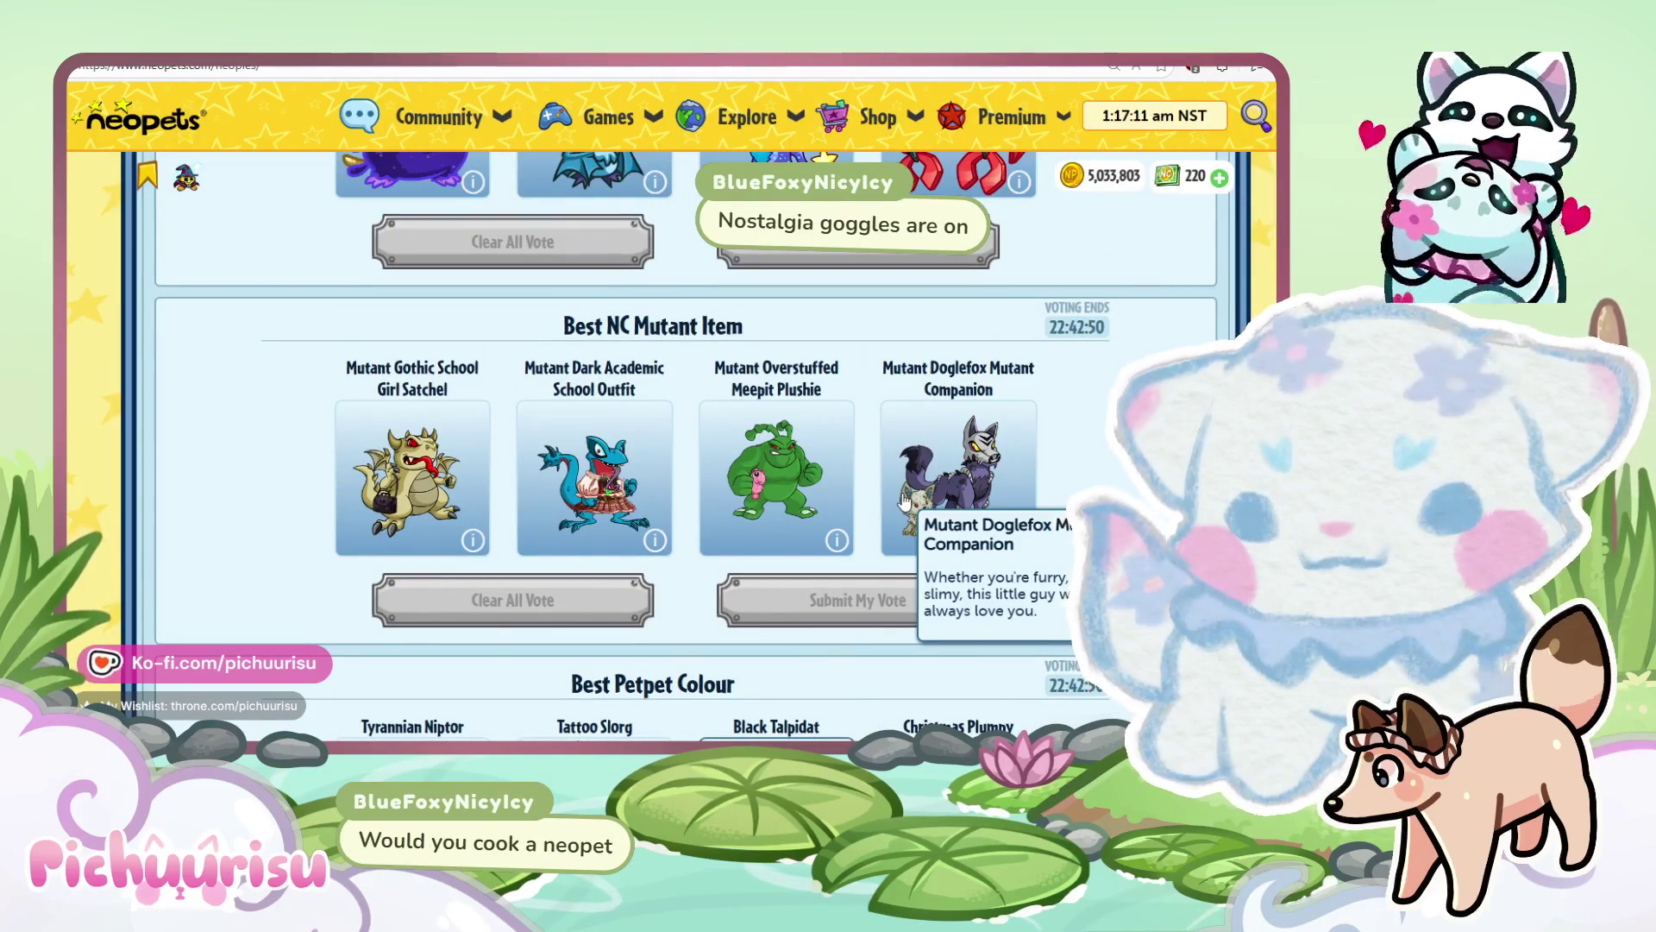
{"action": "scroll", "coordinate": [671, 448], "scroll_direction": "up", "scroll_amount": 1}
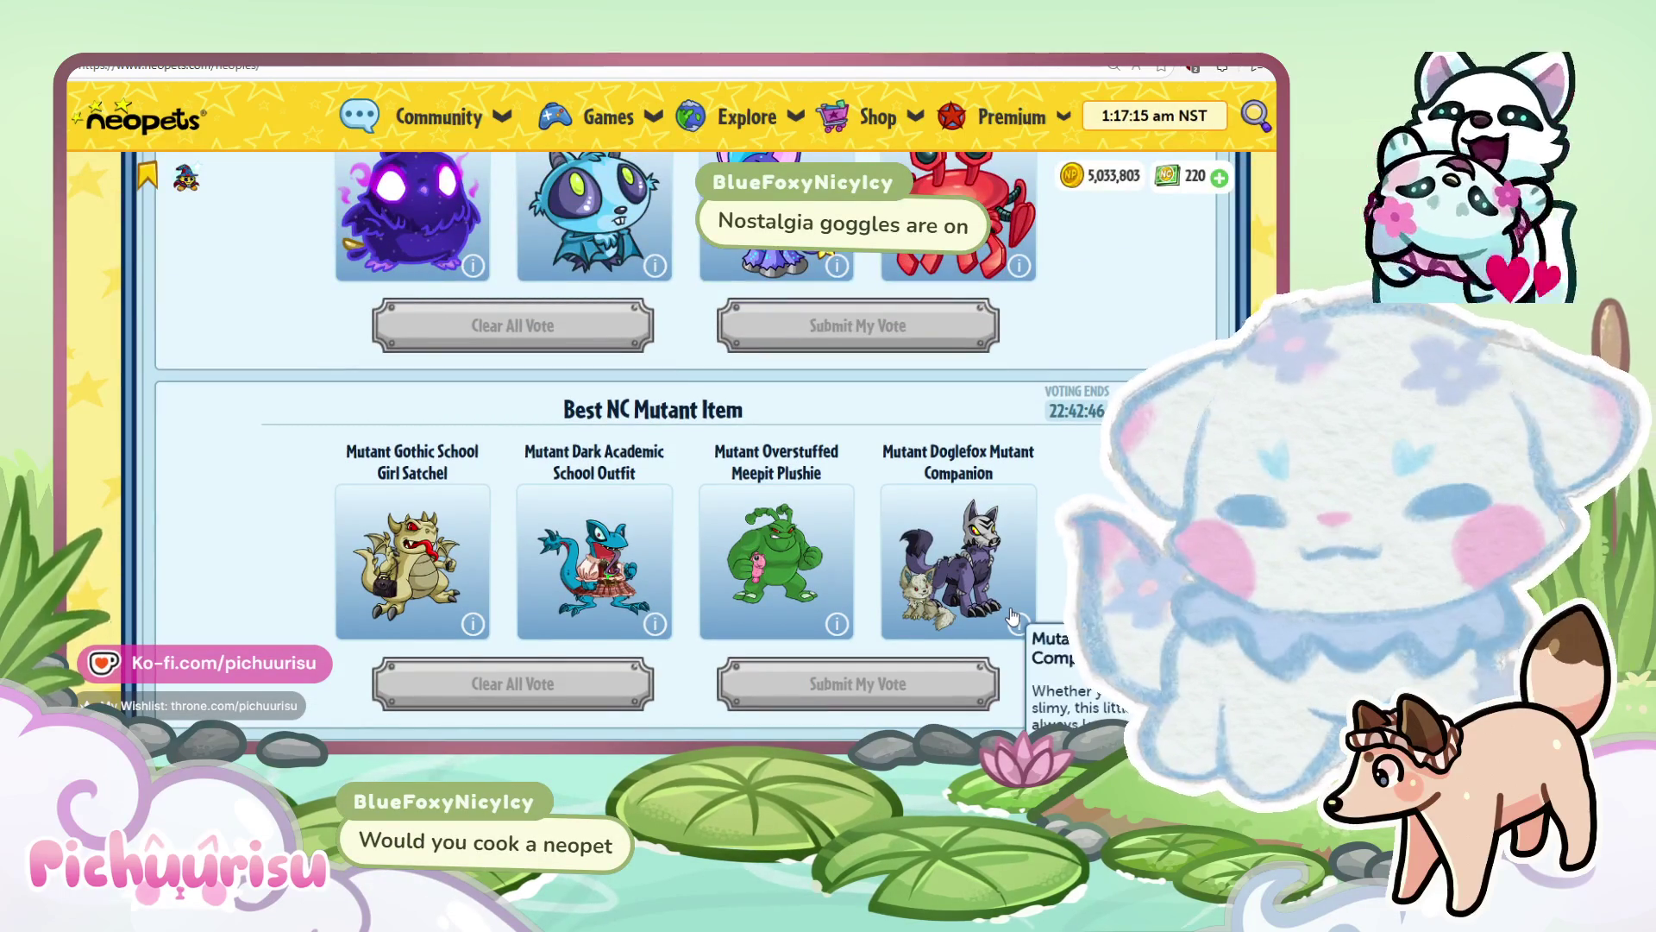
{"action": "left_click", "coordinate": [975, 567]}
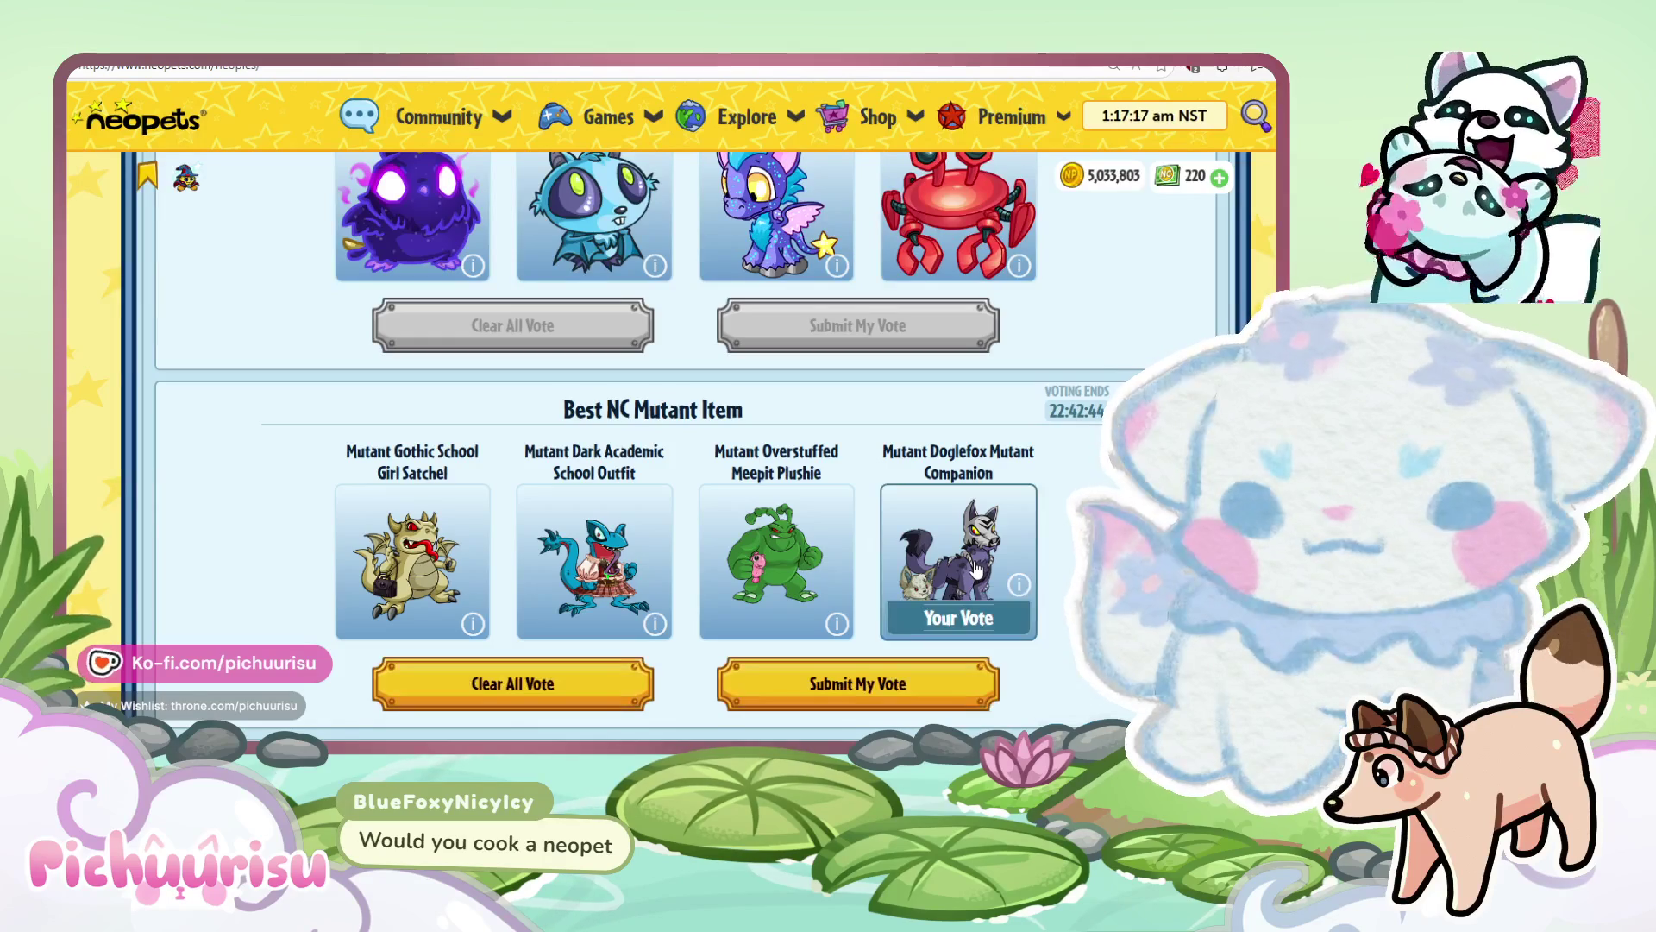
{"action": "scroll", "coordinate": [975, 567], "scroll_direction": "up", "scroll_amount": 2}
{"action": "scroll", "coordinate": [752, 550], "scroll_direction": "down", "scroll_amount": 1}
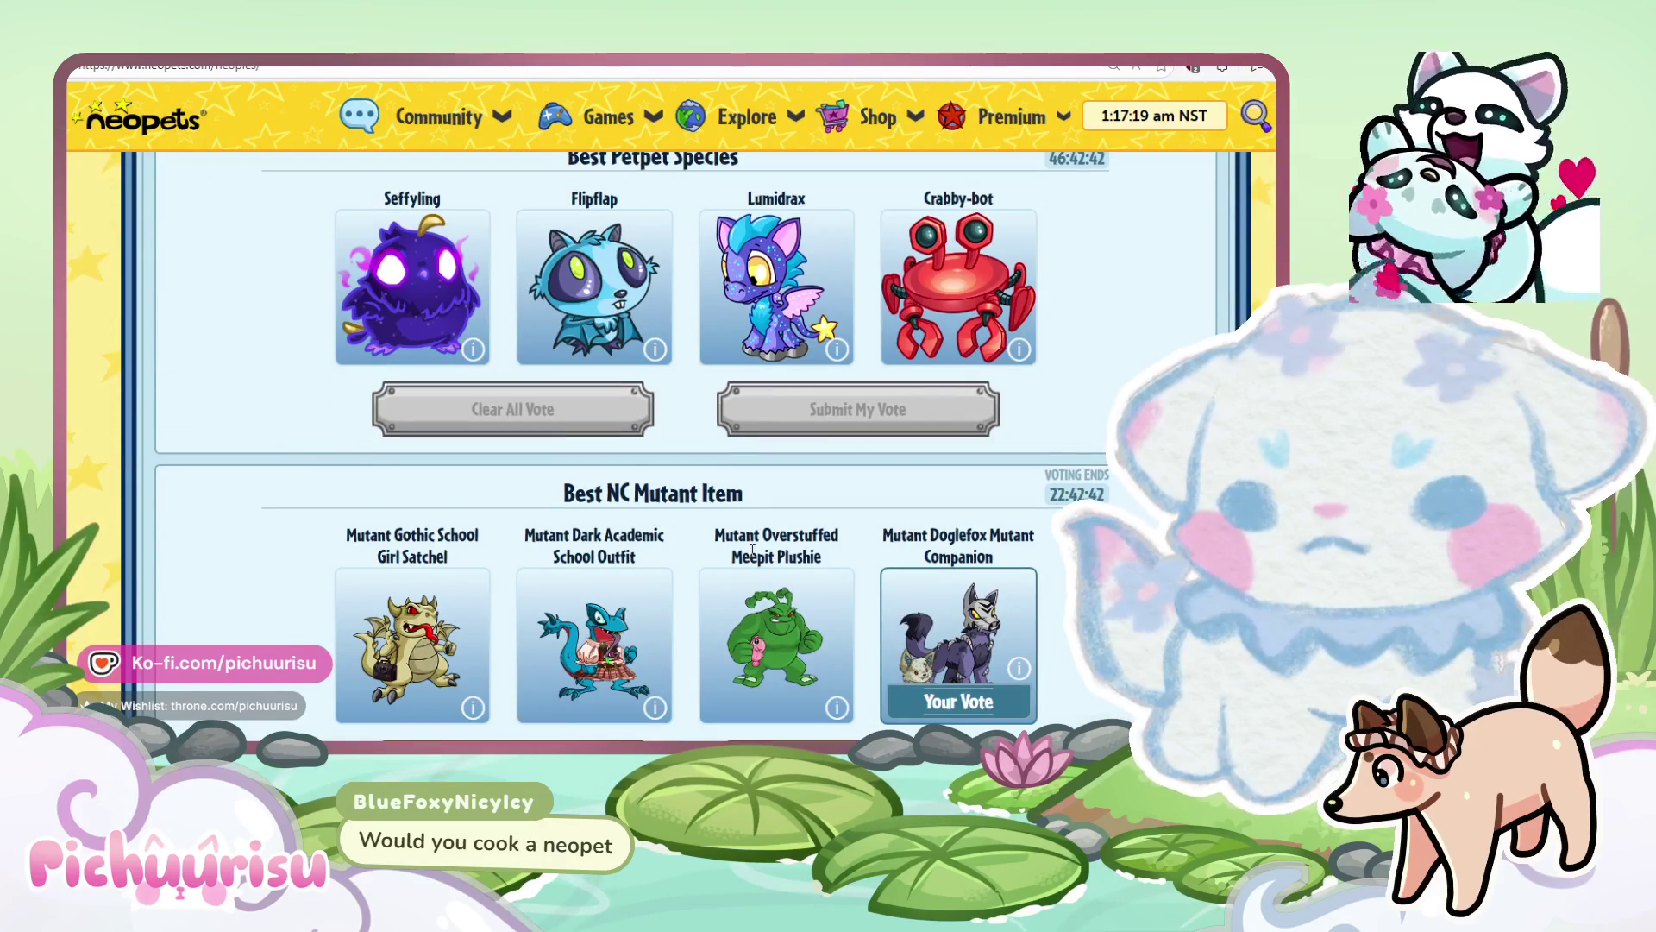
{"action": "scroll", "coordinate": [752, 549], "scroll_direction": "up", "scroll_amount": 3}
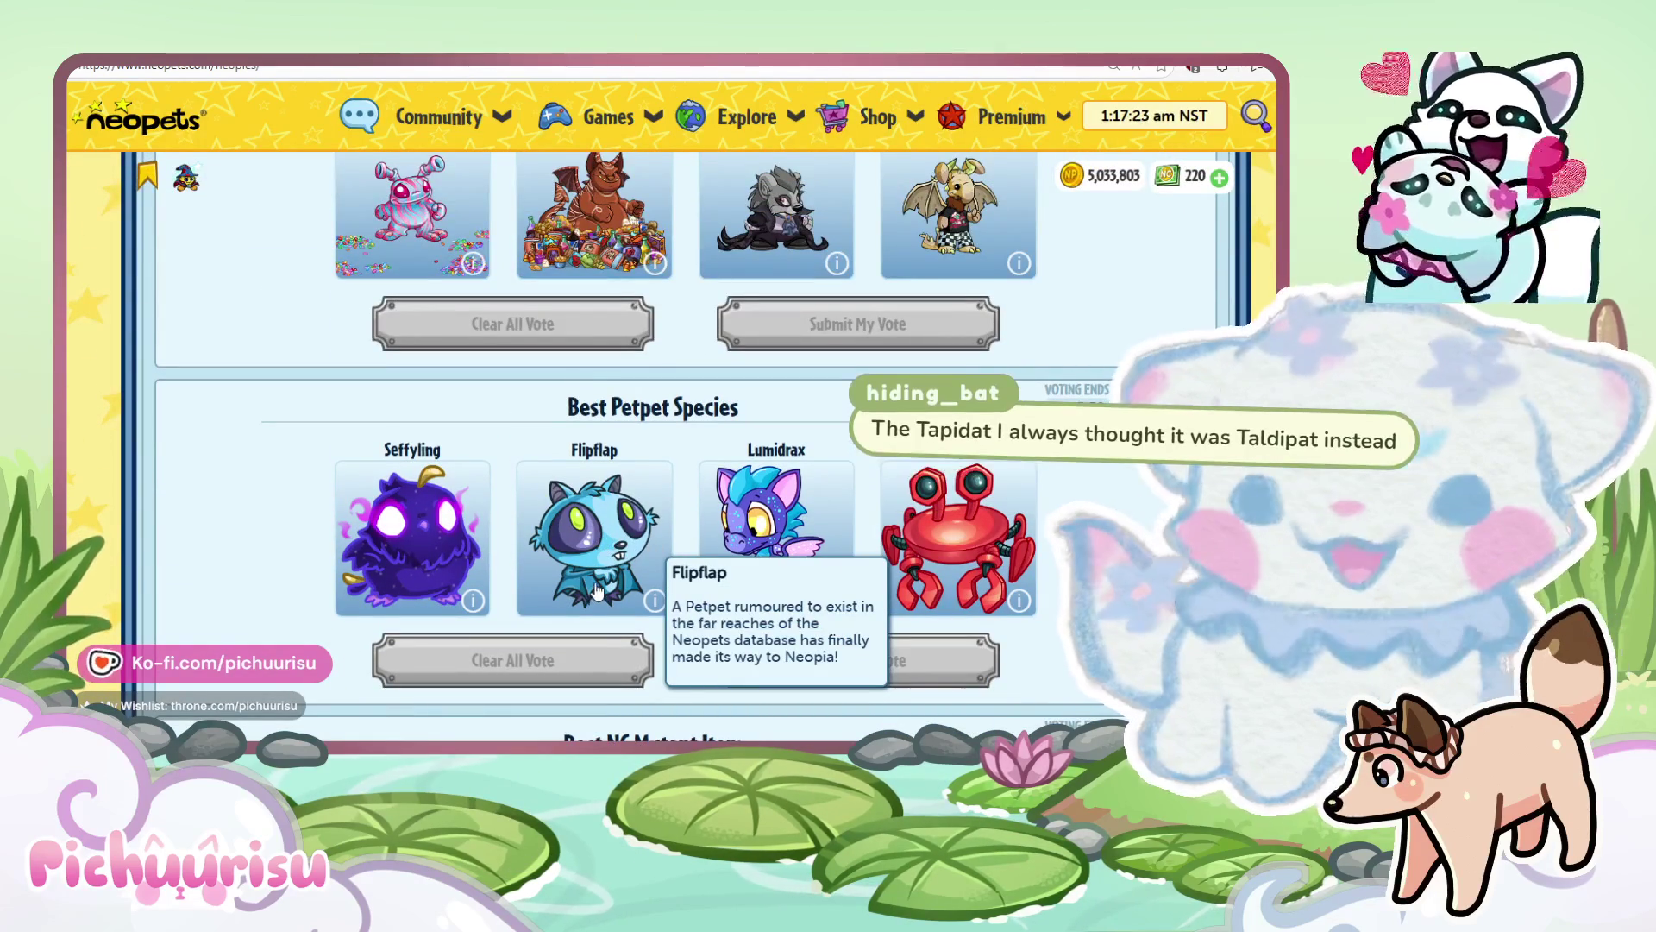
{"action": "mouse_move", "coordinate": [394, 546]}
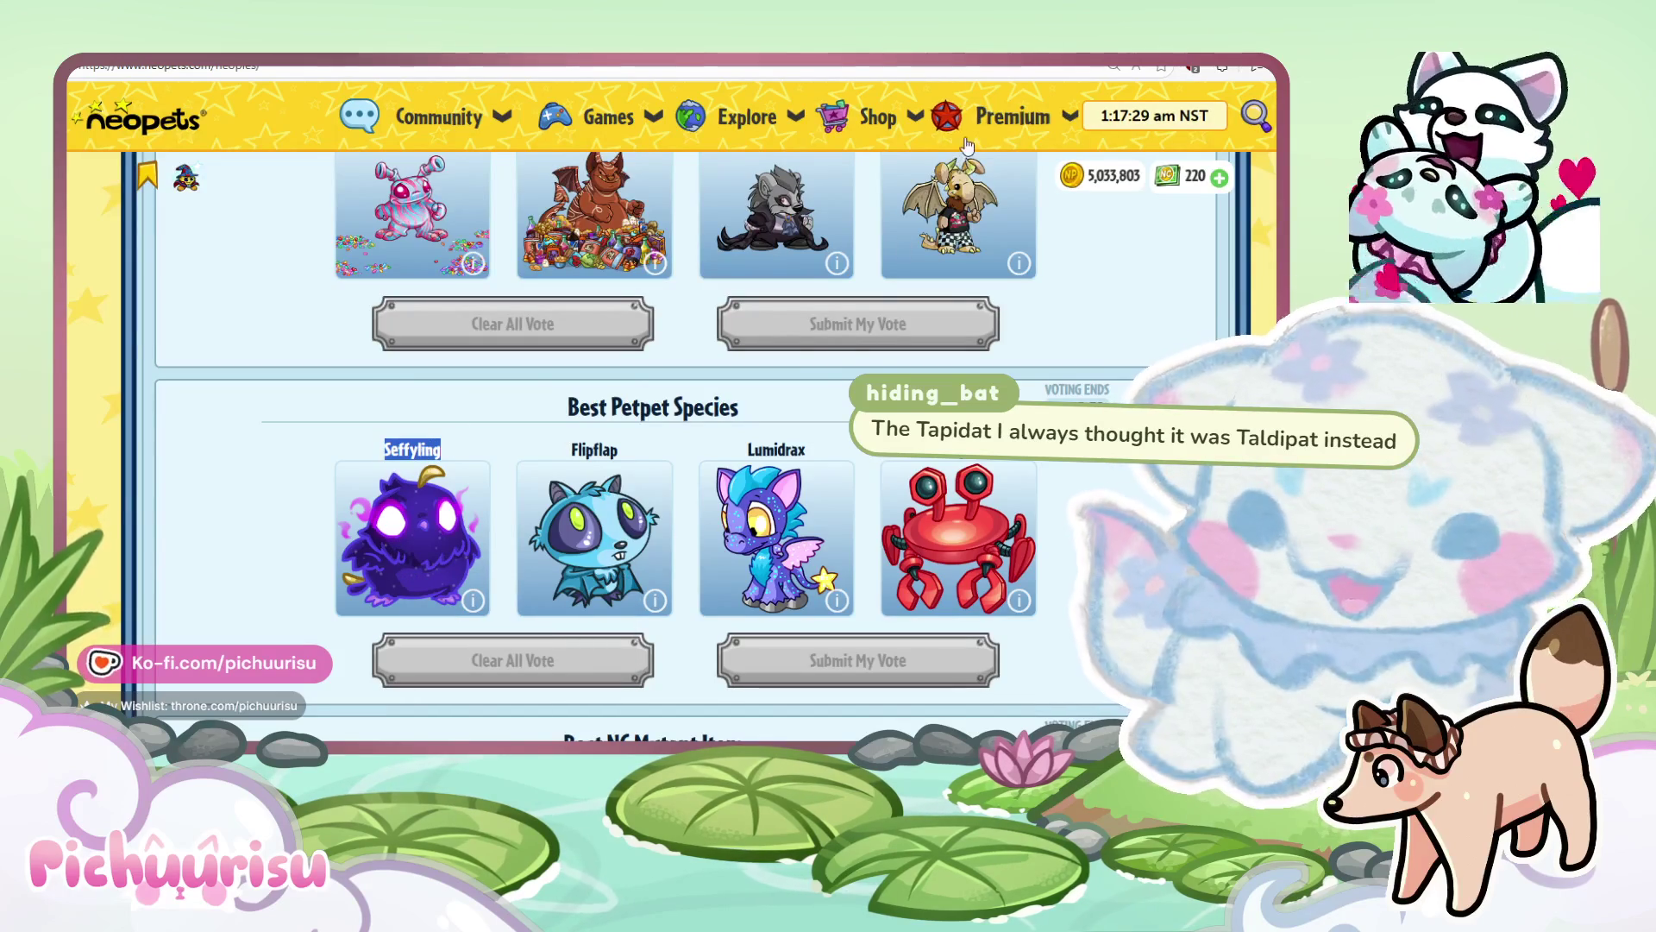
{"action": "left_click", "coordinate": [910, 118]}
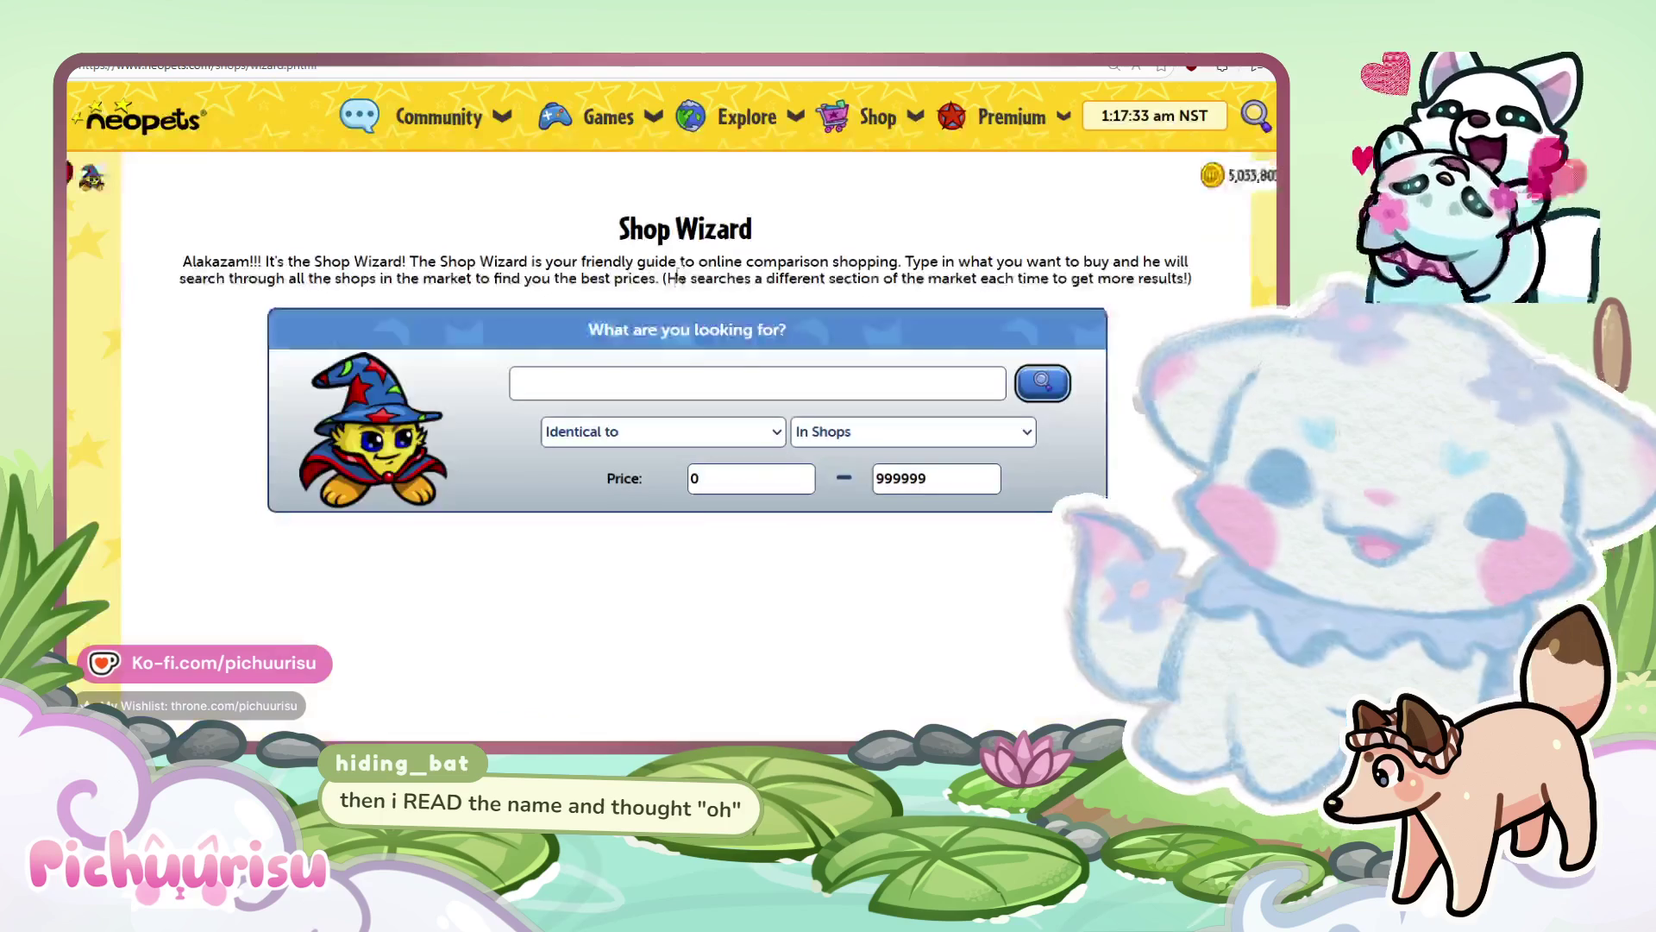
Search the Shop Wizard for Seffyling (one 999,999 NP listing), then go back to the ballot.
{"action": "left_click", "coordinate": [733, 380]}
{"action": "type", "text": "Seffyling"}
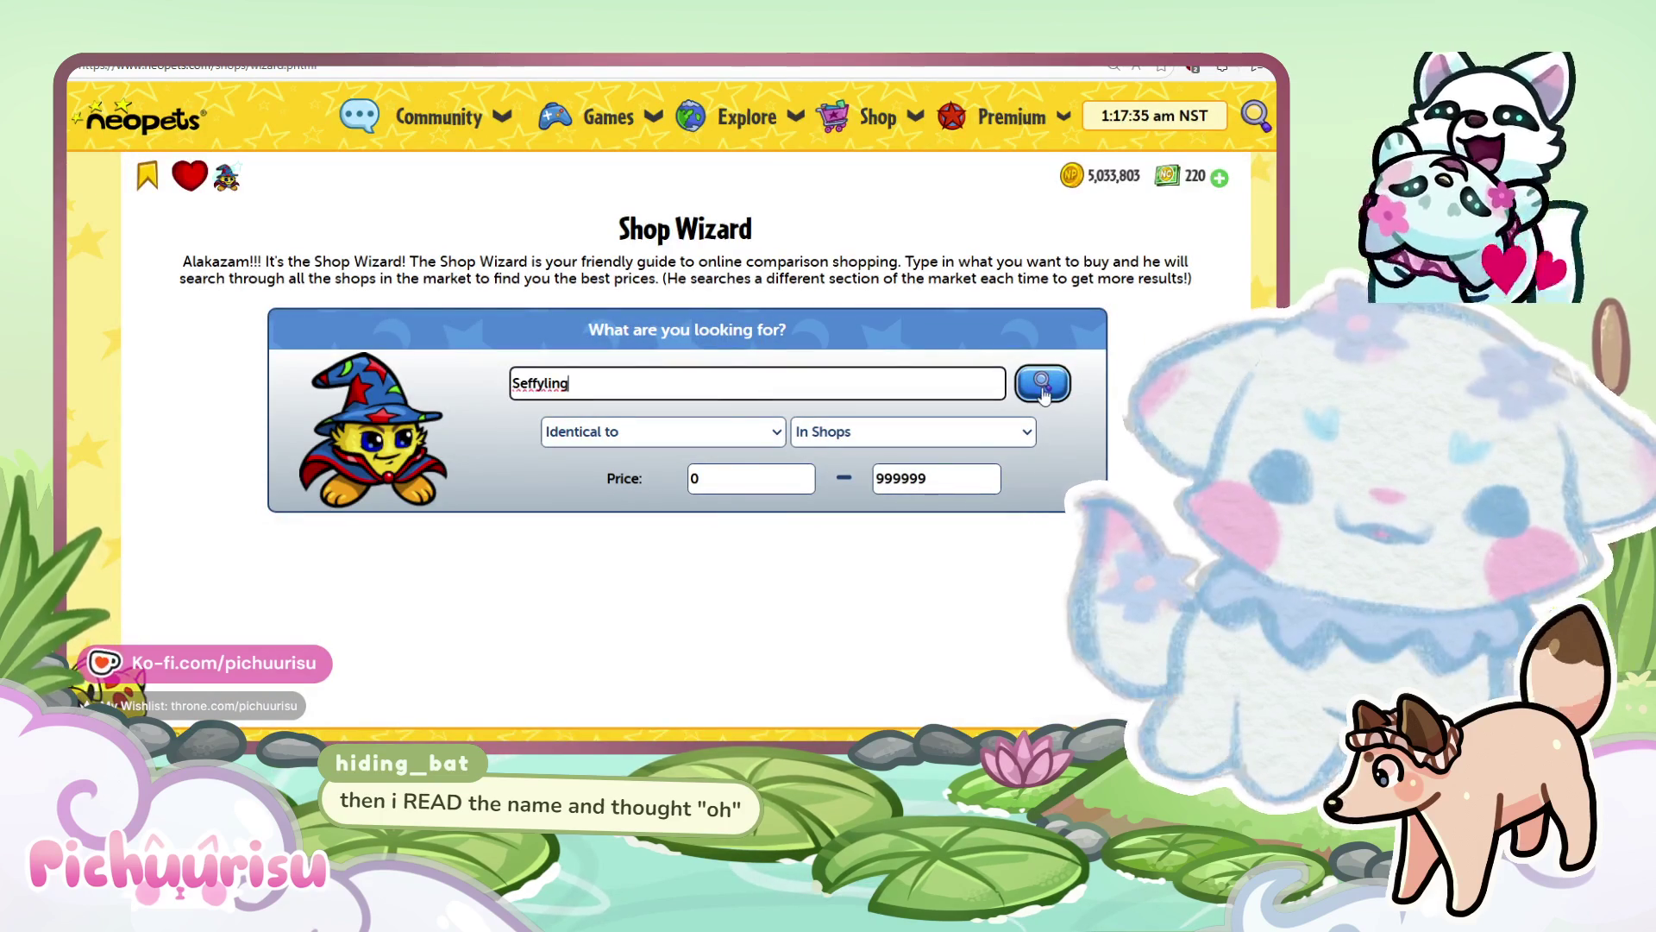
{"action": "left_click", "coordinate": [1047, 383]}
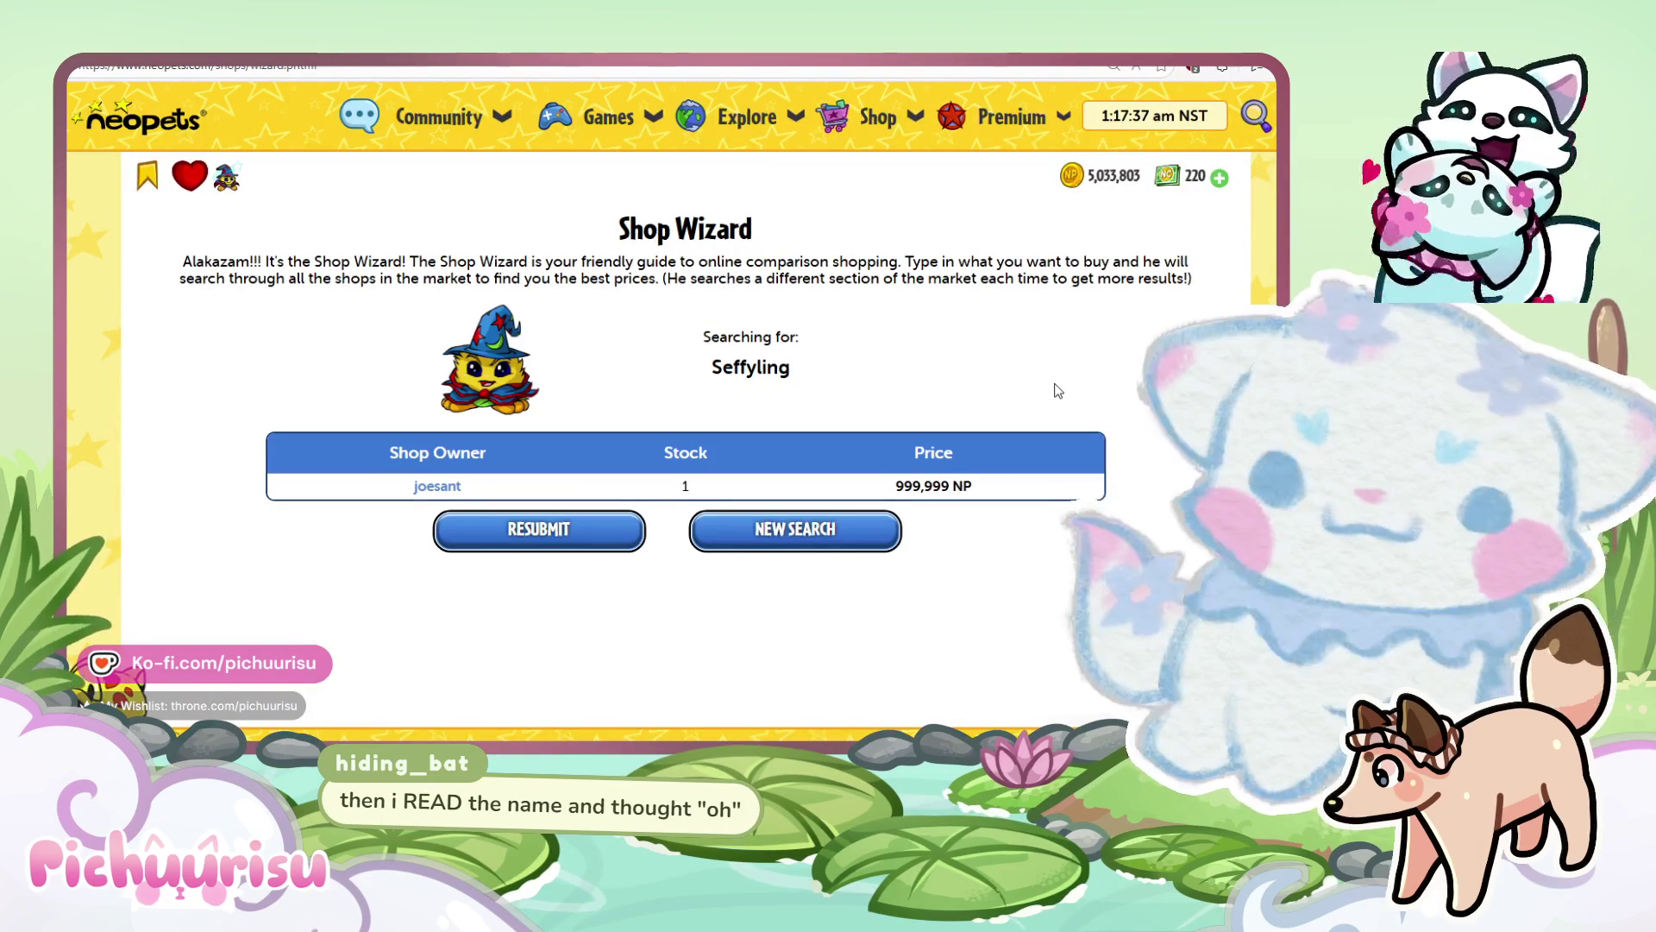
{"action": "key", "text": "alt+Left"}
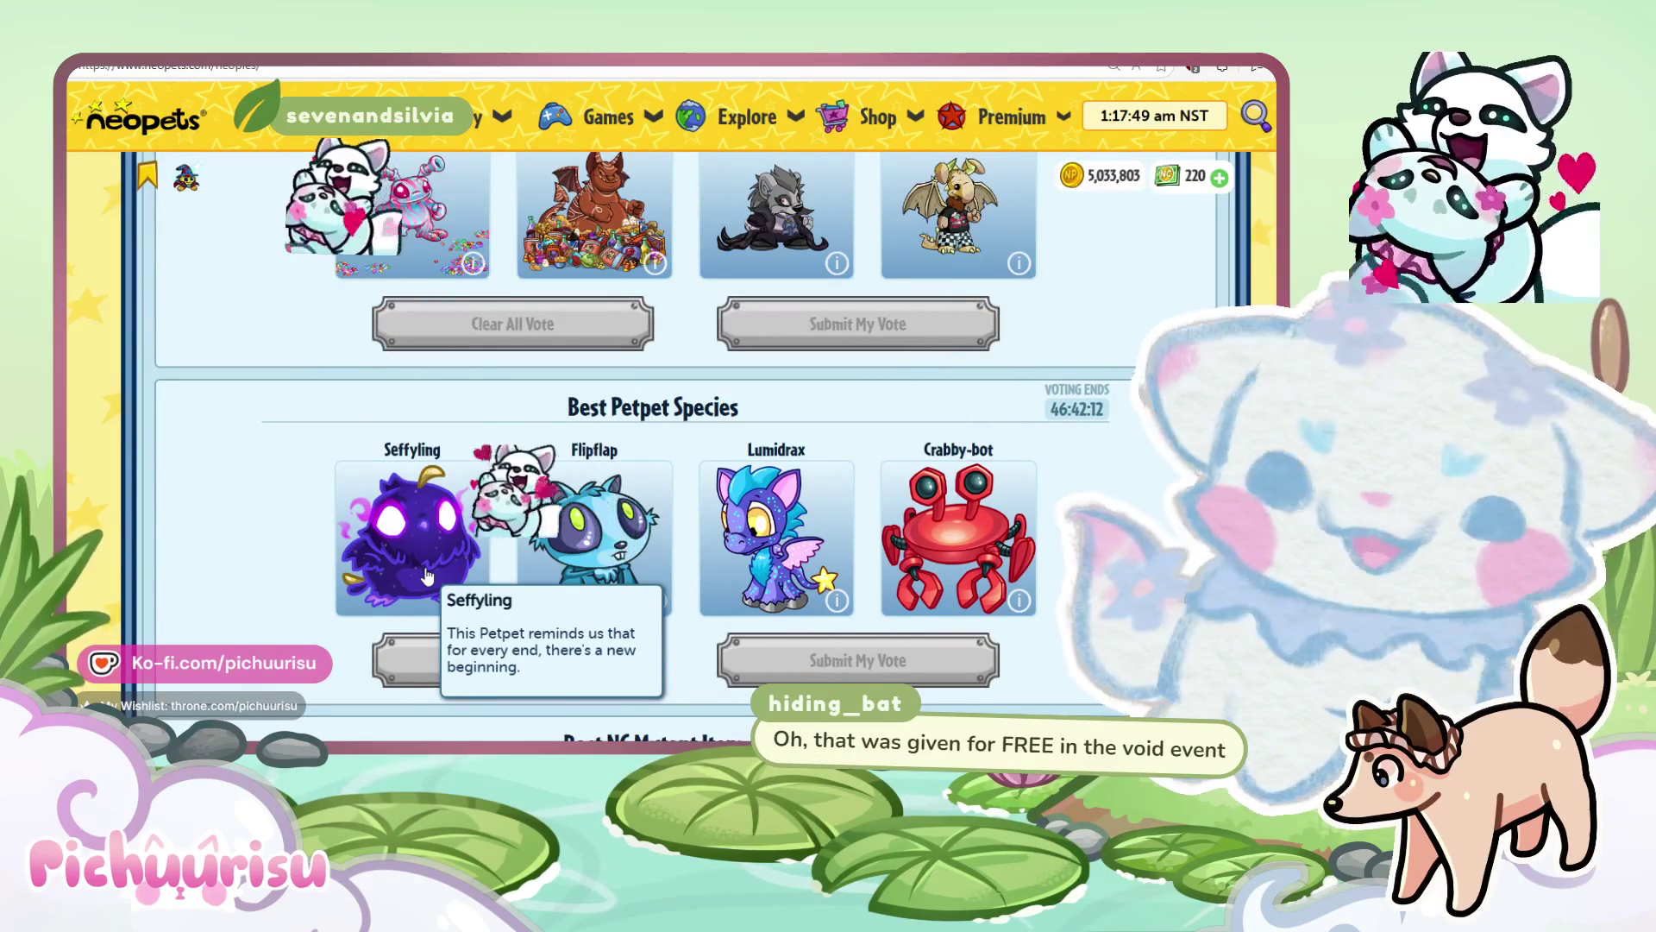
{"action": "left_click", "coordinate": [747, 116]}
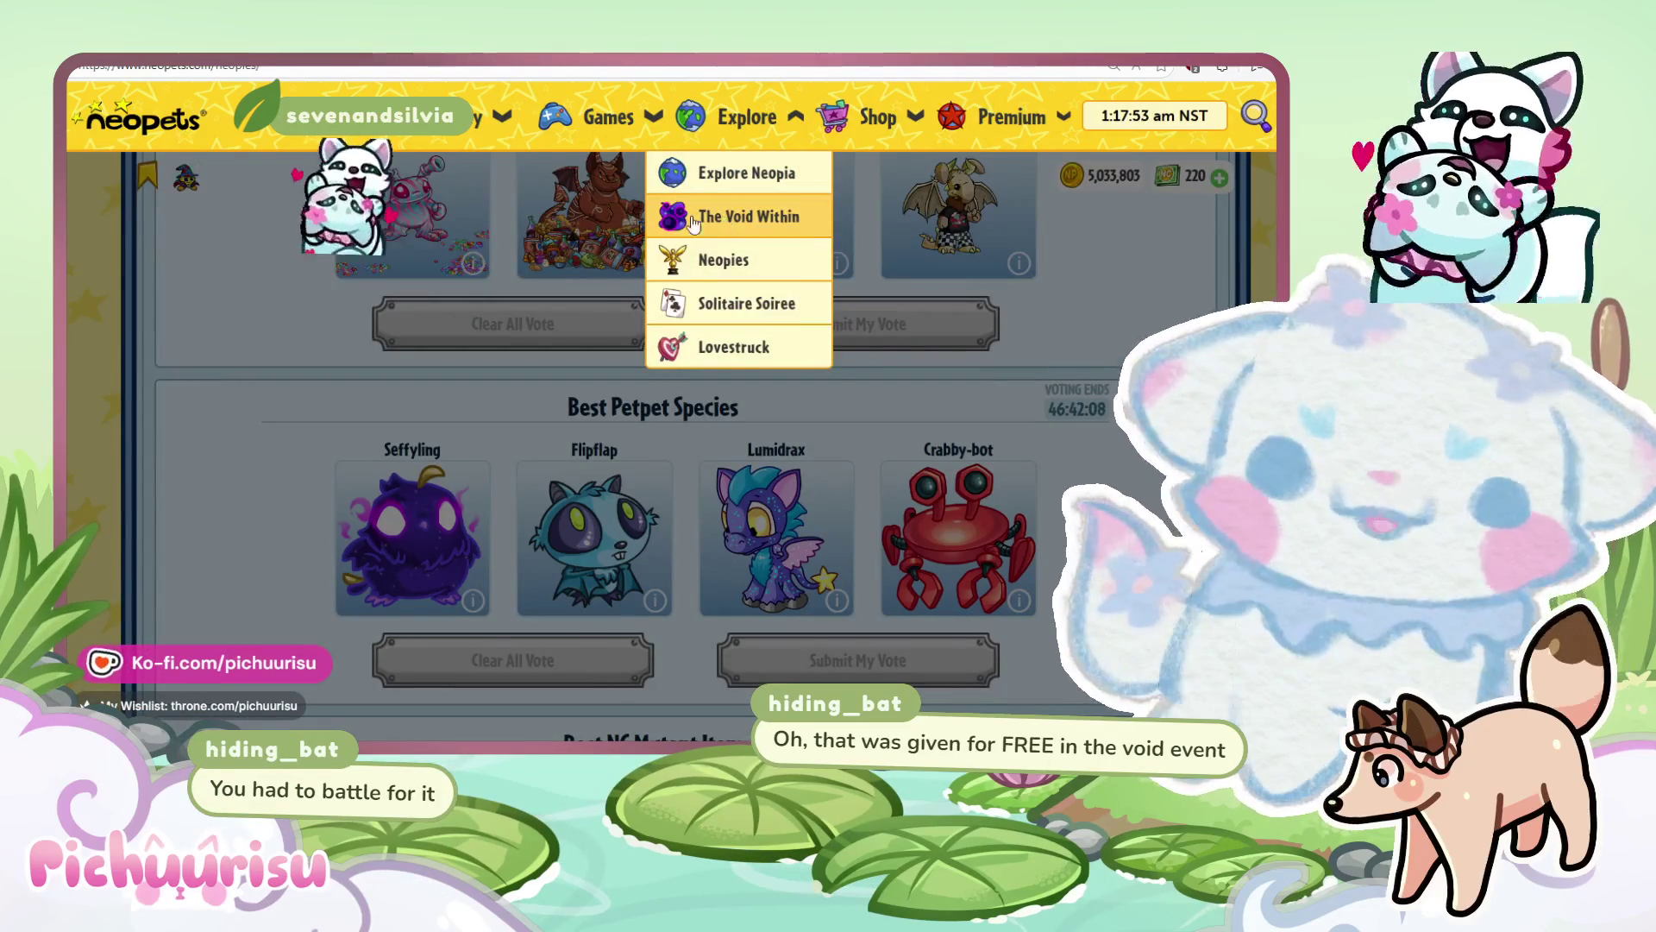
{"action": "left_click", "coordinate": [1141, 514]}
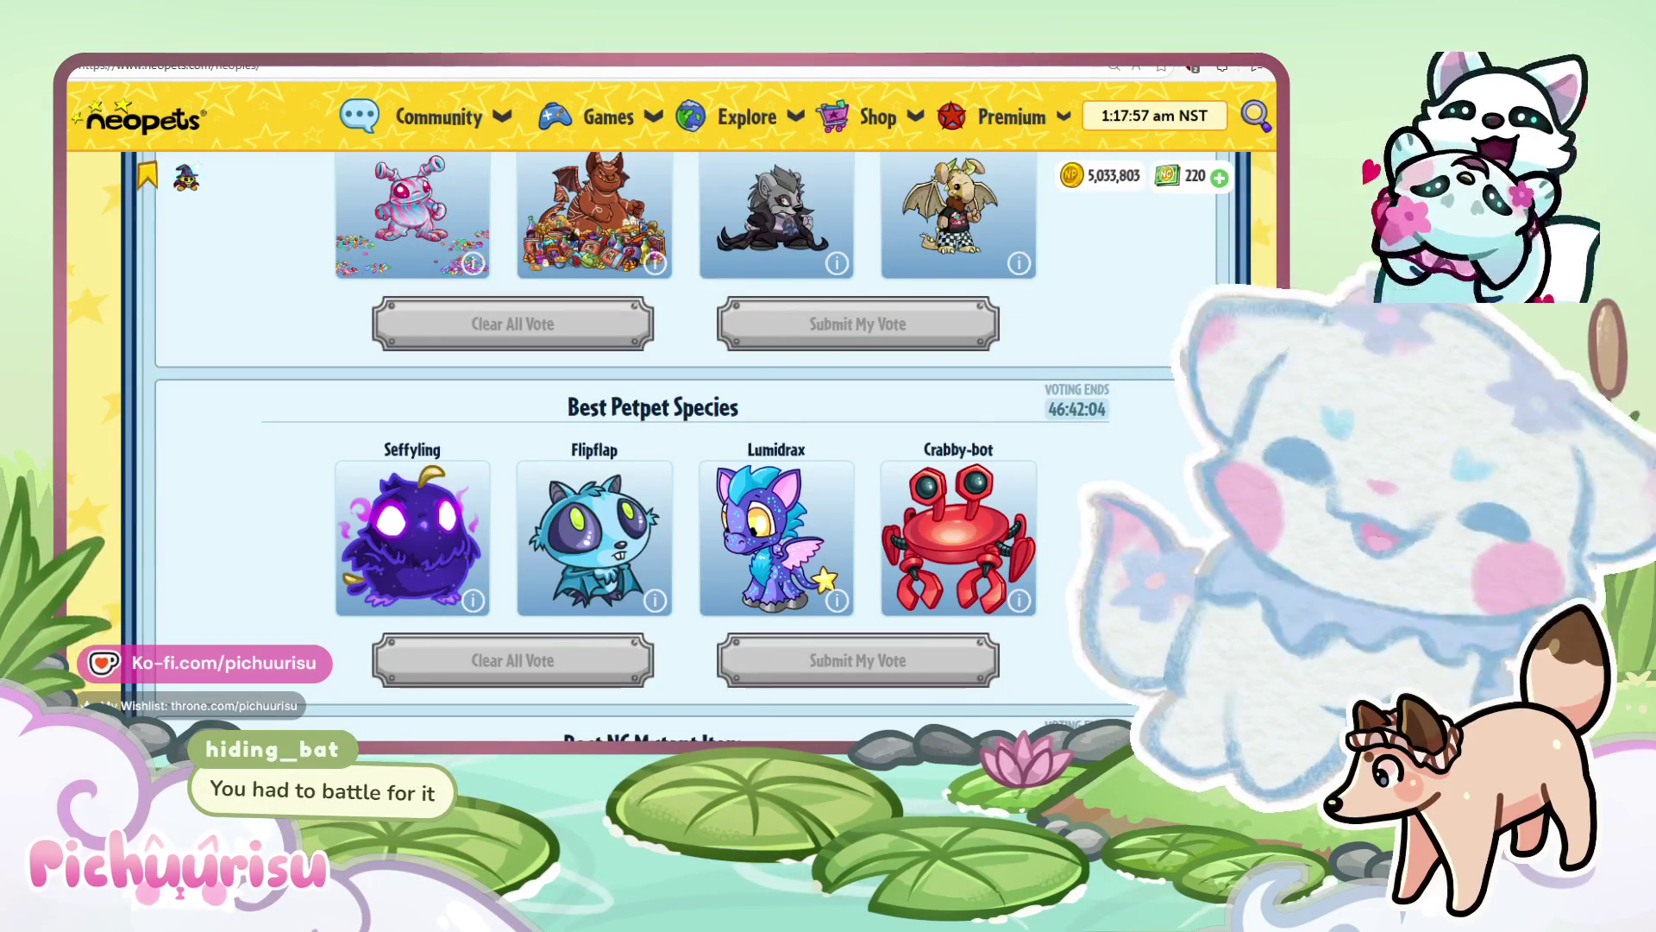
{"action": "mouse_move", "coordinate": [539, 546]}
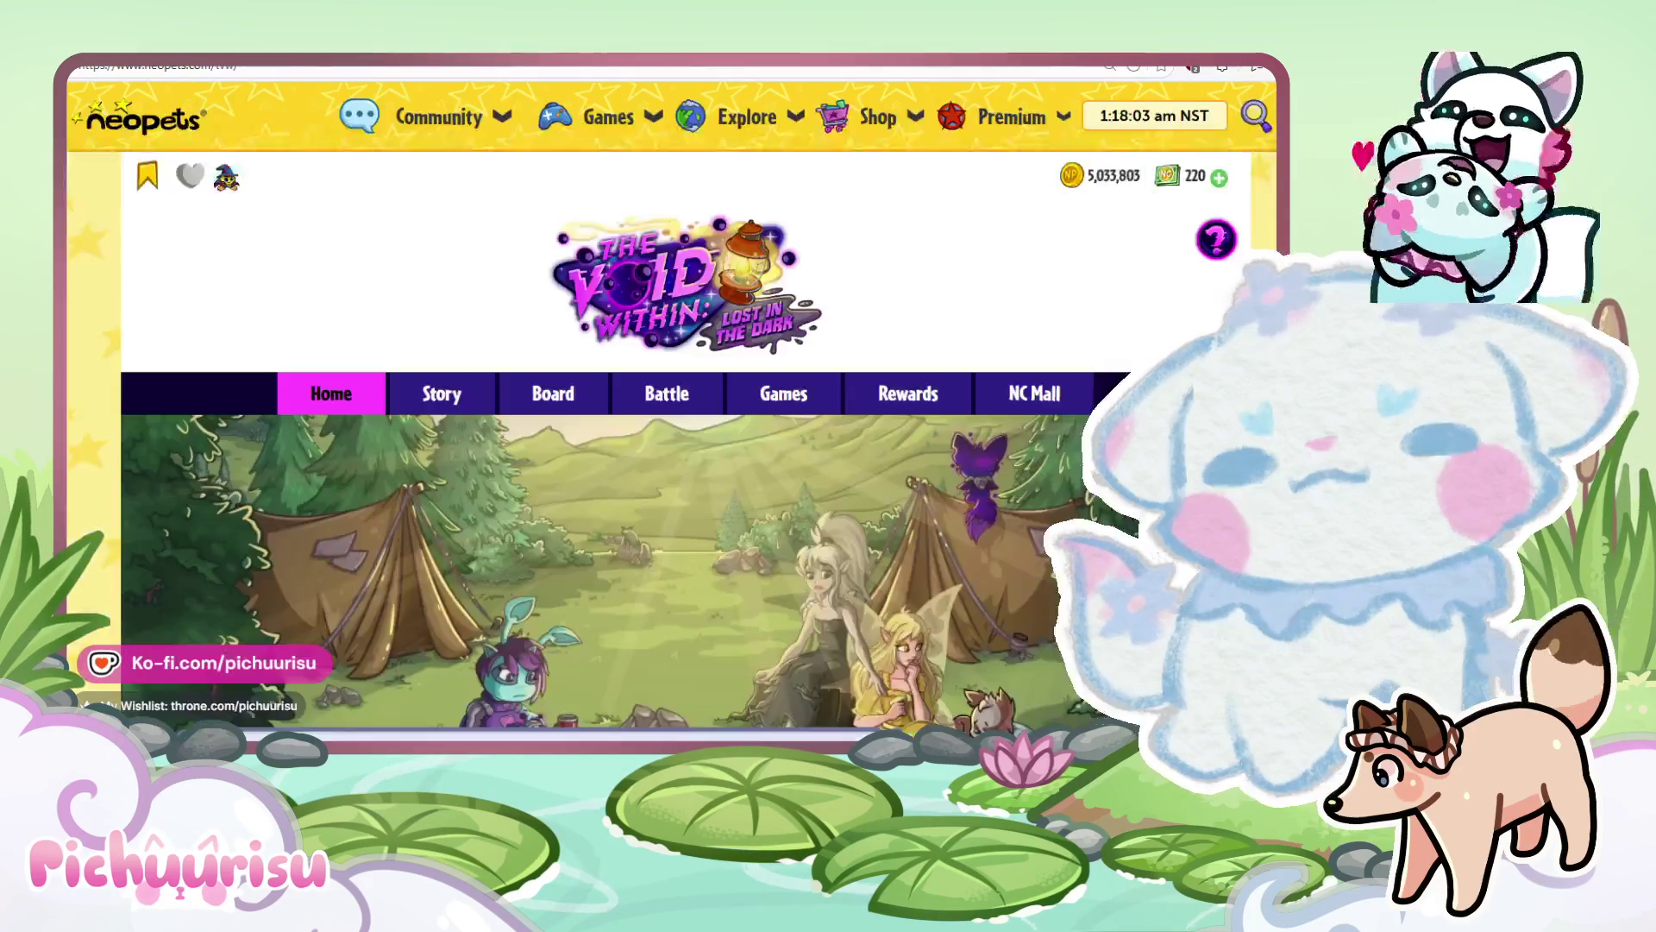
{"action": "scroll", "coordinate": [822, 561], "scroll_direction": "down", "scroll_amount": 10}
{"action": "scroll", "coordinate": [821, 562], "scroll_direction": "down", "scroll_amount": 1}
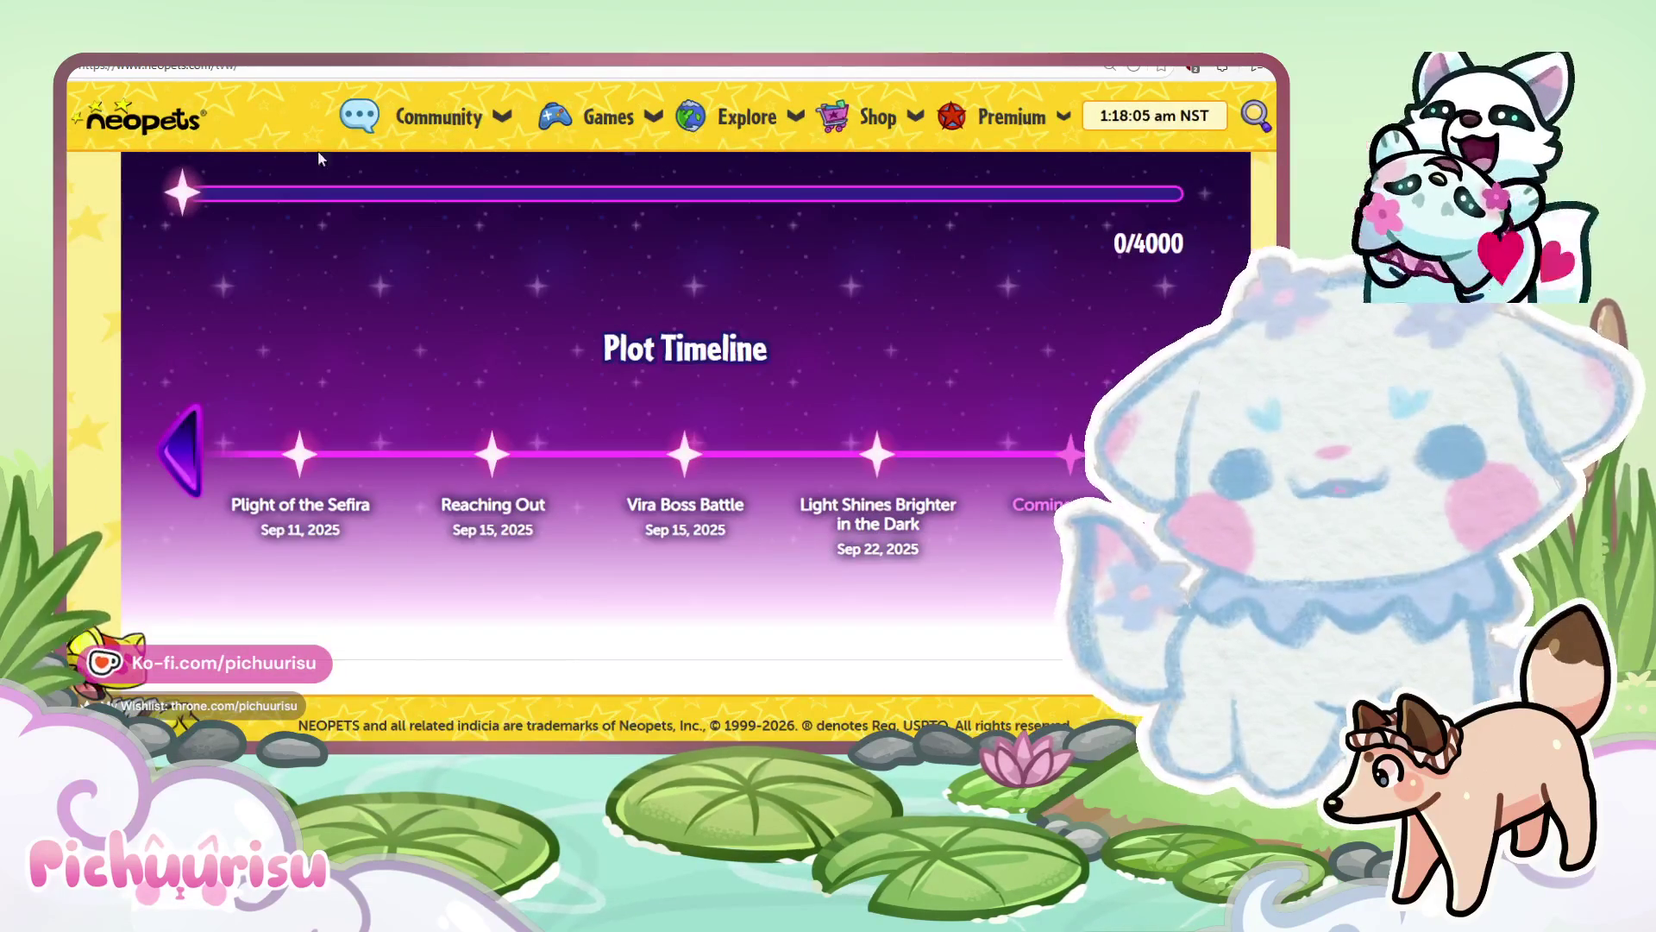
{"action": "key", "text": "ctrl+Tab"}
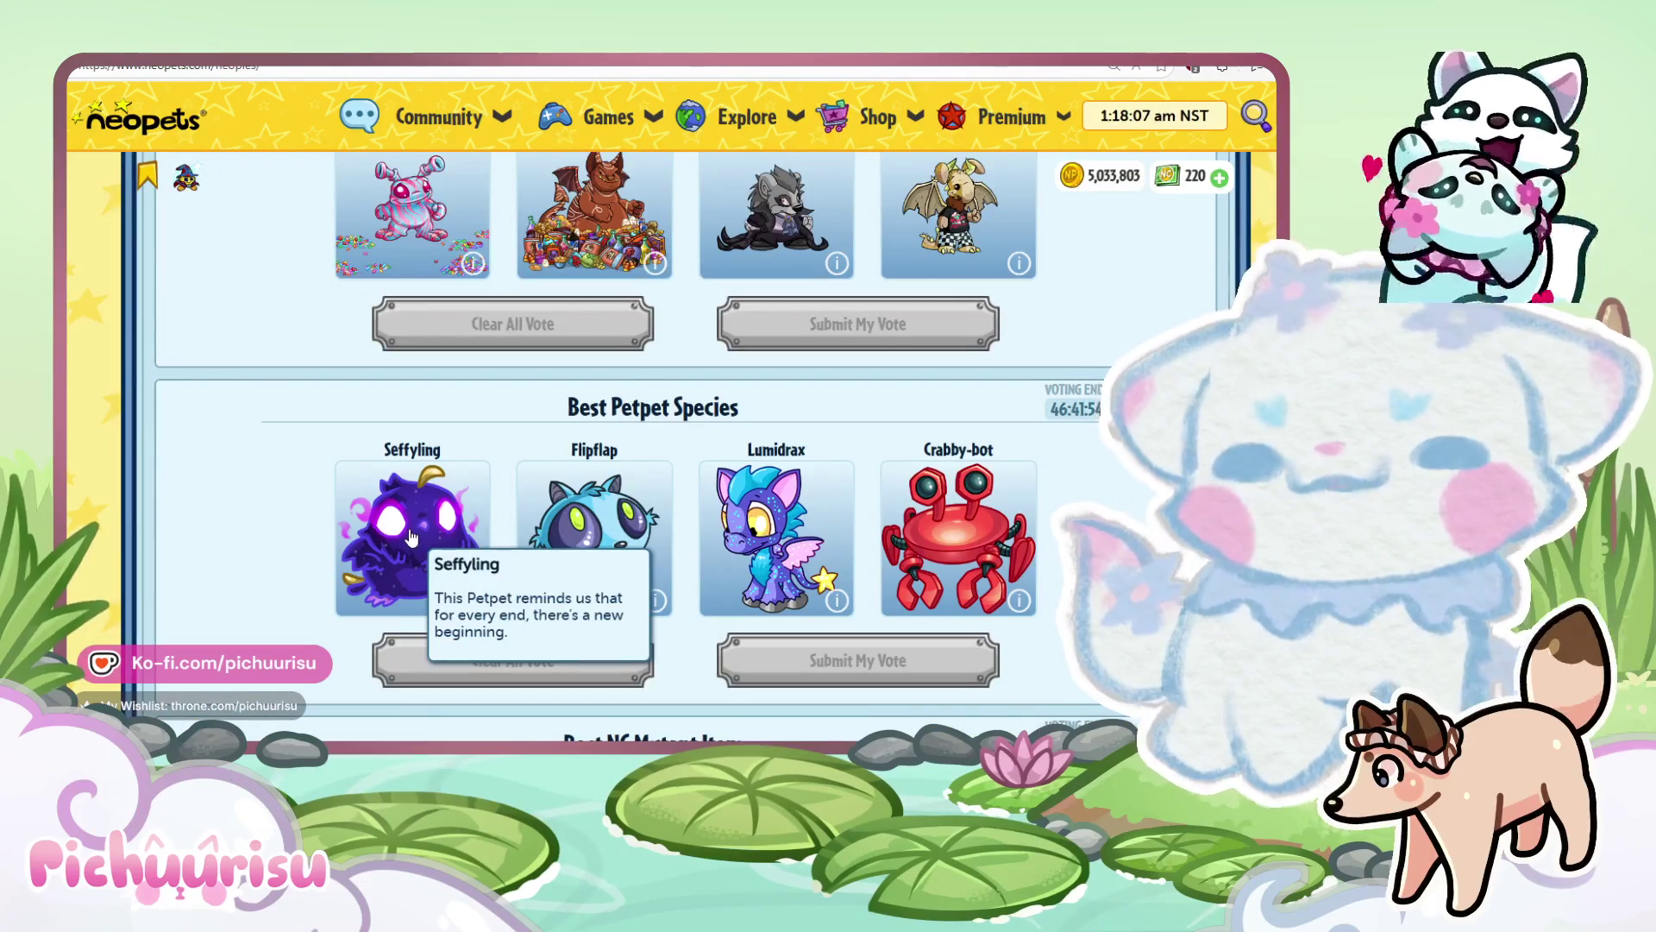
Vote Seffyling for Best Petpet Species and submit and confirm the ballot.
{"action": "scroll", "coordinate": [440, 580], "scroll_direction": "up", "scroll_amount": 2}
{"action": "scroll", "coordinate": [817, 526], "scroll_direction": "down", "scroll_amount": 3}
{"action": "left_click", "coordinate": [412, 345]}
{"action": "scroll", "coordinate": [931, 483], "scroll_direction": "up", "scroll_amount": 4}
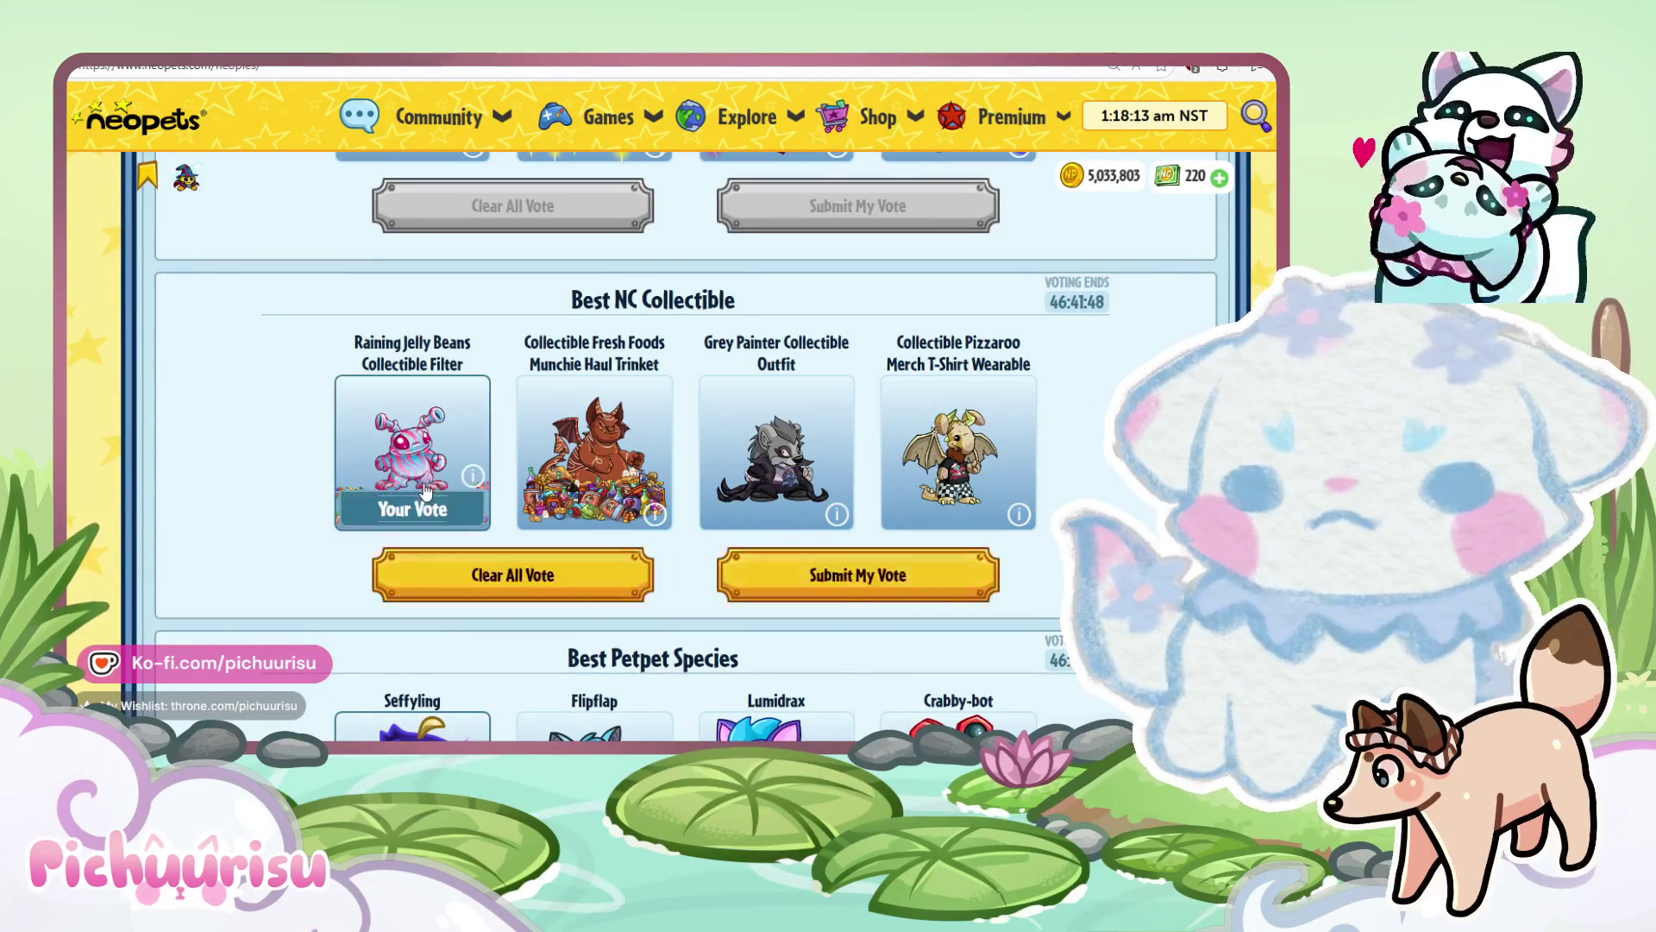
{"action": "scroll", "coordinate": [814, 501], "scroll_direction": "up", "scroll_amount": 4}
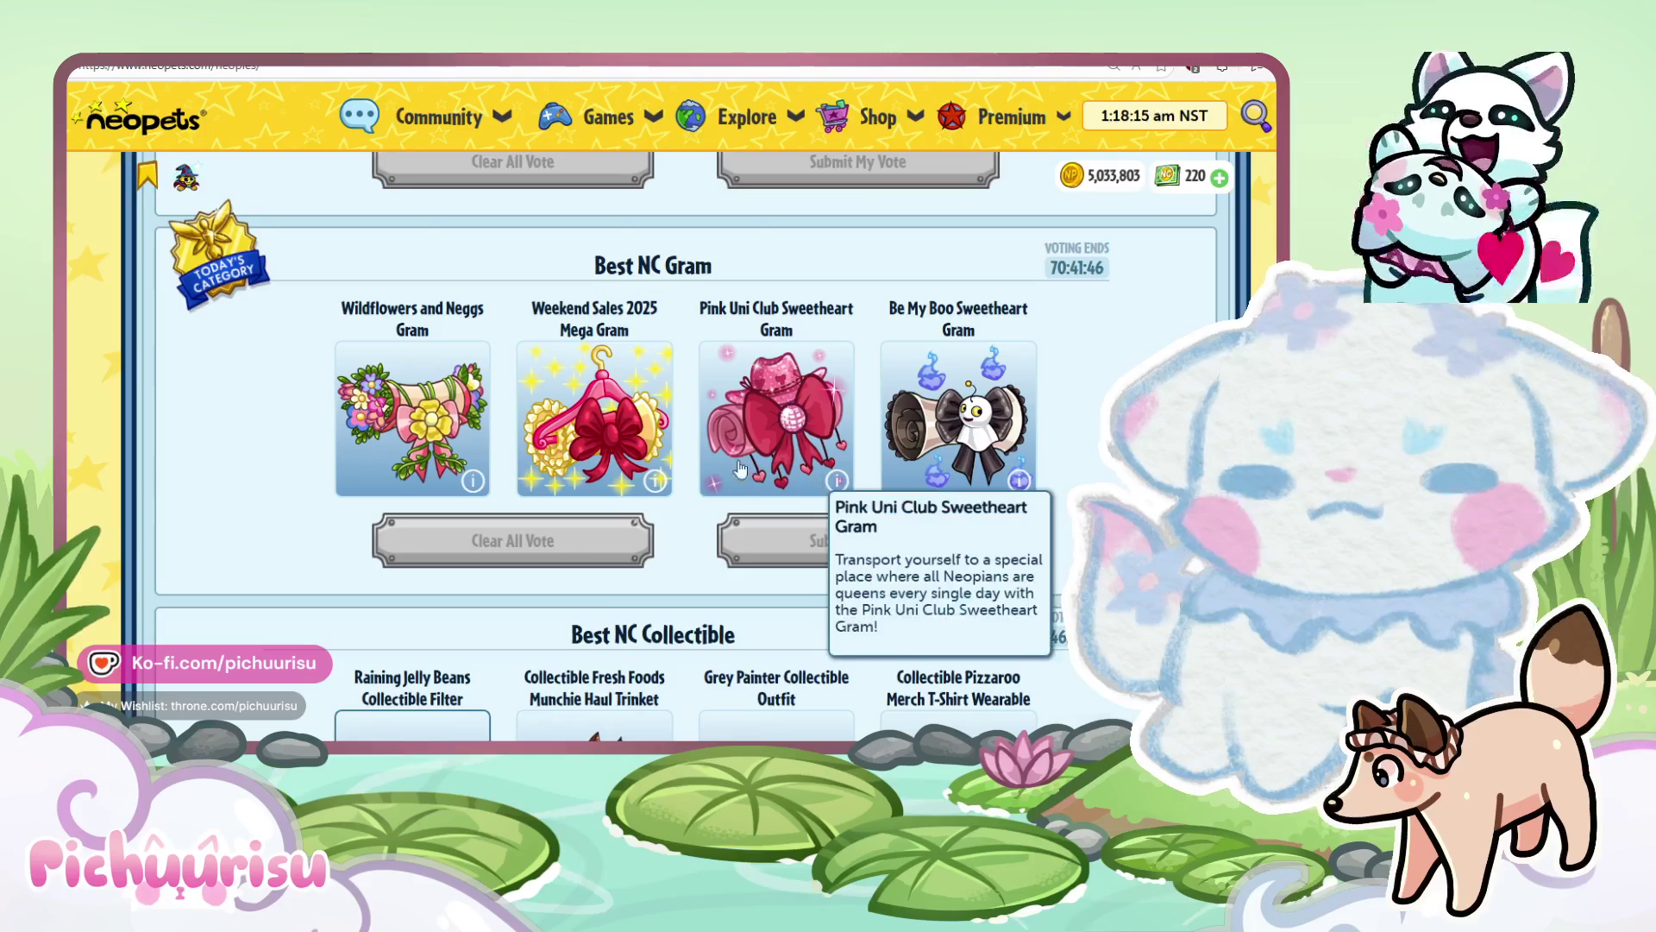
{"action": "scroll", "coordinate": [737, 474], "scroll_direction": "up", "scroll_amount": 5}
{"action": "scroll", "coordinate": [737, 474], "scroll_direction": "down", "scroll_amount": 20}
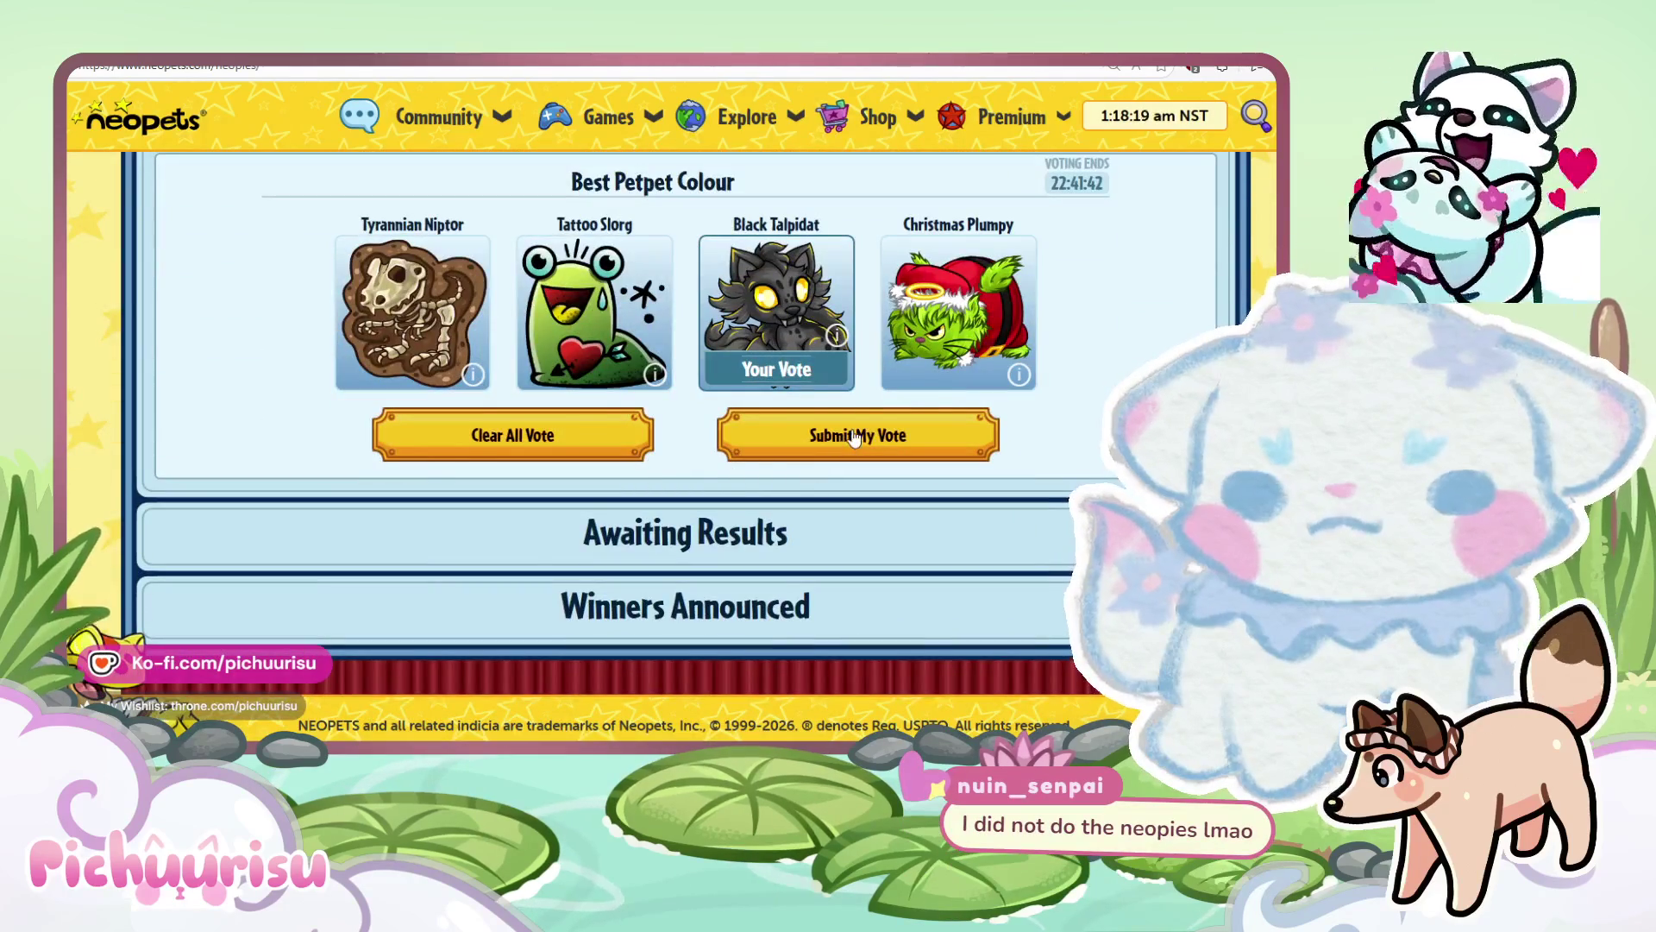
{"action": "left_click", "coordinate": [841, 435]}
{"action": "left_click", "coordinate": [880, 506]}
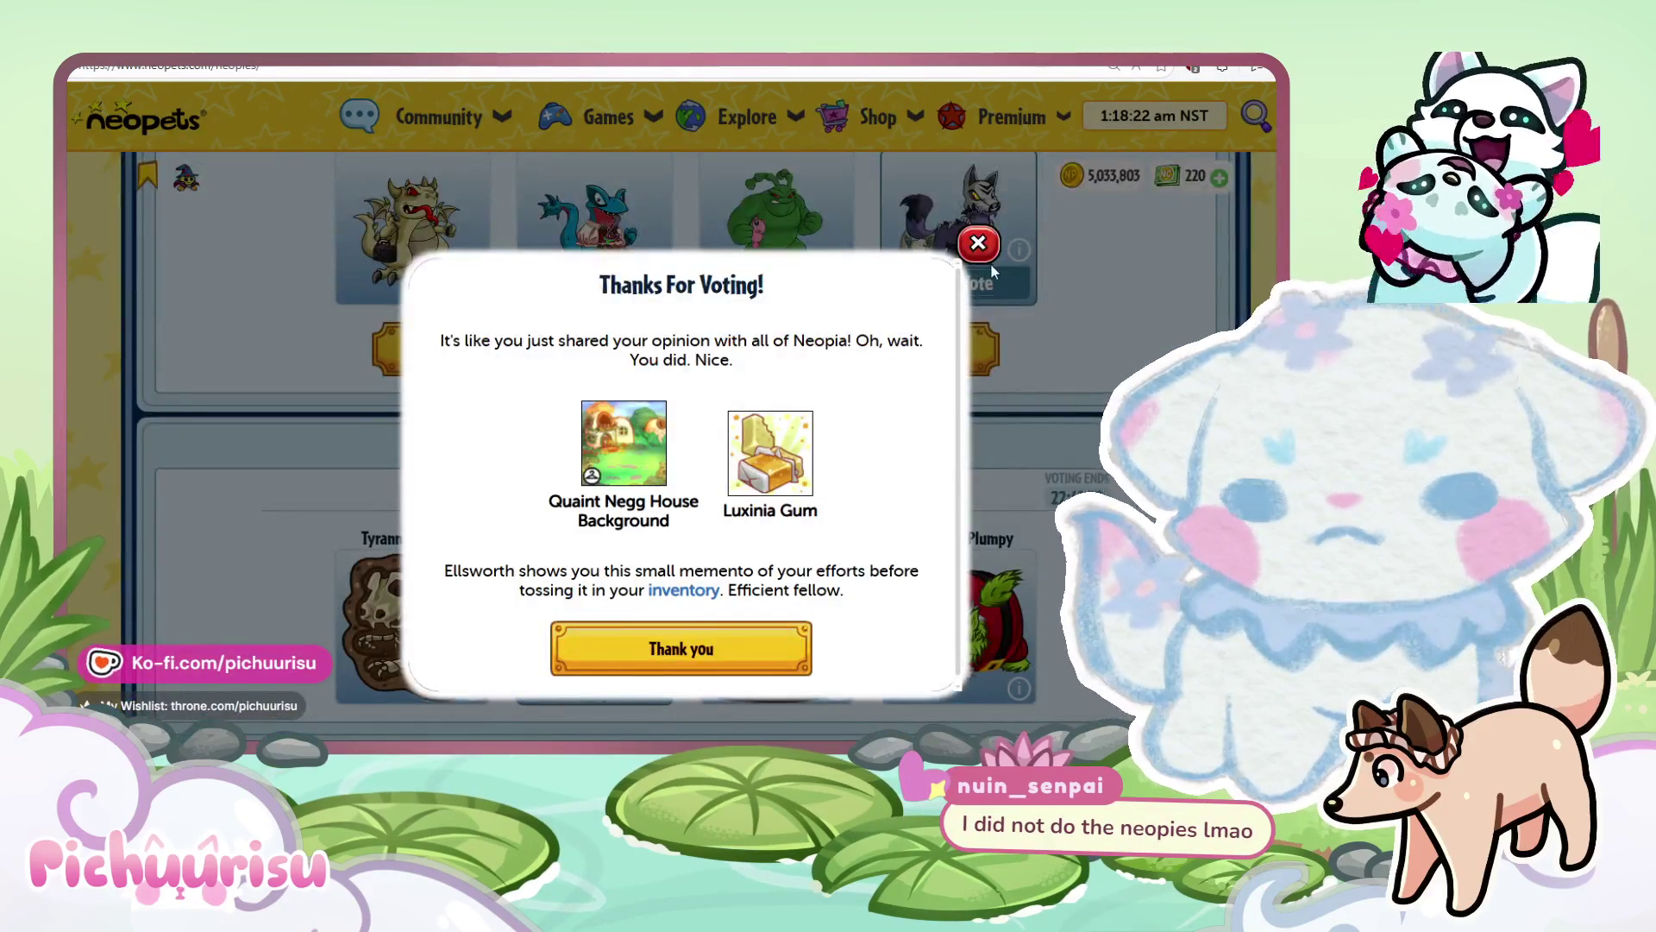
{"action": "left_click", "coordinate": [991, 268]}
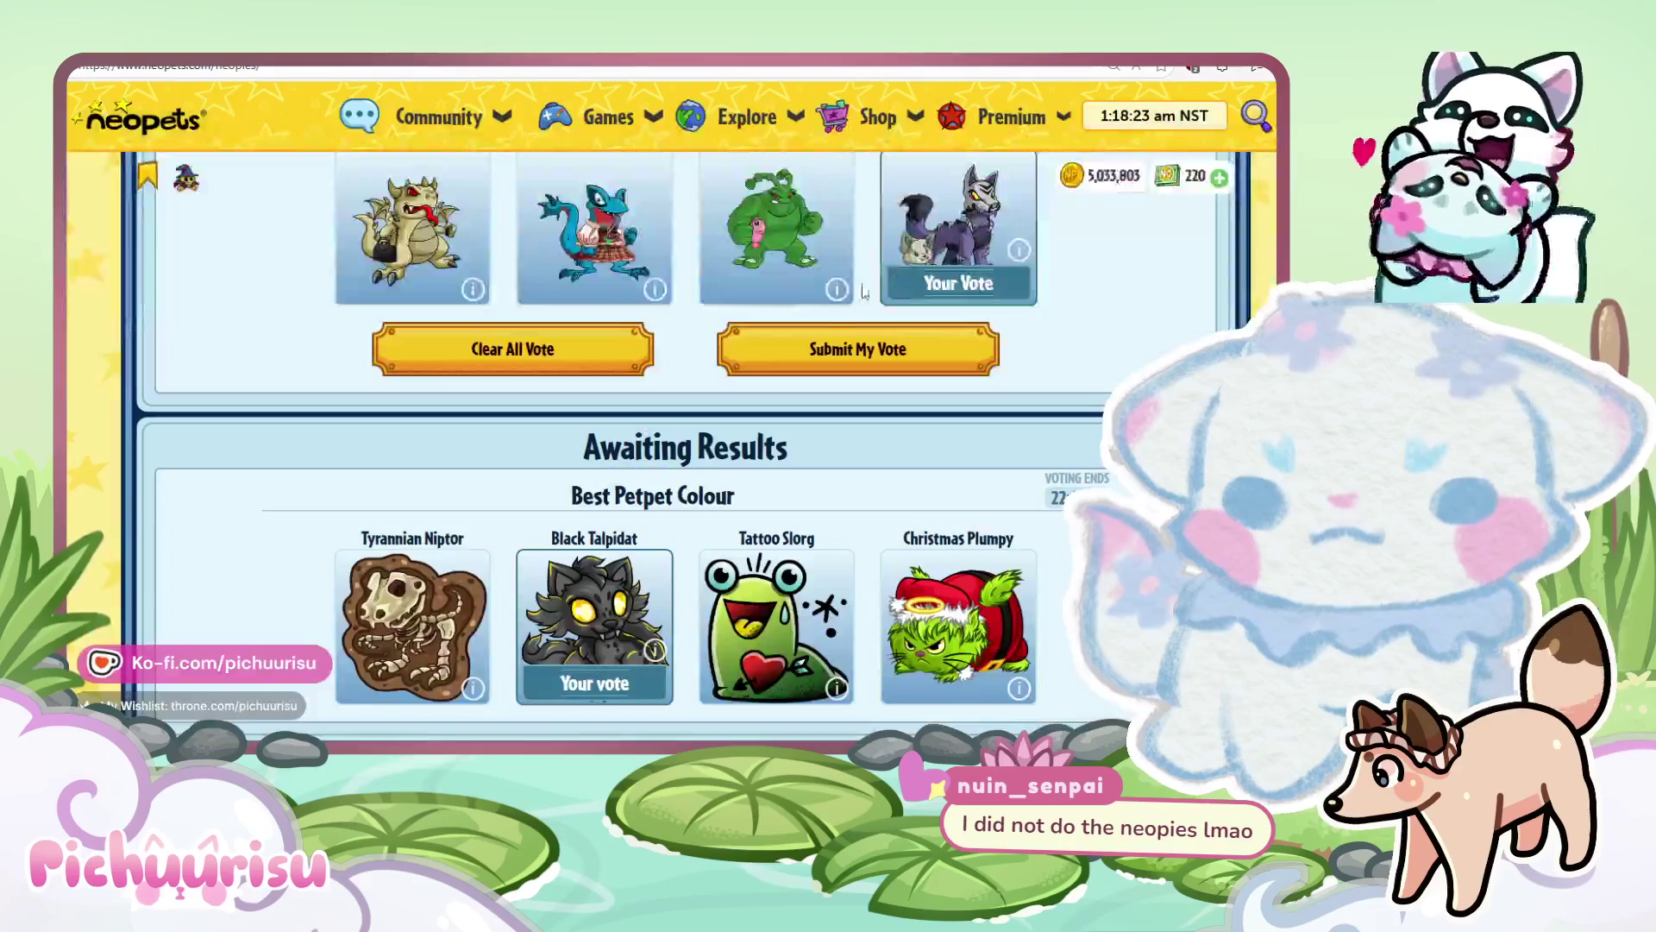
Submit and confirm the votes for the next two categories, closing each reward message.
{"action": "left_click", "coordinate": [819, 347]}
{"action": "left_click", "coordinate": [864, 508]}
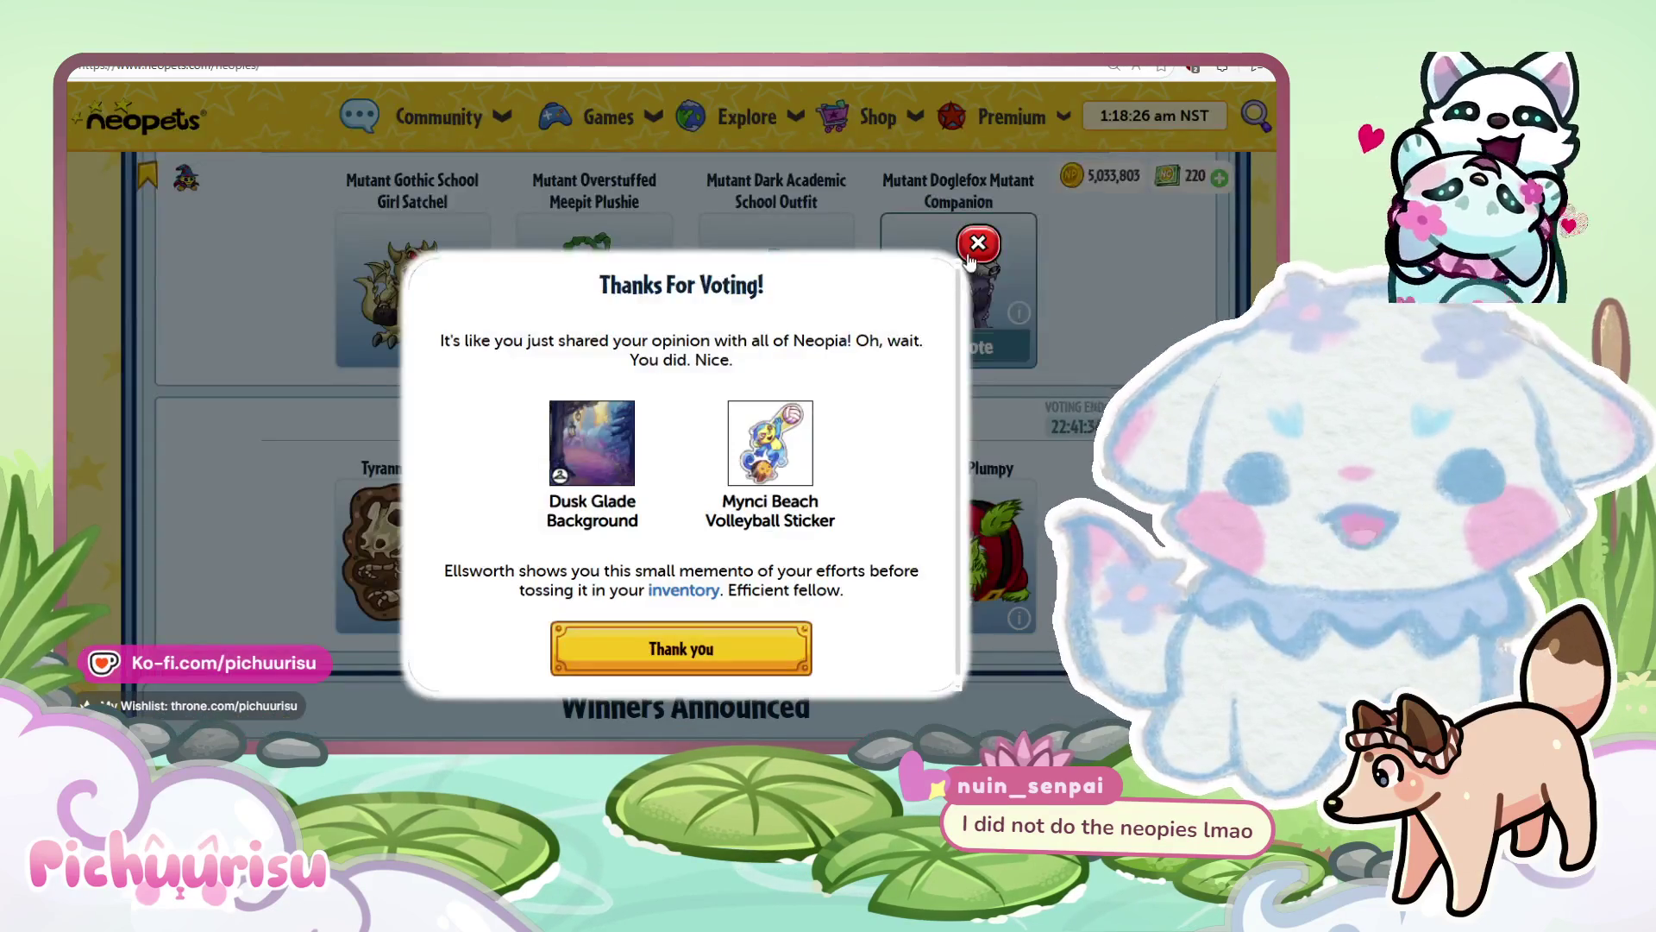
{"action": "left_click", "coordinate": [971, 259]}
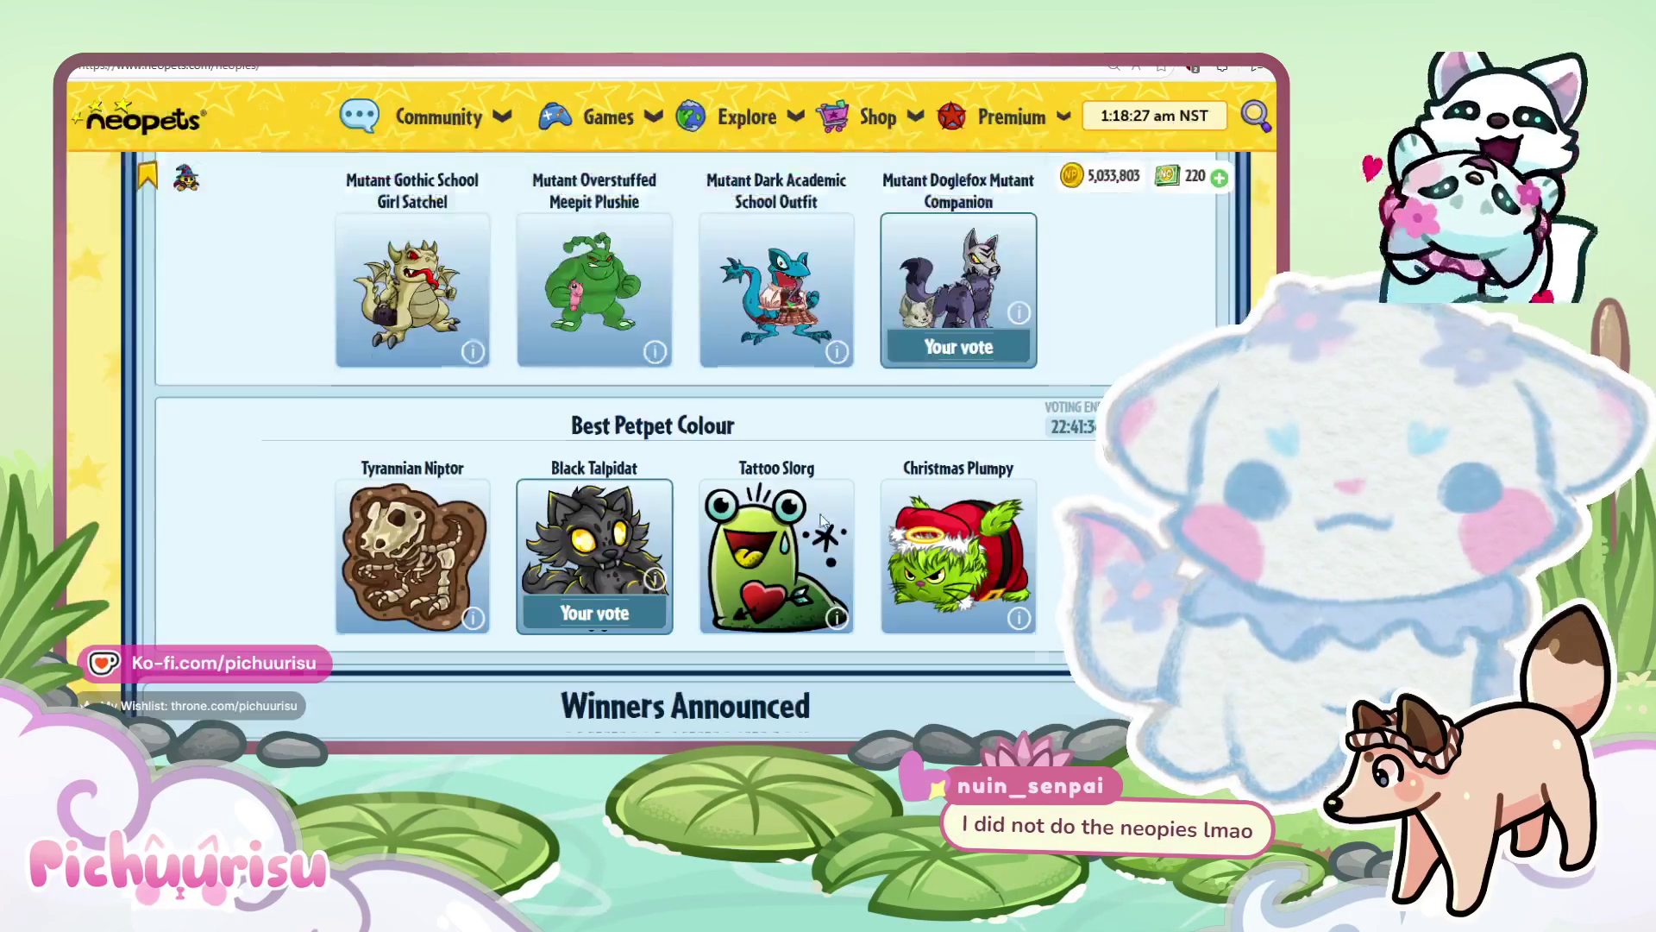
{"action": "scroll", "coordinate": [863, 431], "scroll_direction": "up", "scroll_amount": 5}
{"action": "left_click", "coordinate": [841, 516]}
{"action": "left_click", "coordinate": [843, 522]}
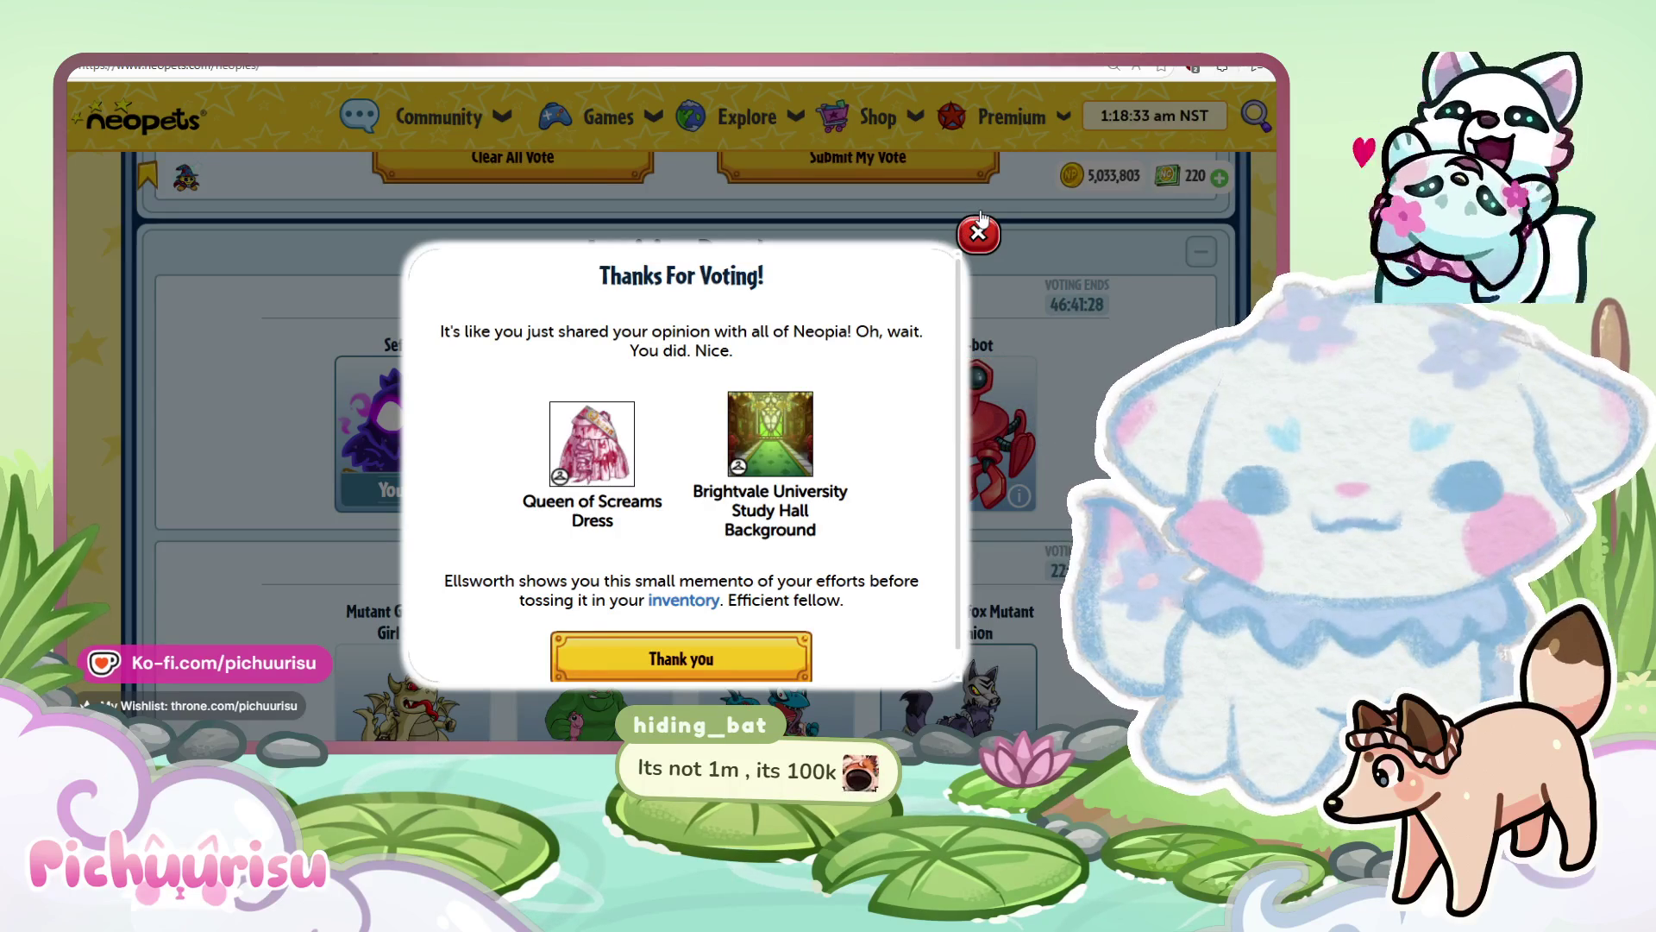
{"action": "left_click", "coordinate": [980, 226]}
Reload for a new ballot and vote I Dig You for Best Tales of Dacardia Item.
{"action": "scroll", "coordinate": [830, 437], "scroll_direction": "up", "scroll_amount": 5}
{"action": "left_click", "coordinate": [794, 489]}
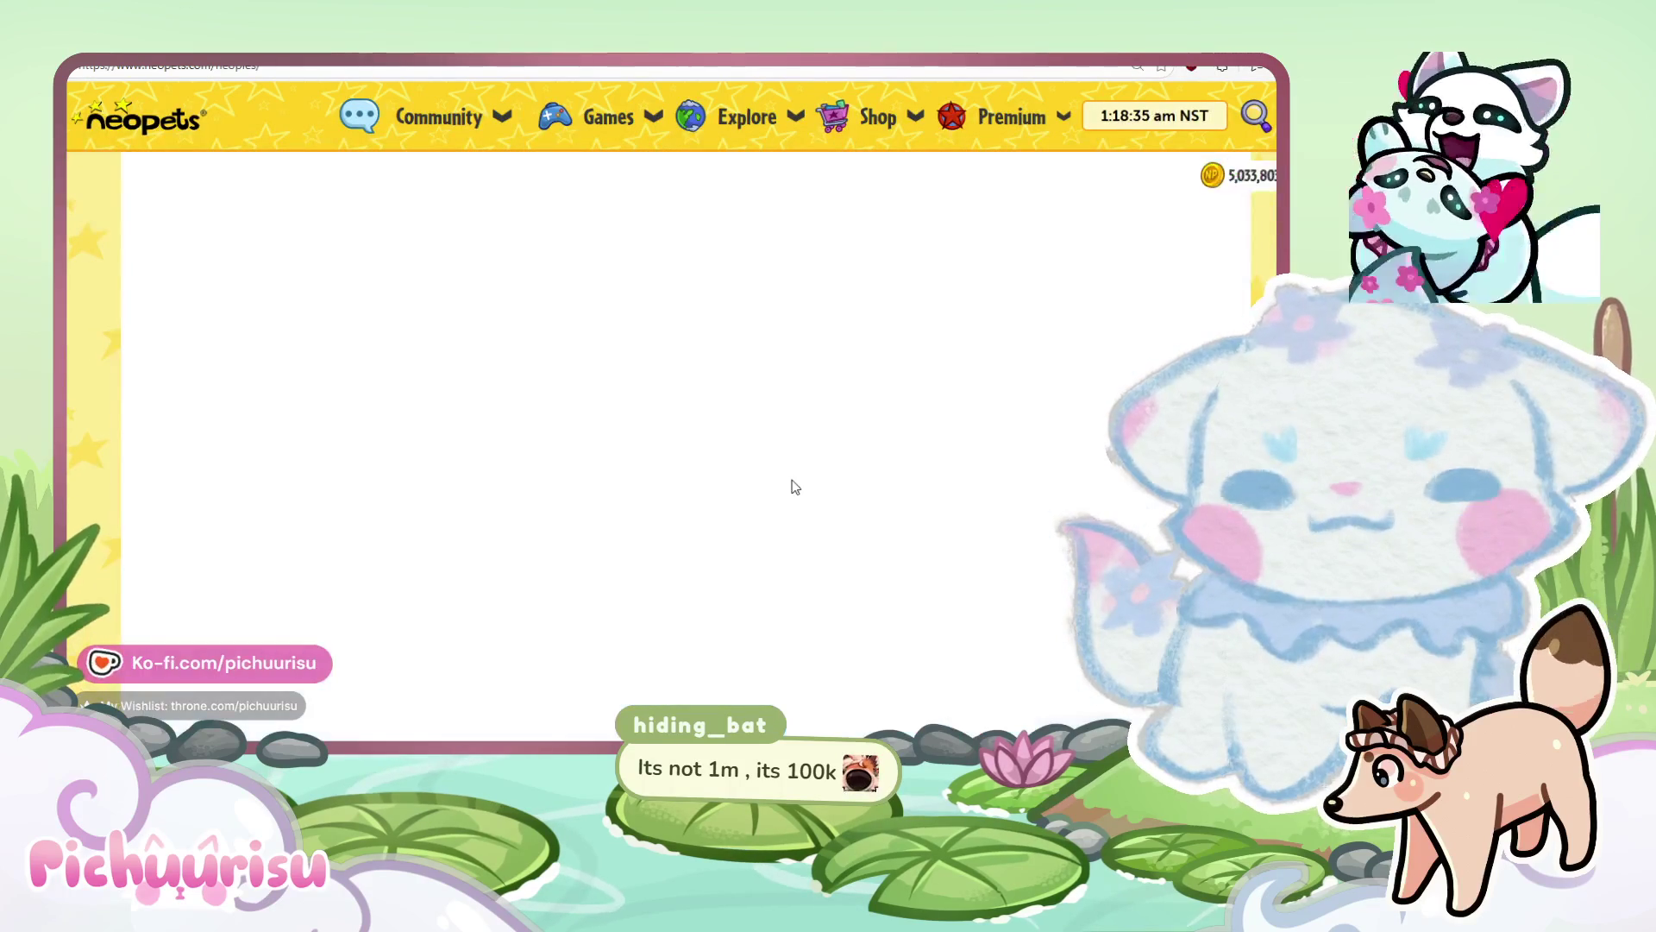
{"action": "scroll", "coordinate": [792, 480], "scroll_direction": "down", "scroll_amount": 8}
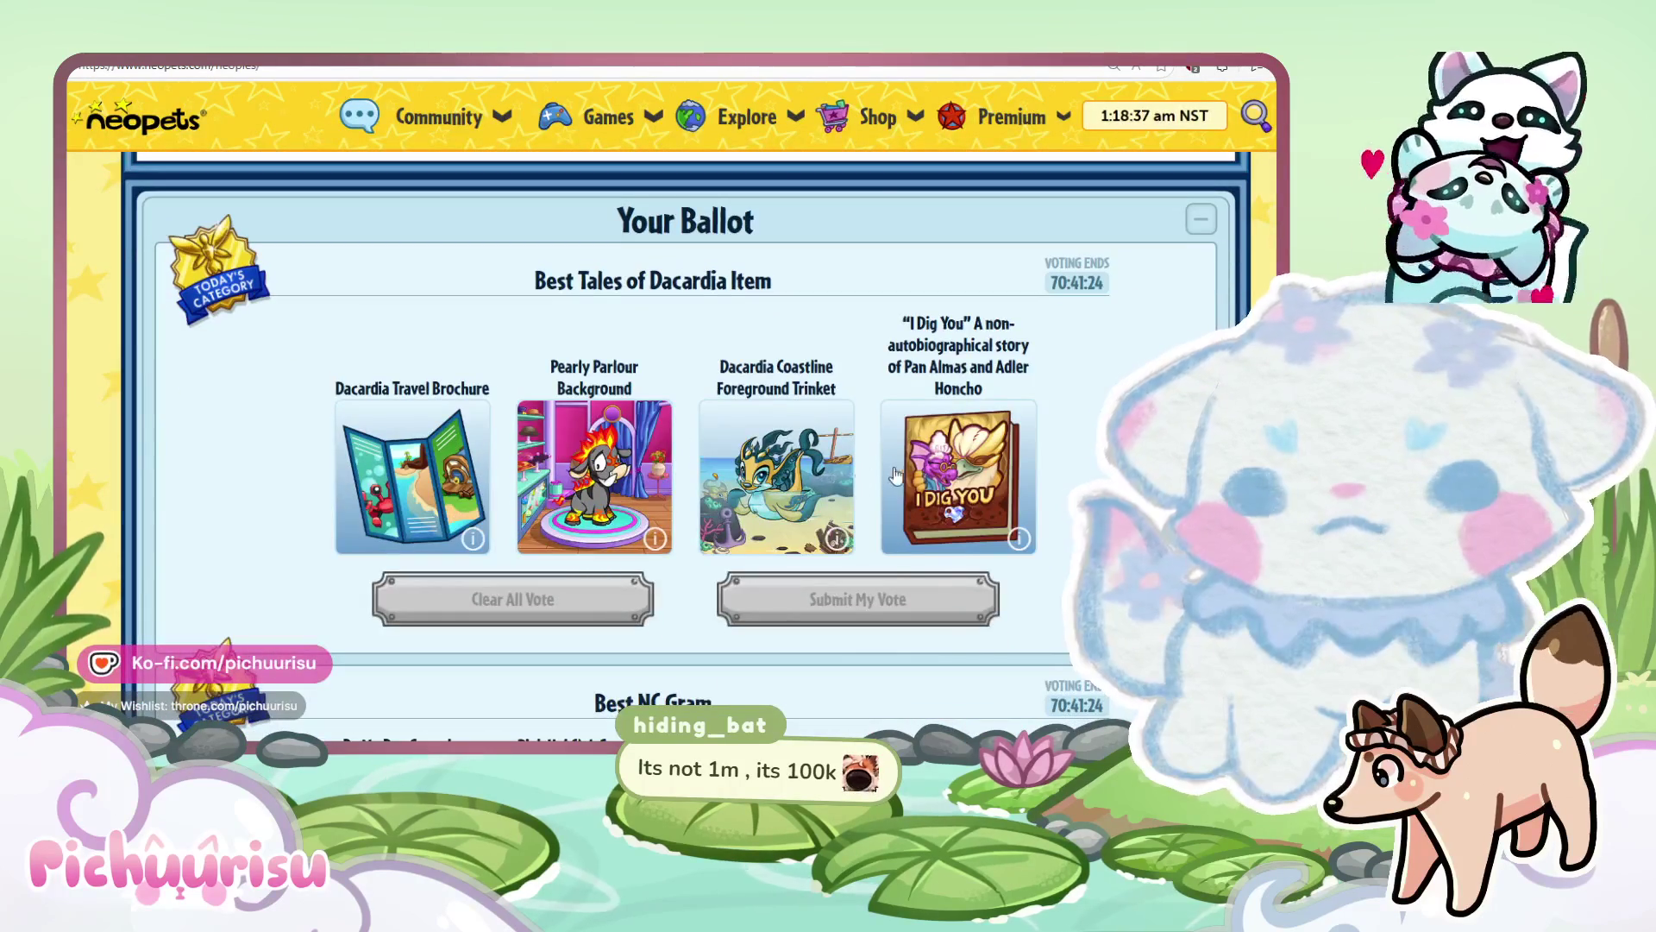
{"action": "left_click", "coordinate": [957, 477]}
{"action": "left_click", "coordinate": [858, 599]}
{"action": "left_click", "coordinate": [861, 511]}
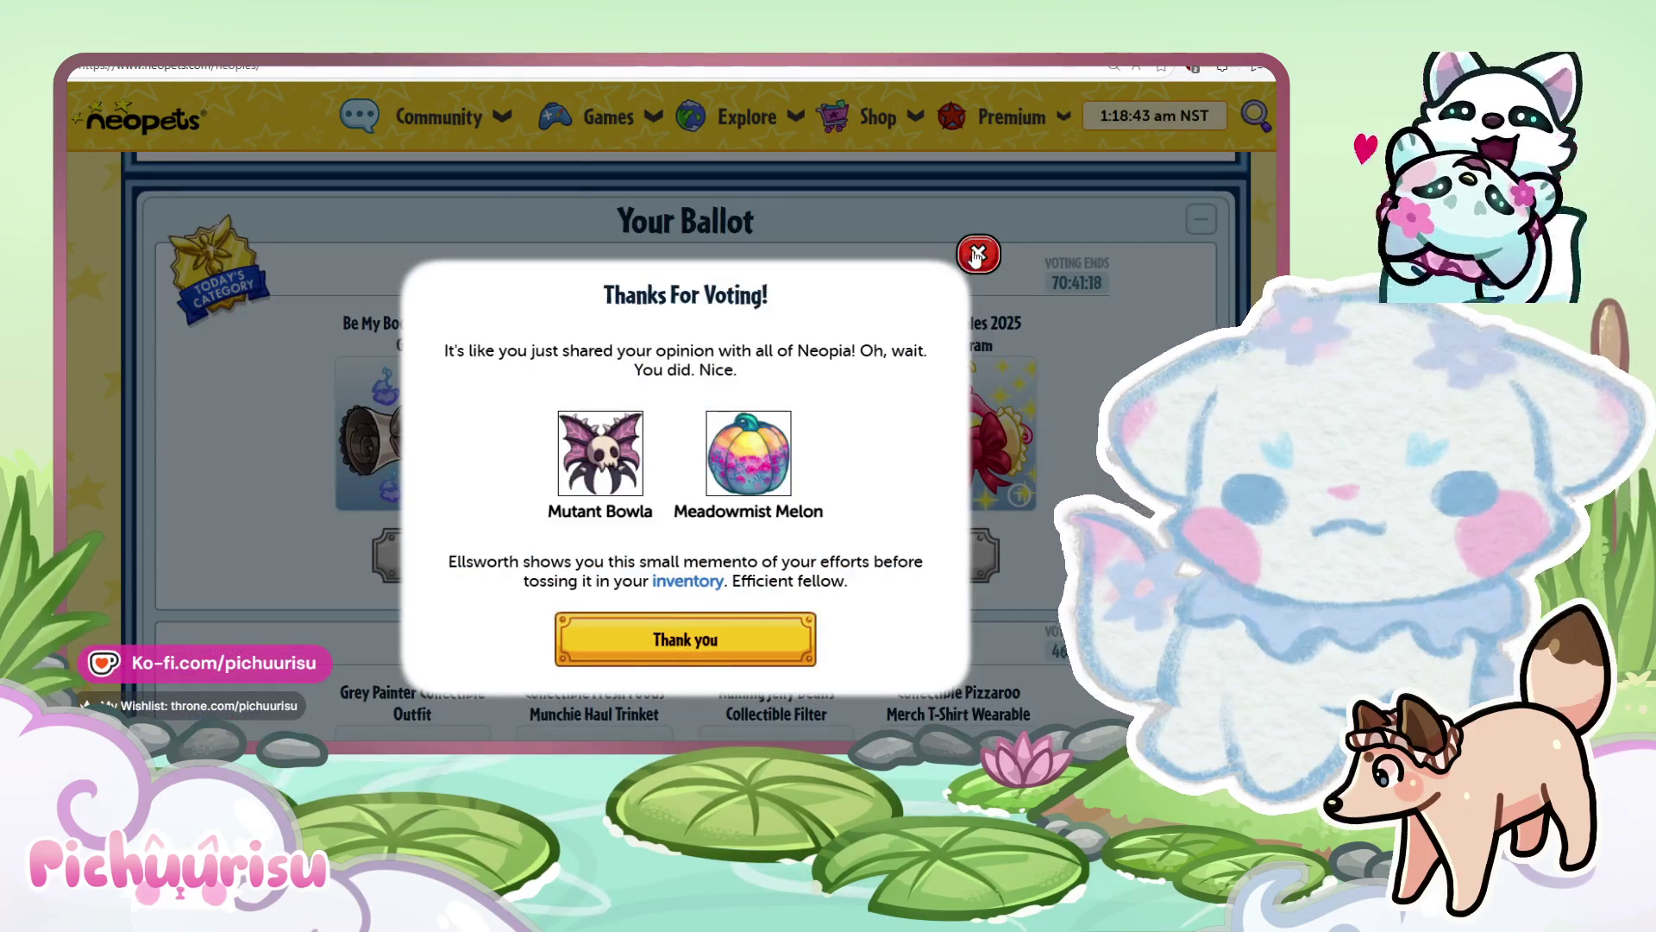
{"action": "left_click", "coordinate": [977, 254]}
Vote Raining Jelly Beans for Best NC Collectible, submit it, then return to the home page.
{"action": "scroll", "coordinate": [820, 474], "scroll_direction": "down", "scroll_amount": 5}
{"action": "scroll", "coordinate": [604, 517], "scroll_direction": "up", "scroll_amount": 2}
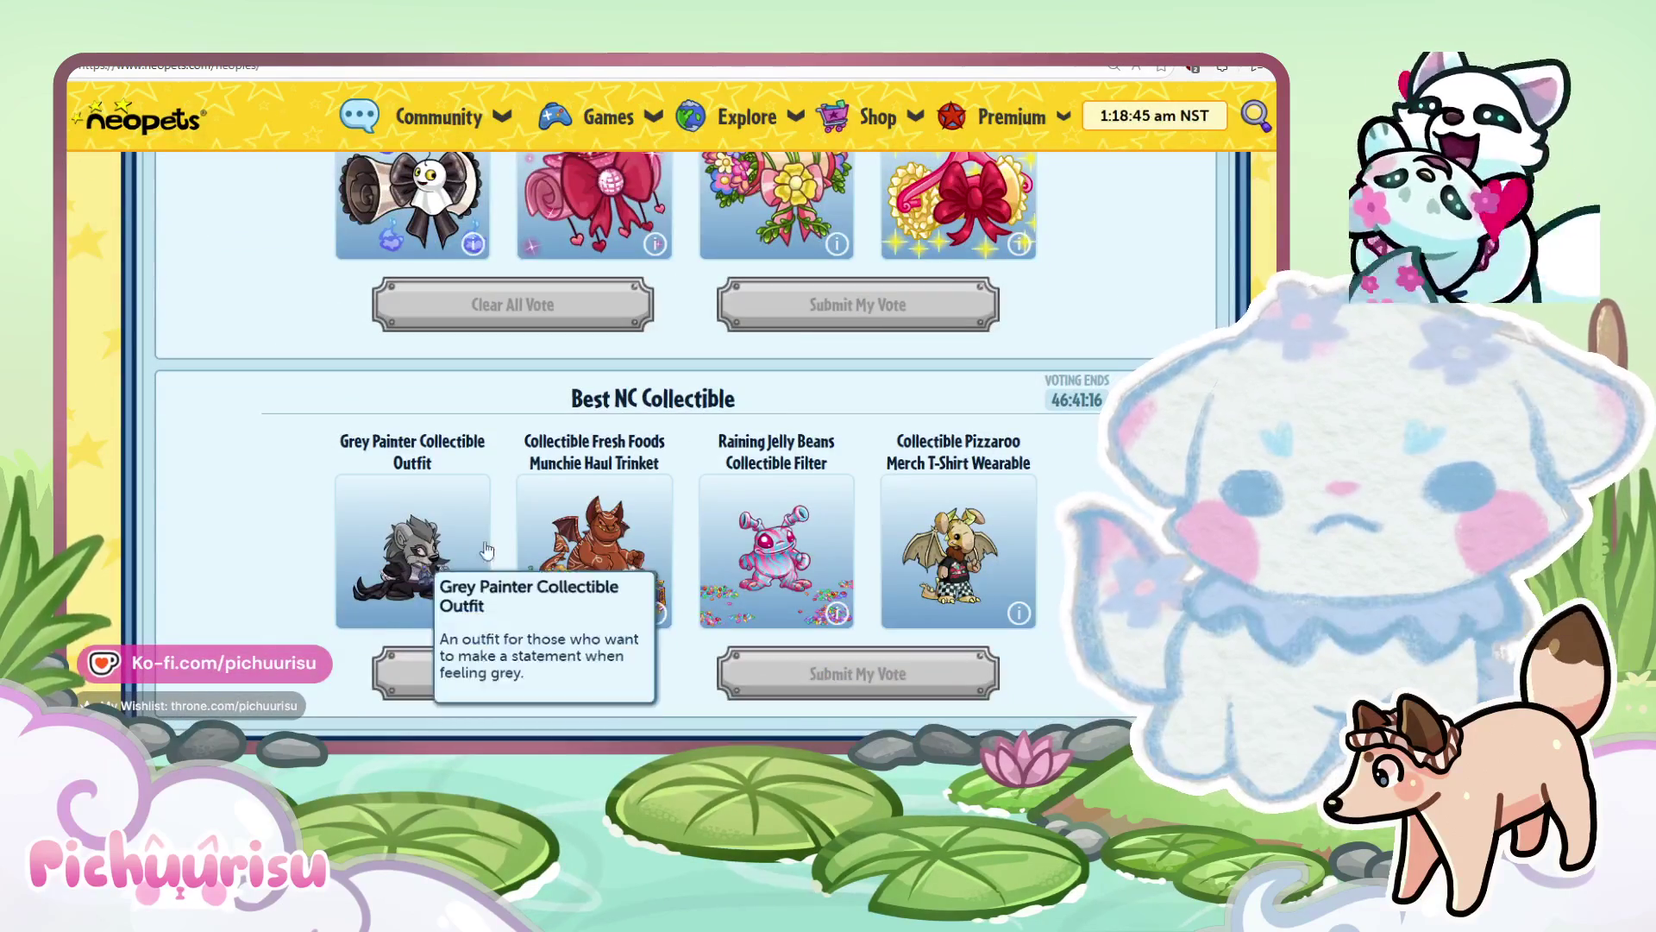
{"action": "left_click", "coordinate": [817, 546]}
{"action": "left_click", "coordinate": [933, 536]}
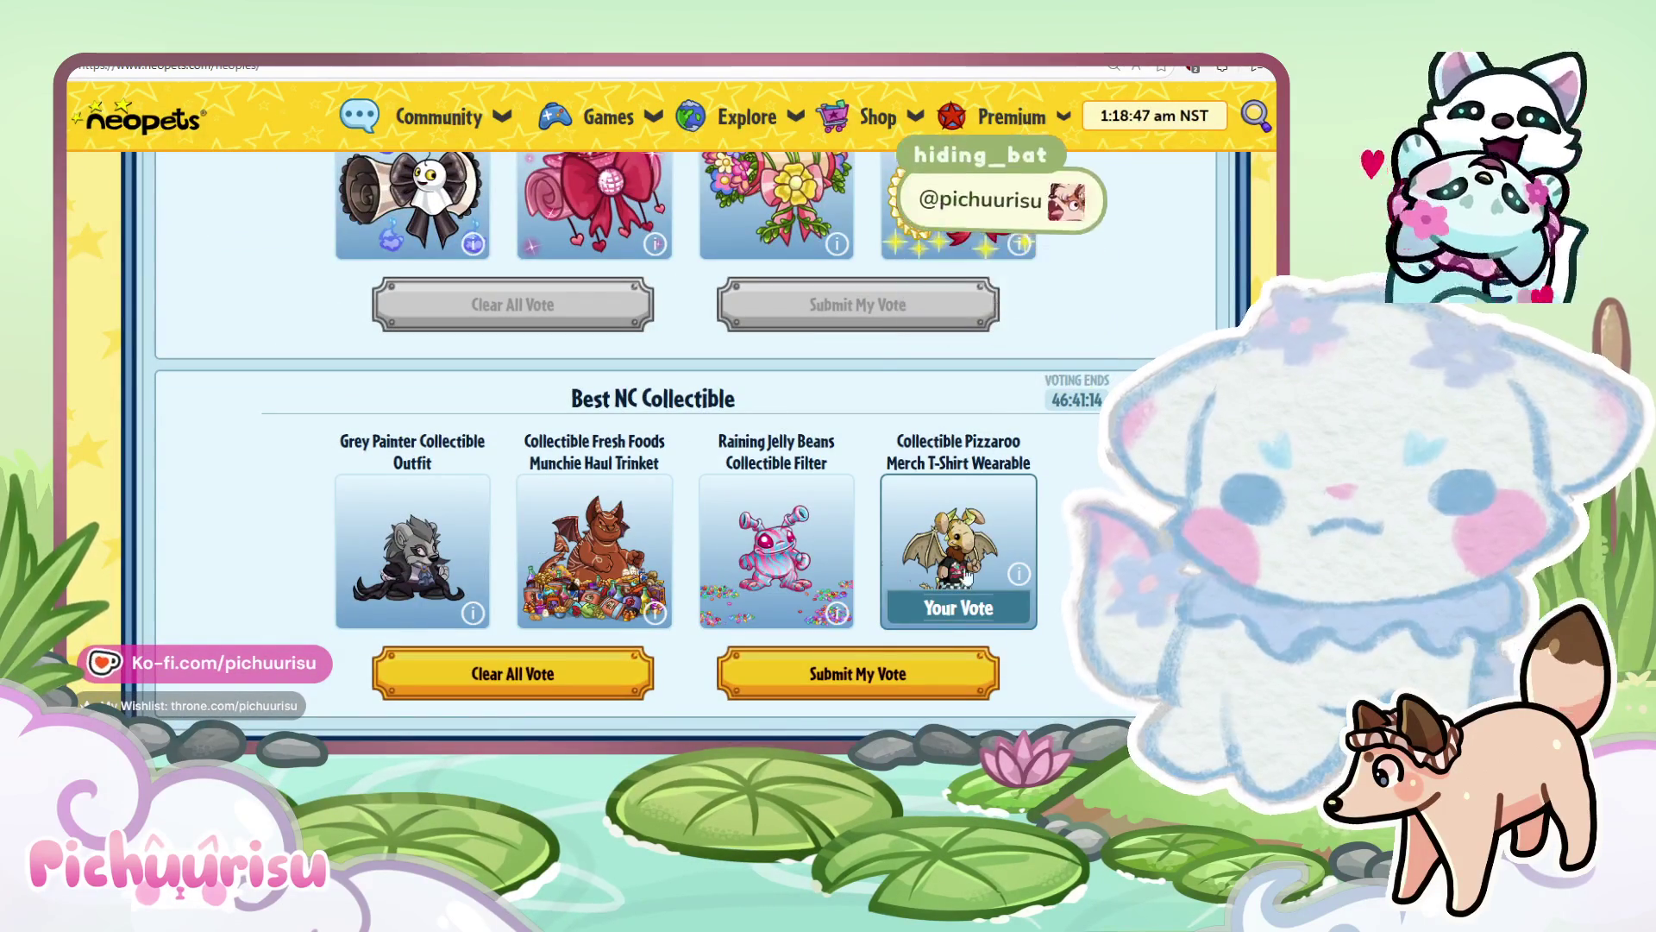
{"action": "left_click", "coordinate": [833, 615]}
{"action": "left_click", "coordinate": [852, 682]}
{"action": "left_click", "coordinate": [849, 509]}
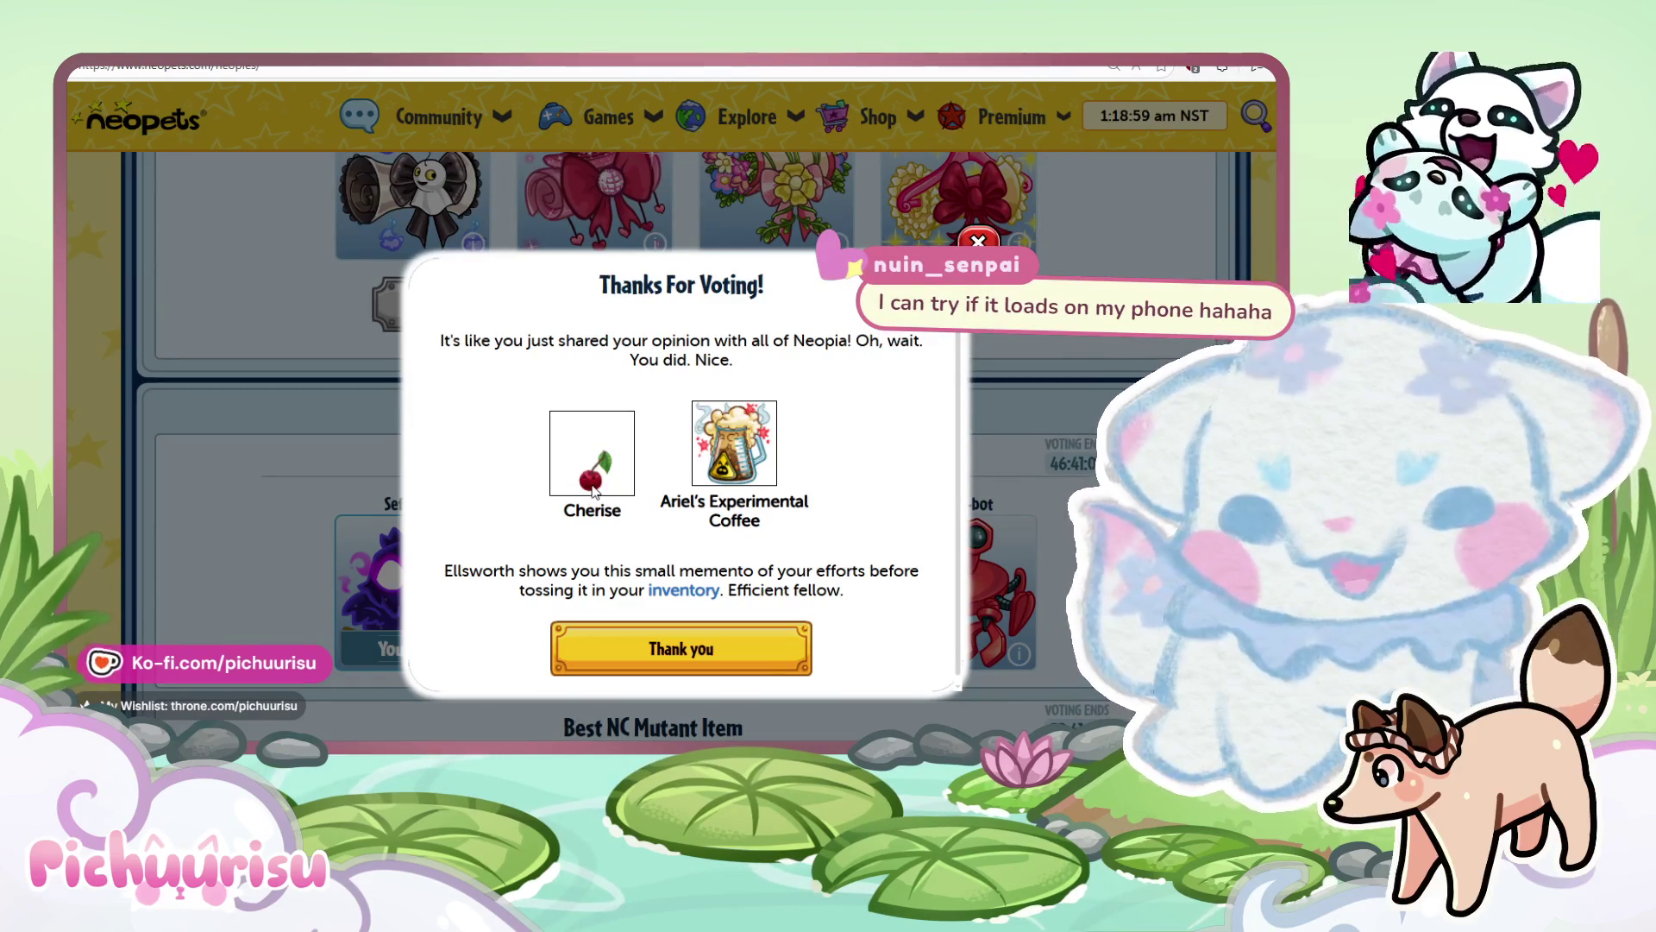
{"action": "left_click", "coordinate": [682, 649]}
{"action": "scroll", "coordinate": [871, 595], "scroll_direction": "down", "scroll_amount": 15}
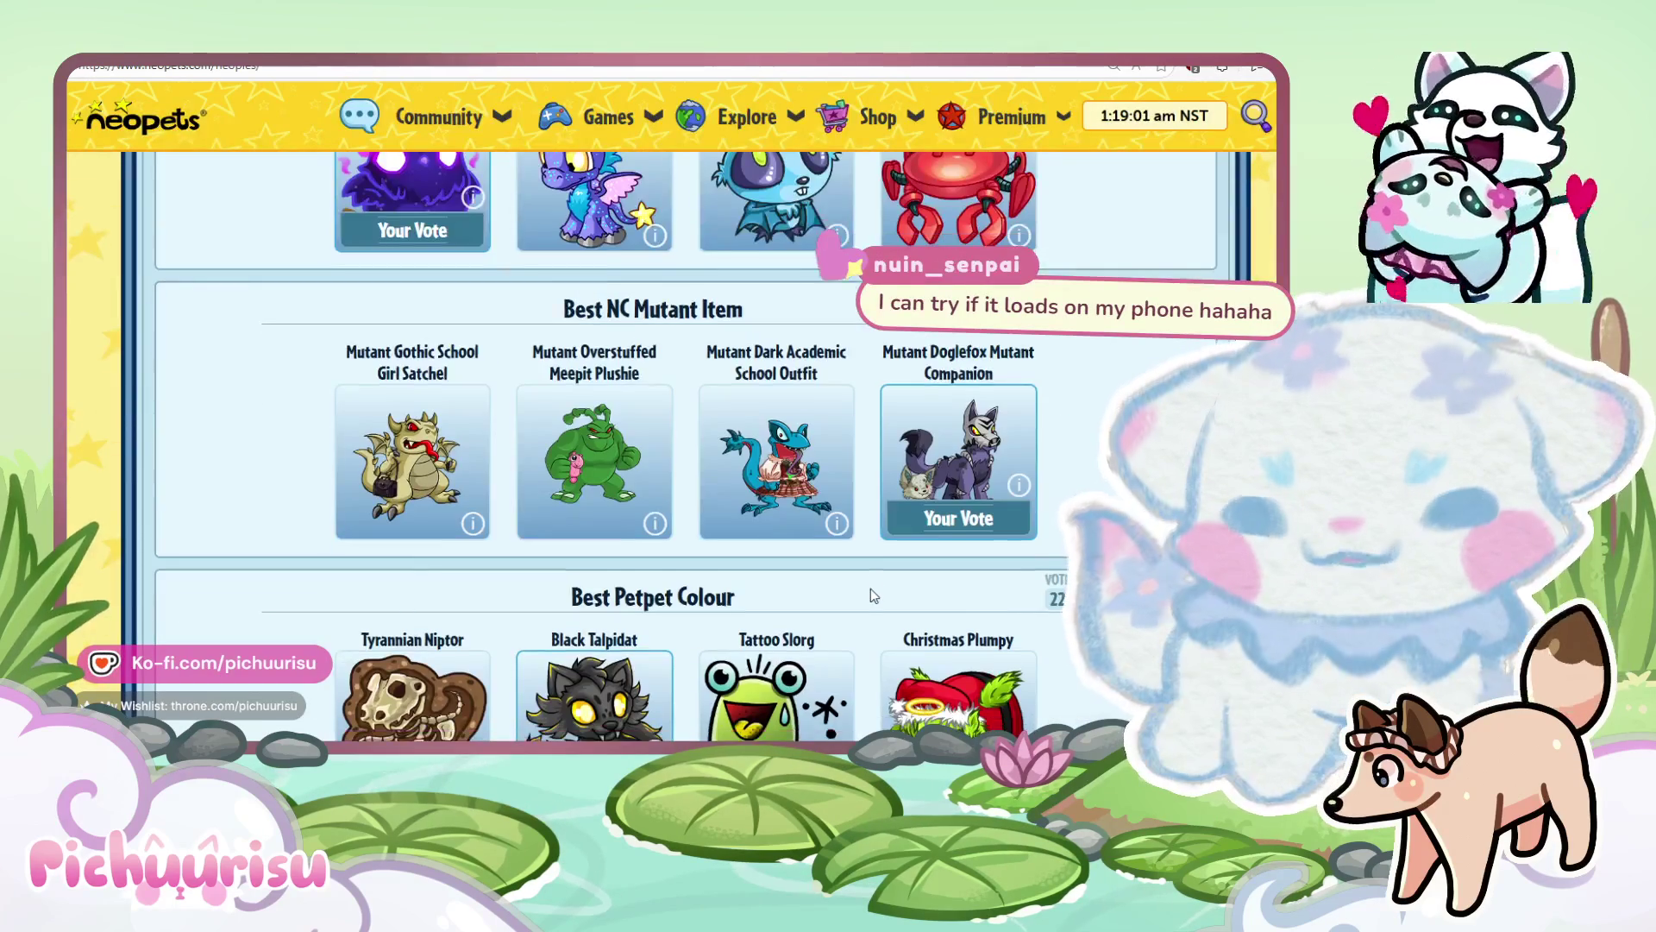
{"action": "scroll", "coordinate": [556, 594], "scroll_direction": "up", "scroll_amount": 20}
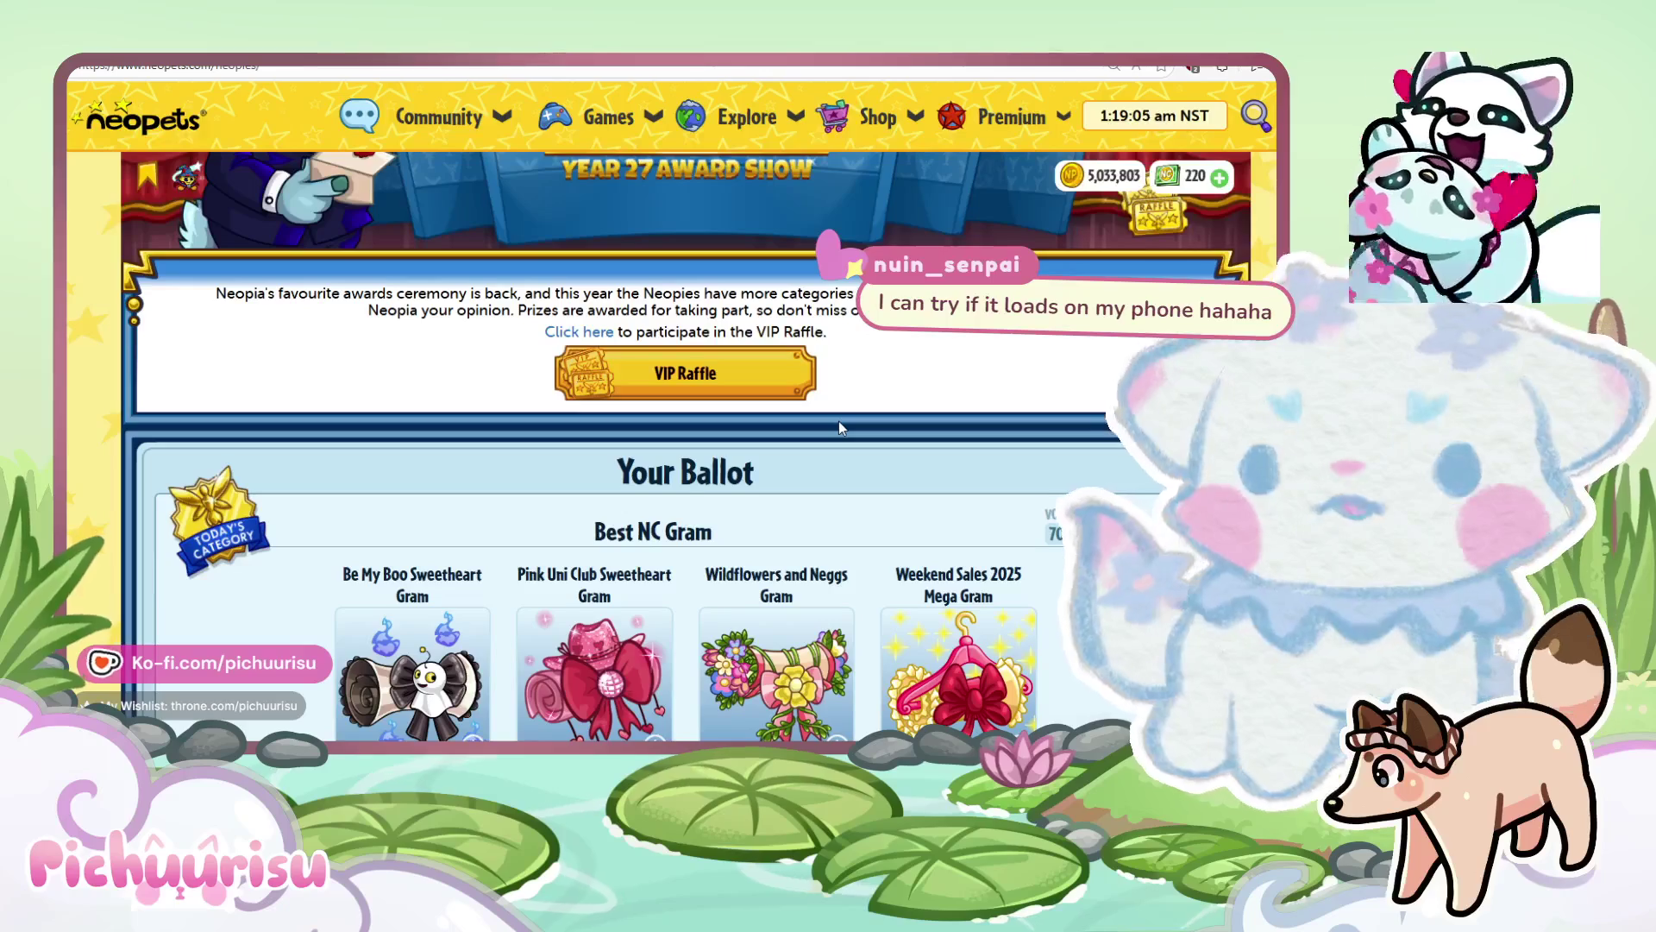
{"action": "key", "text": "alt+Left"}
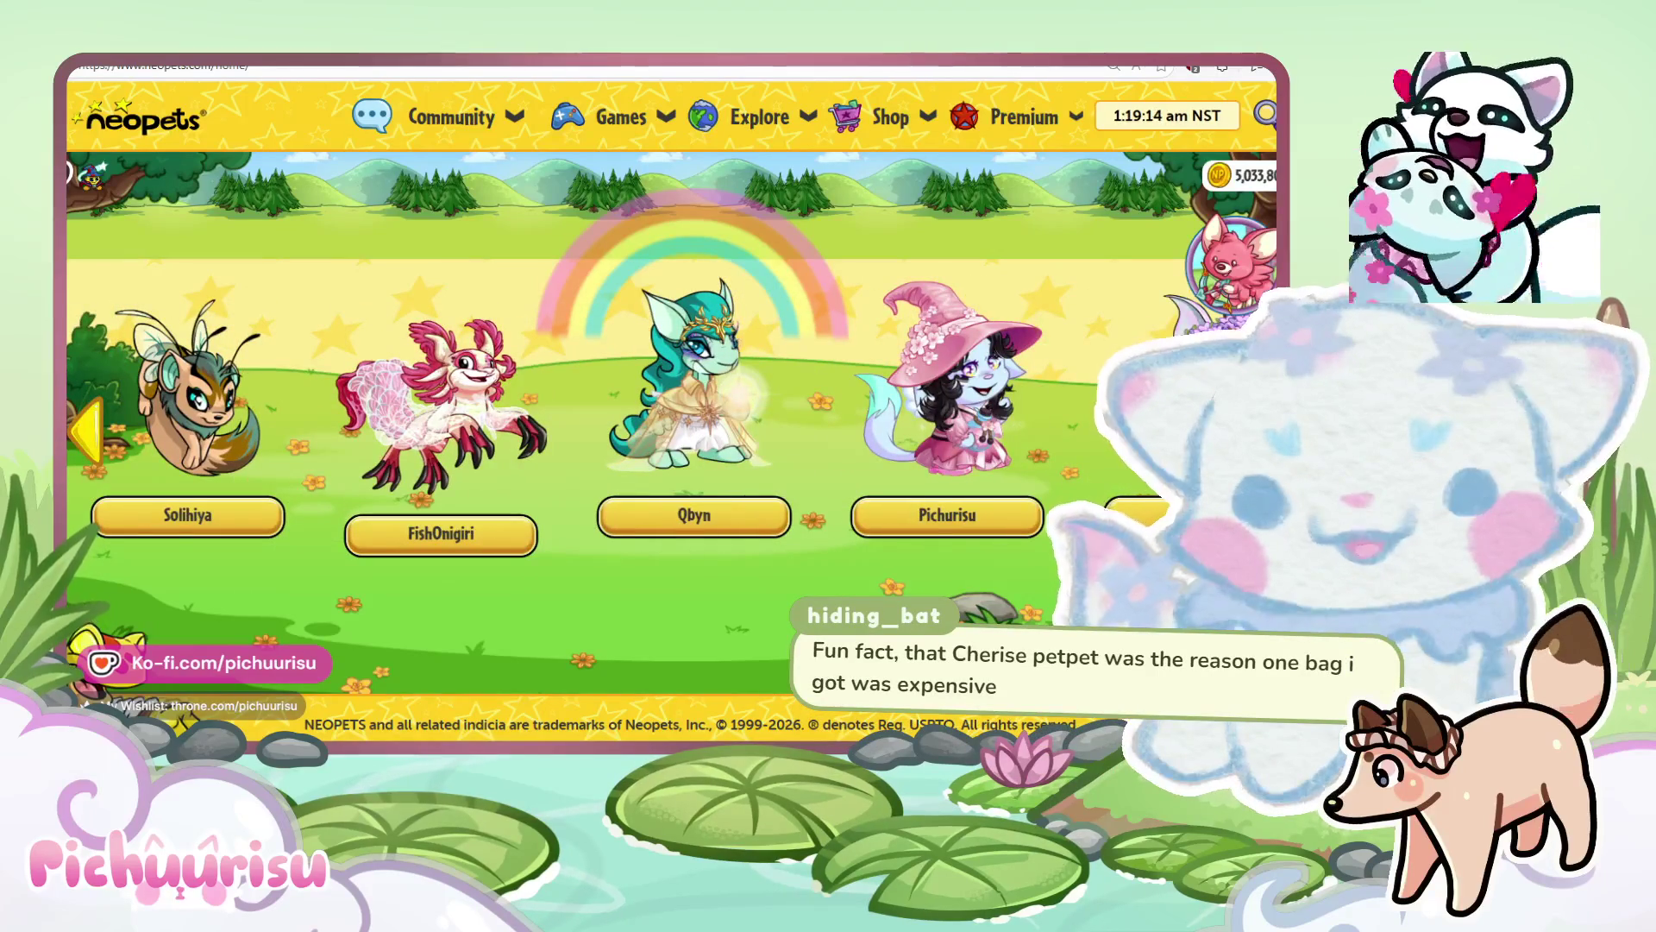
Open the inventory from the account sidebar and locate the new Cherise petpet.
{"action": "left_click", "coordinate": [90, 176]}
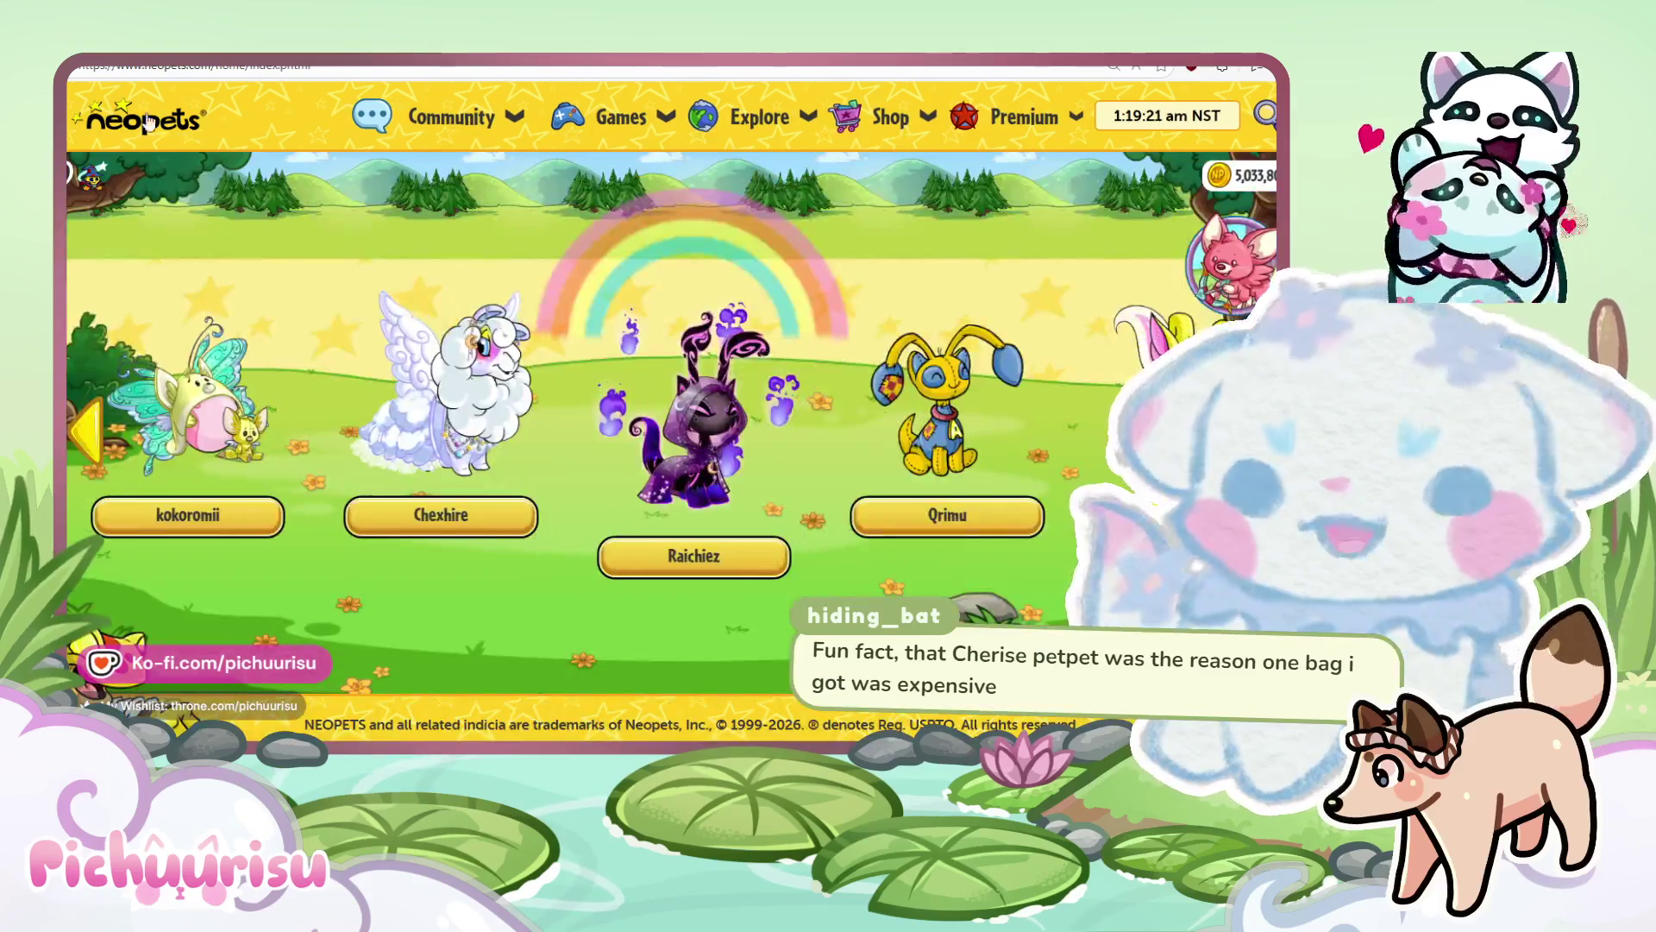
{"action": "left_click", "coordinate": [148, 122]}
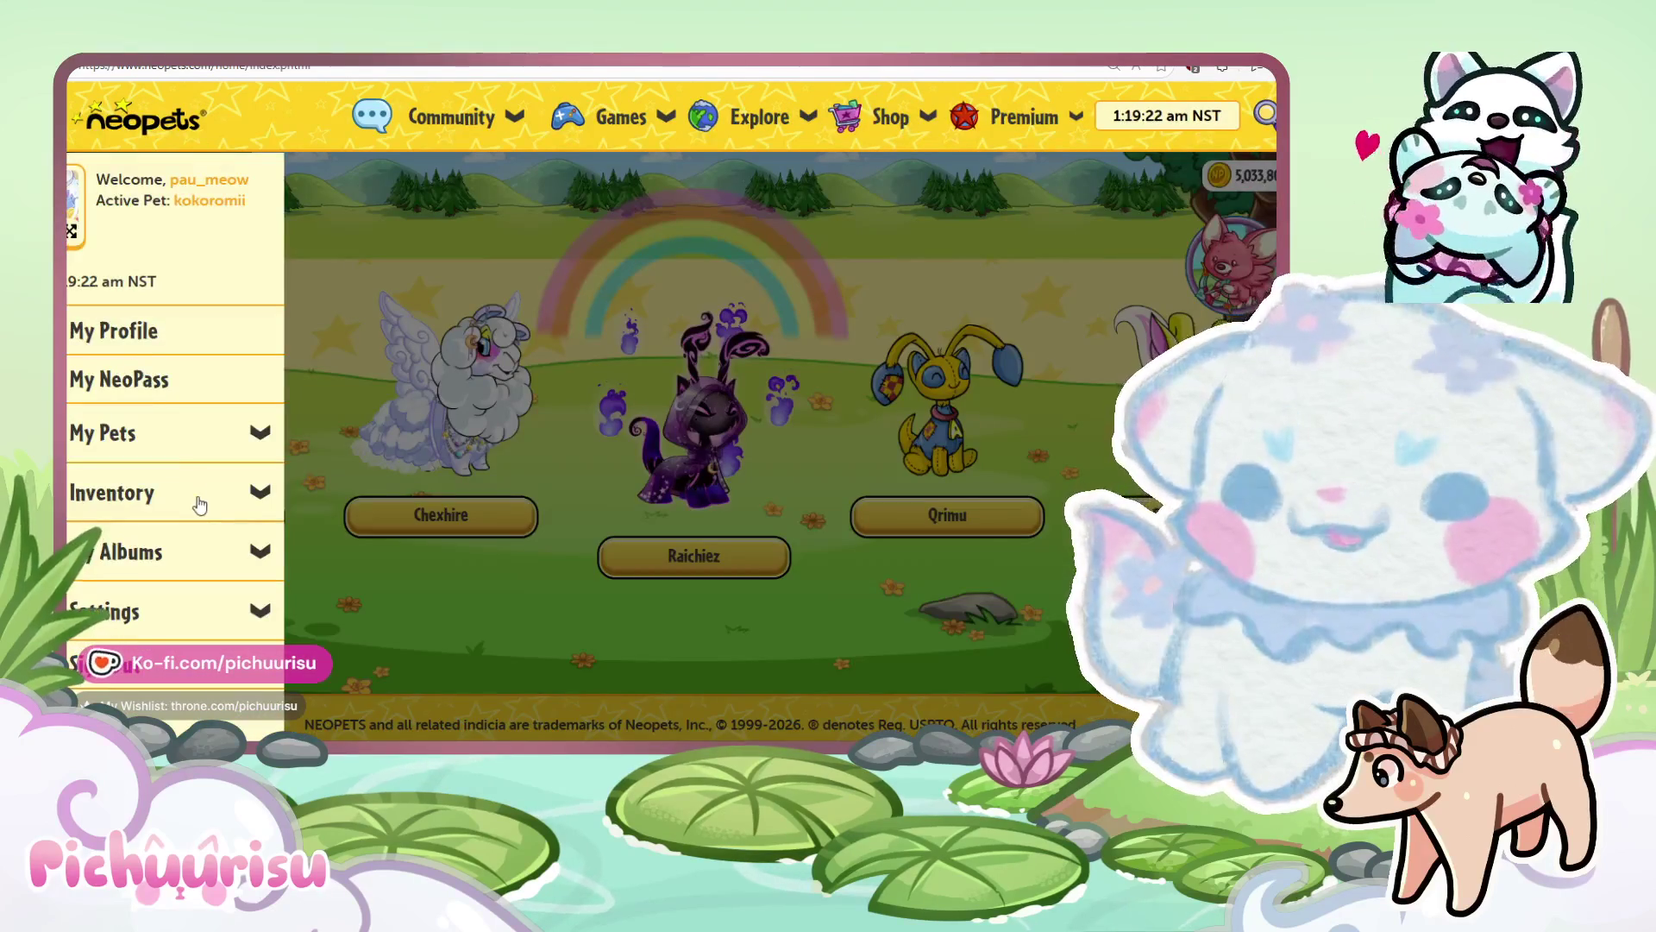
{"action": "left_click", "coordinate": [254, 496]}
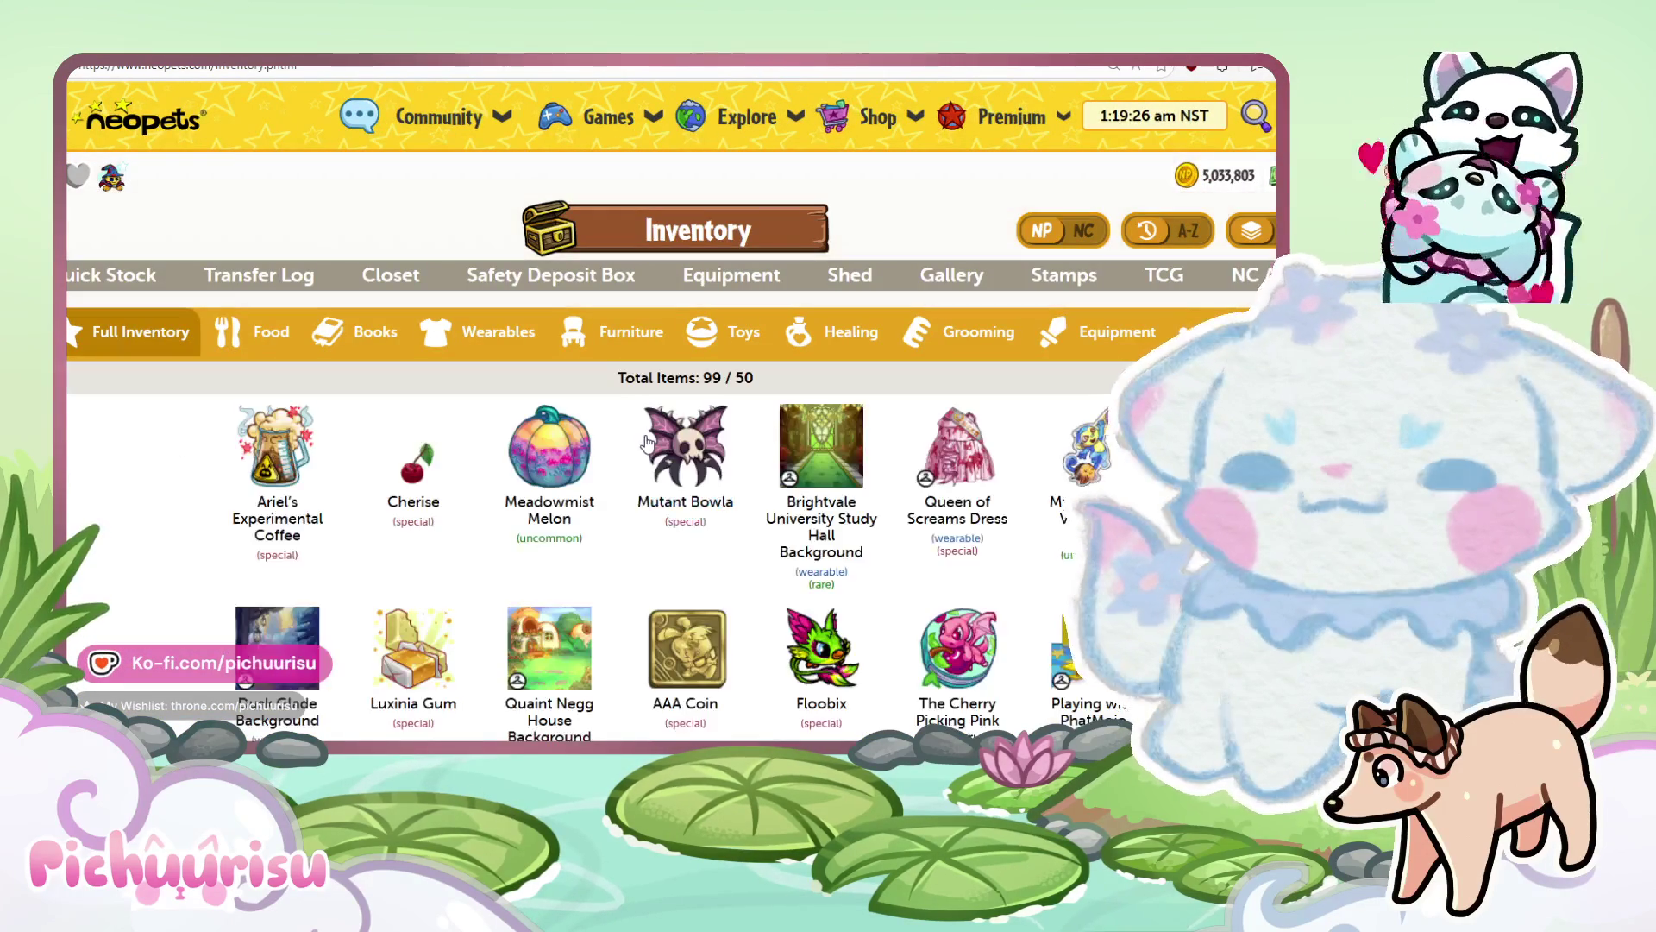
{"action": "scroll", "coordinate": [895, 520], "scroll_direction": "down", "scroll_amount": 10}
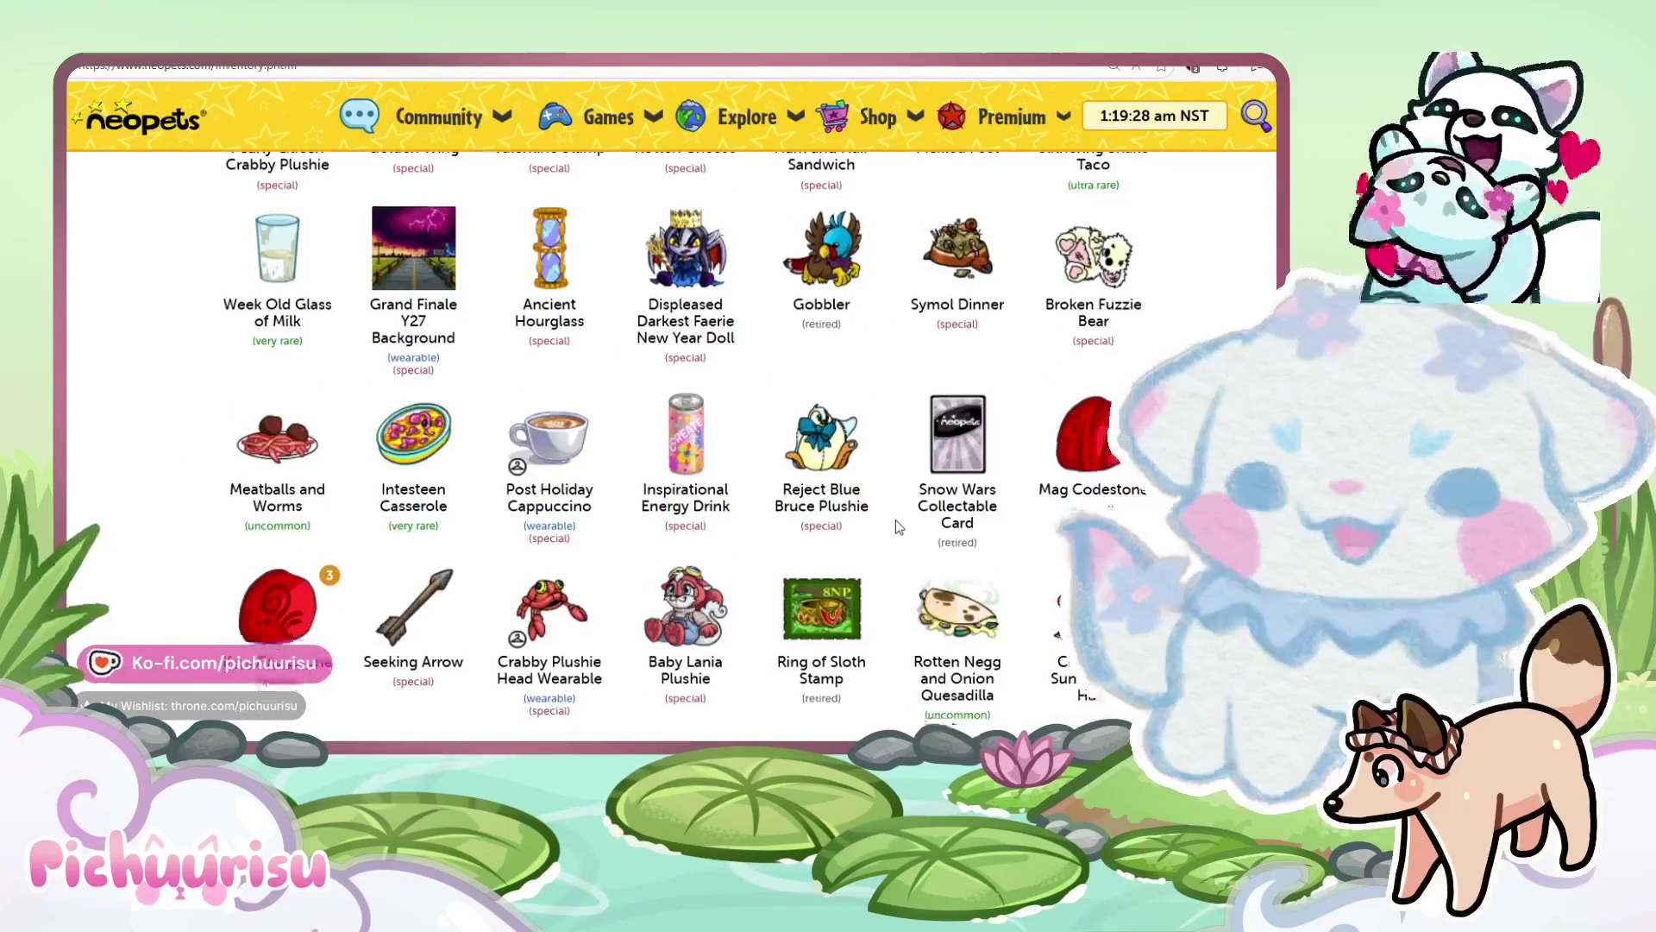
{"action": "scroll", "coordinate": [895, 520], "scroll_direction": "down", "scroll_amount": 15}
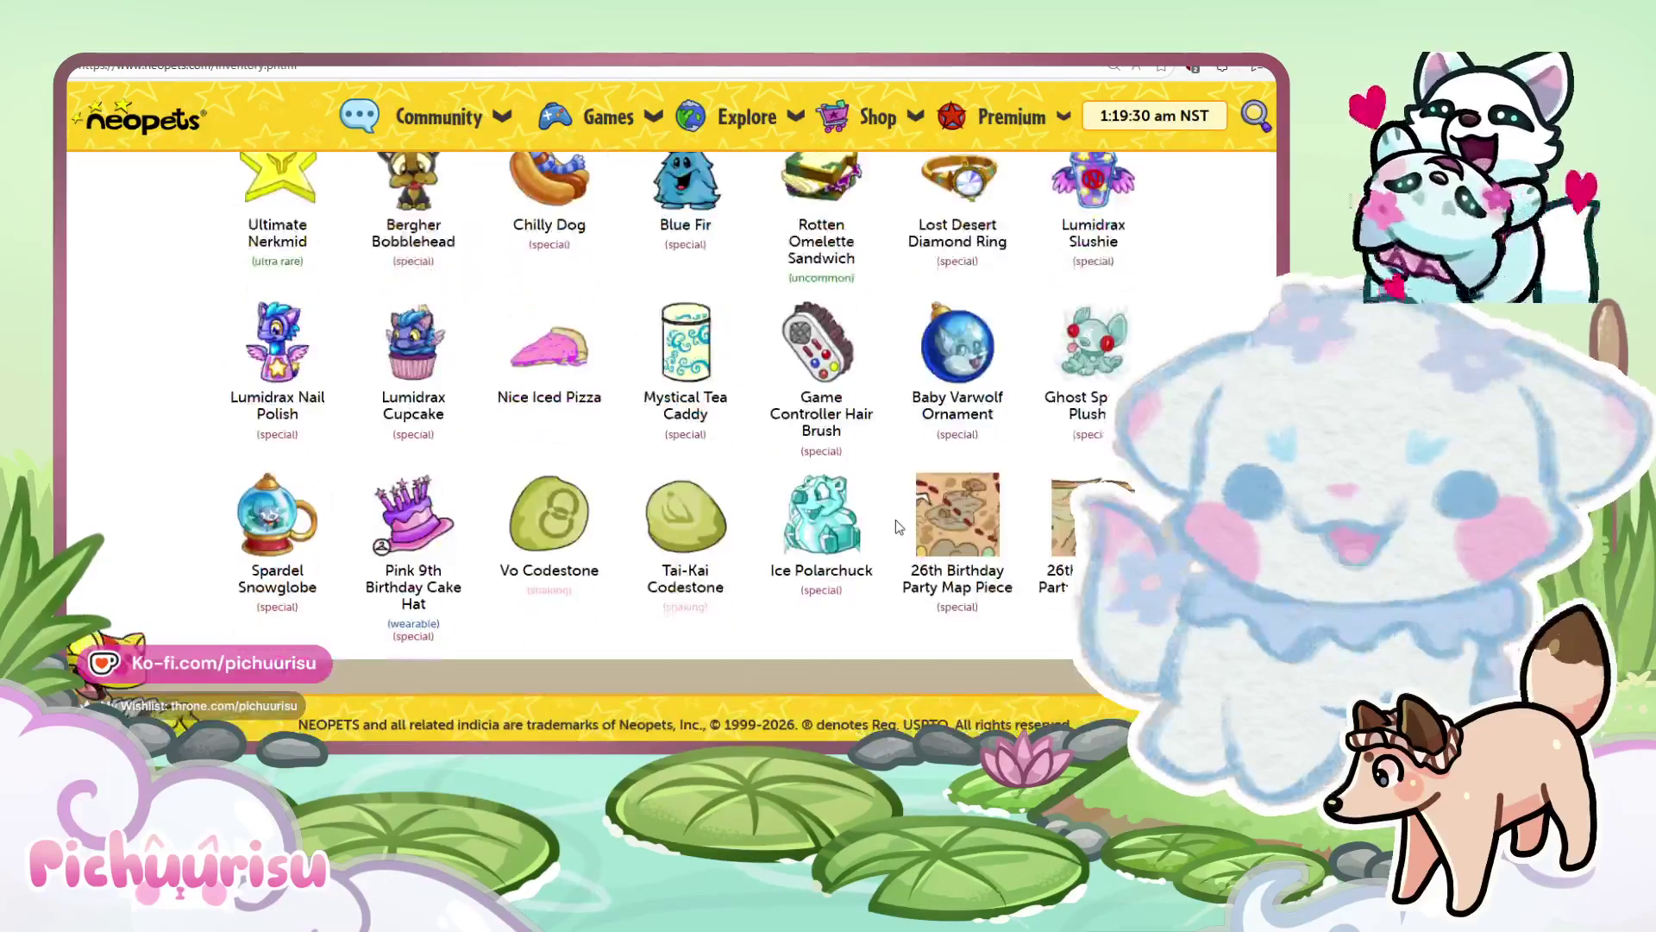
{"action": "scroll", "coordinate": [898, 526], "scroll_direction": "up", "scroll_amount": 12}
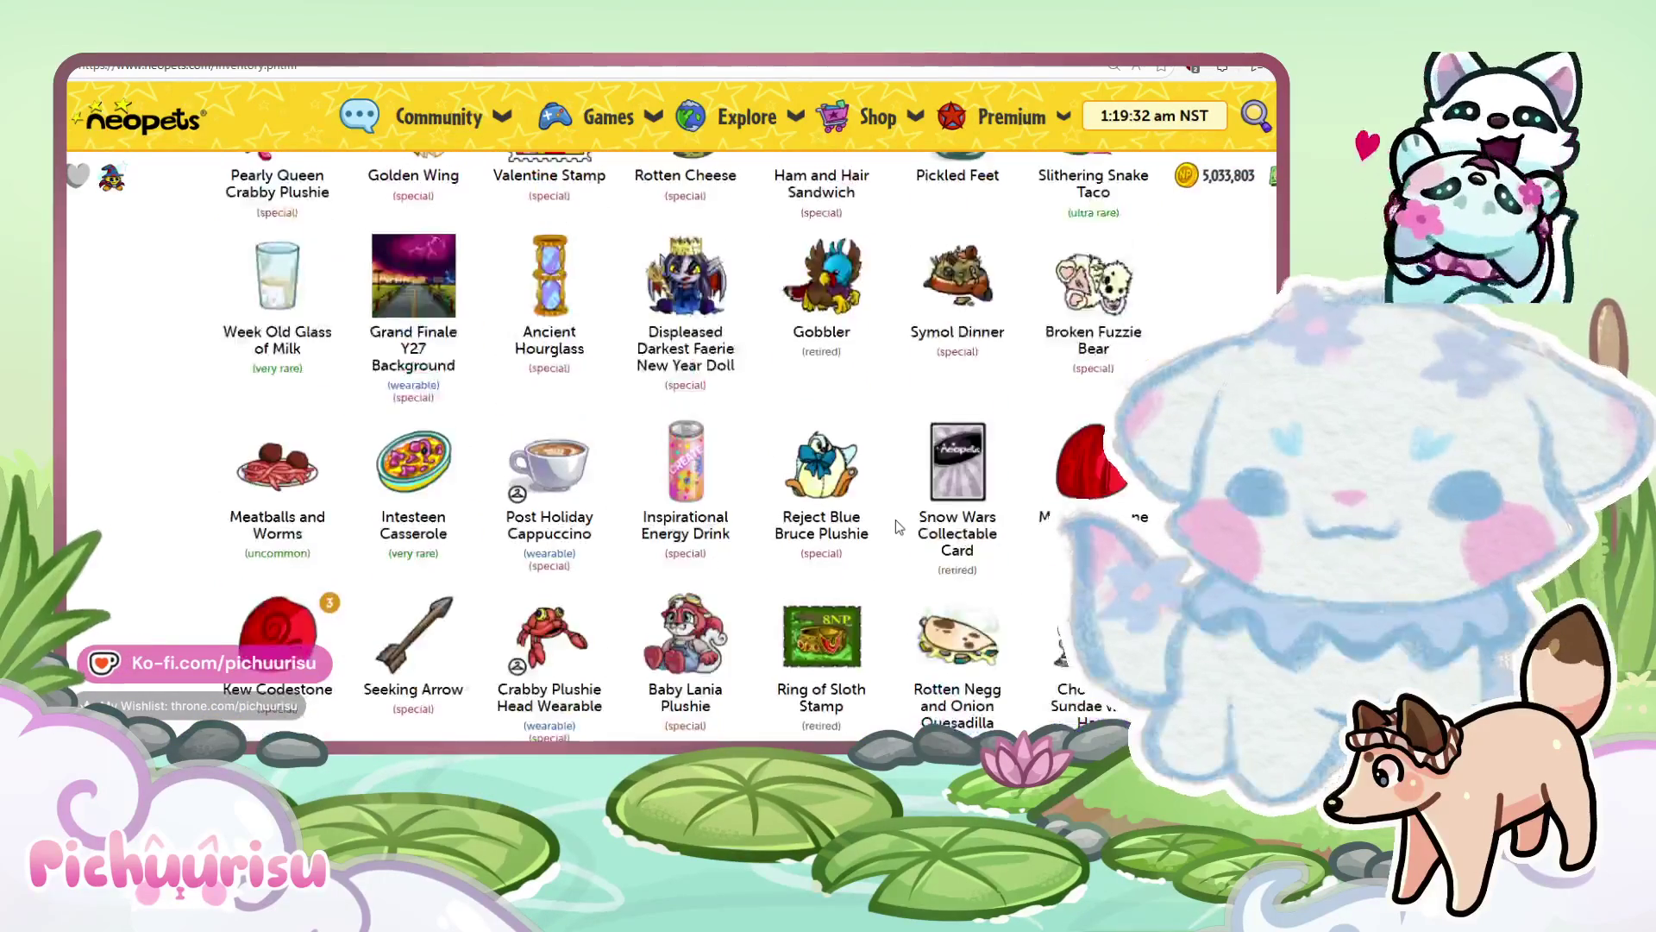
{"action": "scroll", "coordinate": [727, 492], "scroll_direction": "up", "scroll_amount": 10}
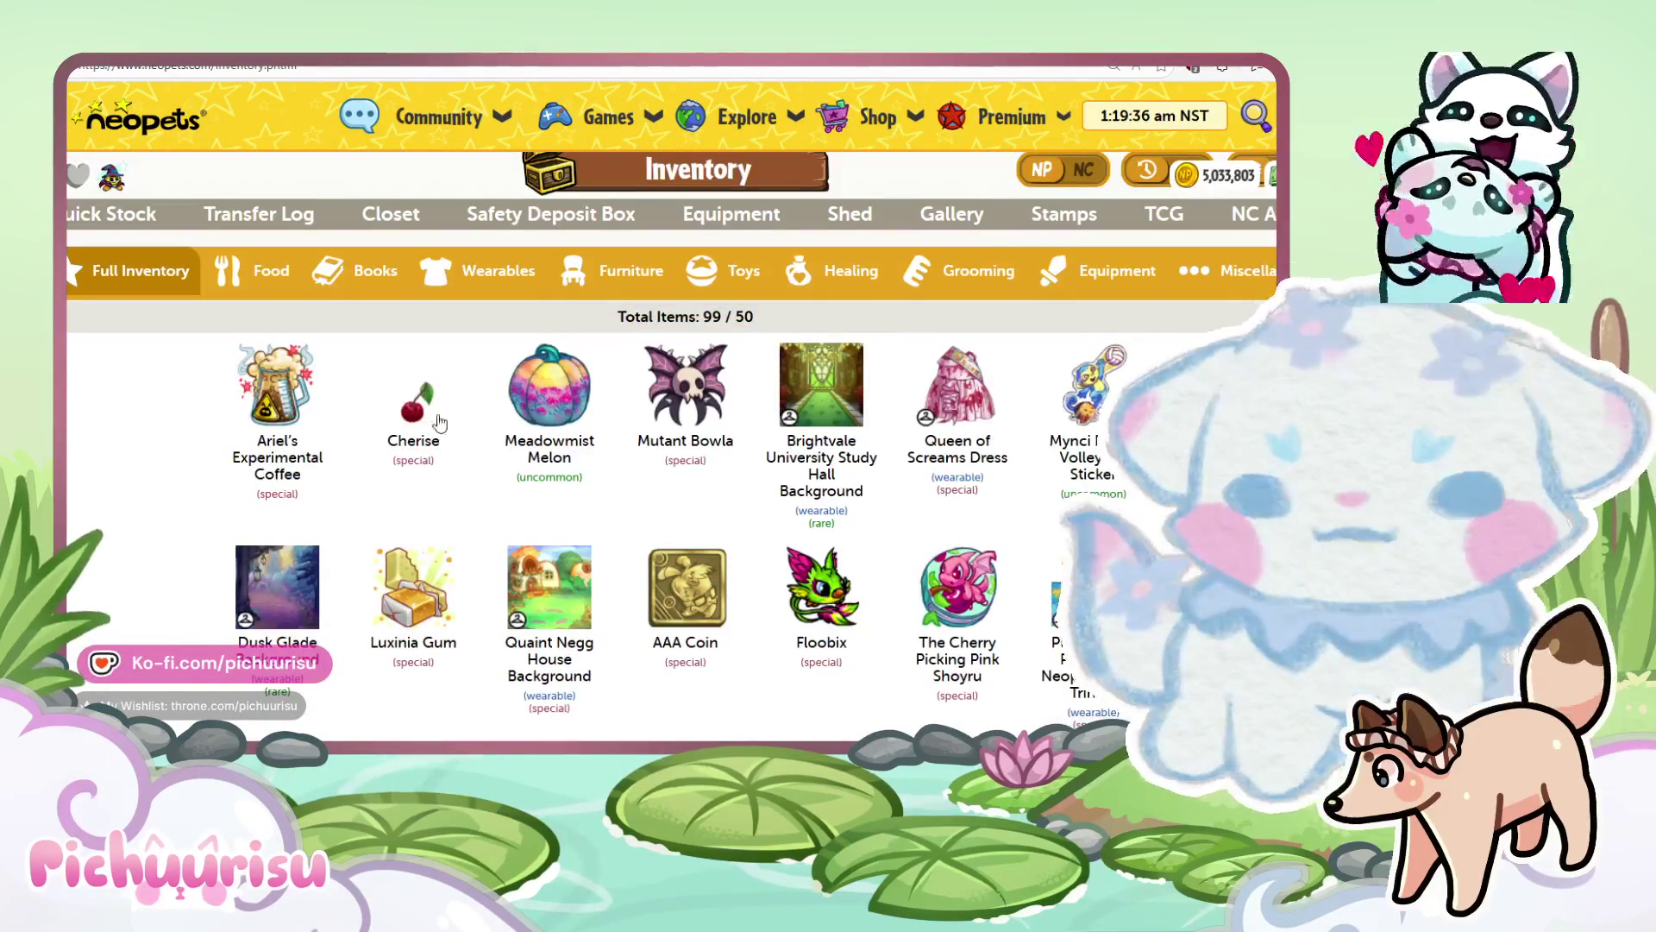
{"action": "scroll", "coordinate": [428, 422], "scroll_direction": "down", "scroll_amount": 2}
{"action": "scroll", "coordinate": [429, 423], "scroll_direction": "down", "scroll_amount": 3}
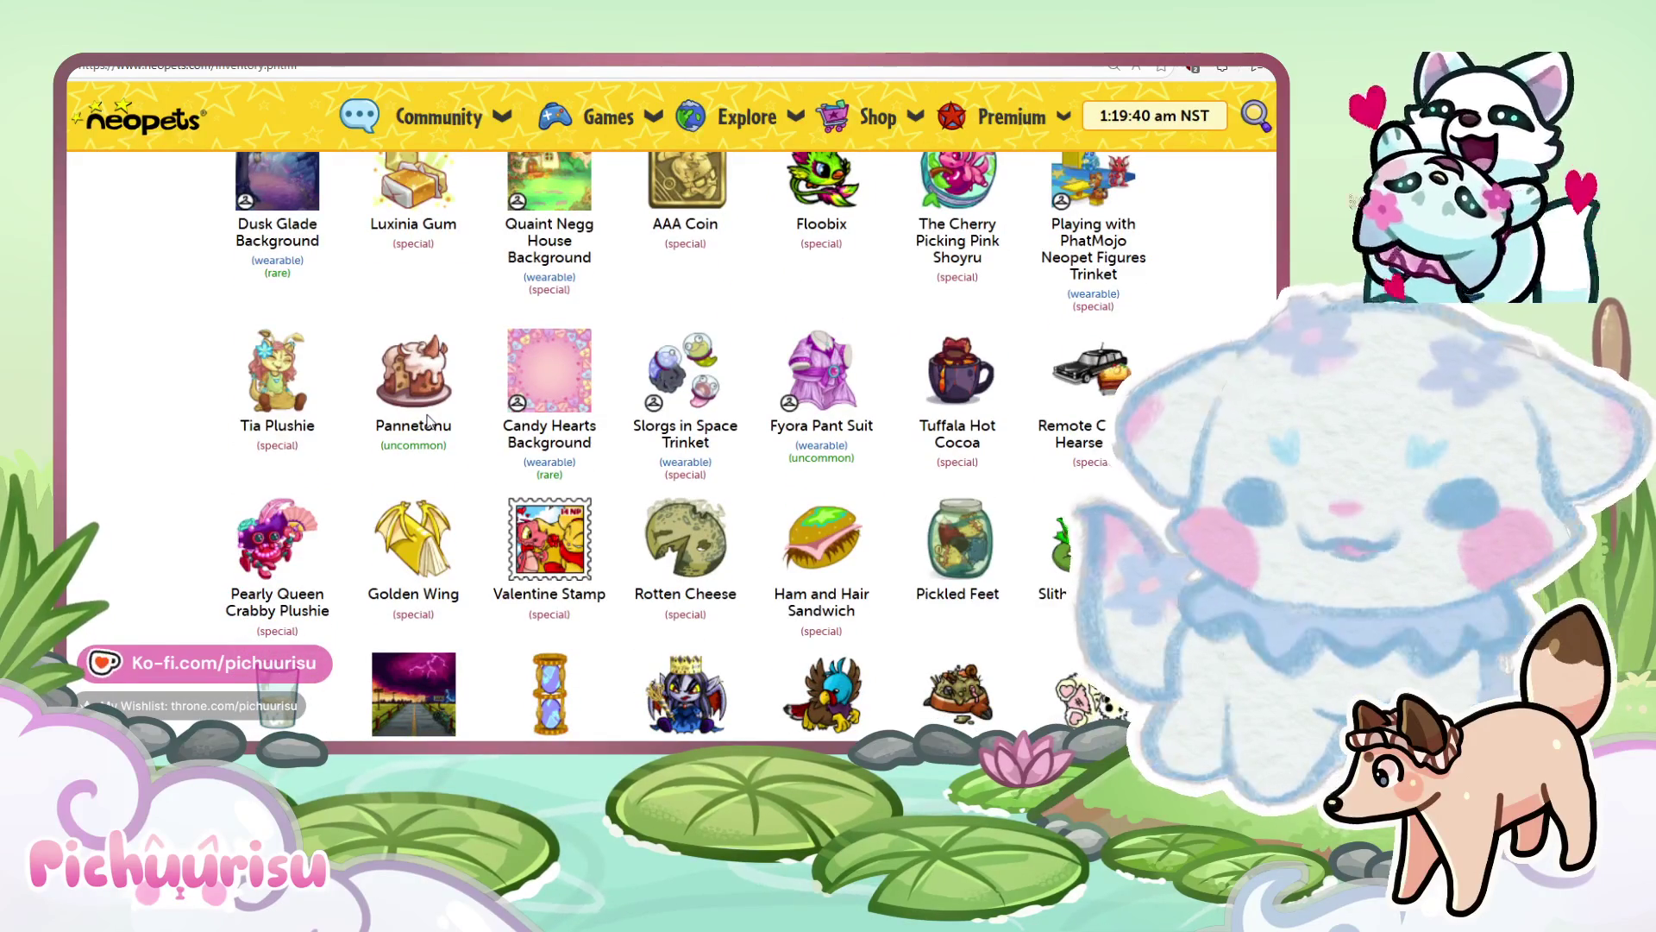
{"action": "scroll", "coordinate": [428, 420], "scroll_direction": "up", "scroll_amount": 5}
Copy the name 'Cherise' and run a web search for it in a new tab.
{"action": "left_click_drag", "start_coordinate": [441, 441], "coordinate": [386, 442]}
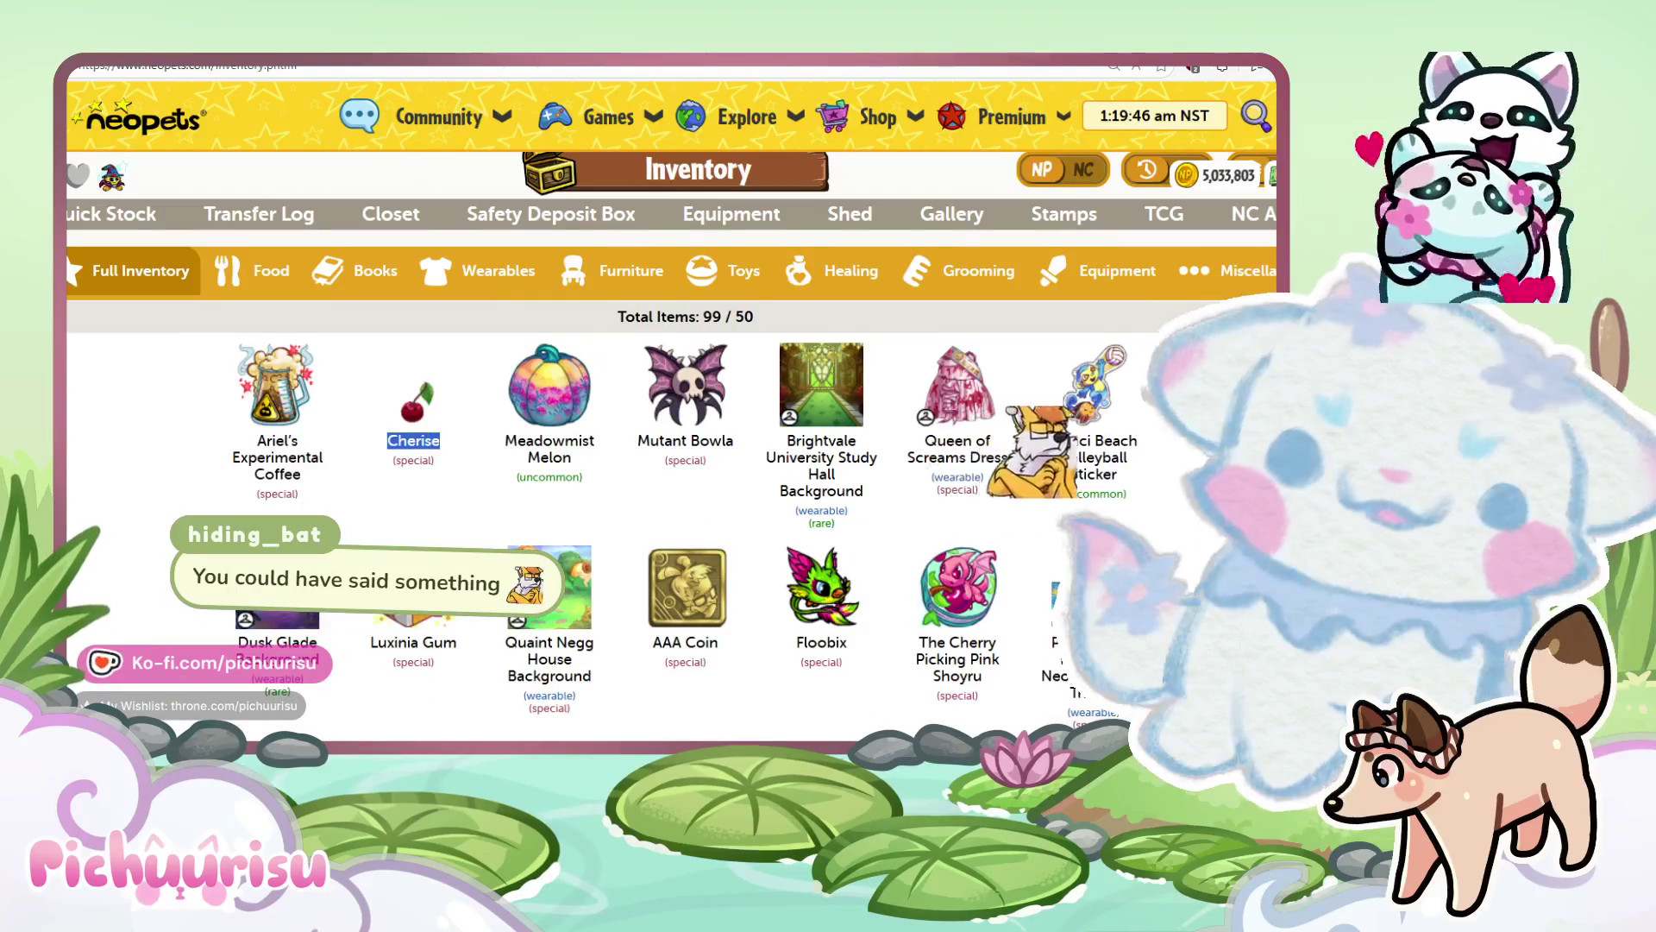
{"action": "key", "text": "ctrl+c"}
{"action": "key", "text": "ctrl+t"}
{"action": "key", "text": "ctrl+v"}
{"action": "key", "text": "Return"}
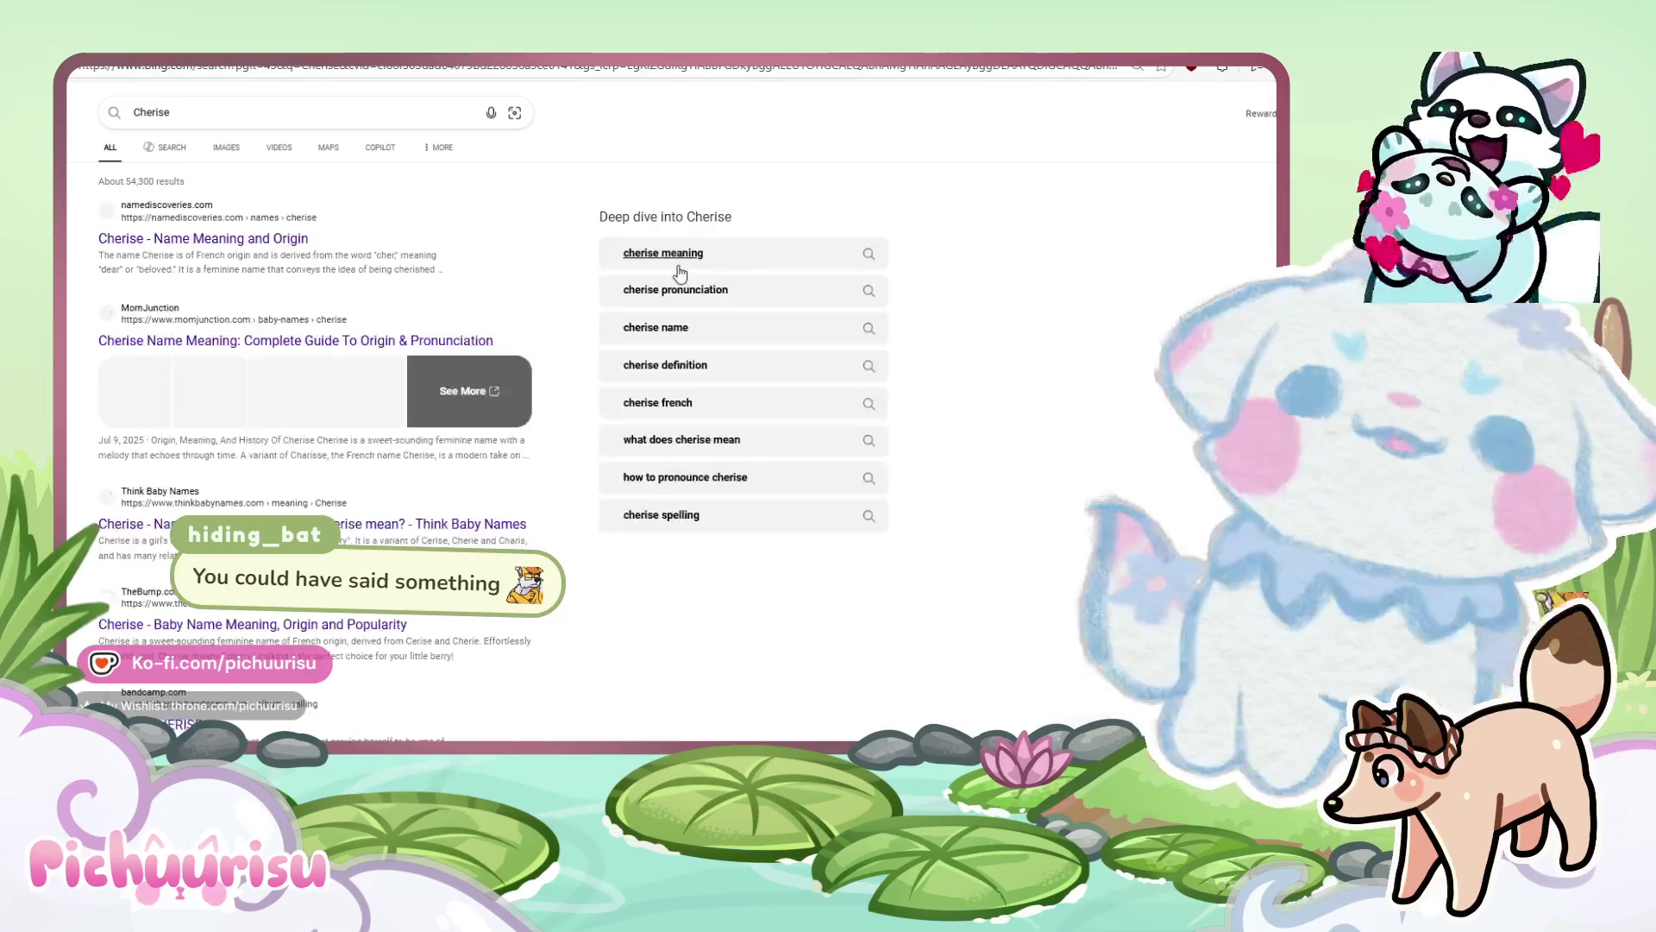
Search Bing for 'Cherise neopet', open Jellyneo's Cherise entry (1,500,000 NP), then close it.
{"action": "left_click", "coordinate": [281, 242]}
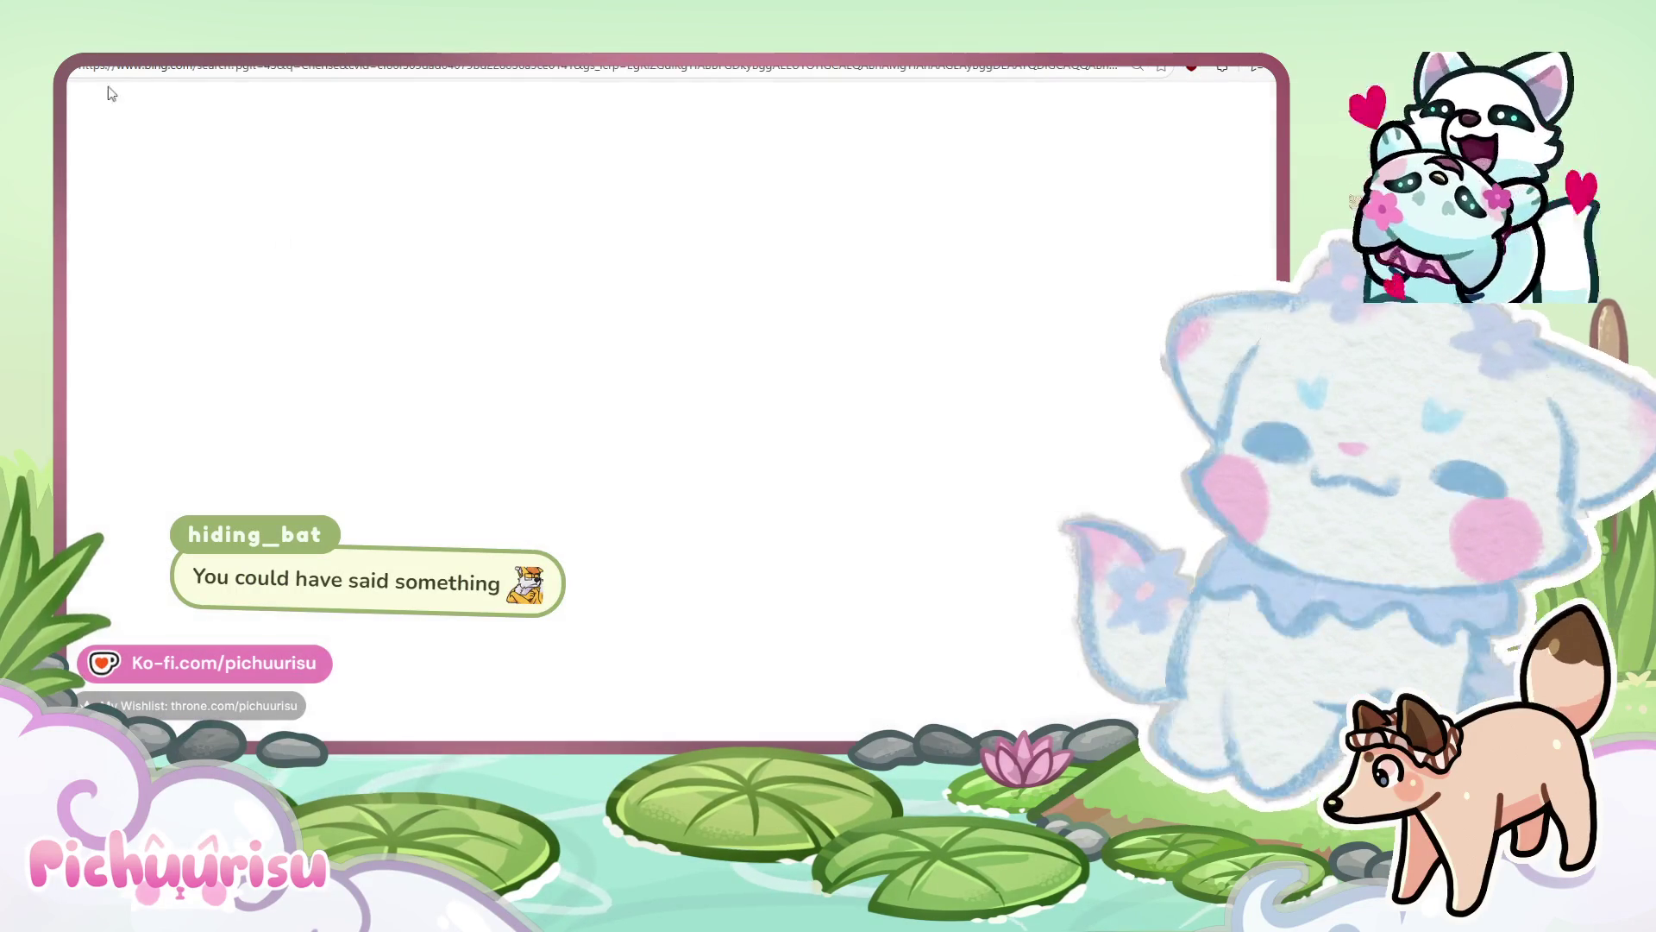
{"action": "key", "text": "alt+Left"}
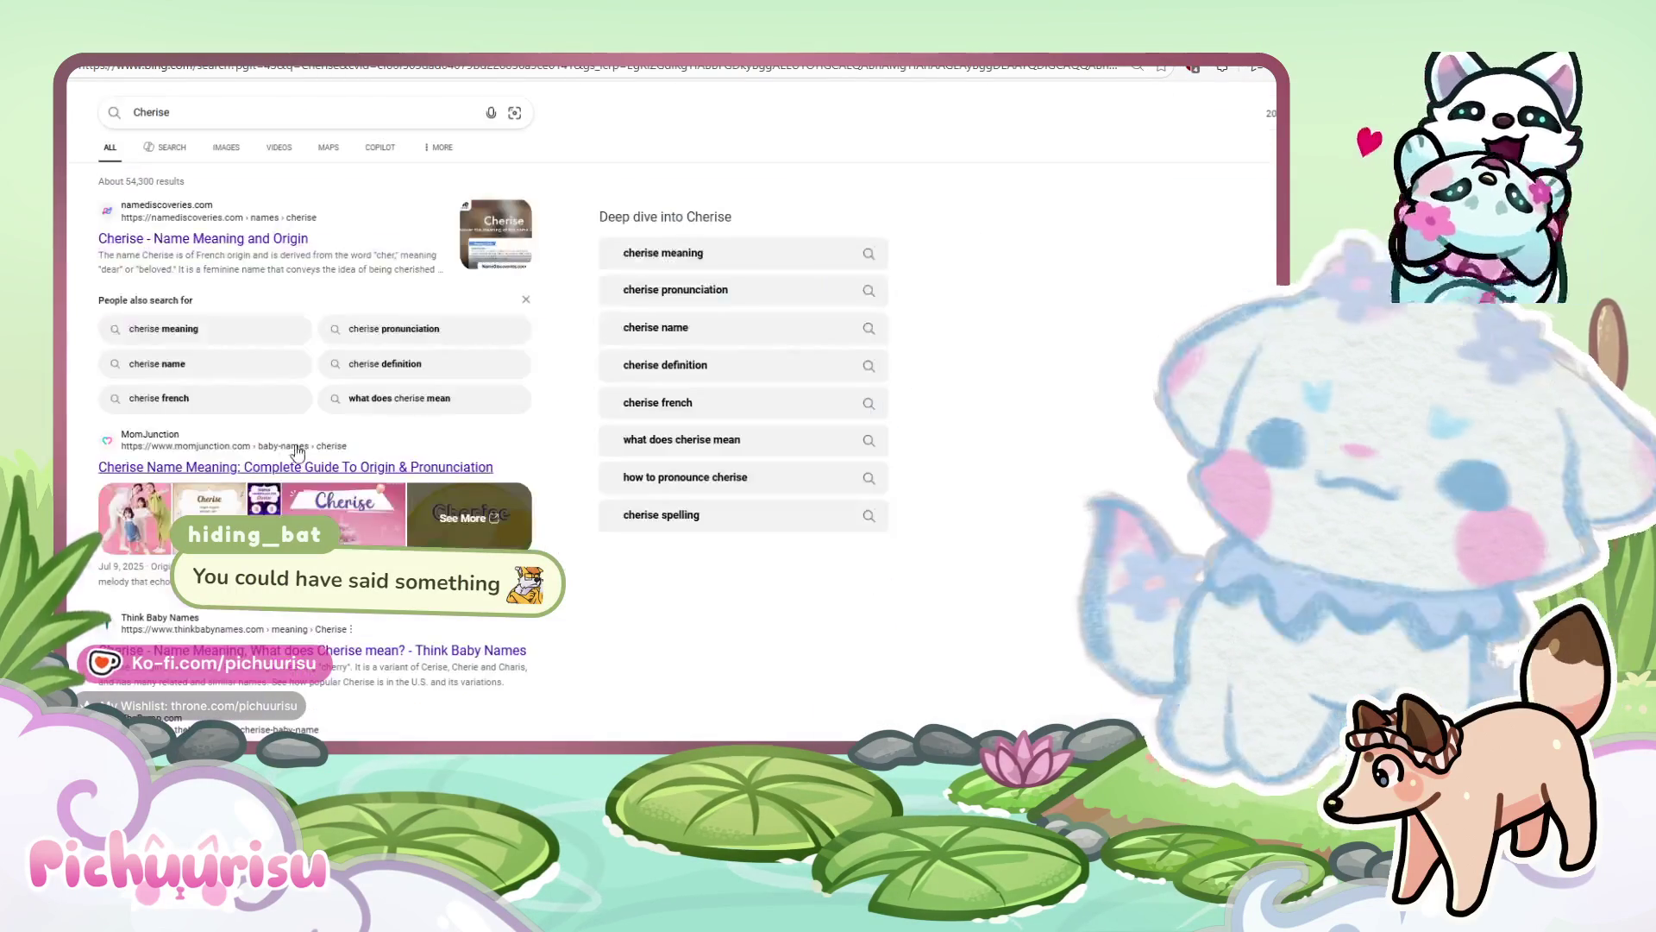
{"action": "left_click", "coordinate": [232, 119]}
{"action": "type", "text": "neopet"}
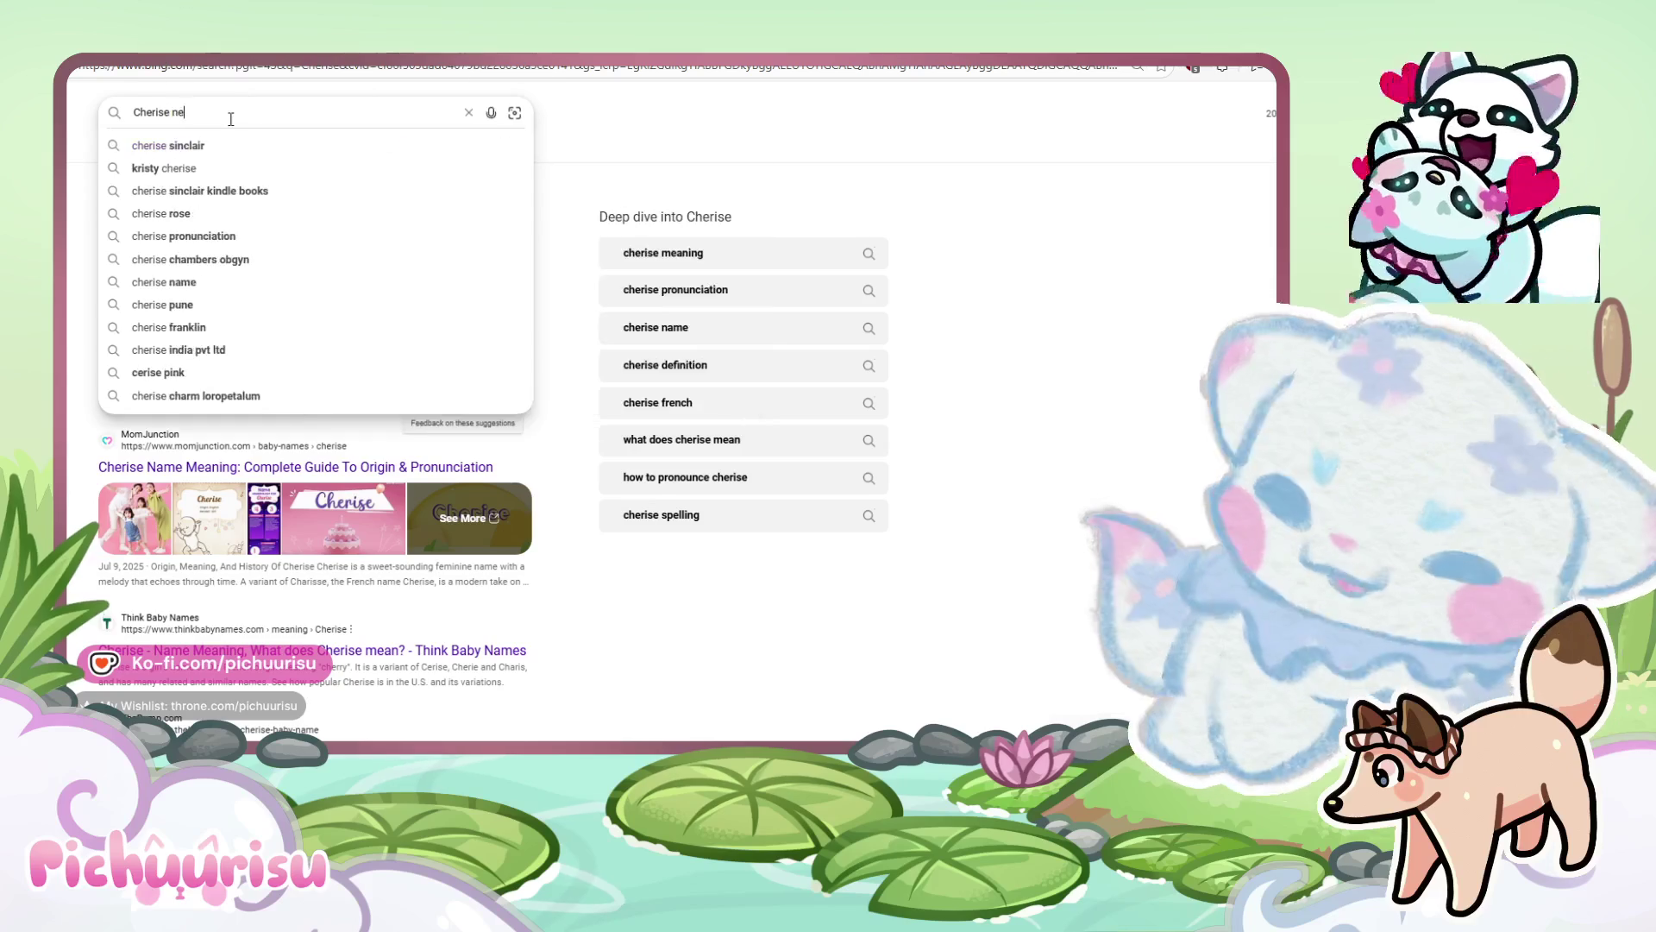
{"action": "key", "text": "Return"}
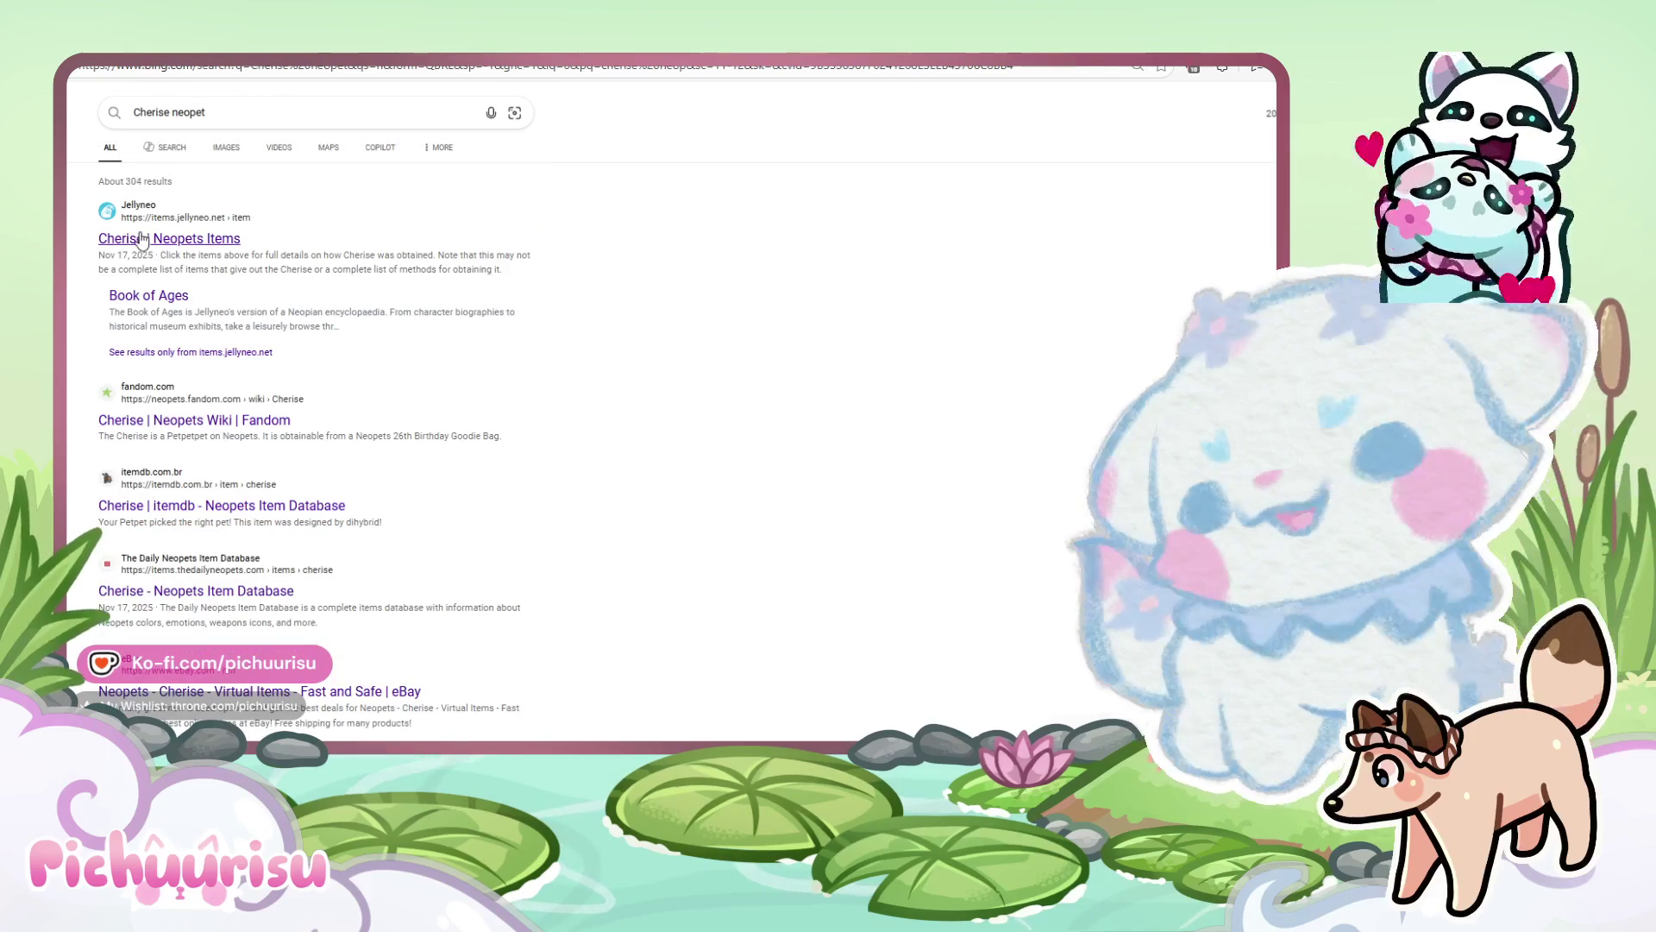
{"action": "left_click", "coordinate": [136, 235]}
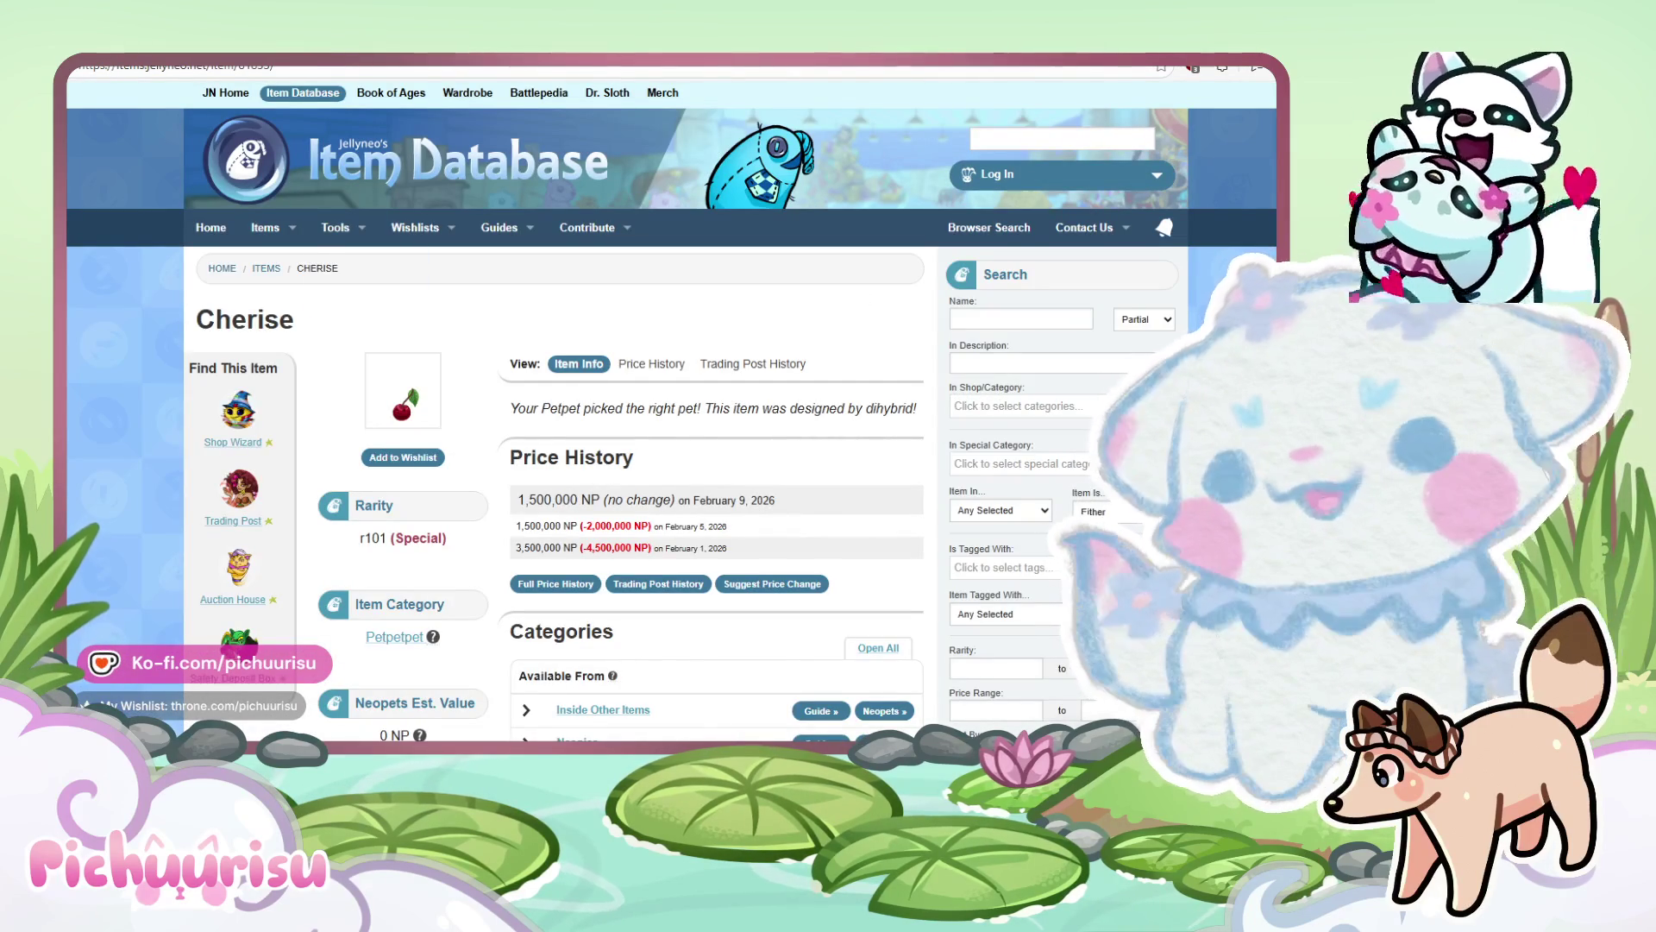
{"action": "key", "text": "ctrl+w"}
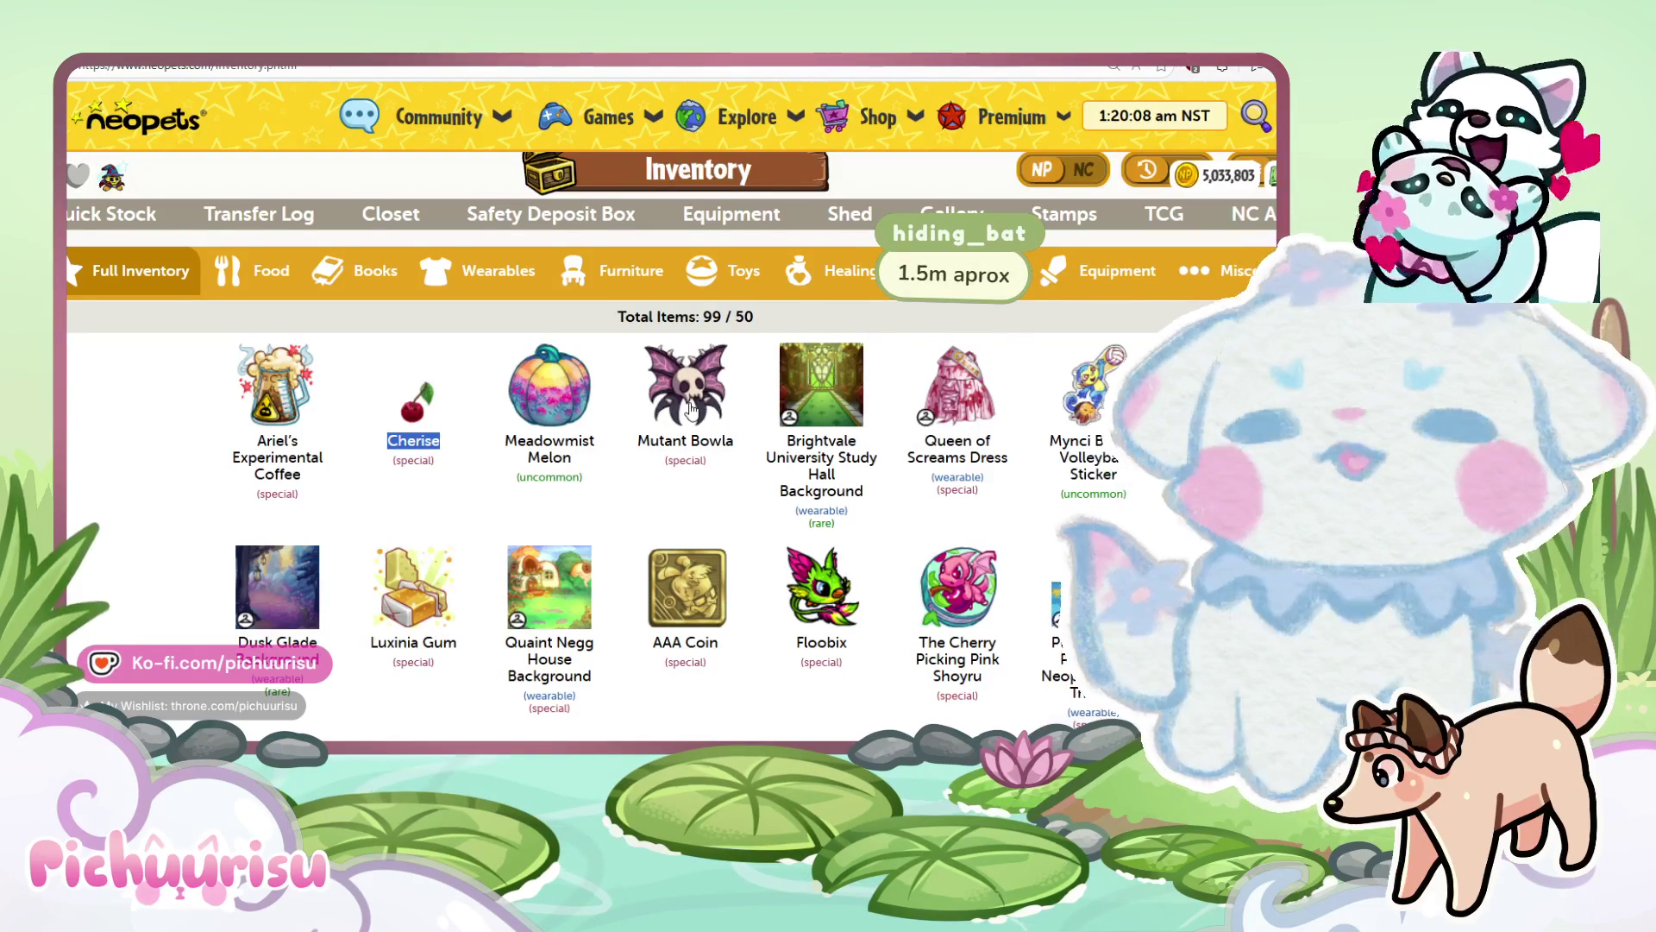
Return to the Neopets home page and view Karuruh's details in the pet lineup.
{"action": "left_click", "coordinate": [130, 123]}
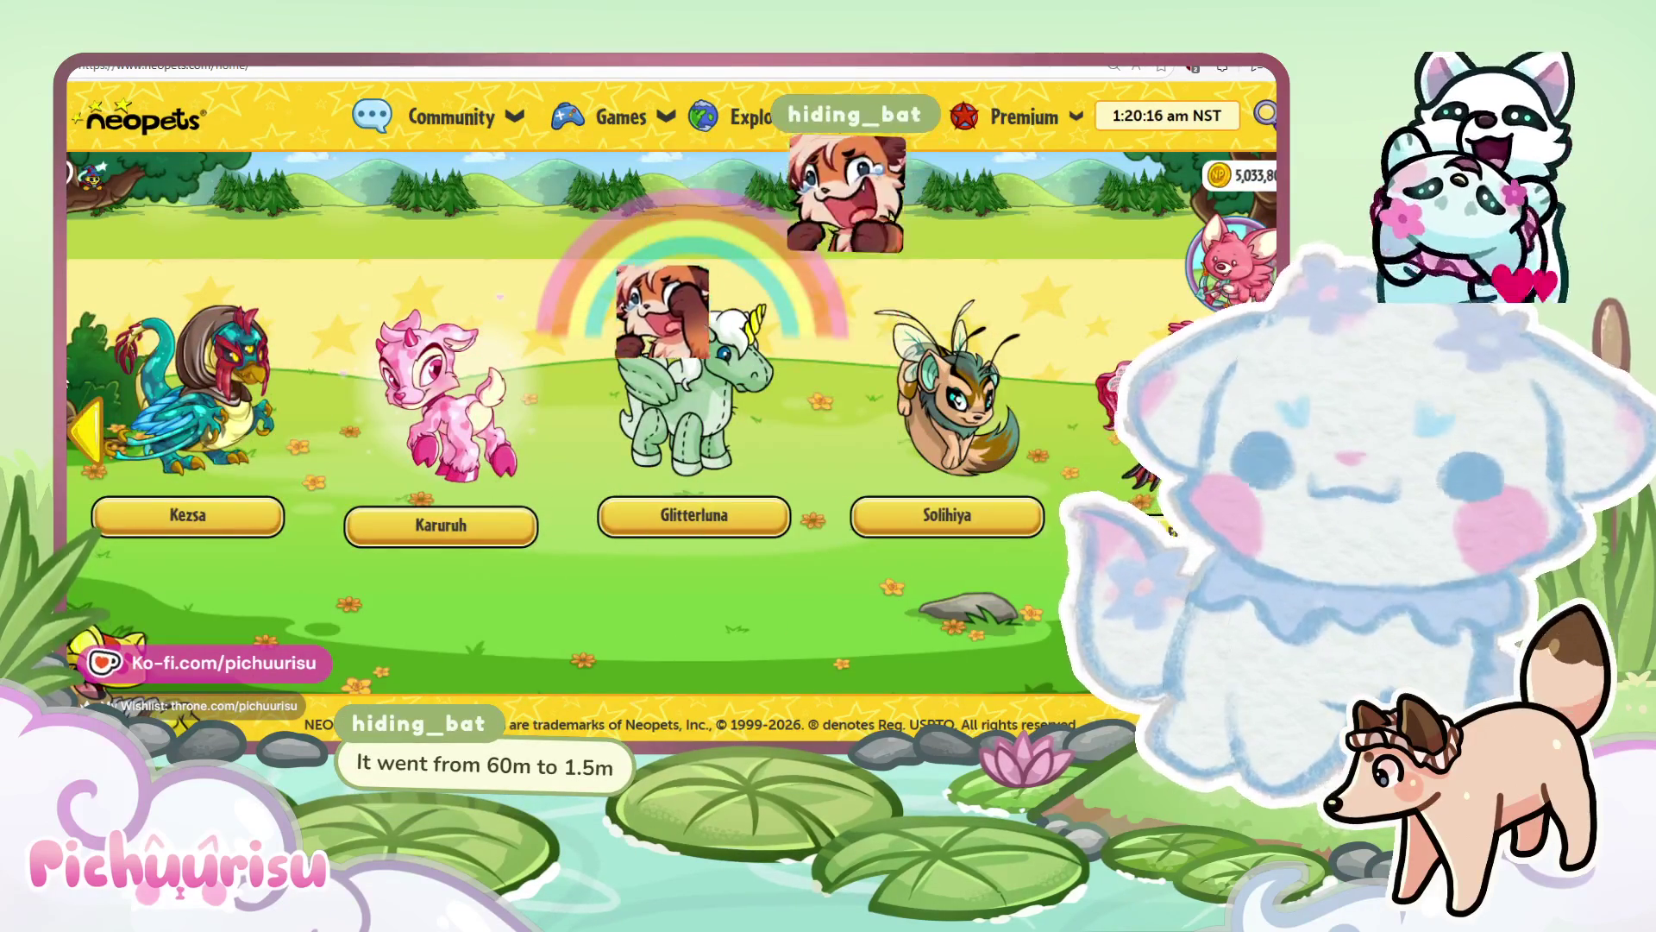
{"action": "left_click", "coordinate": [98, 441]}
{"action": "left_click", "coordinate": [97, 441]}
{"action": "left_click", "coordinate": [98, 442]}
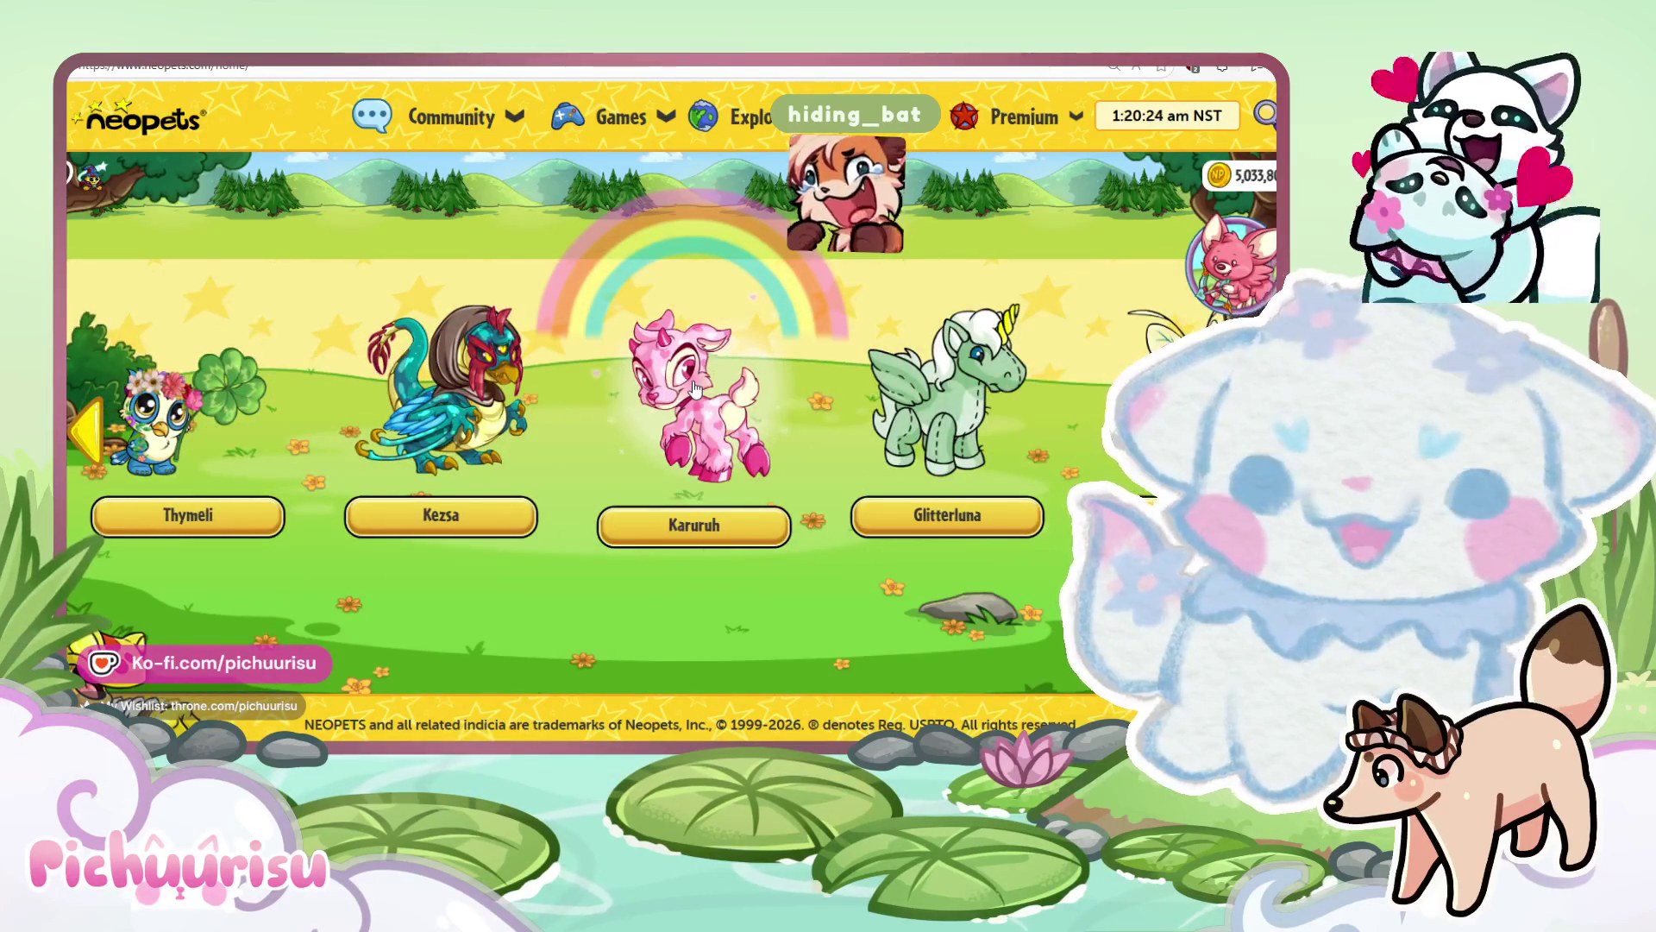
{"action": "left_click", "coordinate": [681, 528]}
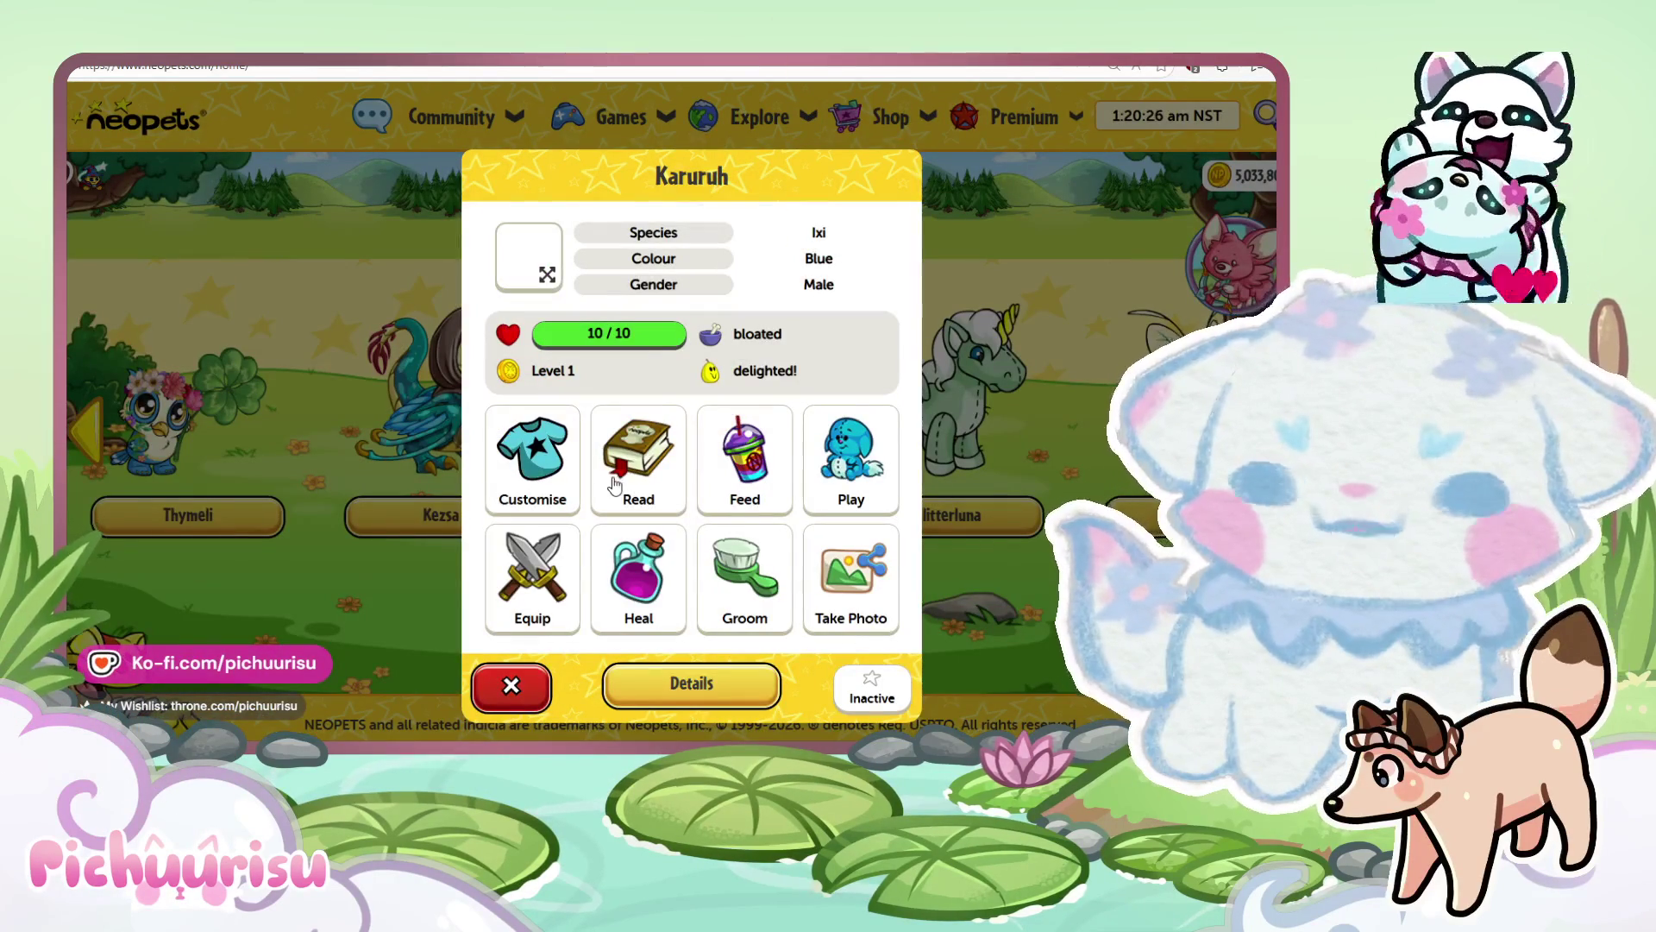
{"action": "key", "text": "Escape"}
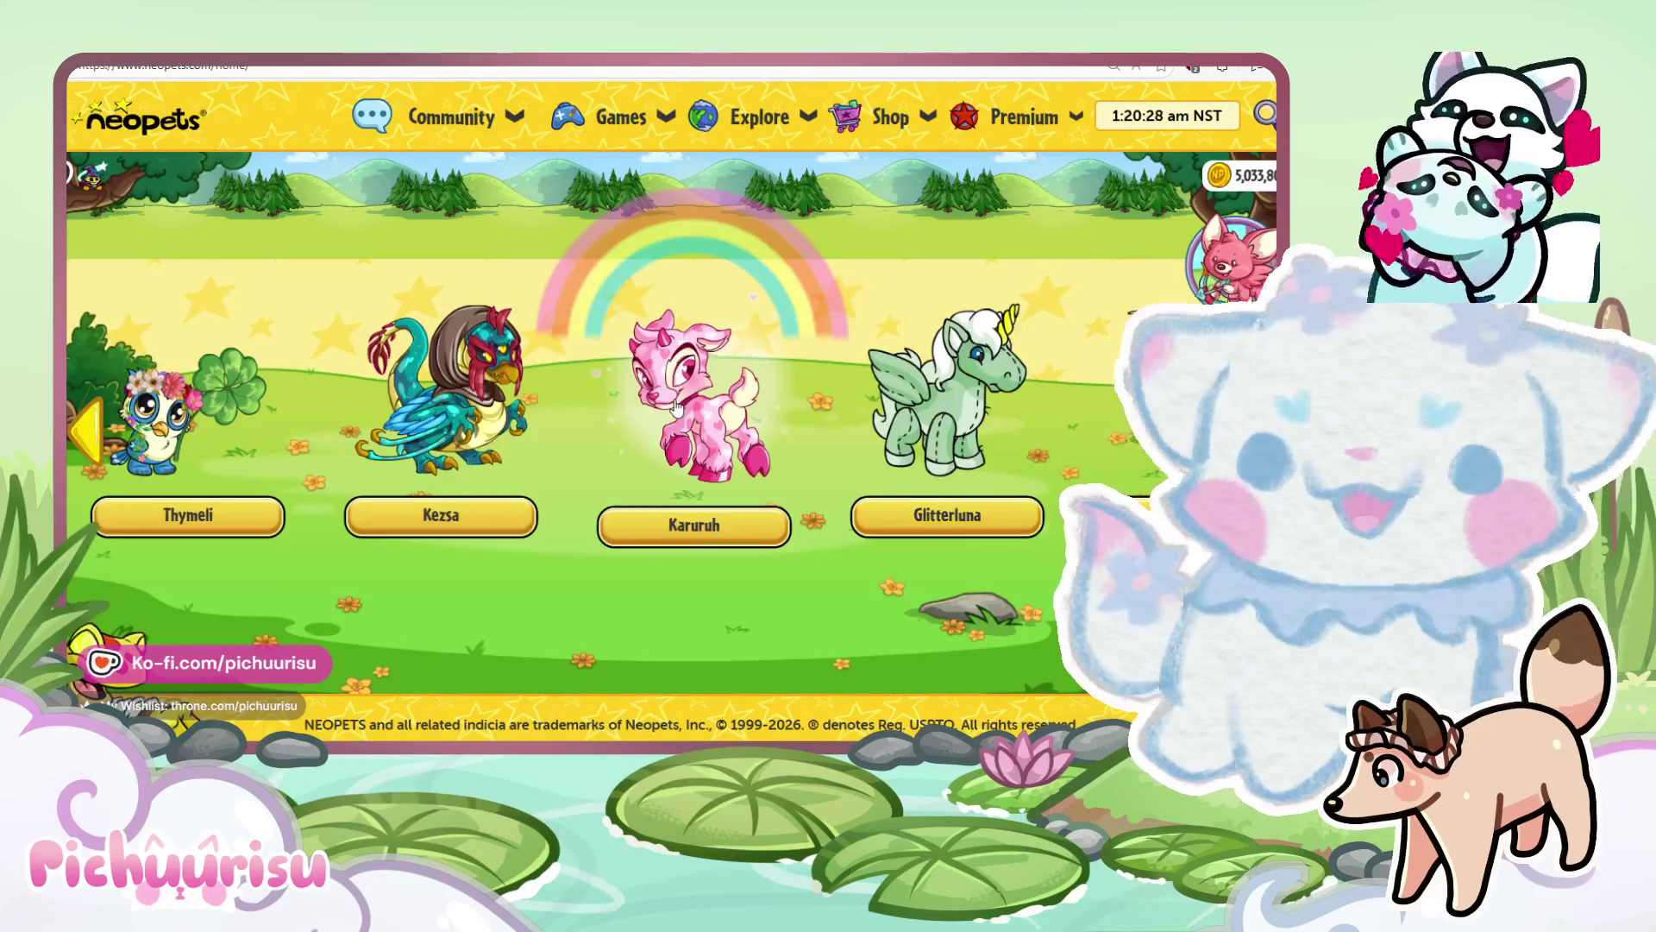
{"action": "left_click", "coordinate": [675, 406]}
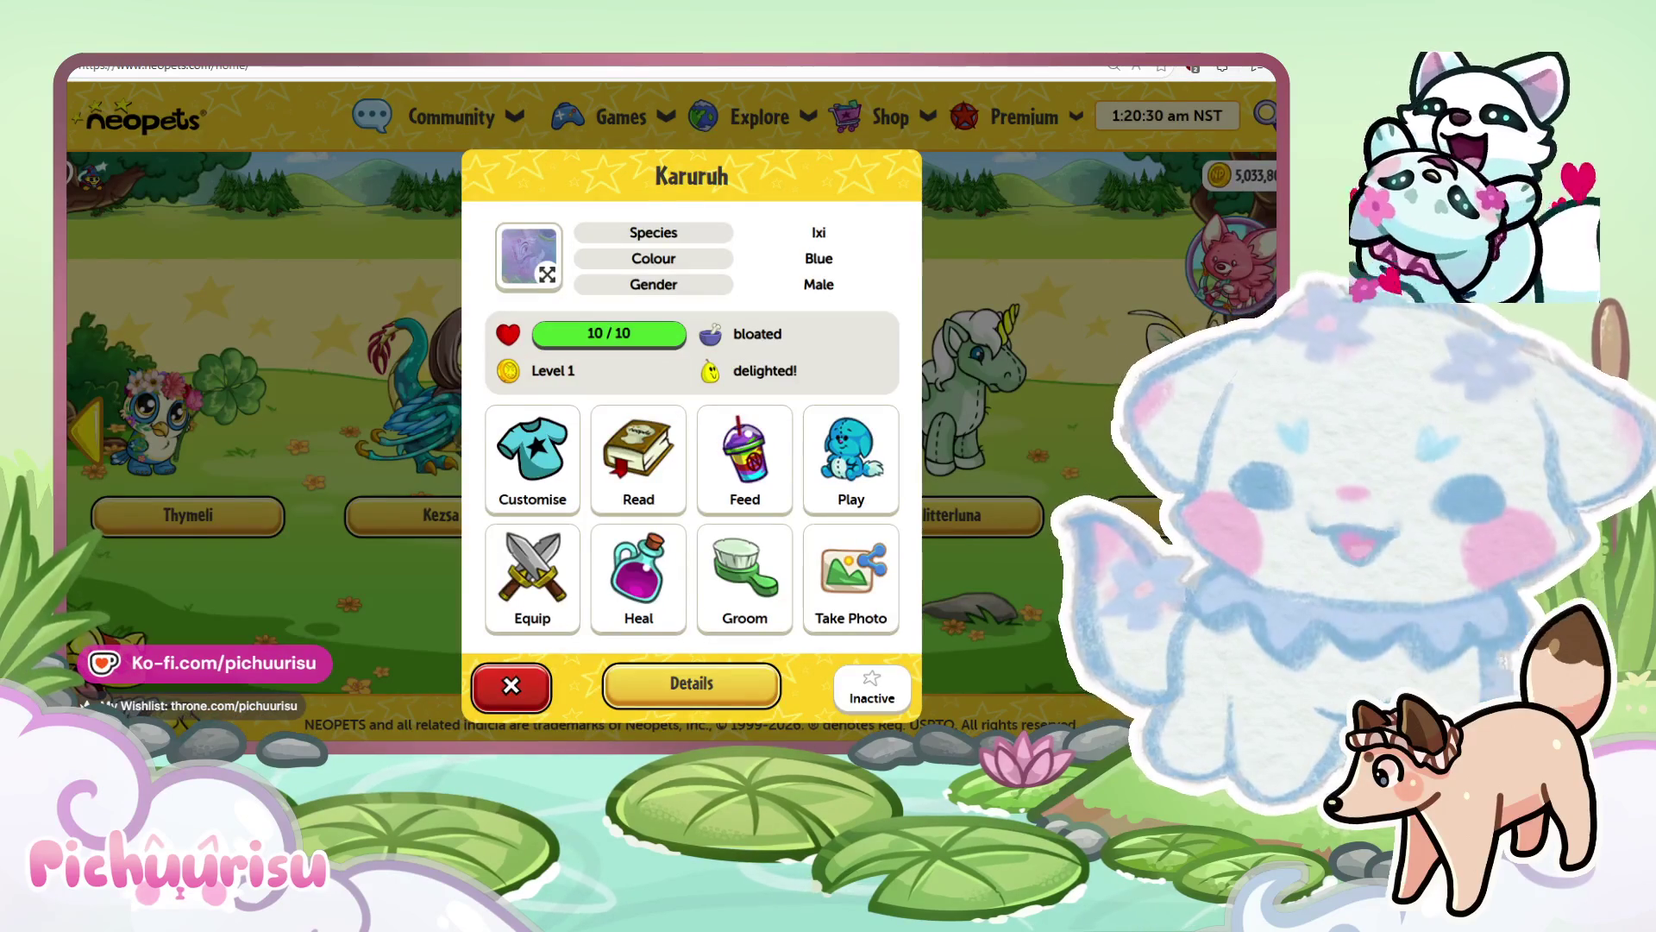
{"action": "key", "text": "Escape"}
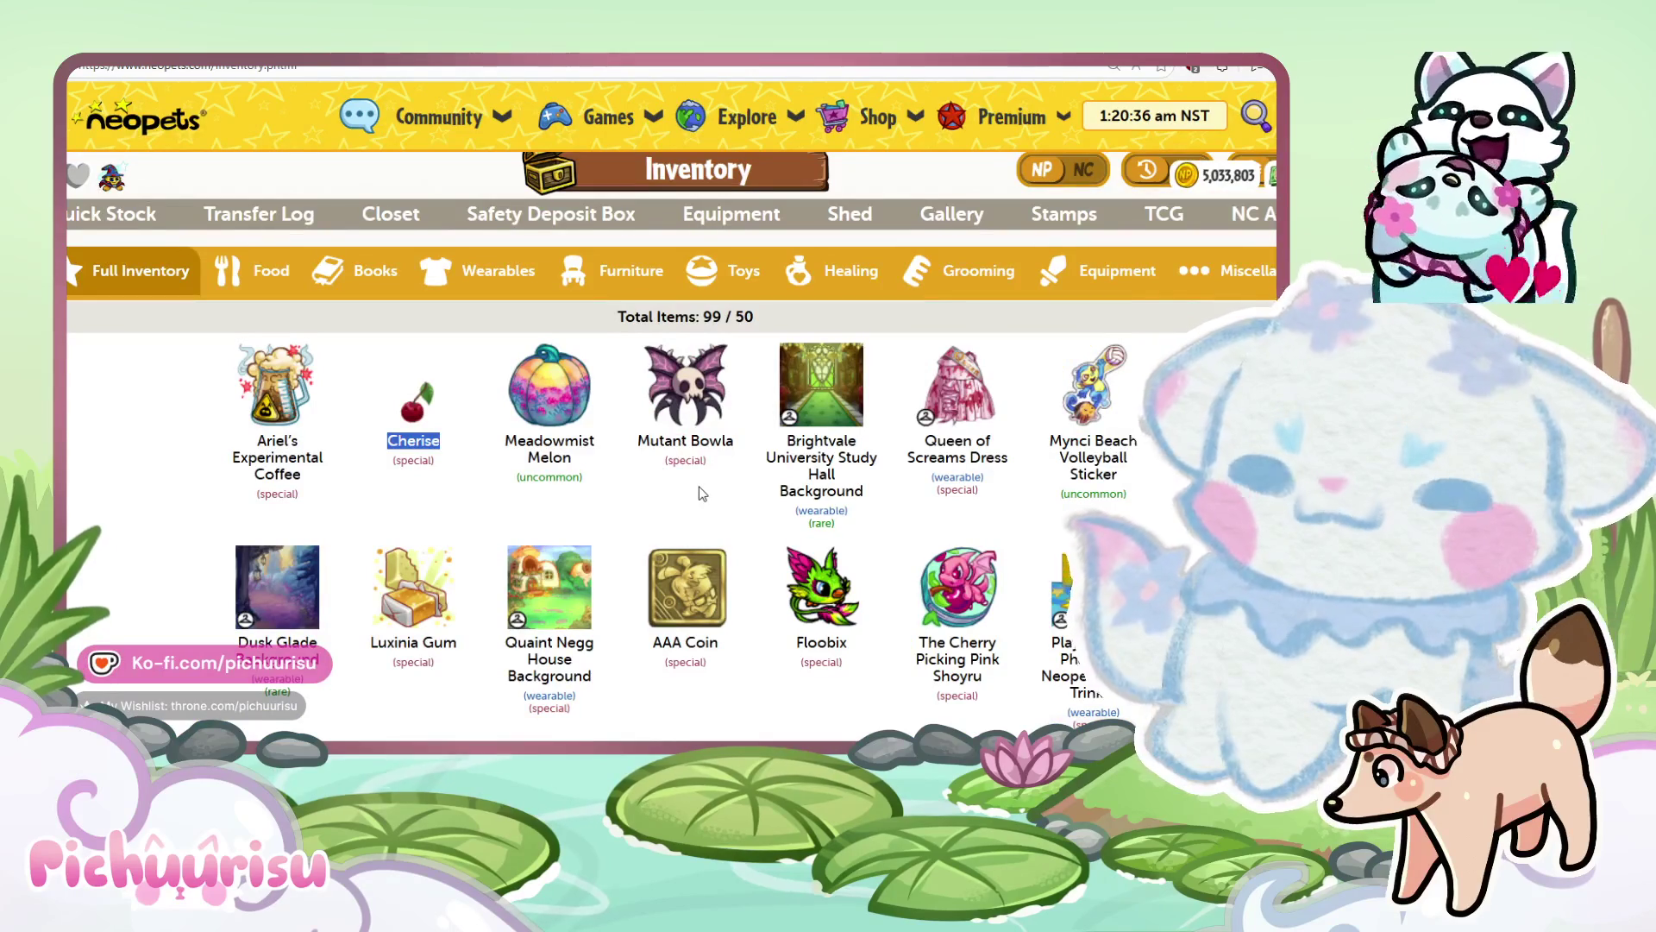
Back on the home page, view Glitterluna's pet info and move the carousel onward.
{"action": "scroll", "coordinate": [701, 466], "scroll_direction": "down", "scroll_amount": 3}
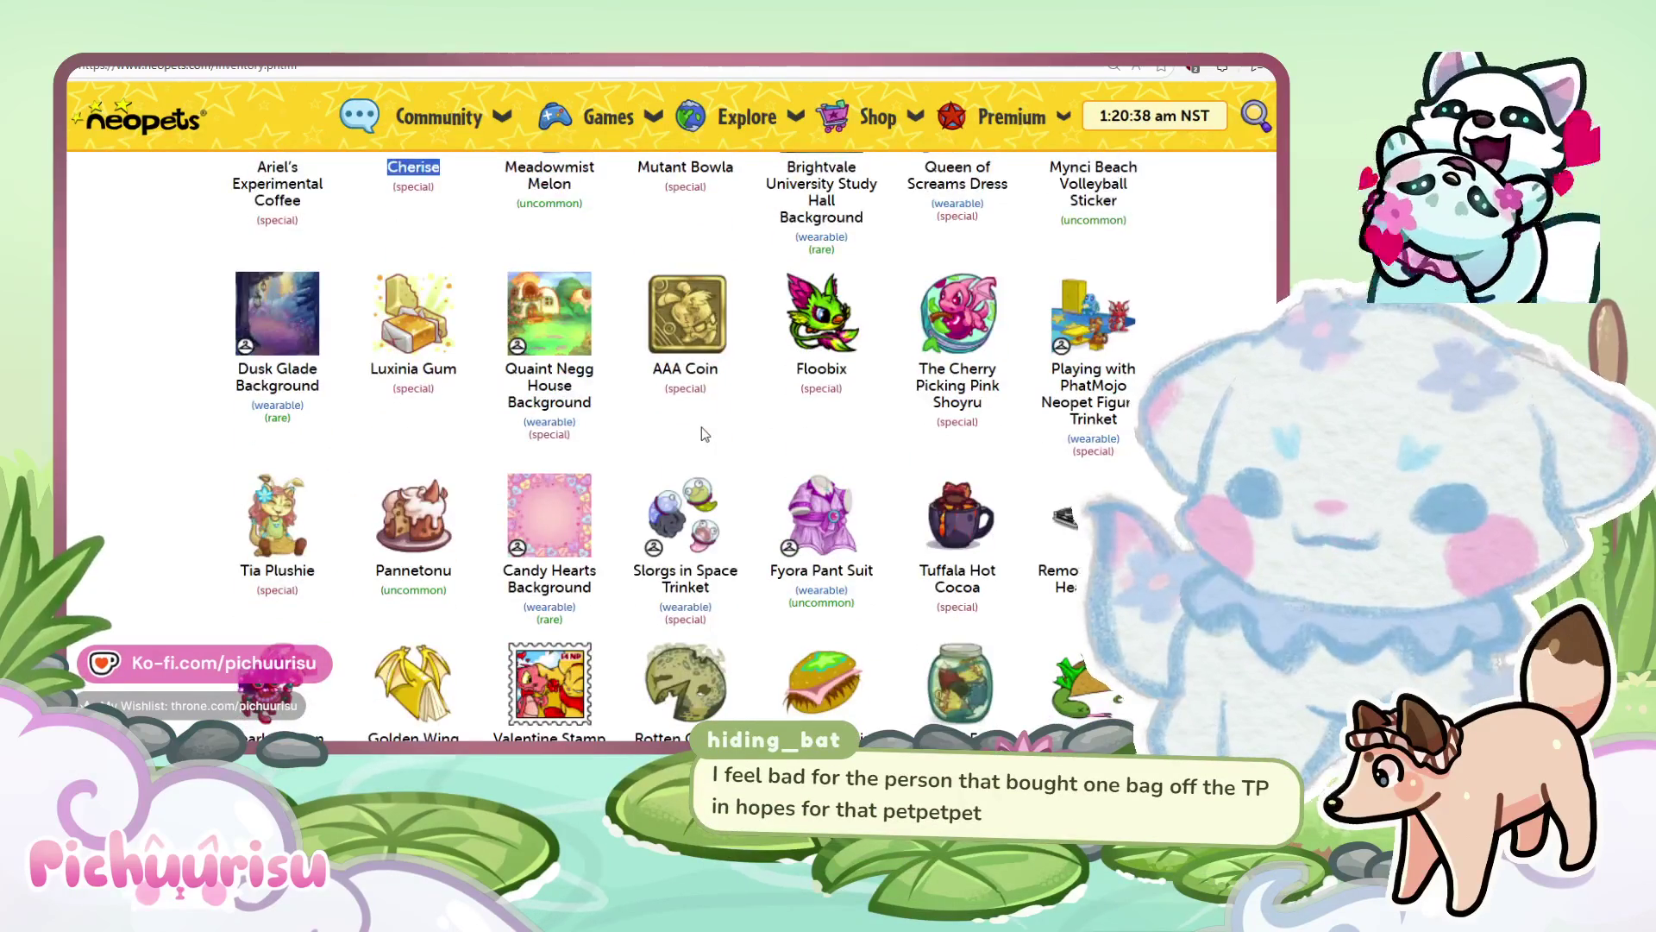
{"action": "scroll", "coordinate": [702, 433], "scroll_direction": "up", "scroll_amount": 4}
{"action": "key", "text": "alt+Left"}
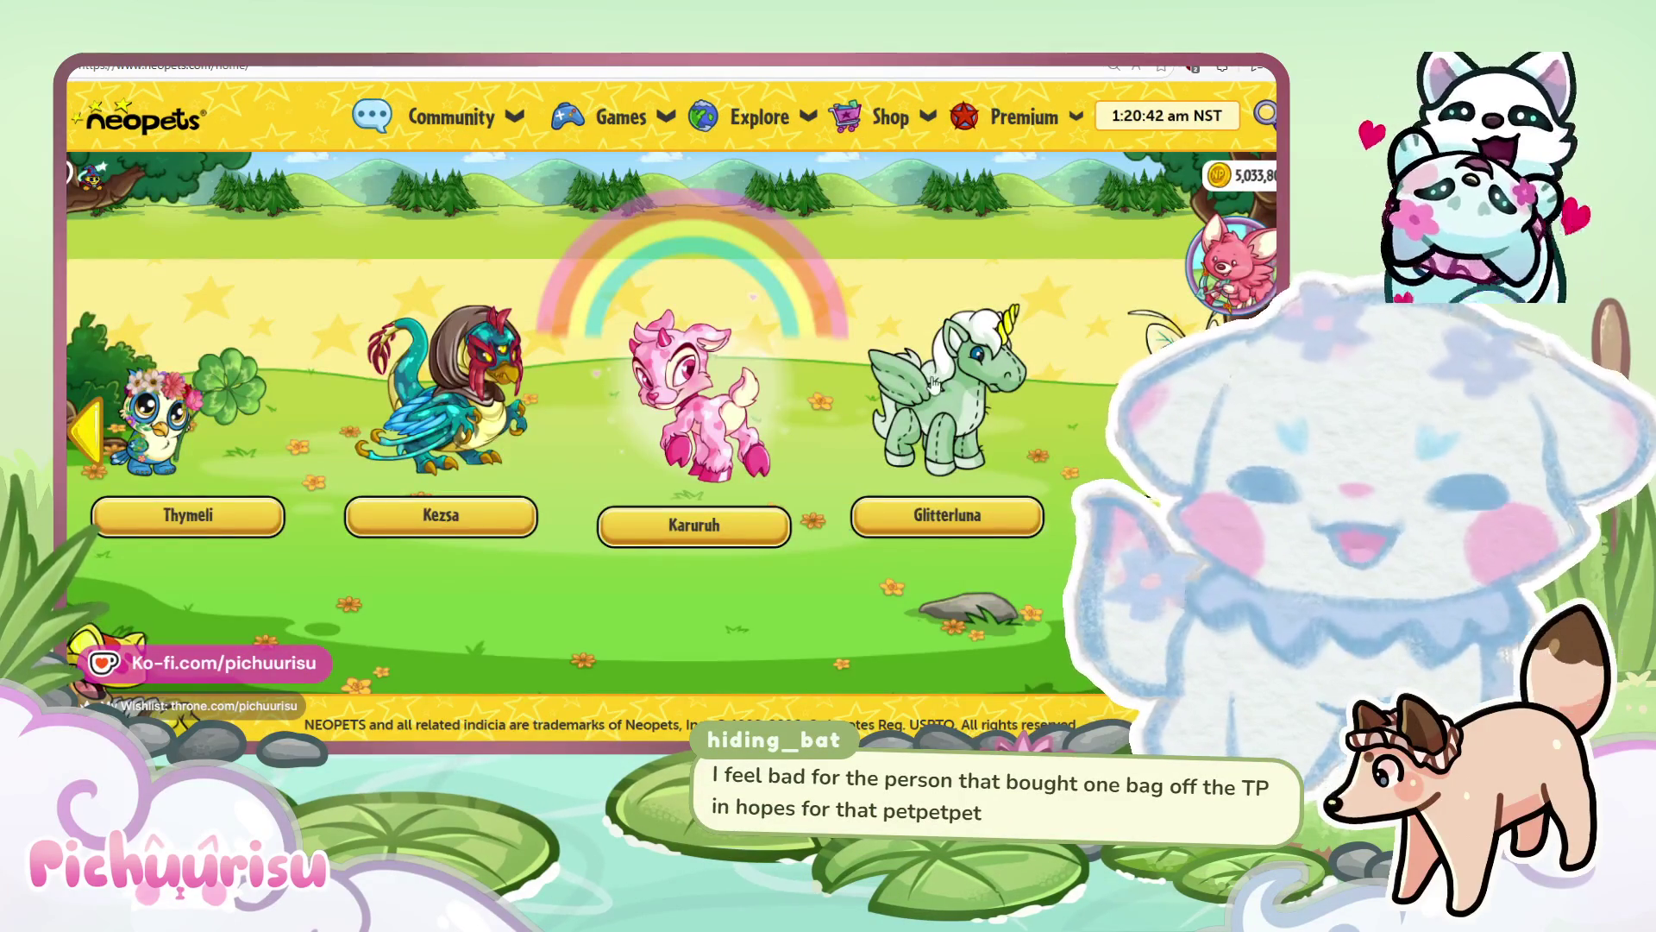
{"action": "scroll", "coordinate": [451, 403], "scroll_direction": "down", "scroll_amount": 2}
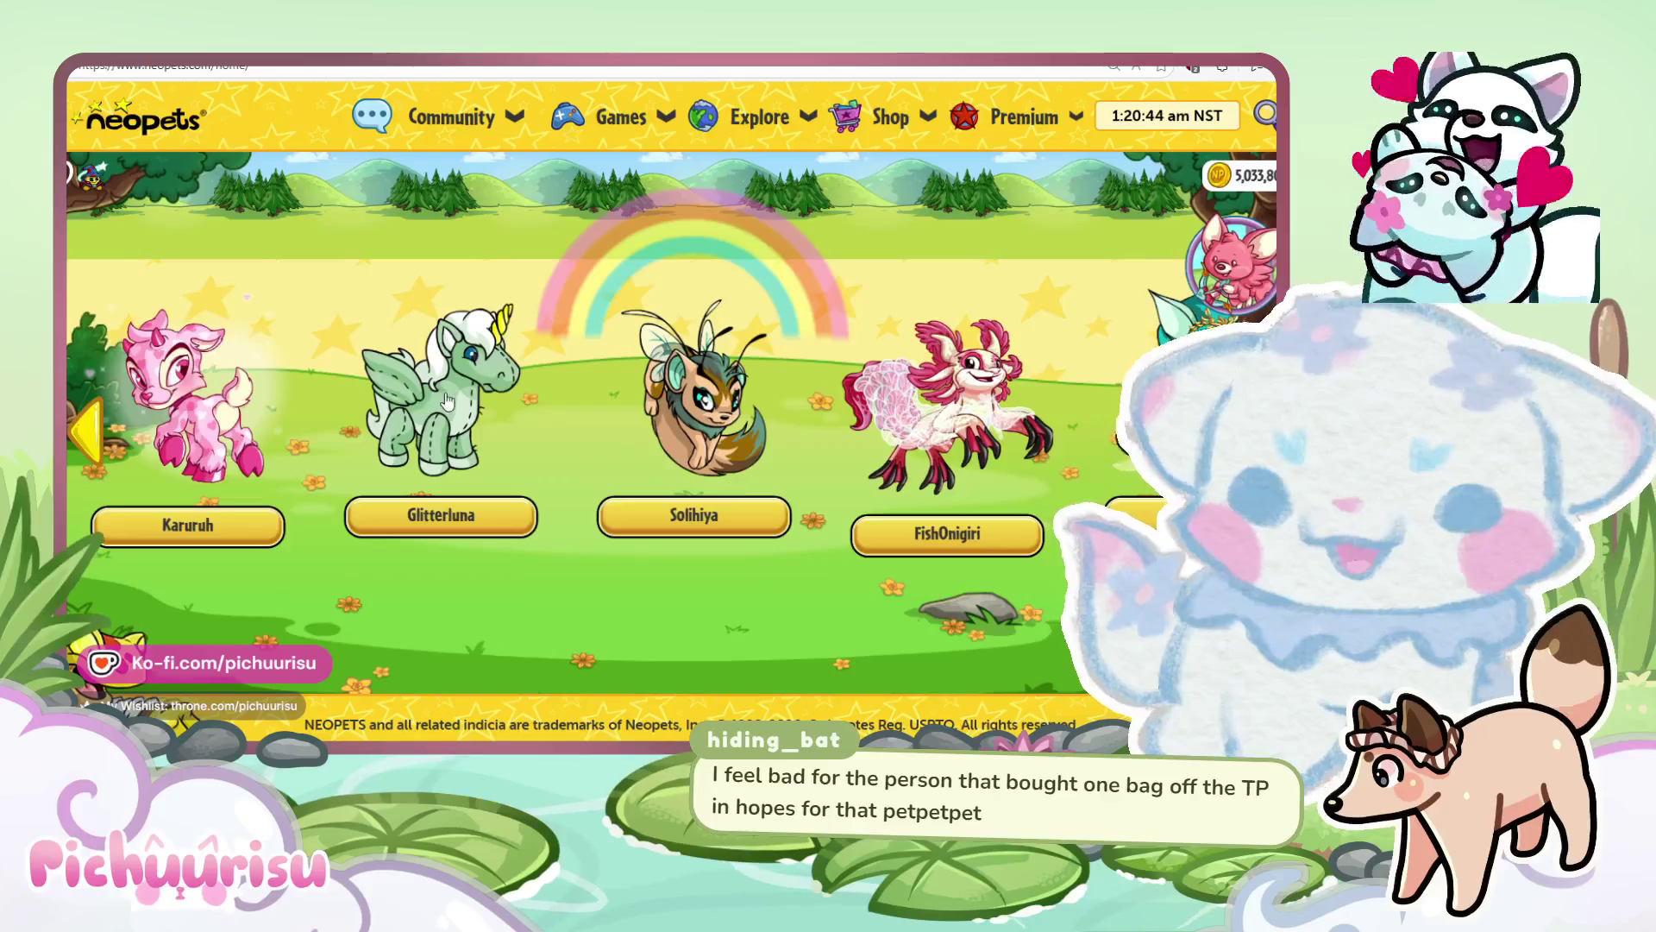
{"action": "left_click", "coordinate": [473, 523]}
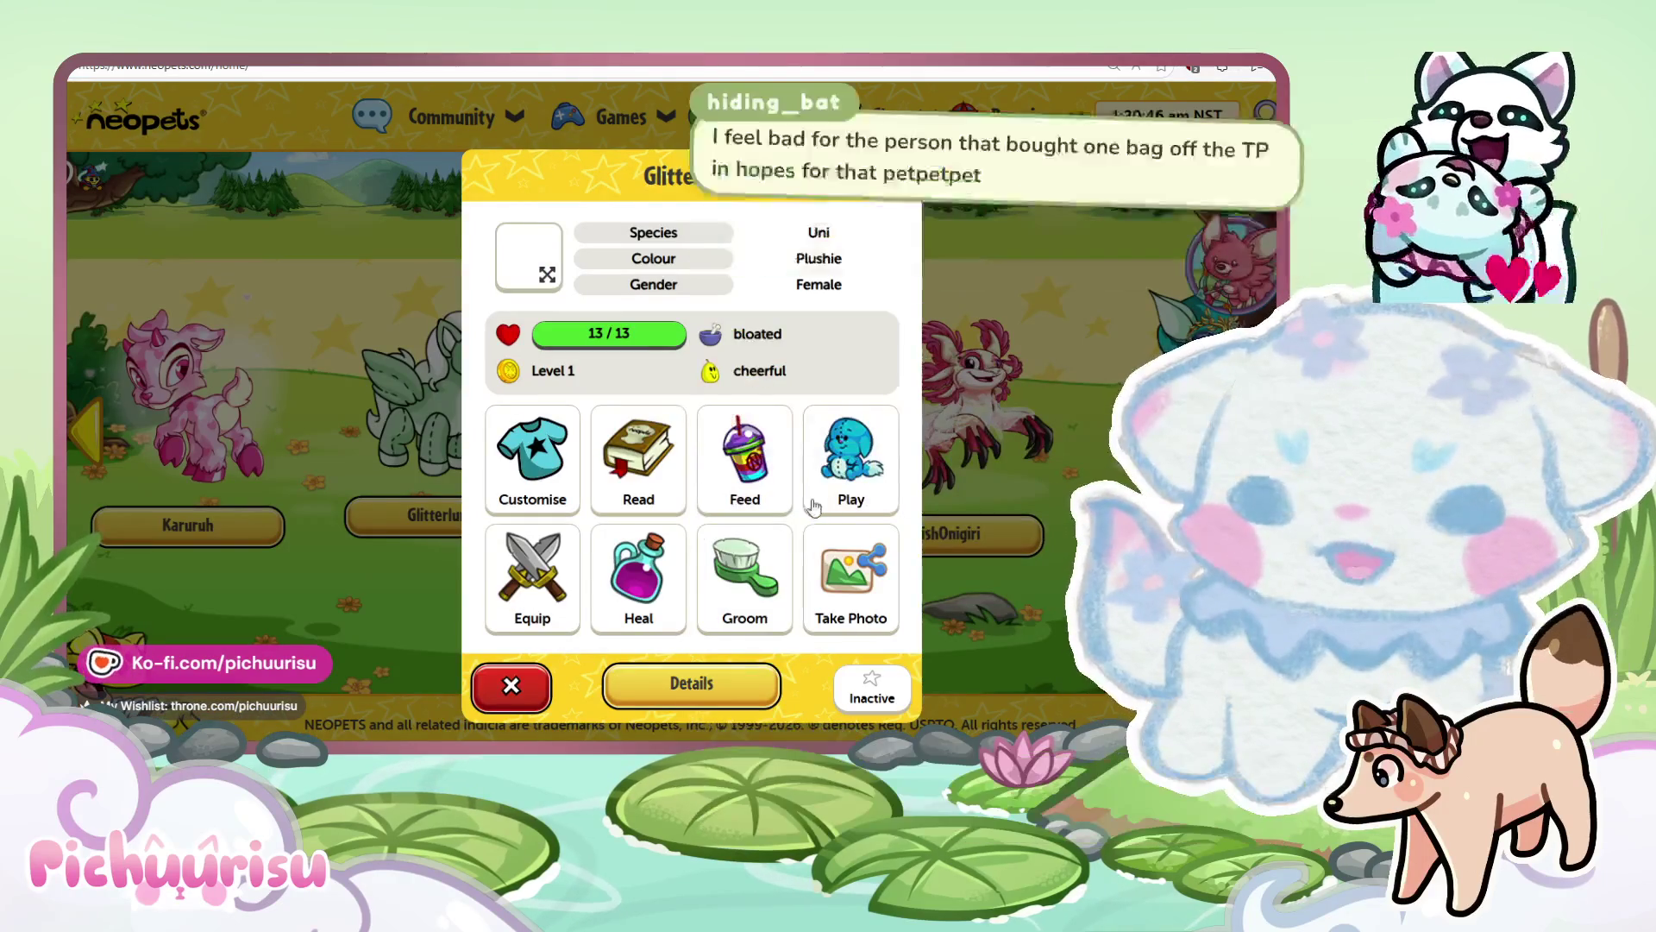
{"action": "left_click", "coordinate": [511, 686]}
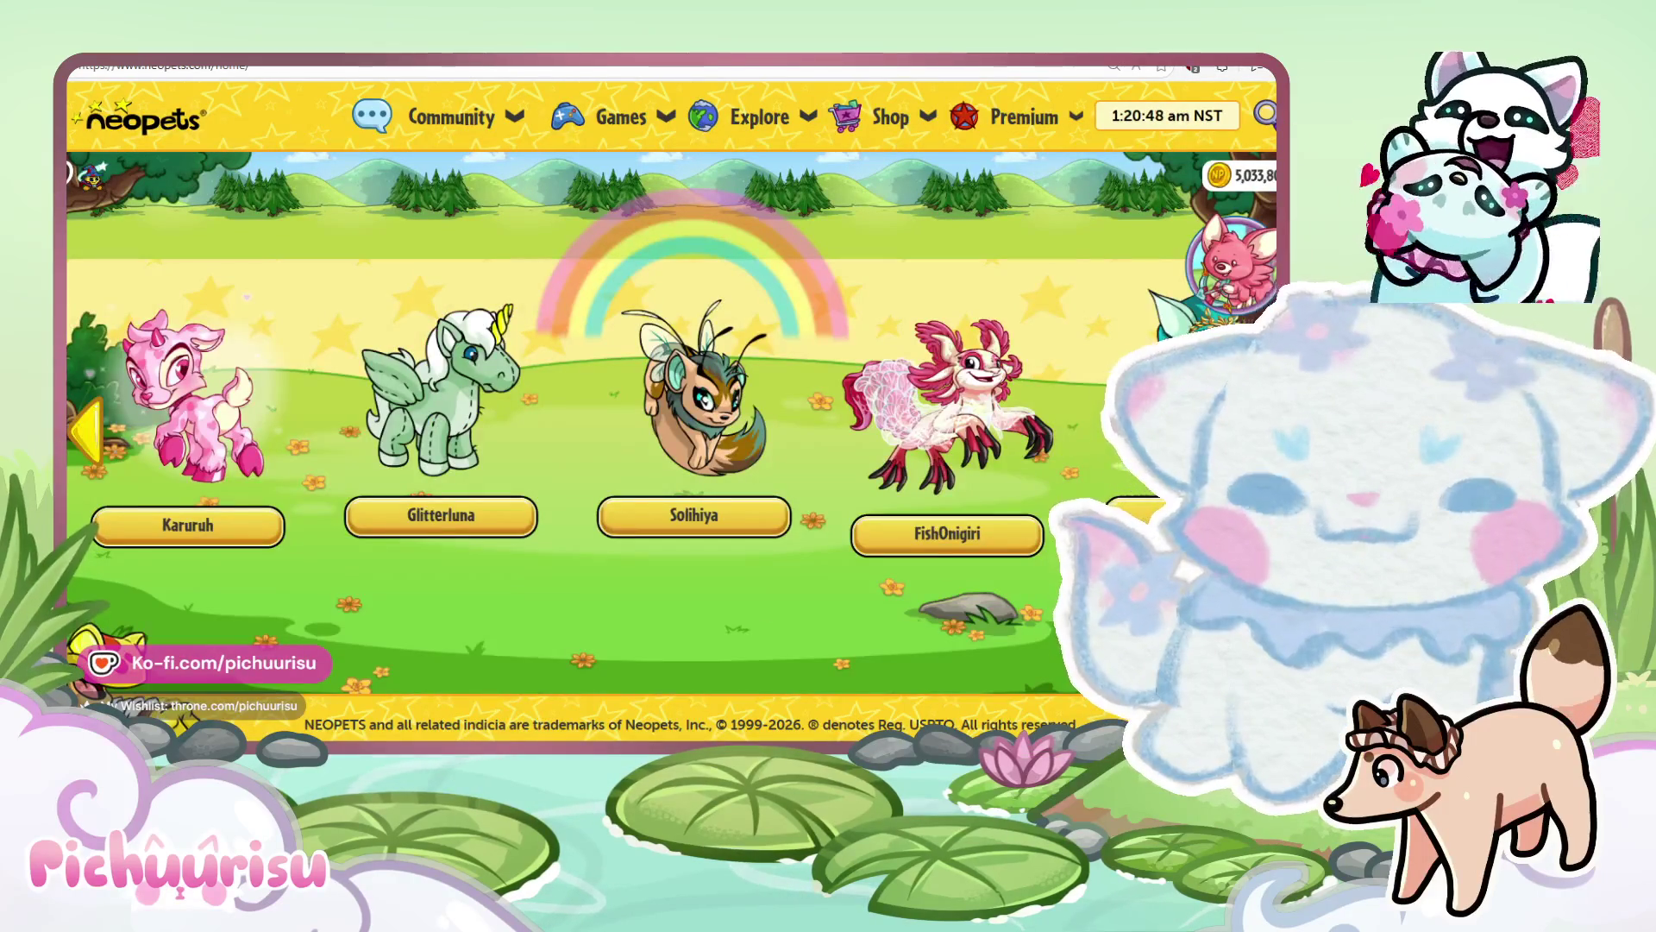
{"action": "scroll", "coordinate": [569, 406], "scroll_direction": "down", "scroll_amount": 3}
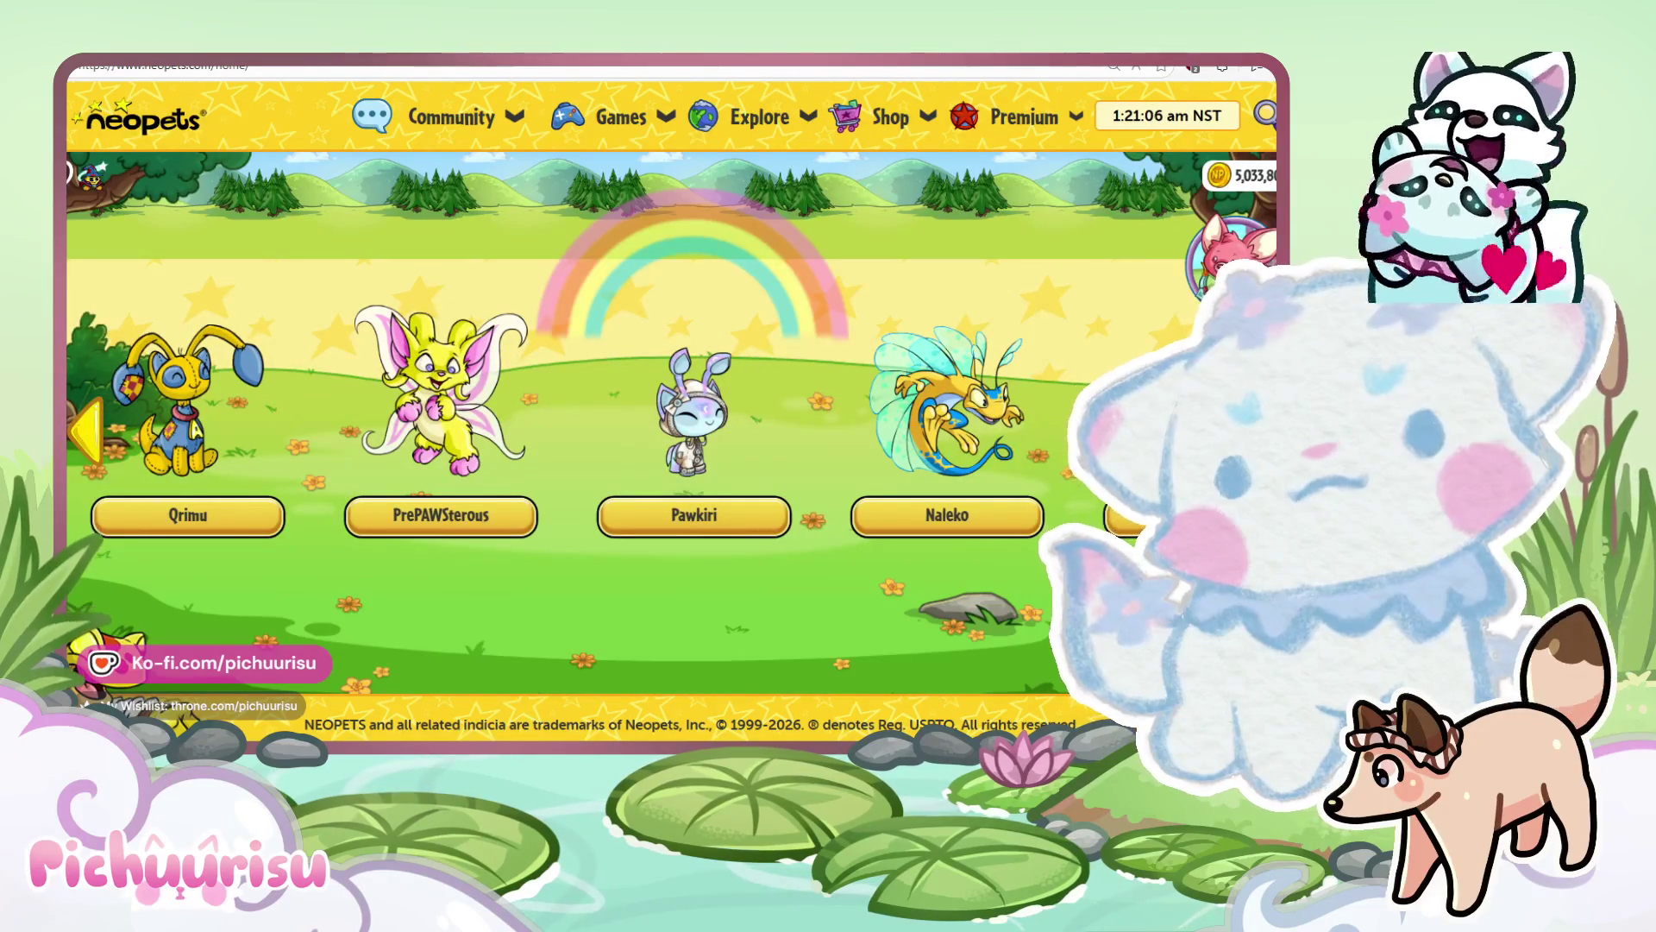
{"action": "key", "text": "alt+Tab"}
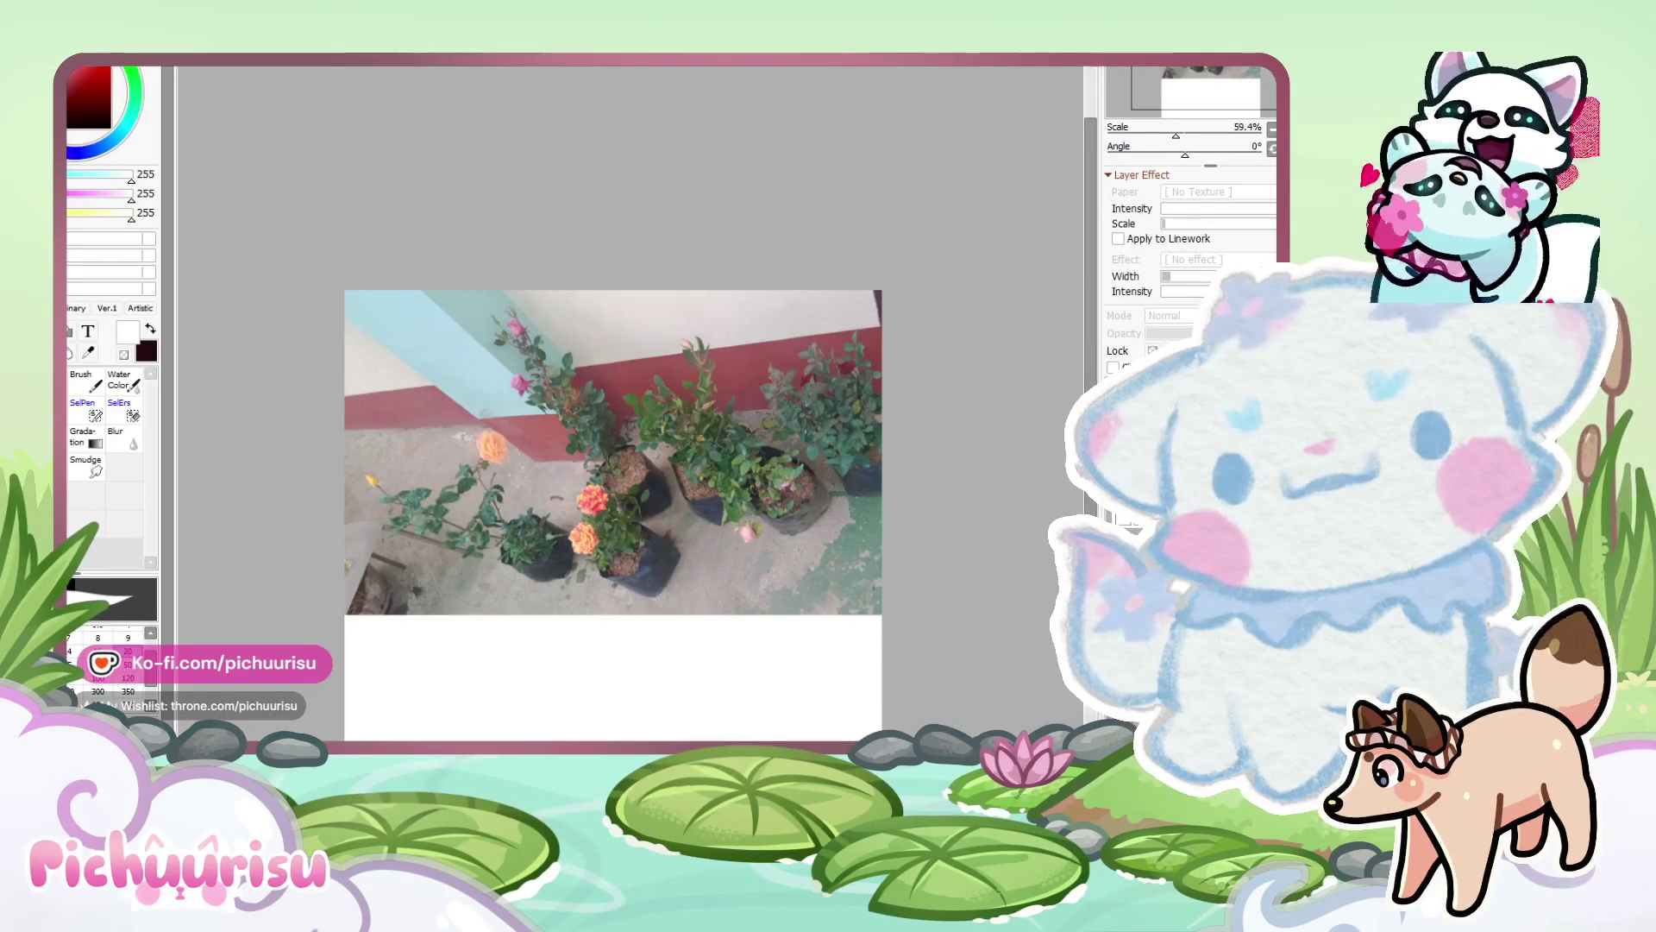
{"action": "key", "text": "alt+Tab"}
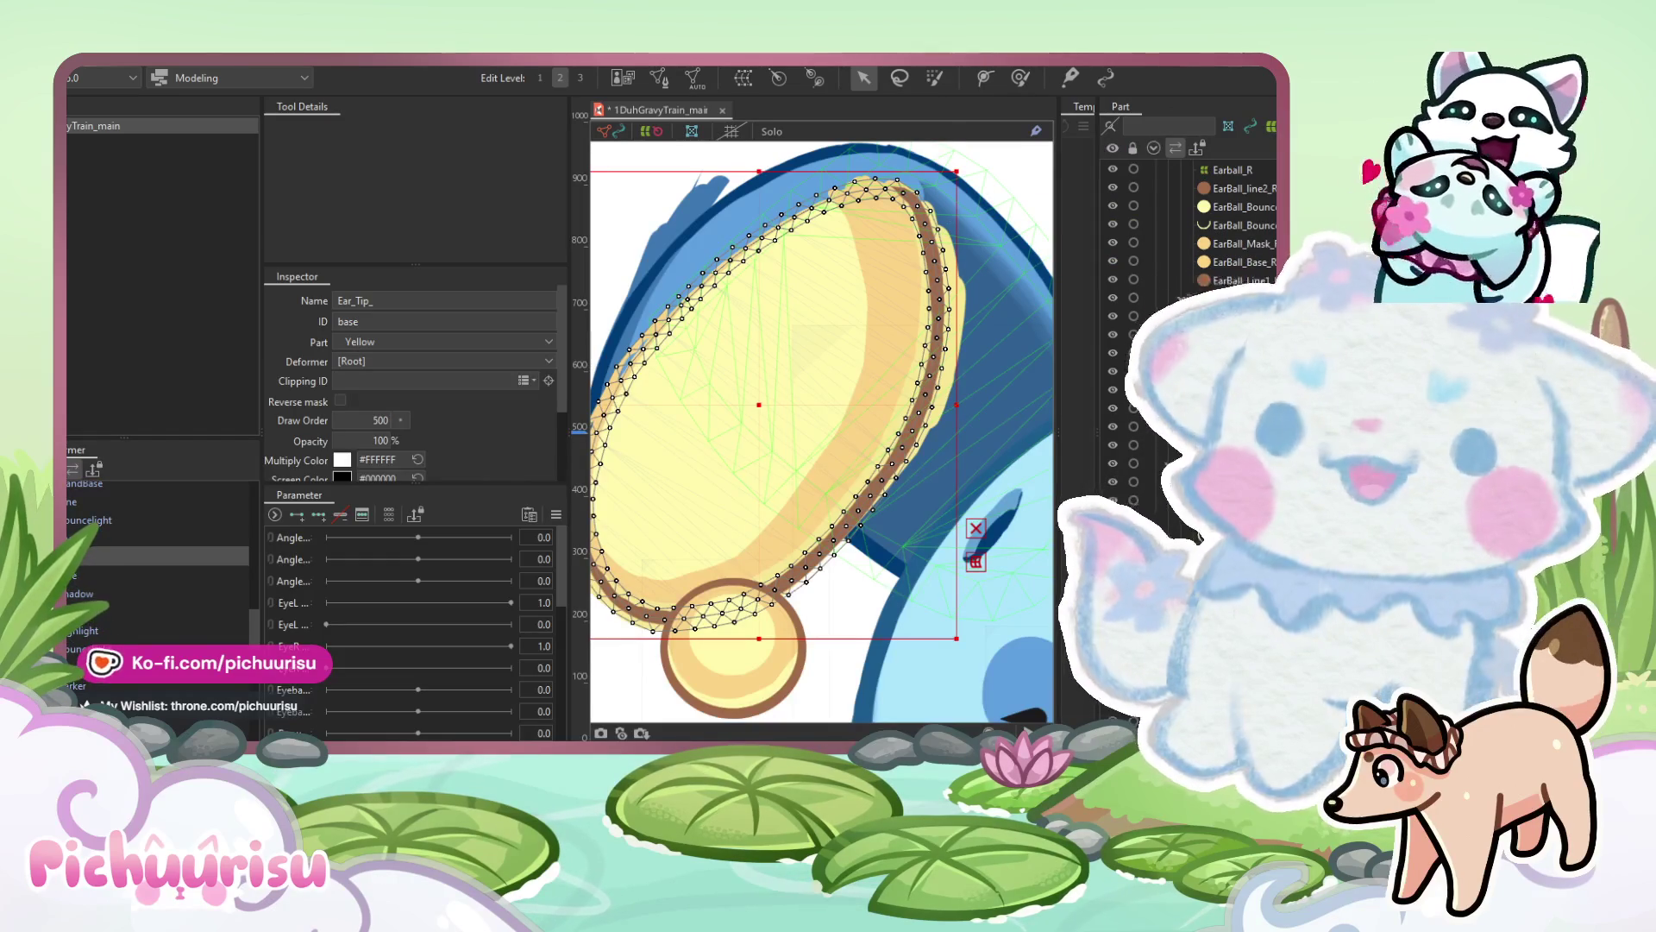
{"action": "key", "text": "alt+Tab"}
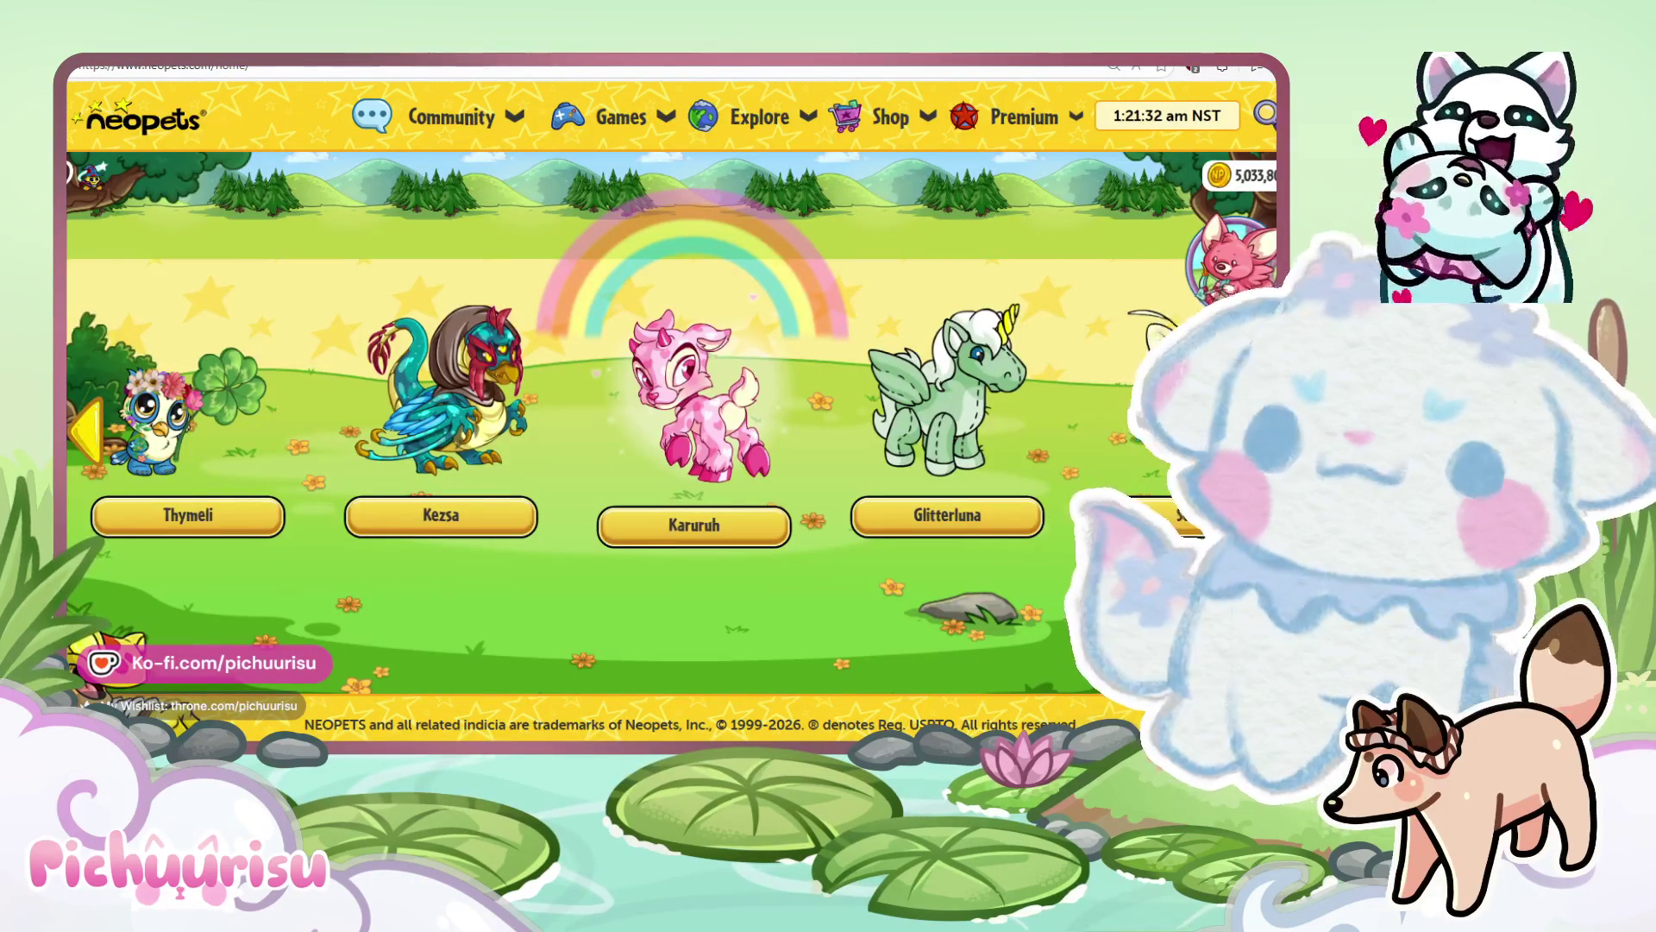
Open My Pets > Styling Chamber and page through the pet thumbnails to choose Karuruh.
{"action": "left_click", "coordinate": [86, 175]}
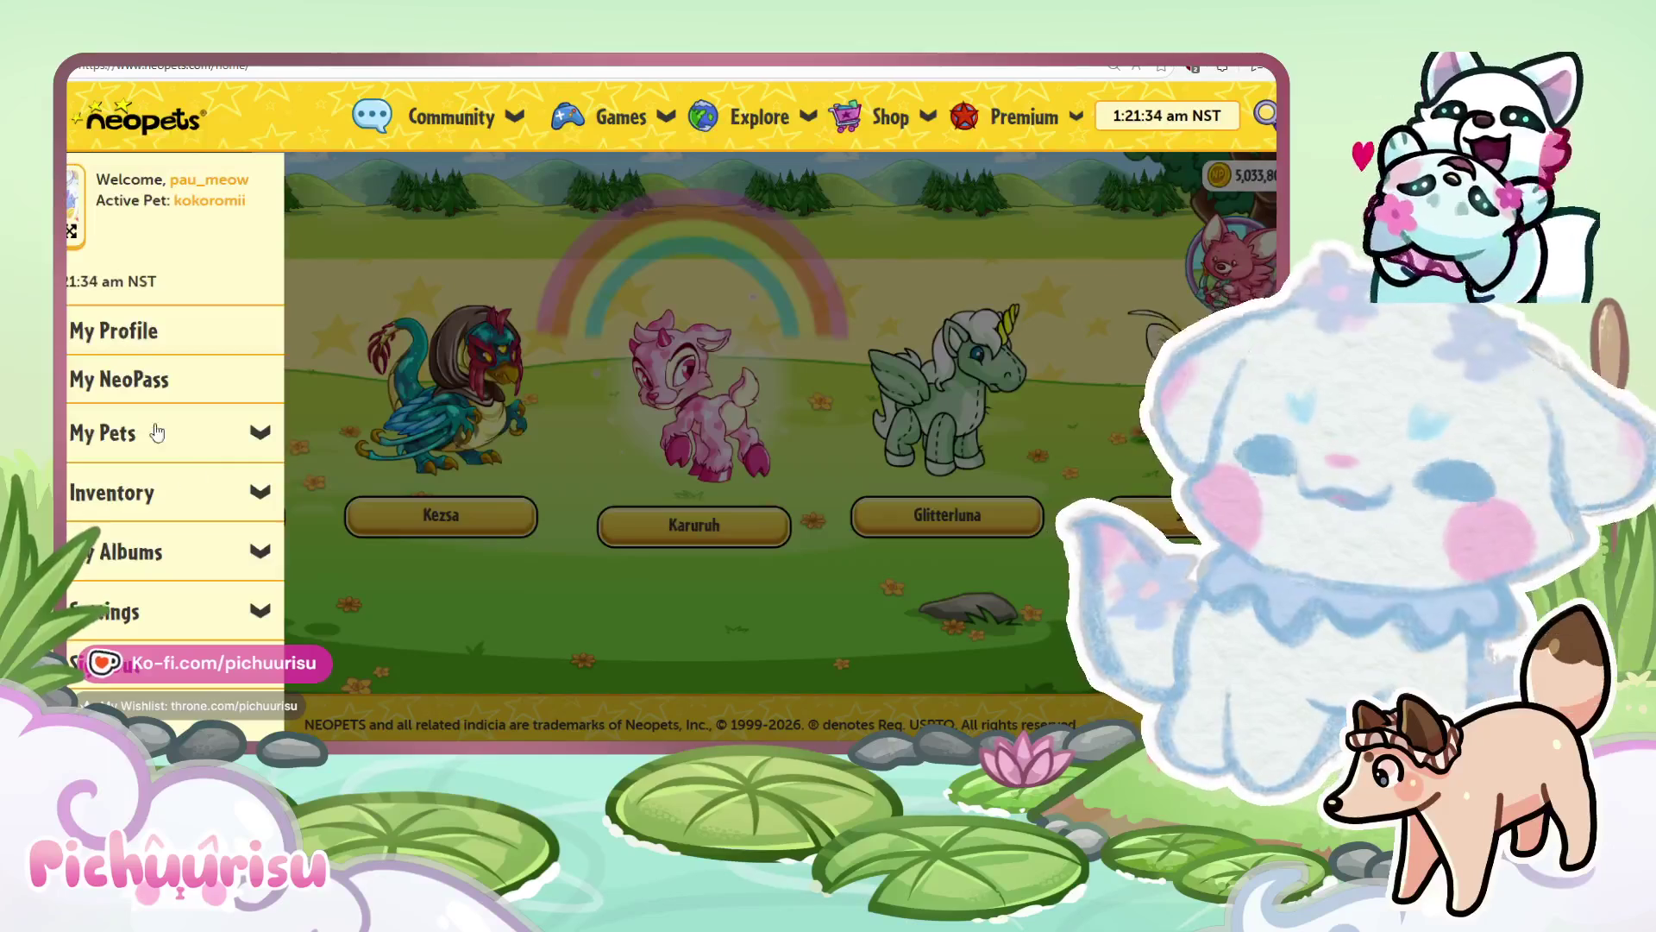
{"action": "left_click", "coordinate": [260, 433]}
{"action": "scroll", "coordinate": [172, 431], "scroll_direction": "down", "scroll_amount": 1}
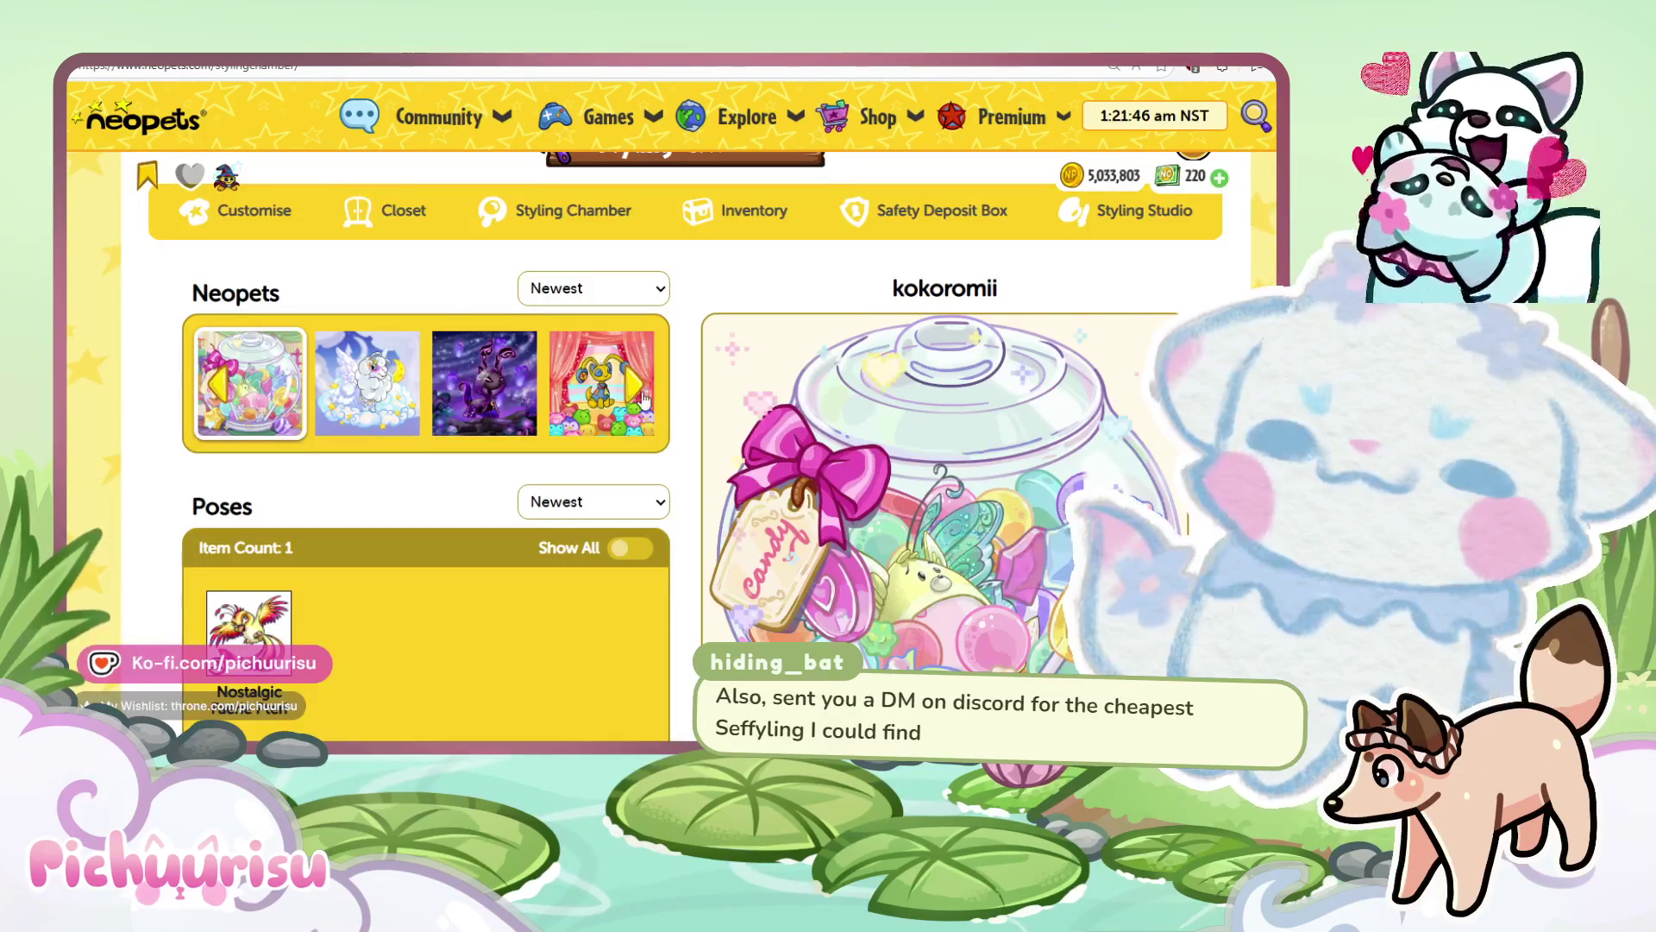
{"action": "left_click", "coordinate": [642, 397]}
{"action": "left_click", "coordinate": [643, 397]}
{"action": "left_click", "coordinate": [642, 397]}
{"action": "left_click", "coordinate": [643, 397]}
{"action": "left_click", "coordinate": [642, 397]}
{"action": "left_click", "coordinate": [643, 397]}
{"action": "left_click", "coordinate": [643, 397]}
{"action": "left_click", "coordinate": [642, 396]}
{"action": "left_click", "coordinate": [643, 397]}
{"action": "left_click", "coordinate": [642, 396]}
{"action": "left_click", "coordinate": [642, 397]}
{"action": "left_click", "coordinate": [642, 396]}
{"action": "left_click", "coordinate": [642, 397]}
{"action": "left_click", "coordinate": [642, 397]}
{"action": "left_click", "coordinate": [643, 397]}
{"action": "left_click", "coordinate": [642, 396]}
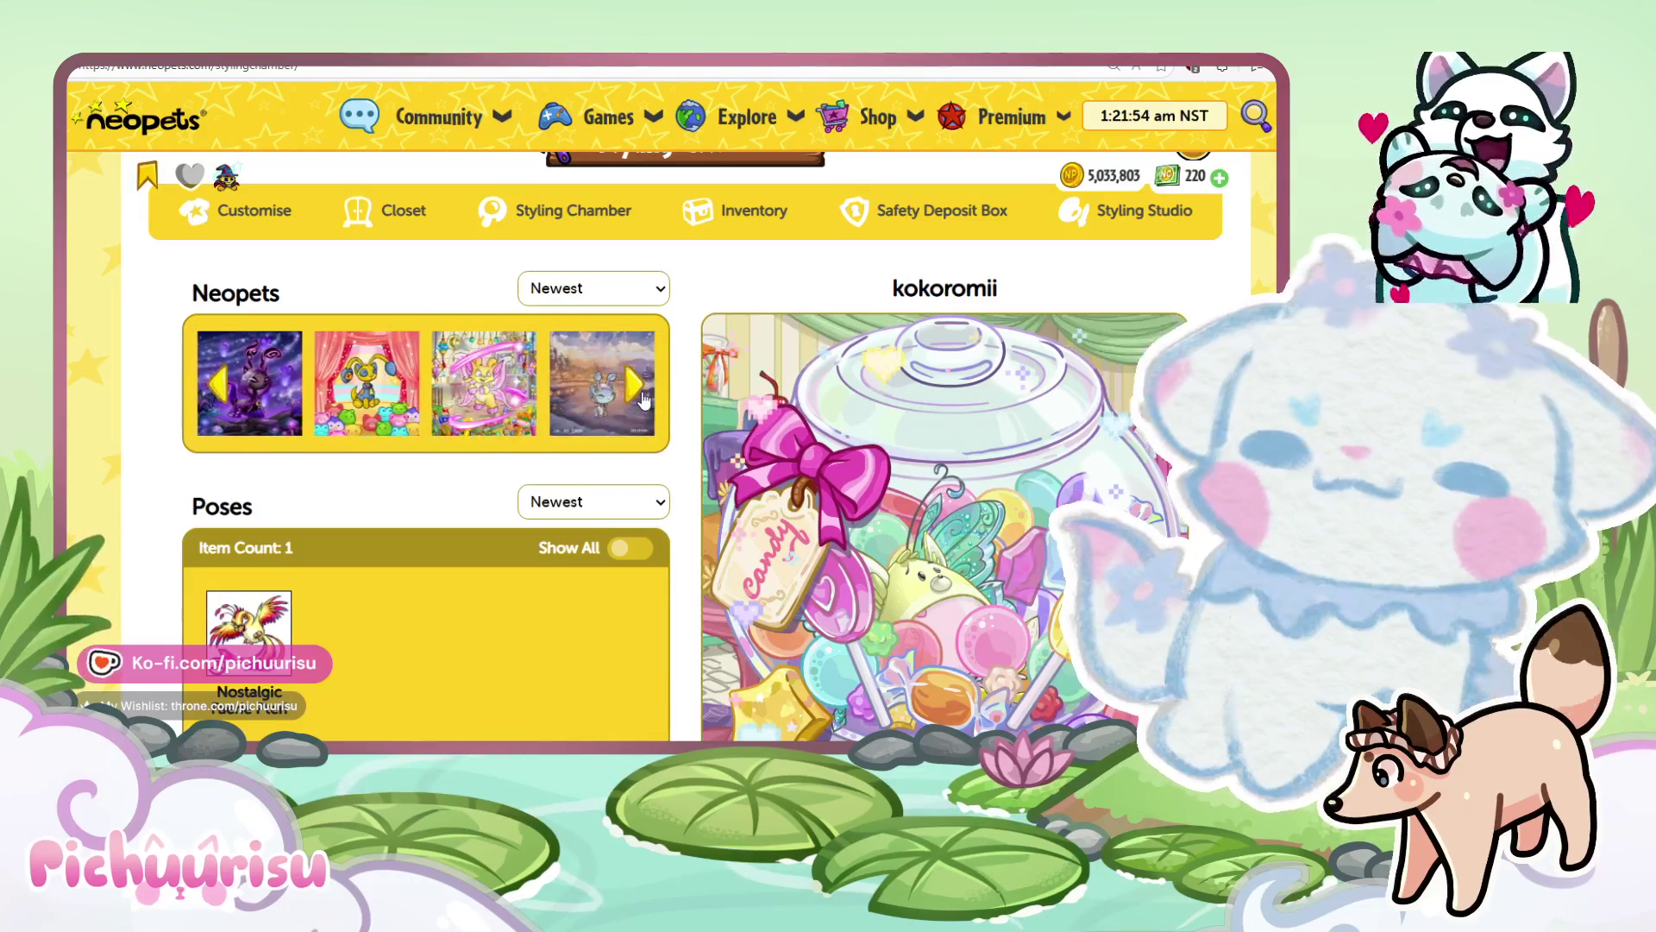
{"action": "left_click", "coordinate": [643, 397]}
{"action": "left_click", "coordinate": [643, 397]}
{"action": "left_click", "coordinate": [643, 396]}
{"action": "left_click", "coordinate": [642, 397]}
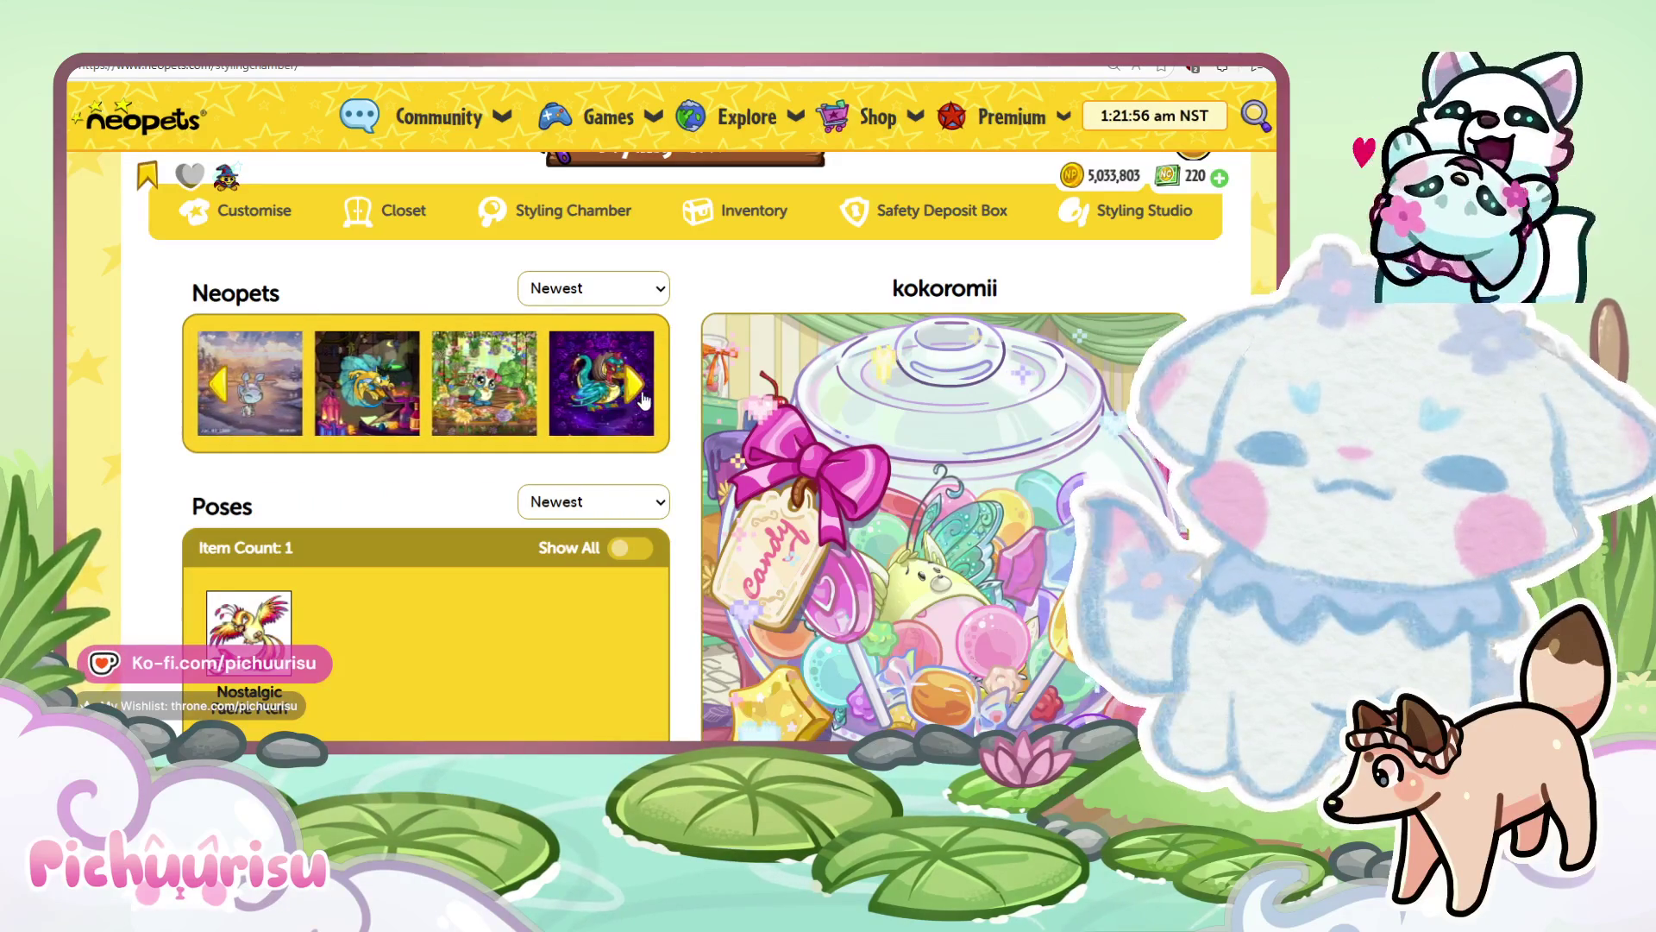
{"action": "left_click", "coordinate": [643, 397]}
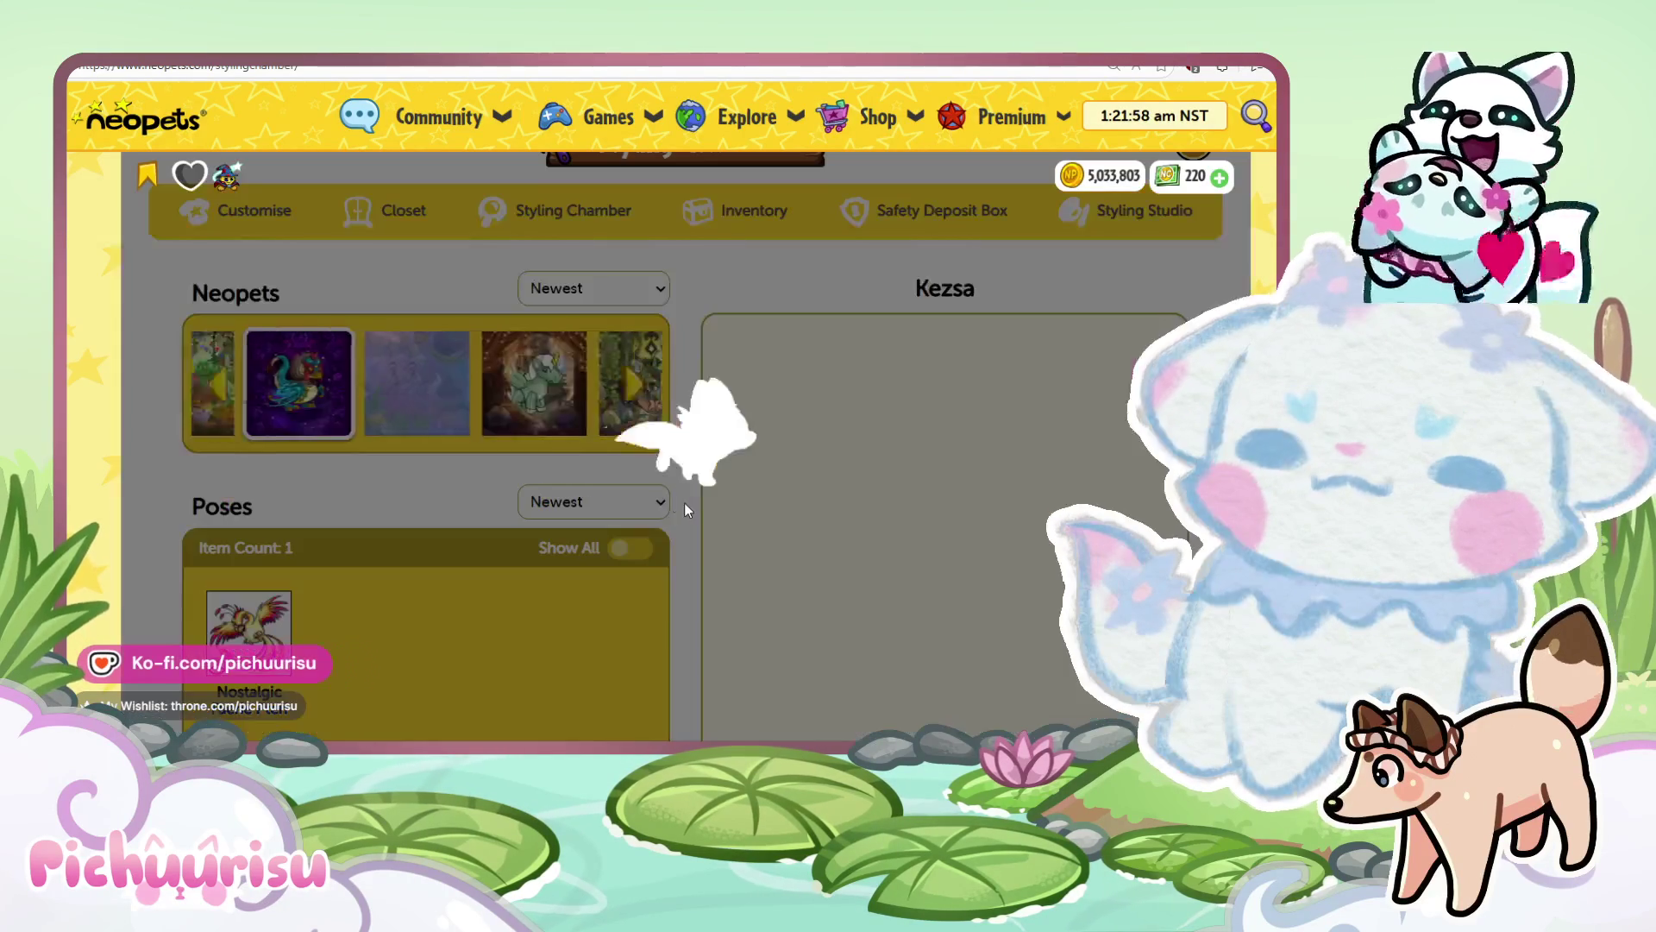
Apply the Nostalgic Darigan Ixi pose to Karuruh.
{"action": "scroll", "coordinate": [687, 495], "scroll_direction": "down", "scroll_amount": 1}
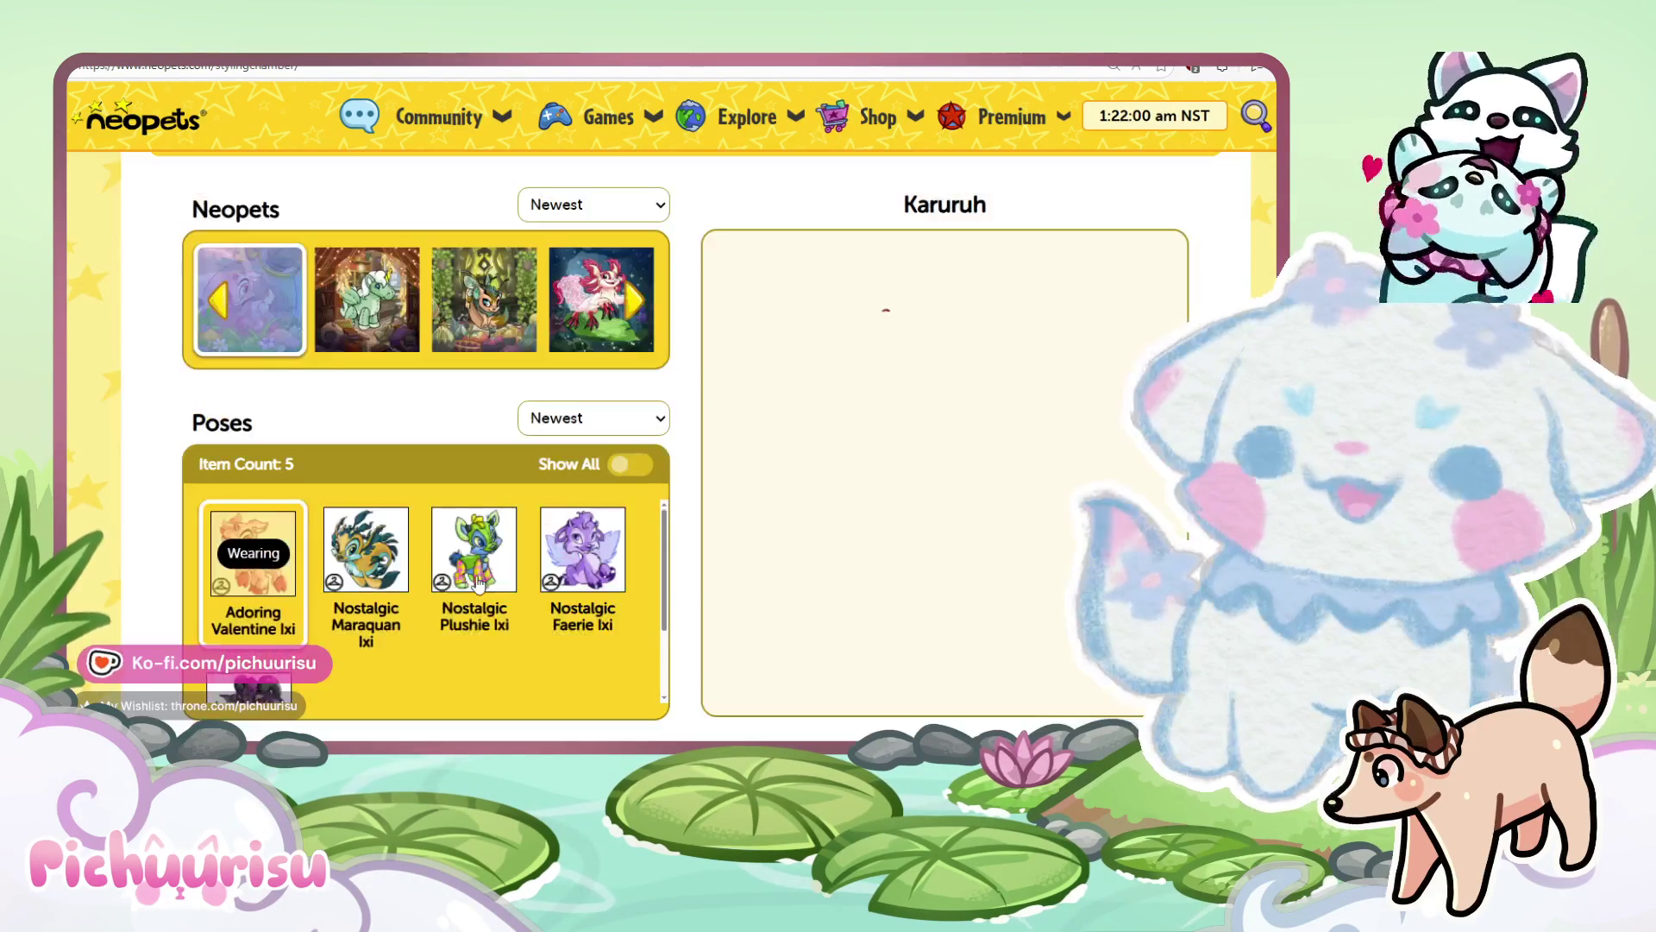
{"action": "scroll", "coordinate": [477, 582], "scroll_direction": "down", "scroll_amount": 1}
{"action": "scroll", "coordinate": [477, 581], "scroll_direction": "up", "scroll_amount": 1}
{"action": "scroll", "coordinate": [298, 602], "scroll_direction": "down", "scroll_amount": 1}
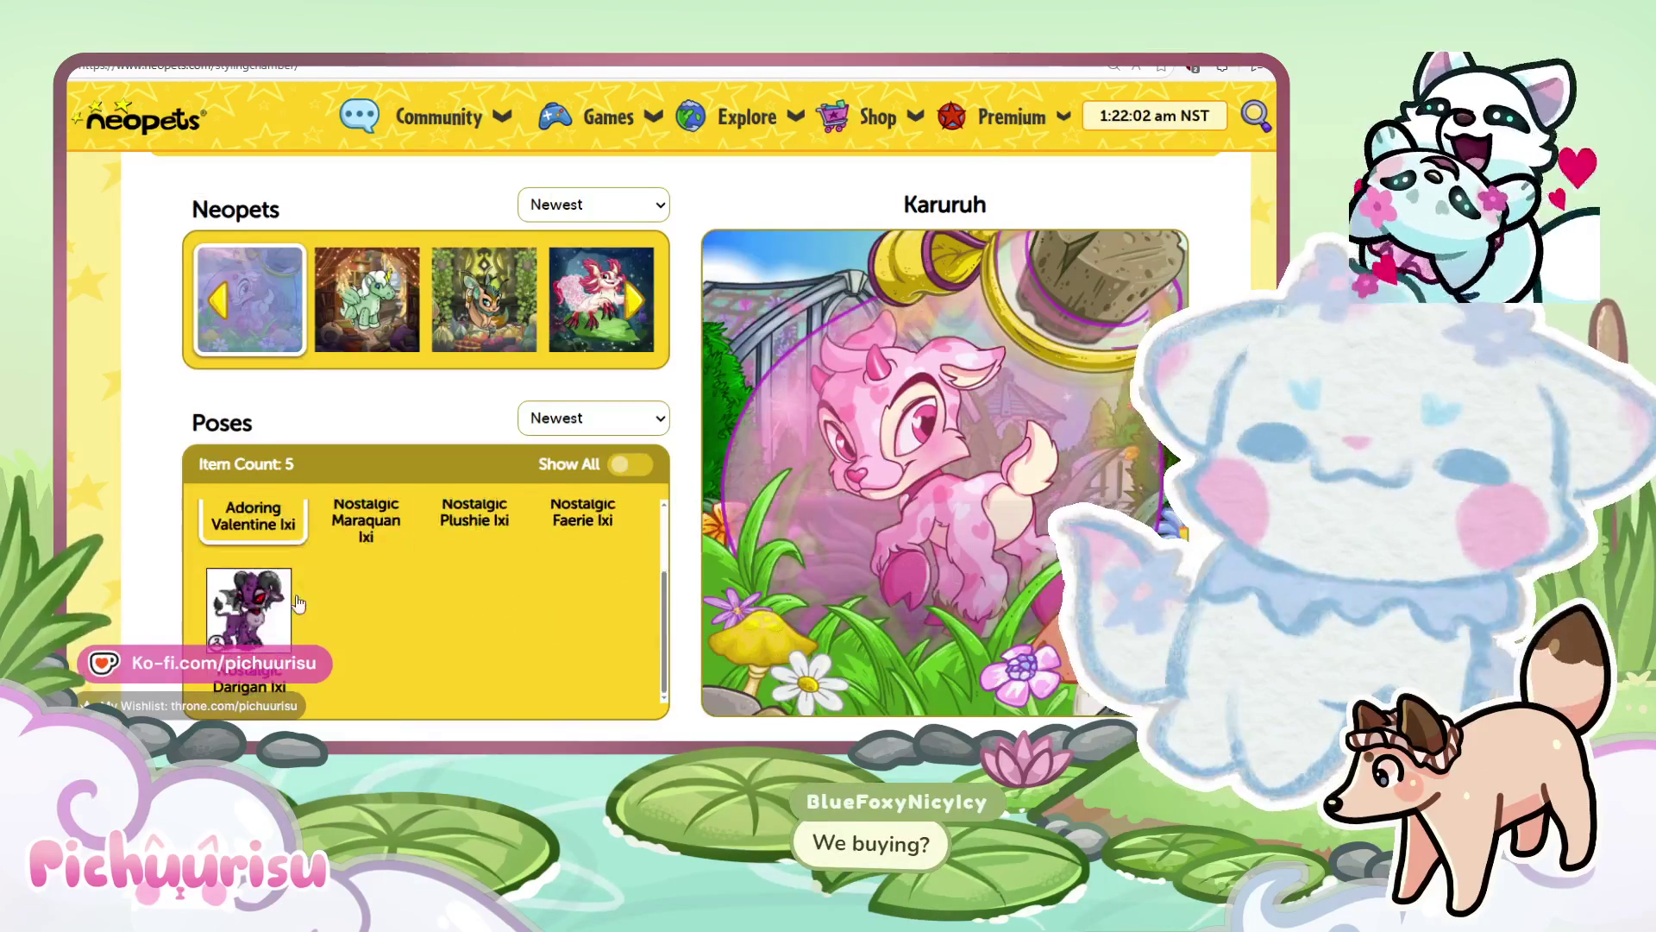
{"action": "left_click", "coordinate": [298, 602]}
{"action": "left_click", "coordinate": [252, 566]}
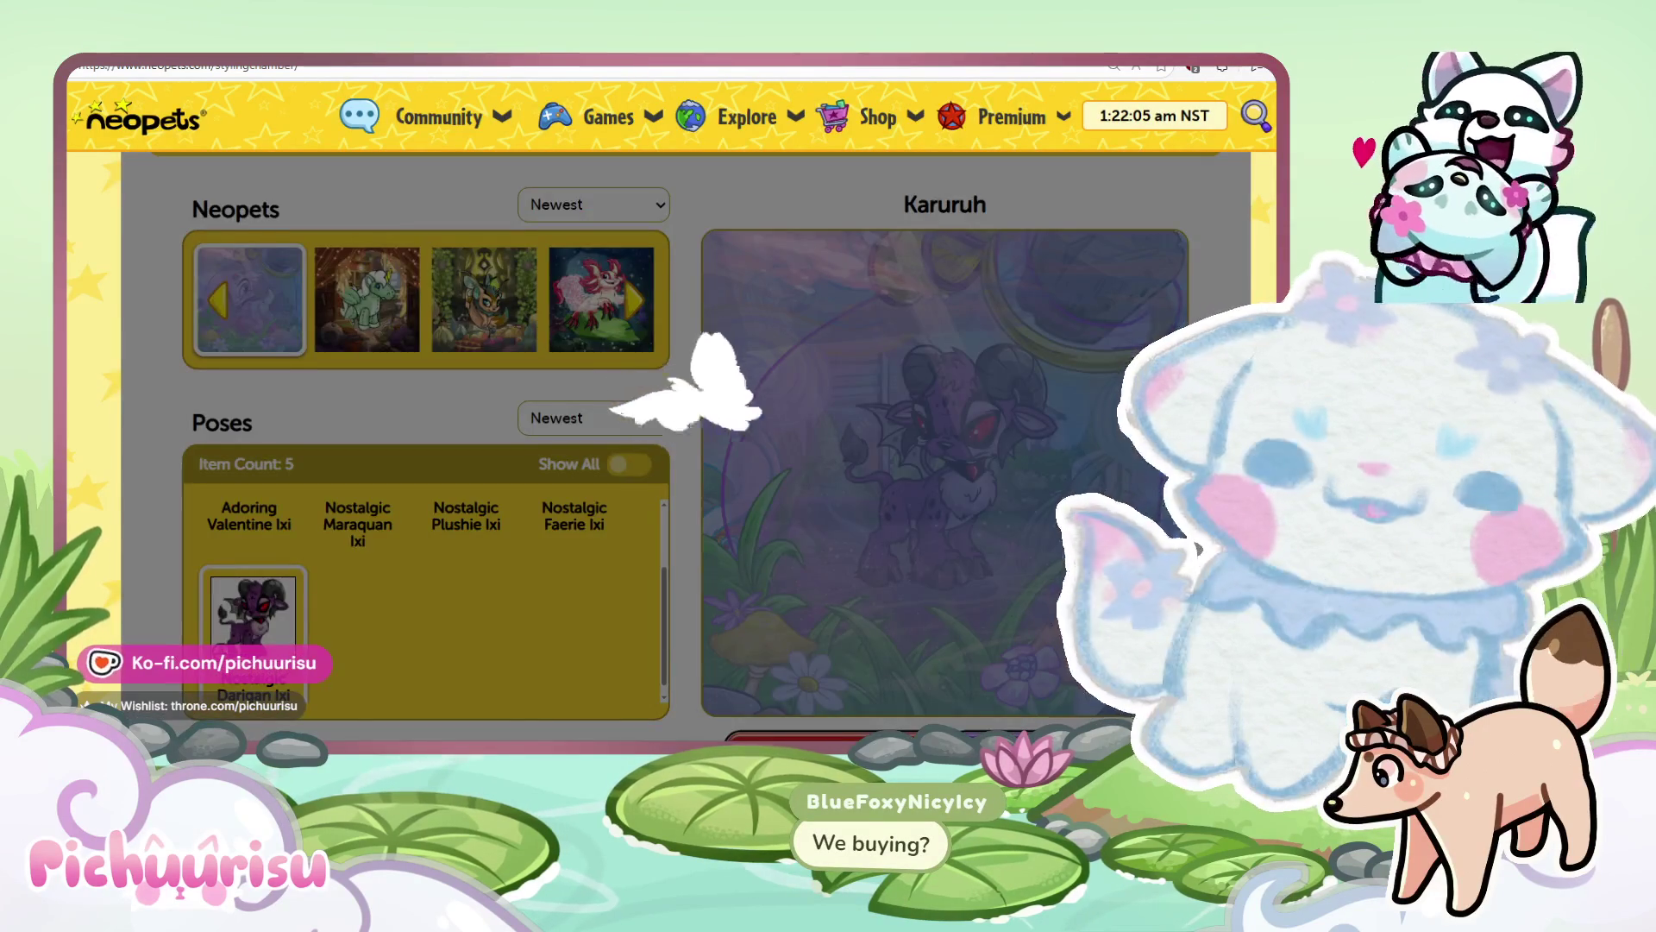
Review Karuruh's five available poses, then page through the home page pet lineup.
{"action": "scroll", "coordinate": [1041, 637], "scroll_direction": "down", "scroll_amount": 2}
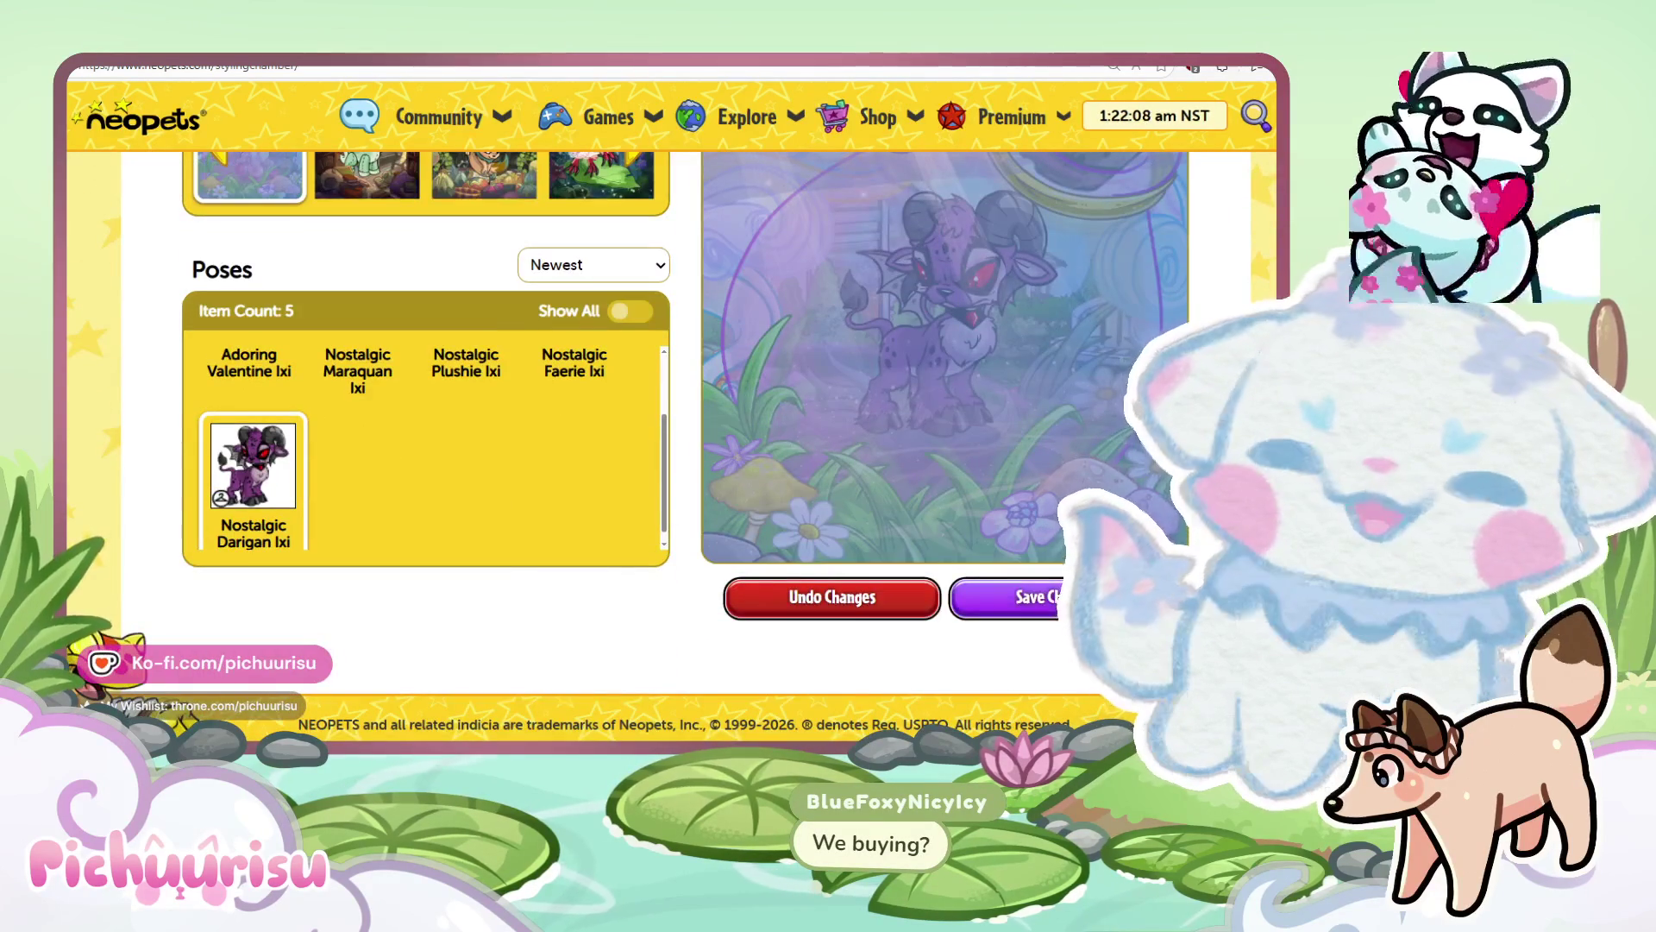
{"action": "scroll", "coordinate": [1041, 636], "scroll_direction": "up", "scroll_amount": 3}
{"action": "scroll", "coordinate": [265, 521], "scroll_direction": "down", "scroll_amount": 2}
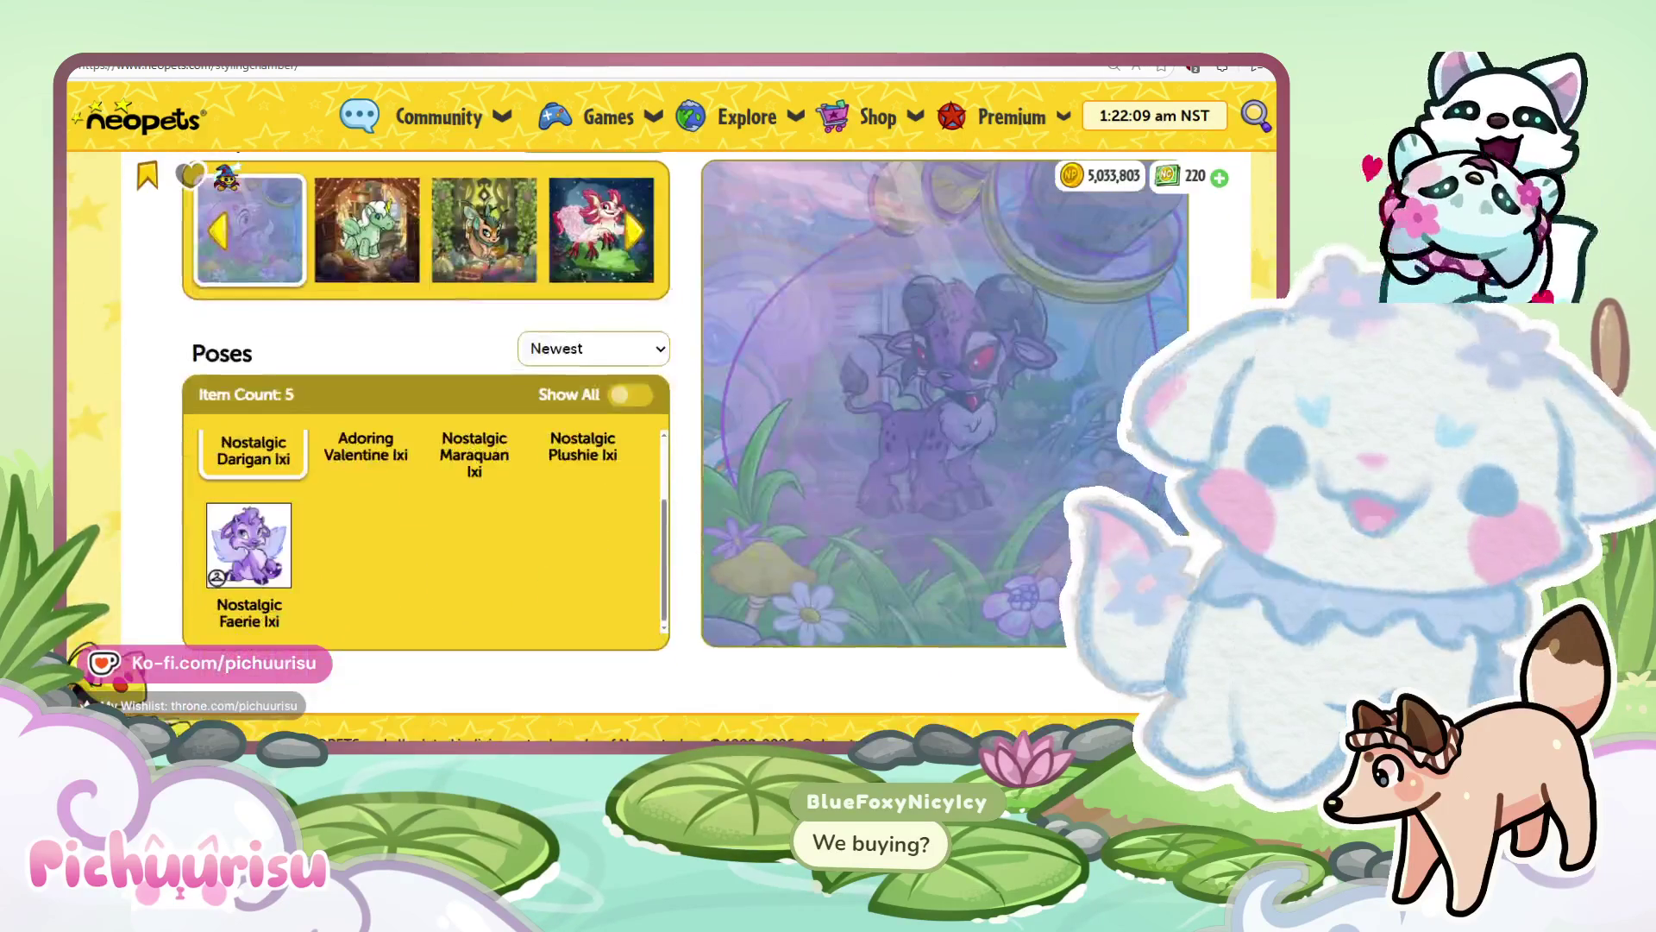
{"action": "scroll", "coordinate": [264, 521], "scroll_direction": "up", "scroll_amount": 1}
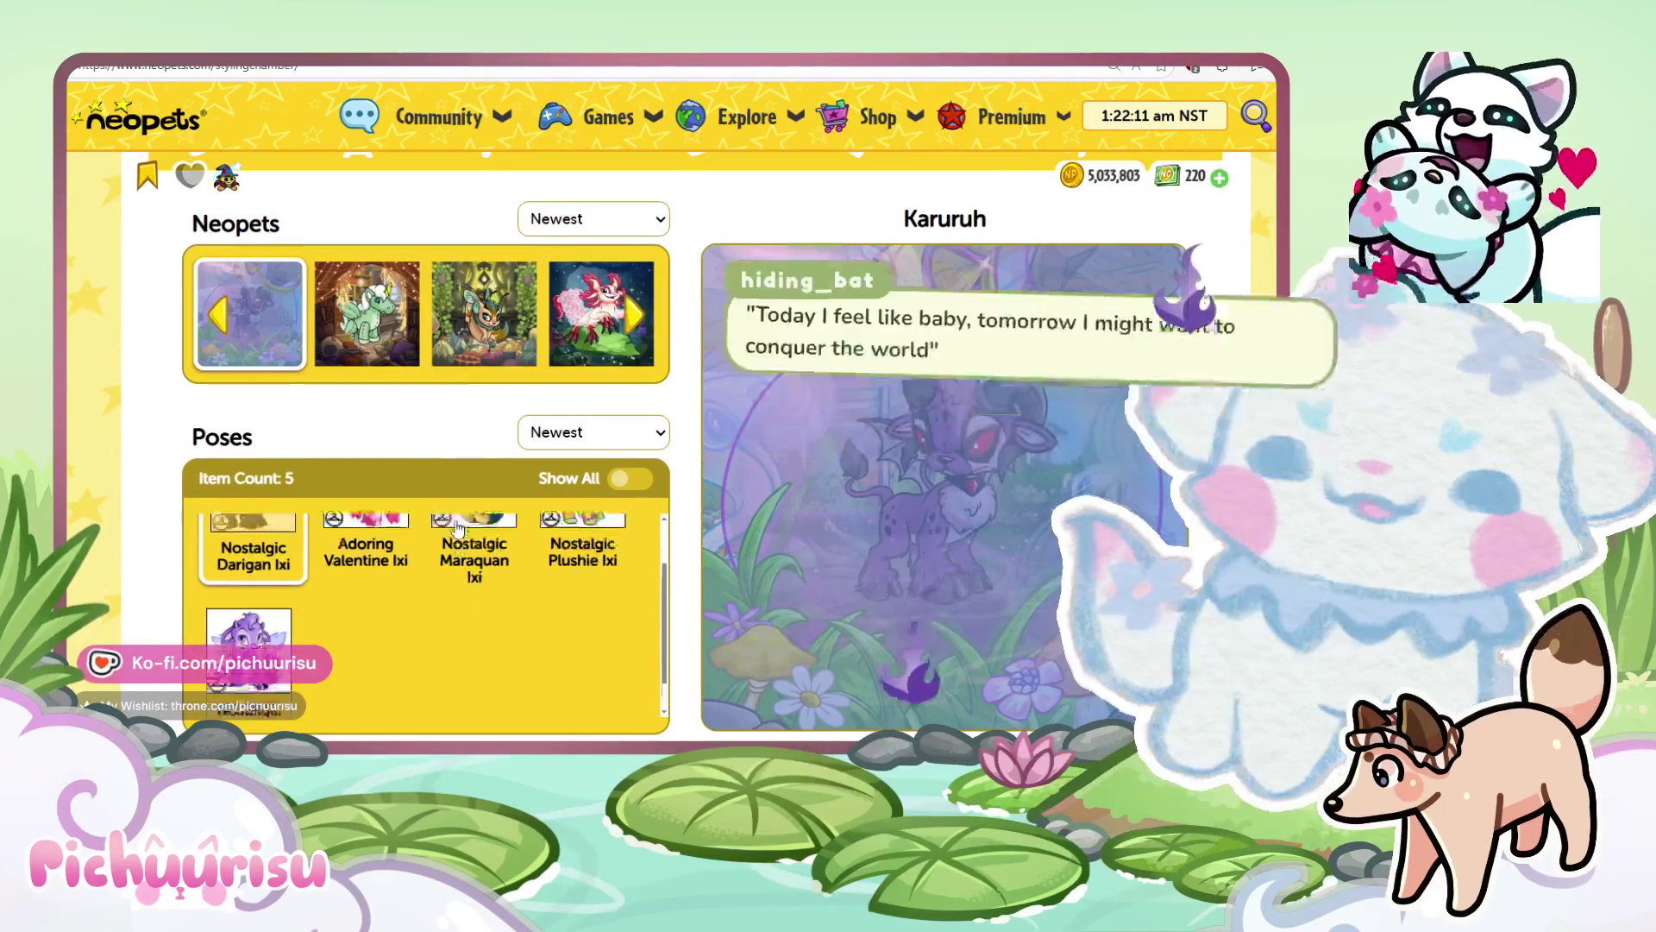
{"action": "scroll", "coordinate": [669, 489], "scroll_direction": "down", "scroll_amount": 1}
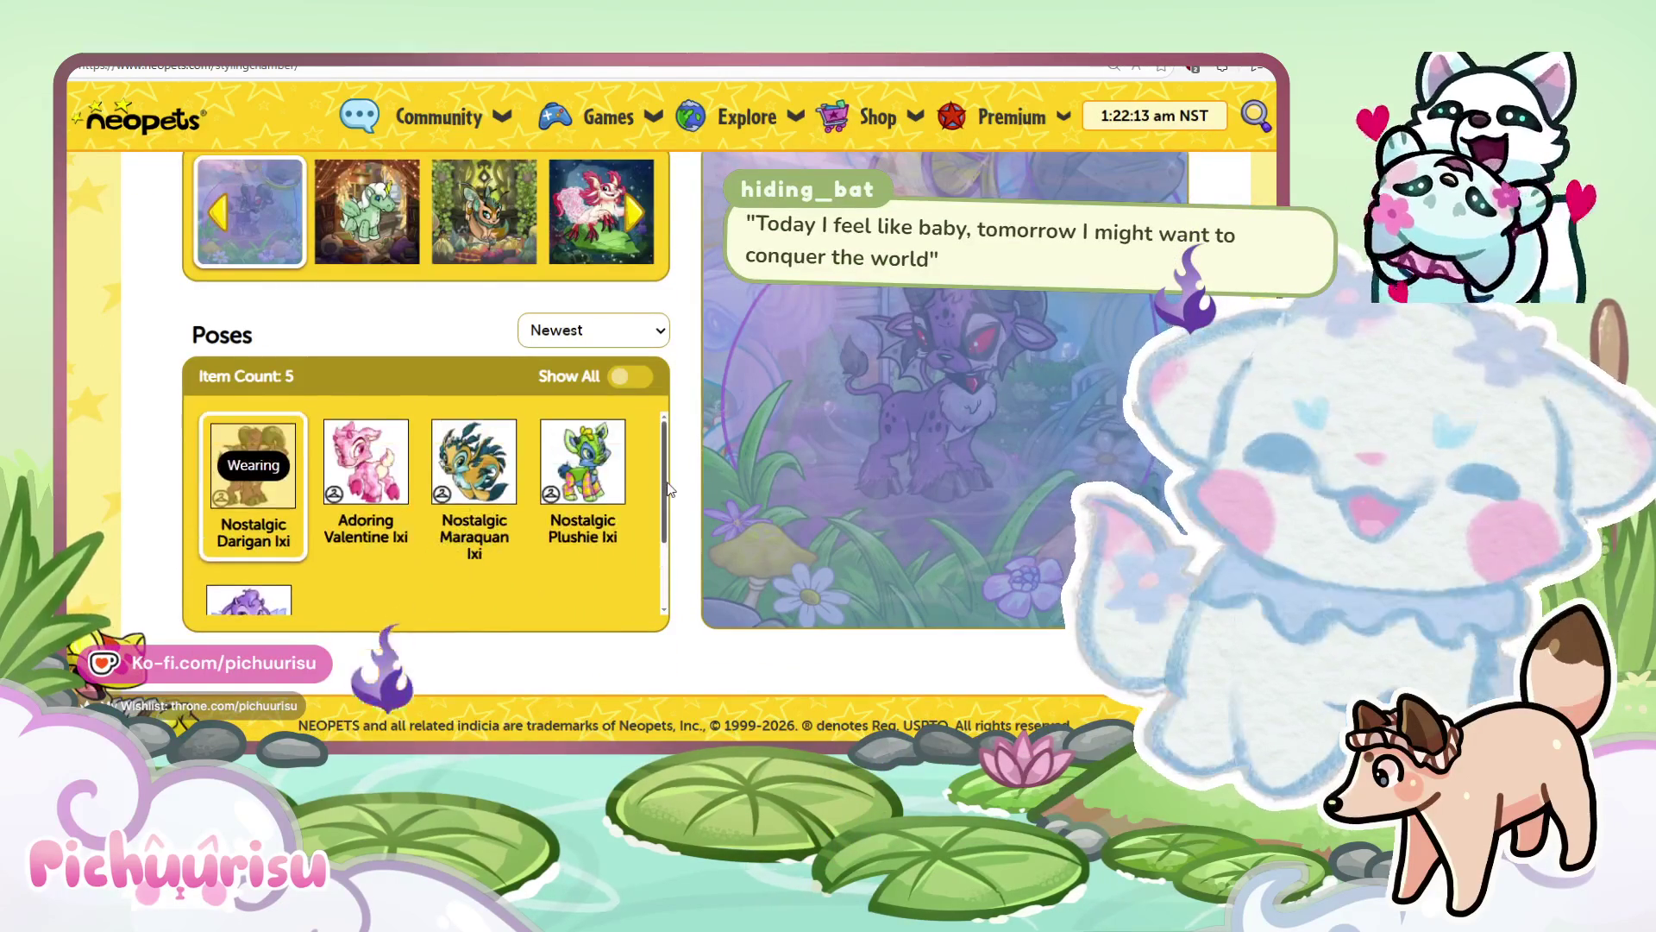
{"action": "scroll", "coordinate": [465, 539], "scroll_direction": "up", "scroll_amount": 2}
{"action": "scroll", "coordinate": [466, 540], "scroll_direction": "down", "scroll_amount": 1}
{"action": "scroll", "coordinate": [466, 552], "scroll_direction": "down", "scroll_amount": 1}
{"action": "scroll", "coordinate": [483, 569], "scroll_direction": "up", "scroll_amount": 1}
{"action": "scroll", "coordinate": [542, 594], "scroll_direction": "down", "scroll_amount": 1}
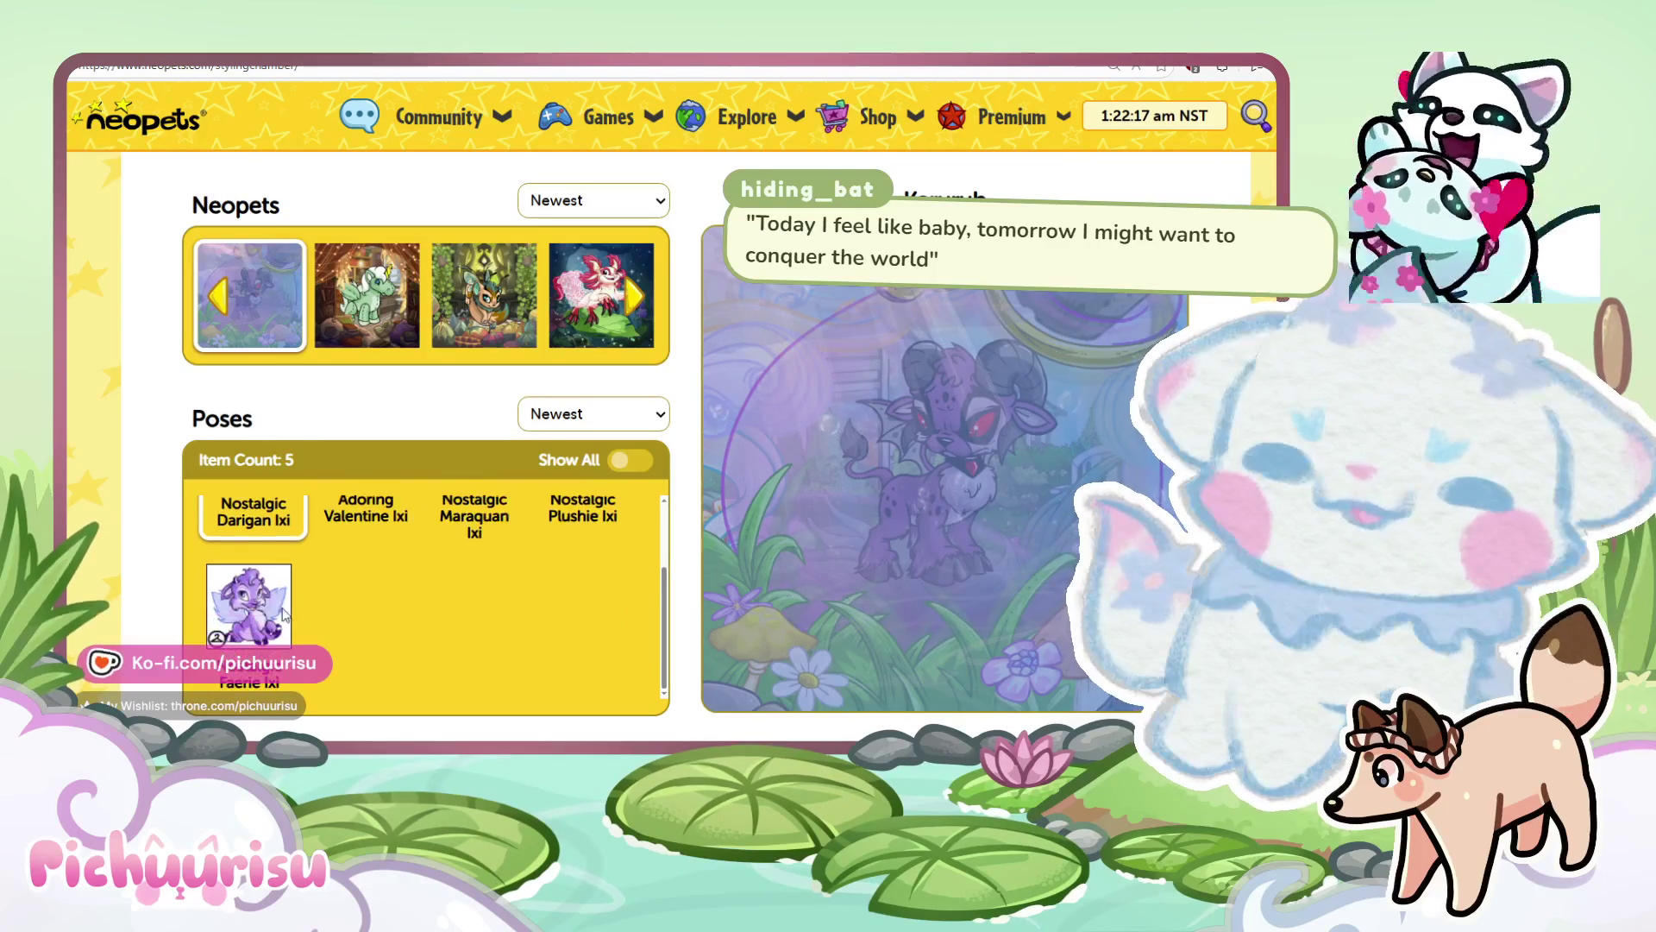
{"action": "scroll", "coordinate": [729, 510], "scroll_direction": "up", "scroll_amount": 2}
{"action": "left_click", "coordinate": [628, 461]}
{"action": "left_click", "coordinate": [632, 459]}
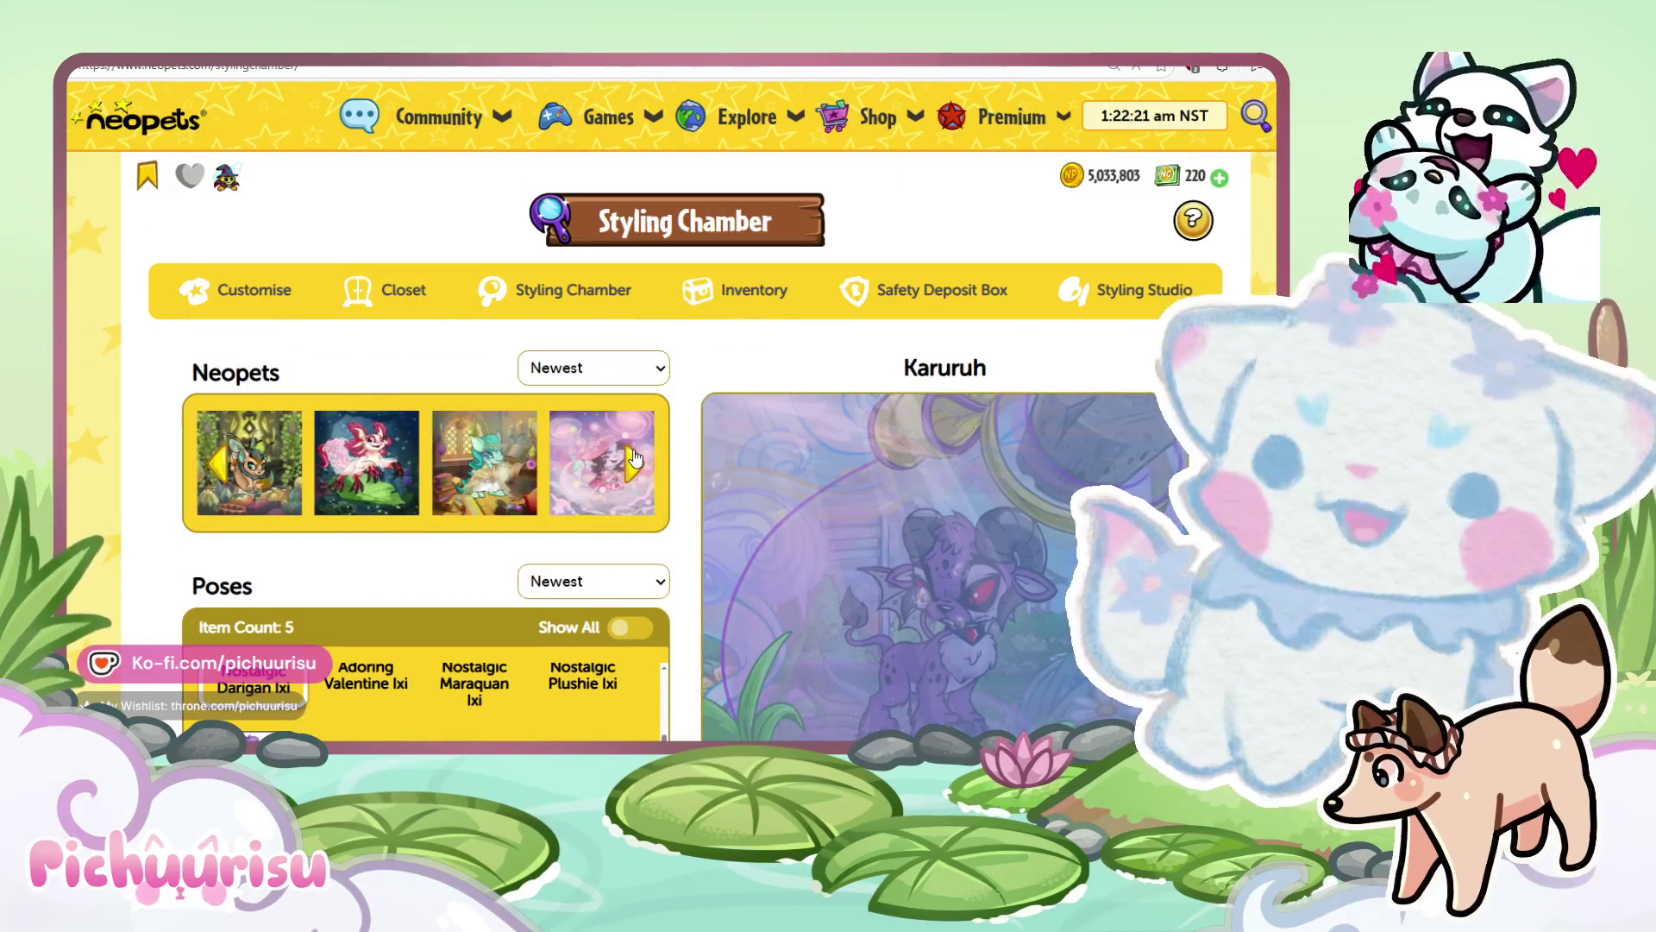
{"action": "left_click", "coordinate": [637, 467]}
{"action": "left_click", "coordinate": [637, 468]}
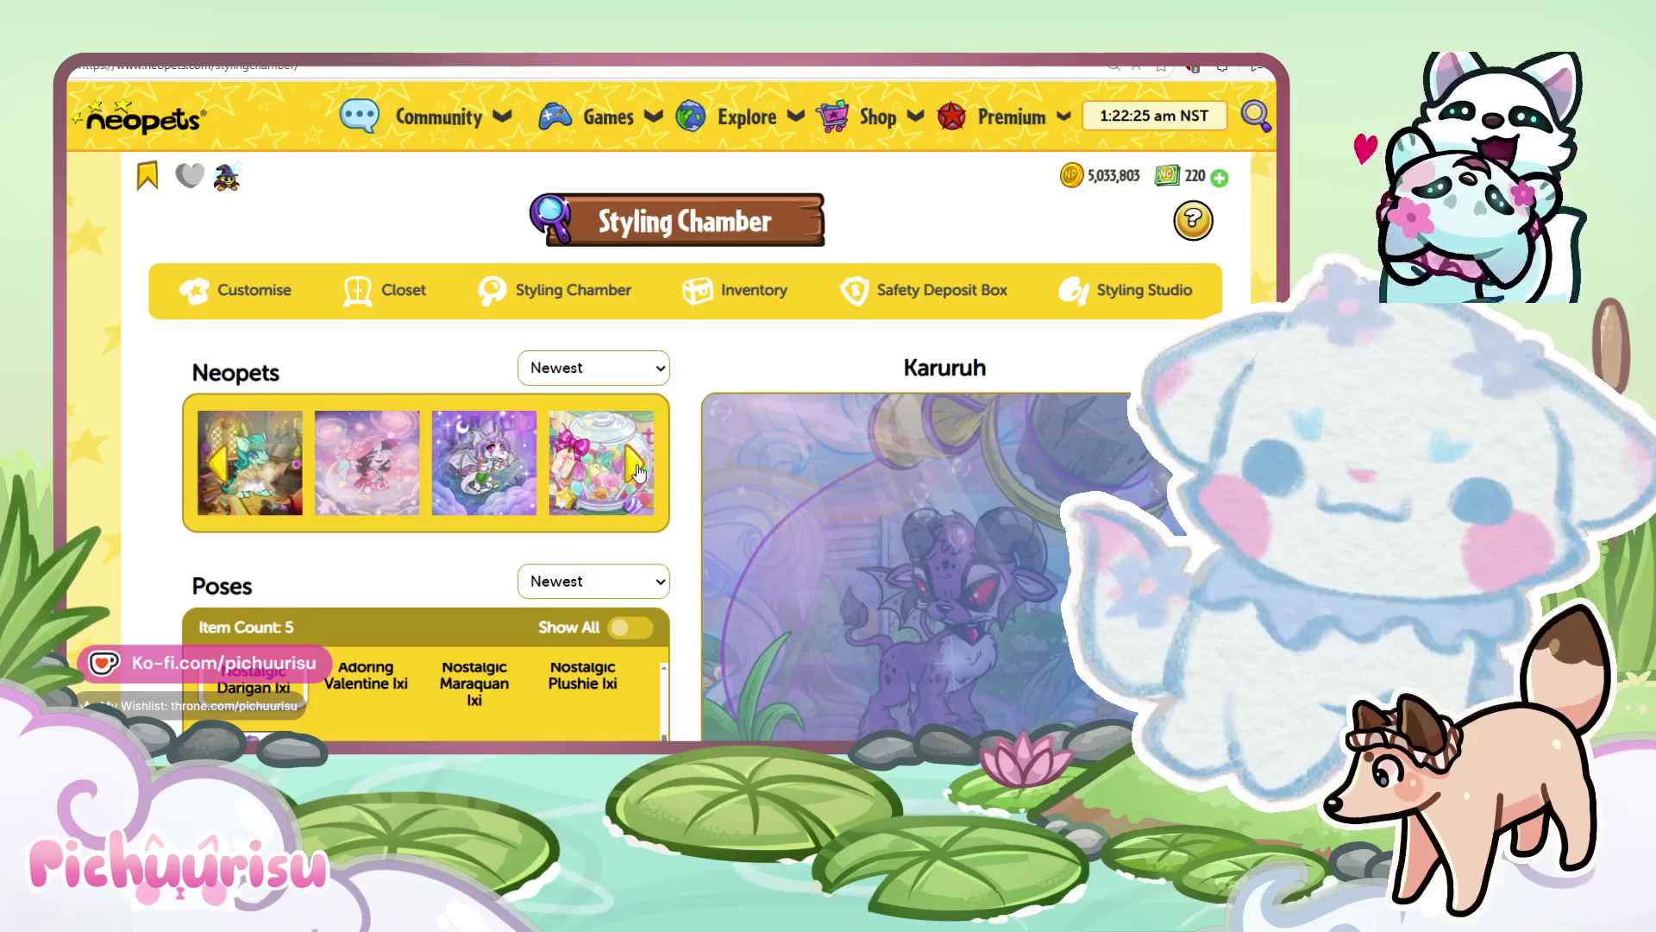
{"action": "left_click", "coordinate": [636, 468]}
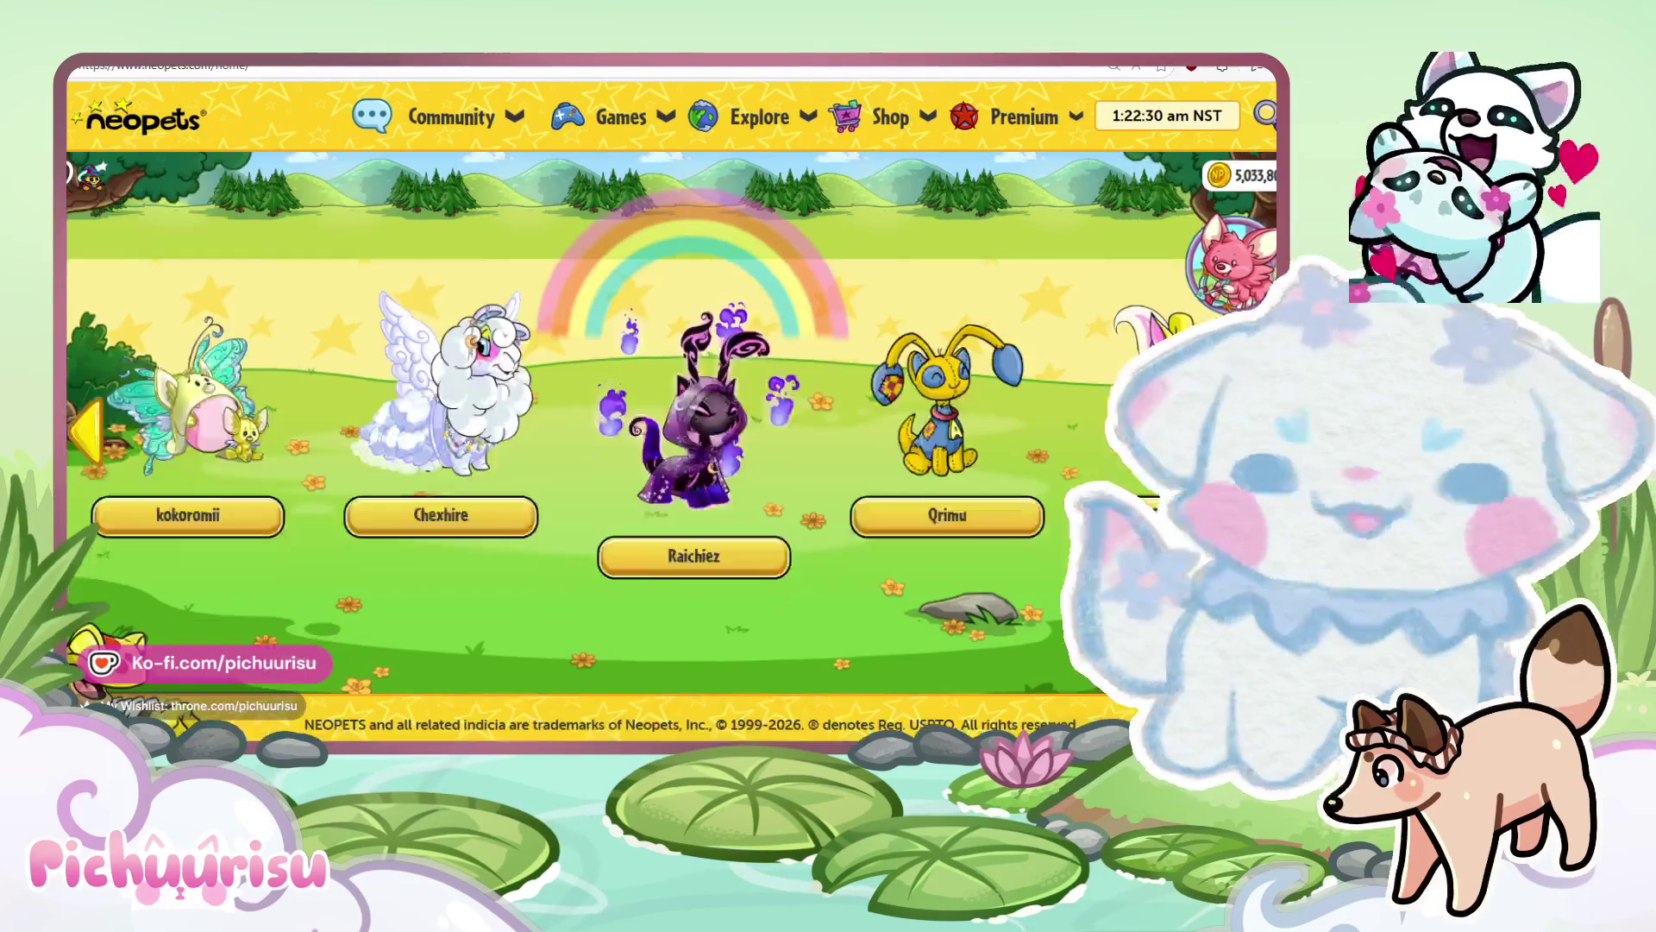
View Pawkiri's pet info and enlarged picture, then close the popup.
{"action": "left_click", "coordinate": [1156, 406]}
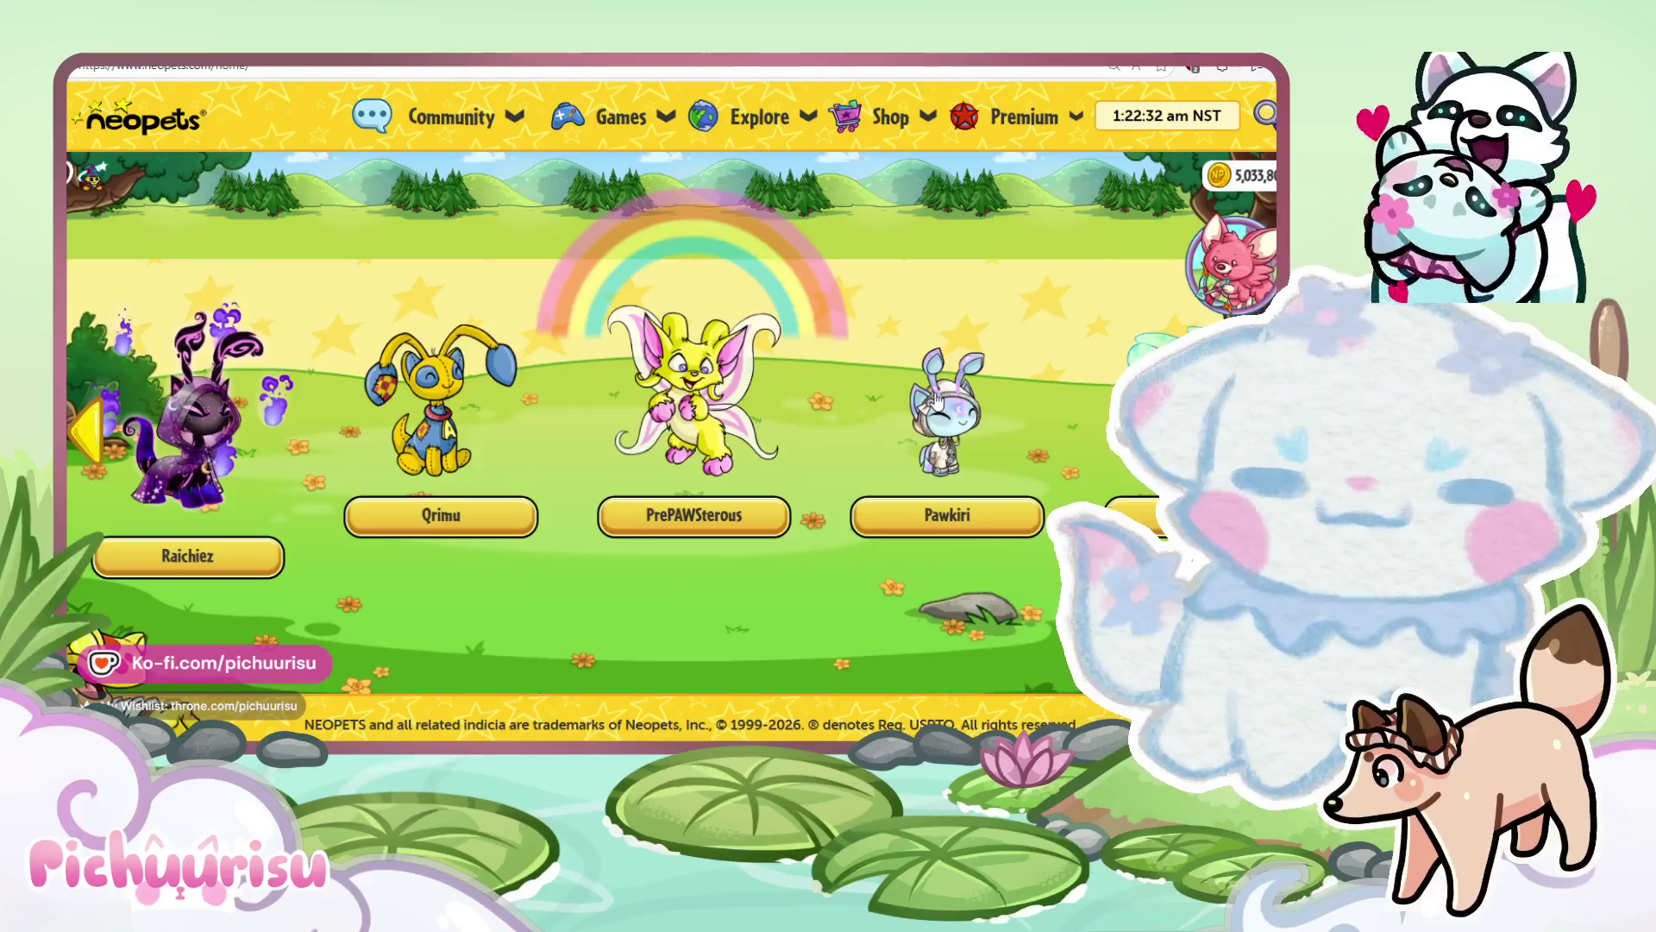
{"action": "left_click", "coordinate": [937, 399]}
{"action": "left_click", "coordinate": [547, 263]}
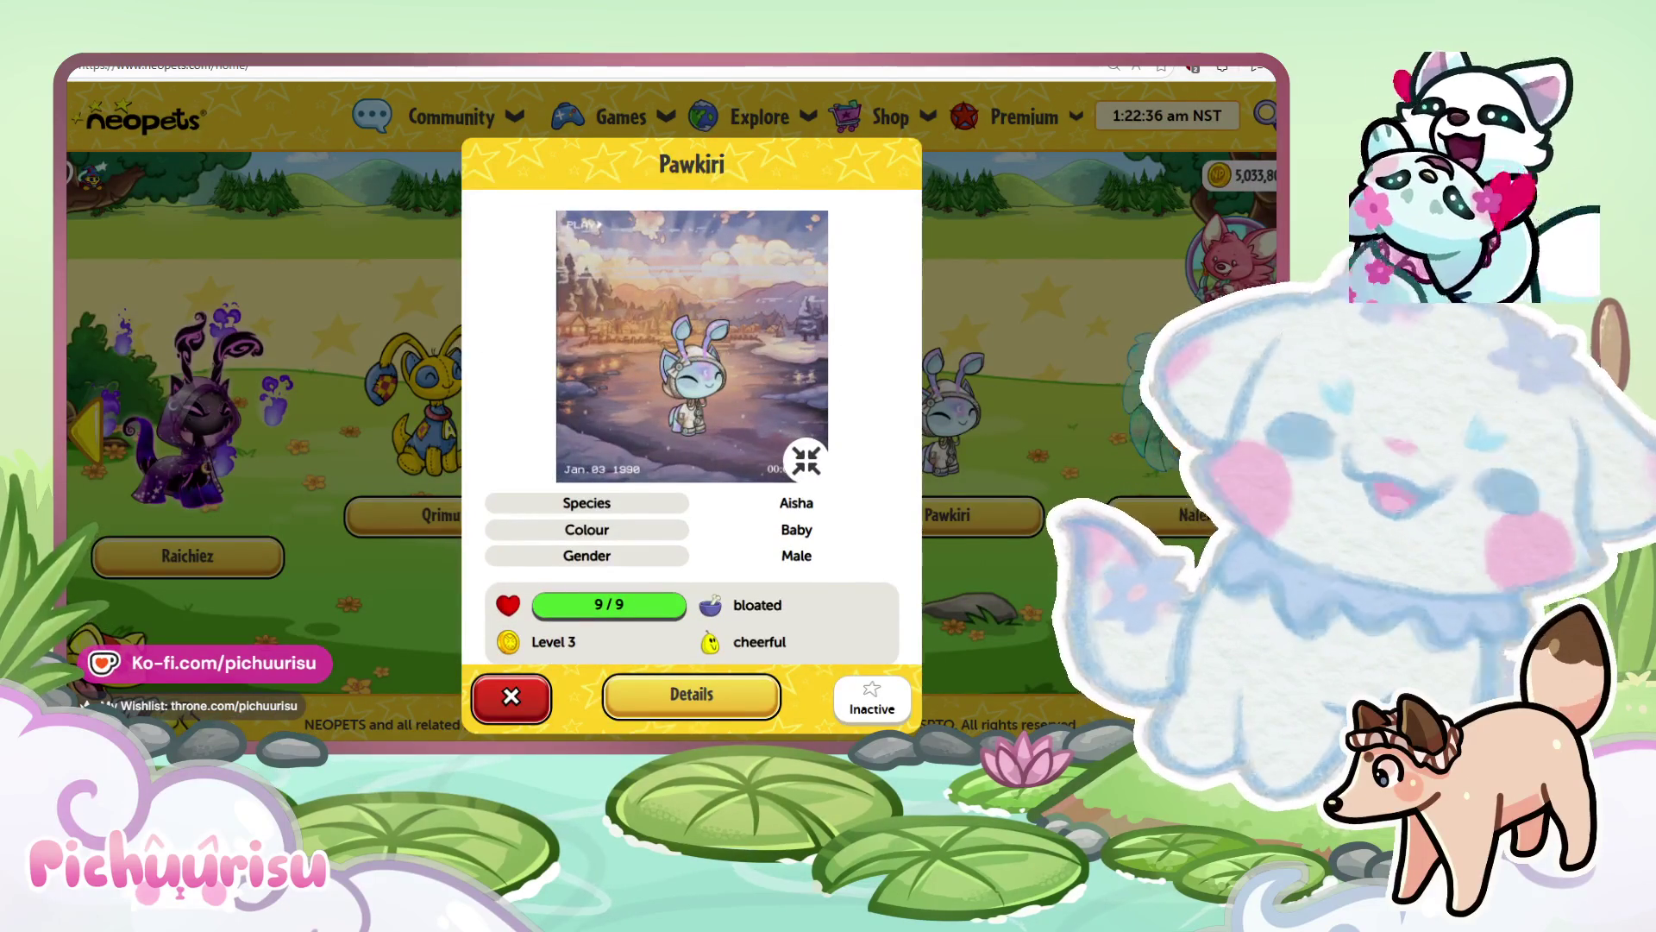
{"action": "key", "text": "Escape"}
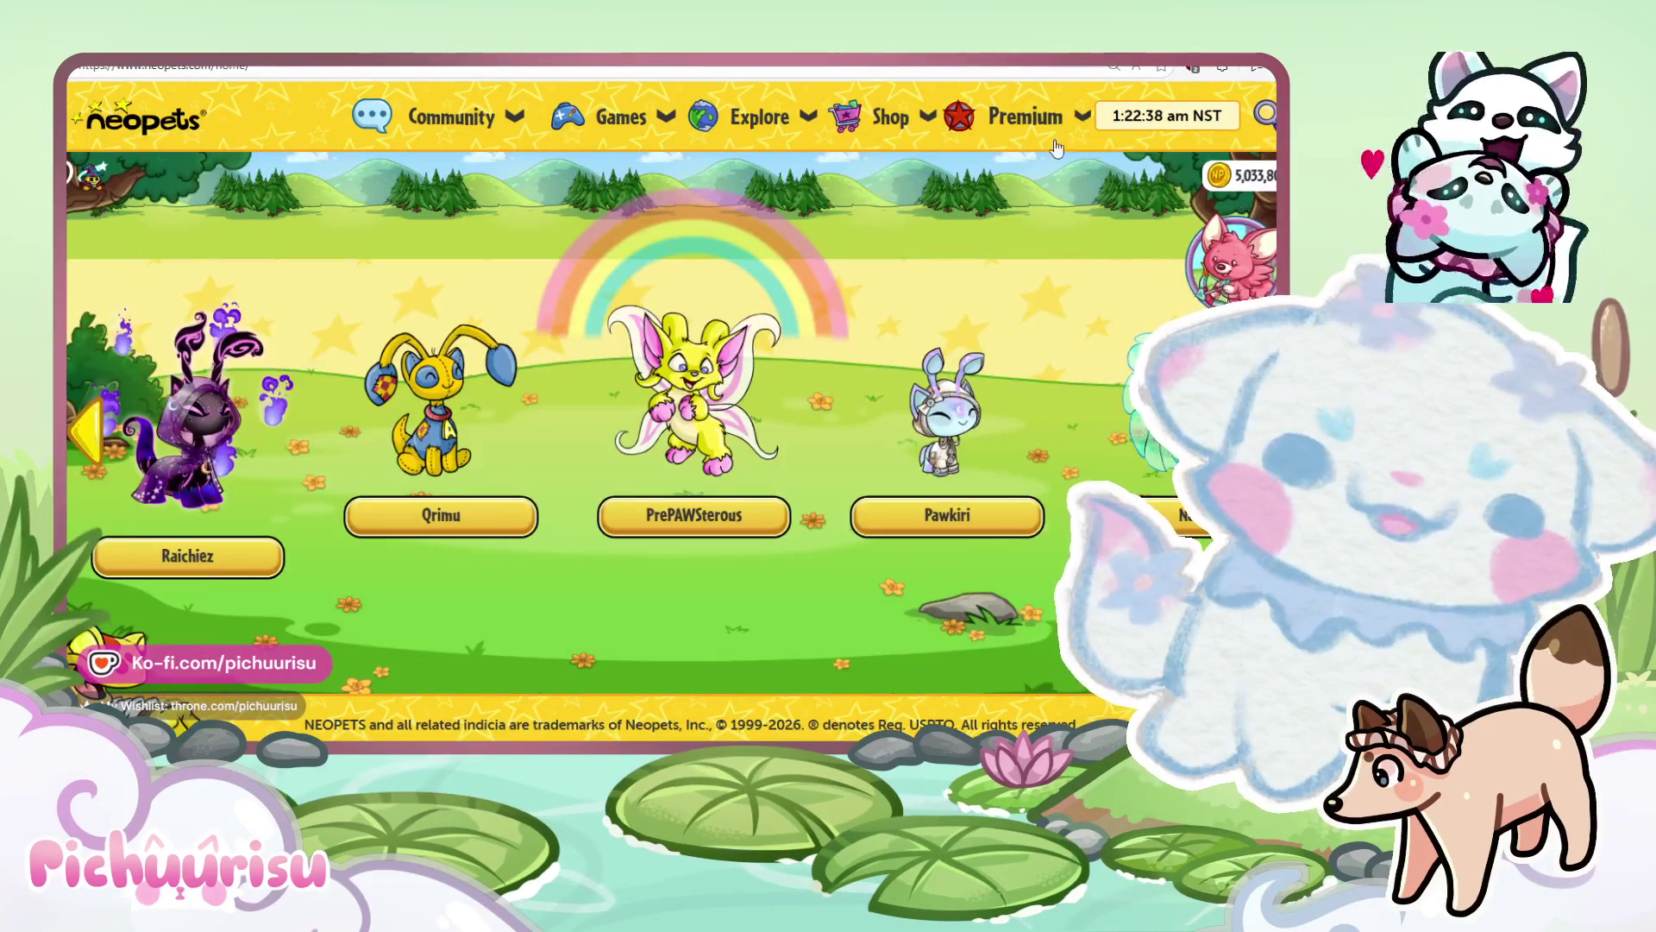
Go to the Styling Studio through the Shop menu's NC section.
{"action": "left_click", "coordinate": [1053, 119]}
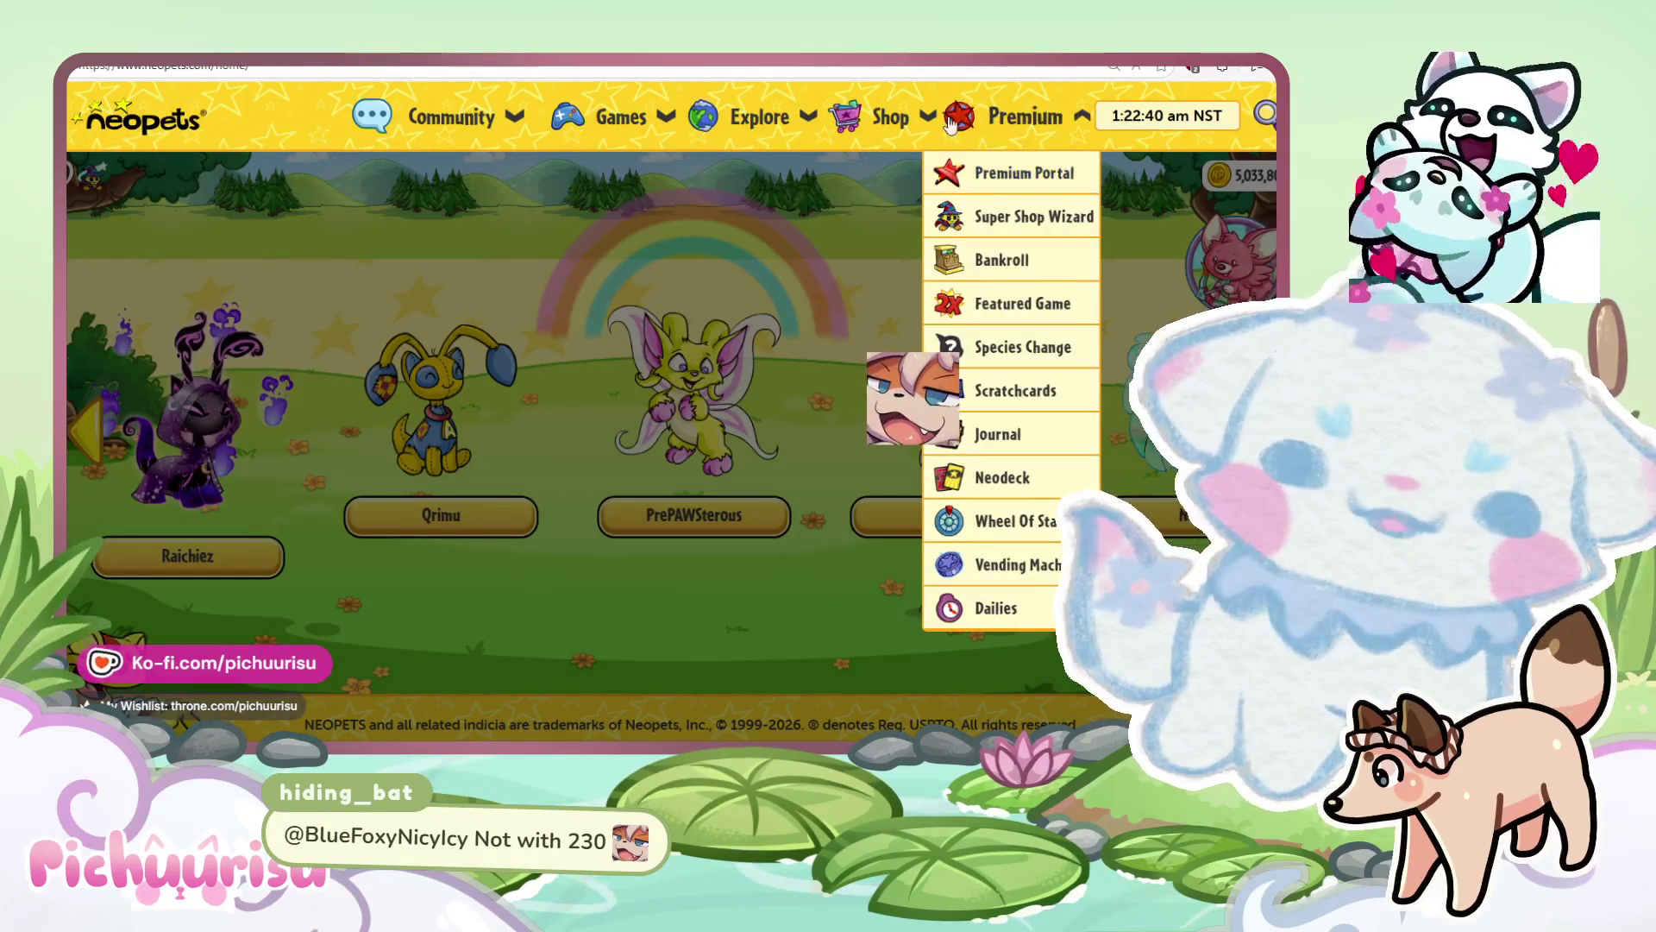
{"action": "left_click", "coordinate": [889, 117]}
{"action": "left_click", "coordinate": [940, 173]}
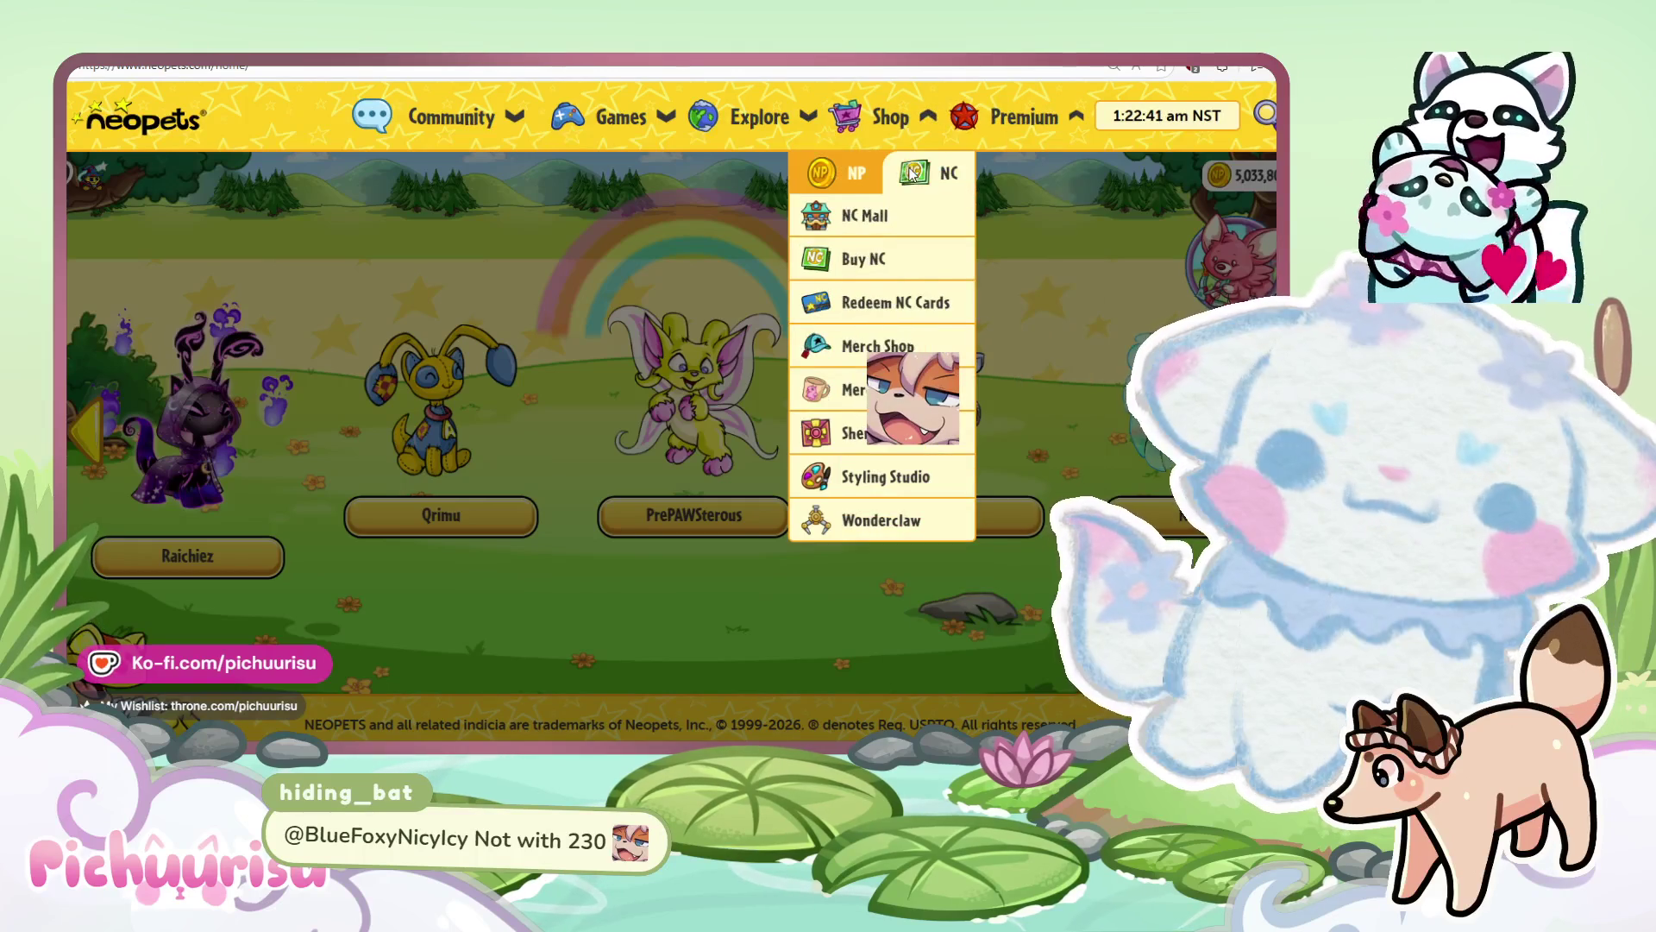
{"action": "left_click", "coordinate": [883, 479]}
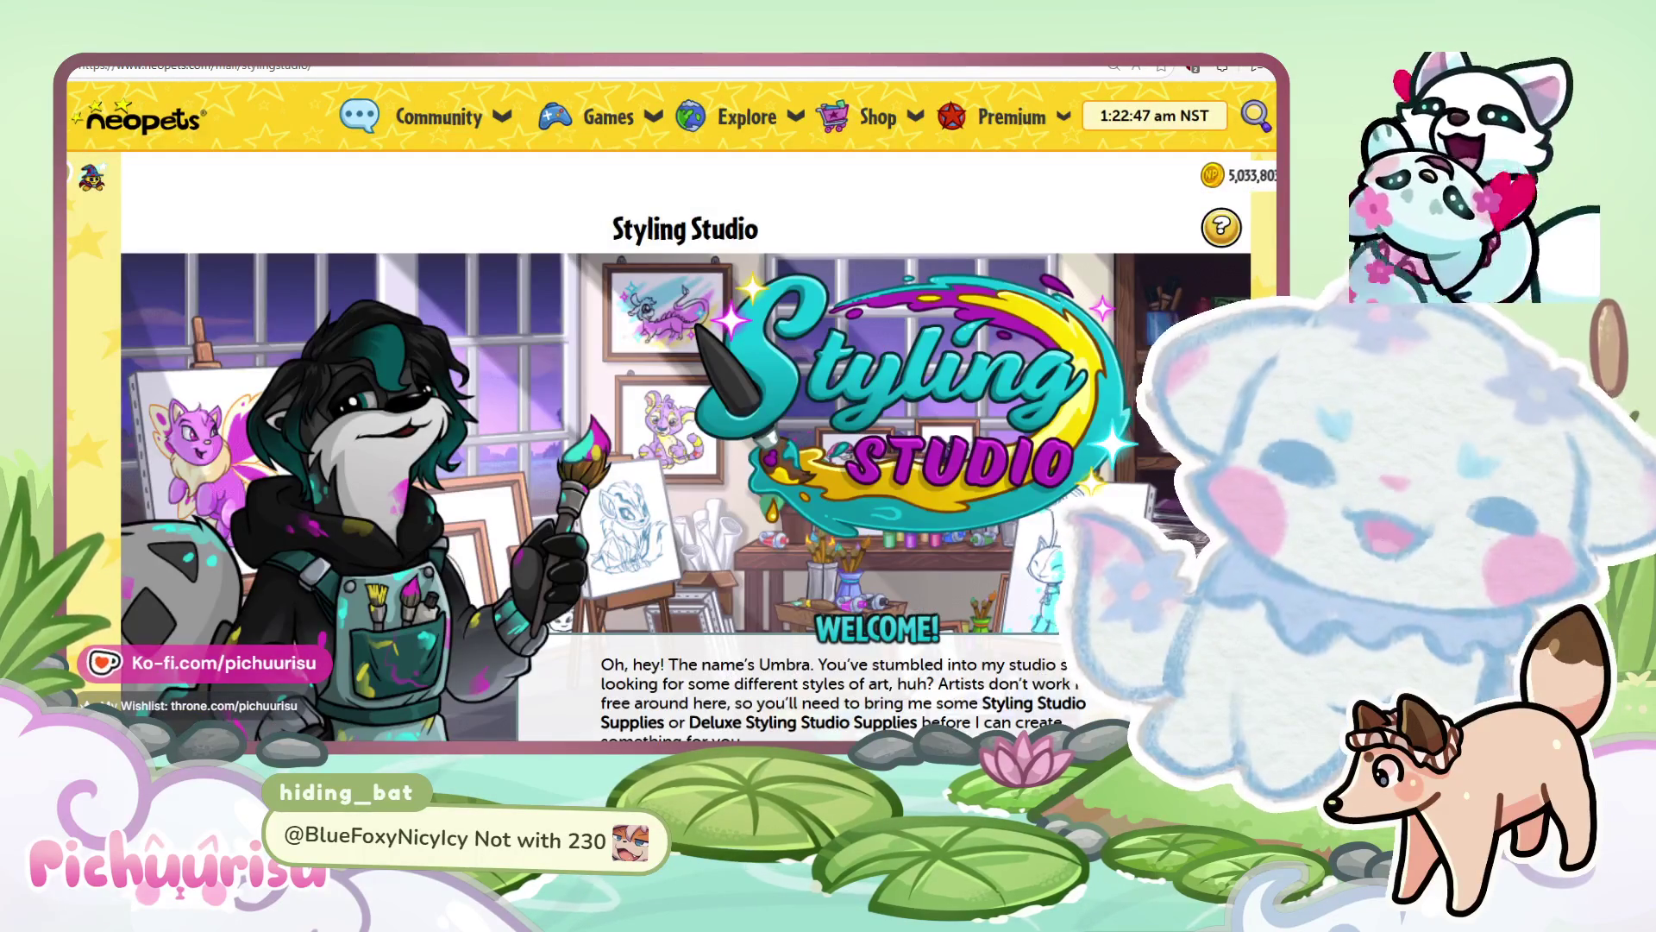
View the Restyle style meter, then the Prismatics styles.
{"action": "scroll", "coordinate": [1040, 371], "scroll_direction": "down", "scroll_amount": 5}
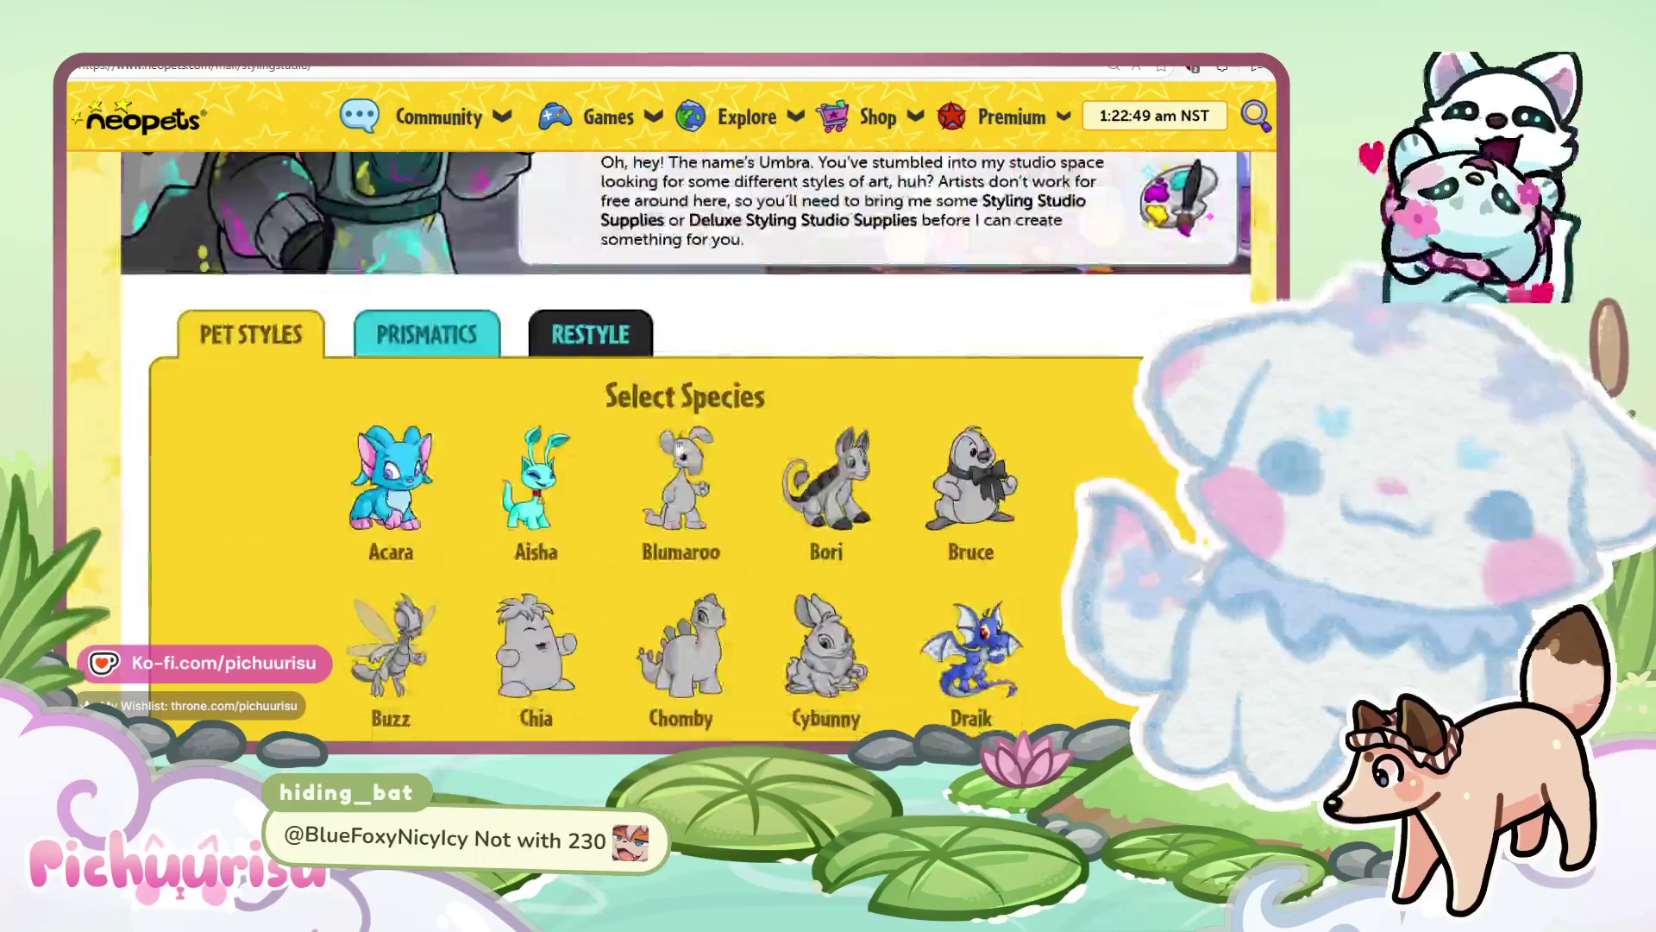
{"action": "scroll", "coordinate": [534, 328], "scroll_direction": "down", "scroll_amount": 2}
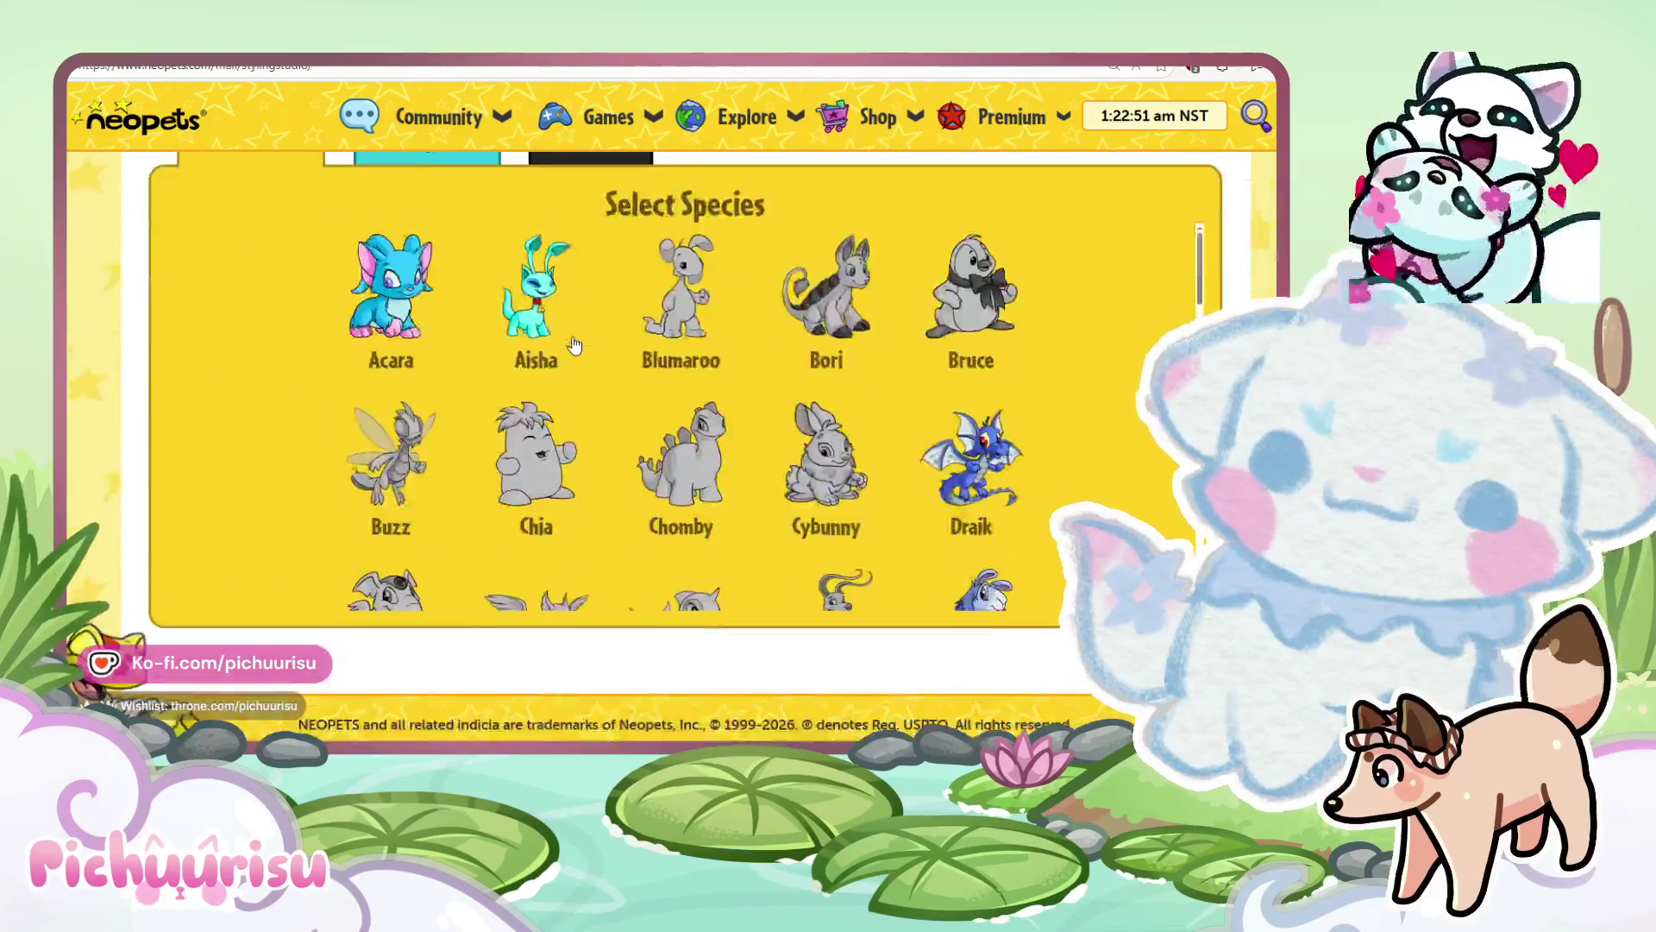
{"action": "scroll", "coordinate": [462, 300], "scroll_direction": "up", "scroll_amount": 1}
{"action": "left_click", "coordinate": [547, 215]}
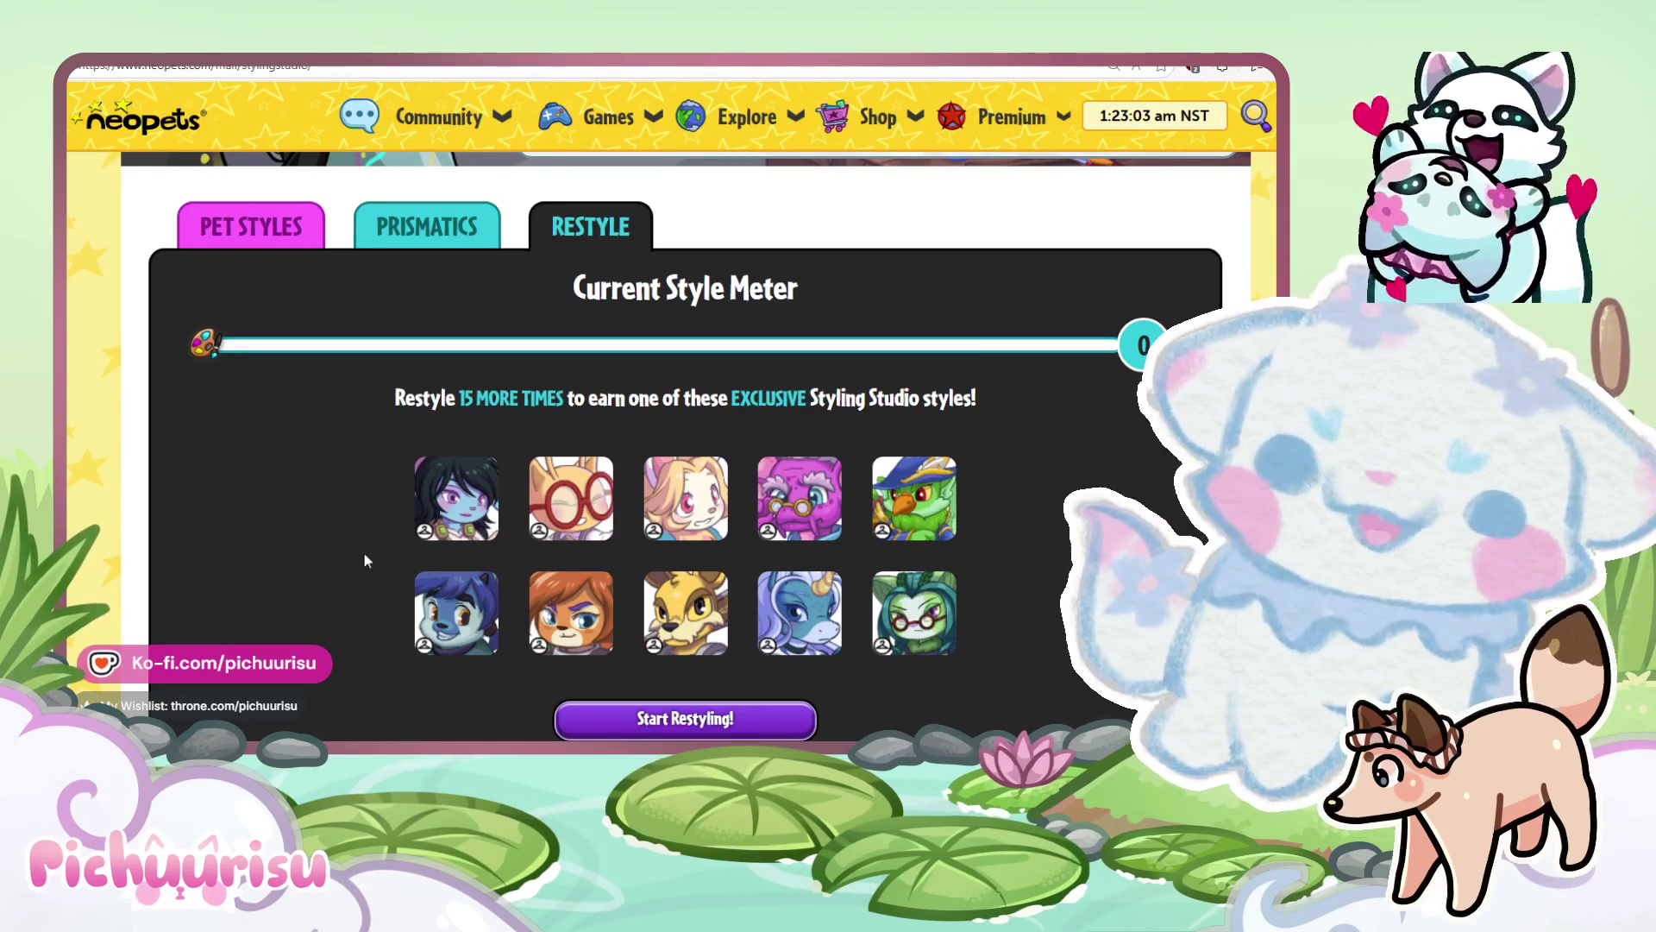
{"action": "left_click", "coordinate": [477, 228]}
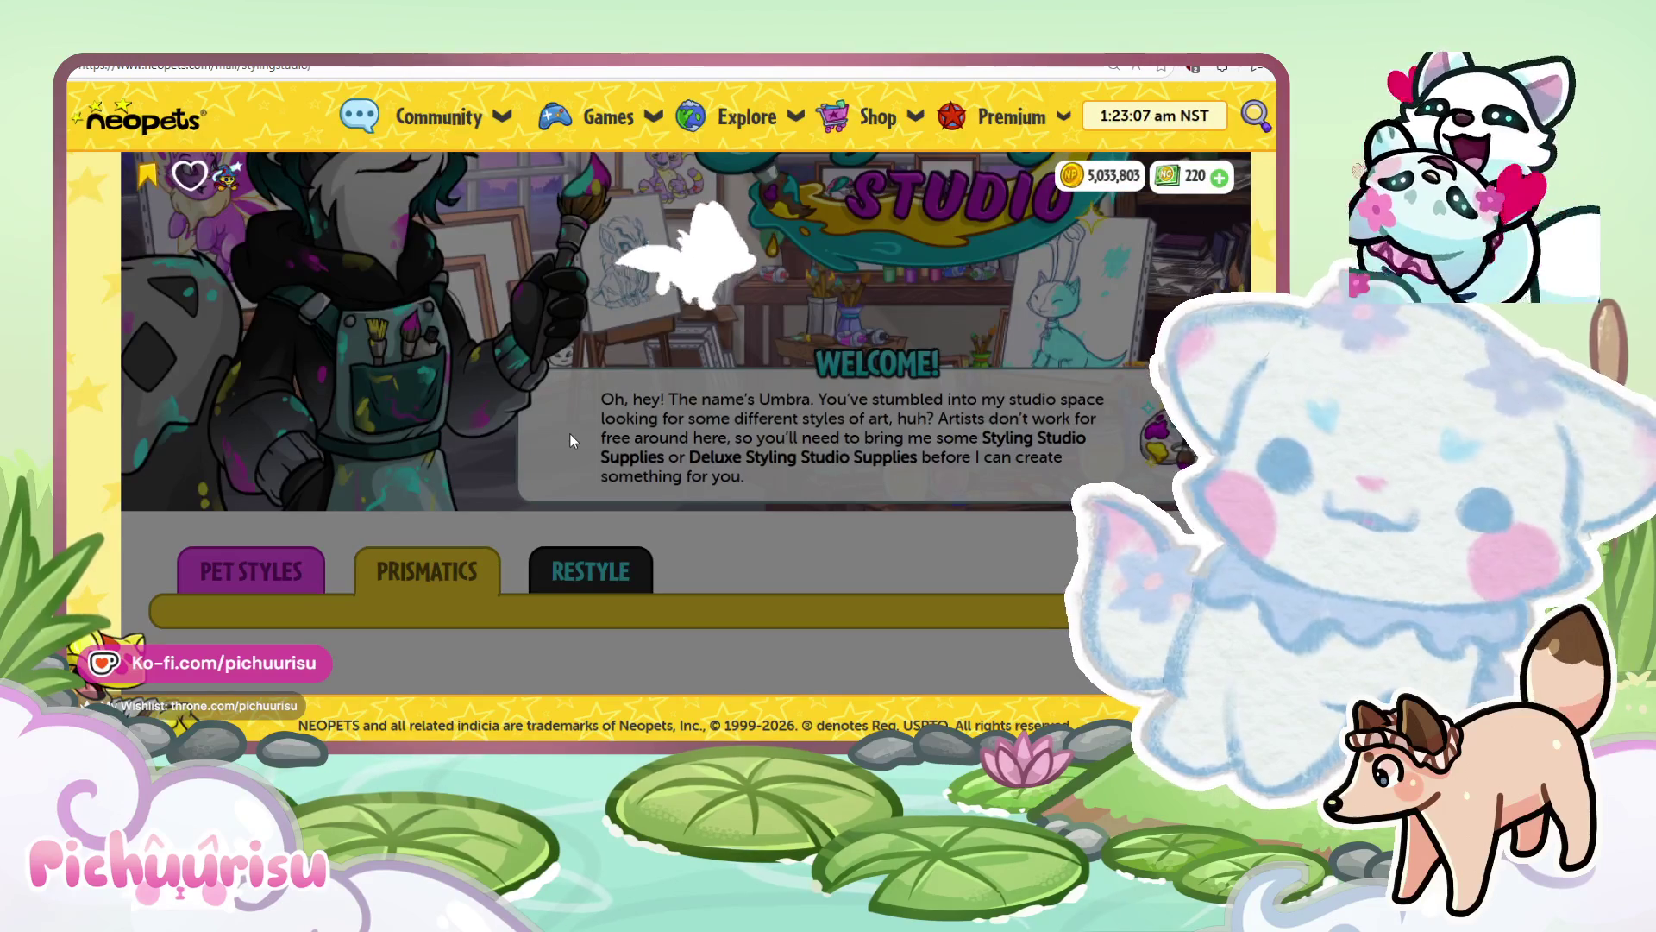
{"action": "scroll", "coordinate": [569, 433], "scroll_direction": "down", "scroll_amount": 5}
Return to the Pet Styles species list and preview the styles available for Acara.
{"action": "left_click", "coordinate": [302, 248]}
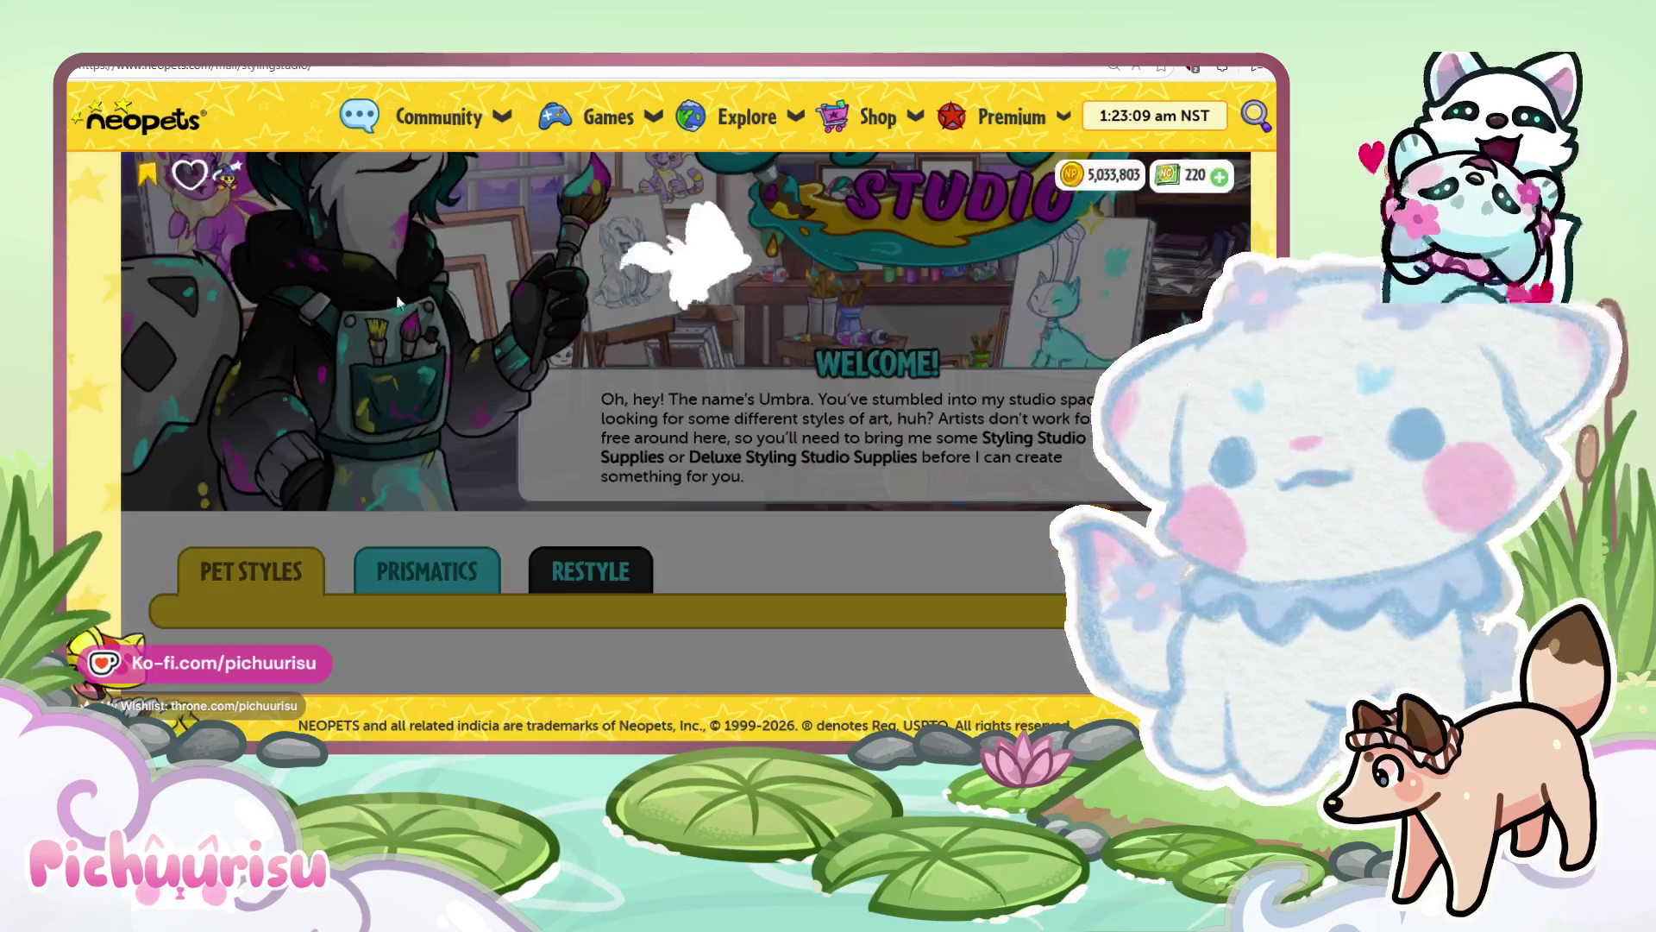
{"action": "scroll", "coordinate": [647, 402], "scroll_direction": "down", "scroll_amount": 5}
{"action": "scroll", "coordinate": [532, 443], "scroll_direction": "up", "scroll_amount": 2}
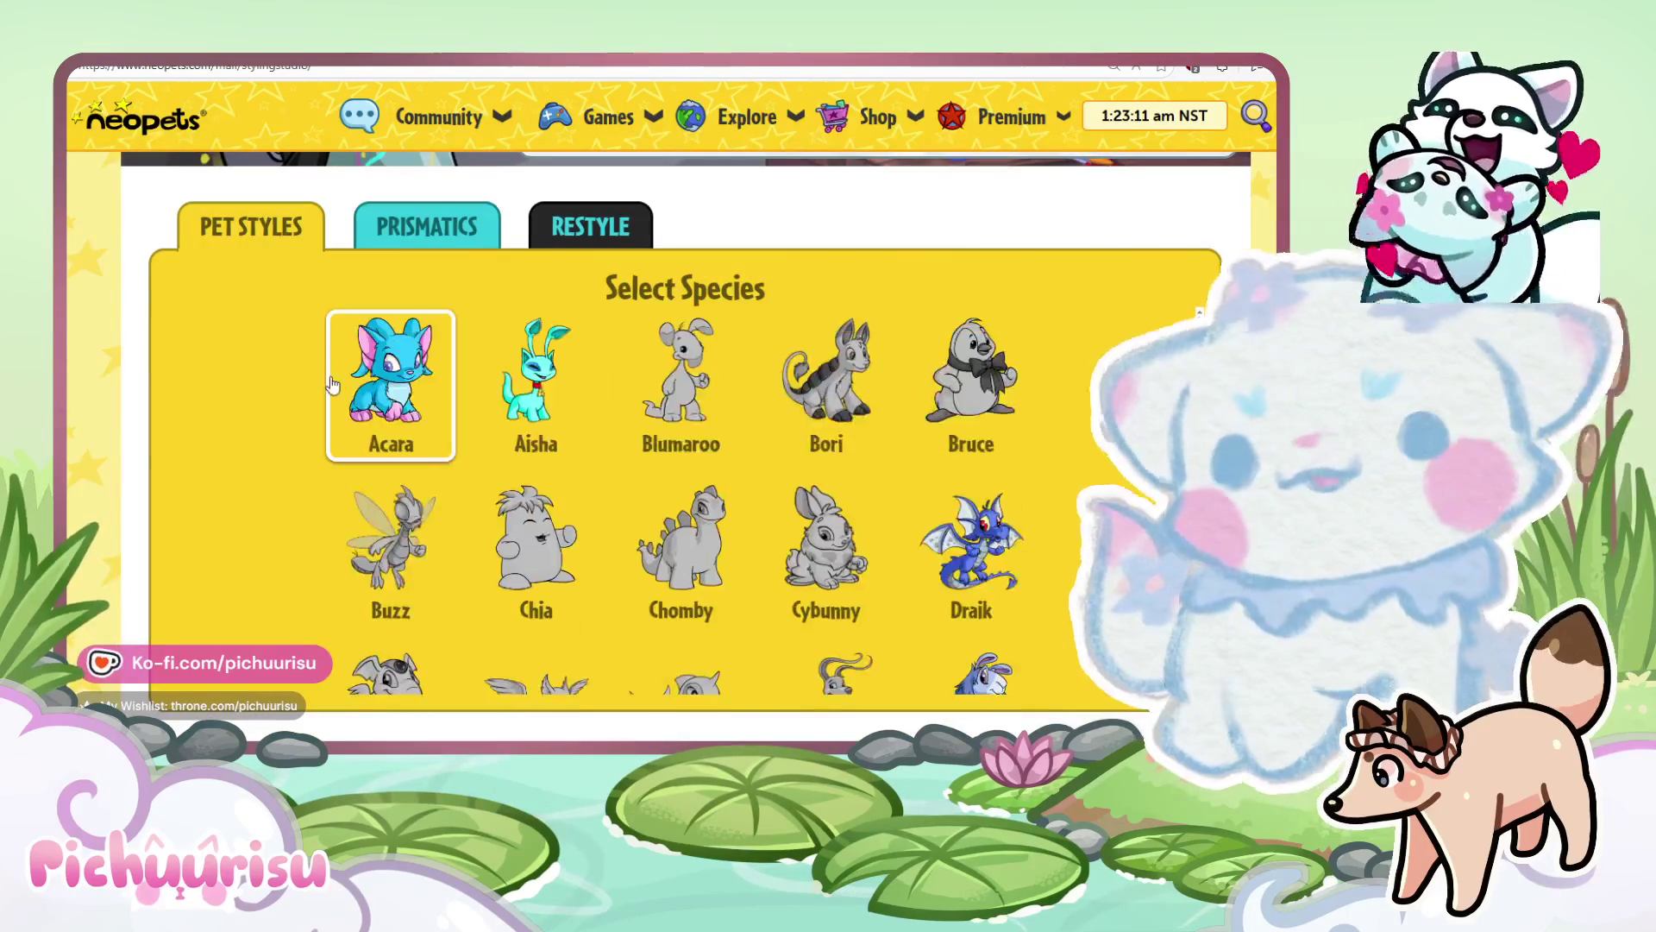
{"action": "left_click", "coordinate": [341, 386]}
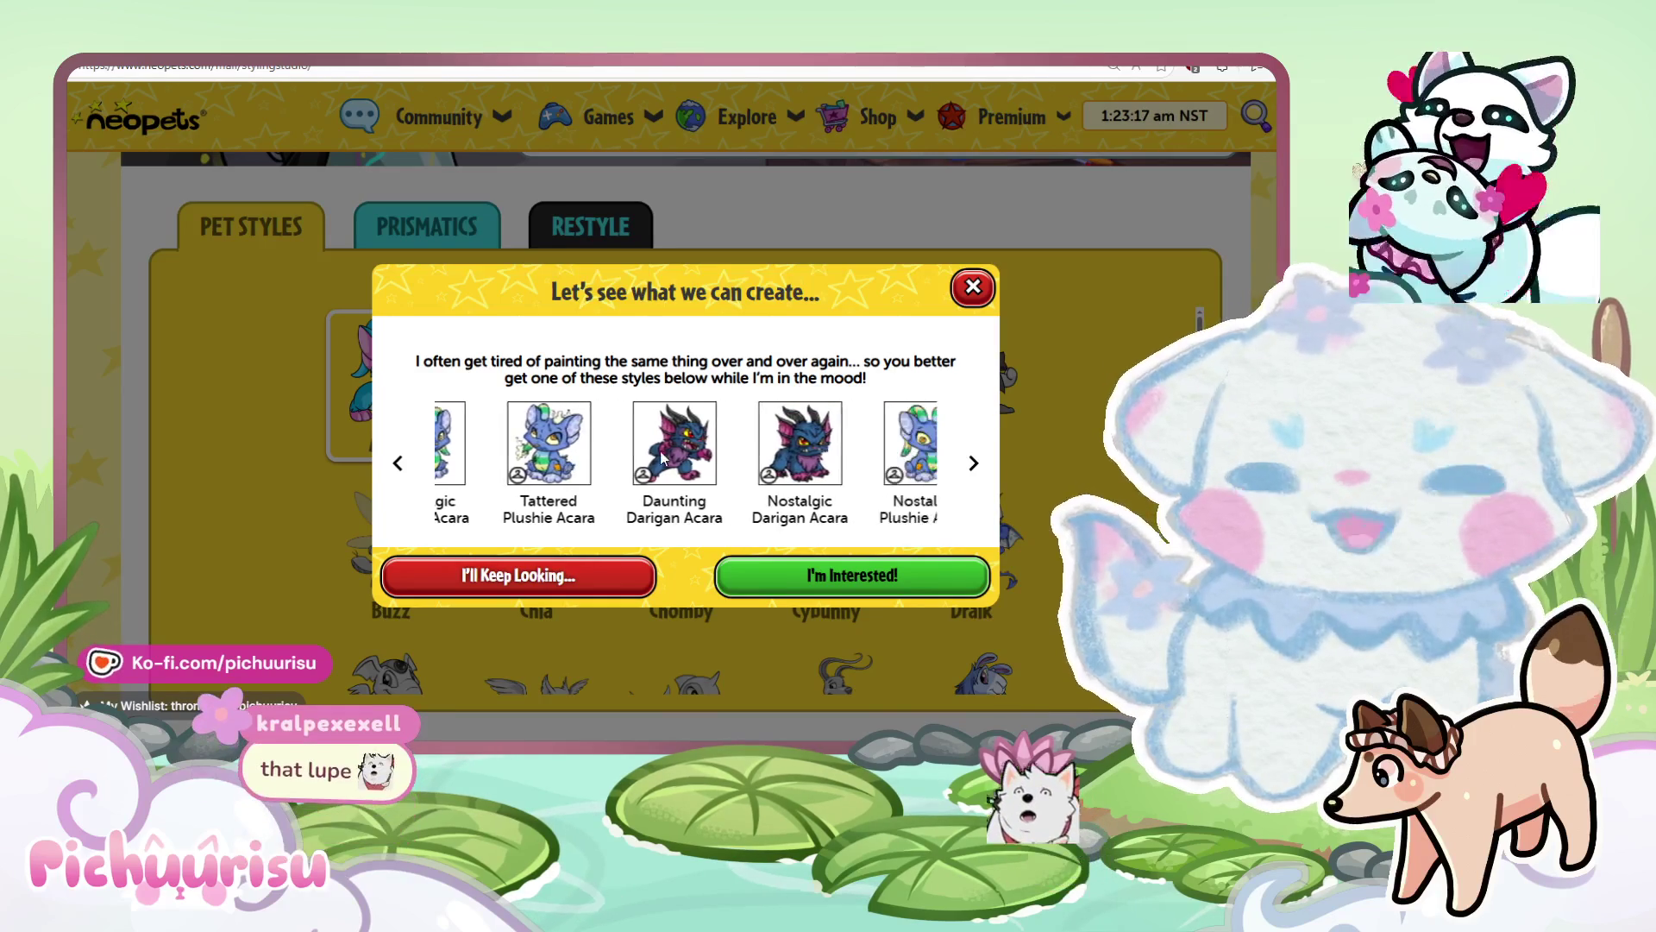
{"action": "left_click", "coordinate": [966, 291]}
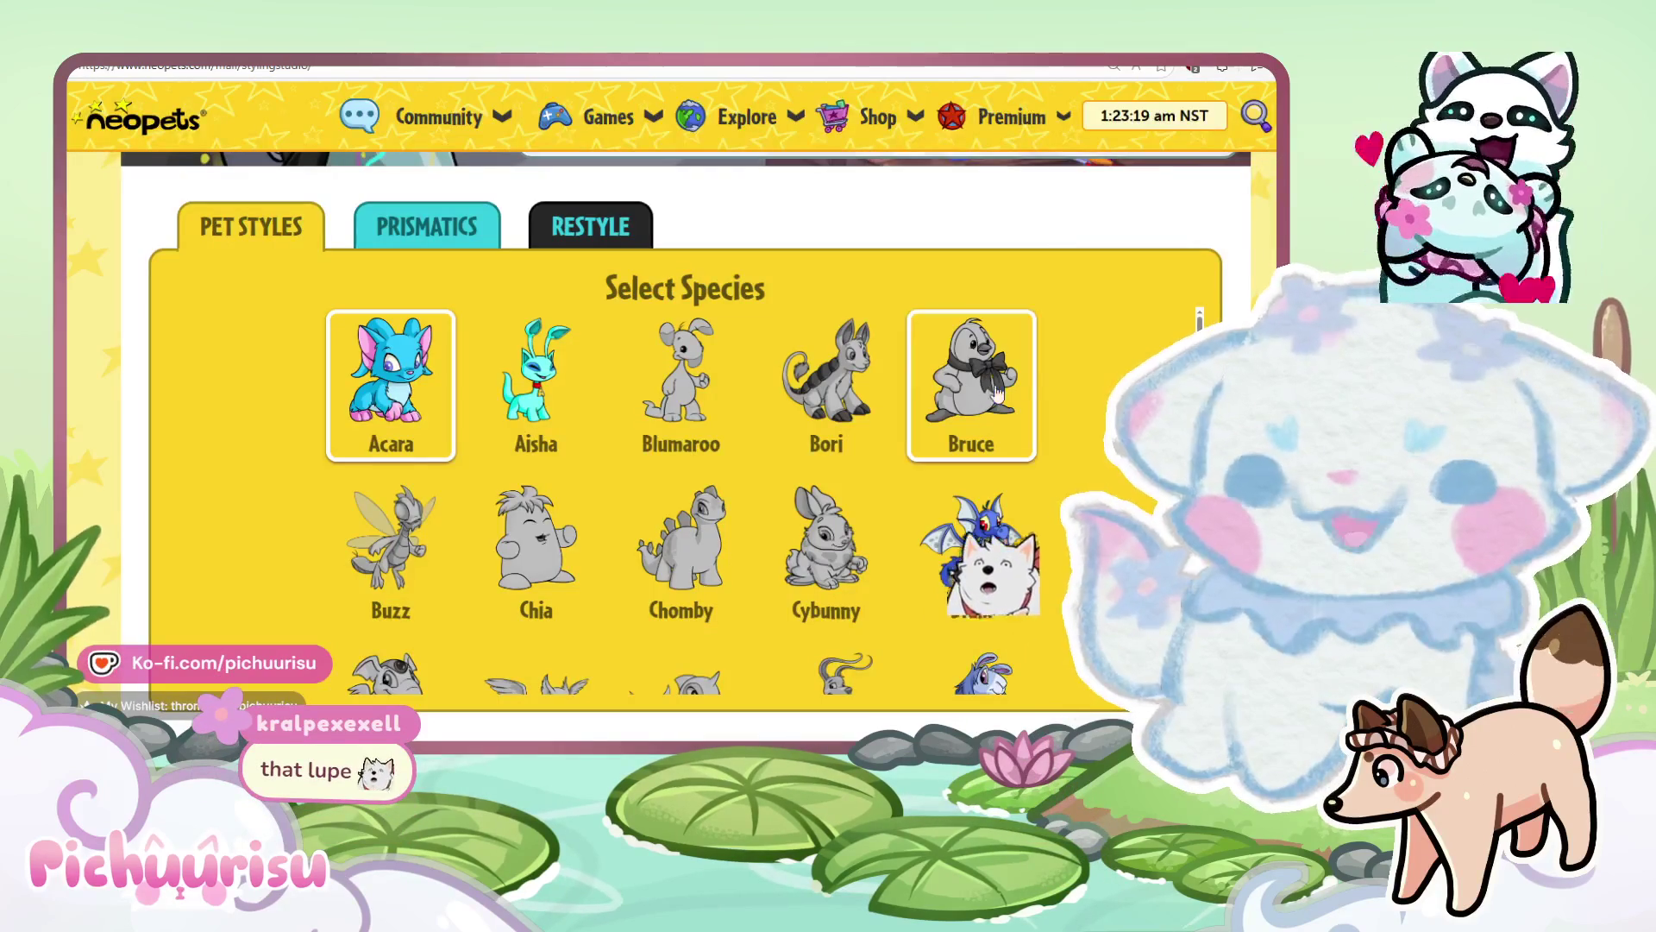
Reopen the Restyle section showing a style meter of 0 and 15 restyles needed.
{"action": "scroll", "coordinate": [1084, 402], "scroll_direction": "down", "scroll_amount": 1}
{"action": "scroll", "coordinate": [1084, 402], "scroll_direction": "up", "scroll_amount": 2}
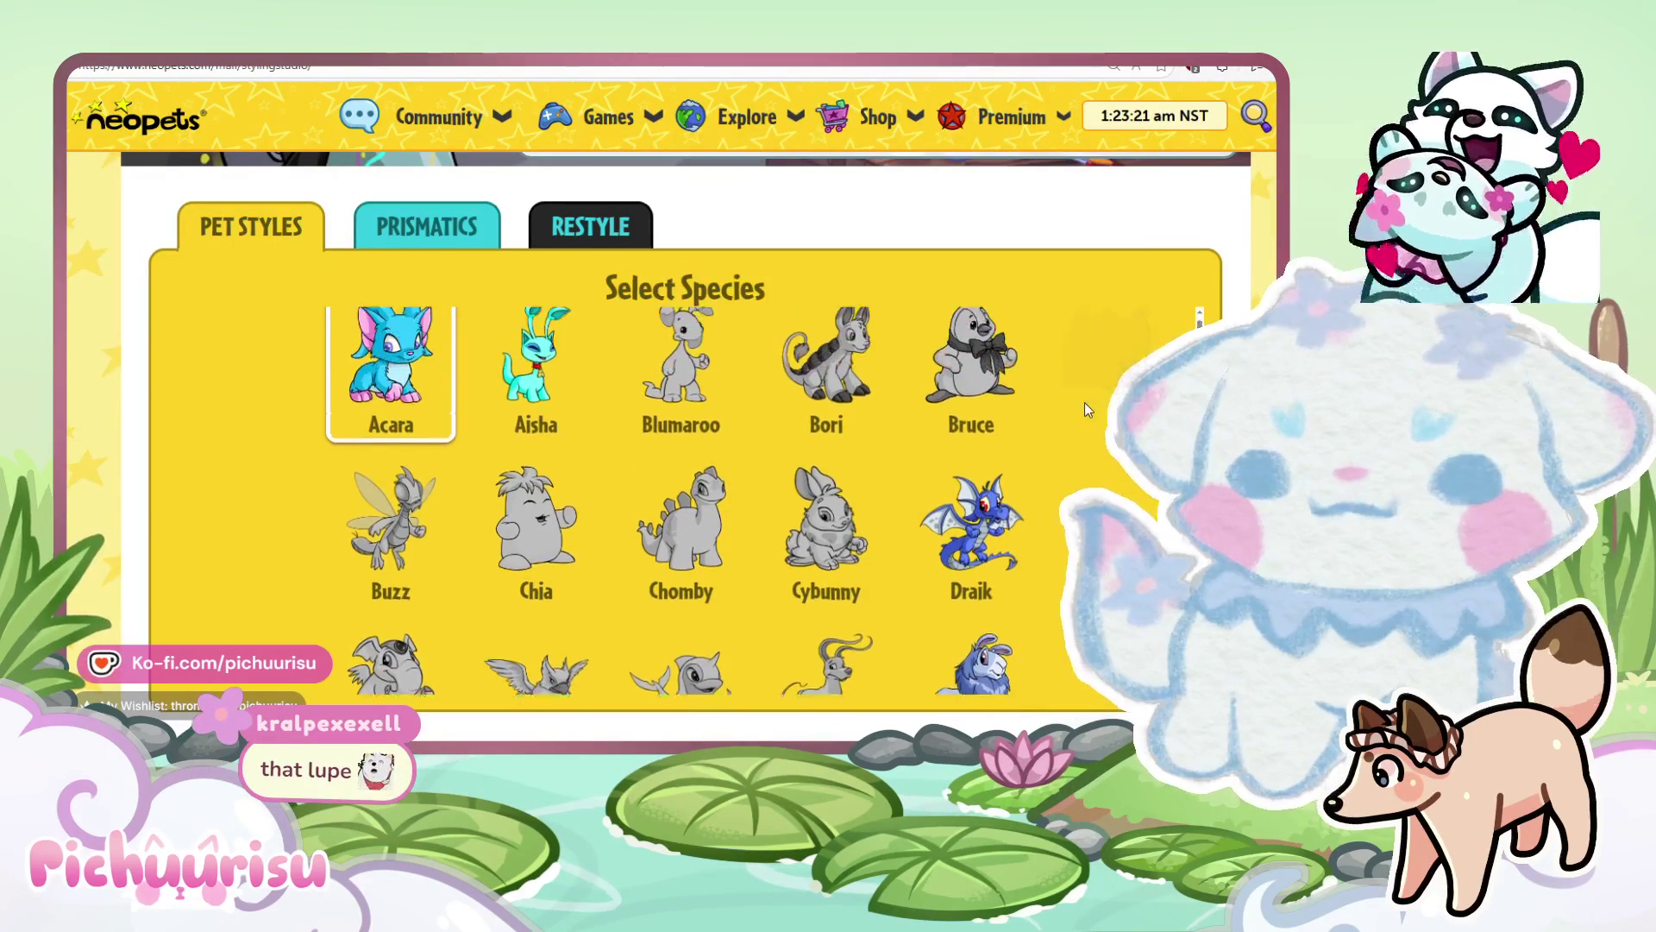
{"action": "left_click", "coordinate": [573, 230]}
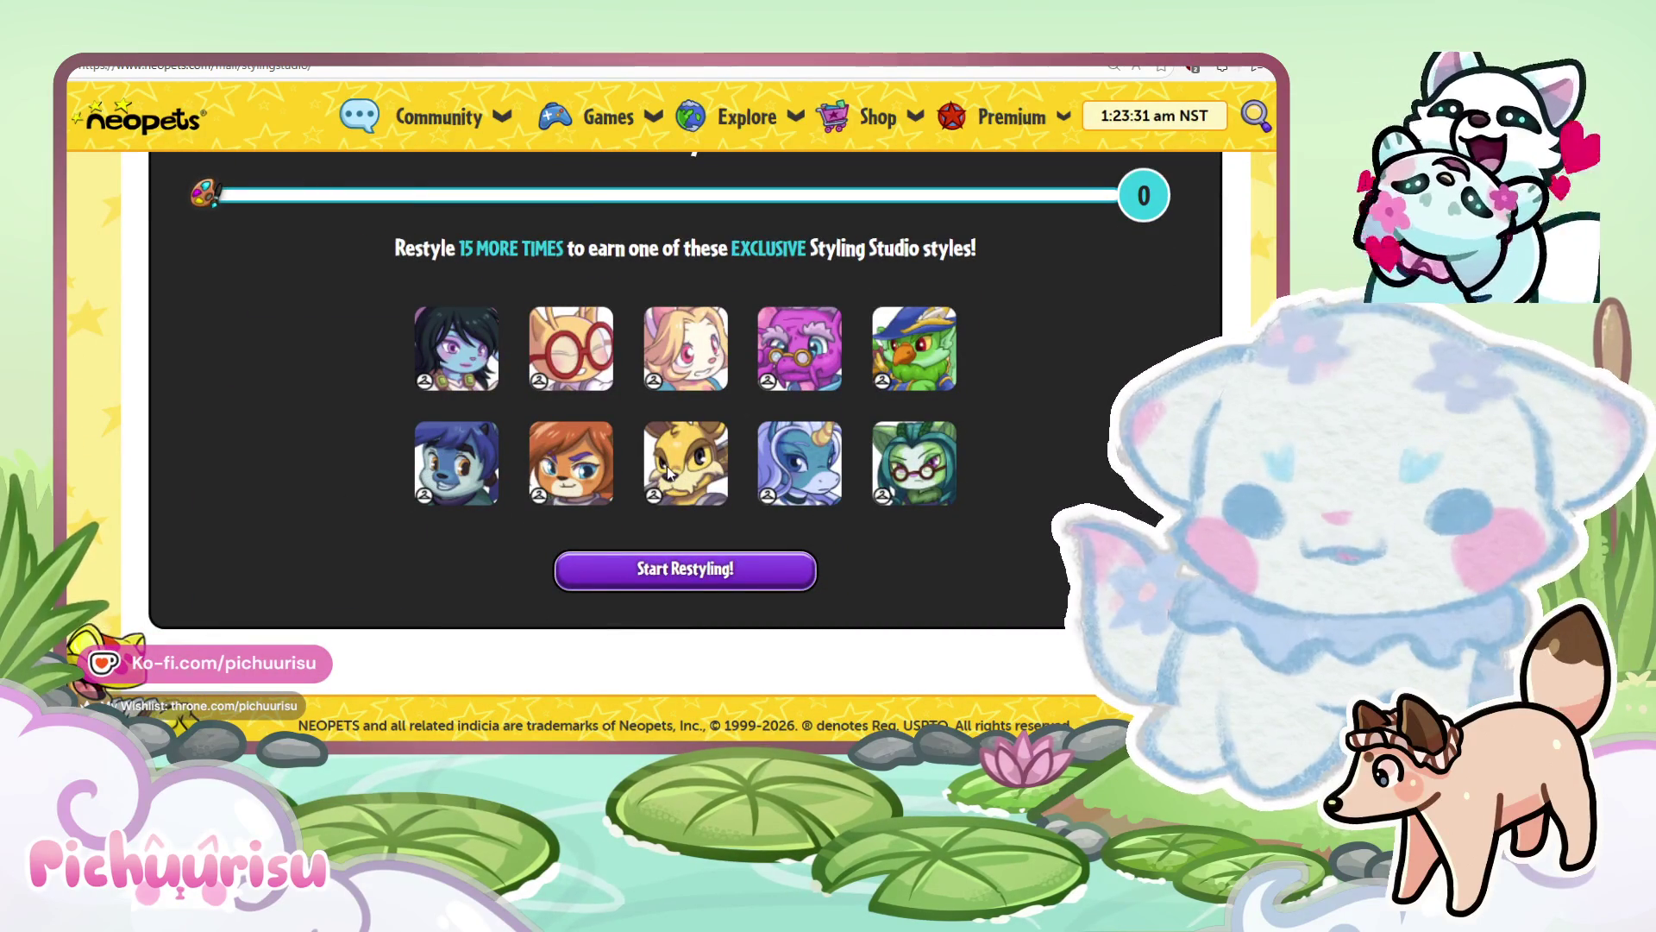
{"action": "scroll", "coordinate": [666, 470], "scroll_direction": "up", "scroll_amount": 1}
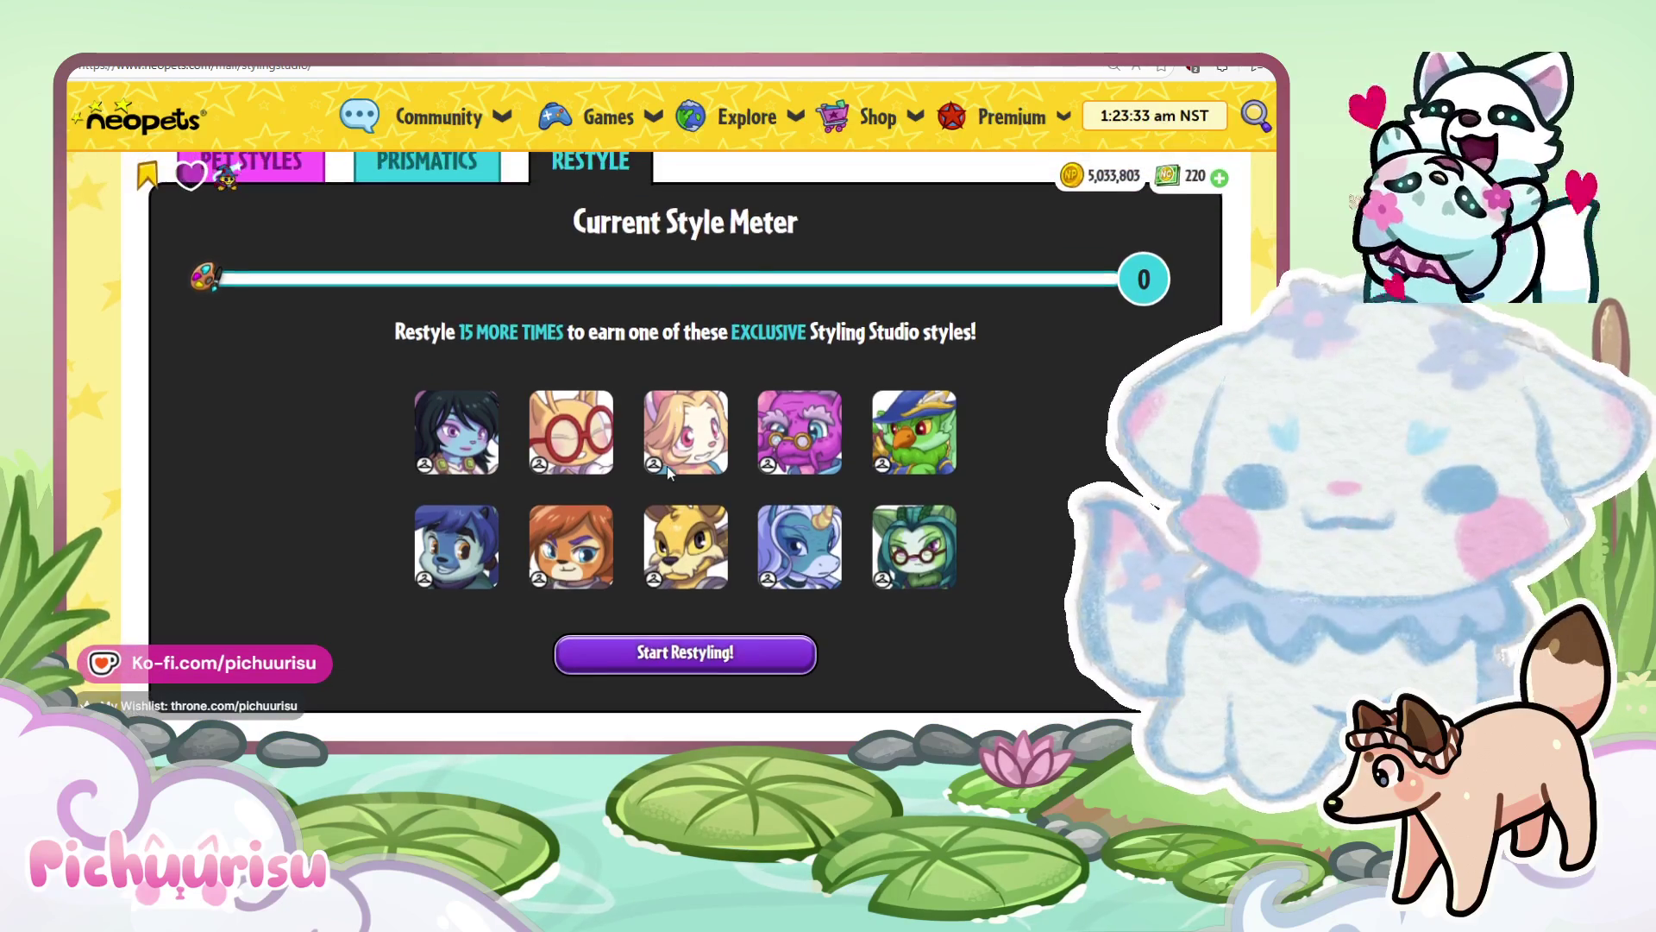
{"action": "scroll", "coordinate": [928, 288], "scroll_direction": "up", "scroll_amount": 2}
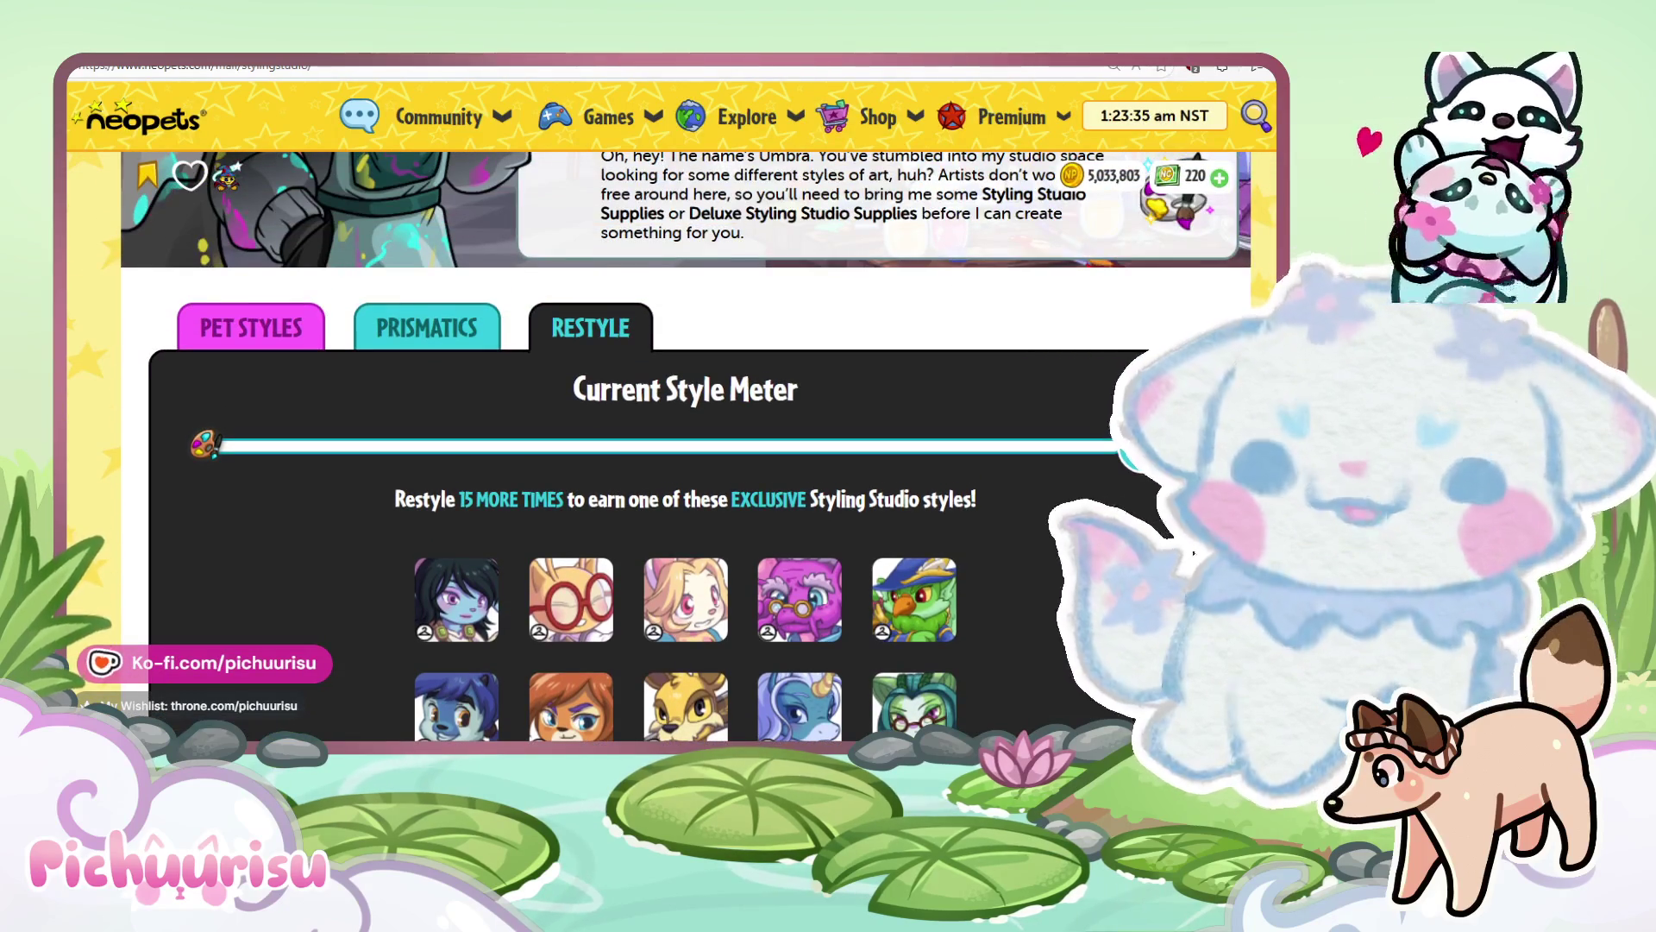
Search 'restyle neopets list' in a new tab and open Jellyneo's Restyling guide.
{"action": "key", "text": "ctrl+t"}
{"action": "type", "text": "restyle"}
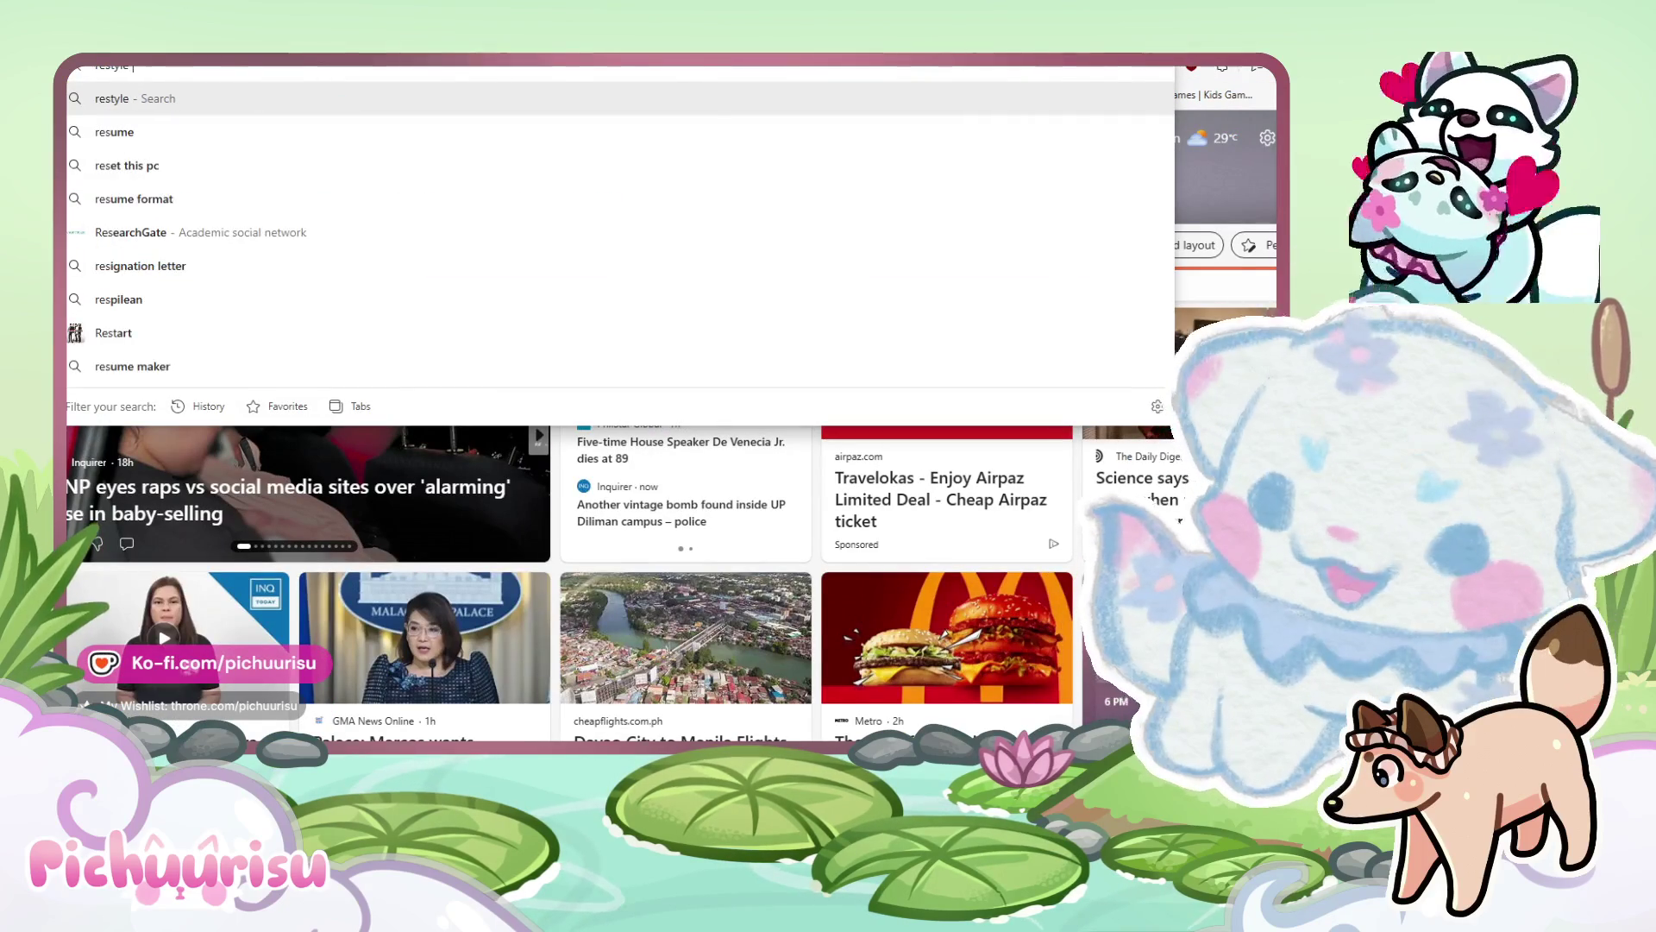
{"action": "type", "text": " neopets l"}
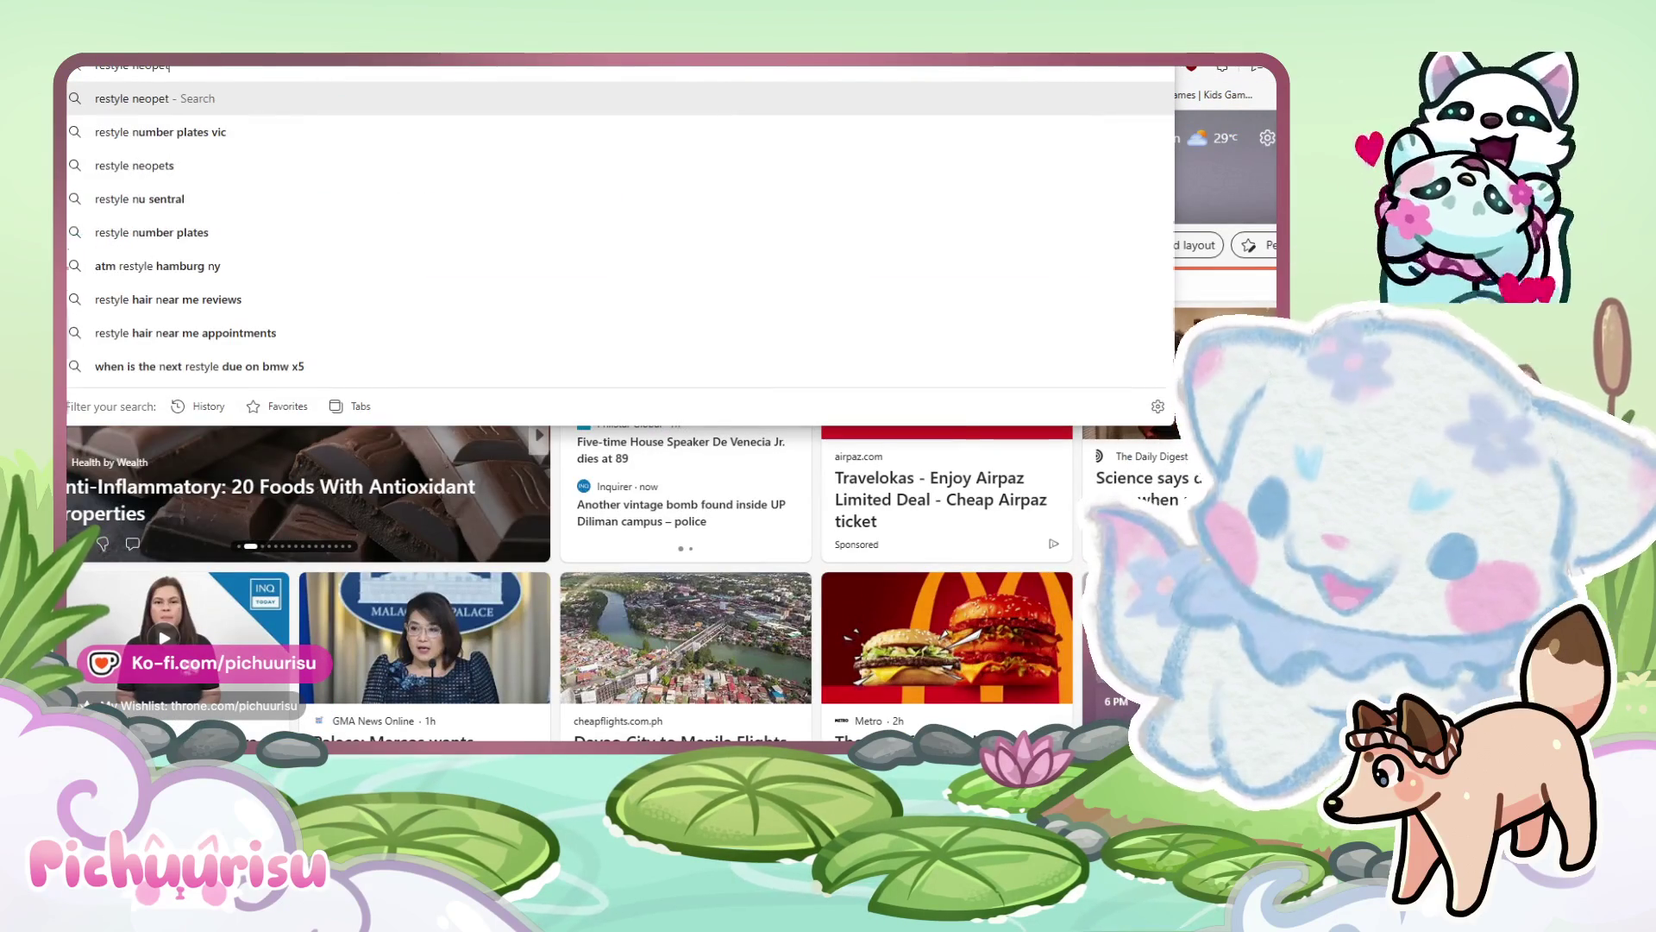
{"action": "type", "text": "ist"}
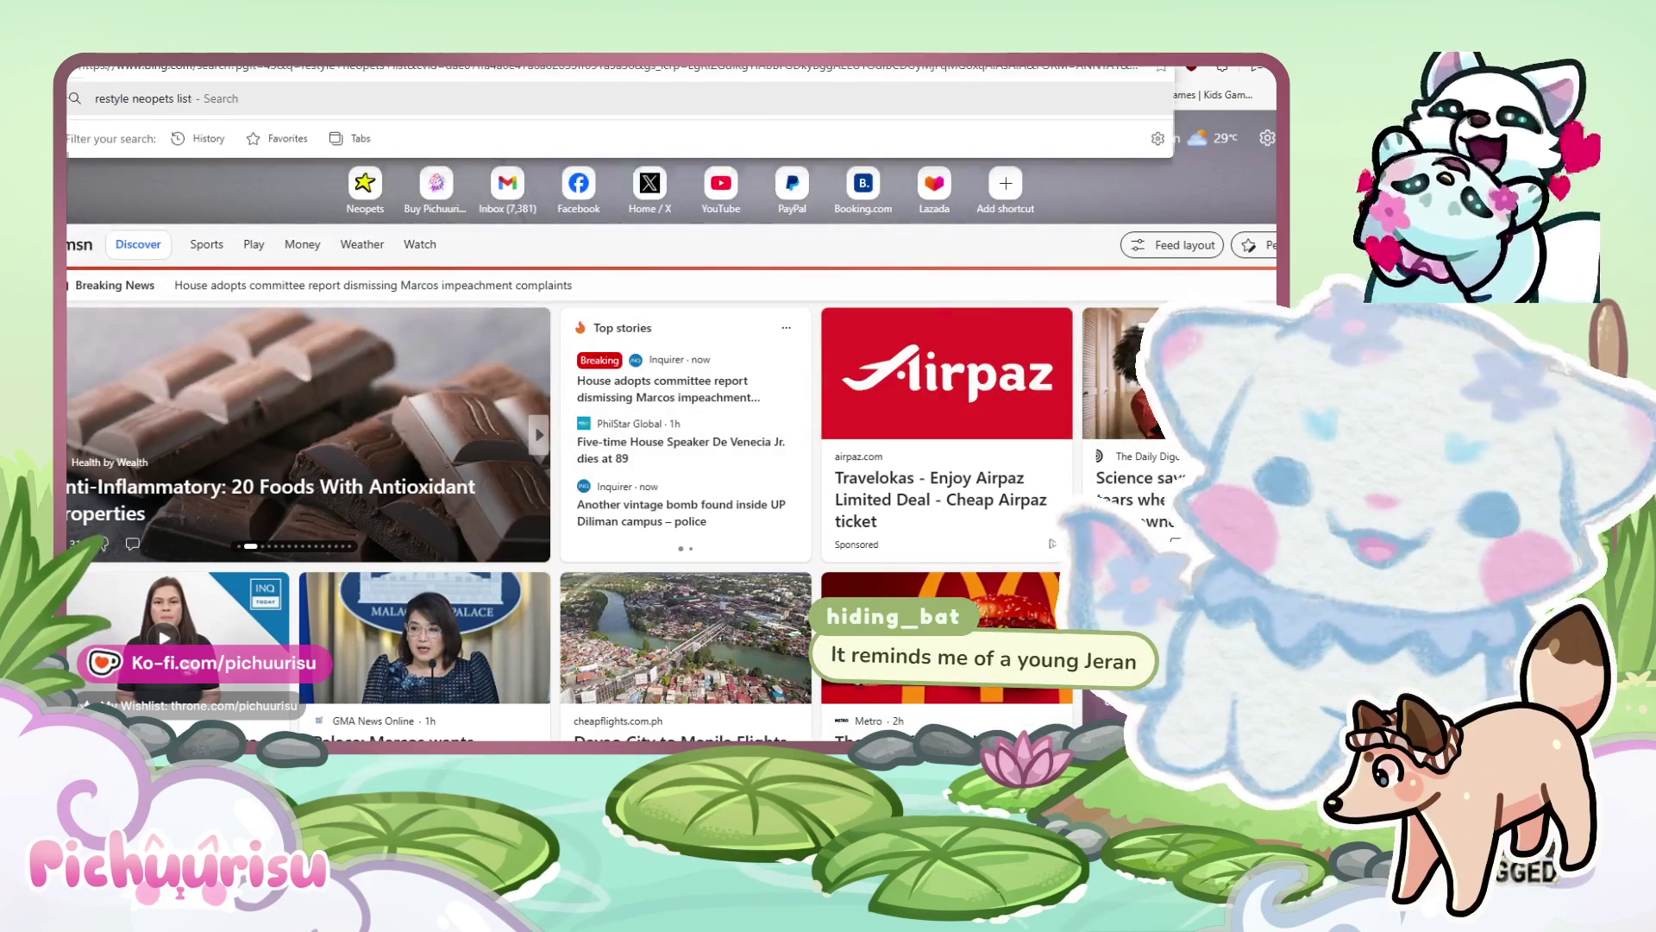
{"action": "key", "text": "Return"}
{"action": "left_click", "coordinate": [296, 515]}
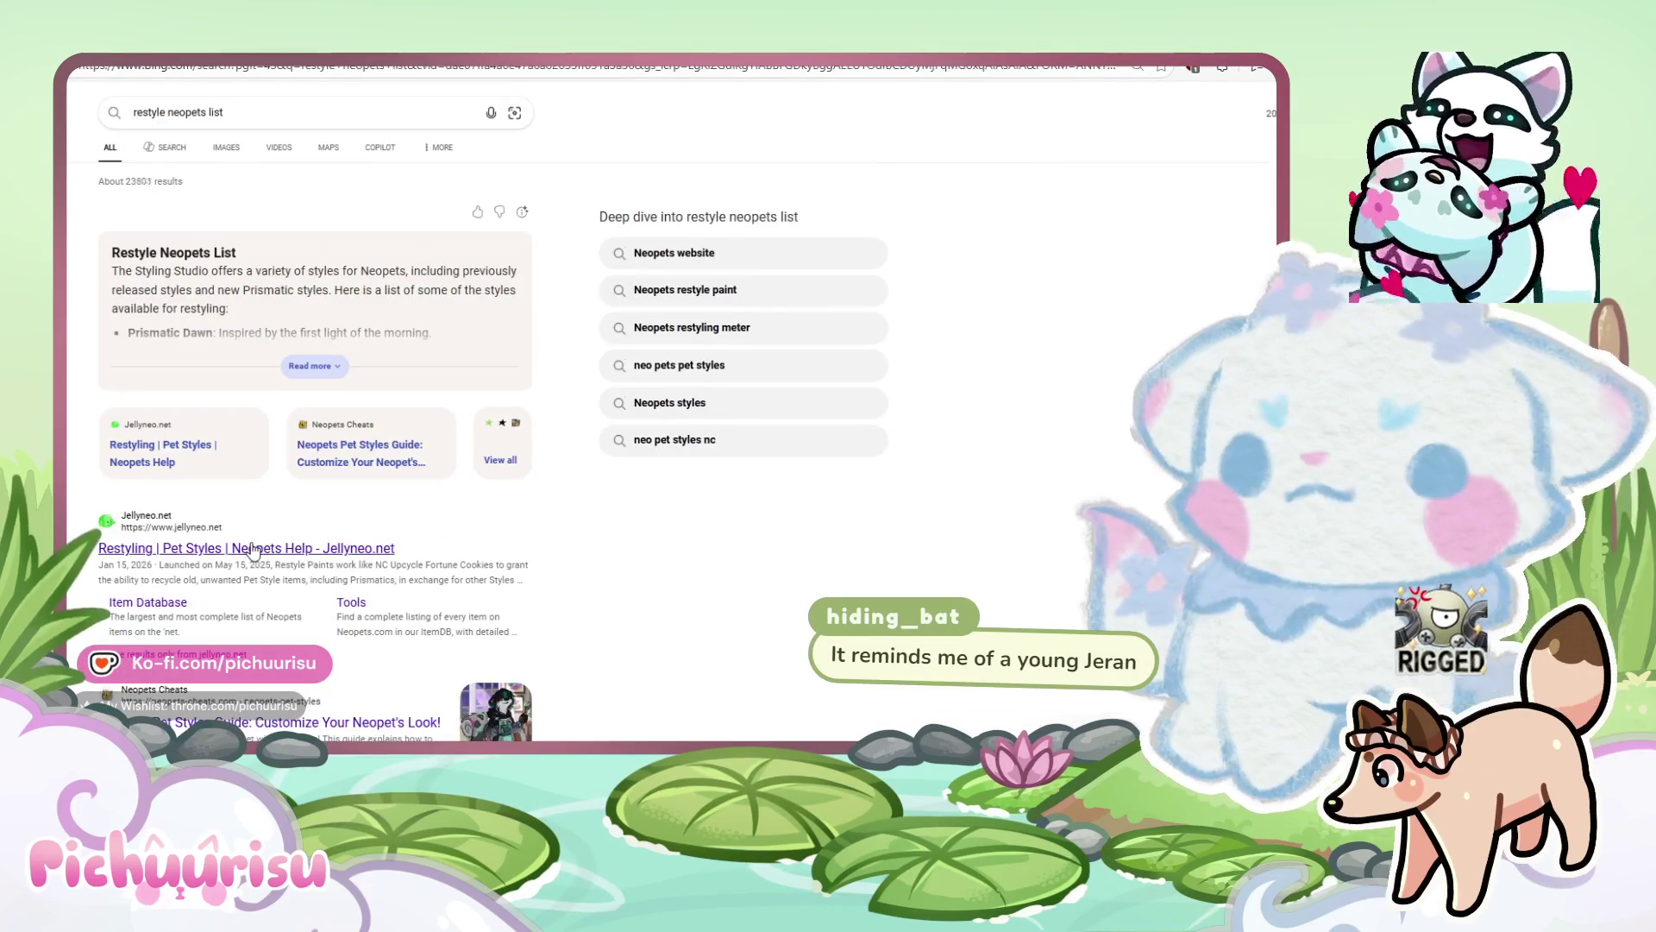
{"action": "scroll", "coordinate": [1070, 436], "scroll_direction": "down", "scroll_amount": 5}
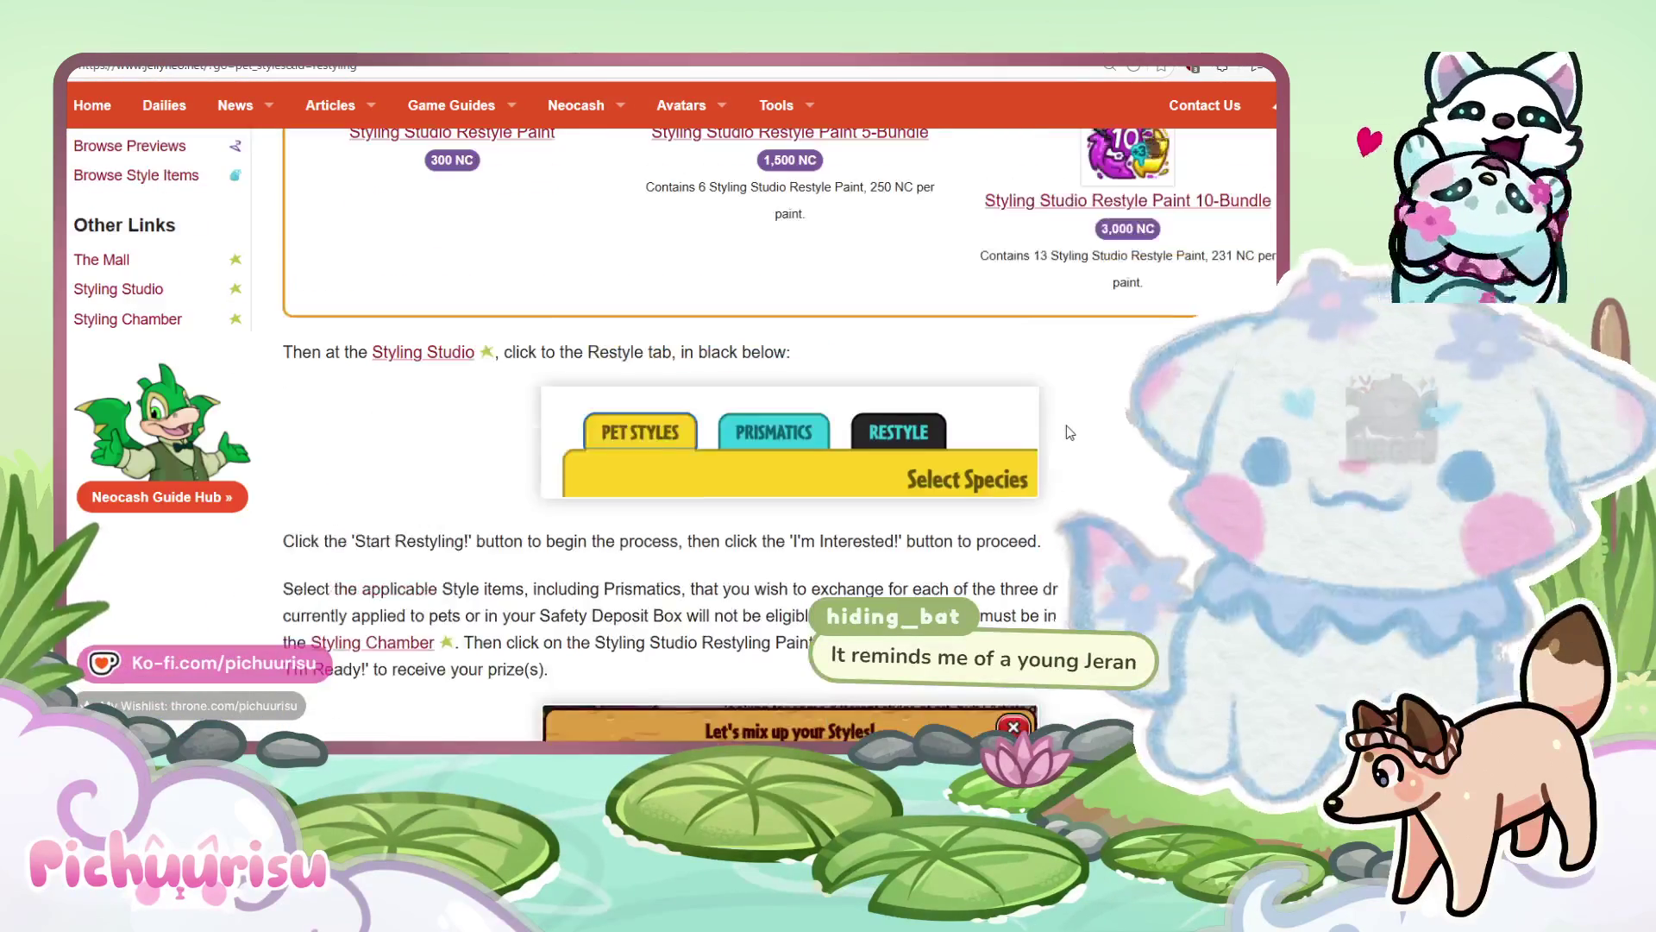
Open the Treasured Tormund item details and zoom the guide page in.
{"action": "scroll", "coordinate": [1070, 436], "scroll_direction": "up", "scroll_amount": 5}
{"action": "scroll", "coordinate": [1069, 436], "scroll_direction": "down", "scroll_amount": 12}
{"action": "scroll", "coordinate": [1070, 432], "scroll_direction": "down", "scroll_amount": 10}
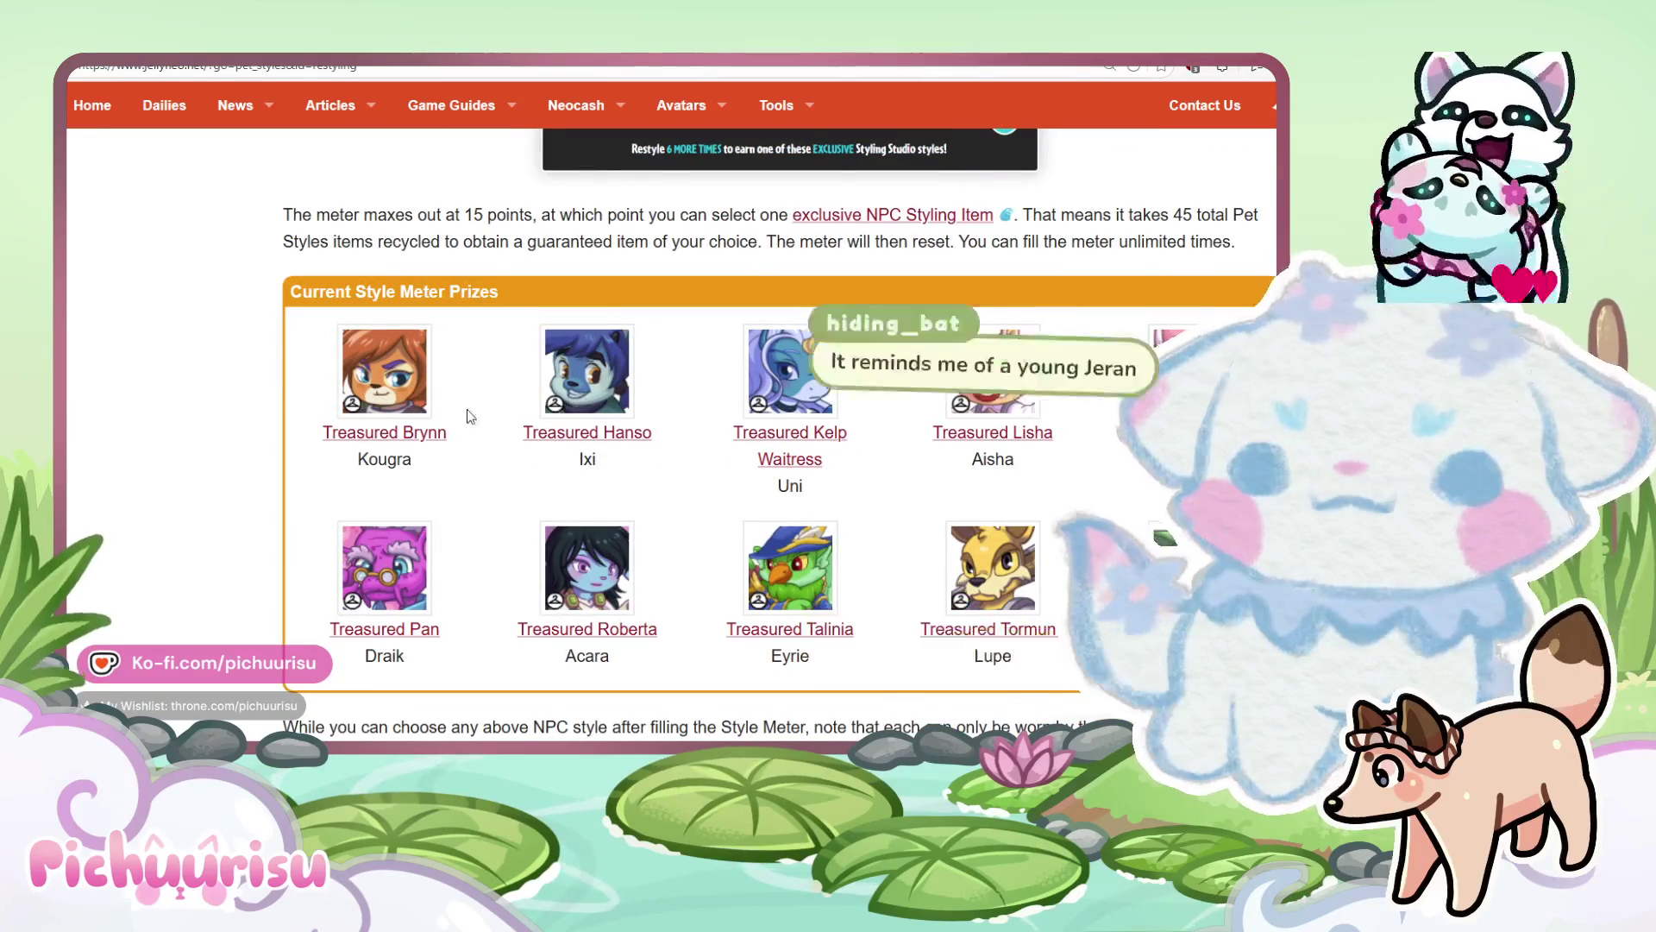
{"action": "left_click", "coordinate": [946, 590]}
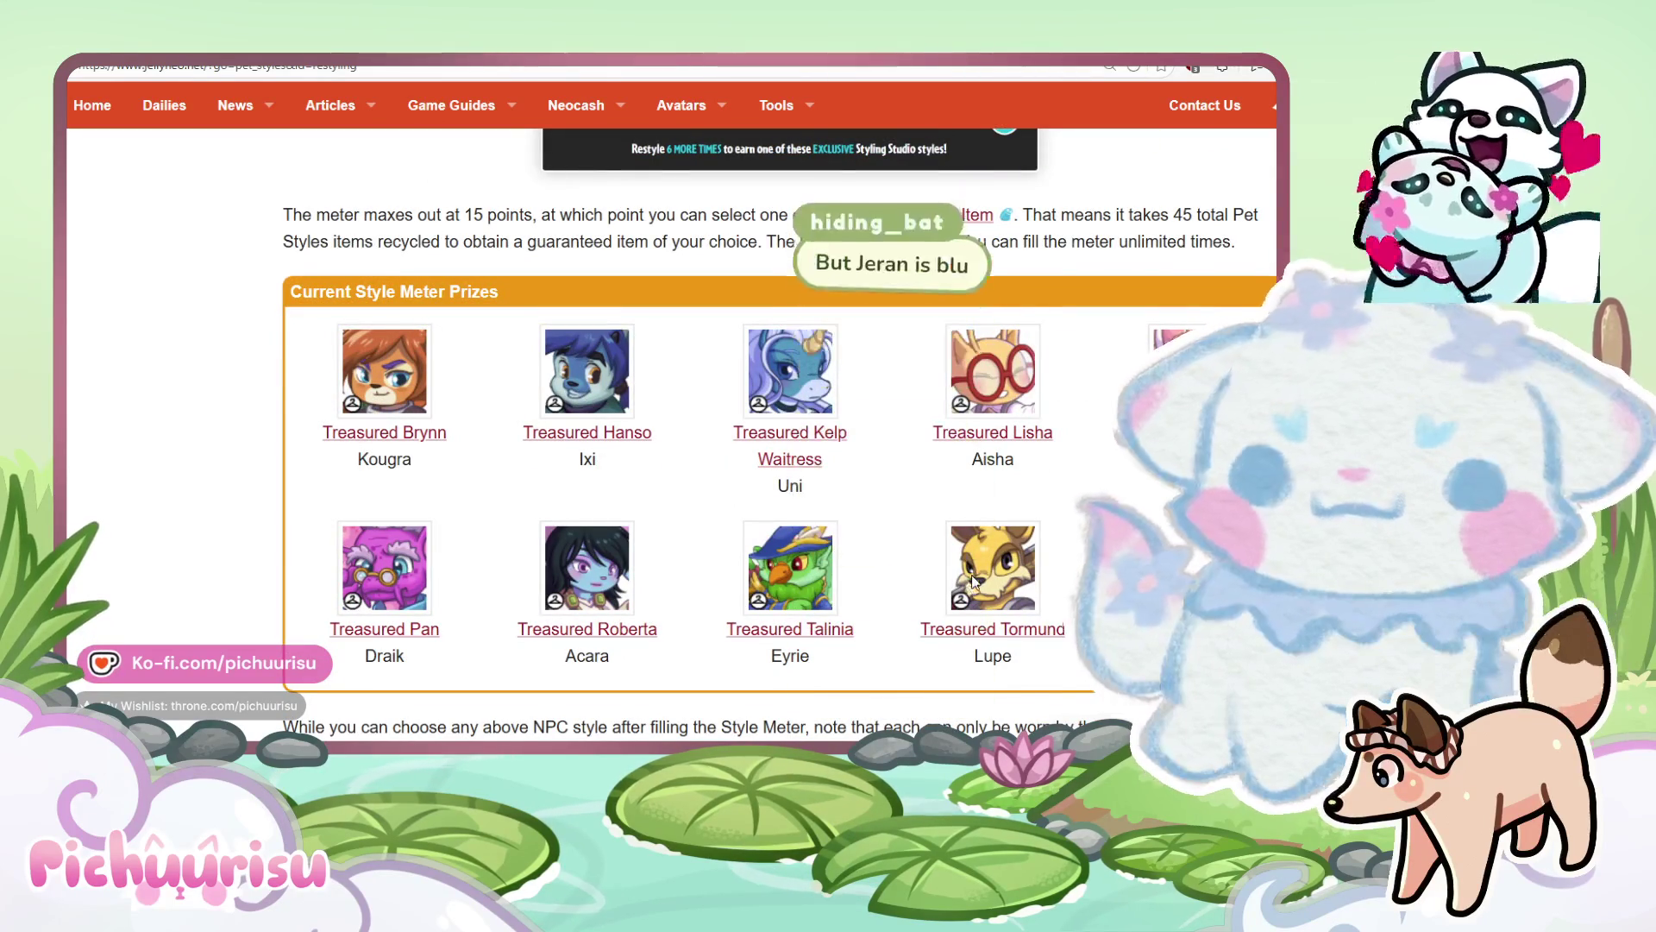
{"action": "scroll", "coordinate": [550, 442], "scroll_direction": "down", "scroll_amount": 10}
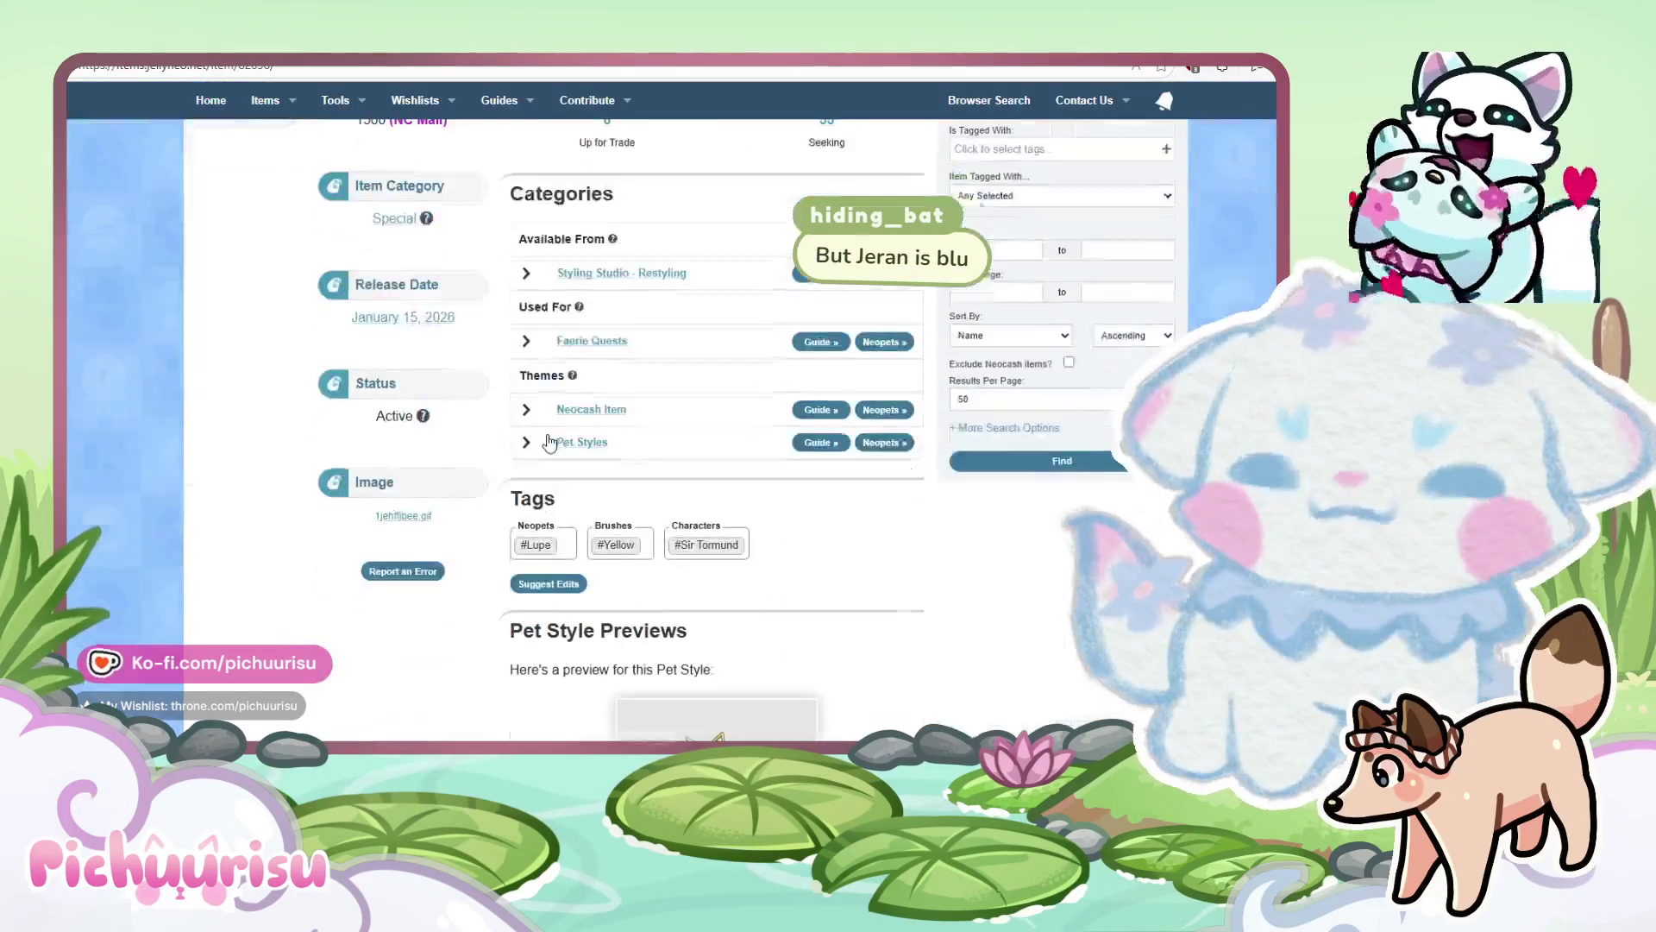
{"action": "scroll", "coordinate": [781, 386], "scroll_direction": "up", "scroll_amount": 2}
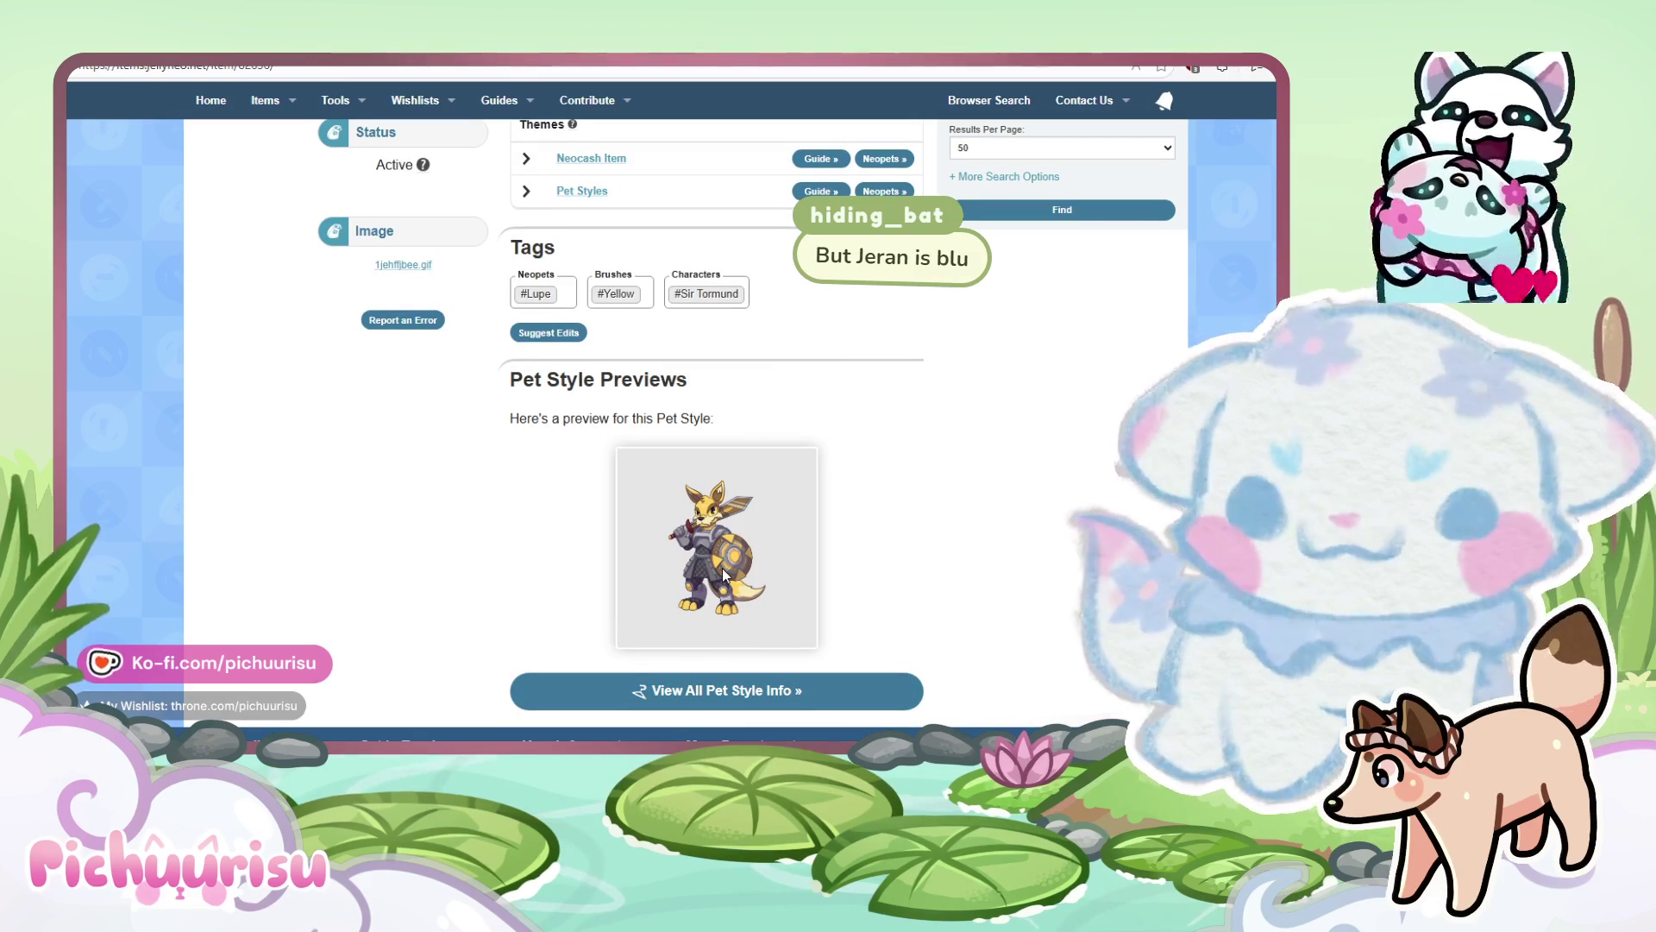
{"action": "key", "text": "ctrl+plus"}
{"action": "key", "text": "ctrl+plus"}
{"action": "key", "text": "ctrl+plus"}
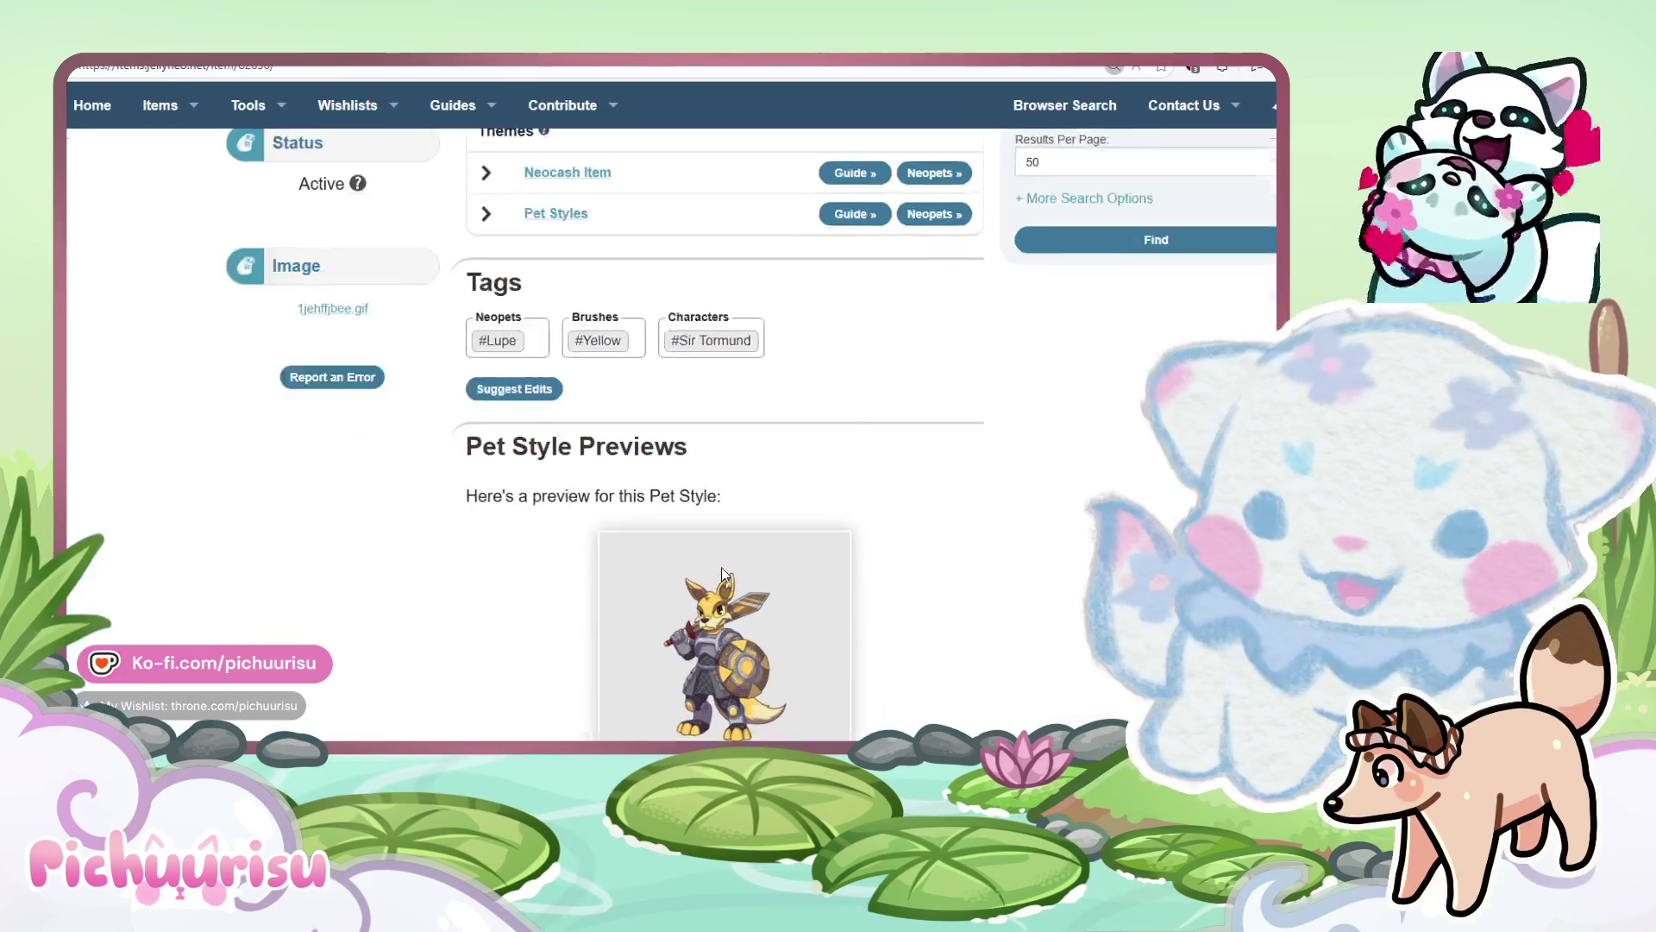
{"action": "scroll", "coordinate": [737, 548], "scroll_direction": "down", "scroll_amount": 3}
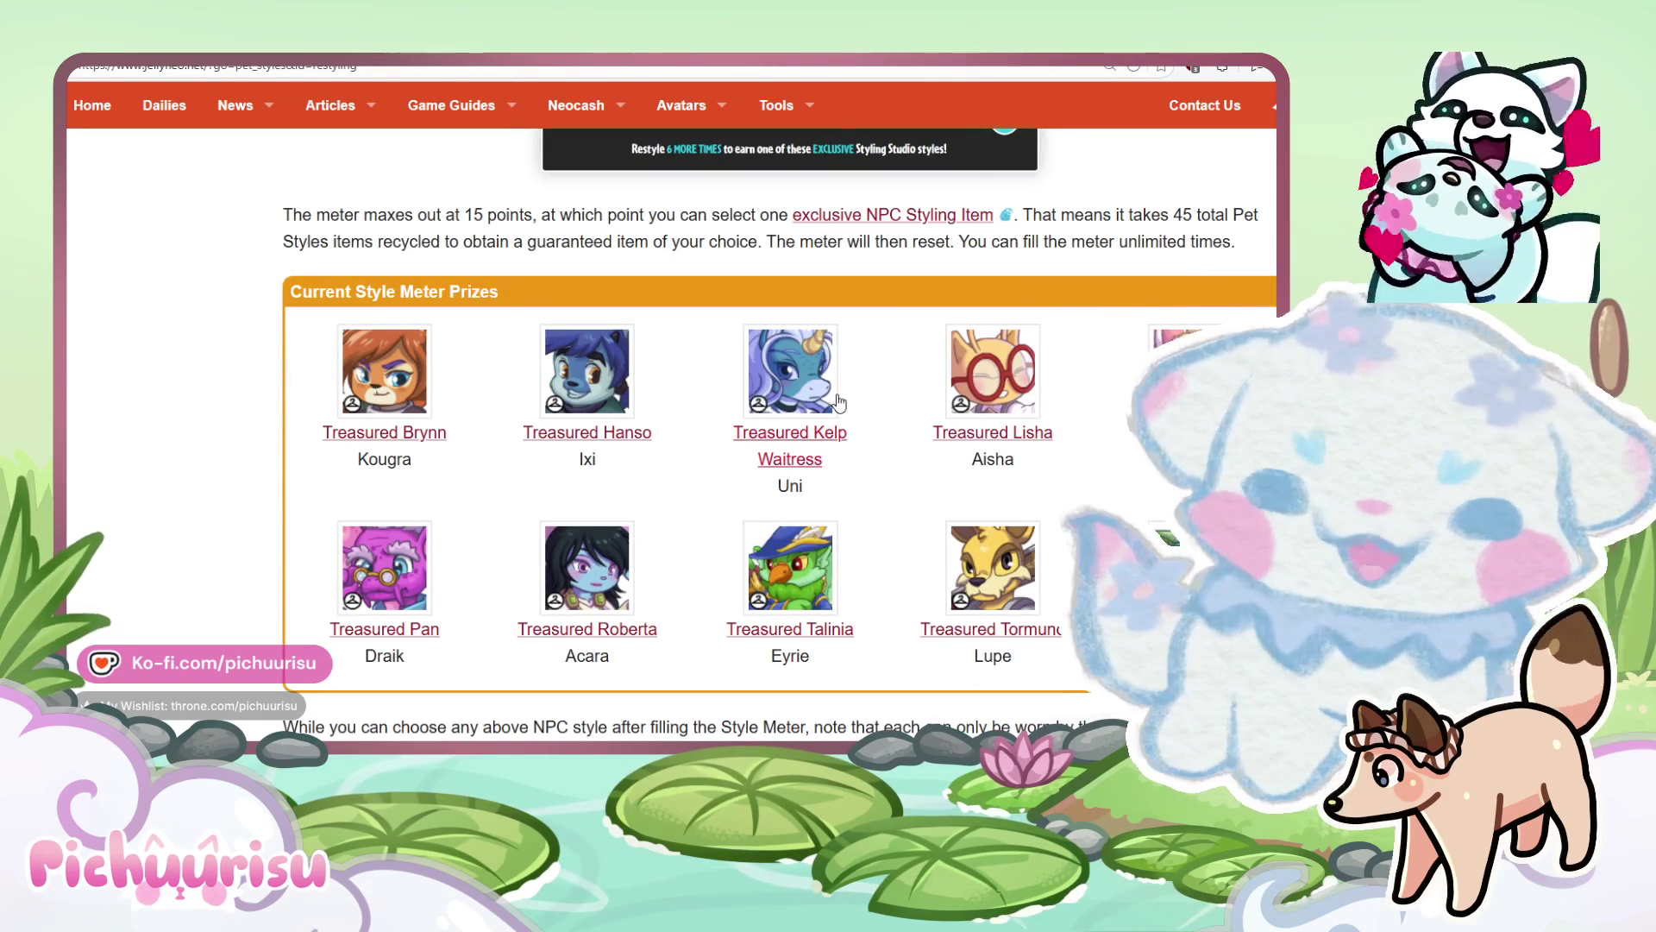
Check the Treasured Kelp Waitress style preview, then return to the Current Style Meter Prizes.
{"action": "left_click", "coordinate": [787, 470]}
{"action": "scroll", "coordinate": [787, 478], "scroll_direction": "down", "scroll_amount": 10}
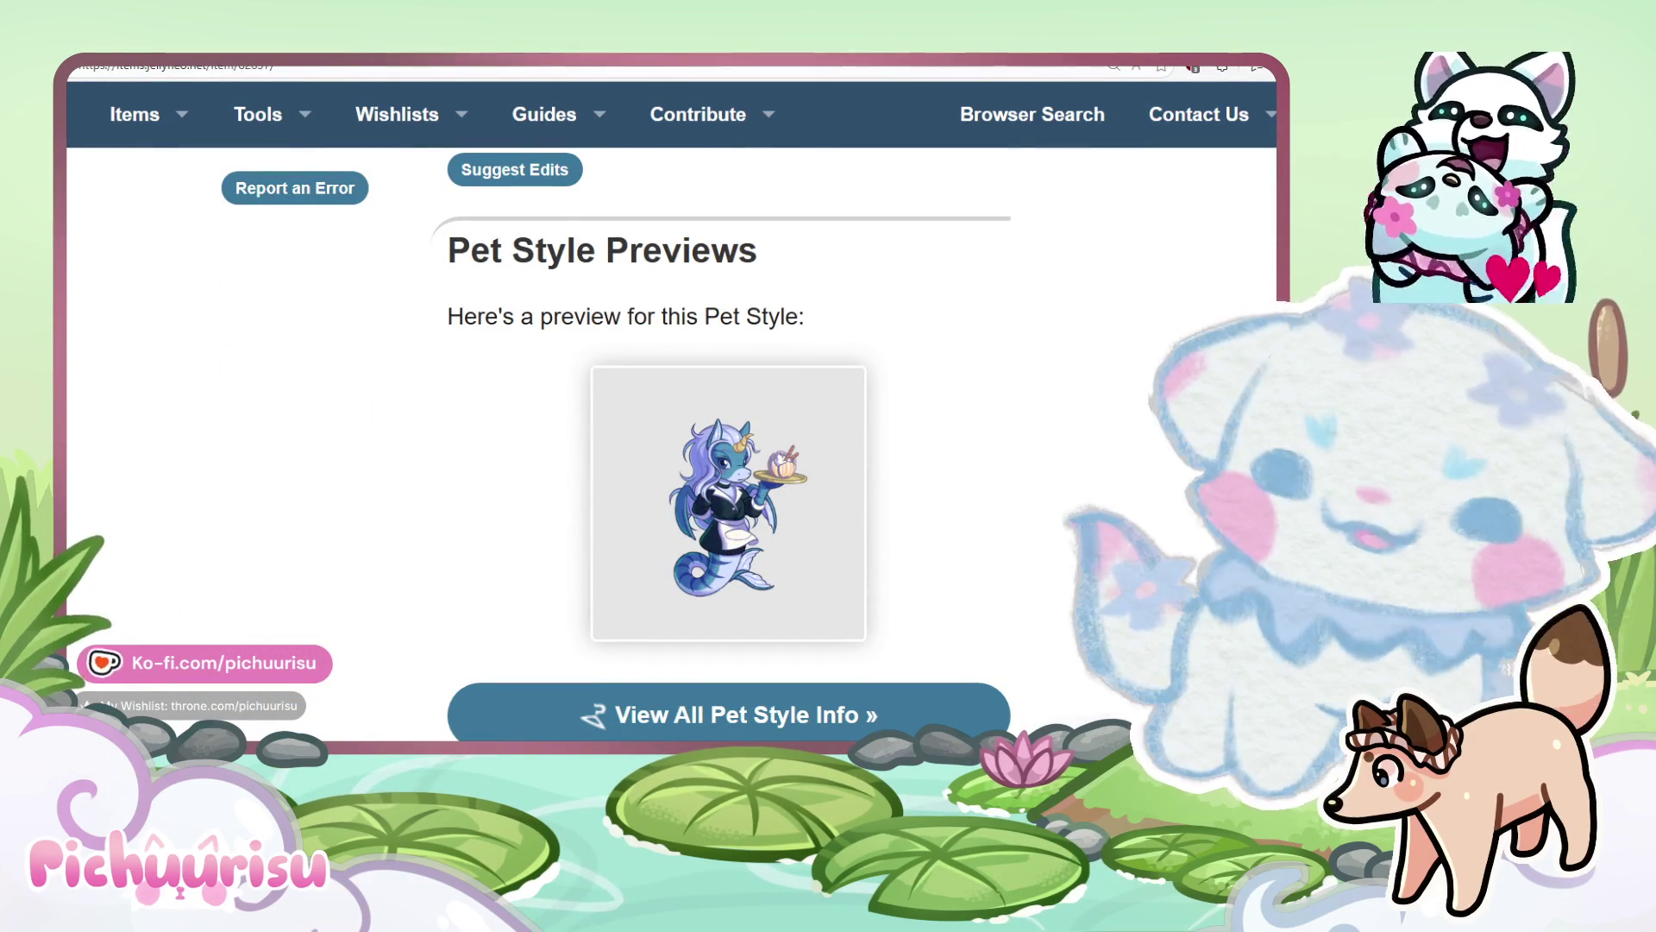
{"action": "scroll", "coordinate": [850, 461], "scroll_direction": "down", "scroll_amount": 8}
{"action": "scroll", "coordinate": [850, 460], "scroll_direction": "down", "scroll_amount": 5}
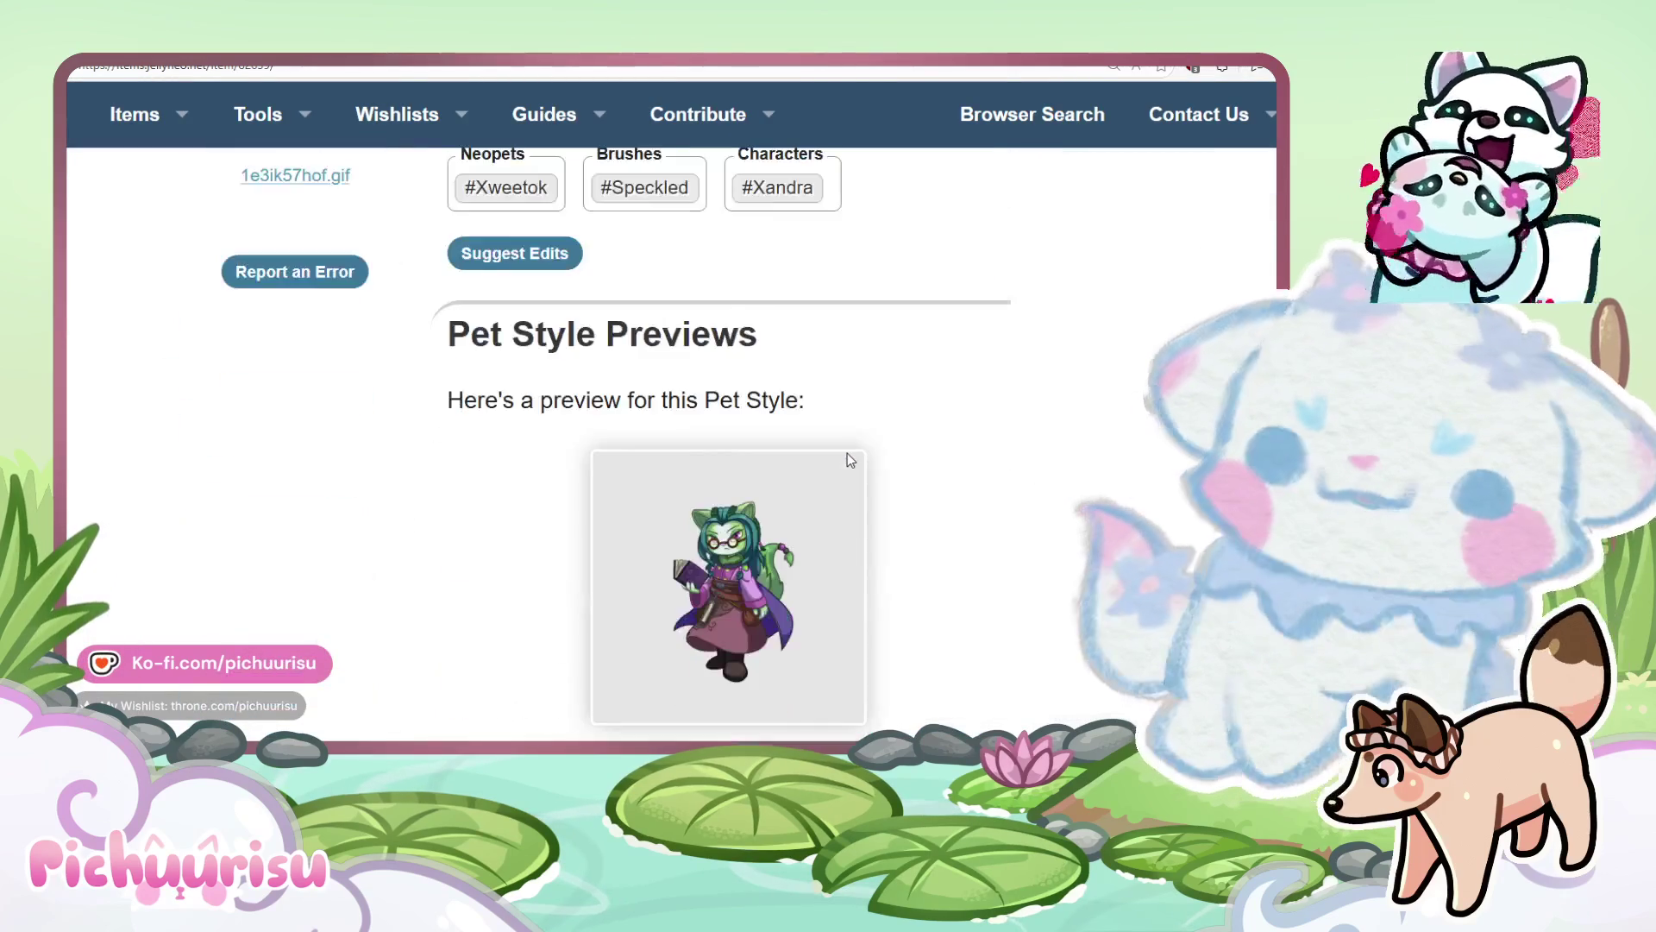
{"action": "scroll", "coordinate": [847, 458], "scroll_direction": "down", "scroll_amount": 2}
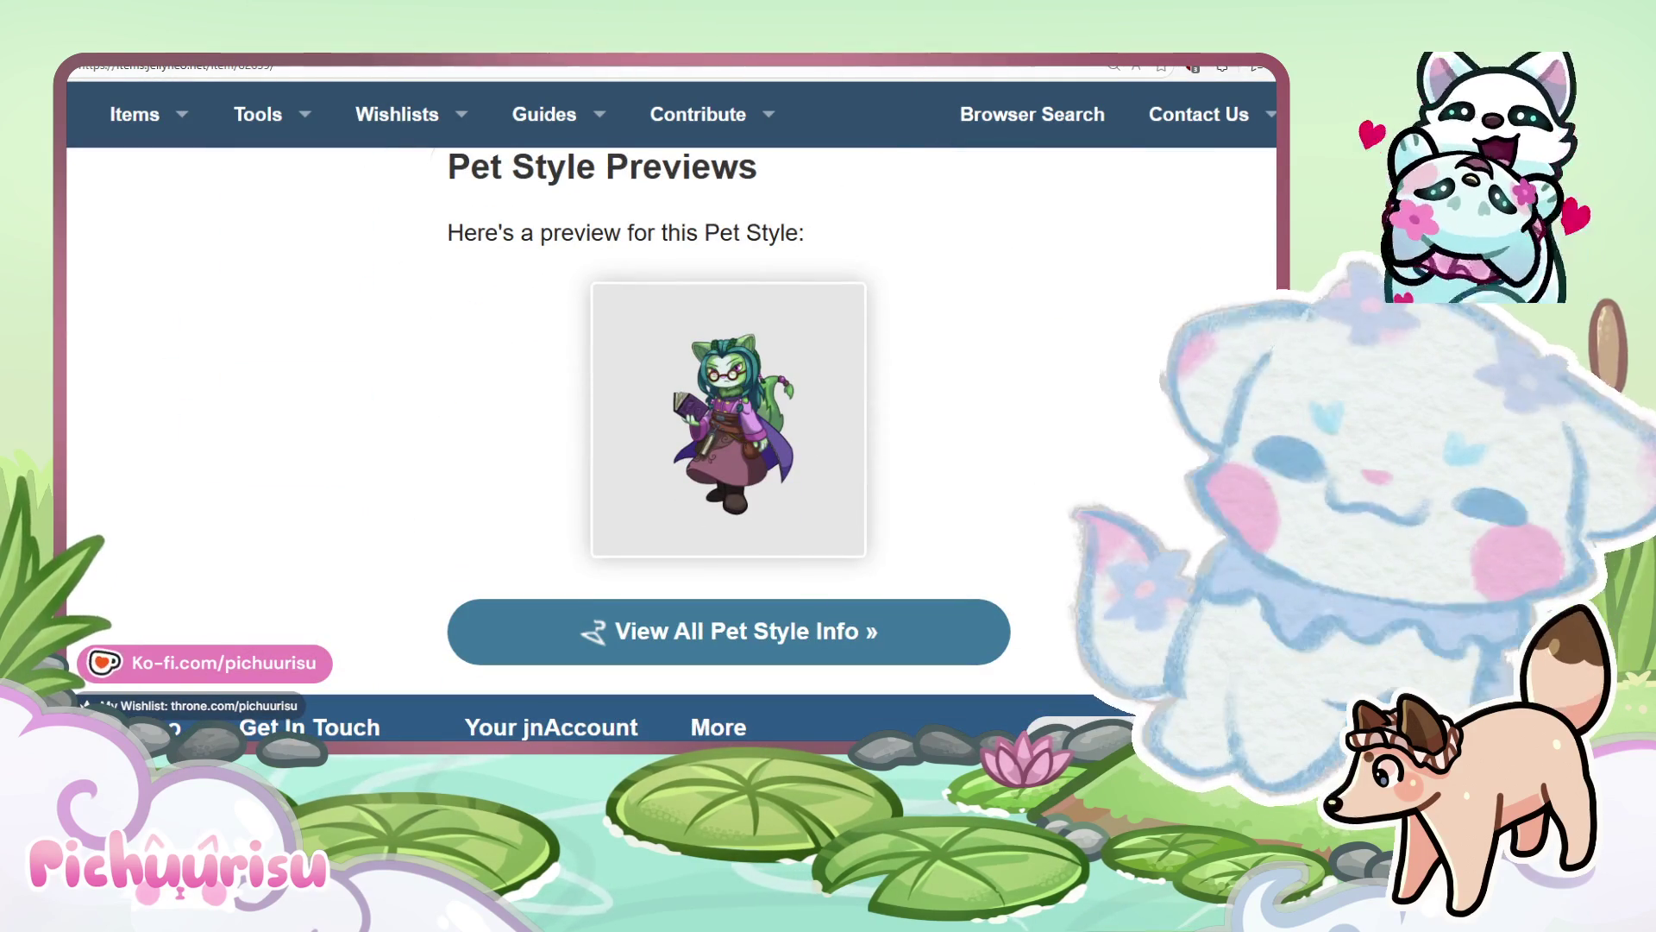
{"action": "key", "text": "ctrl+w"}
{"action": "key", "text": "ctrl+w"}
{"action": "scroll", "coordinate": [884, 435], "scroll_direction": "down", "scroll_amount": 7}
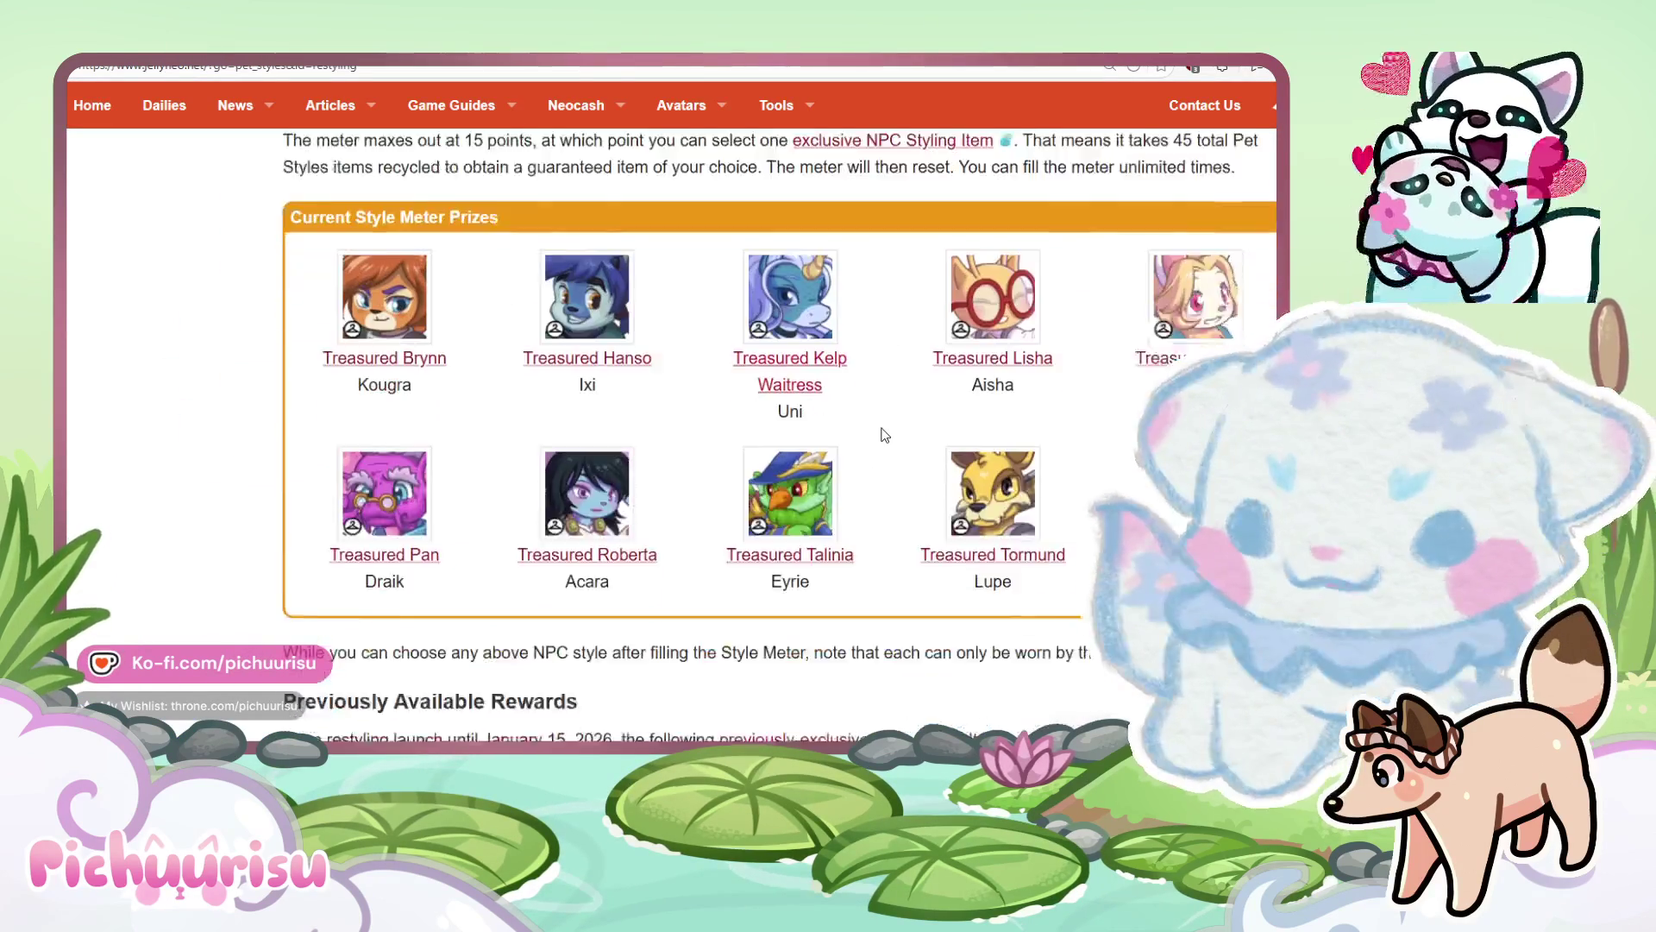
Scroll through the Previous Style Meter Prizes on Jellyneo's restyling guide.
{"action": "scroll", "coordinate": [884, 436], "scroll_direction": "down", "scroll_amount": 3}
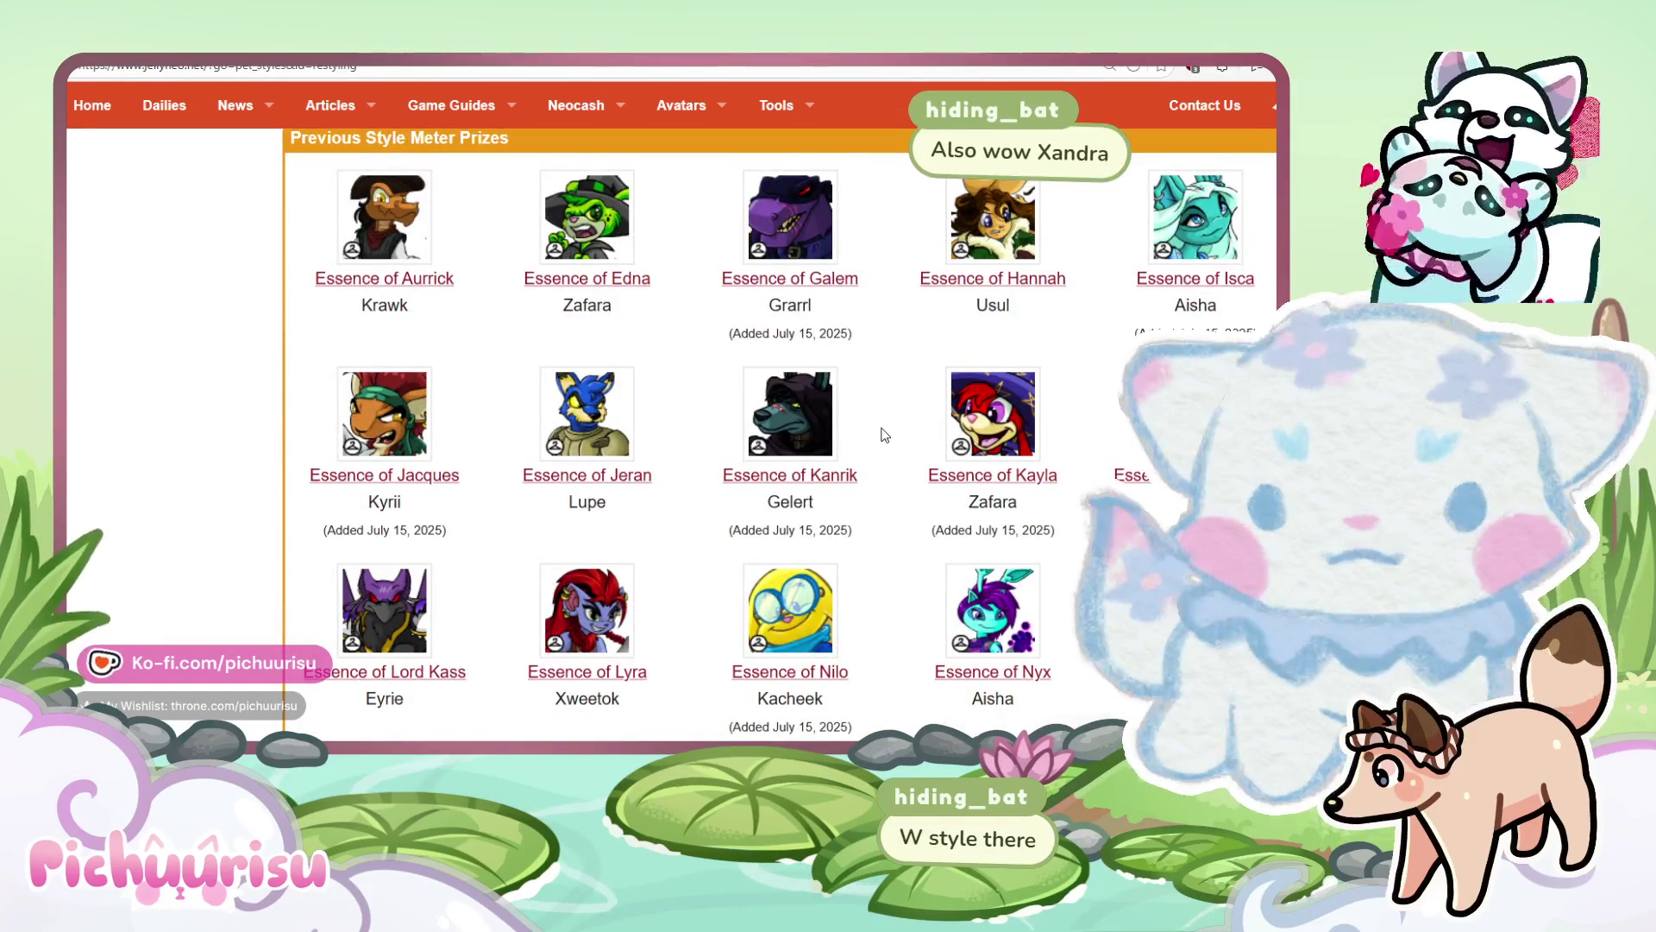
{"action": "scroll", "coordinate": [884, 435], "scroll_direction": "down", "scroll_amount": 2}
{"action": "scroll", "coordinate": [884, 435], "scroll_direction": "down", "scroll_amount": 3}
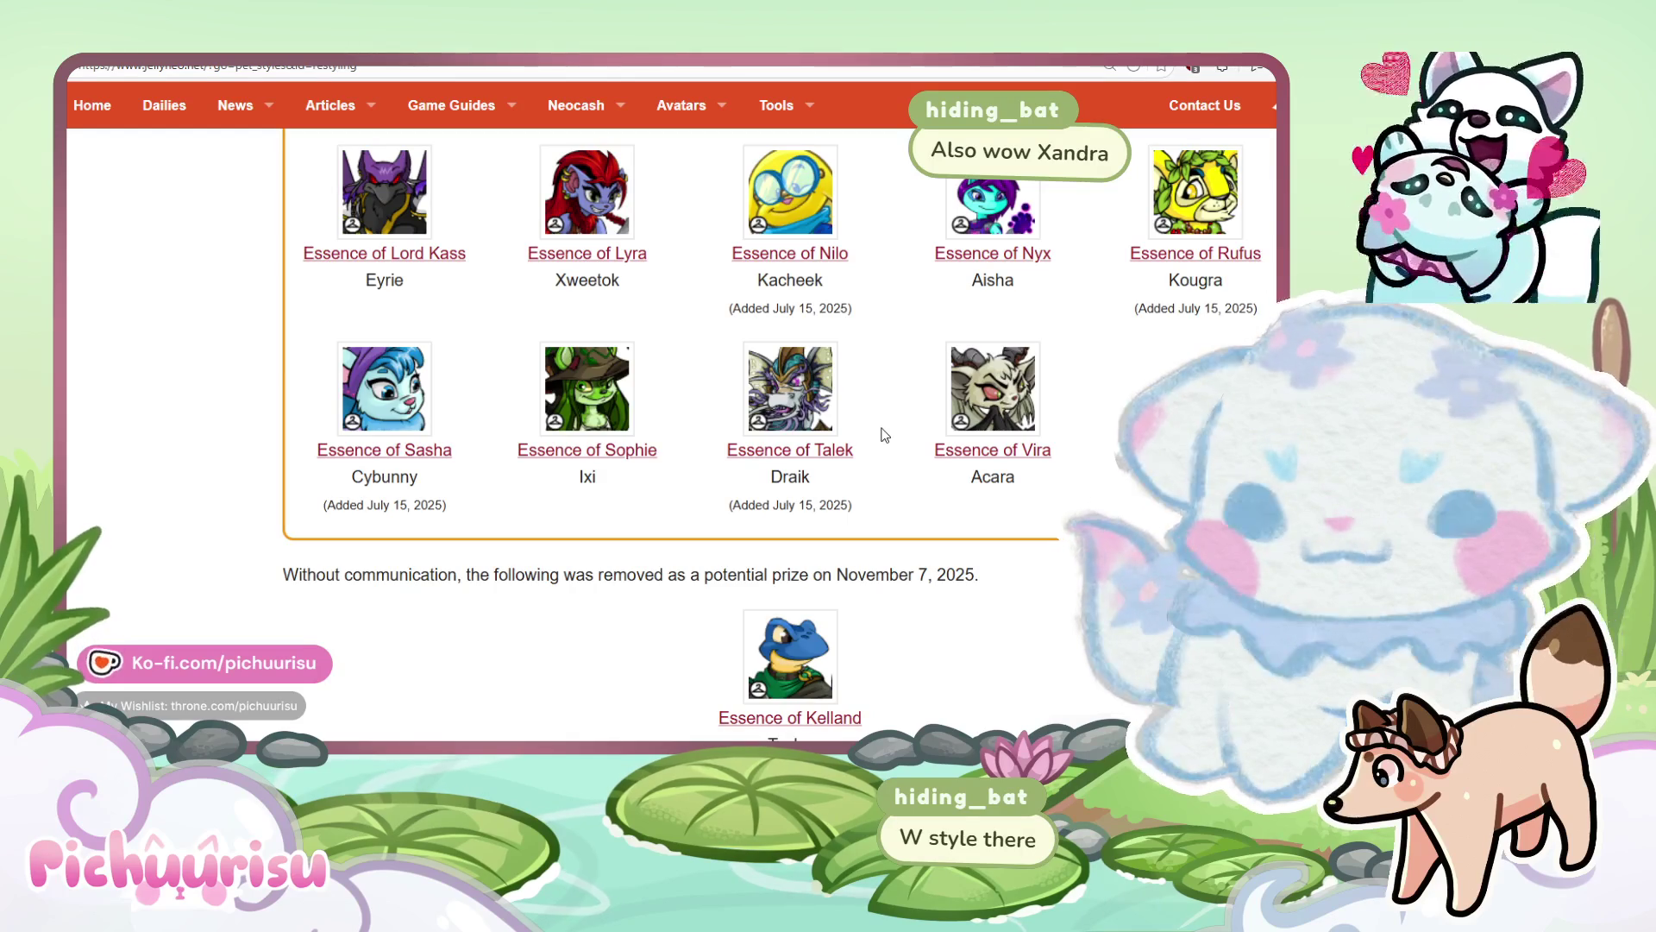
{"action": "scroll", "coordinate": [884, 436], "scroll_direction": "down", "scroll_amount": 2}
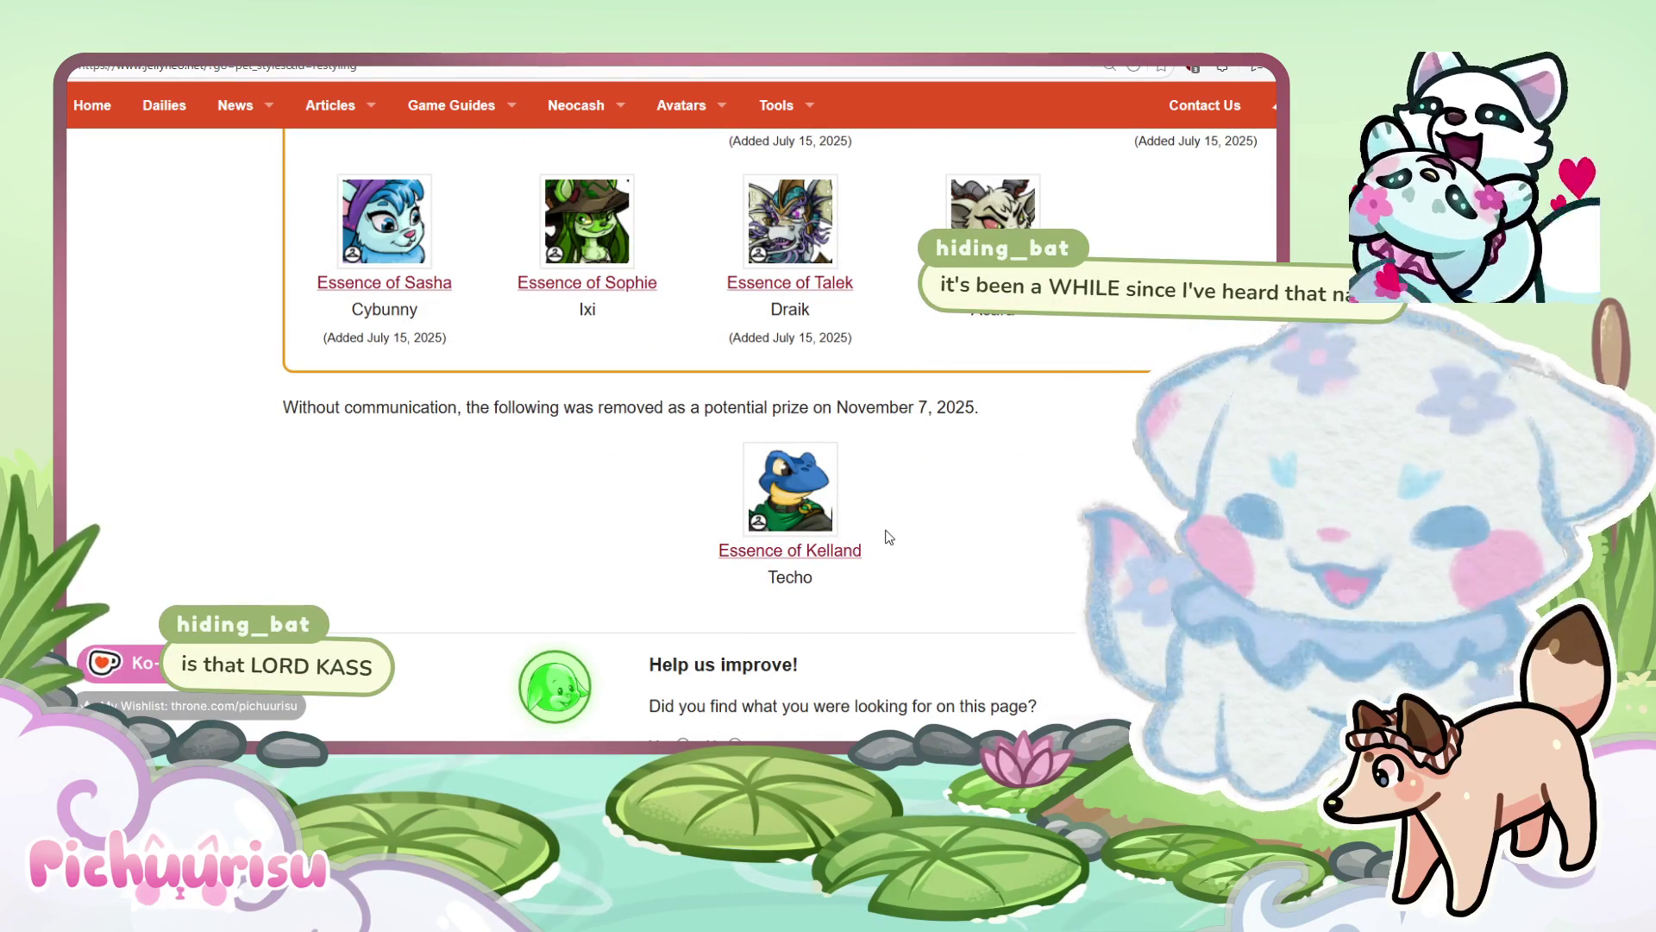
{"action": "scroll", "coordinate": [888, 536], "scroll_direction": "up", "scroll_amount": 9}
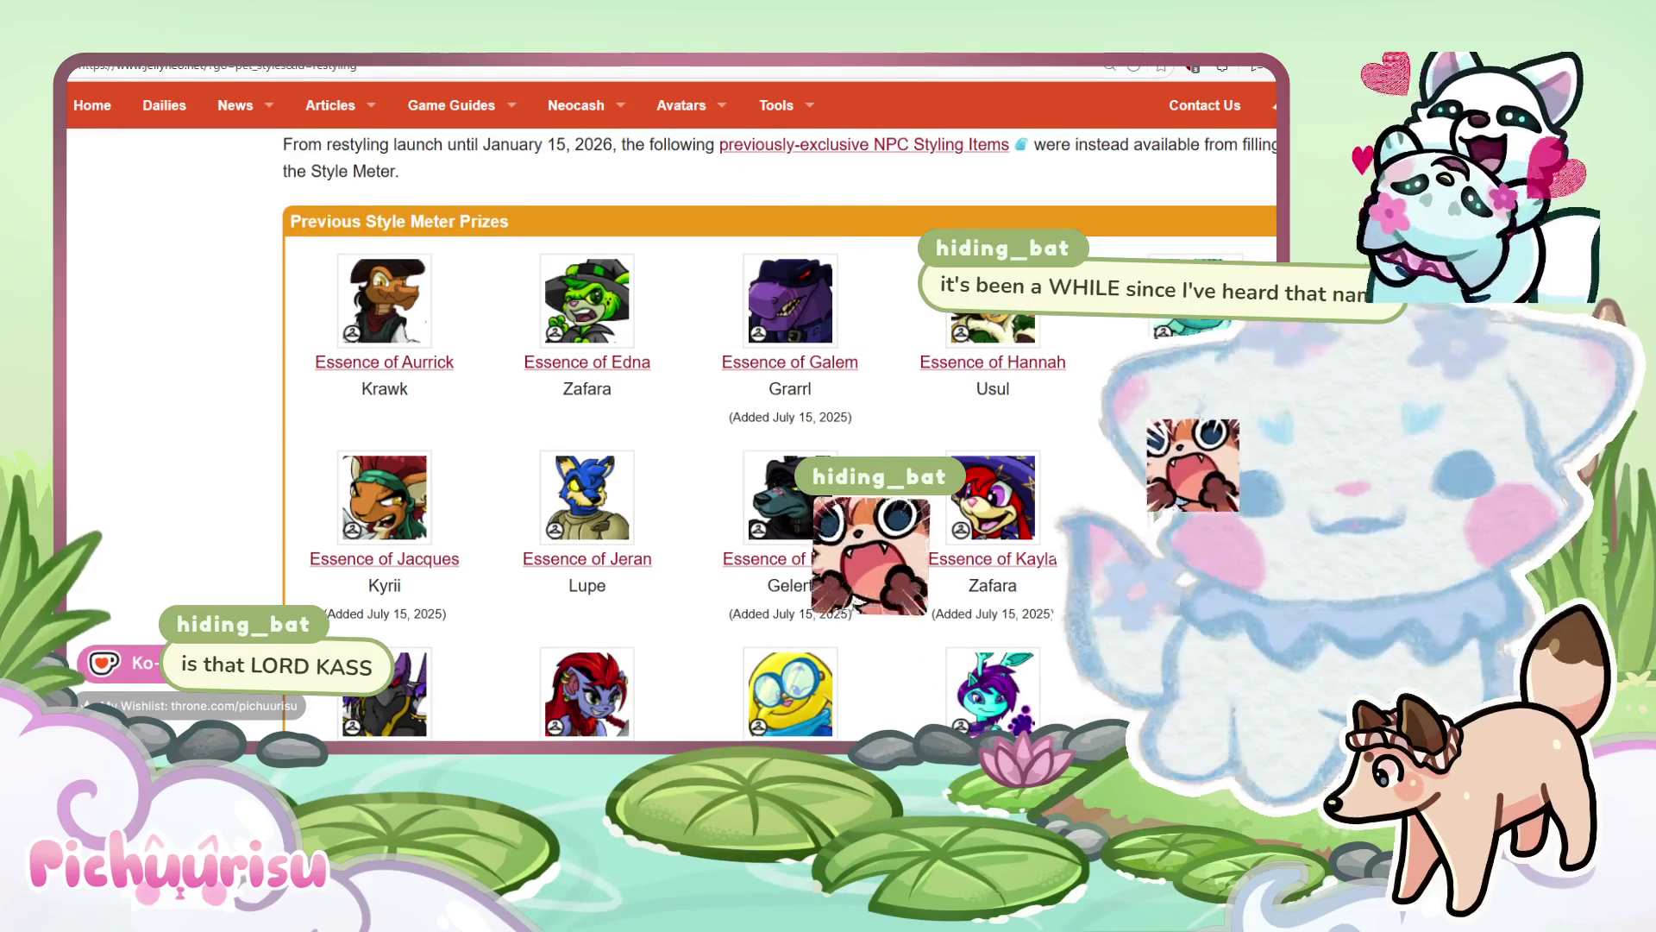
{"action": "scroll", "coordinate": [604, 561], "scroll_direction": "down", "scroll_amount": 1}
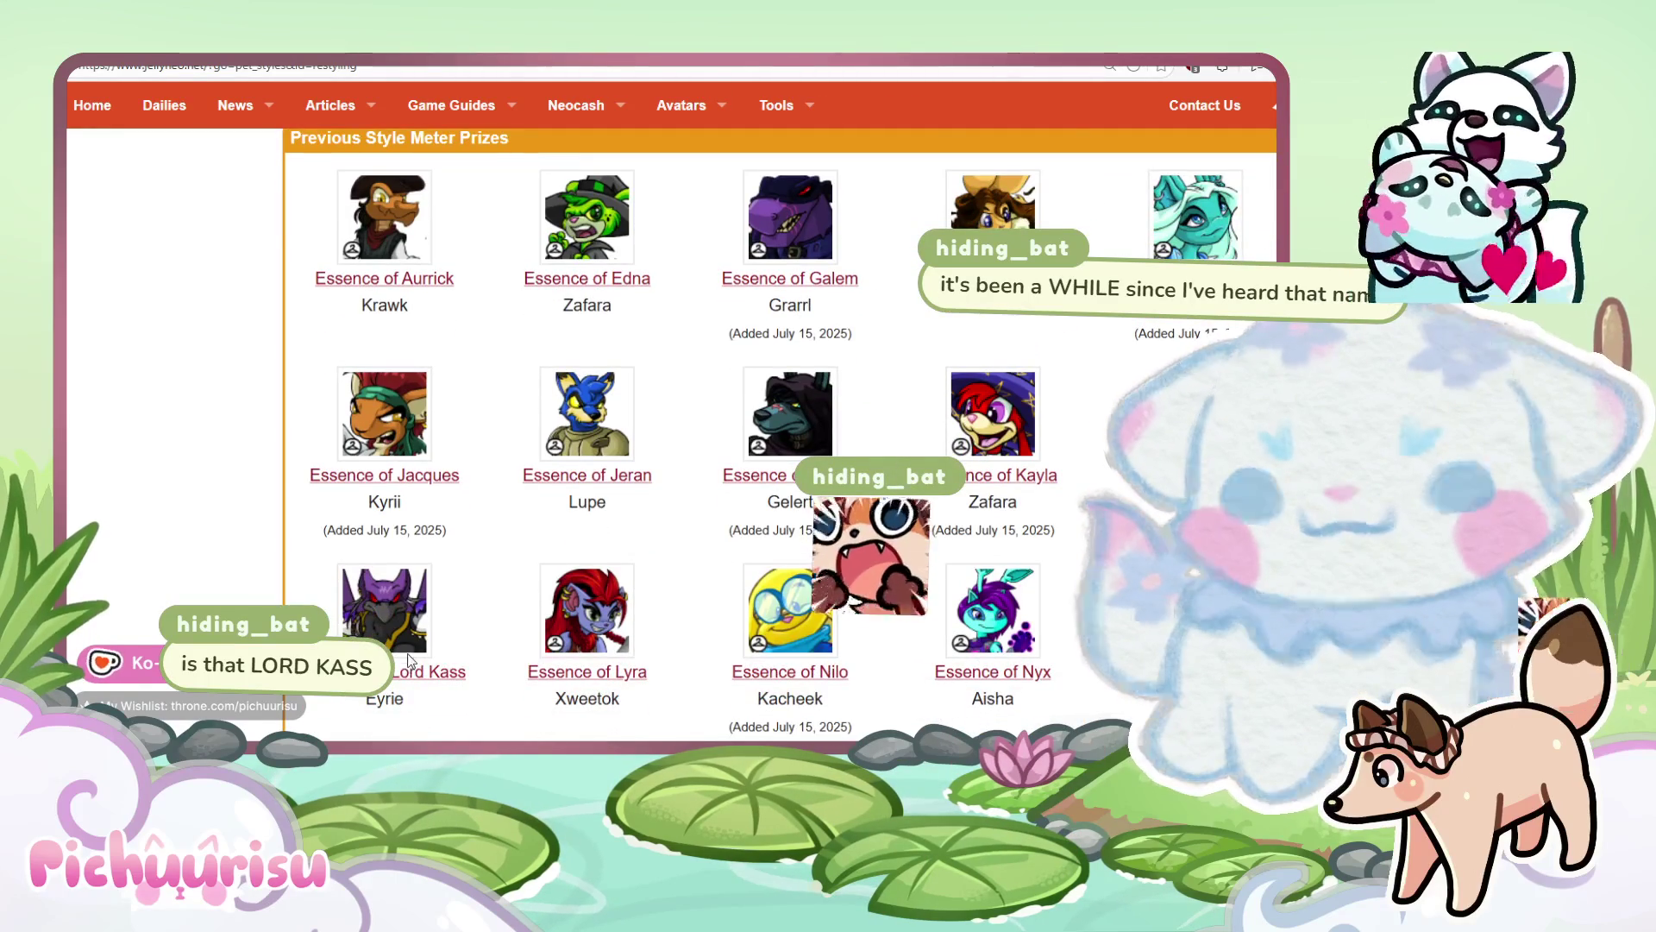
{"action": "scroll", "coordinate": [409, 660], "scroll_direction": "up", "scroll_amount": 4}
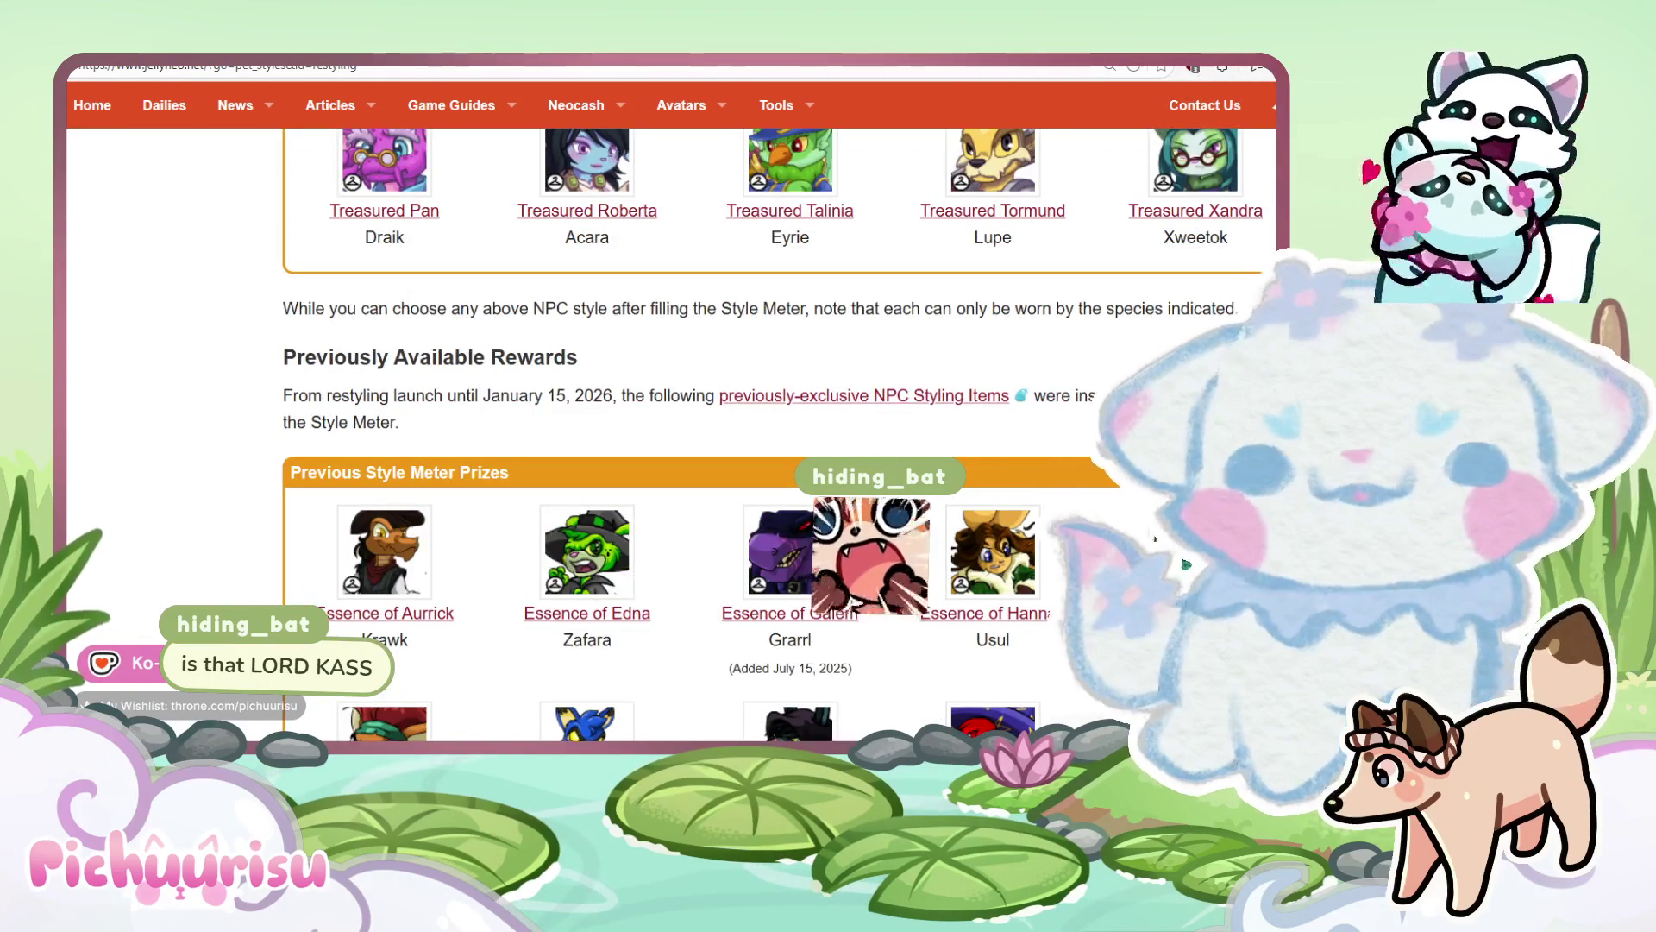
View the Essence of Lord Kass style preview, then return to the Neopets Restyle page.
{"action": "key", "text": "ctrl+Tab"}
{"action": "scroll", "coordinate": [947, 500], "scroll_direction": "down", "scroll_amount": 10}
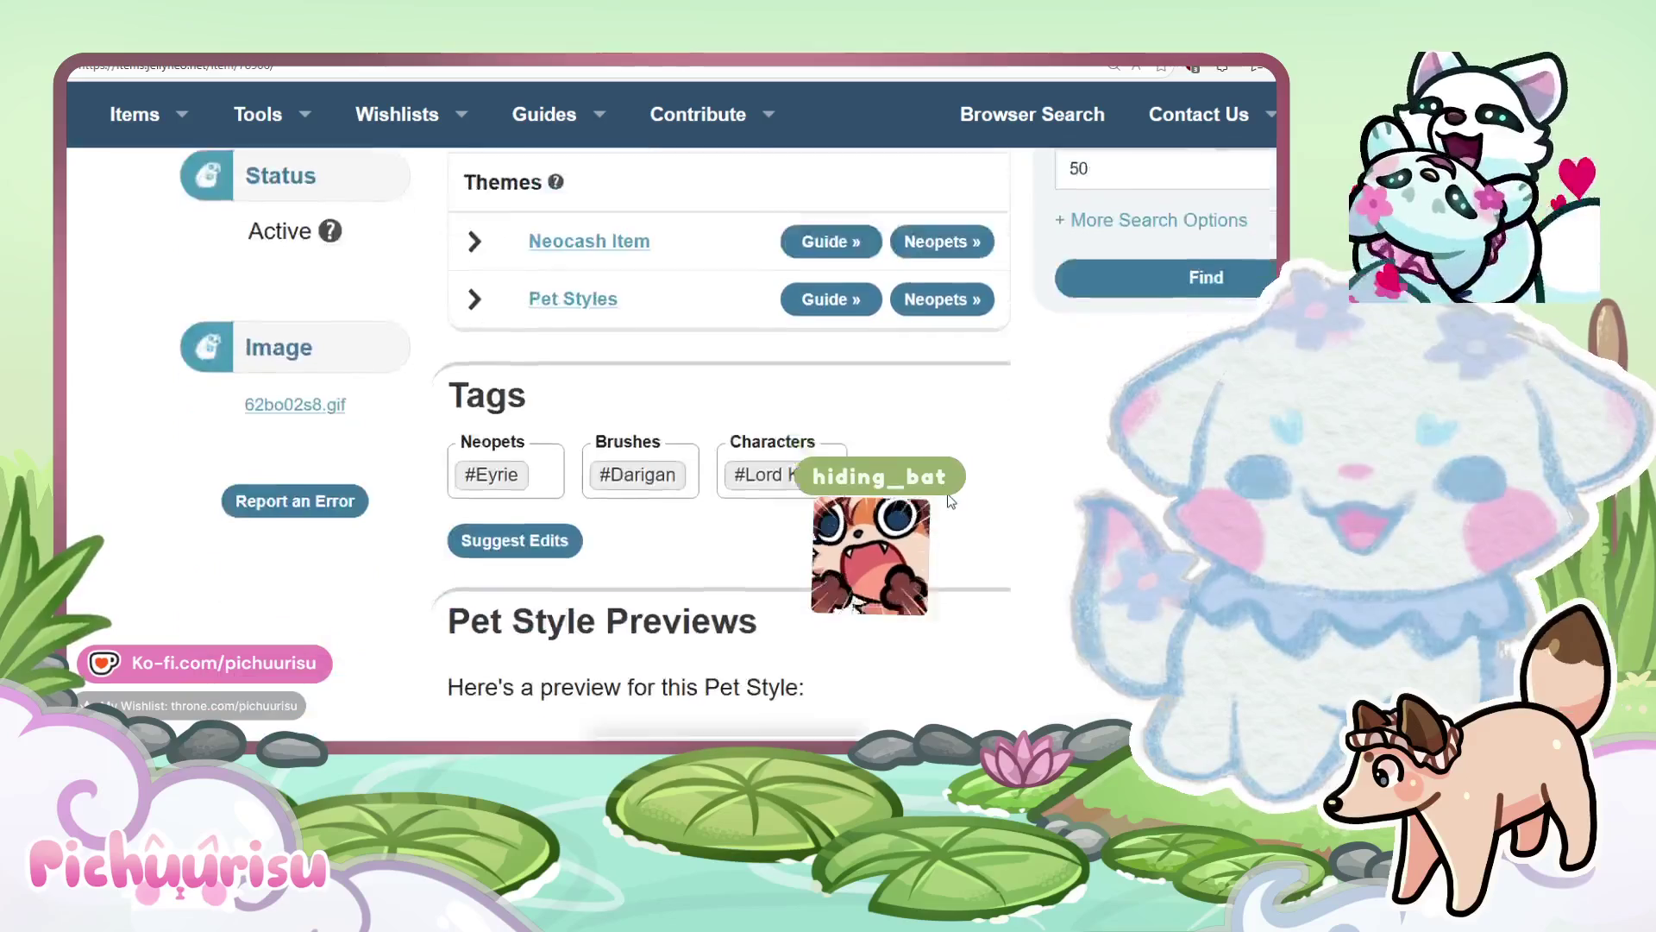
{"action": "scroll", "coordinate": [947, 499], "scroll_direction": "down", "scroll_amount": 4}
{"action": "scroll", "coordinate": [795, 561], "scroll_direction": "down", "scroll_amount": 2}
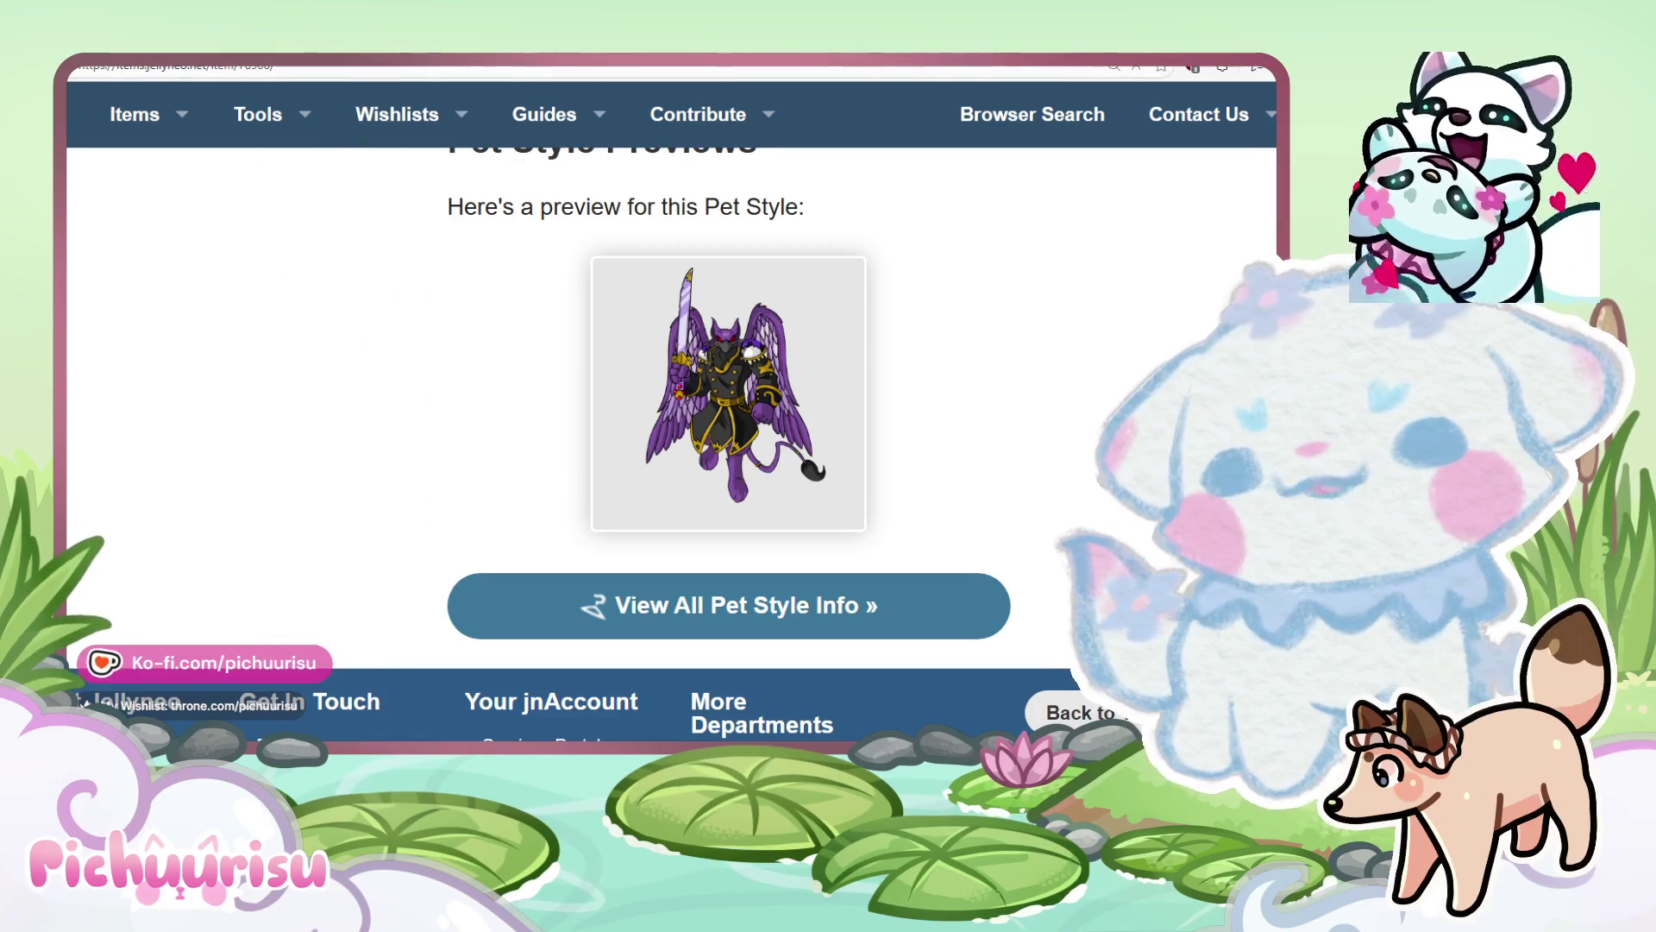
{"action": "key", "text": "ctrl+Tab"}
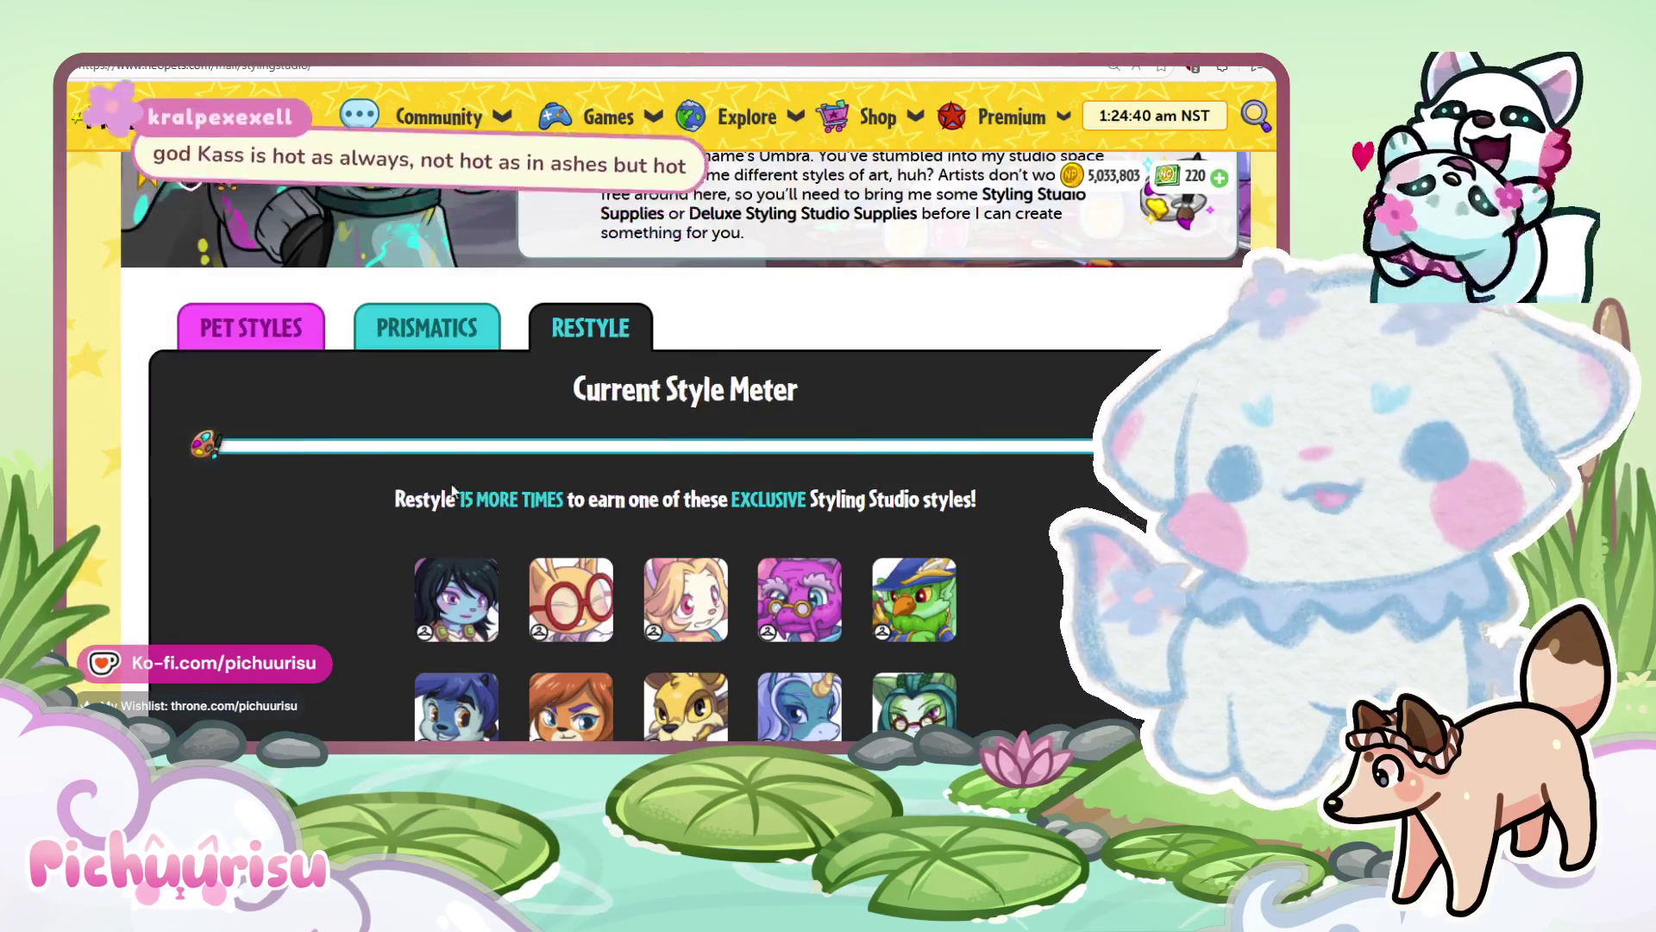
{"action": "mouse_move", "coordinate": [458, 499]}
{"action": "left_mouse_down"}
{"action": "mouse_move", "coordinate": [903, 529]}
{"action": "mouse_move", "coordinate": [776, 505]}
{"action": "mouse_move", "coordinate": [457, 500]}
{"action": "left_mouse_up"}
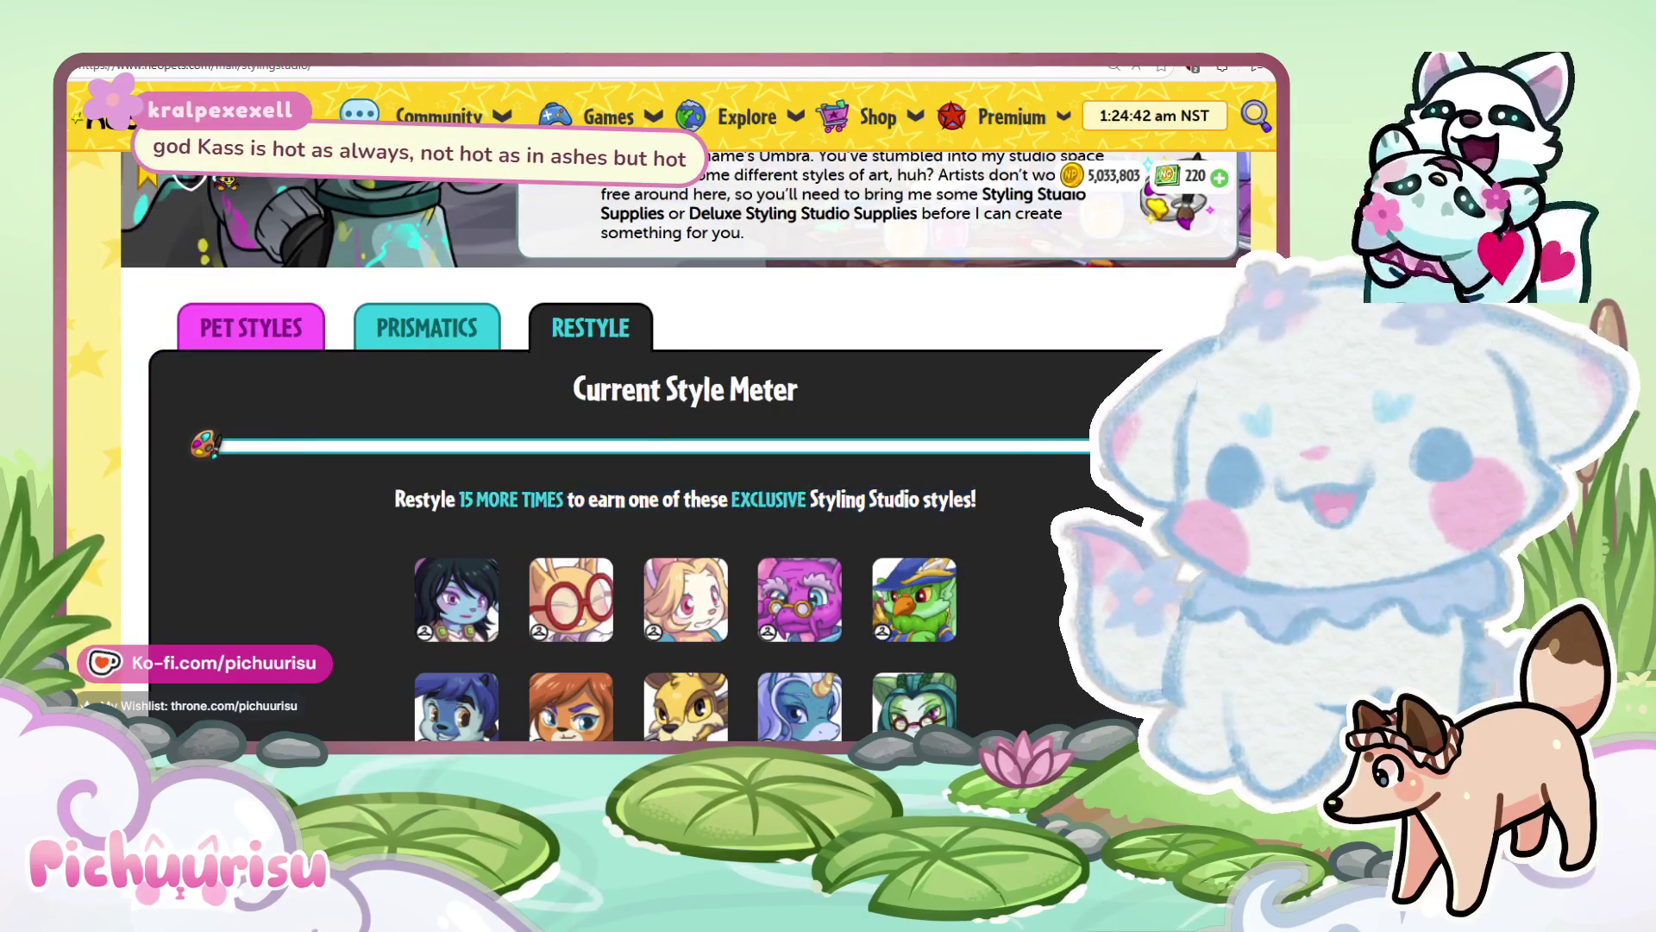
{"action": "scroll", "coordinate": [669, 339], "scroll_direction": "down", "scroll_amount": 2}
{"action": "mouse_move", "coordinate": [670, 339]}
{"action": "left_mouse_down"}
{"action": "mouse_move", "coordinate": [885, 353]}
{"action": "mouse_move", "coordinate": [863, 336]}
{"action": "mouse_move", "coordinate": [669, 339]}
{"action": "left_mouse_up"}
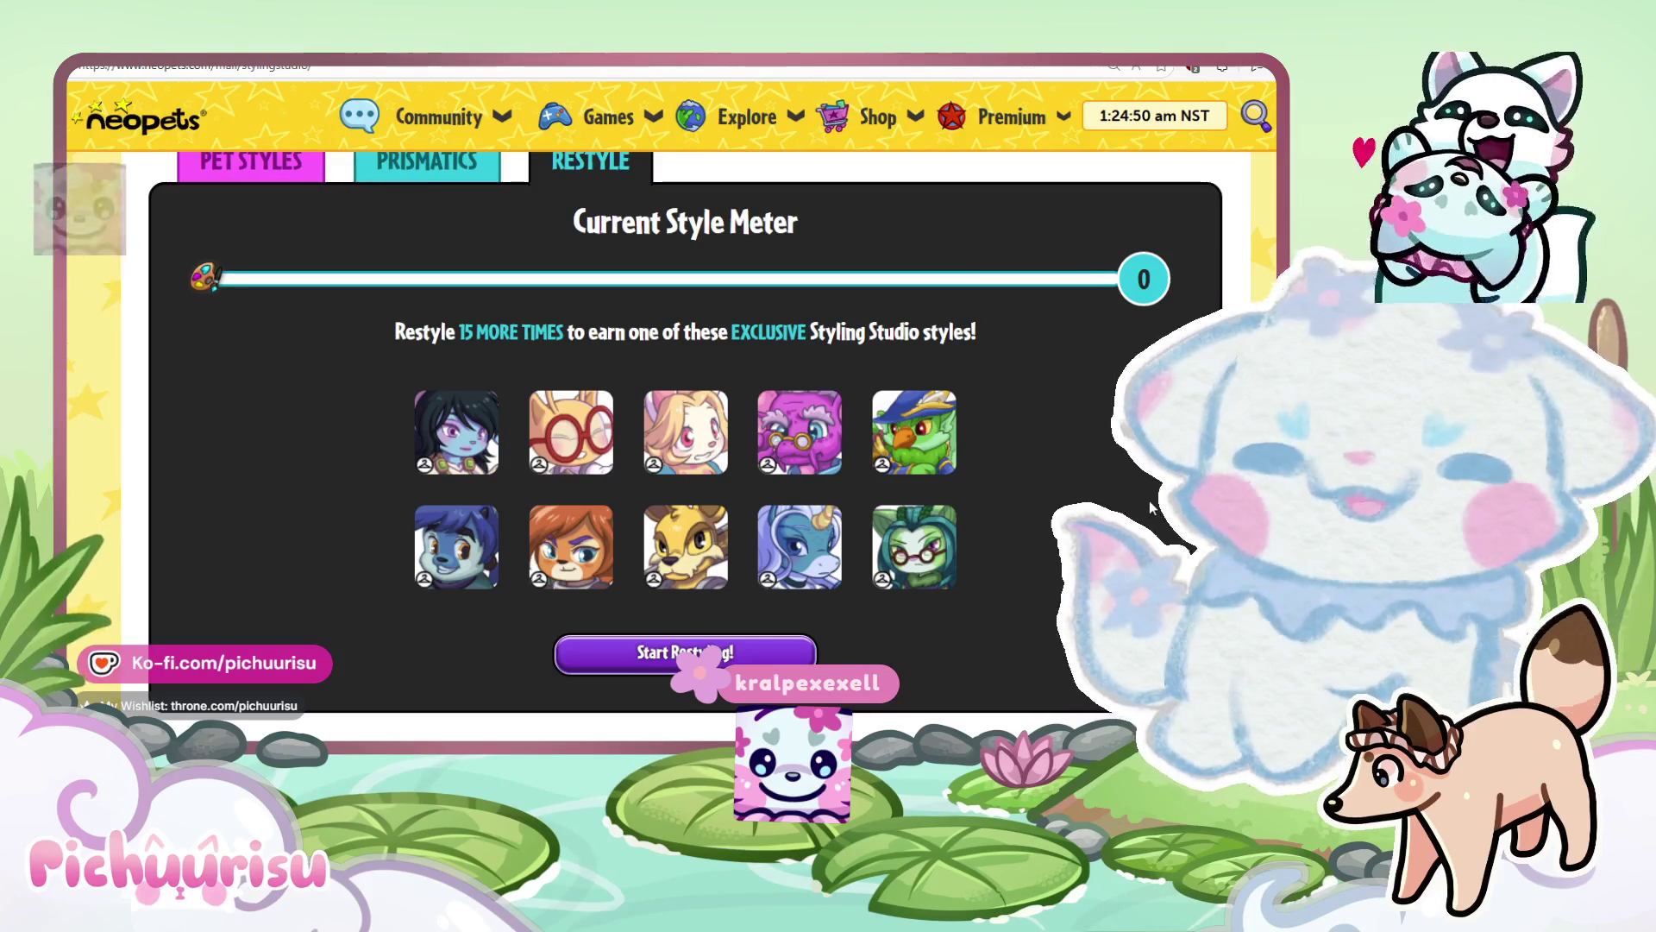
{"action": "scroll", "coordinate": [258, 373], "scroll_direction": "up", "scroll_amount": 1}
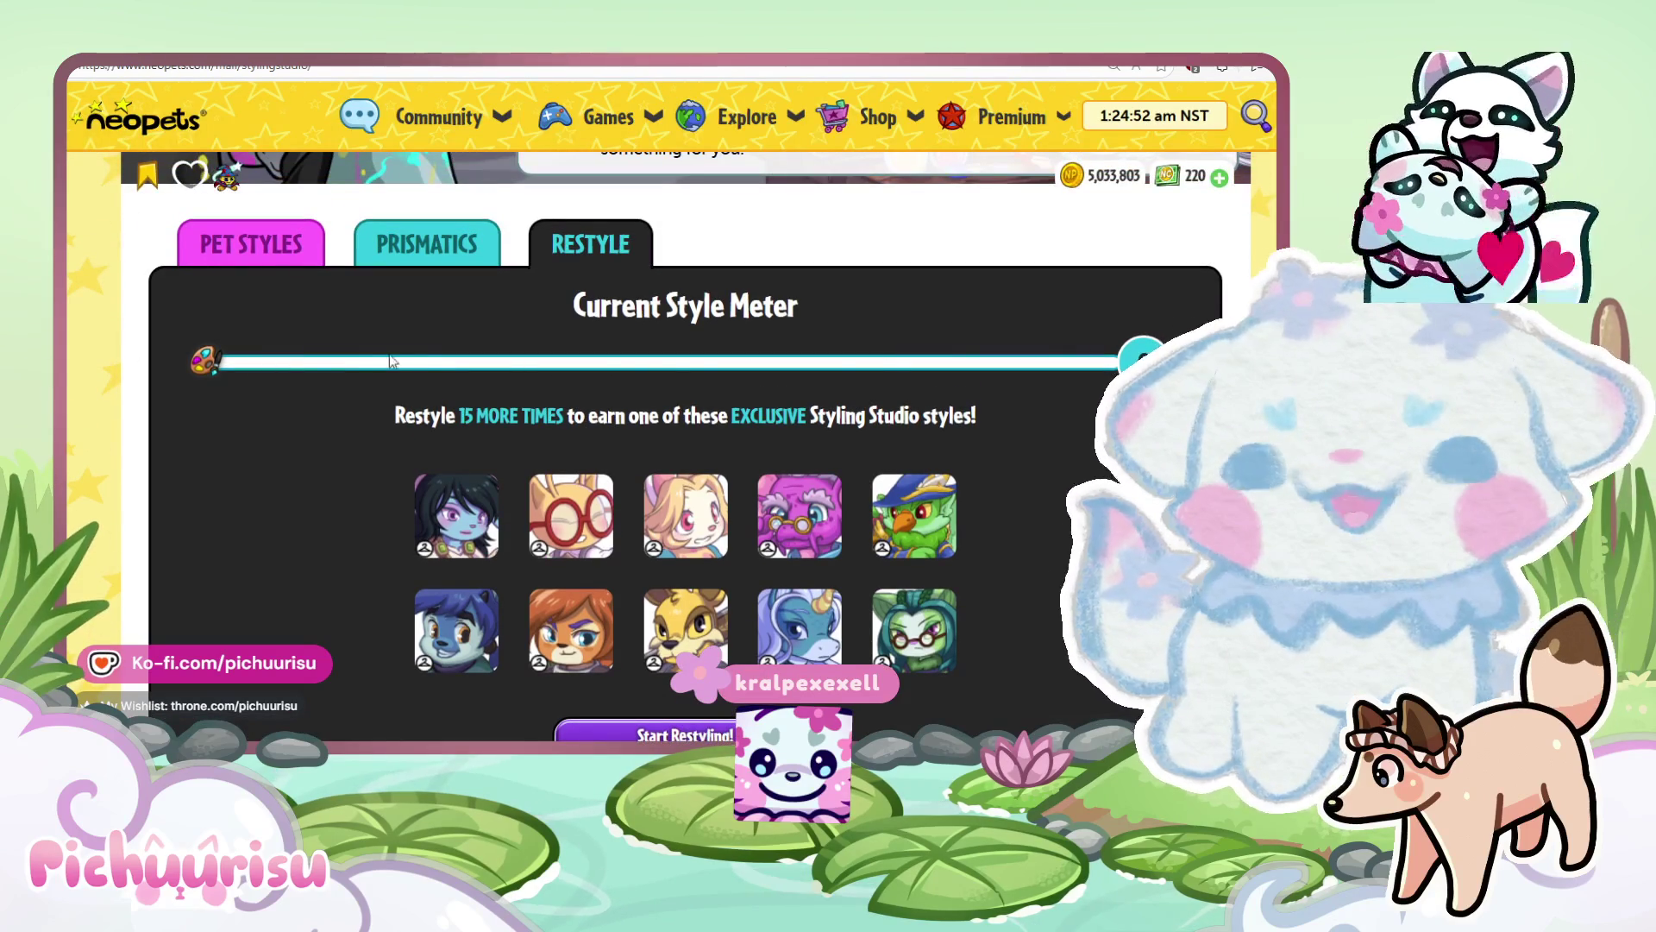
Switch the Styling Studio to Pet Styles and reload the Select Species grid.
{"action": "left_click", "coordinate": [287, 246]}
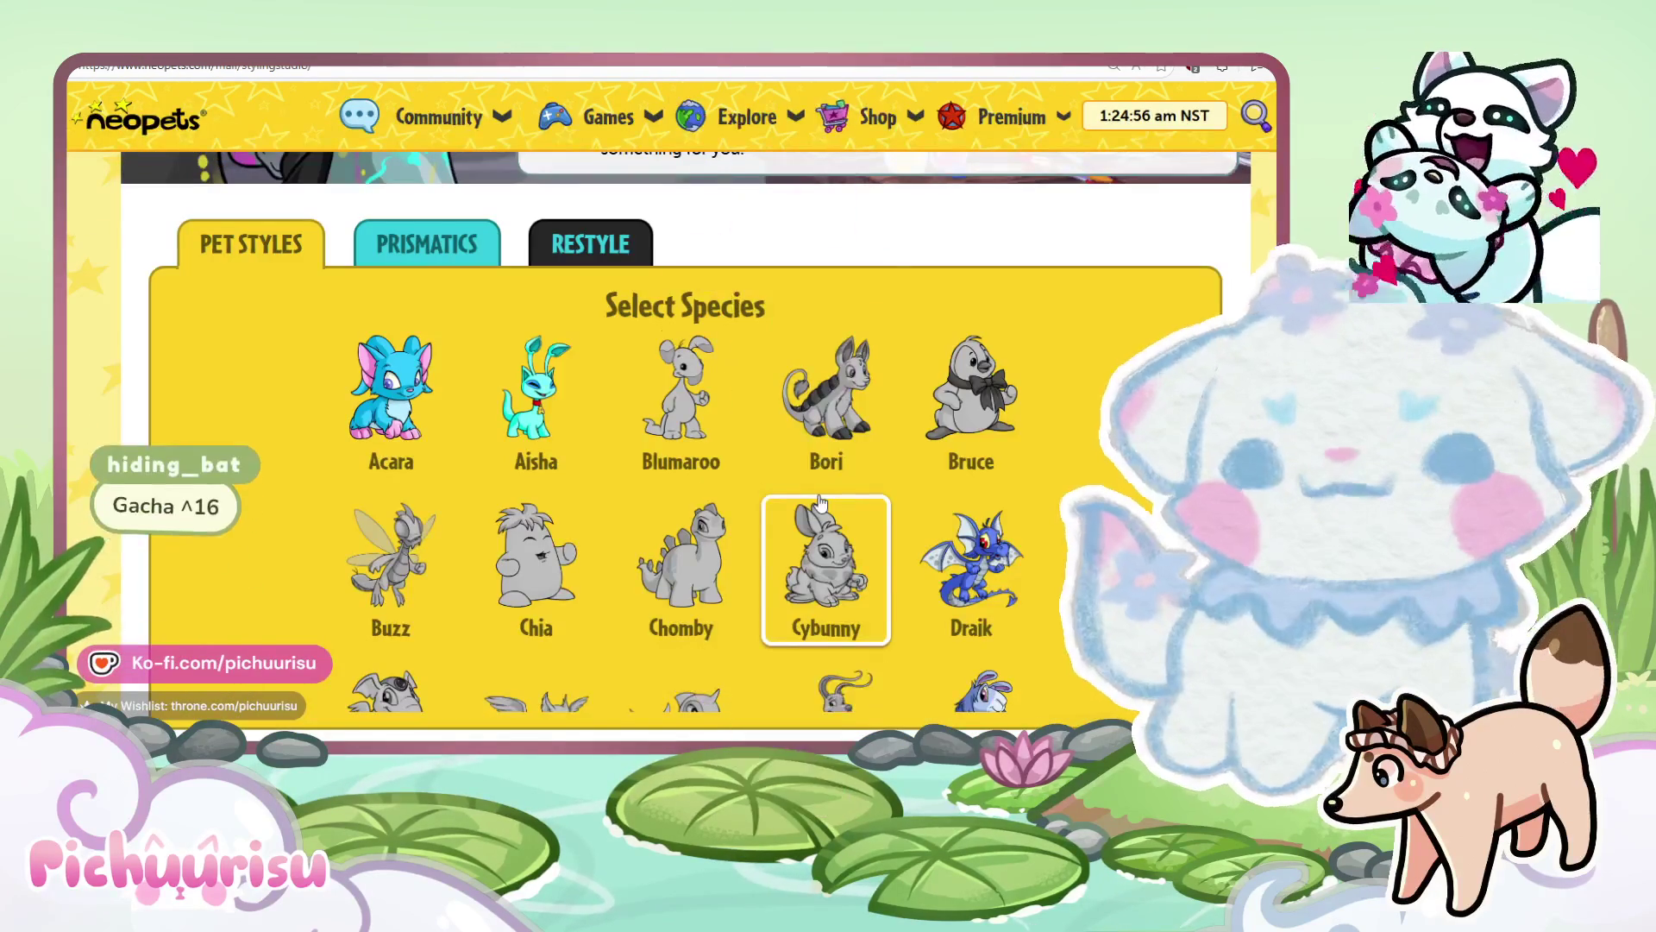
{"action": "scroll", "coordinate": [681, 500], "scroll_direction": "down", "scroll_amount": 2}
{"action": "scroll", "coordinate": [1136, 487], "scroll_direction": "down", "scroll_amount": 15}
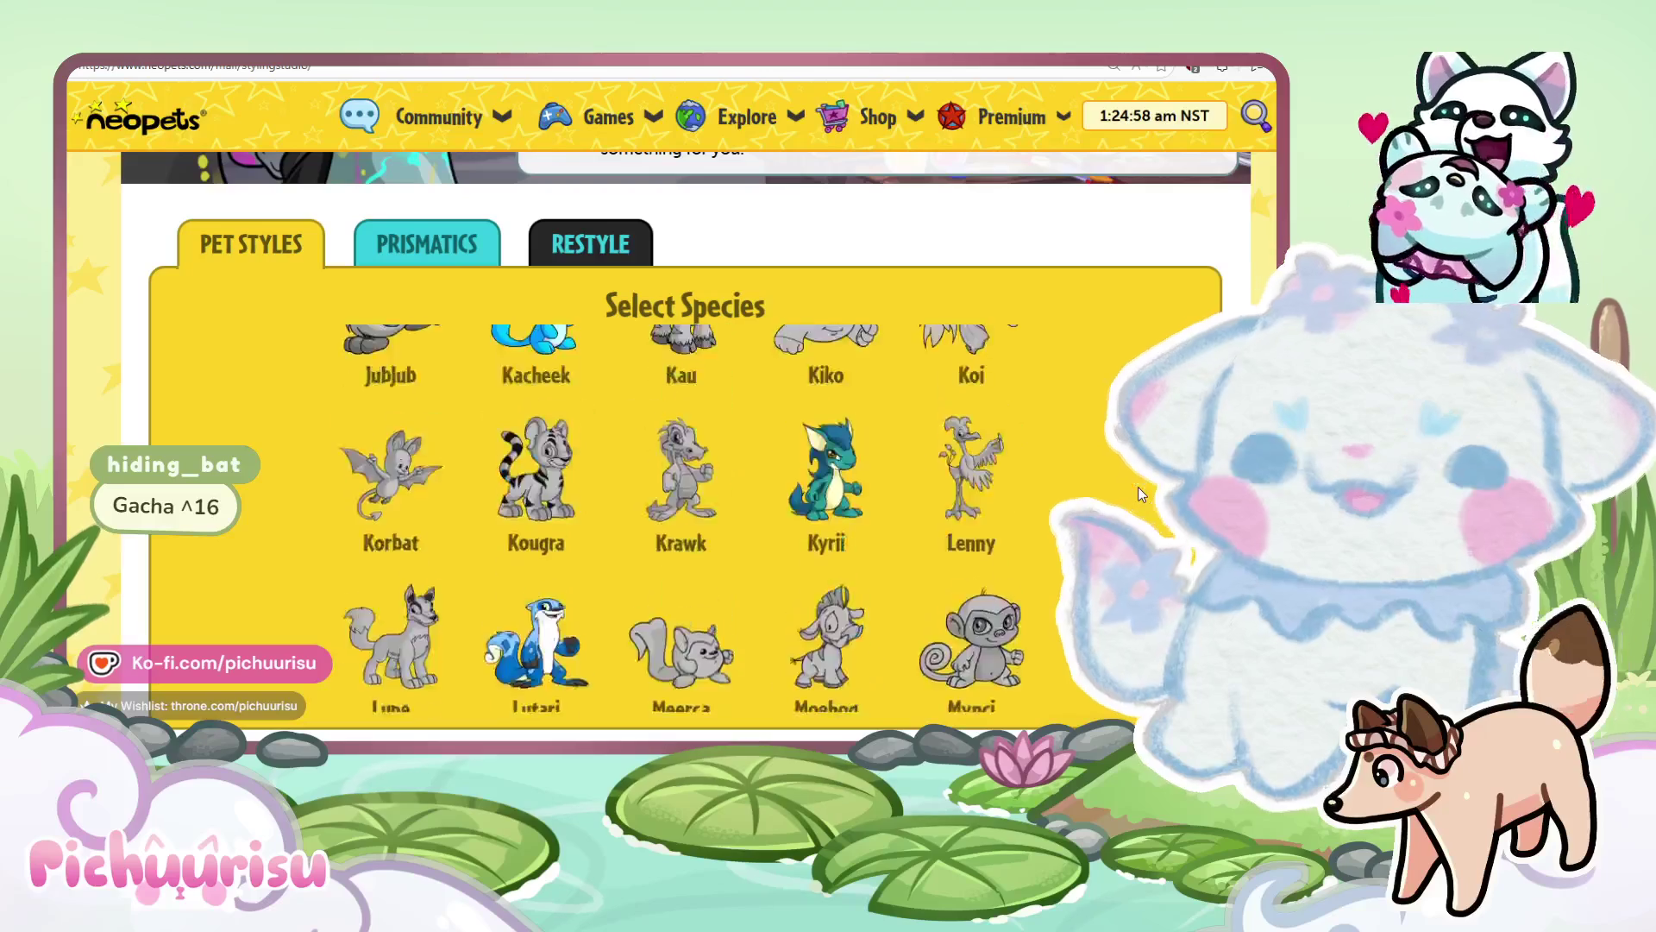
{"action": "scroll", "coordinate": [1136, 487], "scroll_direction": "up", "scroll_amount": 12}
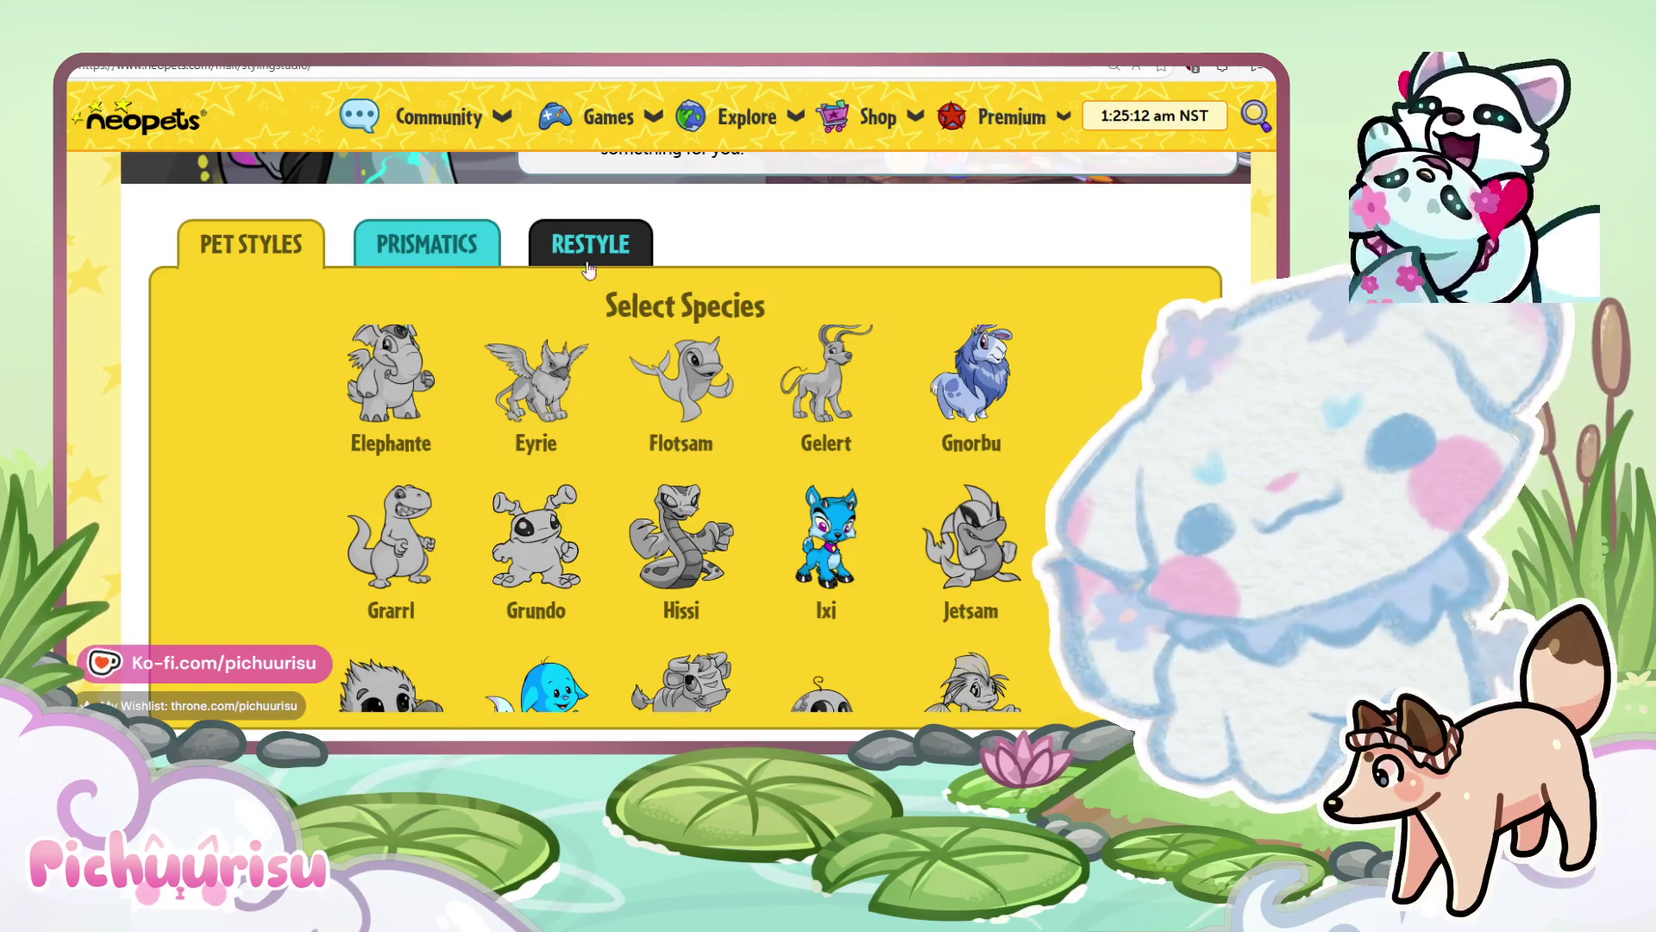
{"action": "left_click", "coordinate": [590, 258]}
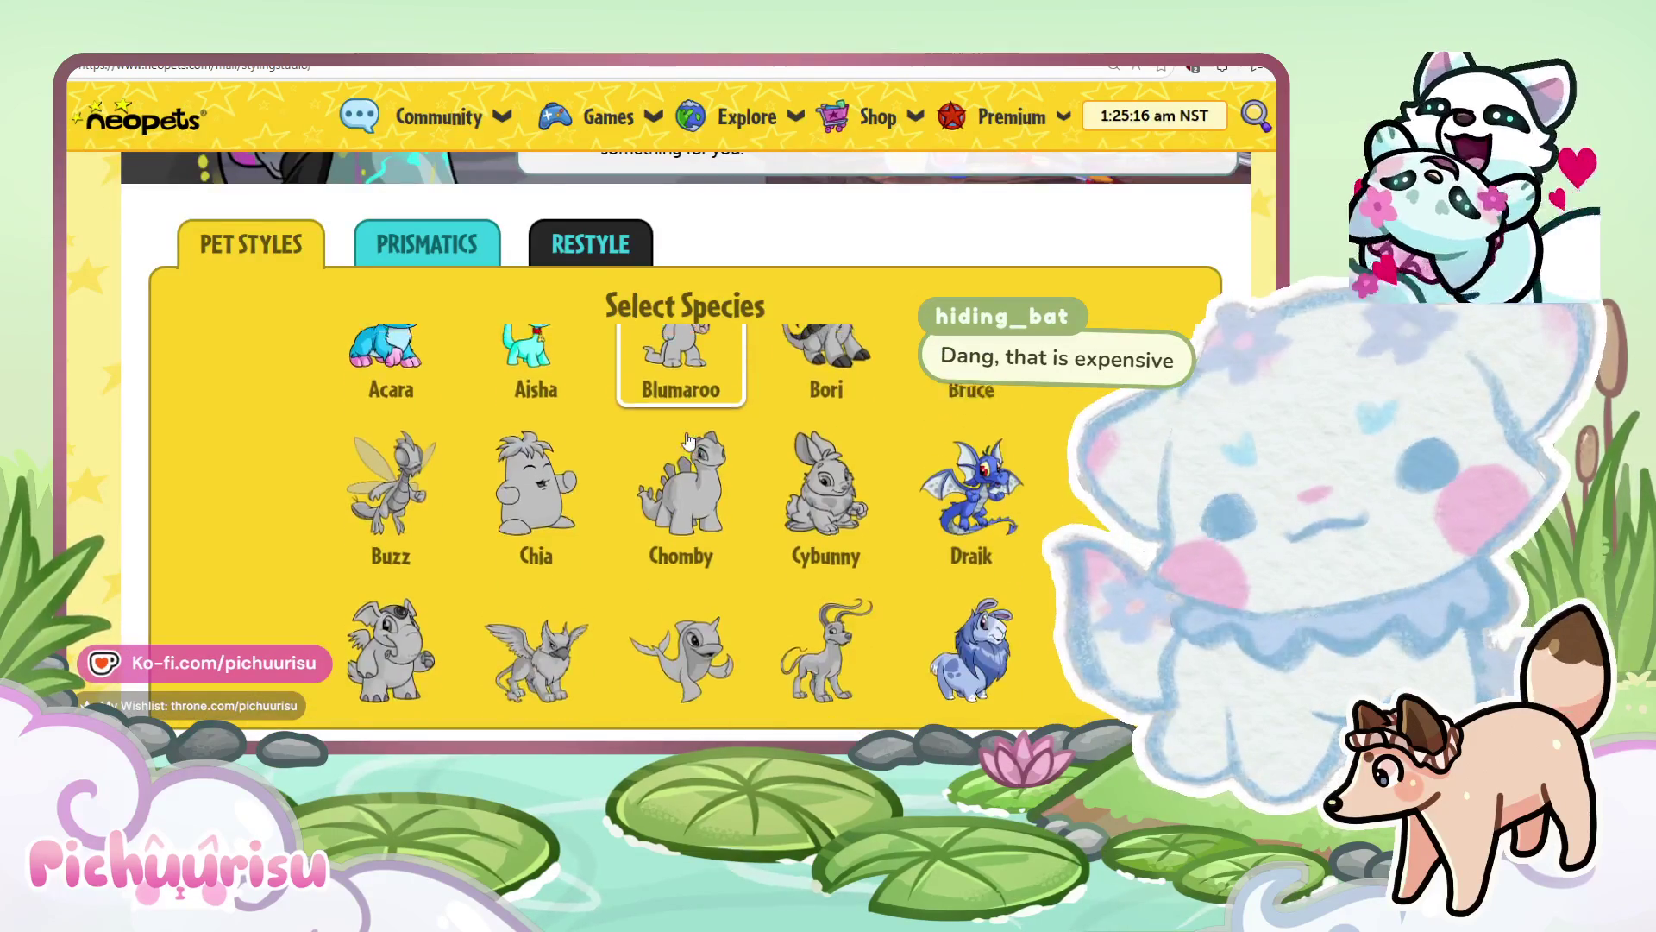
{"action": "scroll", "coordinate": [971, 517], "scroll_direction": "down", "scroll_amount": 1}
{"action": "scroll", "coordinate": [761, 426], "scroll_direction": "up", "scroll_amount": 2}
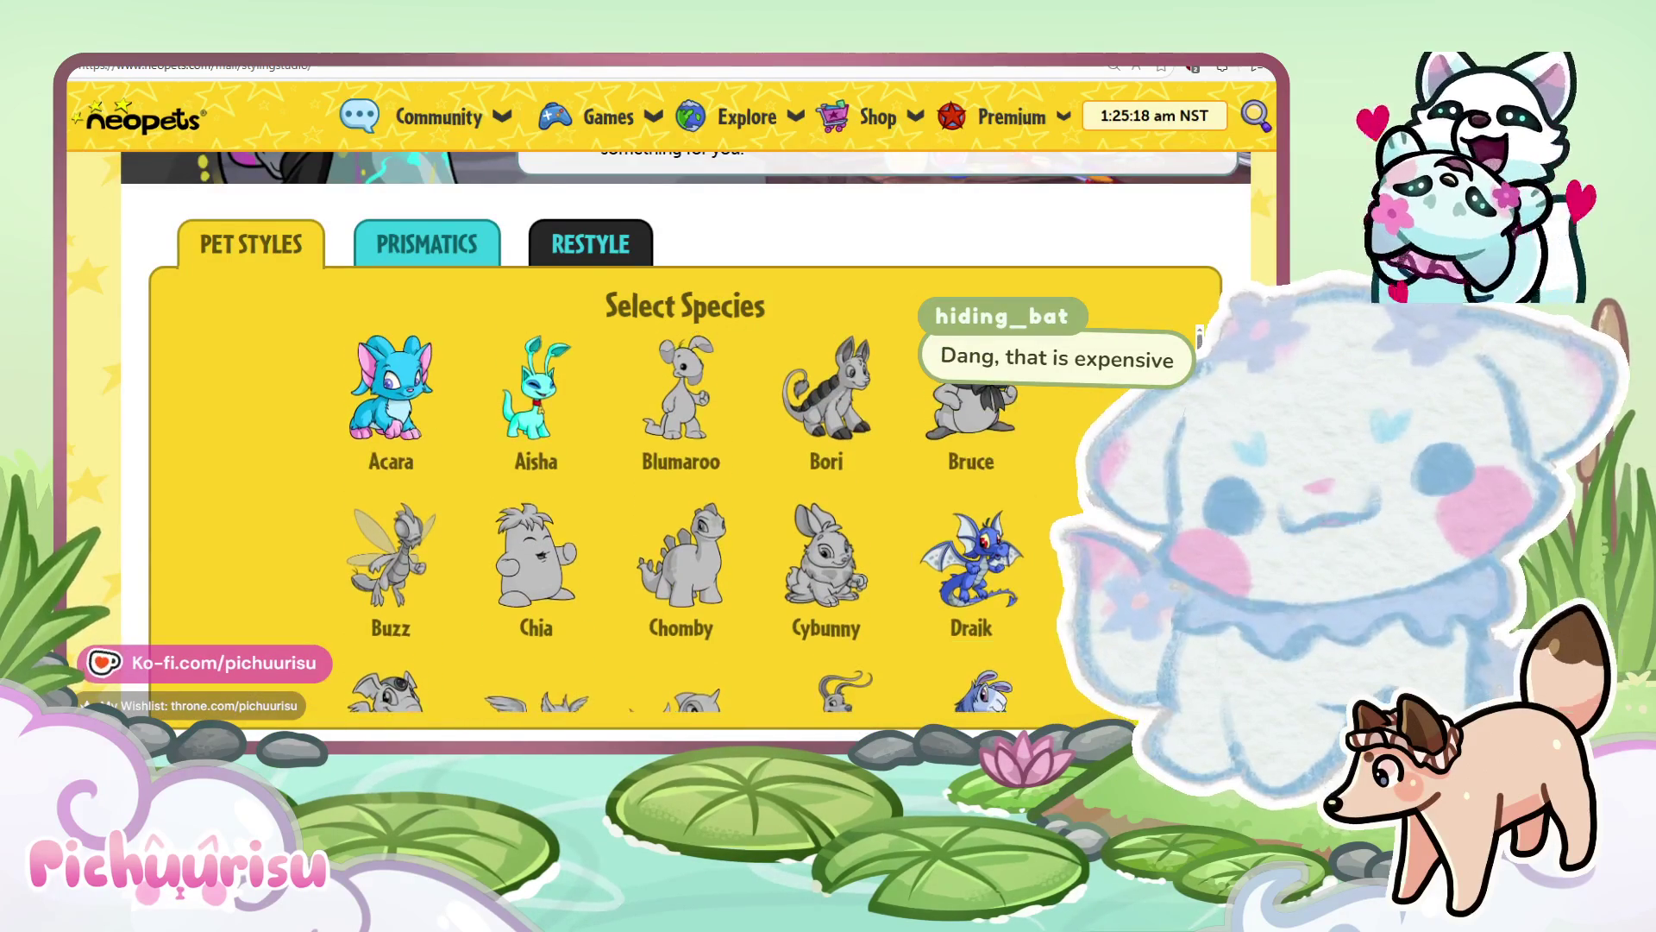
{"action": "scroll", "coordinate": [761, 426], "scroll_direction": "down", "scroll_amount": 4}
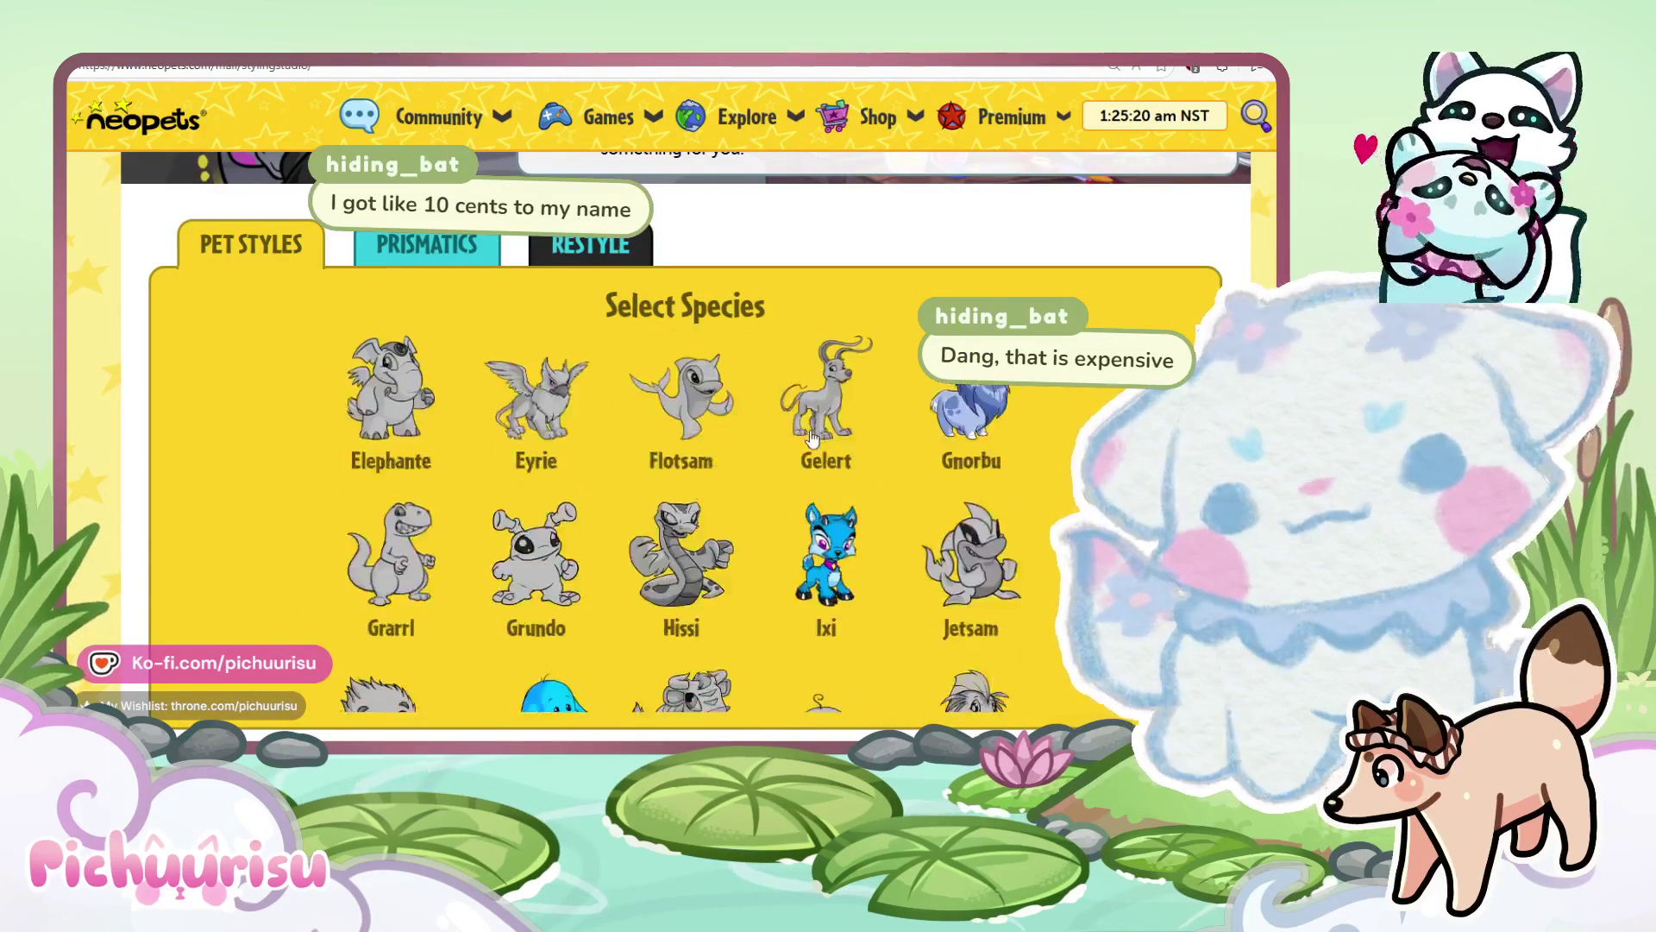
Preview the Eyrie and Ixi styles, including Nostalgic Darigan Ixi, then bring up Kacheek's styles.
{"action": "left_click", "coordinate": [535, 397]}
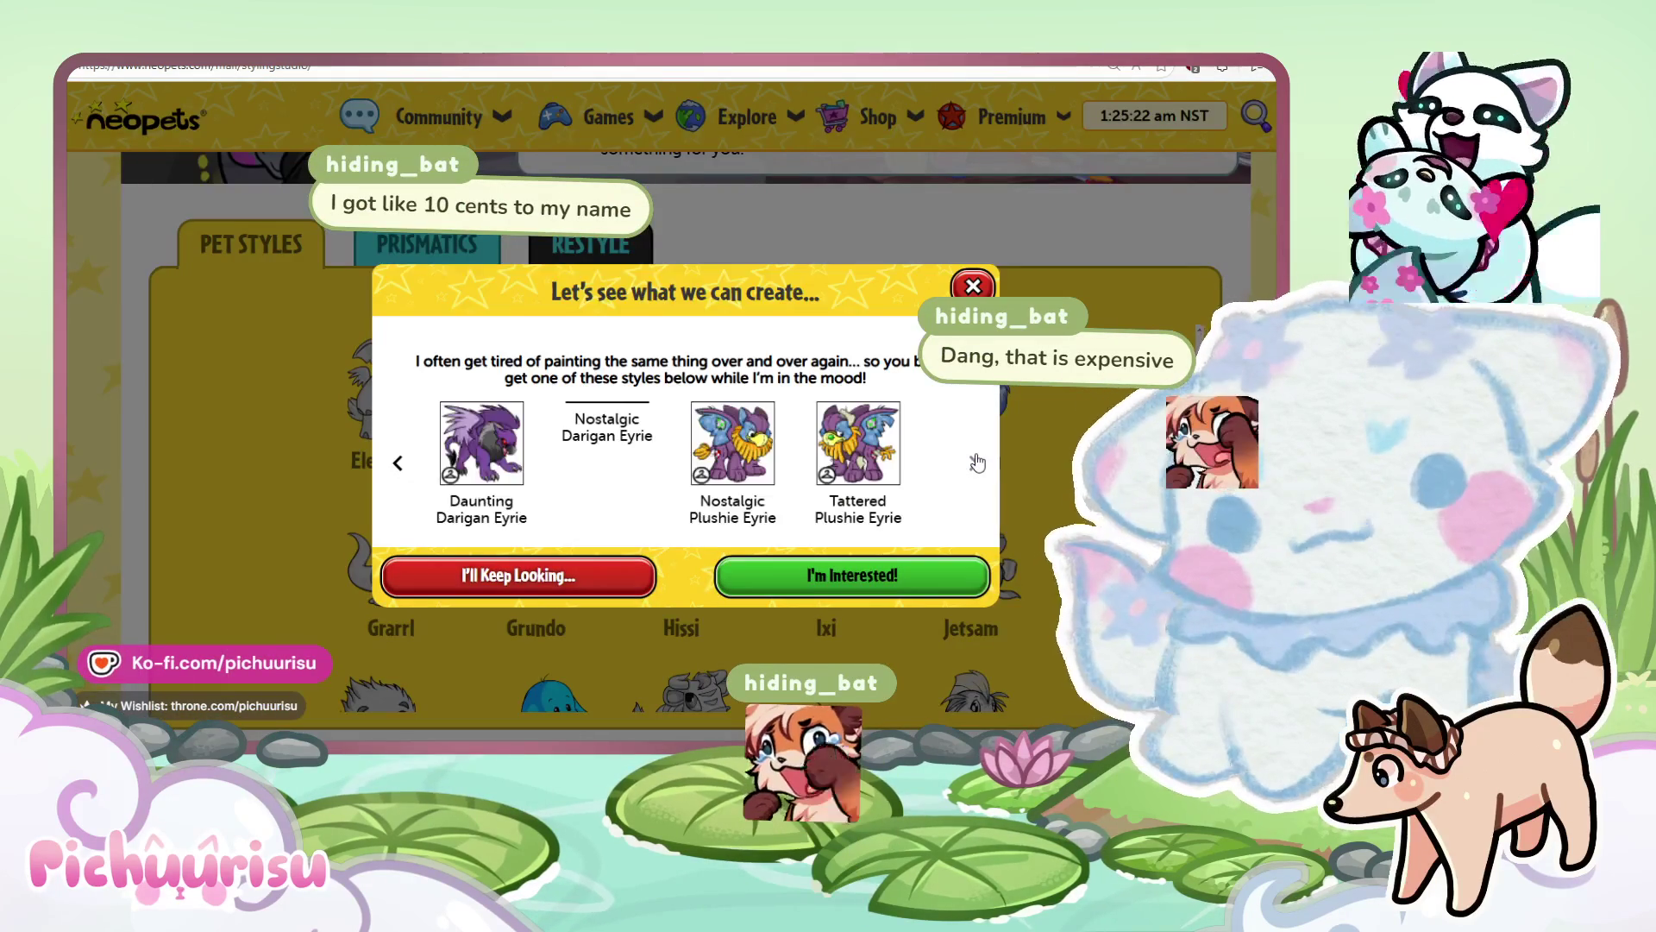
{"action": "scroll", "coordinate": [539, 479], "scroll_direction": "left", "scroll_amount": 2}
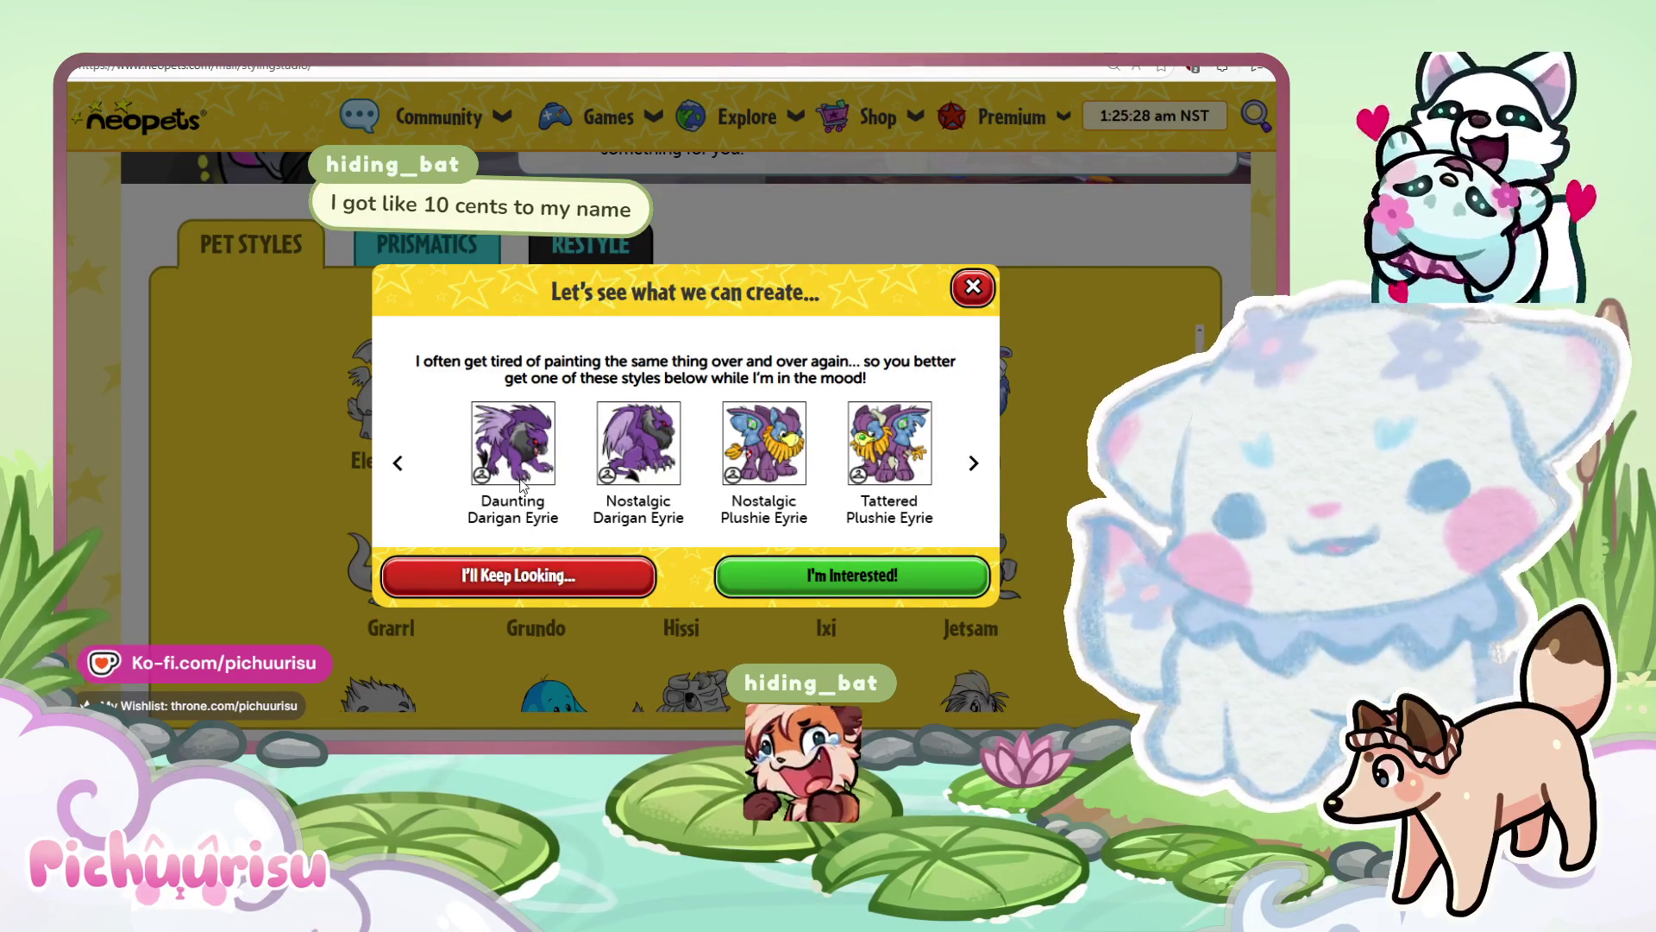
{"action": "mouse_move", "coordinate": [667, 426]}
{"action": "left_mouse_down"}
{"action": "mouse_move", "coordinate": [825, 463]}
{"action": "mouse_move", "coordinate": [538, 461]}
{"action": "left_mouse_up"}
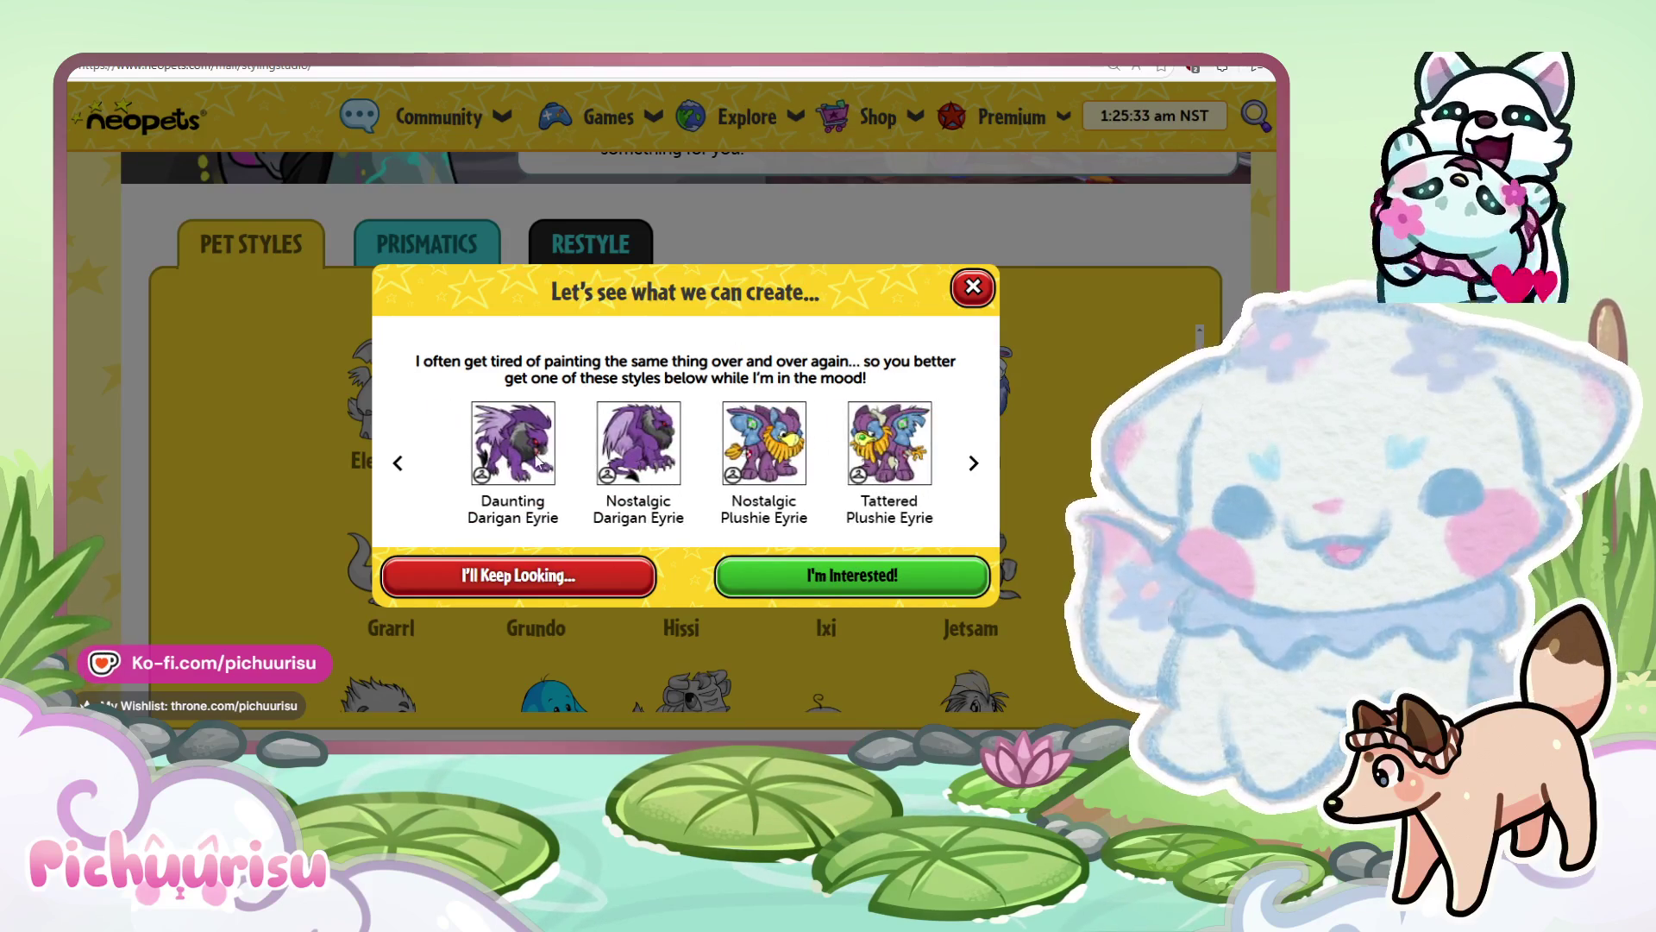
{"action": "left_click", "coordinate": [973, 287]}
{"action": "scroll", "coordinate": [819, 475], "scroll_direction": "down", "scroll_amount": 1}
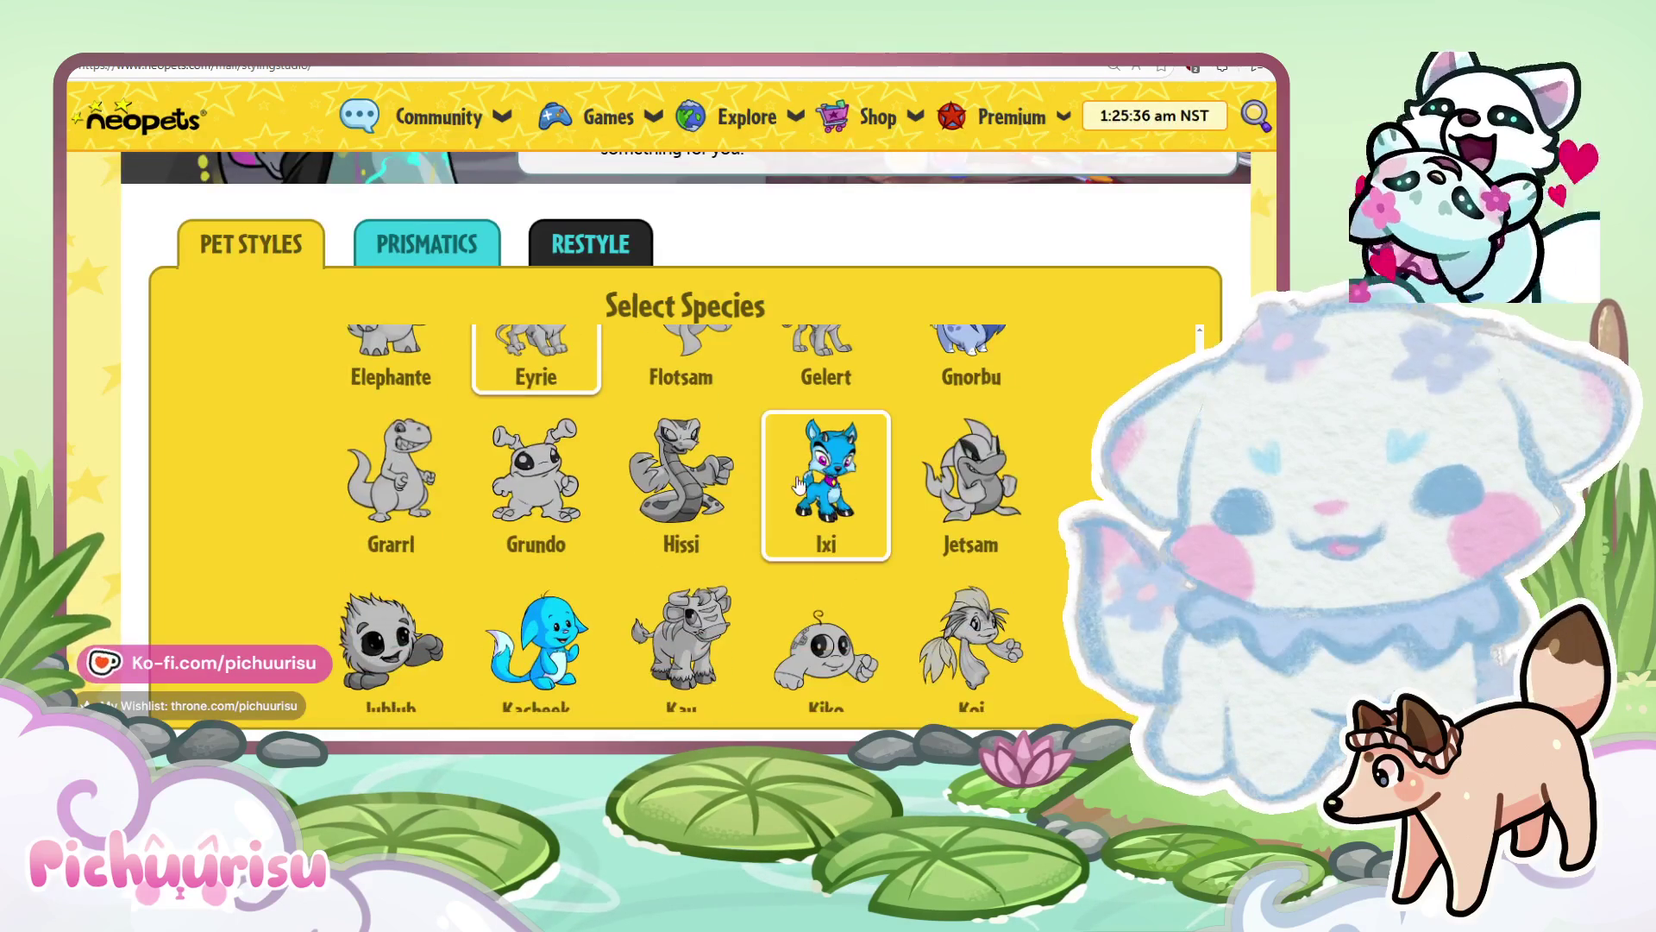
{"action": "left_click", "coordinate": [815, 470]}
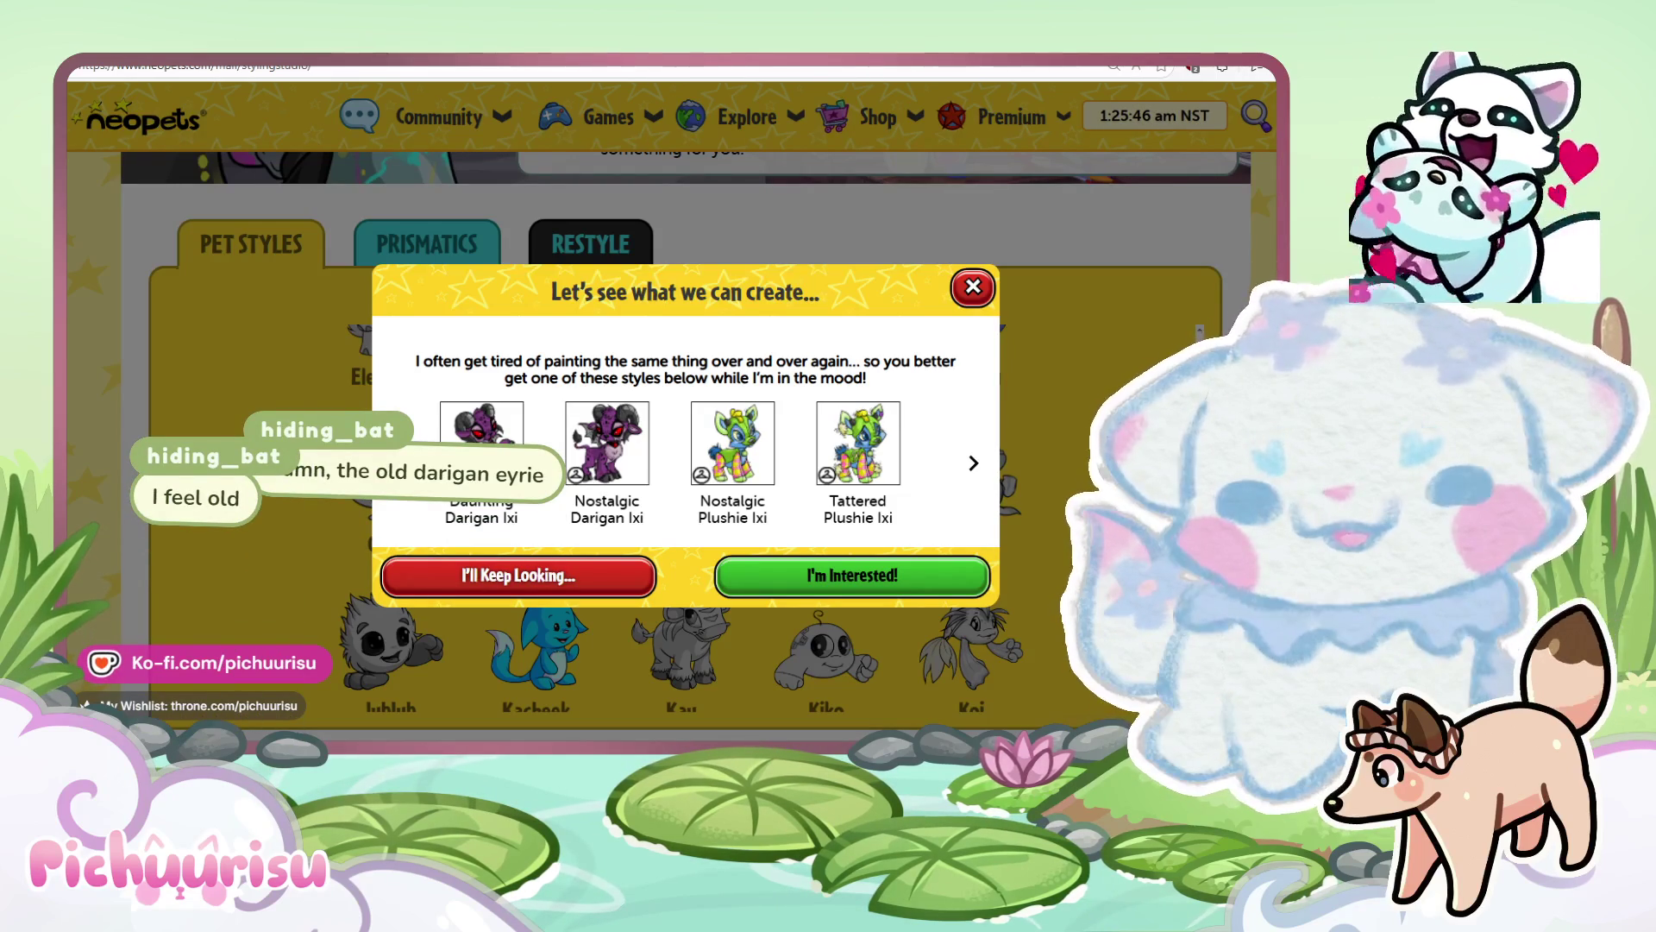
{"action": "left_click", "coordinate": [973, 287]}
{"action": "left_click", "coordinate": [534, 646]}
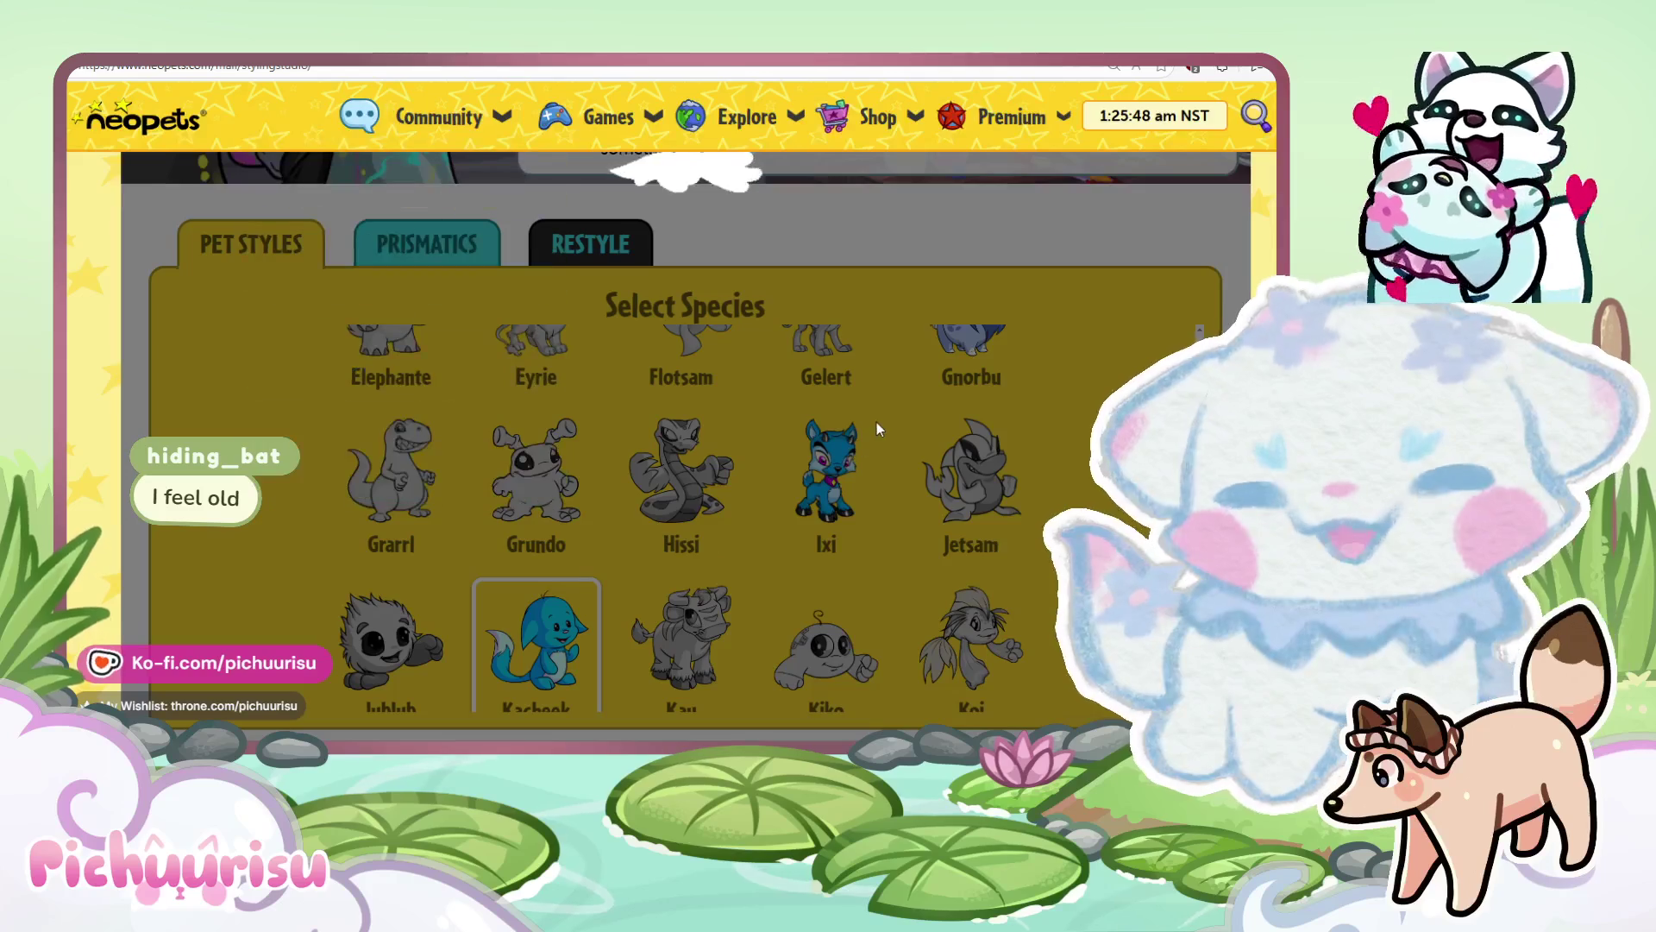
Page through the Kacheek style carousel, then through the Kau styles.
{"action": "mouse_move", "coordinate": [562, 471]}
{"action": "left_mouse_down"}
{"action": "mouse_move", "coordinate": [863, 462]}
{"action": "mouse_move", "coordinate": [672, 447]}
{"action": "left_mouse_up"}
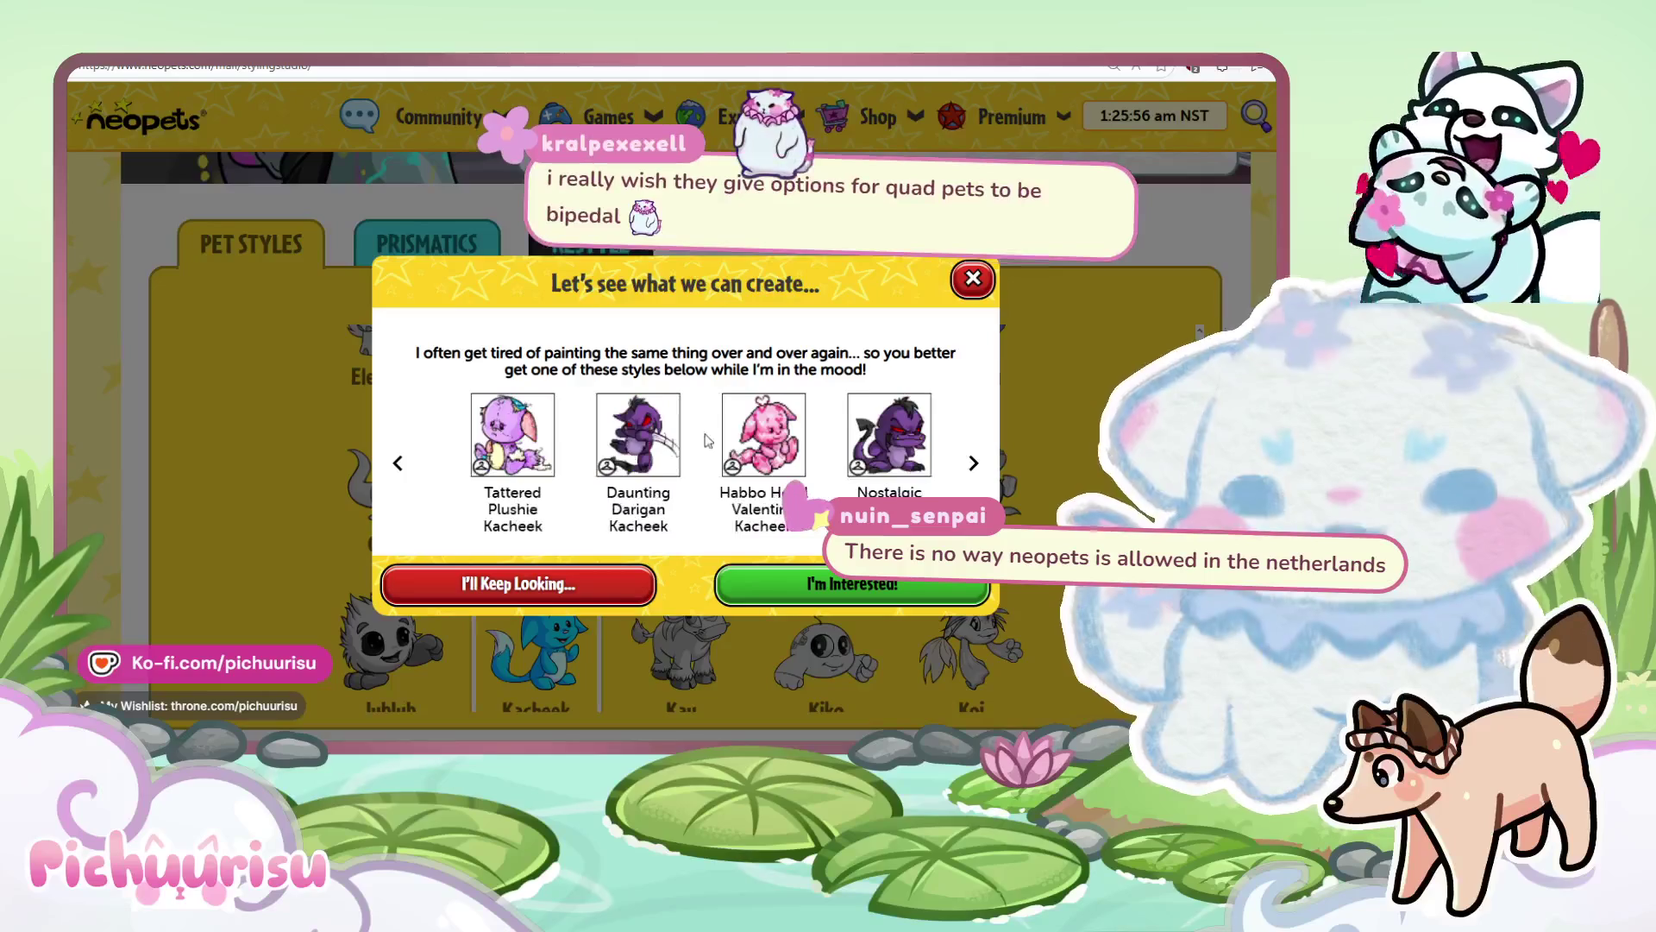
{"action": "left_click", "coordinate": [973, 279]}
{"action": "scroll", "coordinate": [1050, 427], "scroll_direction": "down", "scroll_amount": 2}
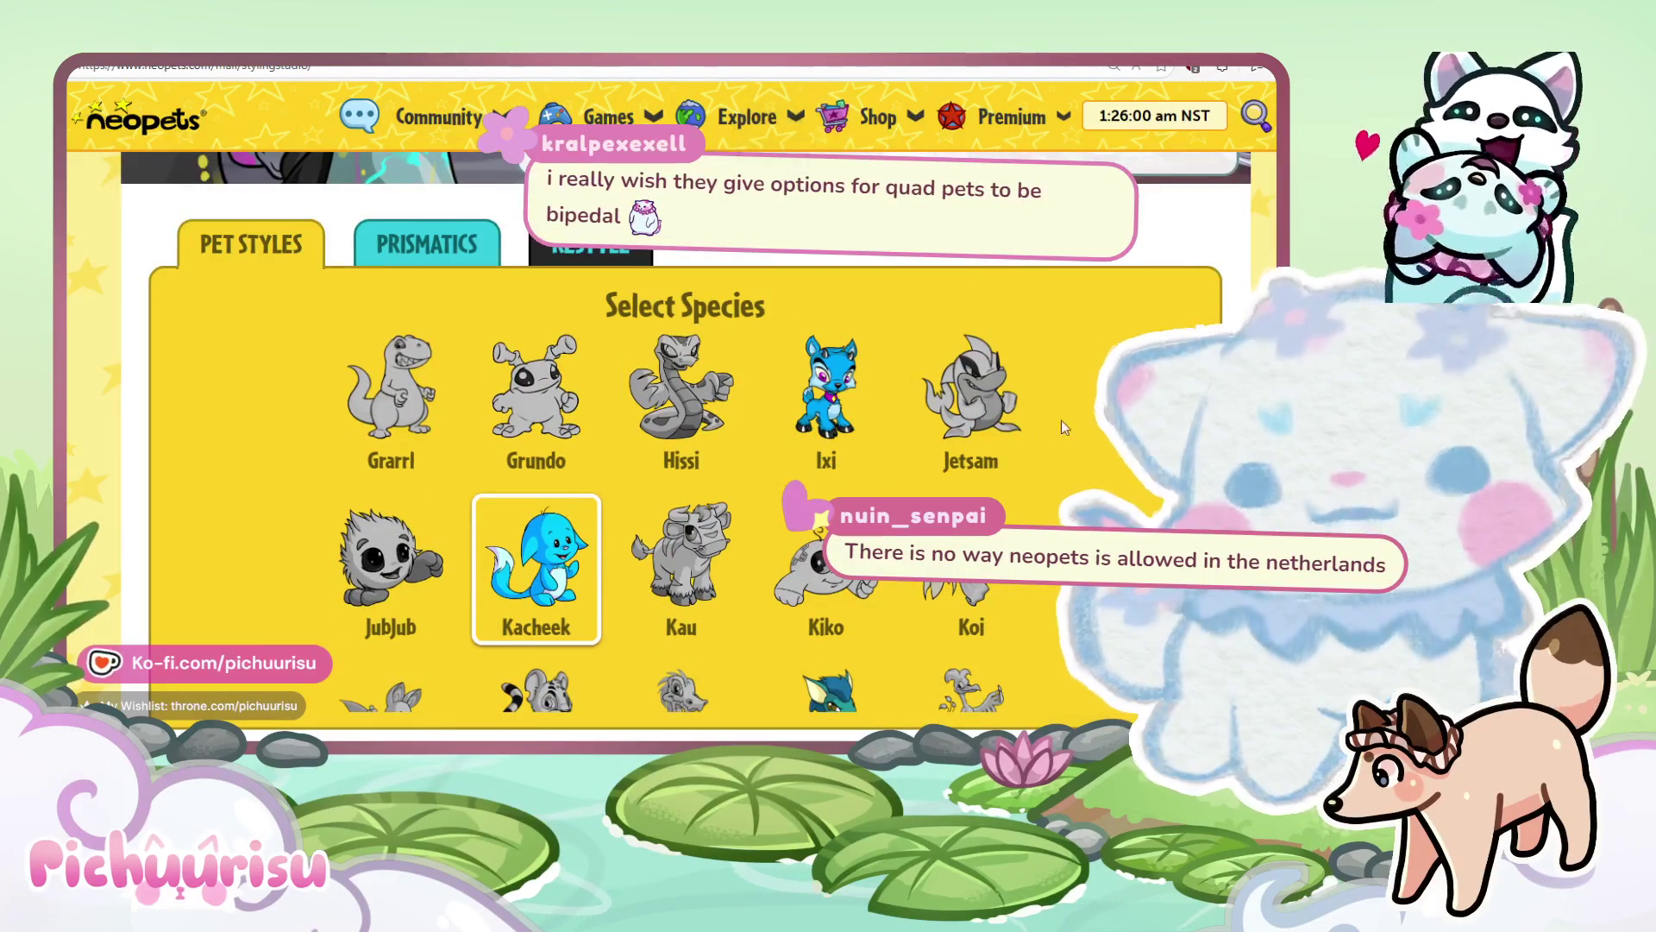
{"action": "scroll", "coordinate": [681, 518], "scroll_direction": "down", "scroll_amount": 1}
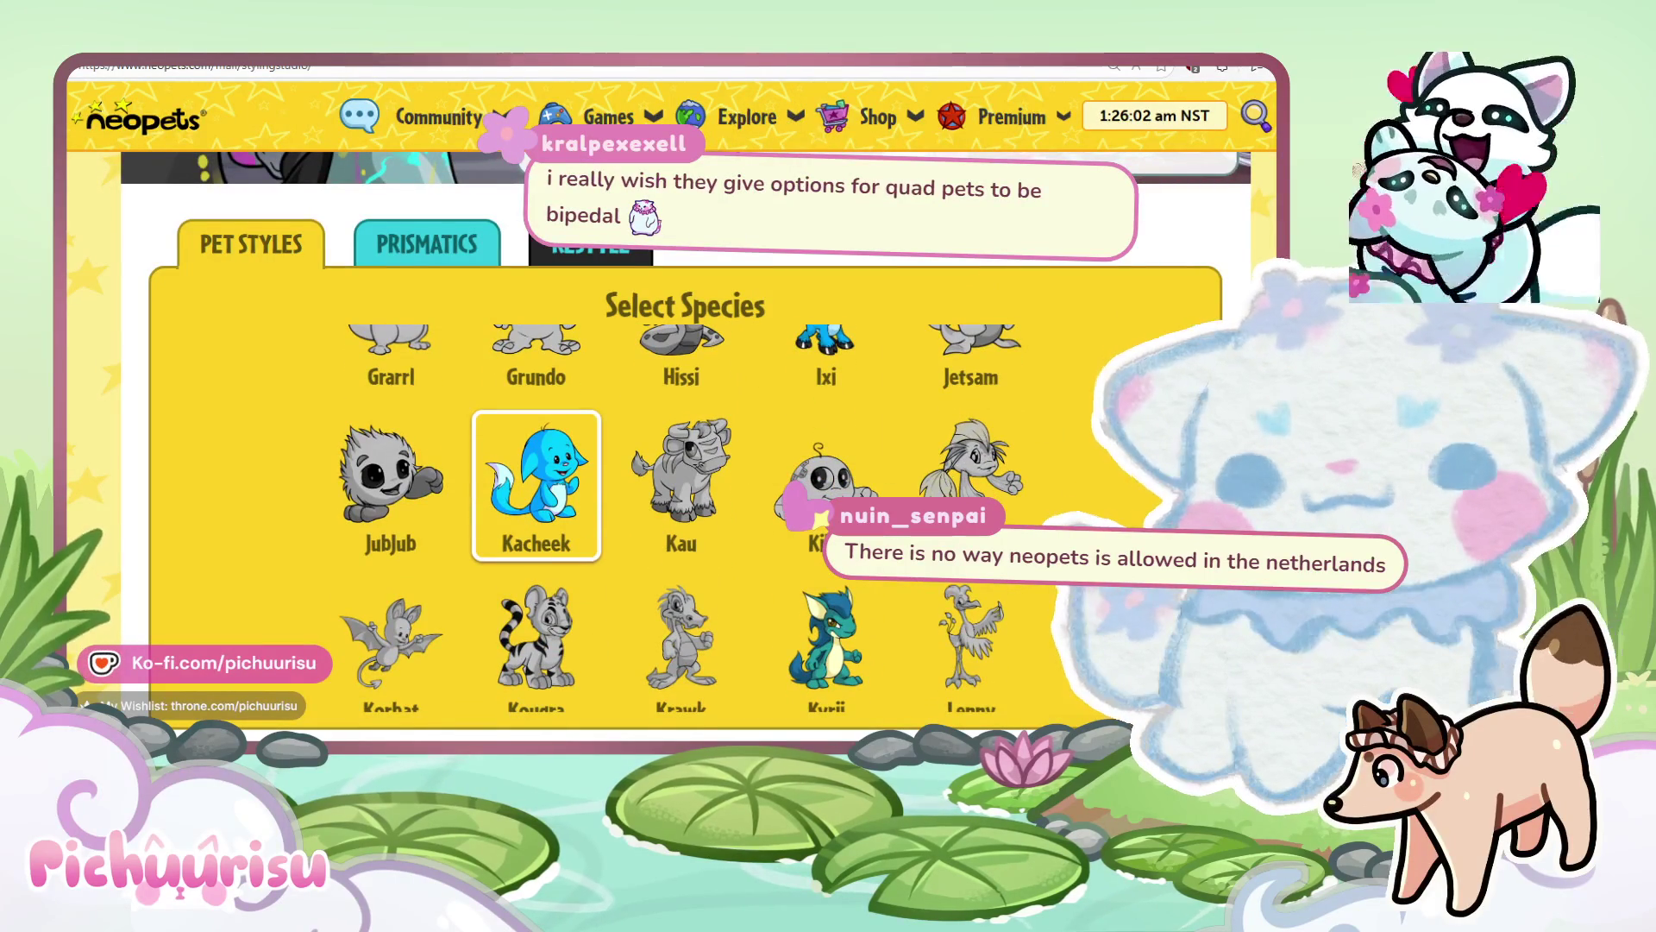
{"action": "left_click", "coordinate": [716, 524]}
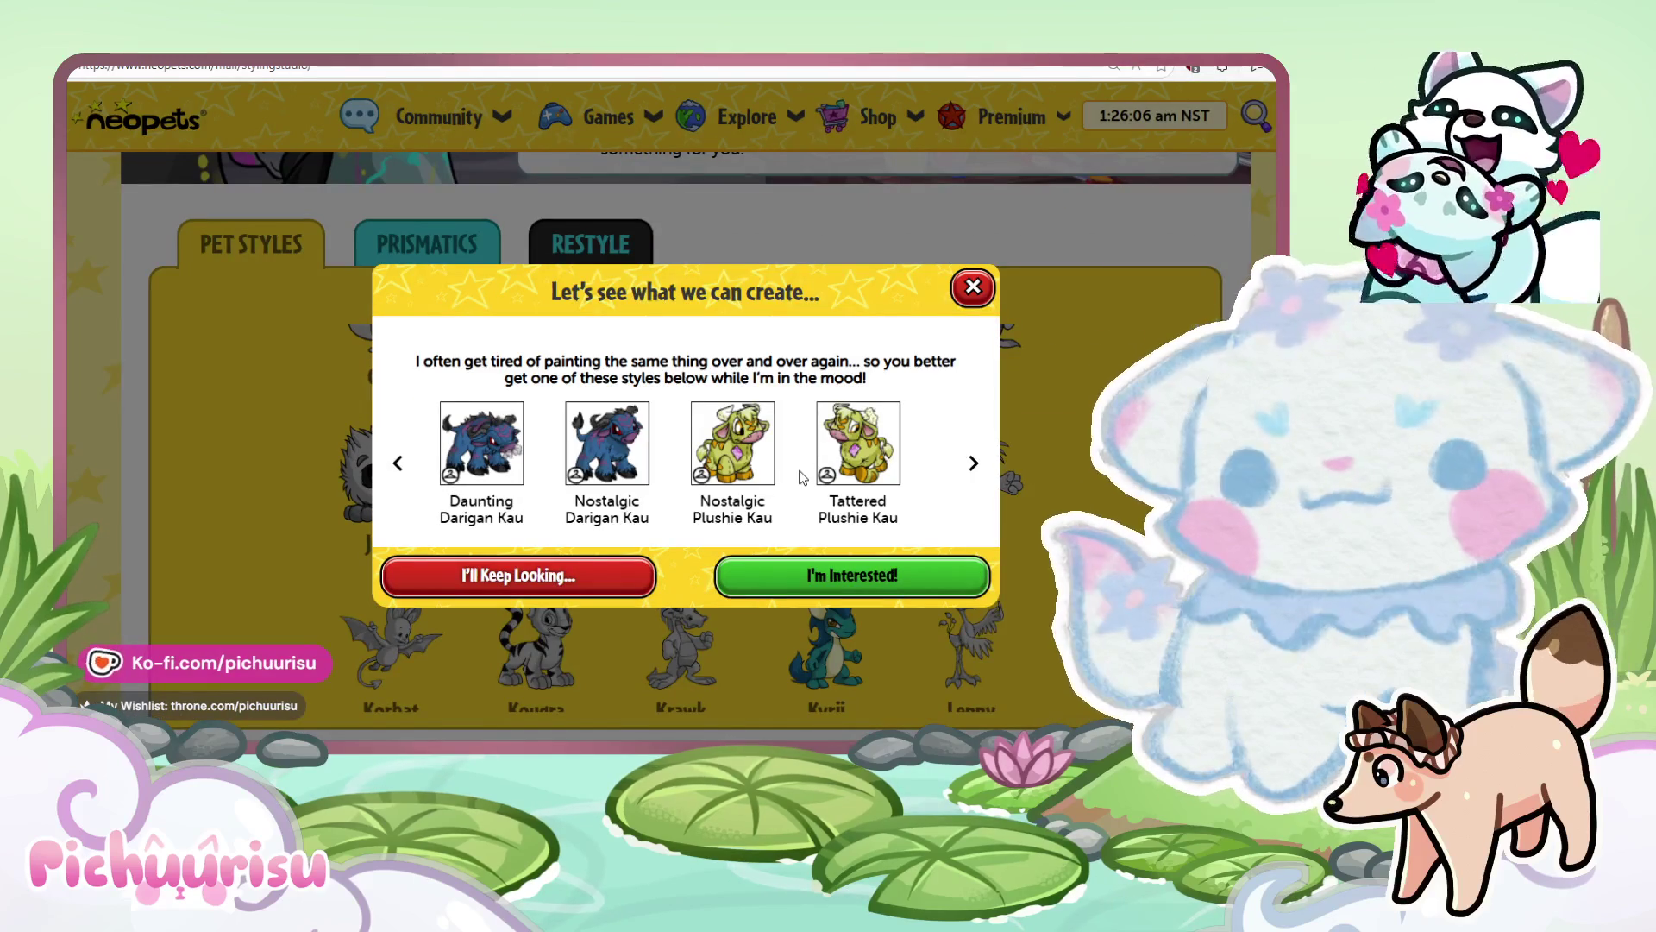
{"action": "left_click", "coordinate": [974, 463]}
{"action": "left_click", "coordinate": [974, 464]}
{"action": "left_click", "coordinate": [974, 463]}
{"action": "left_click", "coordinate": [973, 463]}
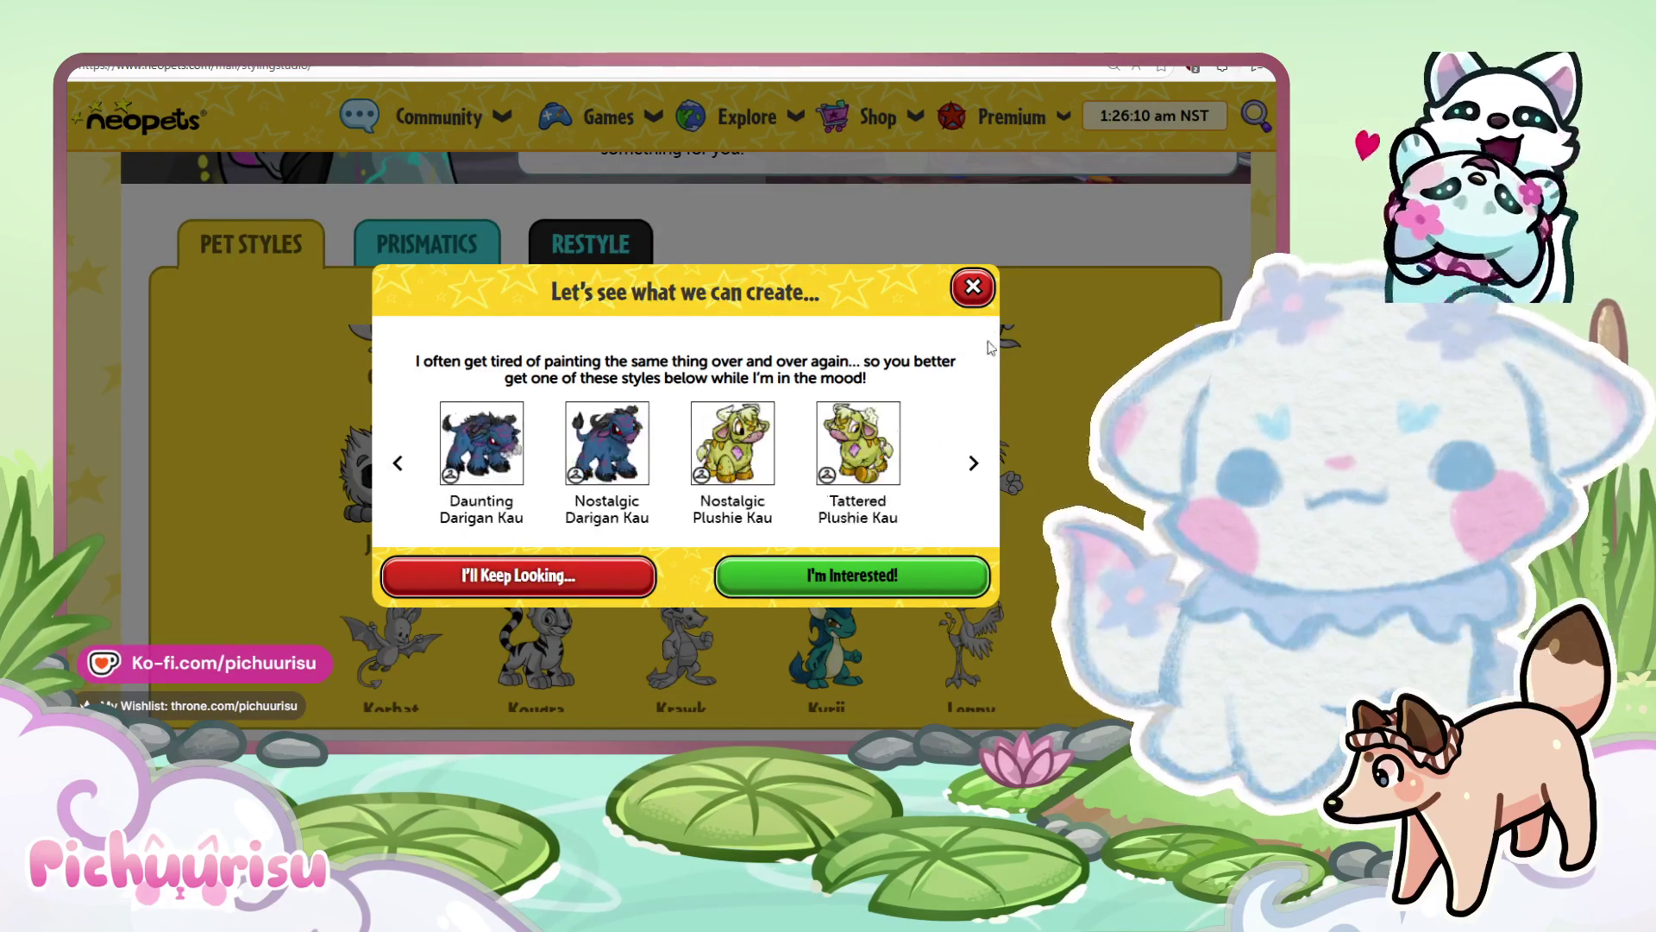
{"action": "left_click", "coordinate": [973, 287]}
Preview the Kiko, Xweetok and Vandagyre styles.
{"action": "left_click", "coordinate": [871, 470]}
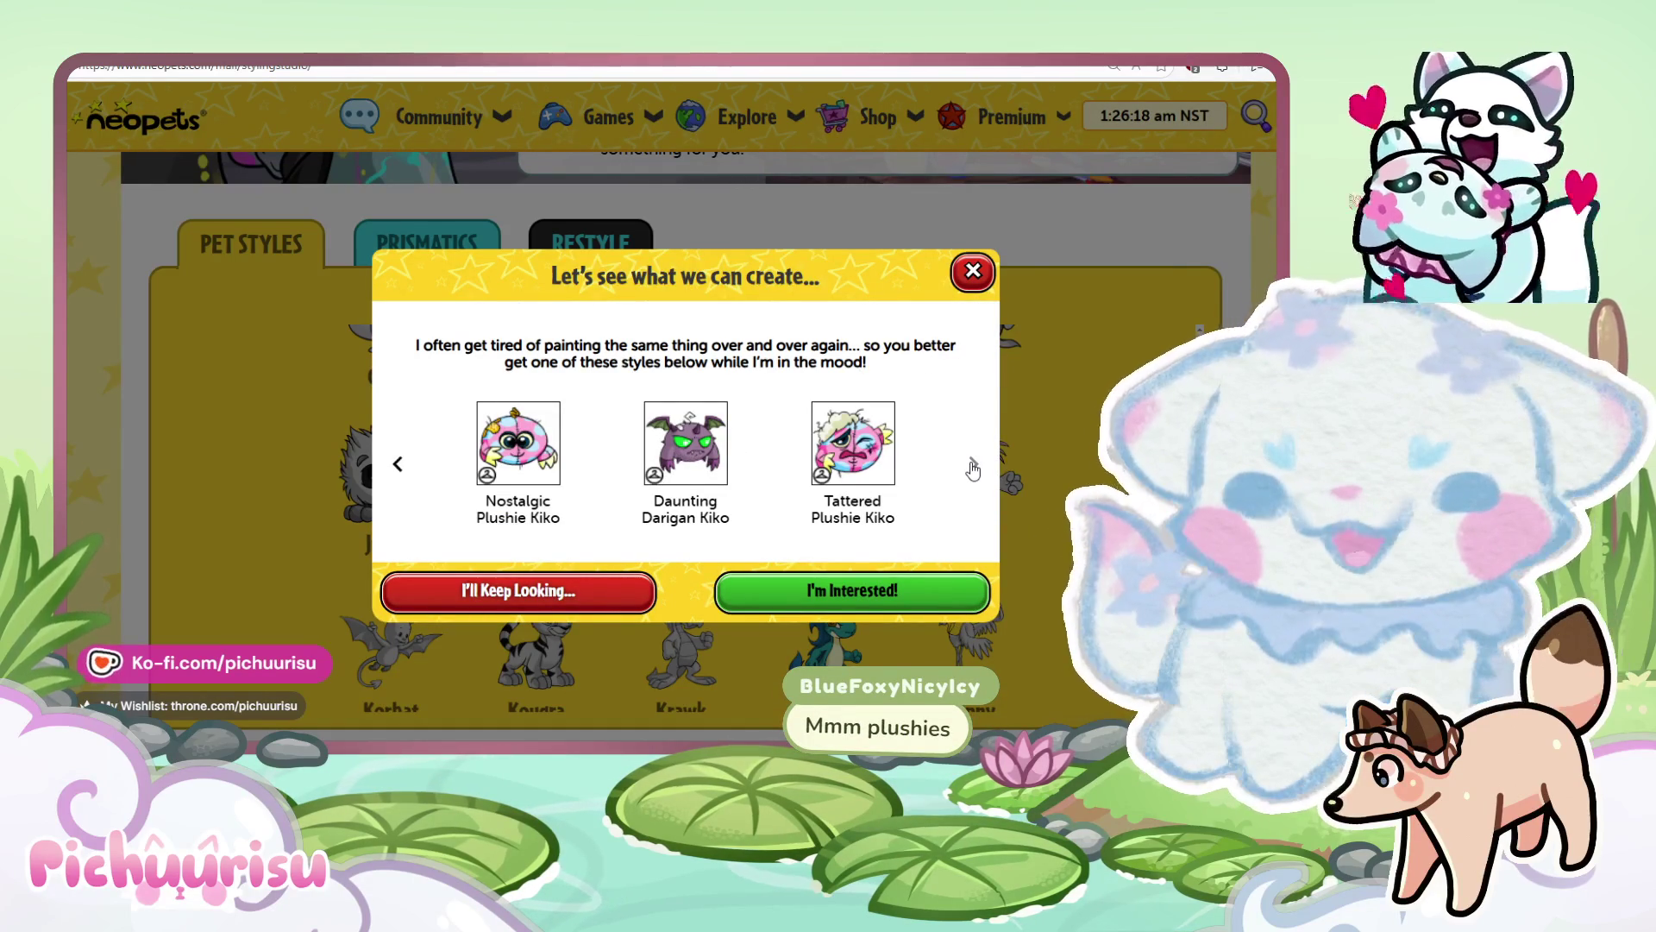
{"action": "left_click", "coordinate": [973, 271]}
{"action": "scroll", "coordinate": [1001, 499], "scroll_direction": "down", "scroll_amount": 10}
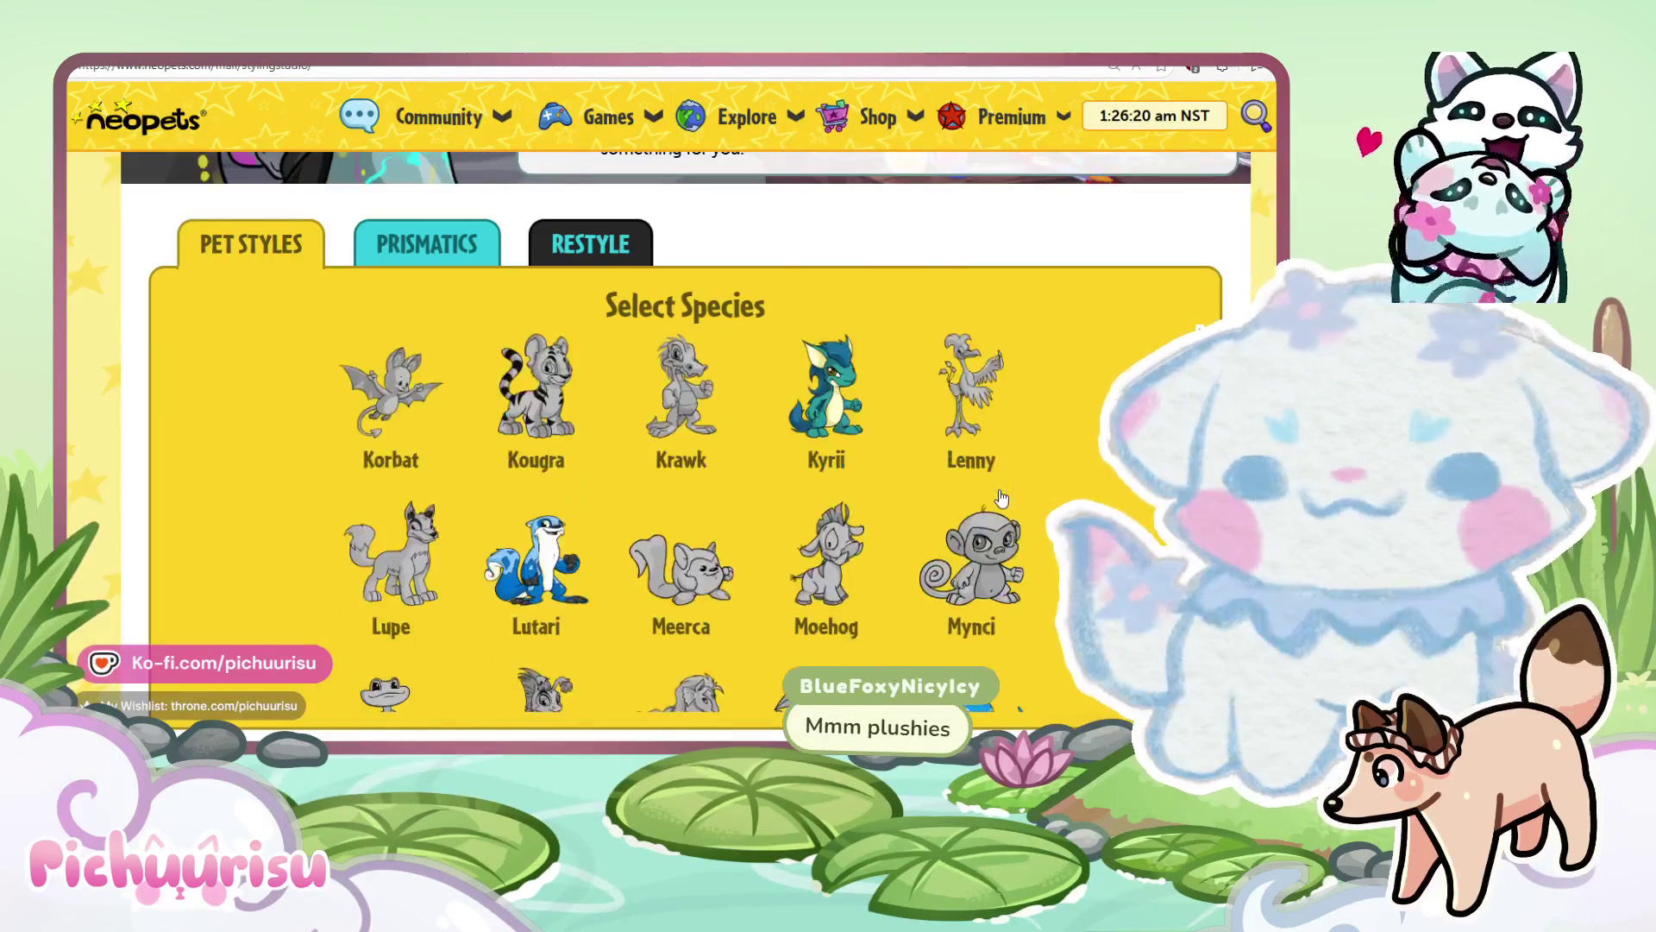
{"action": "scroll", "coordinate": [1001, 499], "scroll_direction": "down", "scroll_amount": 3}
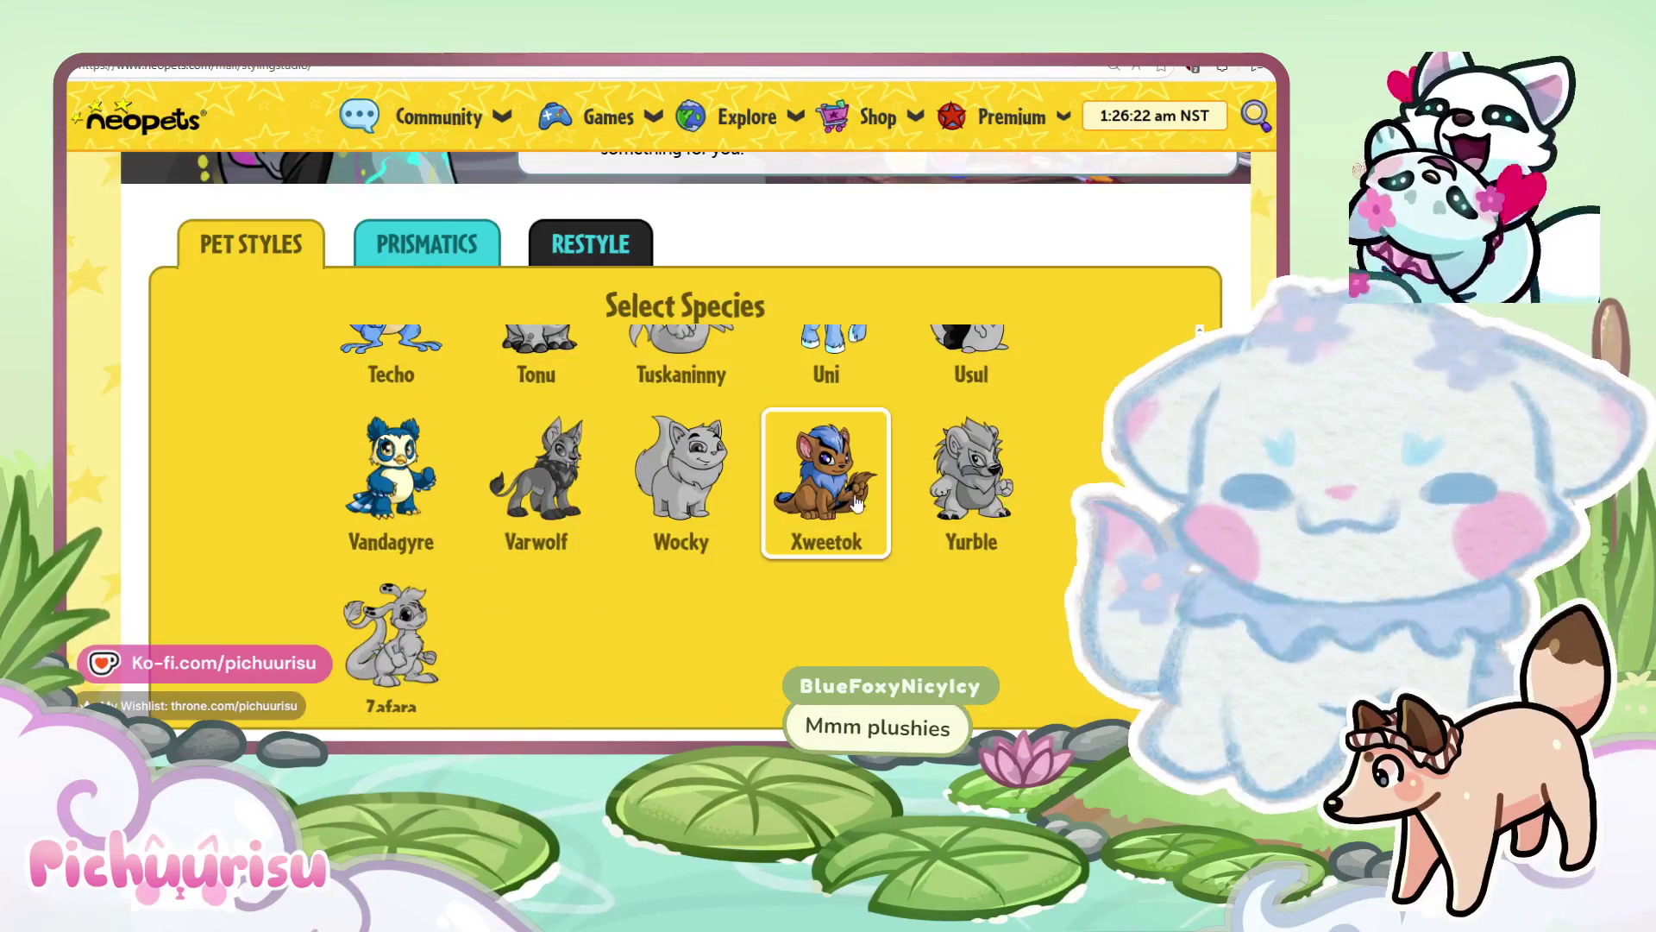
{"action": "left_click", "coordinate": [846, 488]}
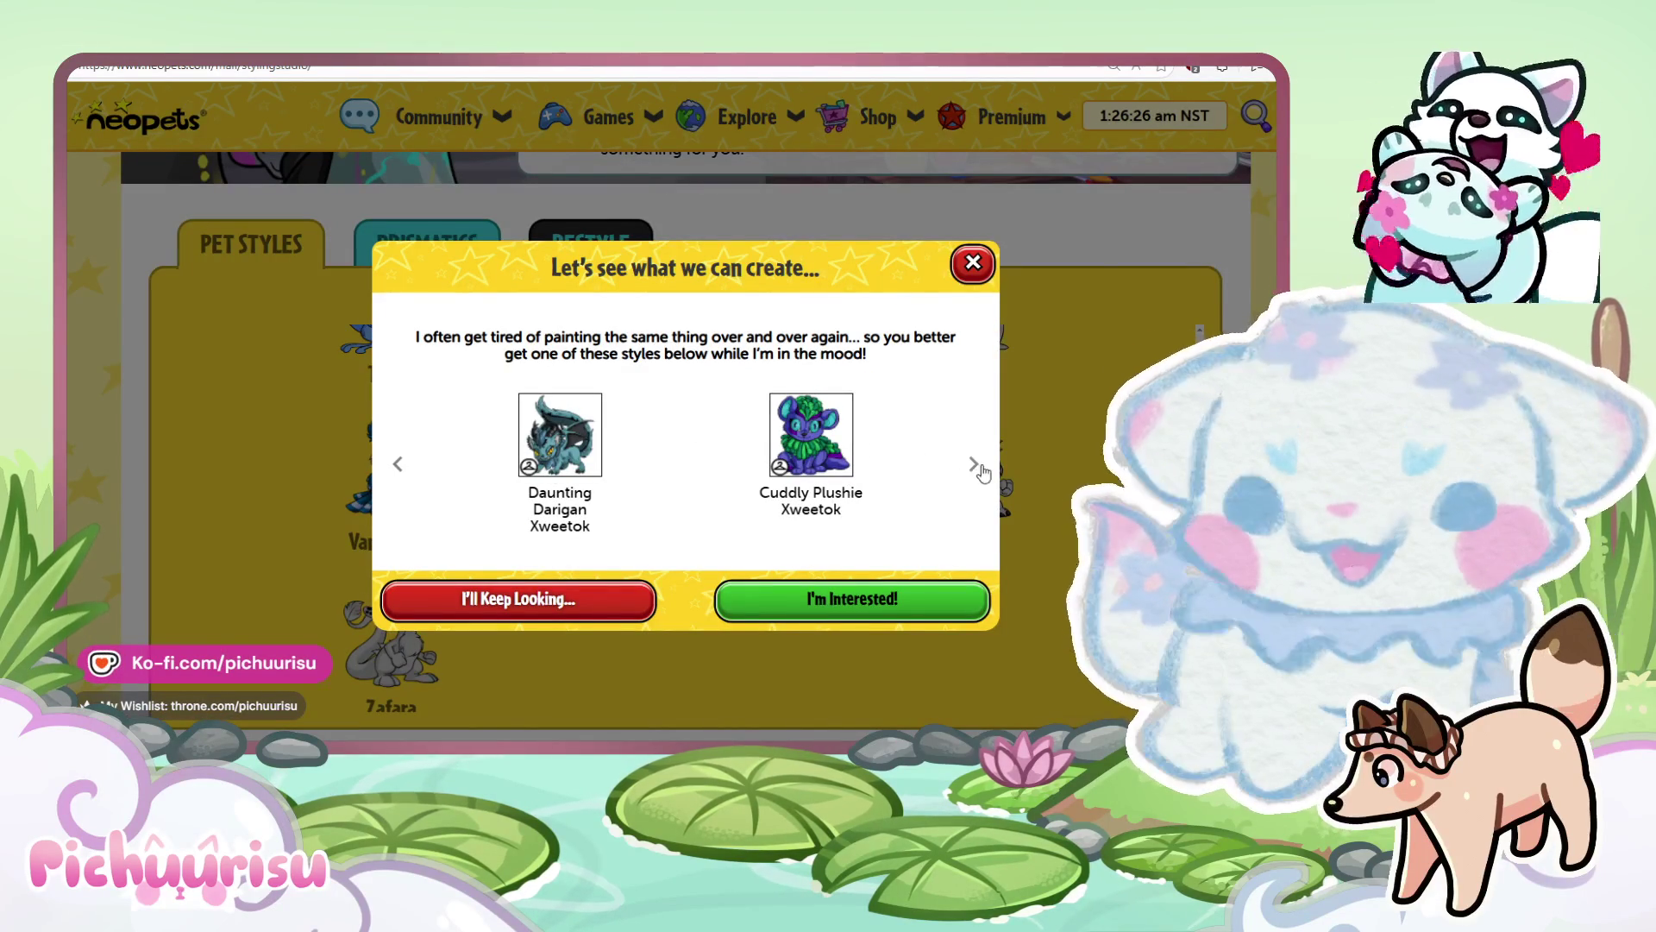
{"action": "left_click", "coordinate": [973, 263]}
{"action": "left_click", "coordinate": [396, 500]}
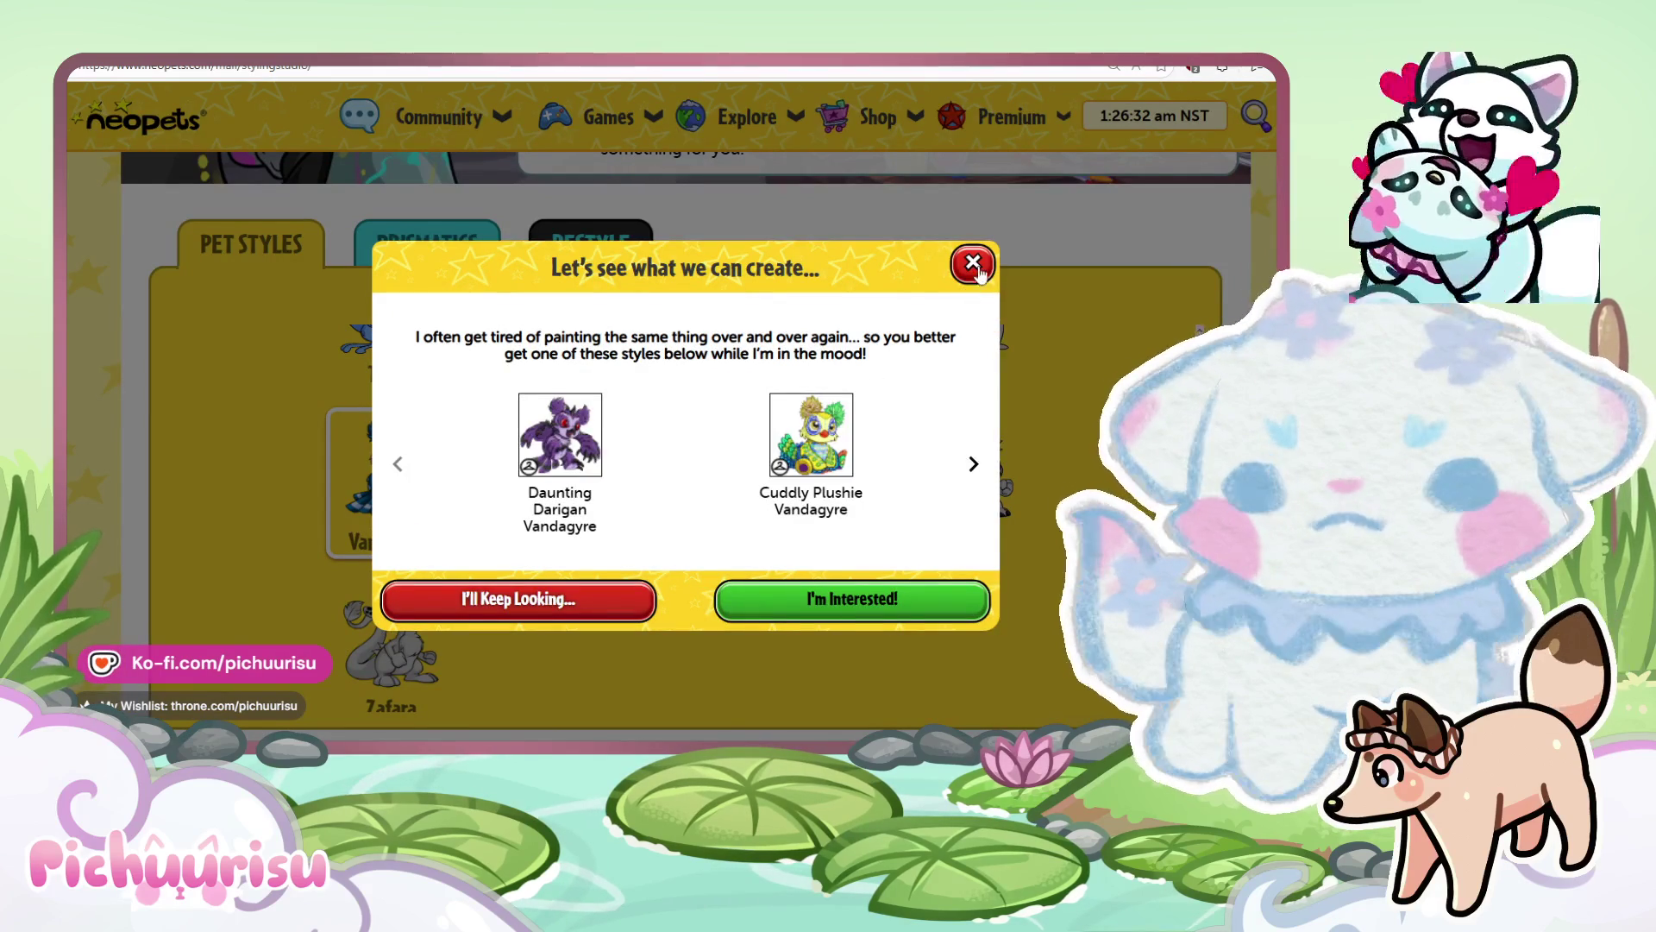
{"action": "left_click", "coordinate": [973, 263]}
Preview the Gnorbu styles and page back through the Draik styles, including Nostalgic Plushie Draik.
{"action": "scroll", "coordinate": [890, 593], "scroll_direction": "up", "scroll_amount": 3}
{"action": "scroll", "coordinate": [621, 600], "scroll_direction": "up", "scroll_amount": 3}
{"action": "scroll", "coordinate": [621, 599], "scroll_direction": "up", "scroll_amount": 8}
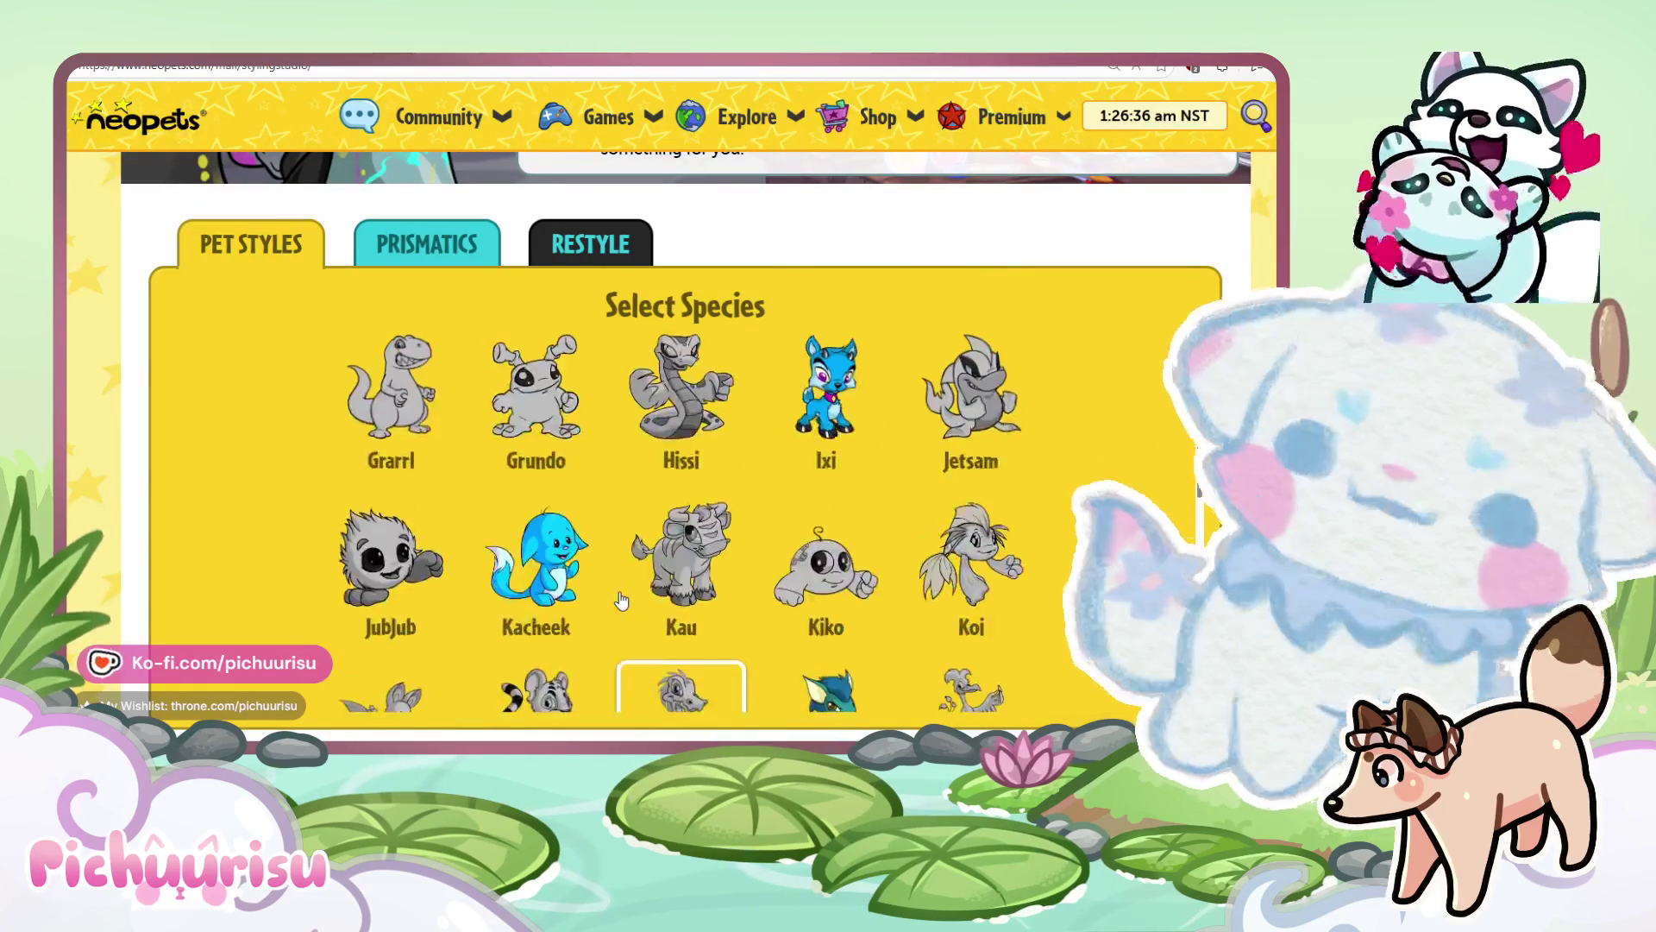
{"action": "scroll", "coordinate": [824, 561], "scroll_direction": "up", "scroll_amount": 2}
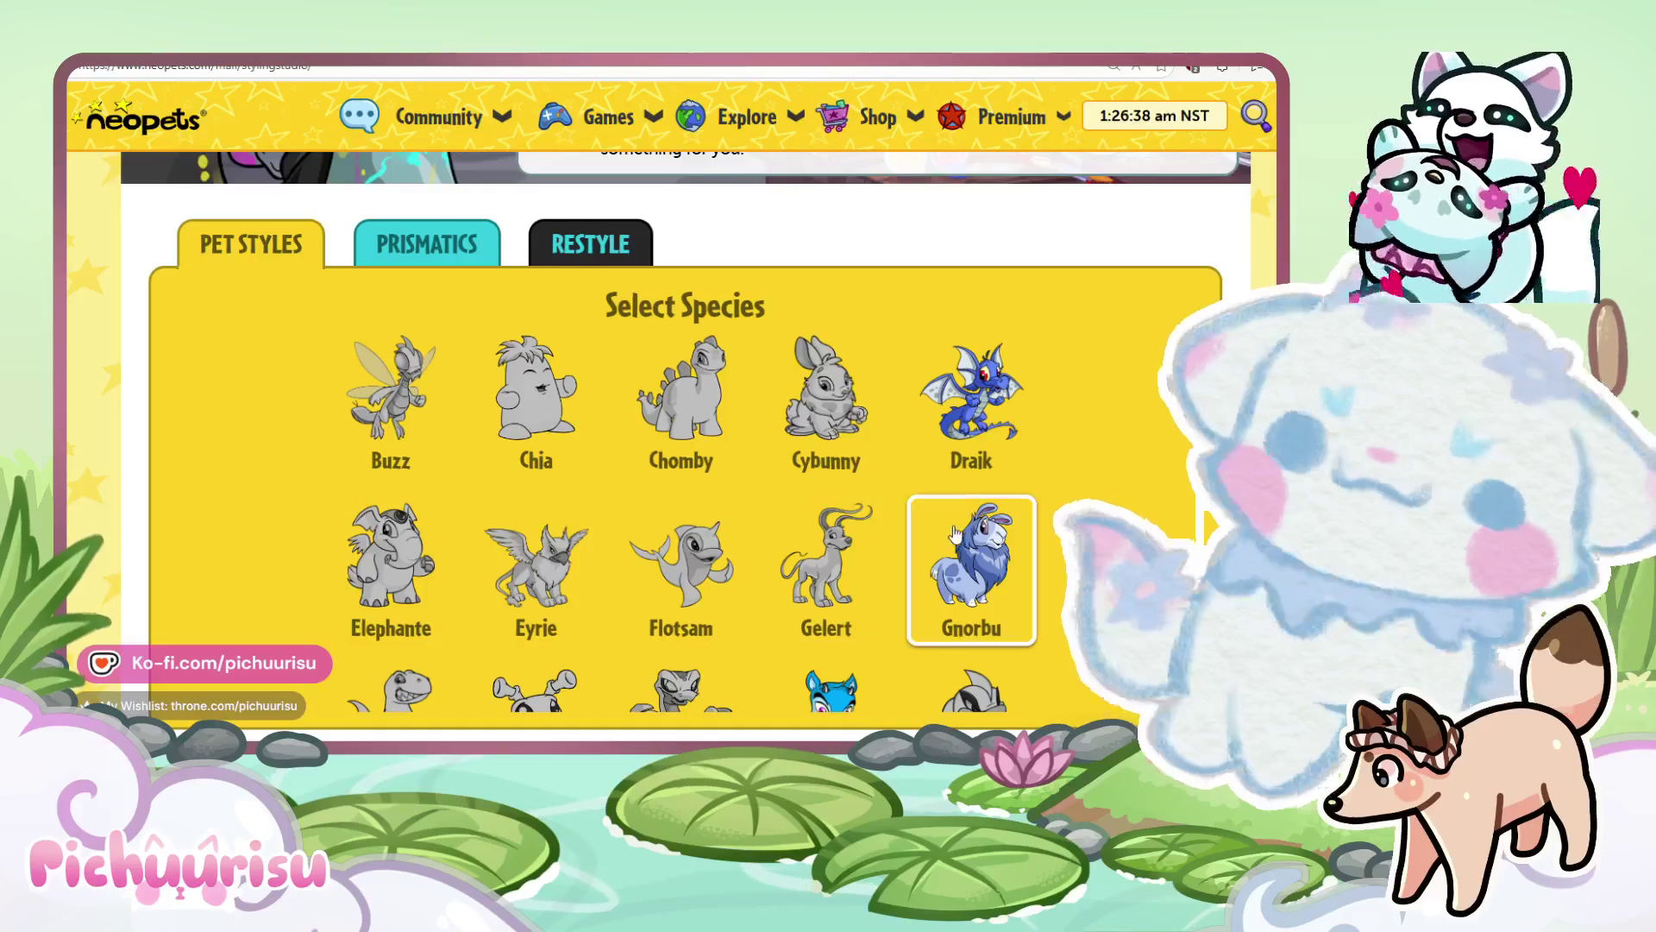
{"action": "left_click", "coordinate": [971, 560]}
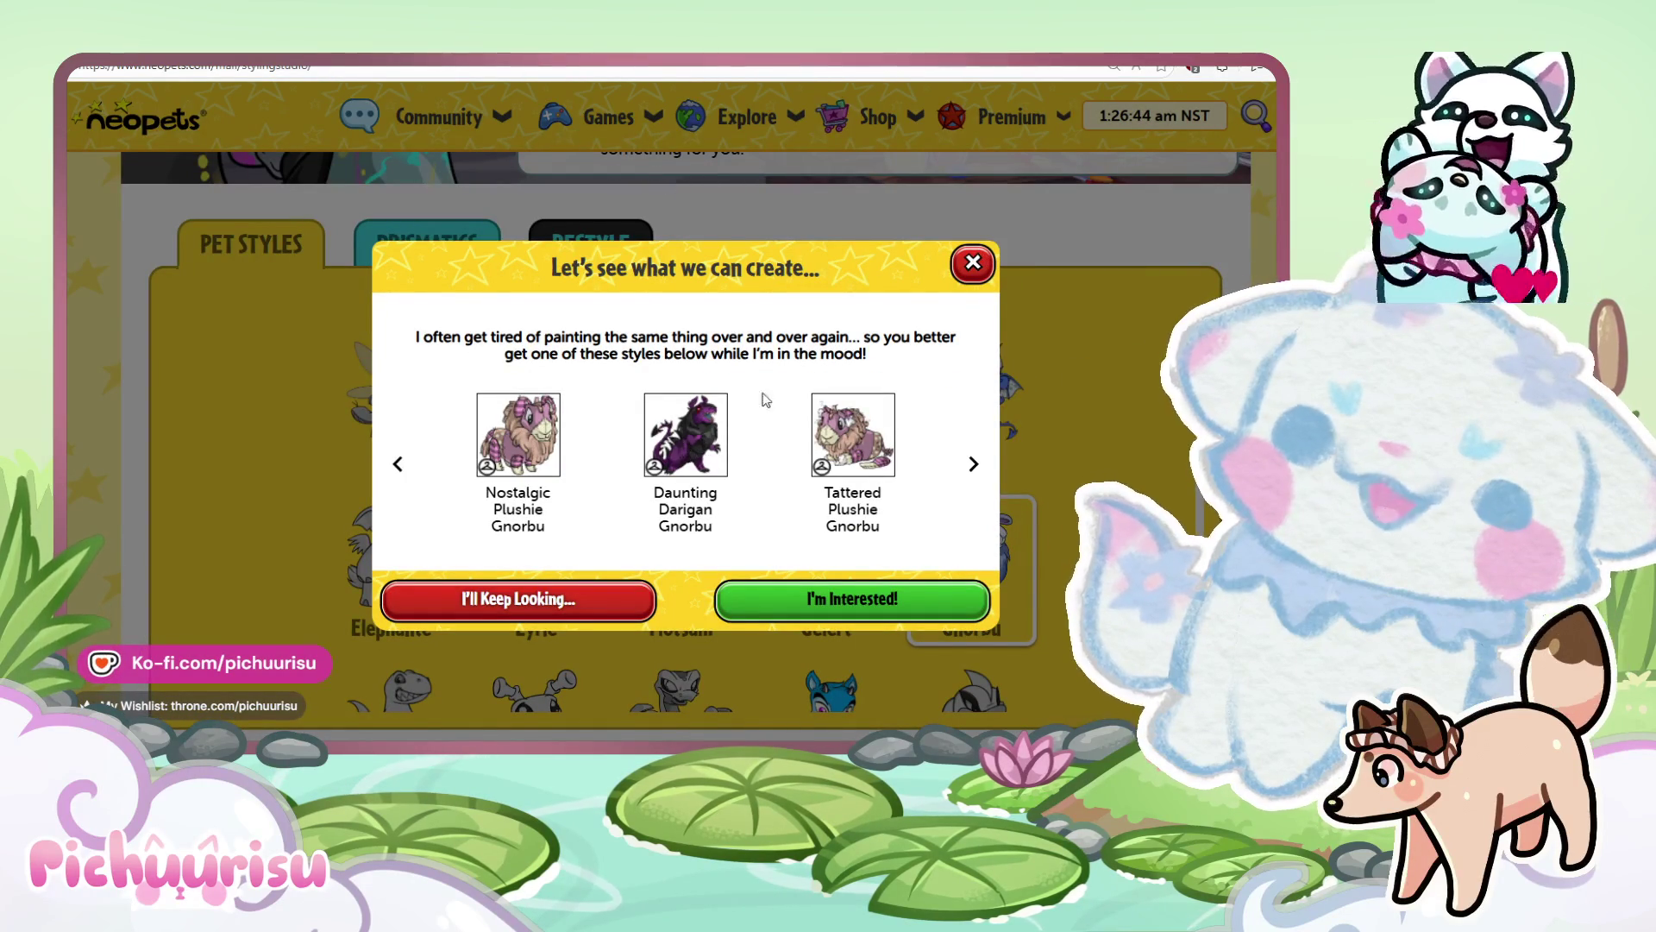
{"action": "left_click", "coordinate": [973, 264]}
{"action": "left_click", "coordinate": [988, 438]}
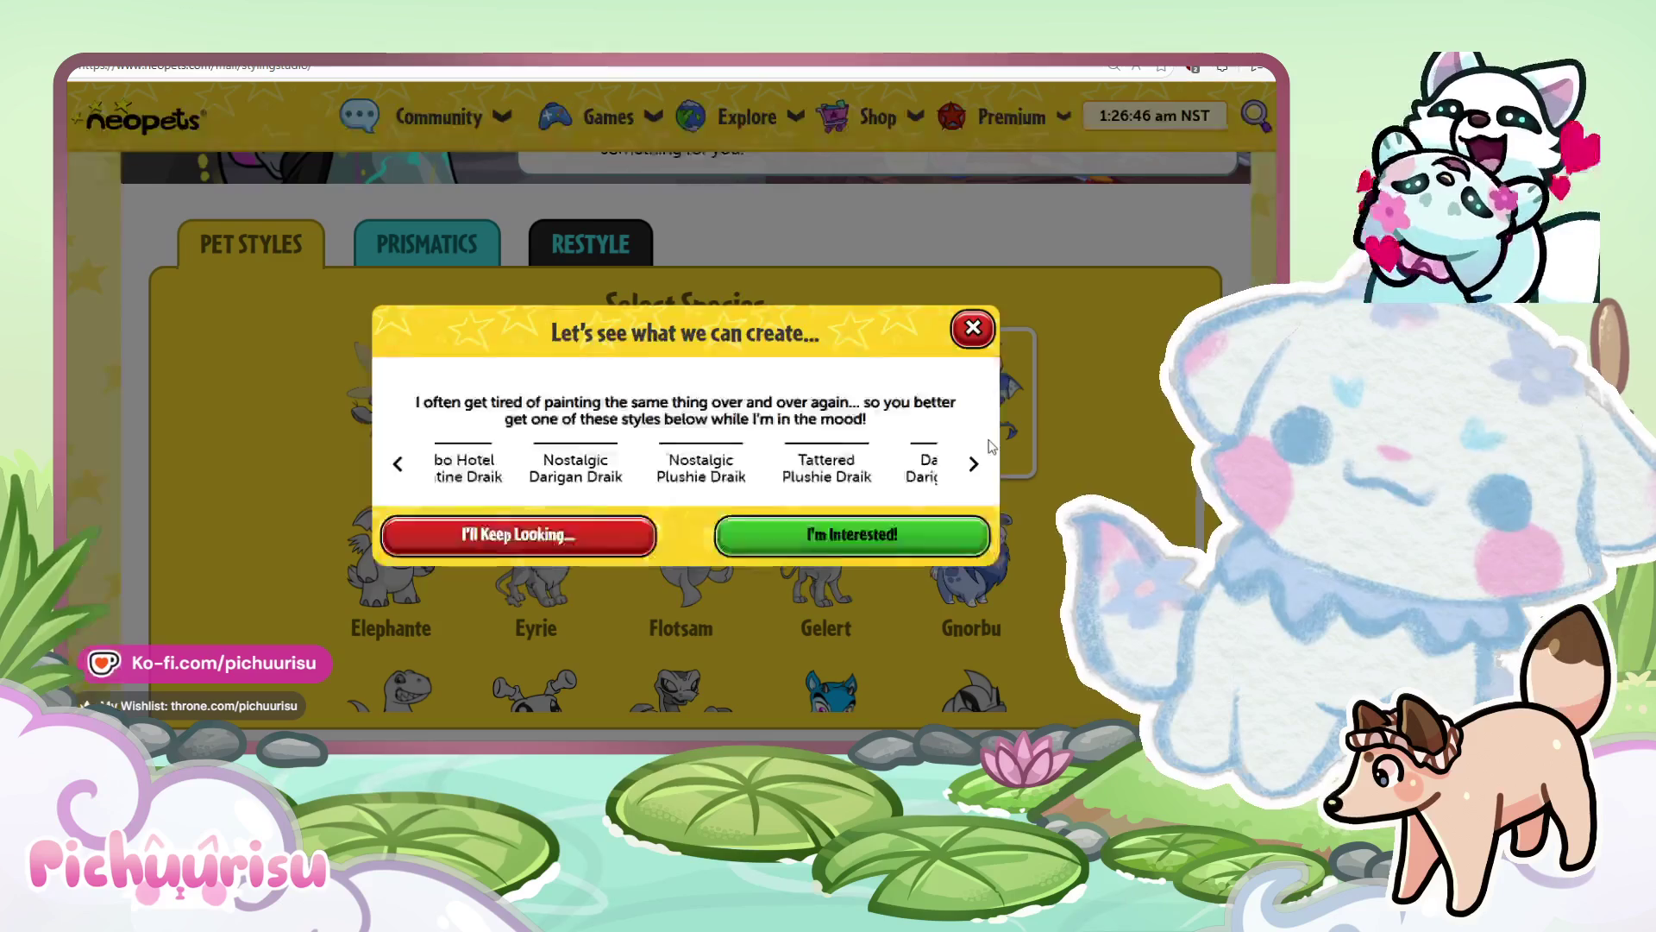
{"action": "left_click", "coordinate": [397, 463]}
{"action": "left_click", "coordinate": [394, 466]}
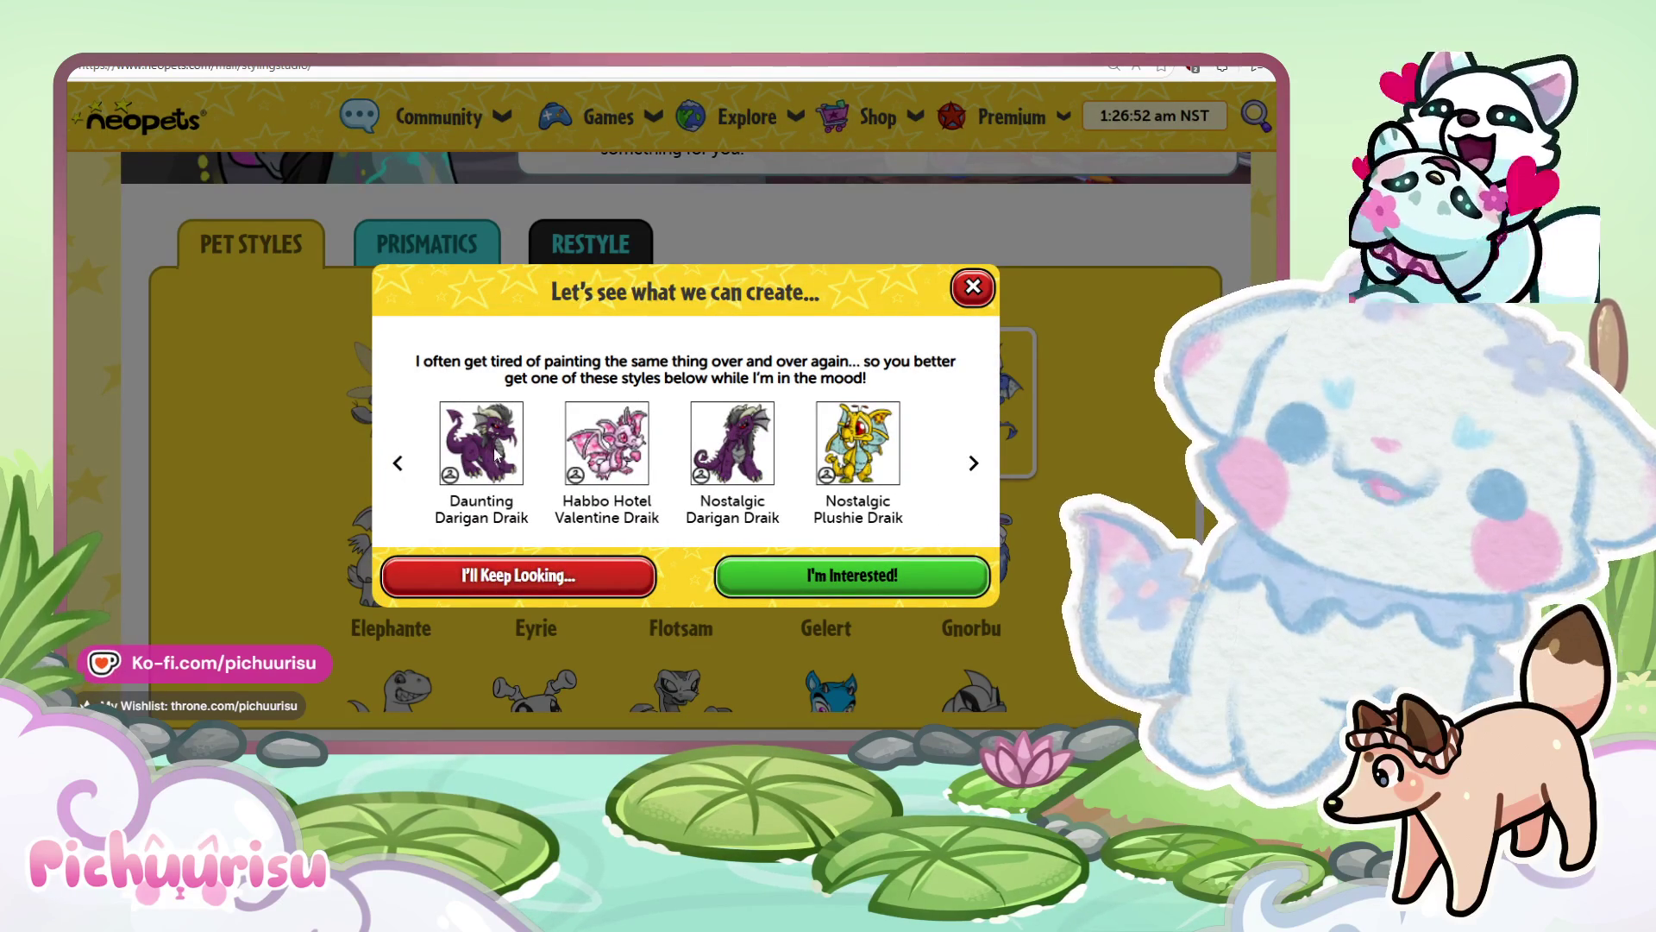
{"action": "left_click", "coordinate": [973, 286]}
Page through the Cybunny styles, including Tattered Plushie Cybunny, and return to the species list.
{"action": "scroll", "coordinate": [828, 535], "scroll_direction": "up", "scroll_amount": 2}
{"action": "left_click", "coordinate": [818, 592]}
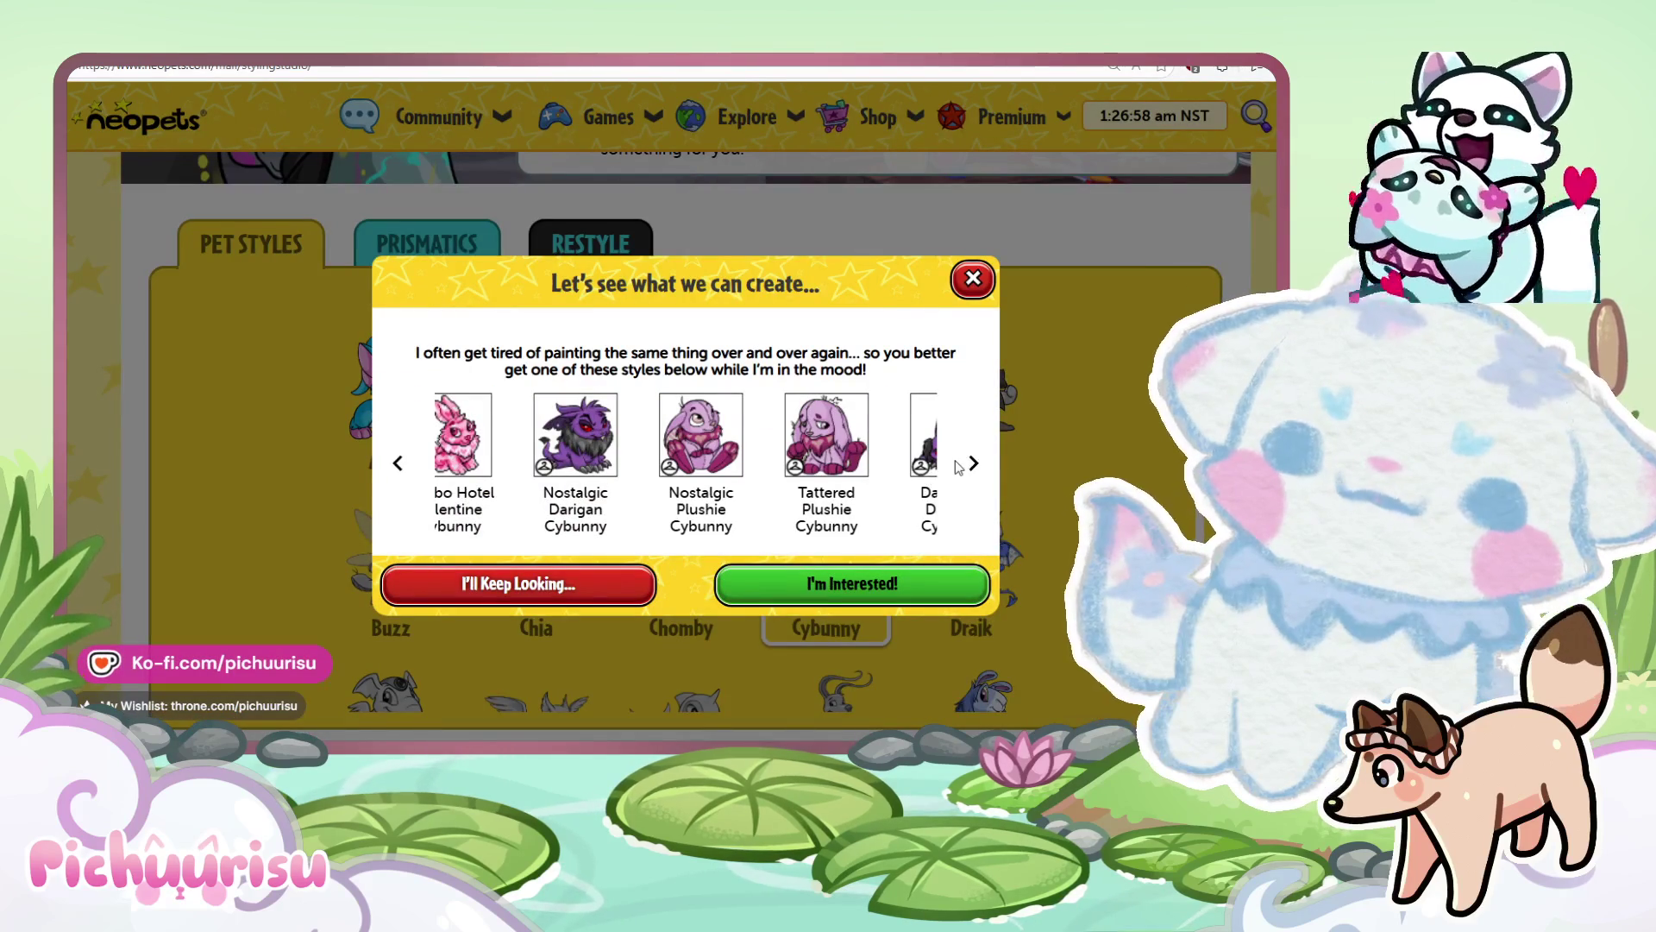
{"action": "left_click", "coordinate": [972, 463]}
{"action": "left_click", "coordinate": [973, 464]}
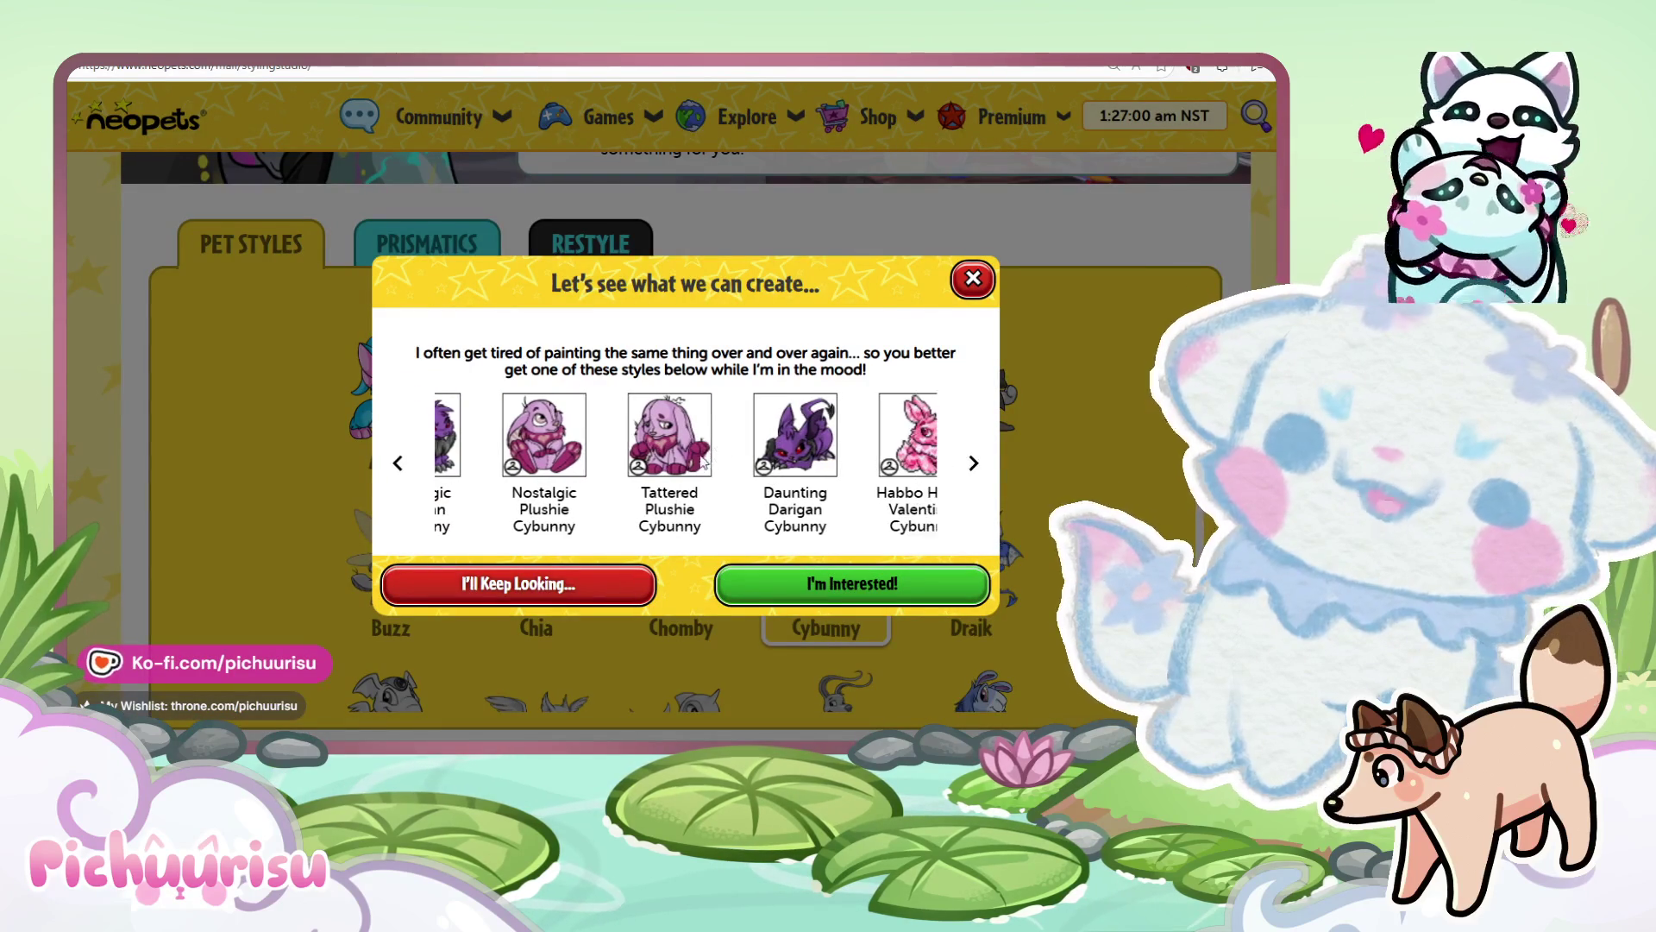
{"action": "left_click", "coordinate": [971, 464]}
{"action": "left_click", "coordinate": [971, 464]}
{"action": "left_click", "coordinate": [973, 278]}
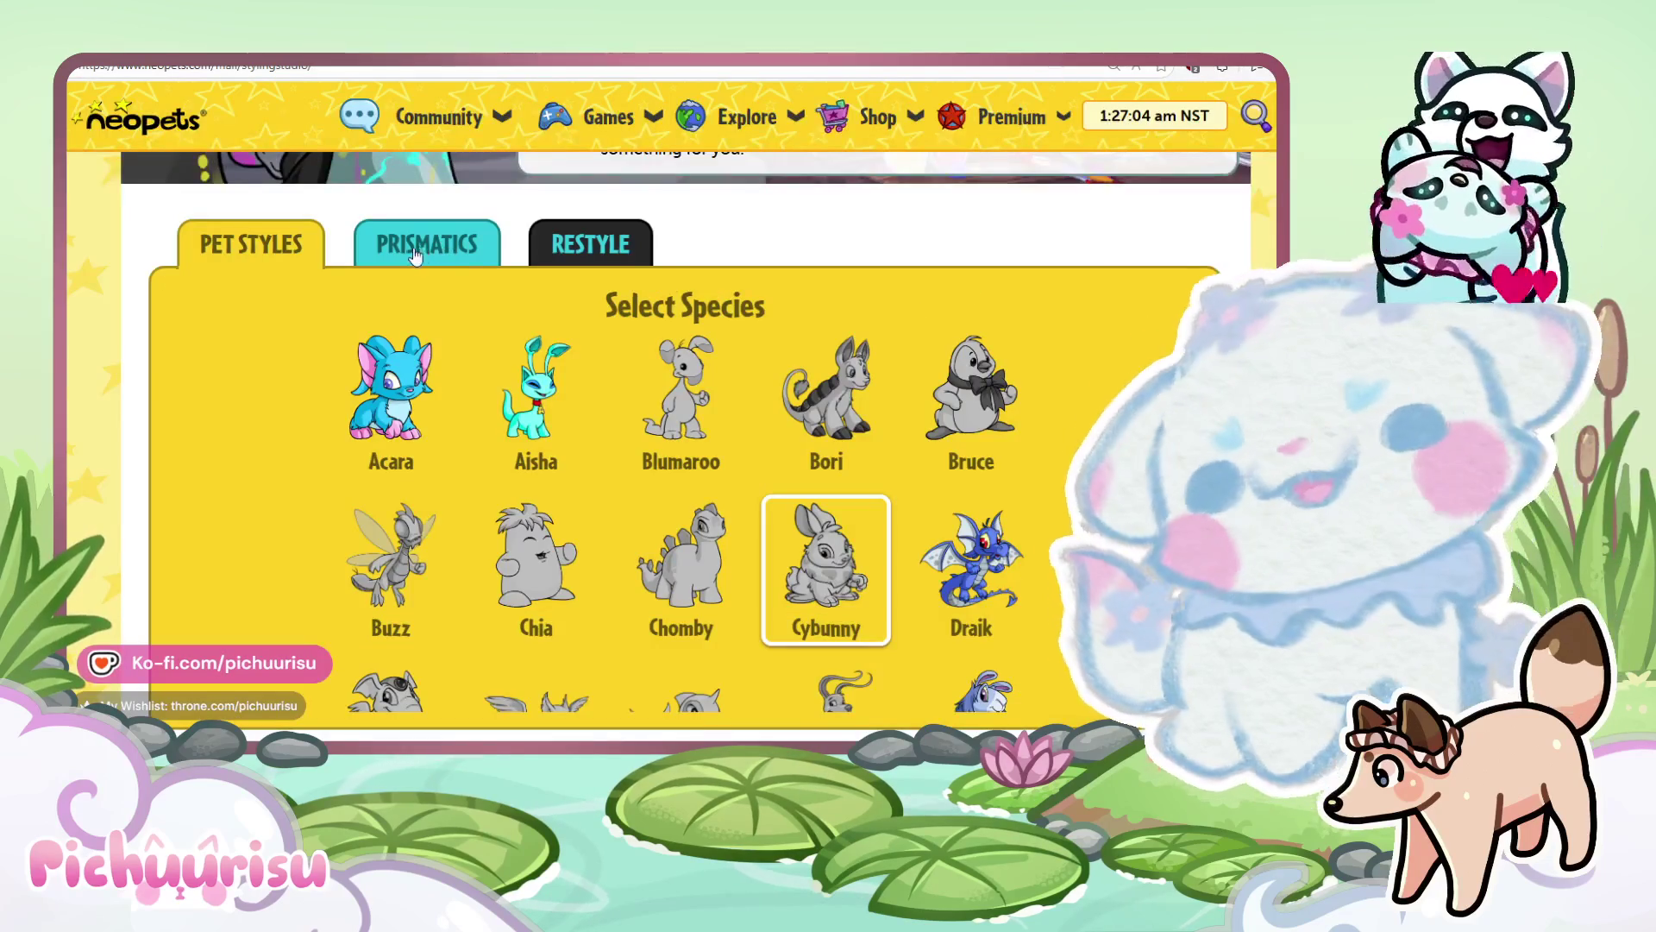
Pass through Prismatics to the Restyle tab and scroll to the Current Style Meter.
{"action": "left_click", "coordinate": [416, 249]}
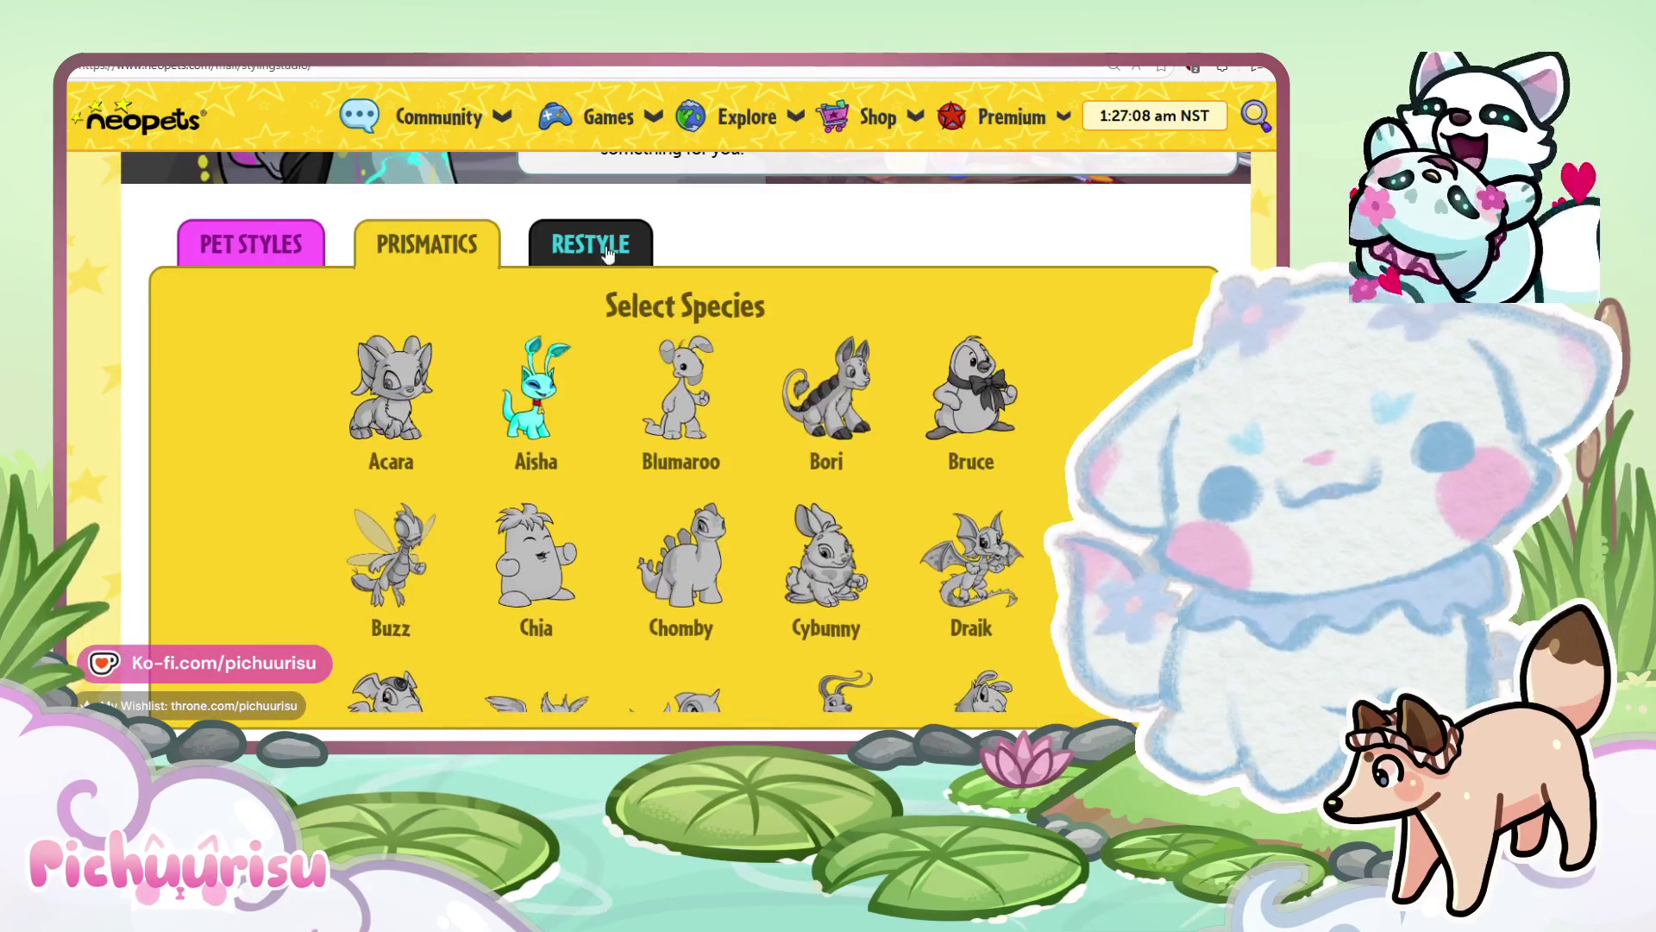
{"action": "left_click", "coordinate": [604, 252]}
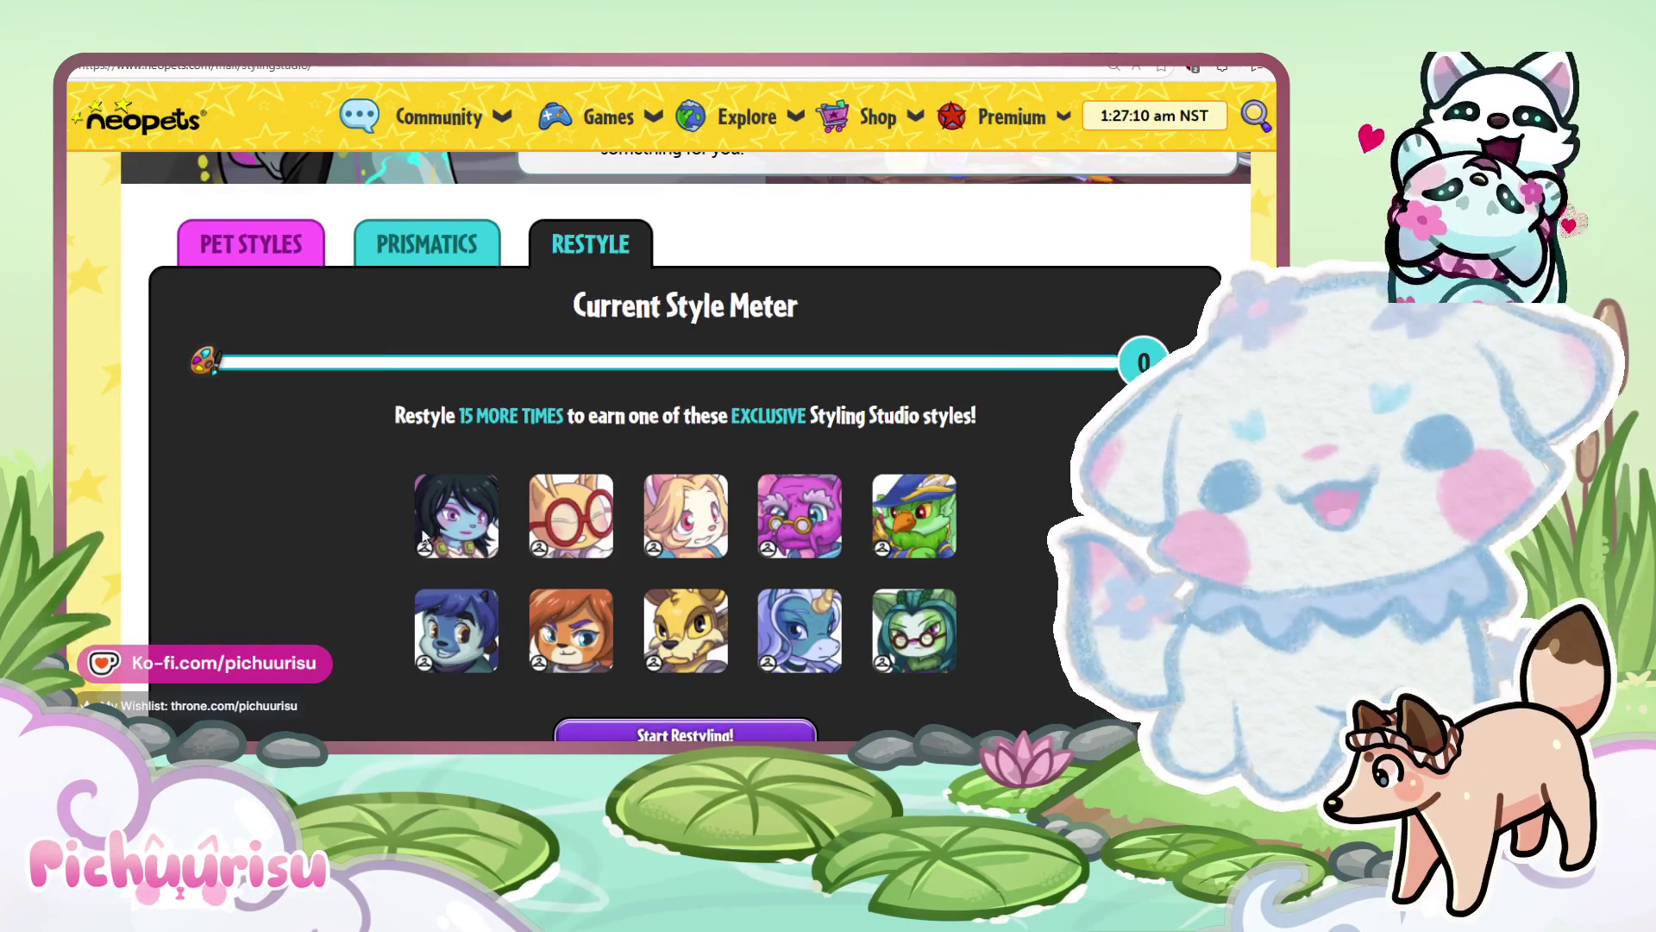
{"action": "scroll", "coordinate": [777, 388], "scroll_direction": "down", "scroll_amount": 2}
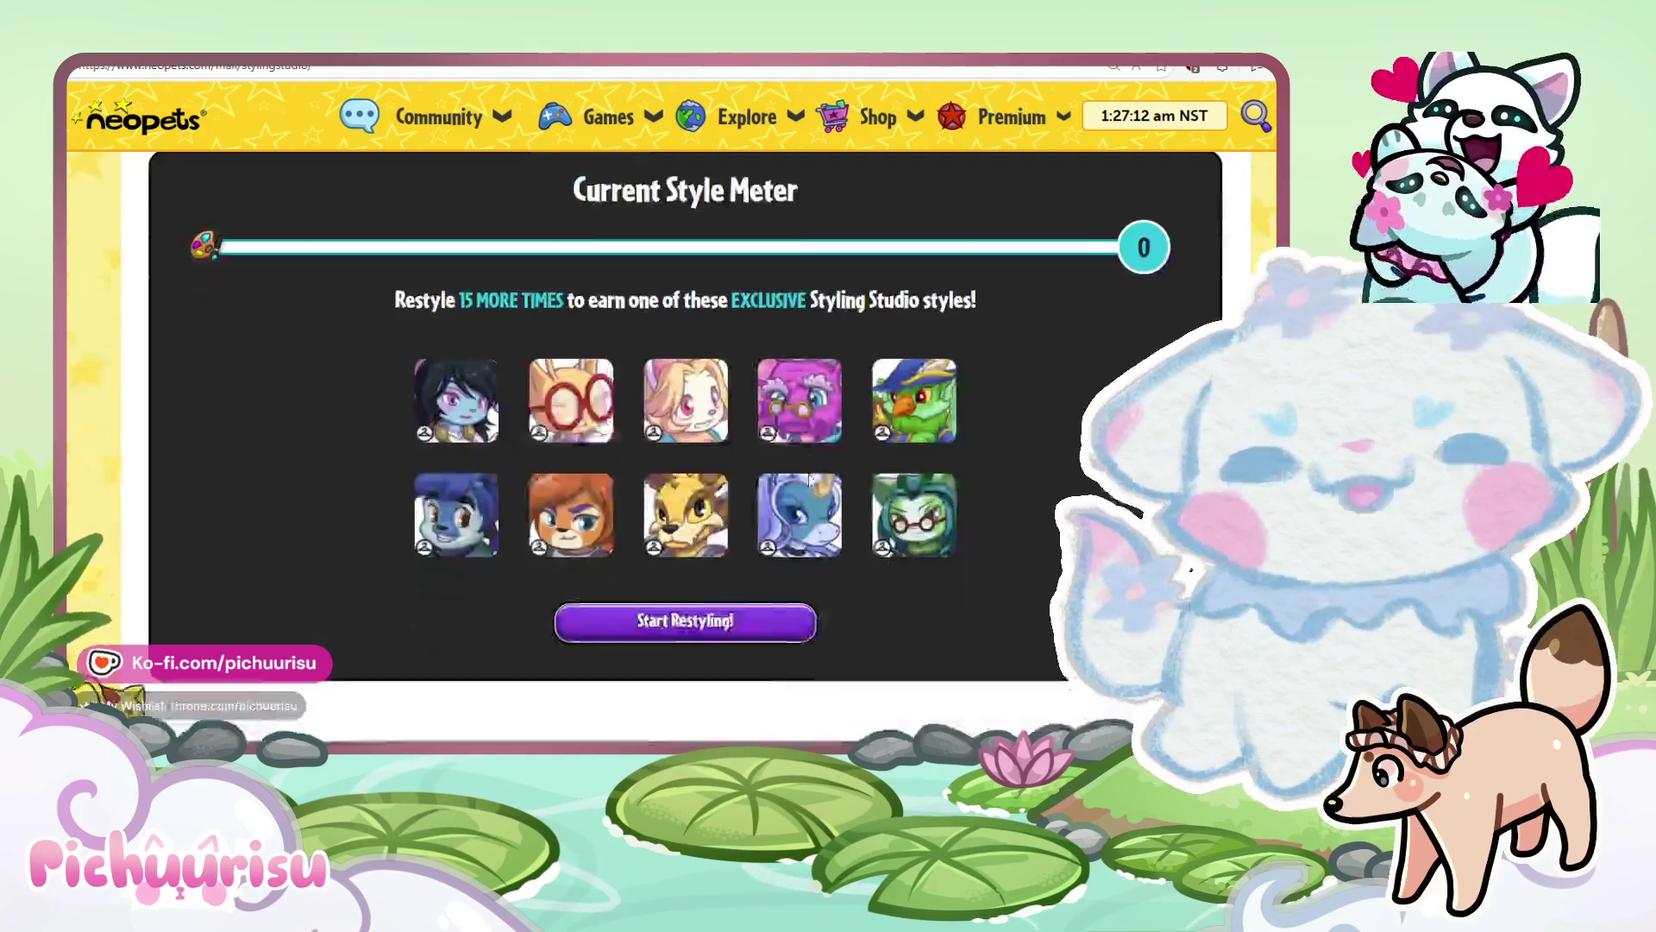
{"action": "scroll", "coordinate": [809, 480], "scroll_direction": "up", "scroll_amount": 2}
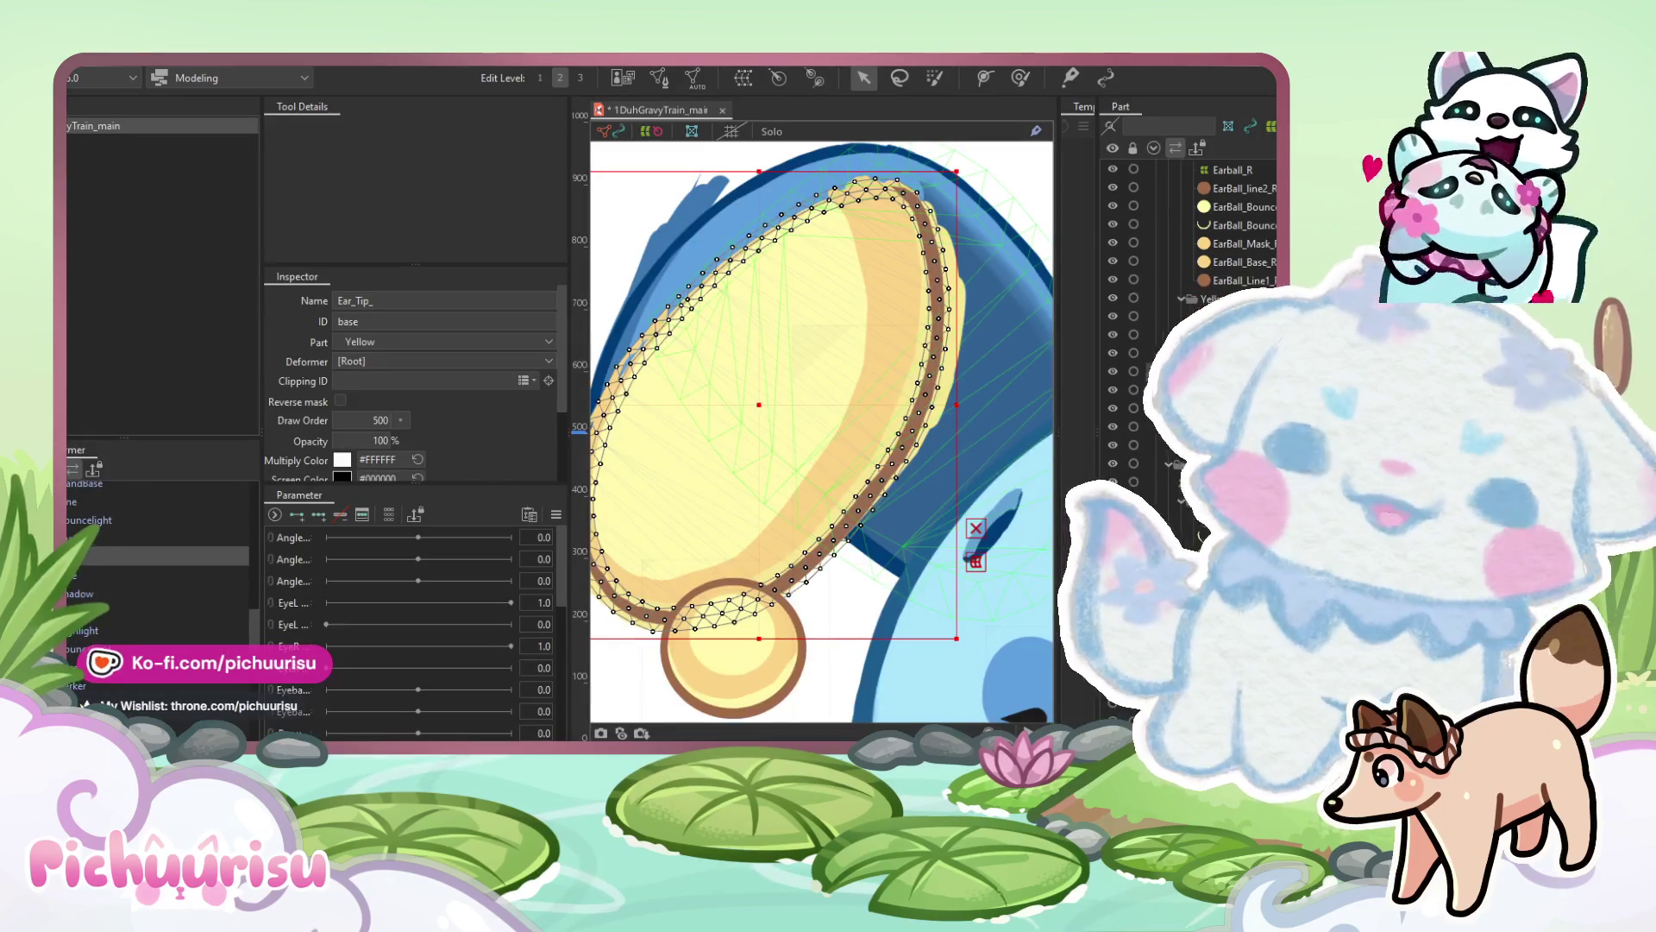
Rename the Ear_Tip_ art mesh to Ear_Tip_Base_R.
{"action": "left_click", "coordinate": [754, 411]}
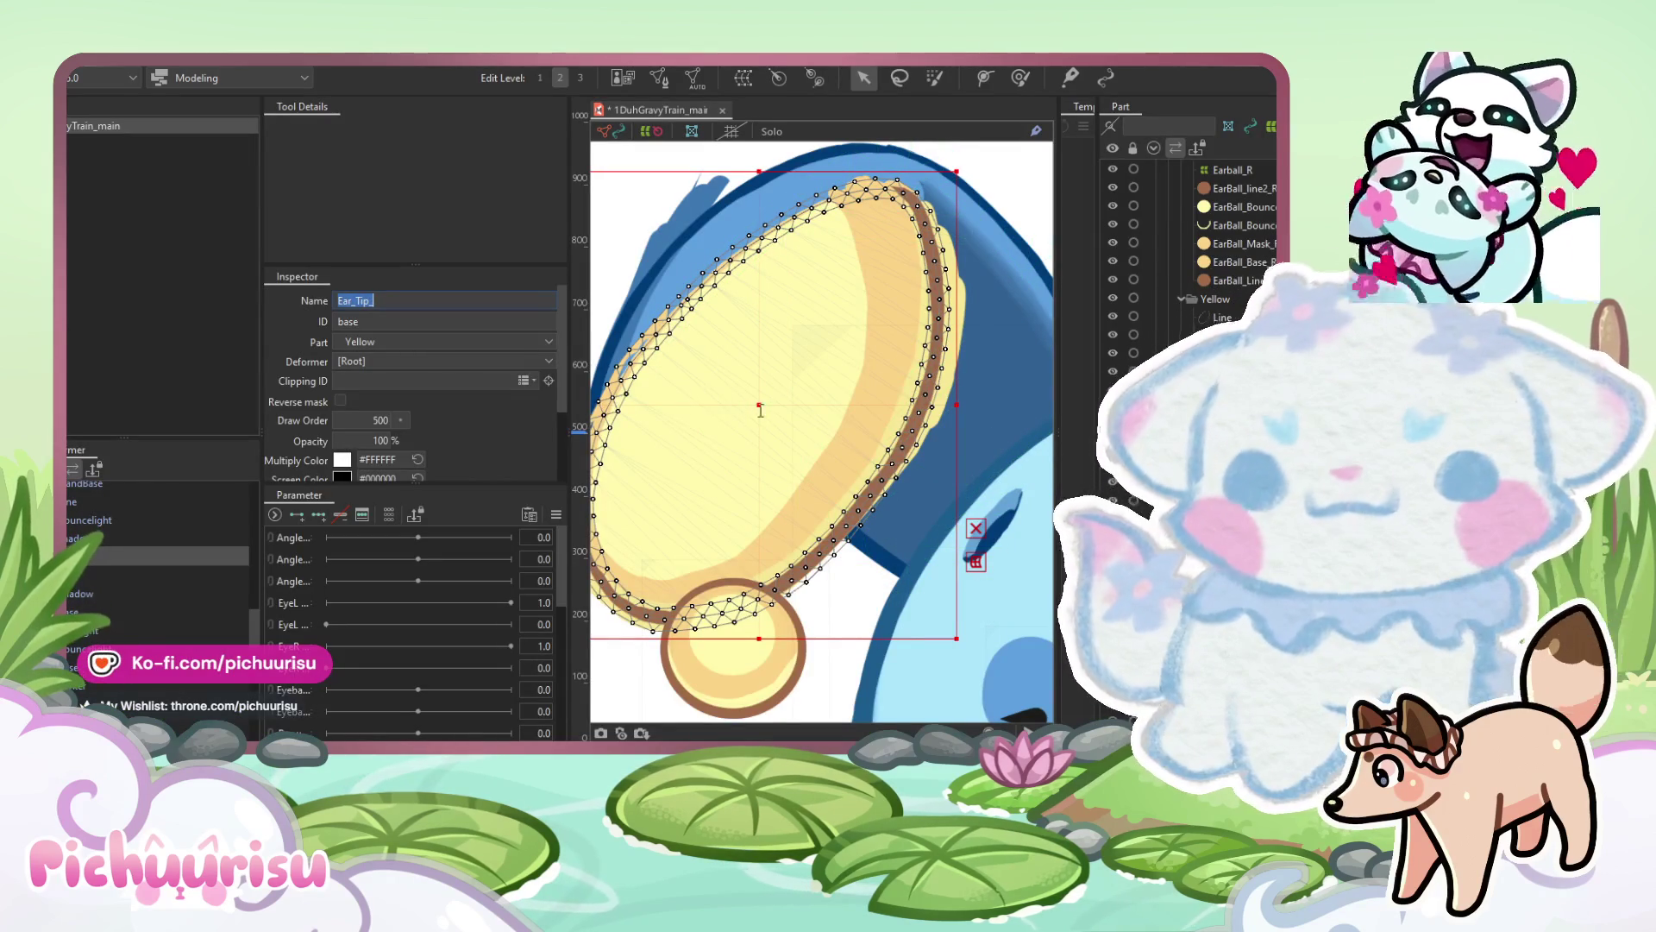
{"action": "left_click", "coordinate": [754, 411]}
{"action": "left_click", "coordinate": [758, 423]}
{"action": "mouse_move", "coordinate": [758, 405]}
{"action": "left_mouse_down"}
{"action": "mouse_move", "coordinate": [898, 380]}
{"action": "mouse_move", "coordinate": [869, 399]}
{"action": "mouse_move", "coordinate": [751, 400]}
{"action": "left_mouse_up"}
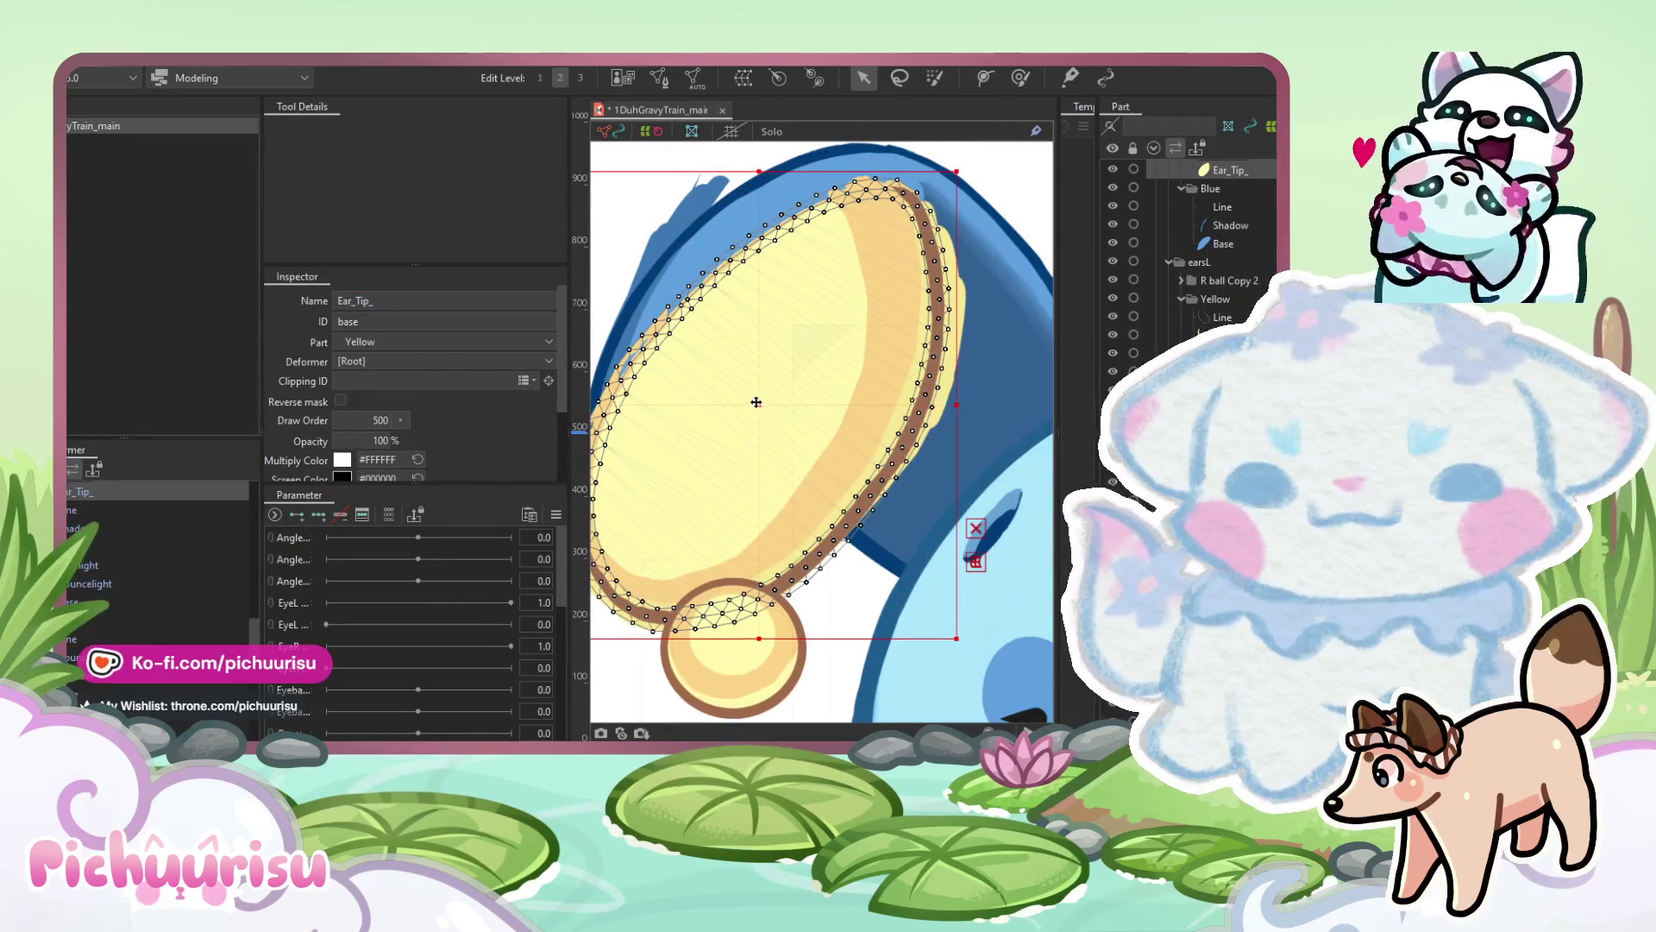
{"action": "key", "text": "ctrl+z"}
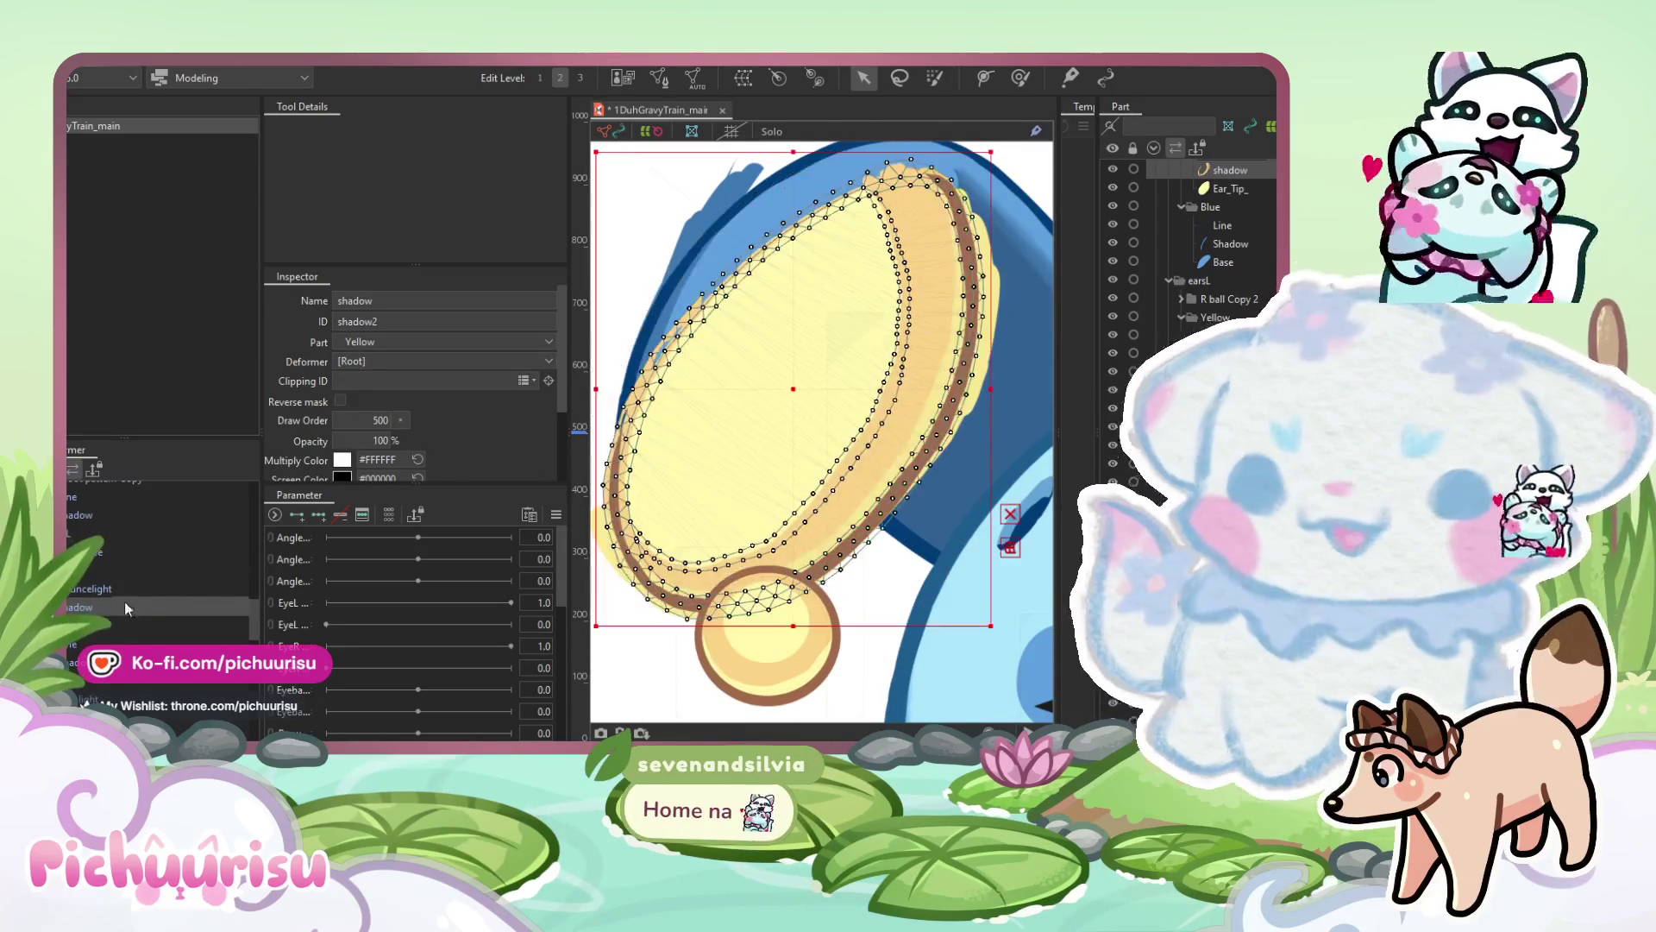
{"action": "left_click", "coordinate": [83, 588]}
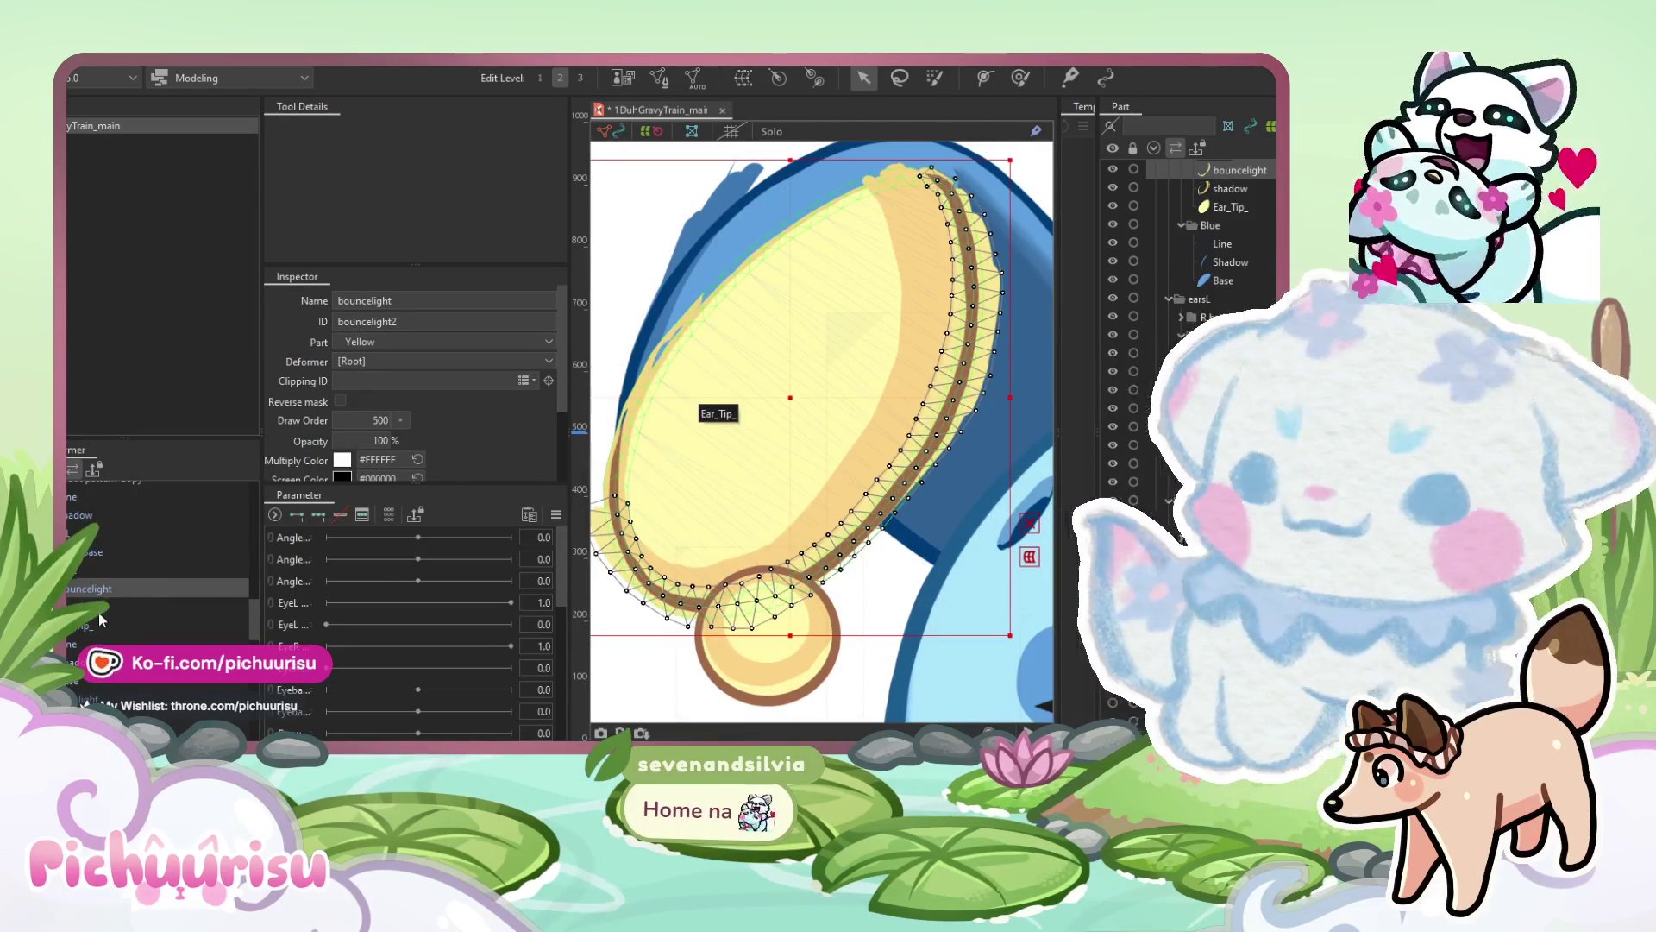
{"action": "left_click", "coordinate": [100, 621]}
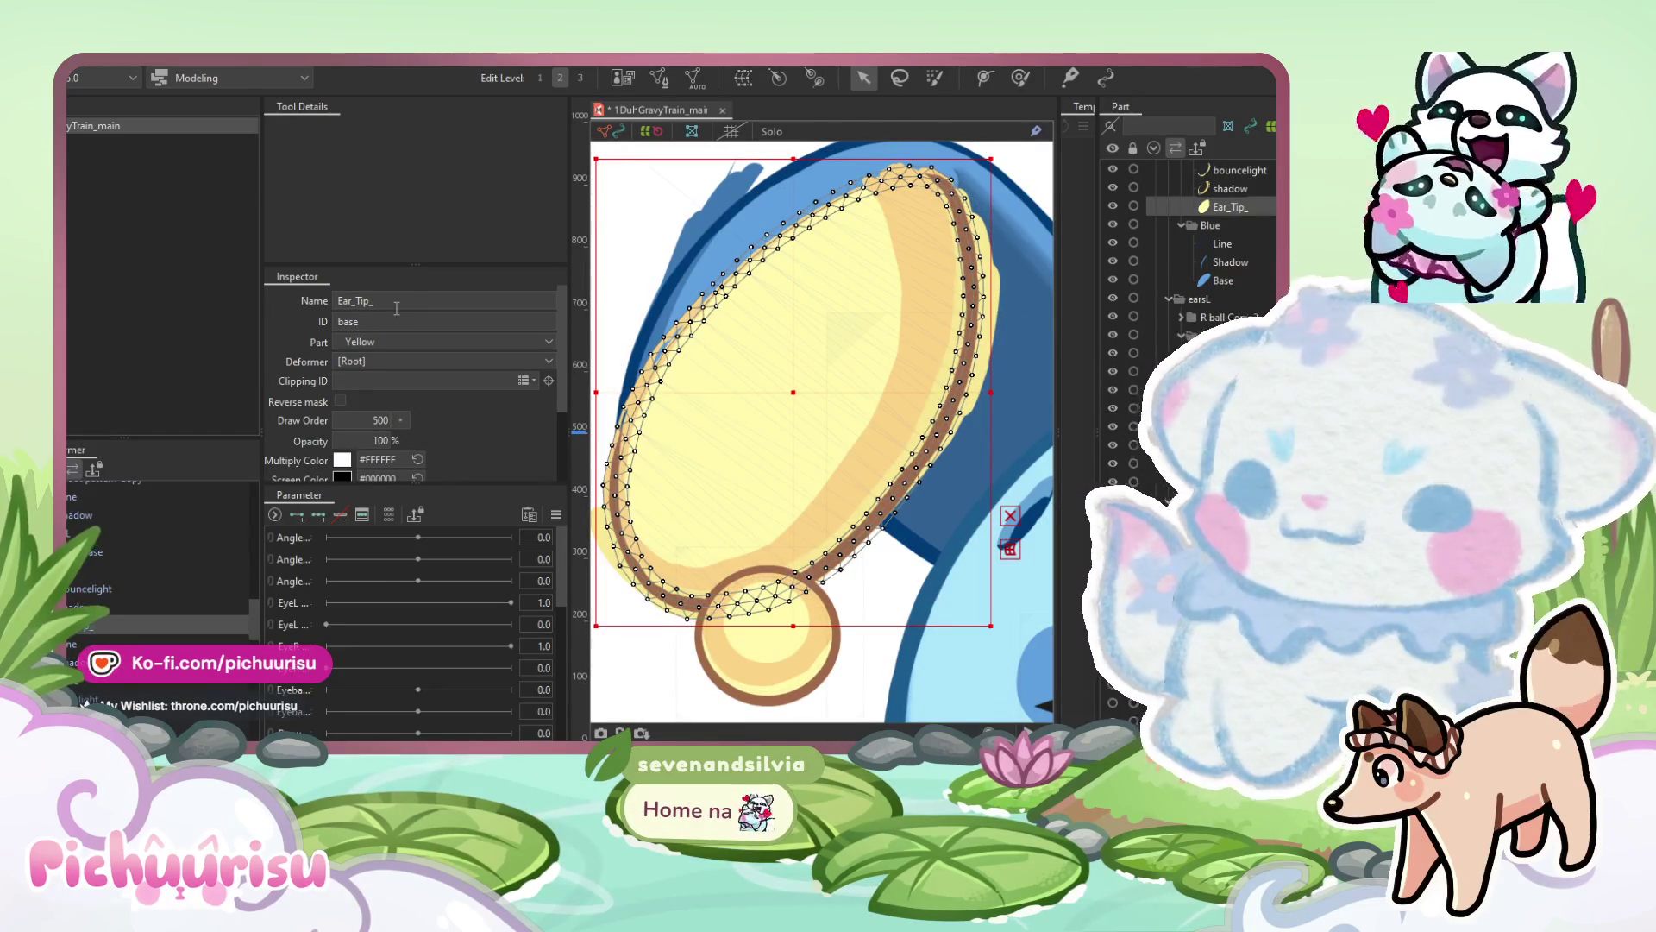
{"action": "left_click", "coordinate": [431, 300]}
{"action": "type", "text": "Base_"}
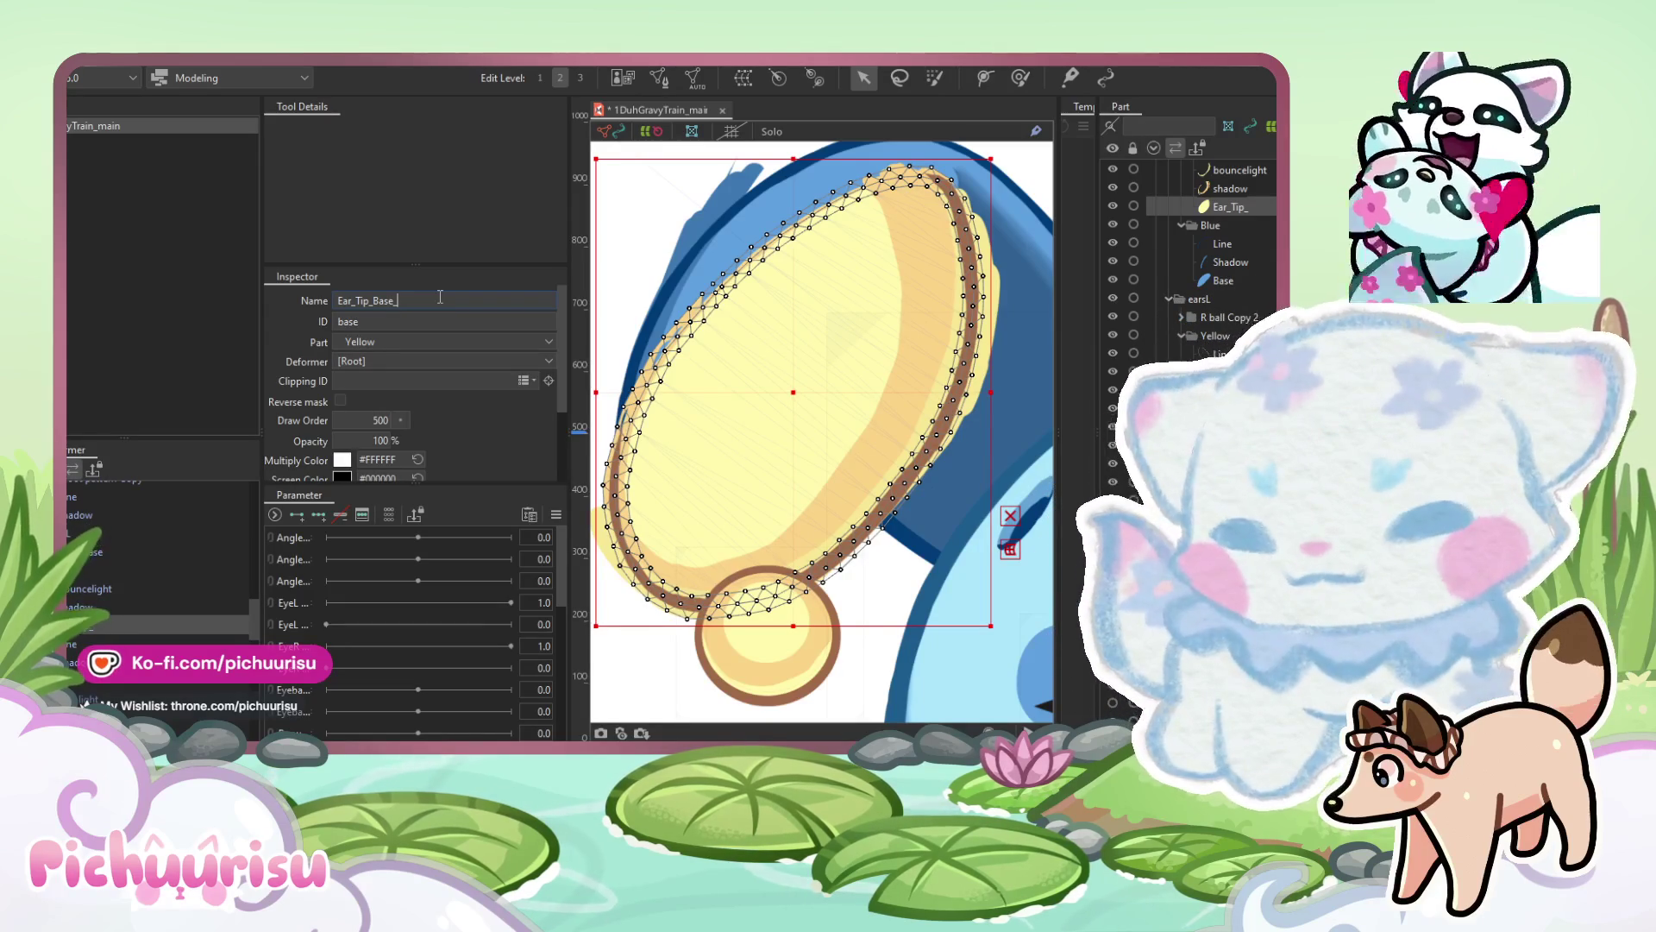
{"action": "type", "text": "R"}
{"action": "key", "text": "Tab"}
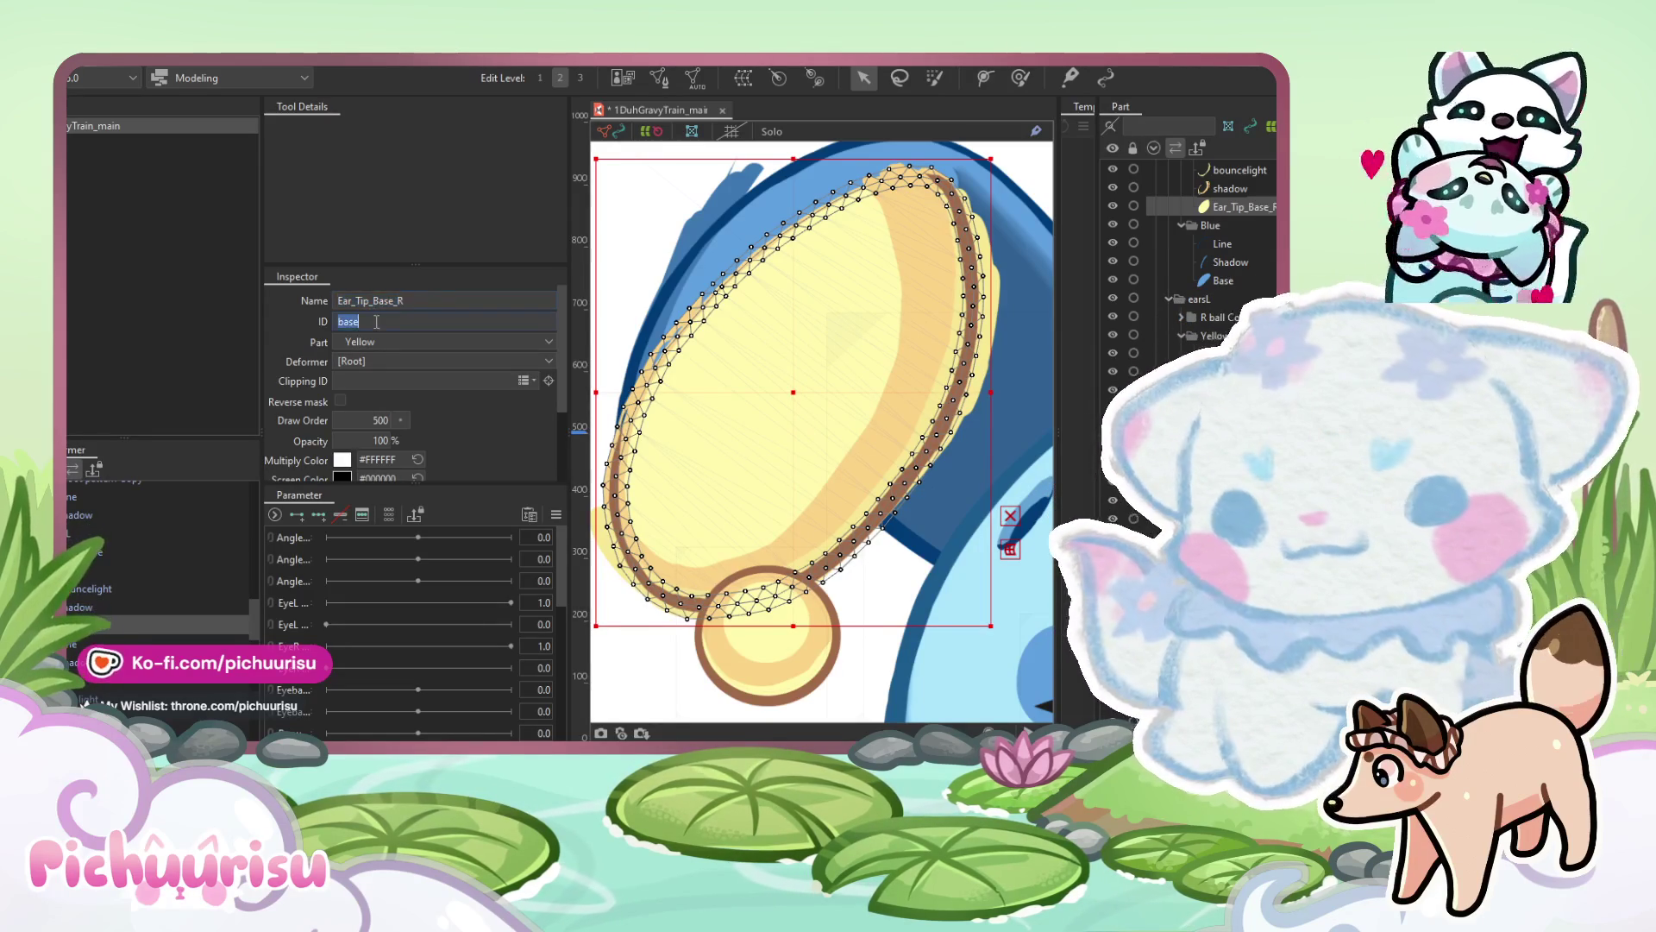
Rename the shadow art mesh to Ear_Tip_Shadow_R and copy that name into its ID.
{"action": "left_click", "coordinate": [130, 607]}
{"action": "left_click", "coordinate": [394, 298]}
{"action": "type", "text": "Ear_Tip_Base_R"}
{"action": "double_click", "coordinate": [390, 300]}
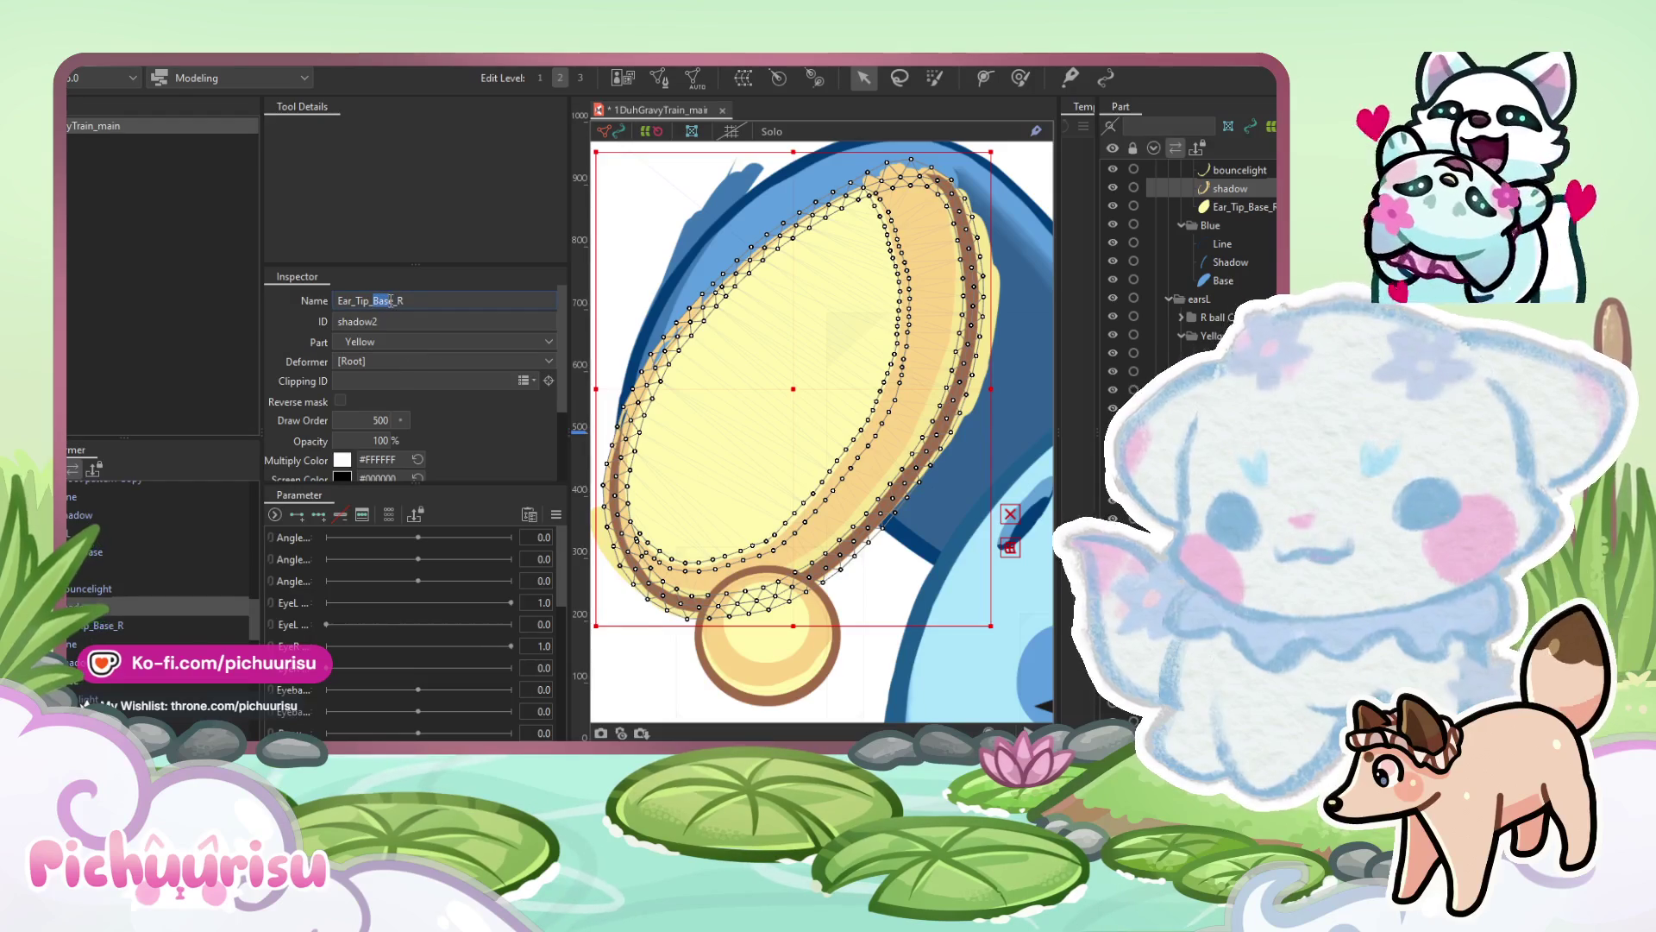
{"action": "type", "text": "Shadow"}
{"action": "key", "text": "ctrl+a"}
{"action": "key", "text": "ctrl+c"}
{"action": "key", "text": "Tab"}
{"action": "key", "text": "ctrl+v"}
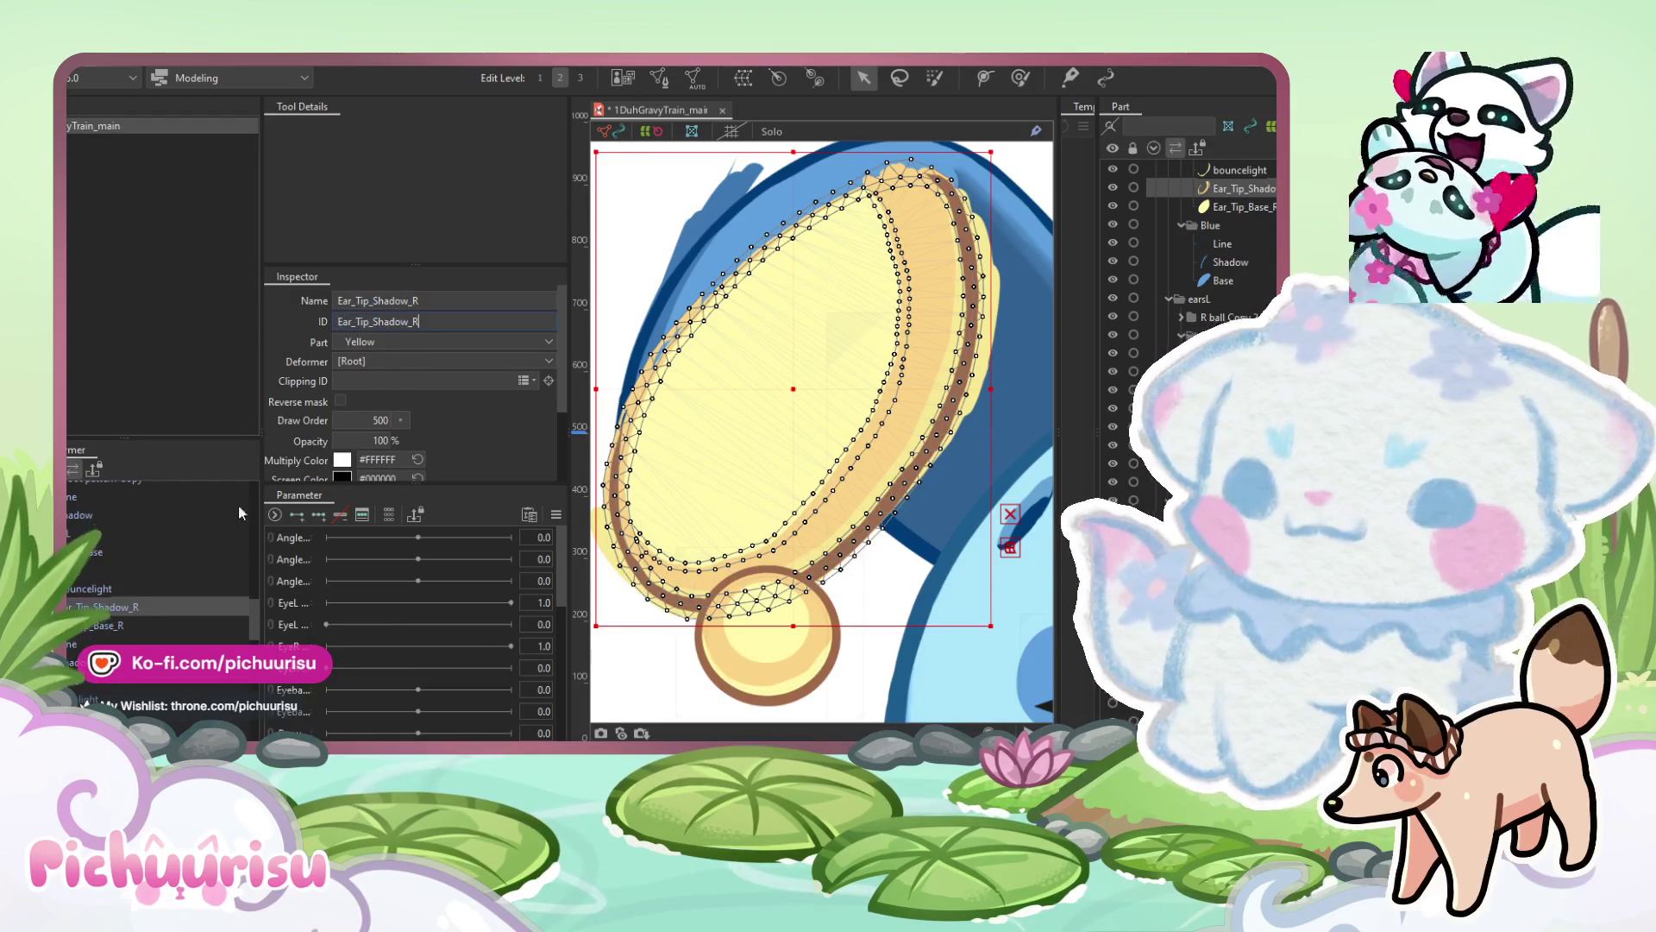
Rename the bouncelight mesh to Ear_Tip_Light_R and give it the matching ID.
{"action": "left_click", "coordinate": [95, 588]}
{"action": "triple_click", "coordinate": [383, 302]}
{"action": "key", "text": "ctrl+v"}
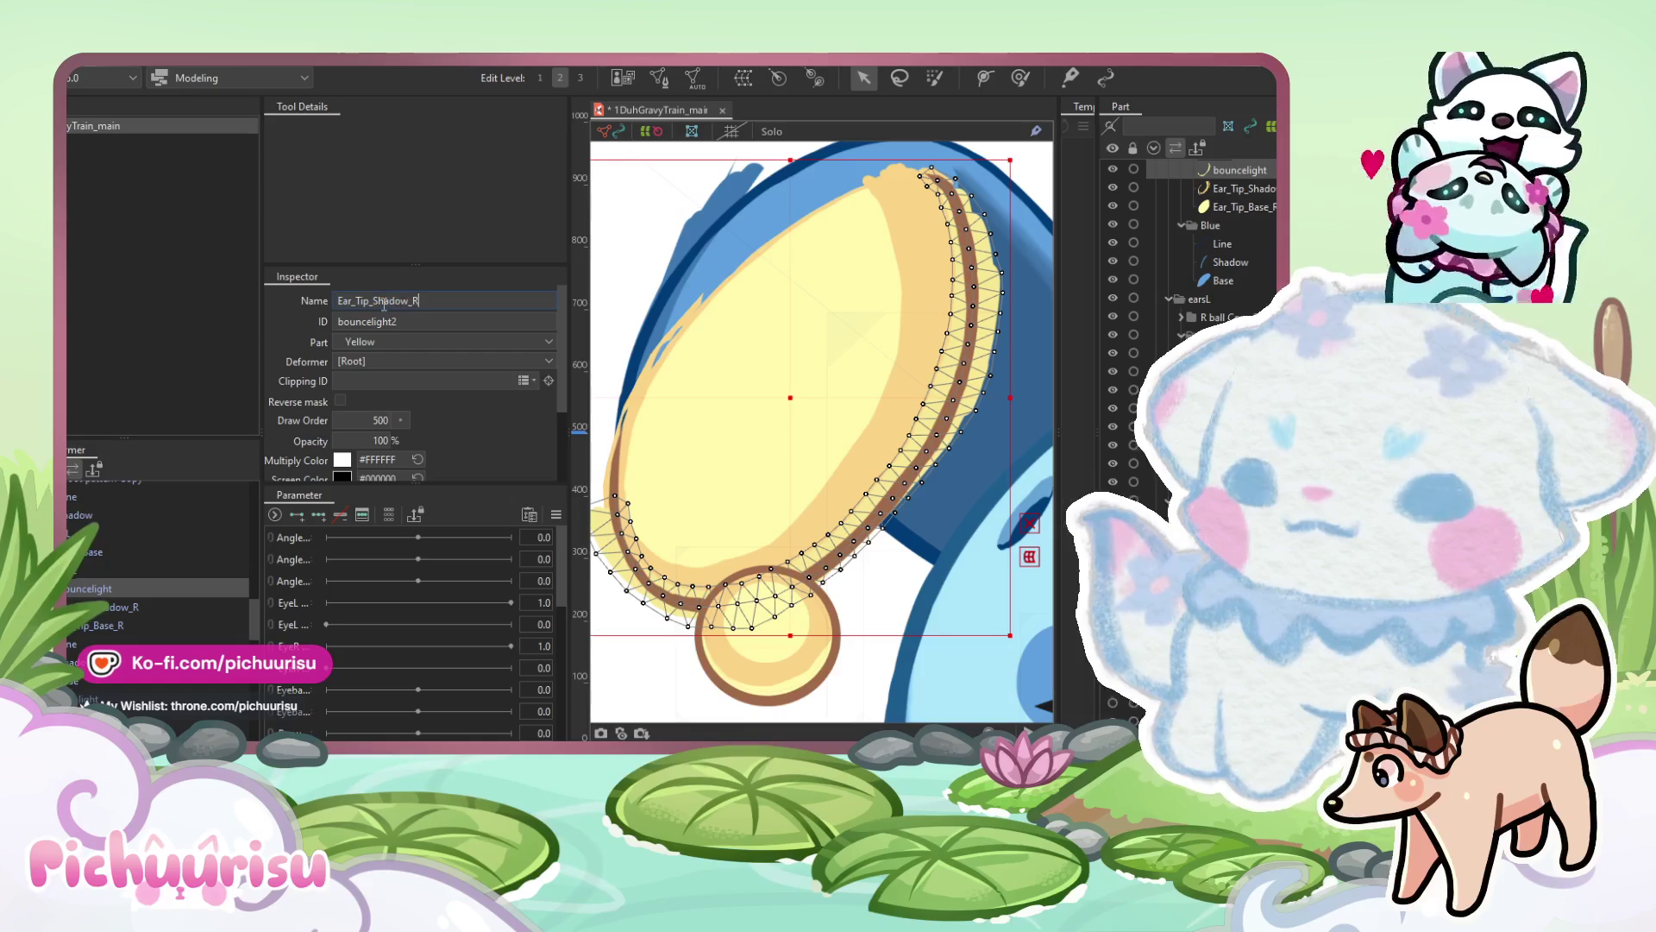
{"action": "left_click_drag", "start_coordinate": [409, 301], "coordinate": [373, 302]}
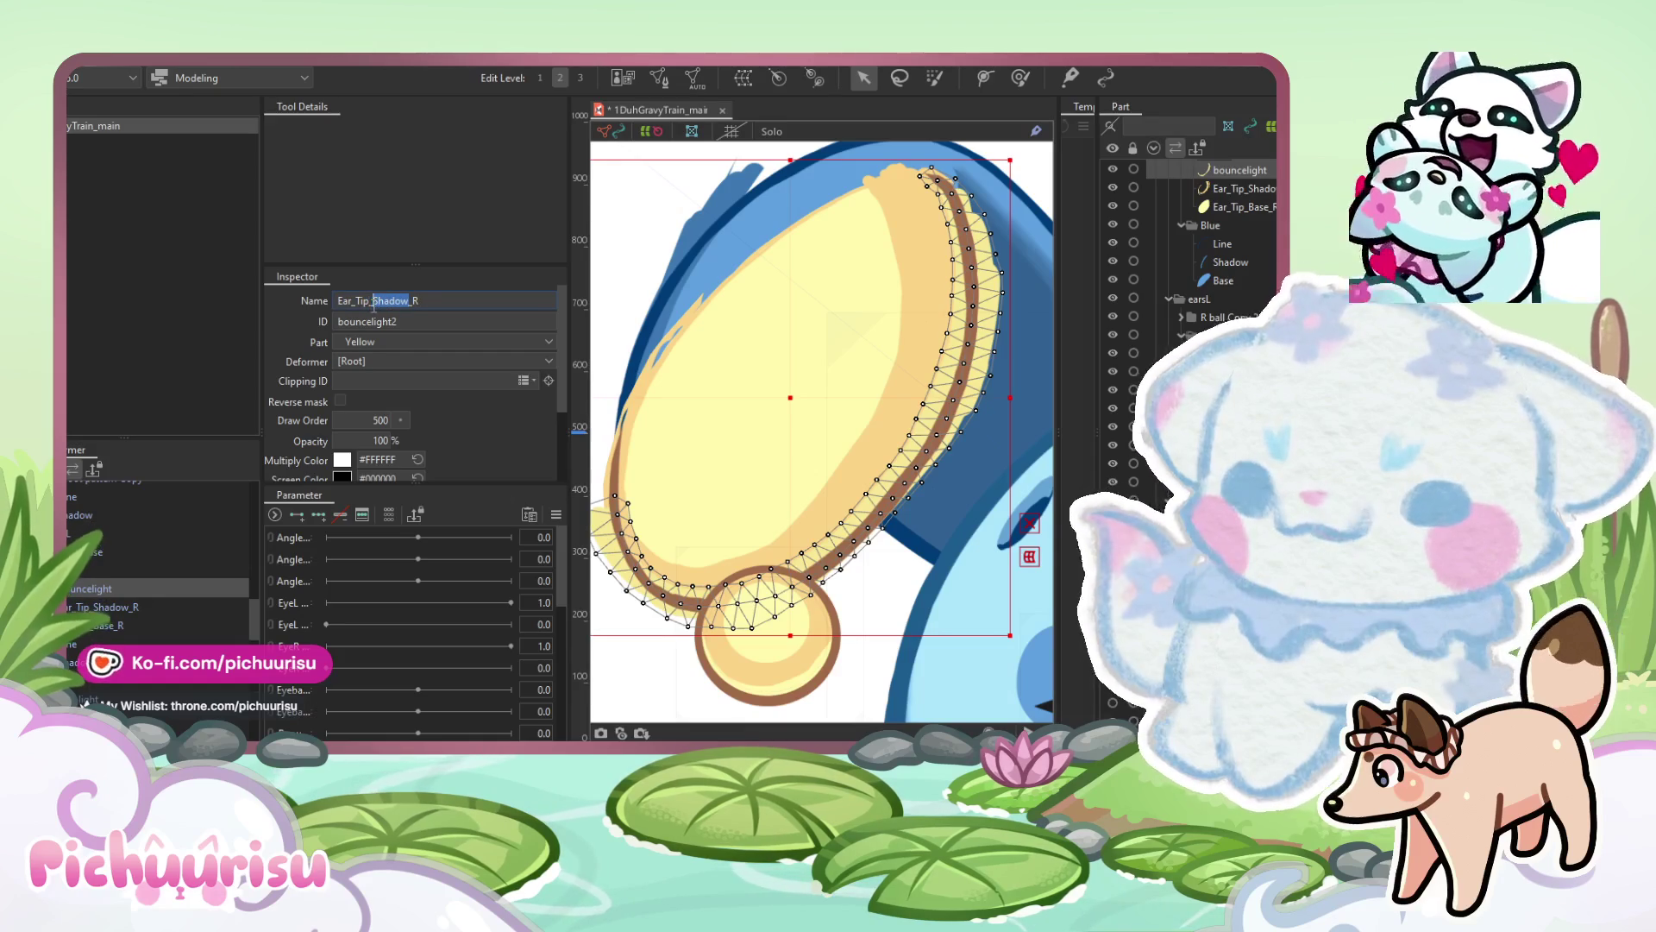
{"action": "type", "text": "Light"}
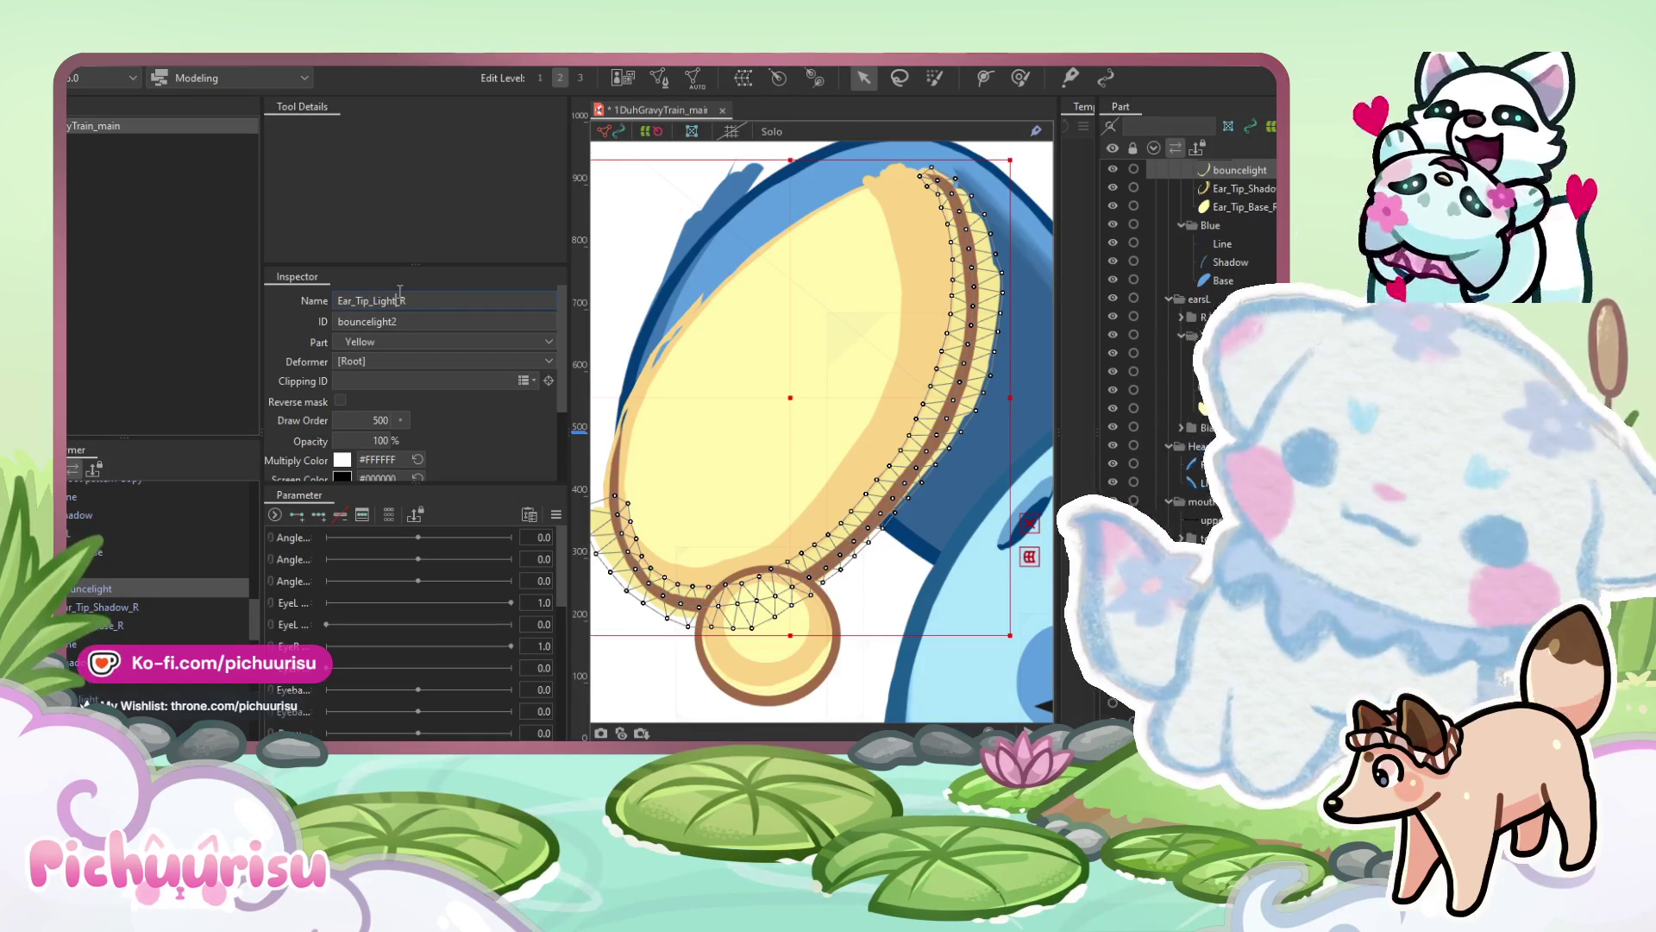
{"action": "key", "text": "ctrl+a"}
{"action": "key", "text": "ctrl+c"}
{"action": "key", "text": "Tab"}
{"action": "key", "text": "ctrl+v"}
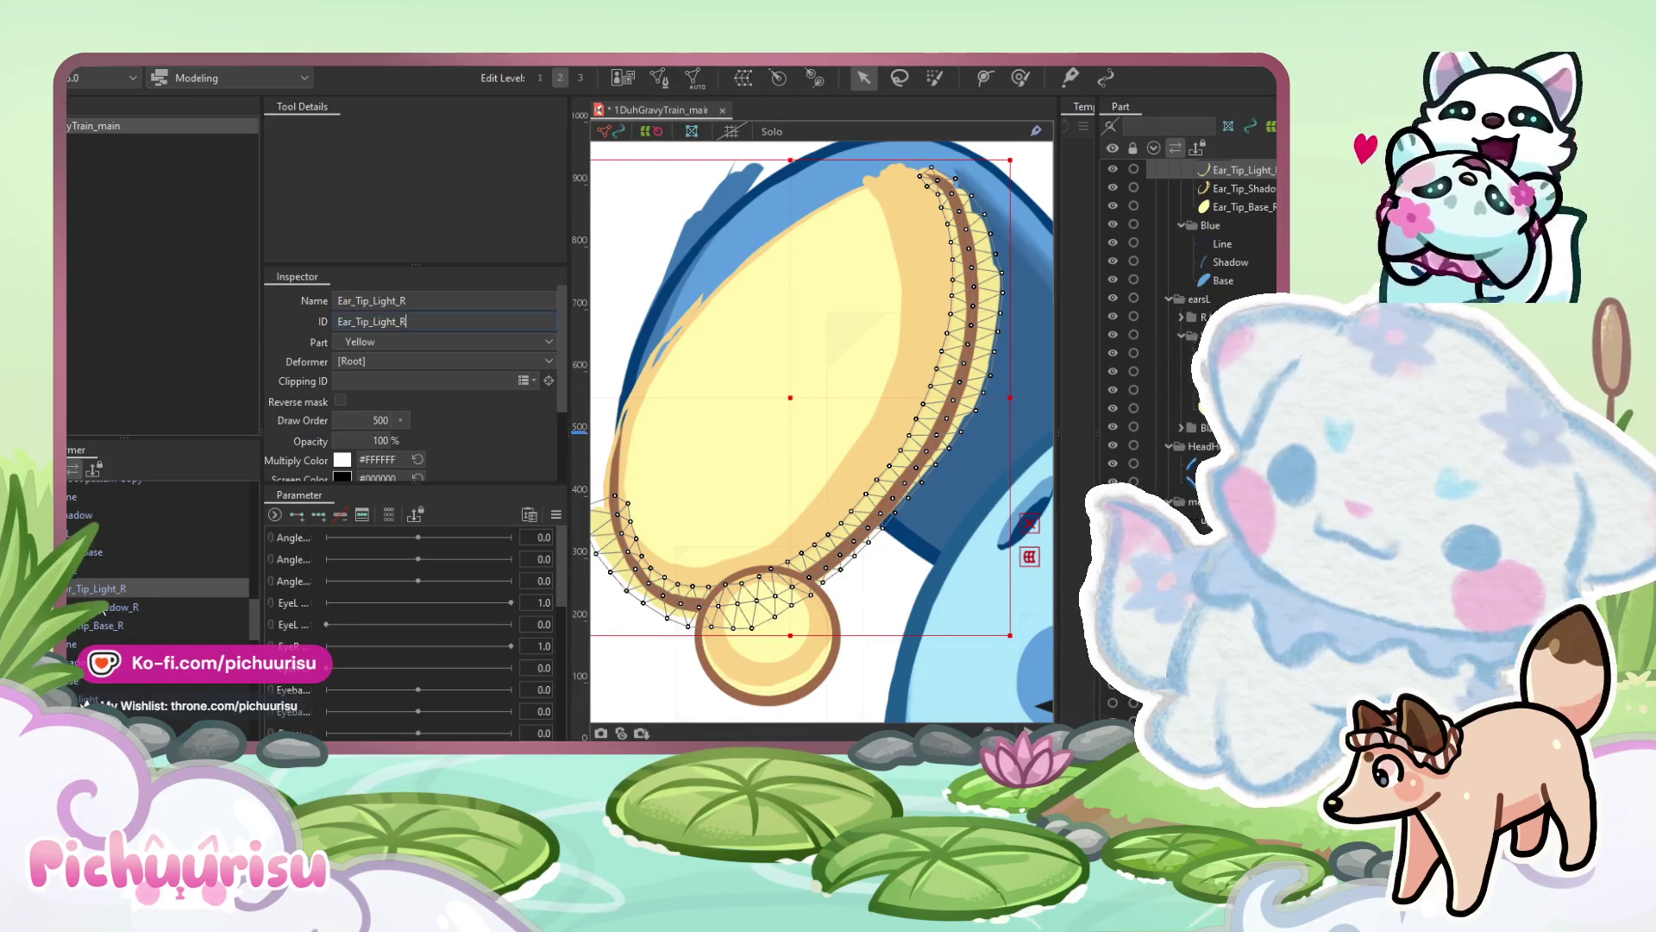
Rename the ear outline mesh to Ear_Tip_Line_R.
{"action": "left_click", "coordinate": [623, 414]}
{"action": "double_click", "coordinate": [402, 302]}
{"action": "key", "text": "ctrl+v"}
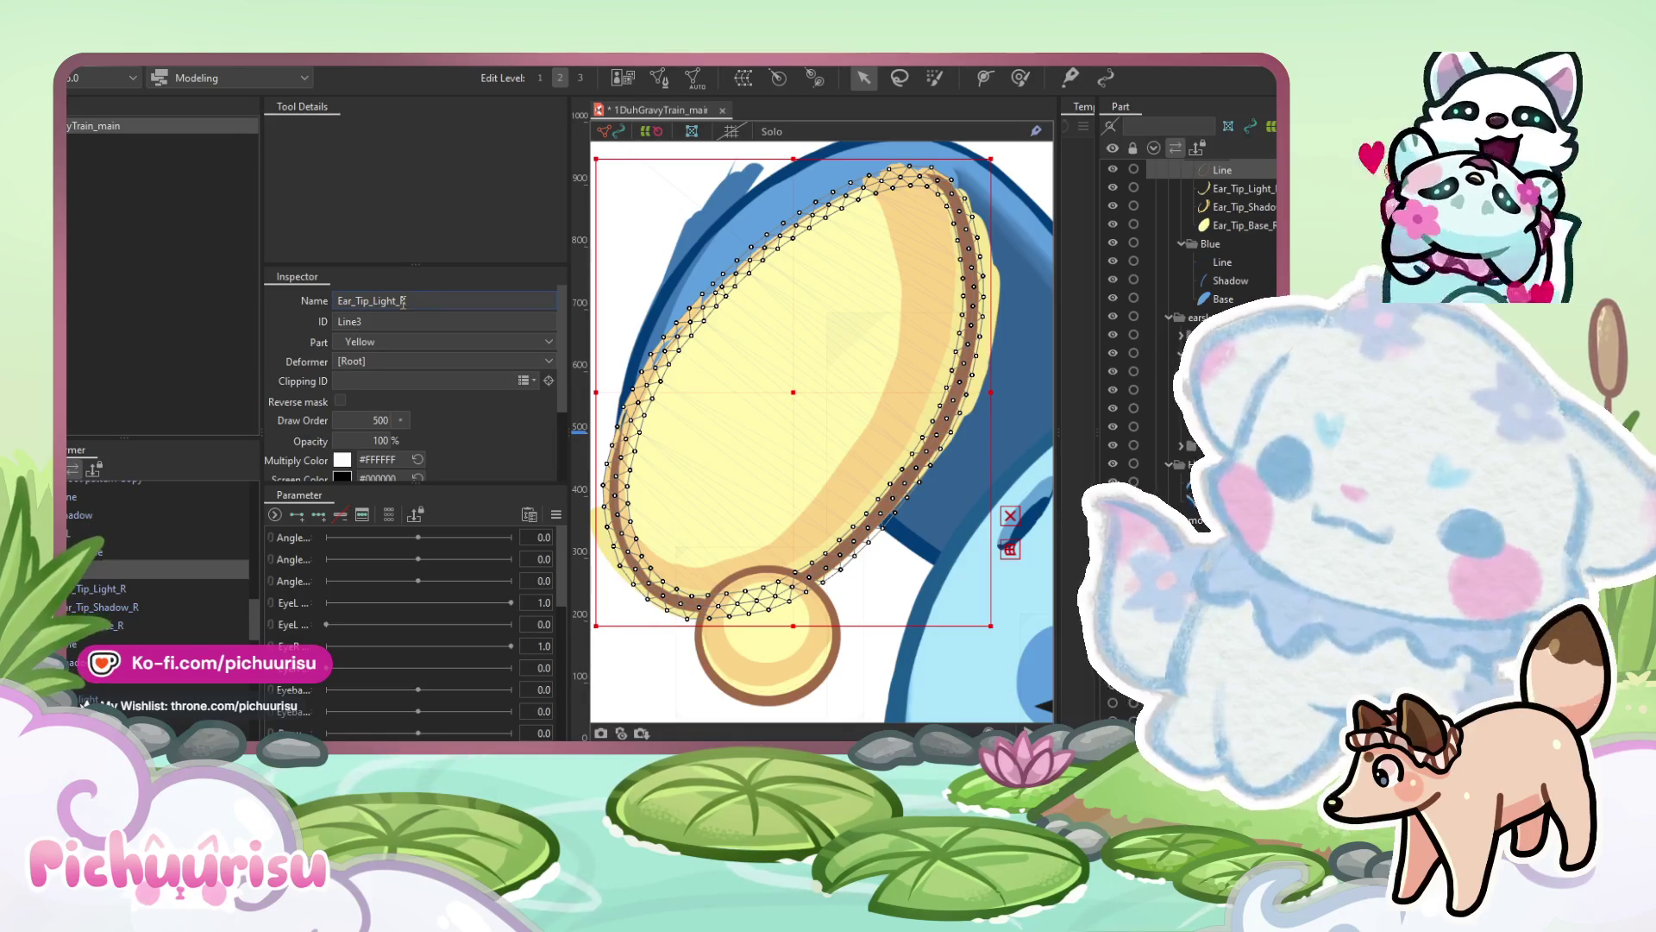
{"action": "double_click", "coordinate": [380, 301]}
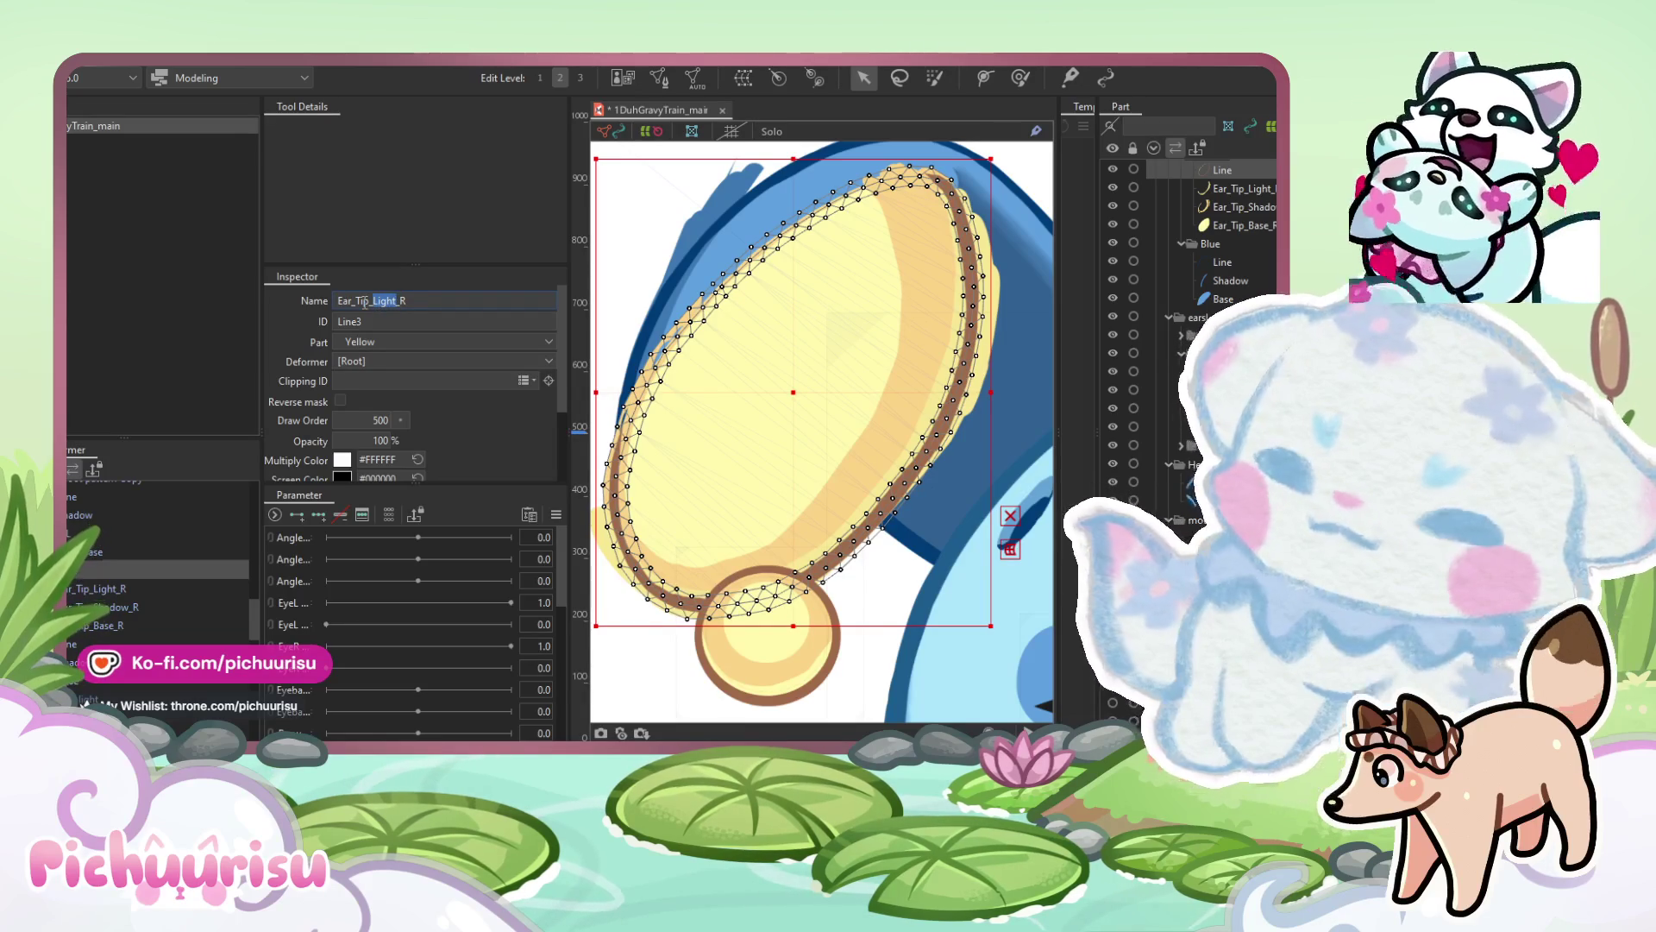
{"action": "type", "text": "Line"}
{"action": "key", "text": "Return"}
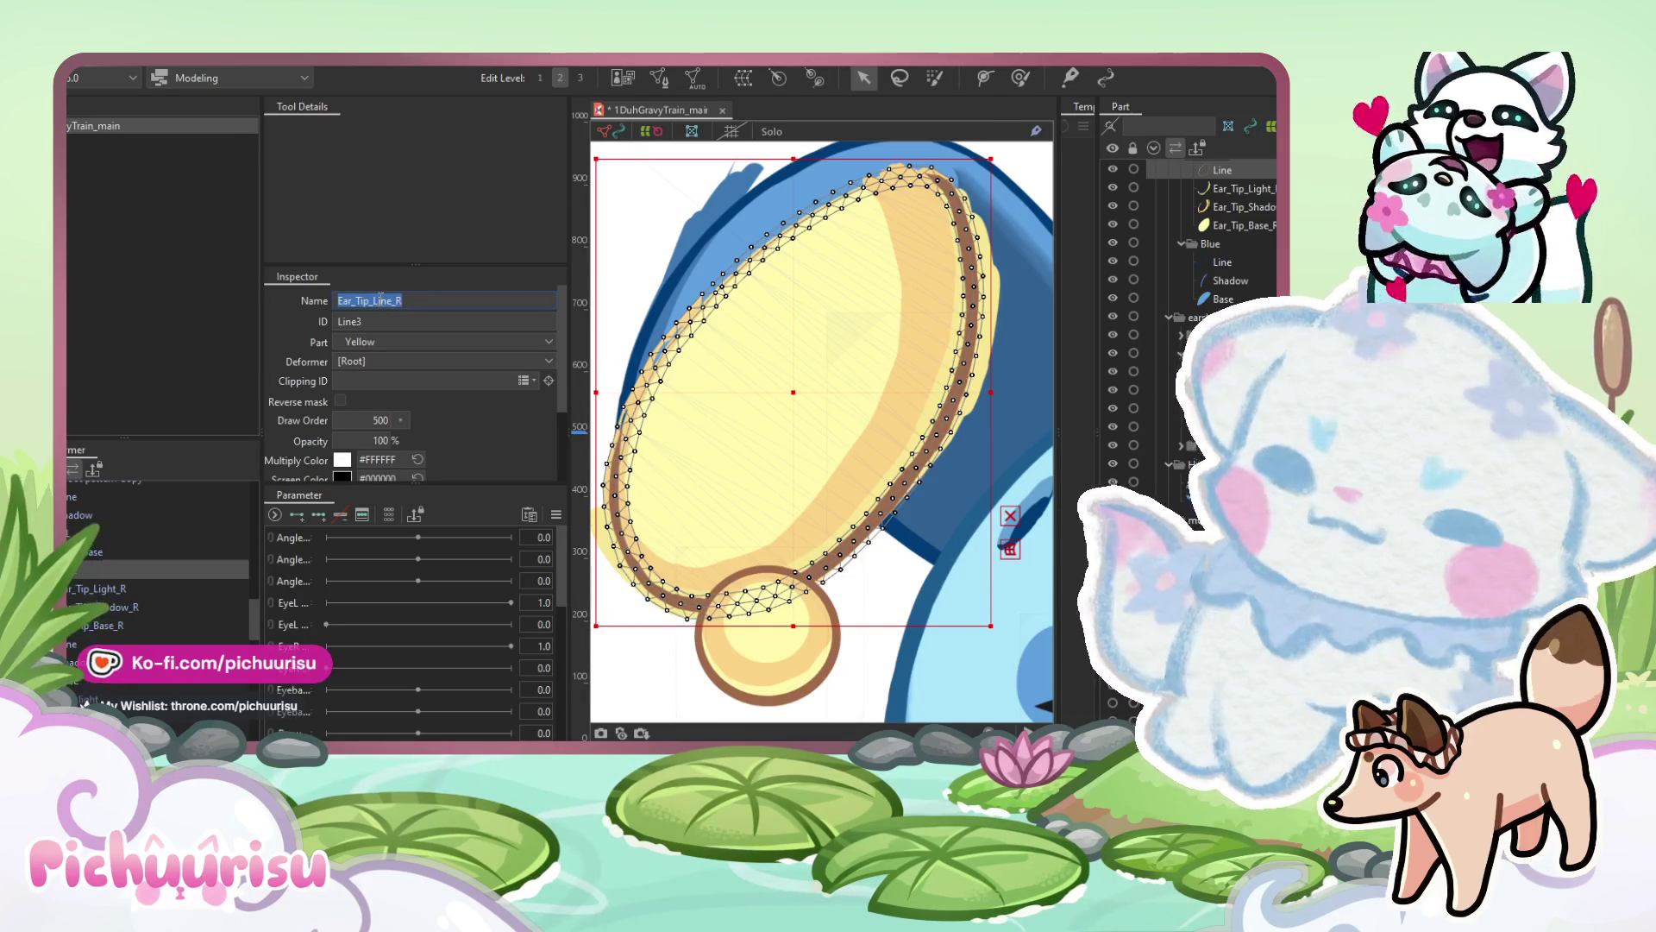
Select the ear-tip base and shadow meshes and ready their names for copying into IDs.
{"action": "left_click", "coordinate": [95, 578]}
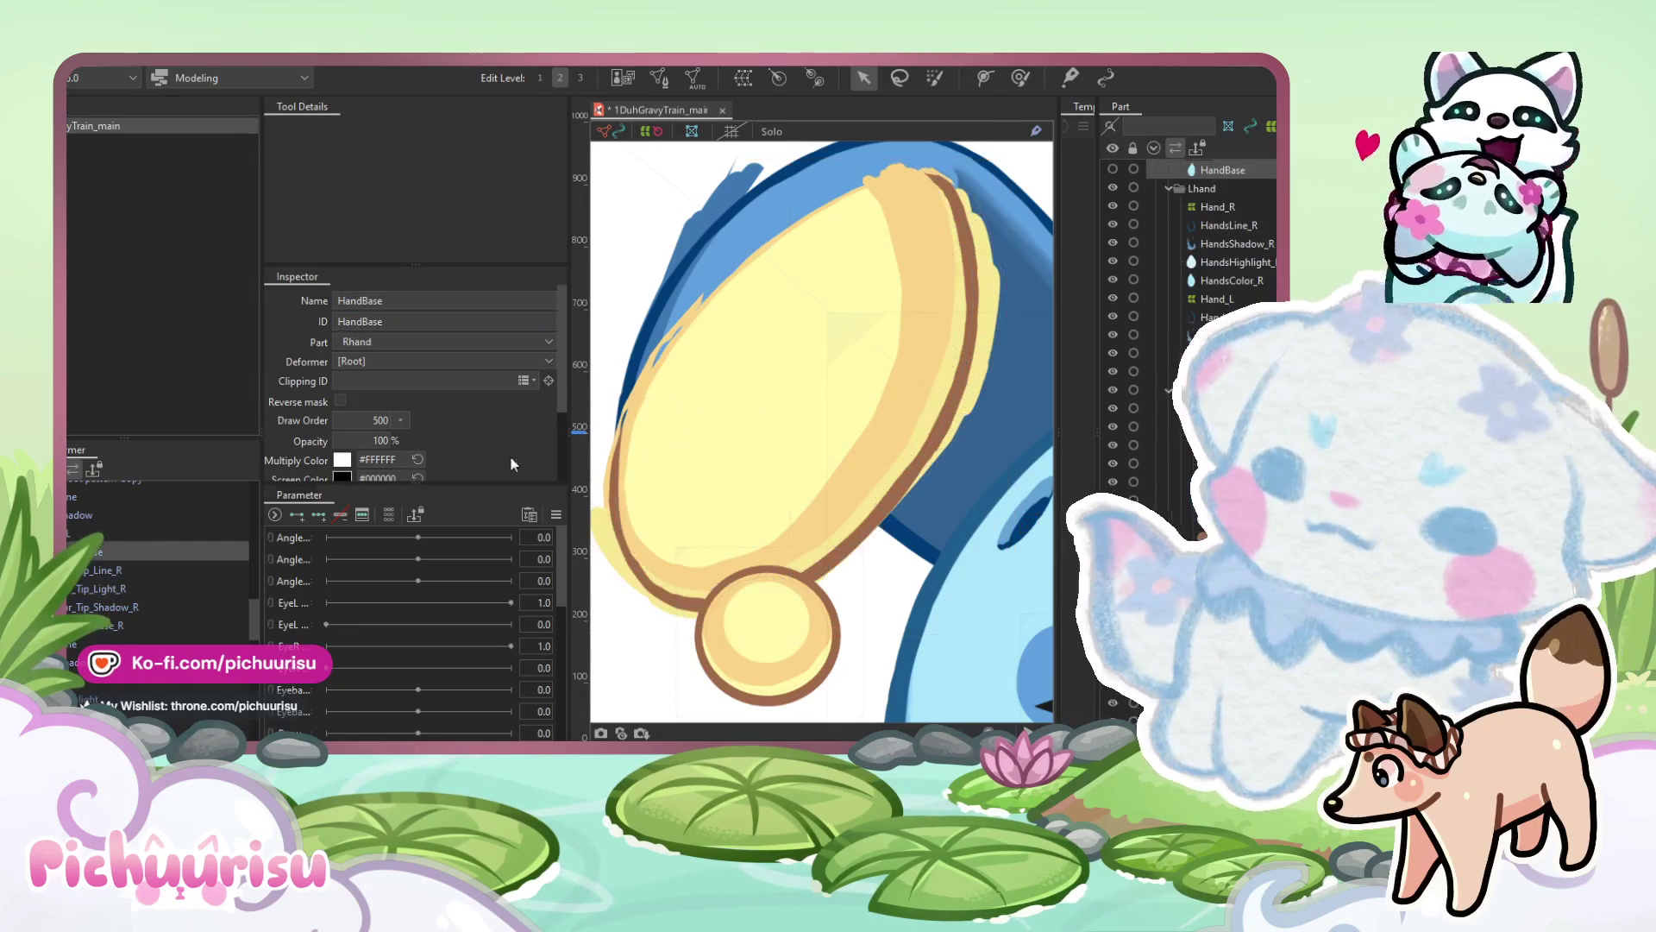
{"action": "scroll", "coordinate": [779, 578], "scroll_direction": "down", "scroll_amount": 5}
{"action": "scroll", "coordinate": [779, 584], "scroll_direction": "up", "scroll_amount": 2}
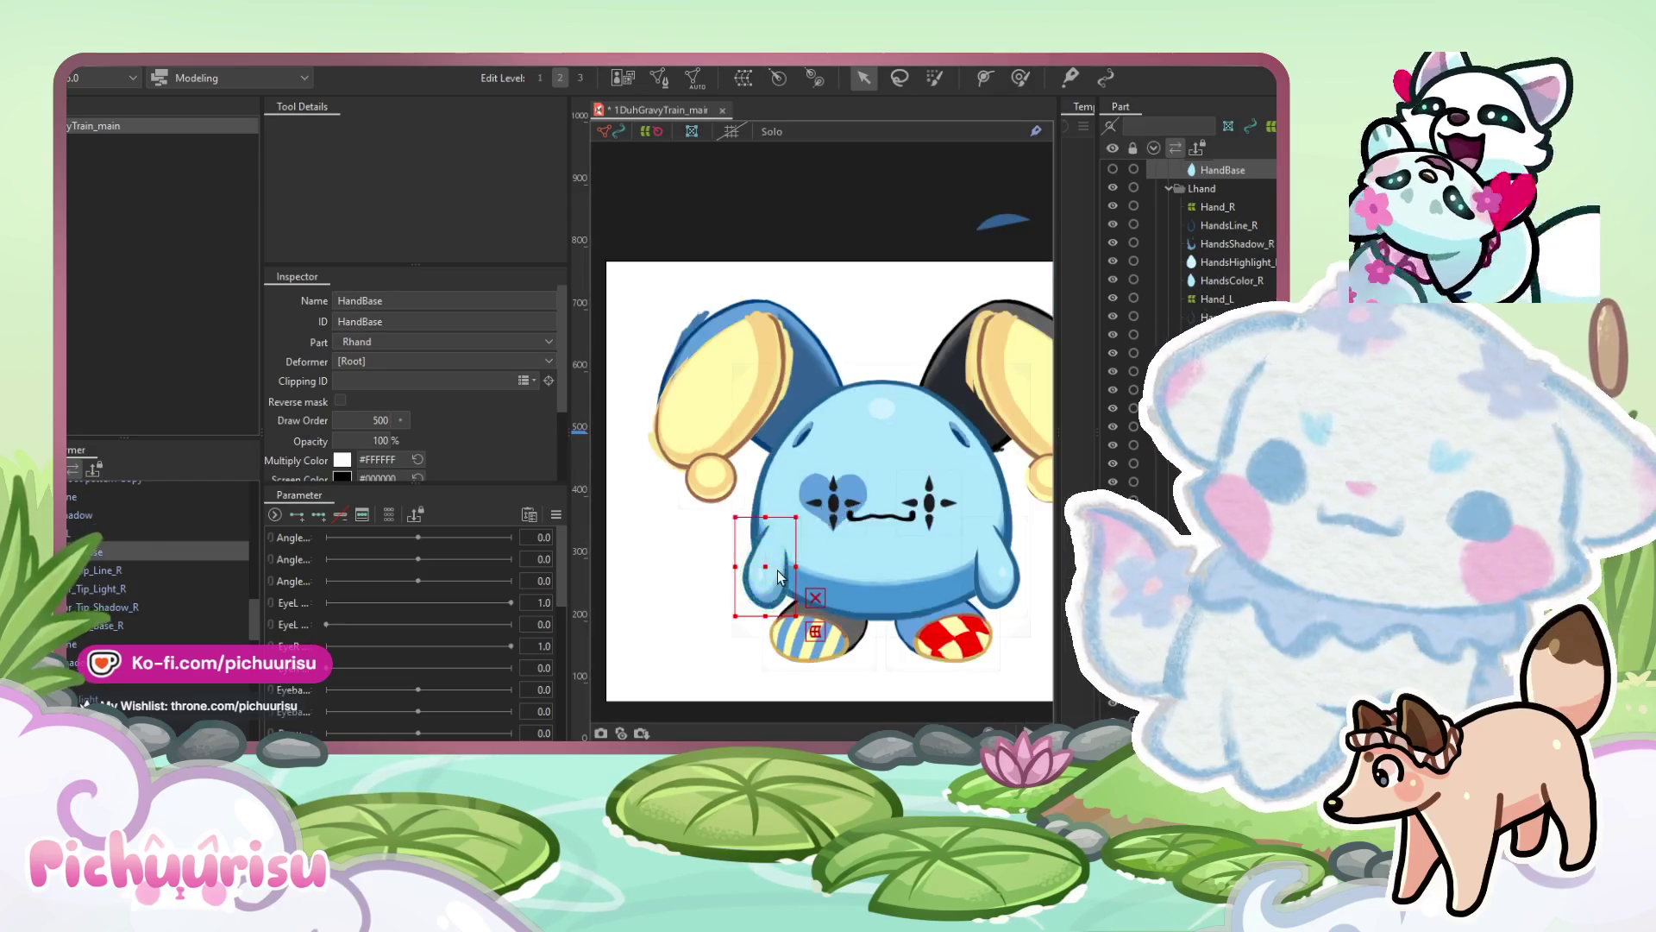
{"action": "left_click_drag", "start_coordinate": [723, 331], "coordinate": [748, 372]}
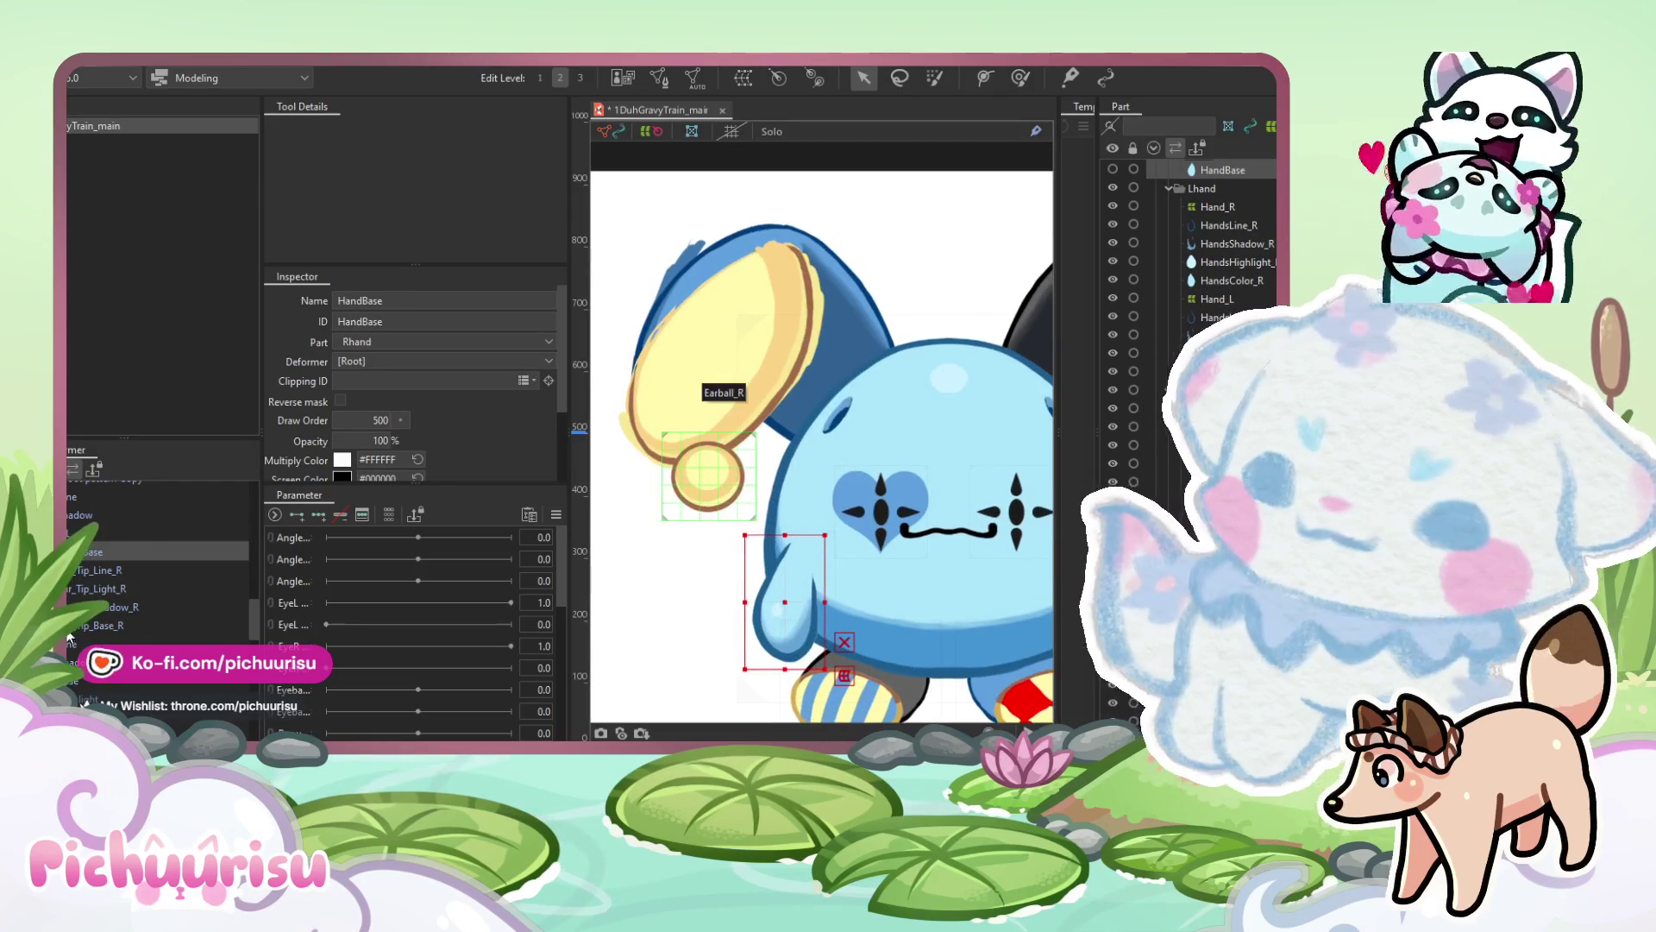
{"action": "left_click", "coordinate": [723, 375]}
{"action": "double_click", "coordinate": [370, 301]}
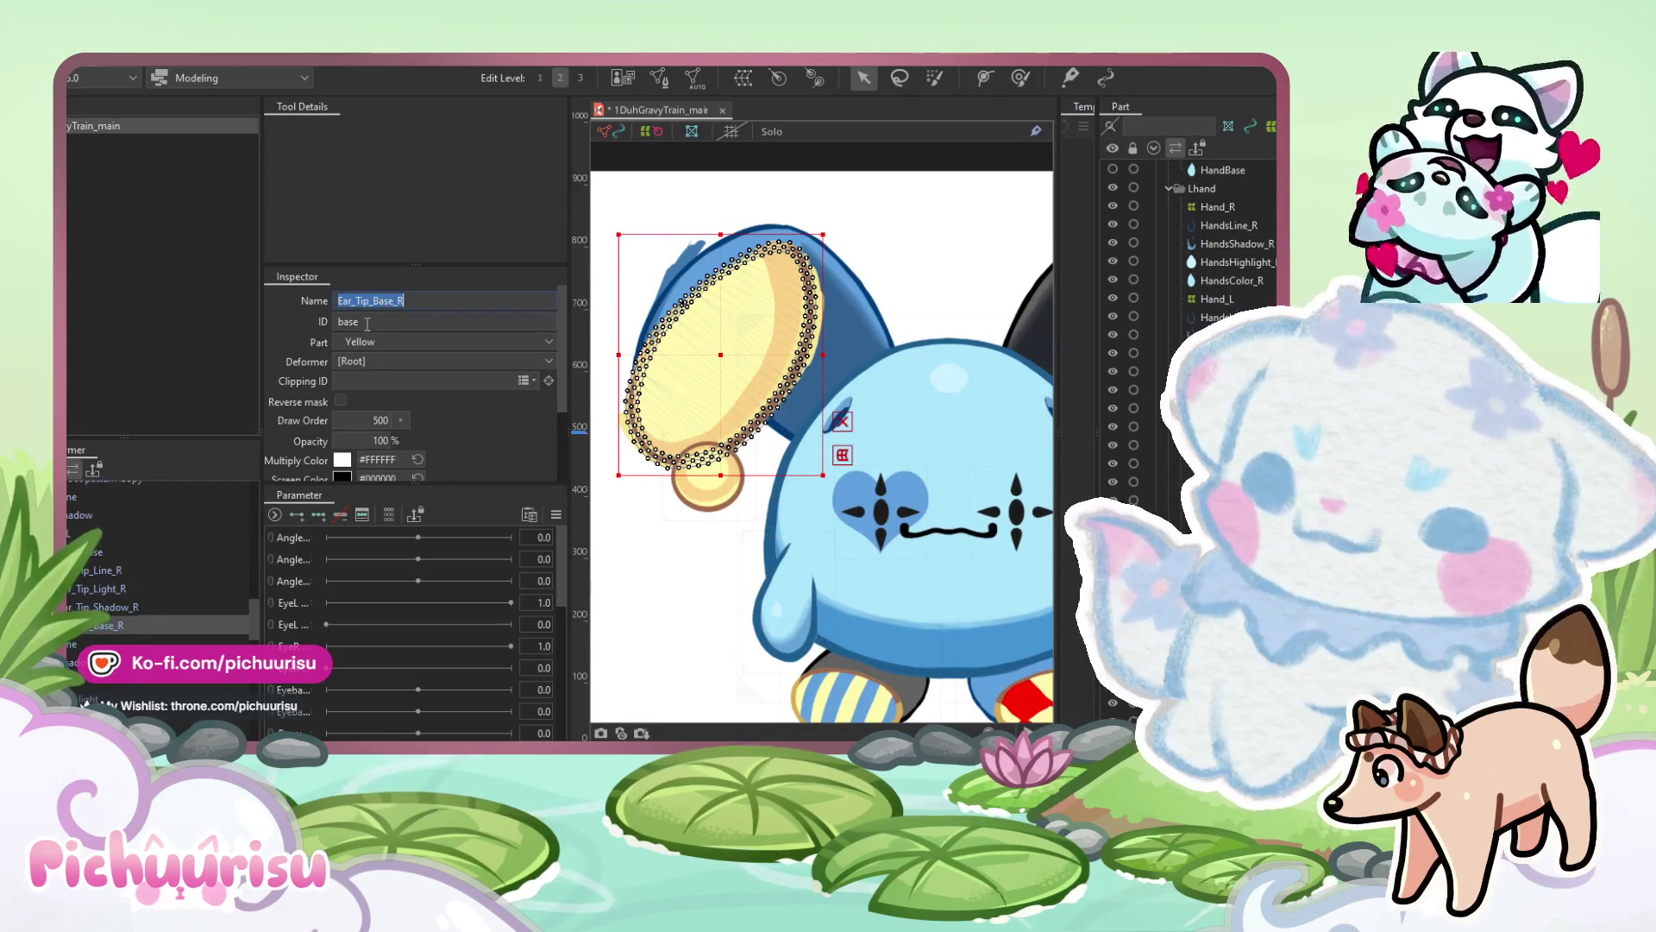
{"action": "left_click", "coordinate": [104, 608]}
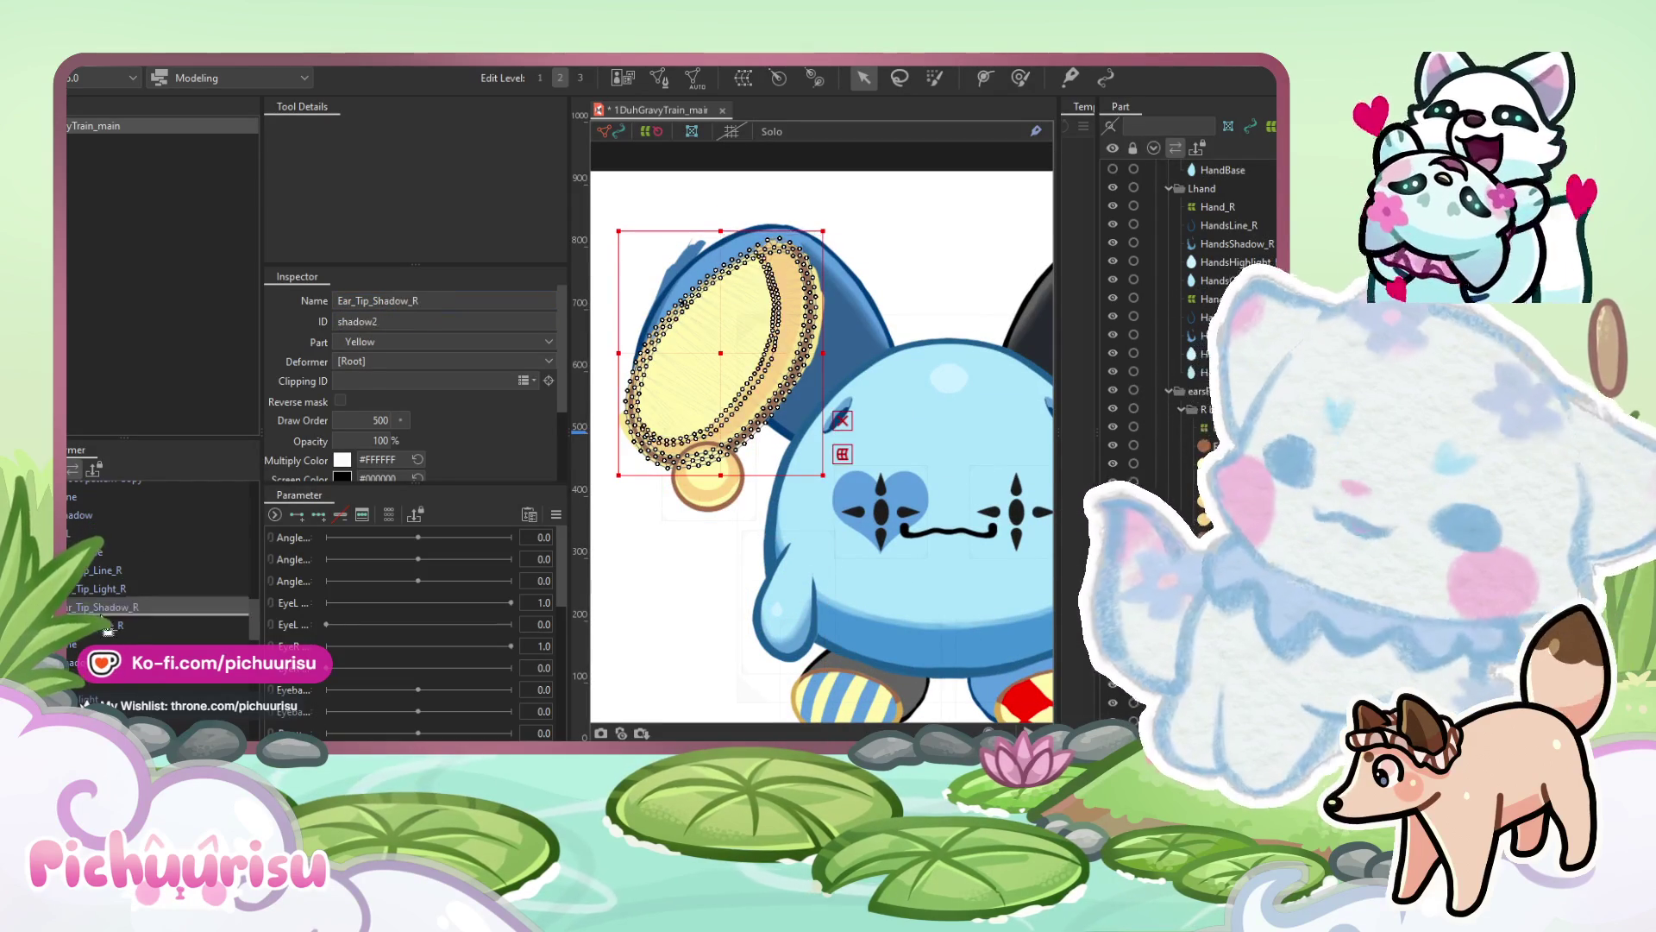
{"action": "double_click", "coordinate": [406, 296]}
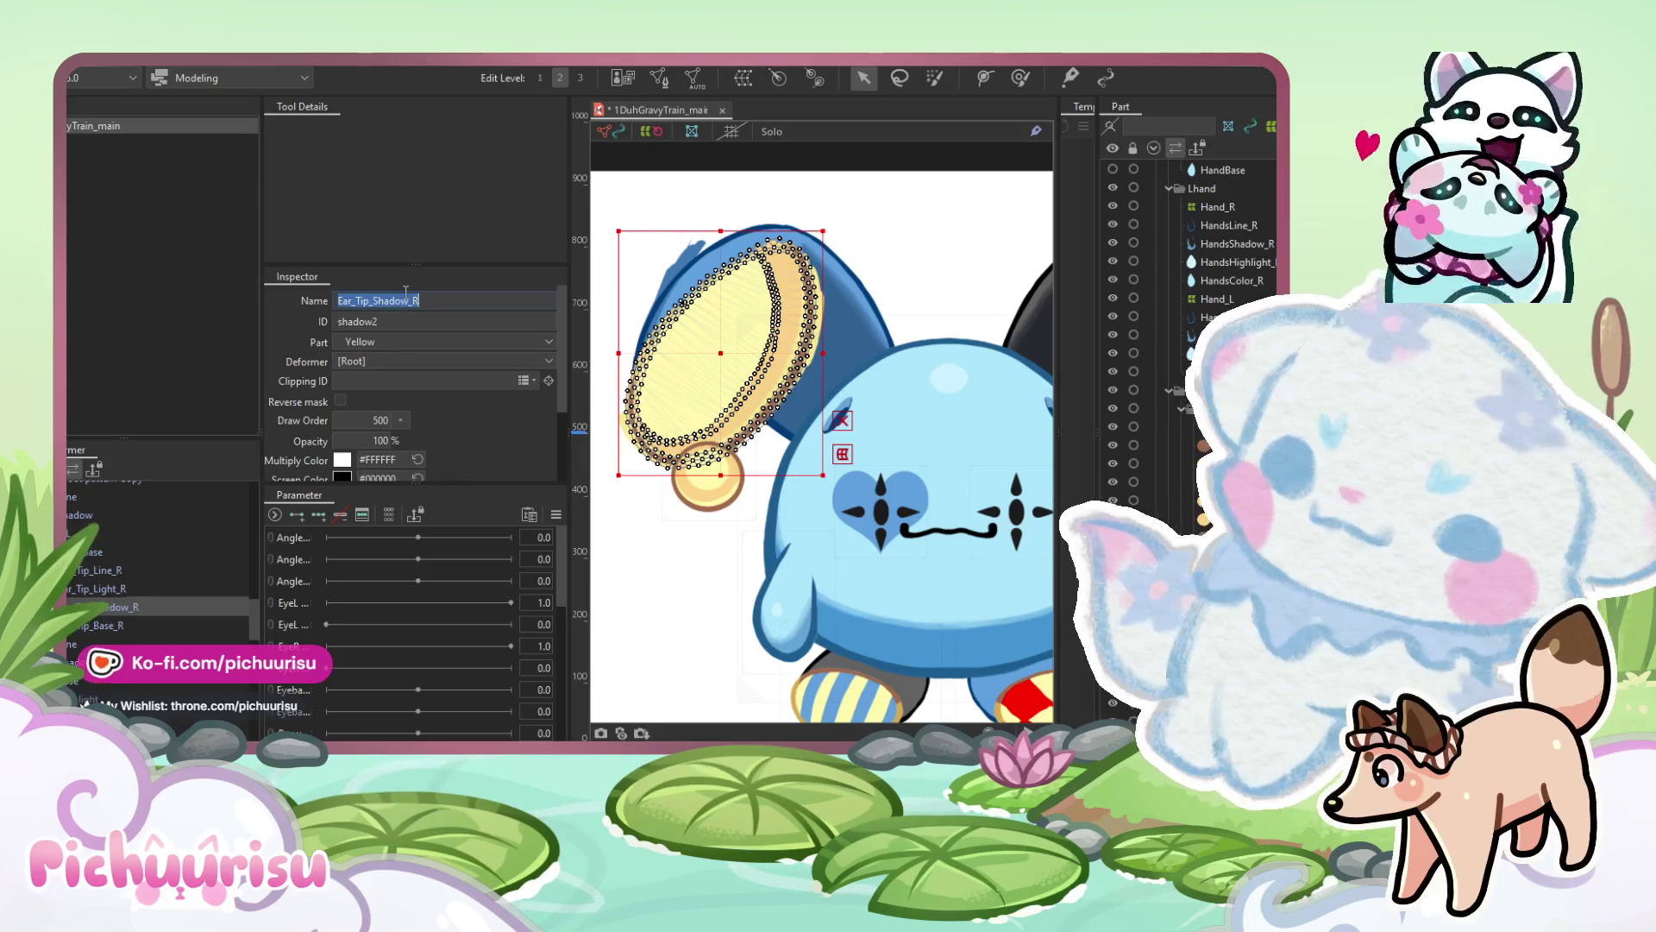
Set the light mesh's ID to Ear_Tip_Light_R by copying its name.
{"action": "left_click", "coordinate": [104, 588]}
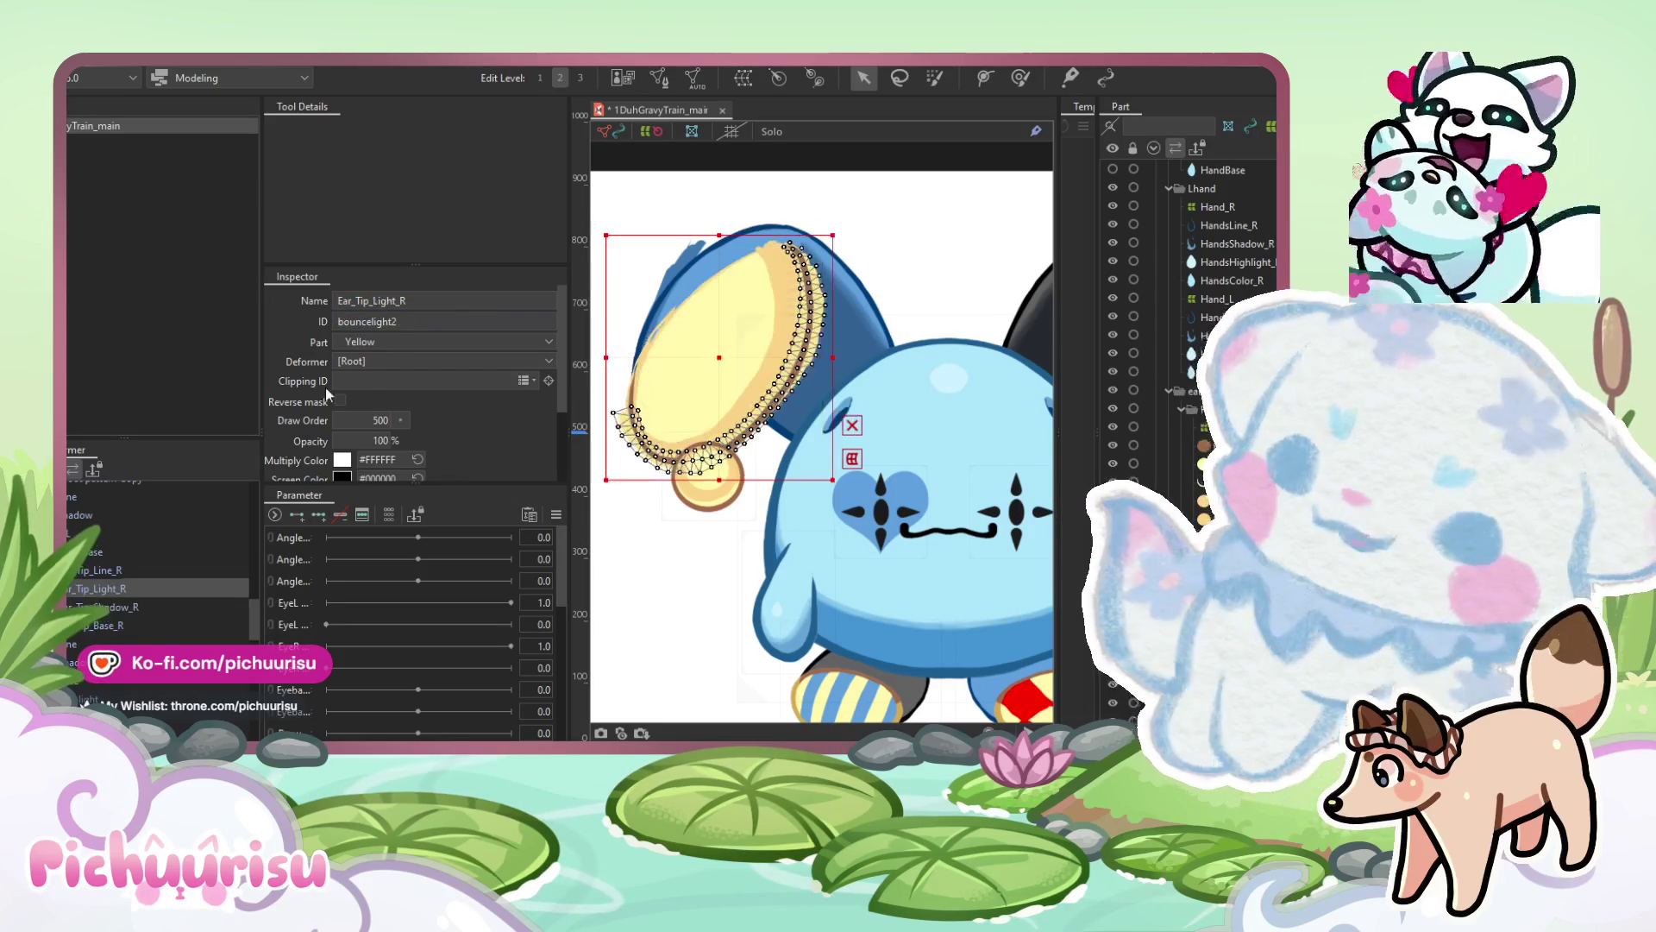
{"action": "double_click", "coordinate": [379, 300]}
{"action": "key", "text": "ctrl+c"}
{"action": "double_click", "coordinate": [385, 322]}
{"action": "key", "text": "ctrl+v"}
Check the outline, shadow and base meshes, then clear the shadow mesh's existing clipping ID.
{"action": "left_click", "coordinate": [102, 570]}
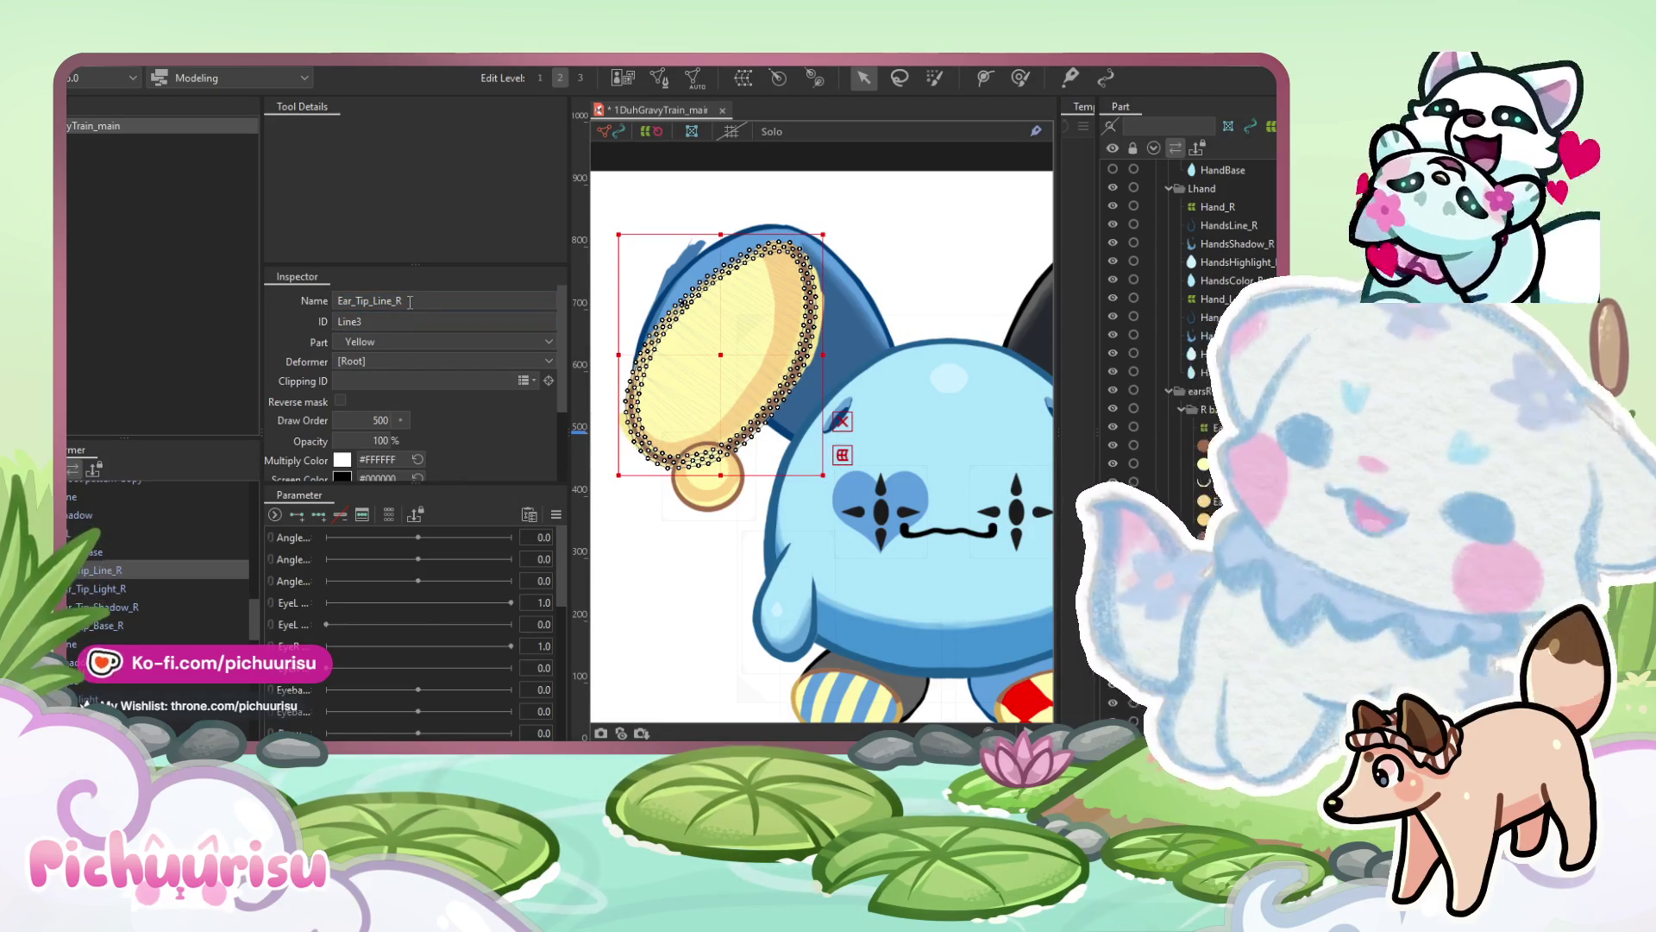
{"action": "double_click", "coordinate": [380, 300]}
{"action": "left_click", "coordinate": [96, 608]}
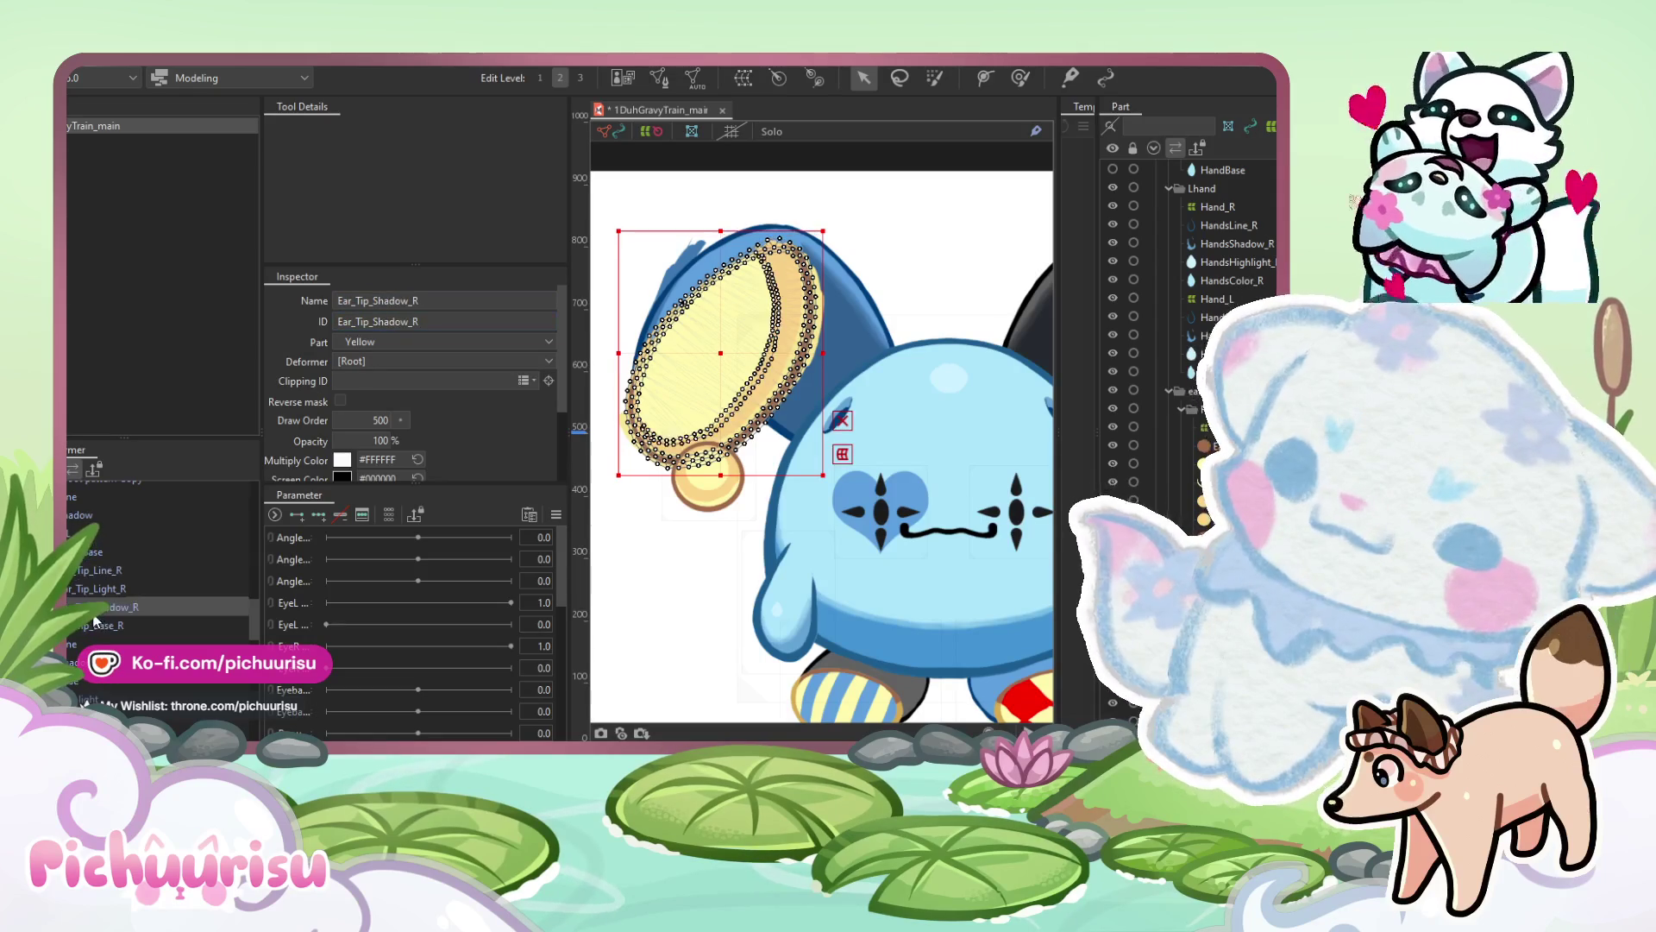
{"action": "left_click", "coordinate": [96, 624]}
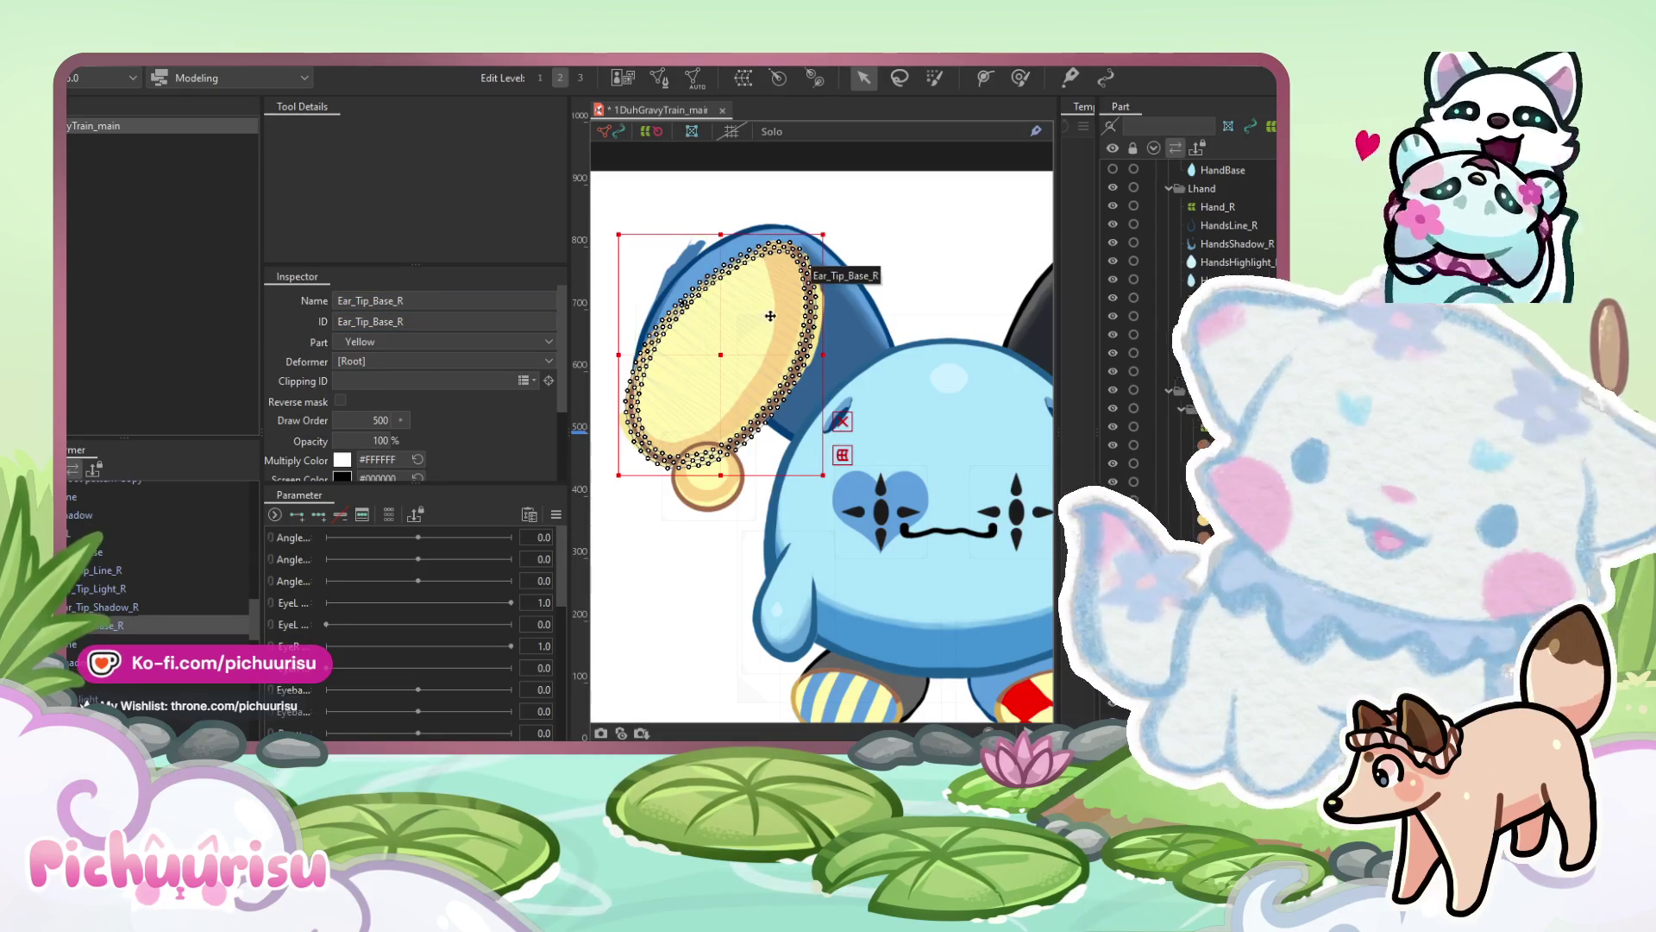
{"action": "left_click_drag", "start_coordinate": [748, 348], "coordinate": [816, 416]}
{"action": "scroll", "coordinate": [816, 415], "scroll_direction": "up", "scroll_amount": 3}
{"action": "scroll", "coordinate": [820, 424], "scroll_direction": "down", "scroll_amount": 2}
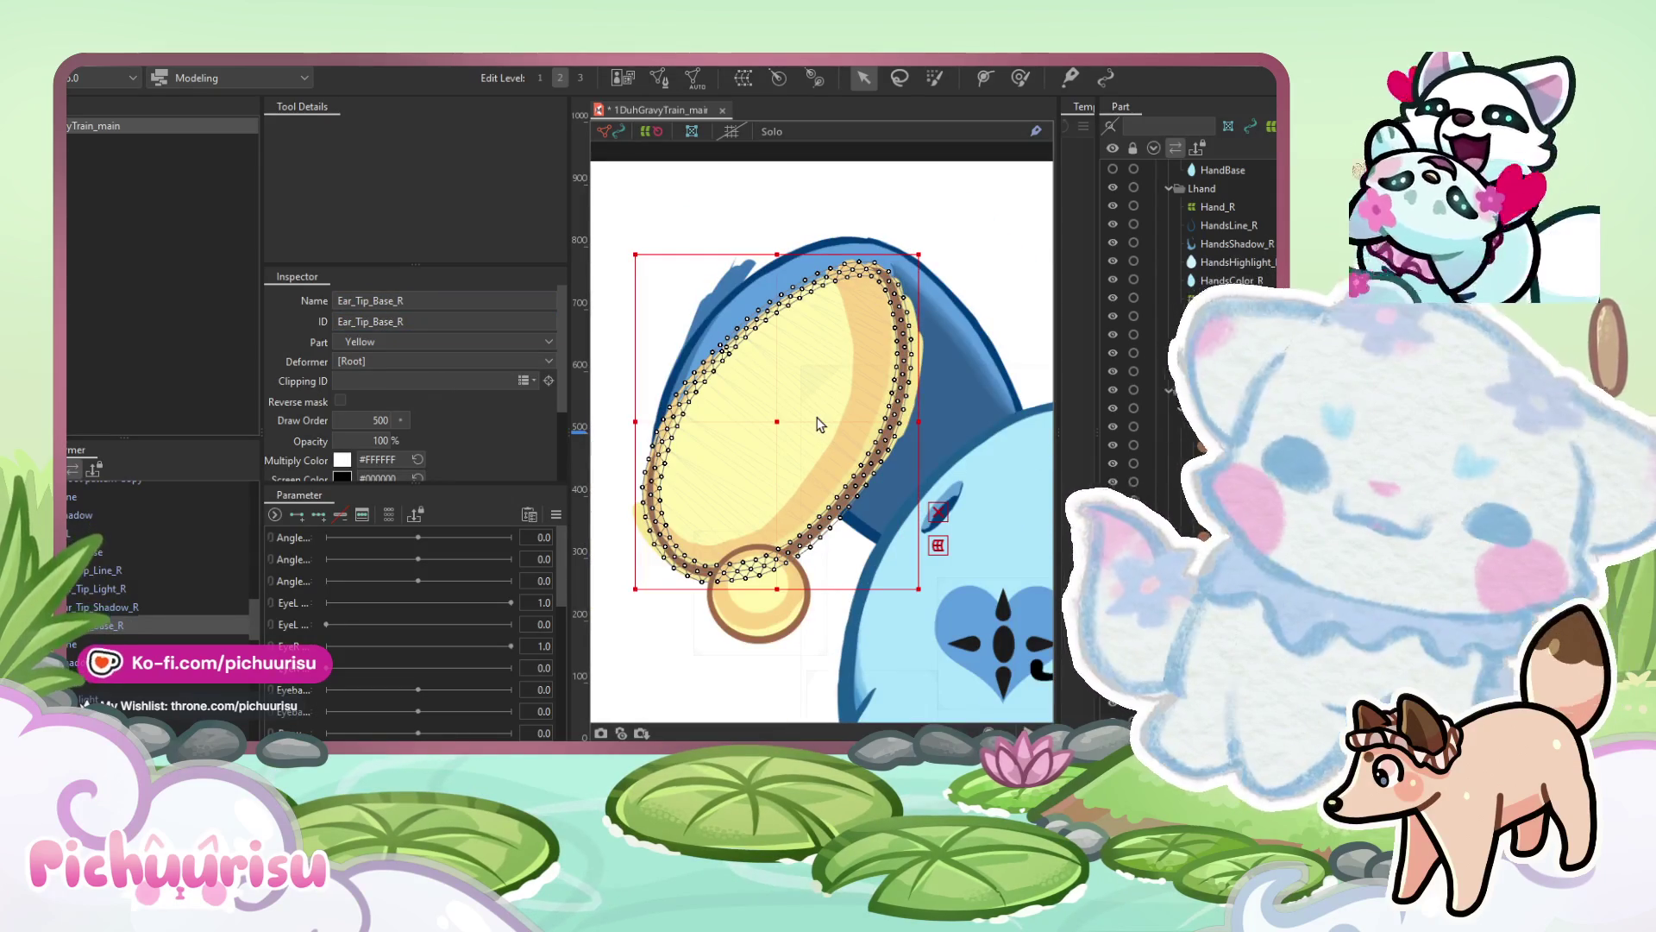
{"action": "left_click", "coordinate": [108, 607]}
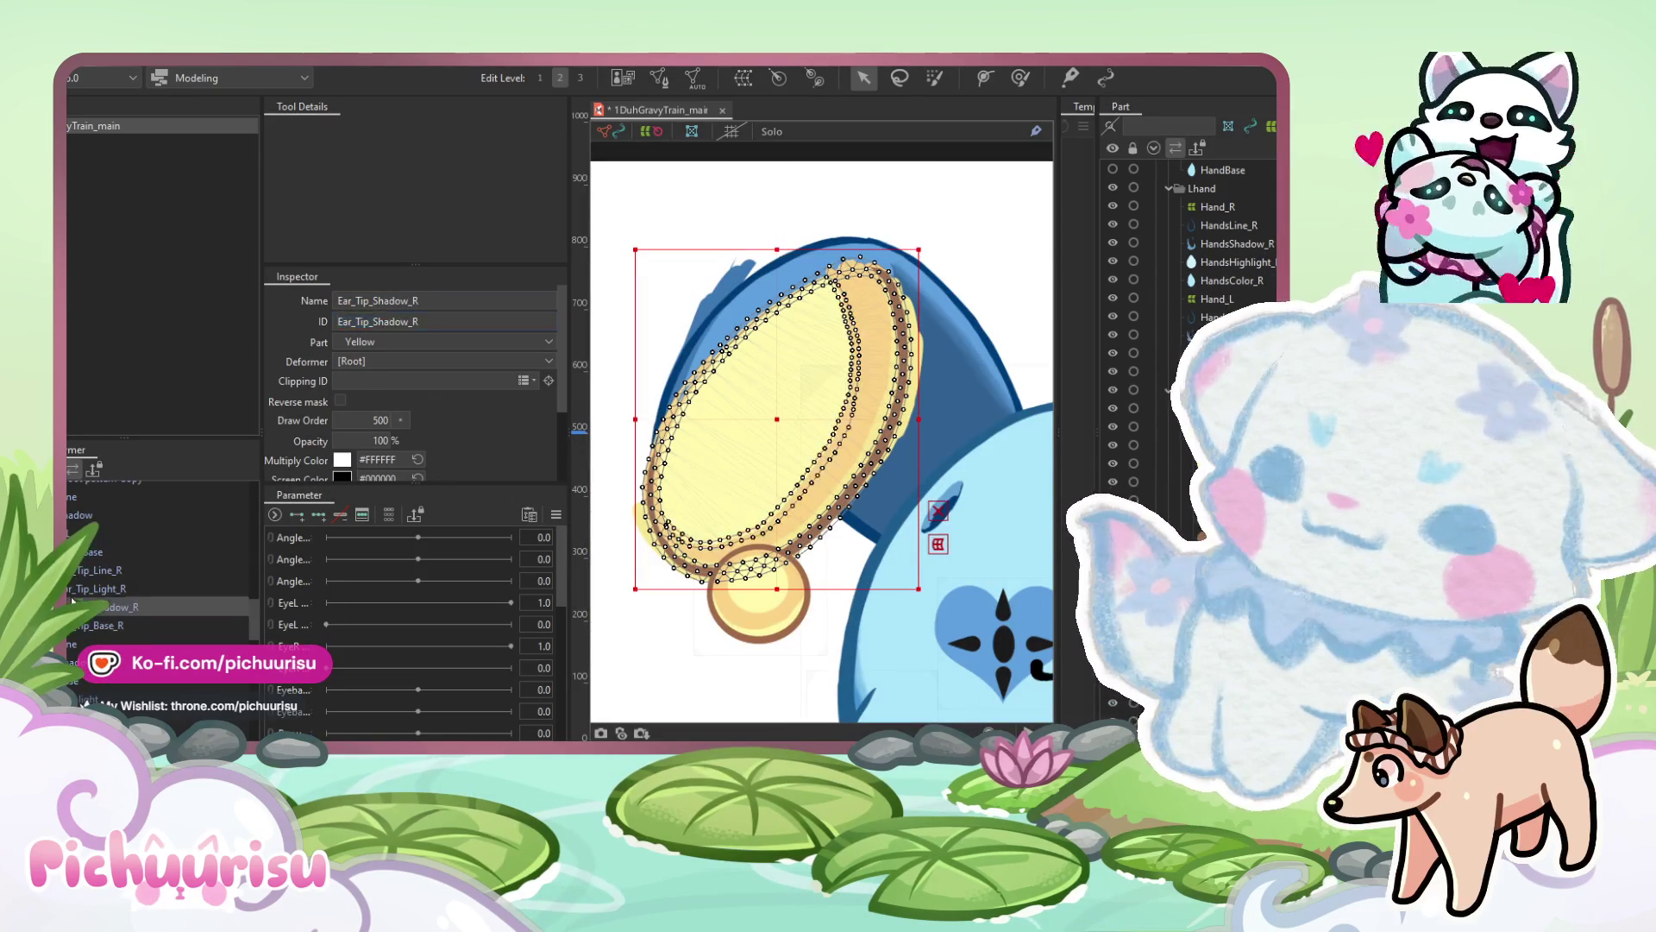
{"action": "triple_click", "coordinate": [371, 381]}
{"action": "key", "text": "BackSpace"}
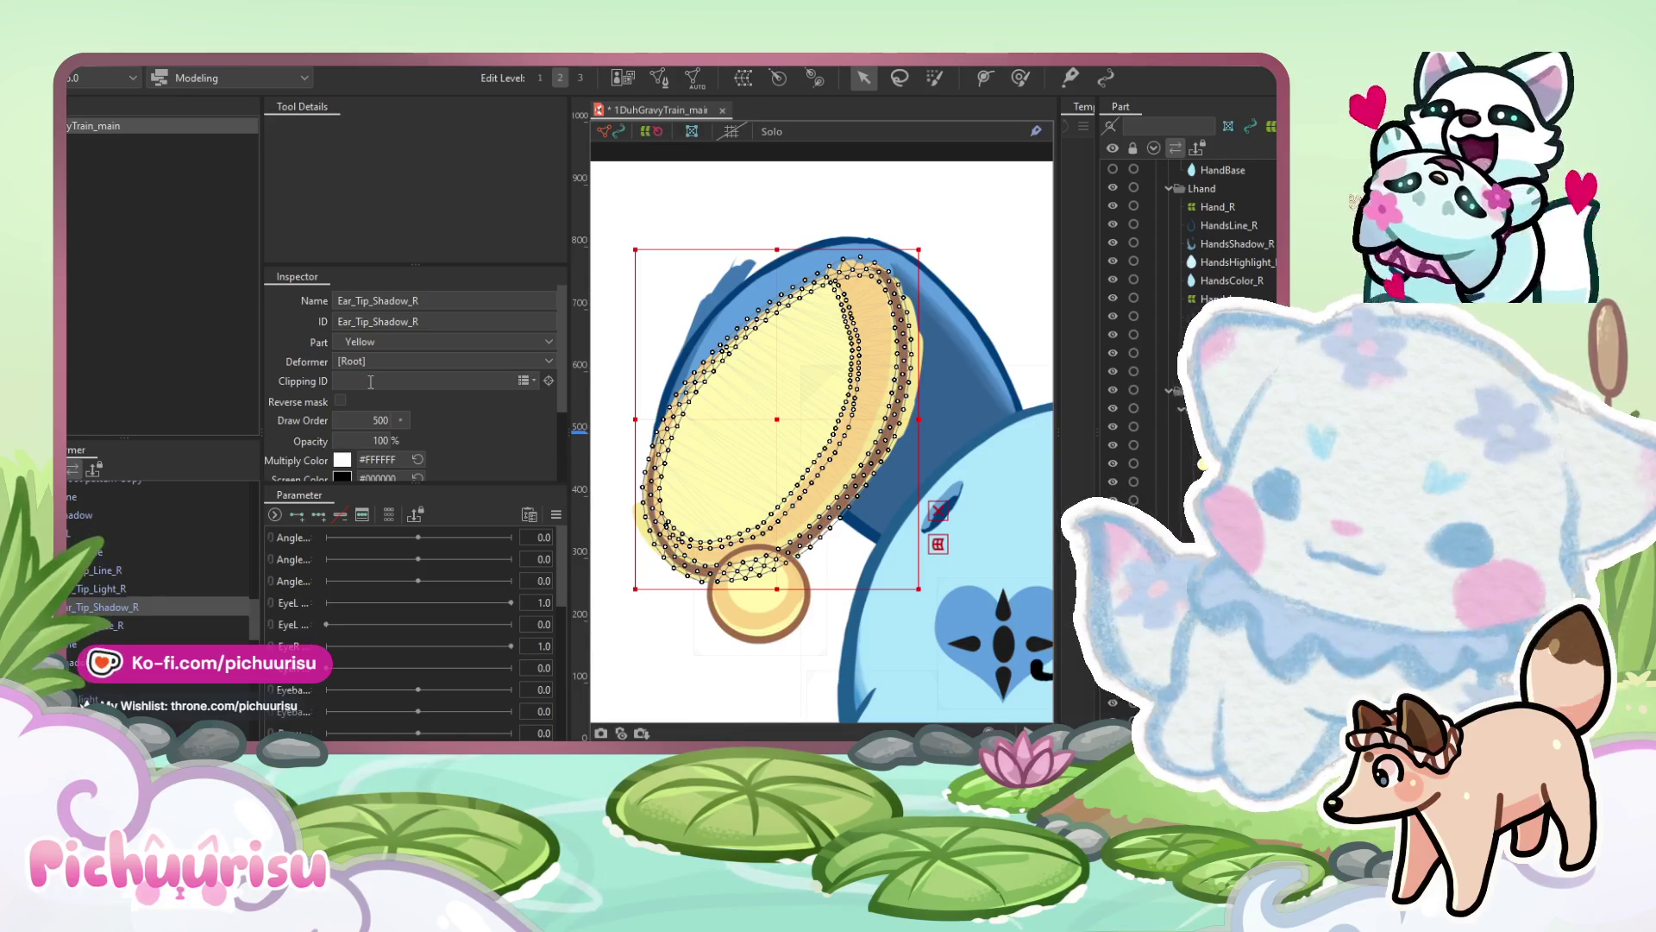
Clip the light mesh to Ear_Tip_Base_R and undo a trial Multiply blend on the shadow.
{"action": "left_click", "coordinate": [114, 589]}
{"action": "type", "text": "Ear_Tip_Base_R"}
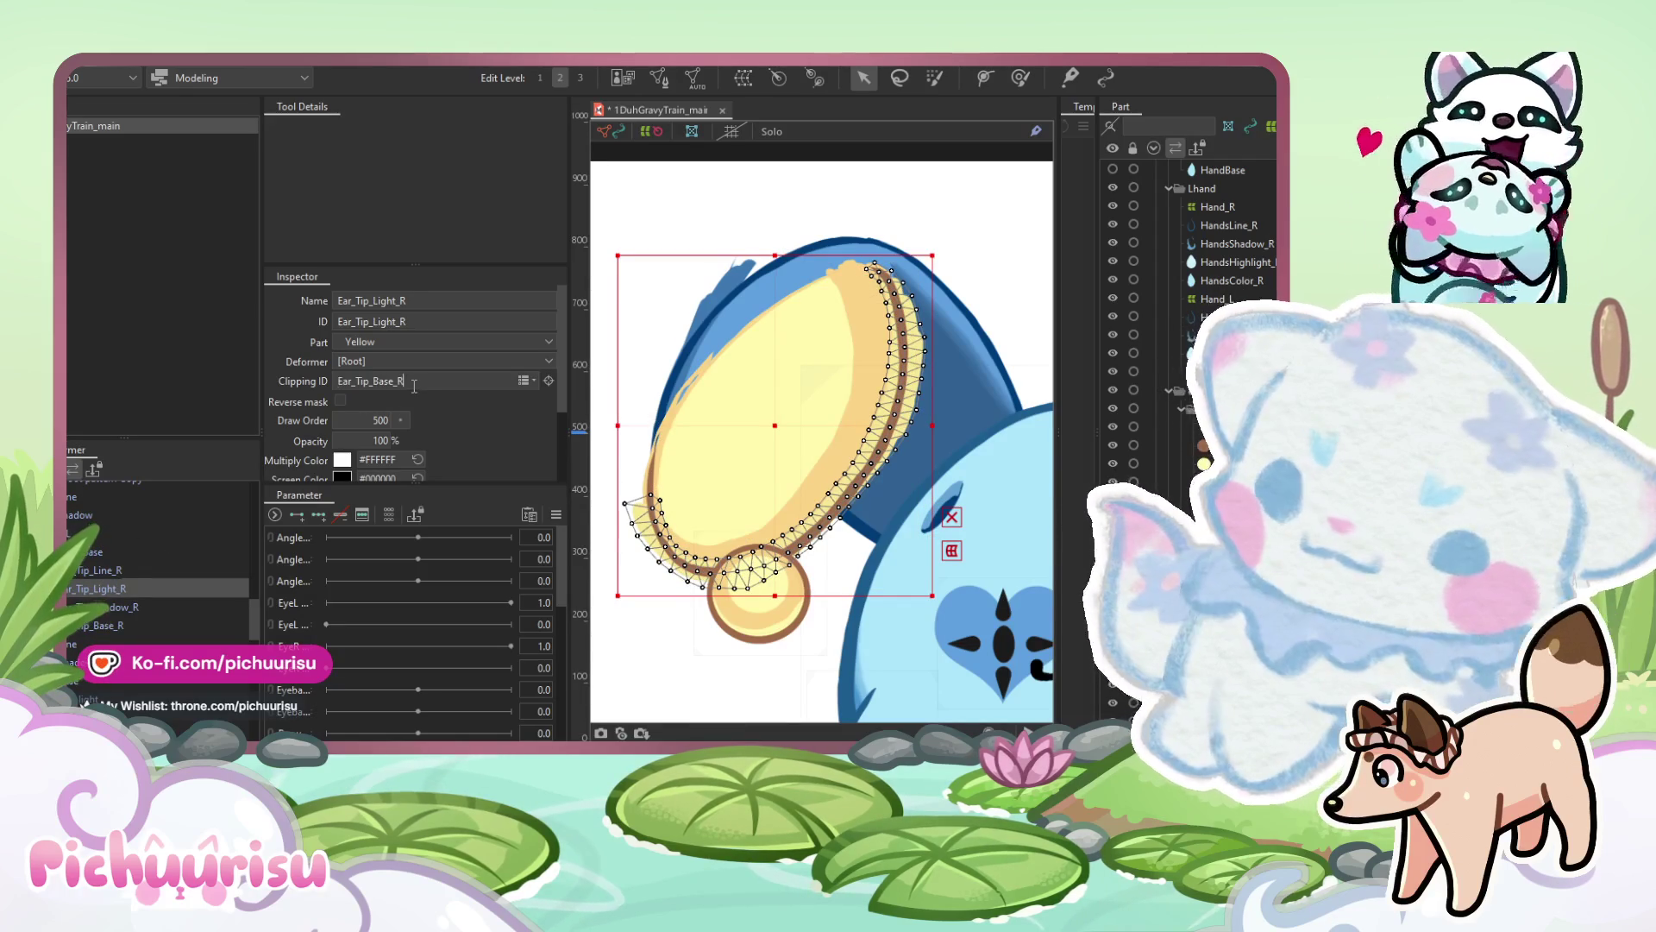
{"action": "key", "text": "Return"}
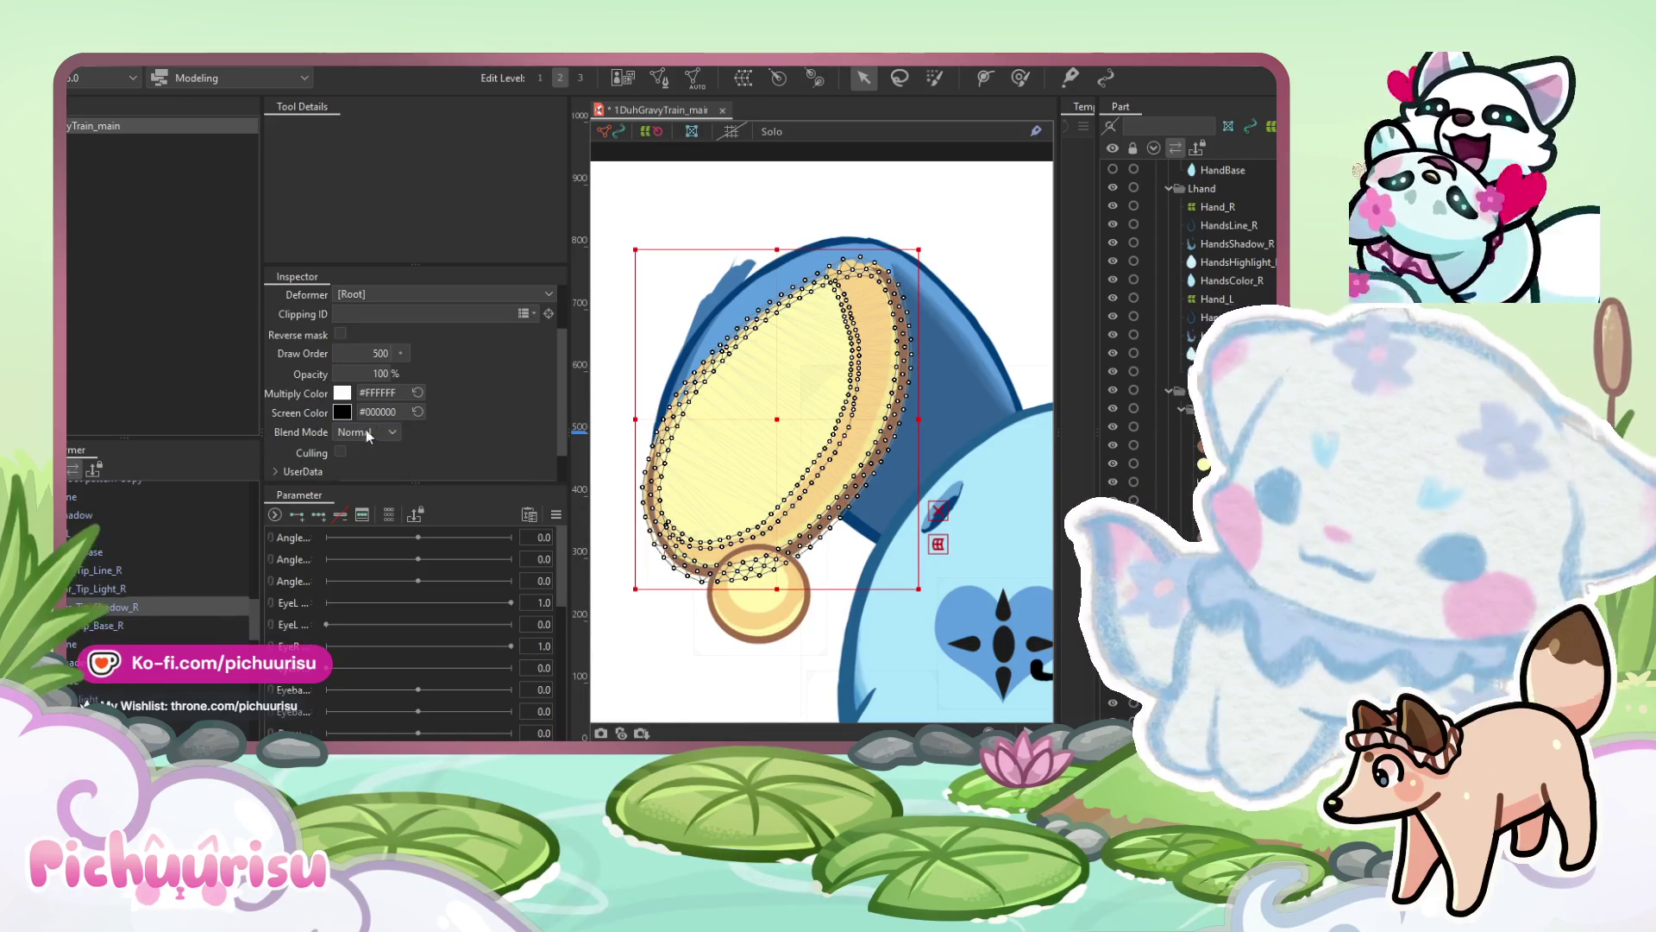
{"action": "left_click", "coordinate": [359, 481]}
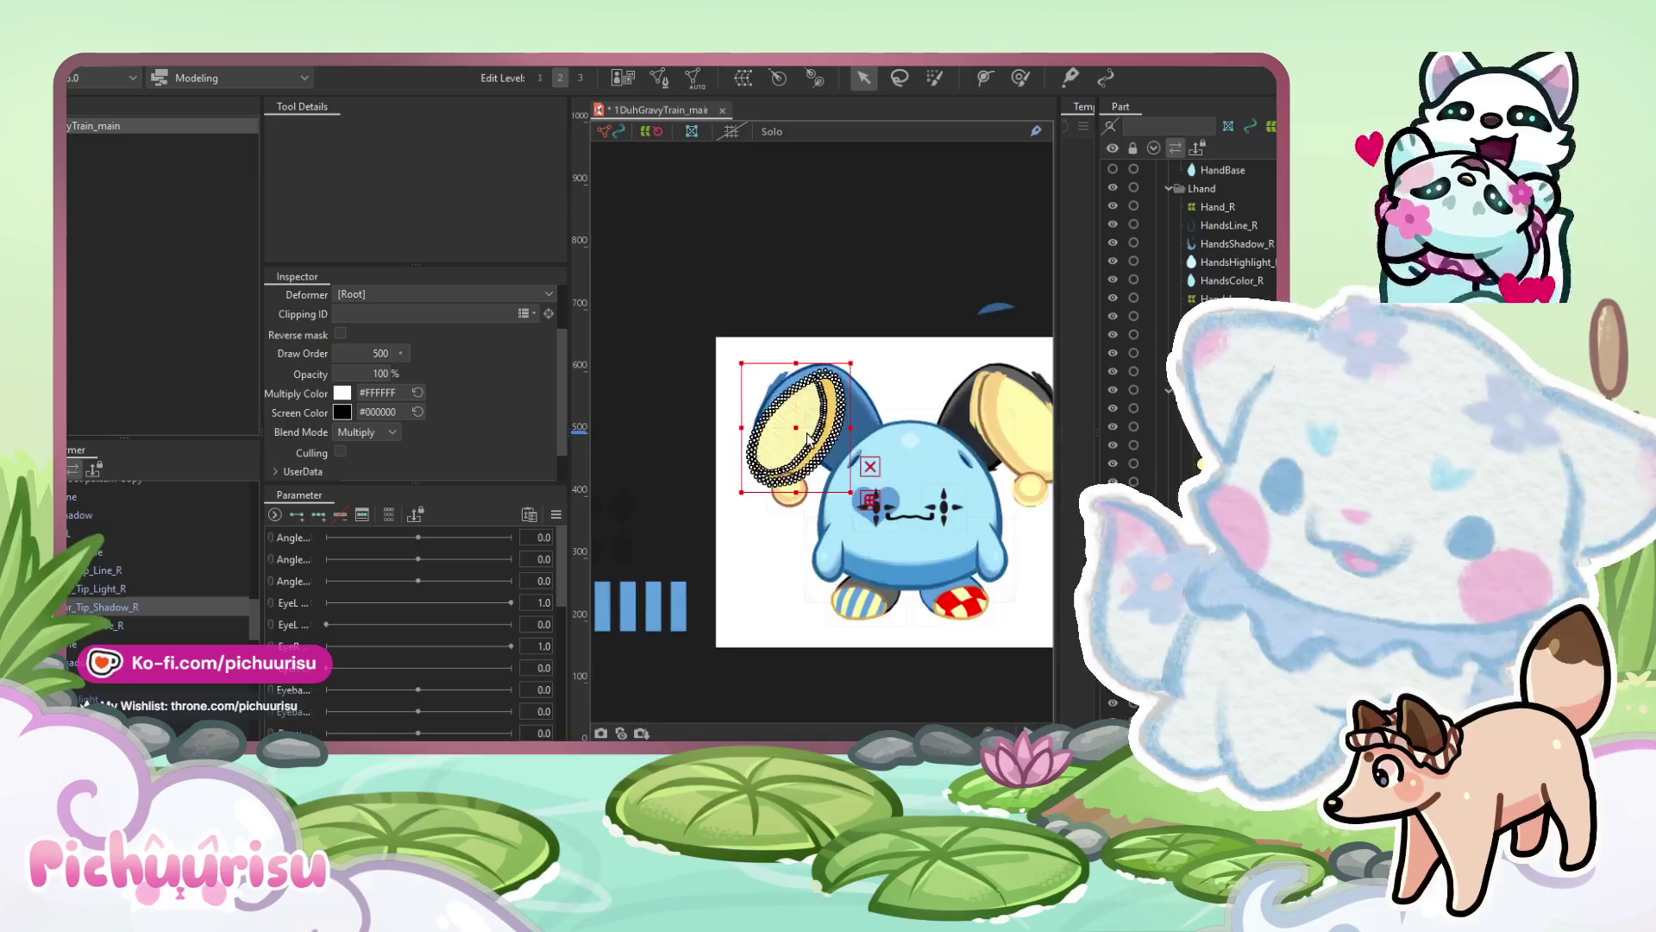
{"action": "key", "text": "ctrl+z"}
Set the shadow mesh's Clipping ID to Ear_Tip_Base_R, then reselect the base mesh.
{"action": "scroll", "coordinate": [874, 295], "scroll_direction": "up", "scroll_amount": 2}
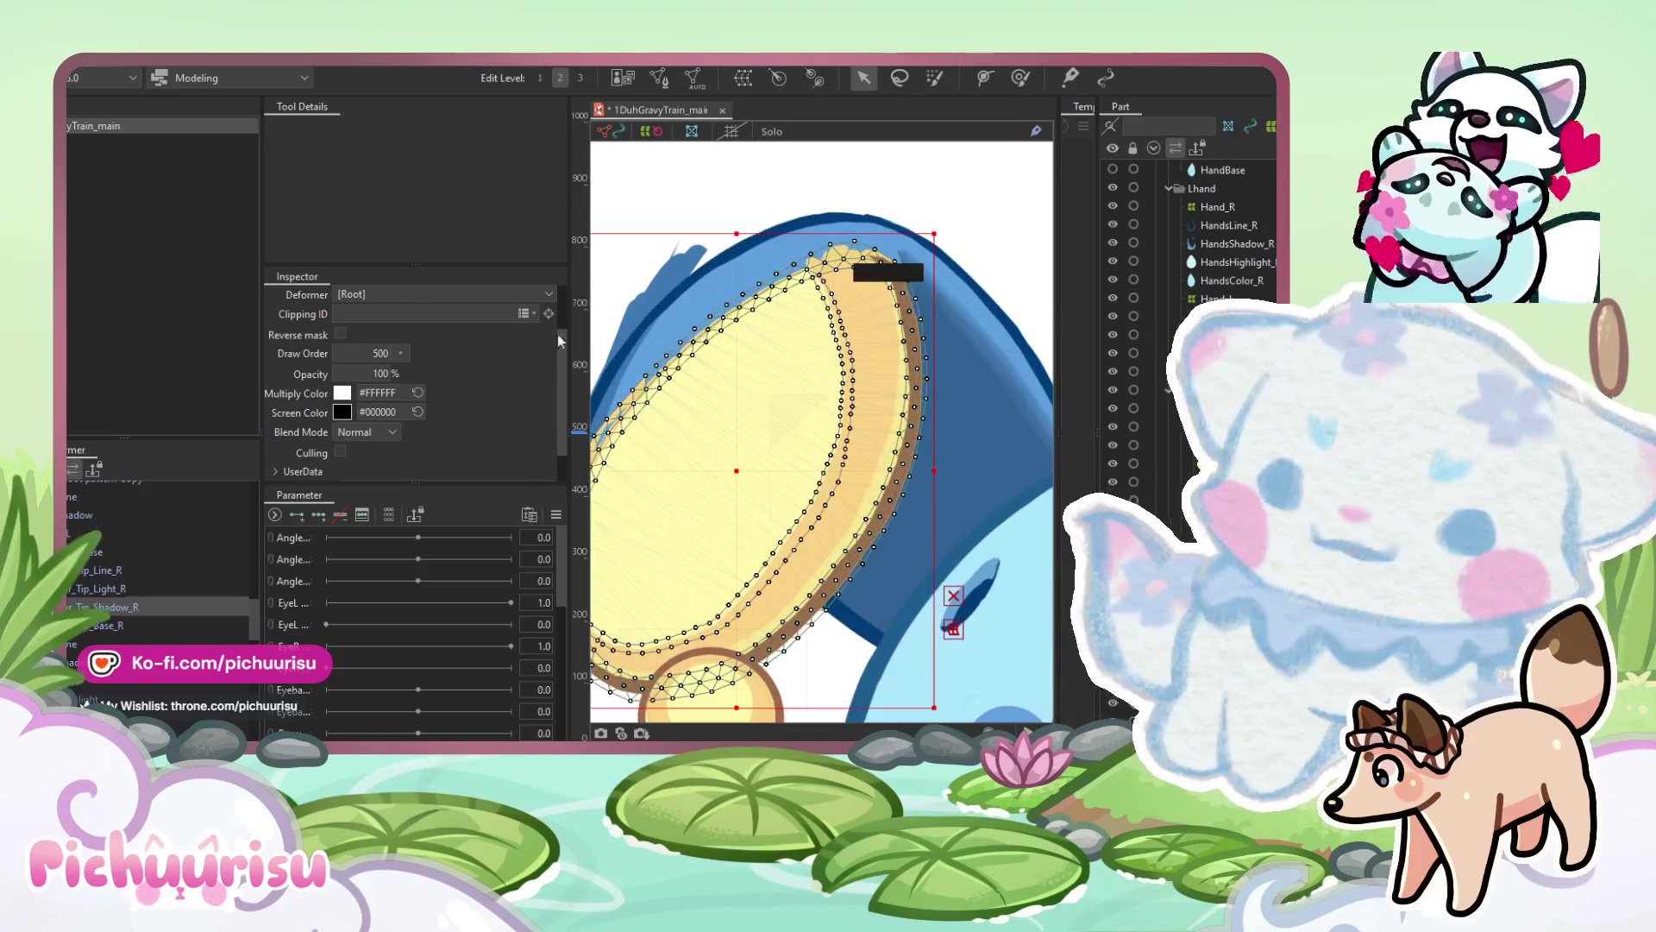
{"action": "scroll", "coordinate": [383, 343], "scroll_direction": "up", "scroll_amount": 2}
{"action": "left_click", "coordinate": [353, 382]}
{"action": "type", "text": "Ear_Tip_Base_R"}
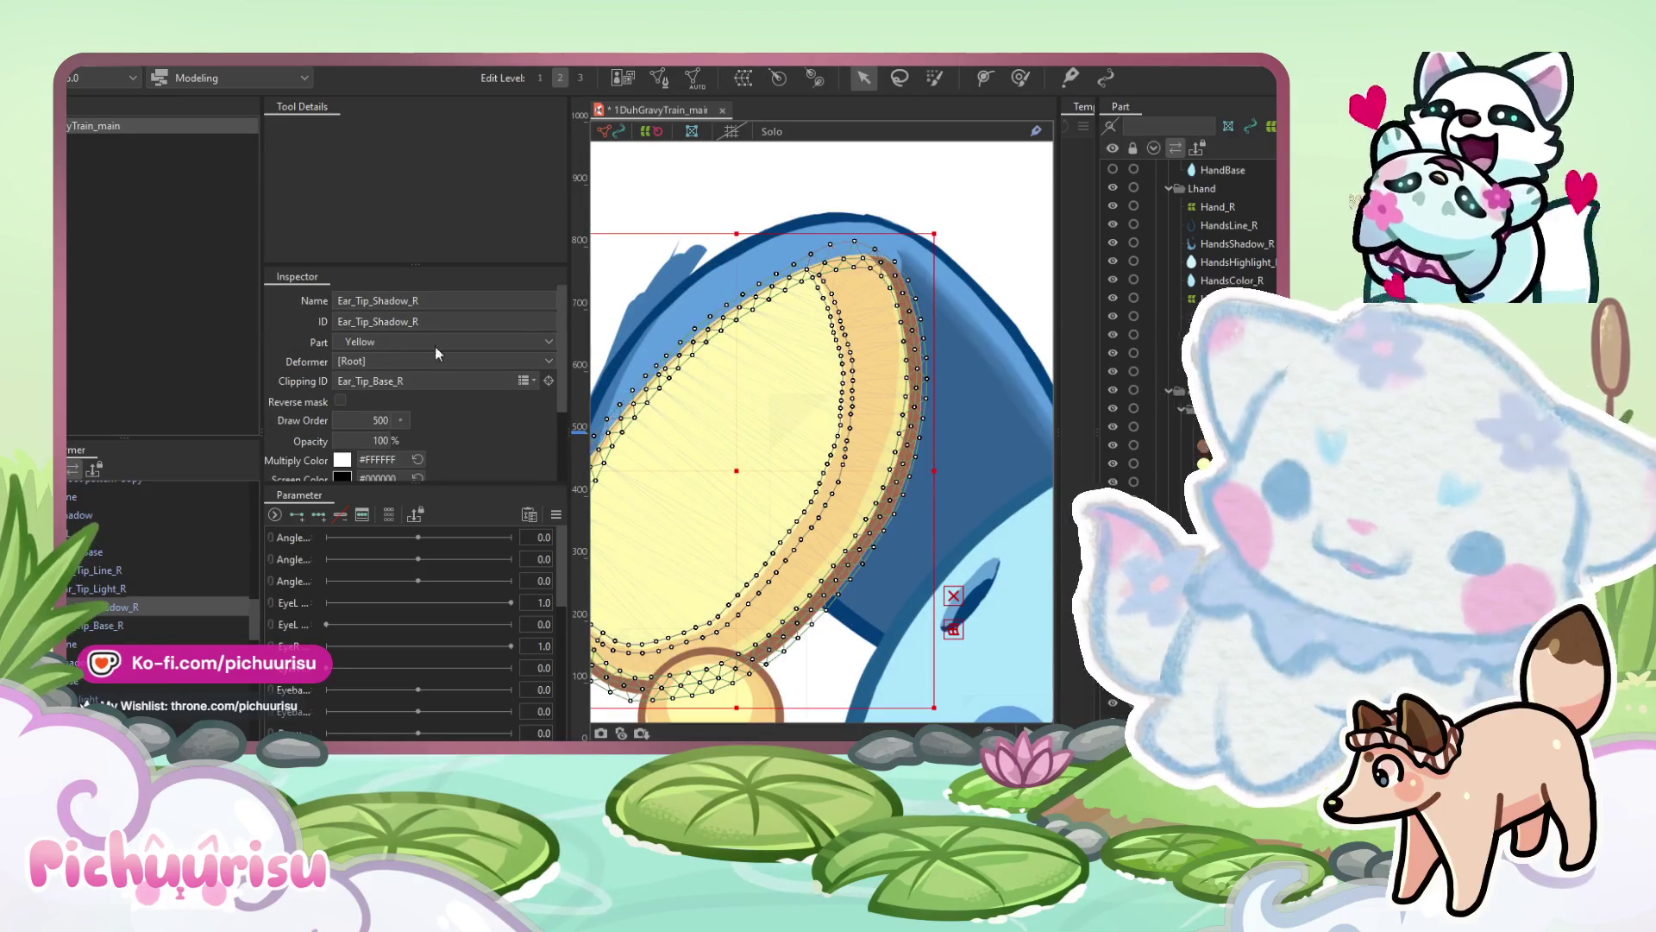
{"action": "scroll", "coordinate": [810, 258], "scroll_direction": "down", "scroll_amount": 2}
{"action": "left_click", "coordinate": [843, 203]}
{"action": "scroll", "coordinate": [844, 201], "scroll_direction": "down", "scroll_amount": 2}
{"action": "scroll", "coordinate": [842, 201], "scroll_direction": "up", "scroll_amount": 2}
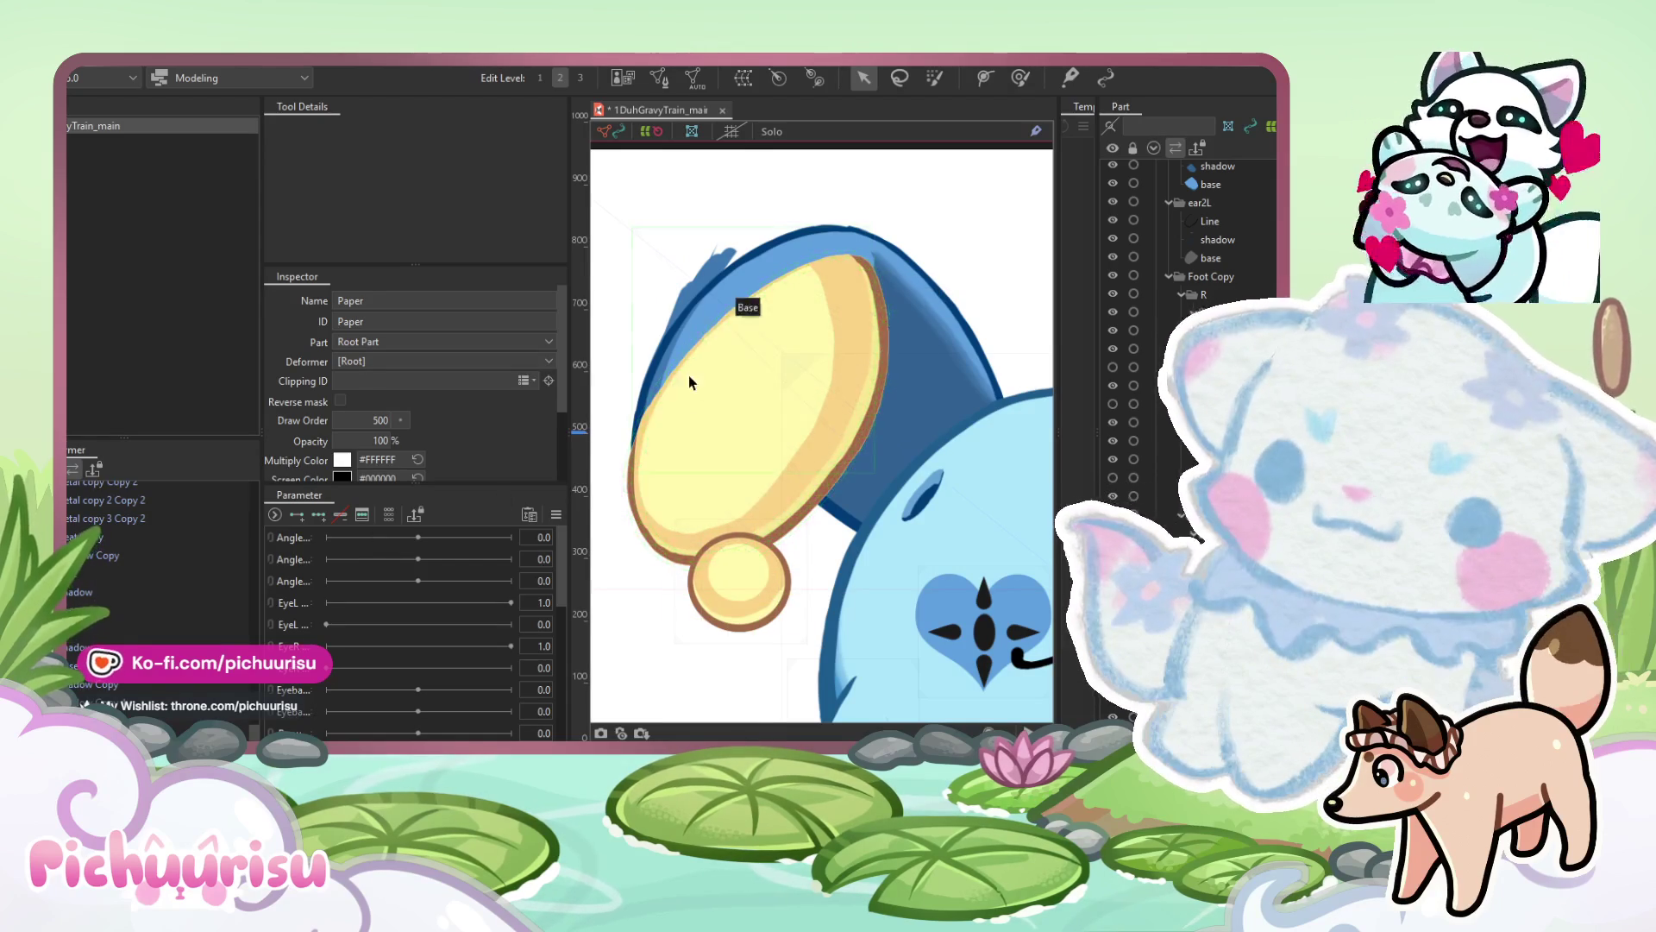
{"action": "scroll", "coordinate": [729, 436], "scroll_direction": "up", "scroll_amount": 2}
{"action": "left_click", "coordinate": [729, 436]}
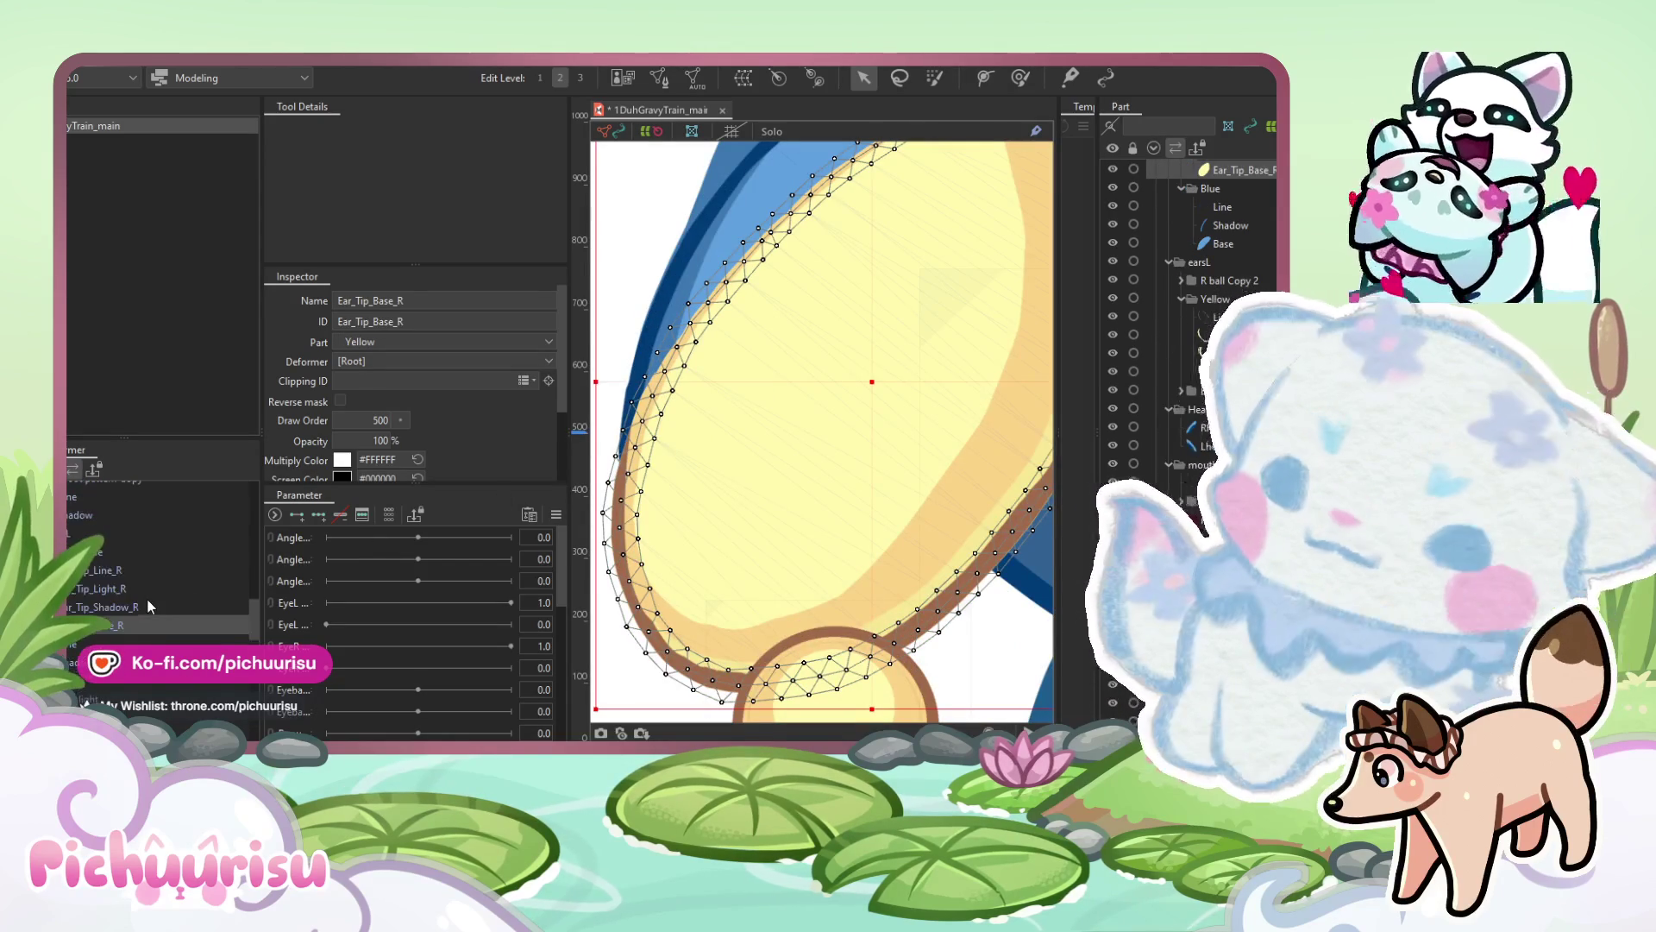